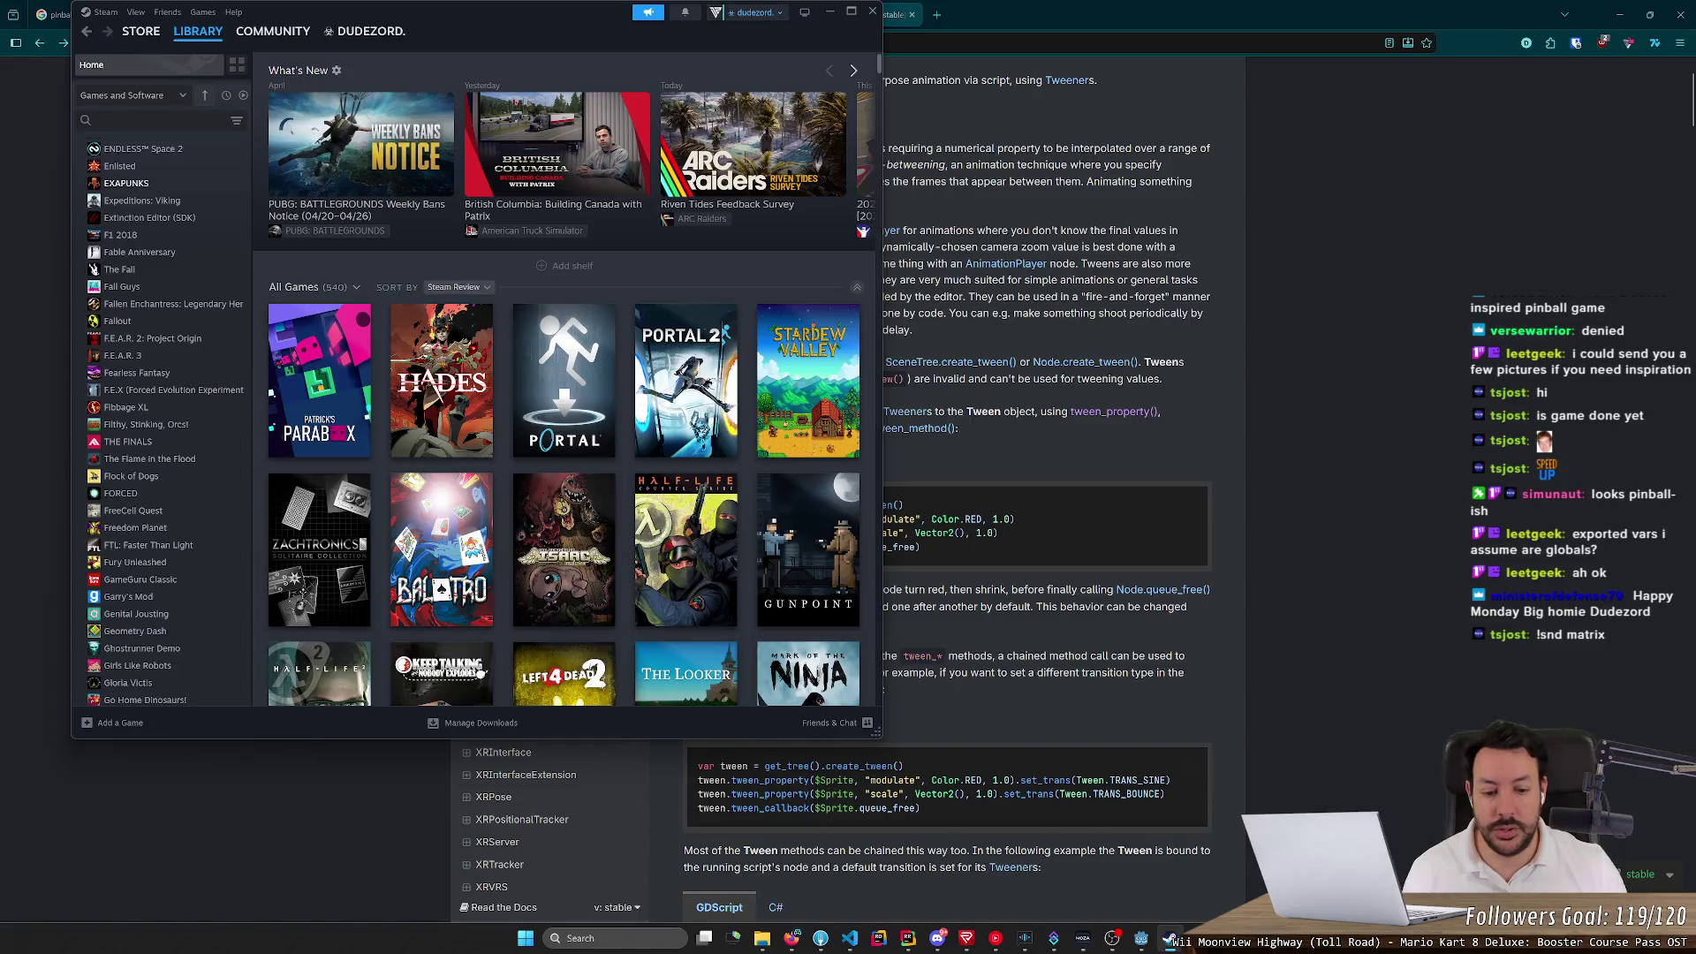
Bring the Godot editor forward and return from the help page to flipper.gd
left_click(1169, 938)
left_click(1142, 940)
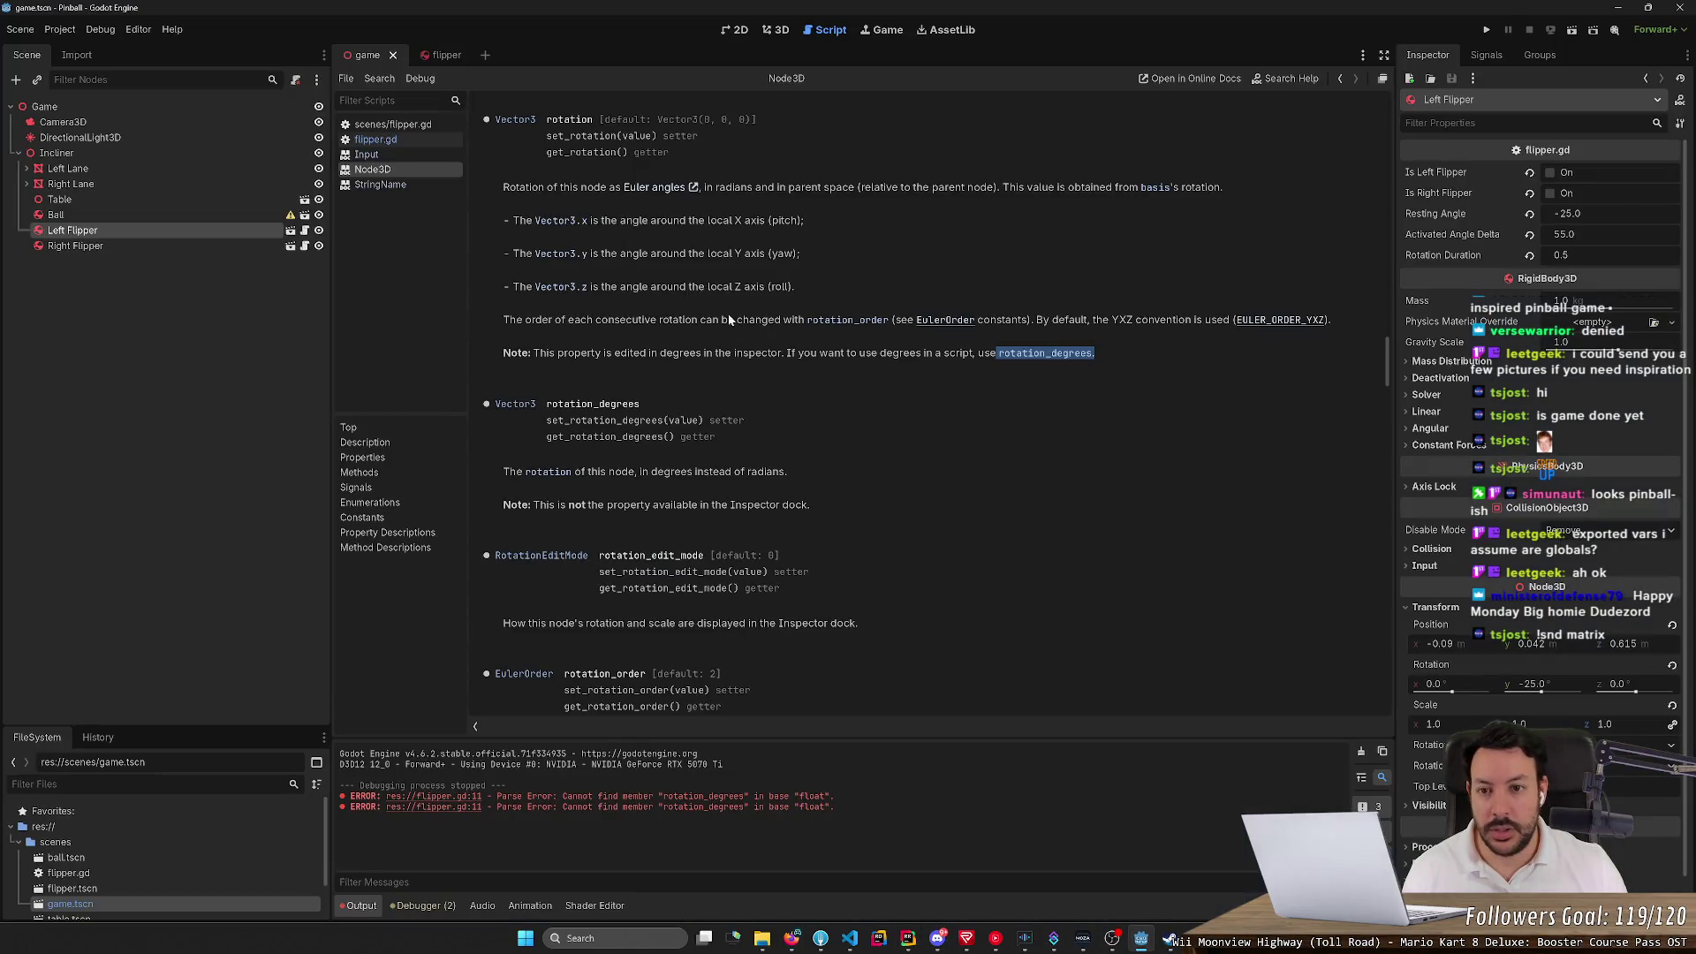
left_click(645, 202)
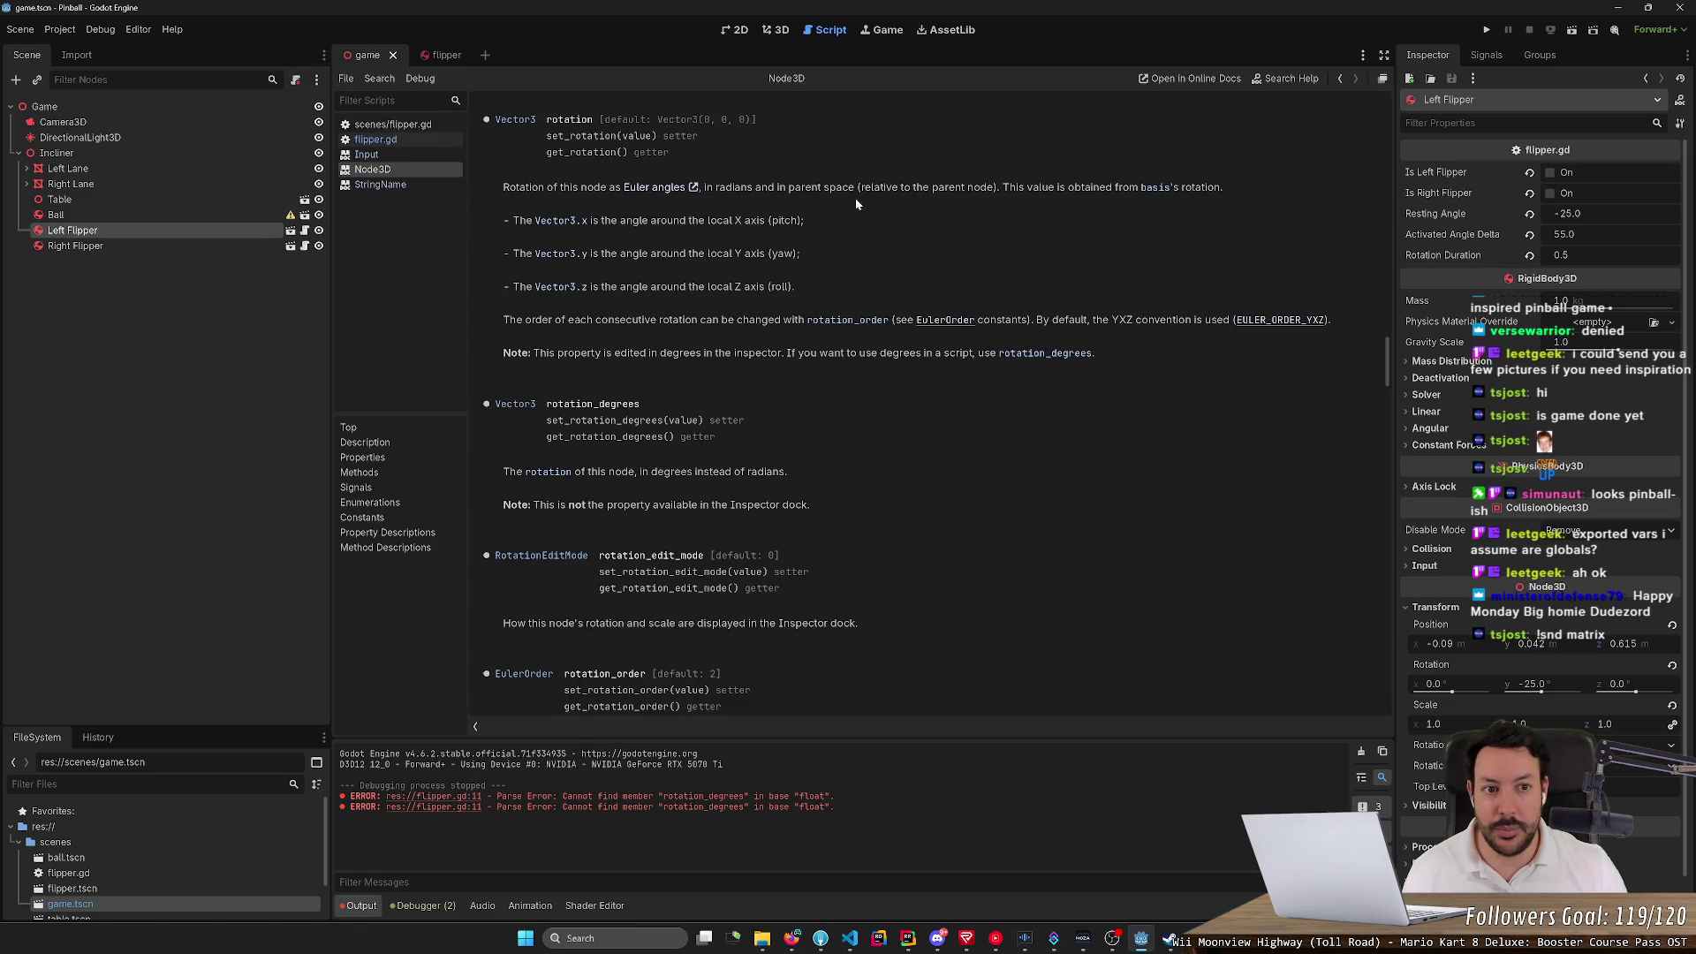
left_click(1340, 78)
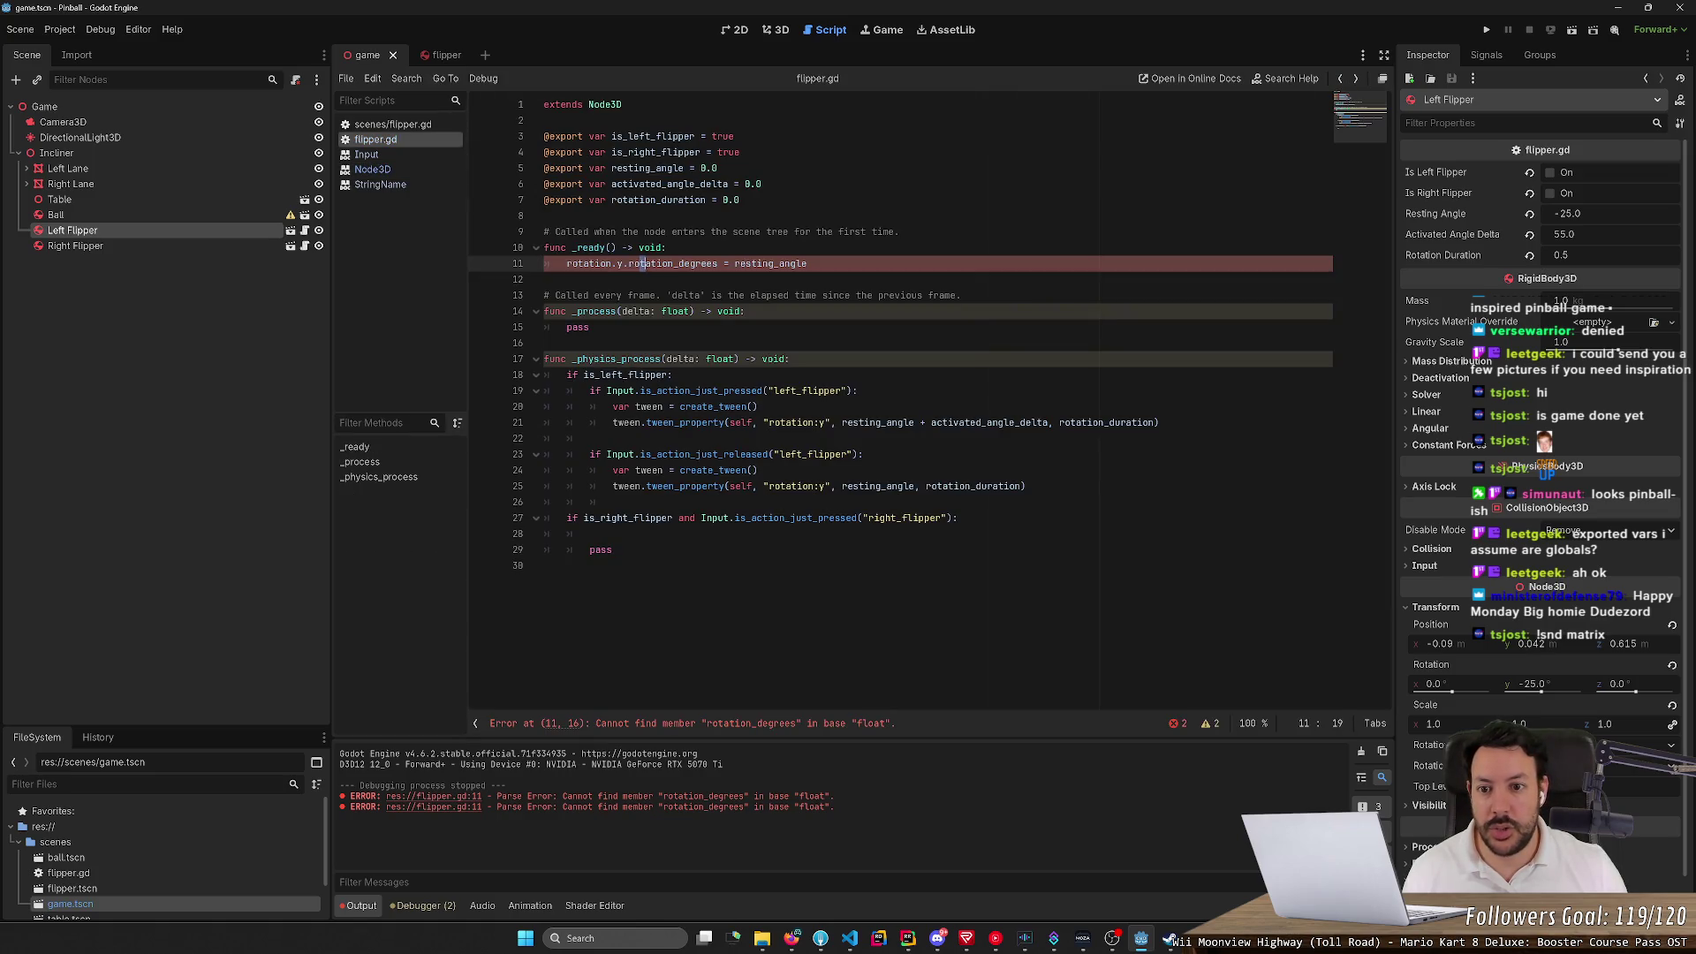
Rewrite line 11 as rotation_degrees.y = resting_angle
left_click_drag(674, 263, 720, 263)
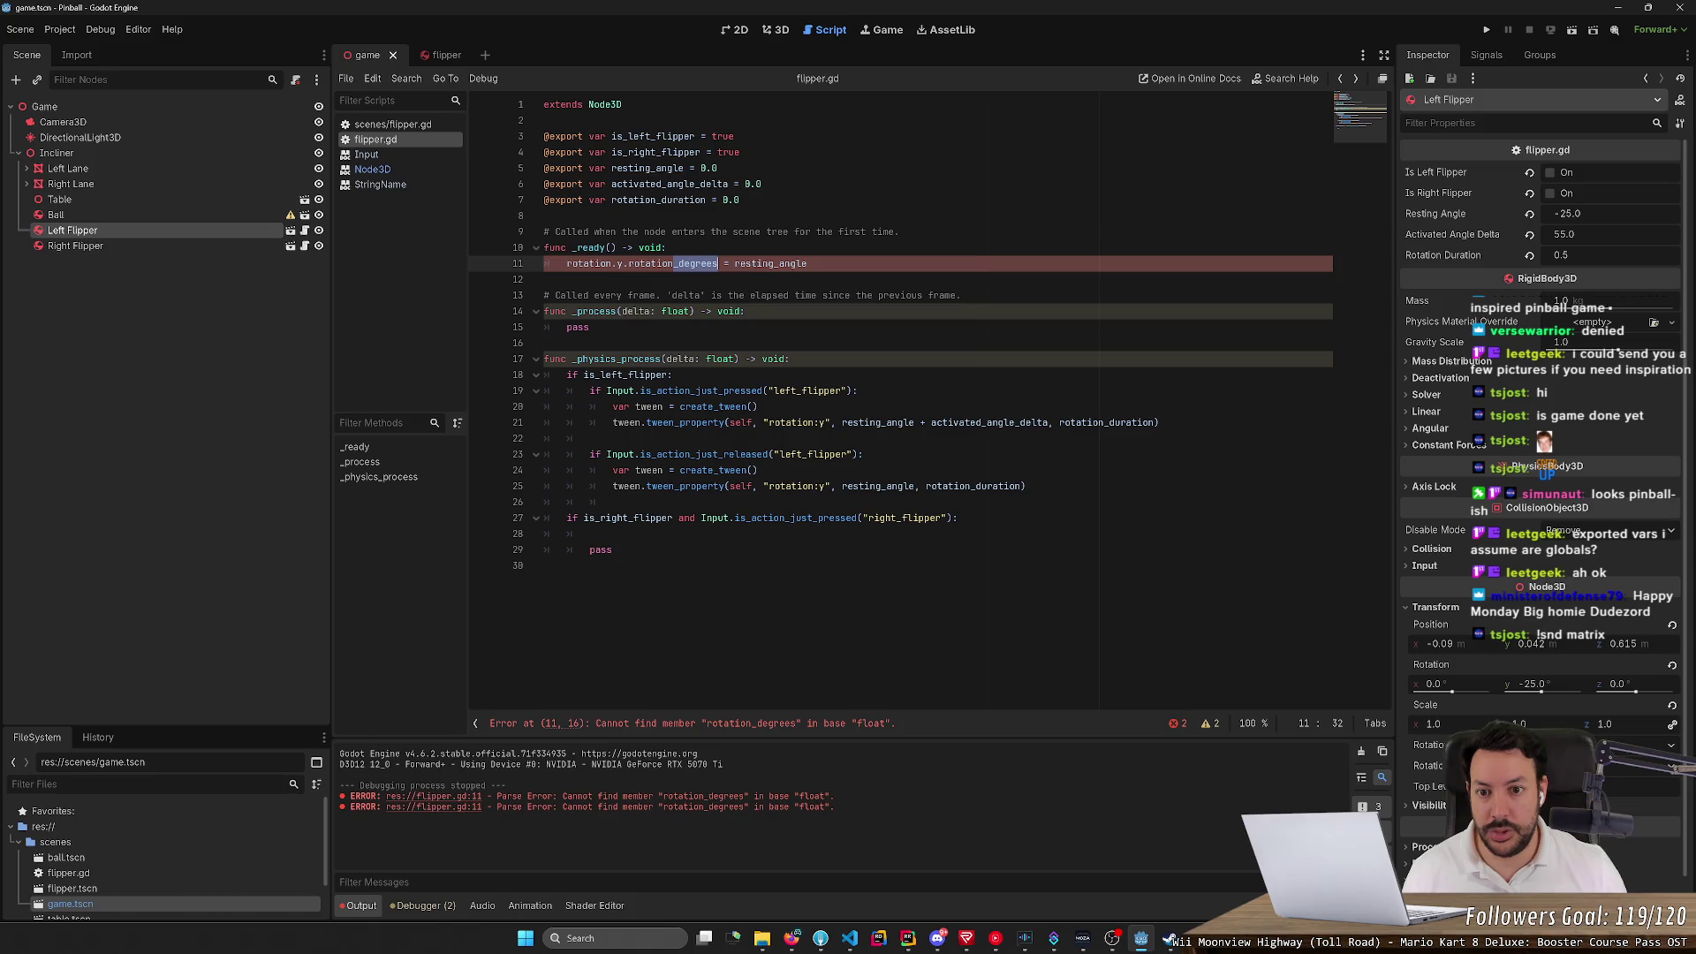
key("BackSpace")
double_click(651, 263)
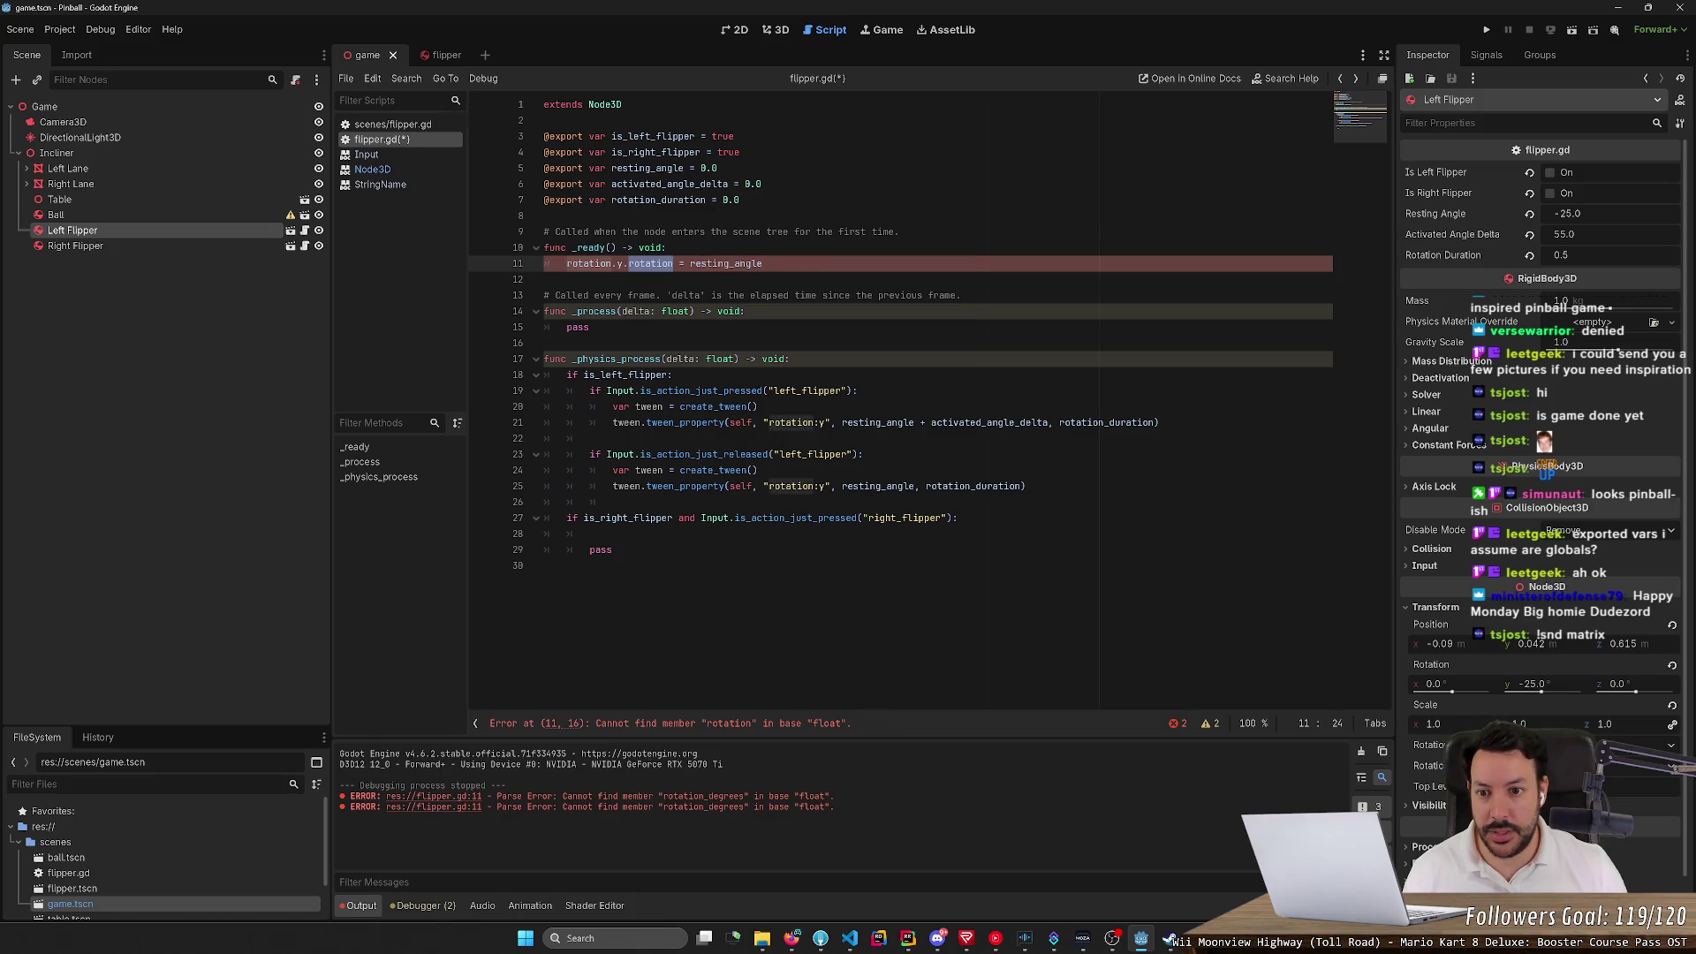
left_click_drag(673, 263, 611, 263)
key("BackSpace")
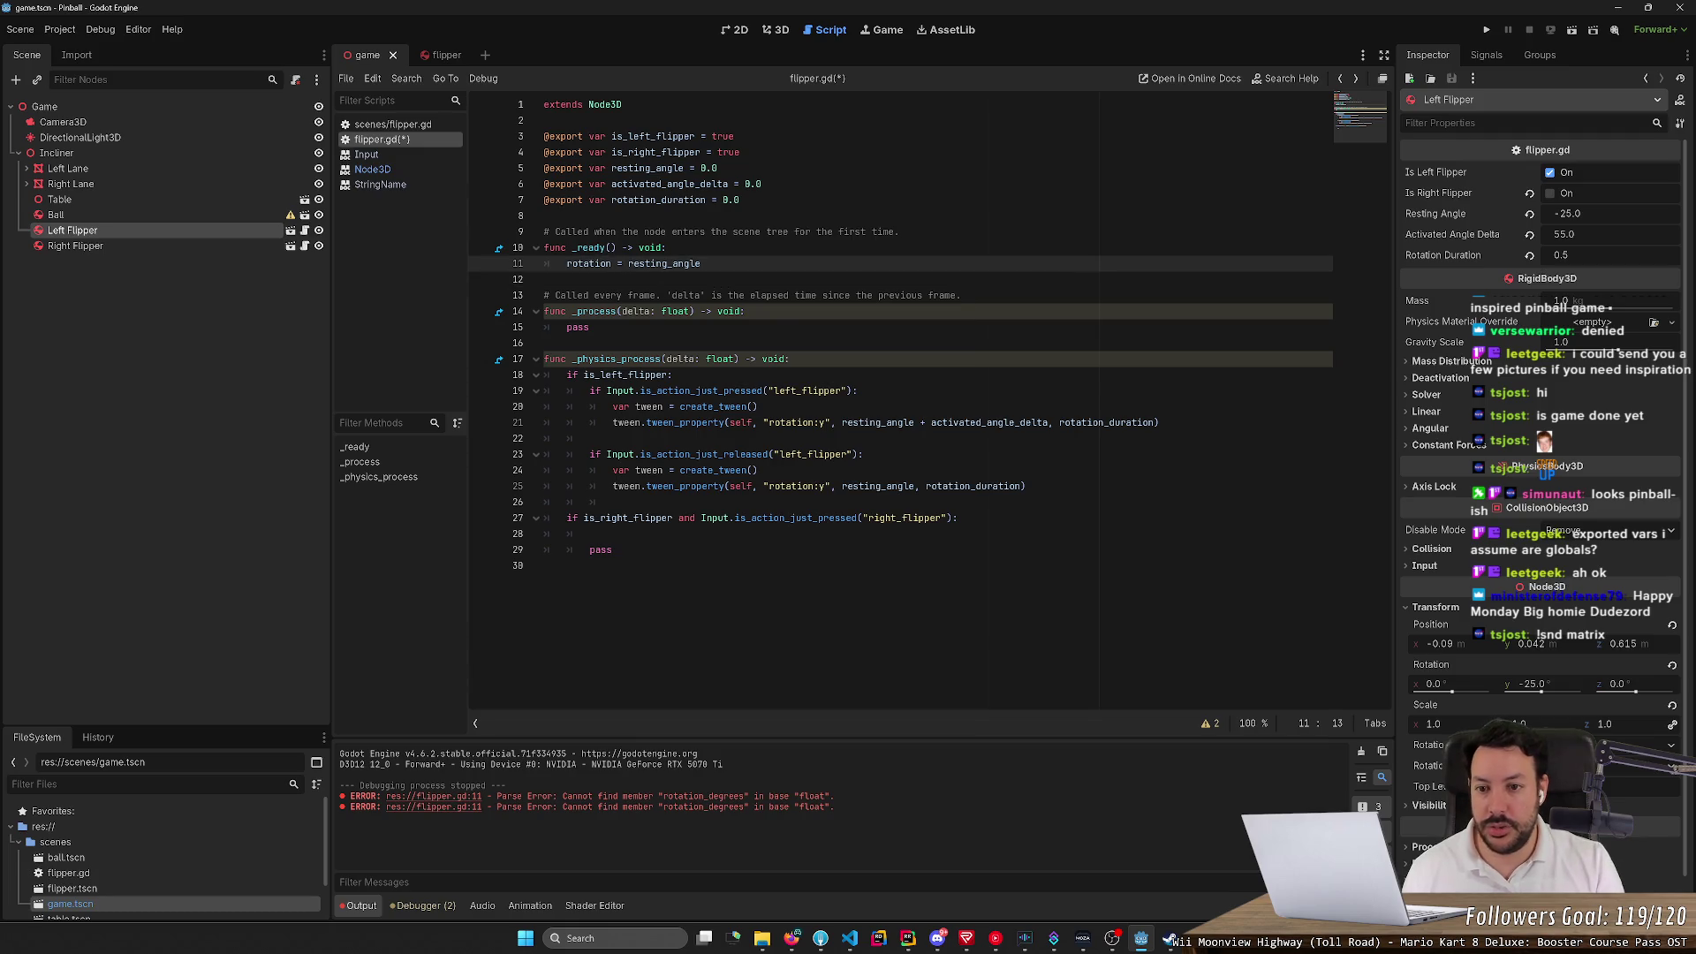
type("_degrees.y")
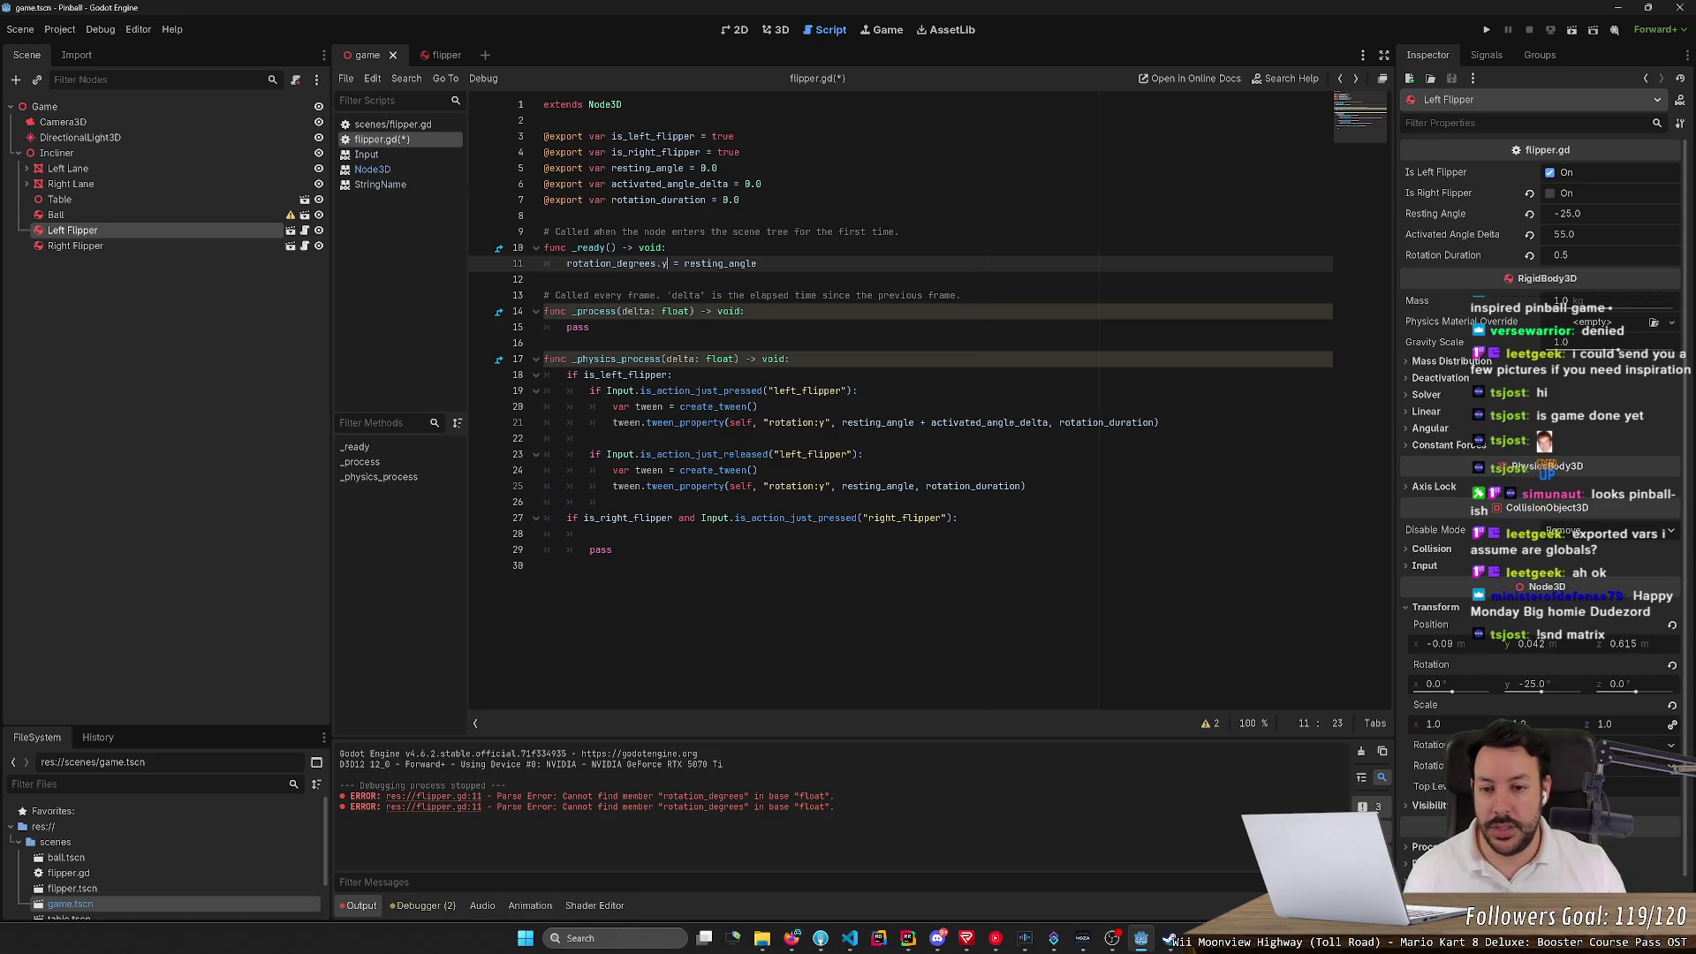
double_click(611, 263)
key("ctrl+c")
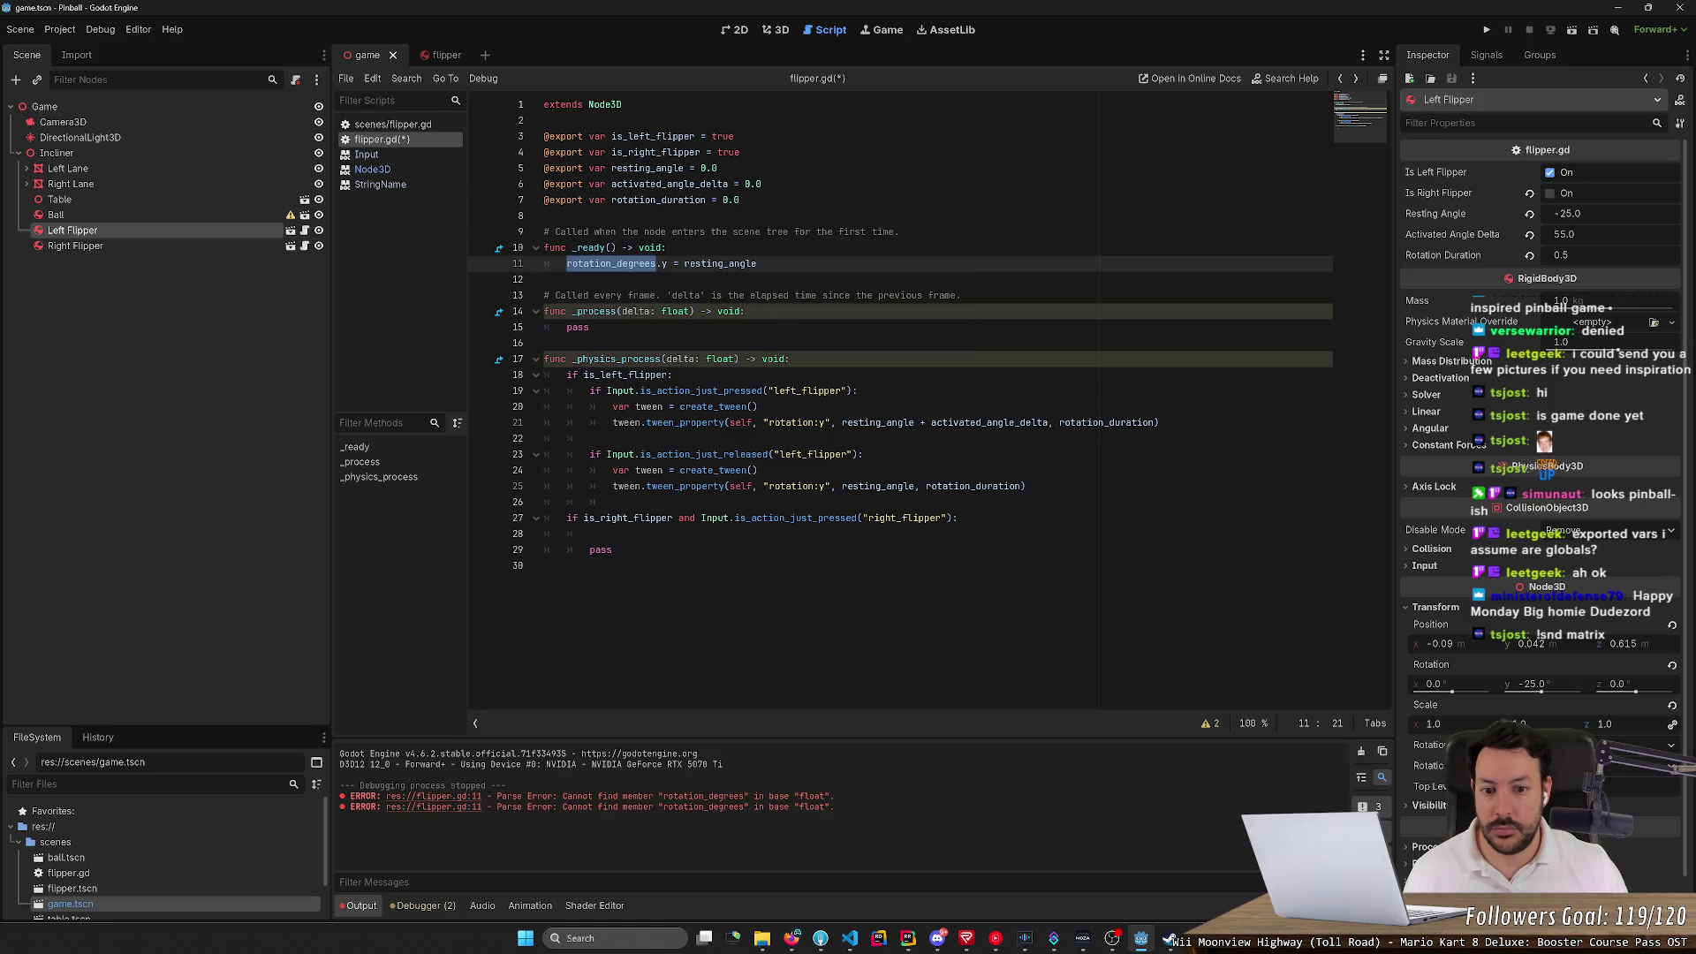
Change both tween paths on lines 21 and 25 to rotation_degrees, save, and run the game
double_click(791, 422)
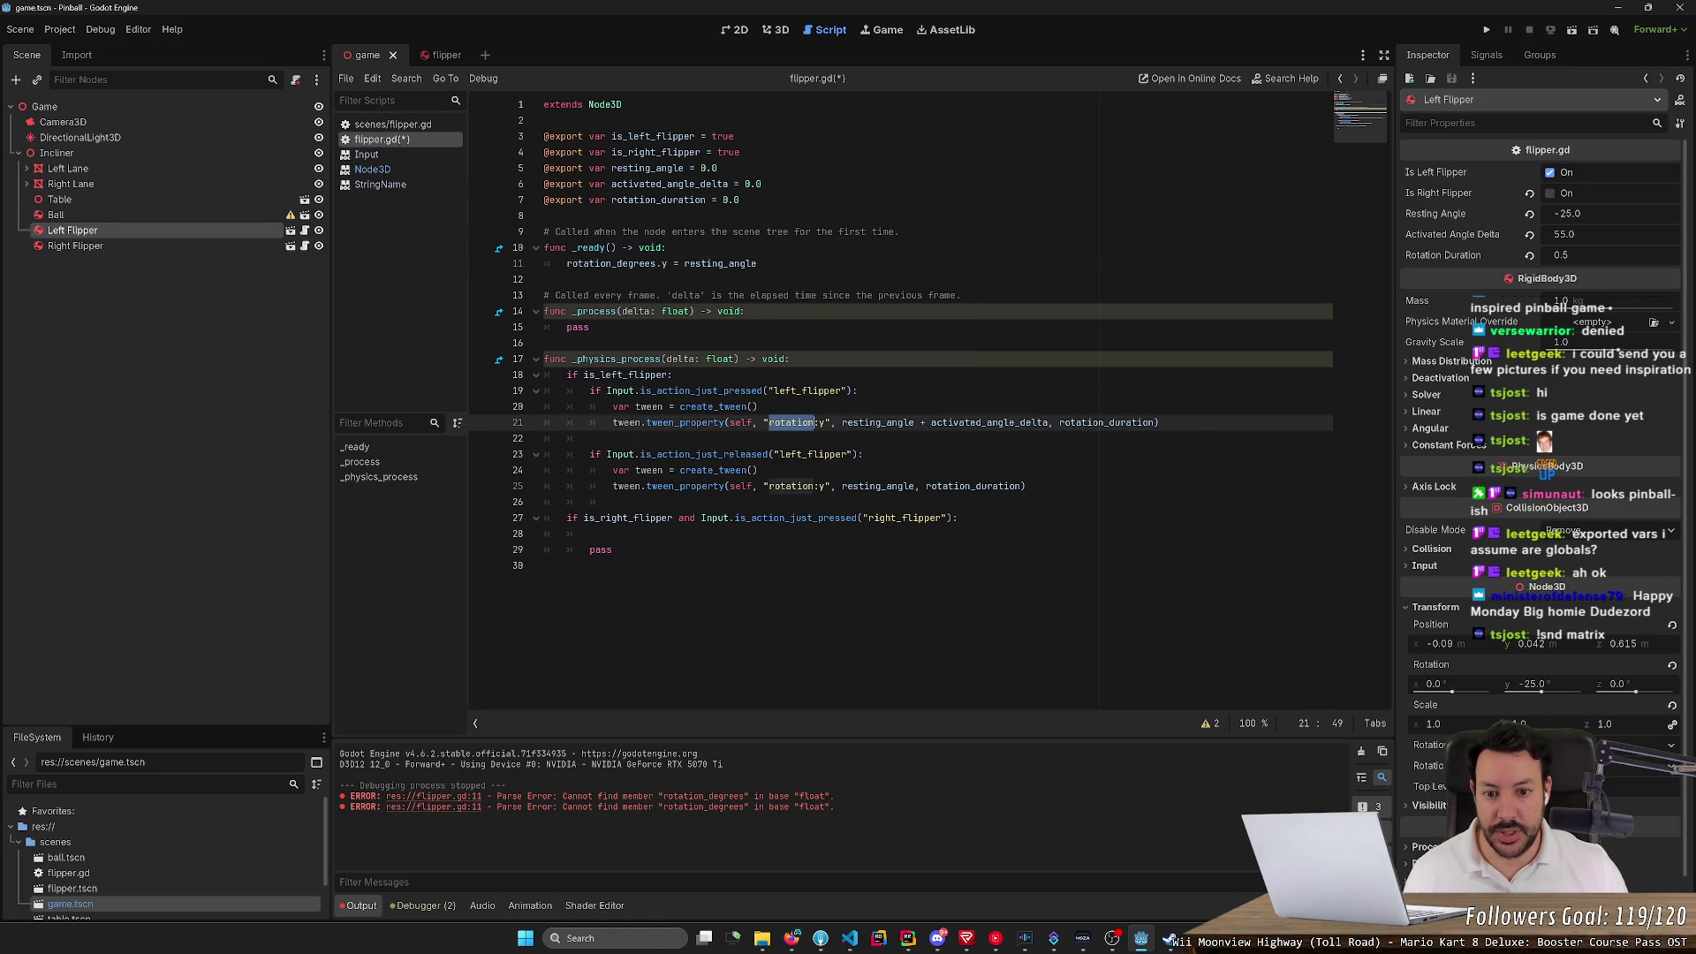
key("ctrl+v")
double_click(792, 486)
key("ctrl+v")
key("ctrl+s")
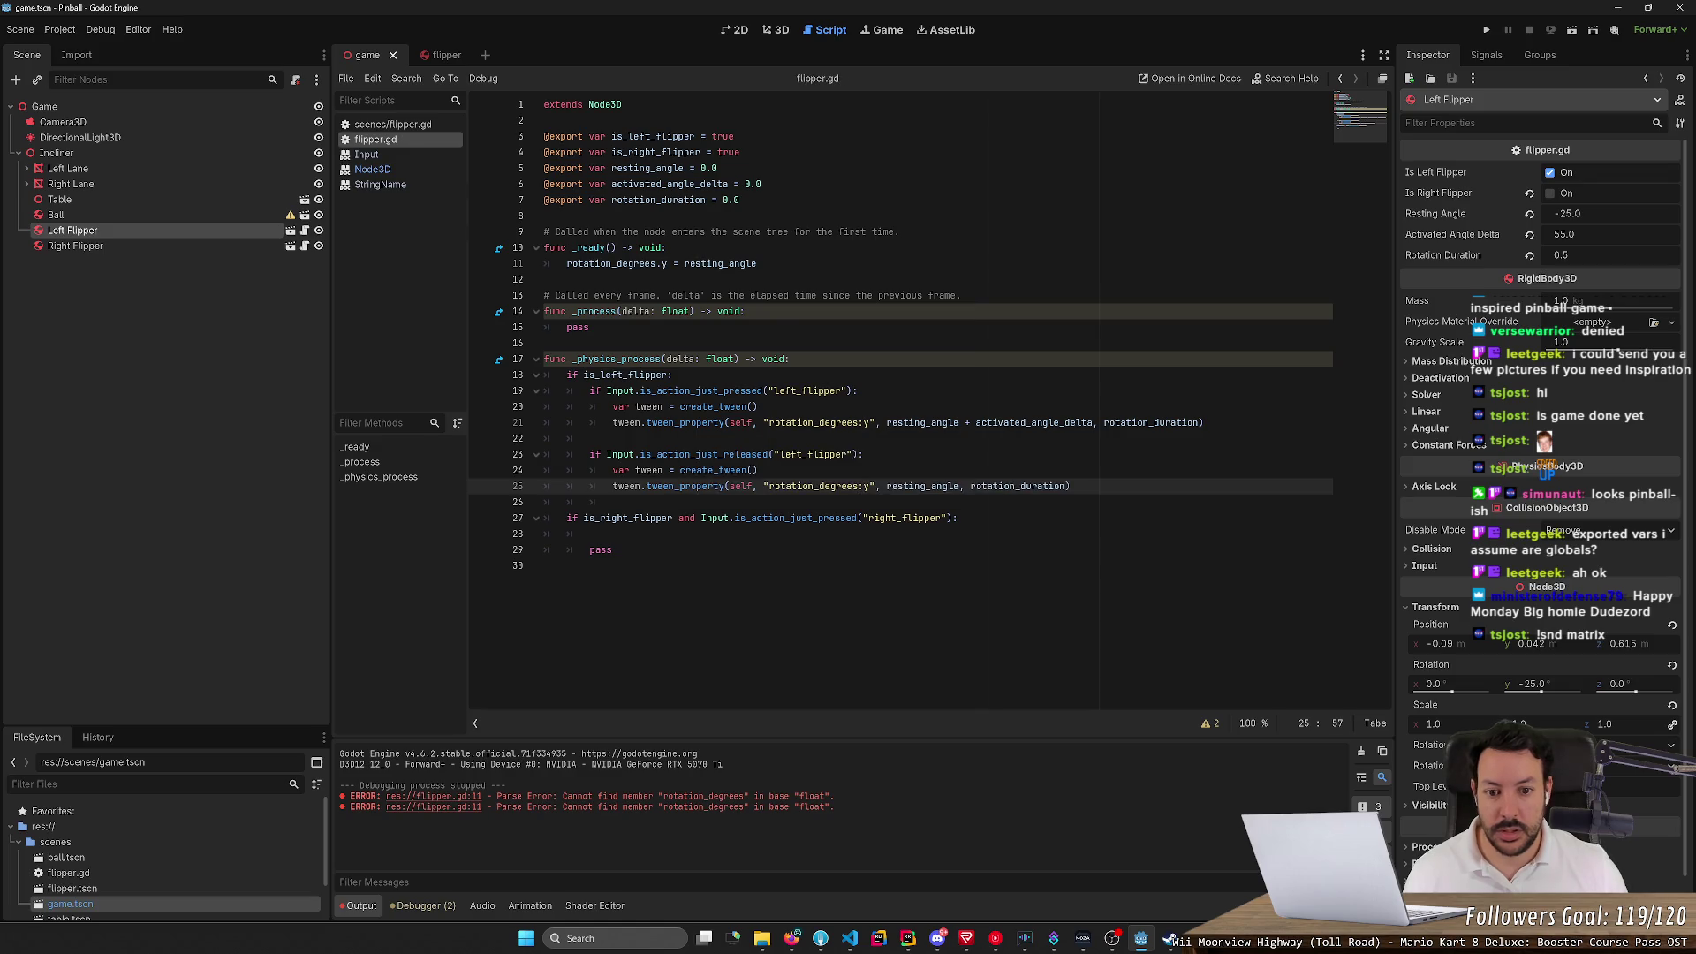
left_click(1486, 29)
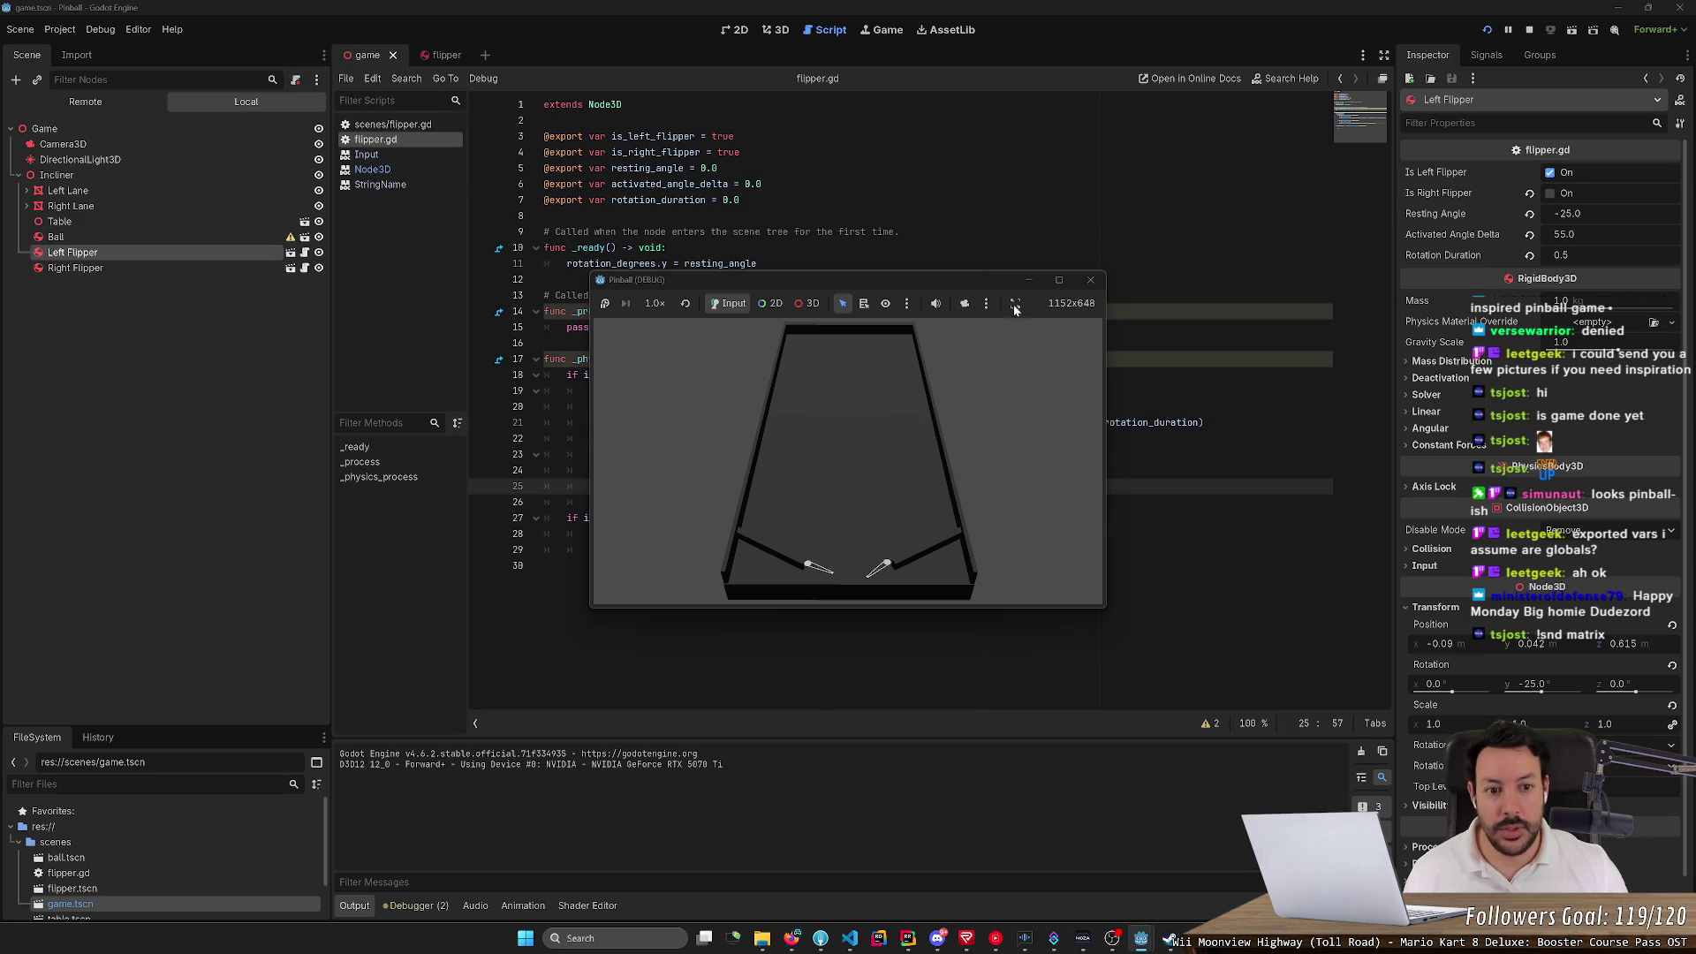
Stop the game, set Rotation Duration to 0.1, and relaunch with F5
left_click(1528, 30)
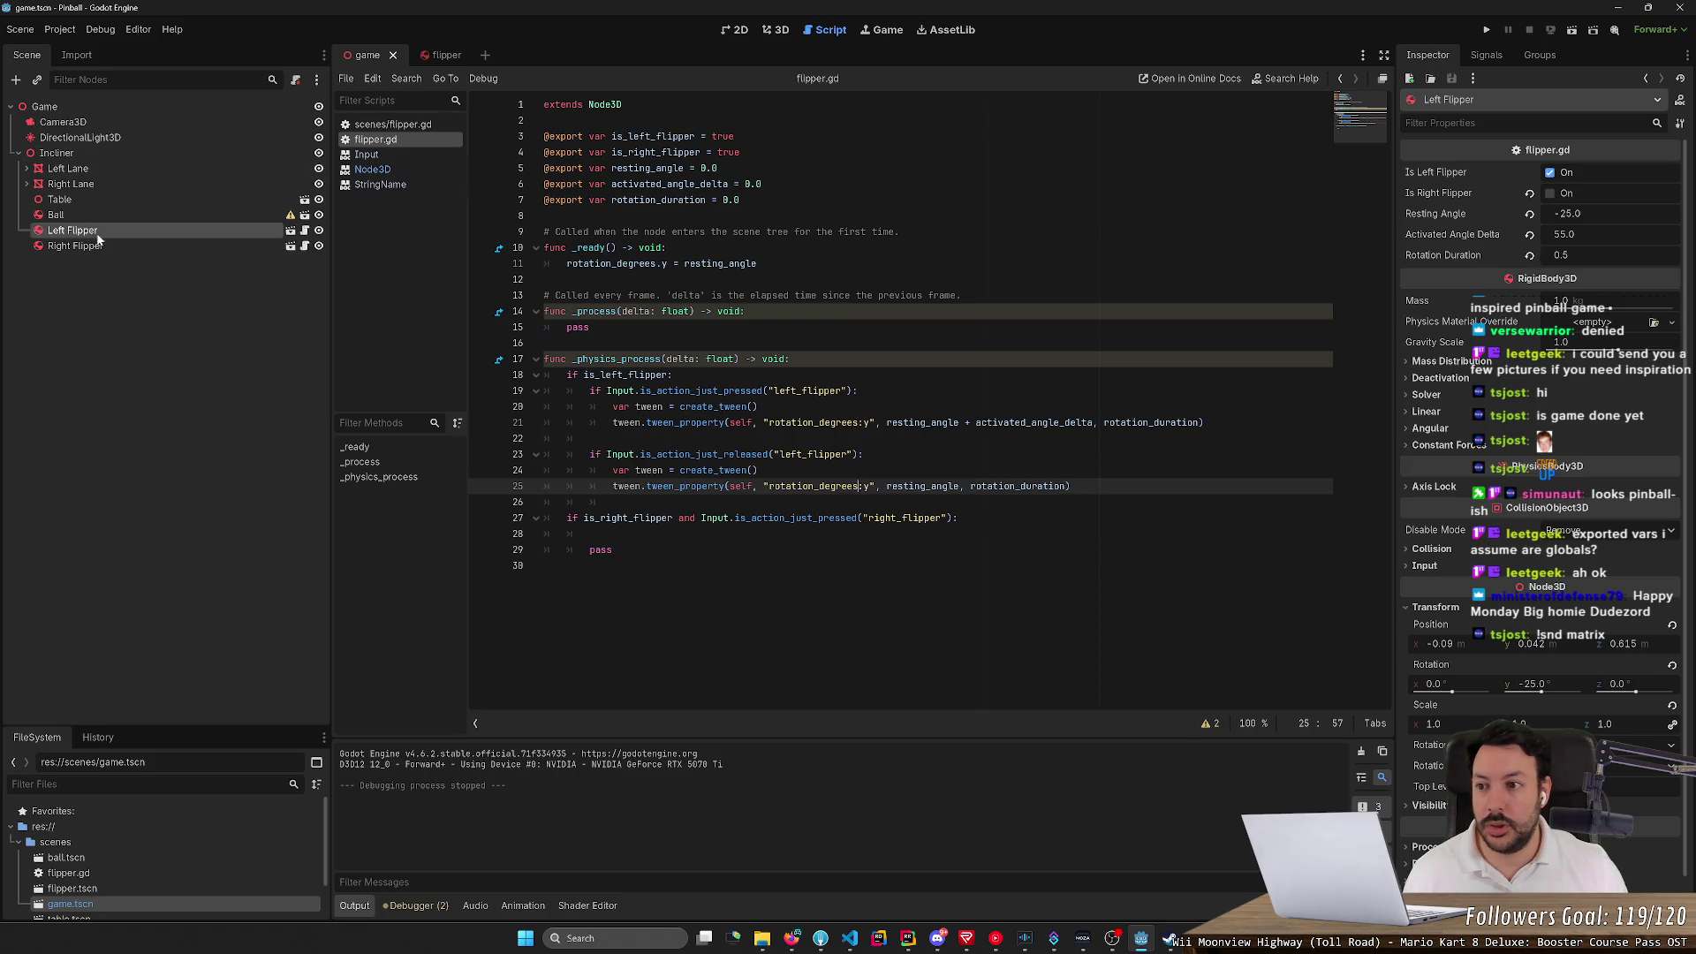
left_click(1572, 235)
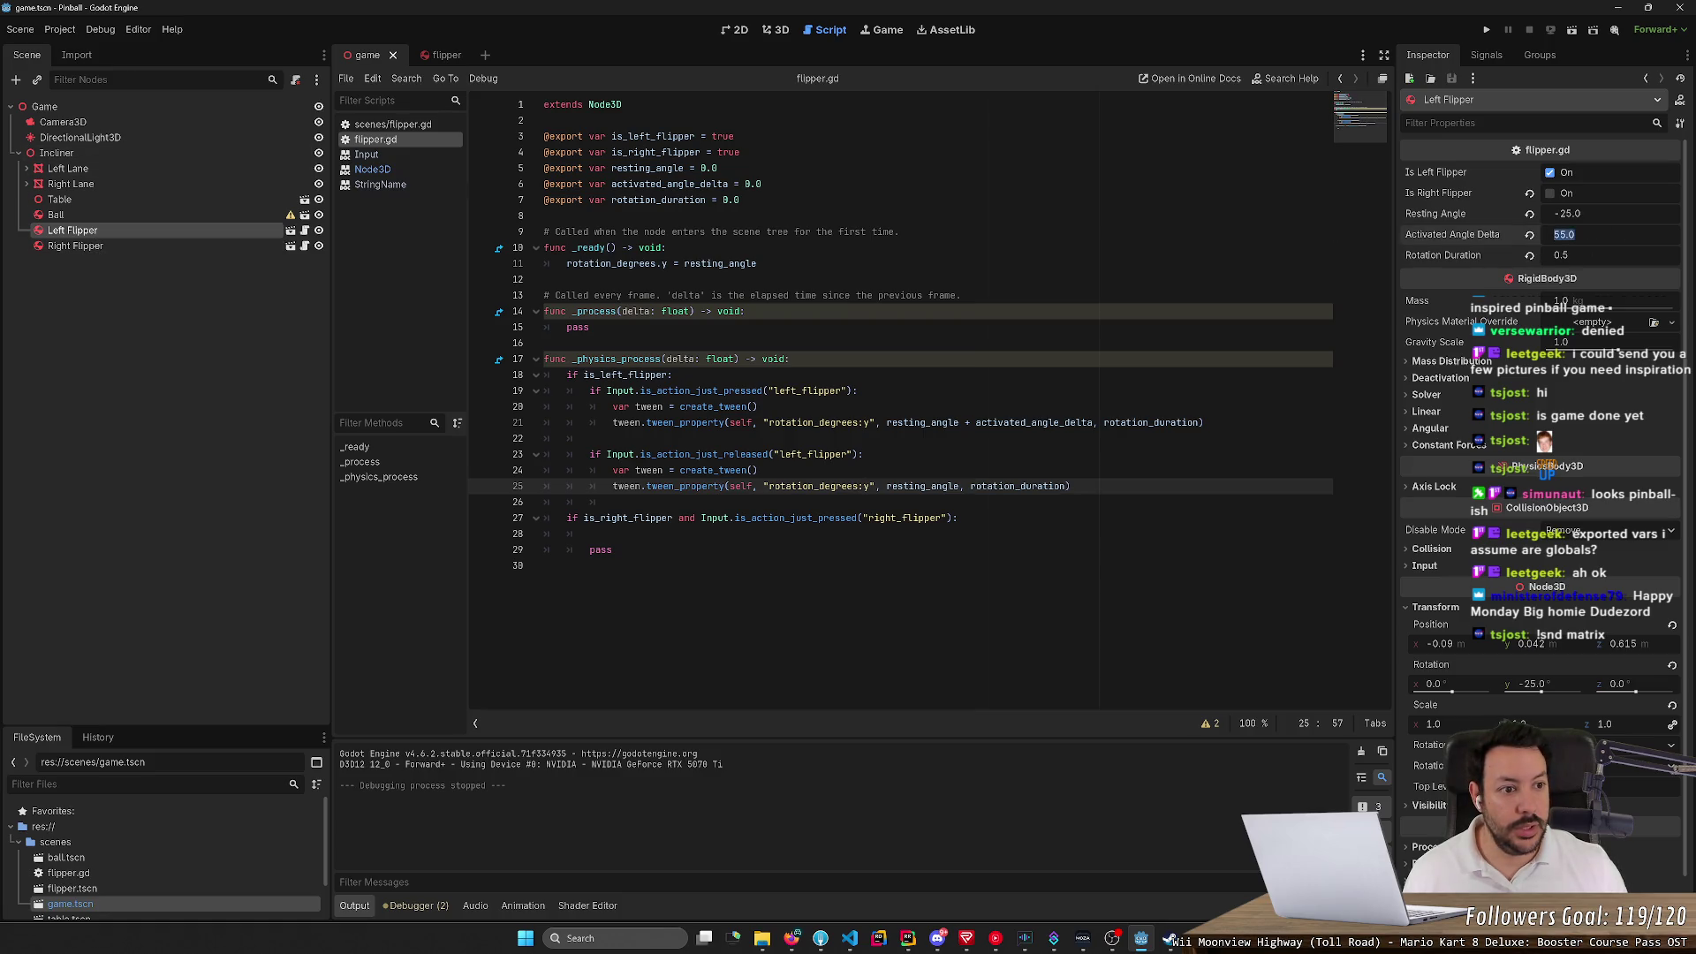
left_click(1579, 257)
type("0")
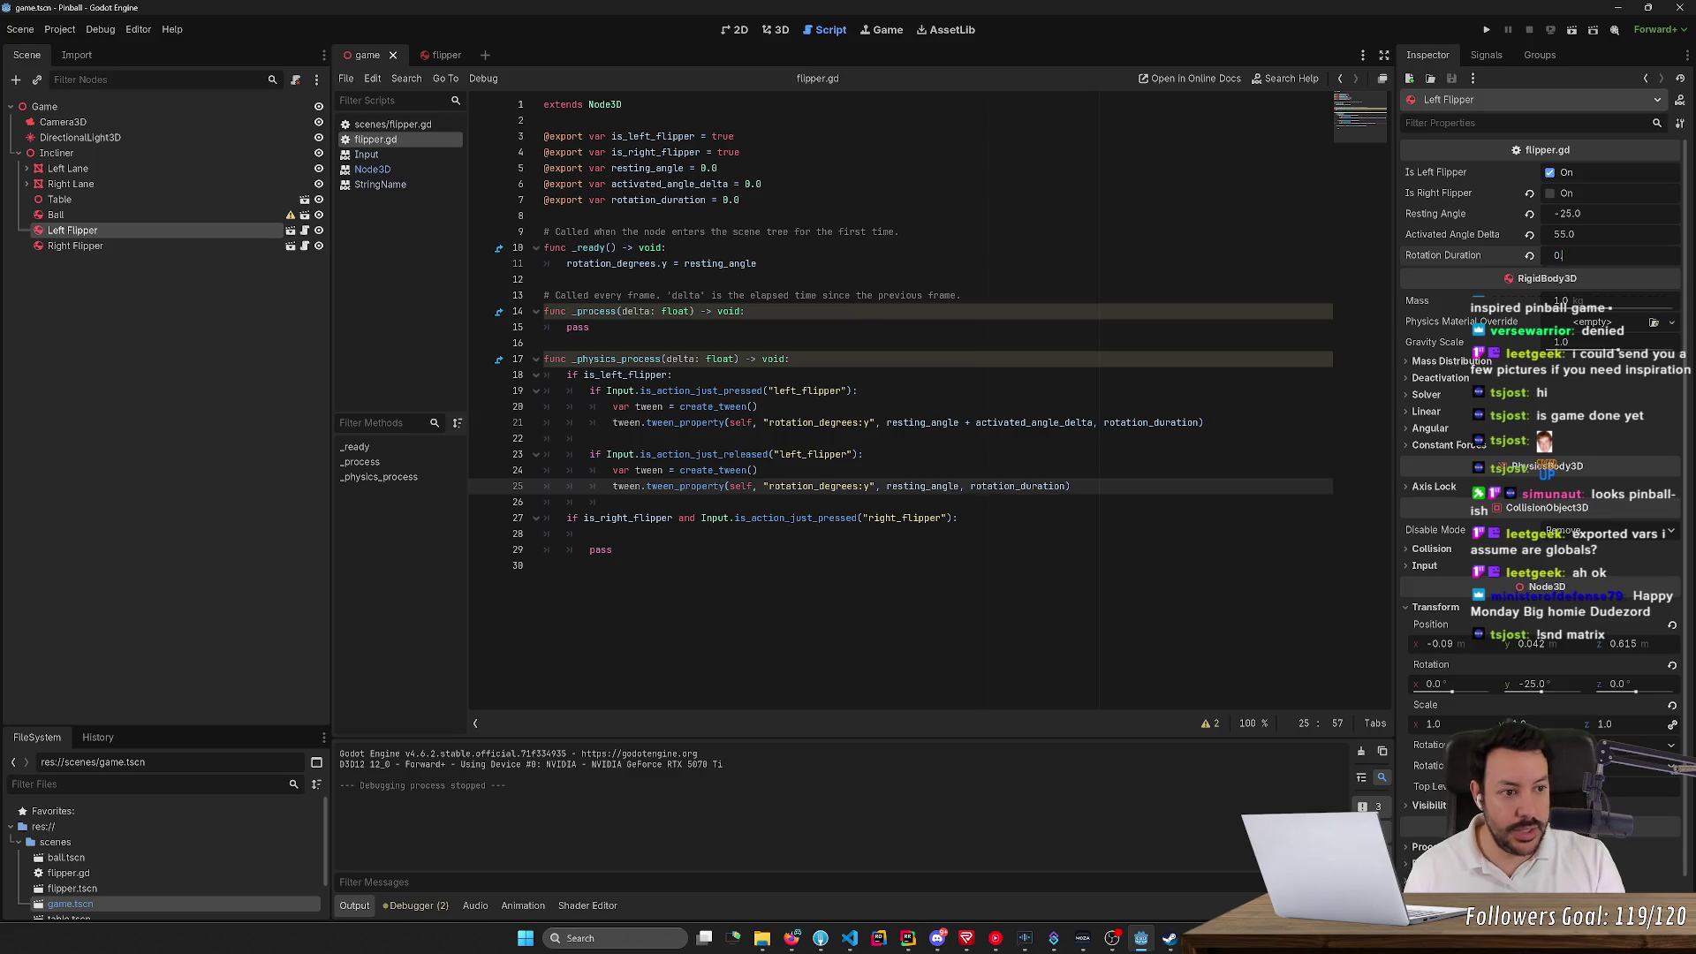
type(".1")
key("Return")
key("F5")
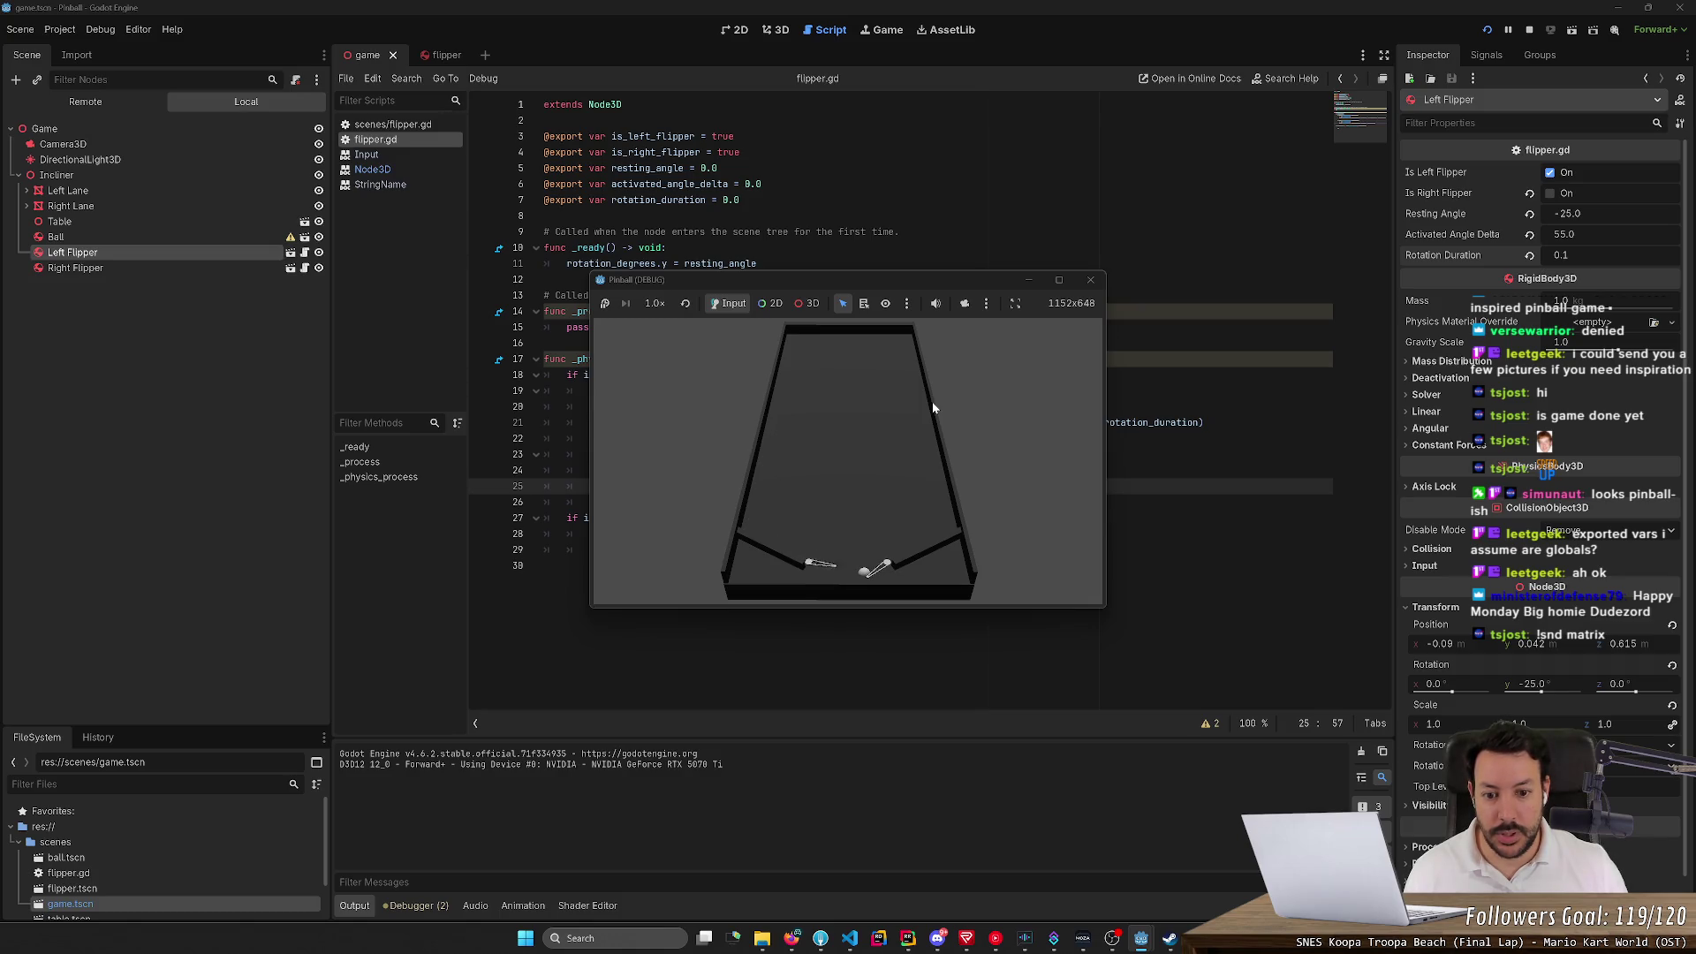
Retest the game, then set the Left Flipper's Rotation Duration to 0.05
left_click(1531, 30)
left_click(1487, 29)
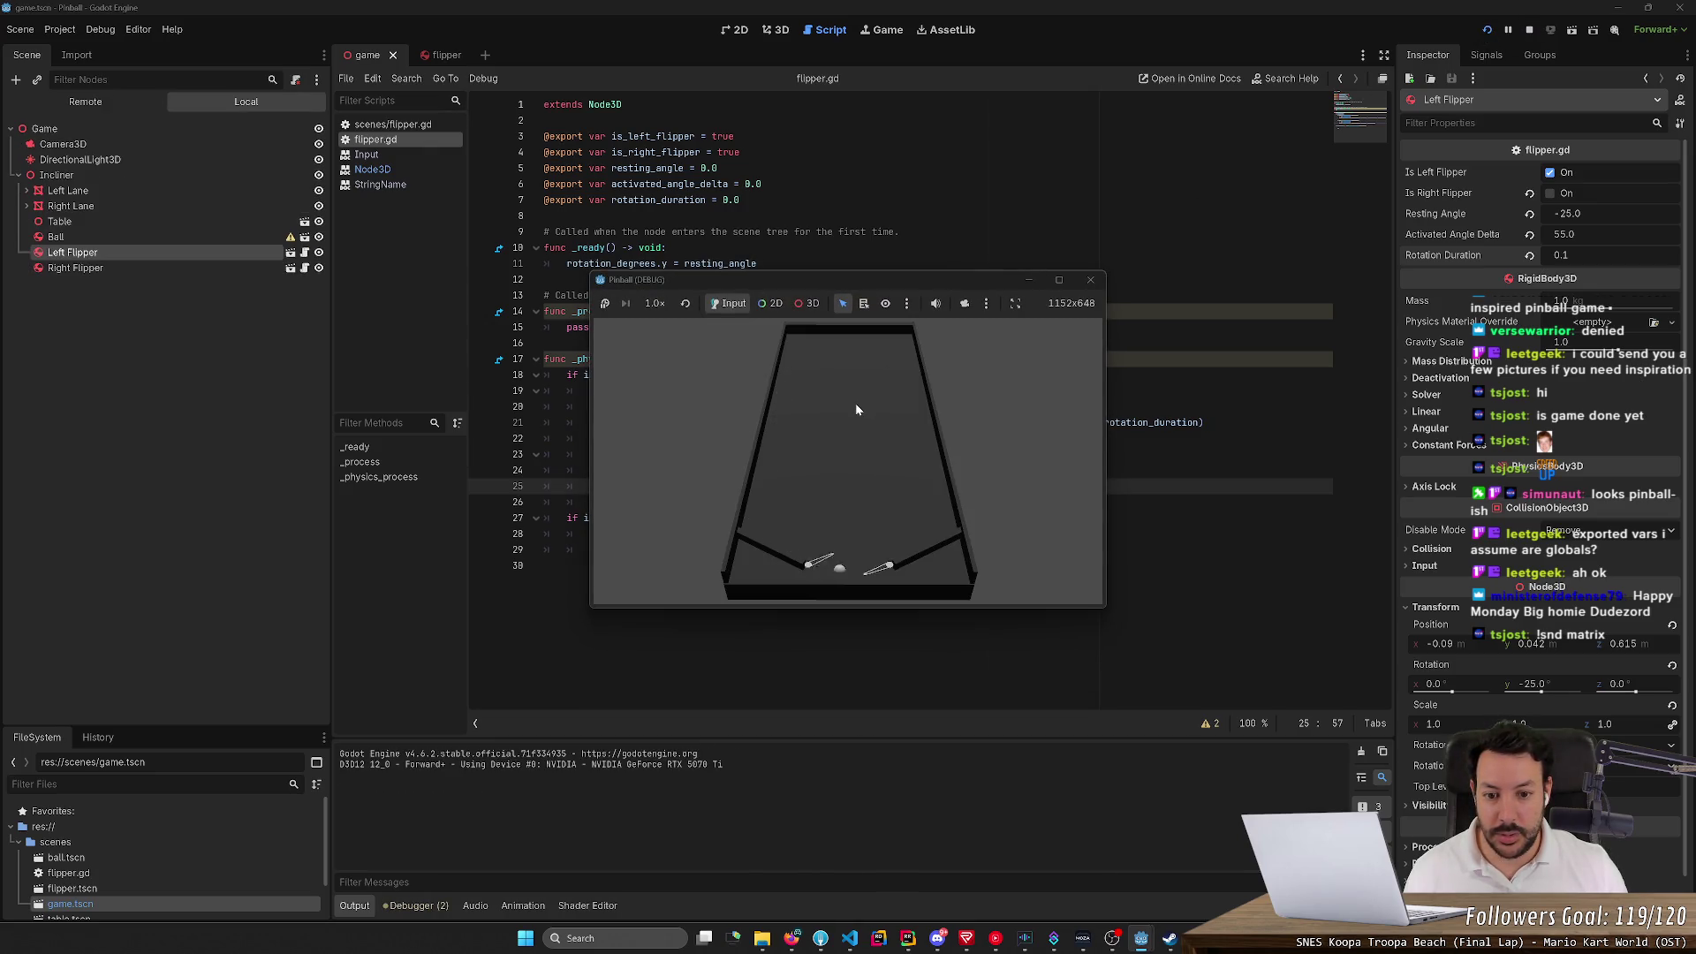
left_click(1529, 30)
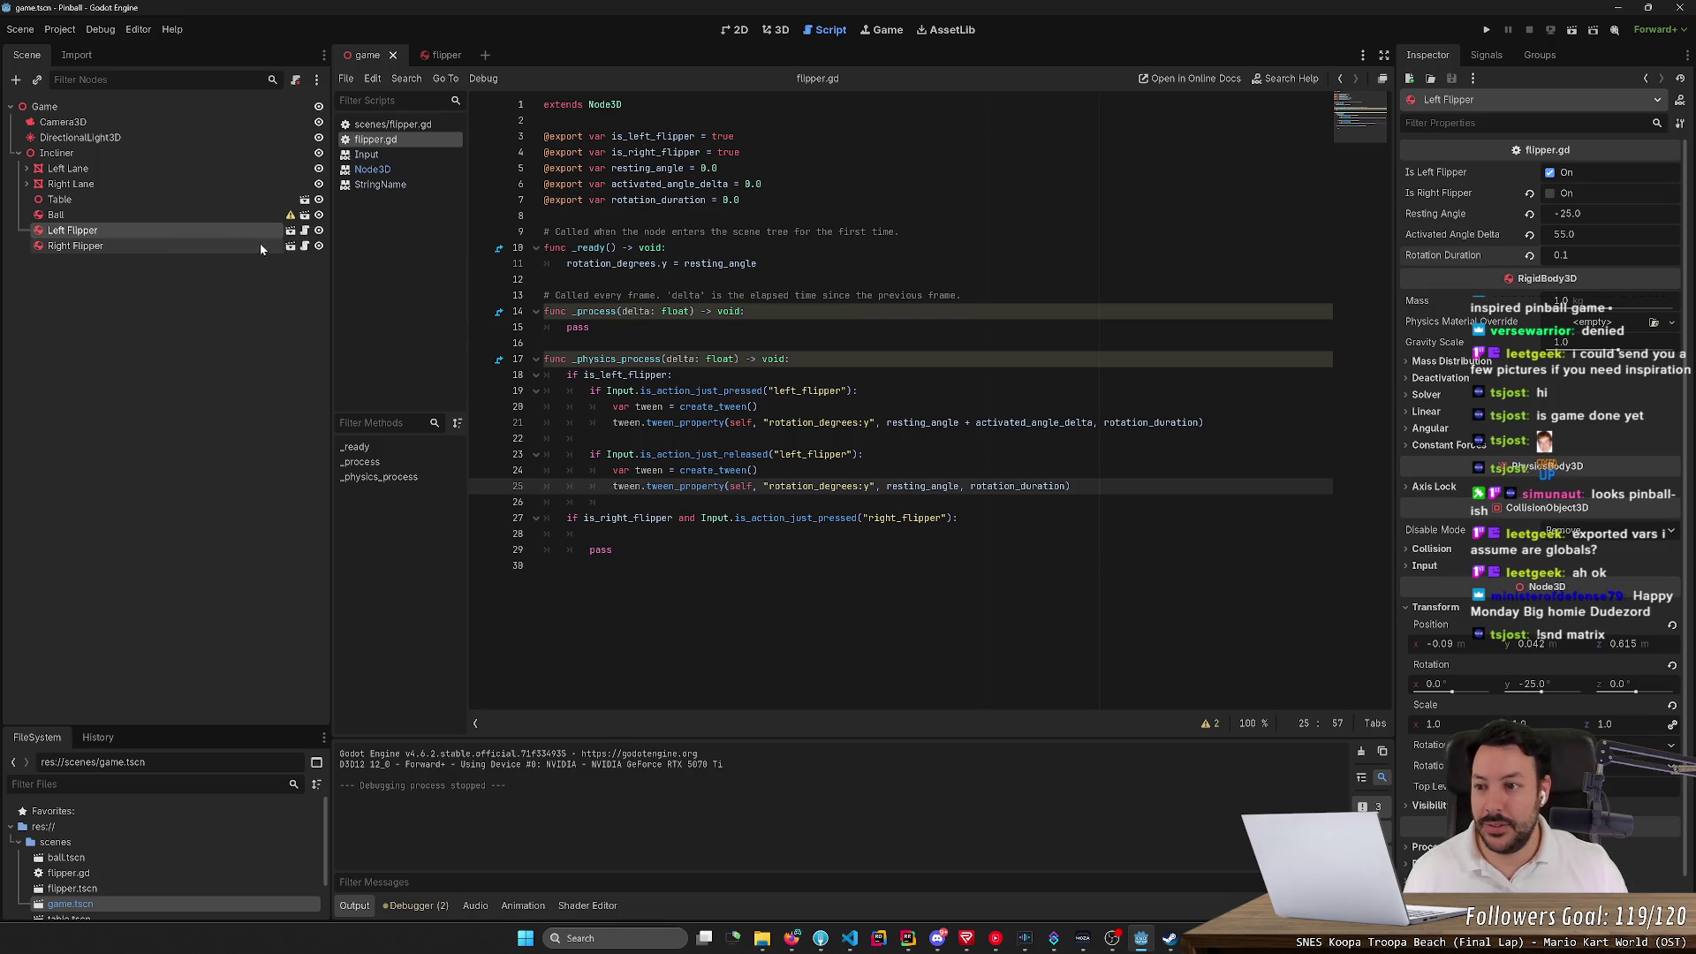
left_click(1563, 255)
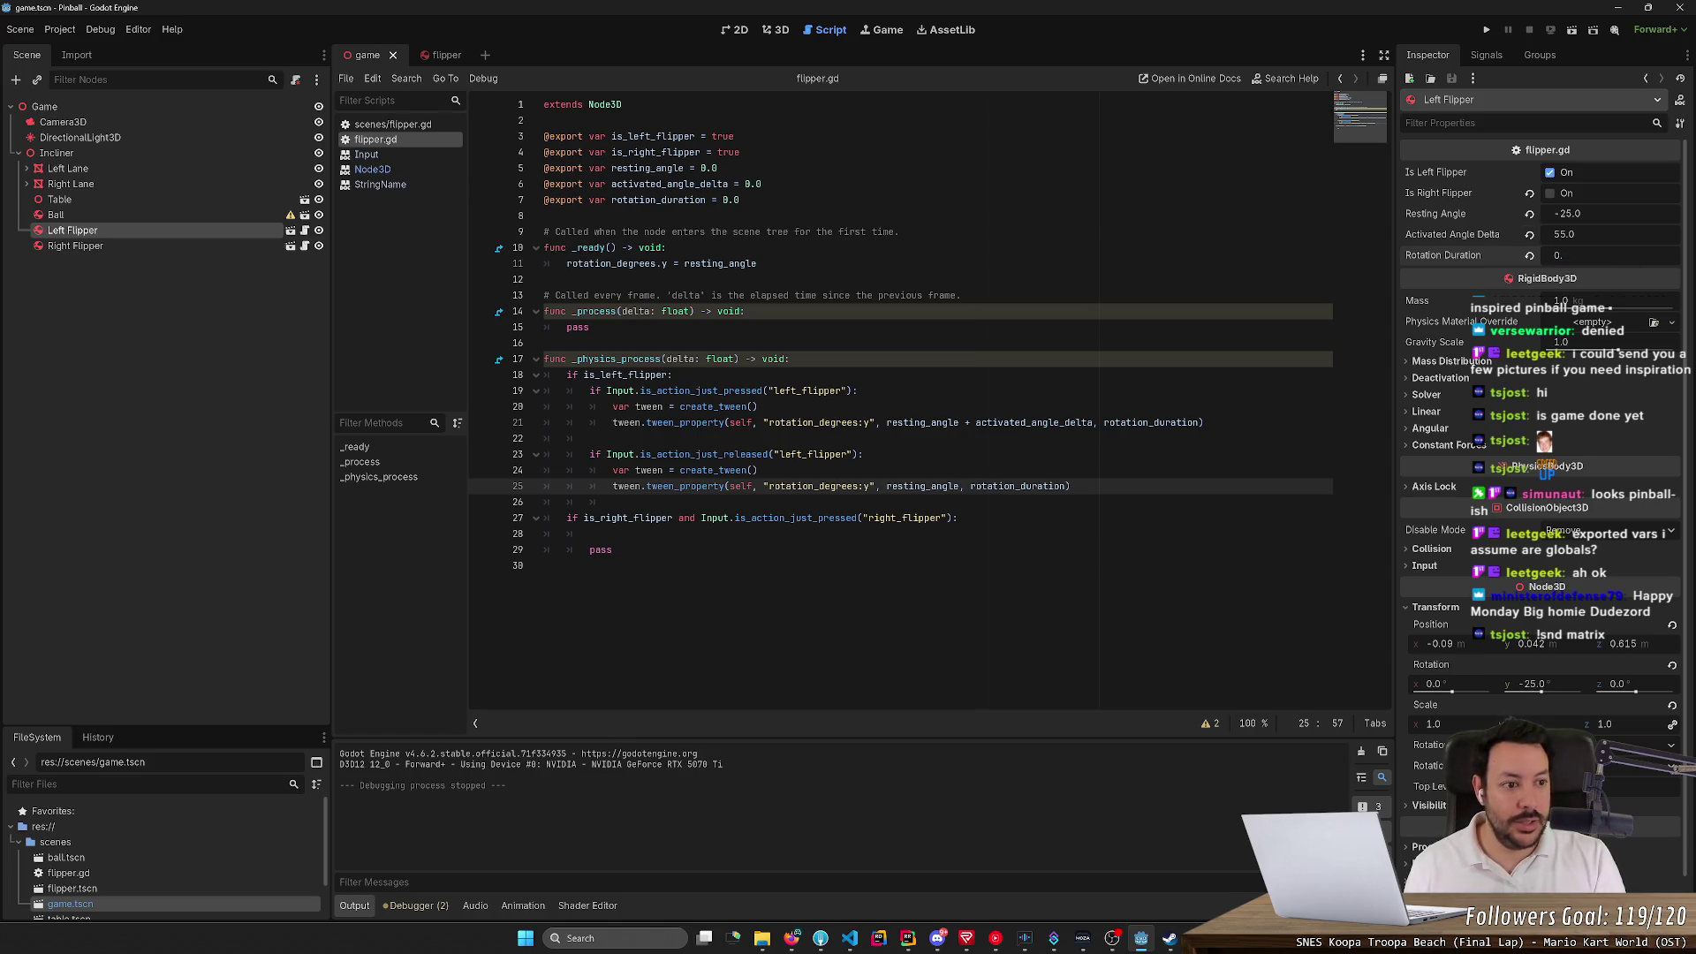
type("05")
key("Return")
Set the Right Flipper's Rotation Duration to 0.05 and test-run both flippers
left_click(76, 246)
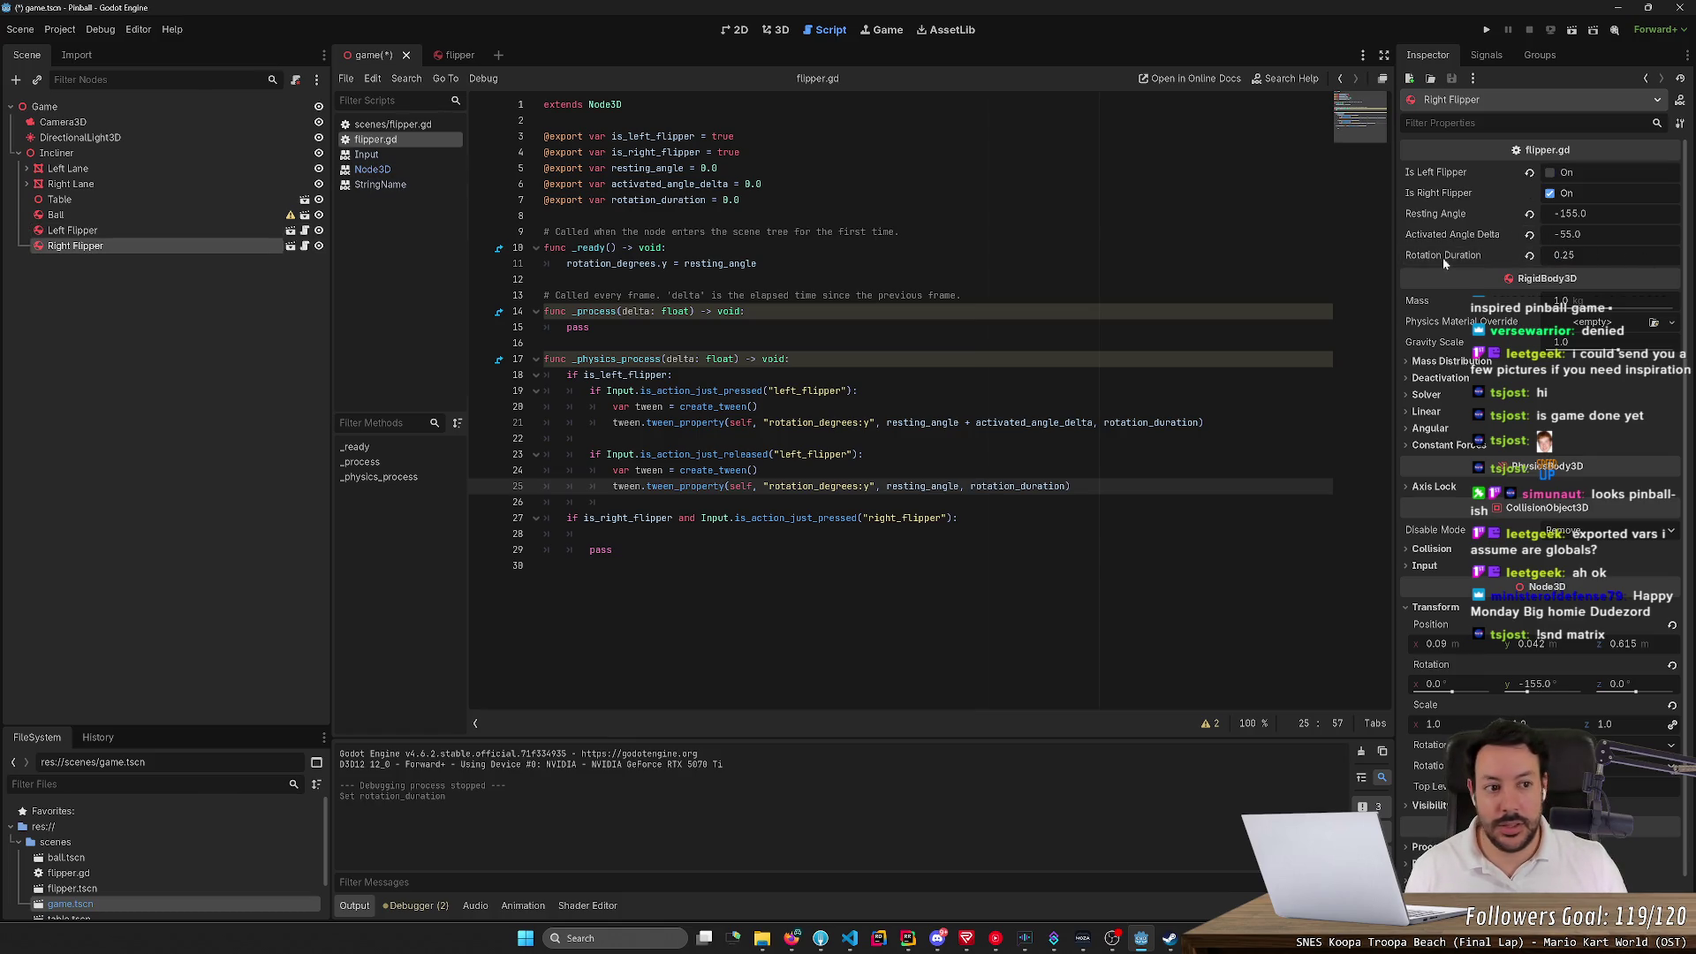
left_click(1563, 255)
key("BackSpace")
key("BackSpace")
type("05")
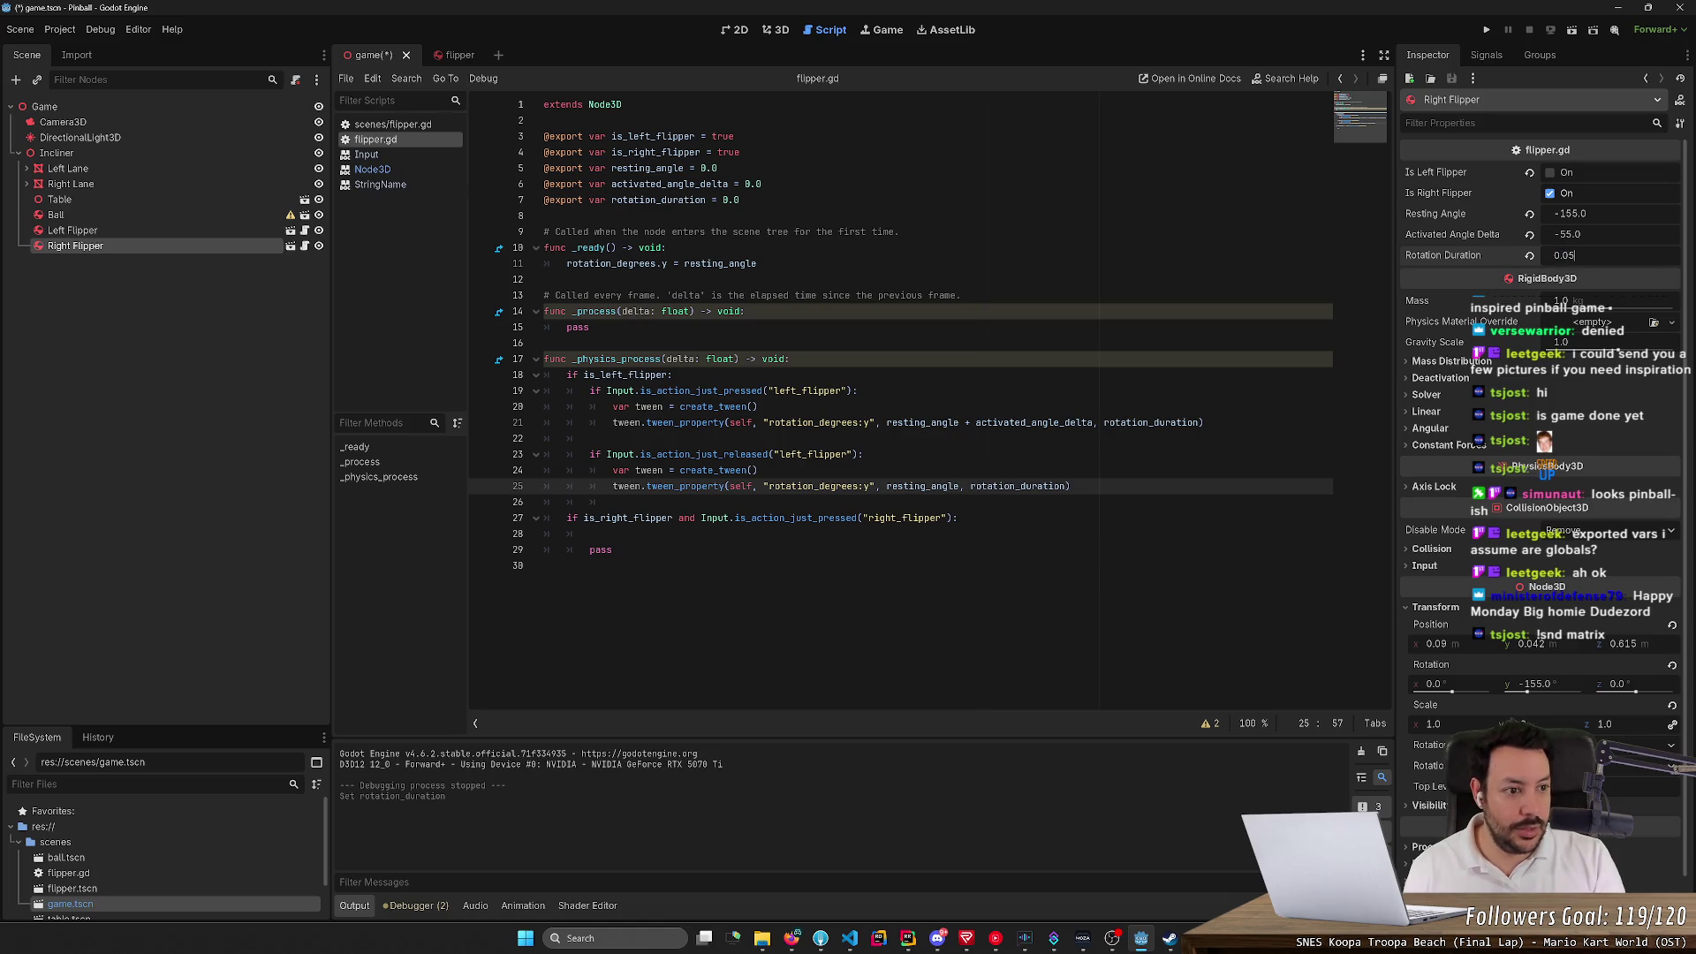
key("Return")
key("F5")
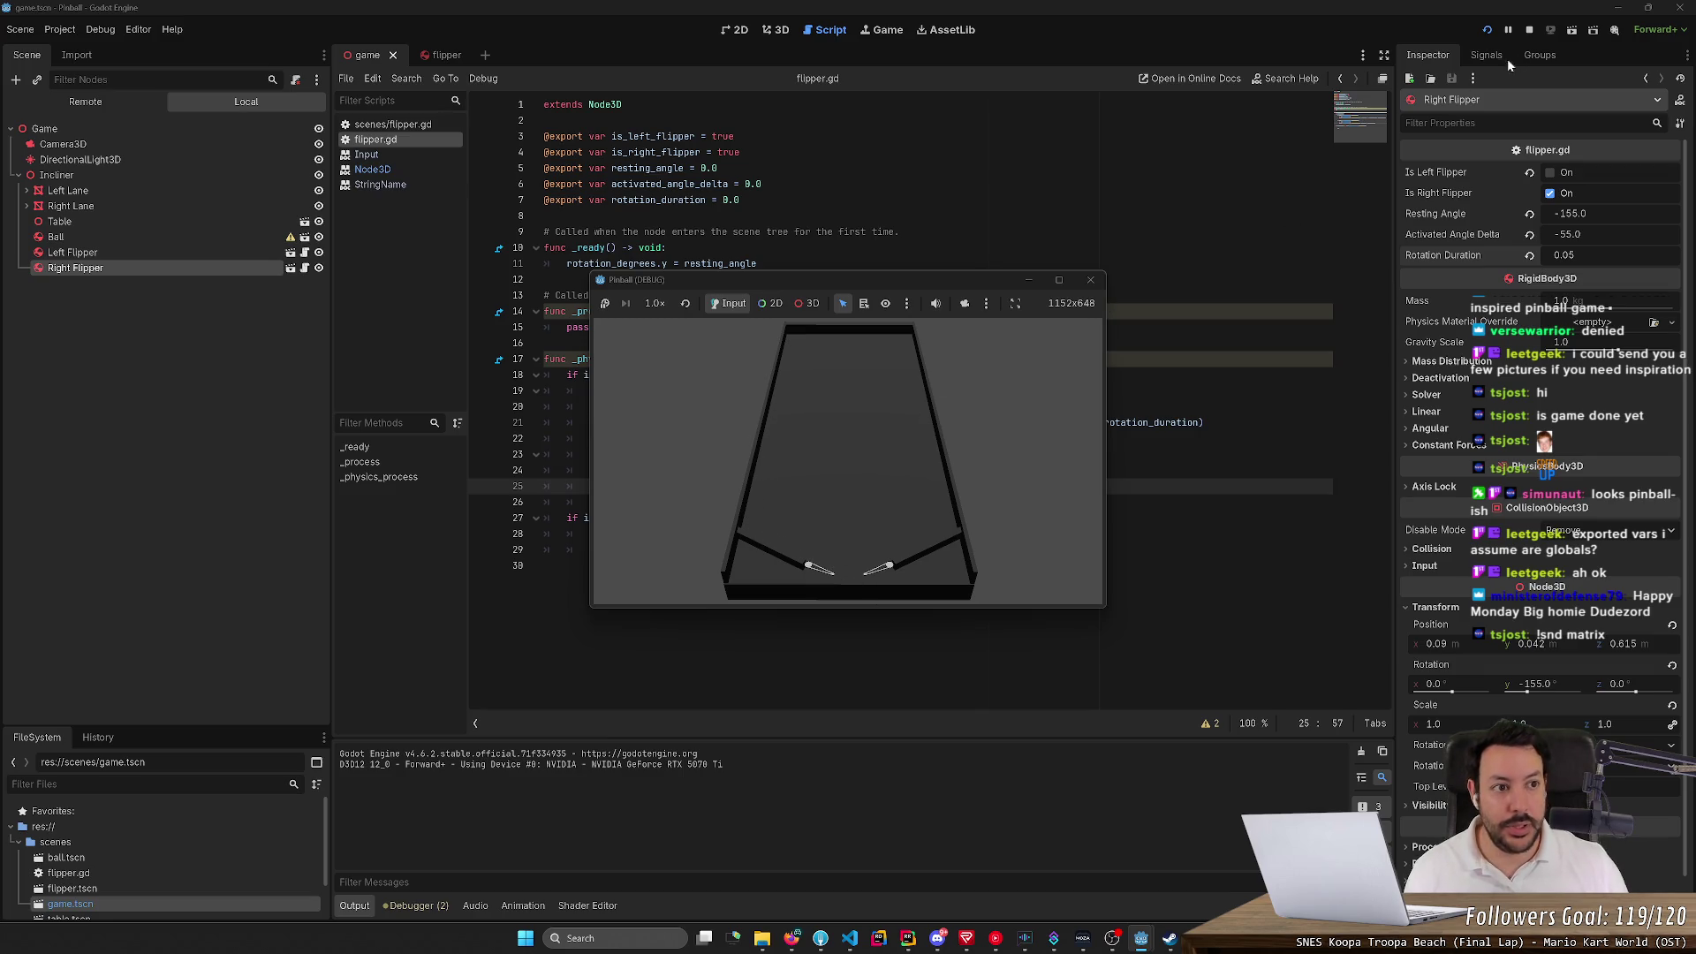
left_click(1527, 31)
Copy the left-flipper code block on lines 18–25
mouse_move(1069, 485)
left_mouse_down()
mouse_move(565, 470)
mouse_move(545, 375)
left_mouse_up()
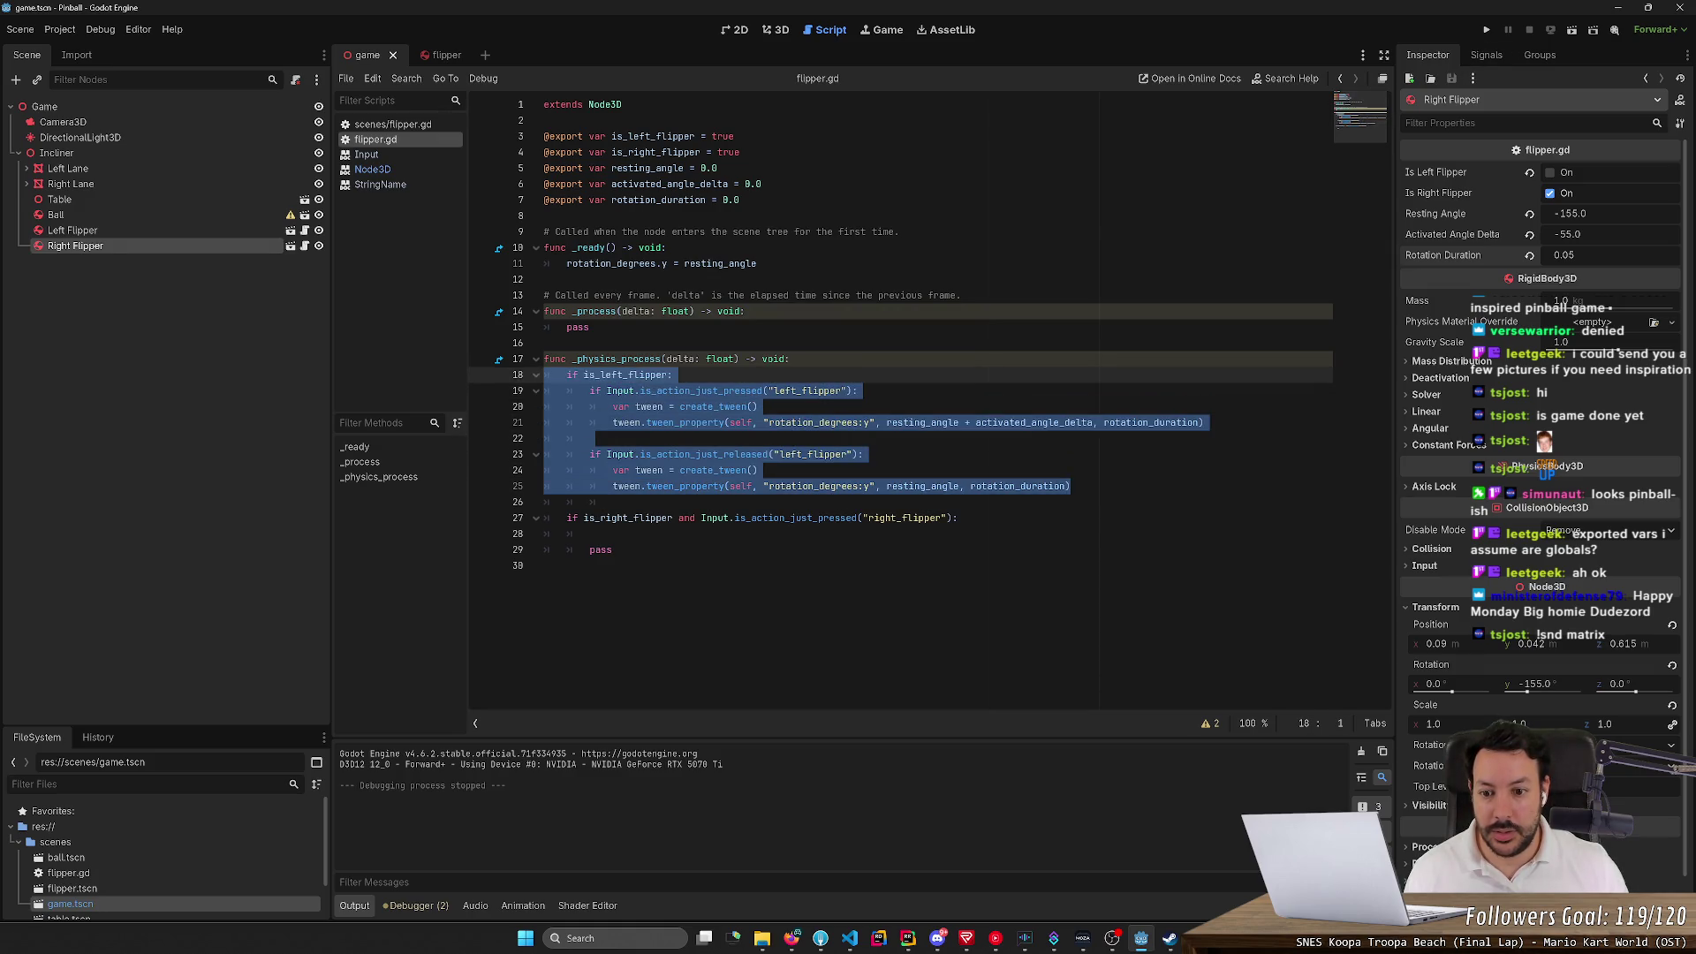
key("ctrl+c")
left_click(612, 549)
Paste the block over the right-flipper stub and rename every 'left' in it to 'right'
left_click(545, 518, "shift")
key("ctrl+v")
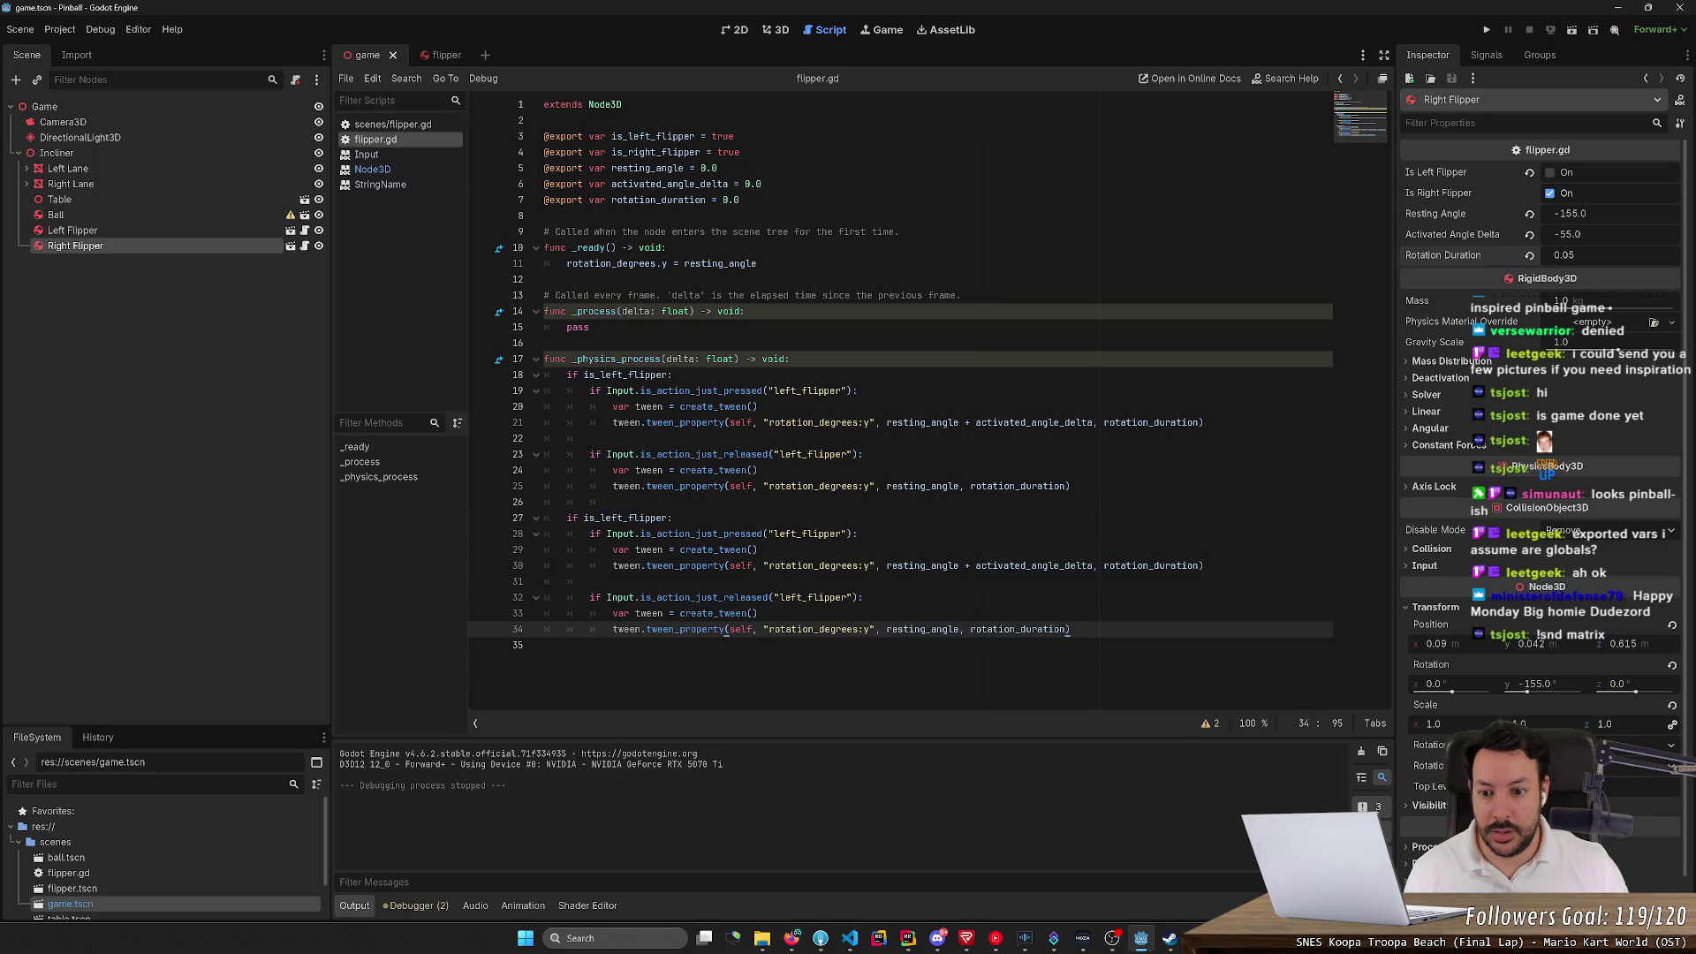
left_click(623, 518)
key("shift+Left")
key("shift+Left")
key("shift+Left")
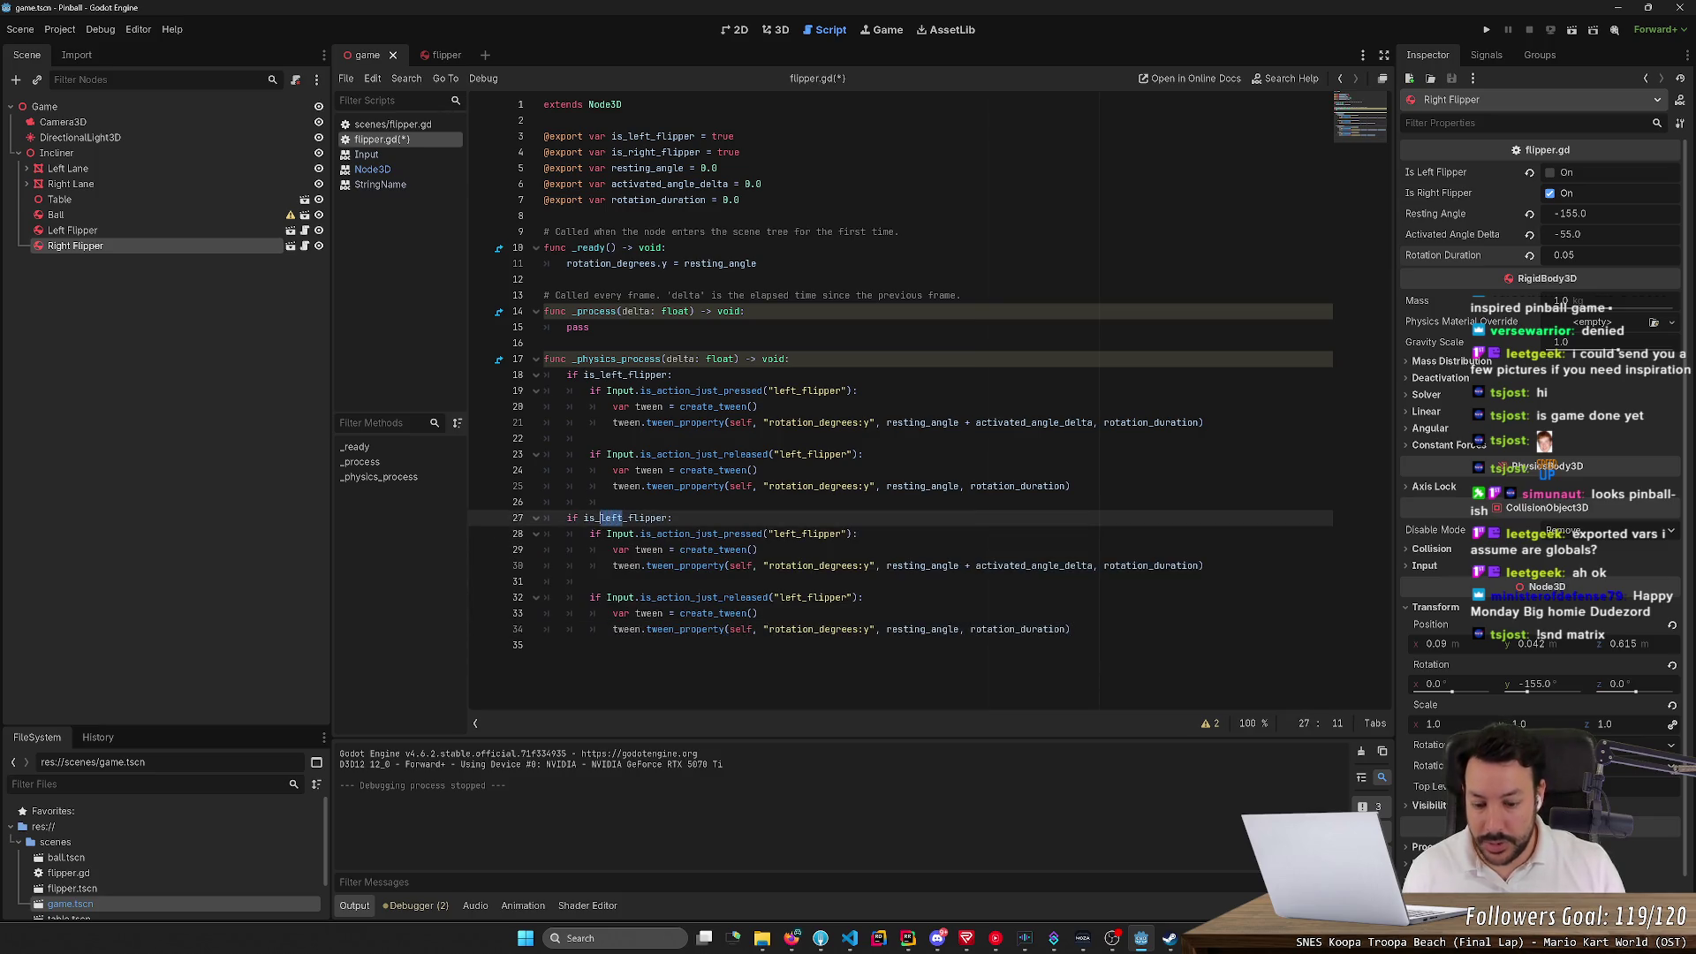
key("ctrl+d")
key("ctrl+d")
key("ctrl+d")
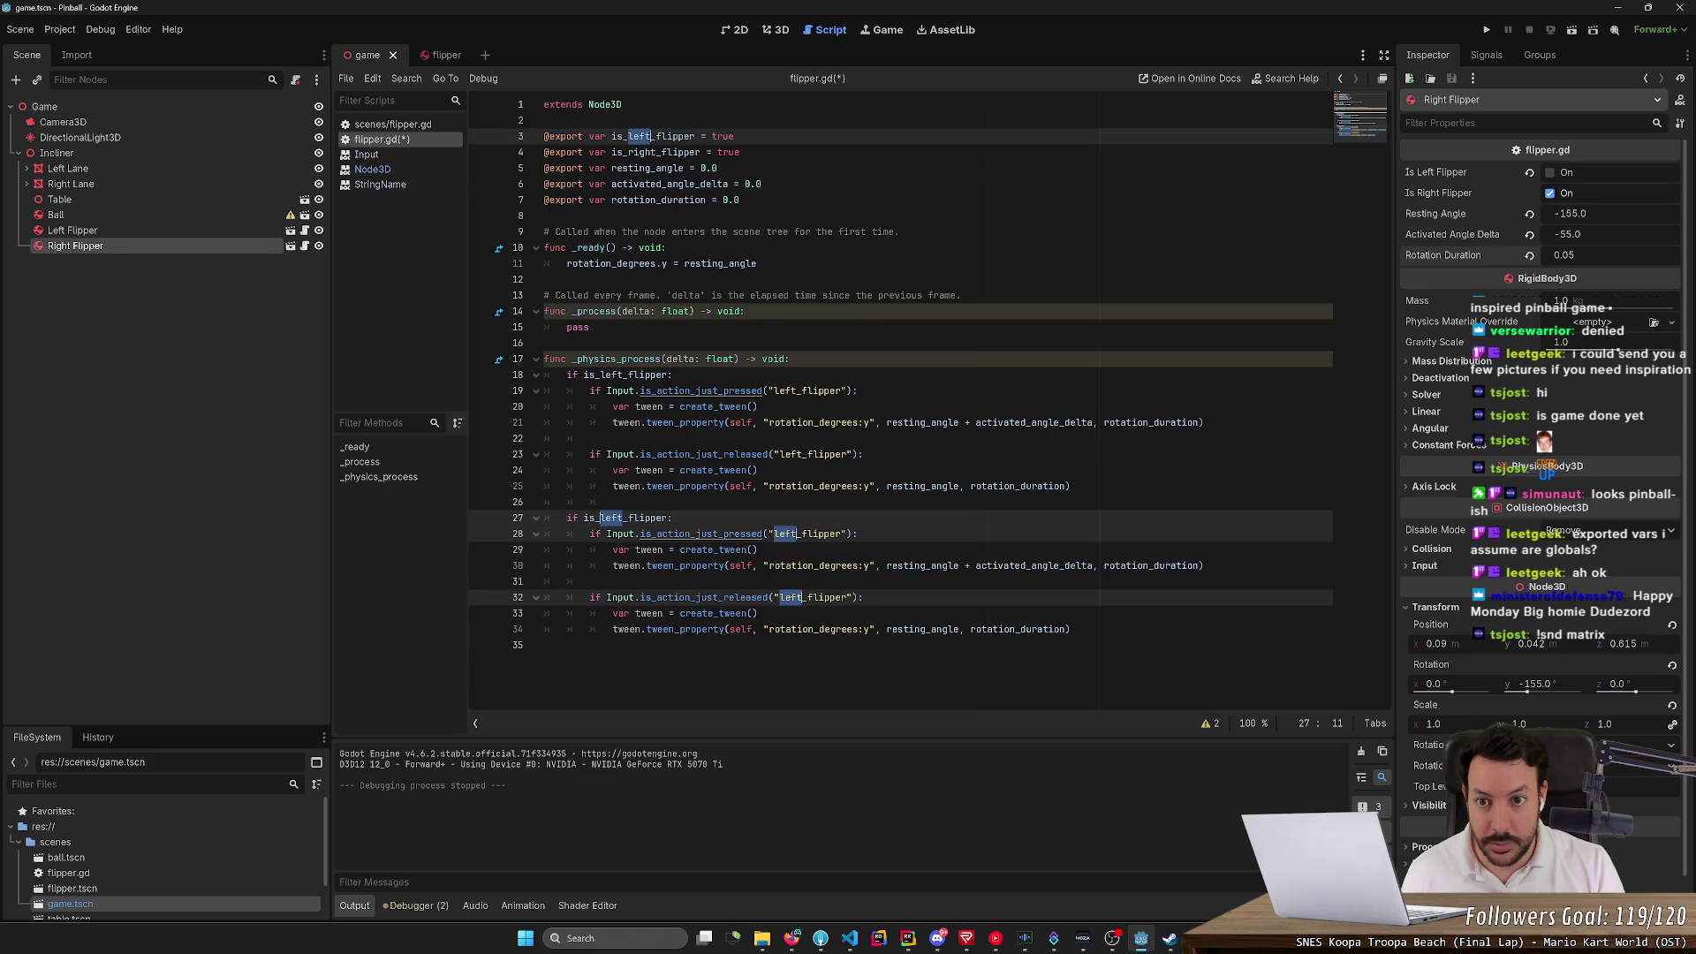
type("right")
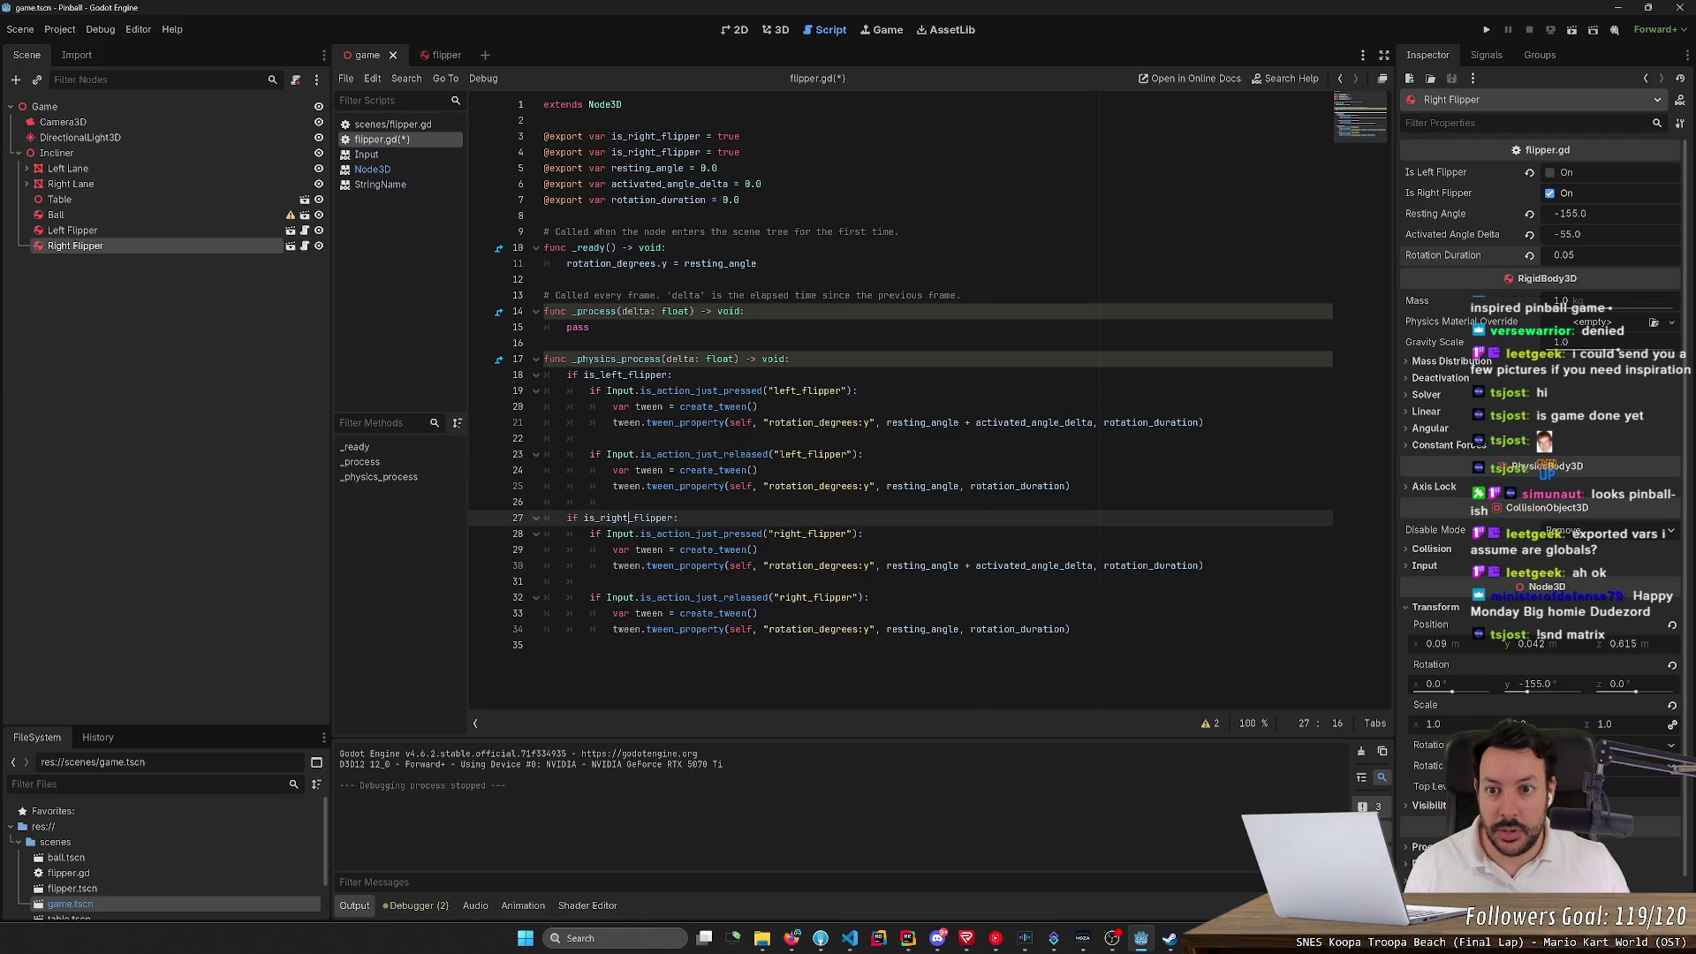
key("Escape")
Restore 'left' on line 3, save, and test-run the right flipper
key("shift+Left")
key("shift+Left")
key("shift+Left")
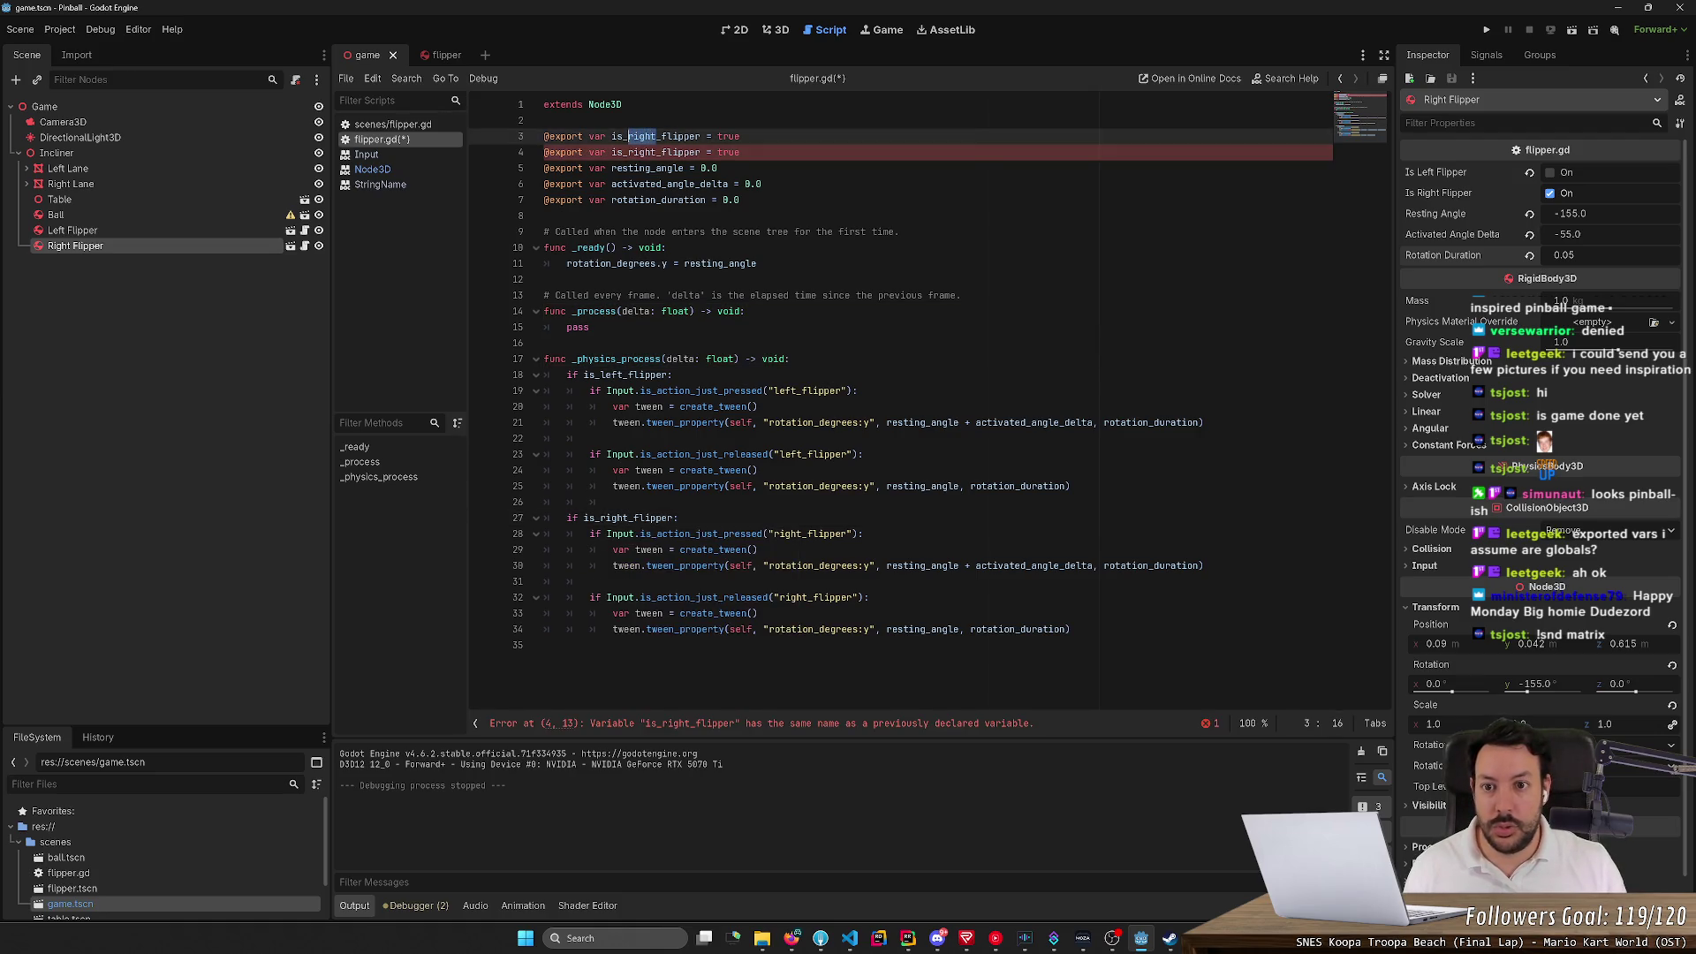
type("left")
key("ctrl+s")
left_click(679, 517)
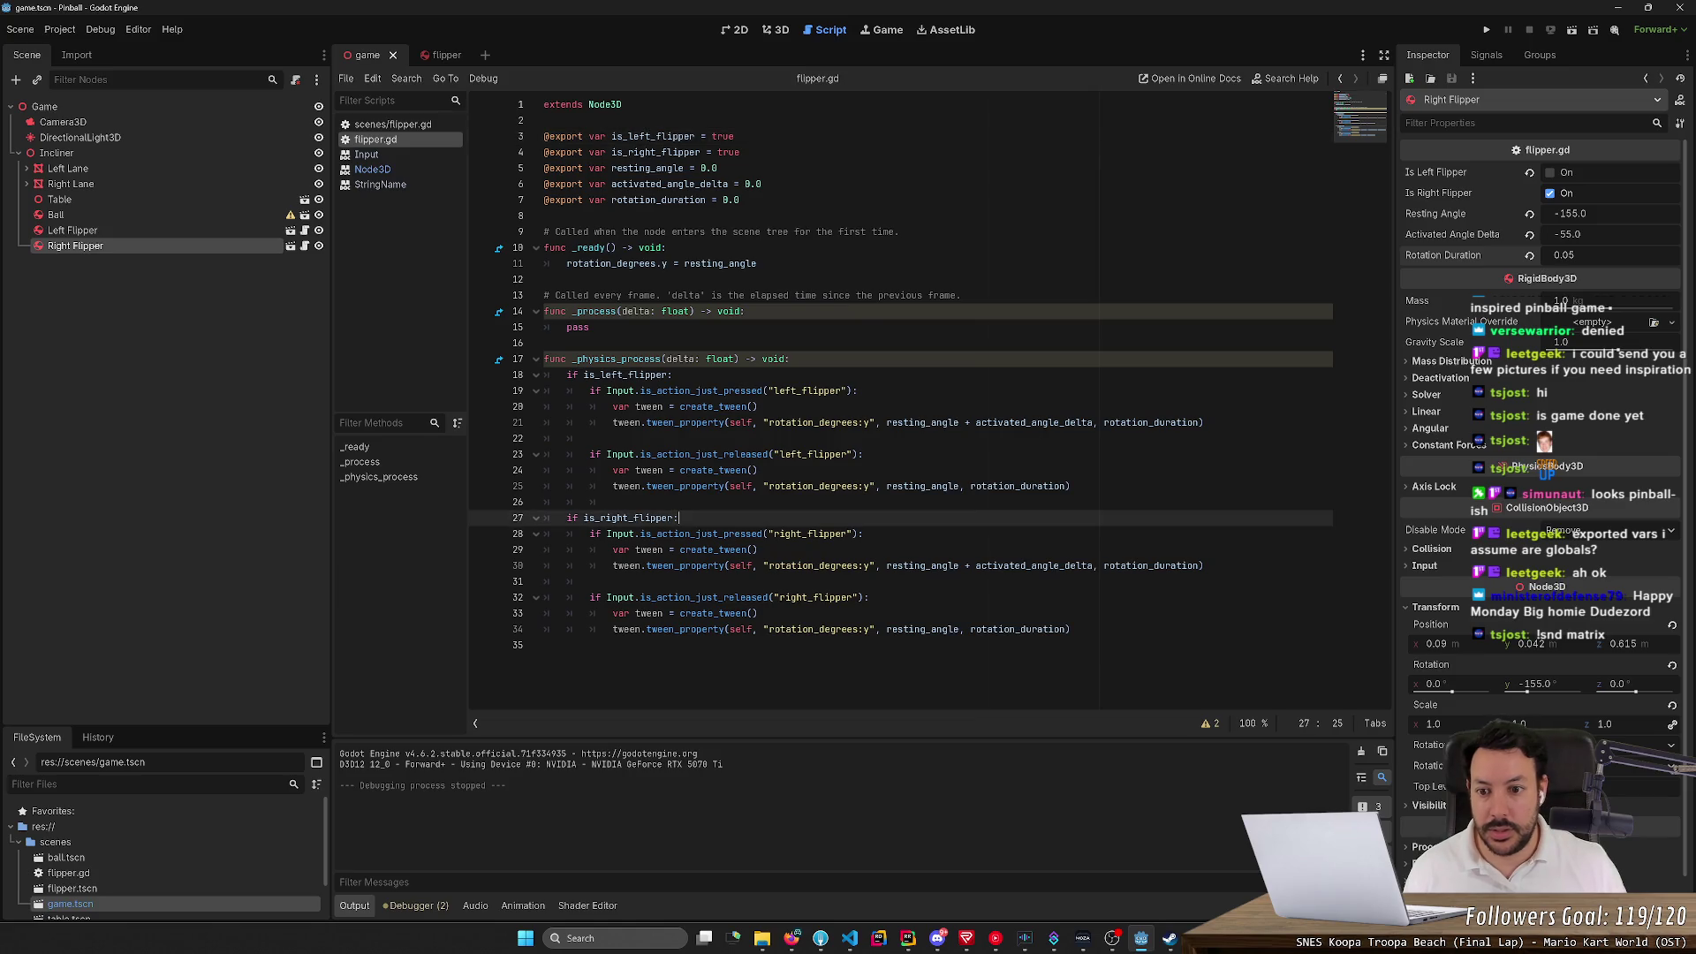
left_click(1487, 30)
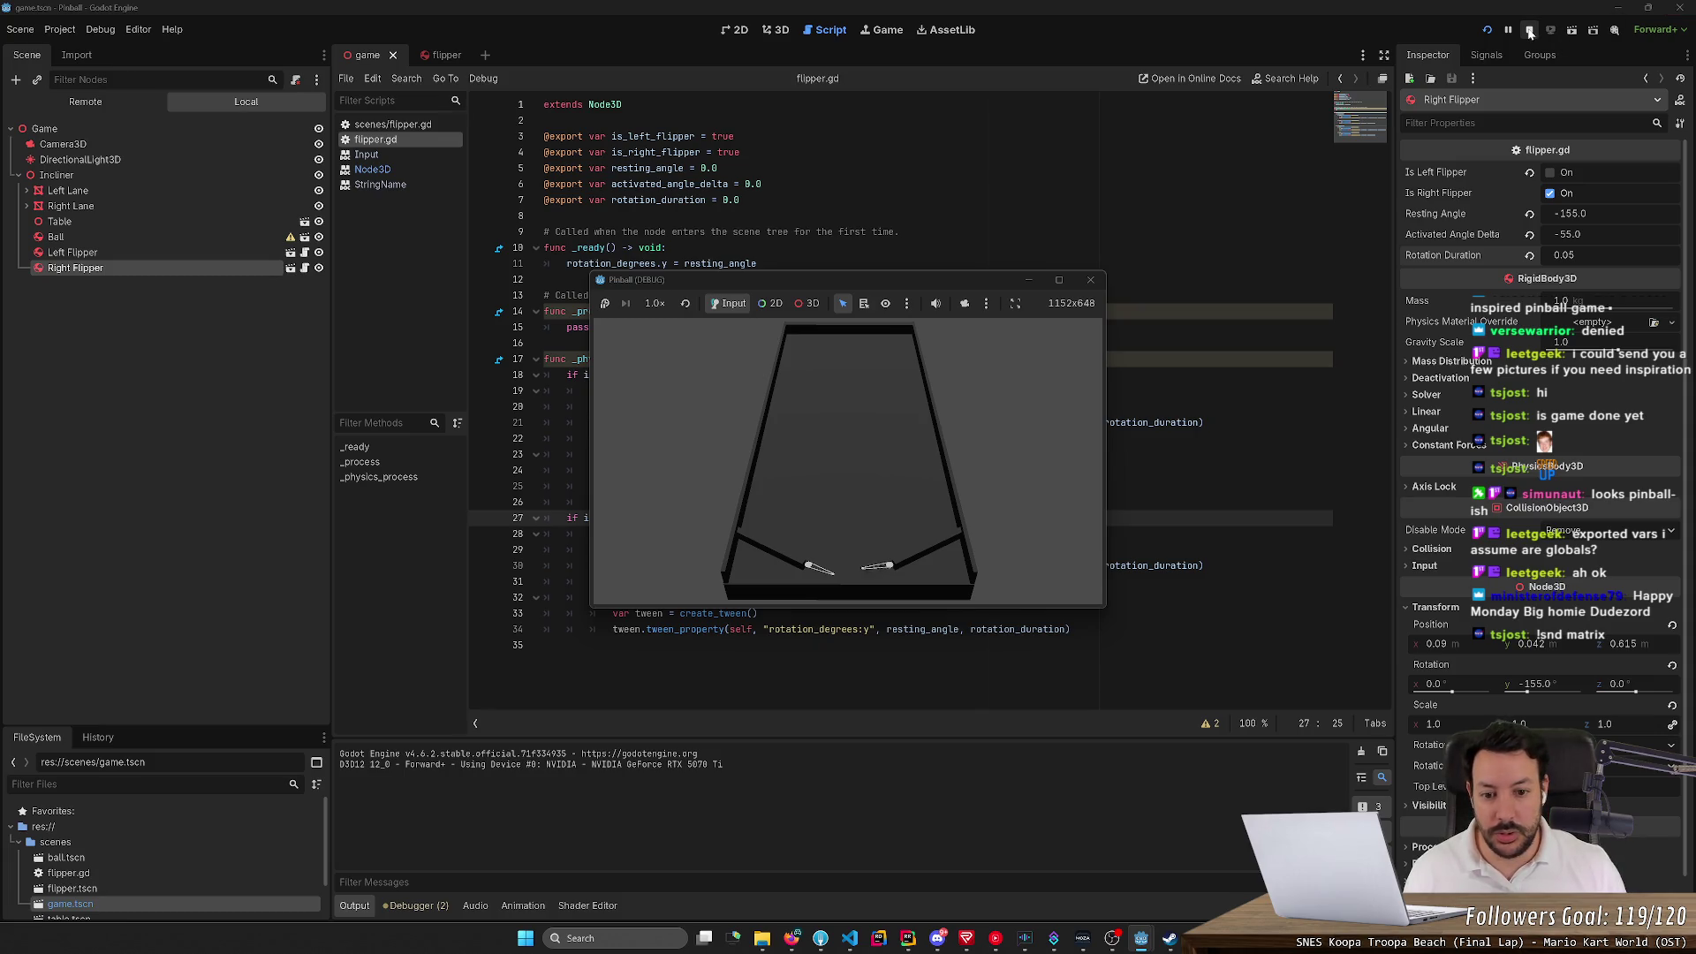
left_click(1090, 279)
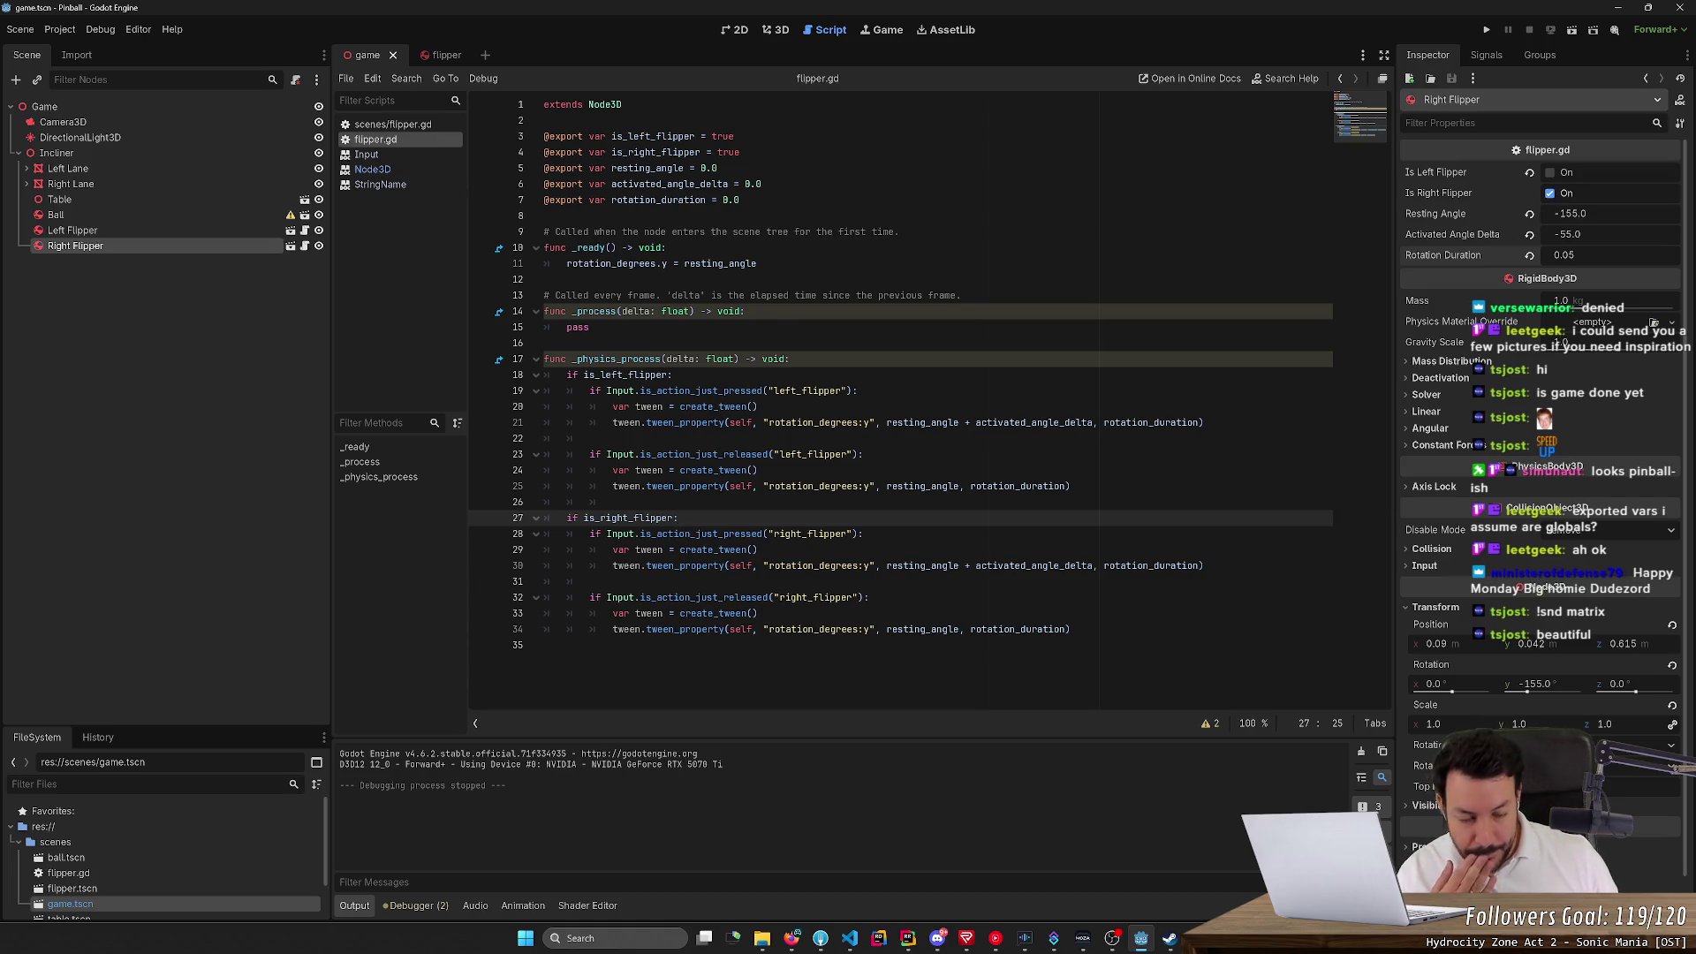
Change line 30's '+' to '-' and test the right flipper in a game run
left_click(969, 565)
key("BackSpace")
type("-")
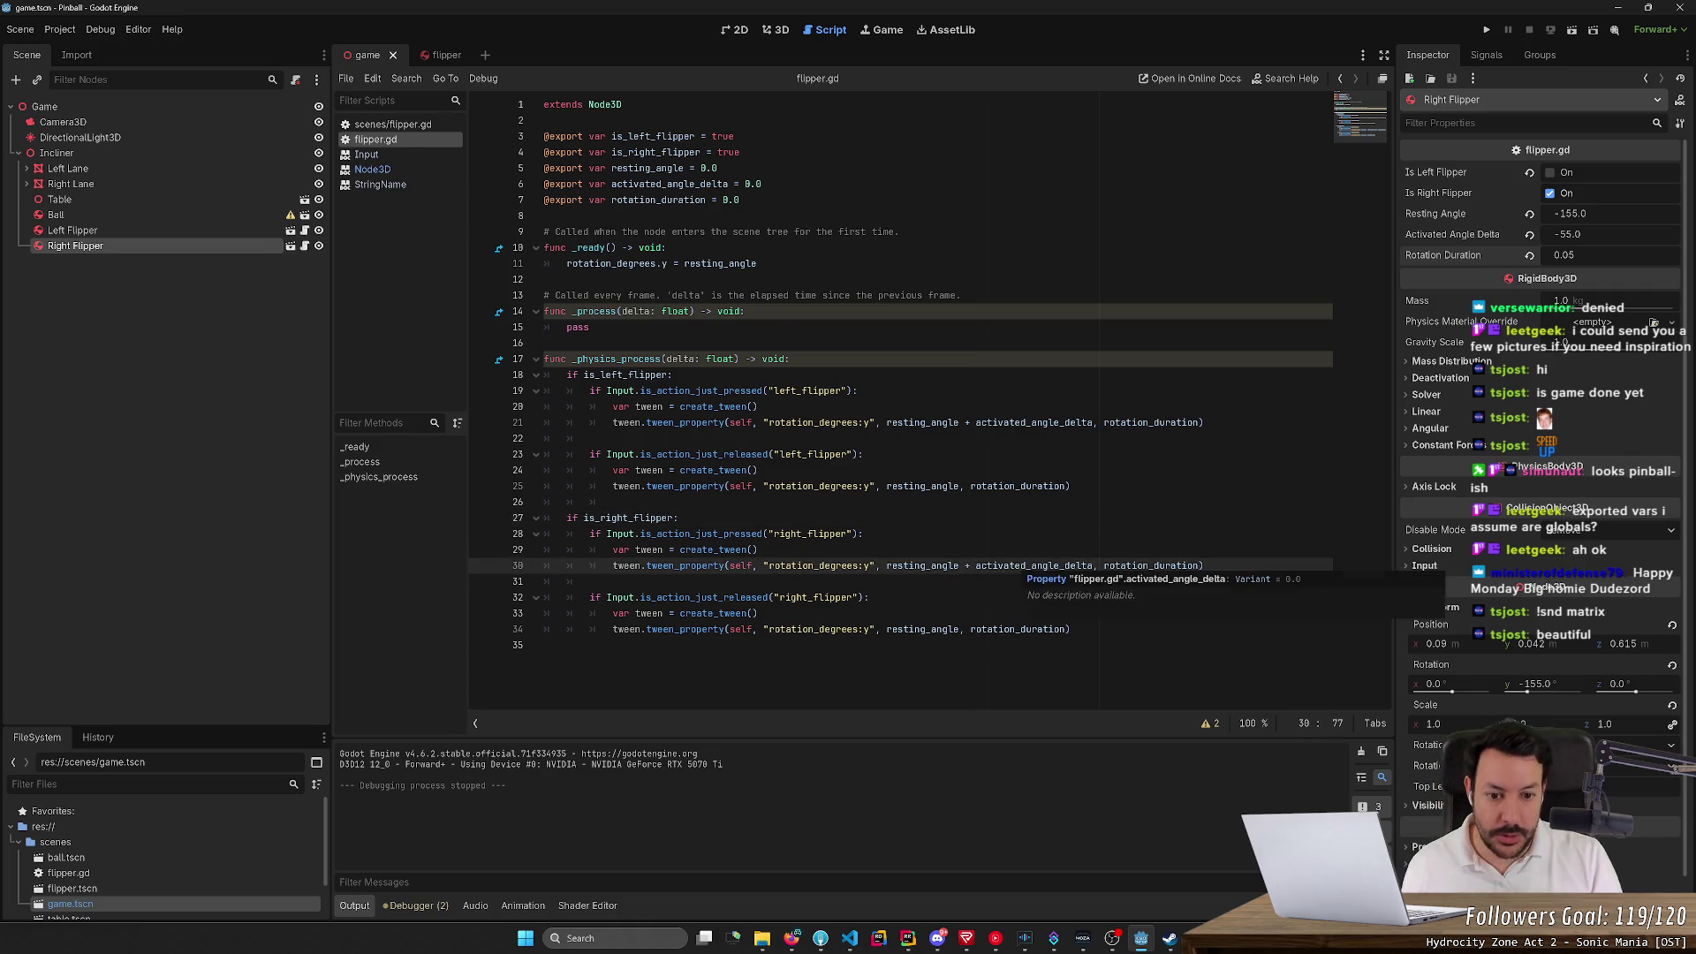
key("F5")
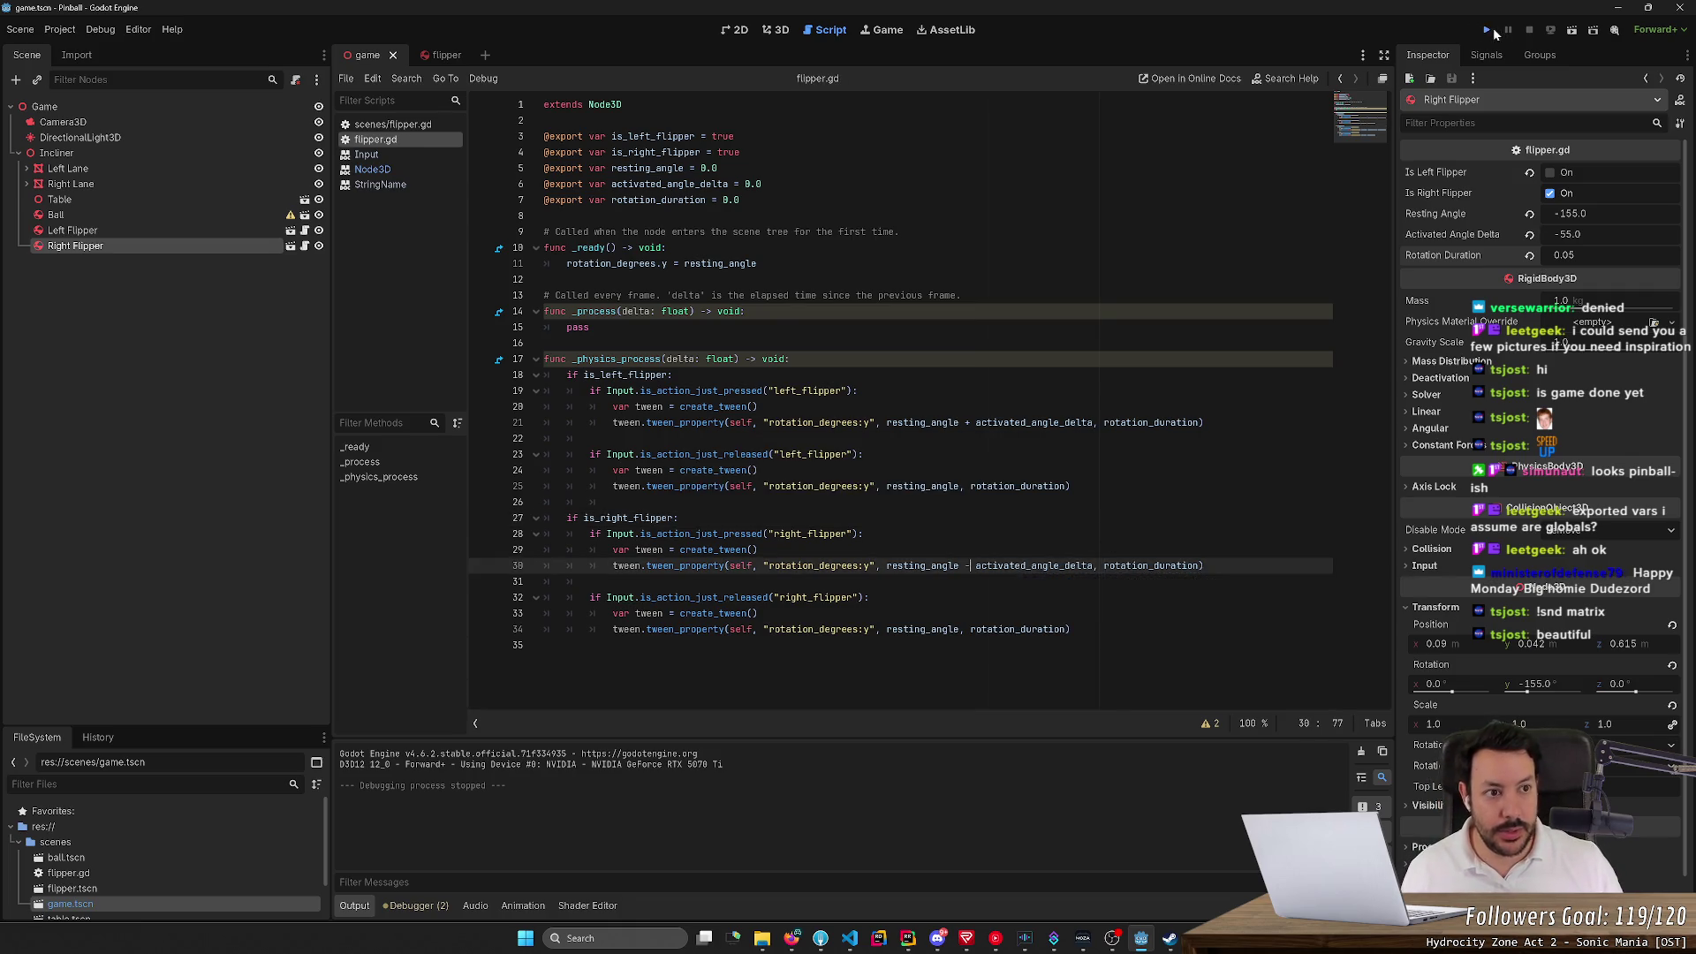
key("Right")
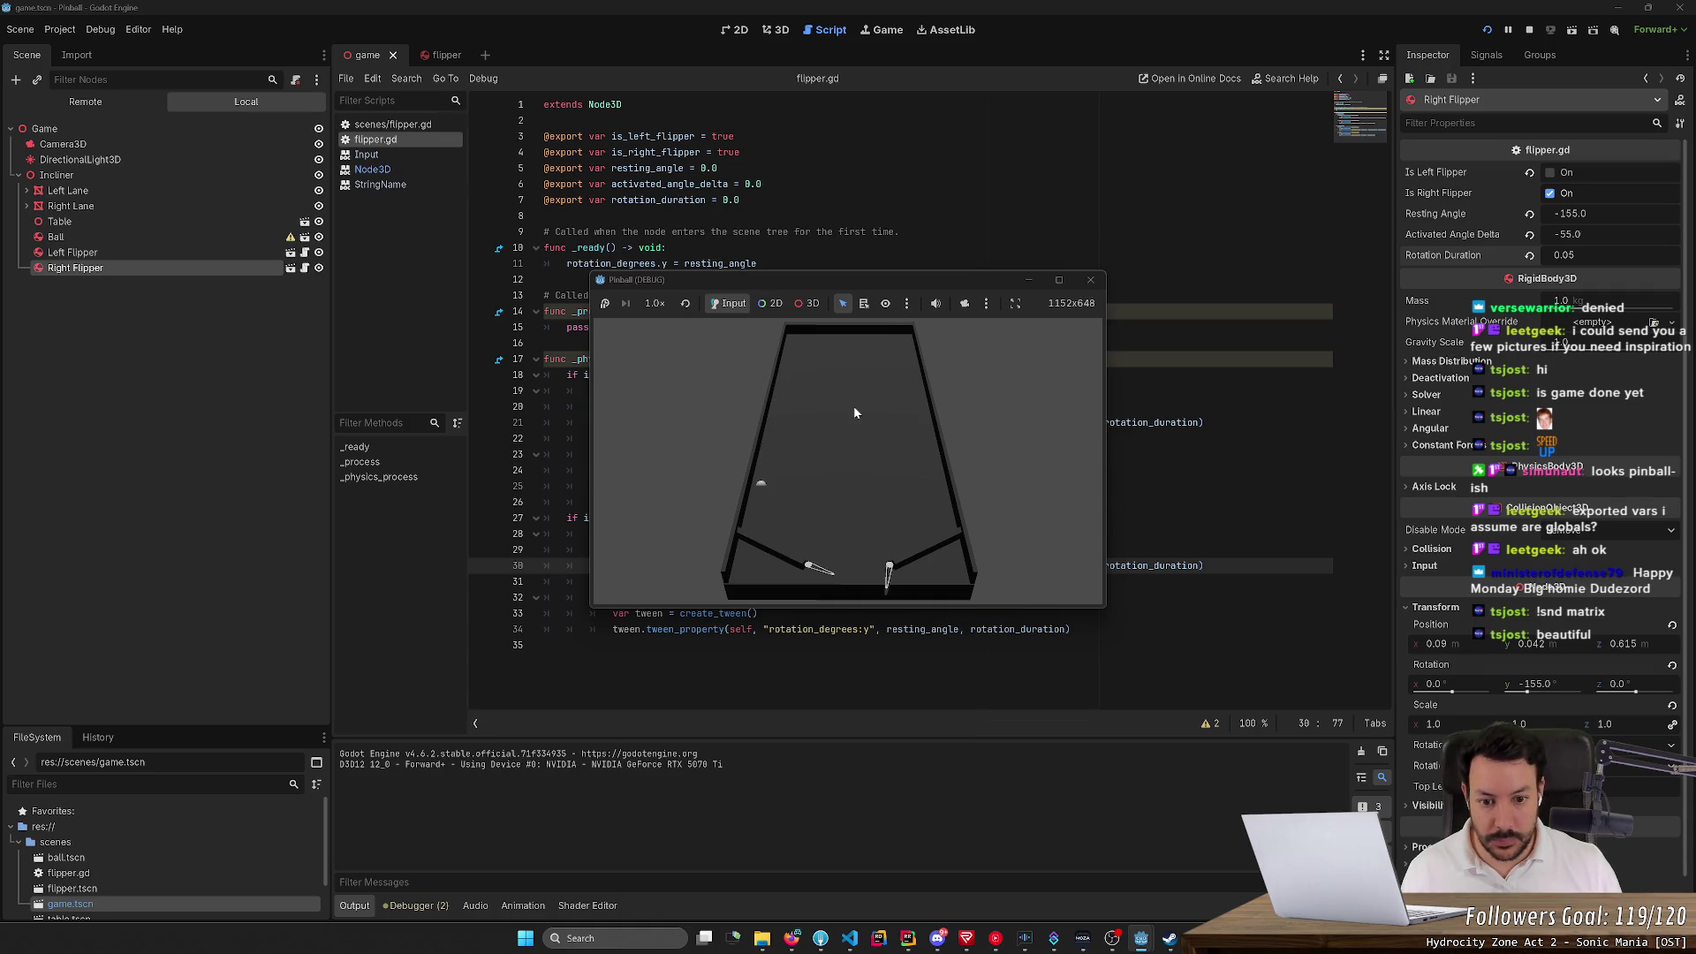
key("Right")
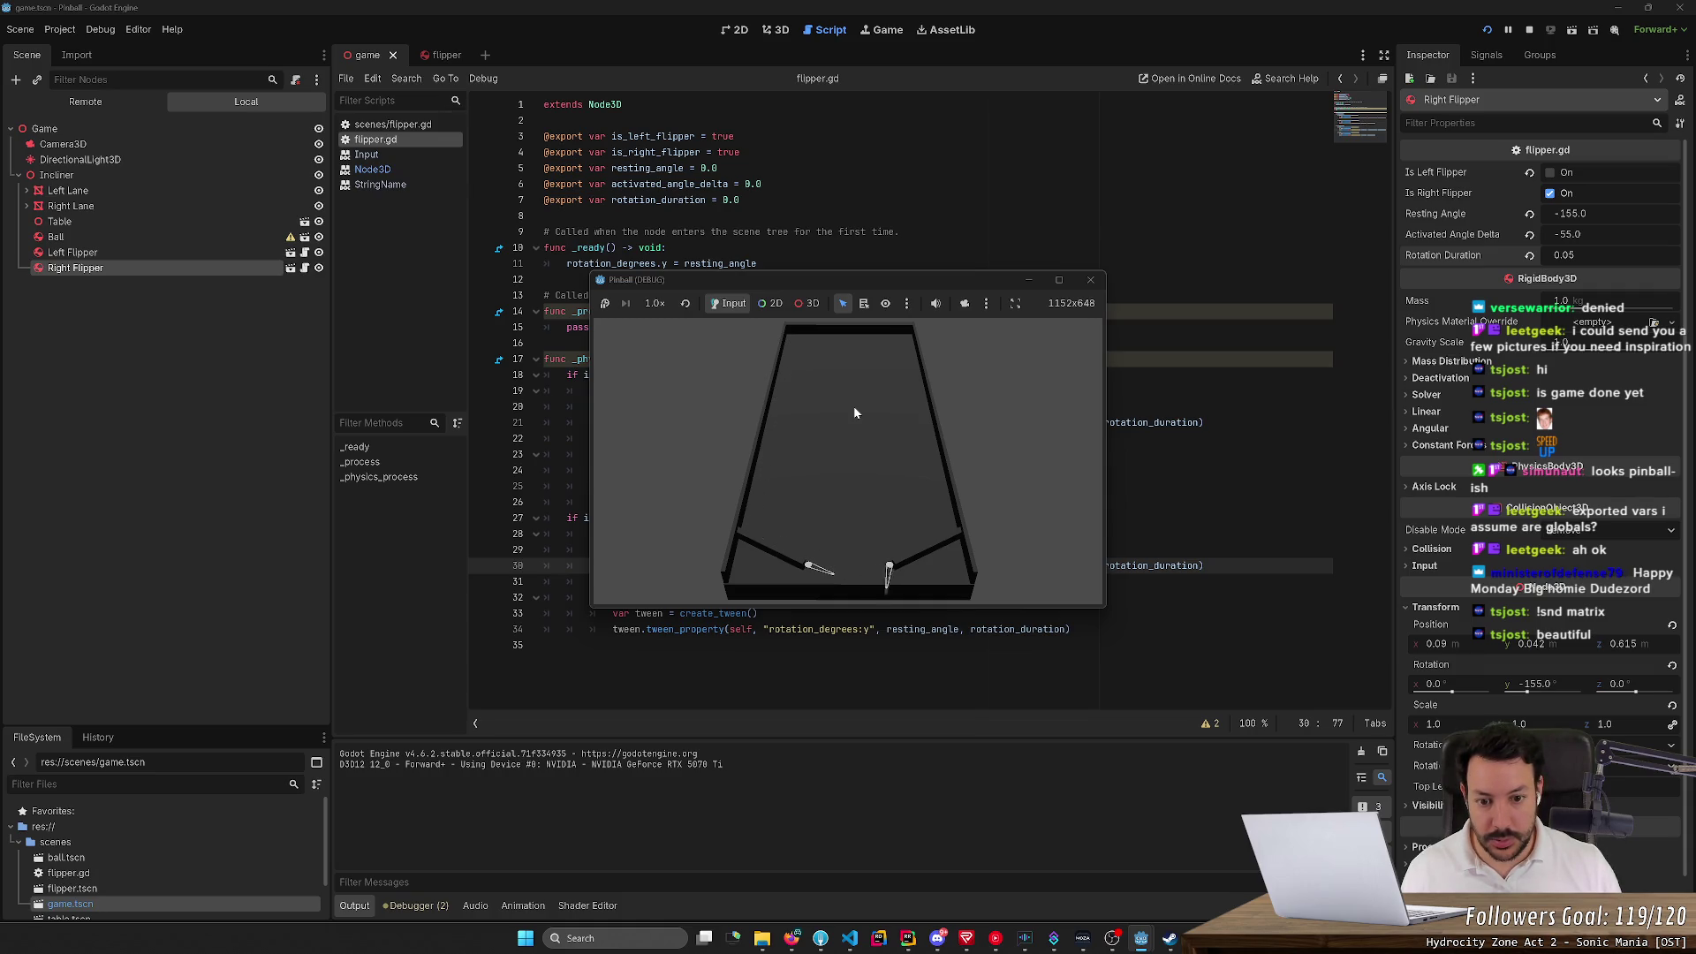
key("Right")
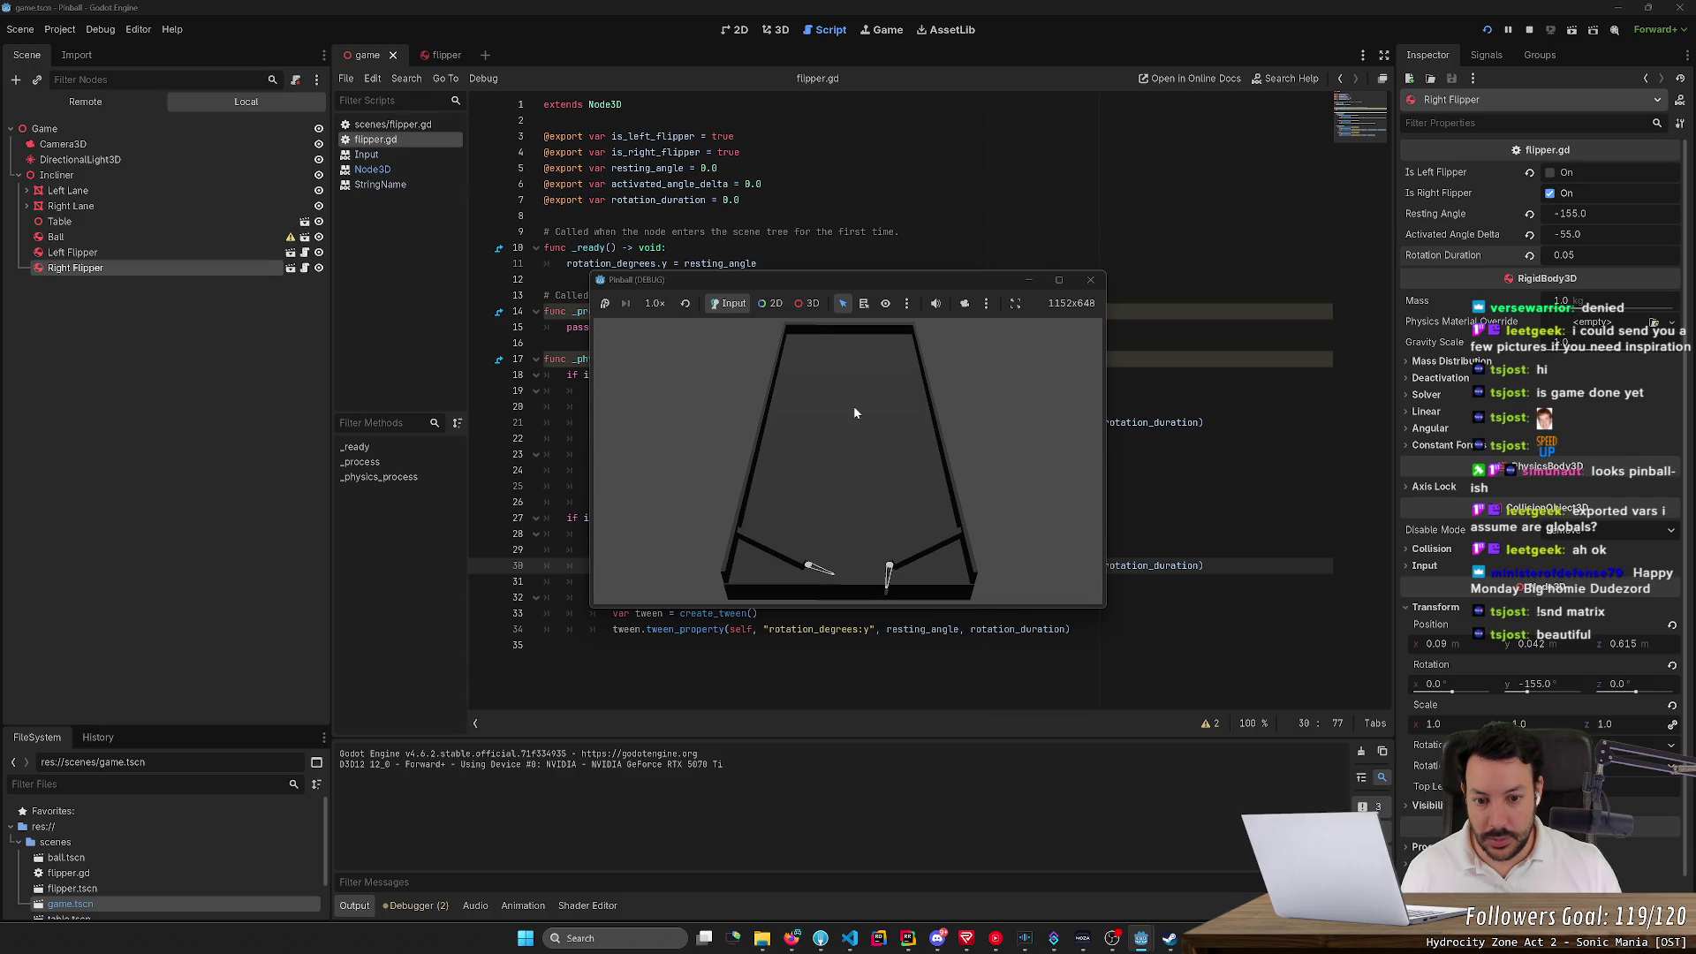
key("Right")
key("Right")
key("Right")
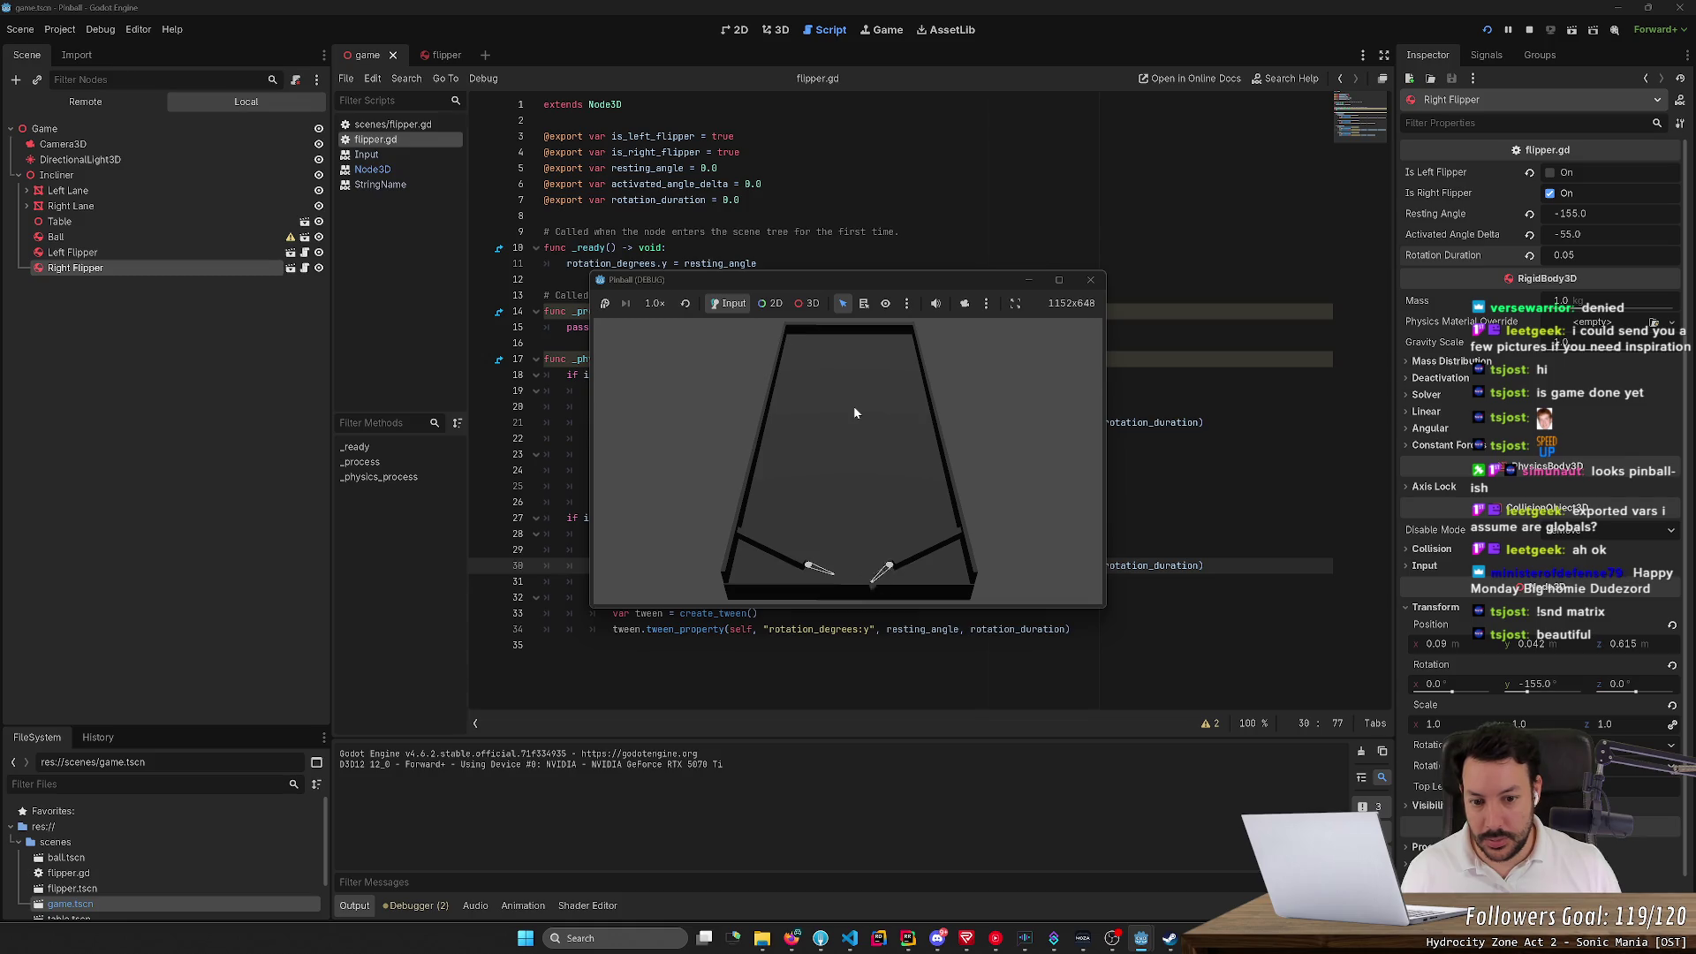
key("Right")
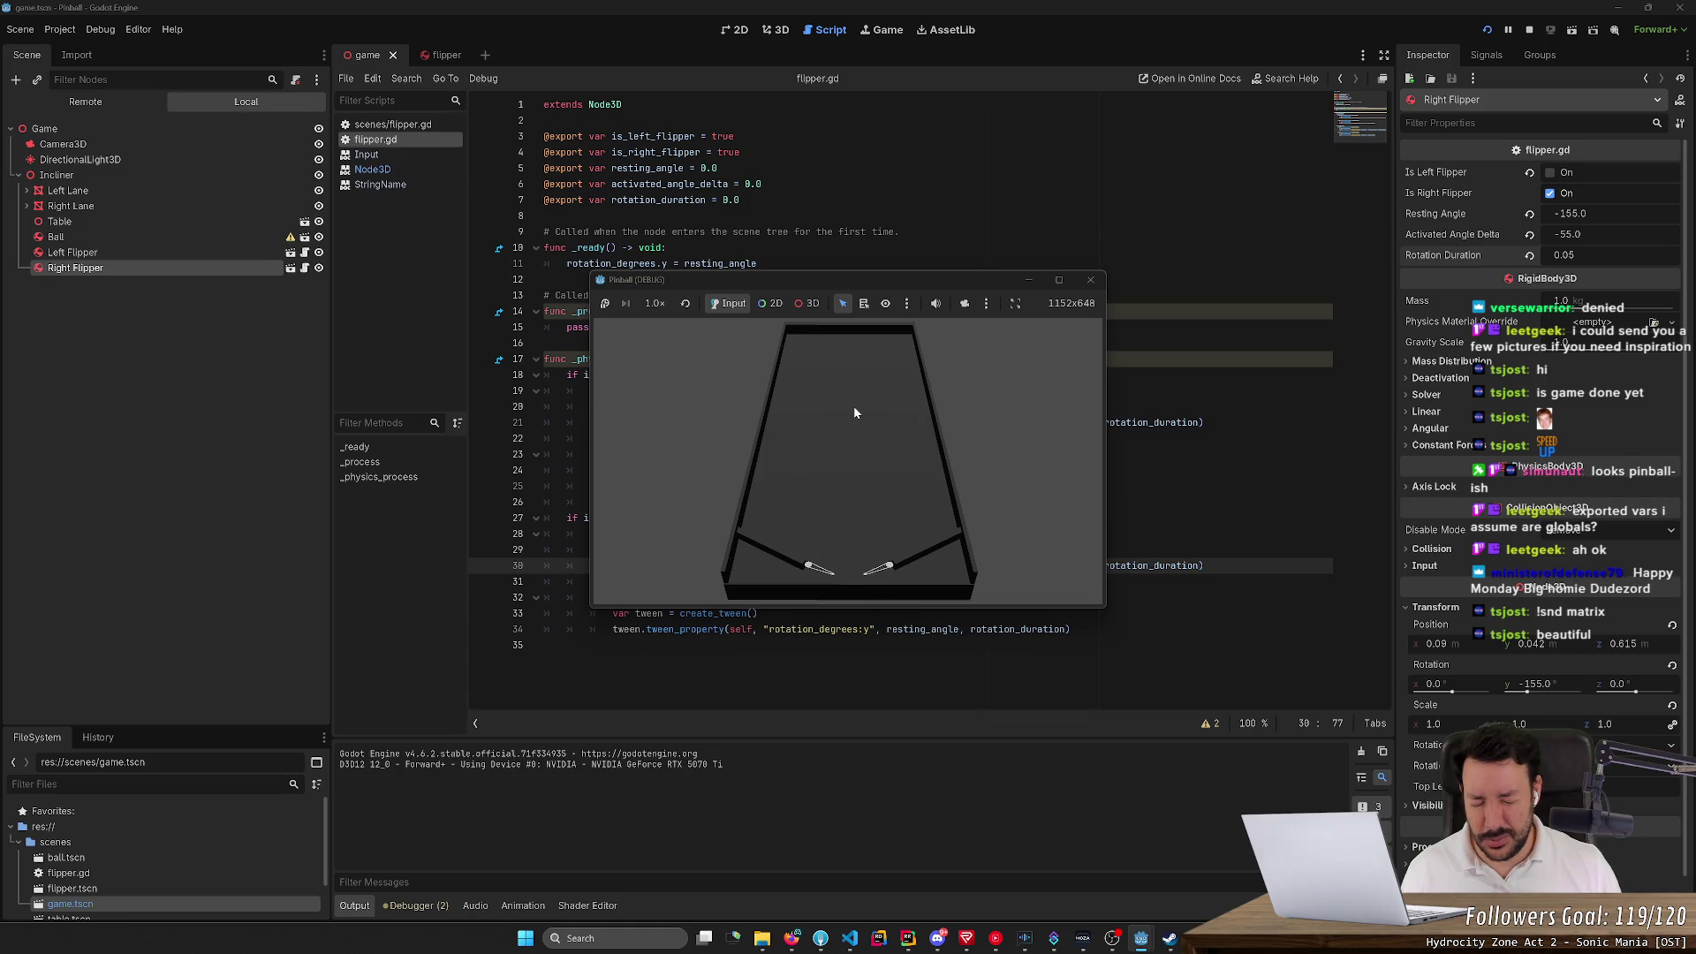
left_click(1090, 279)
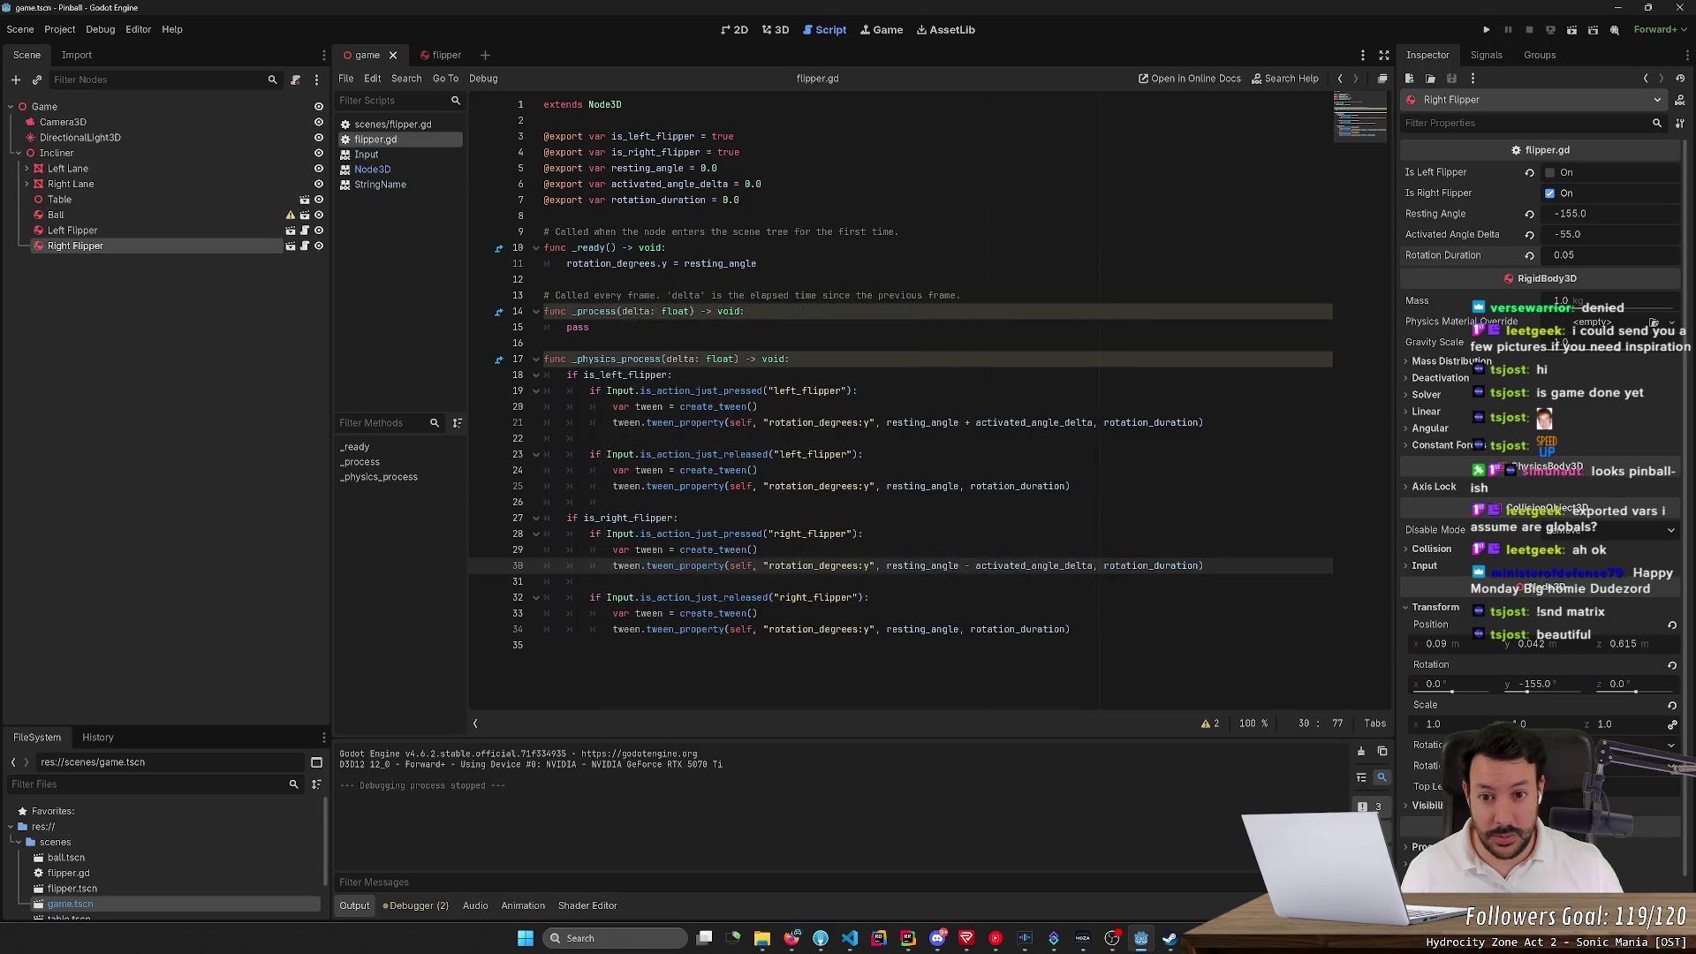
Restore '+' on line 30 and retest the right flipper's swing direction
left_click(1484, 31)
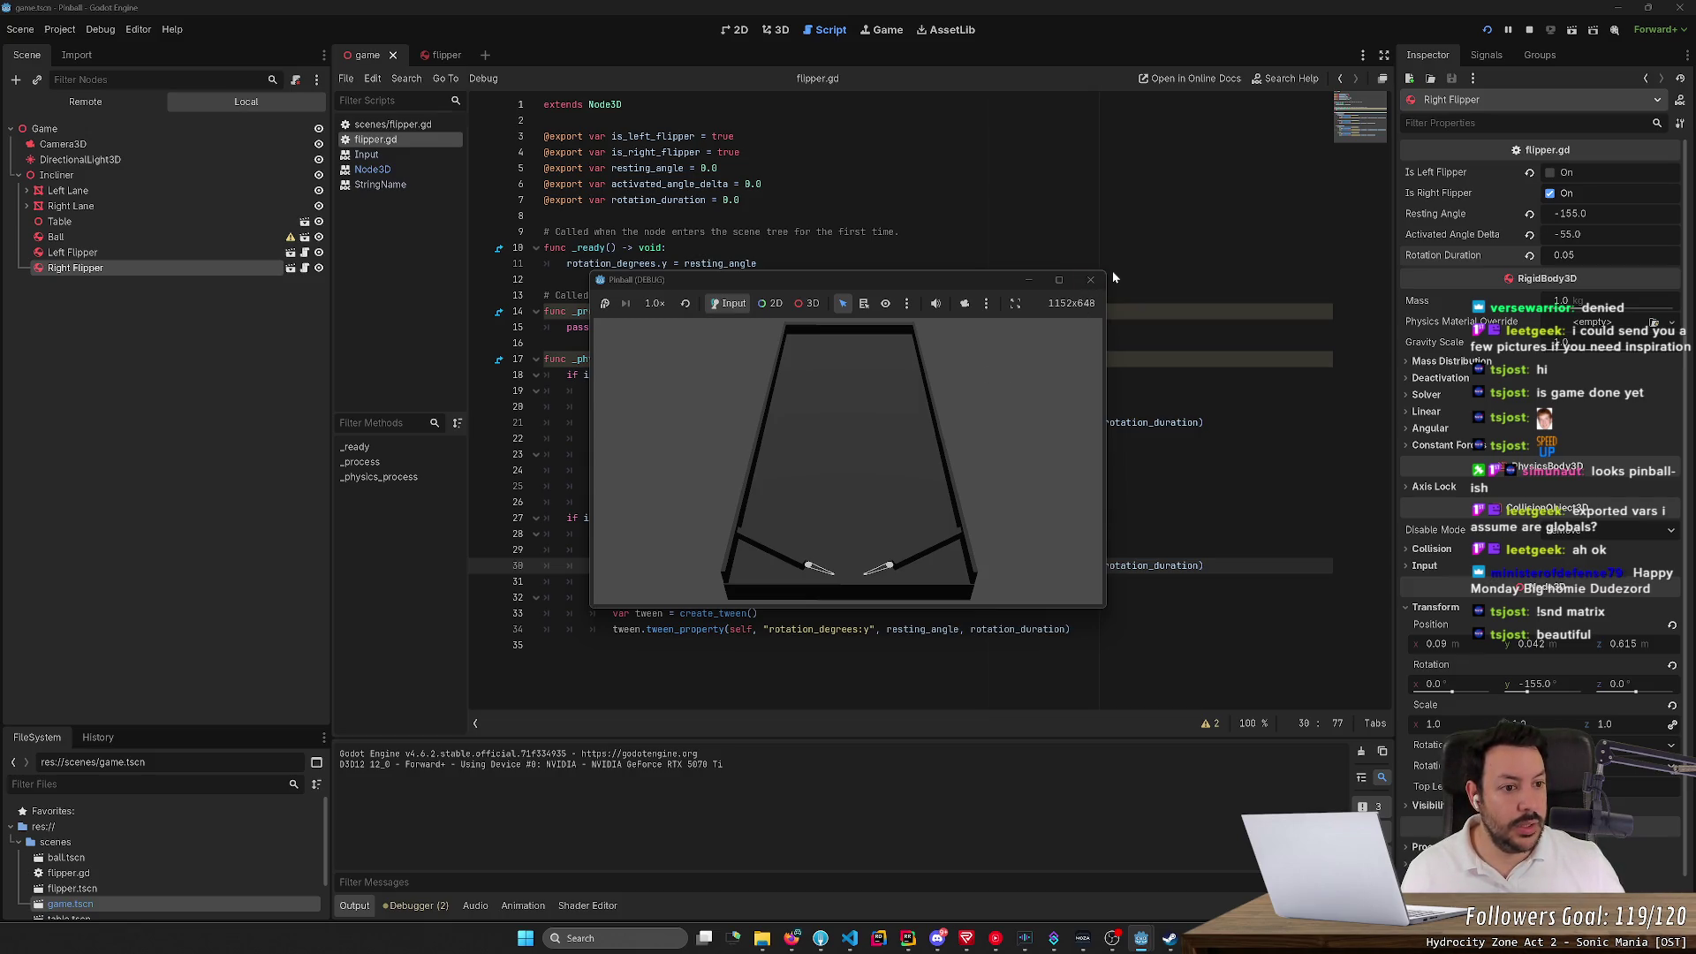
left_click(1090, 279)
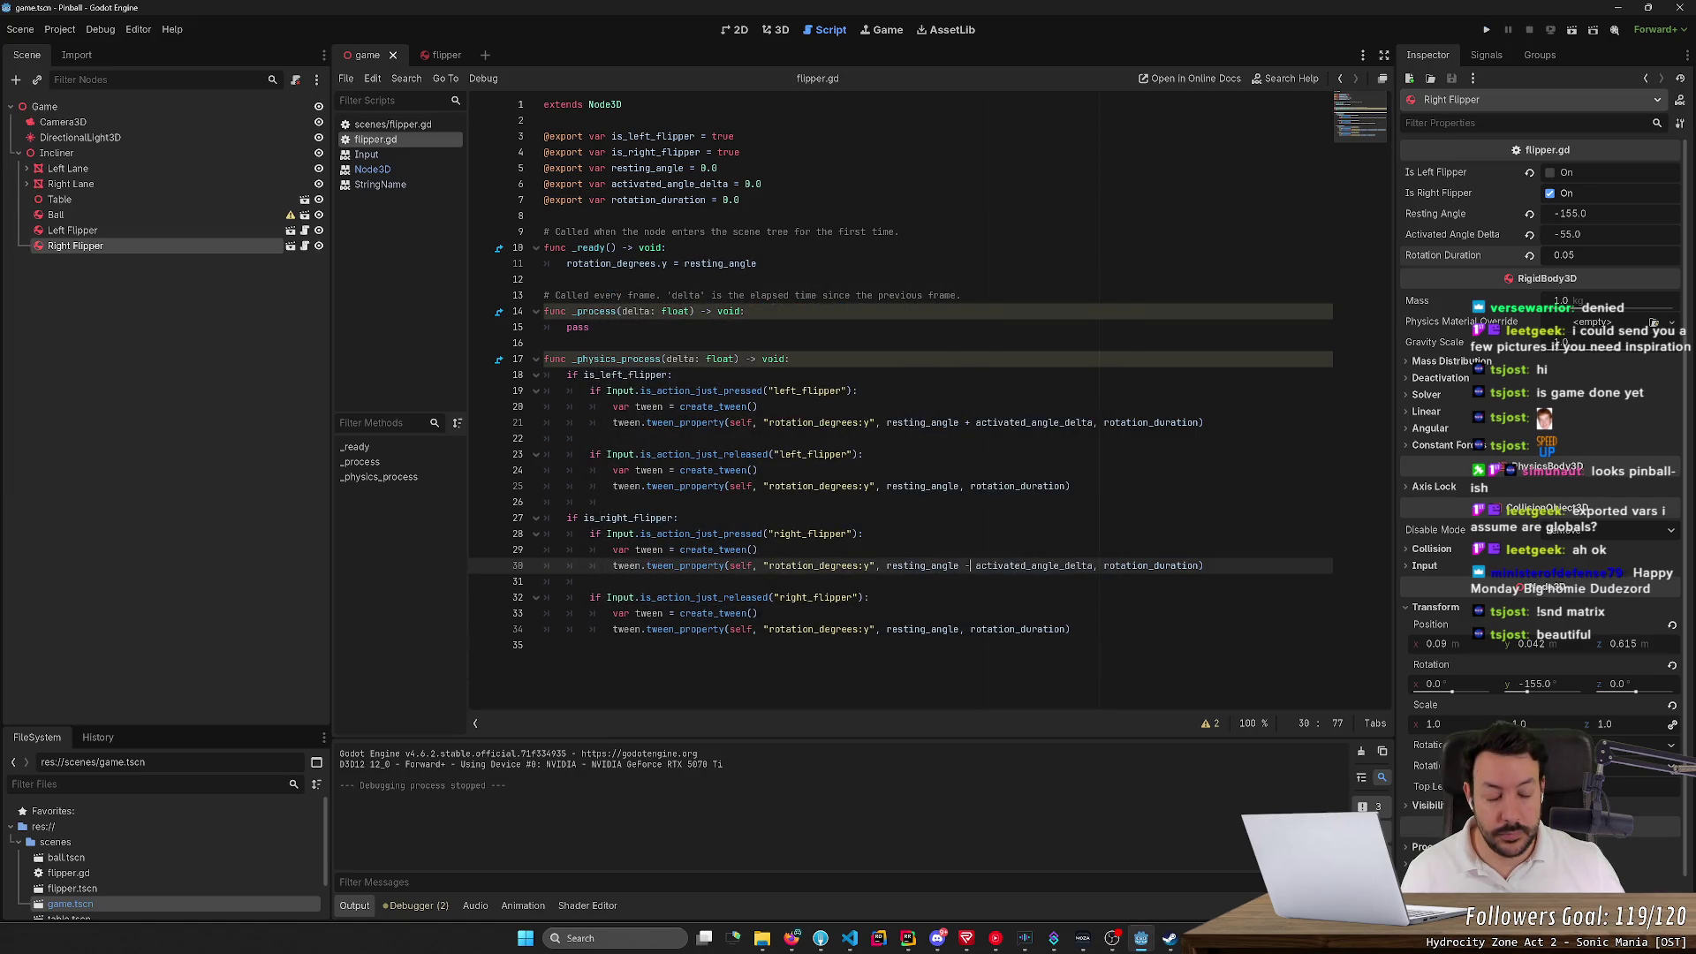
left_click(965, 565)
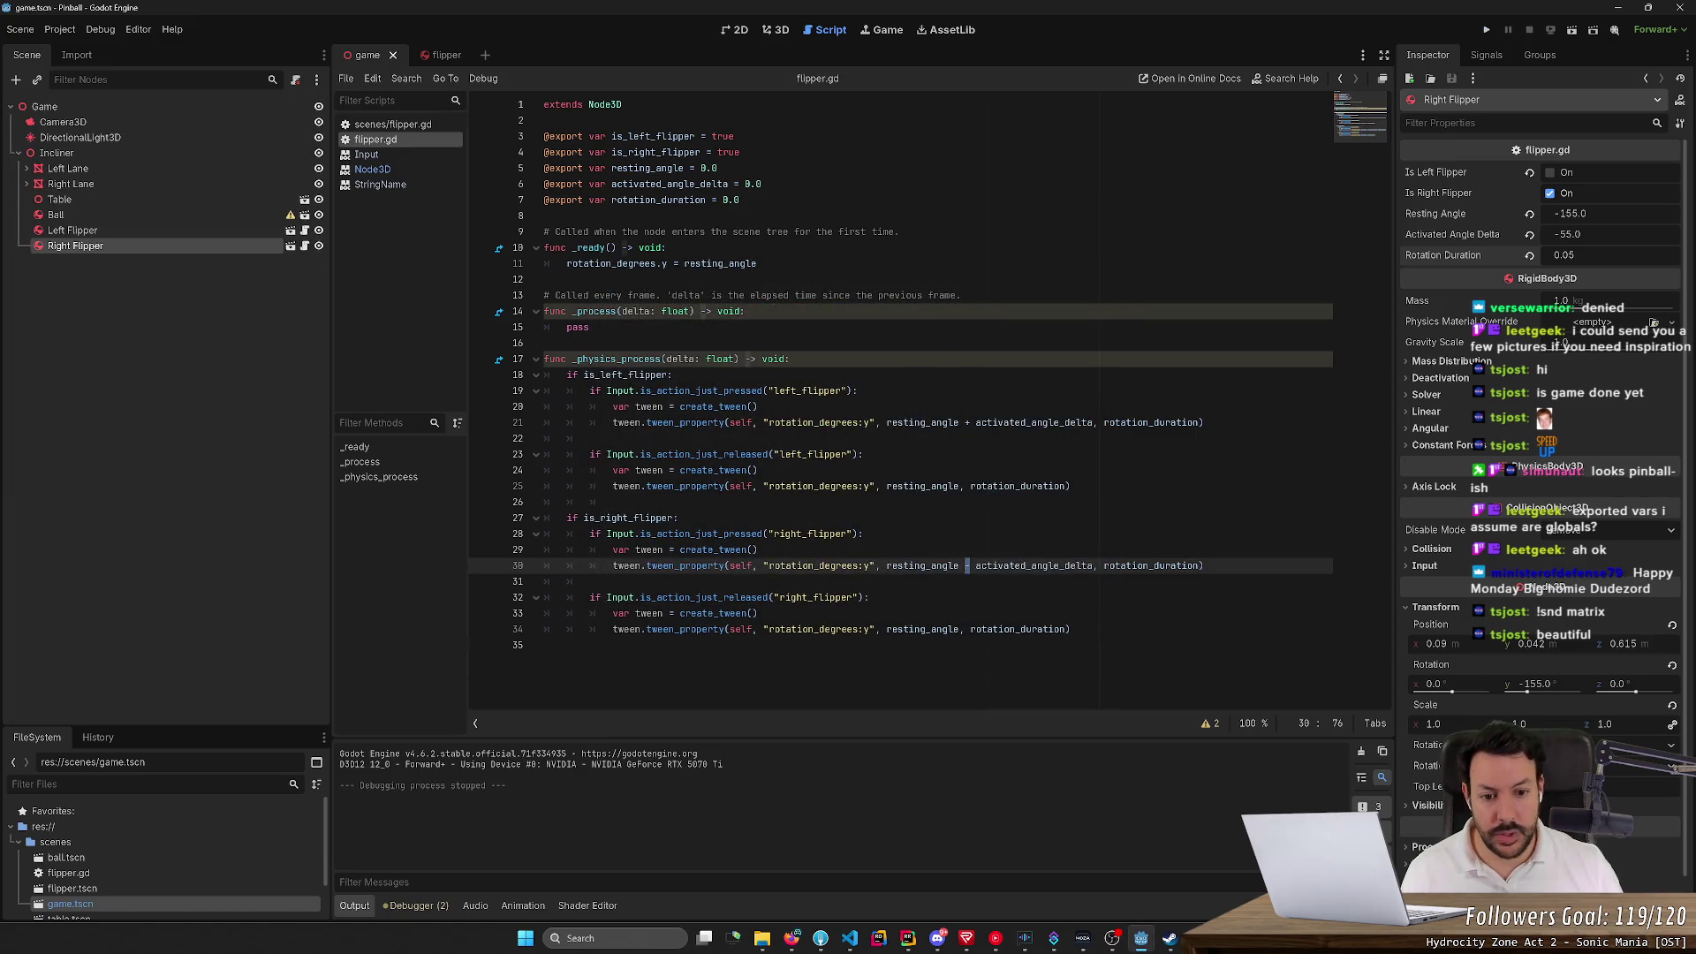
type("+")
key("F5")
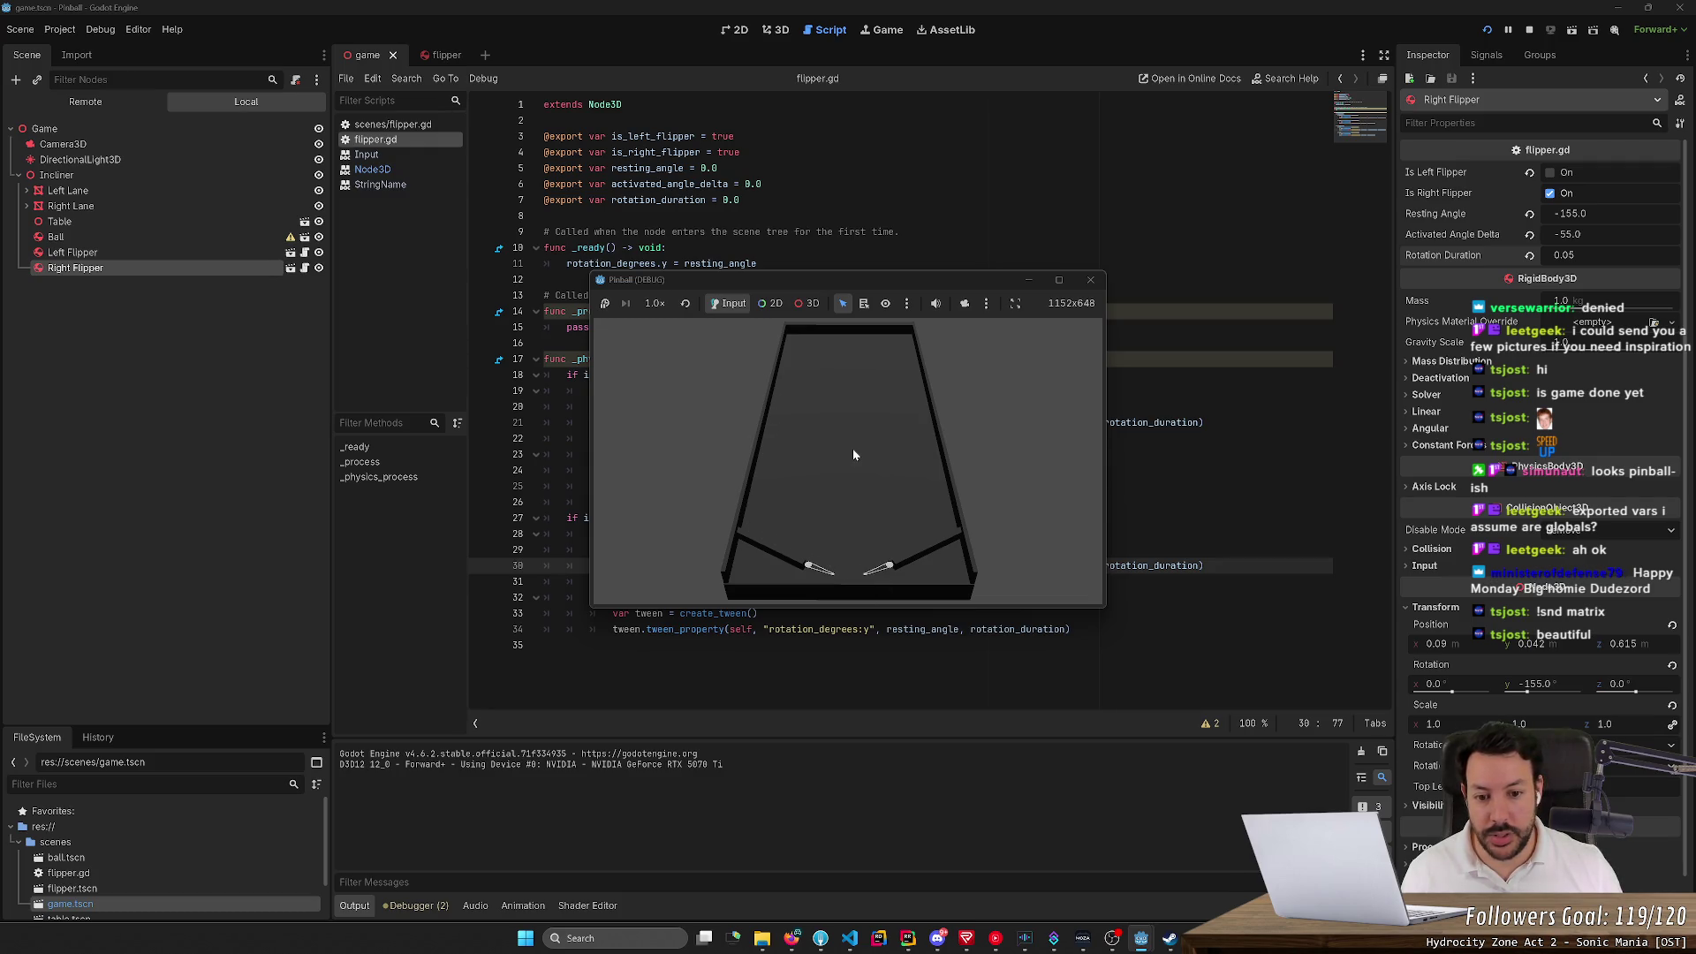
key("Right")
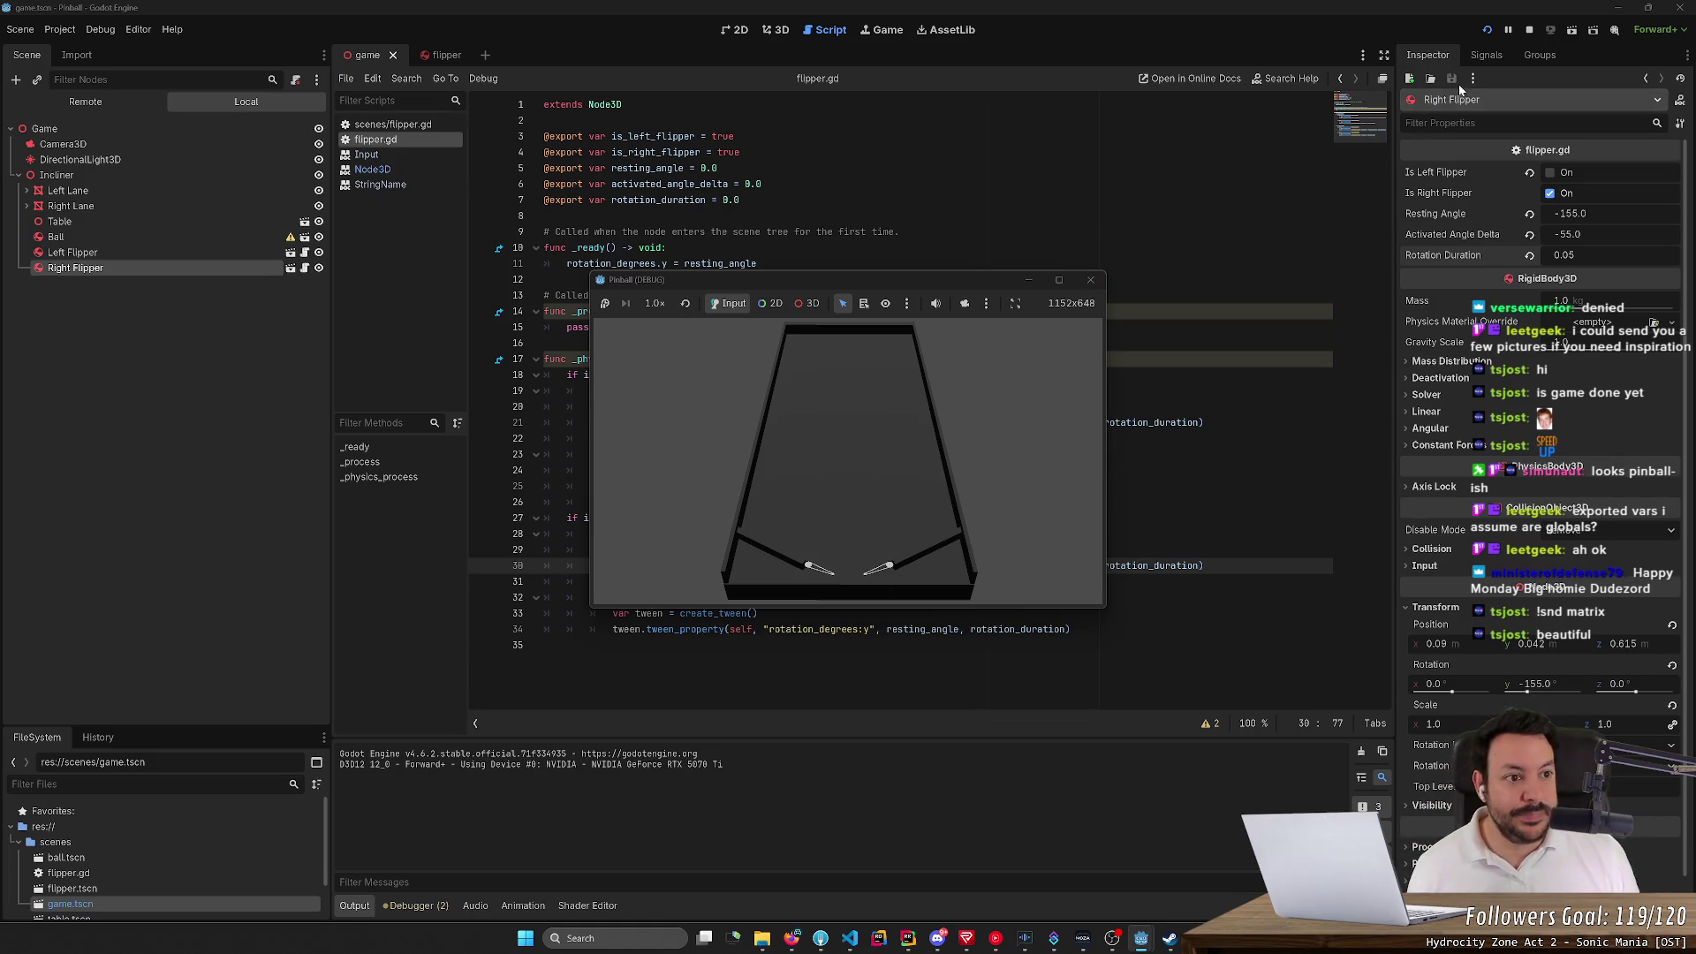
left_click(1526, 33)
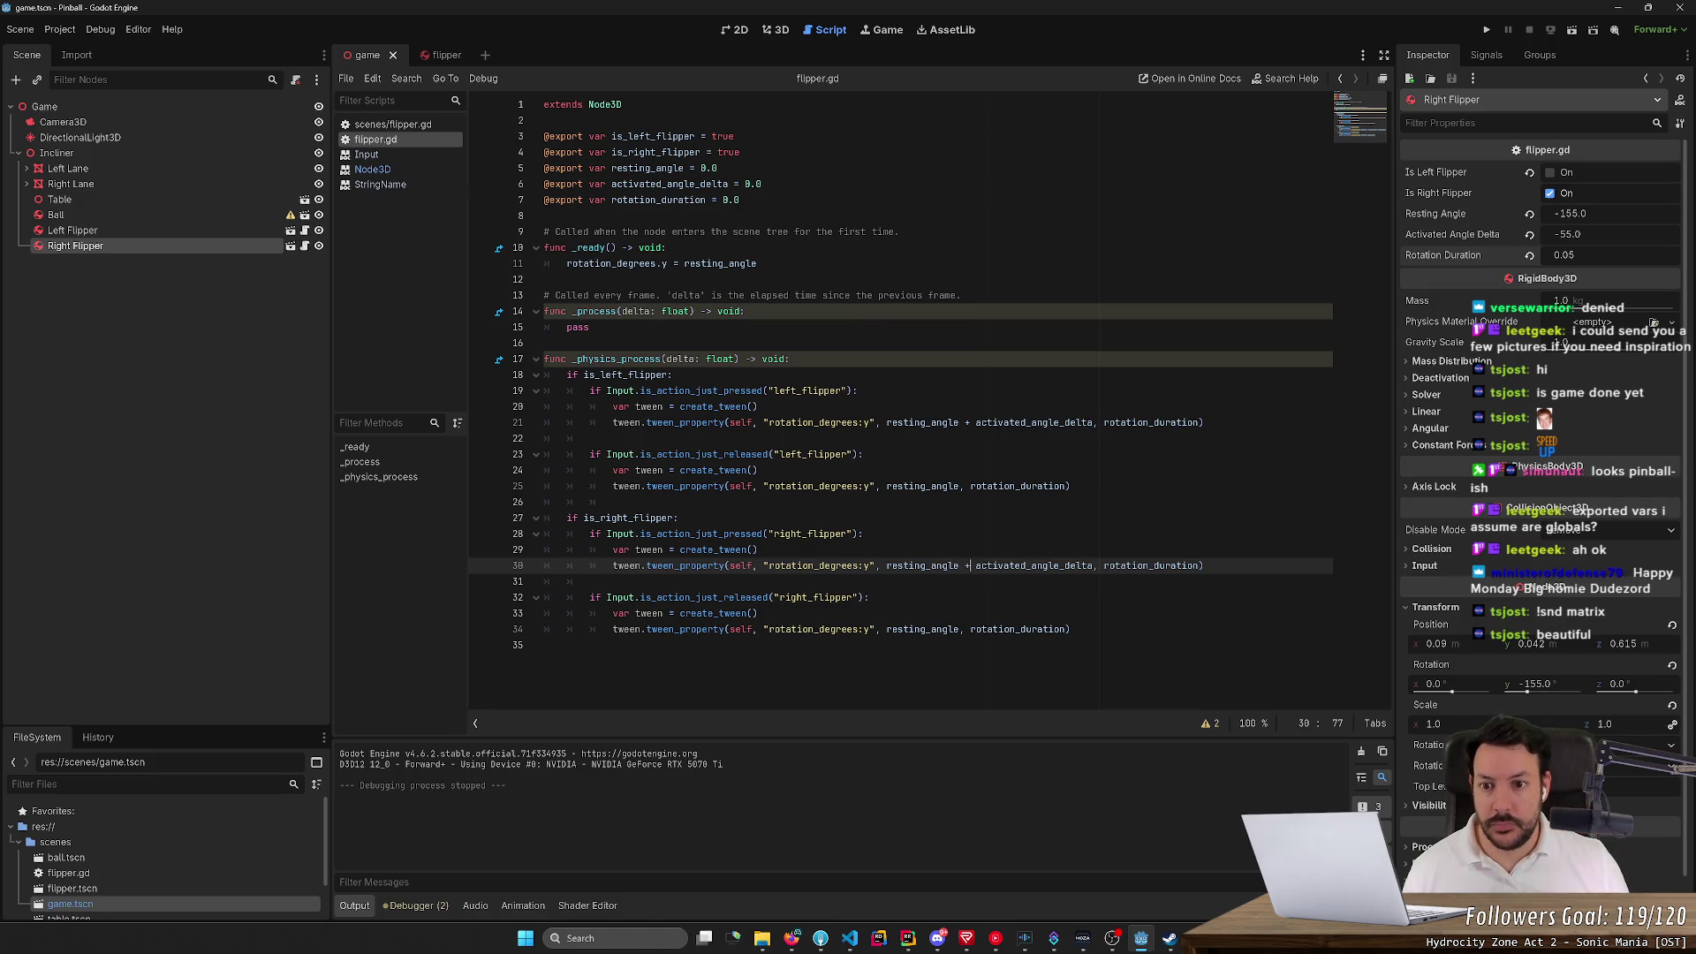
left_click_drag(613, 264, 656, 263)
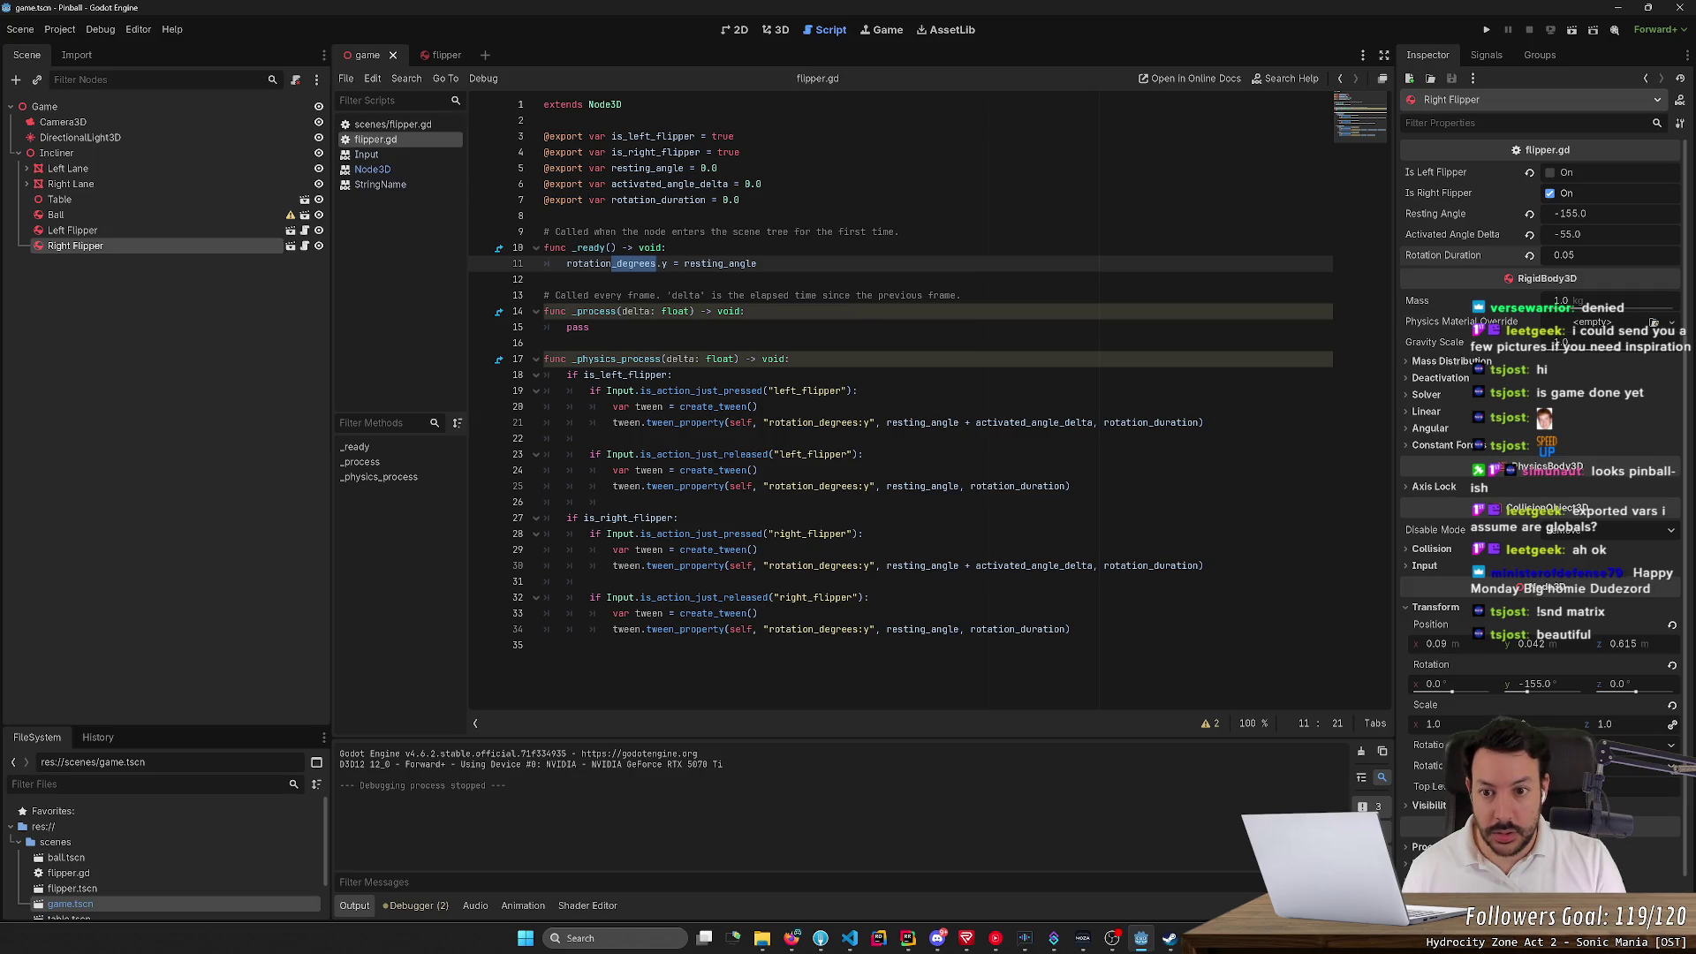
Rename all five rotation_degrees occurrences to rotation
key("ctrl+d")
key("ctrl+d")
key("ctrl+d")
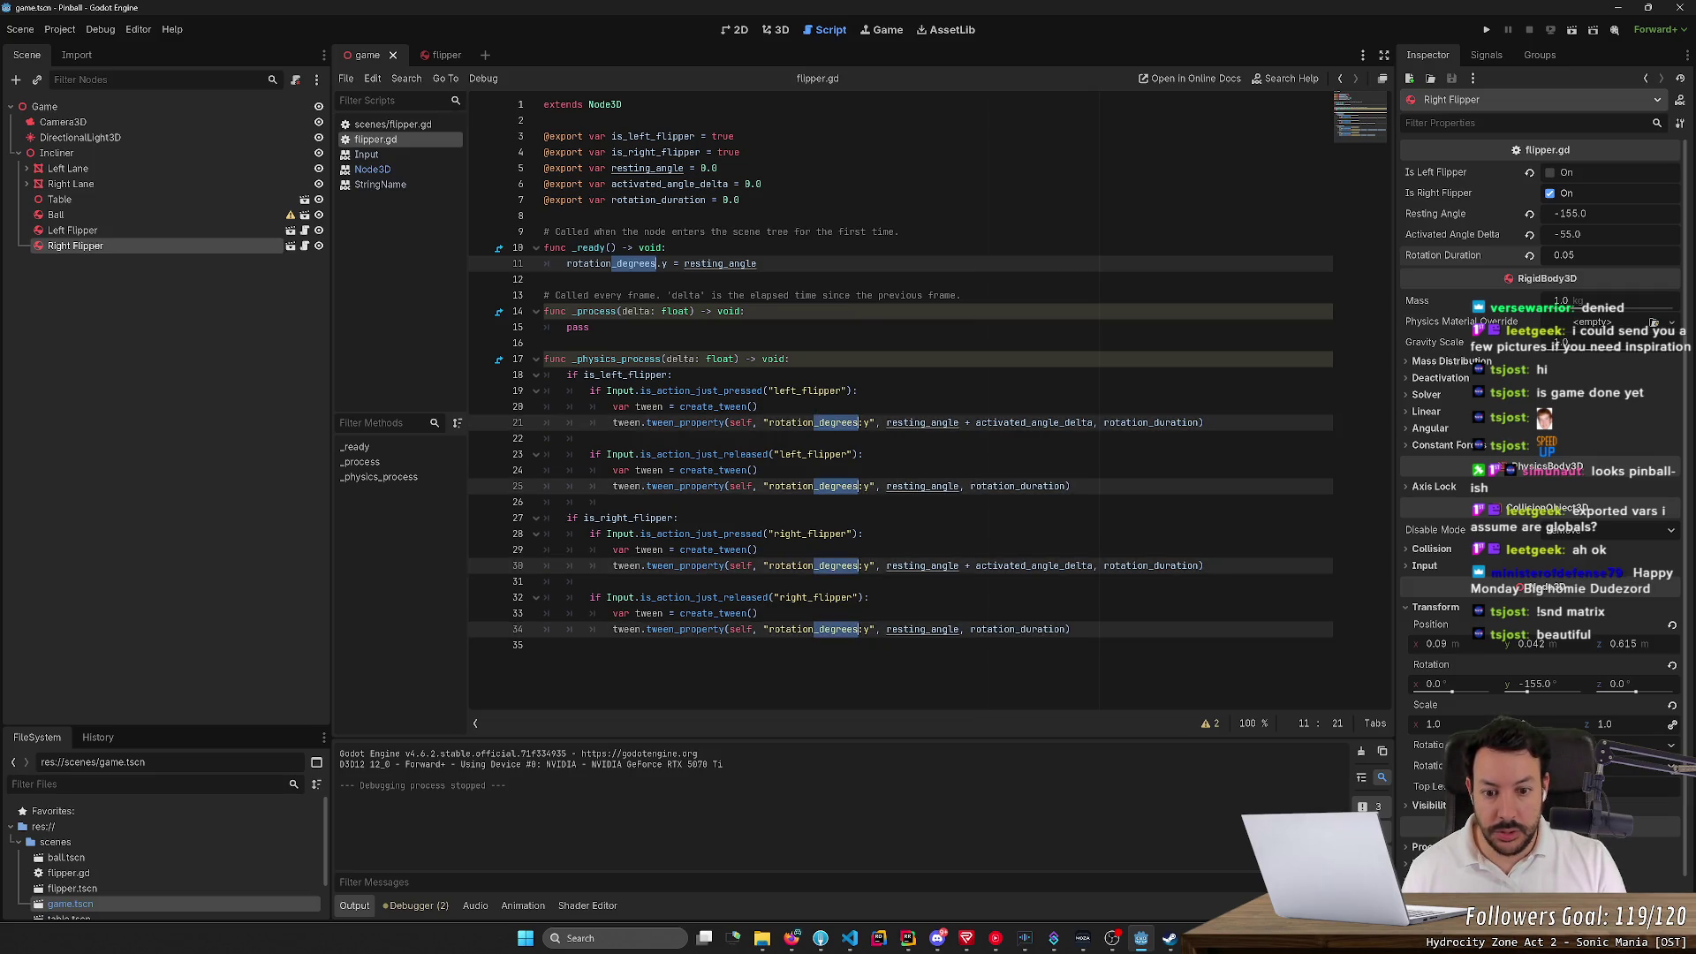
key("BackSpace")
left_click(713, 263)
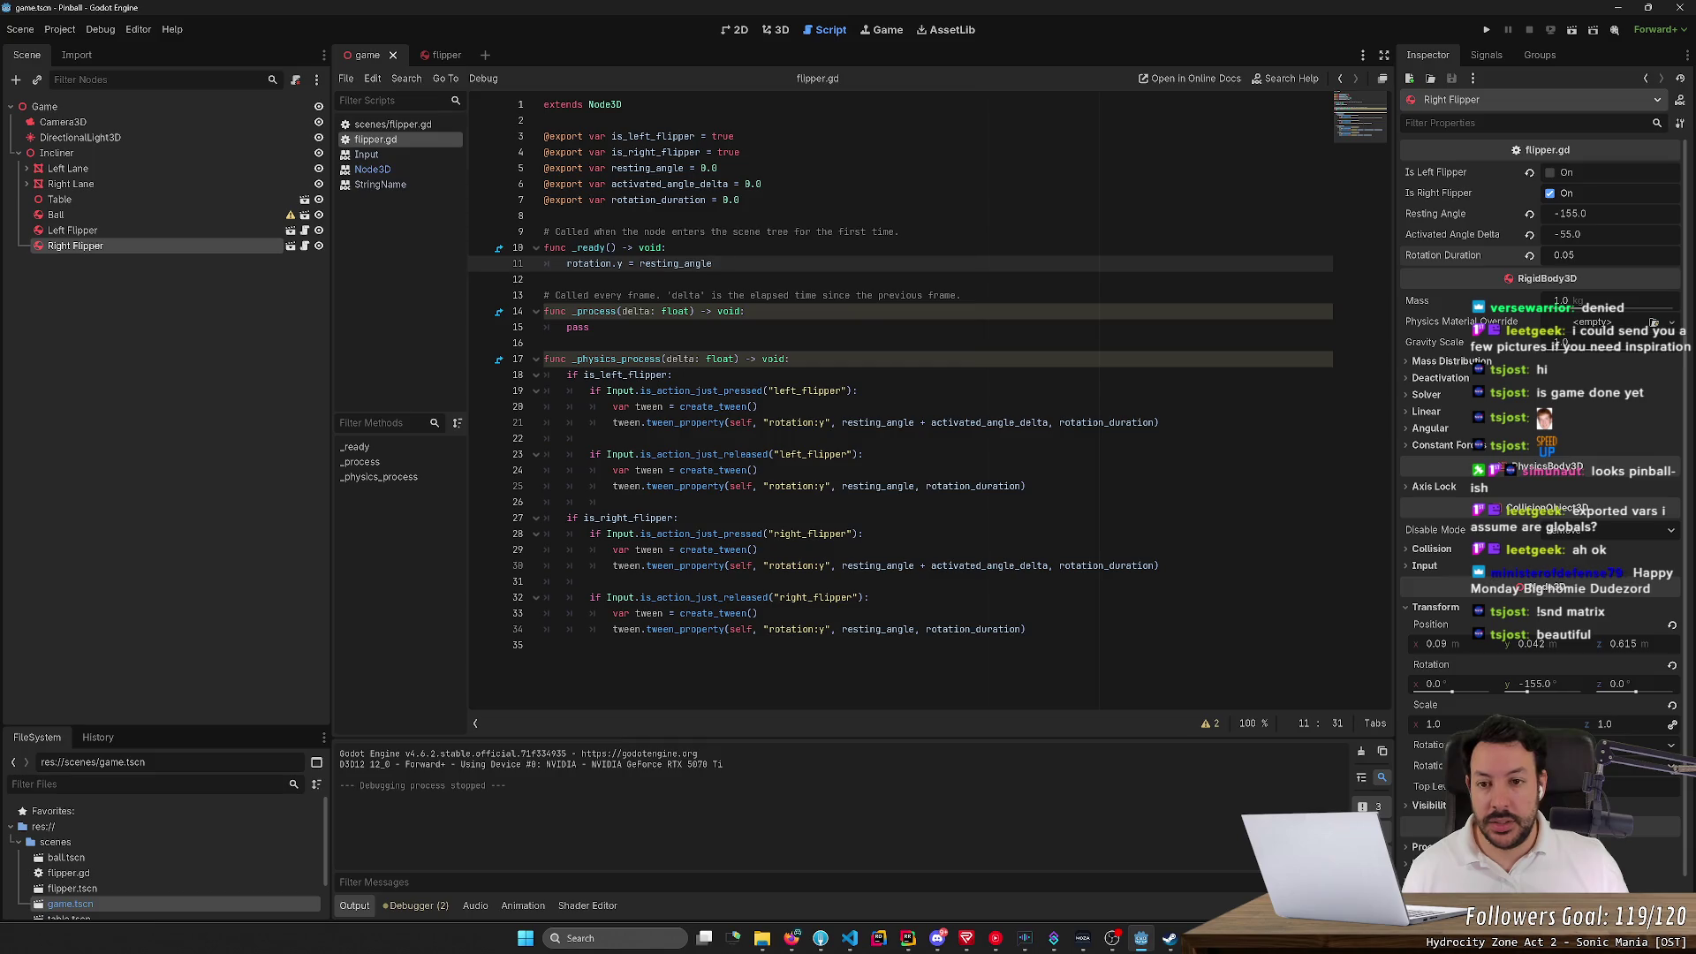
Wrap resting_angle on line 11 in deg_to_rad()
key("ctrl+d")
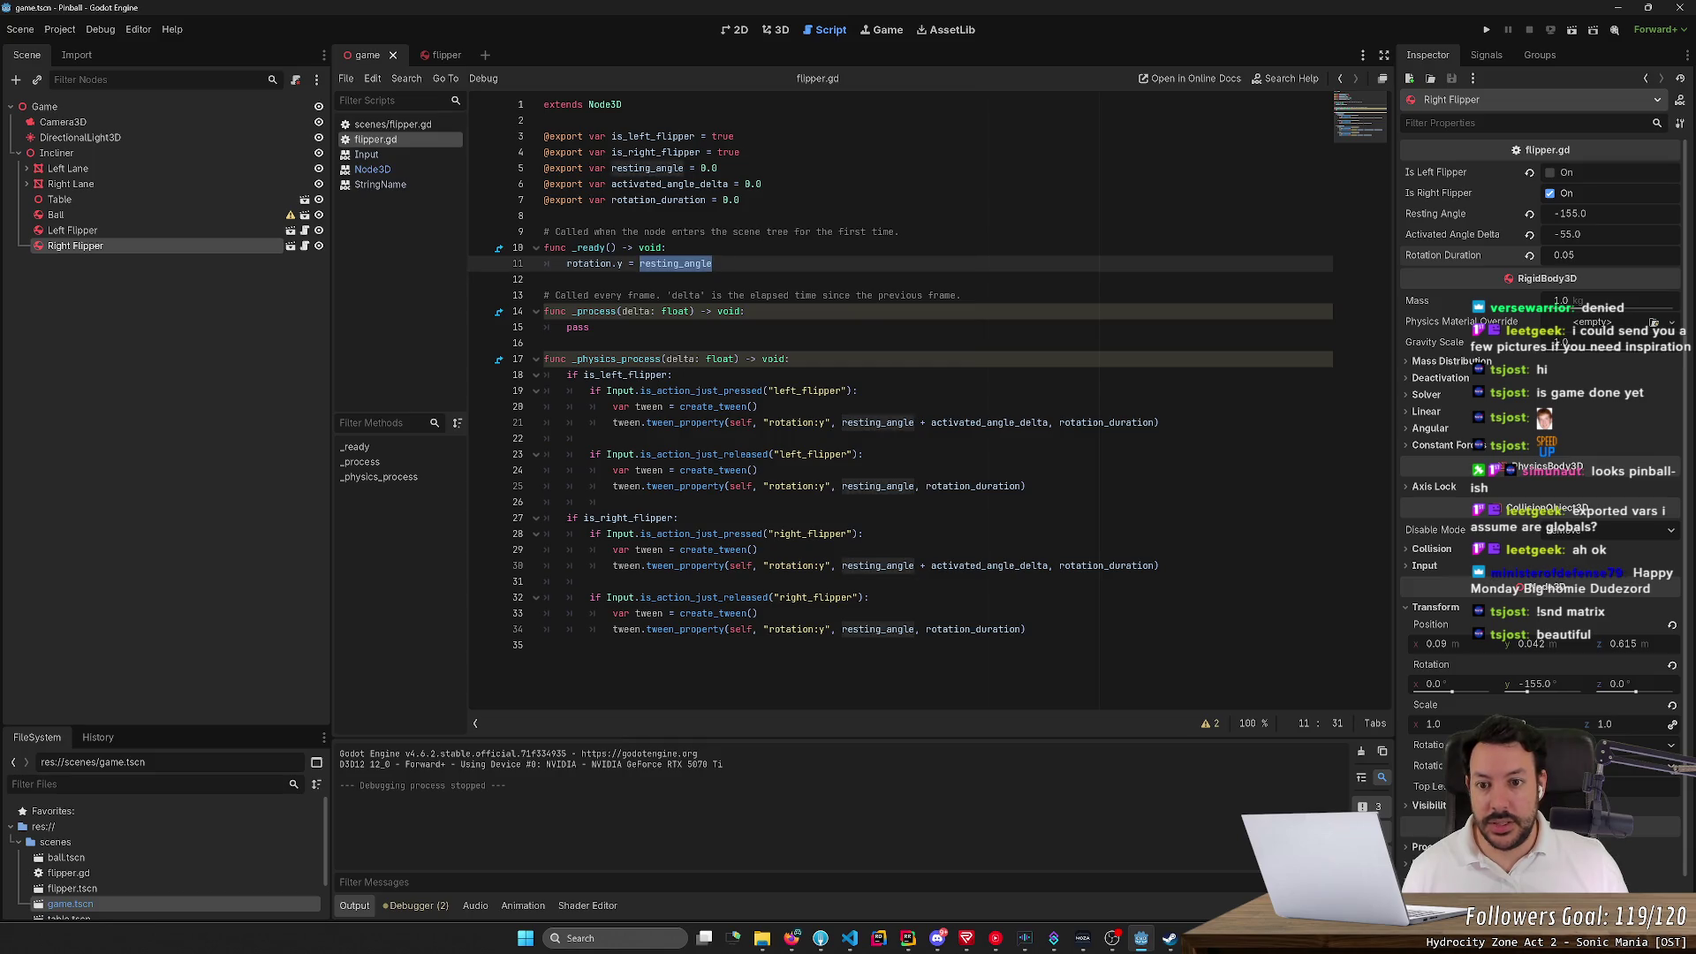
key("Escape")
type("* ")
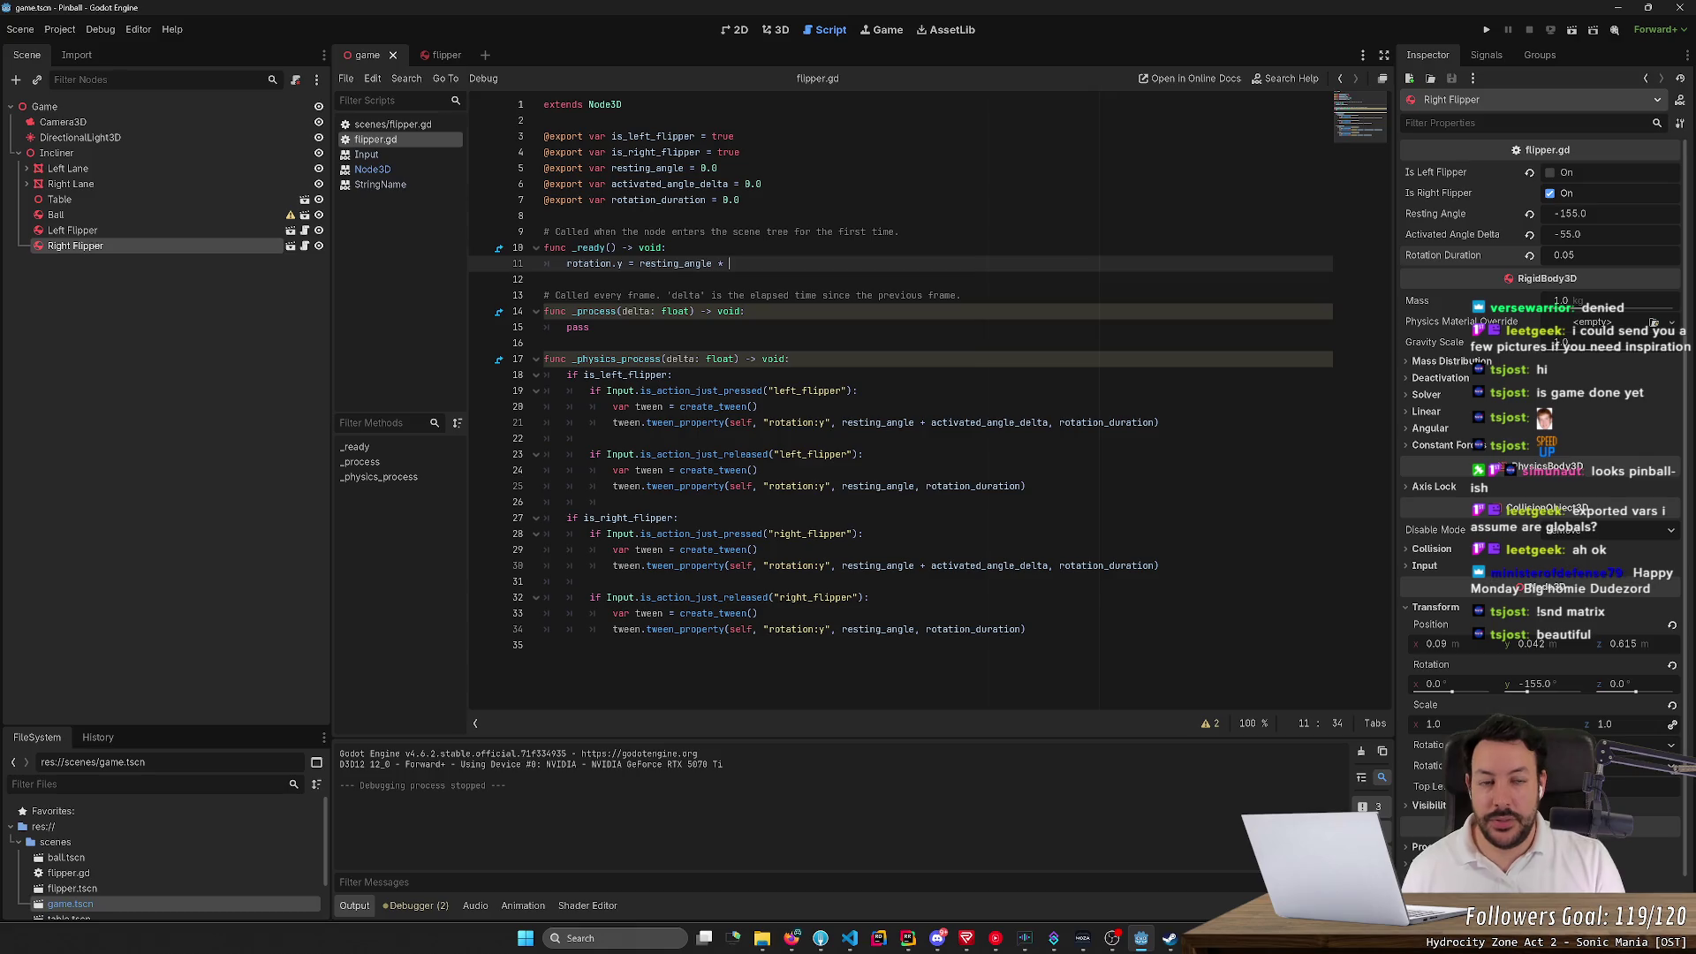
type("Deg")
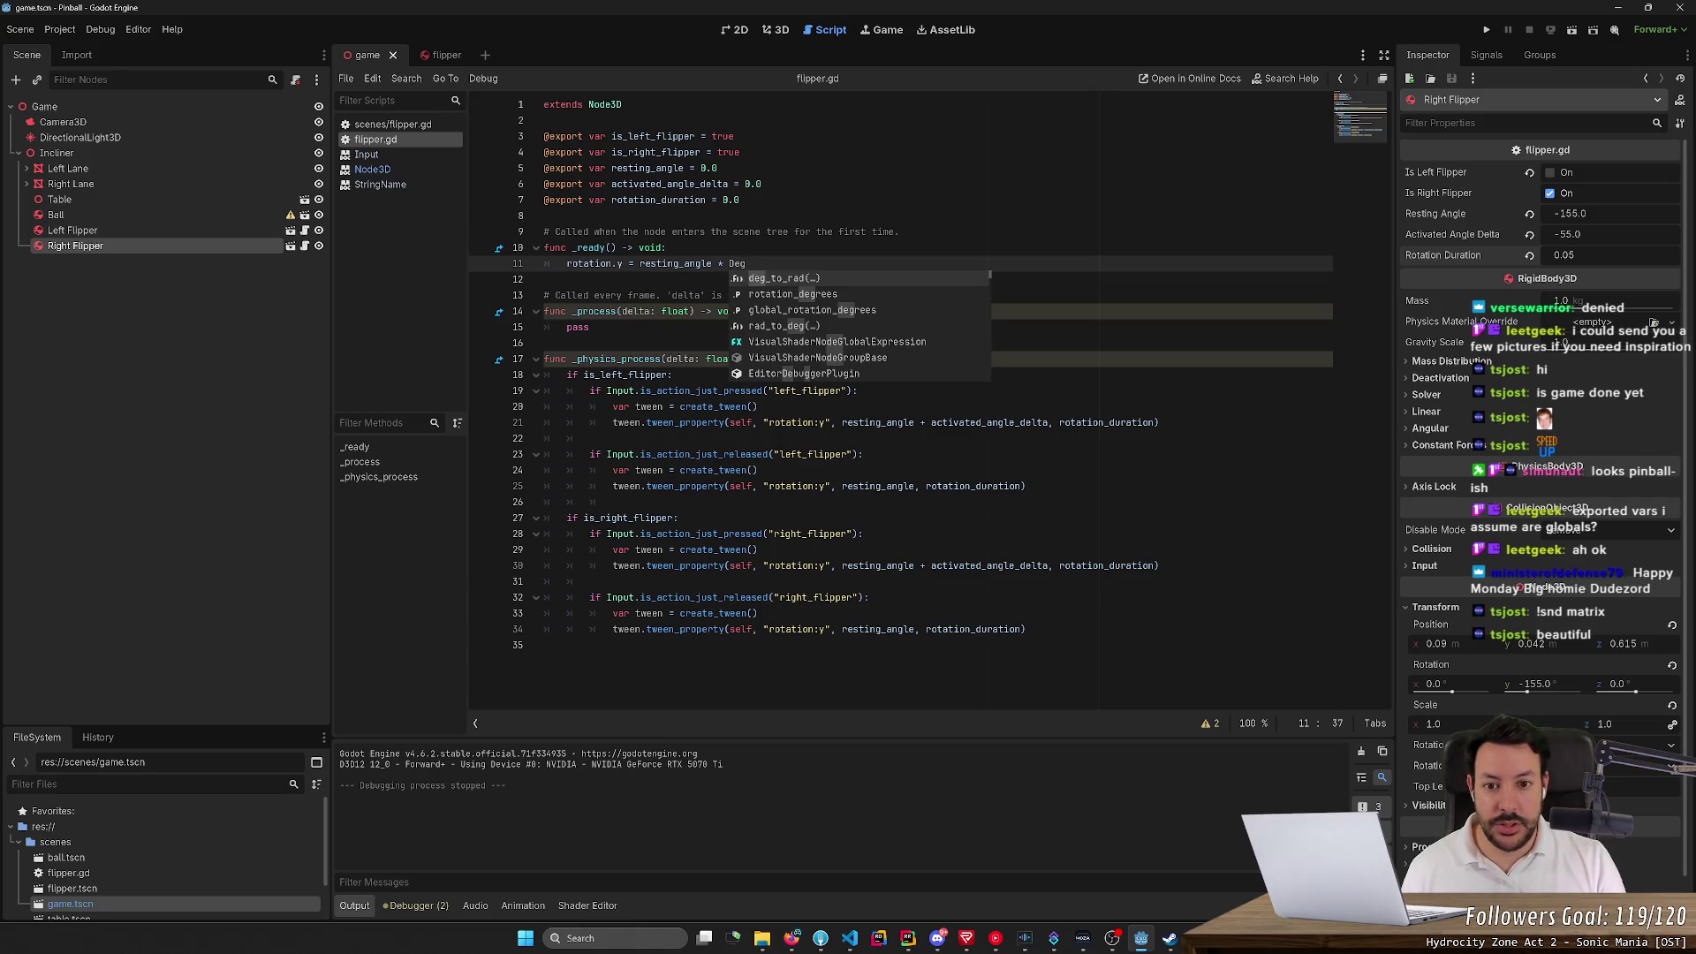
key("Return")
double_click(675, 263)
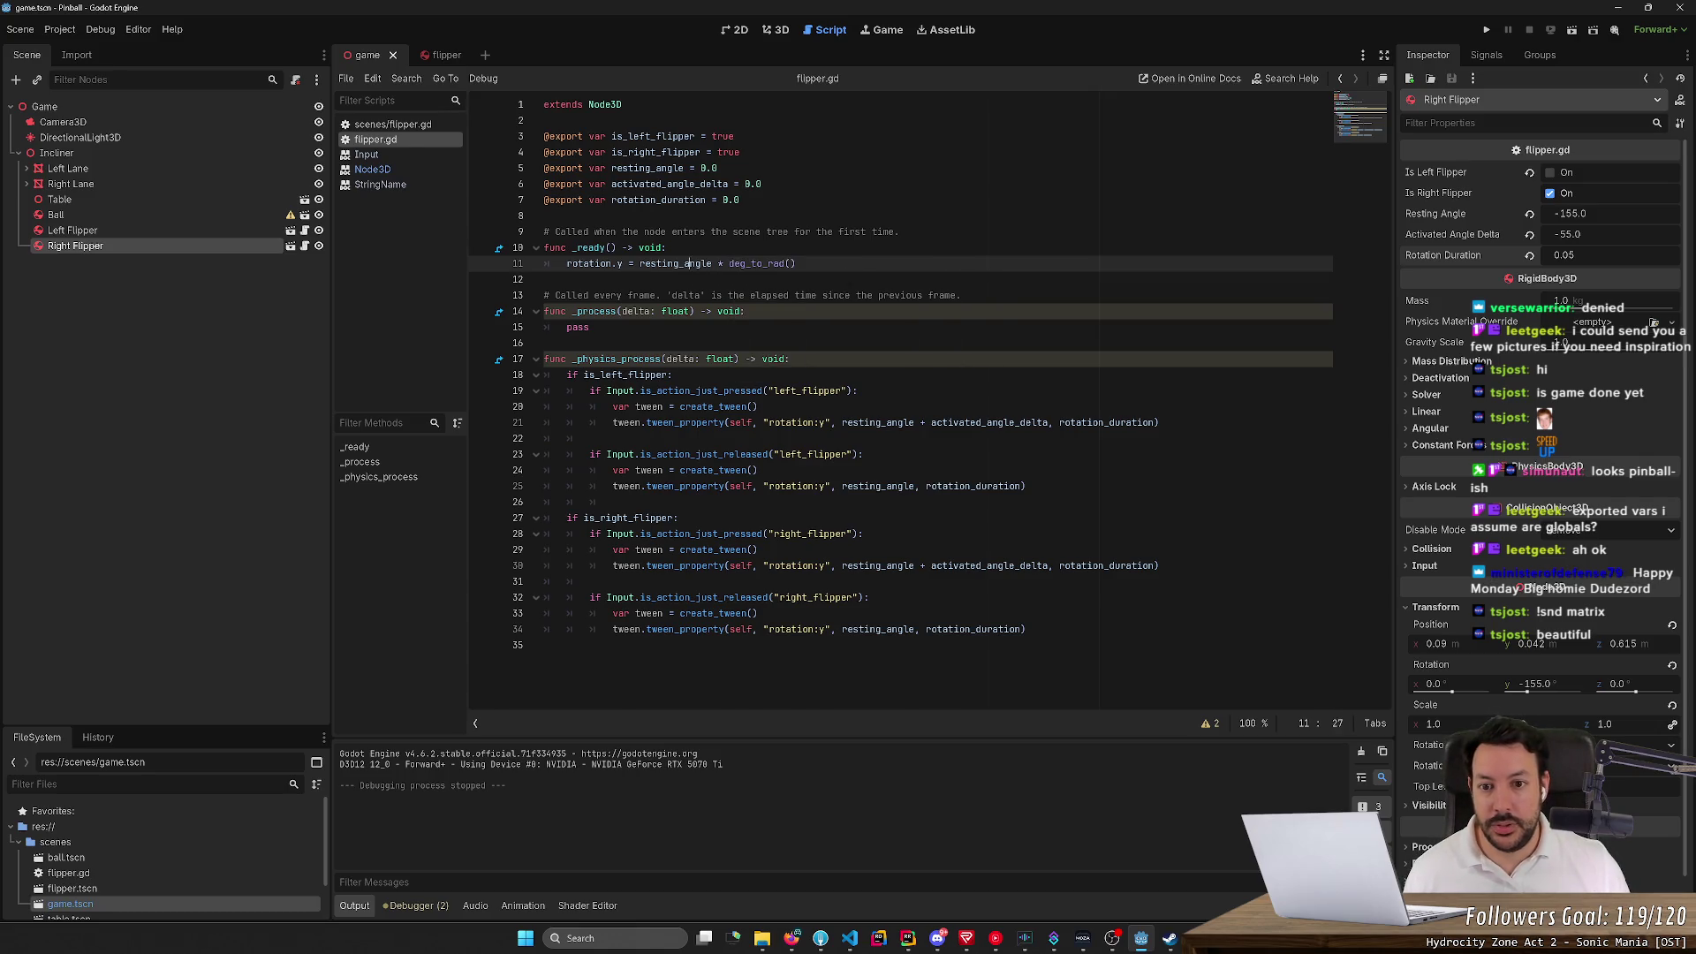
key("ctrl+x")
key("End")
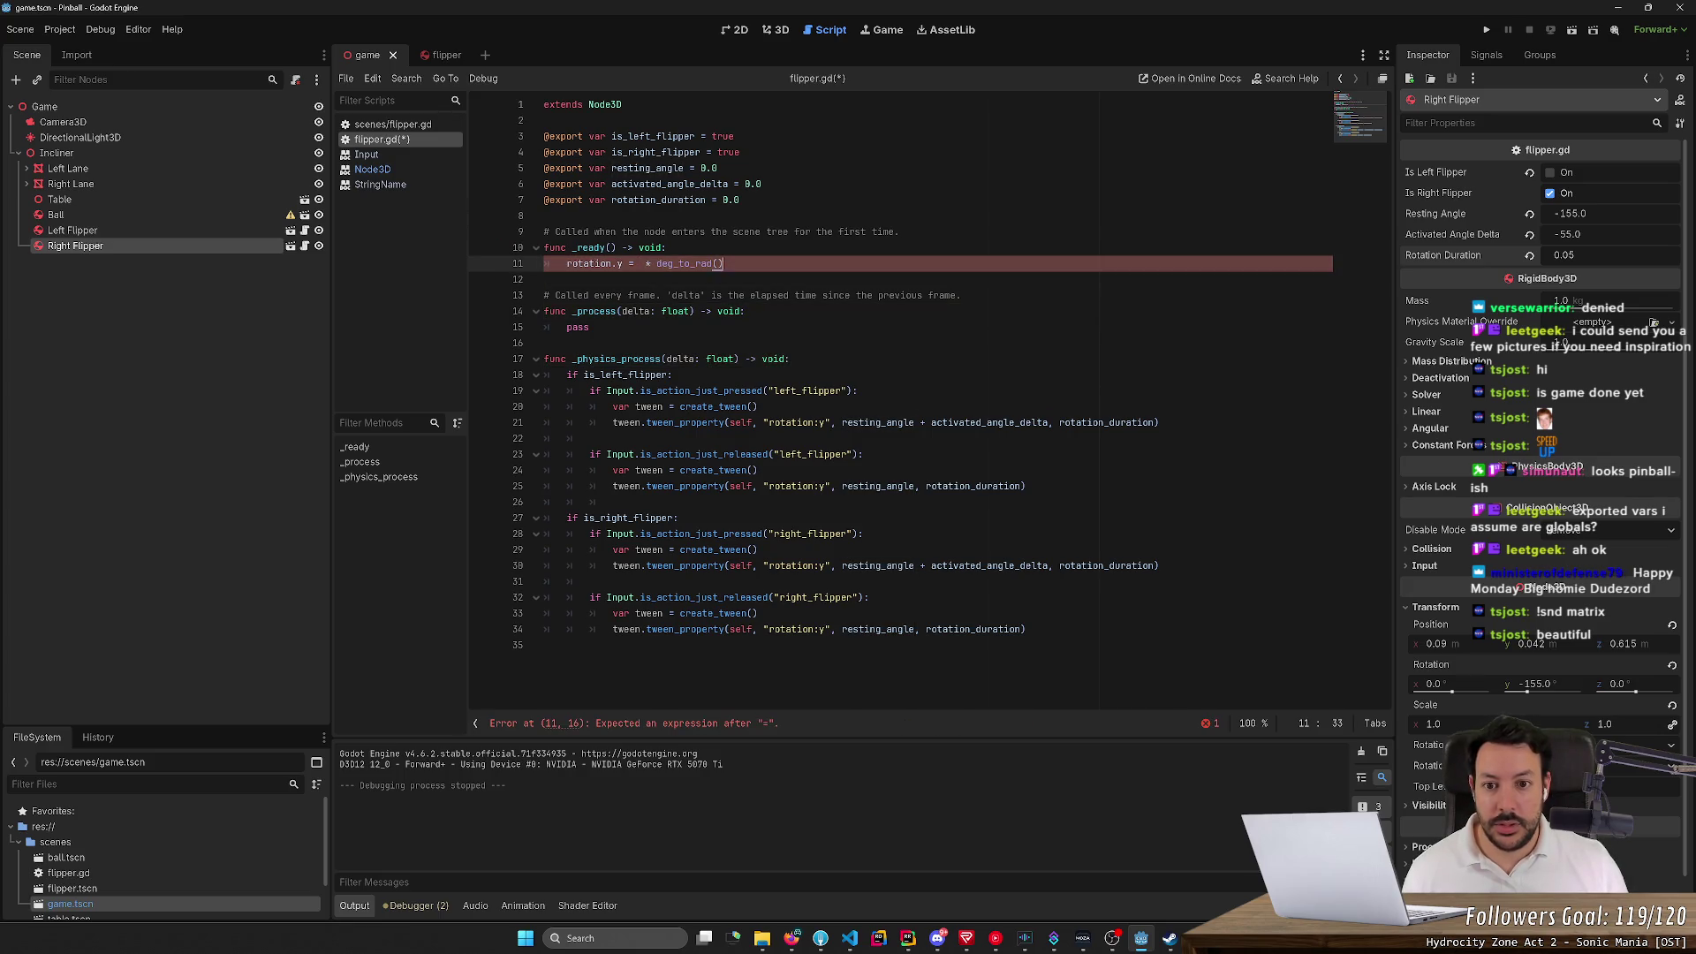
key("Left")
key("ctrl+v")
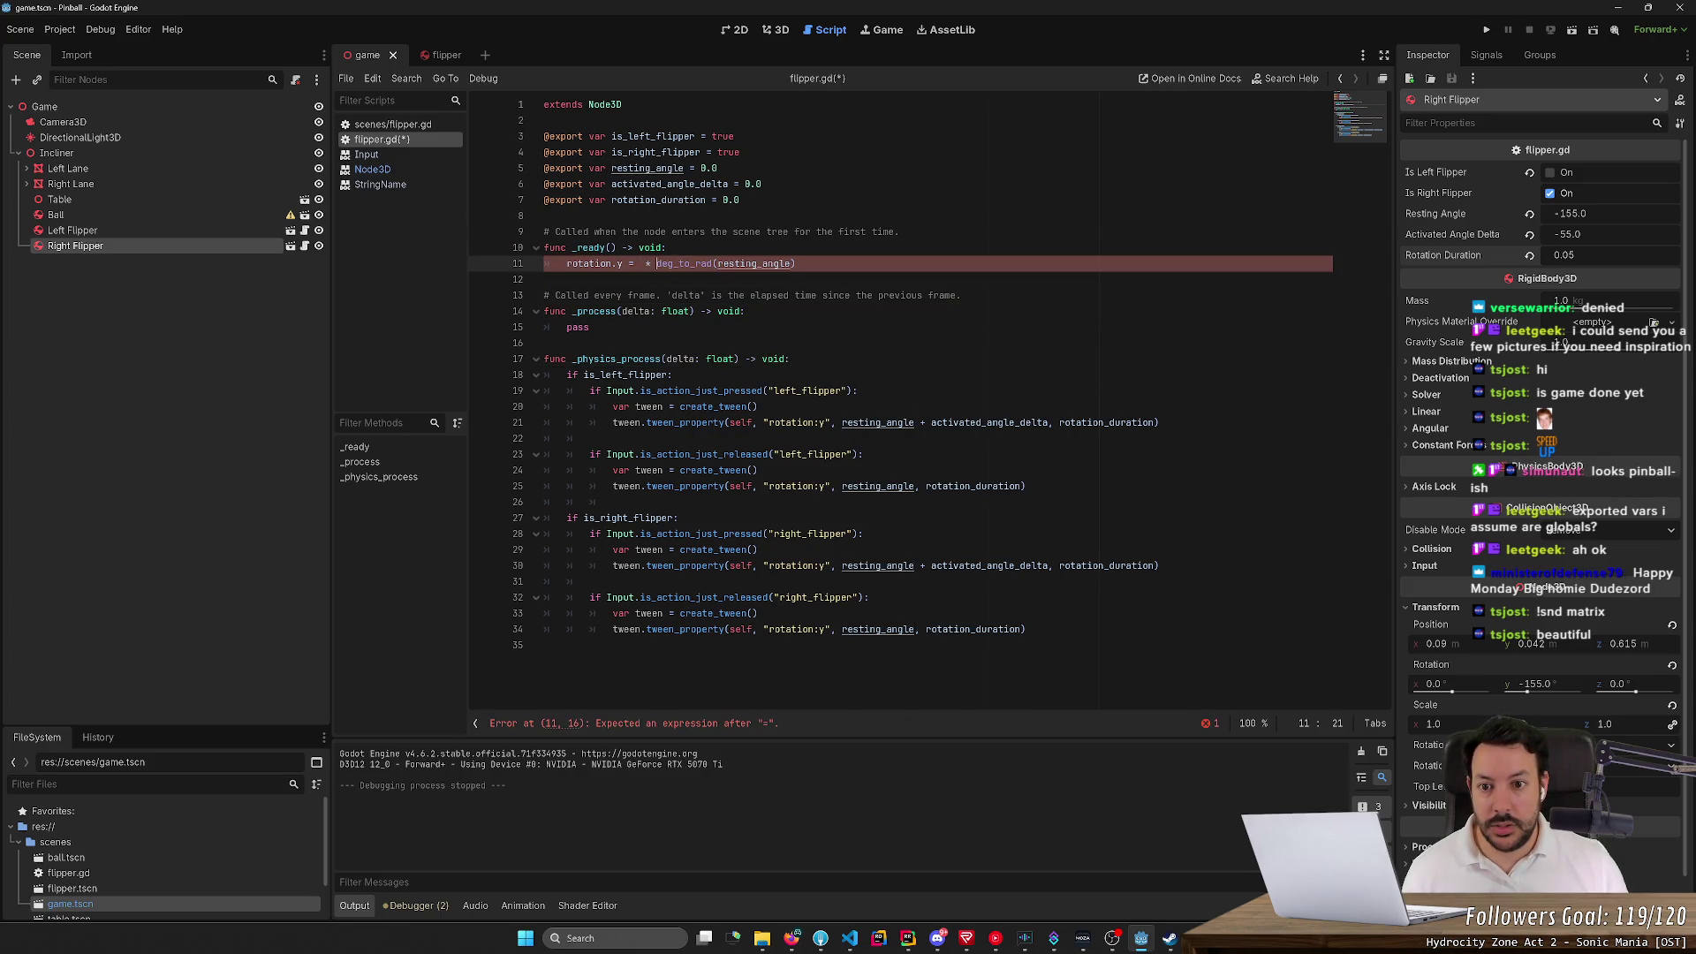
key("BackSpace")
key("BackSpace")
key("BackSpace")
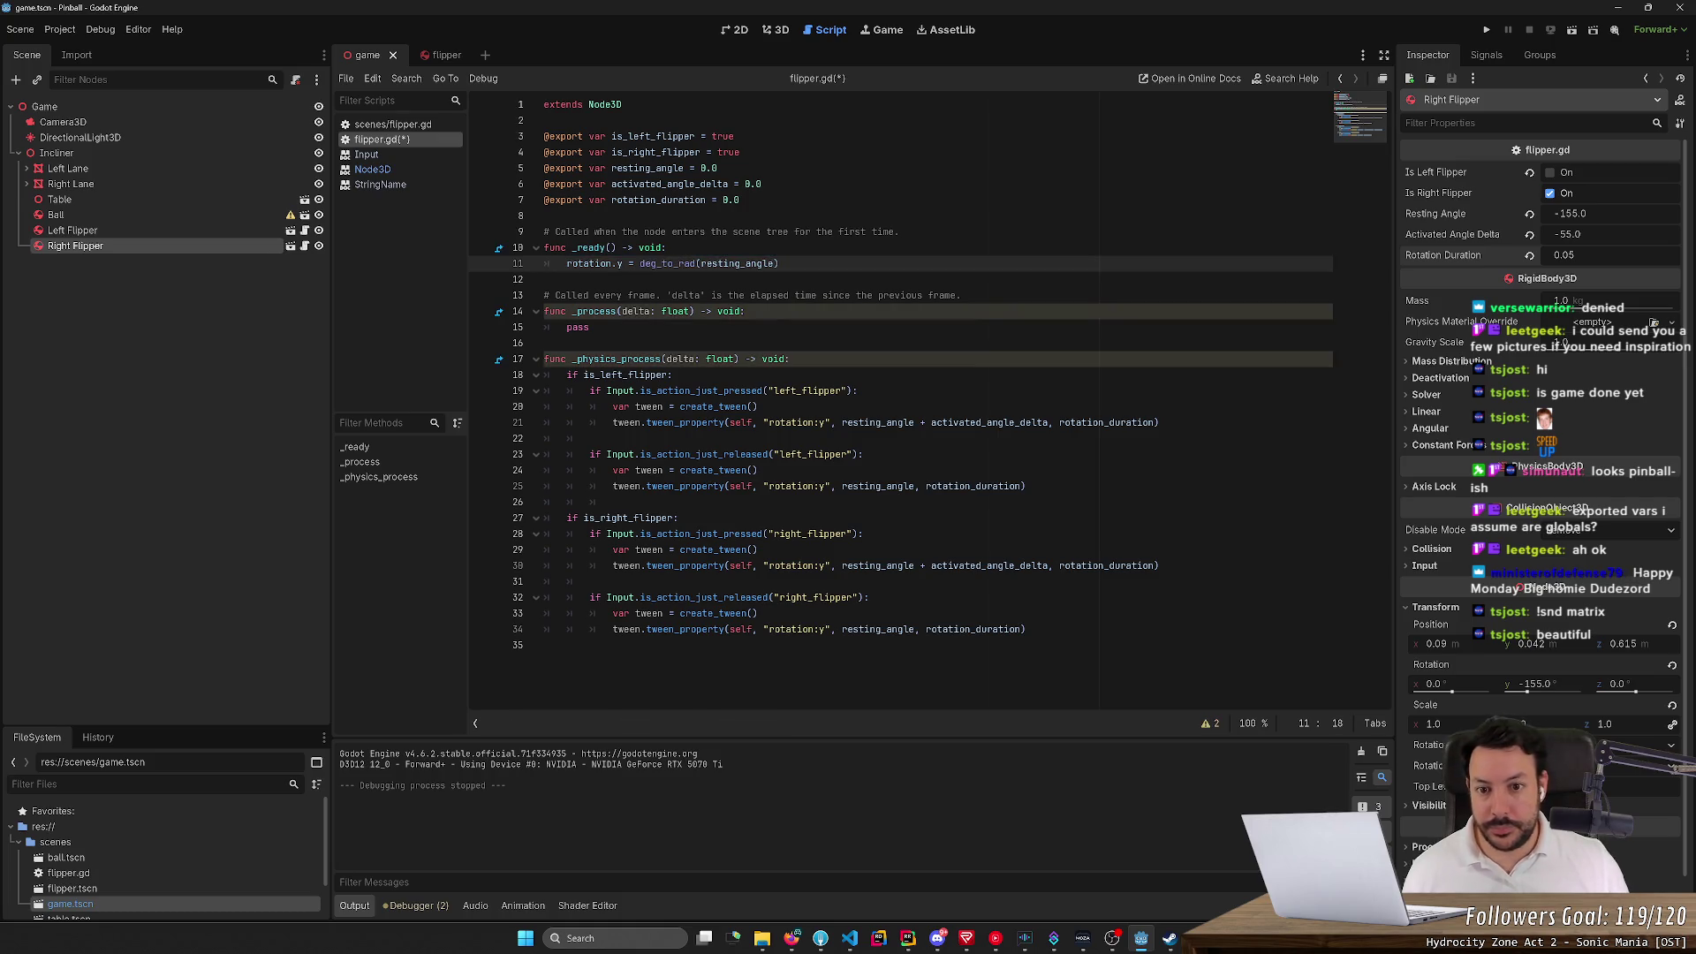
key("shift+End")
Paste deg_to_rad(resting_angle) over the tweens' resting_angle and activated_angle_delta references
double_click(877, 422)
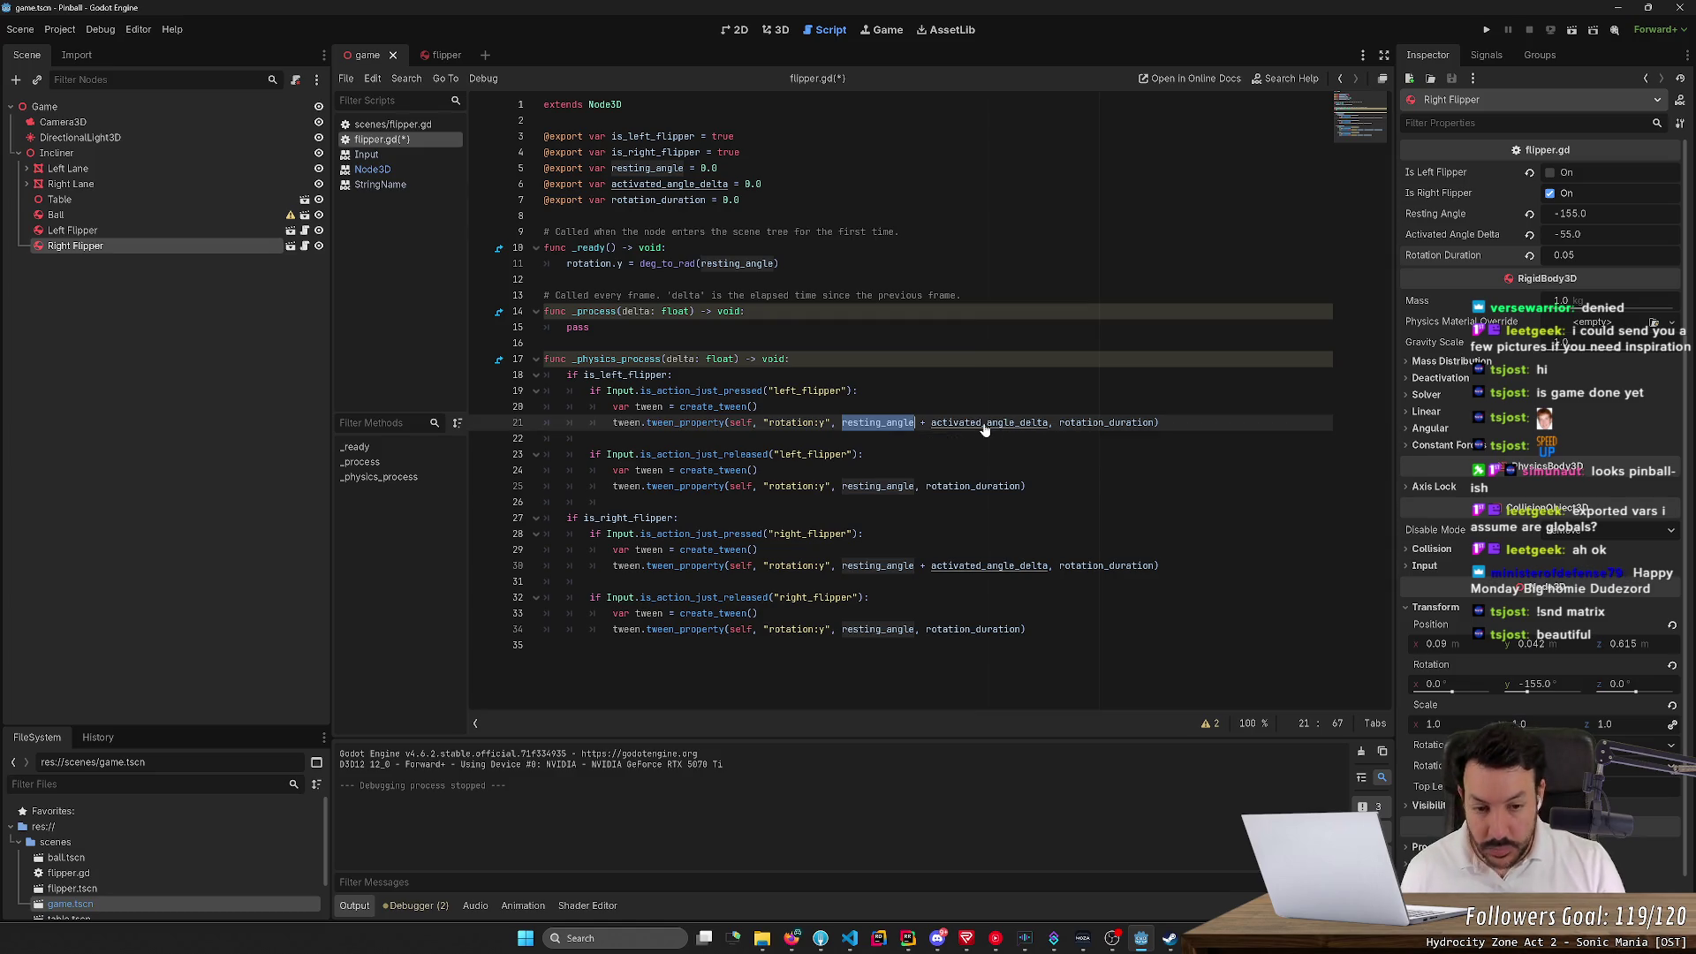
key("ctrl+v")
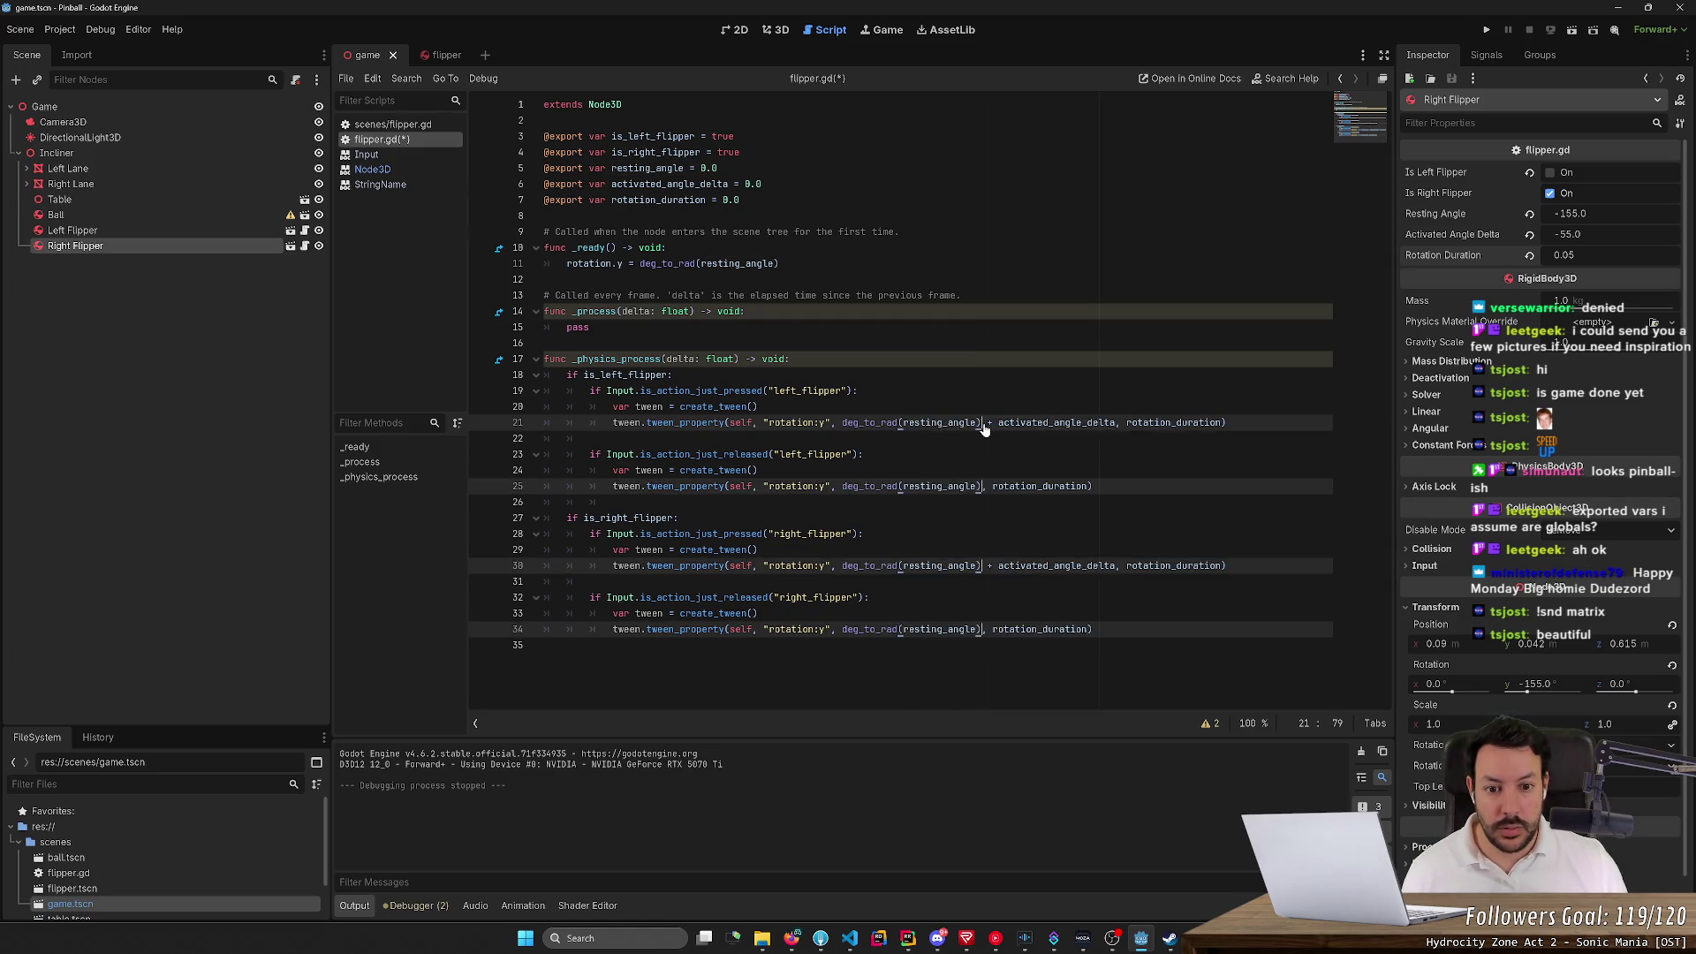
double_click(1019, 424)
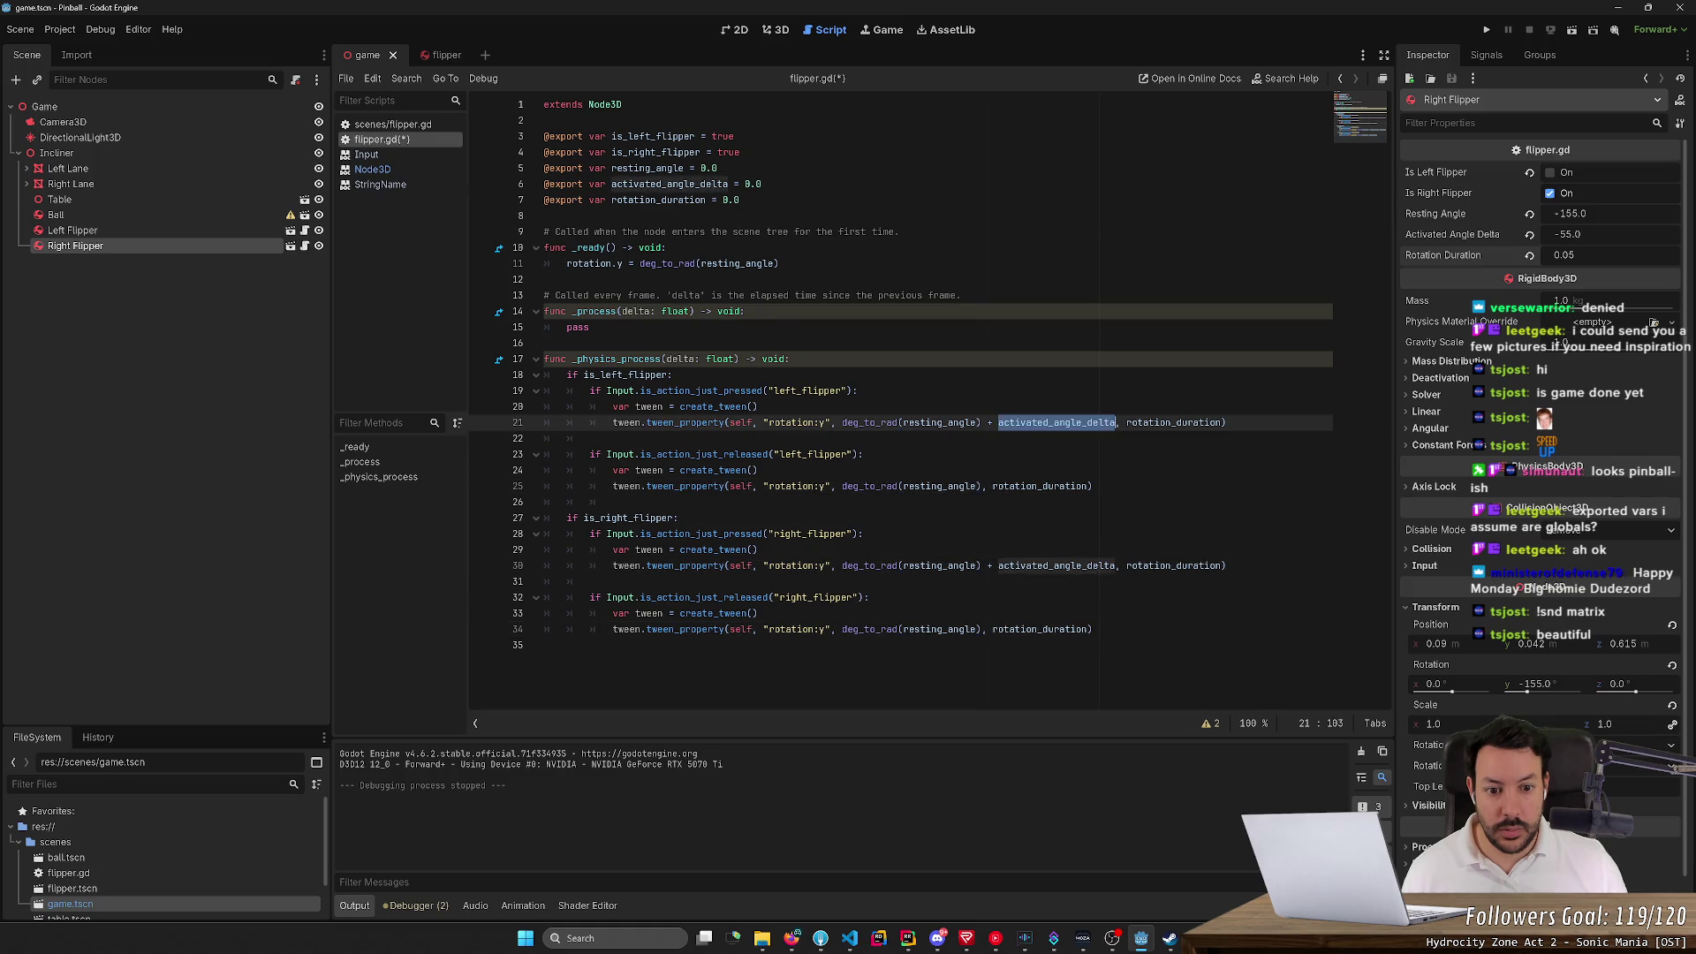
key("ctrl+d")
key("ctrl+v")
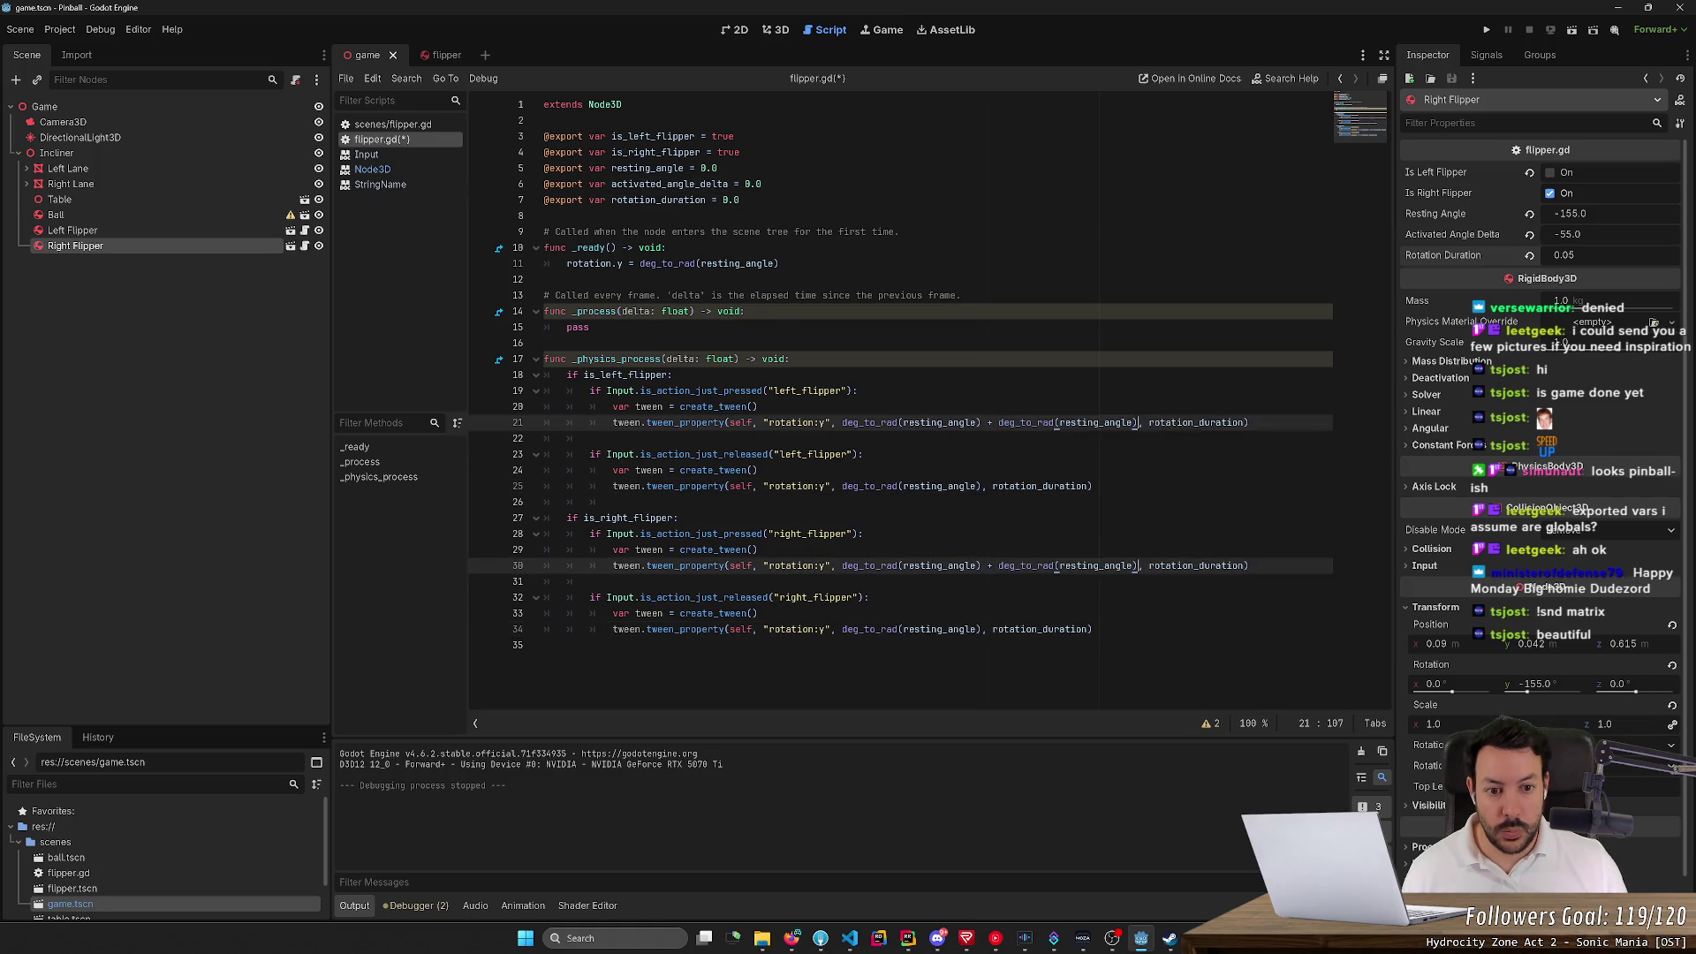
Turn the inner names on lines 21 and 30 into deg_to_rad(activated_angle_delta) and save
double_click(1095, 423)
type("activ")
key("Return")
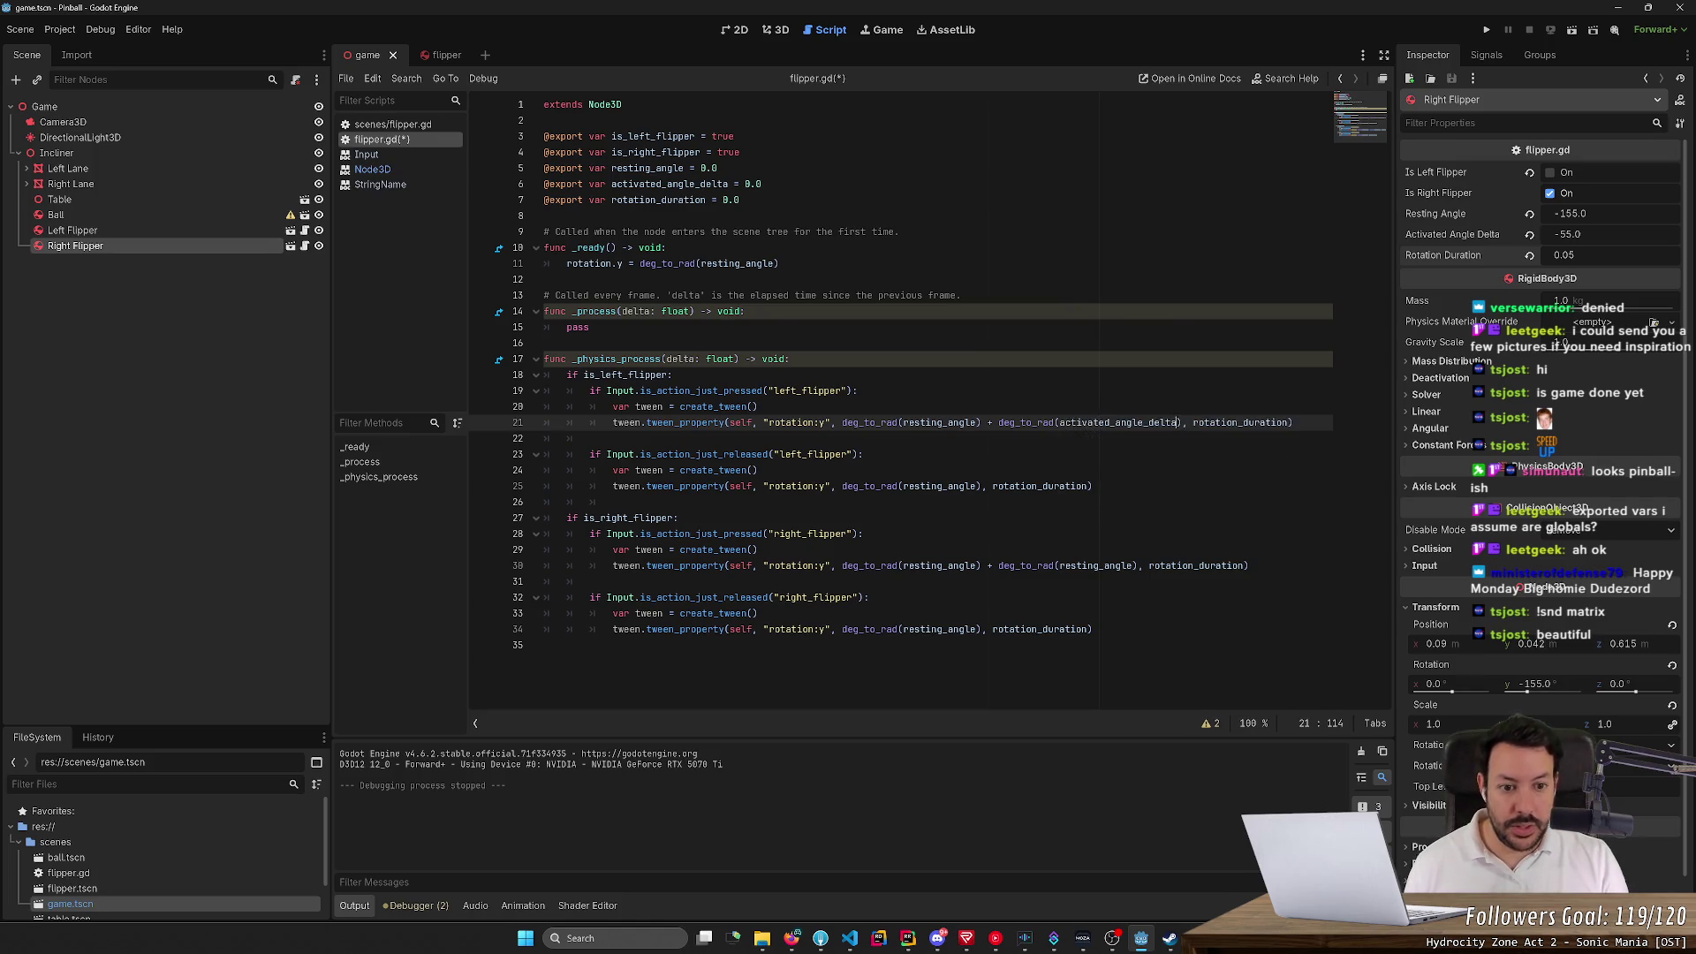
left_click(1081, 565)
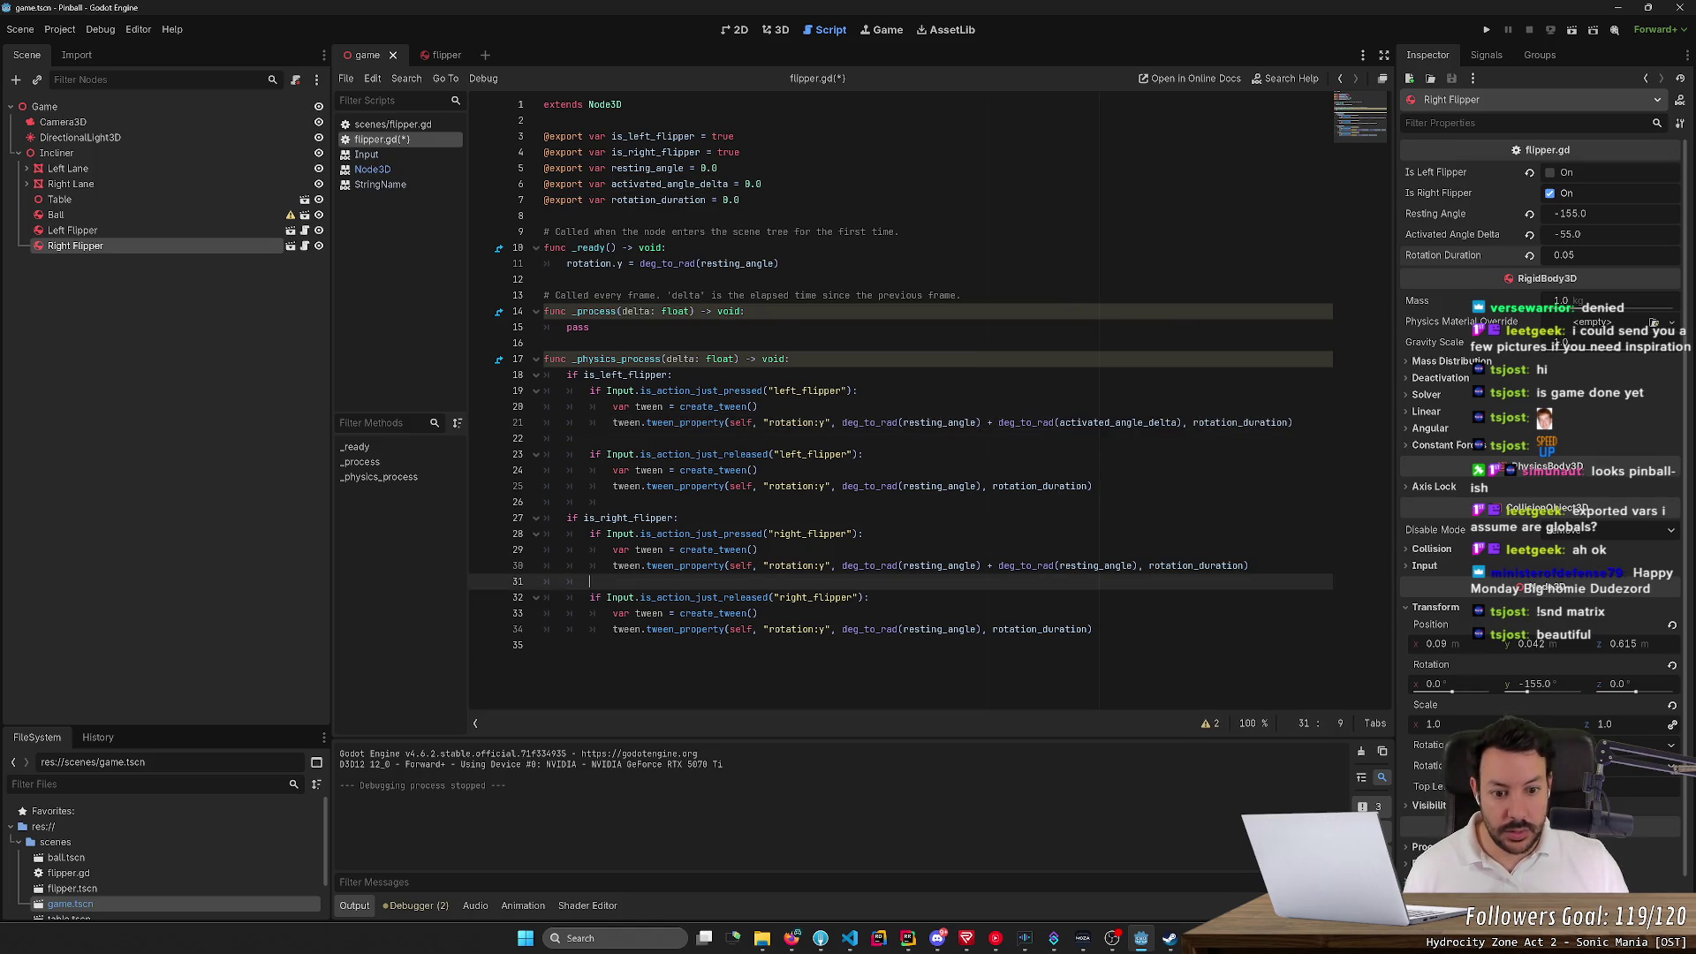
double_click(1081, 566)
type("act")
key("Return")
key("ctrl+s")
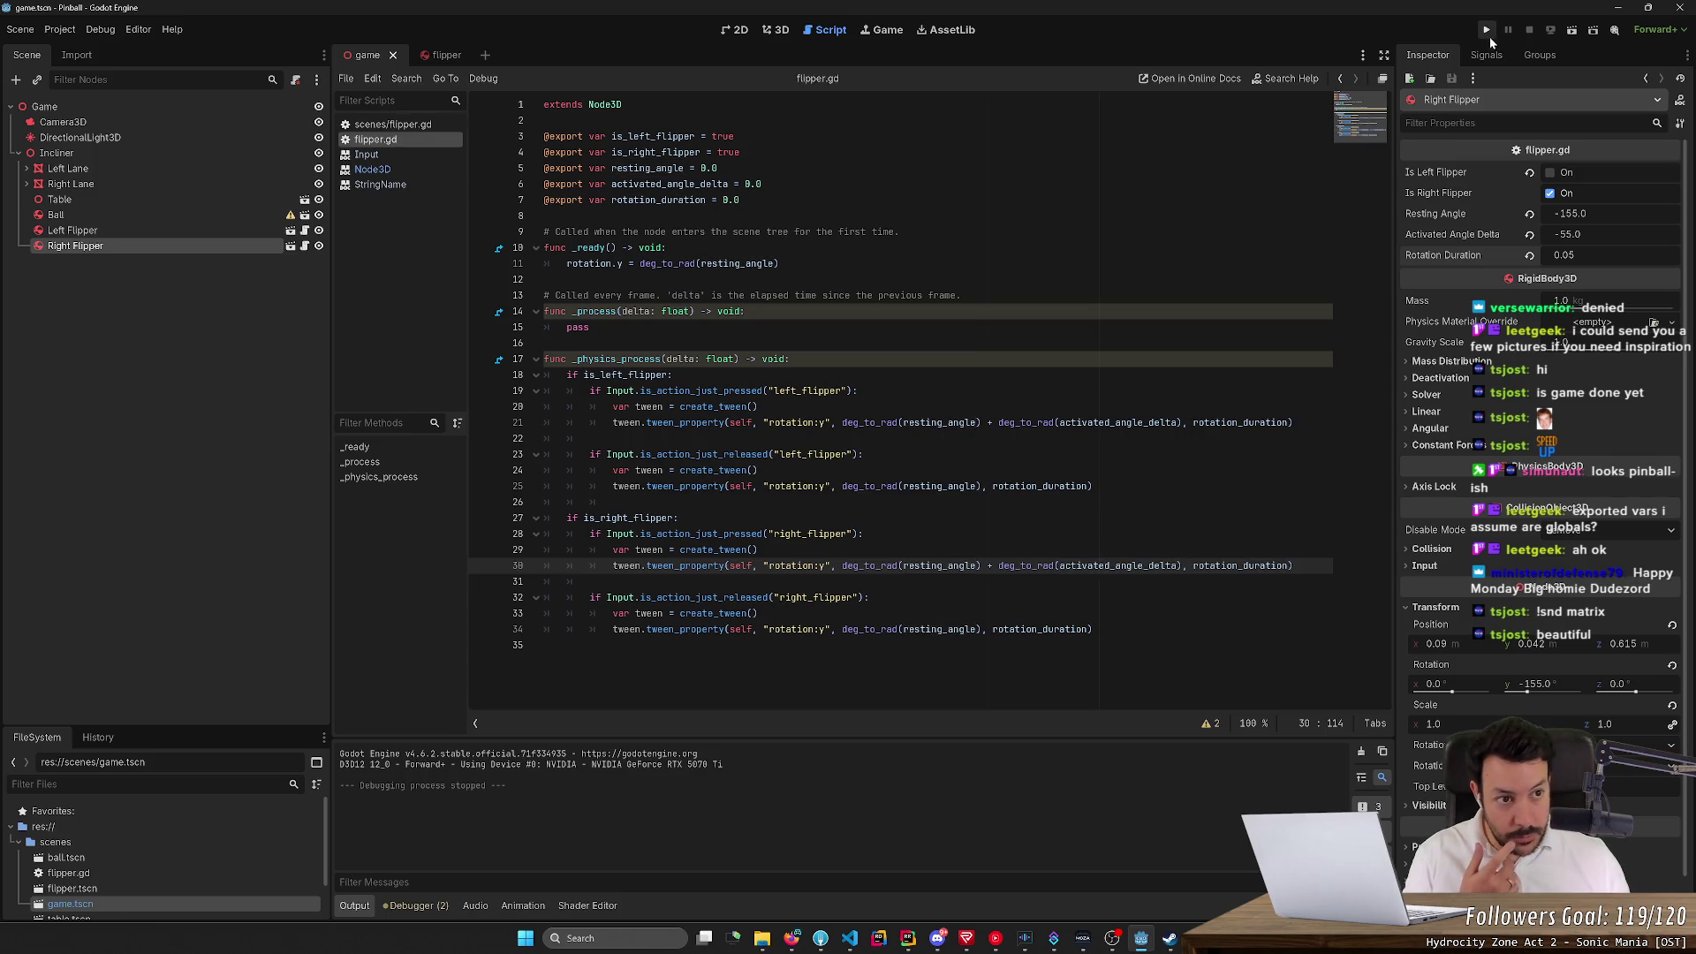
Run the game and test both flippers with the radian conversion
left_click(1487, 29)
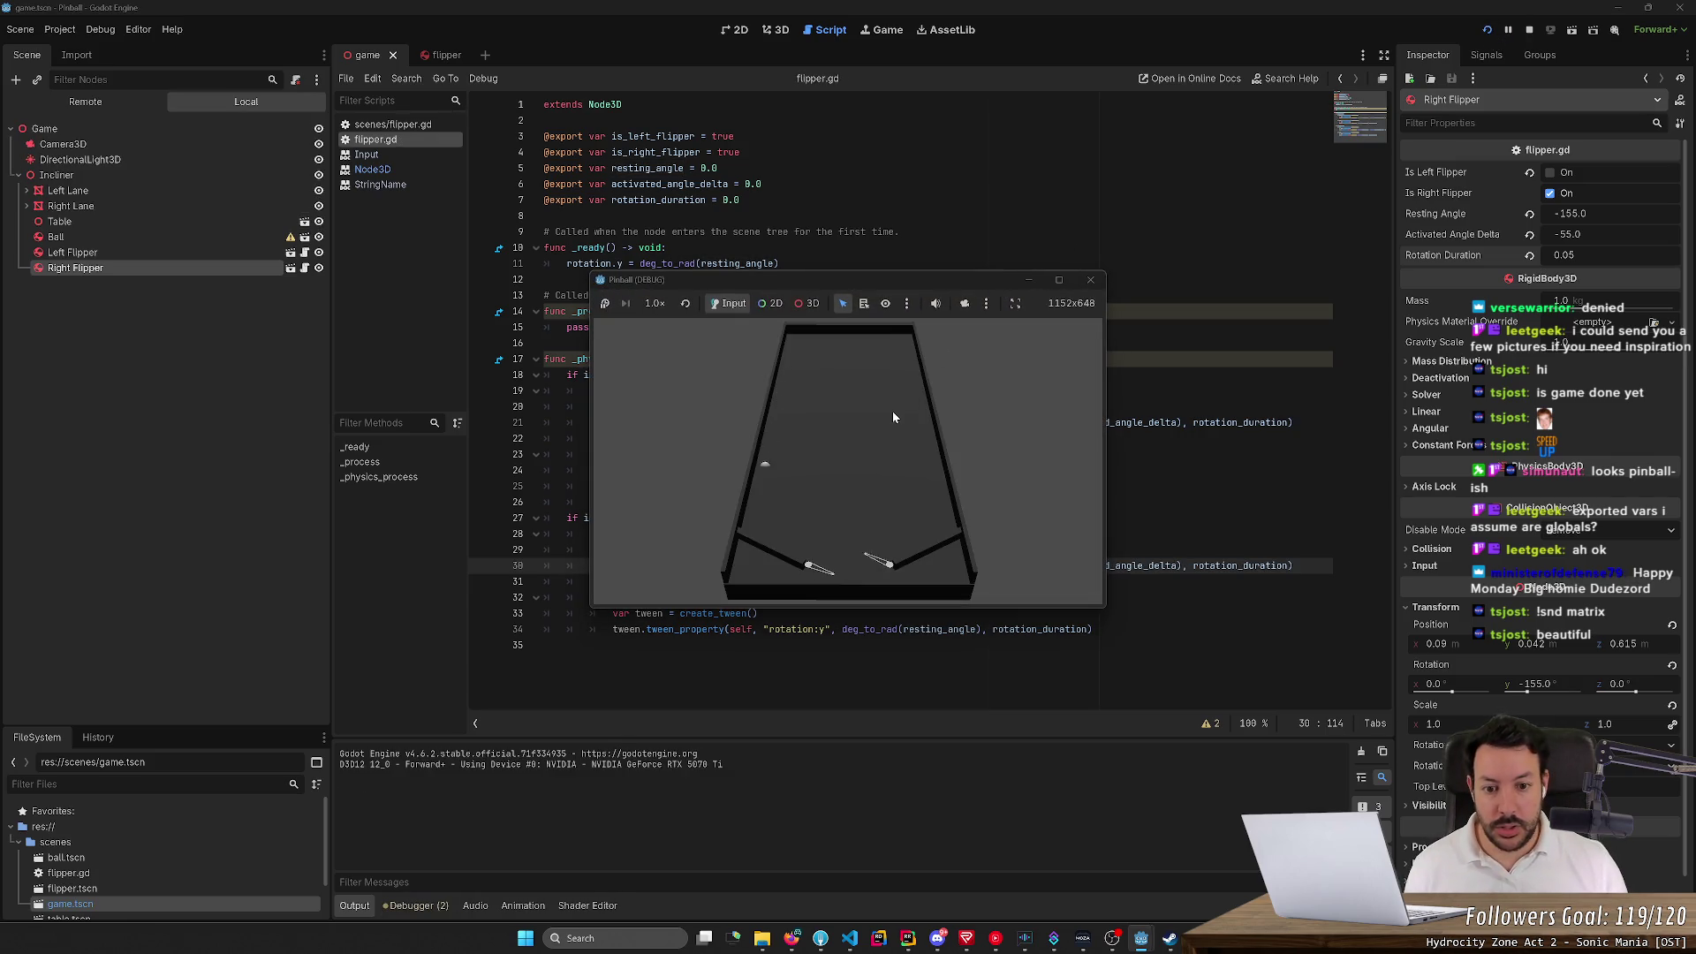
key("Left")
key("Right")
key("Left")
key("Right")
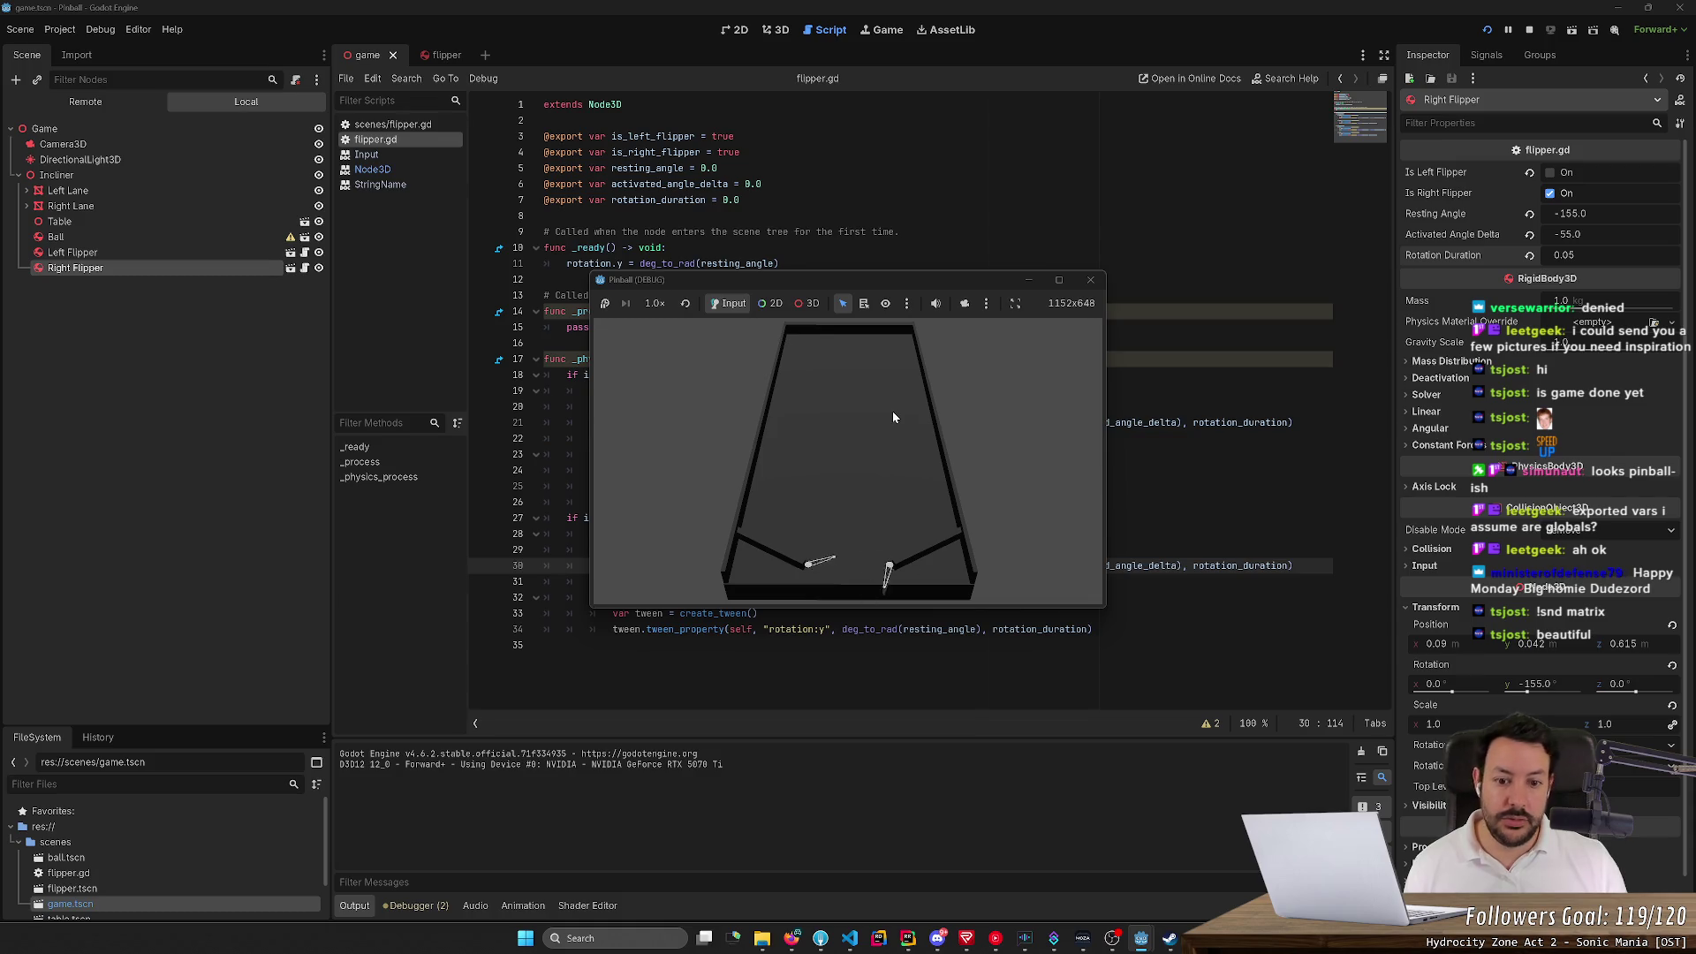
key("Left")
key("Right")
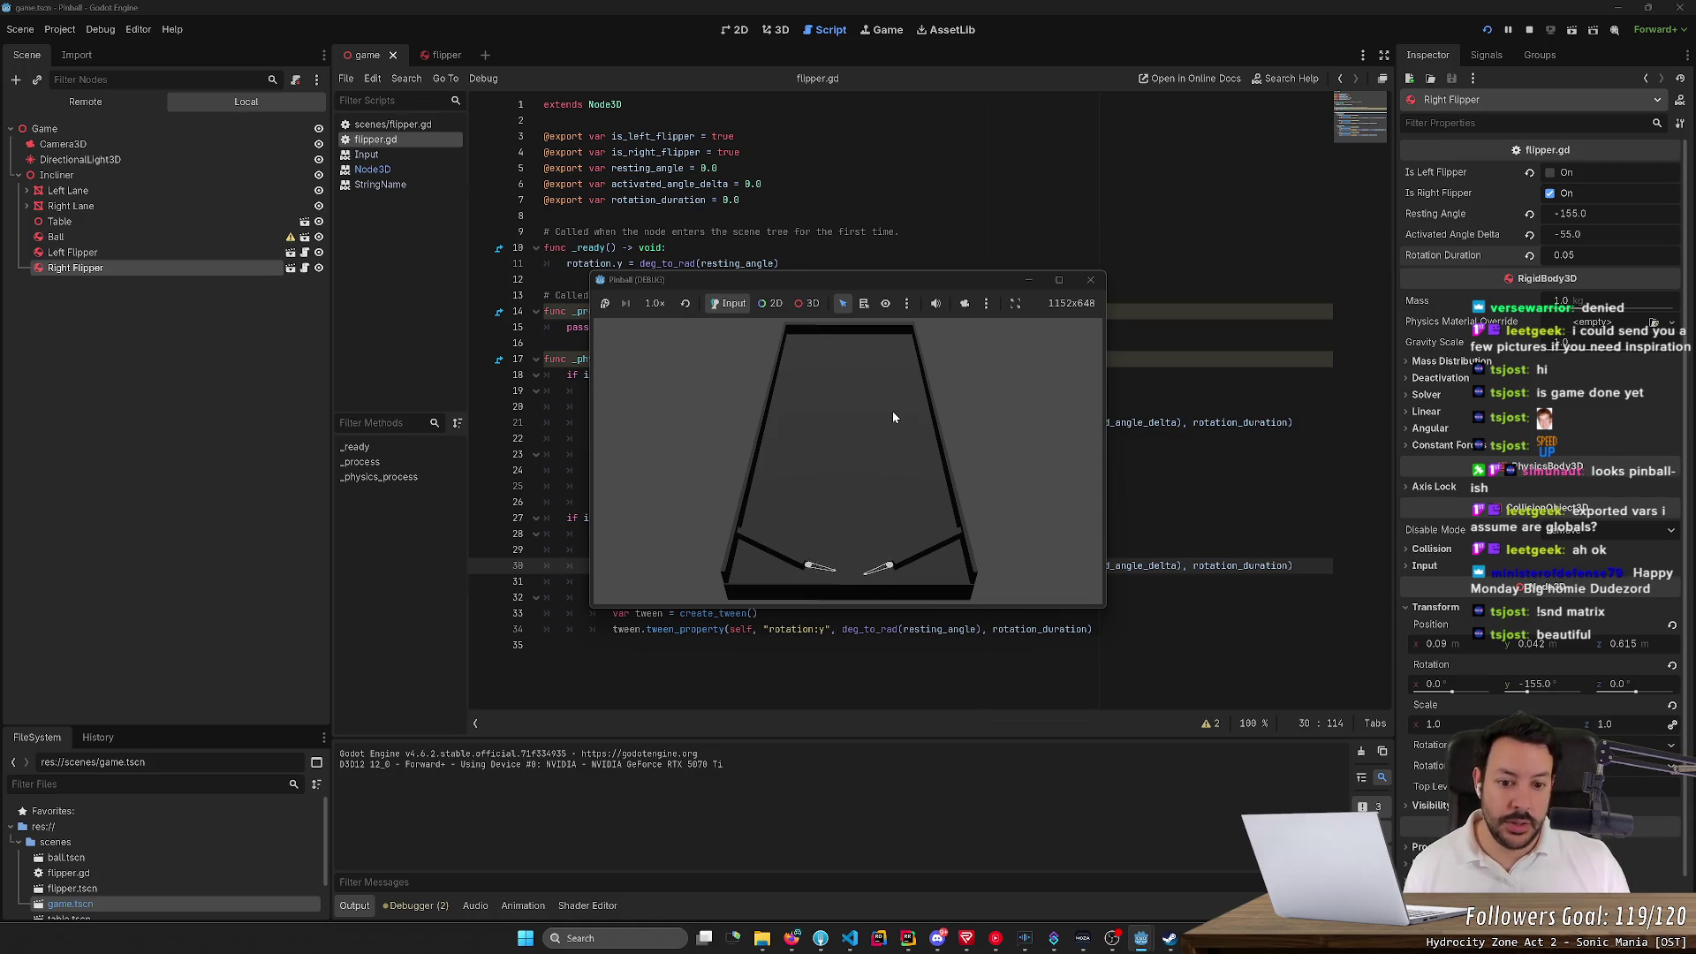
key("Left")
key("Right")
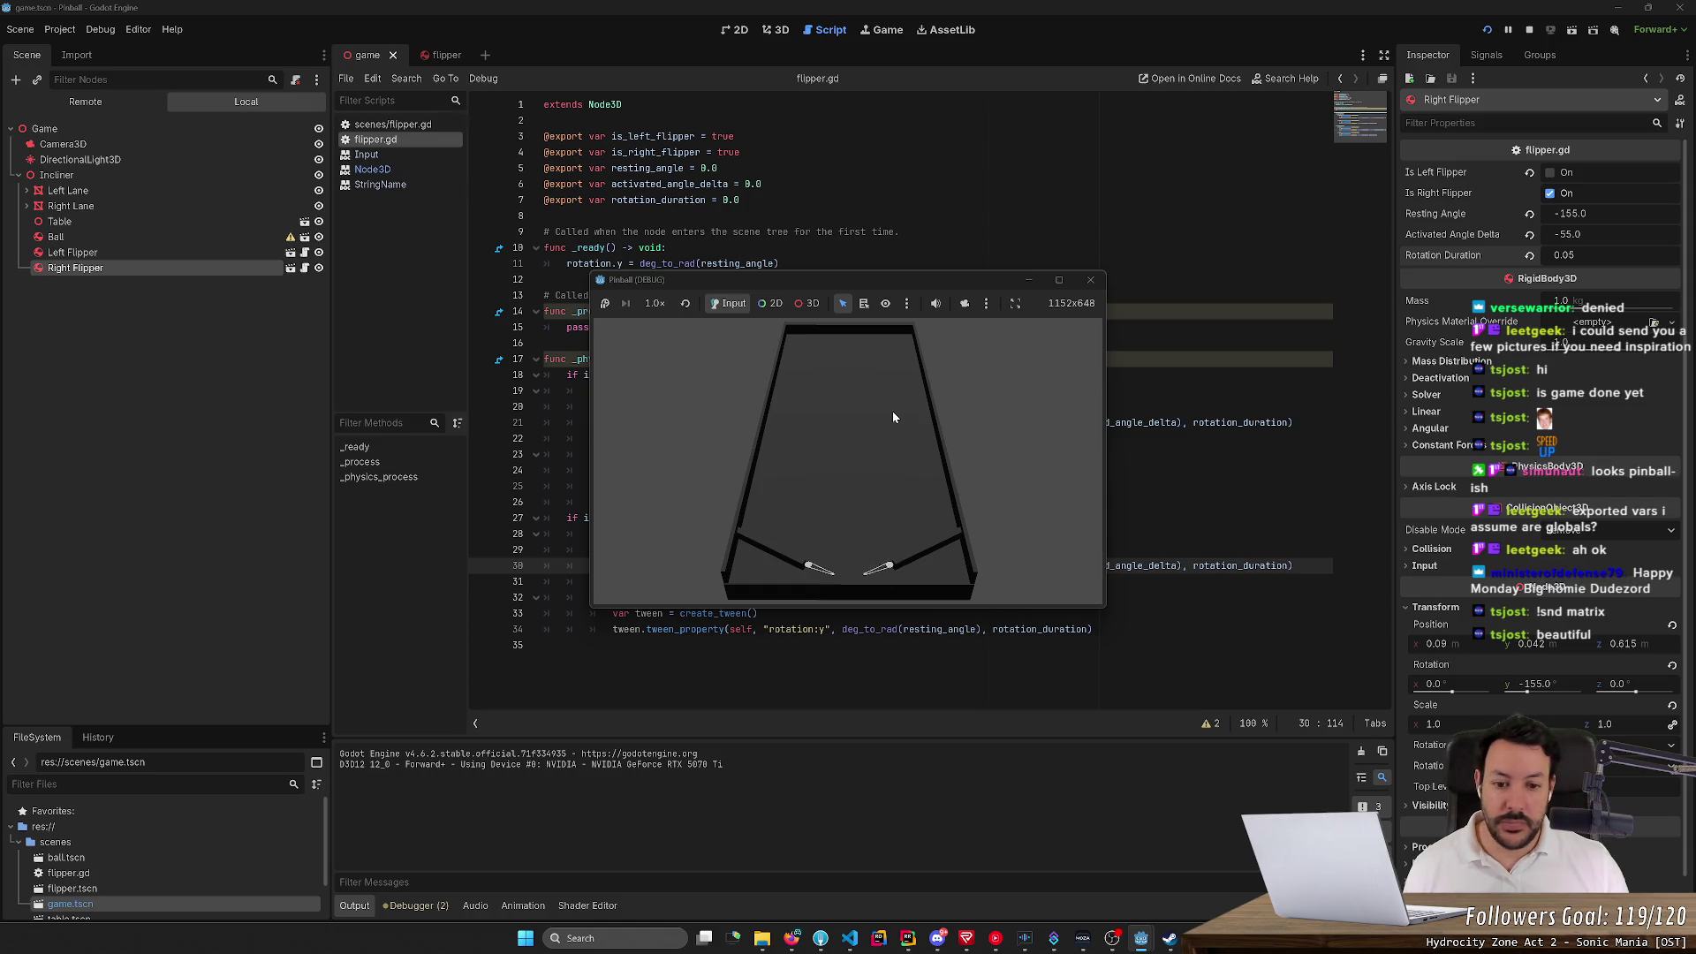
left_click(1528, 30)
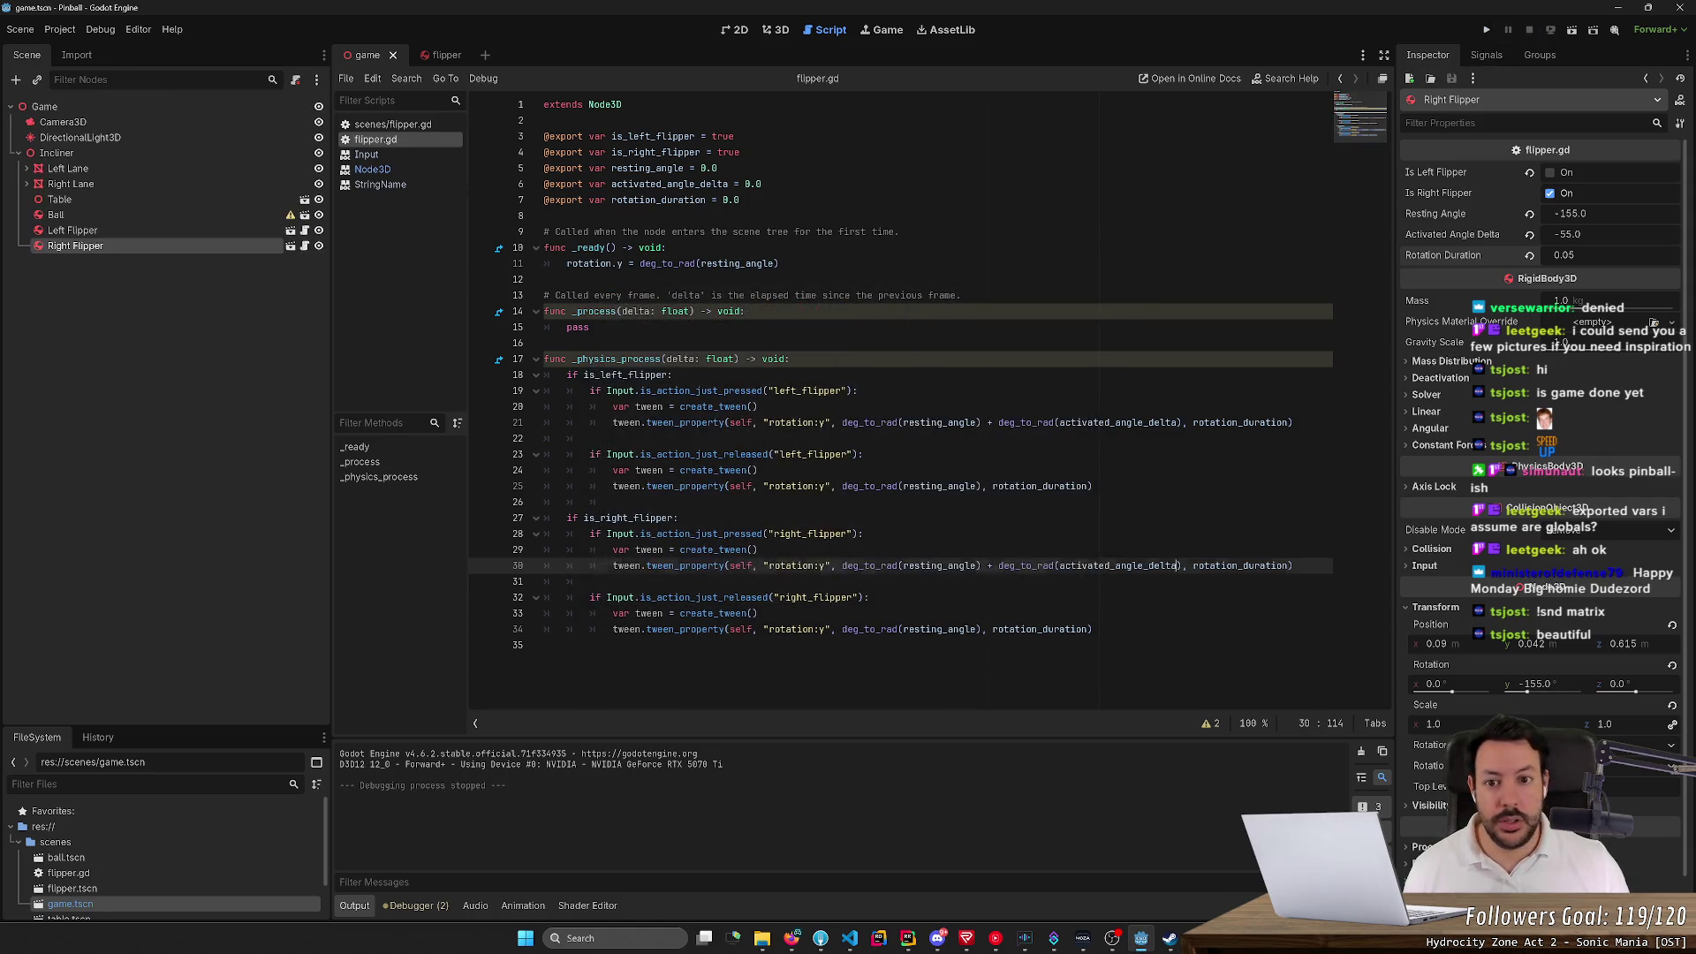
Undo the deg_to_rad wrappers and the rename, restoring rotation_degrees
key("ctrl+z")
key("ctrl+z")
key("ctrl+z")
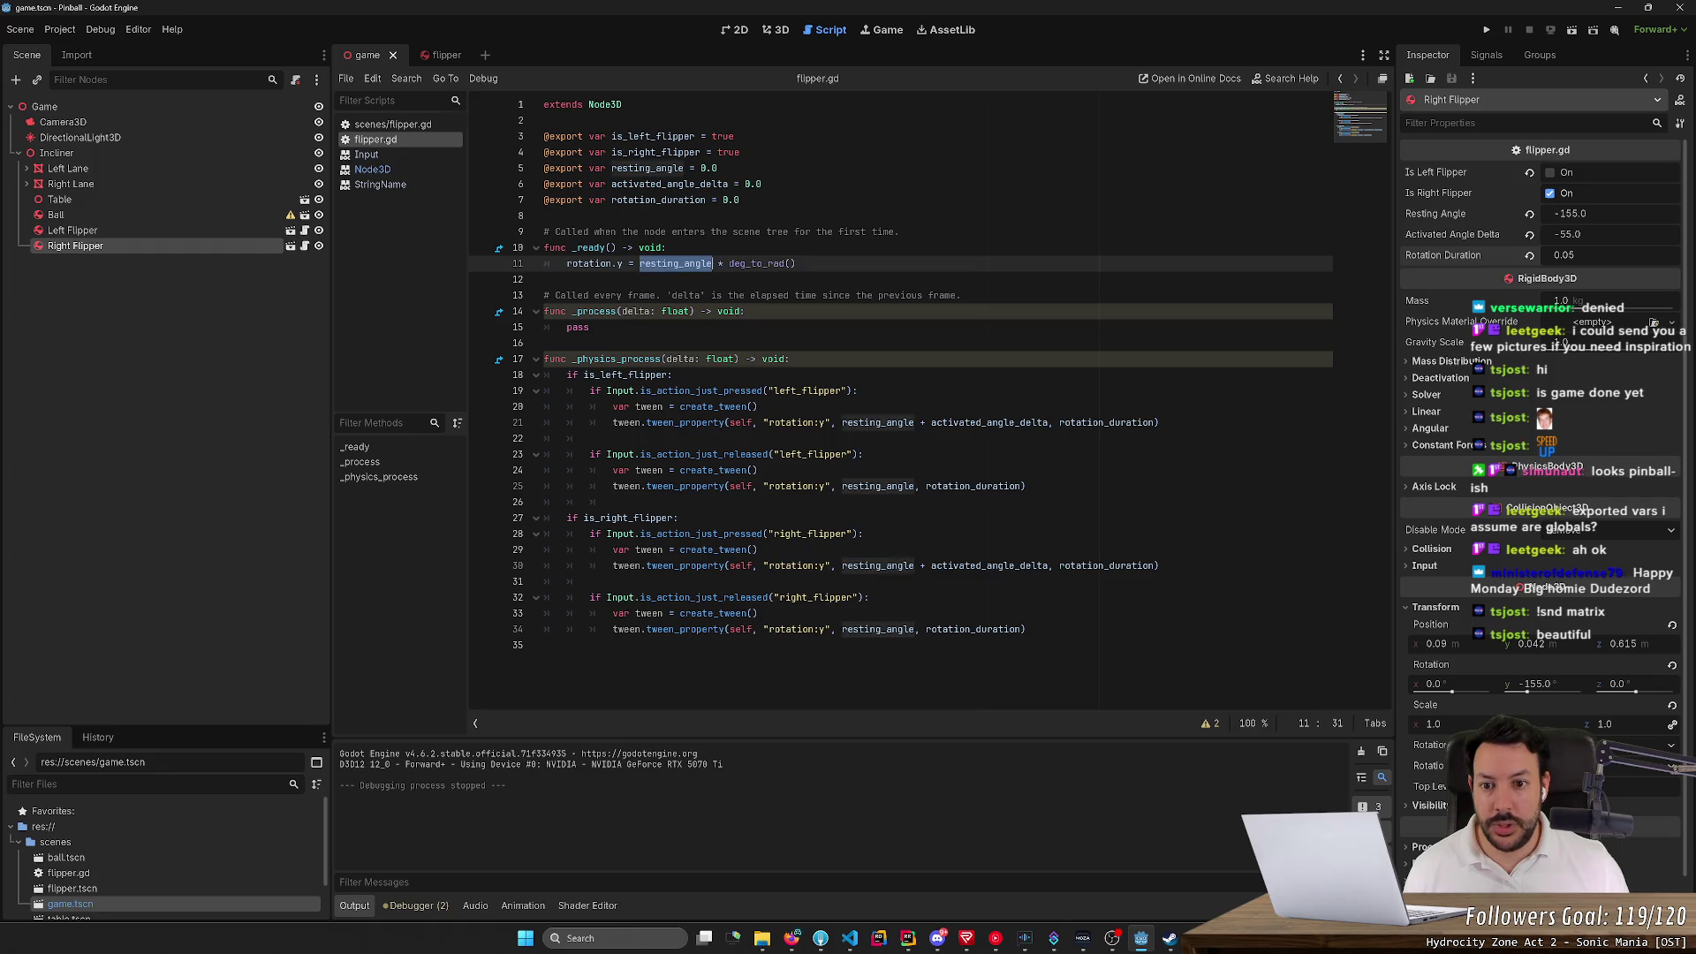
key("ctrl+z")
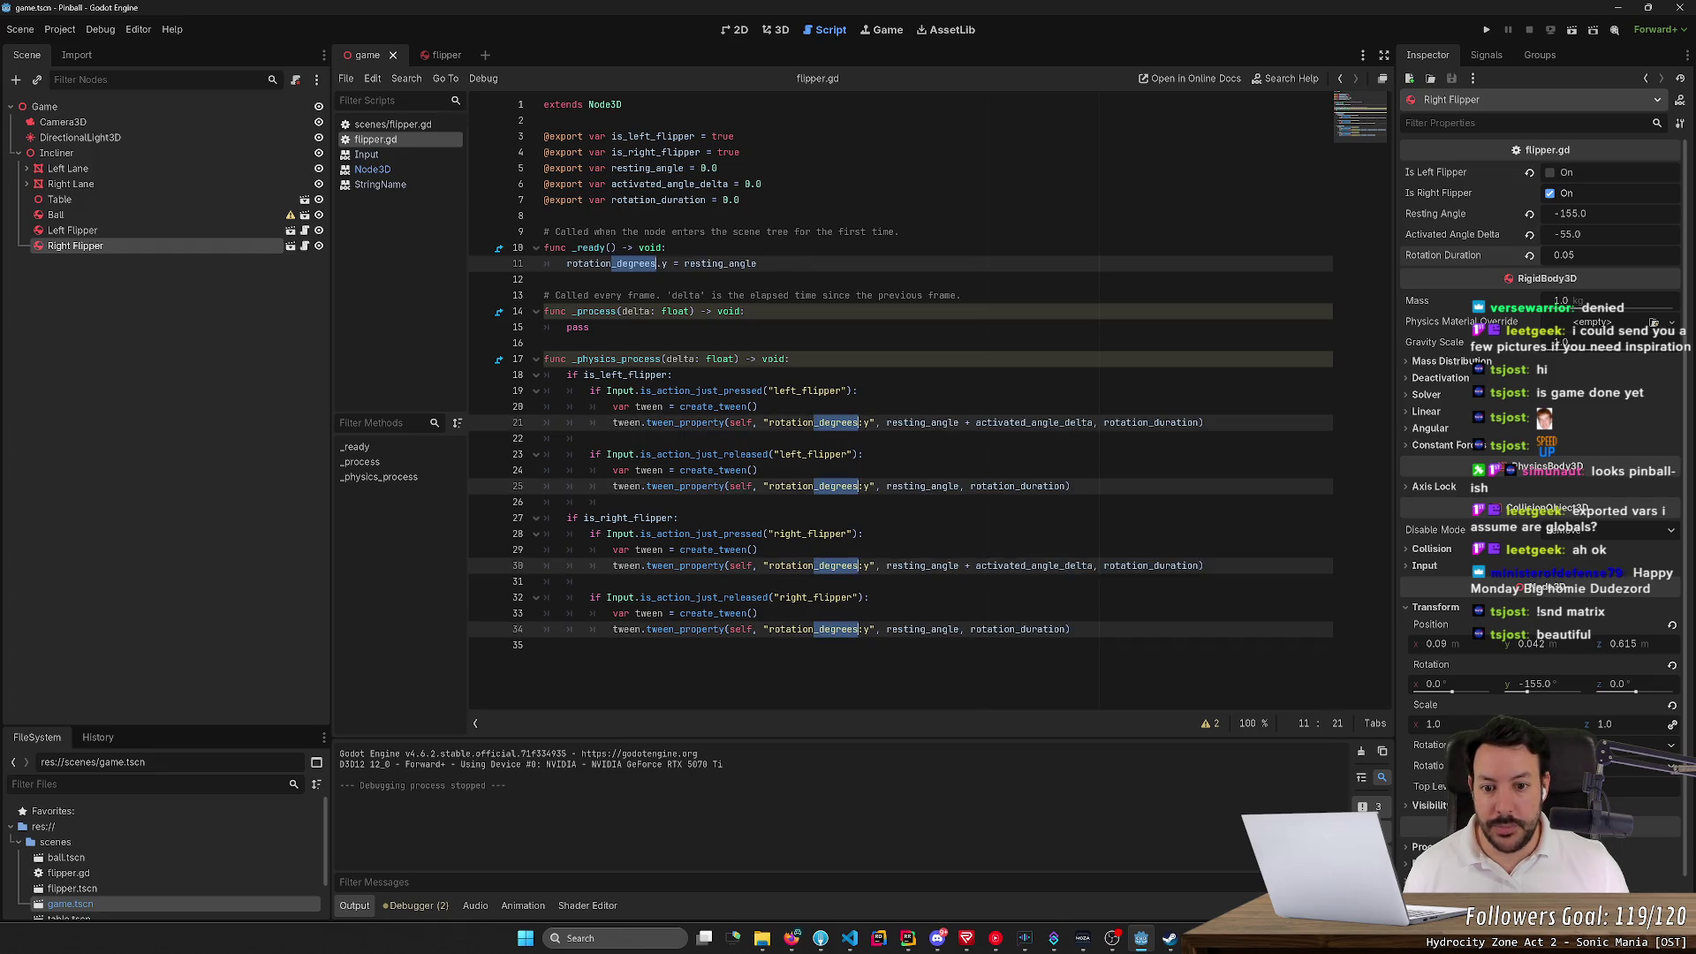
left_click(758, 263)
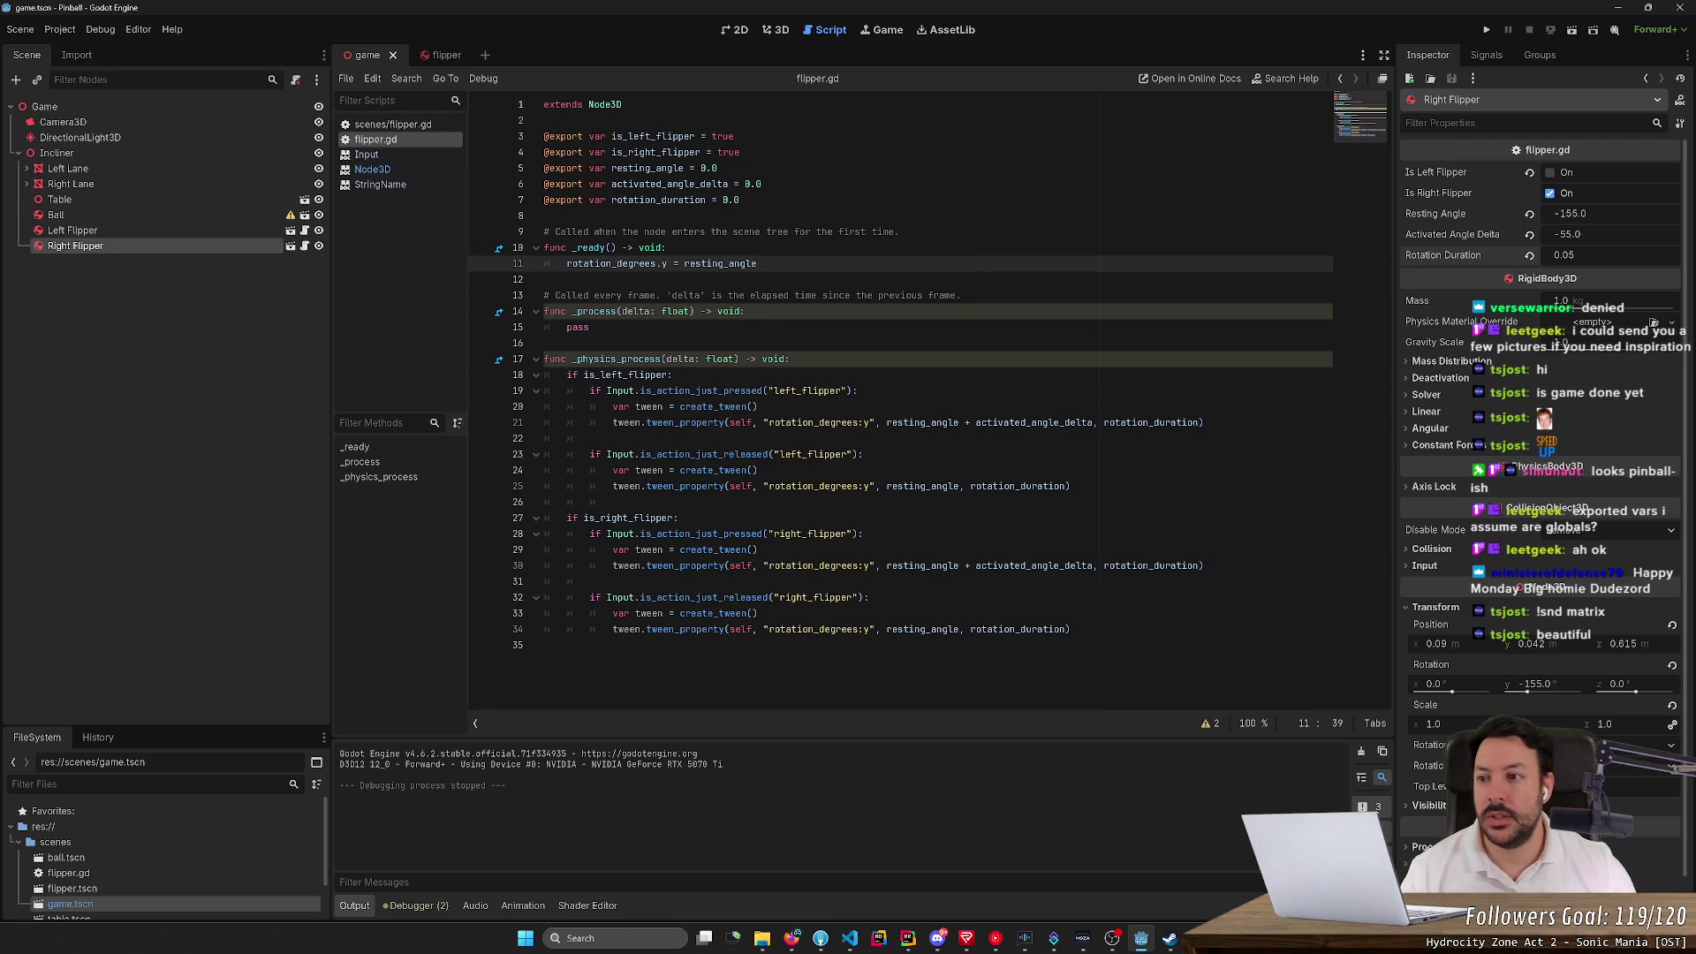
Add +360 to the Right Flipper's Resting Angle, making it 205.0, then test-run it
left_click(1623, 210)
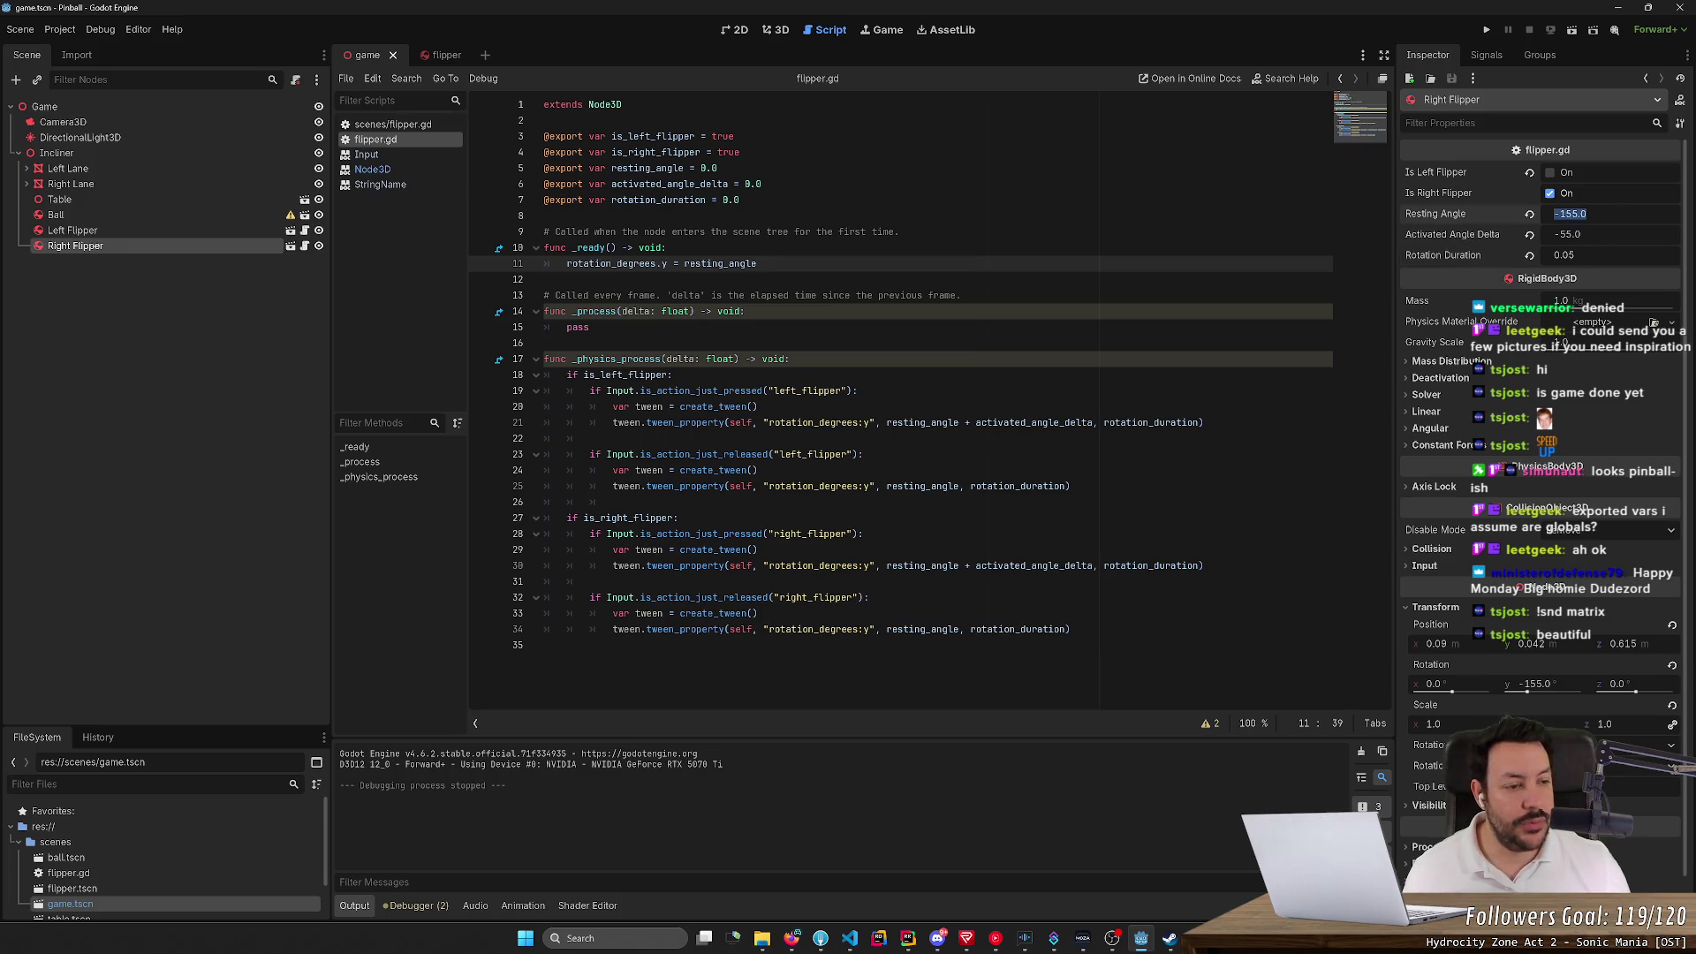
left_click(1555, 213)
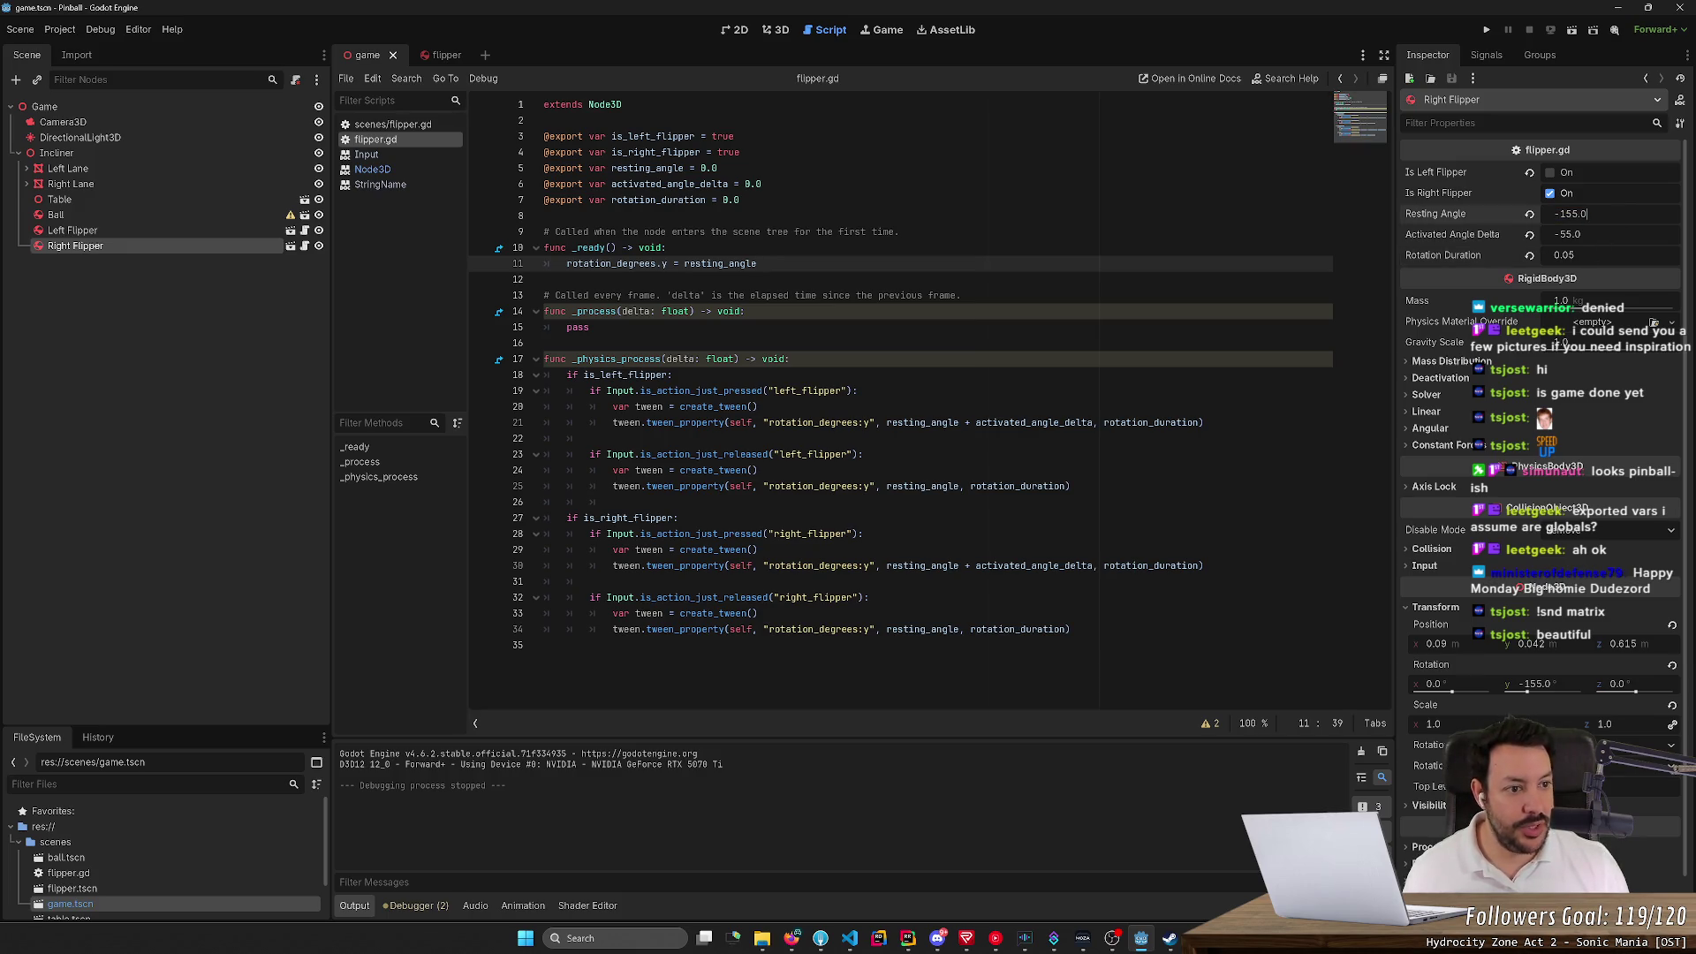
type("+360")
key("Return")
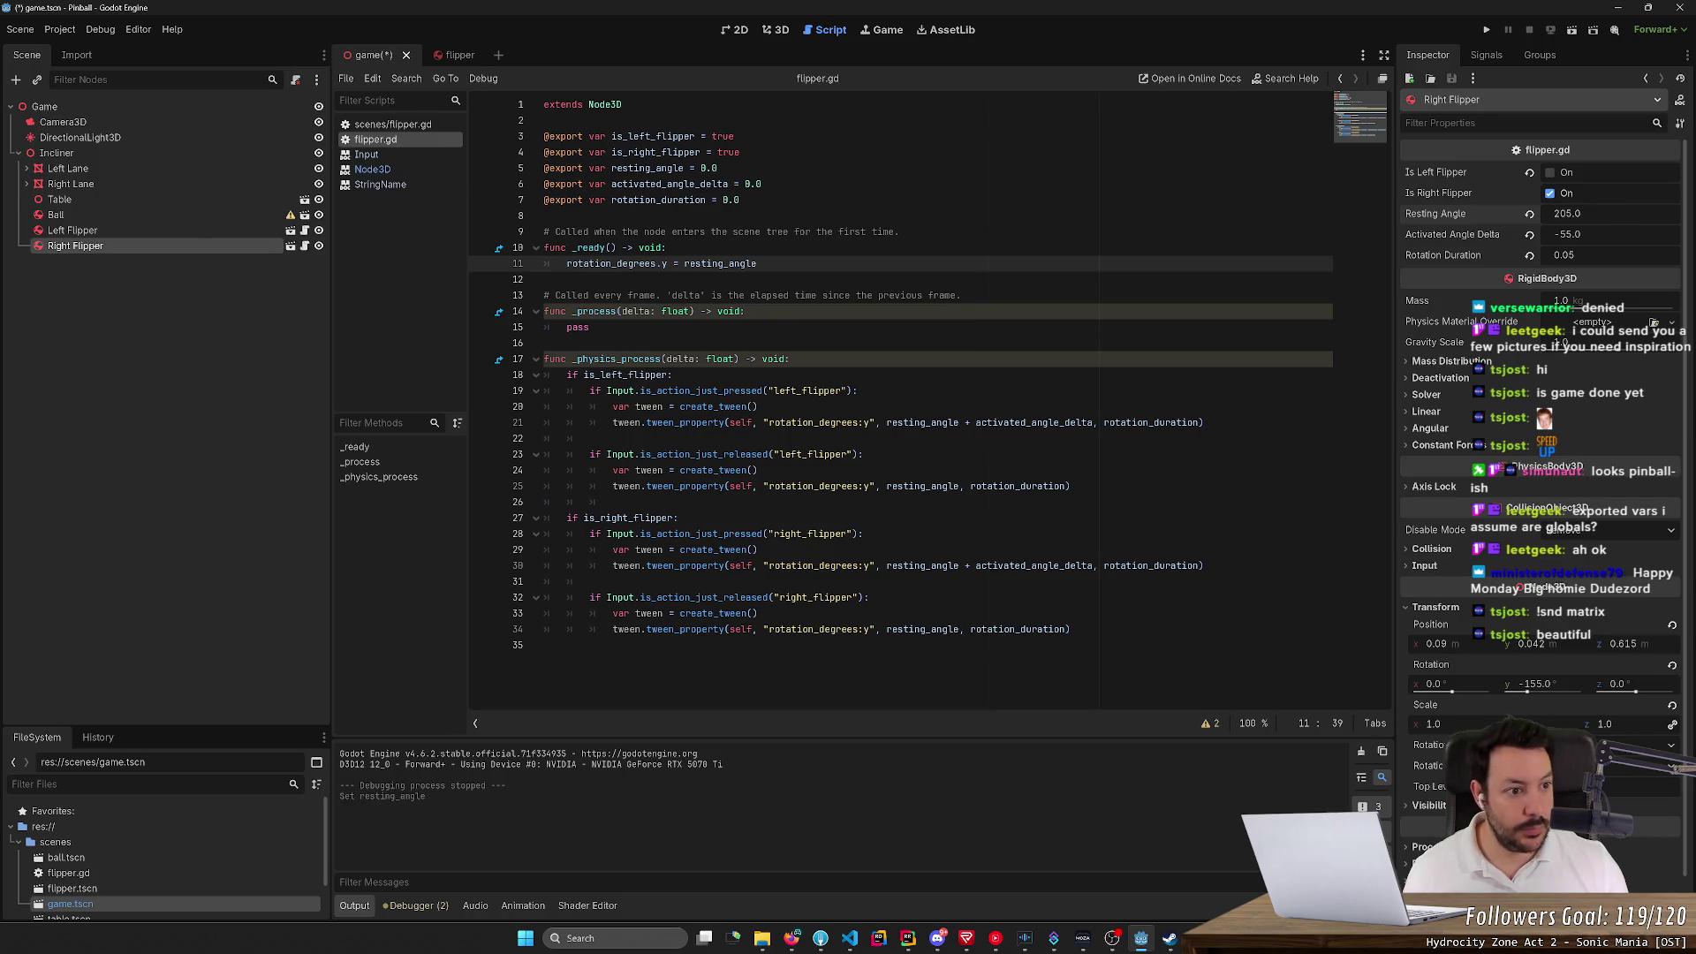
left_click(1568, 234)
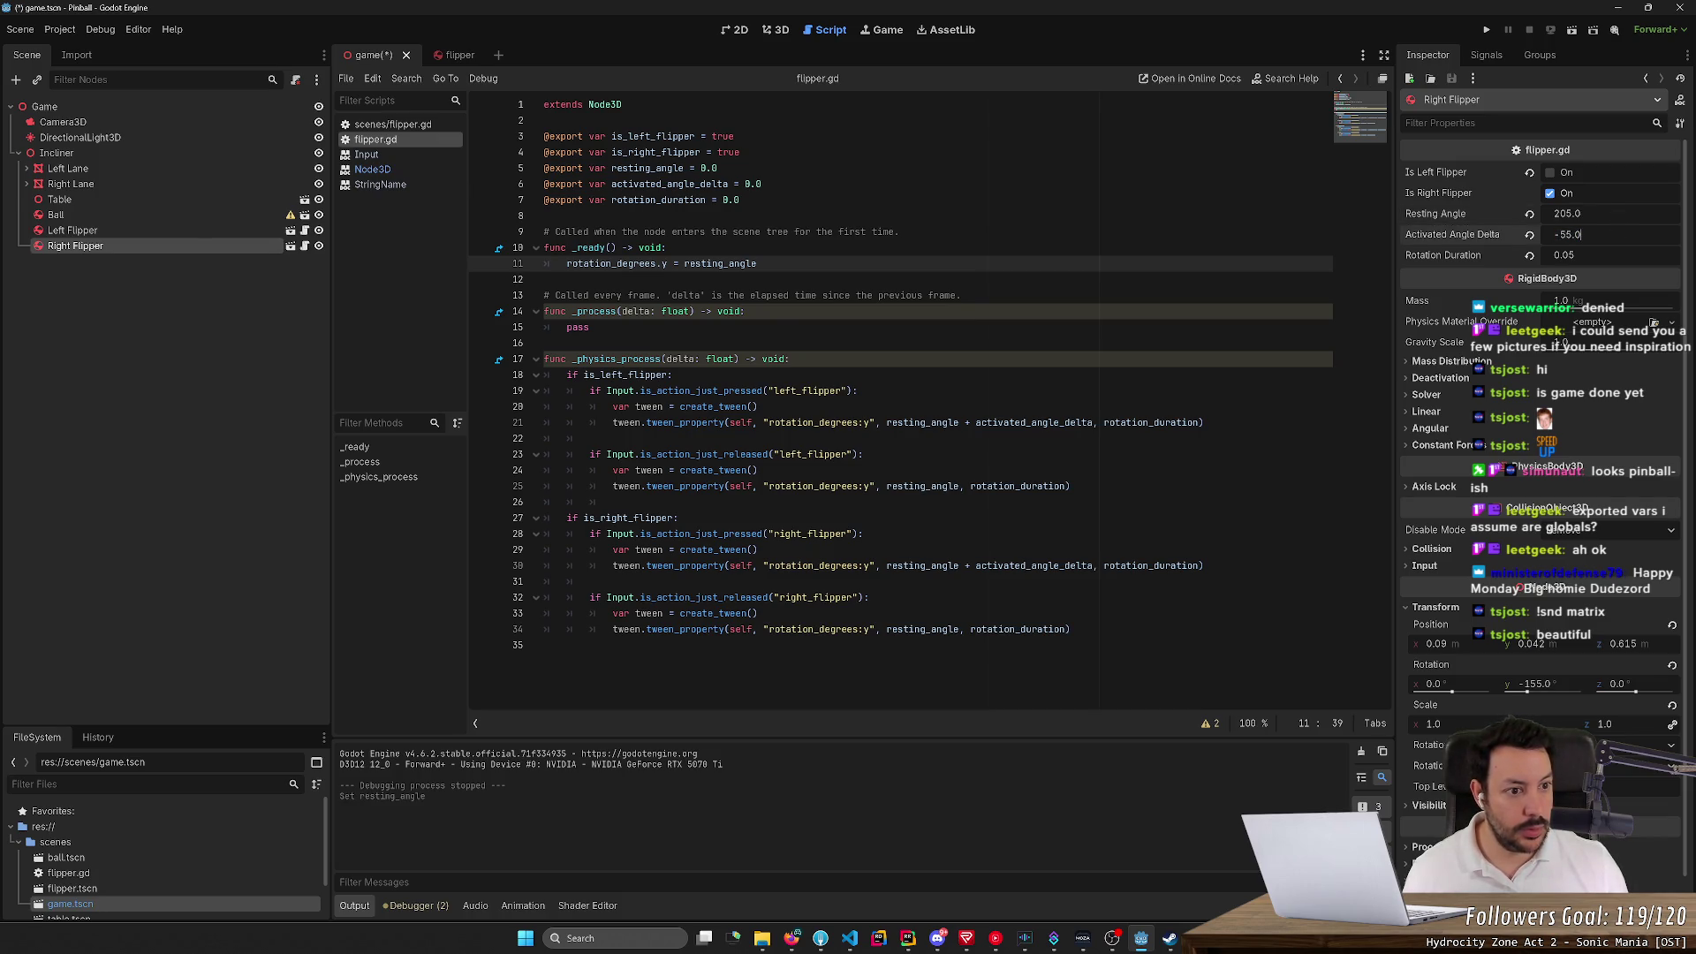
left_click(1484, 31)
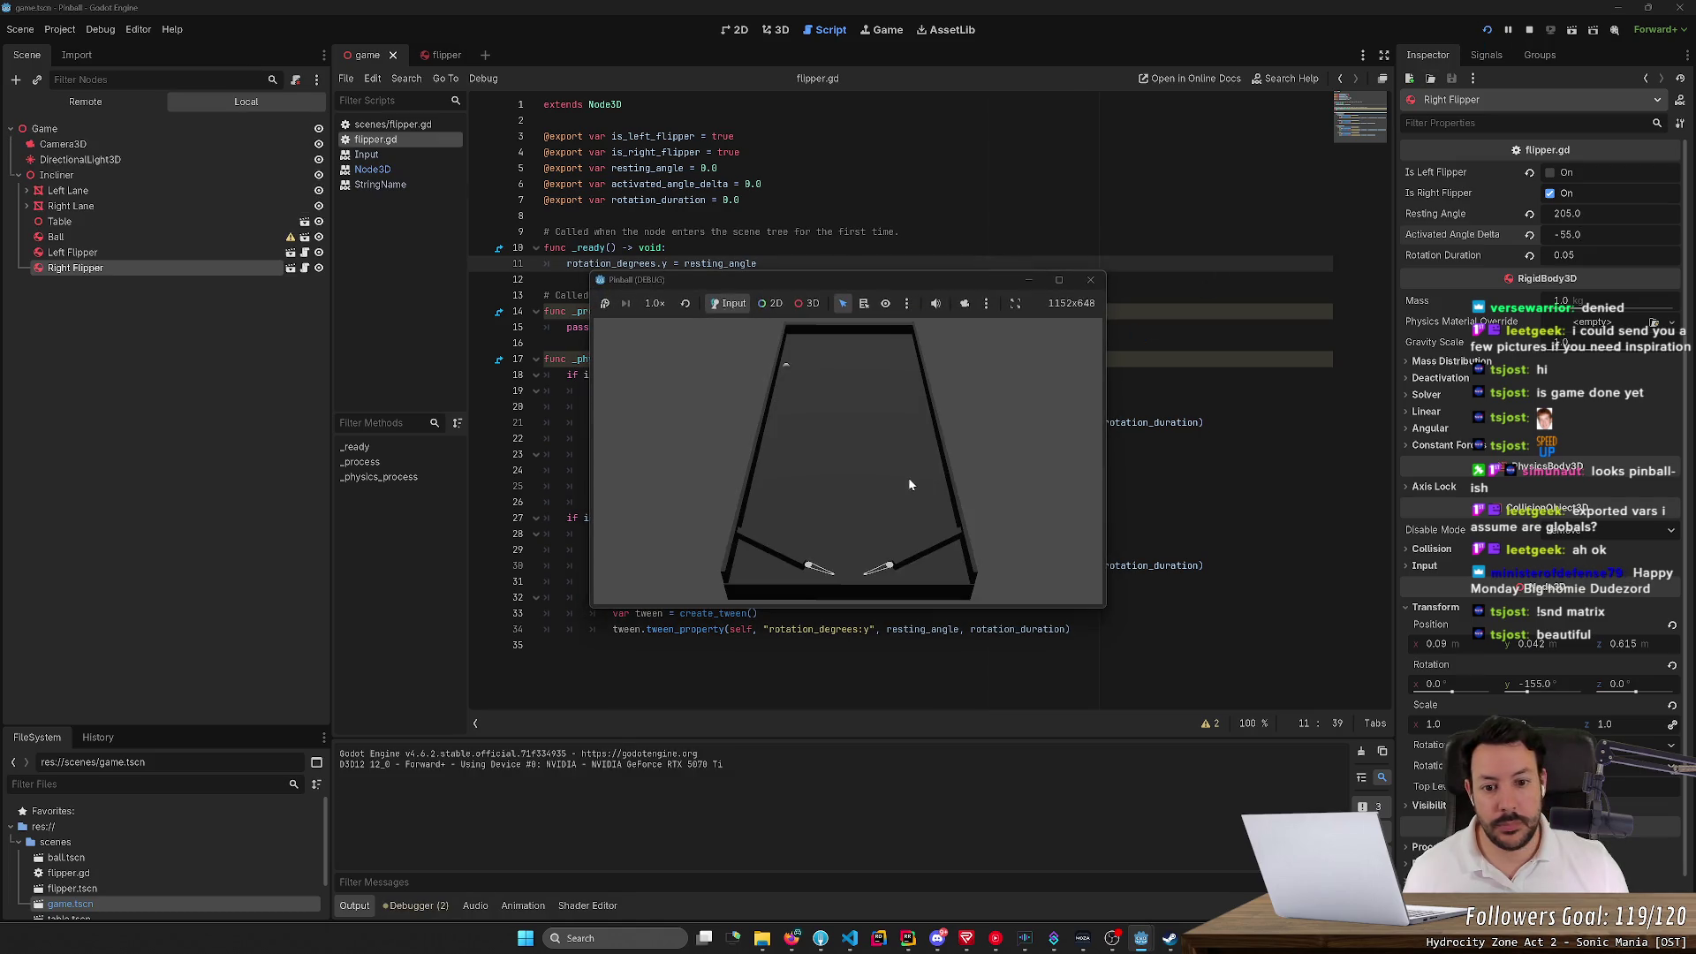
key("Right")
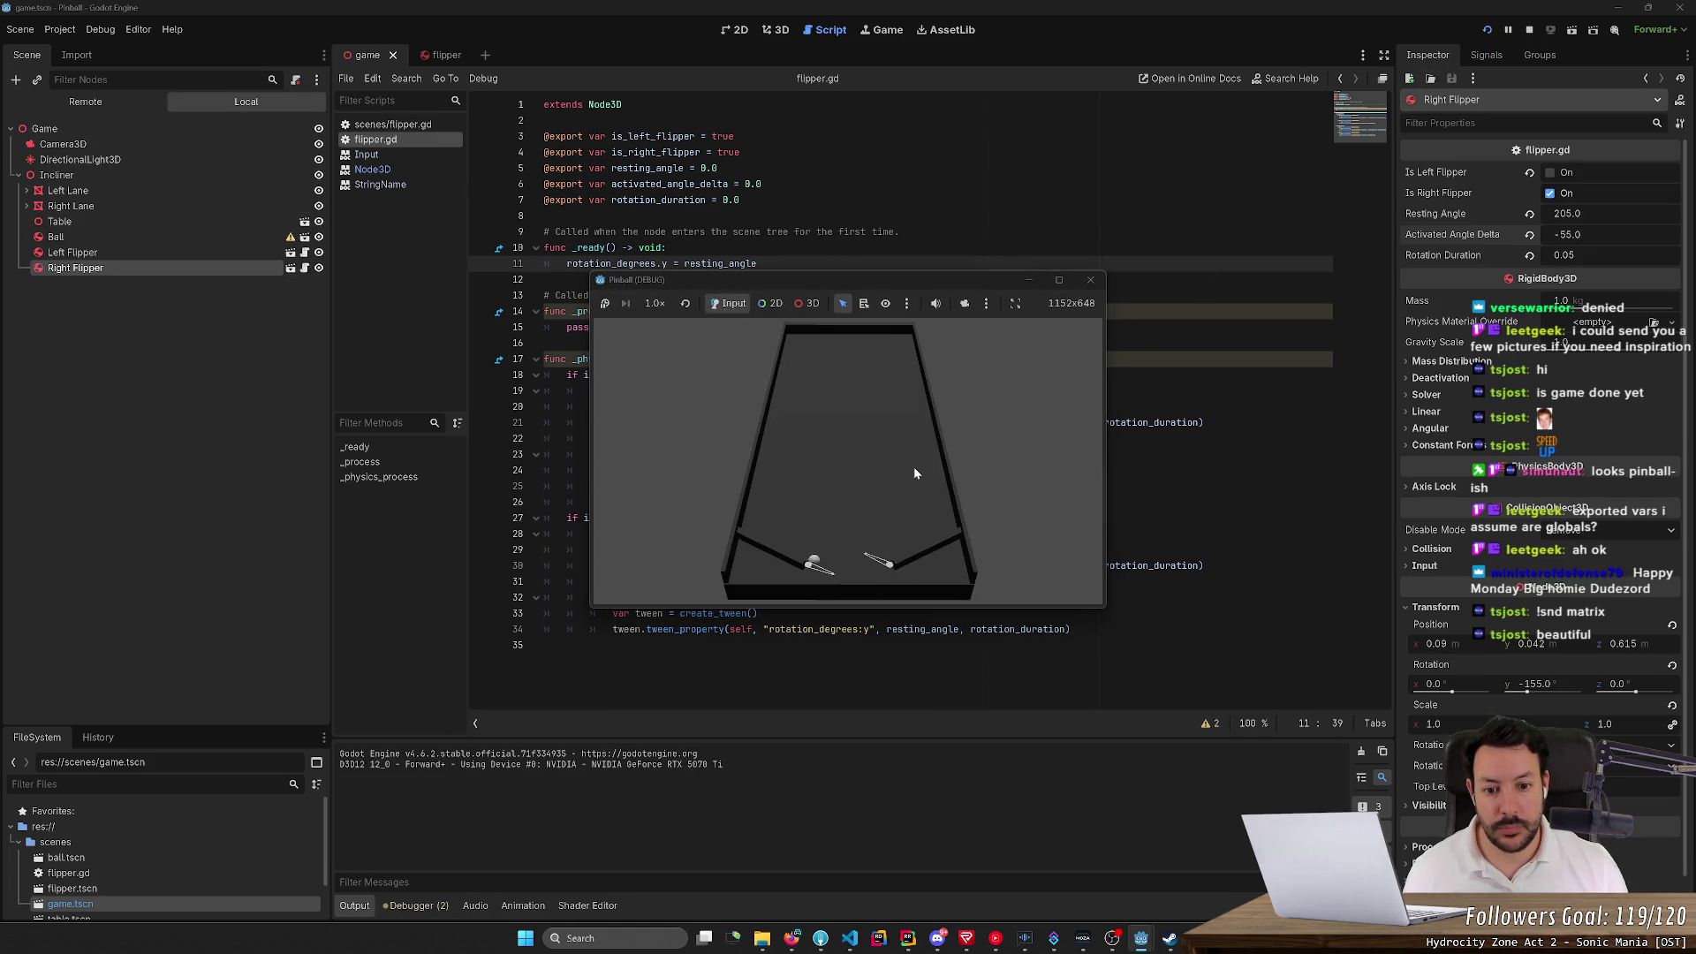
left_click(1090, 280)
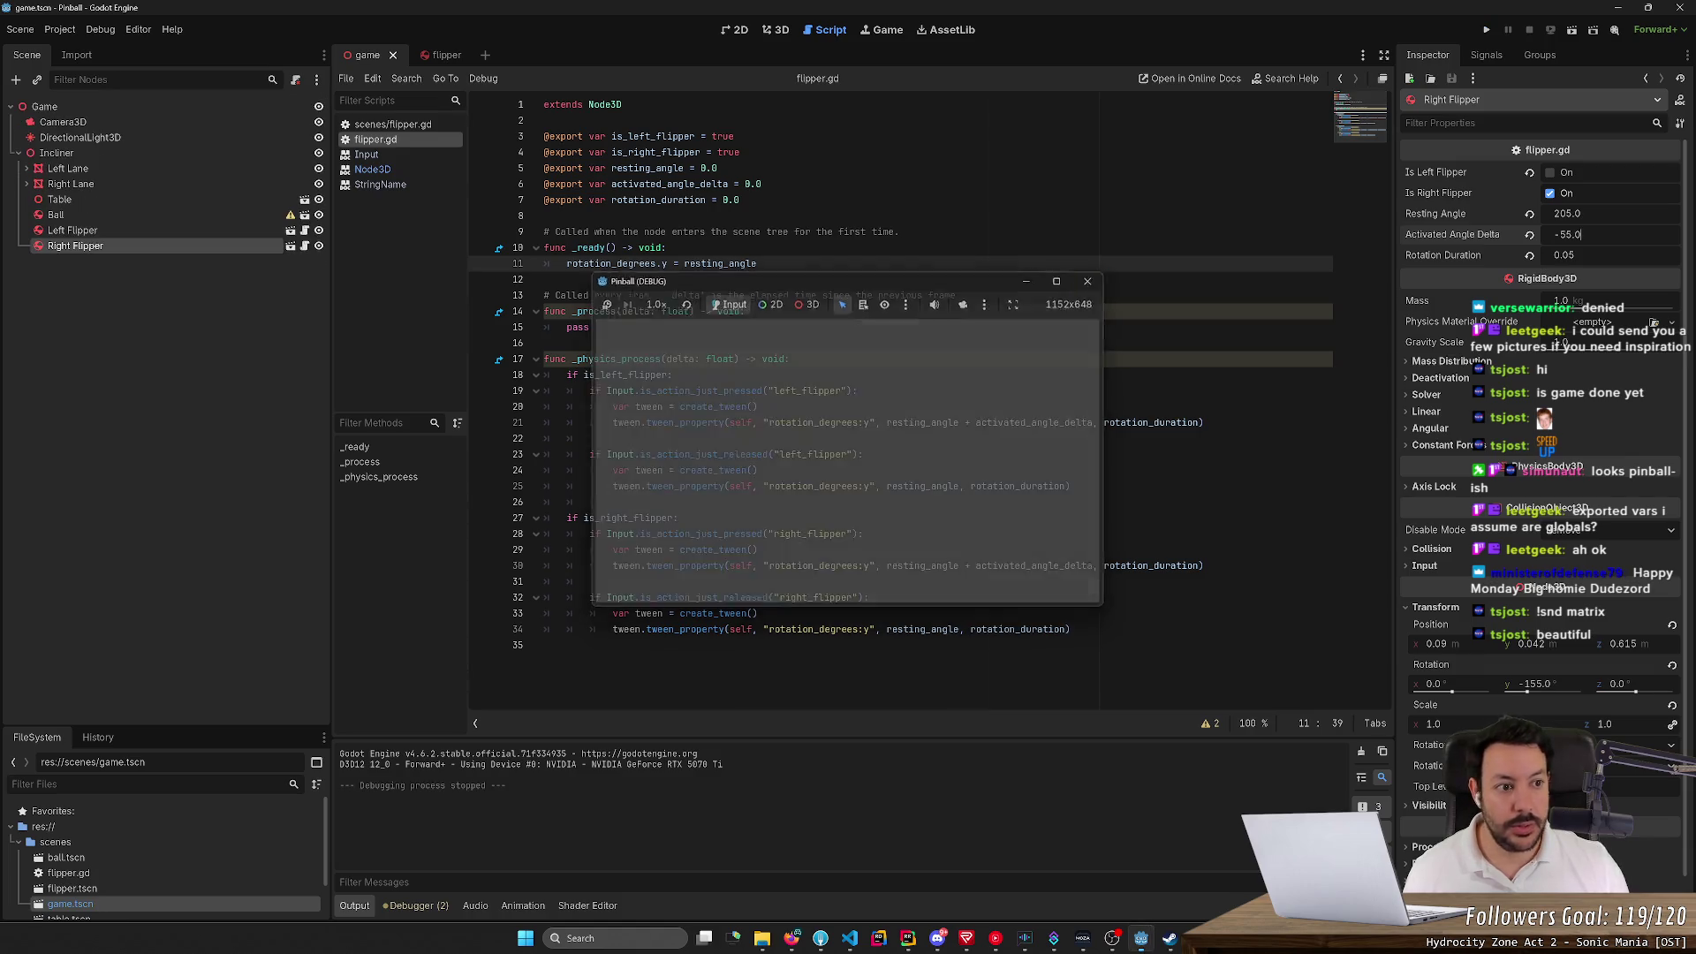
Set Activated Angle Delta to 55 and line 30's '+' to '-', save, and test
left_click(1568, 234)
type("-")
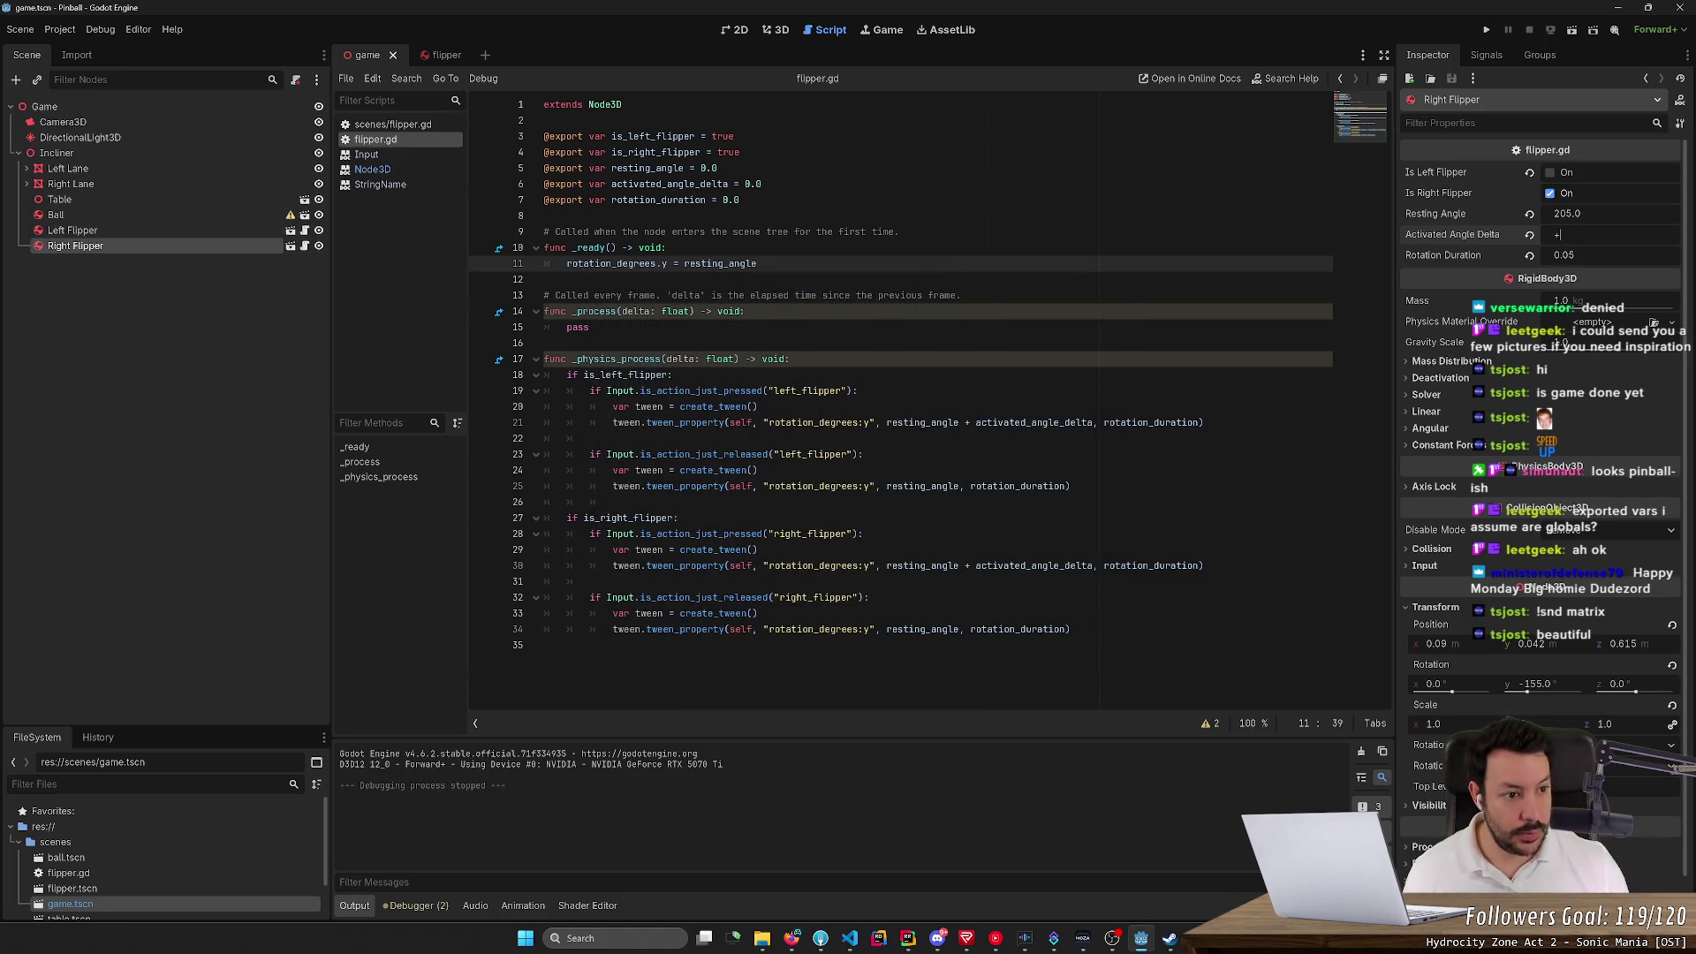
type("55.0")
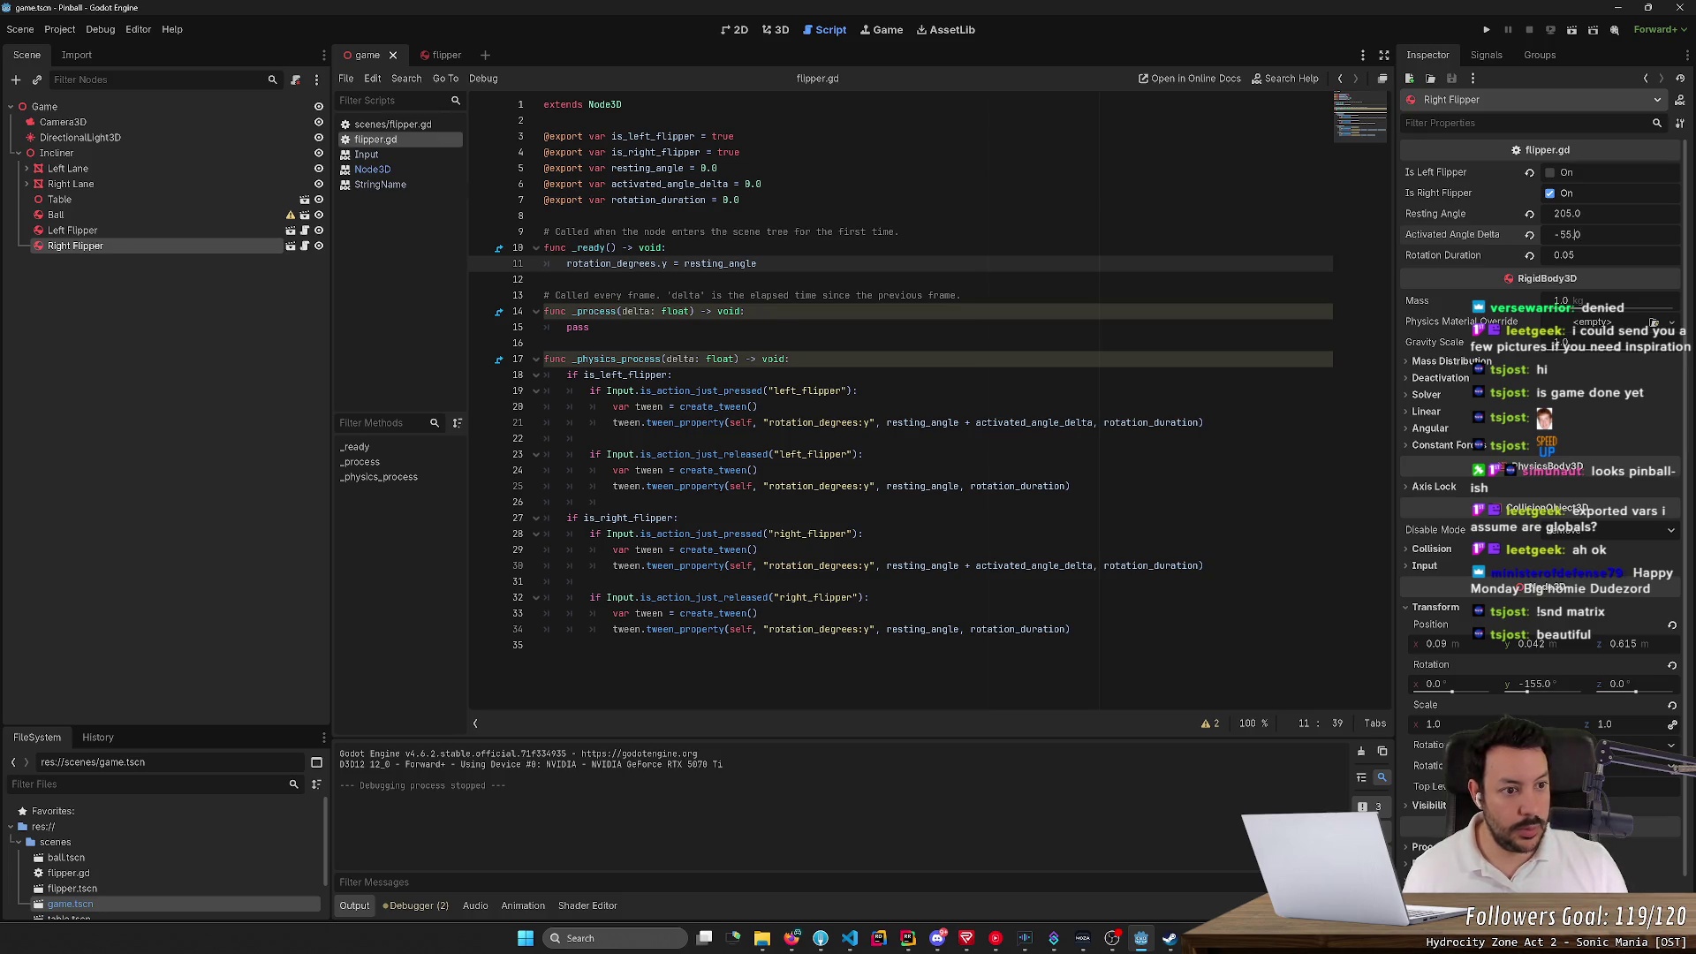
key("Delete")
key("Return")
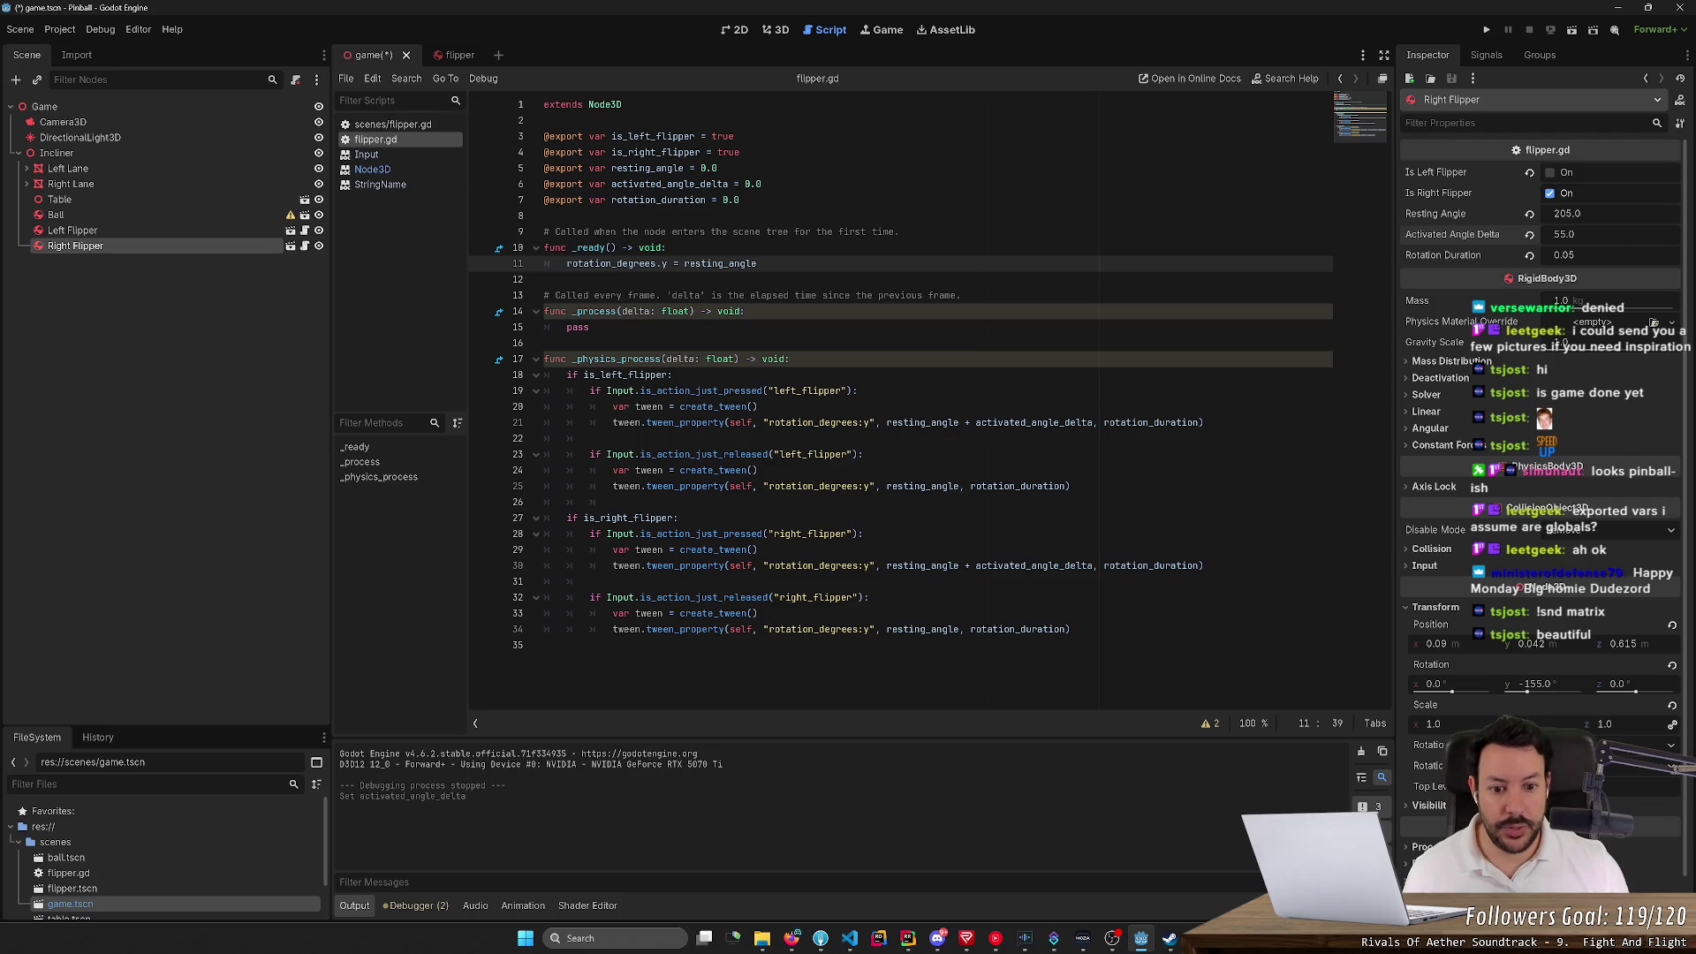
left_click(973, 565)
key("BackSpace")
type("-")
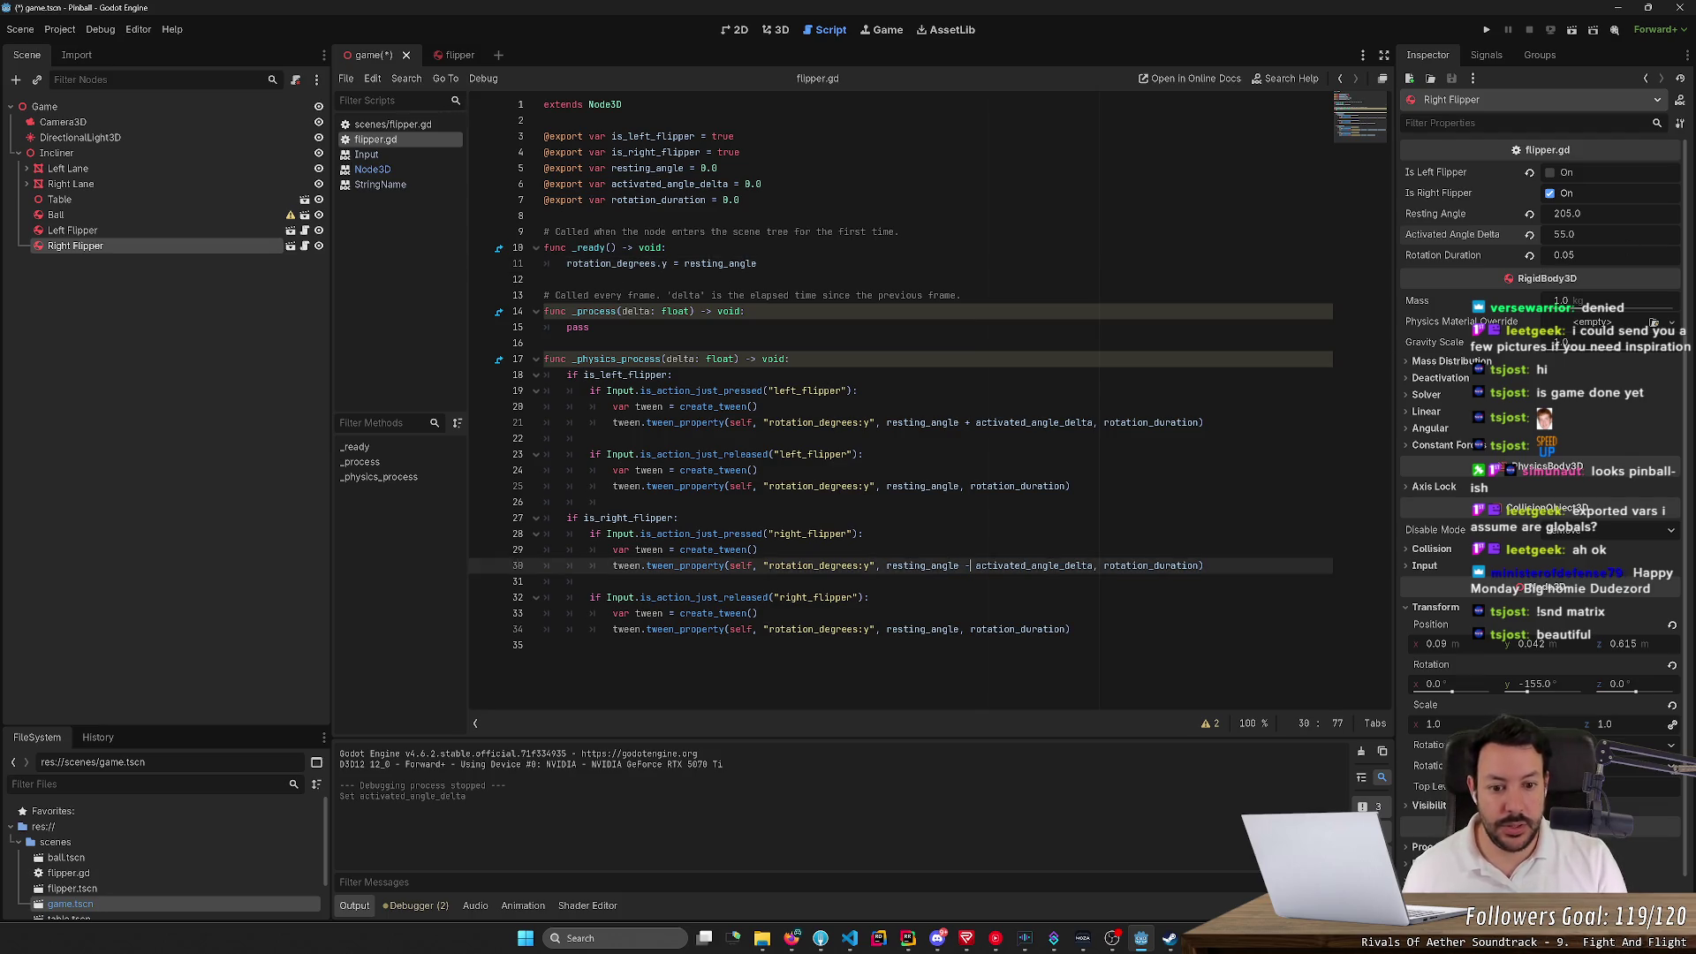
key("ctrl+s")
left_click(1485, 30)
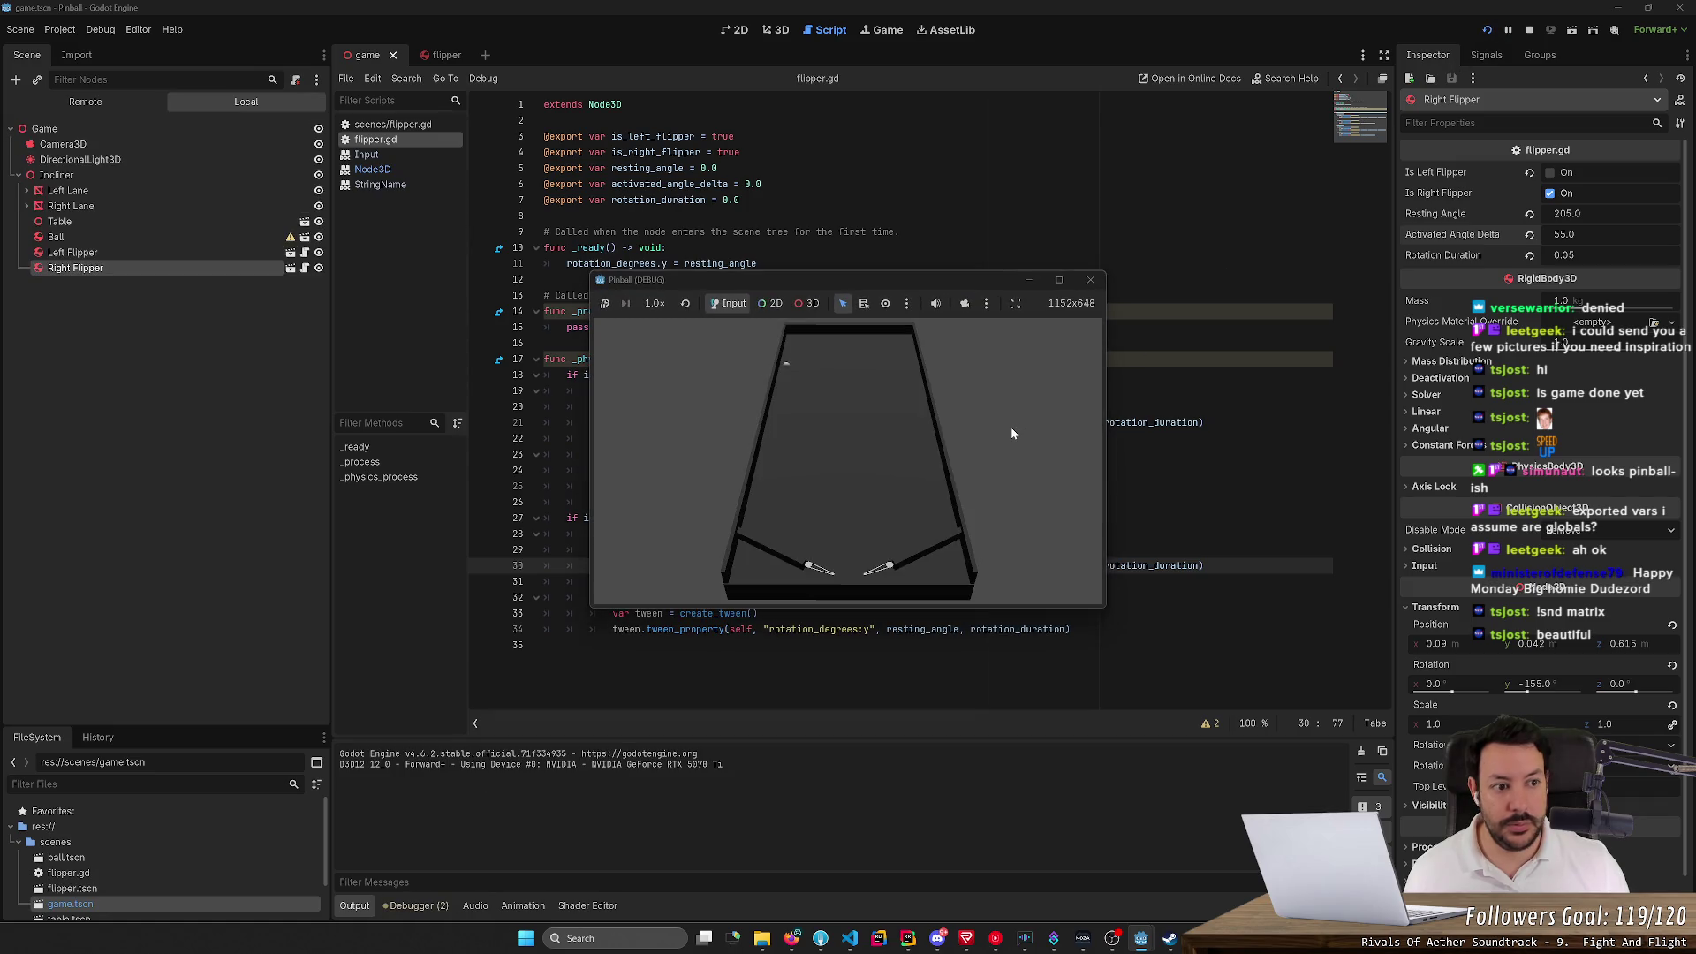
key("Right")
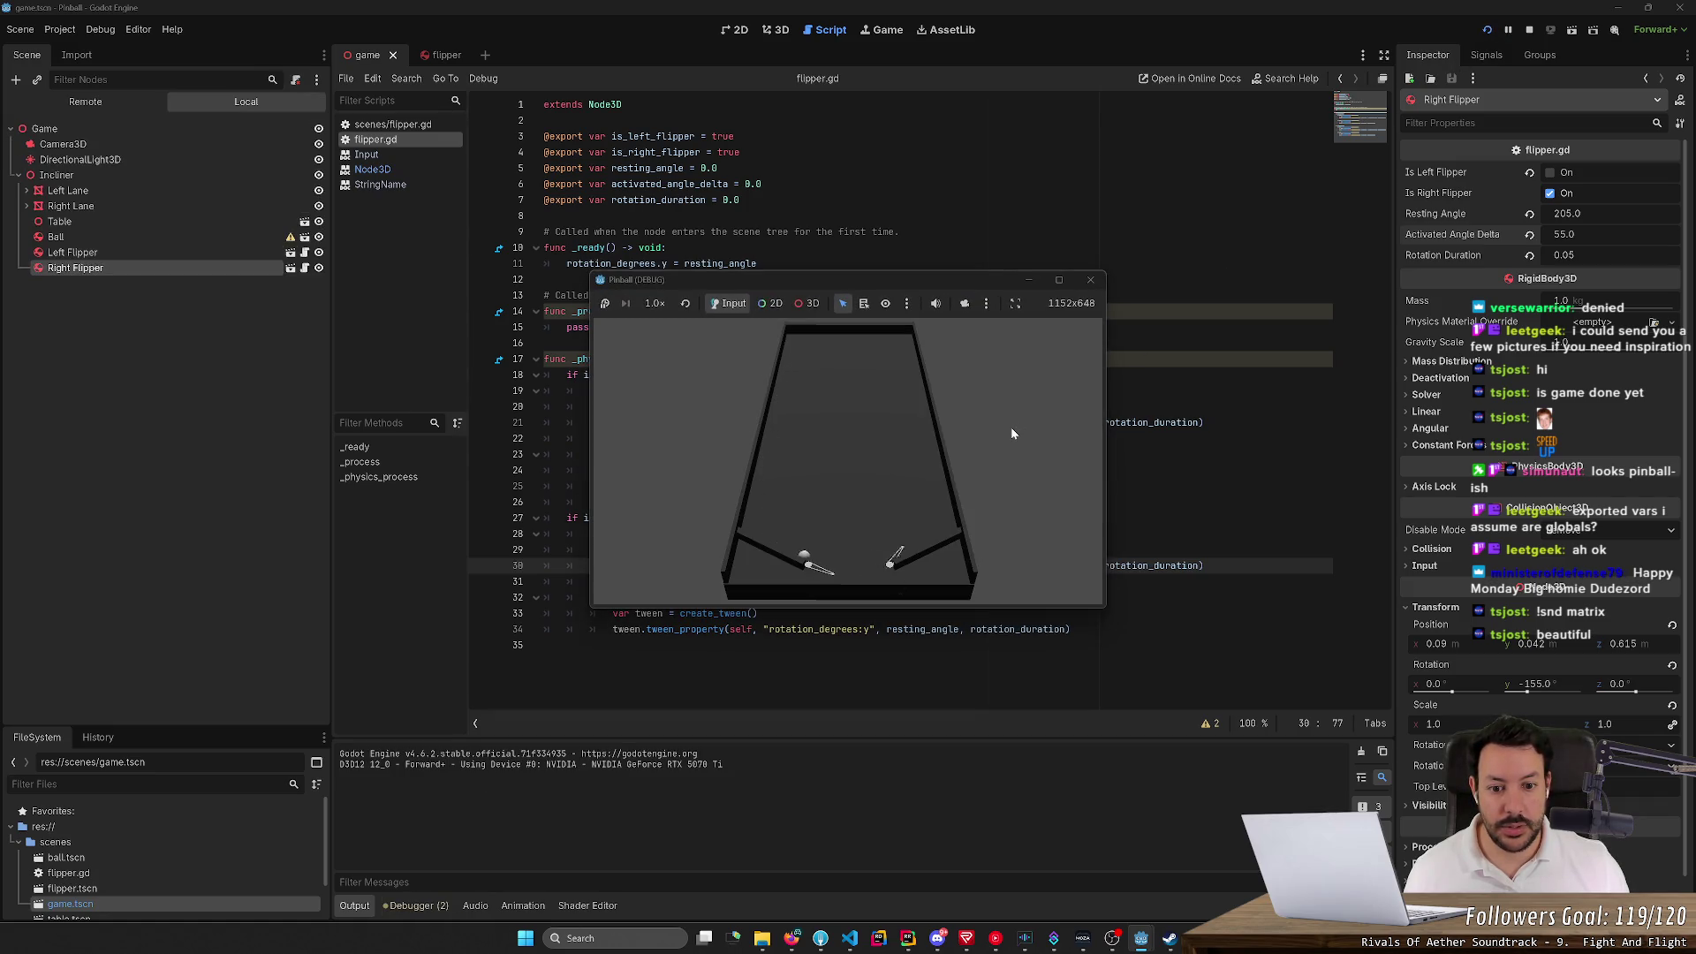
left_click(1090, 279)
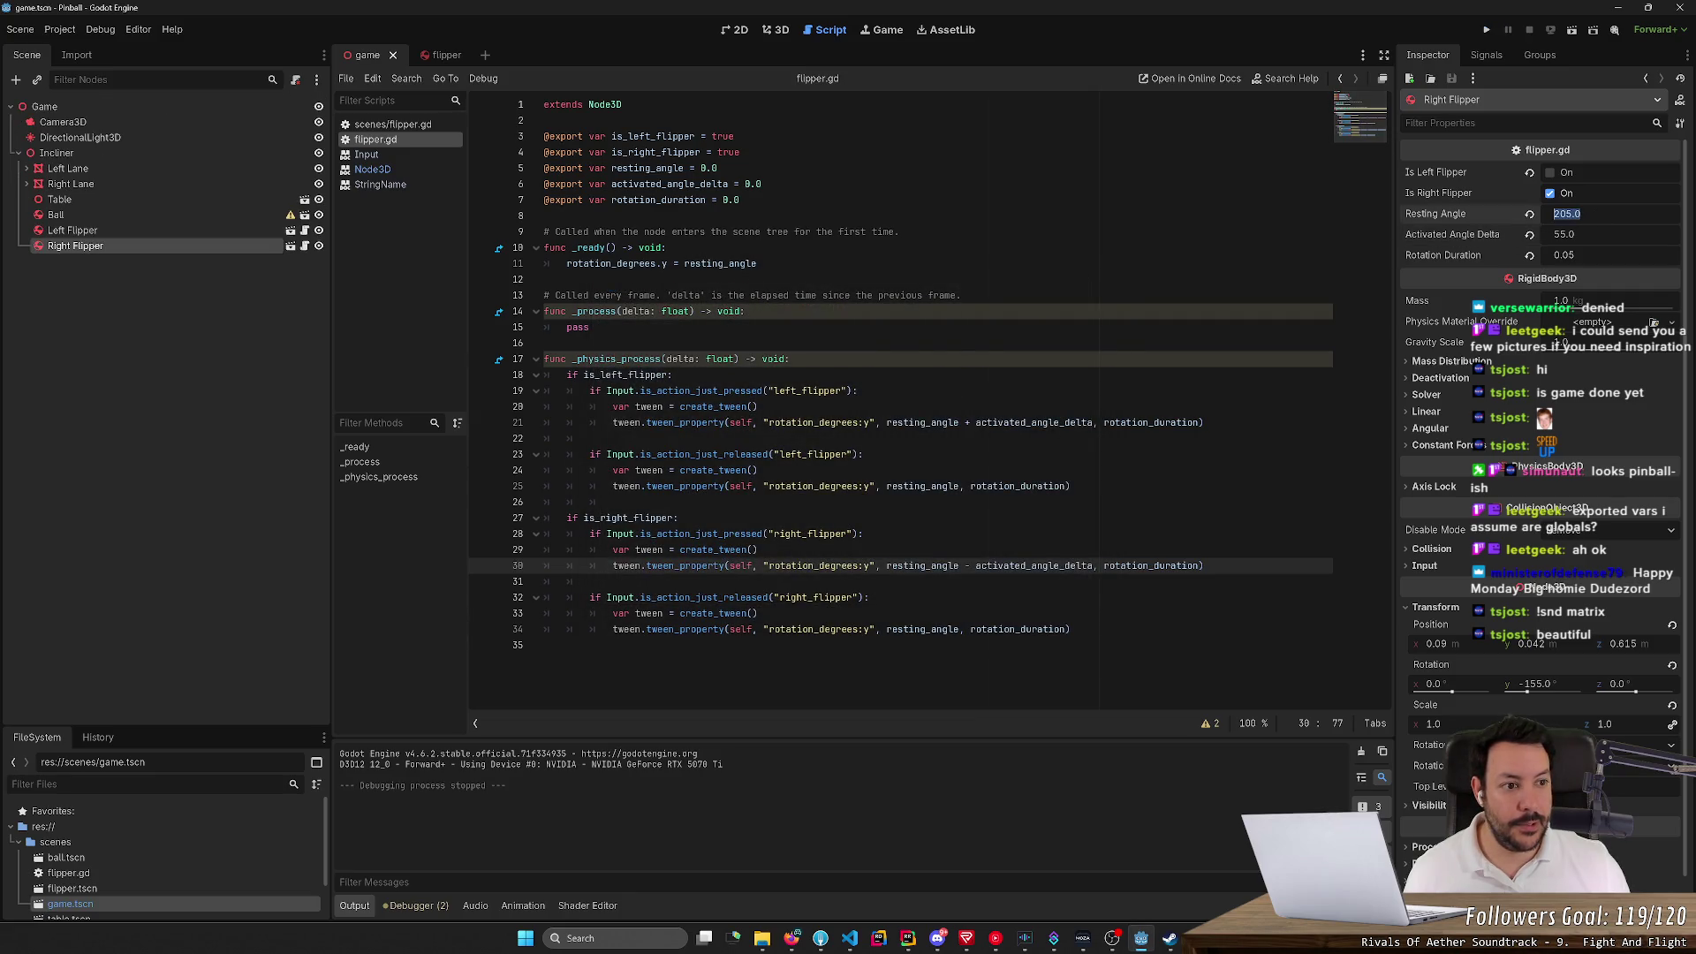
Revert the Right Flipper to Resting Angle -155.0 and Activated Angle Delta -55.0
left_click(1555, 214)
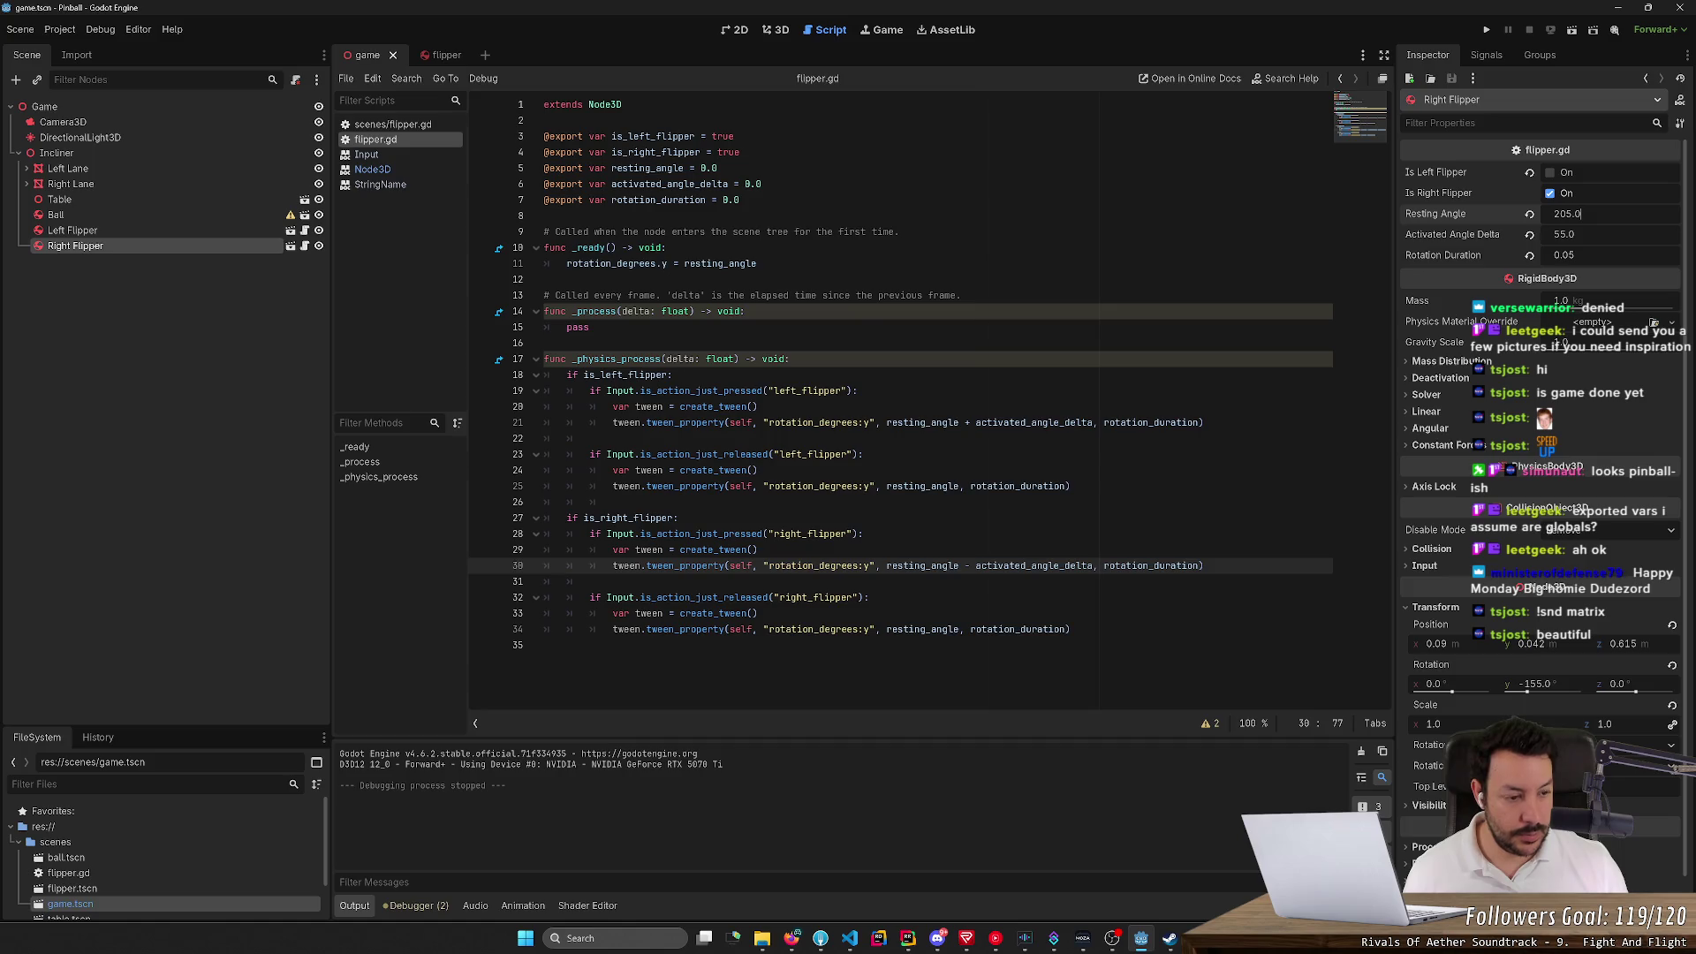
type("-360")
key("Return")
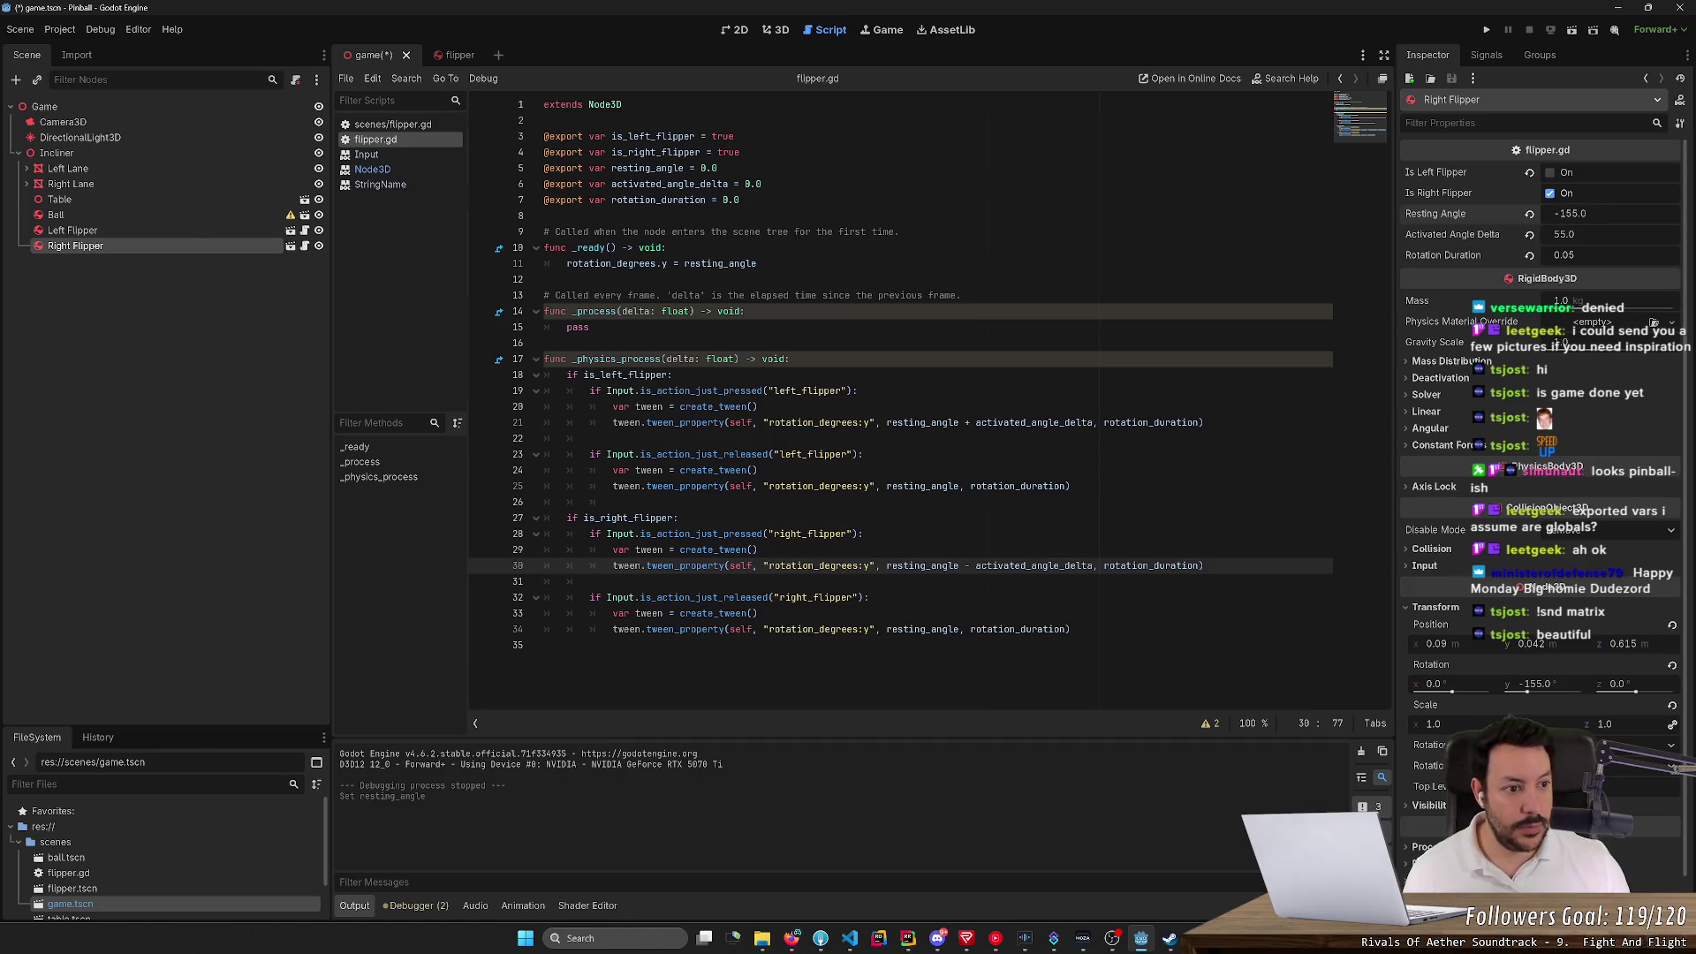
left_click(1573, 235)
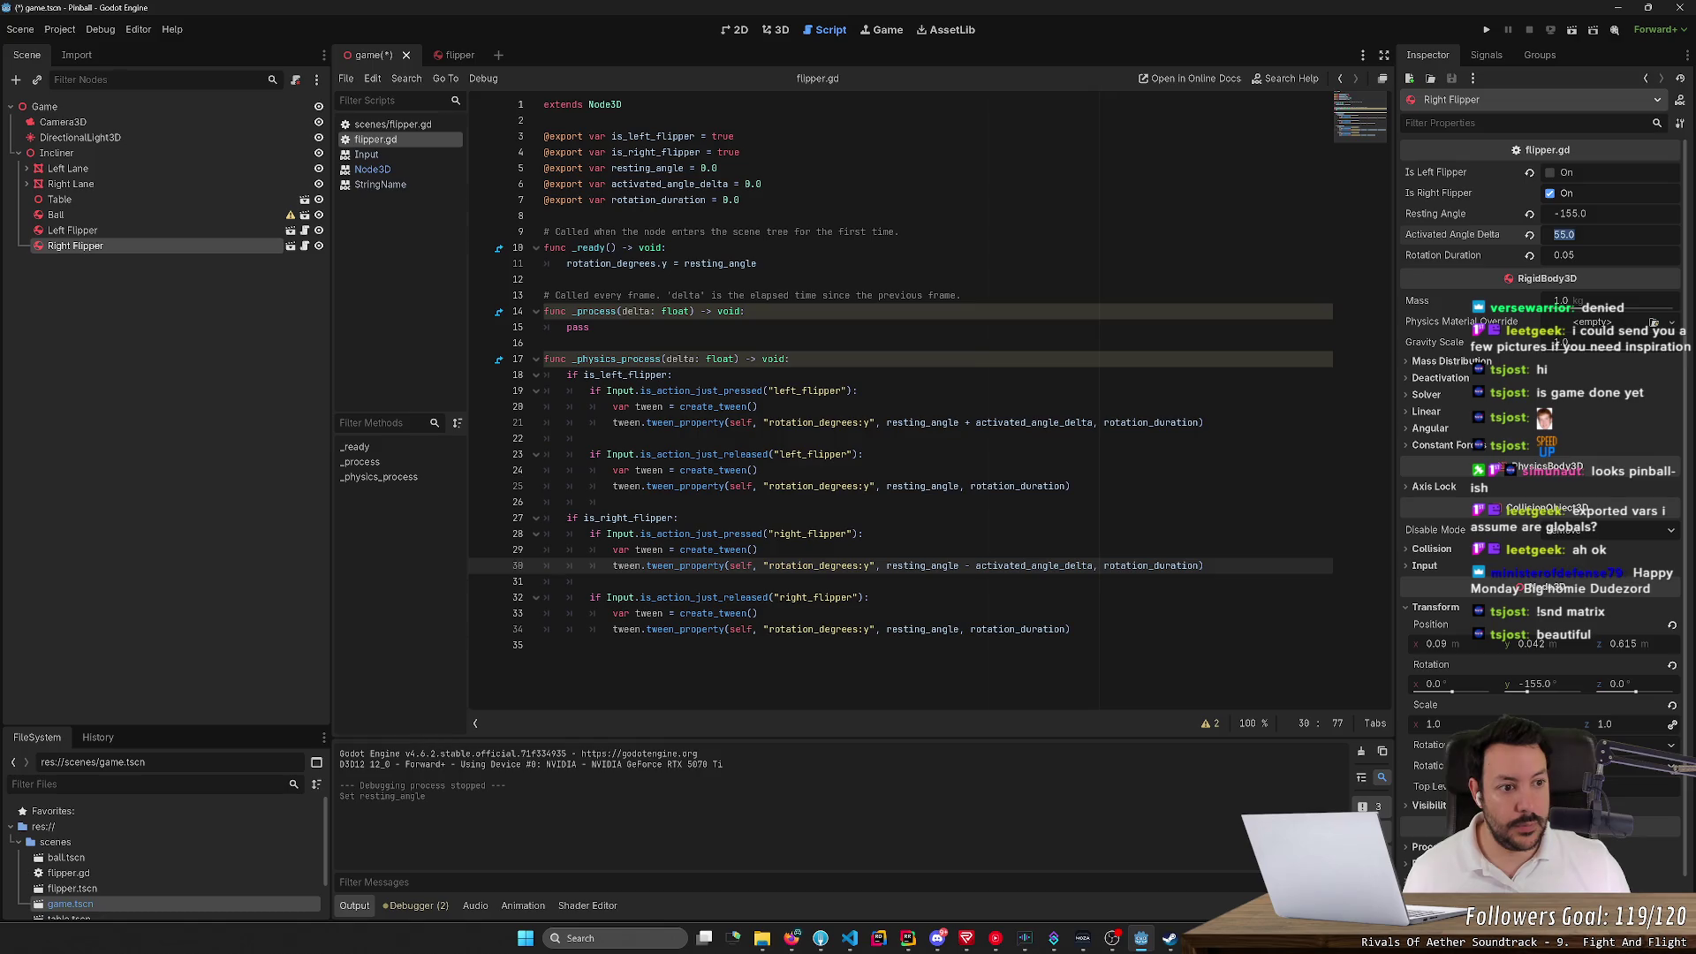
left_click(1555, 235)
type("-")
key("Return")
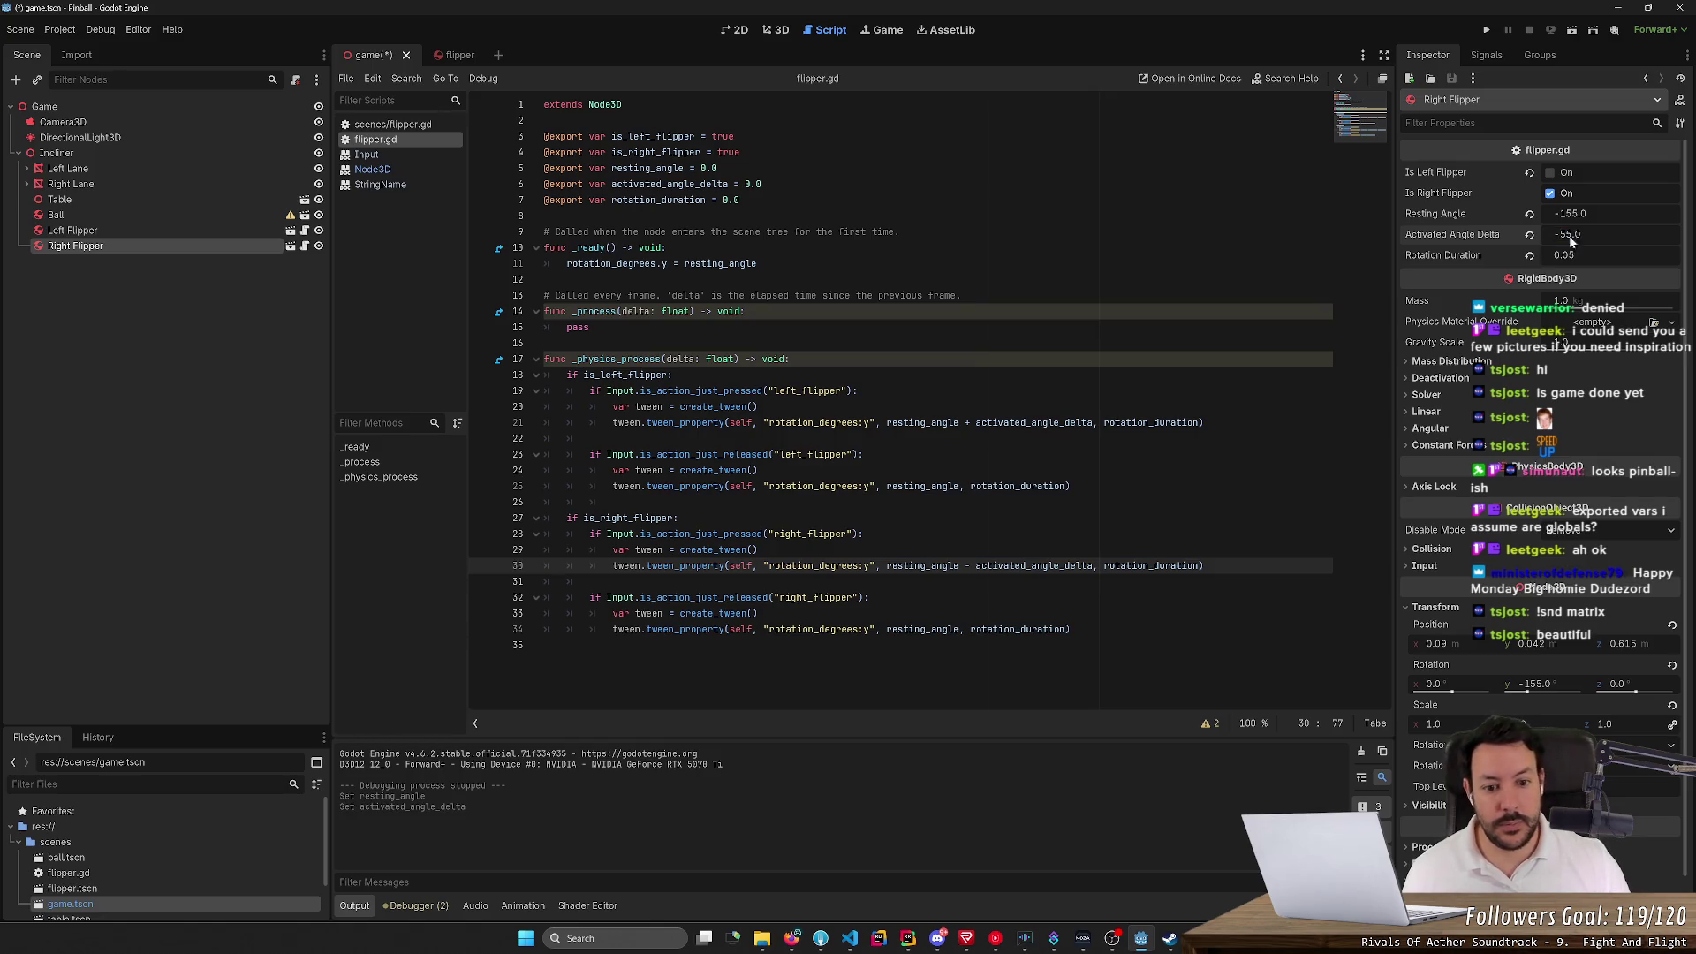
Restore '+' before activated_angle_delta on line 30, save, and test-run the game
key("Right")
key("Right")
key("BackSpace")
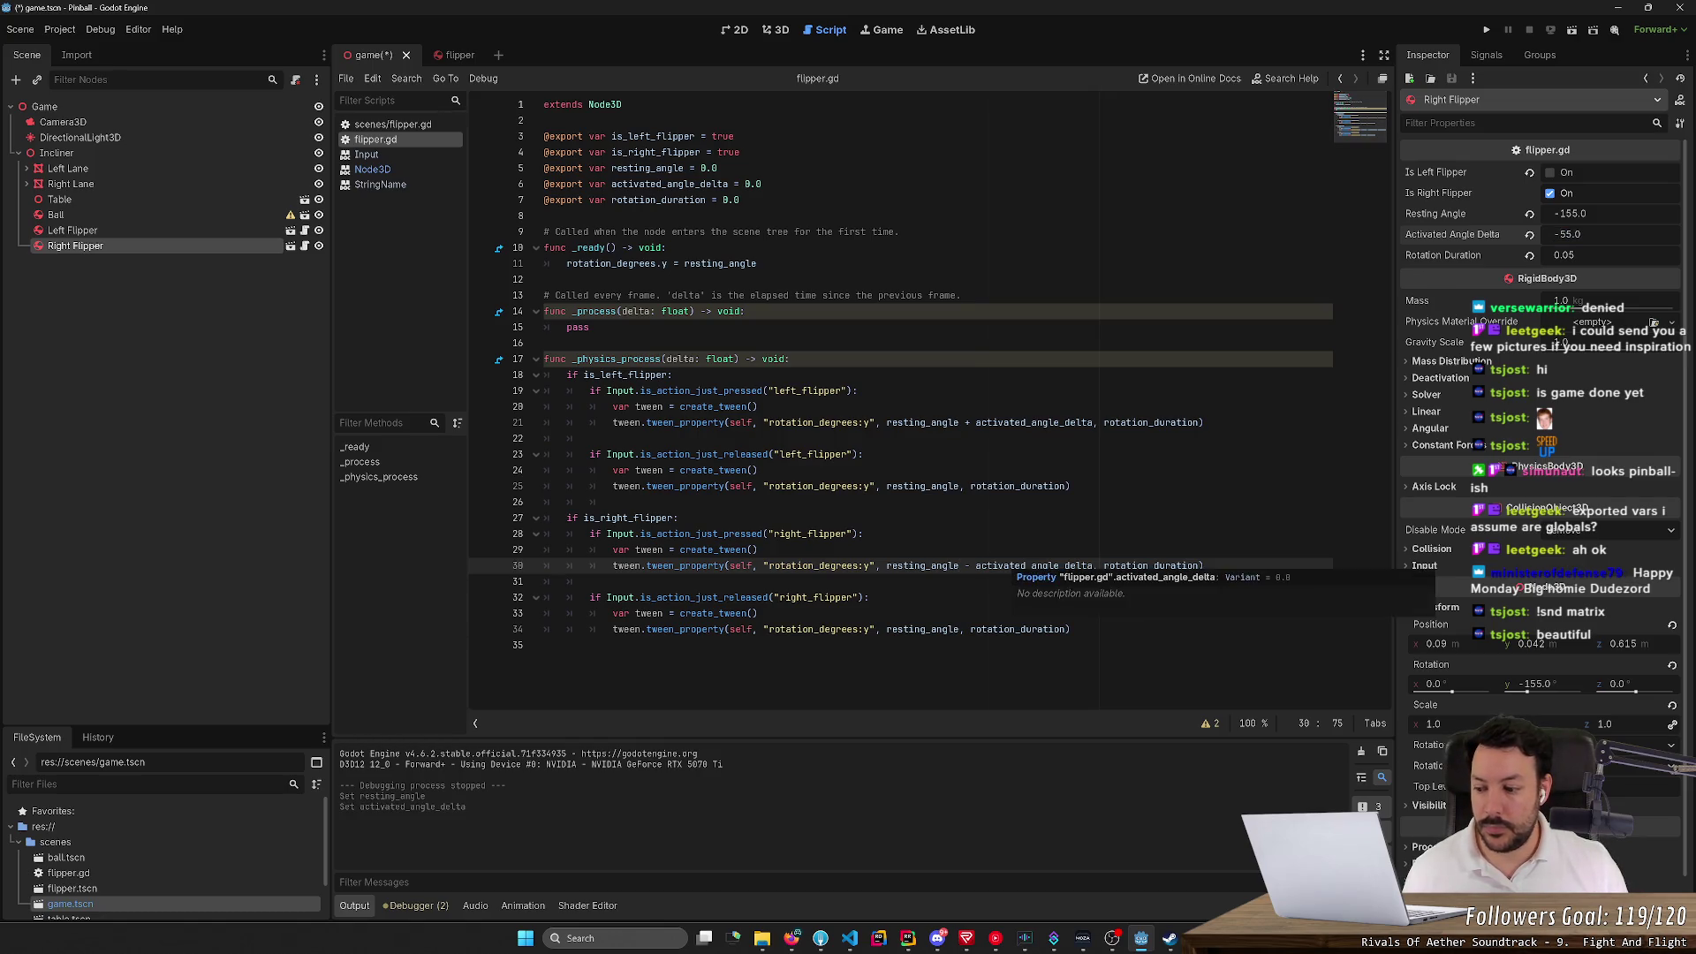
type("+")
key("ctrl+s")
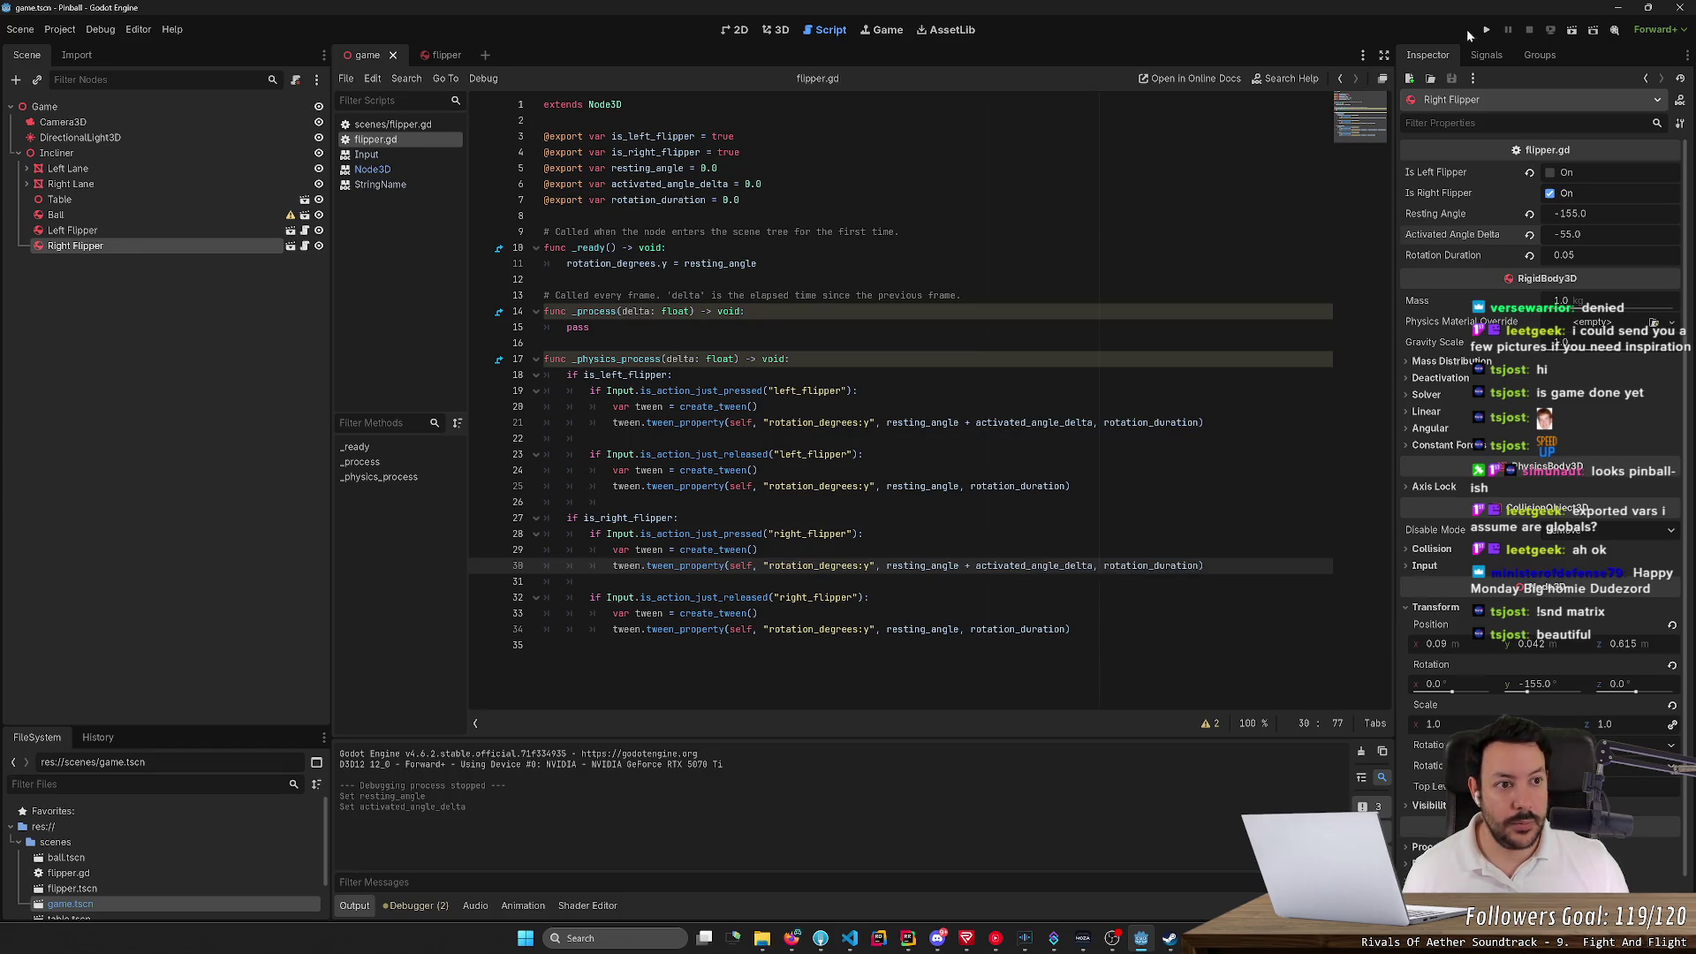
left_click(1486, 30)
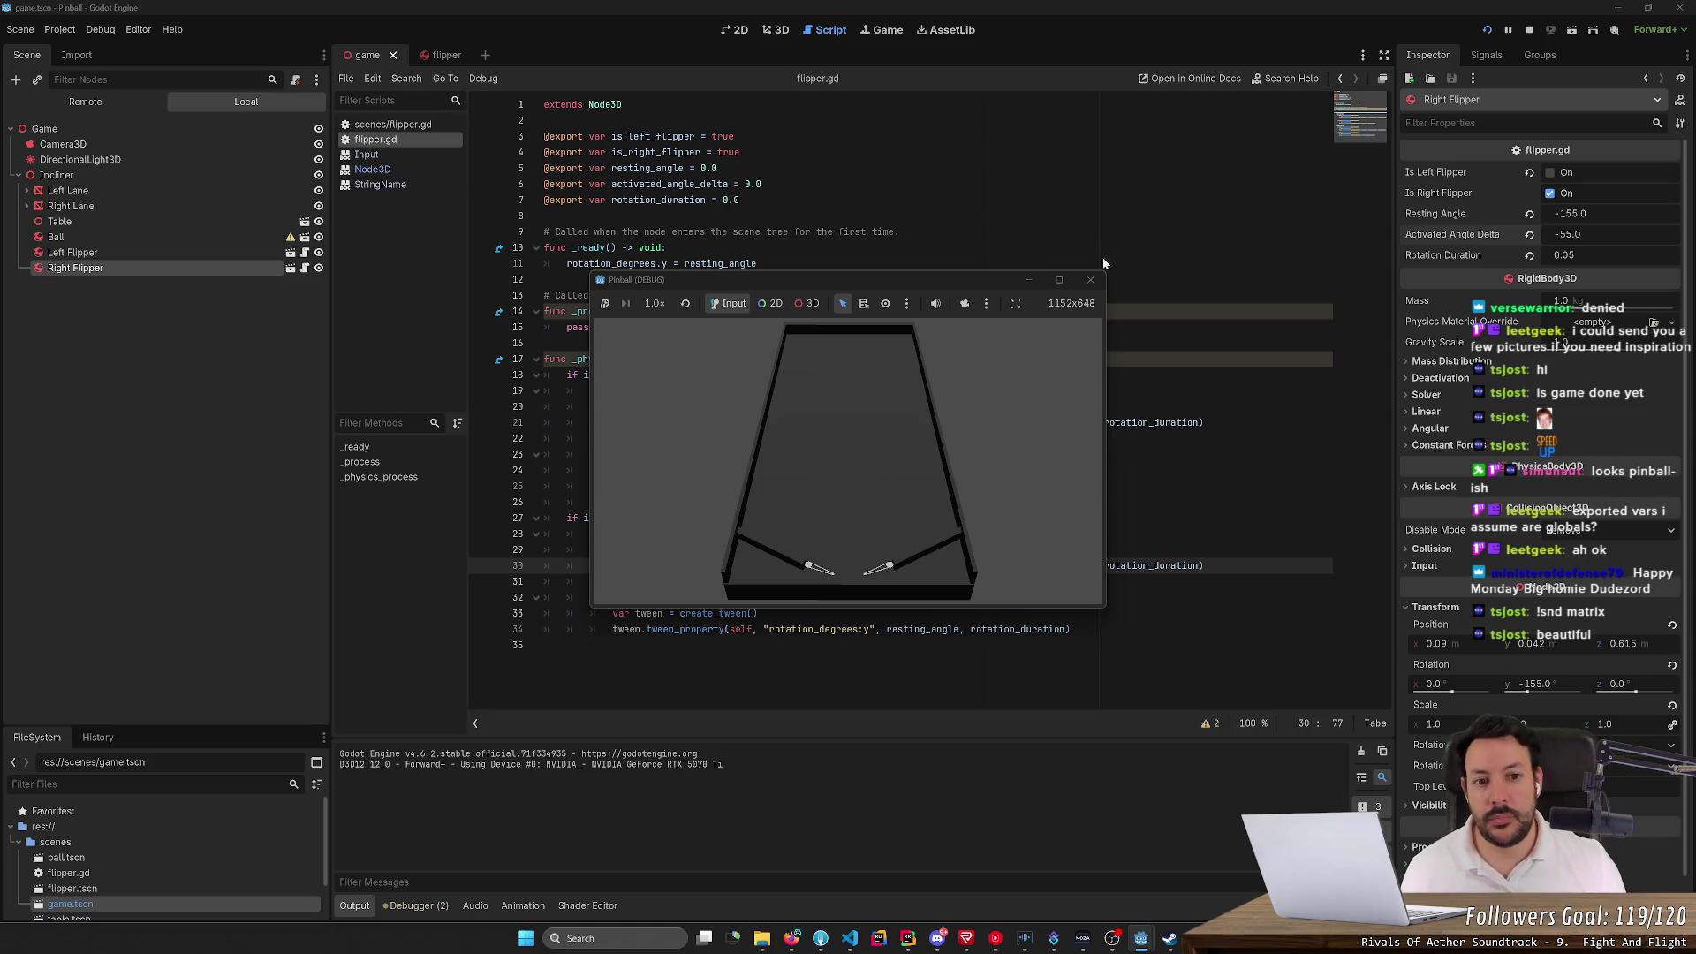
left_click(1090, 279)
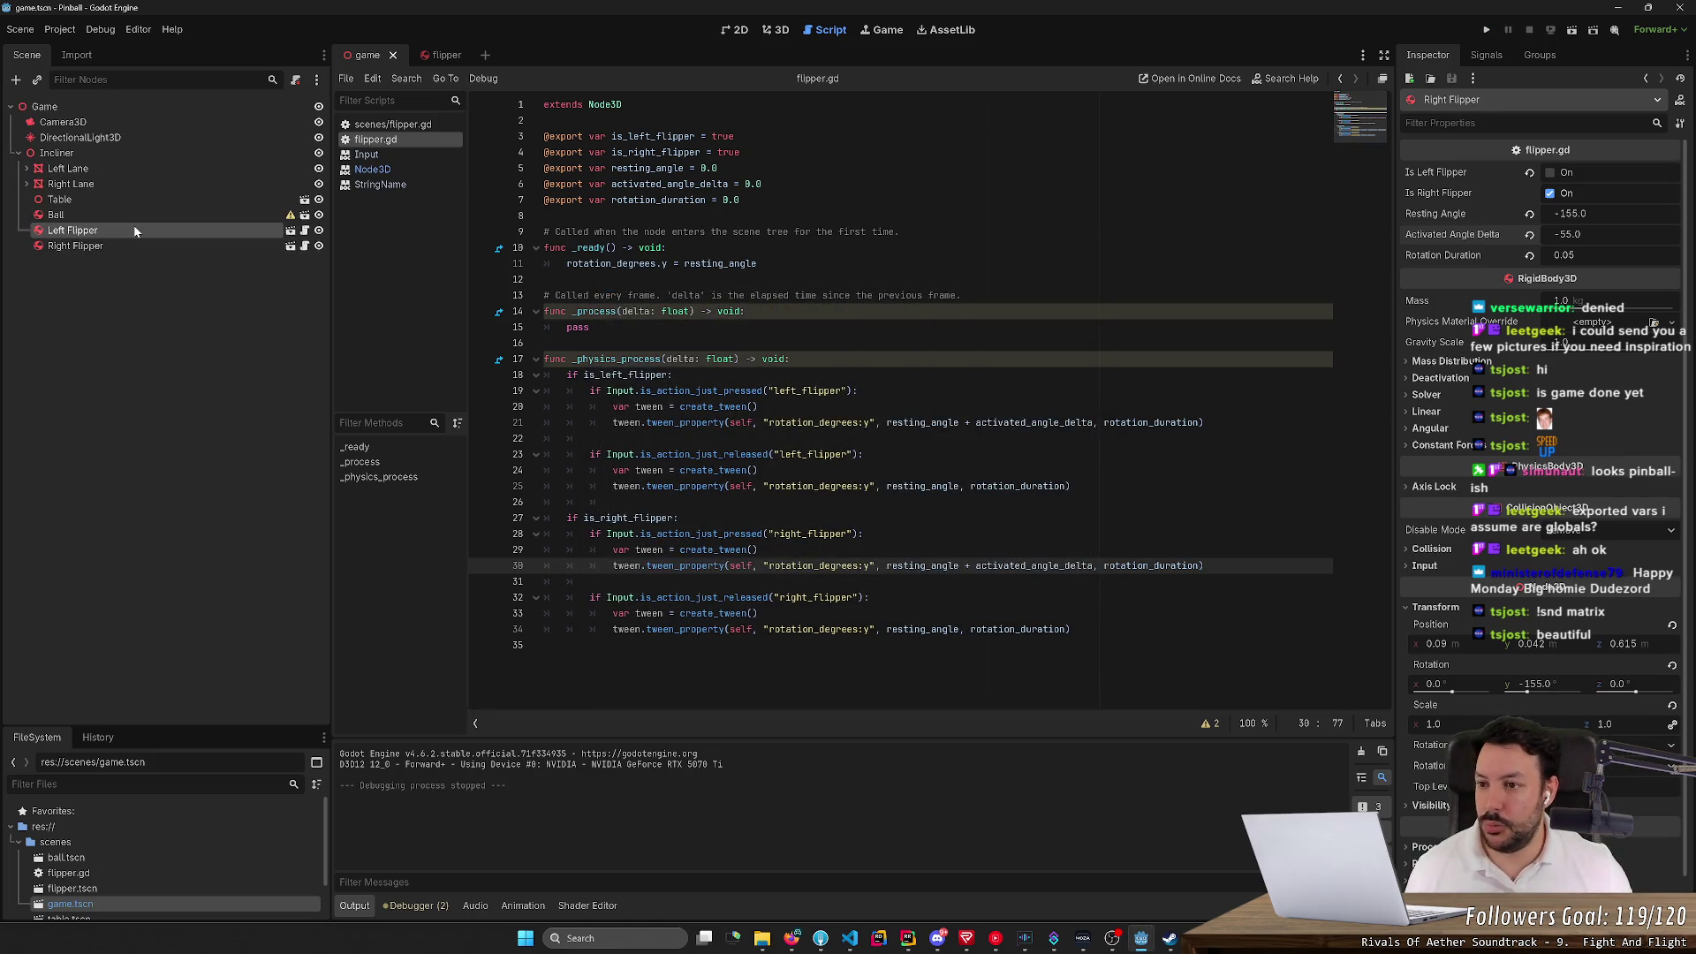
Set the Left Flipper's Rotation Duration to 0.025
left_click(134, 230)
left_click(1581, 254)
type("0.02")
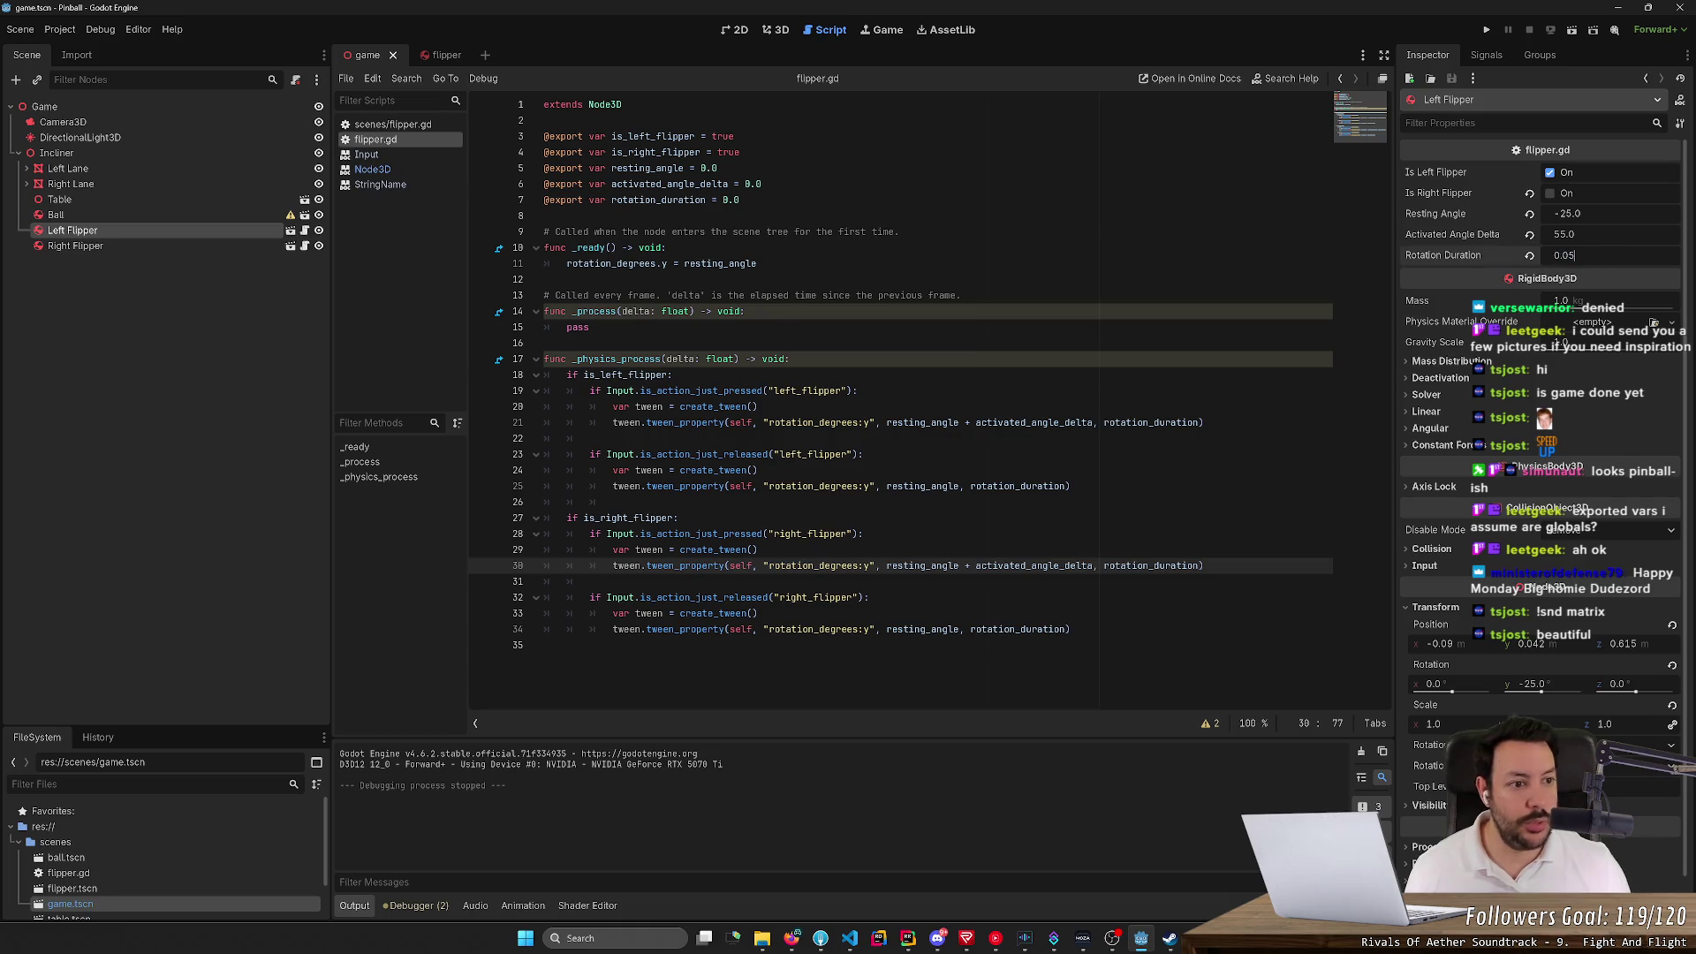
key("Return")
left_click(1568, 254)
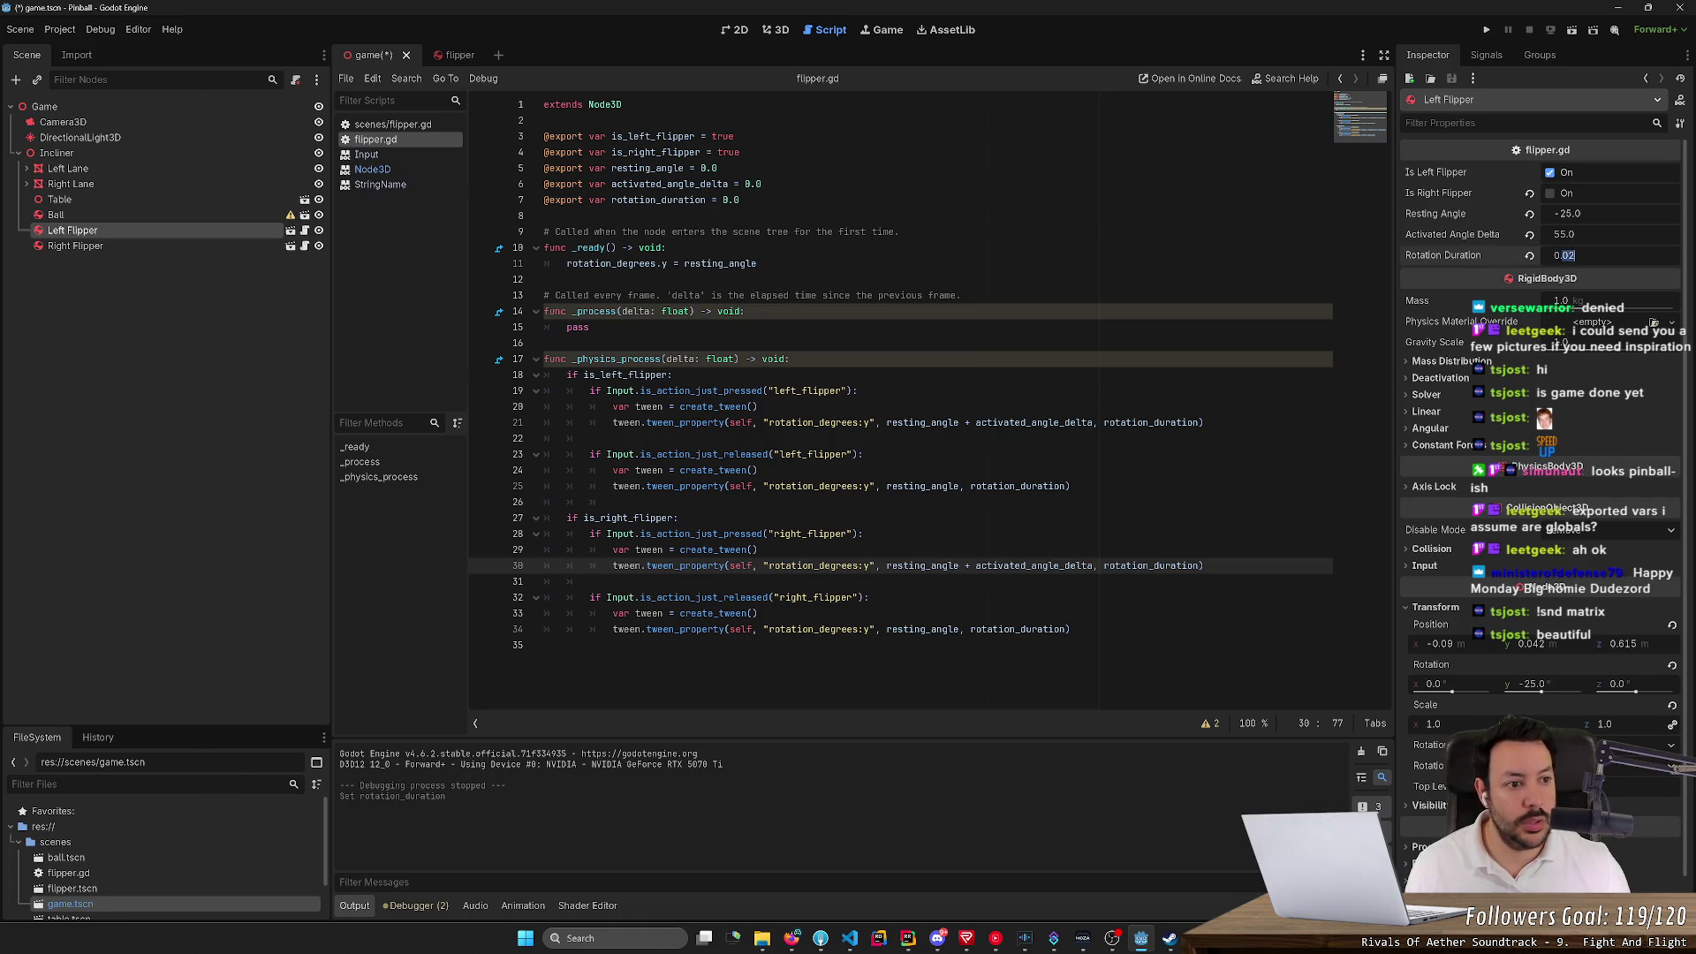
type("0.025")
key("Return")
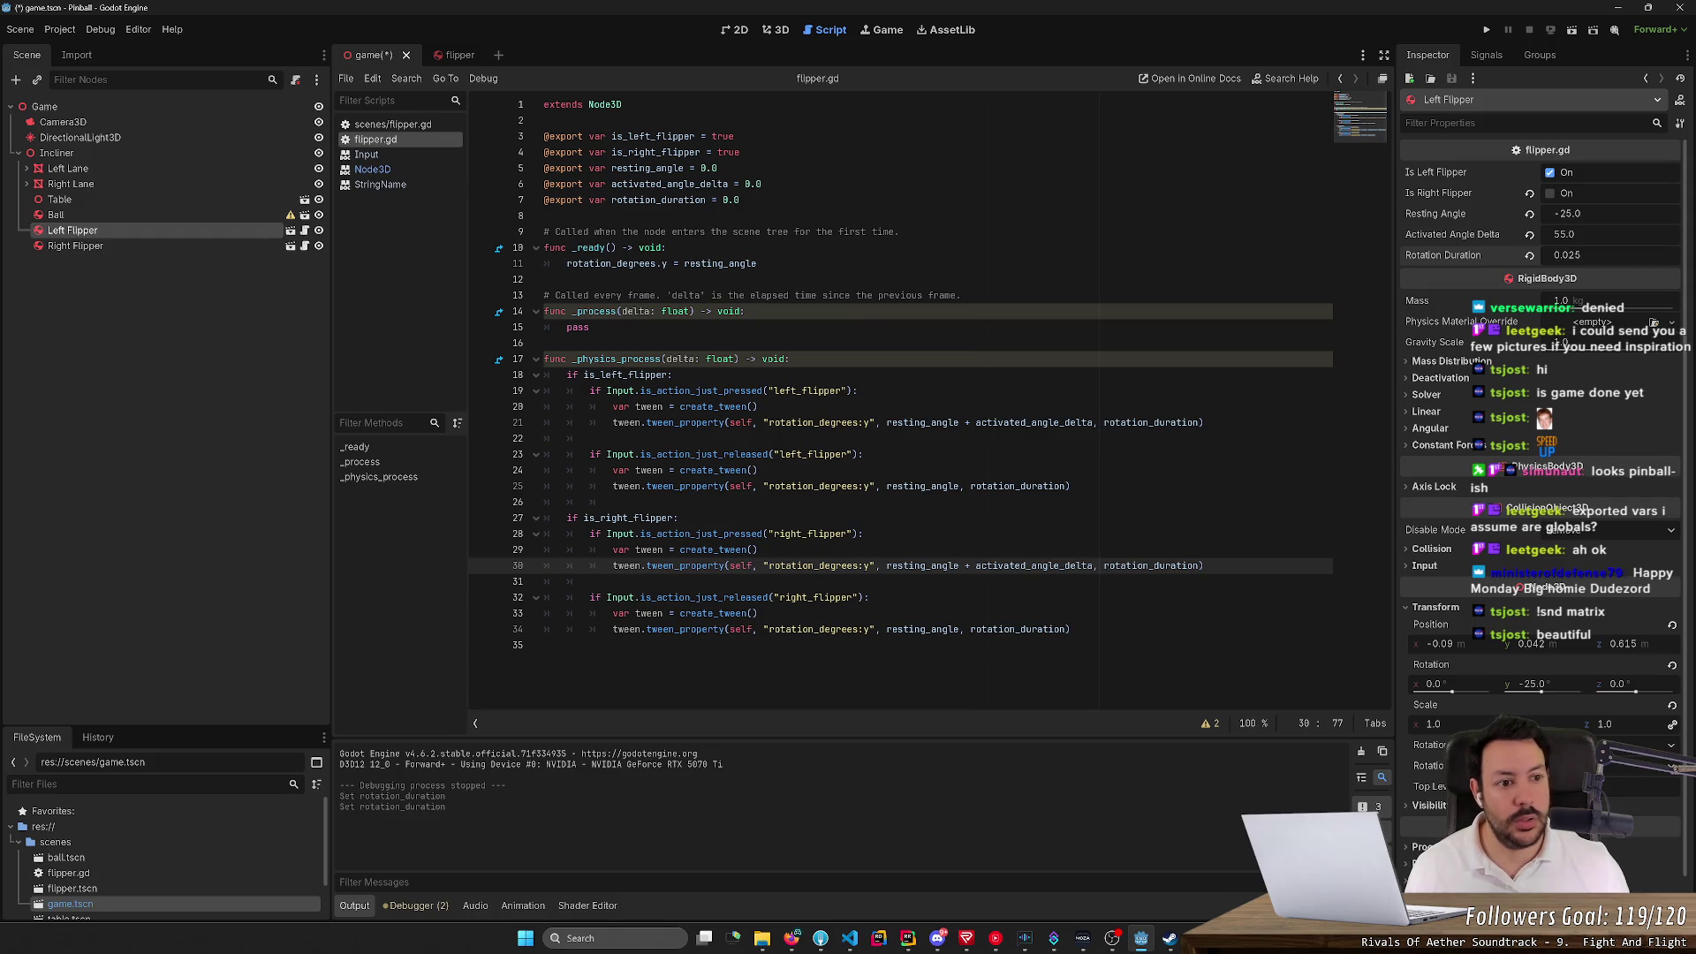
Set the Right Flipper's Rotation Duration to 0.025
left_click(121, 246)
left_click(1613, 260)
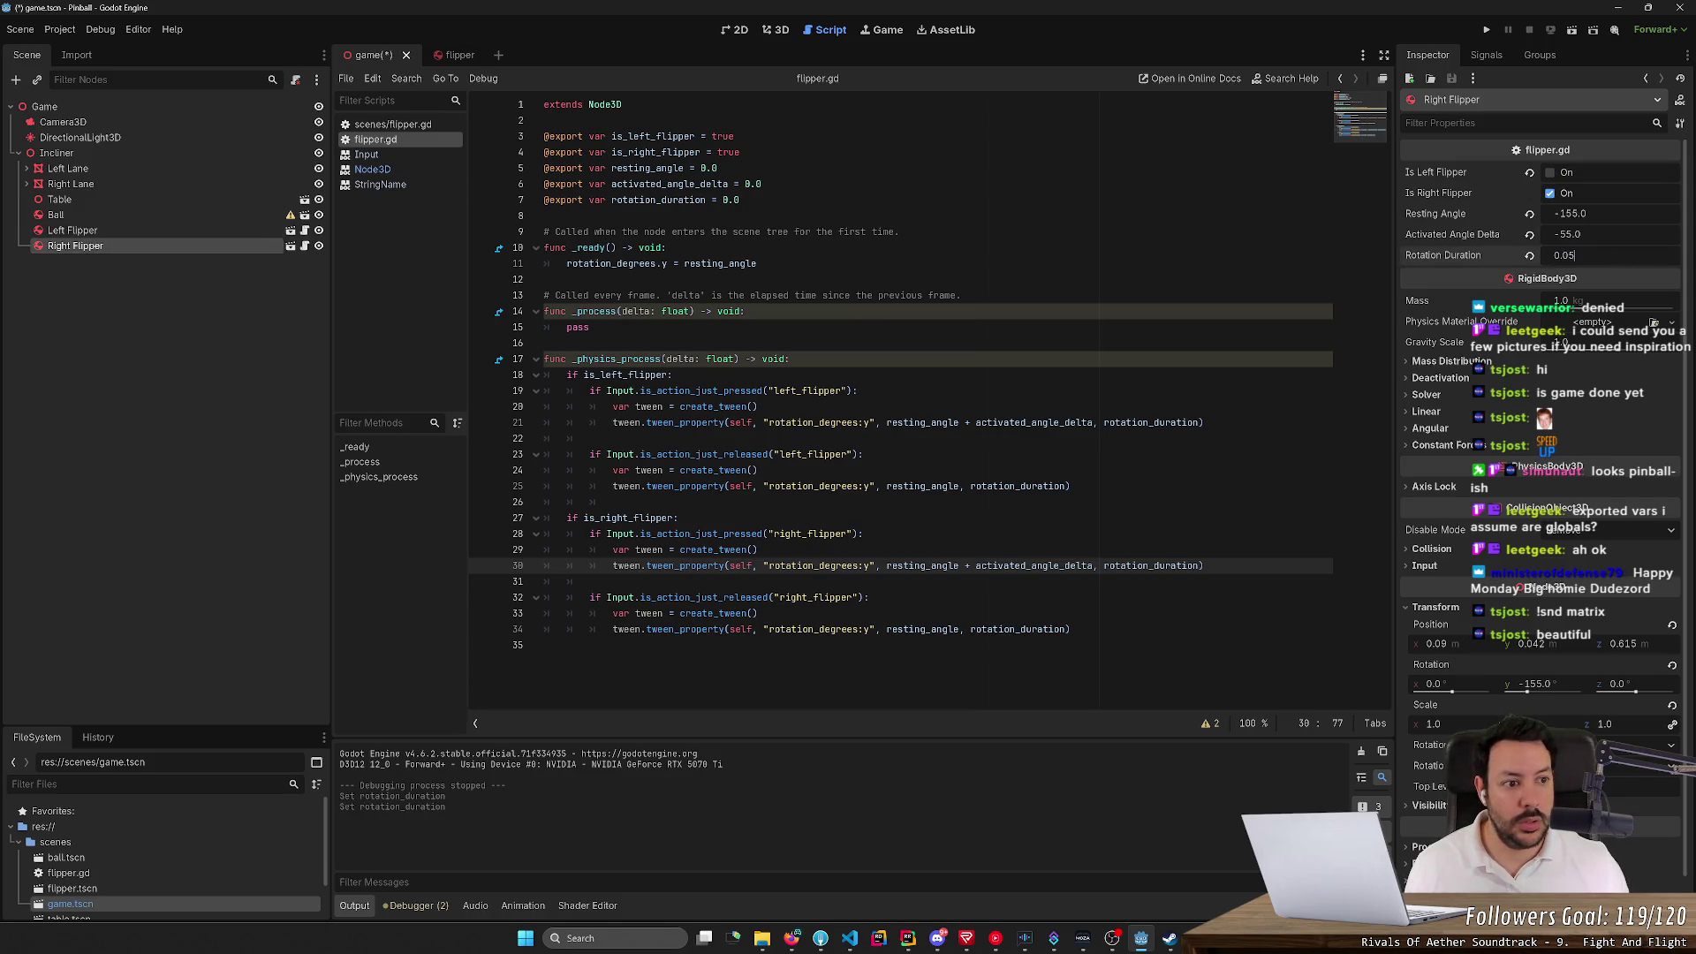
type("2")
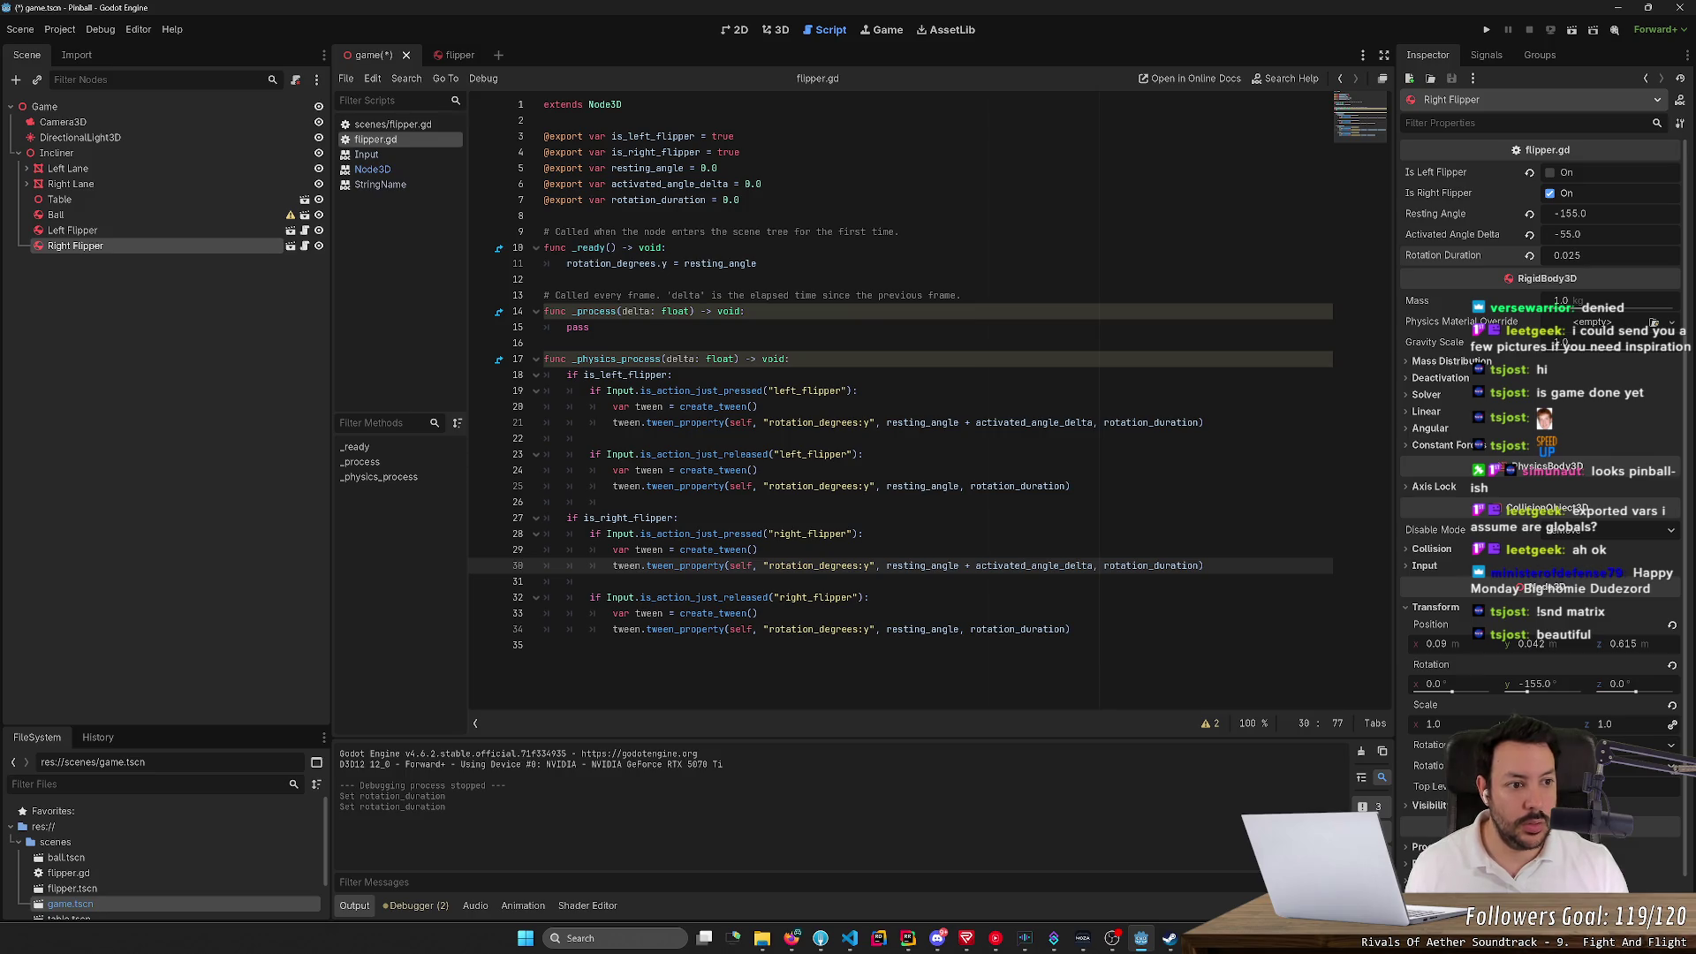
key("Return")
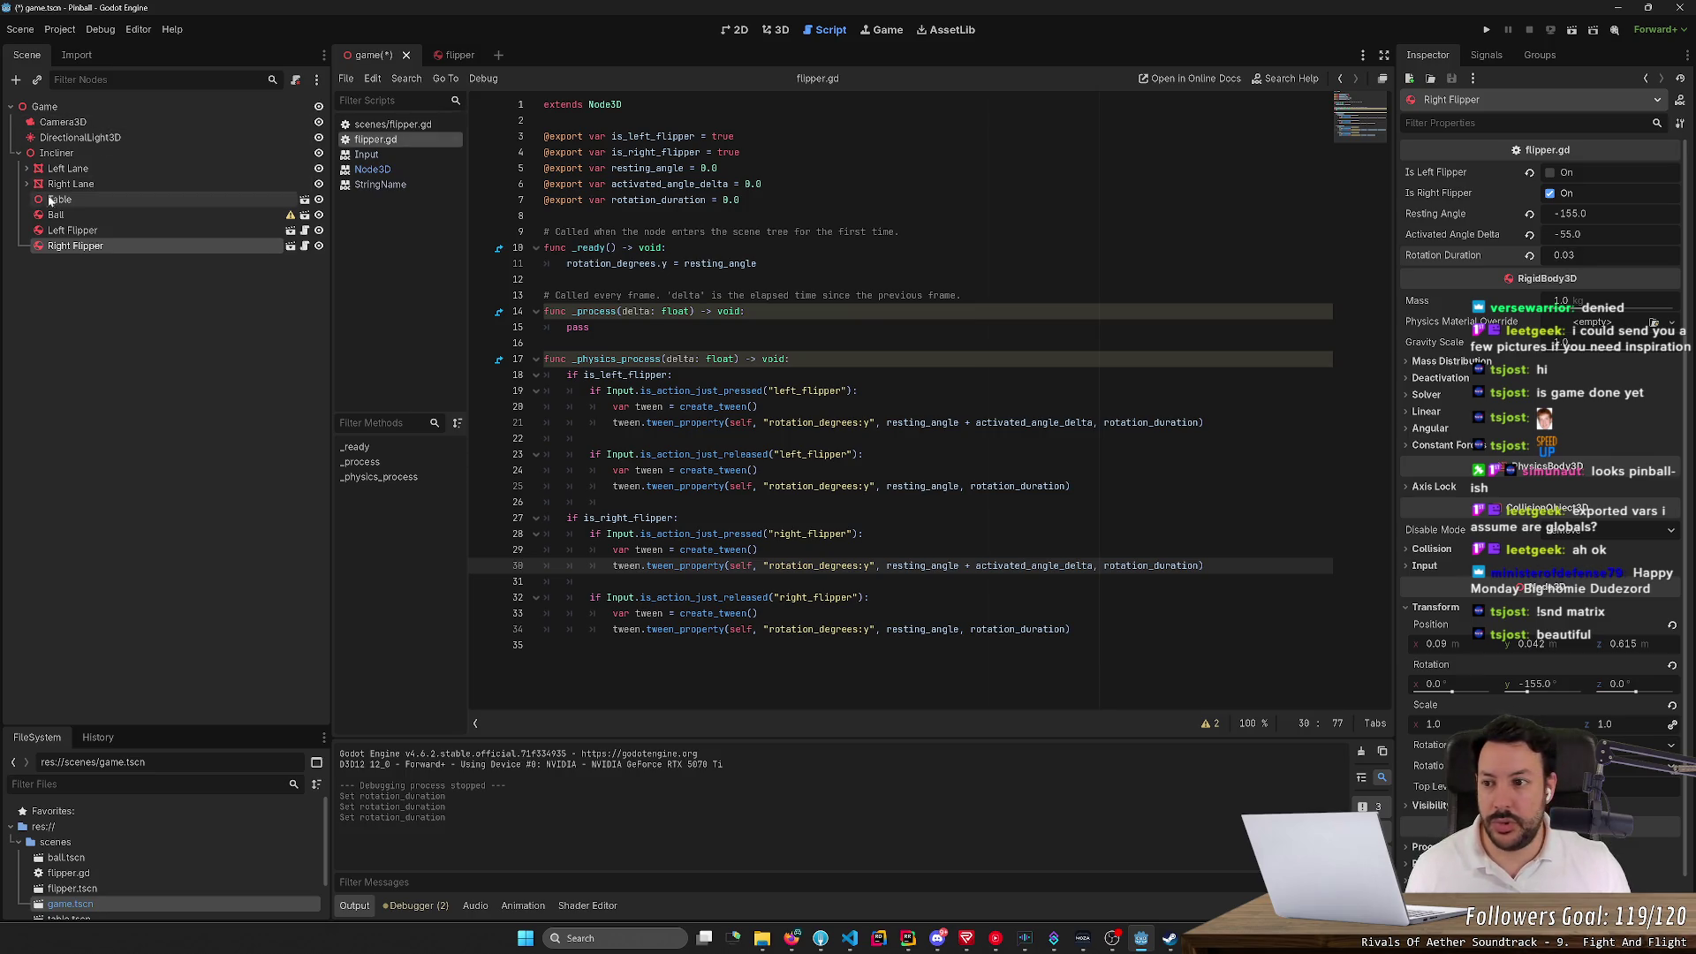
Recommit the Left Flipper's 0.025 duration and run the saved scene
left_click(72, 230)
left_click(1613, 255)
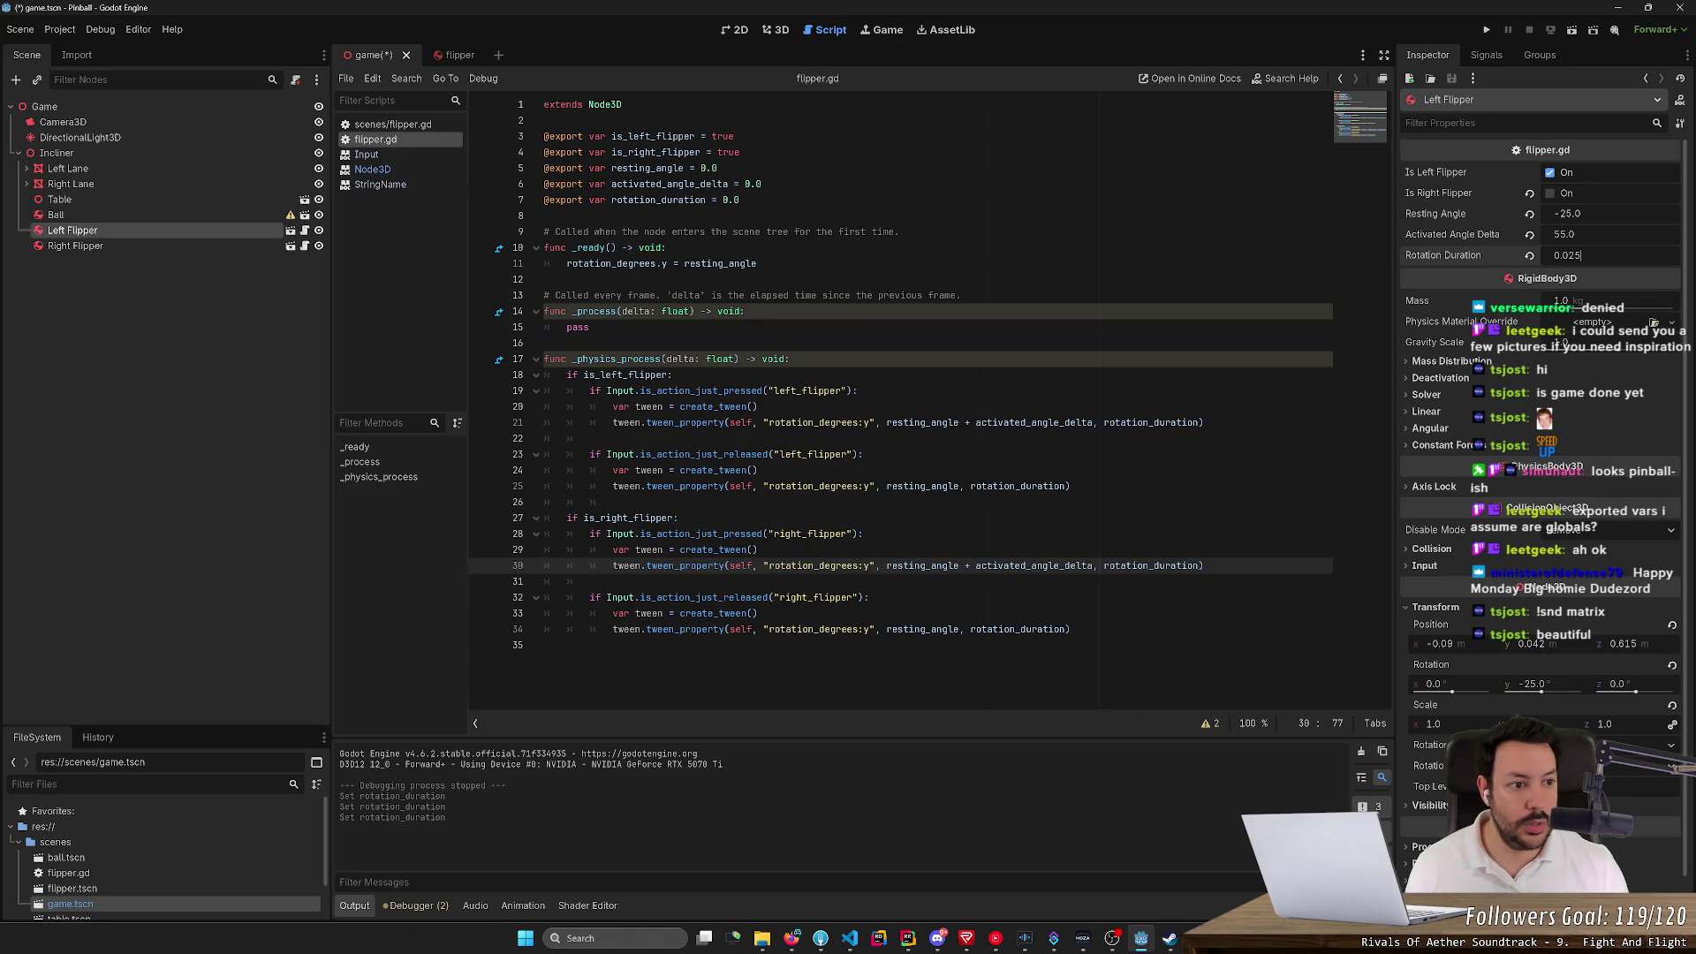
key("Return")
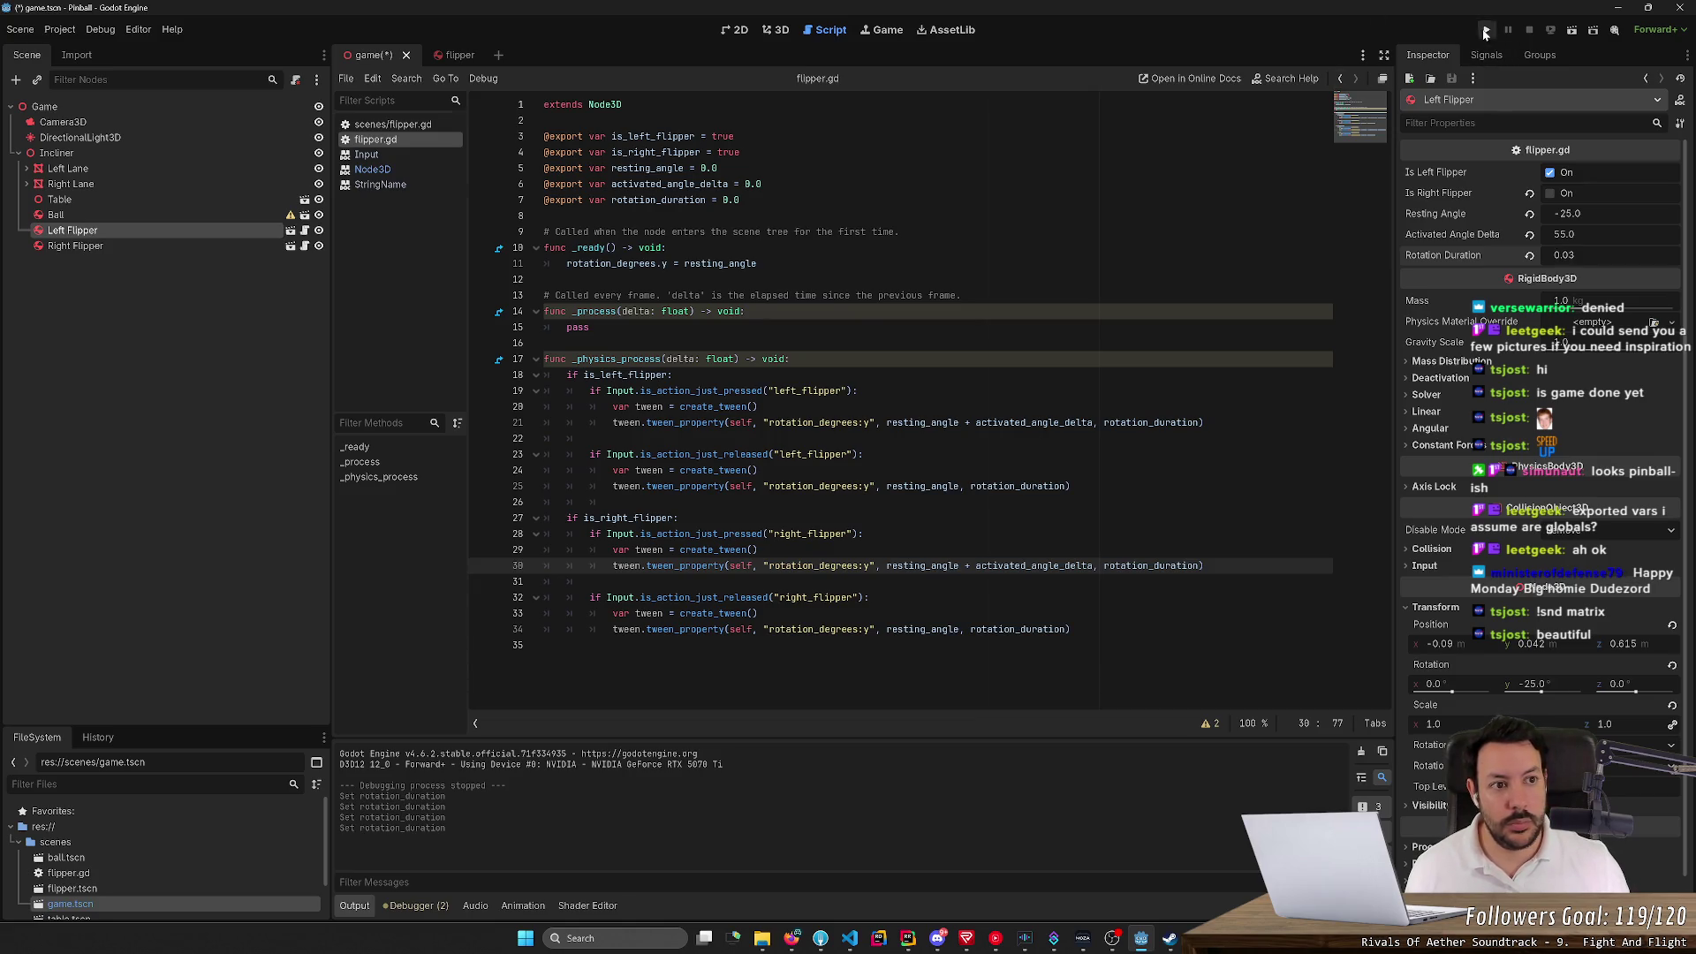
left_click(1486, 32)
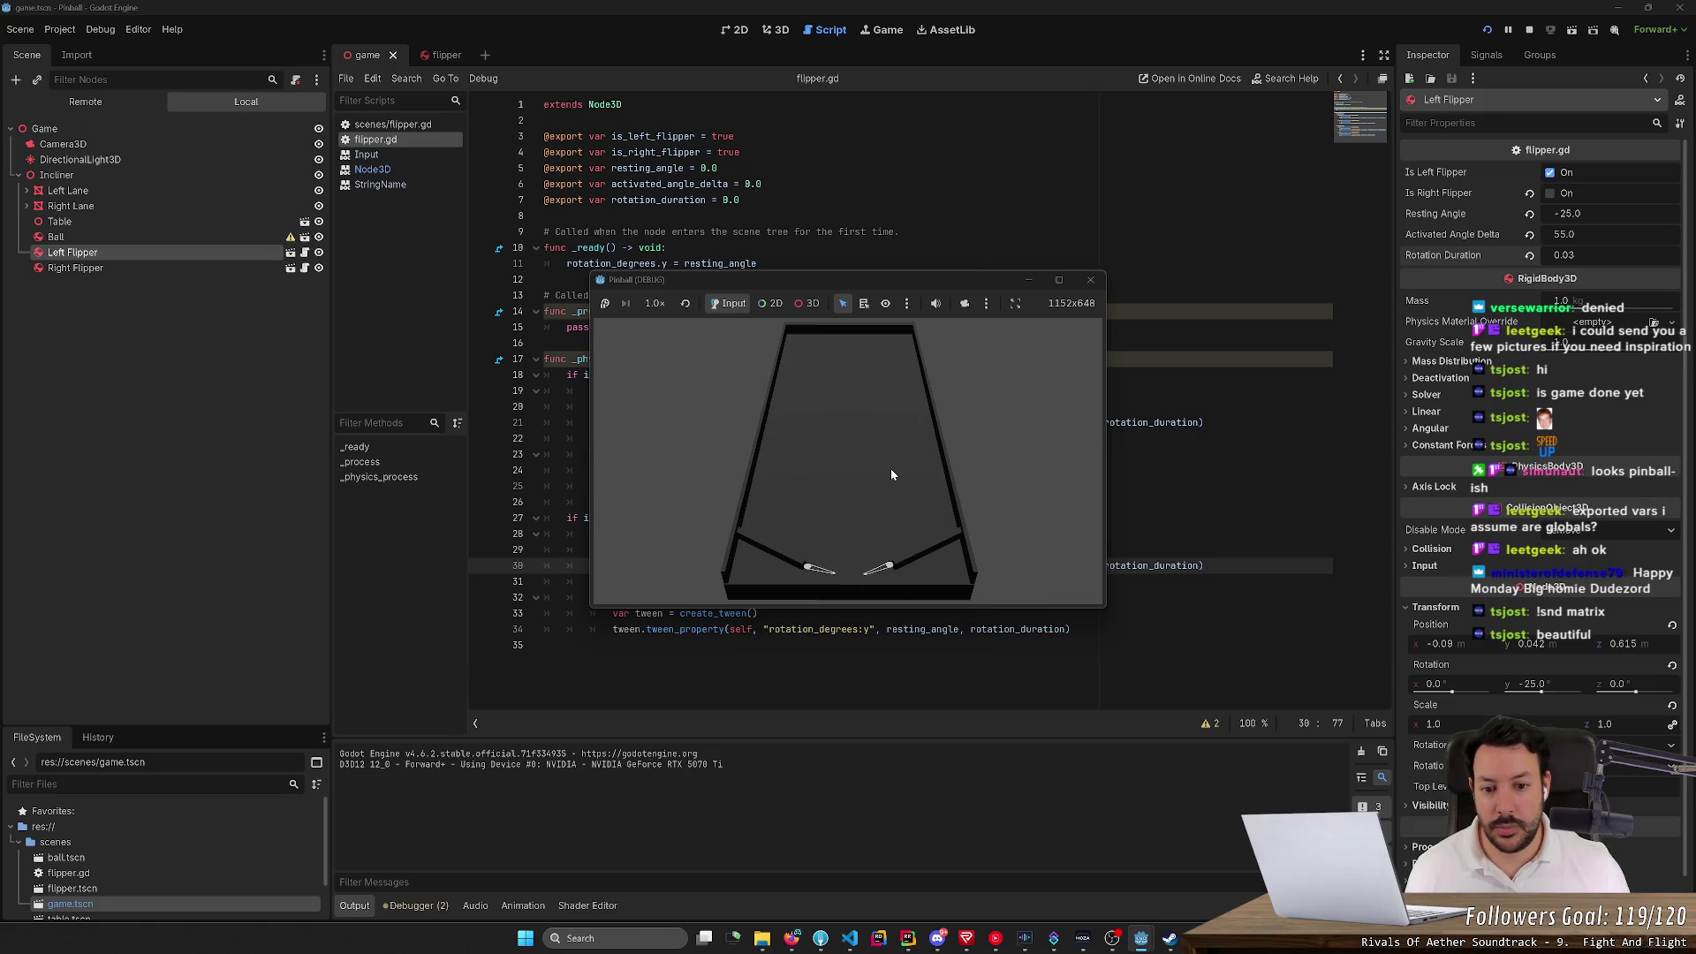
Close the game and change the Left Flipper's Rotation Duration to 0.05
left_click(1092, 282)
left_click(1574, 255)
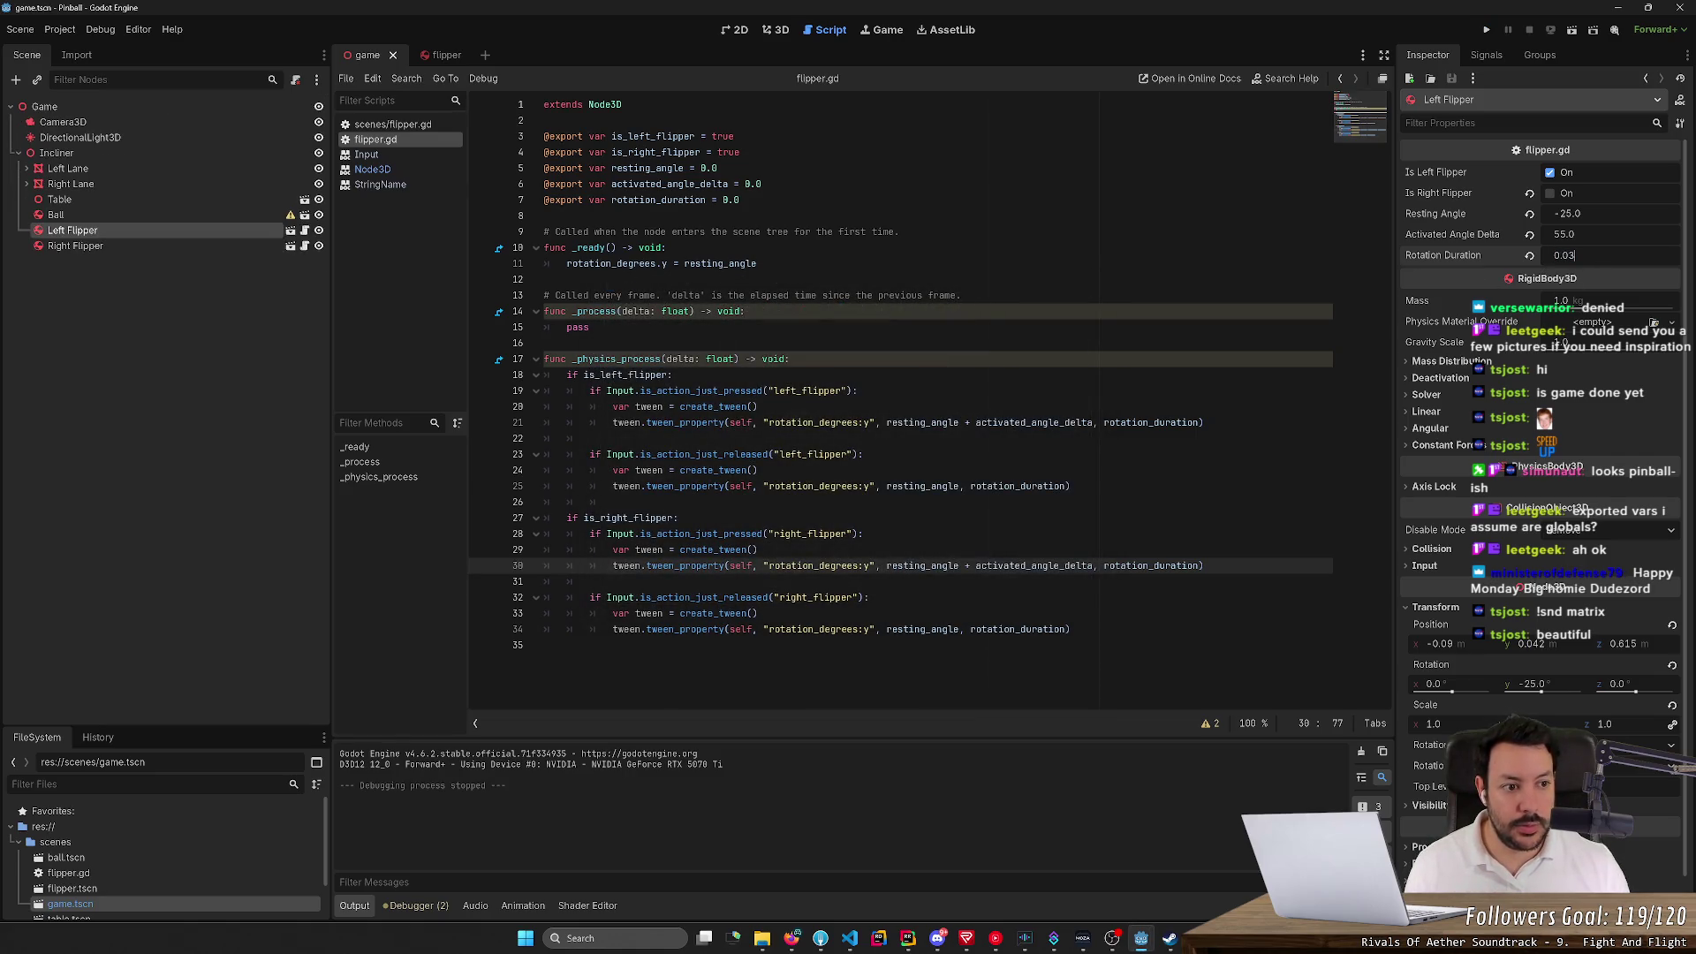
key("BackSpace")
type("5")
key("Return")
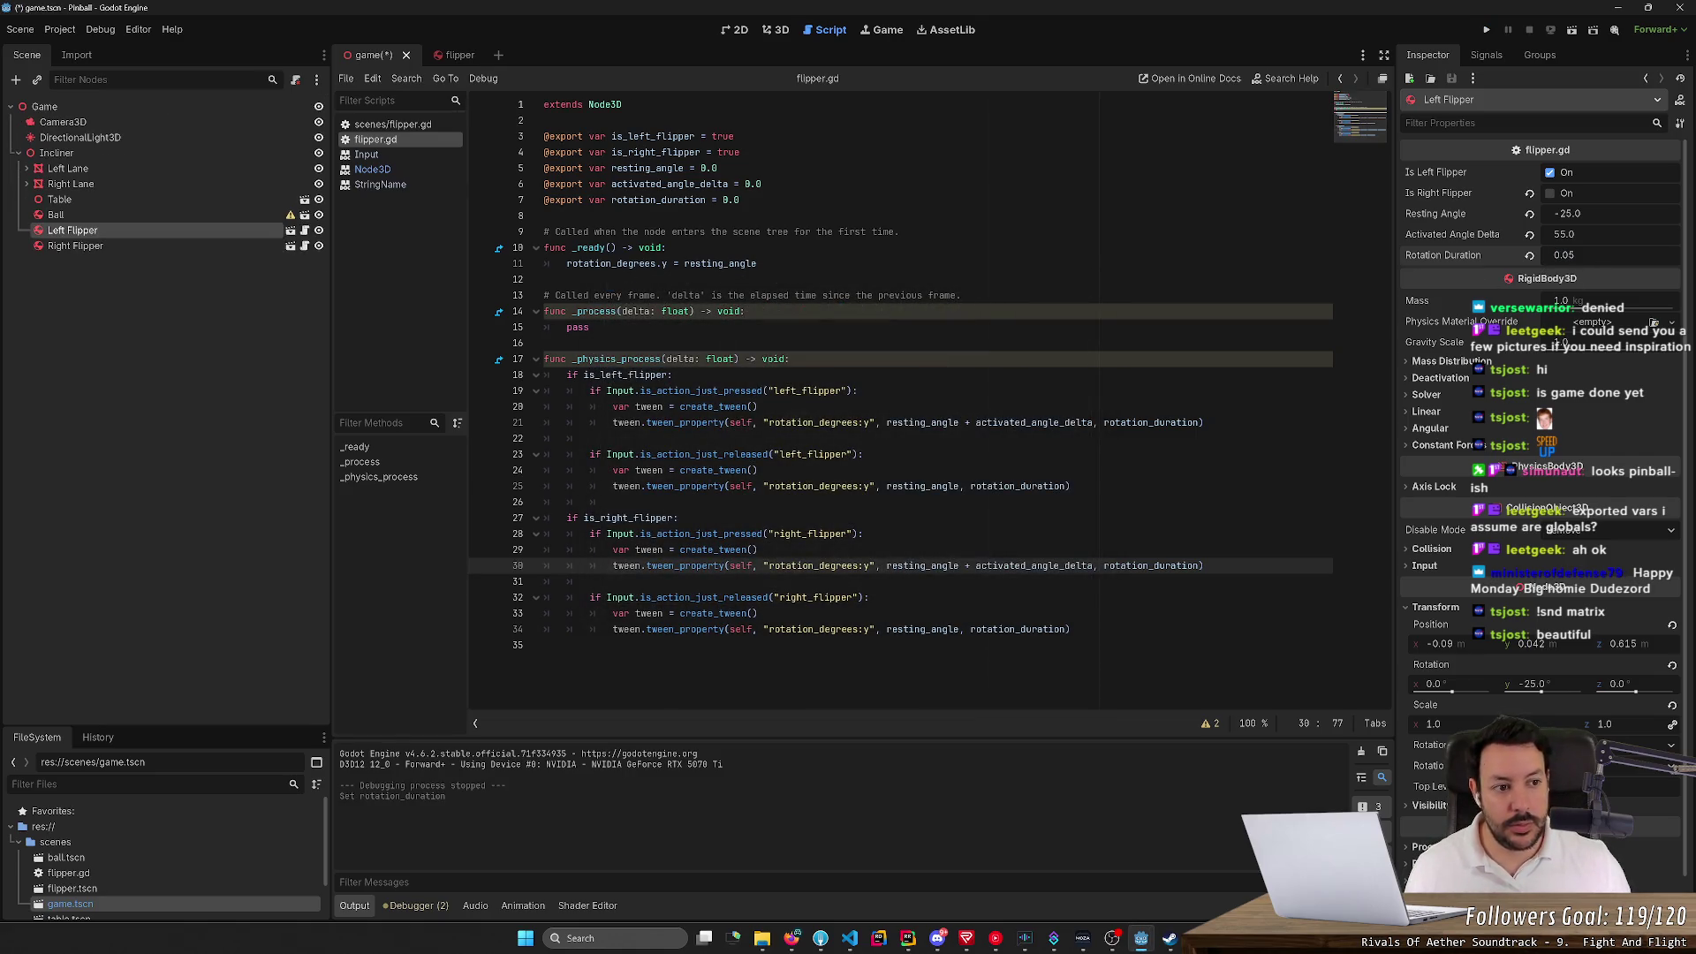
Set the Right Flipper's Rotation Duration to 0.05 and save the scene
left_click(1564, 255)
left_click(198, 247)
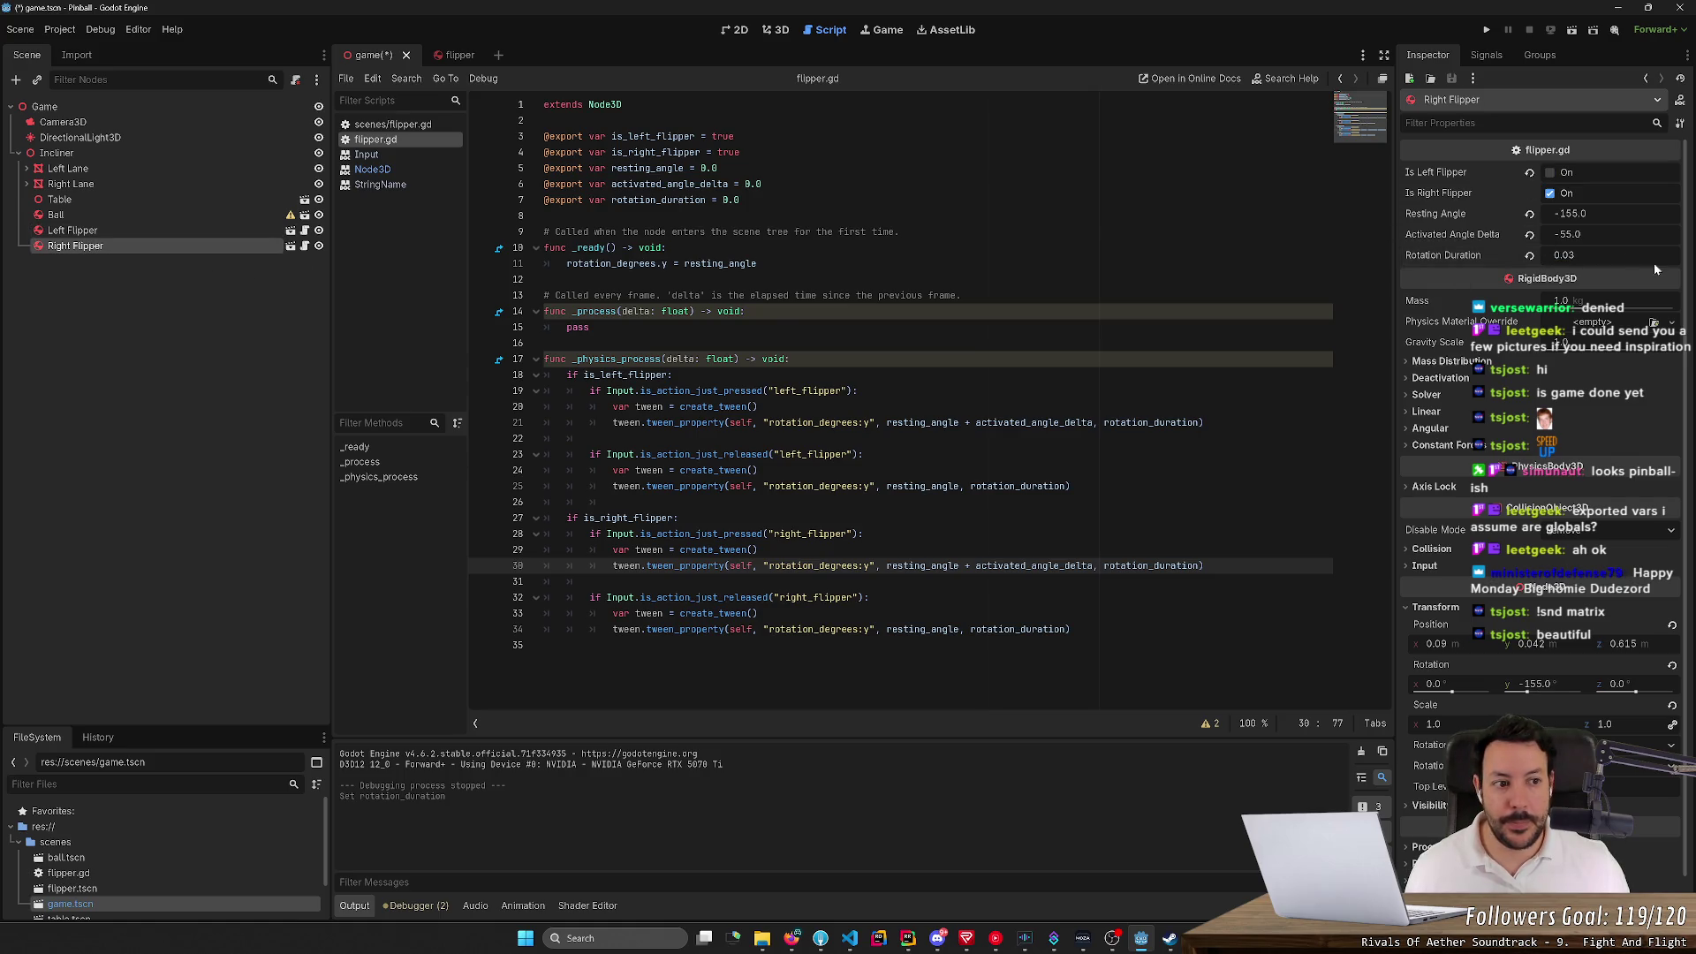
left_click(1565, 256)
type("0.05")
key("Return")
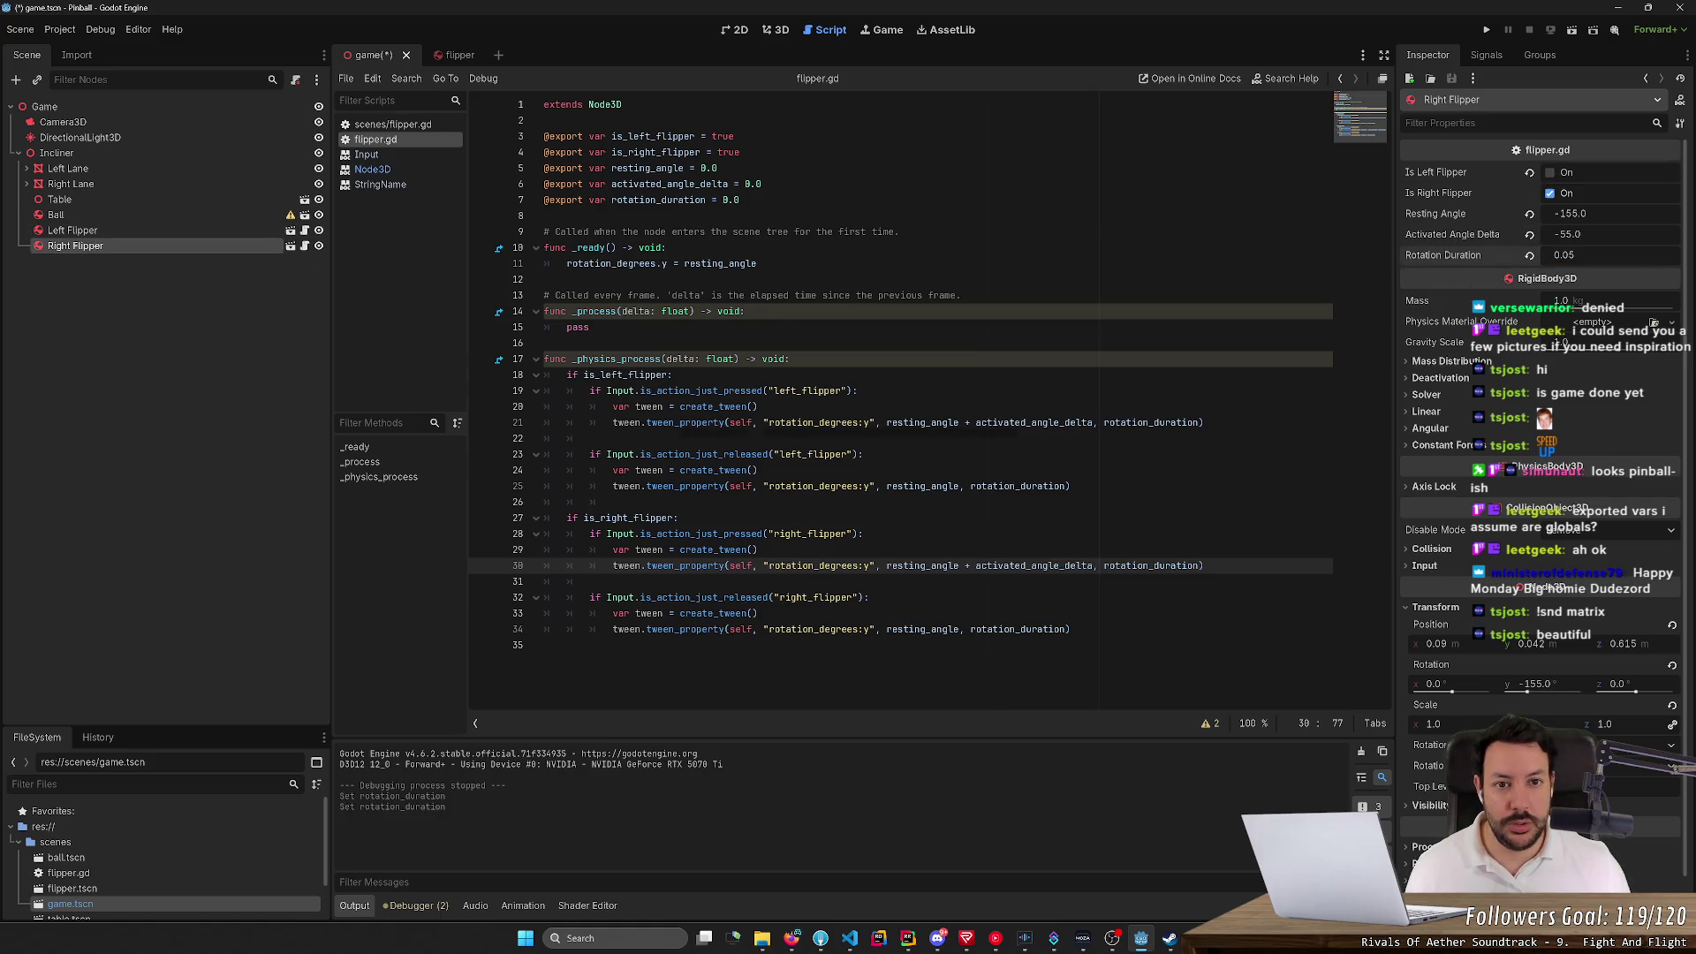
key("ctrl+s")
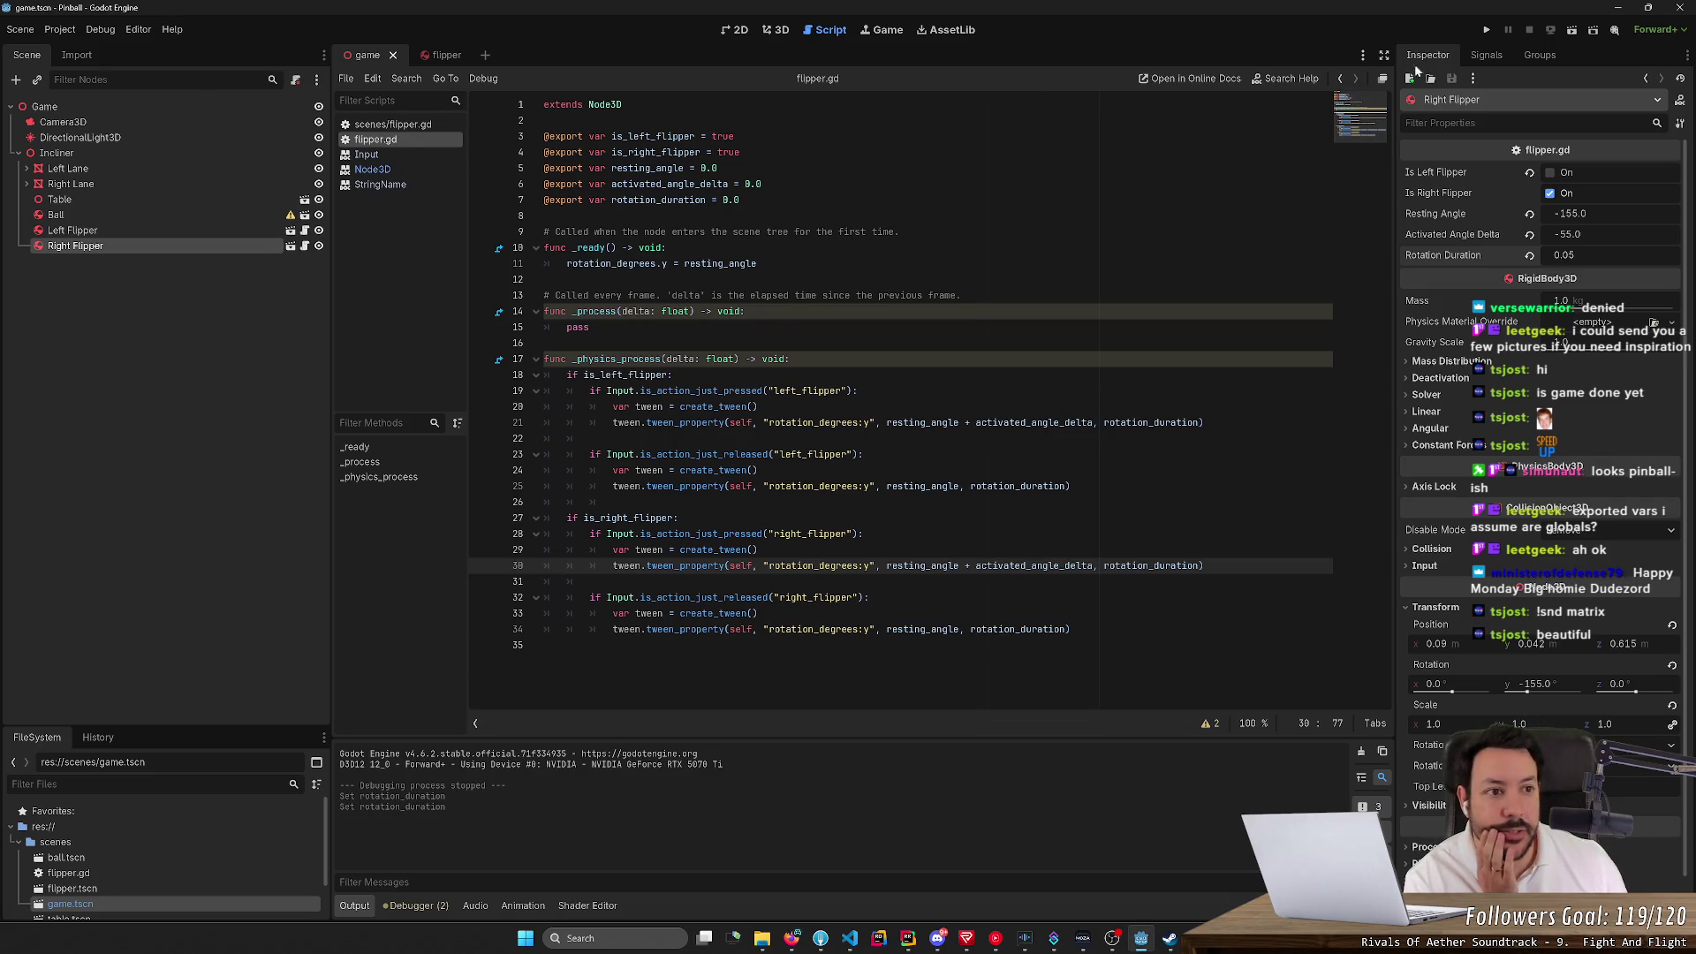
Run the game, test both flippers with the arrow keys, then restart it
left_click(1488, 30)
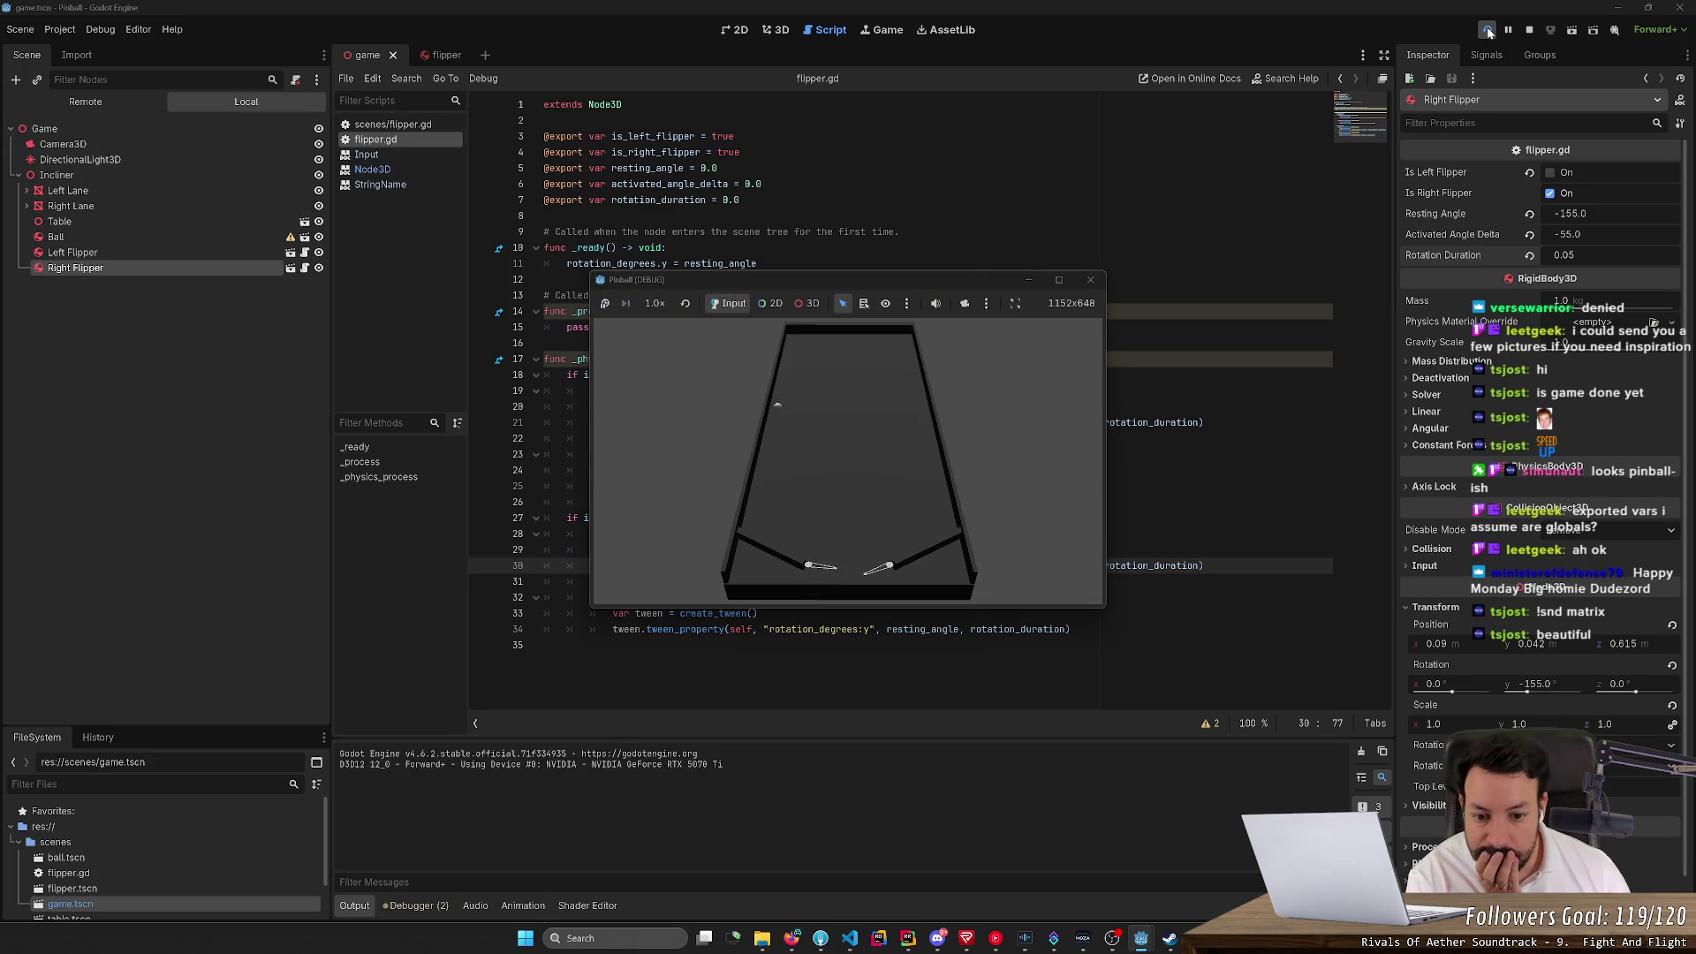
key("Left")
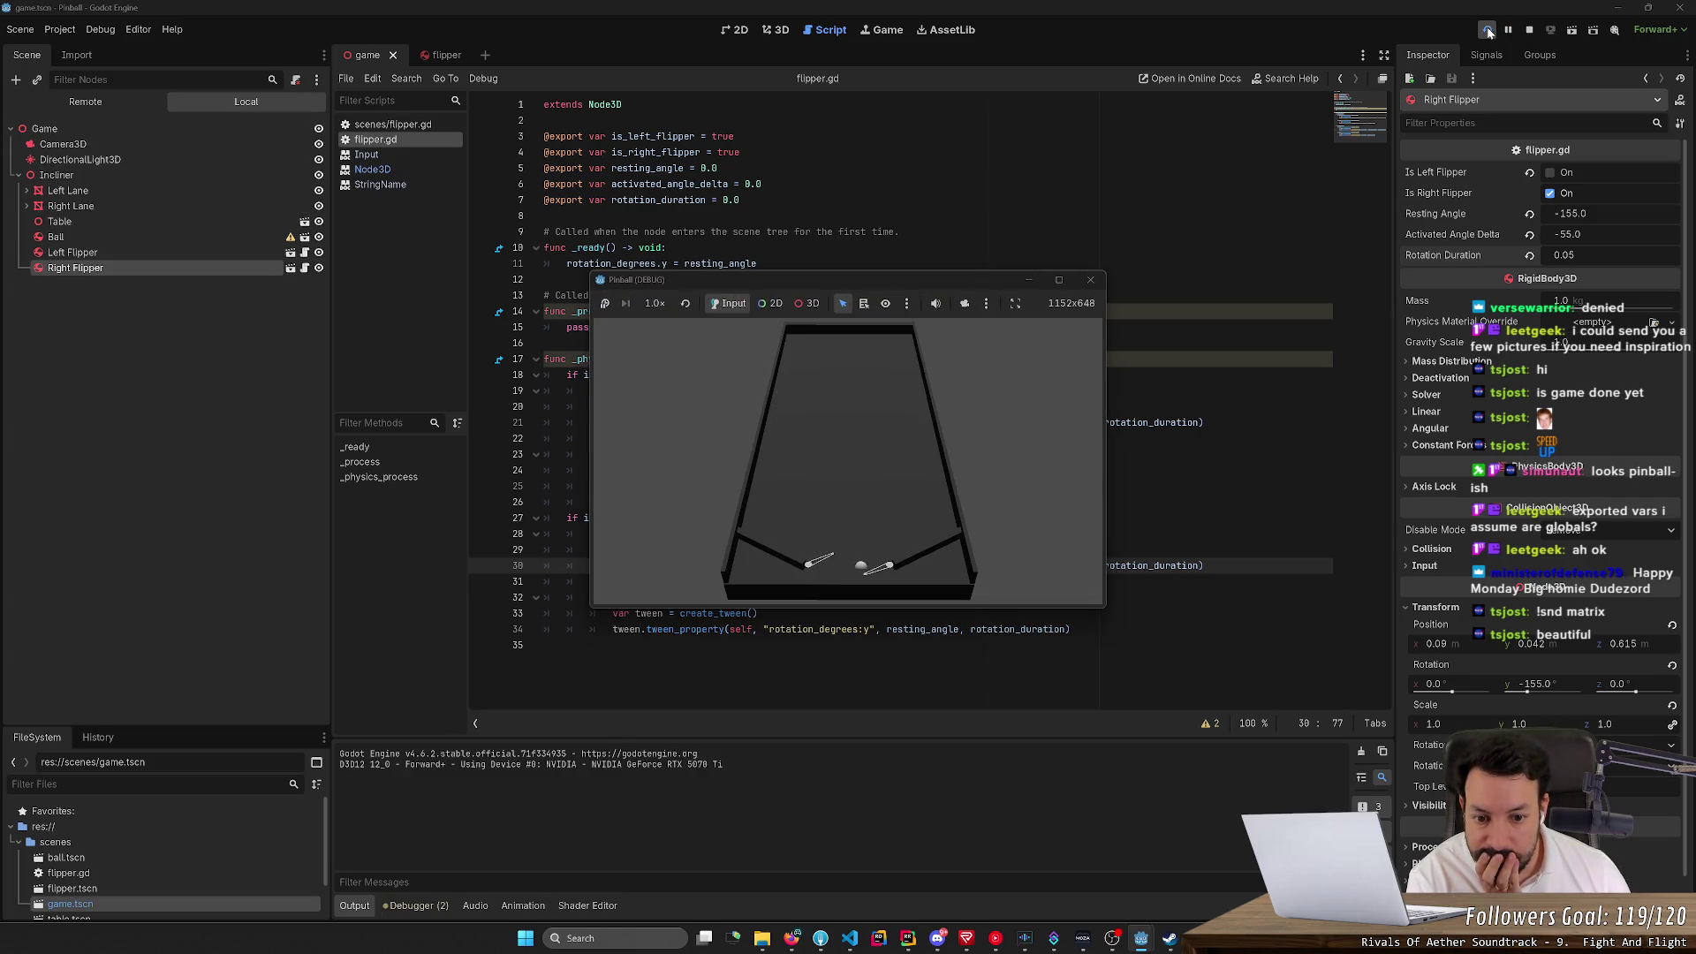
key("Left")
key("Right")
key("Right")
key("Left")
key("Right")
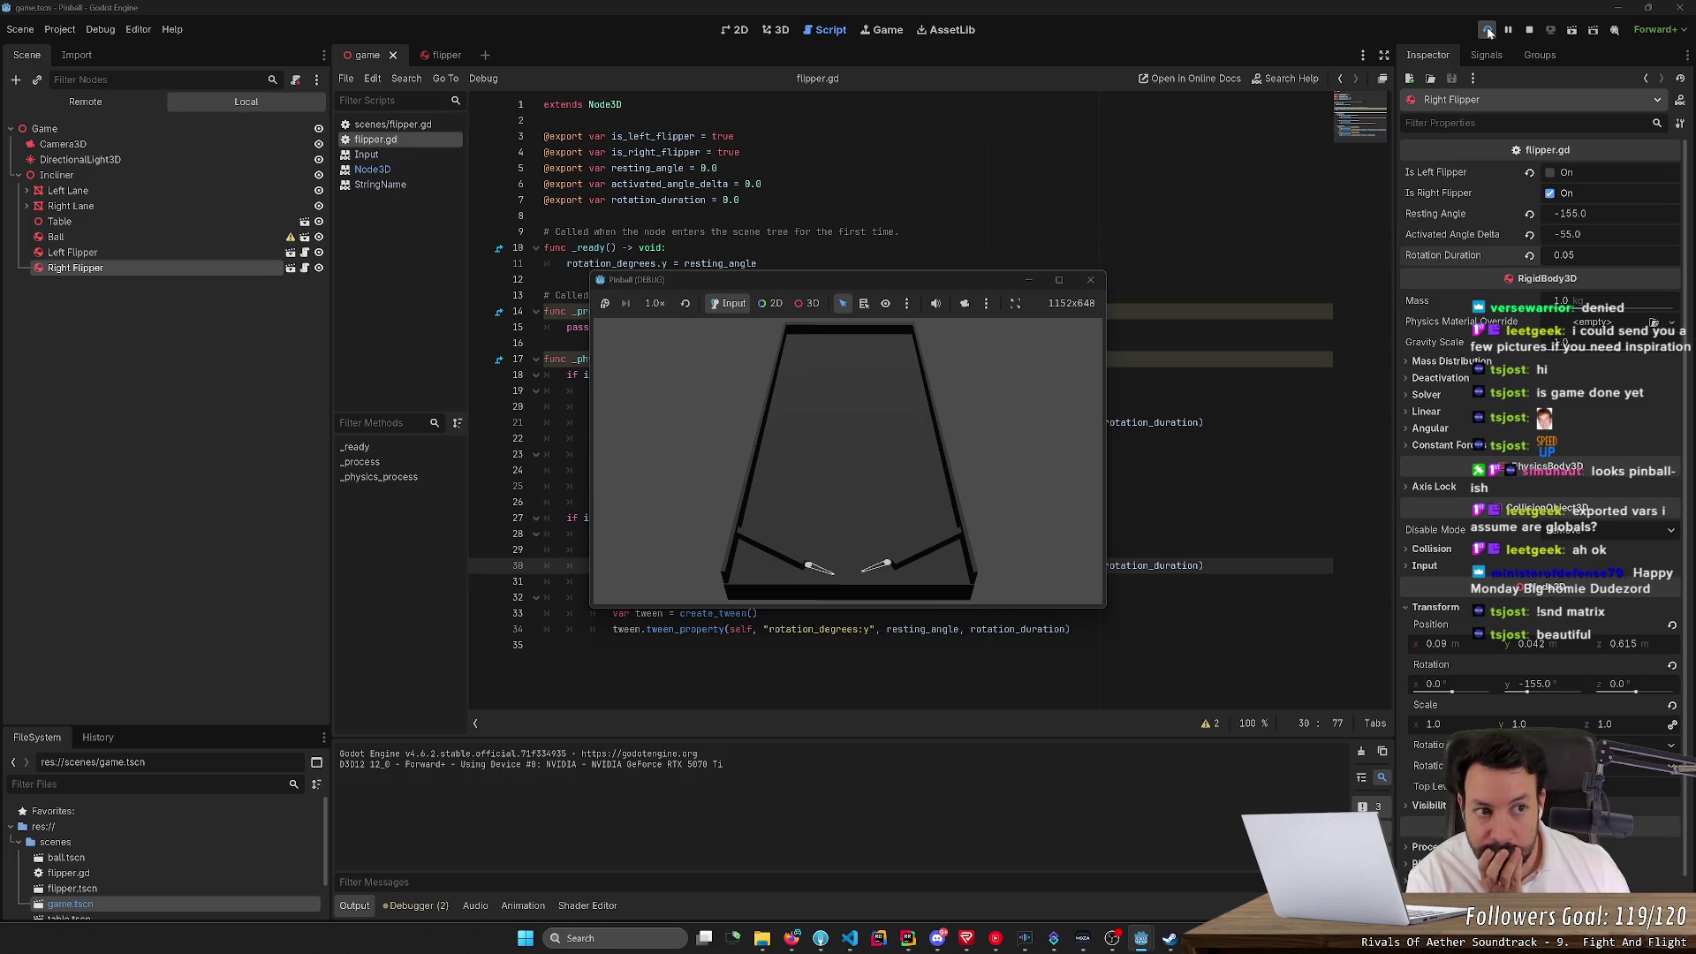
left_click(1488, 32)
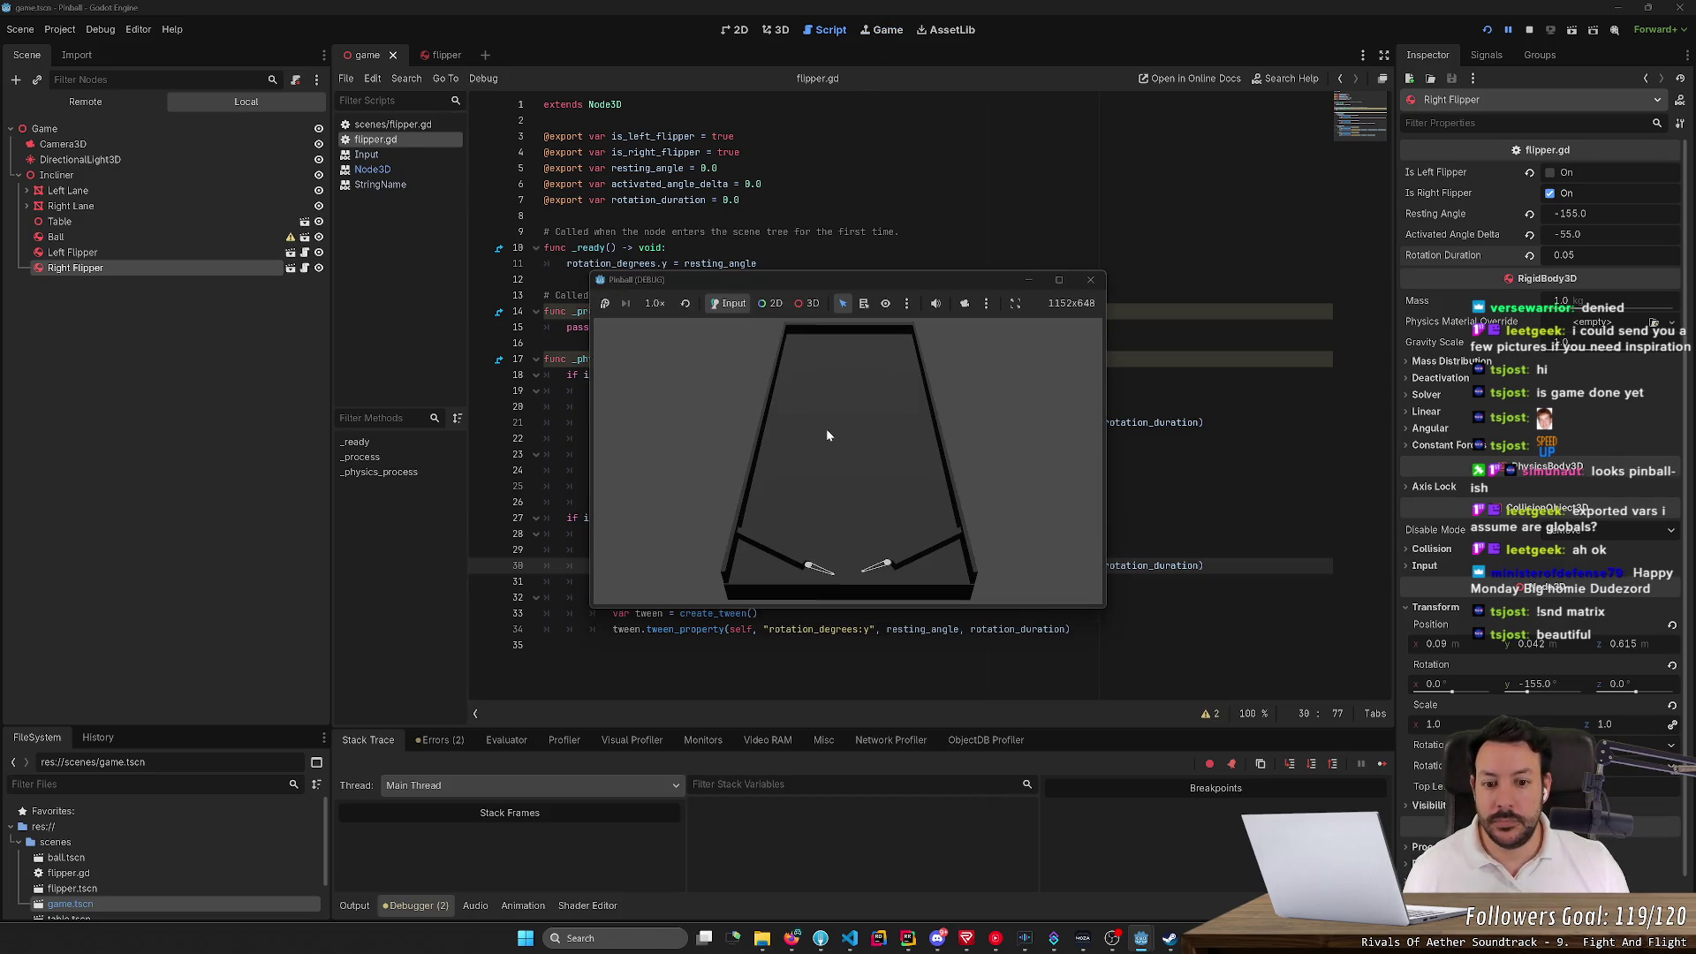
Frame the right flipper in the 3D view, then return to flipper.gd
left_click(774, 30)
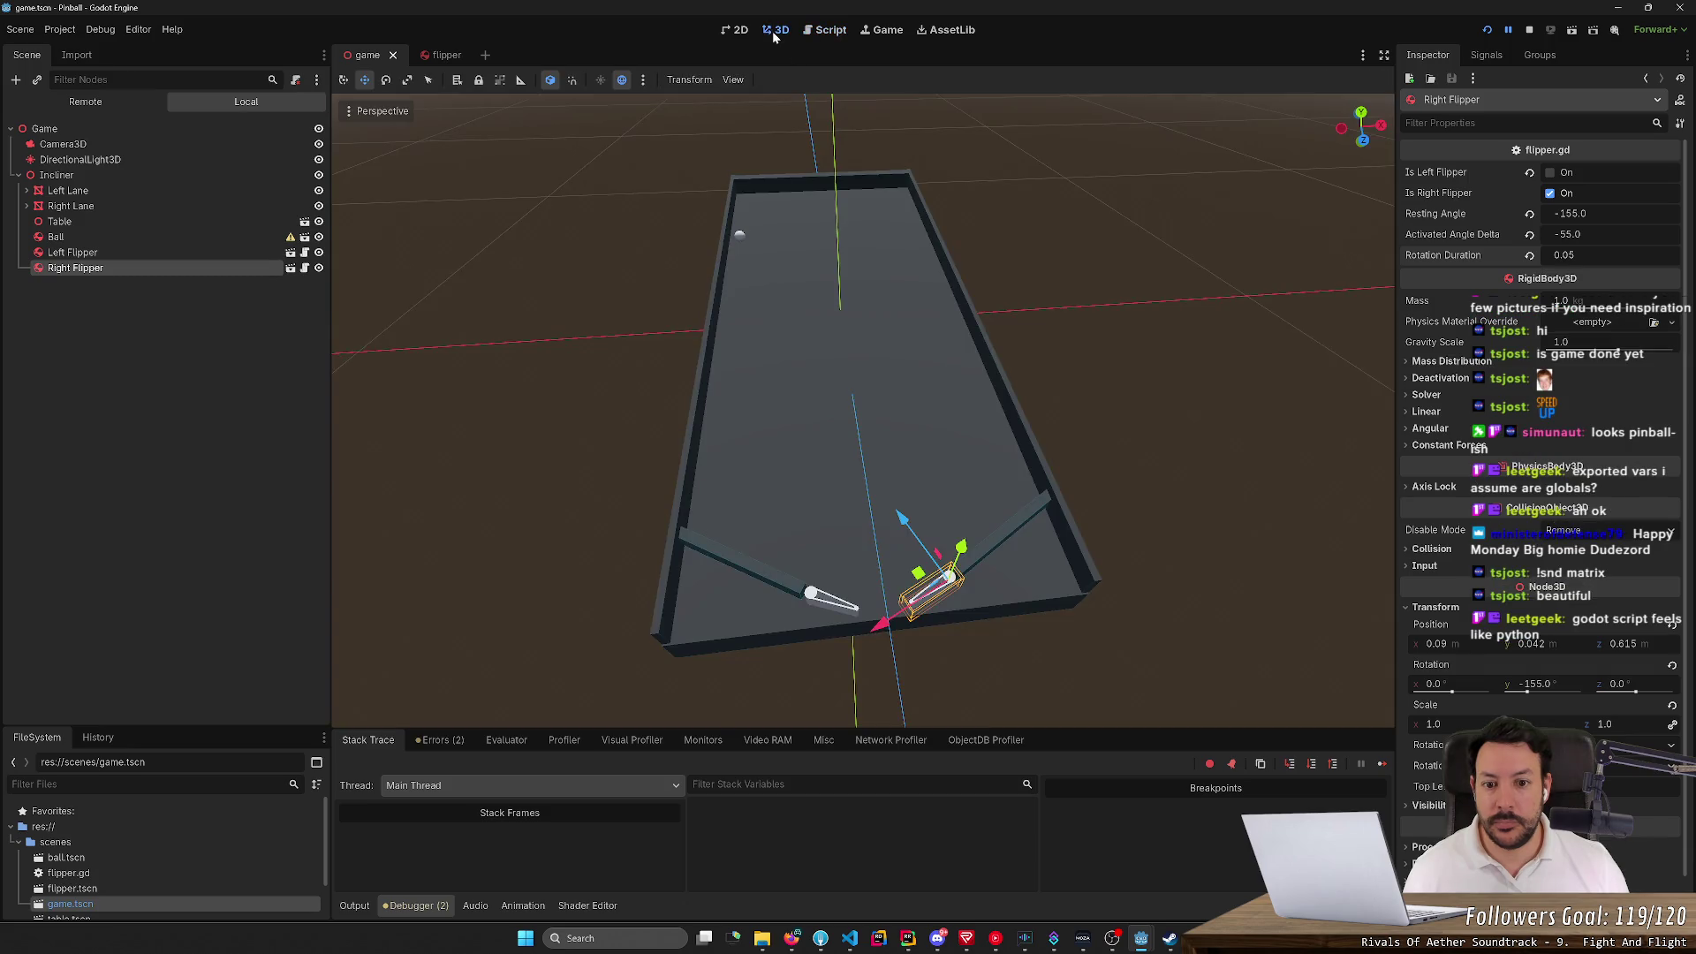
key("f")
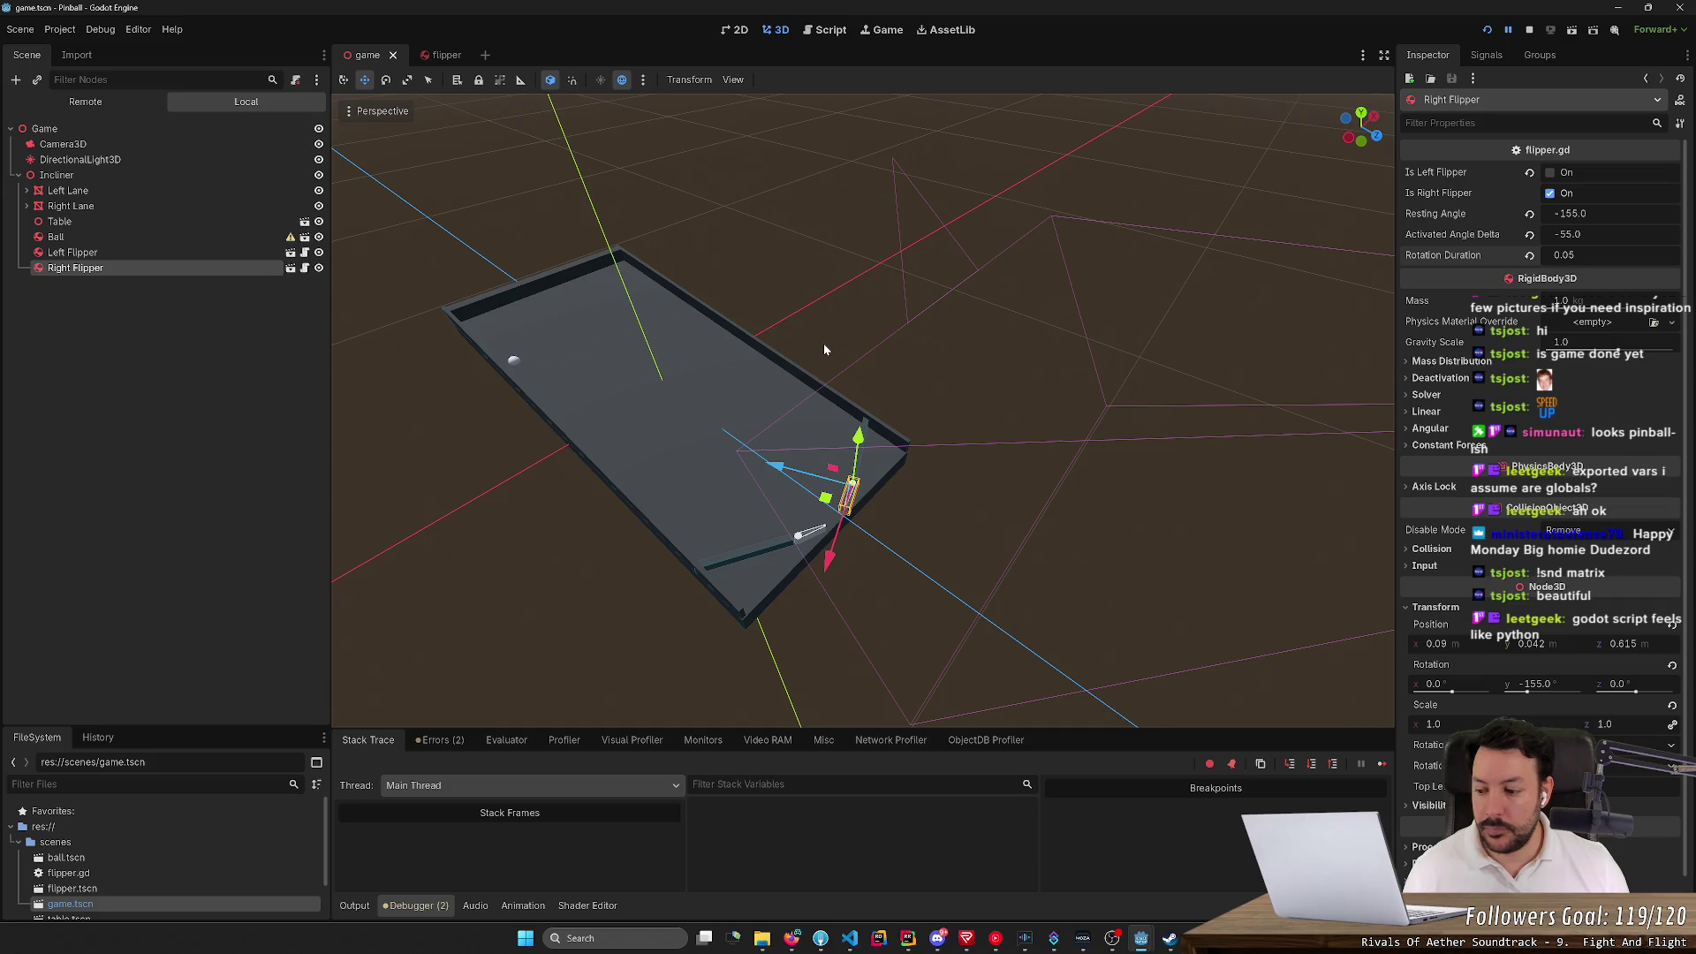
left_click(821, 34)
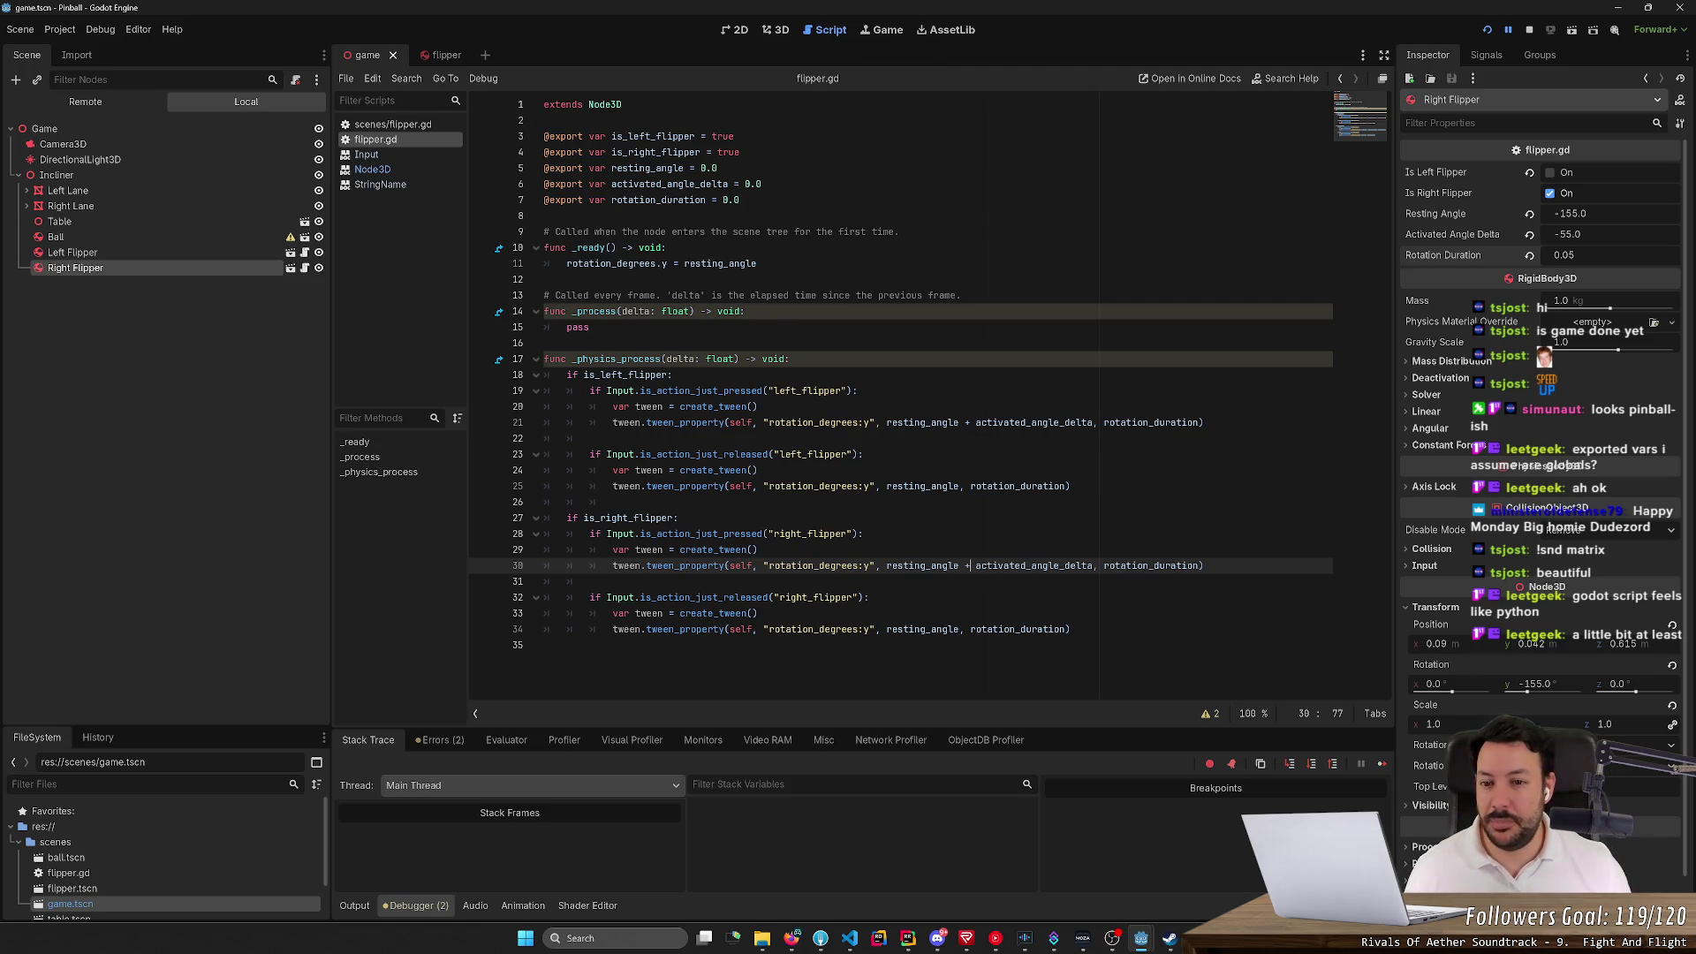
Select the pass line in flipper.gd's _process and stop the running game
left_click(547, 342)
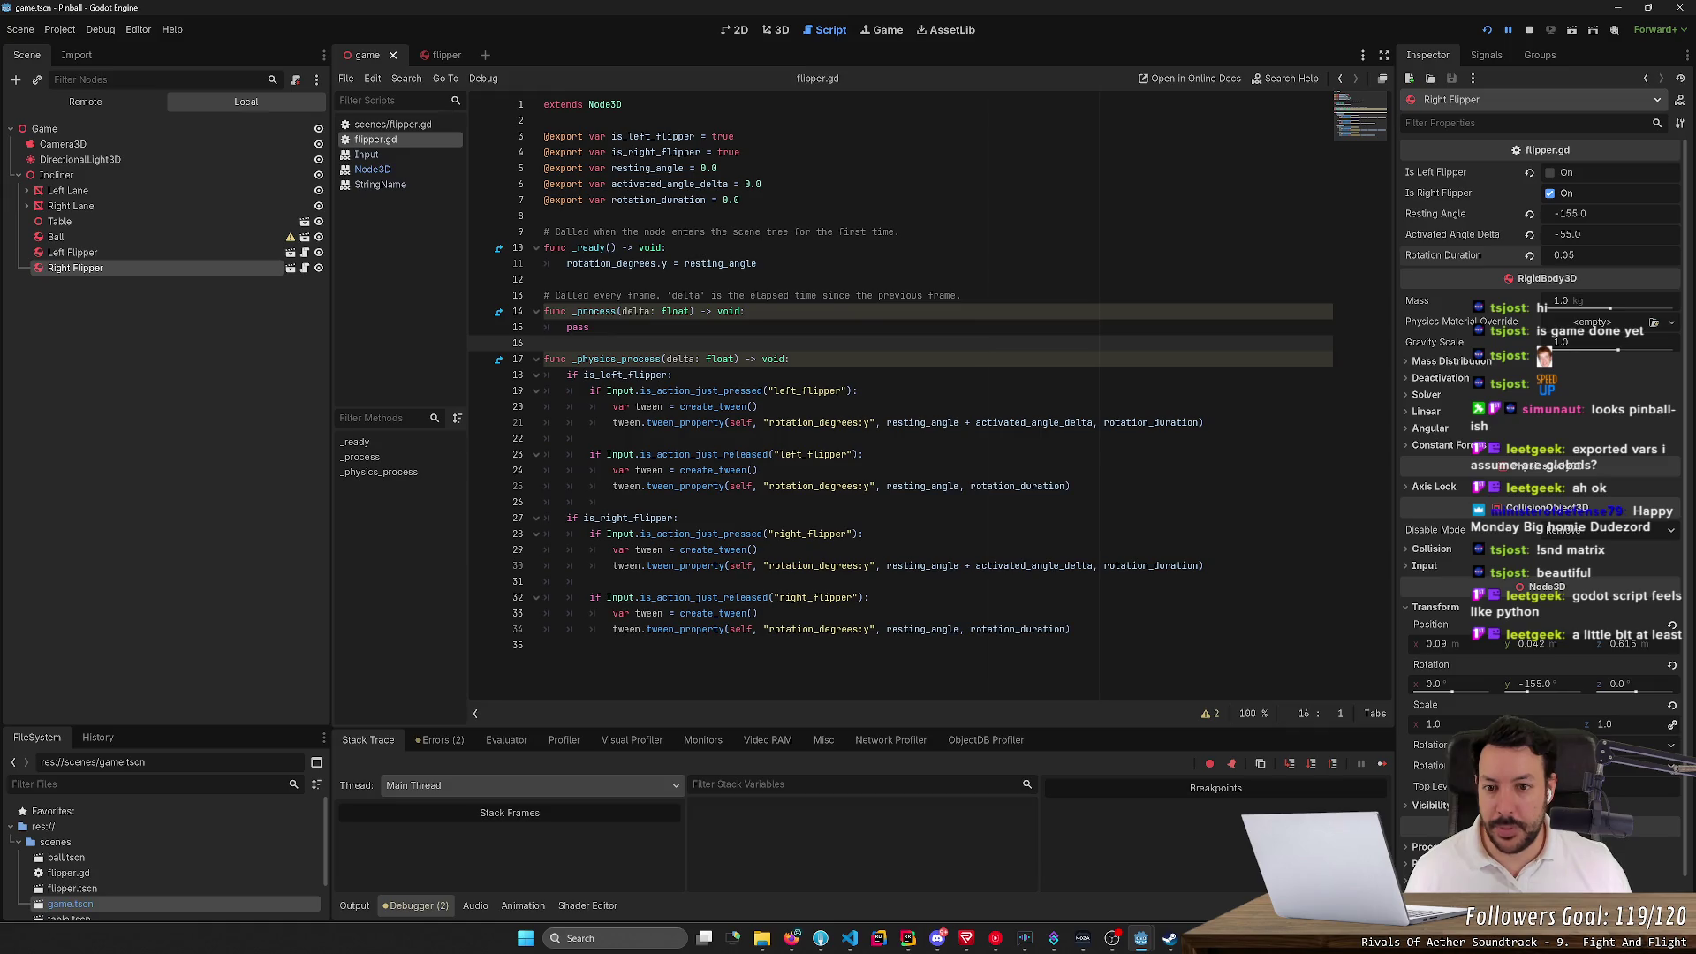
left_click(566, 327)
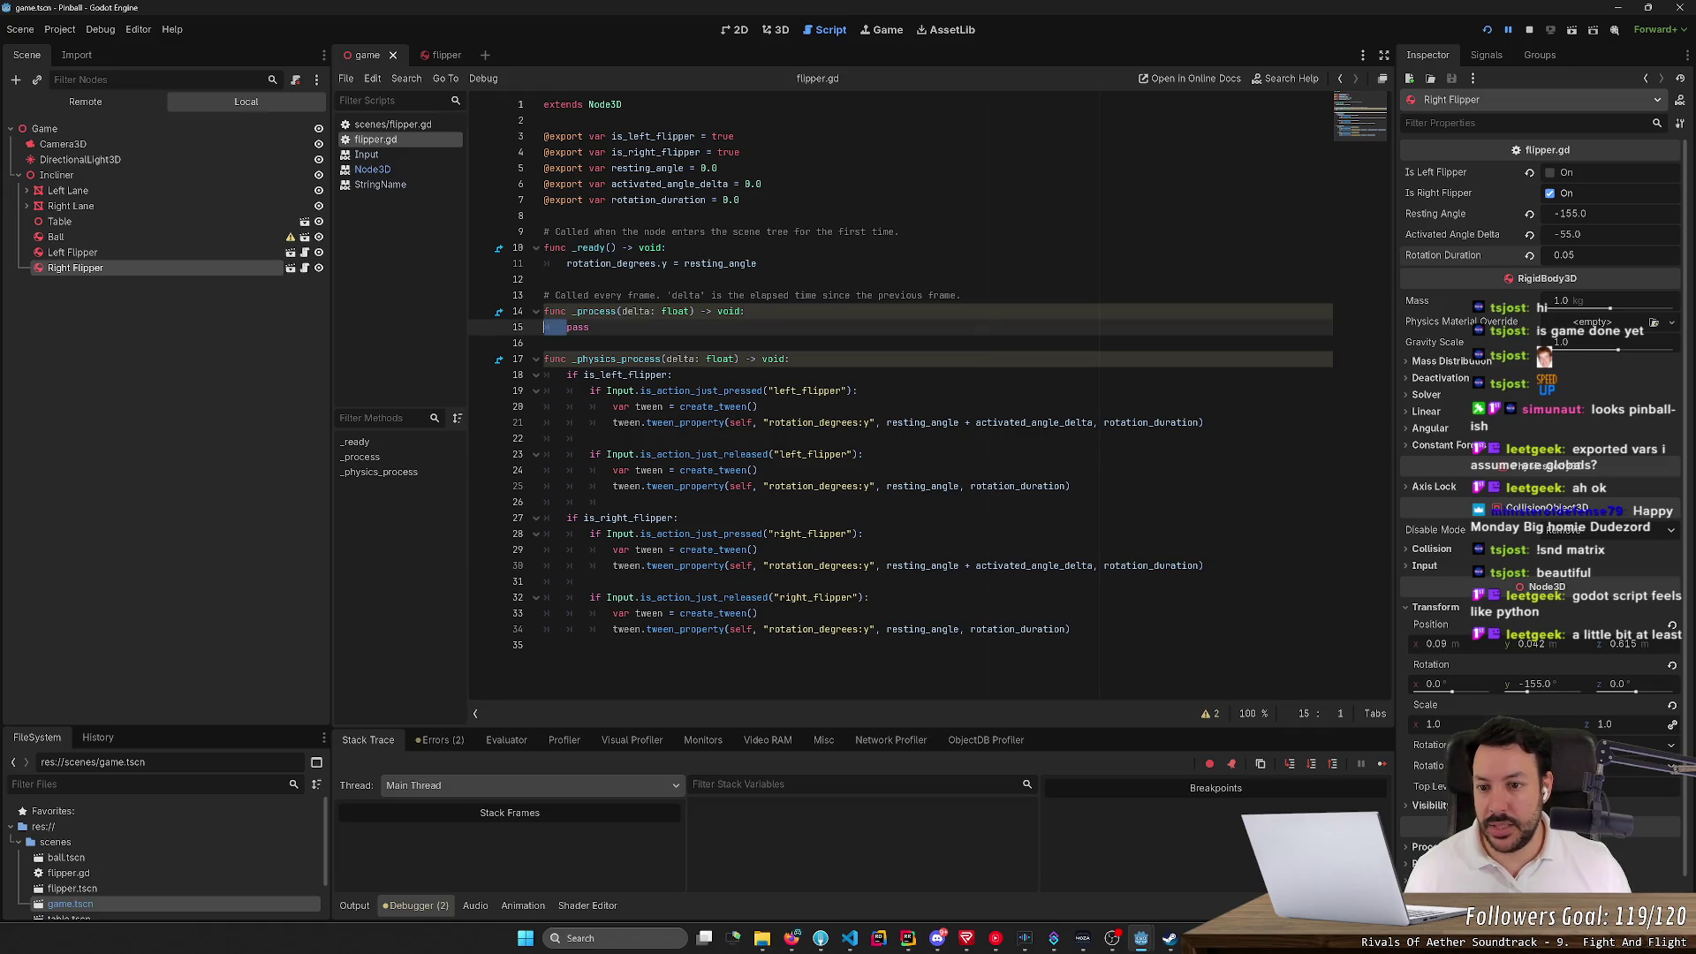
key("shift+Home")
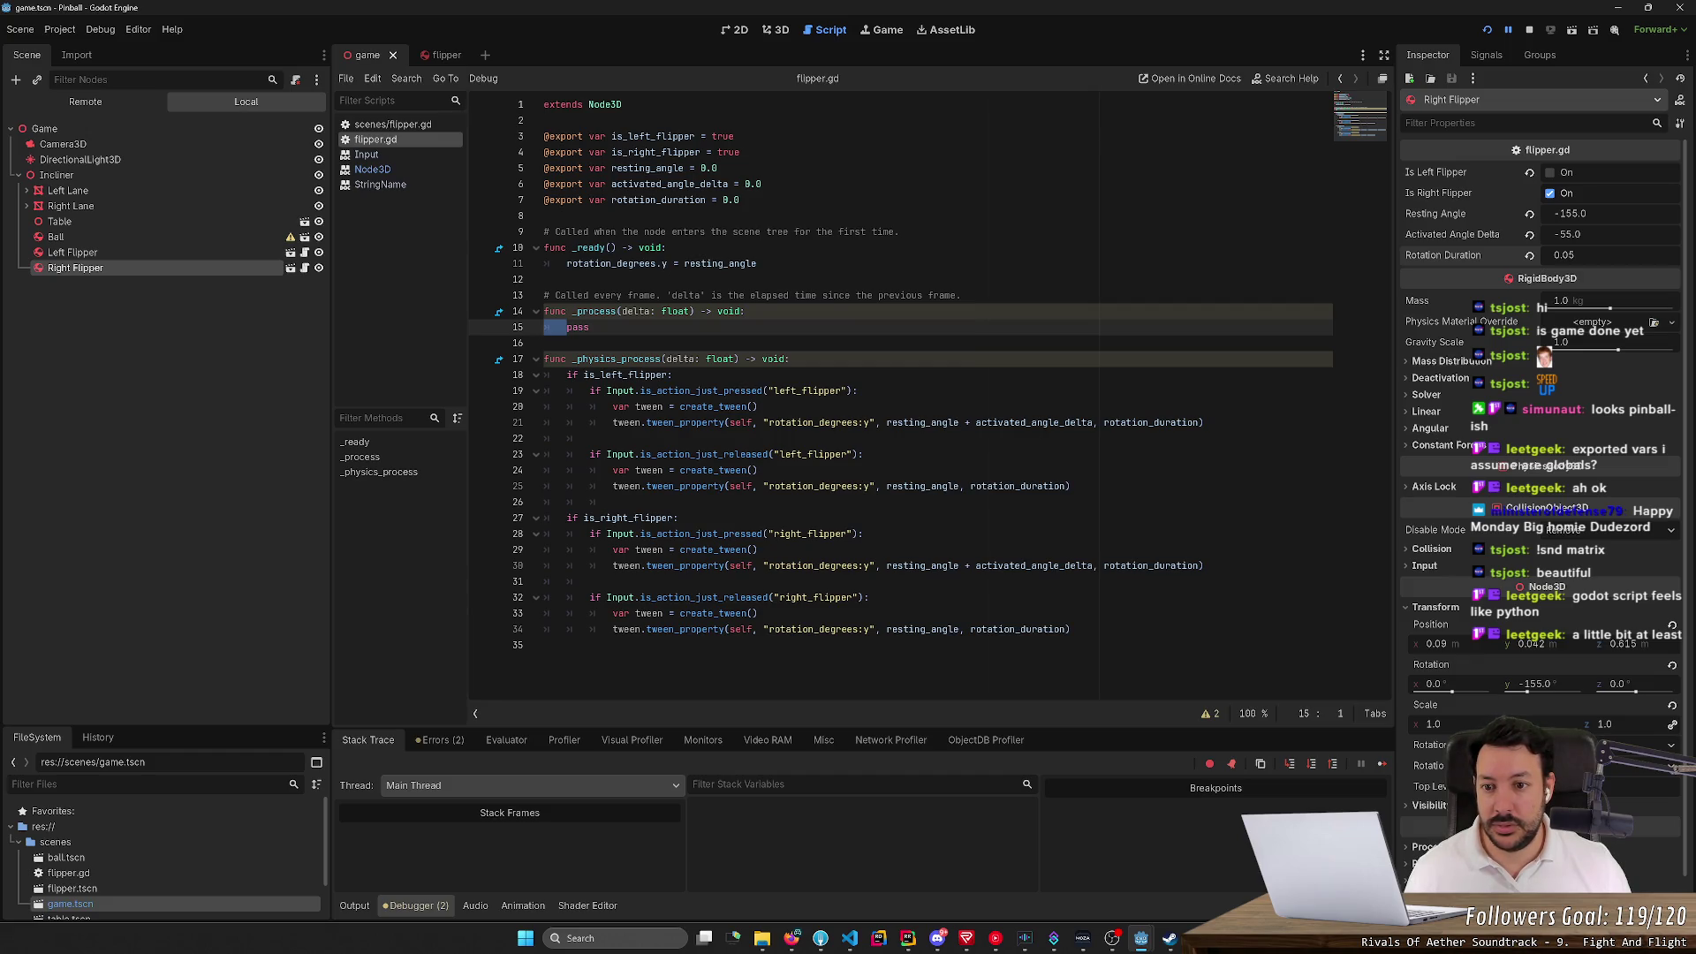
key("shift+End")
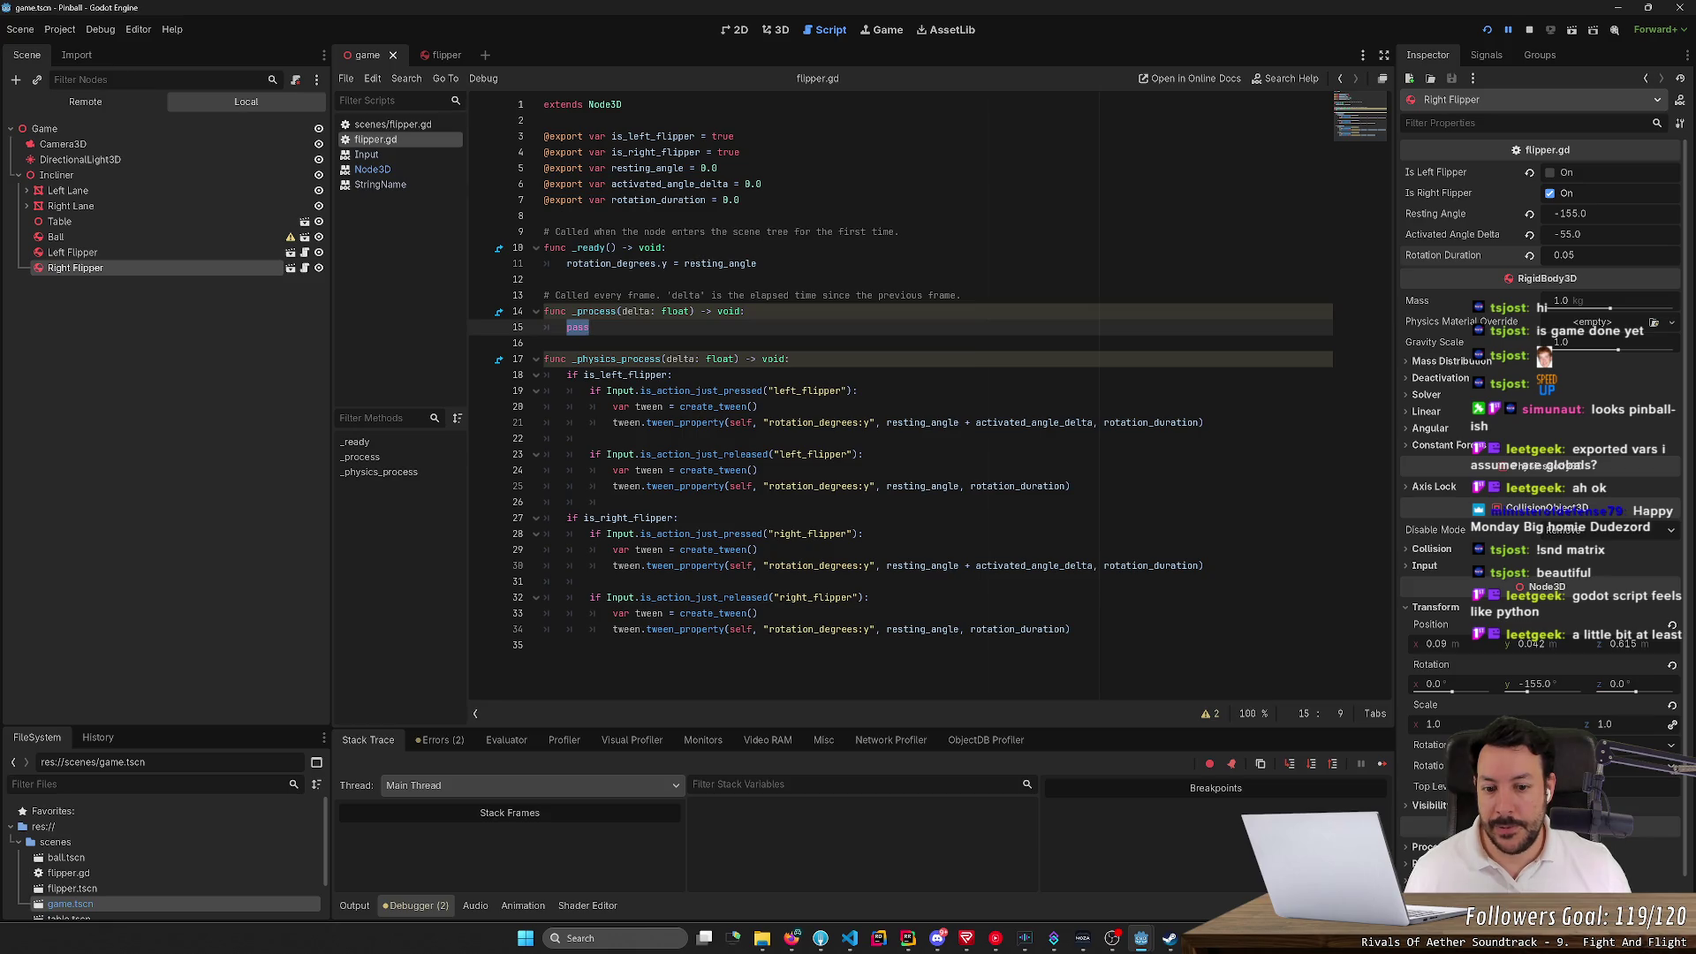
left_click(1529, 30)
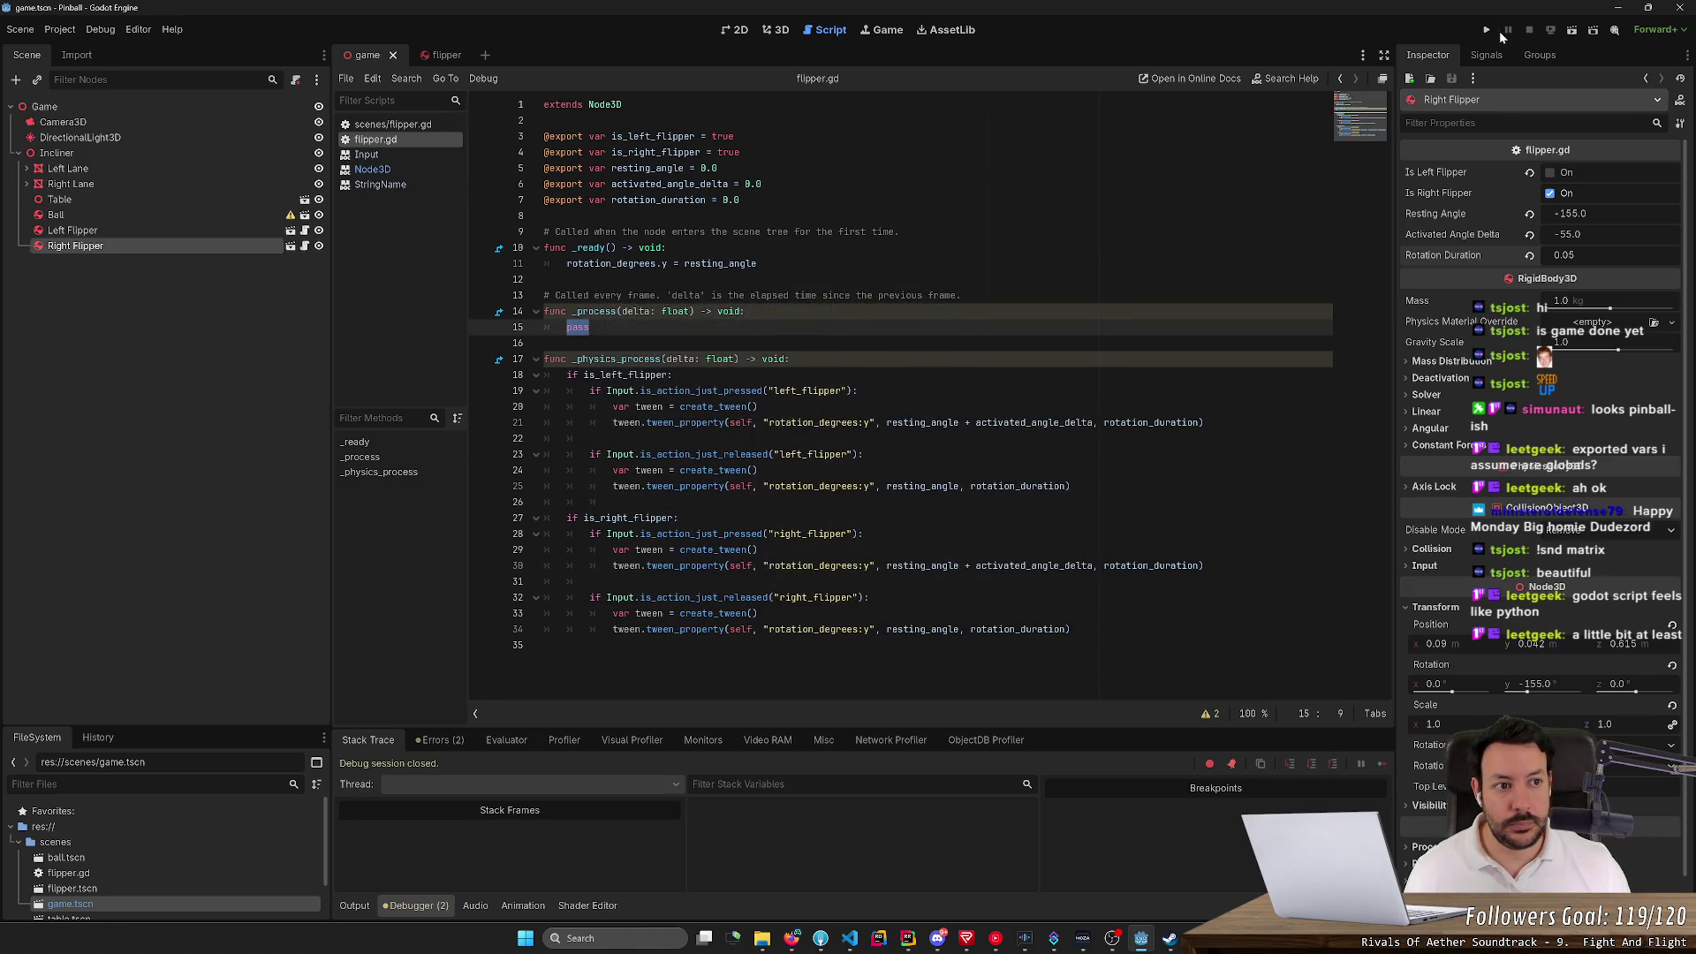
Relaunch and pause the game, raise its window, and try the toolbar's input modes
left_click(1489, 30)
left_click(1509, 32)
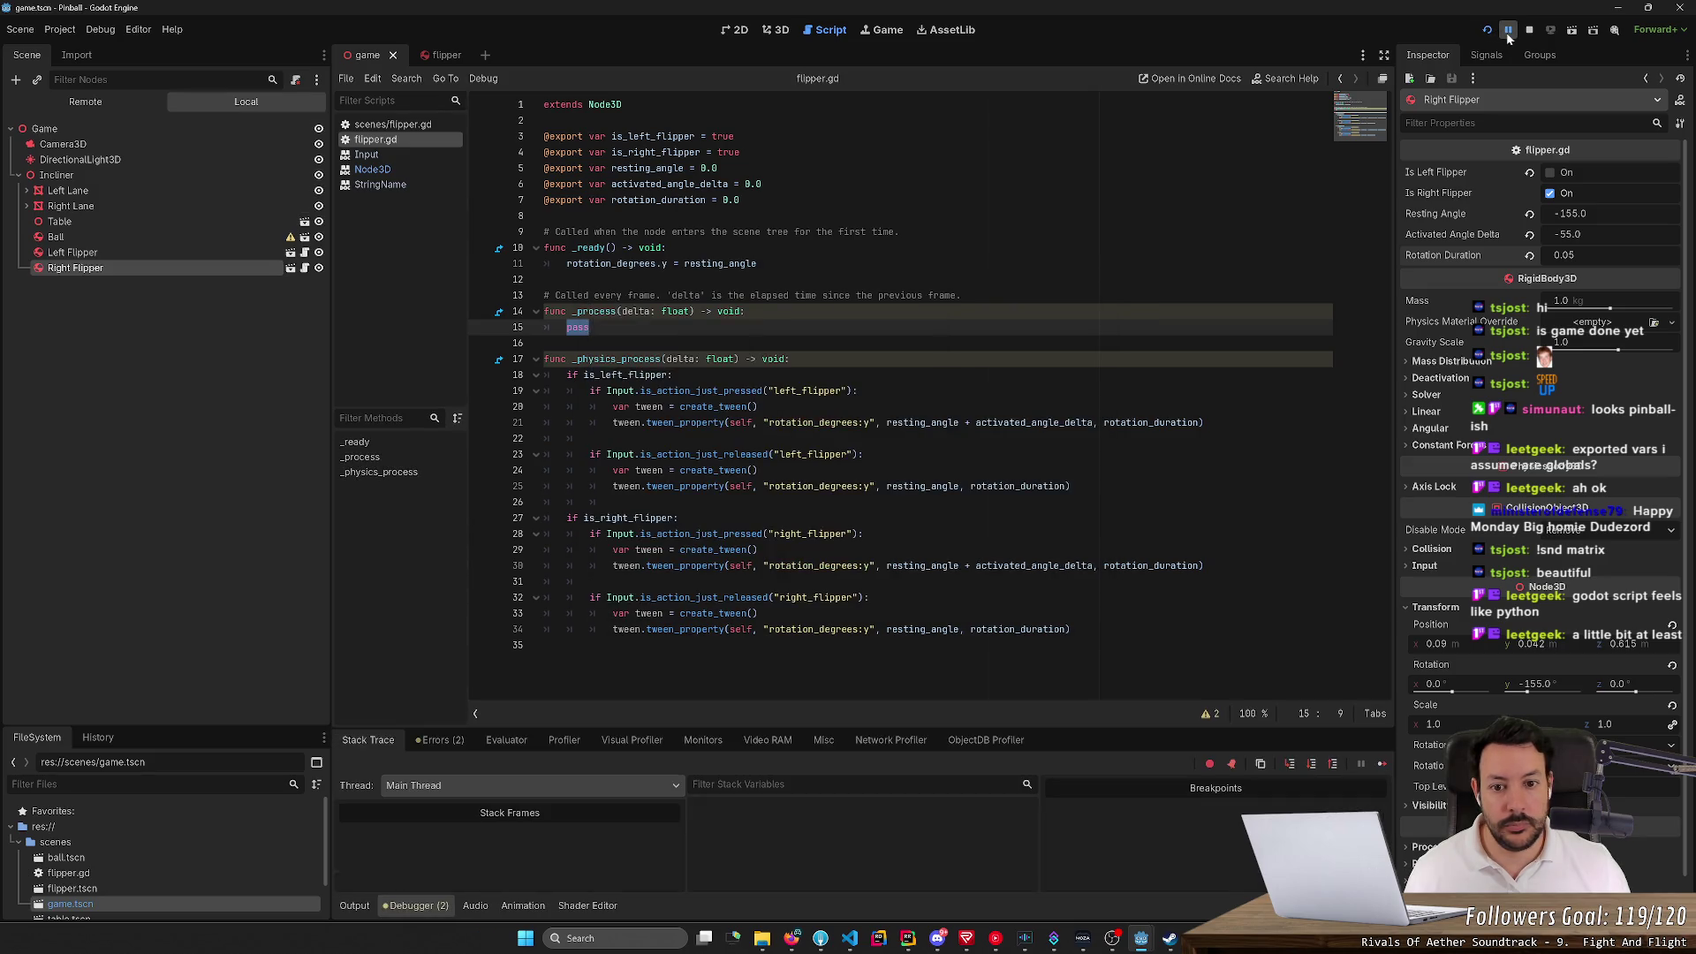
mouse_move(1144, 945)
left_click(1206, 888)
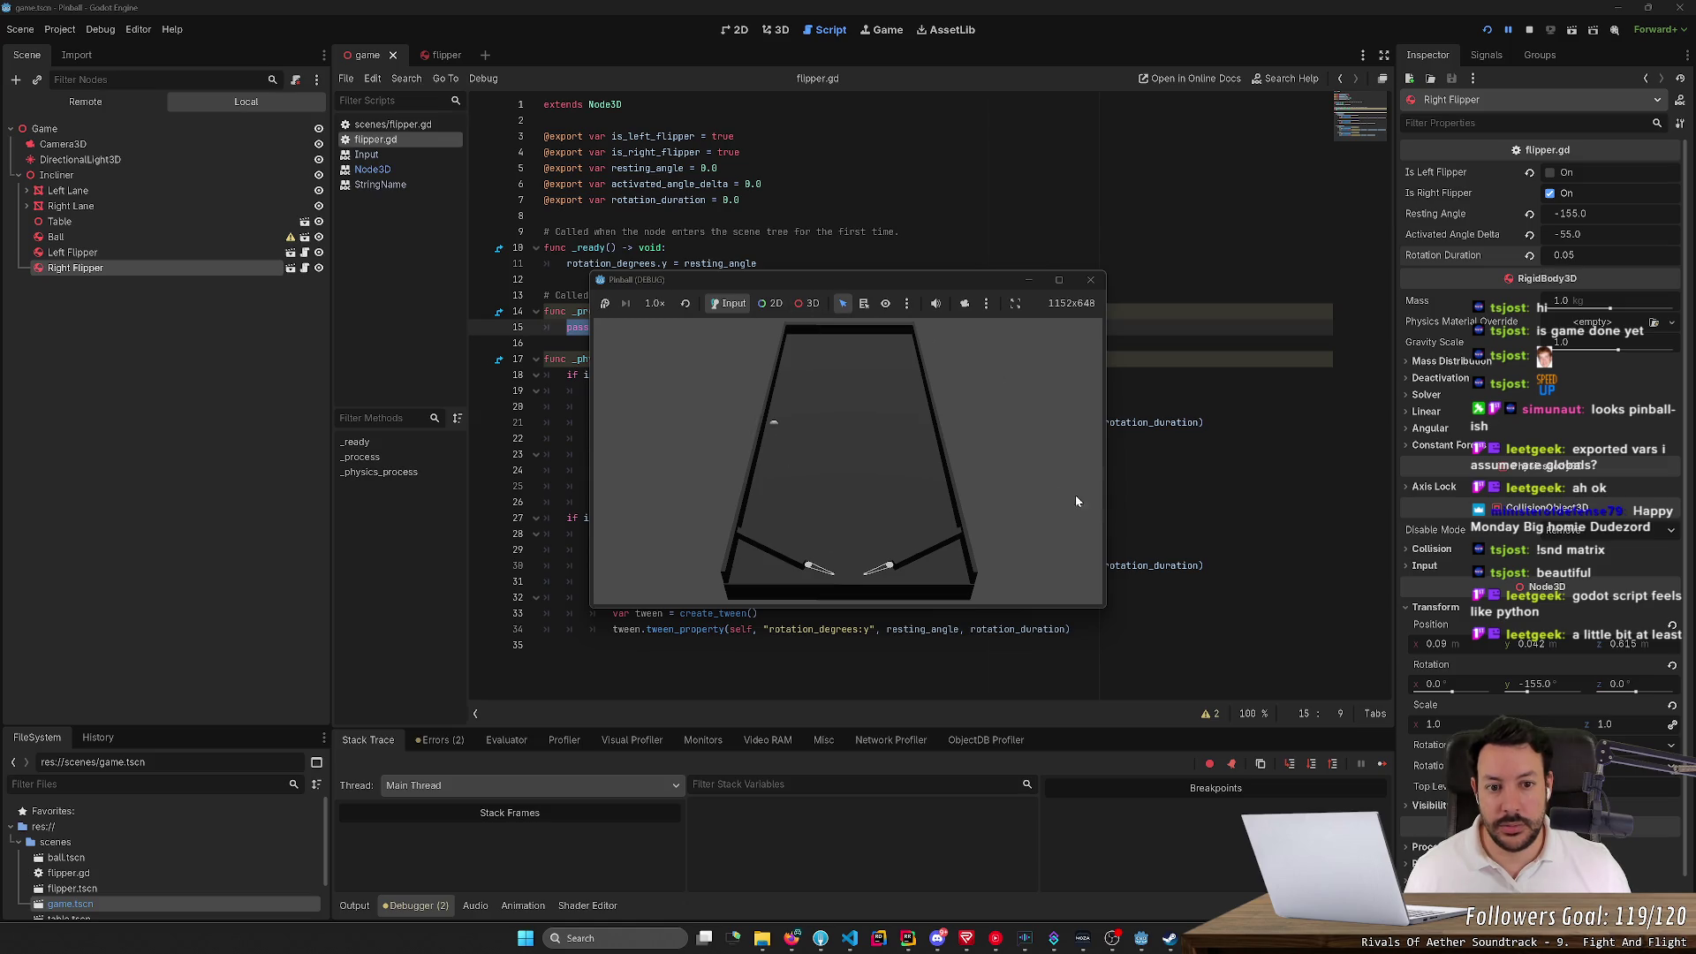
mouse_move(680, 284)
left_mouse_down()
mouse_move(676, 161)
mouse_move(808, 161)
mouse_move(958, 59)
mouse_move(981, 17)
mouse_move(883, 148)
mouse_move(745, 219)
left_mouse_up()
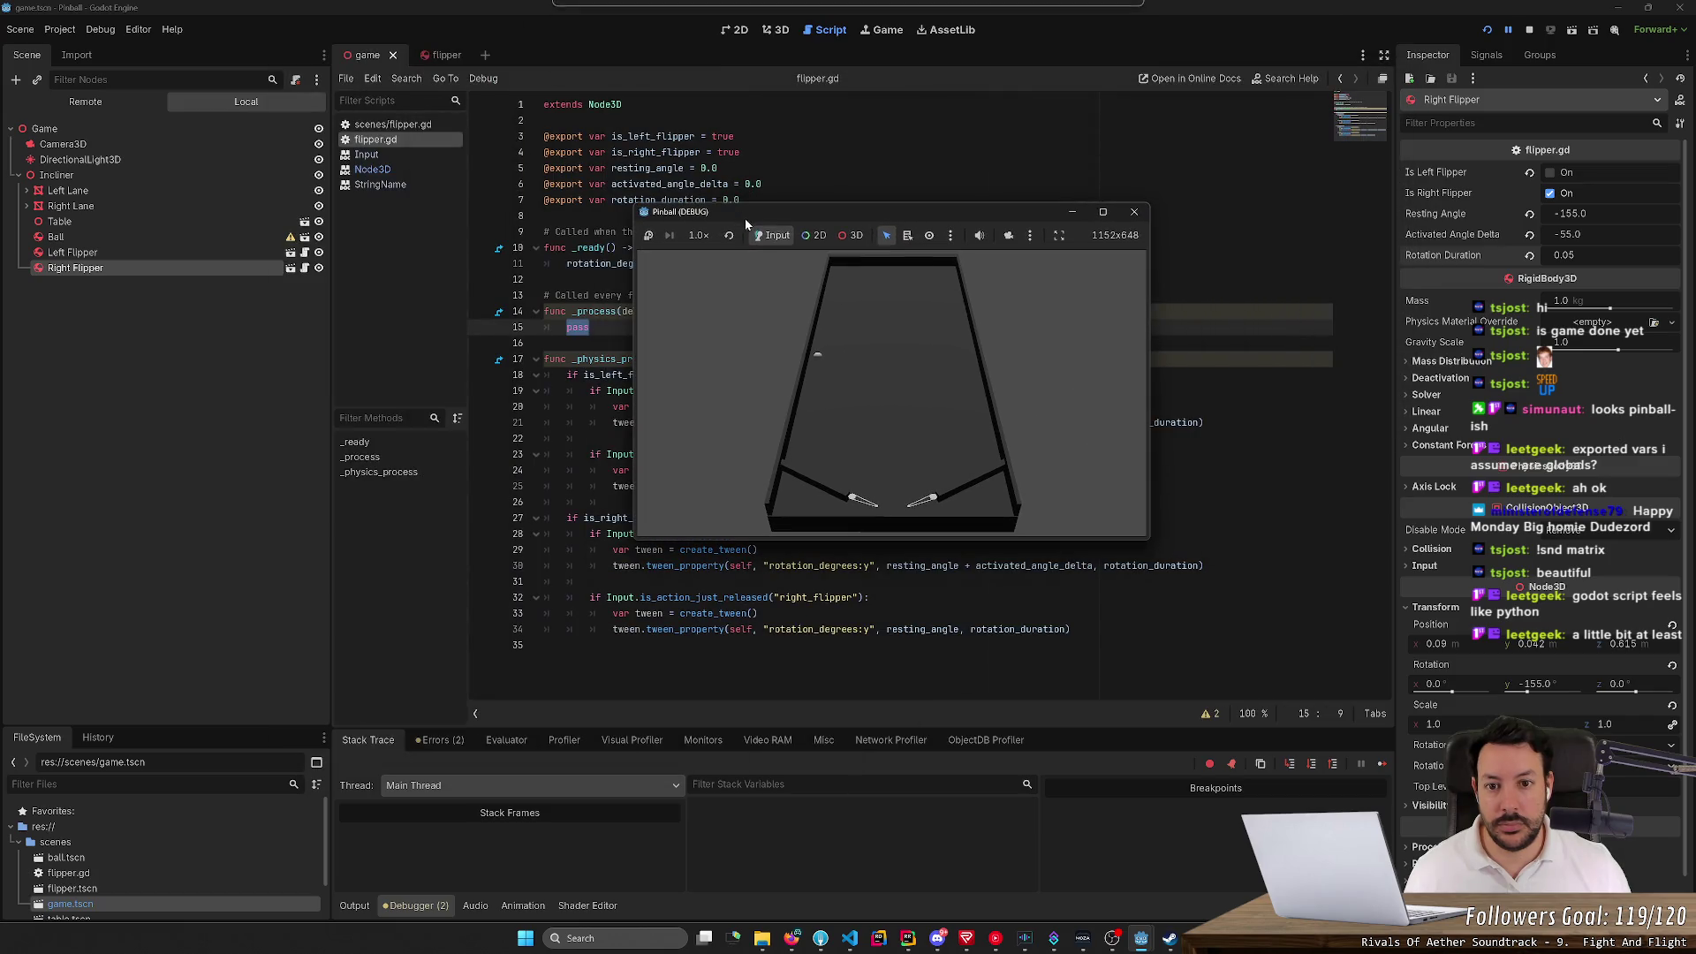
left_click(843, 236)
left_click(767, 236)
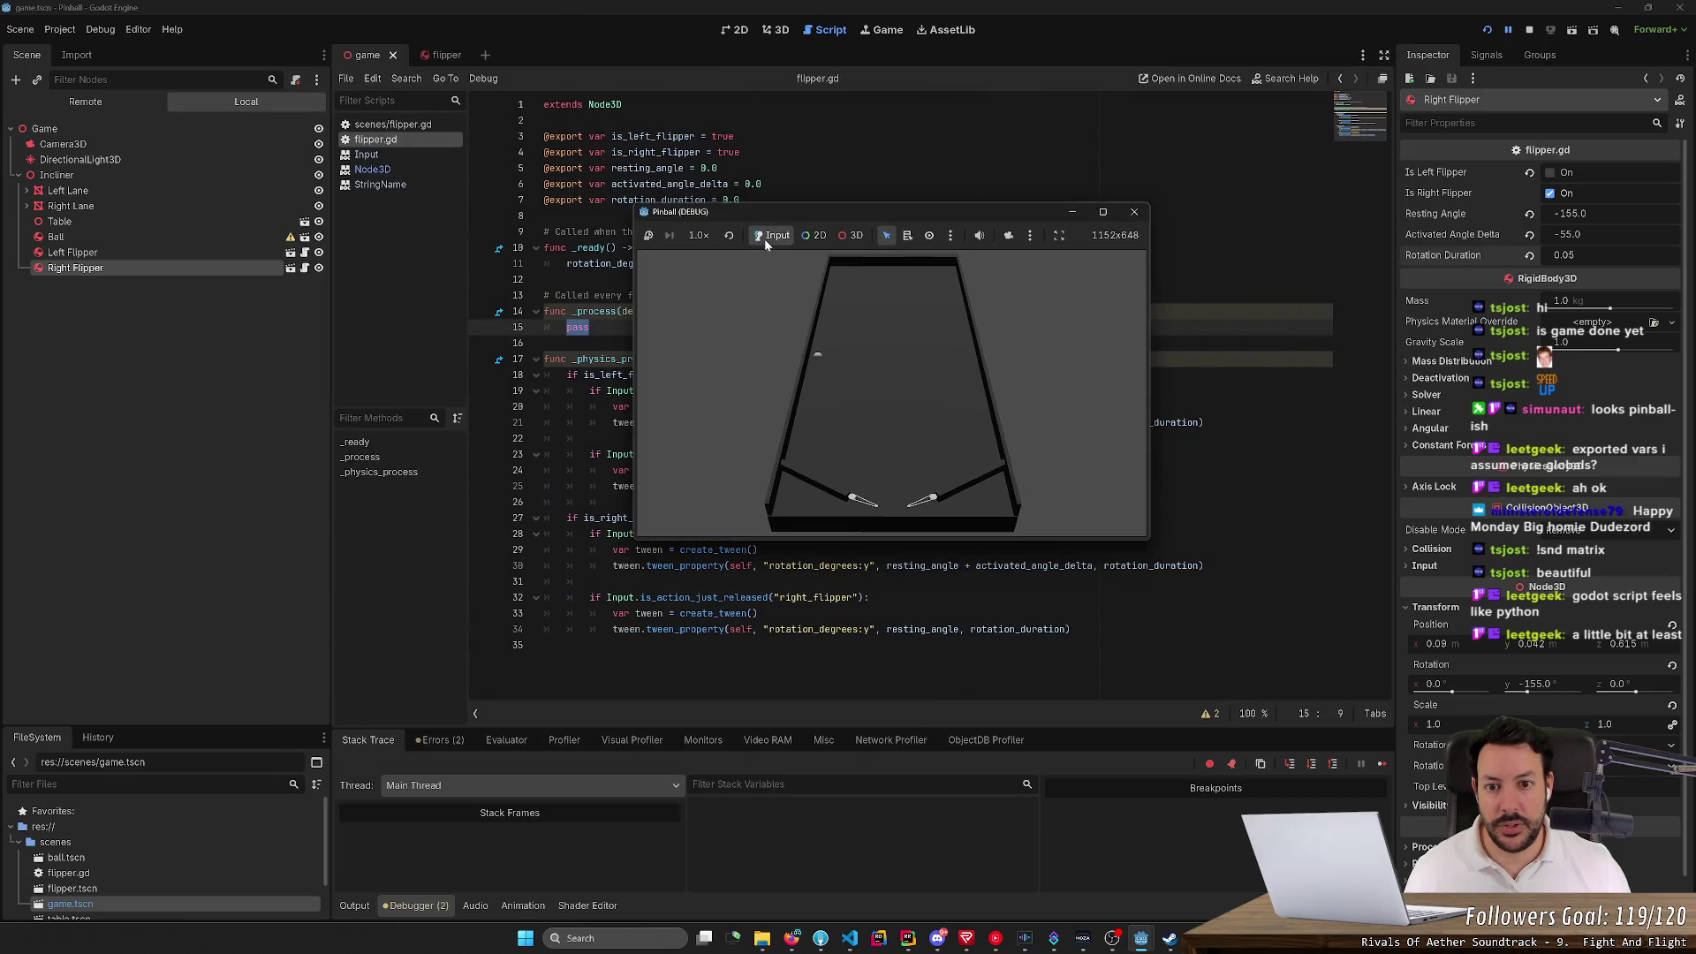
left_click(813, 237)
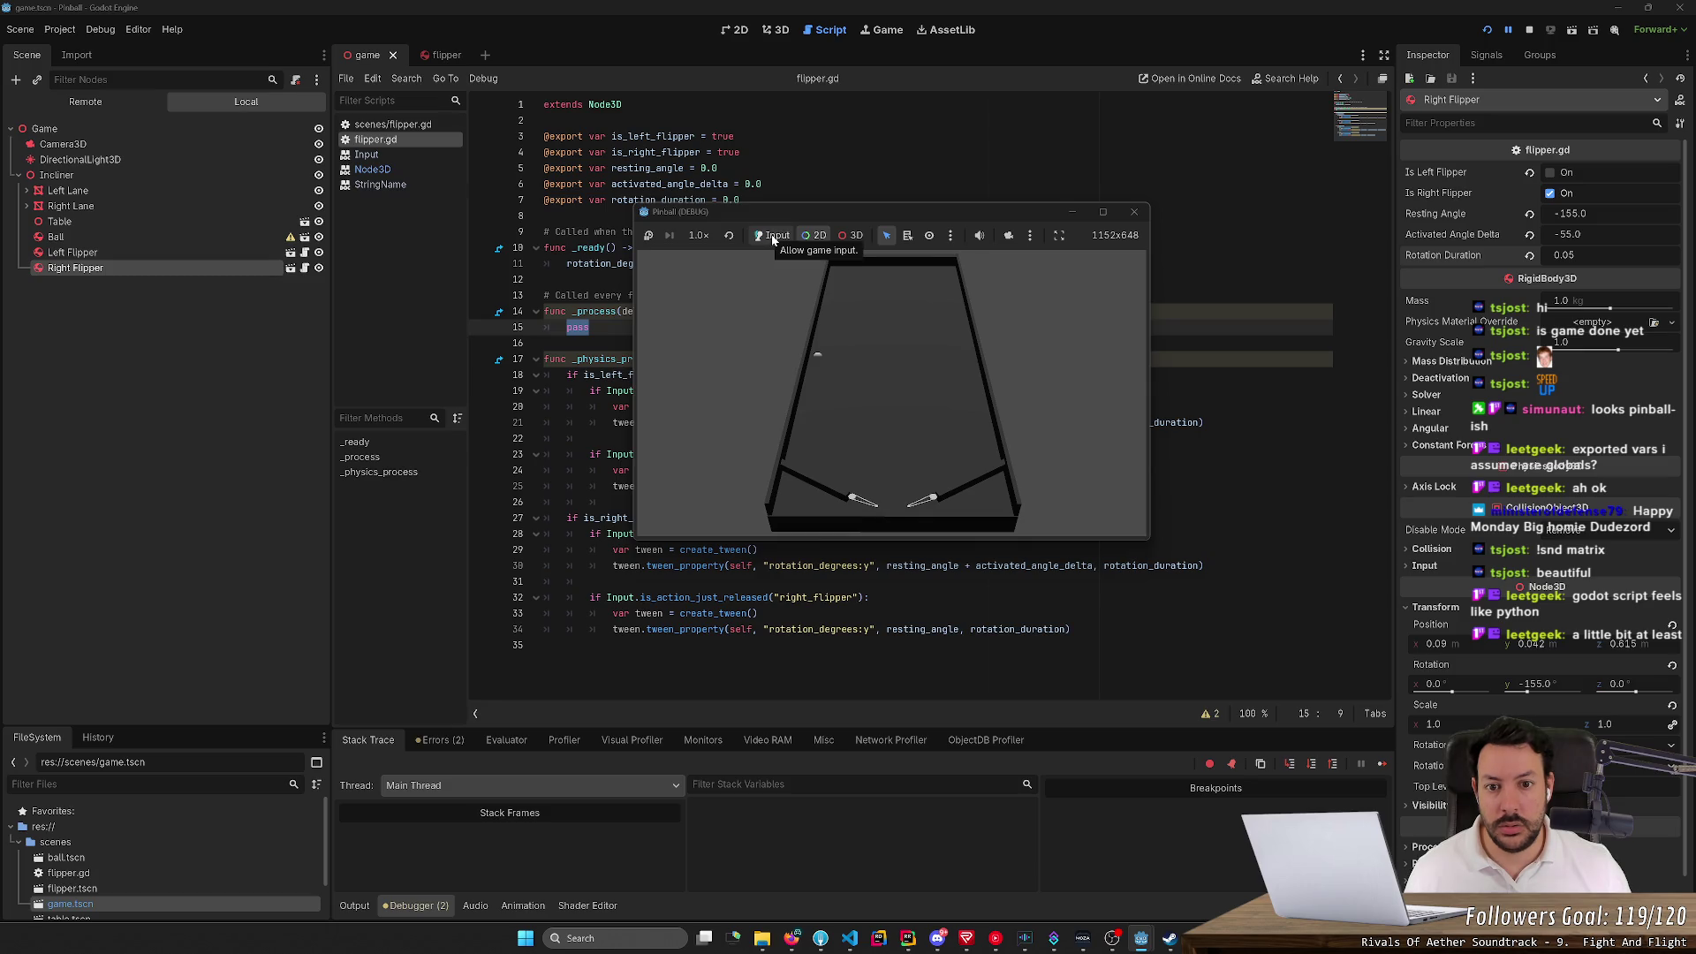
Switch to 3D selection, toggle the free camera, and pick the table, ball and left flipper
left_click(846, 235)
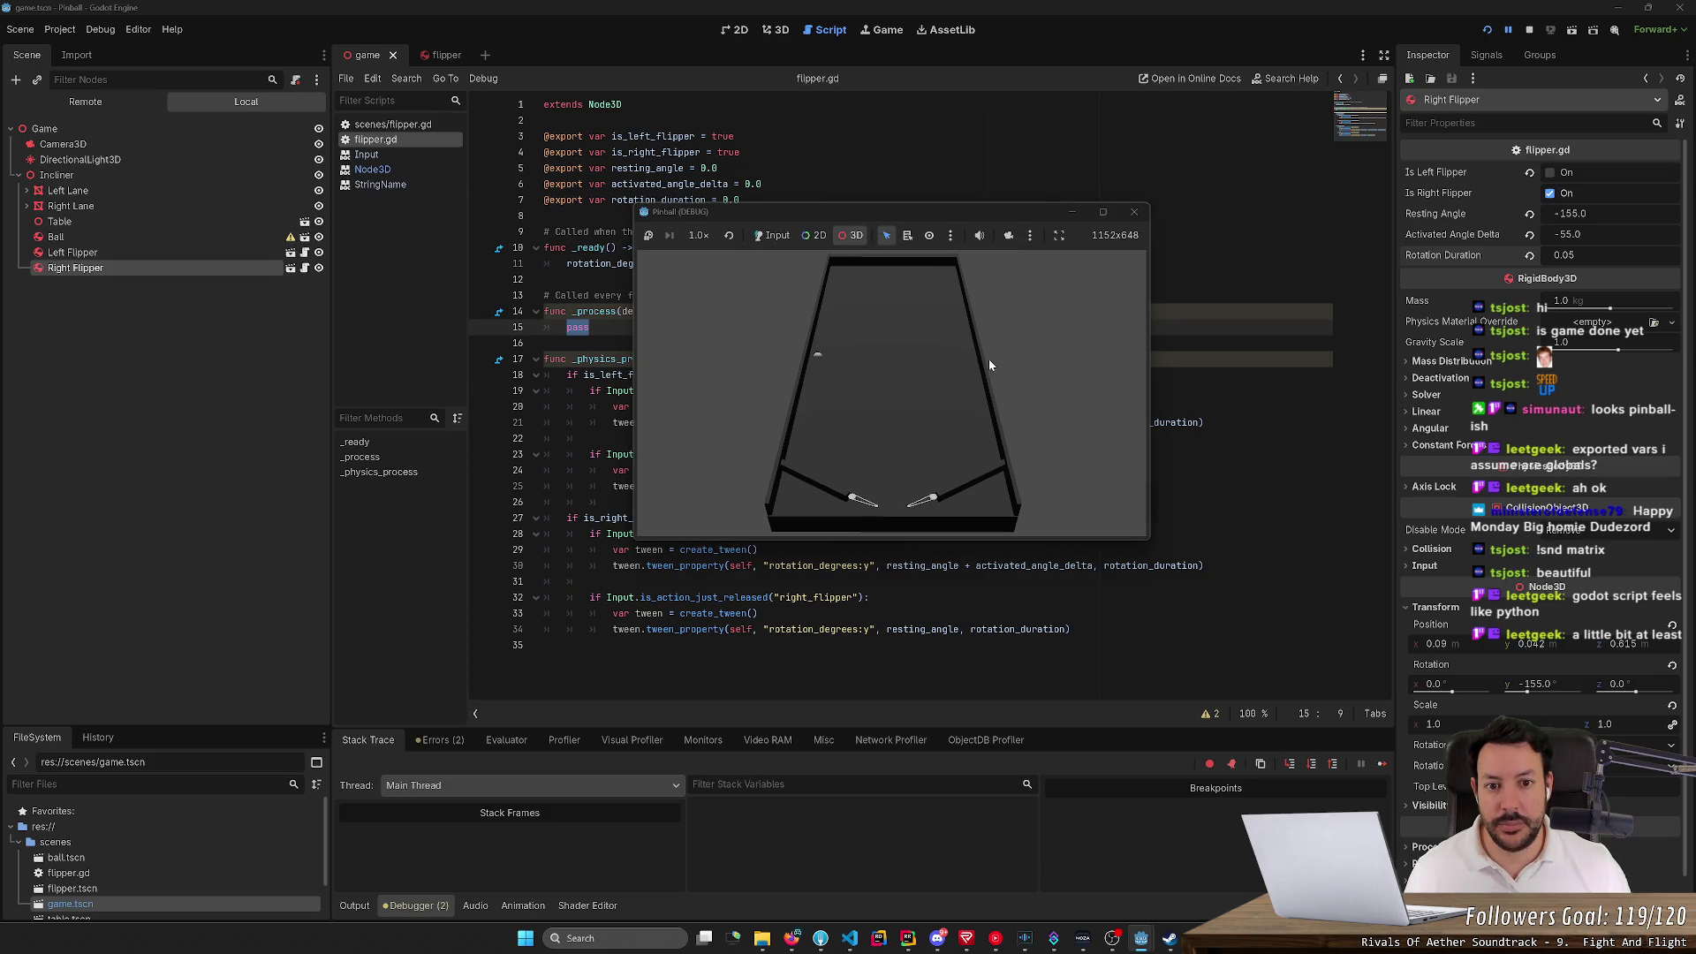
left_click(1008, 235)
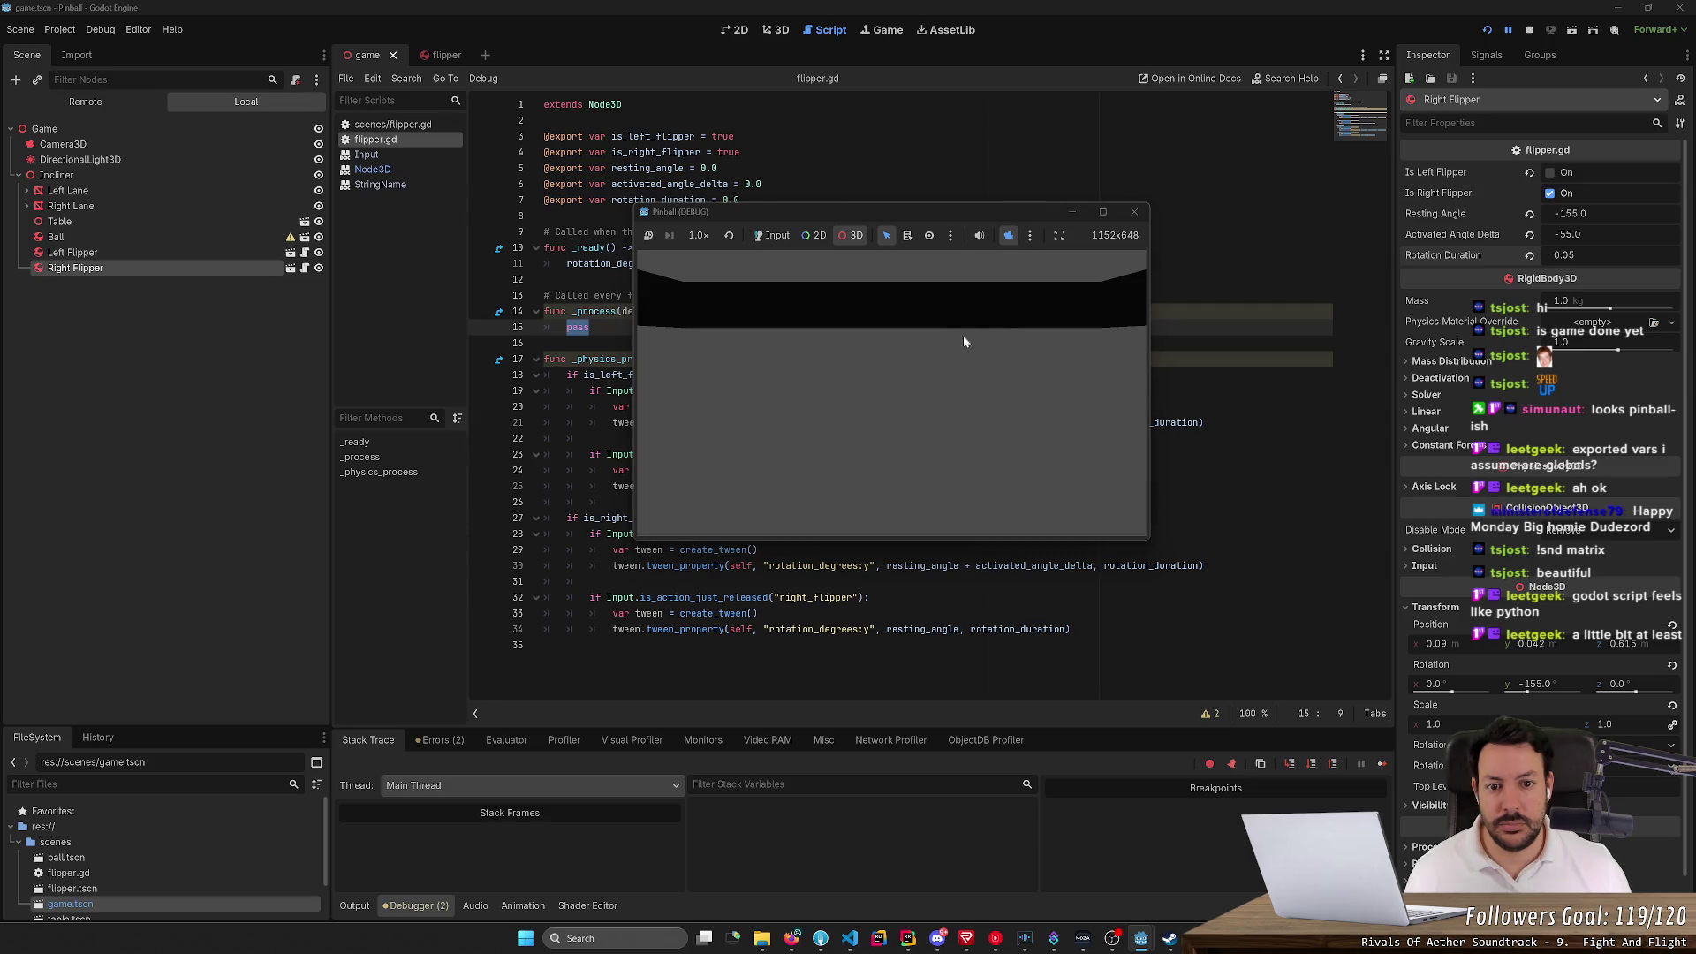
left_click(1007, 235)
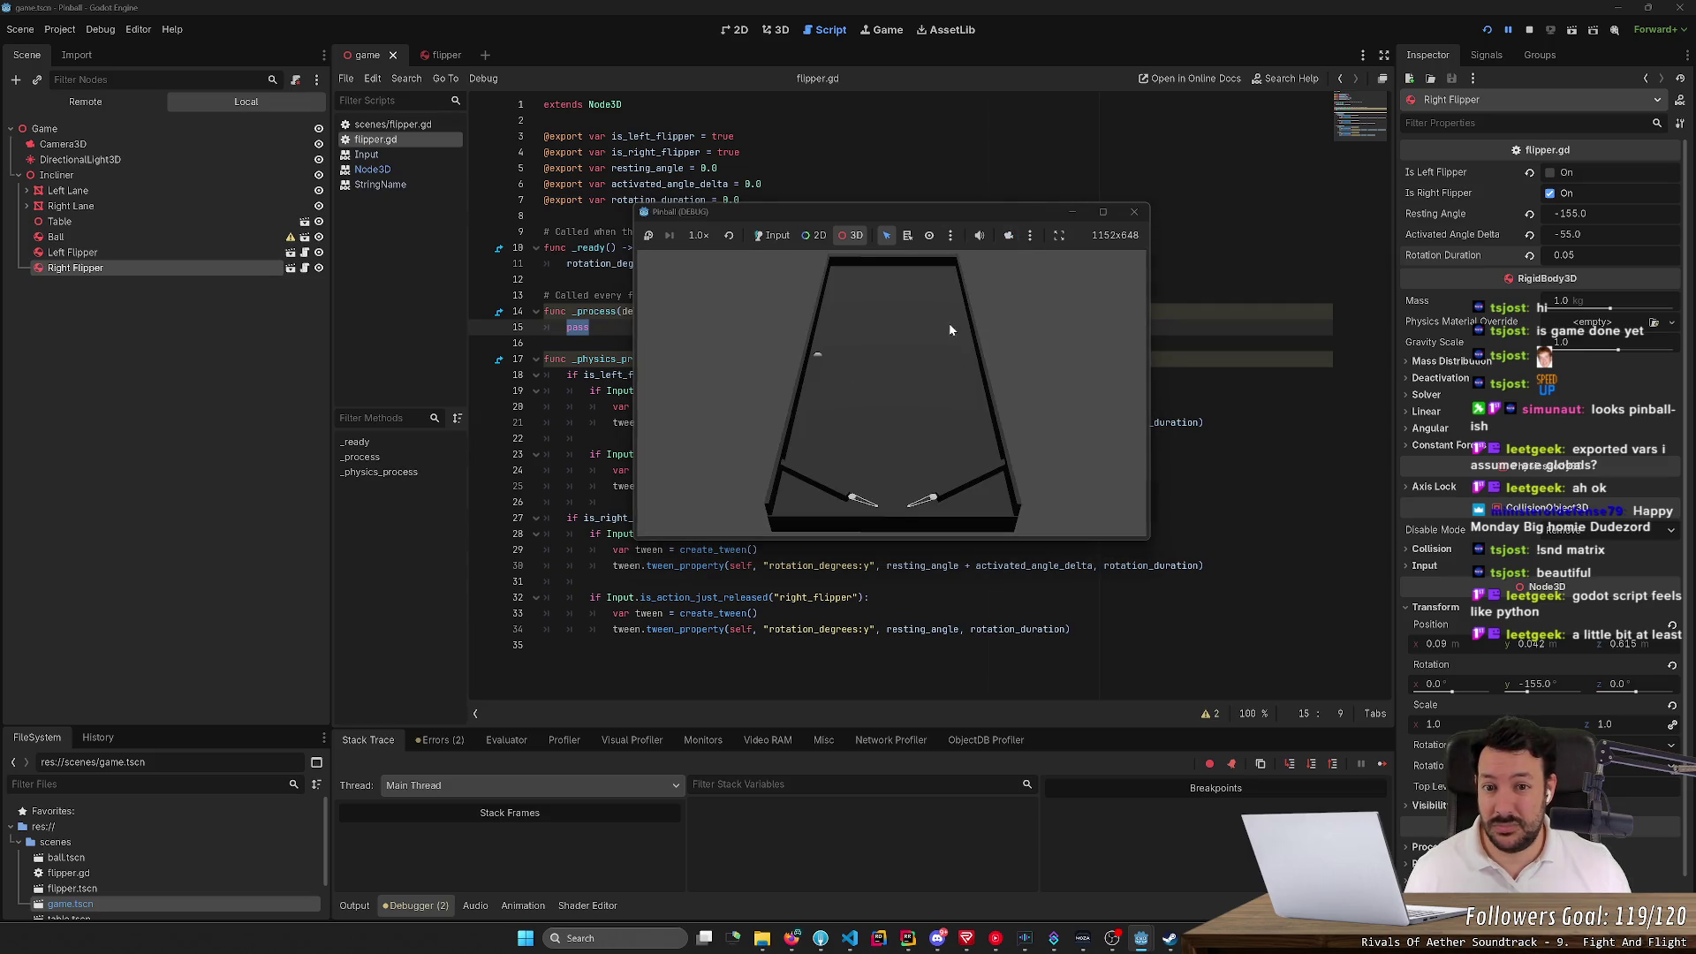
left_click(650, 236)
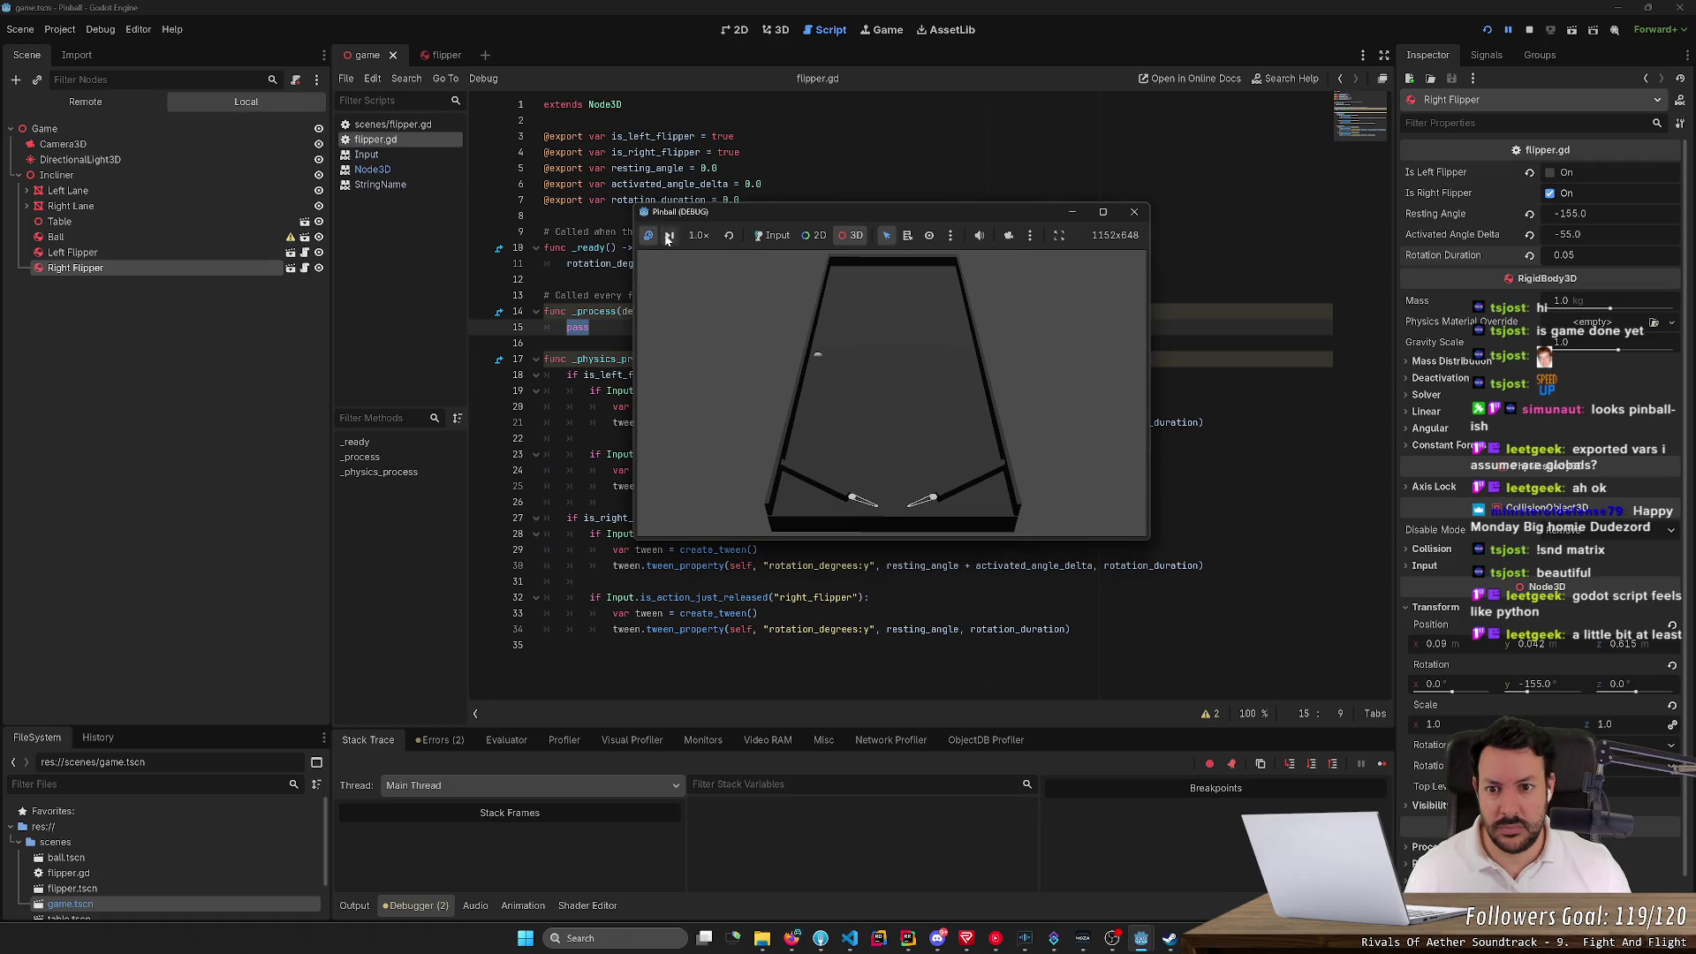
left_click(1506, 30)
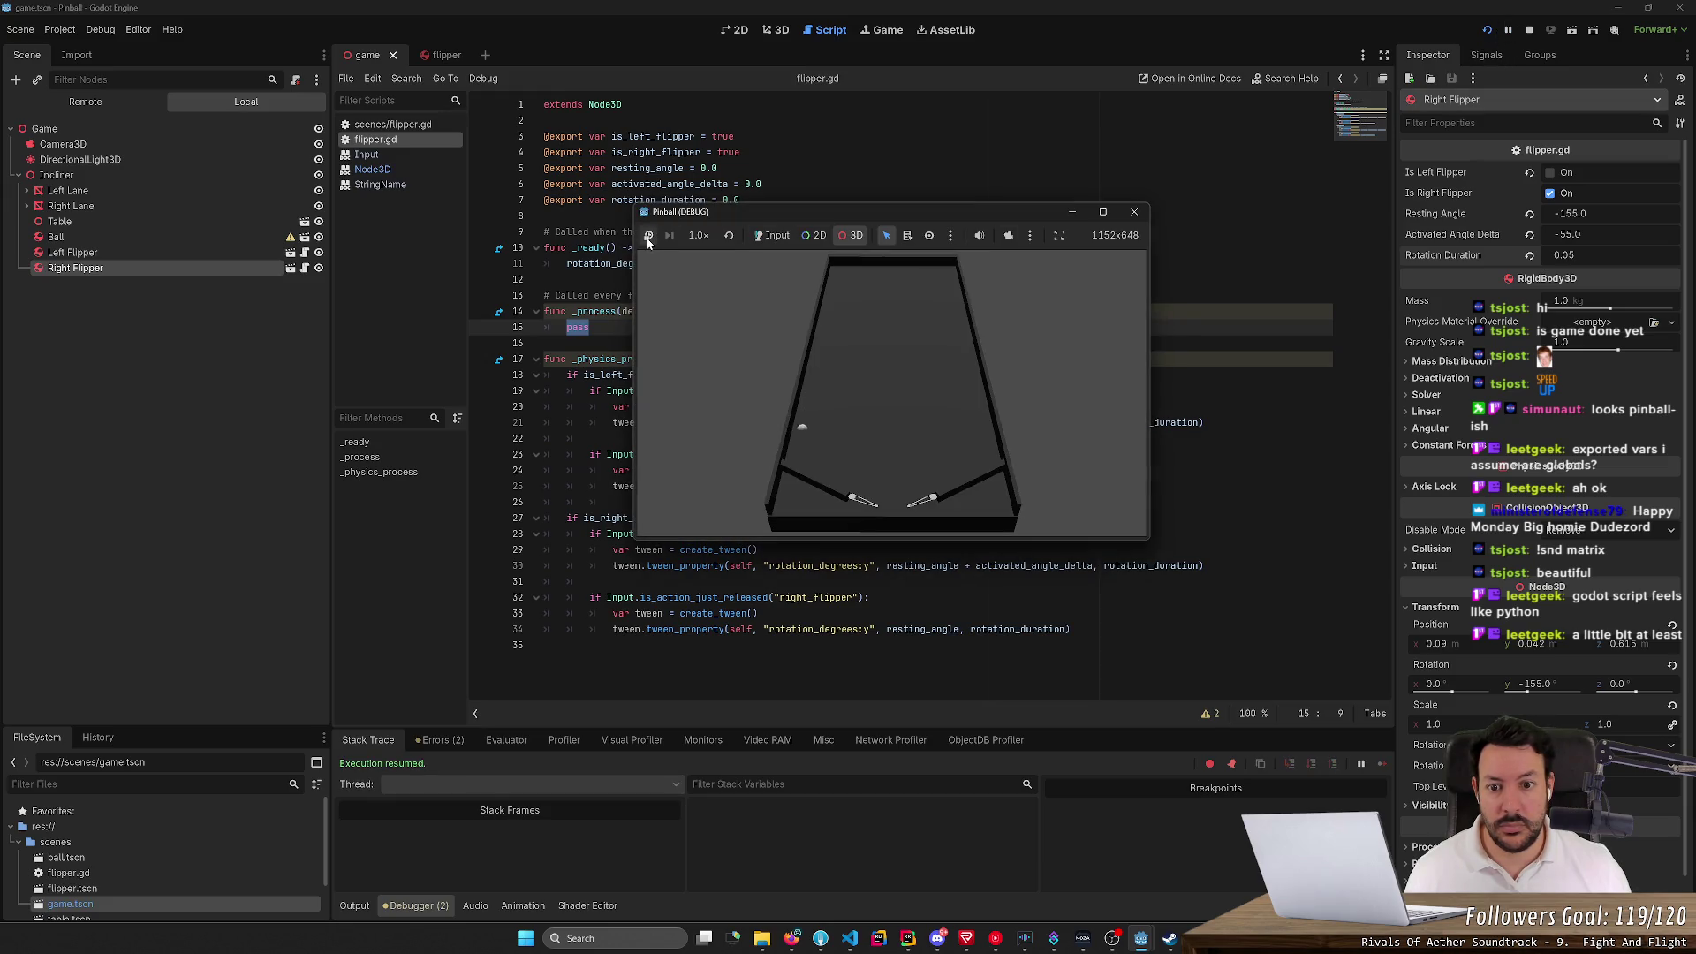
left_click(845, 422)
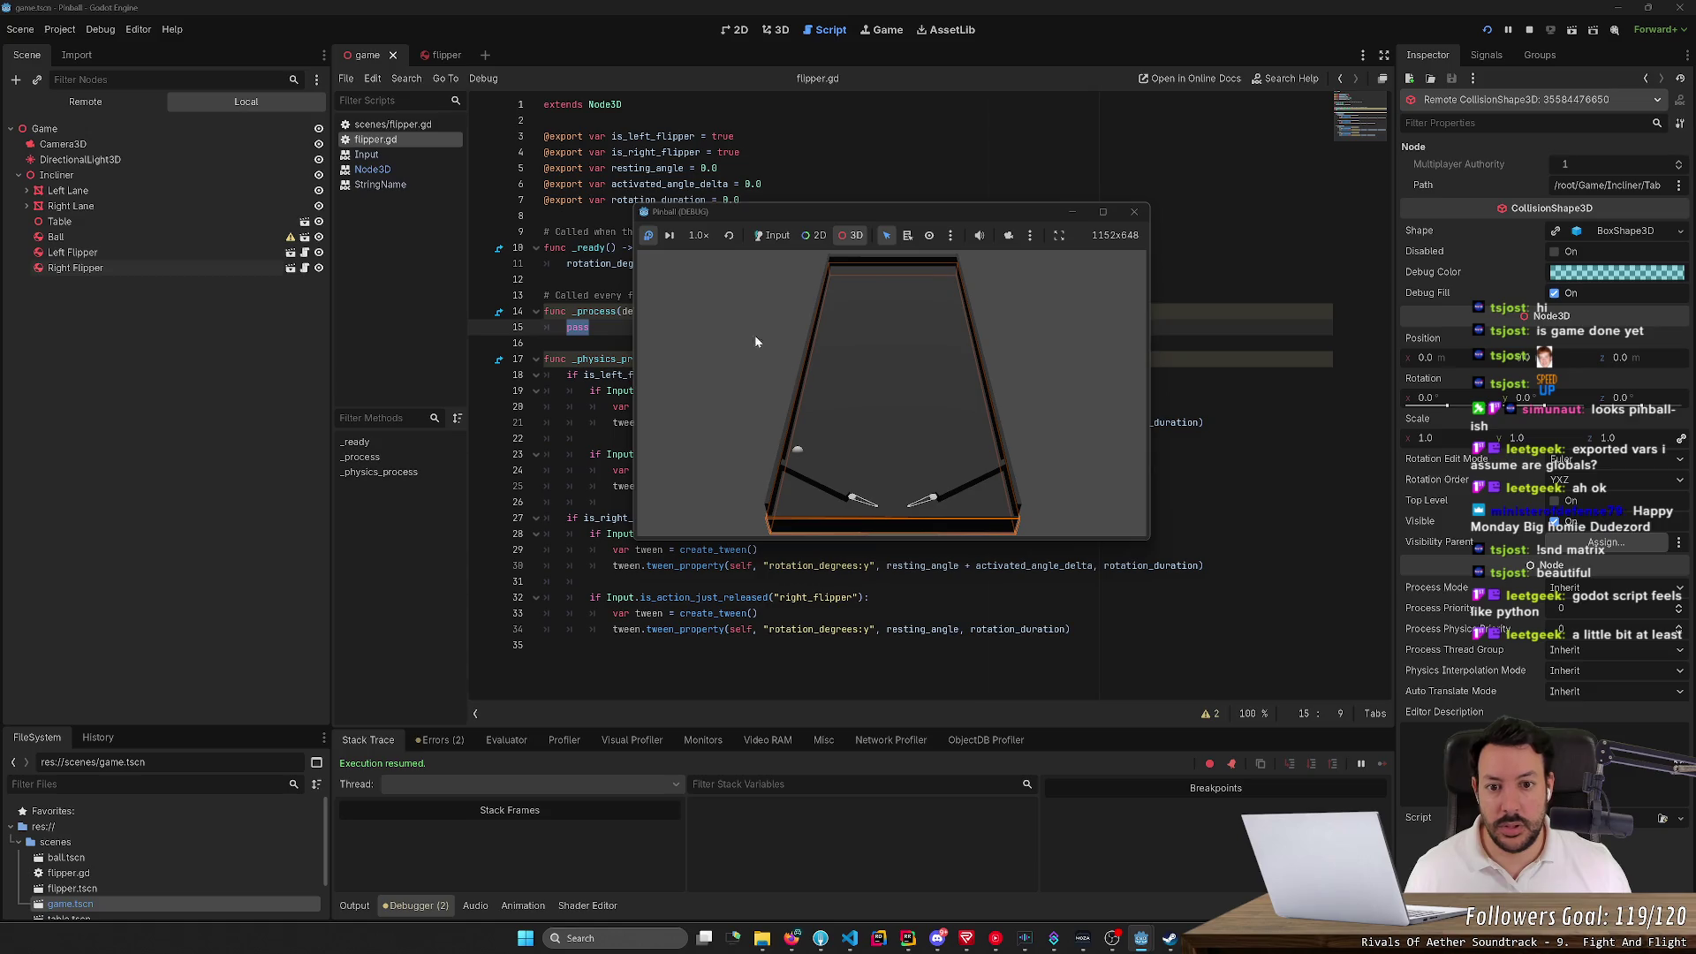
left_click(797, 452)
left_click(864, 503)
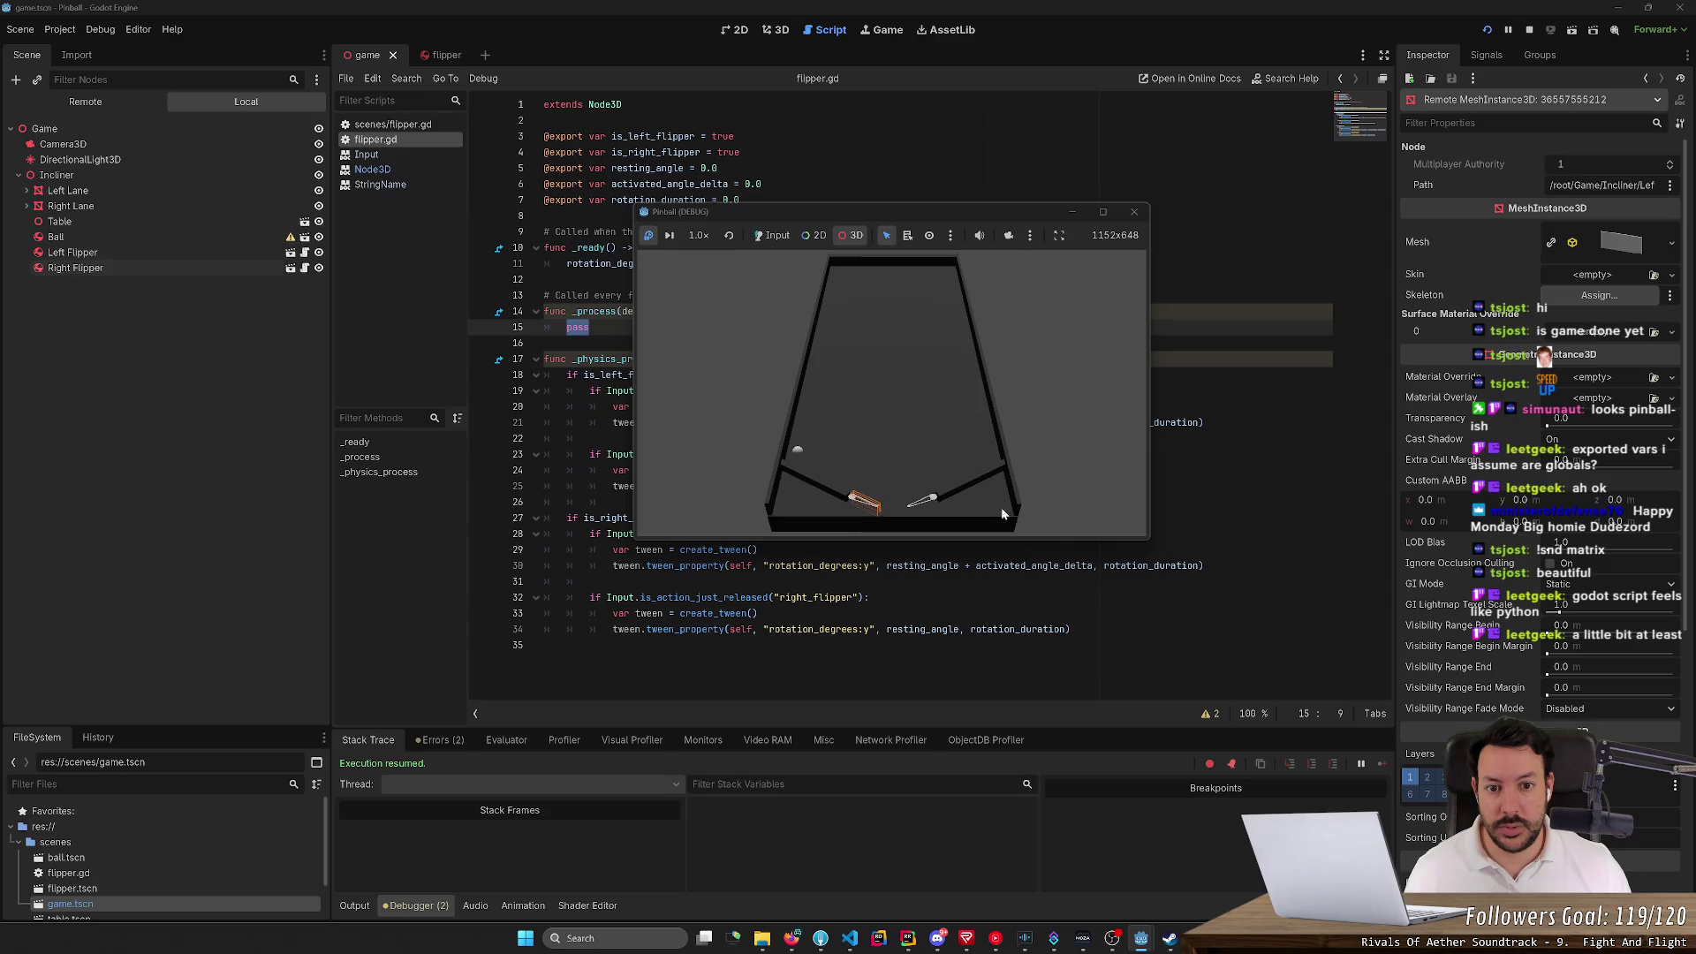
Enlarge the play window and use the free camera to pick the wall and flipper collision shapes
mouse_move(1086, 537)
left_mouse_down()
mouse_move(1060, 795)
mouse_move(1019, 838)
left_mouse_up()
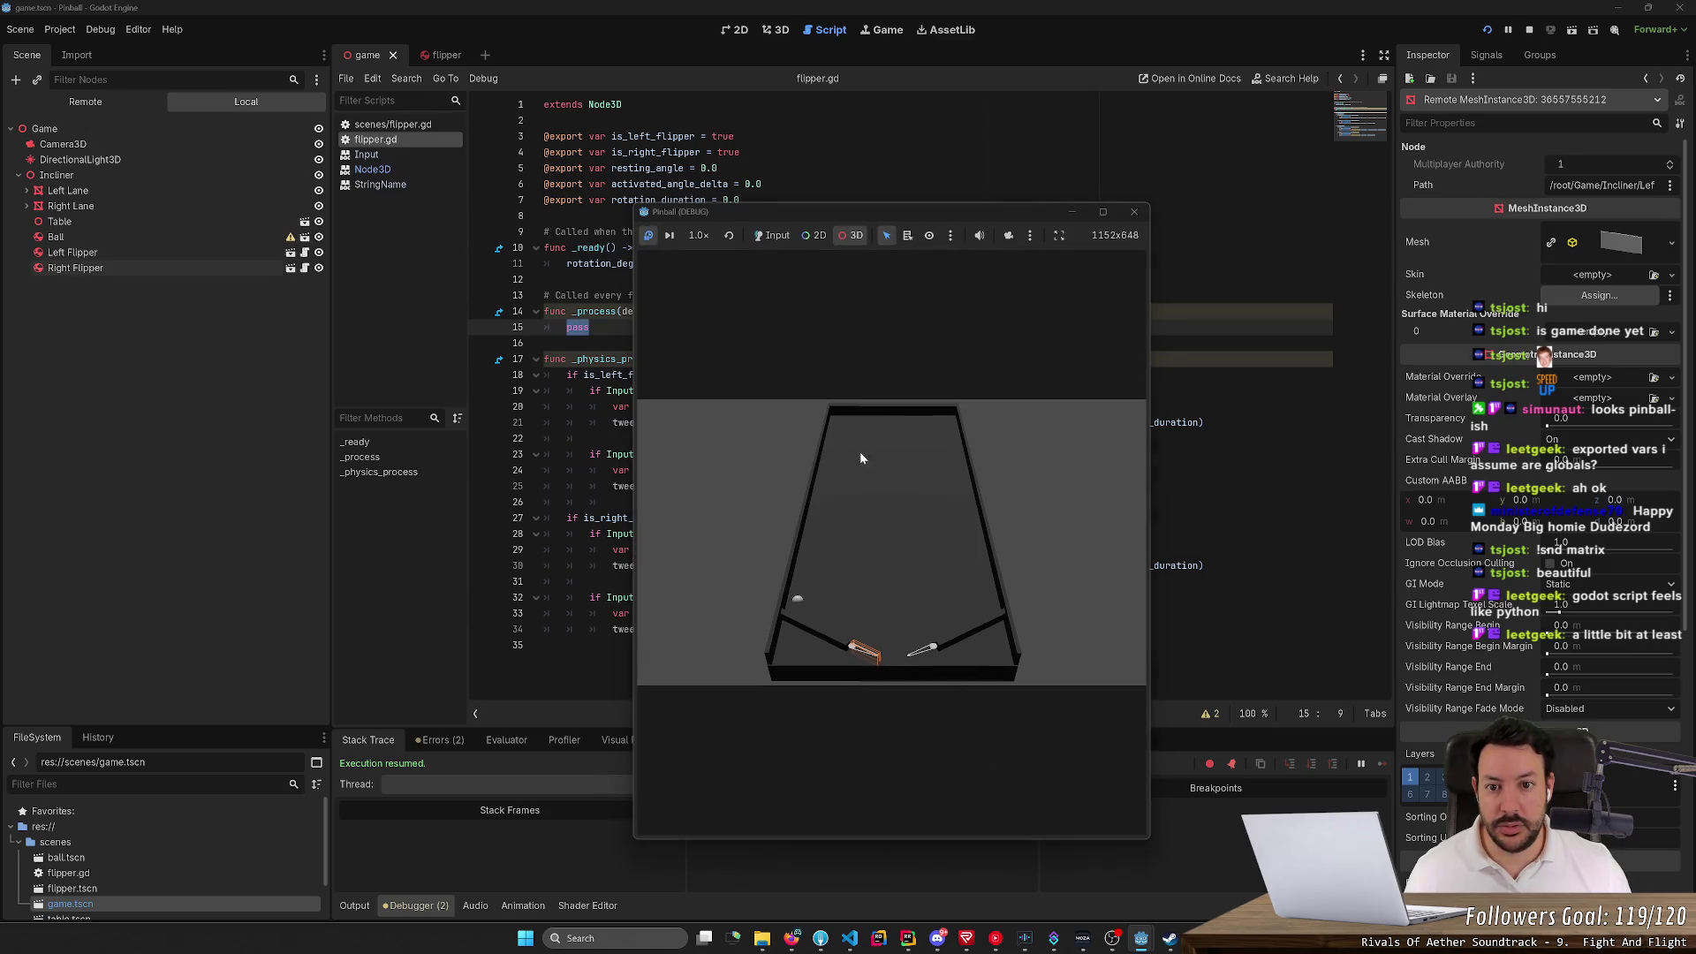
left_click(1008, 235)
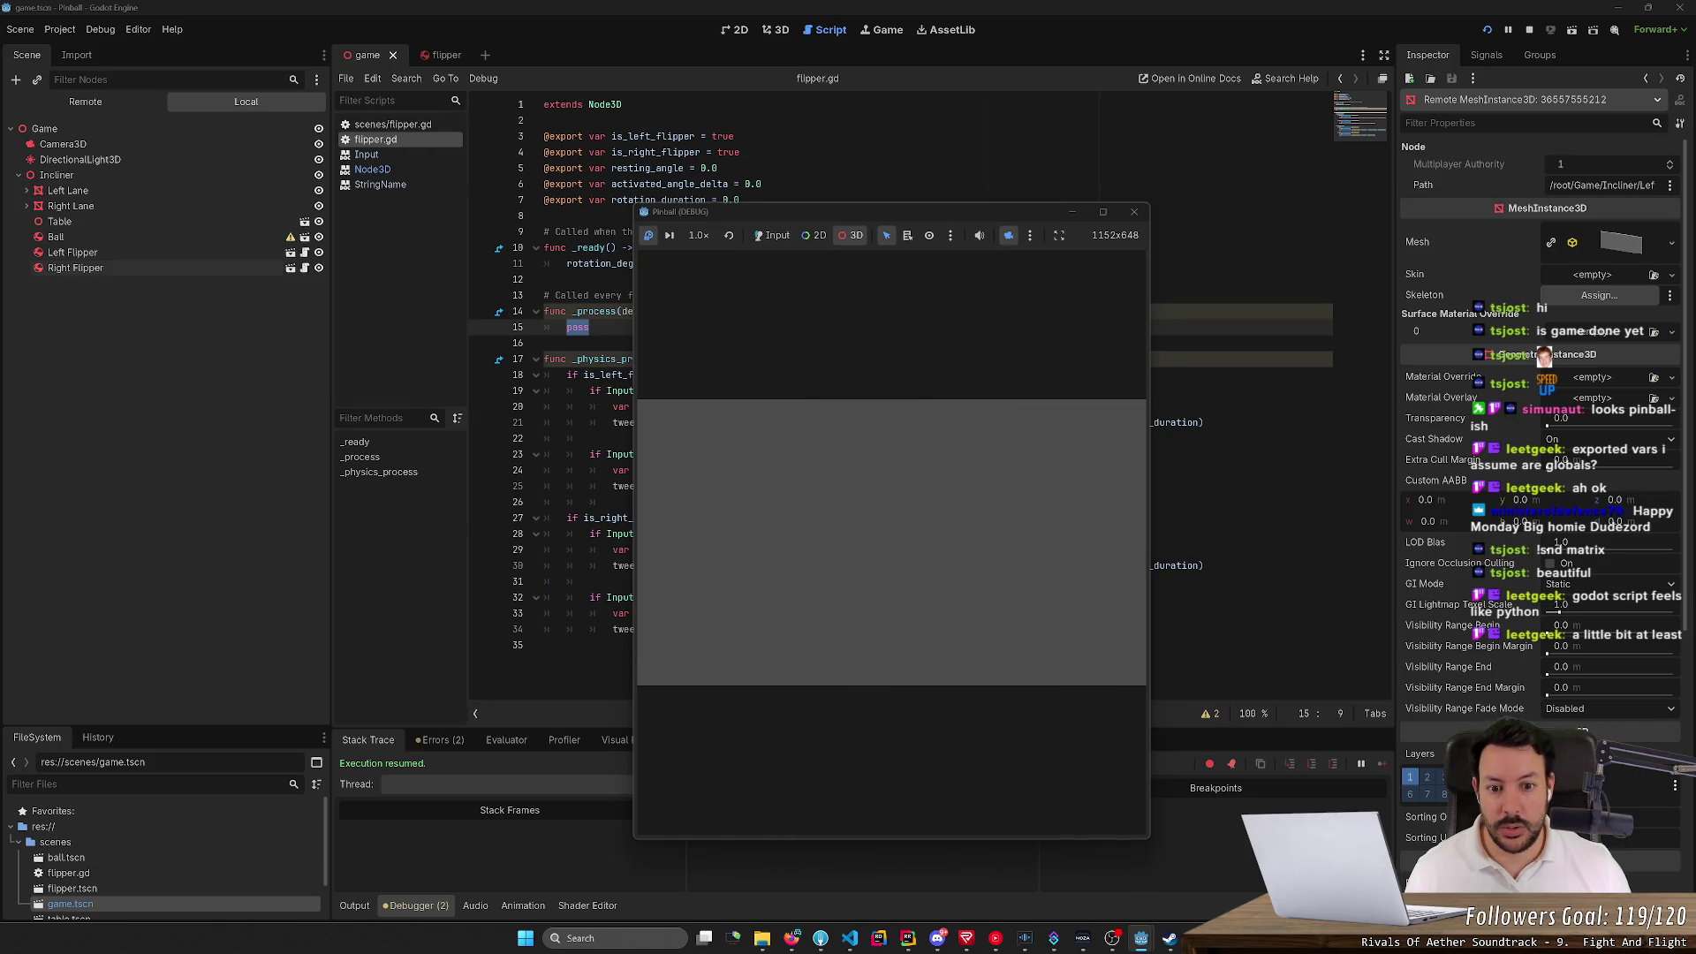
scroll(892, 540, "up", 5)
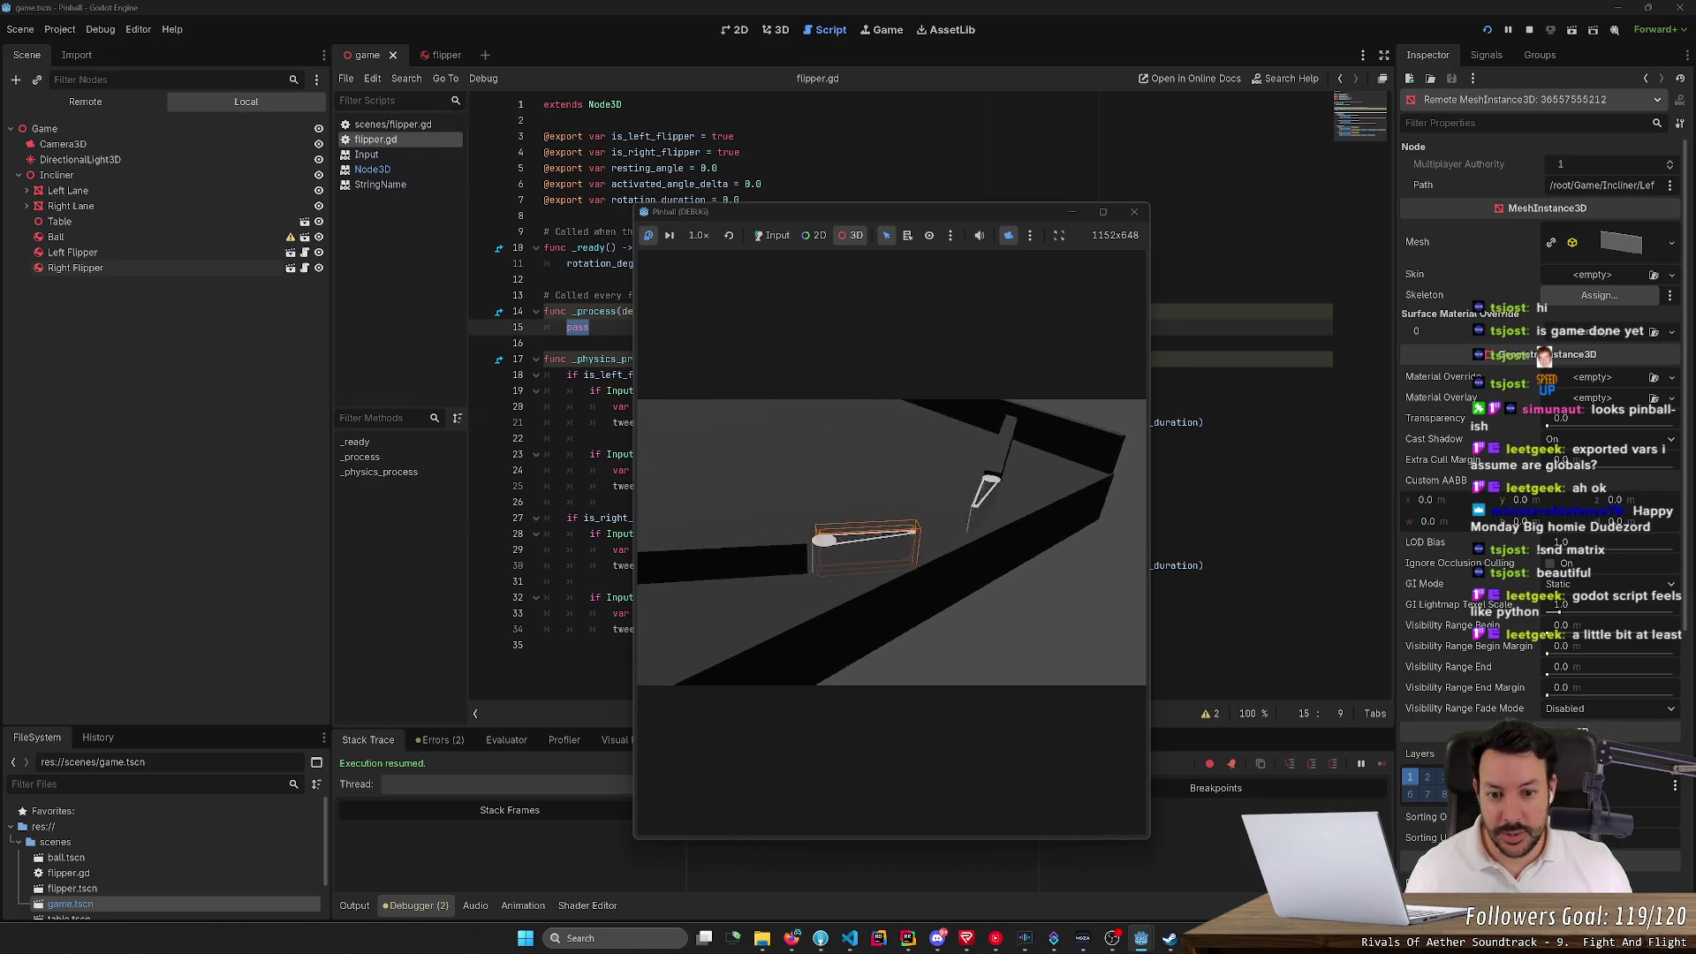
mouse_move(892, 541)
left_mouse_down()
mouse_move(892, 494)
mouse_move(892, 583)
mouse_move(918, 530)
mouse_move(989, 508)
left_mouse_up()
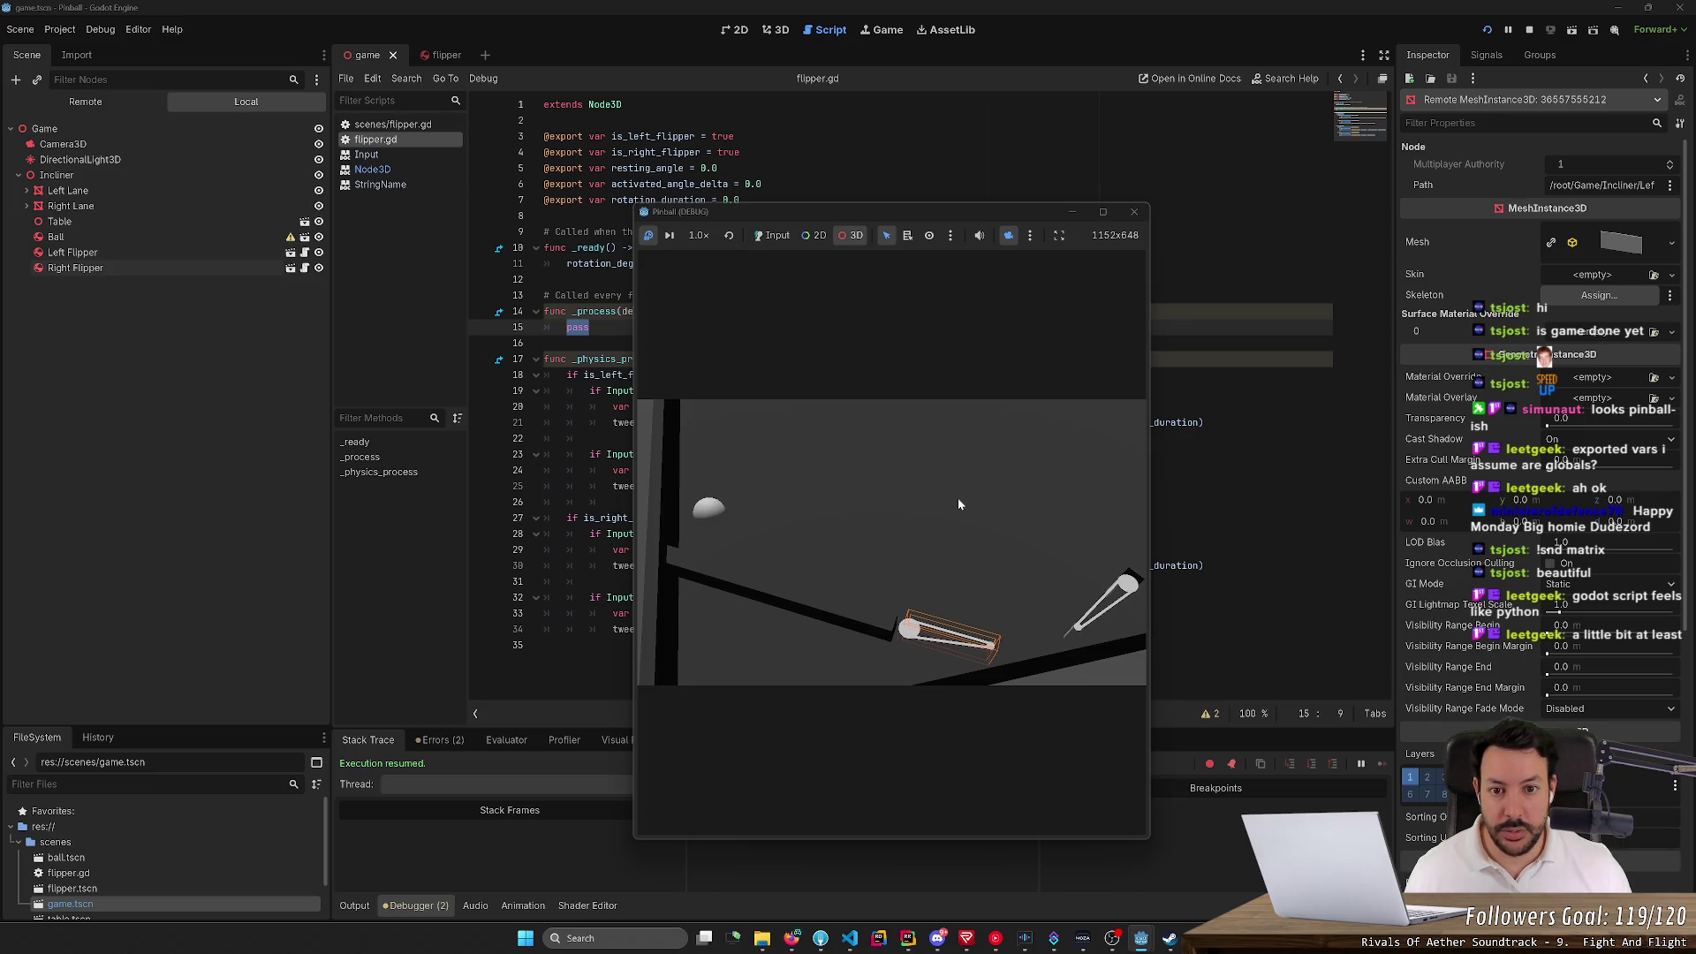
left_click(1122, 592)
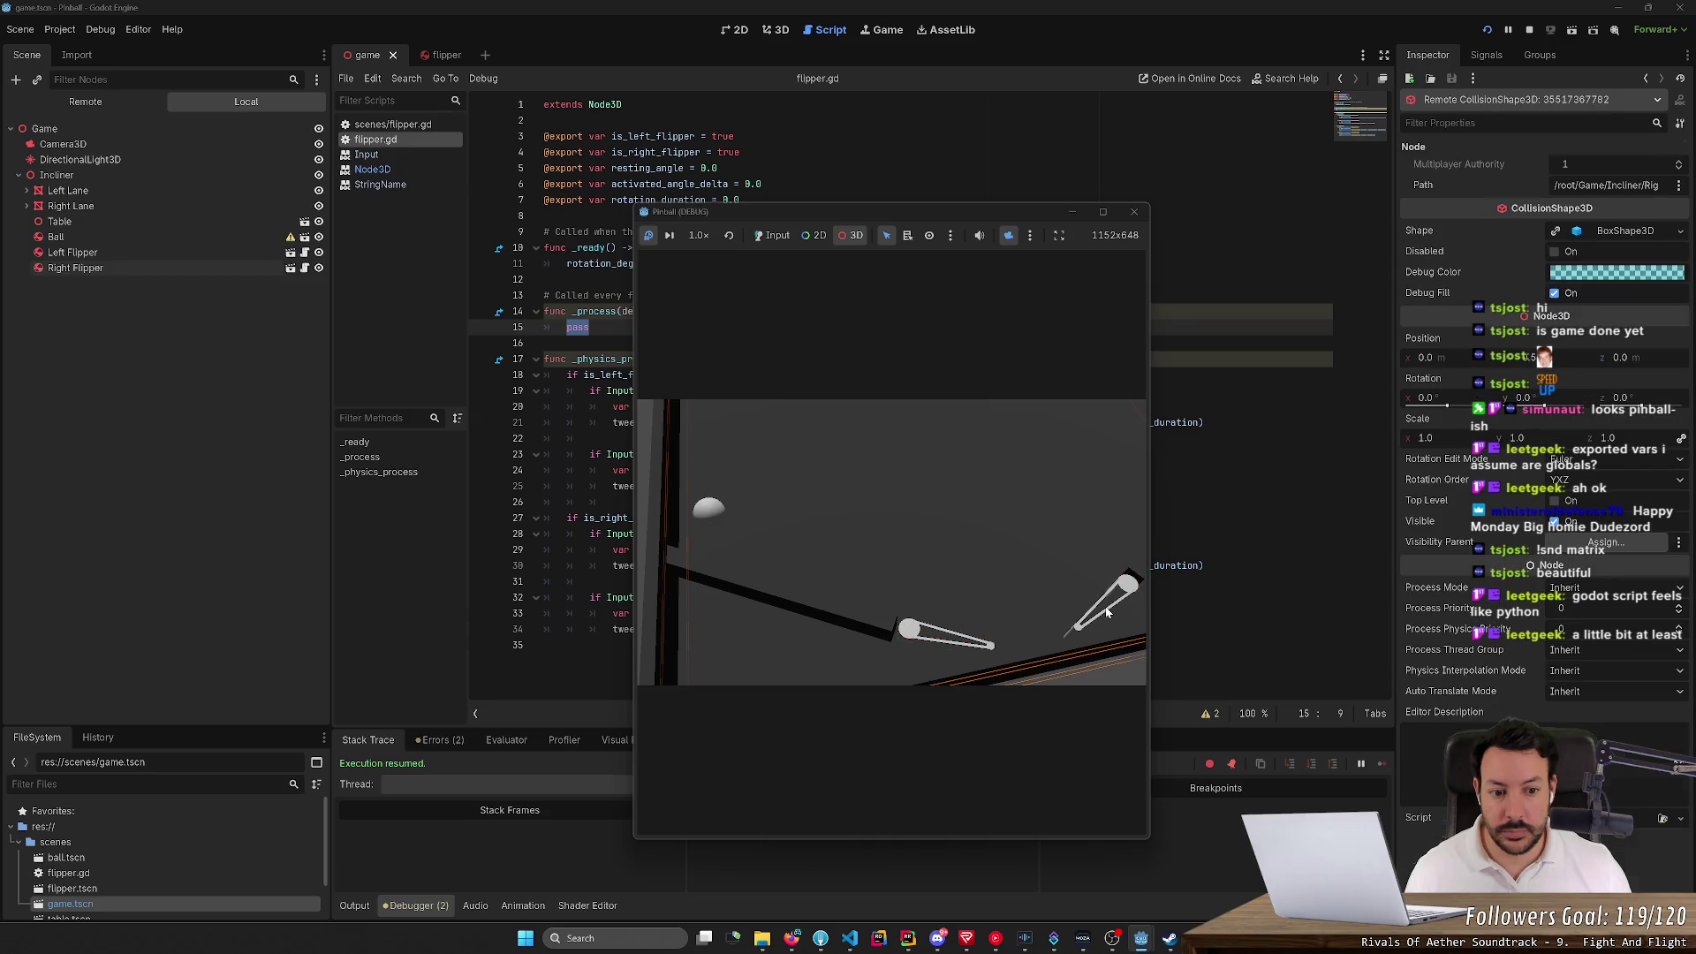
left_click(980, 618)
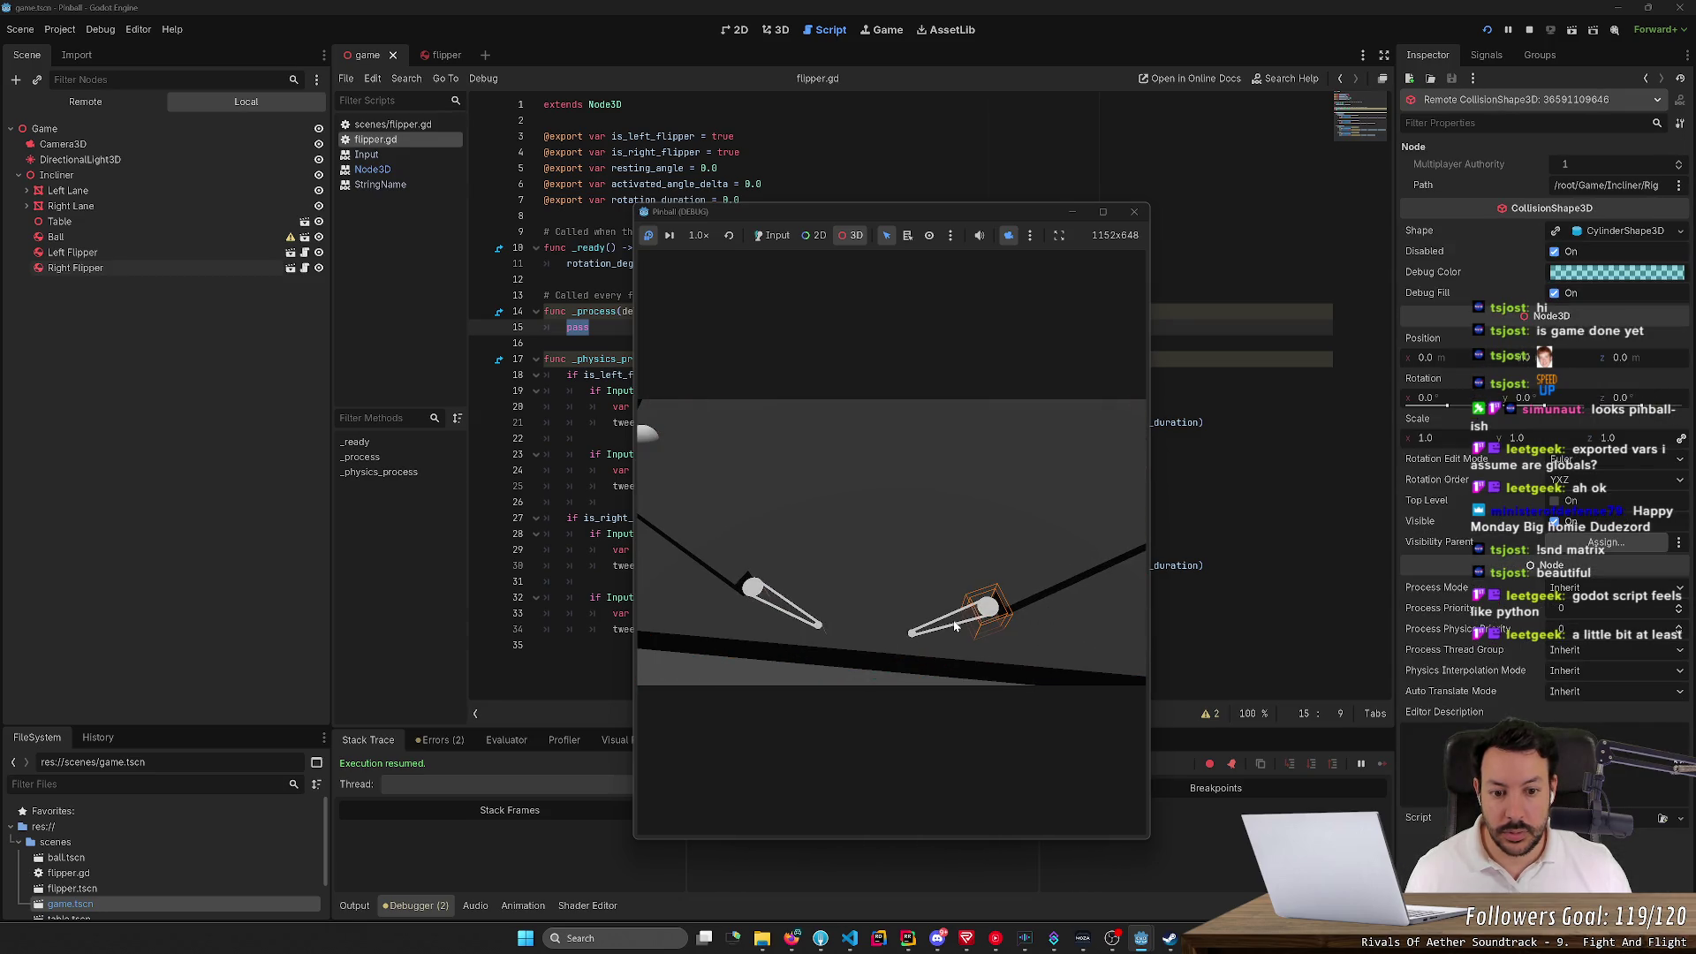
left_click(806, 623)
left_click(919, 631)
key("f")
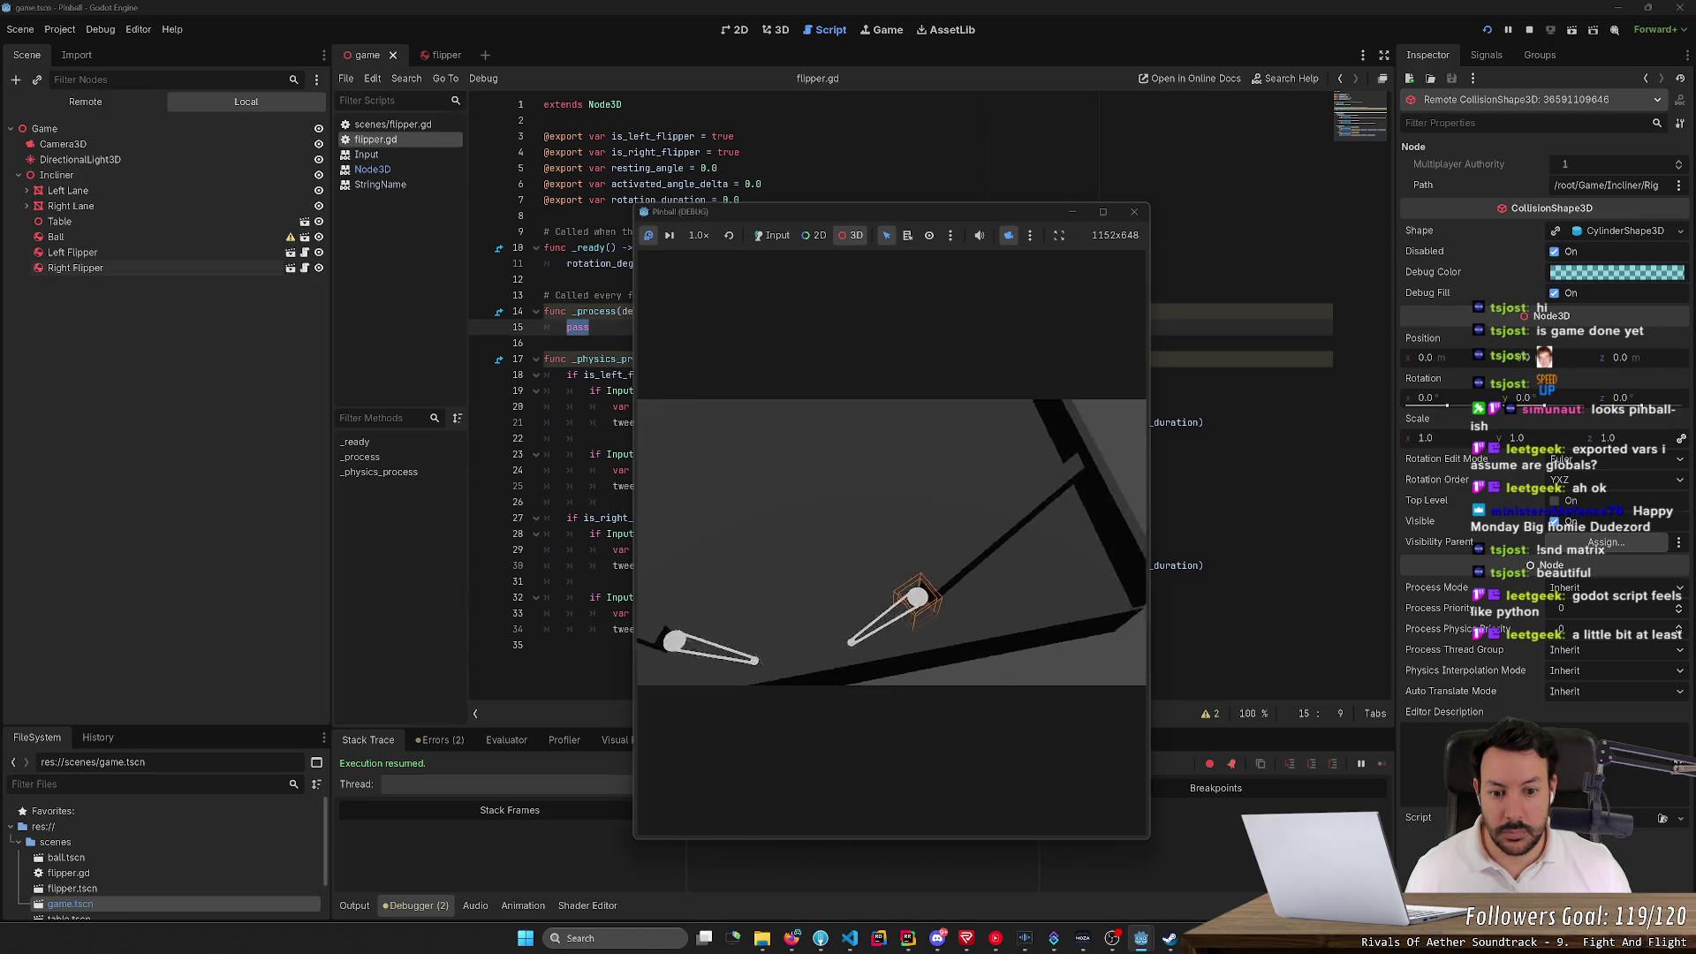
Orbit around the left flipper, cycle its overlapping nodes, then close and relaunch the game
scroll(901, 608, "down", 5)
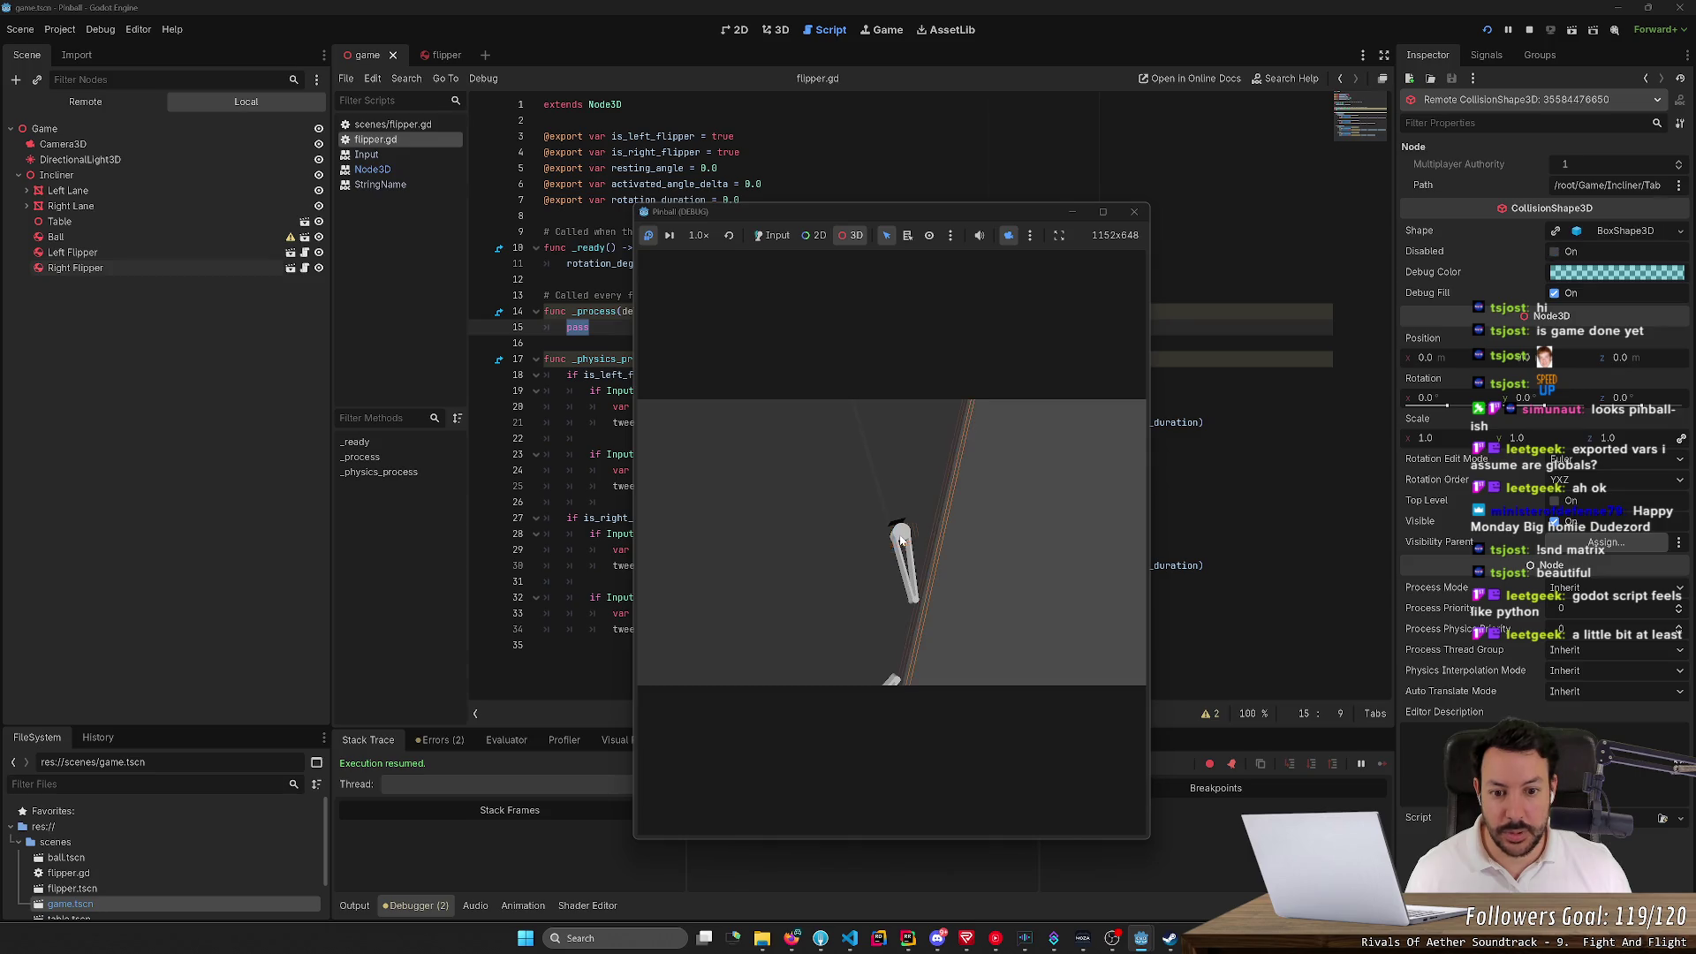
mouse_move(914, 590)
left_mouse_down()
mouse_move(817, 546)
mouse_move(857, 580)
left_mouse_up()
left_click(846, 638)
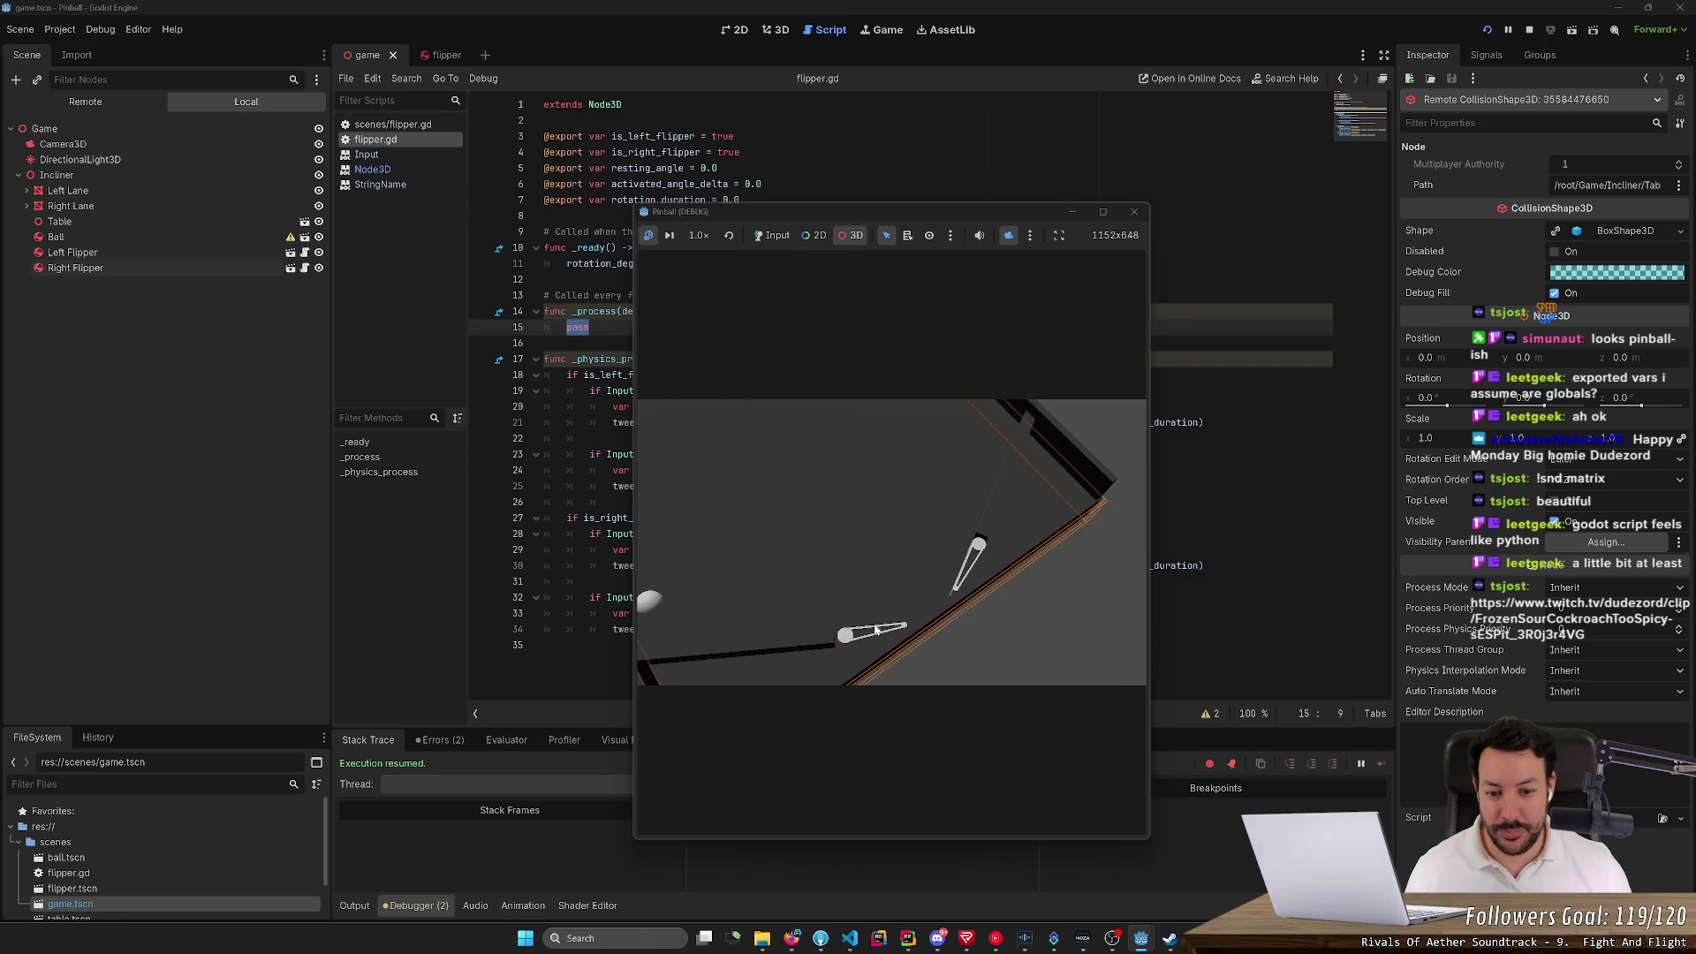
mouse_move(846, 638)
left_mouse_down()
mouse_move(844, 601)
mouse_move(881, 624)
left_mouse_up()
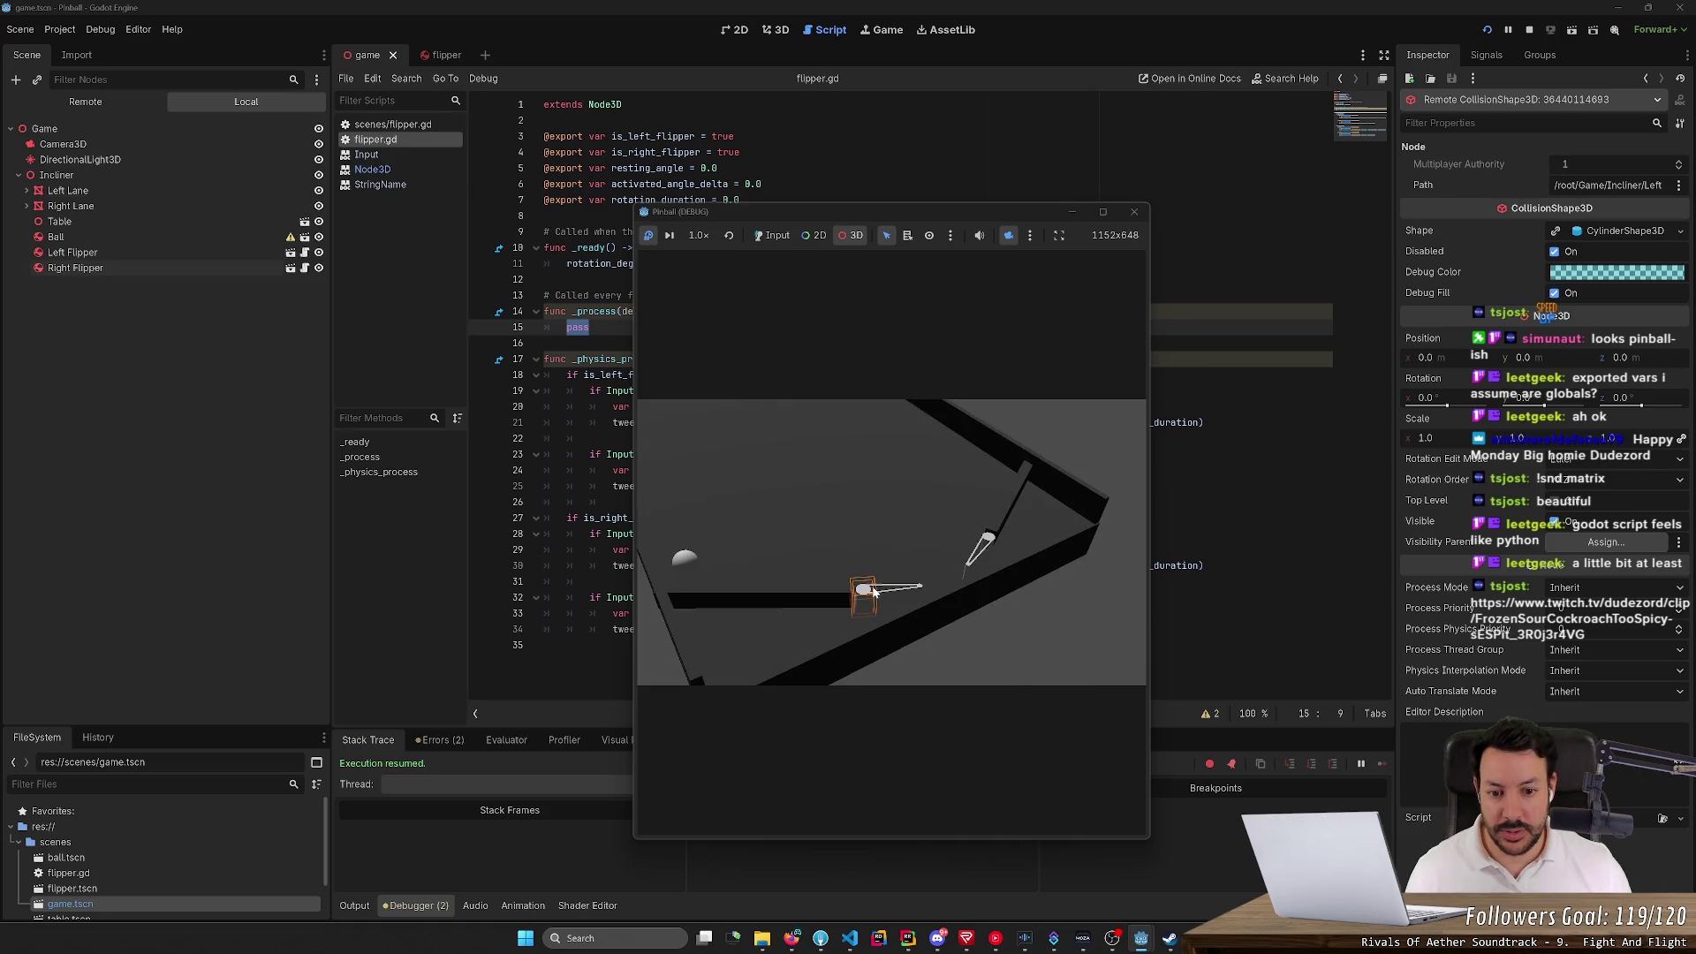
left_click(916, 585)
left_click(917, 589)
left_click(864, 593)
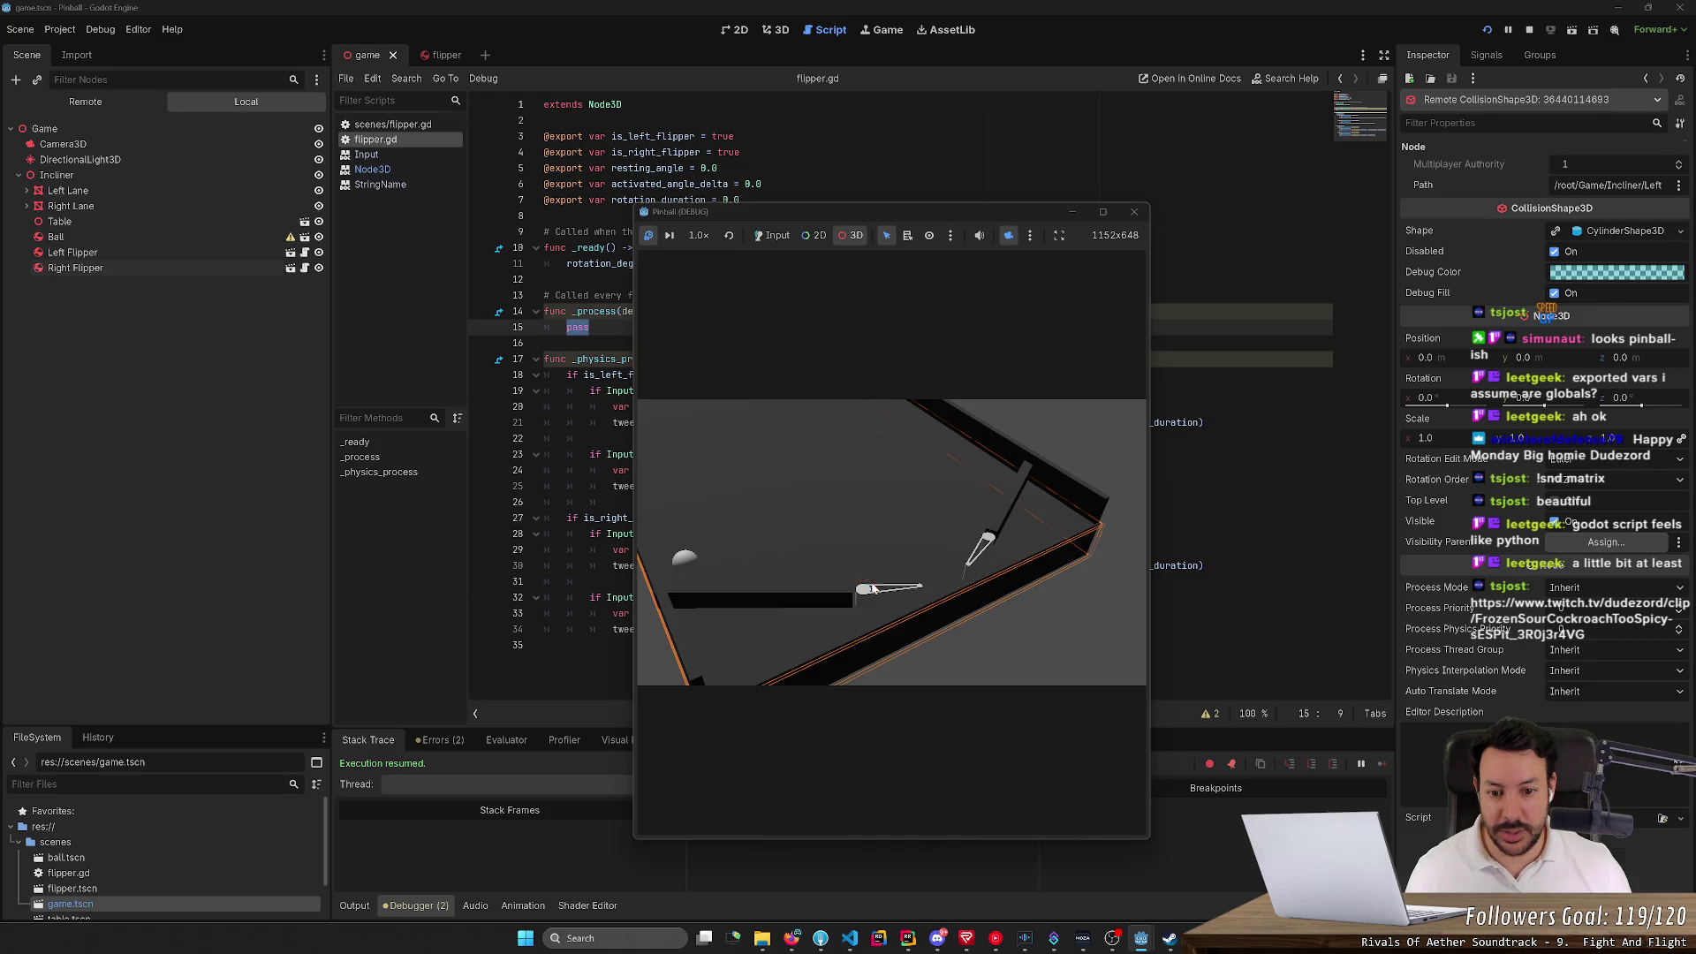
left_click(865, 594)
left_click_drag(876, 590, 895, 545)
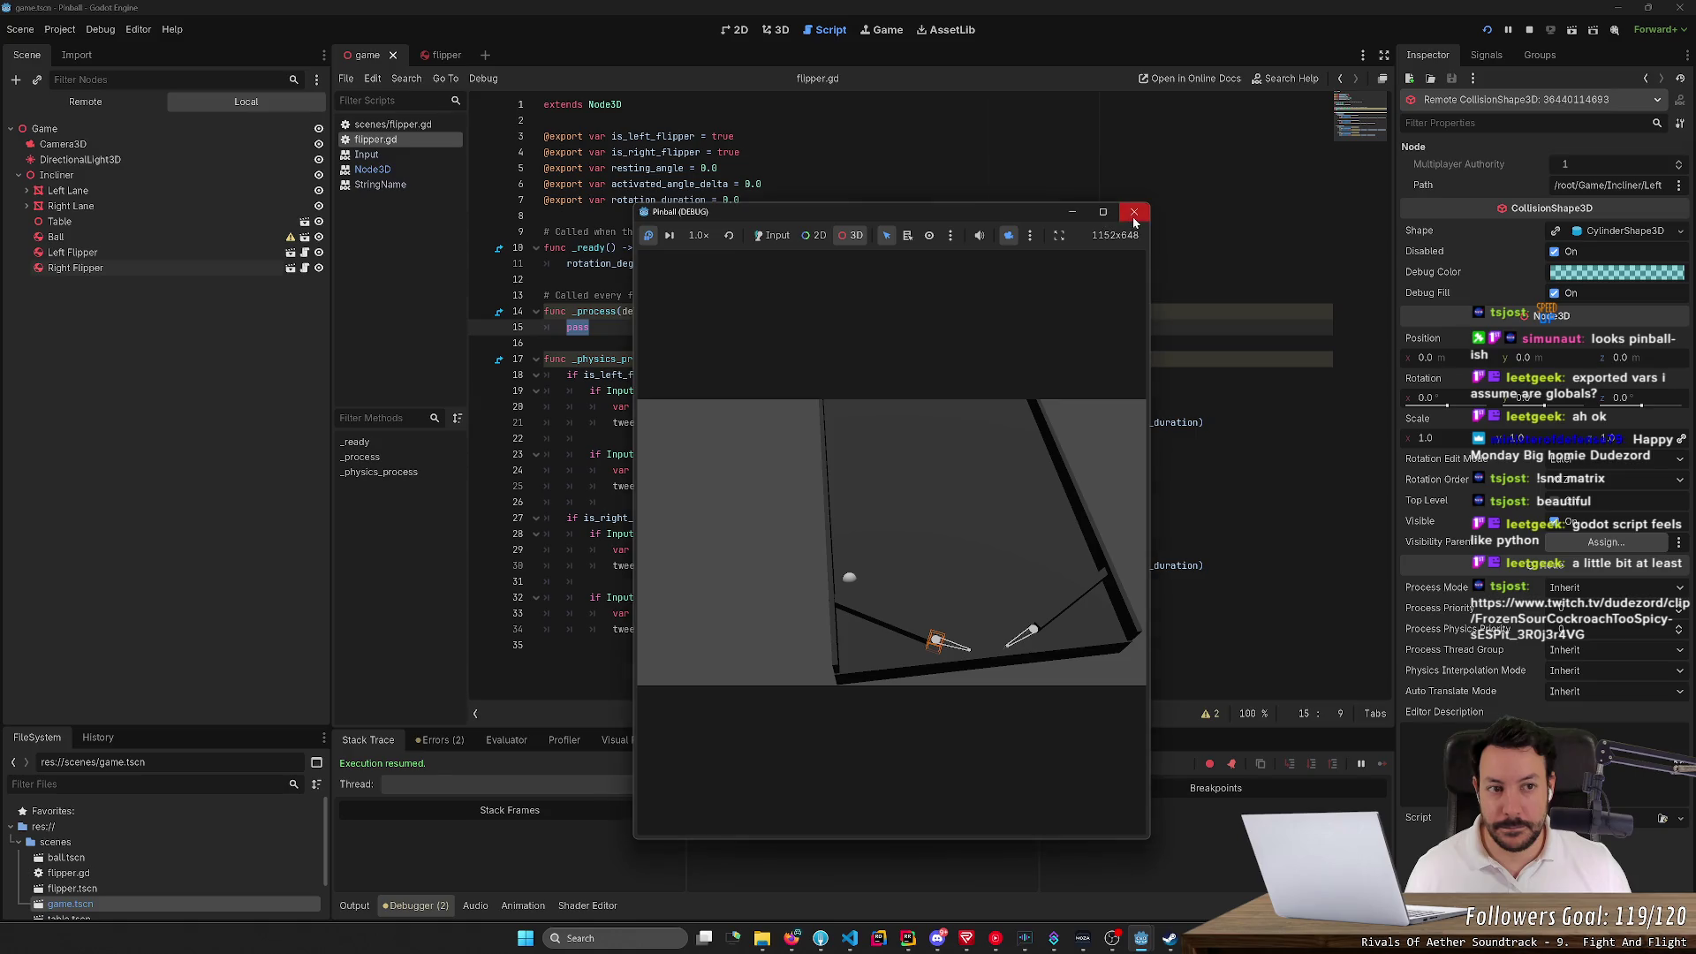
left_click(1135, 212)
key("F5")
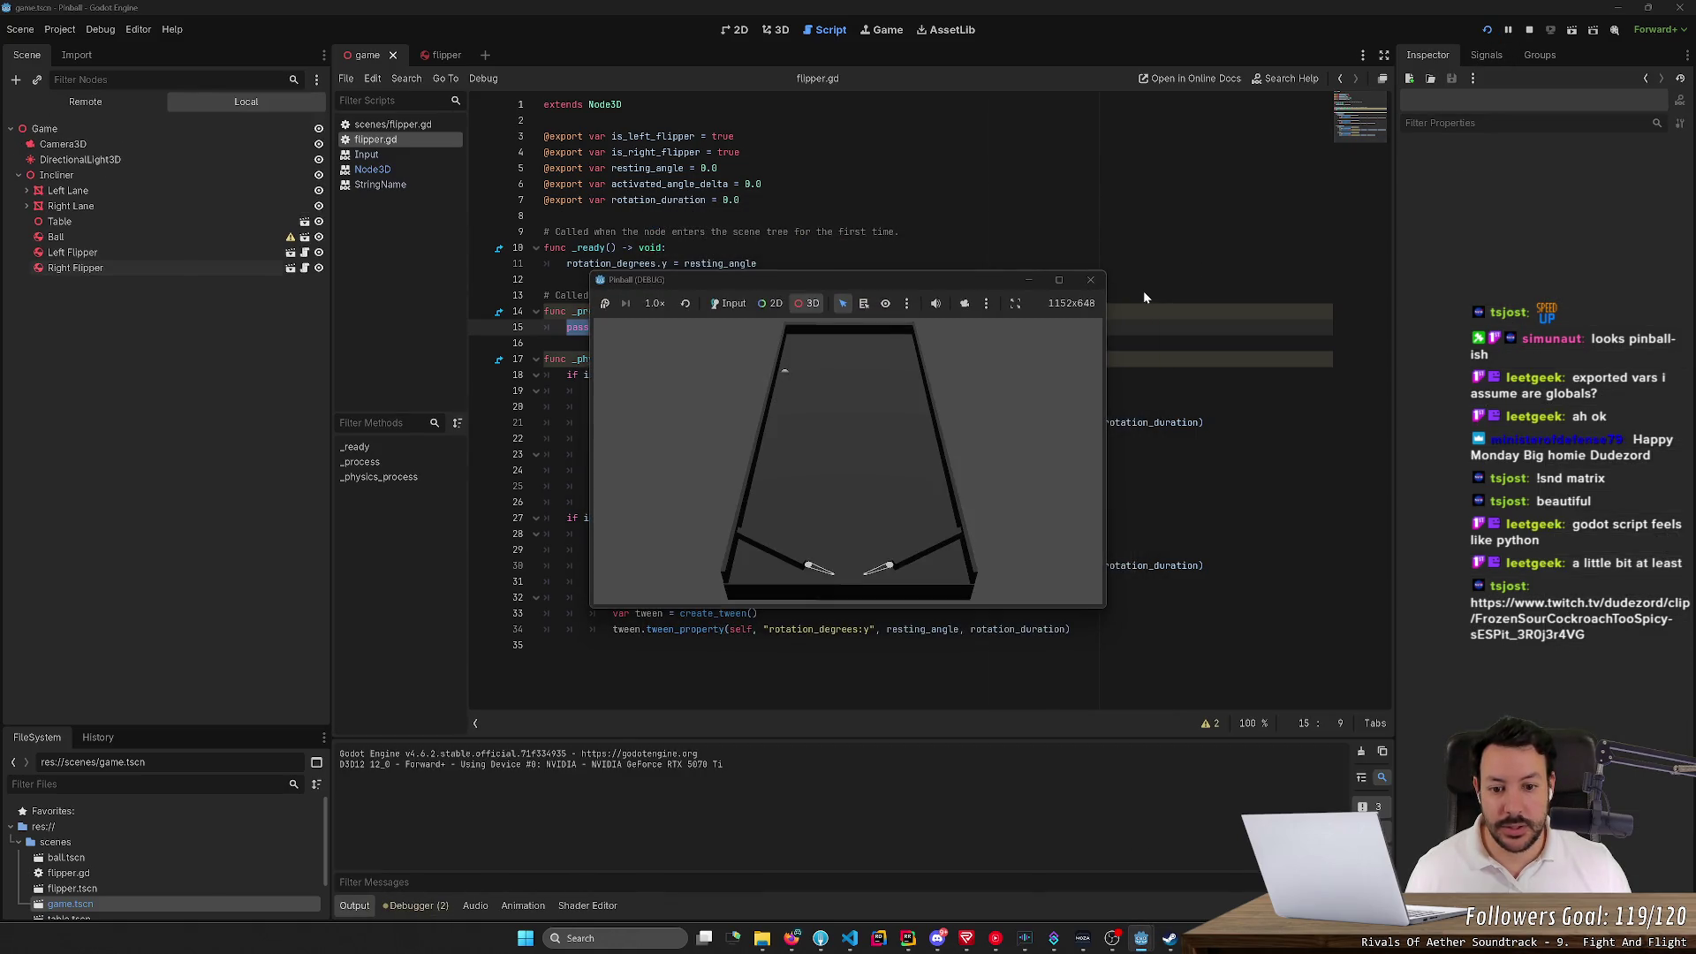
Switch the game toolbar to Input mode, then stop and relaunch the game
left_click(919, 475)
left_click(728, 304)
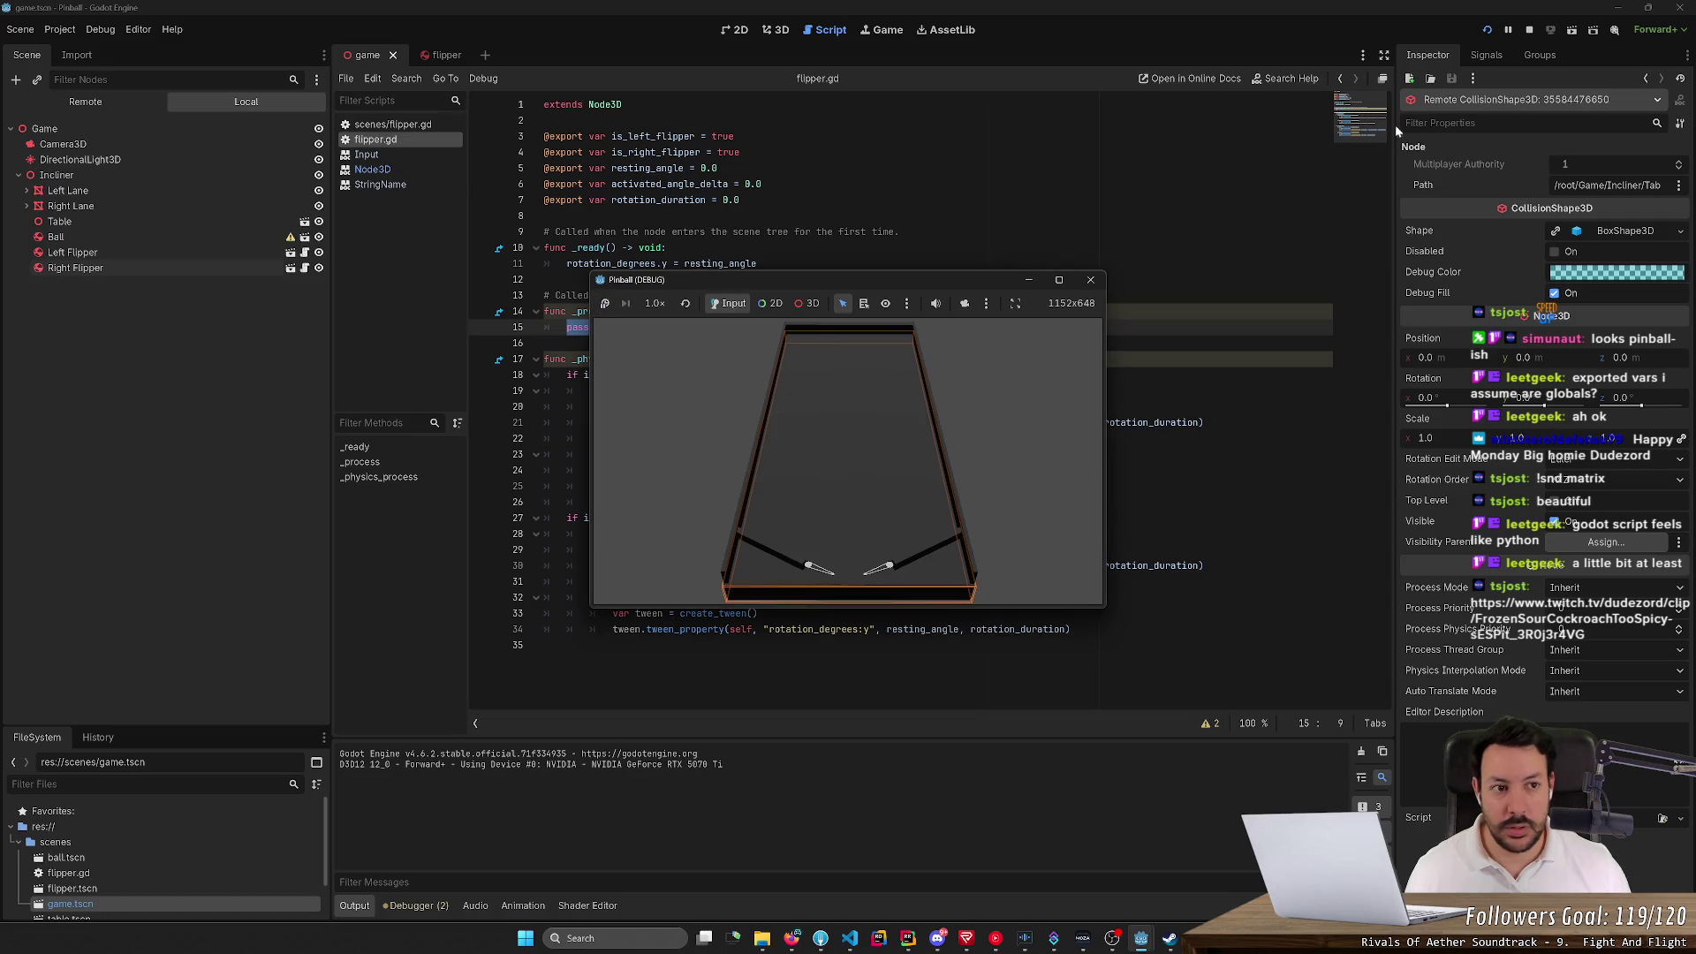
left_click(1530, 36)
left_click(1493, 30)
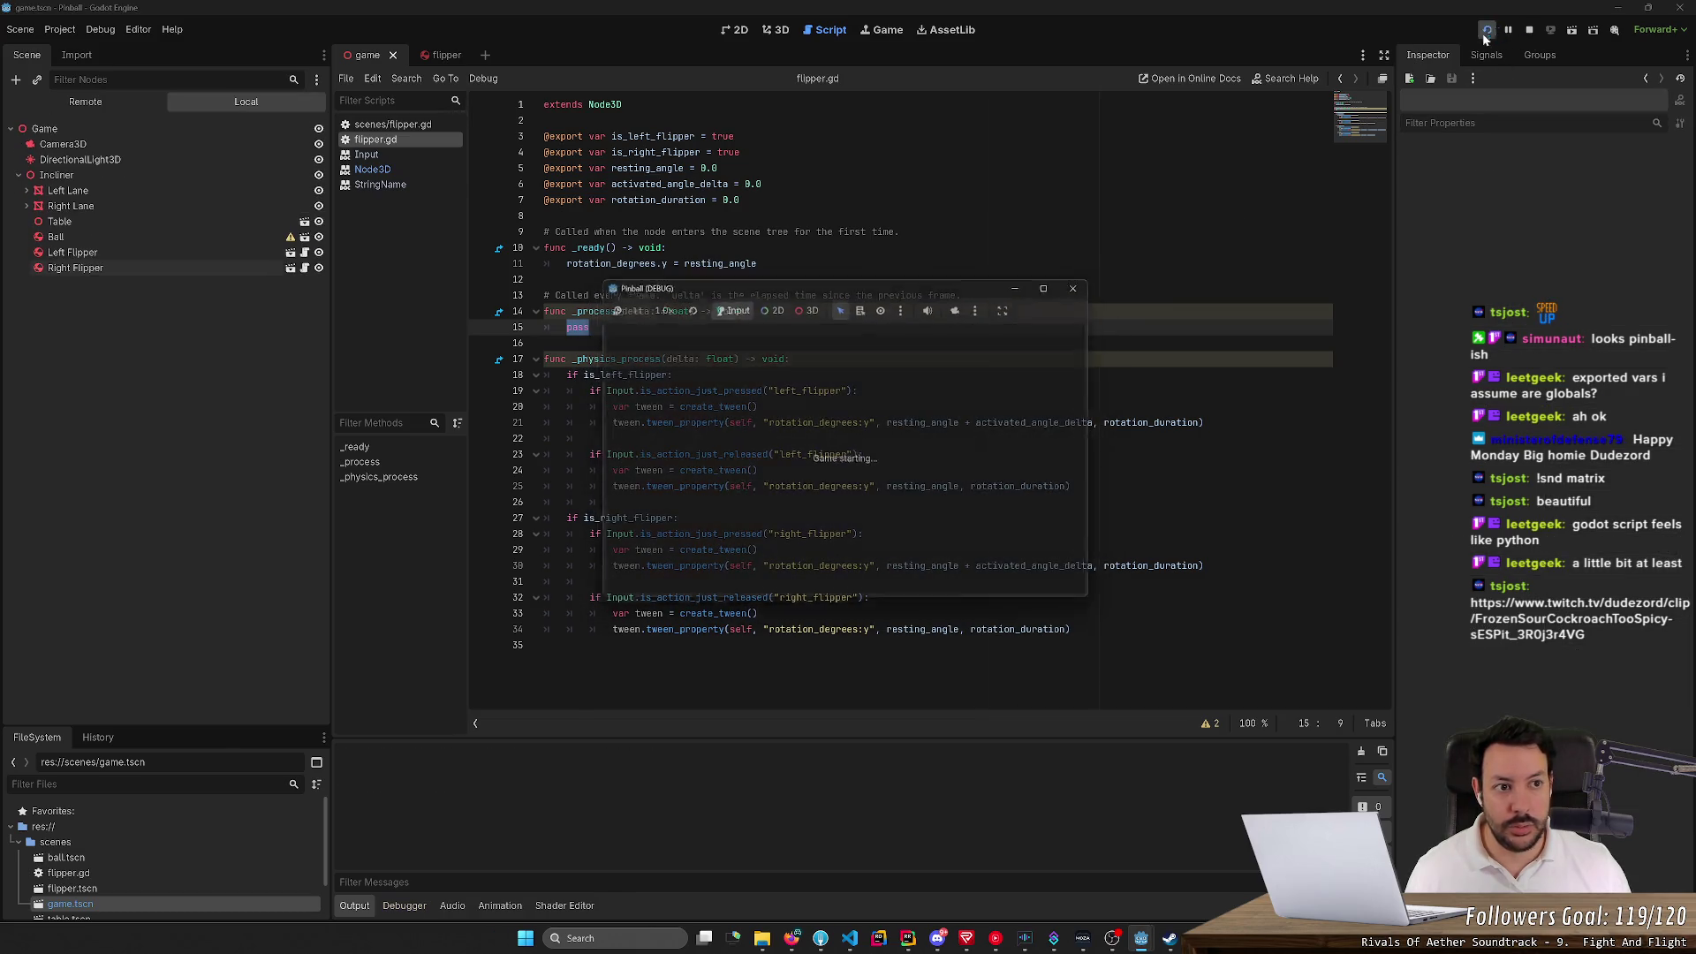
Test both flippers with the Left and Right arrow keys, then move the game window top-right
key("Right")
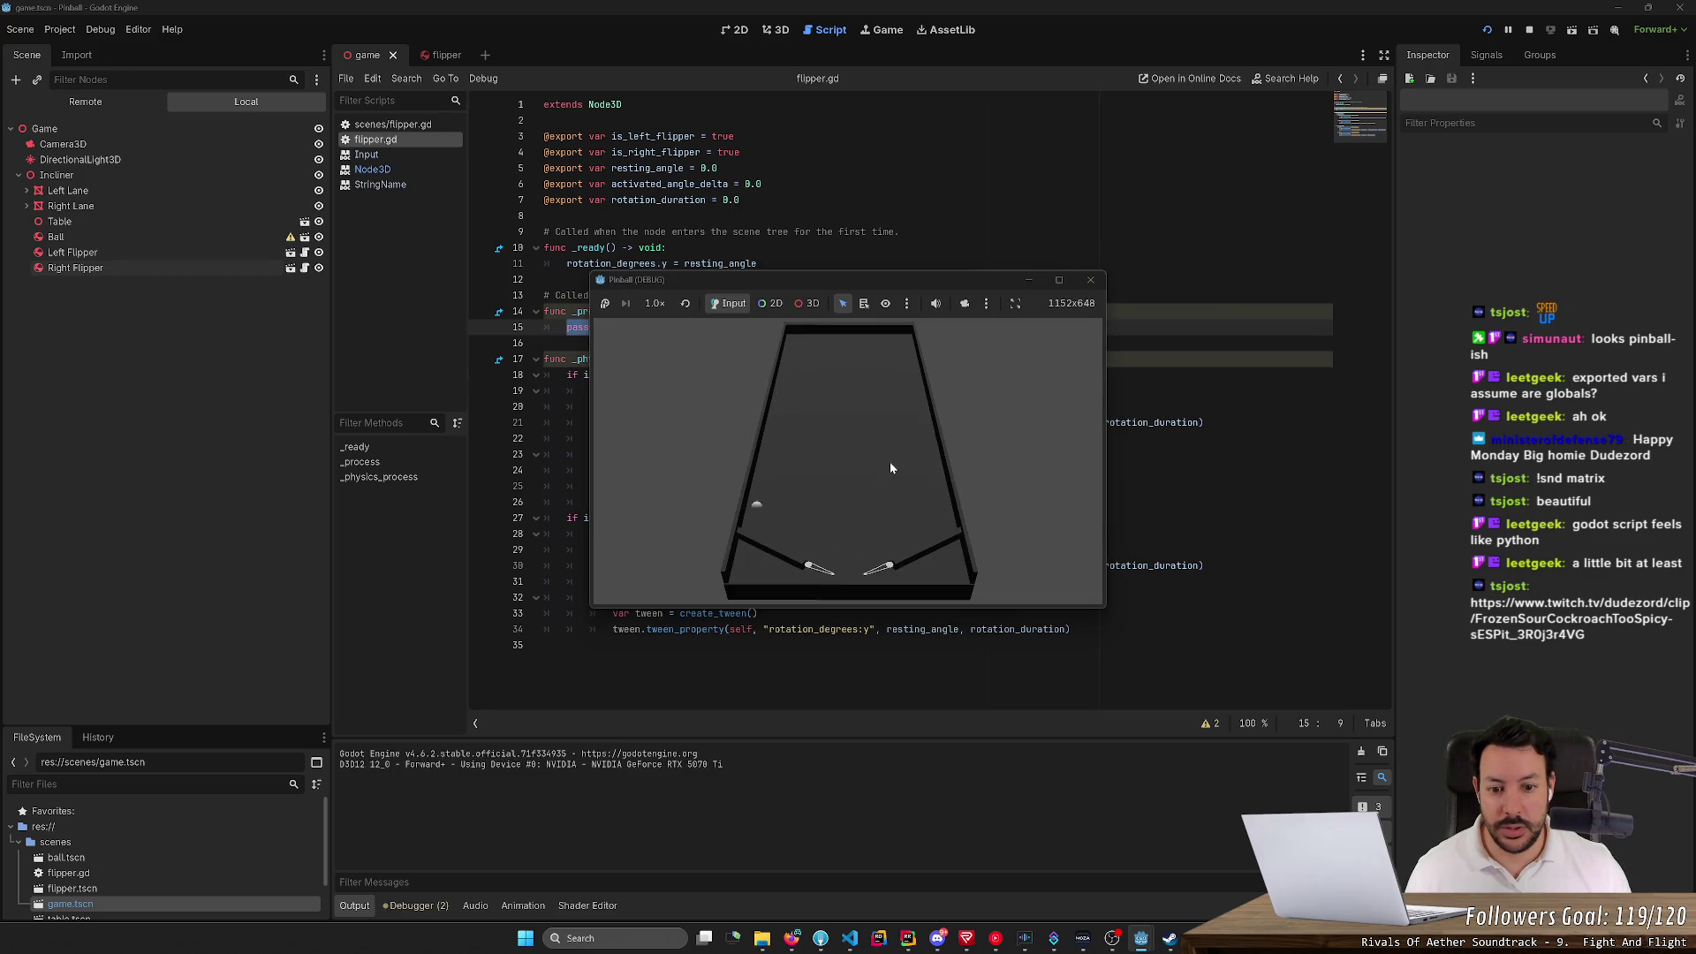
key("Right")
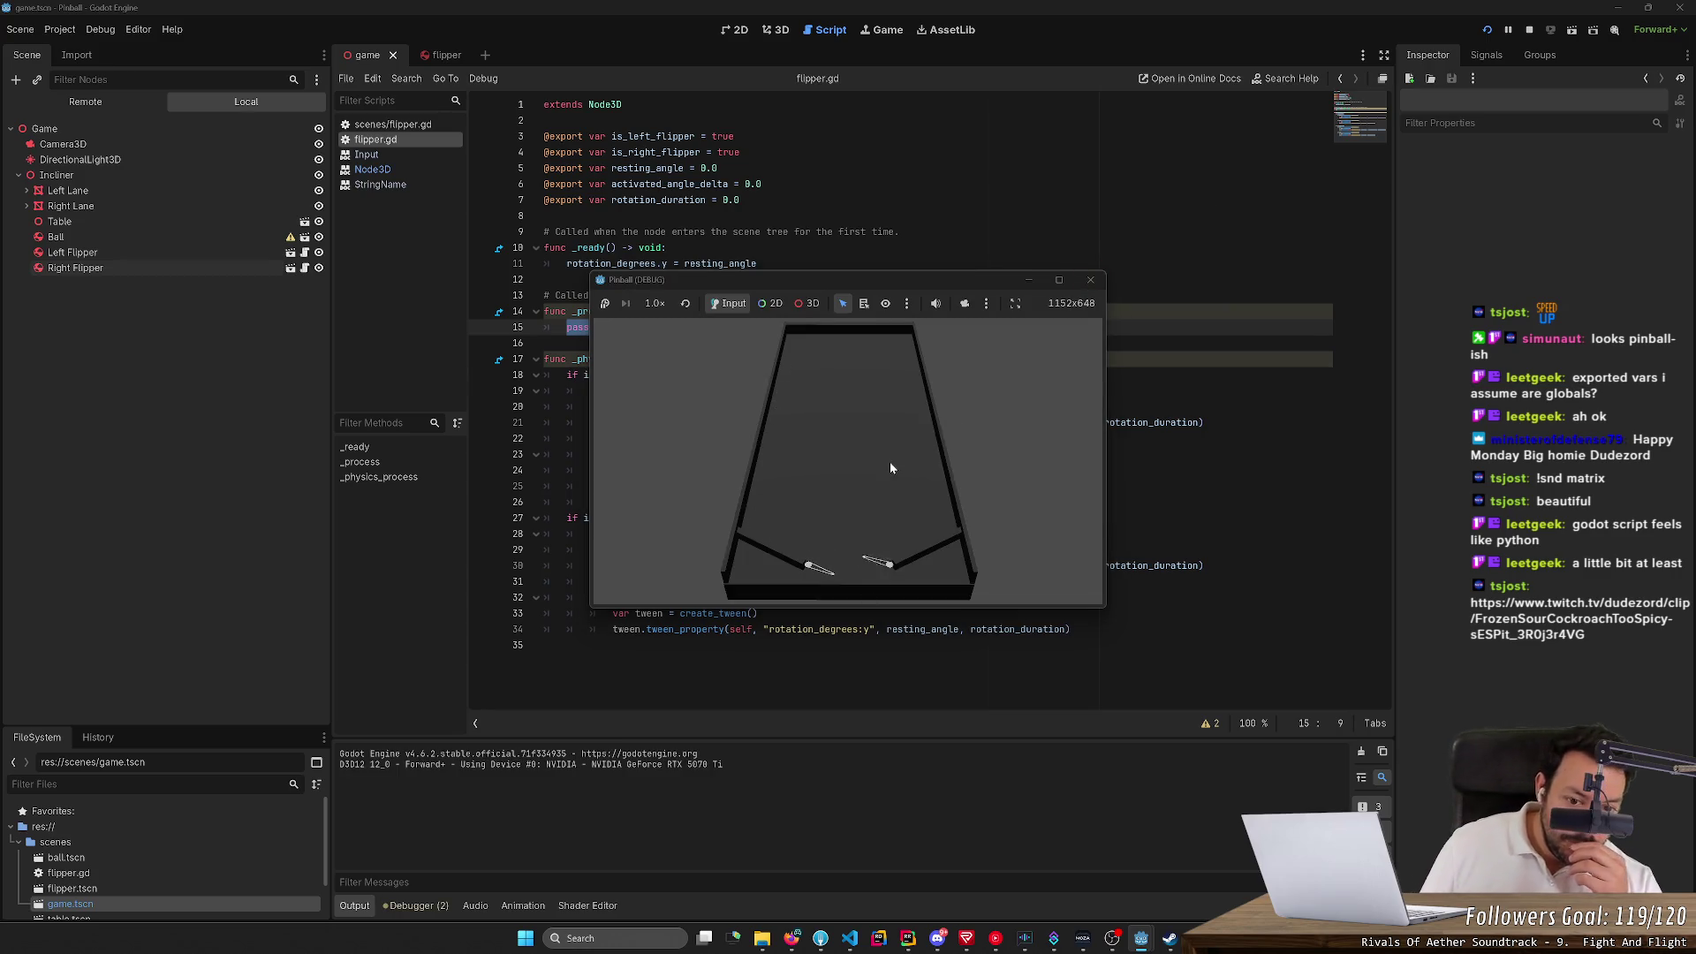
key("Left")
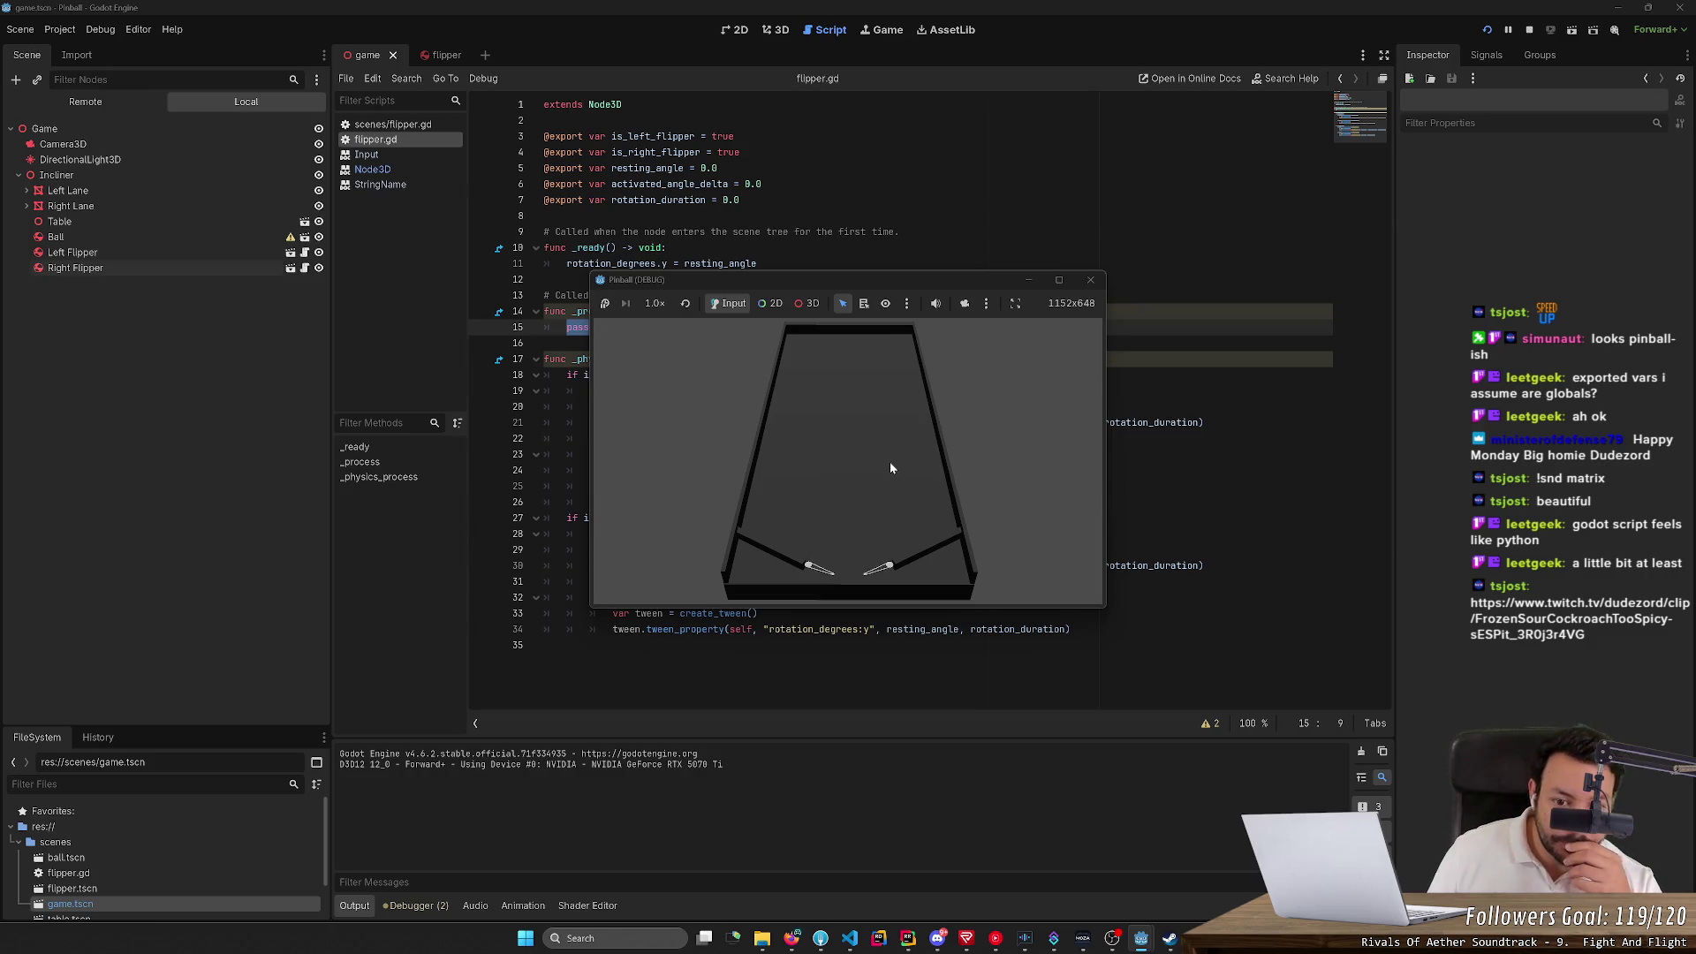
key("Right")
key("Left")
key("Right")
key("Right")
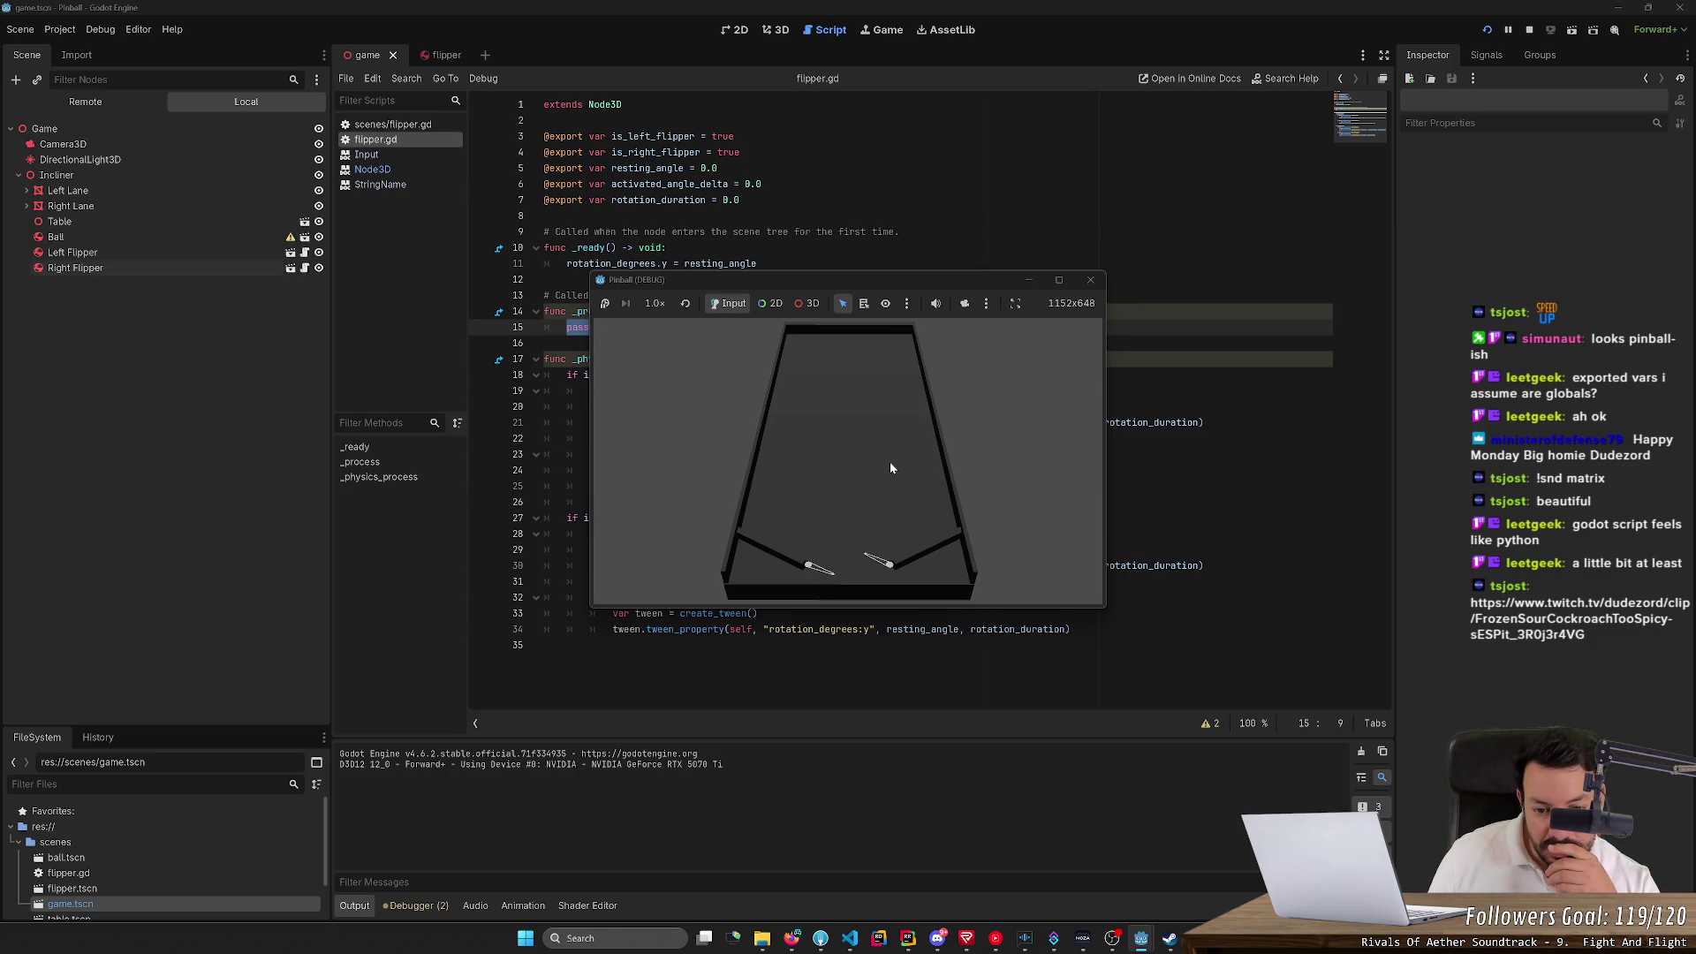
key("Right")
key("Right")
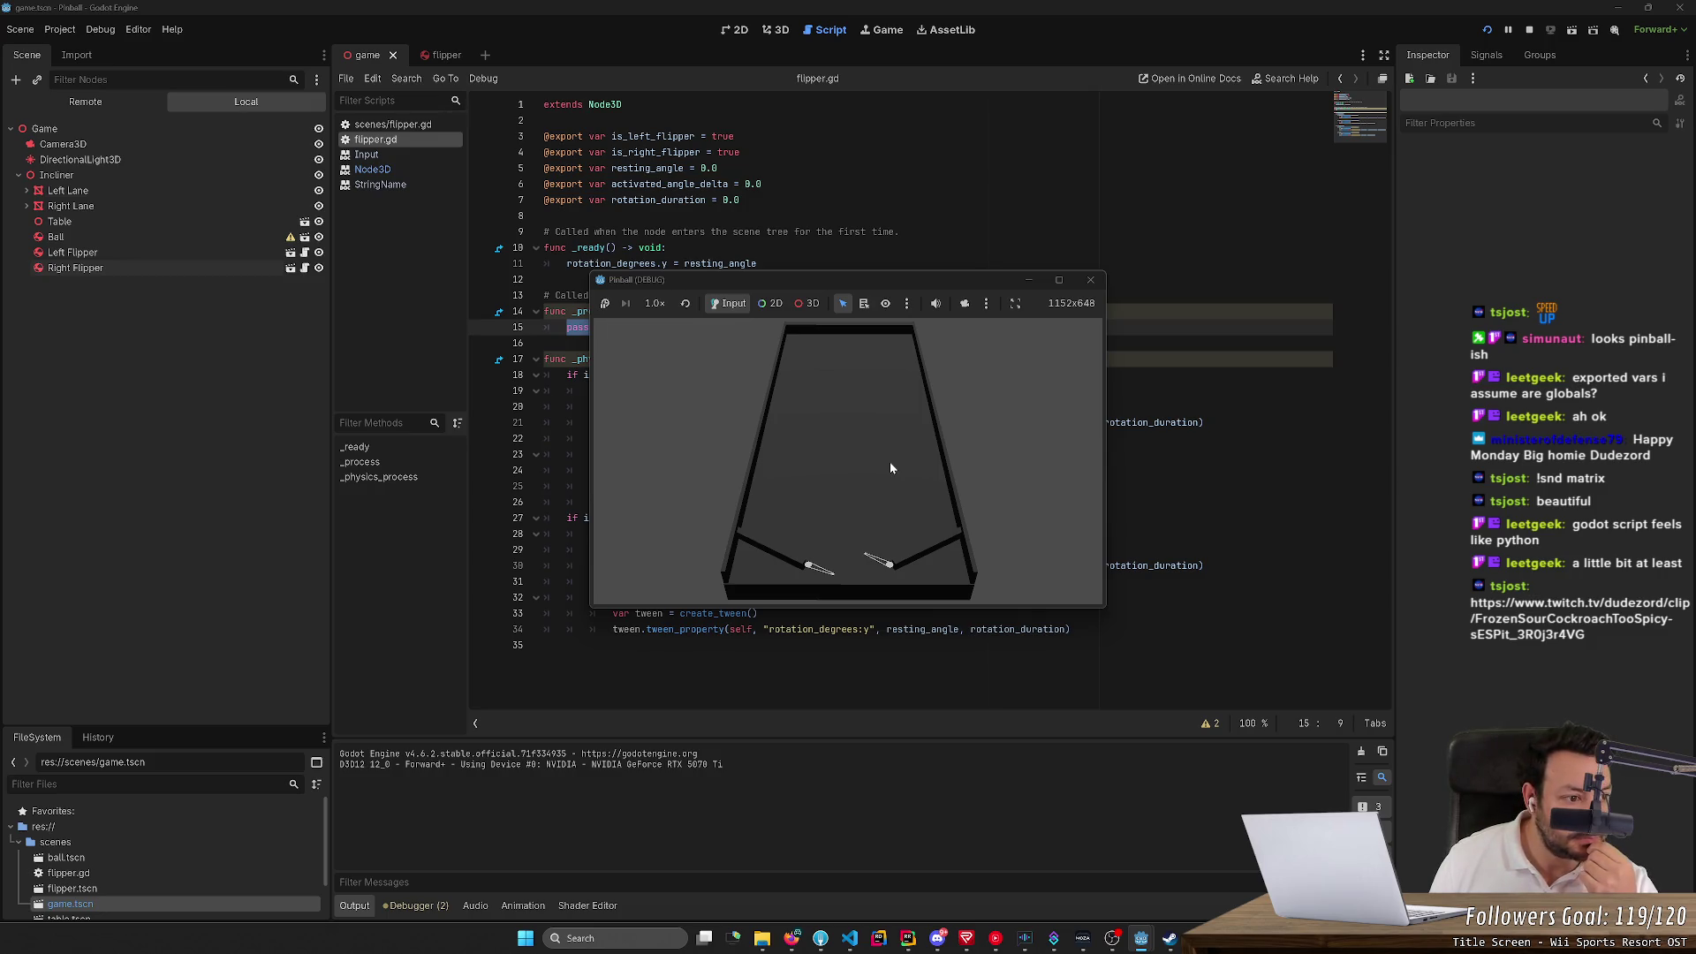
key("Right")
key("Right")
key("Right")
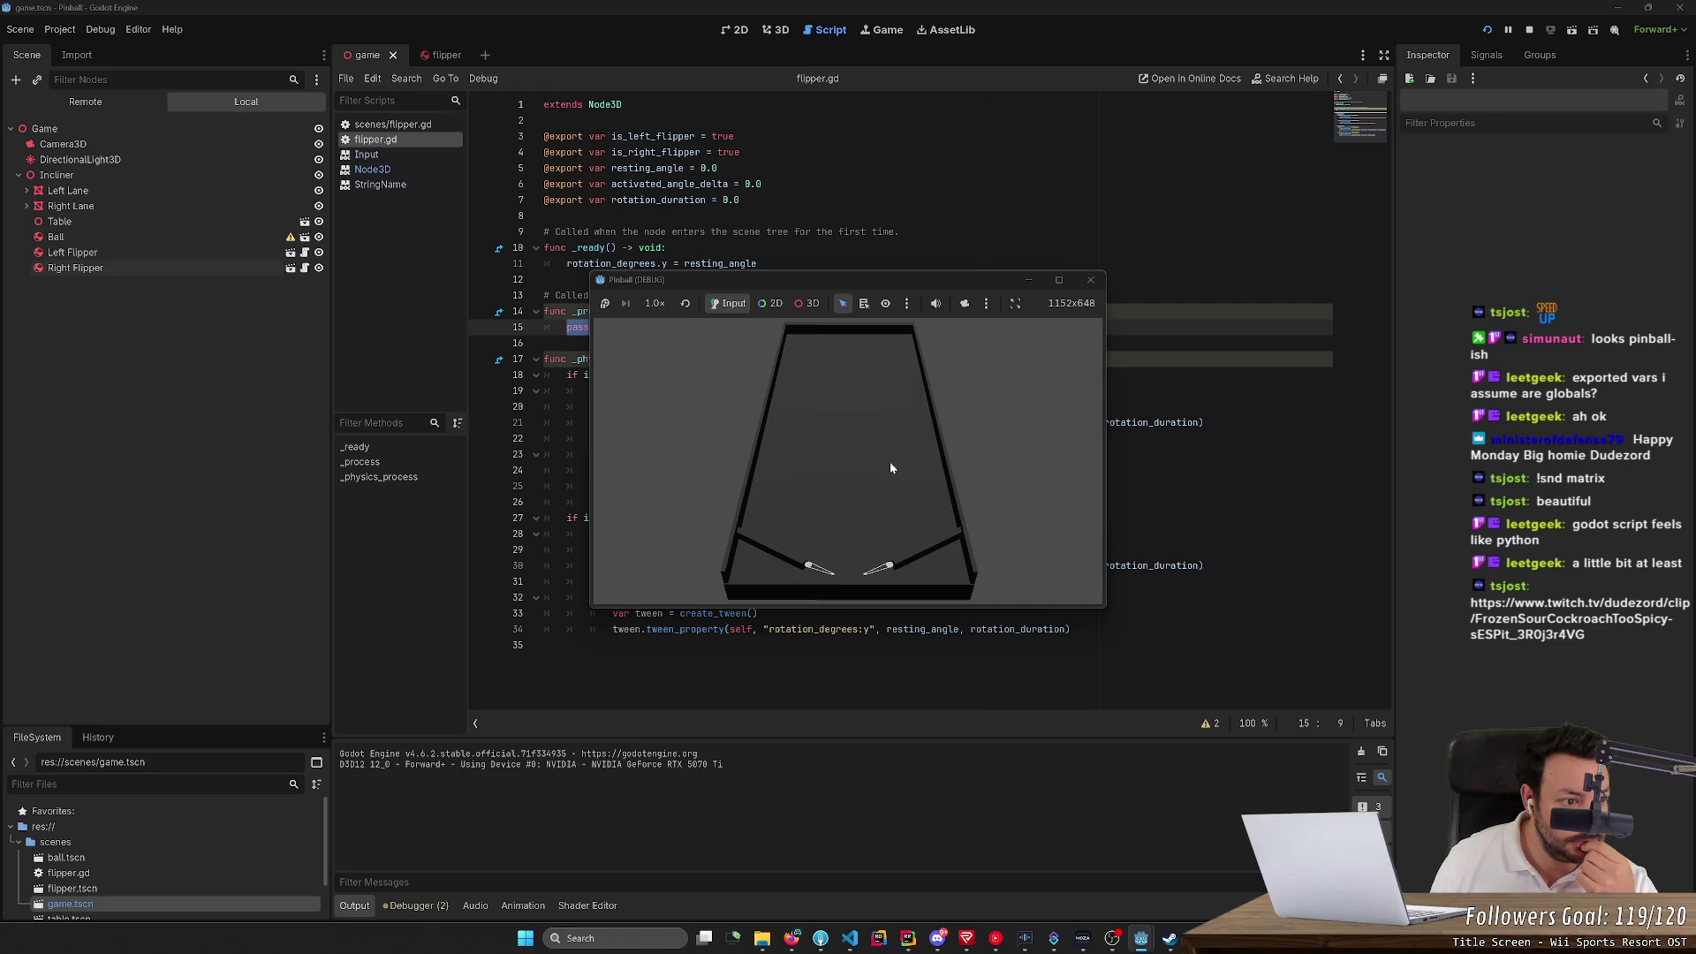
key("Right")
key("Right")
key("Right")
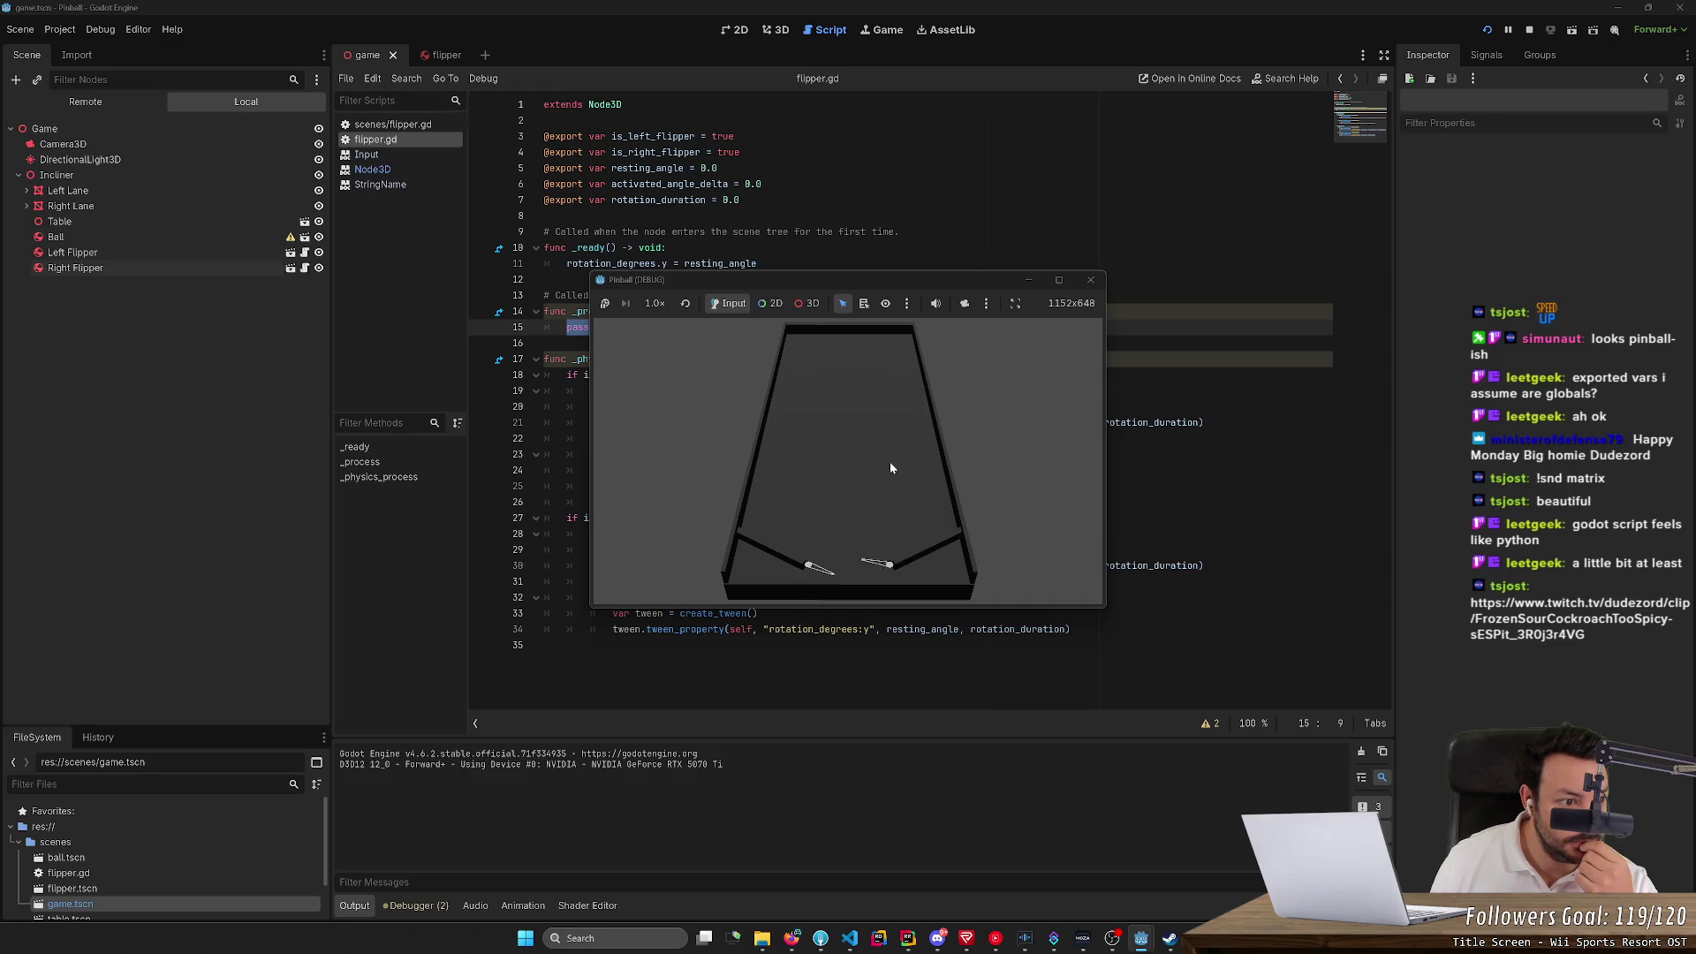
key("Left")
key("Left")
key("Left")
key("Left")
key("Left")
key("Left")
key("Left")
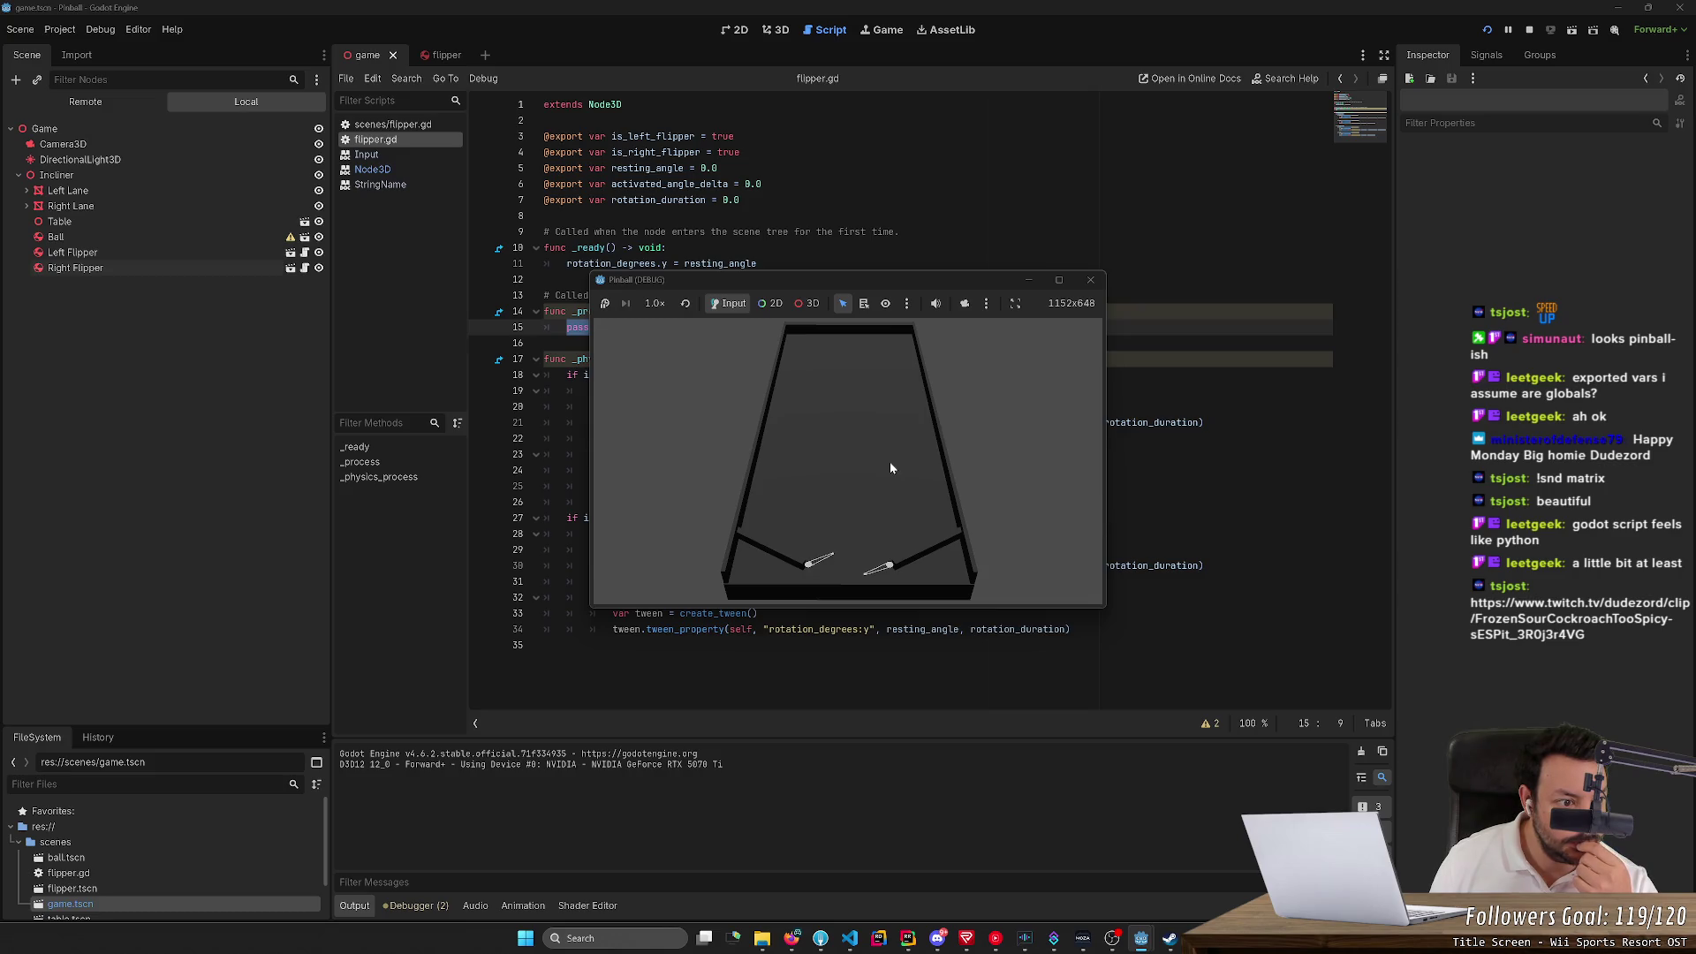
key("Left")
key("Left")
key("Left")
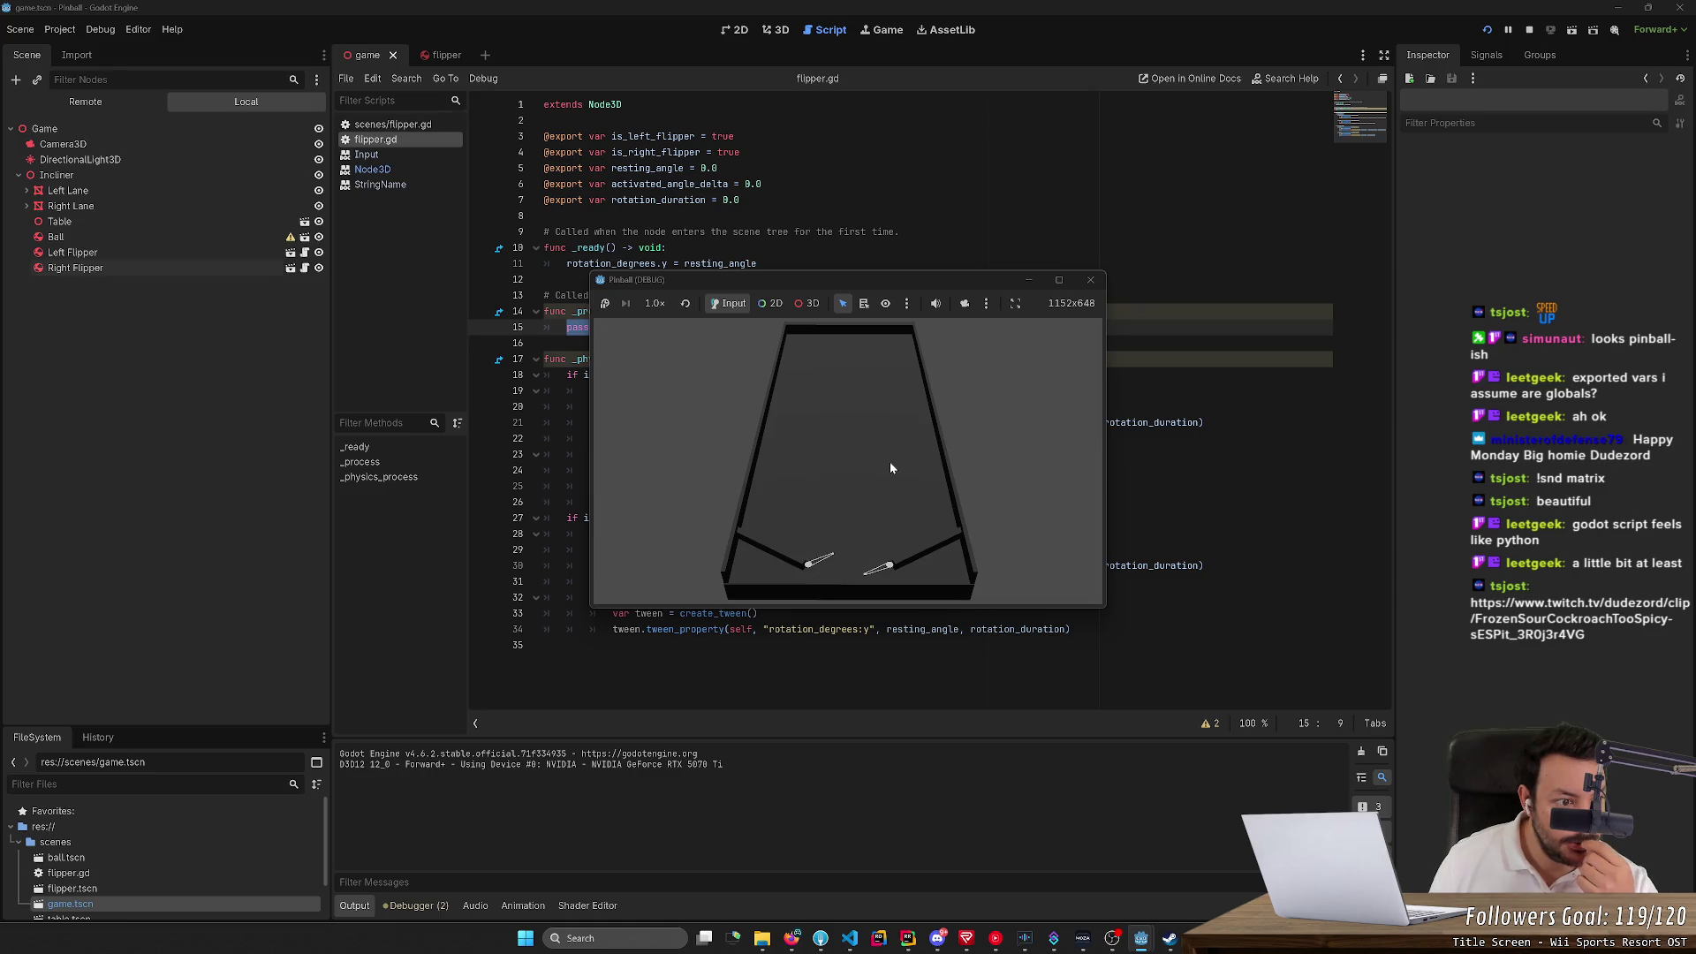
key("Left")
key("Left")
key("Left")
key("Left")
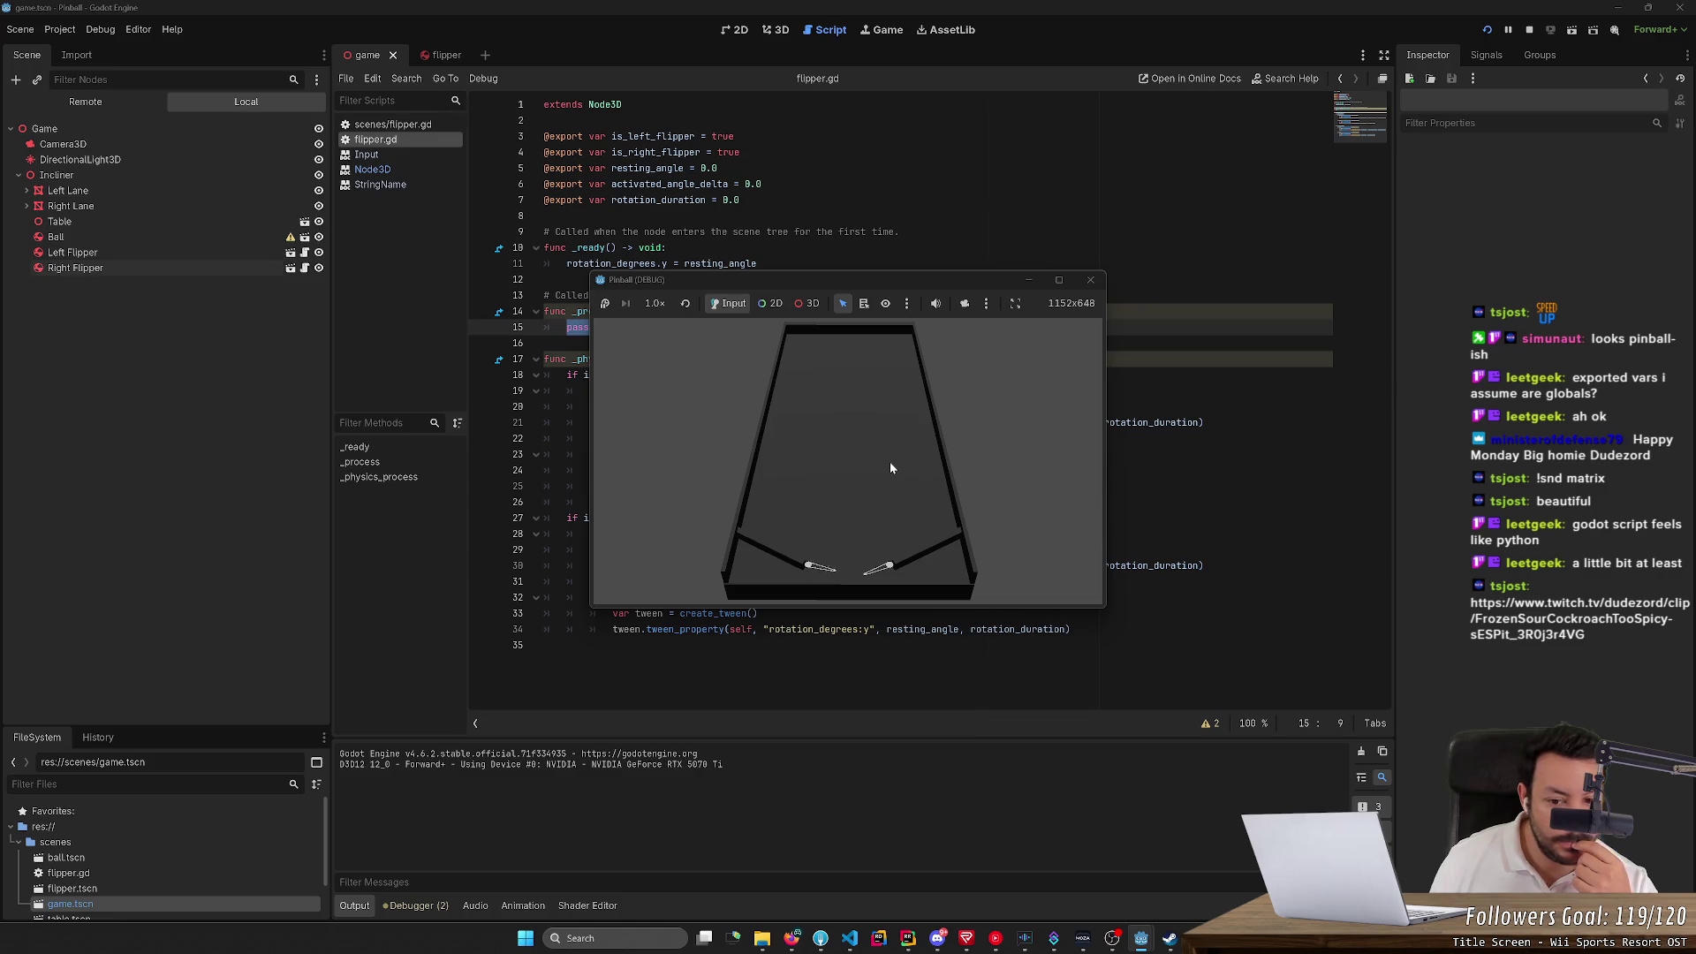
key("Left")
key("Left")
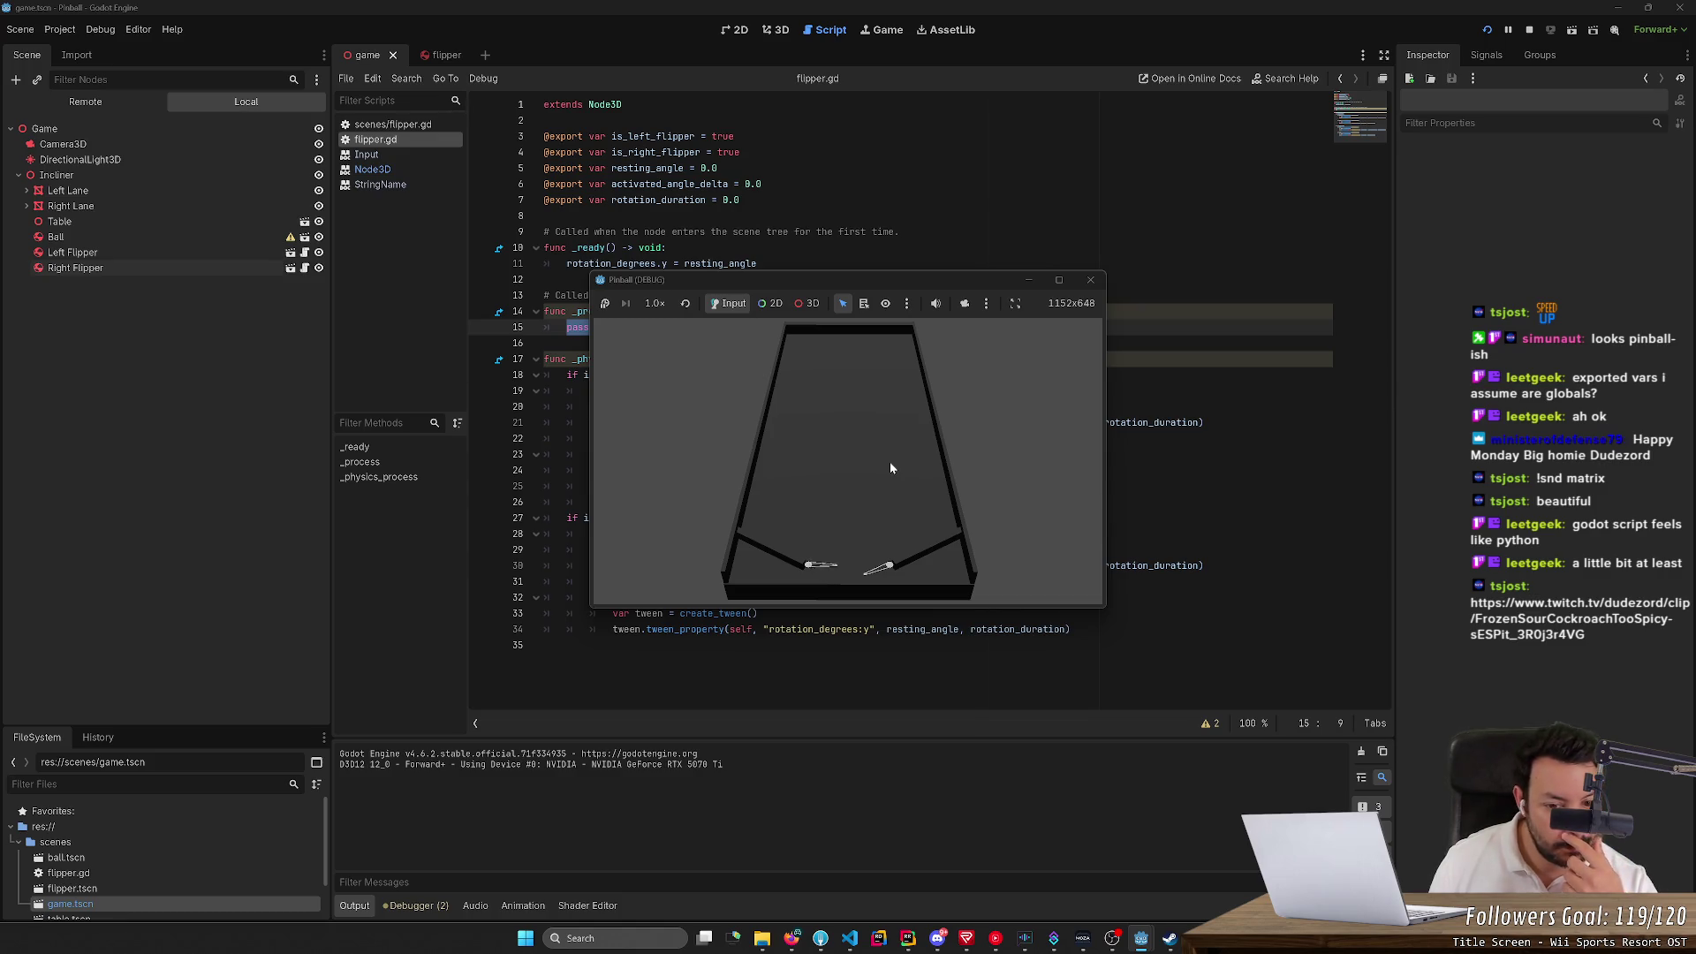
key("Left")
key("Left")
mouse_move(824, 275)
left_mouse_down()
mouse_move(1188, 154)
mouse_move(1260, 104)
left_mouse_up()
key("Left")
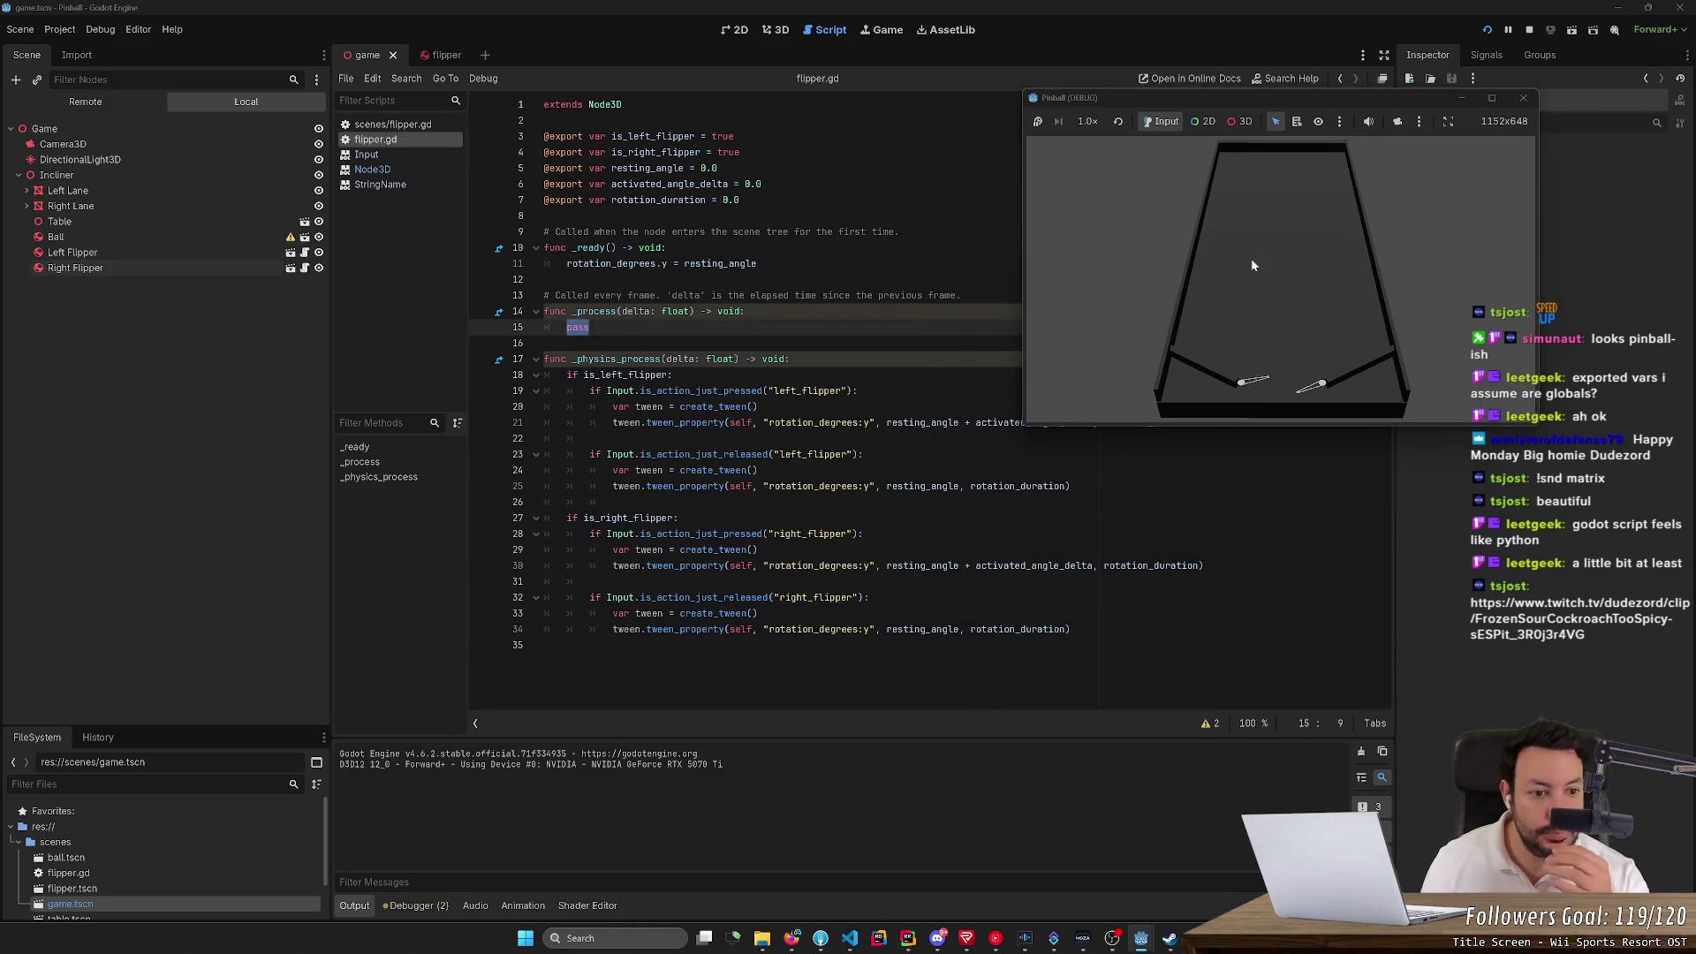
key("Left")
key("Left")
key("Right")
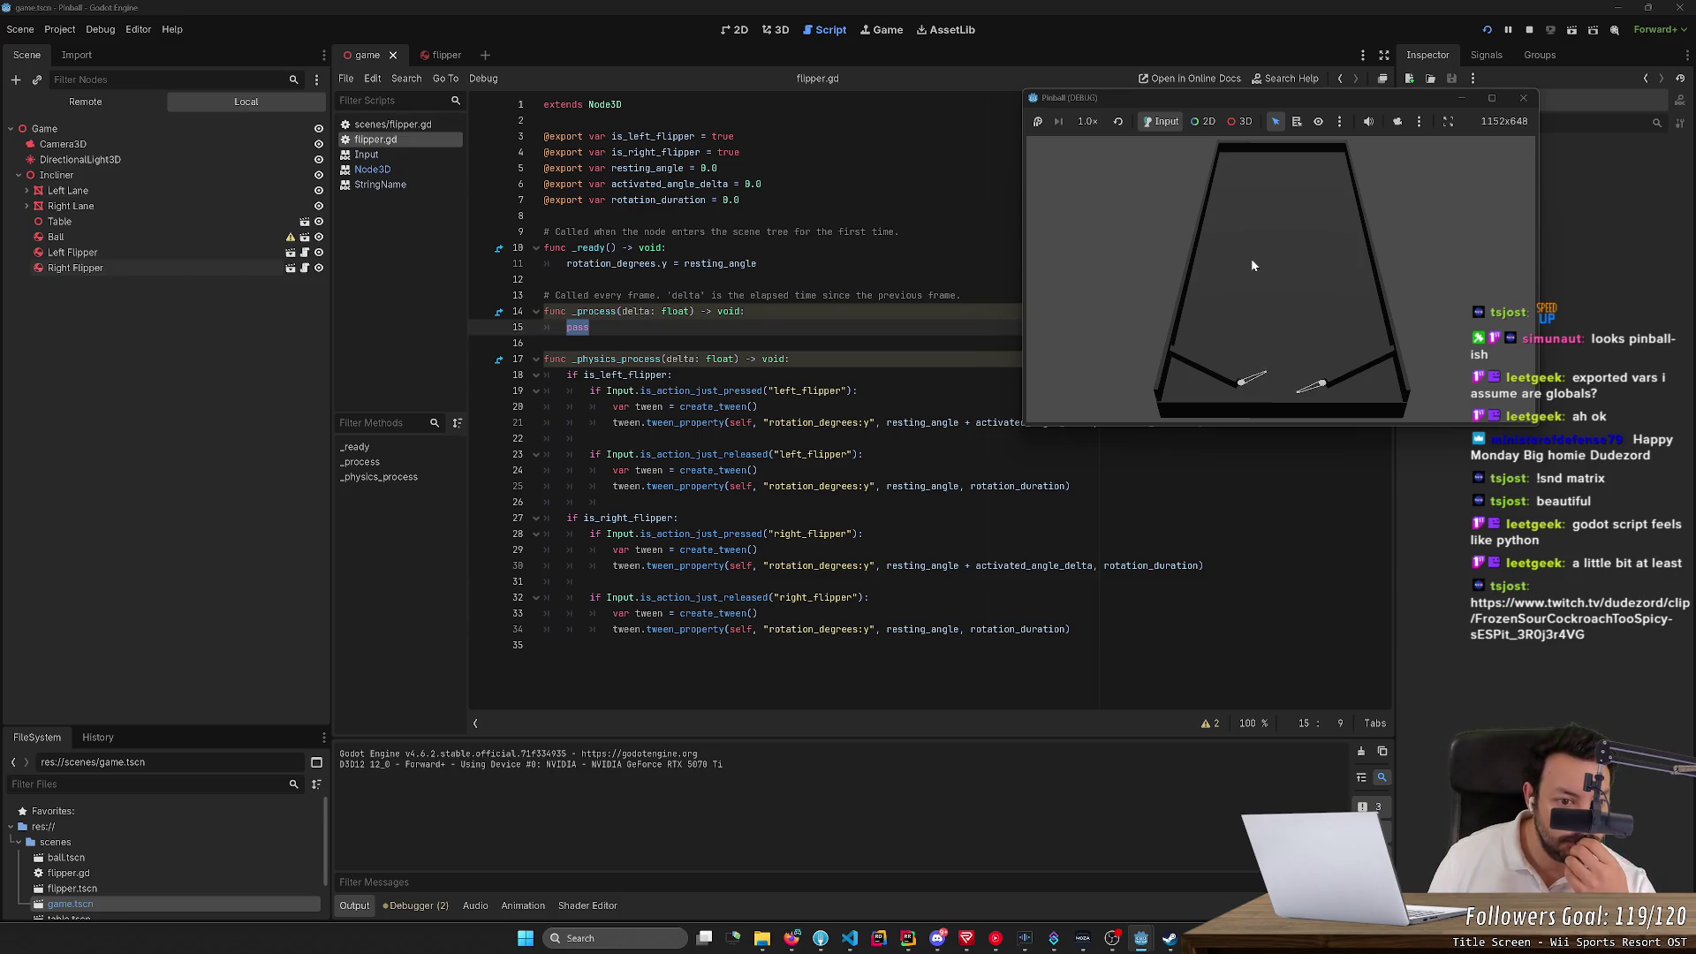
key("Left")
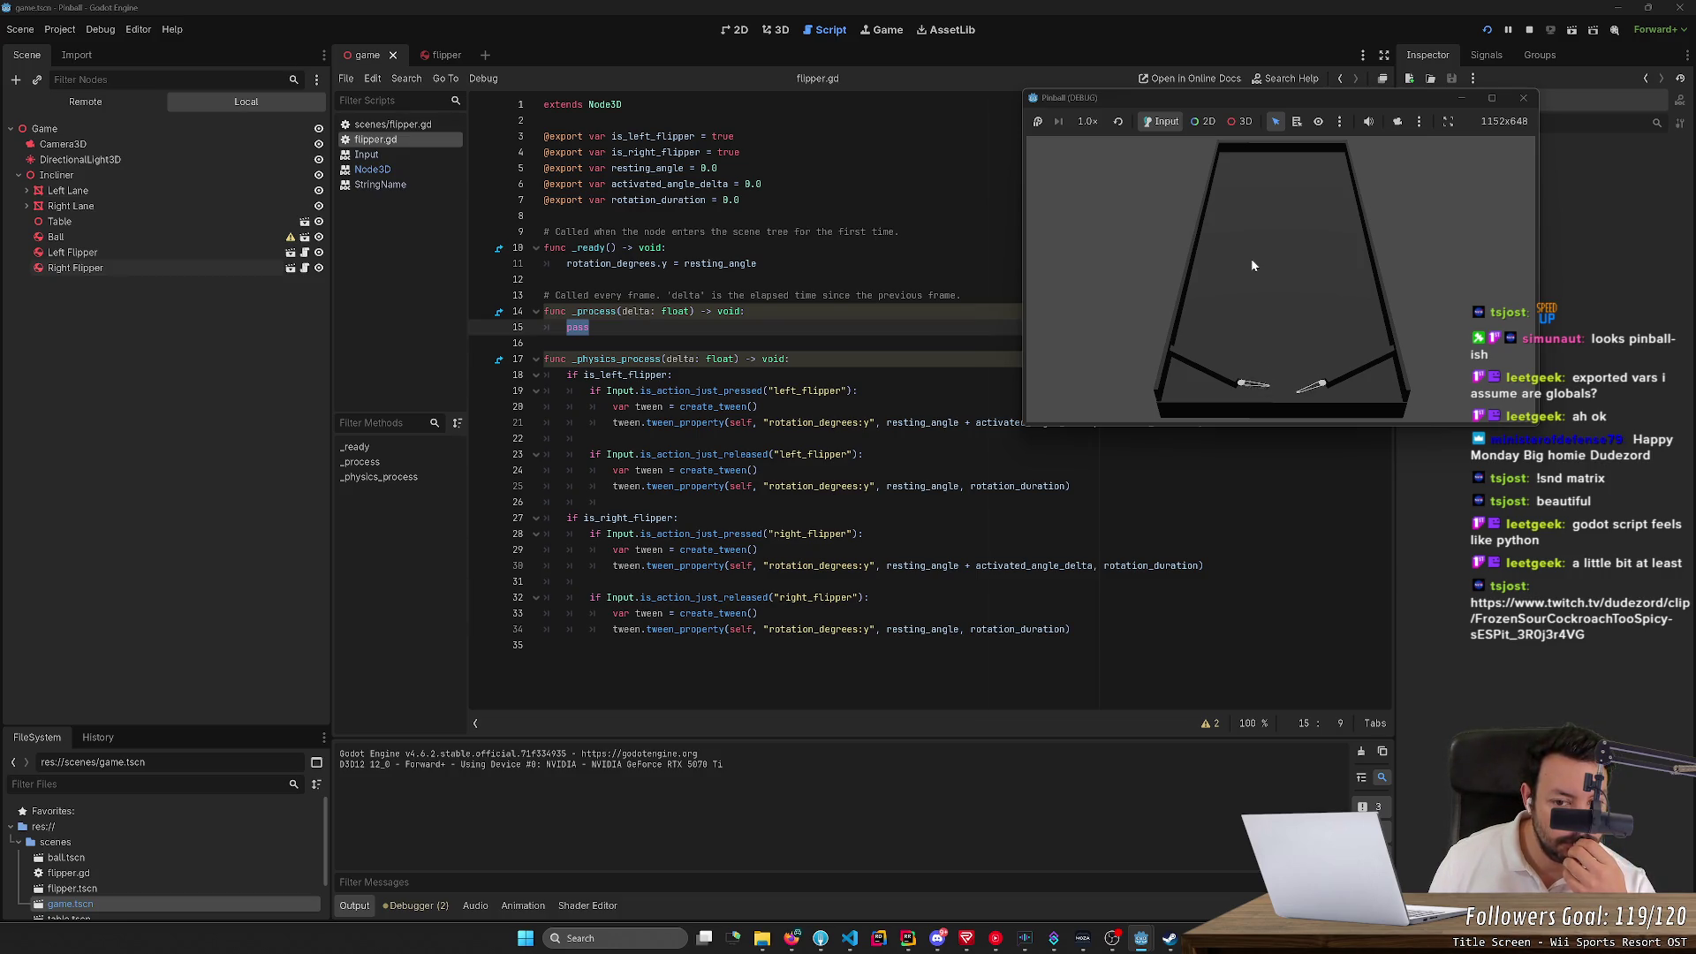
key("Left")
key("Left")
key("Left")
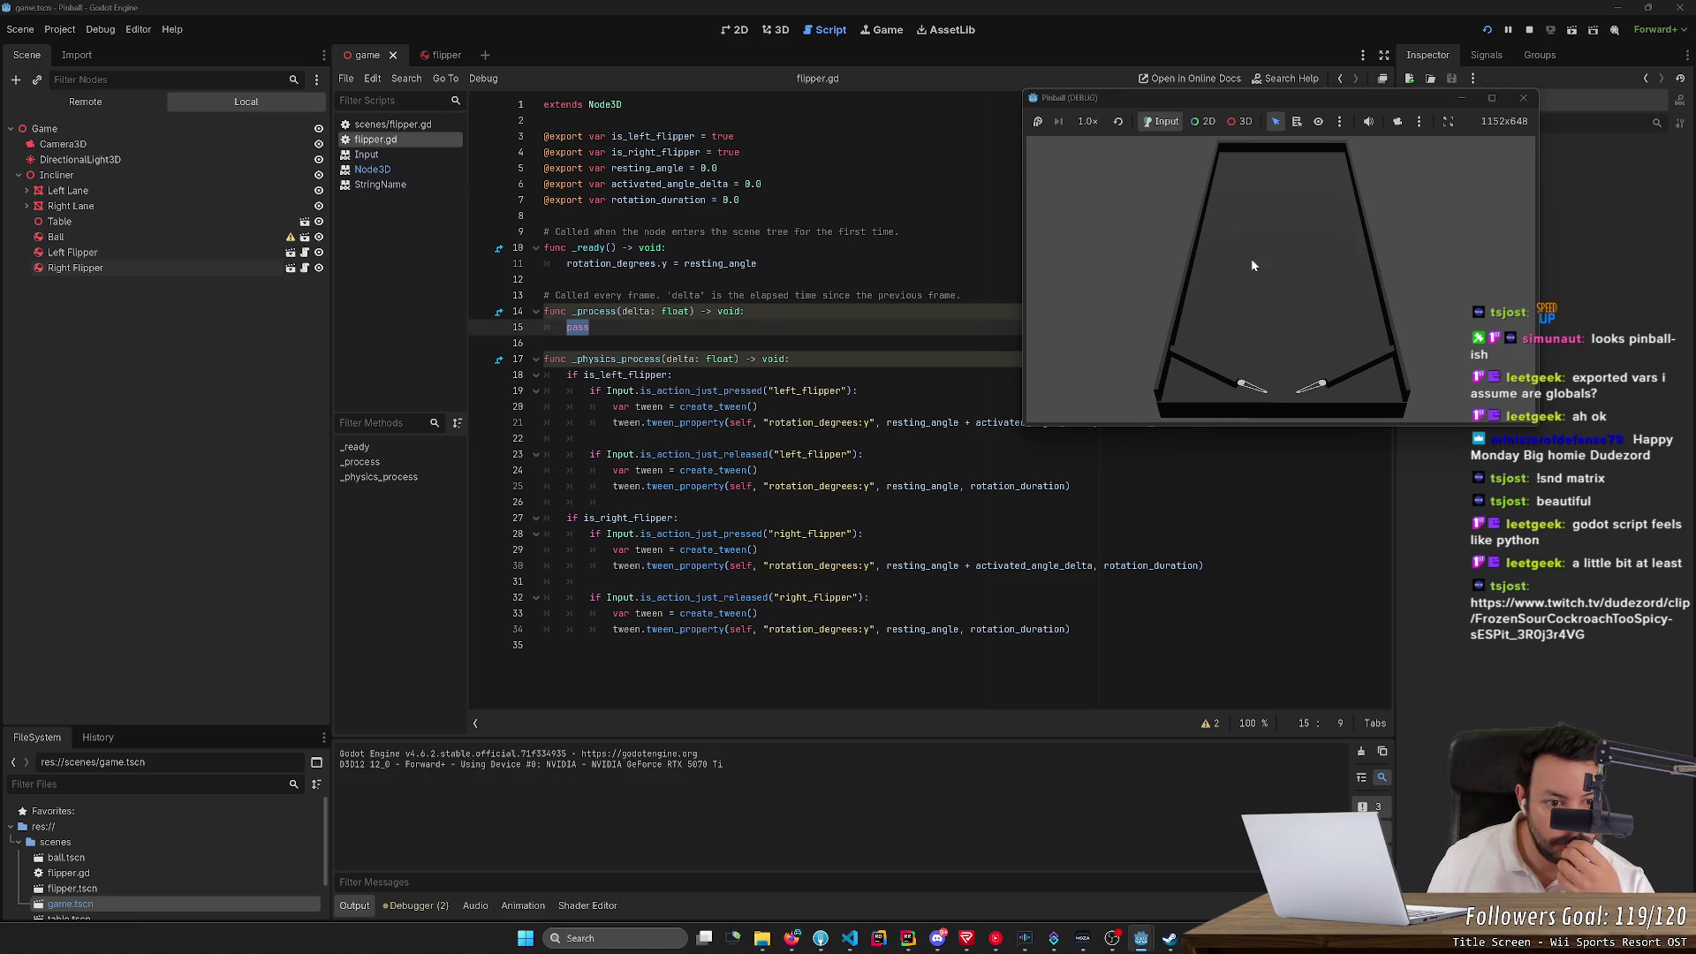
key("Right")
key("Right")
key("Right")
key("Right")
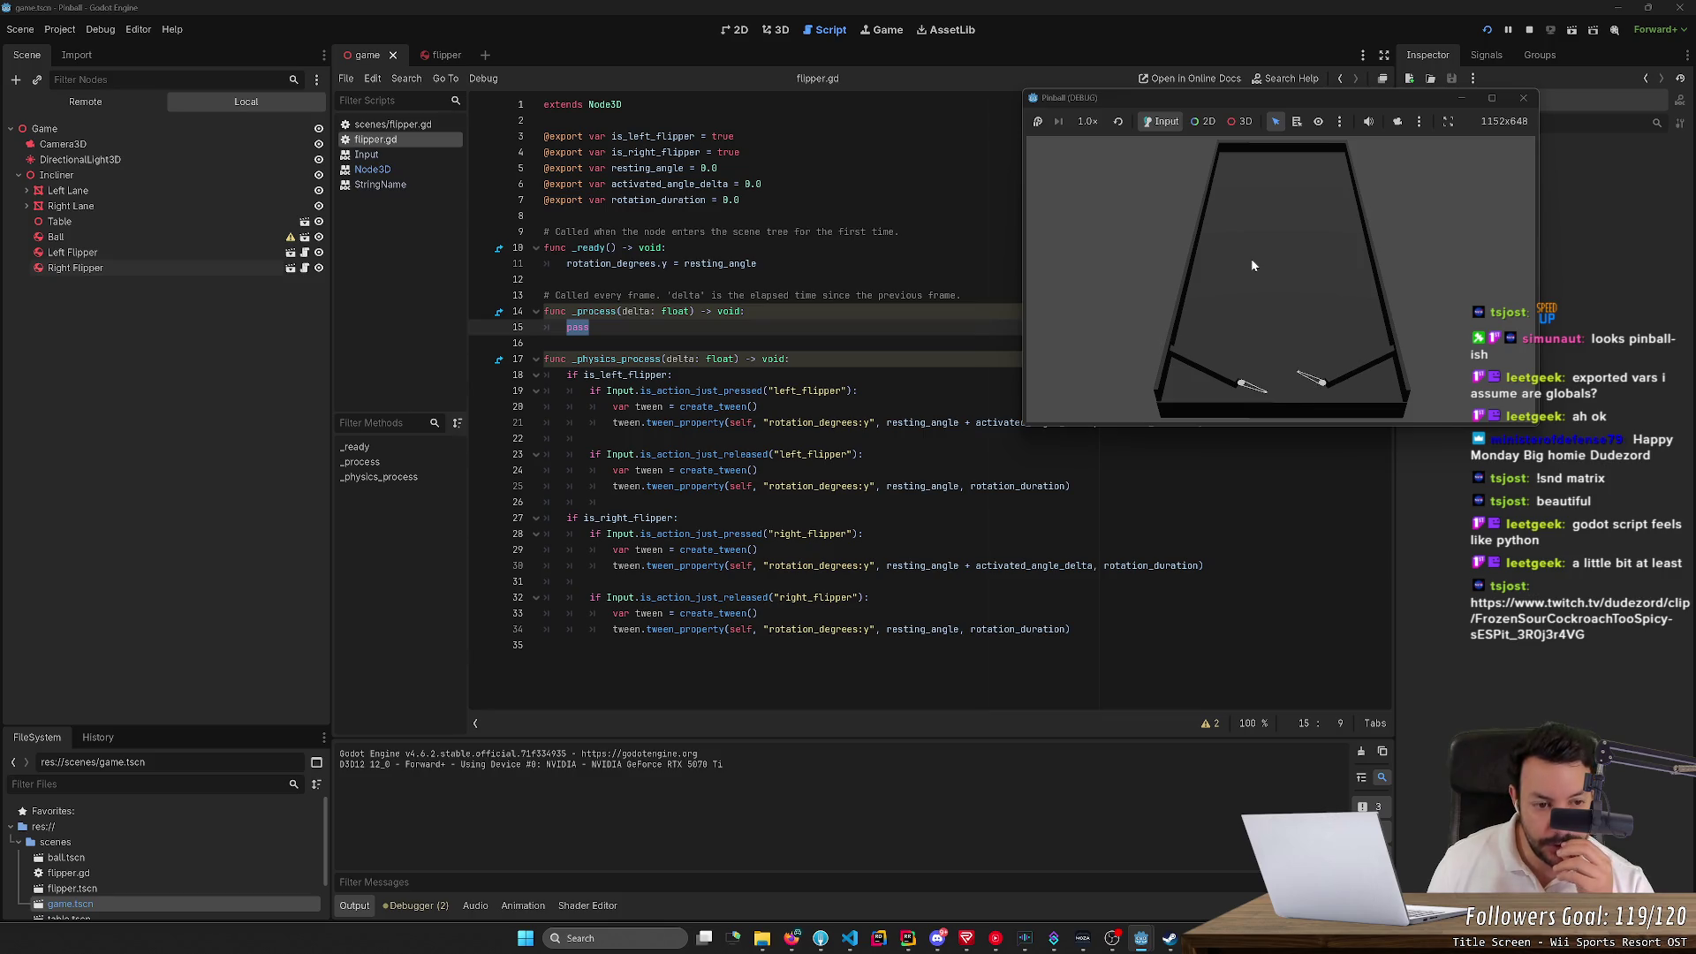
key("Right")
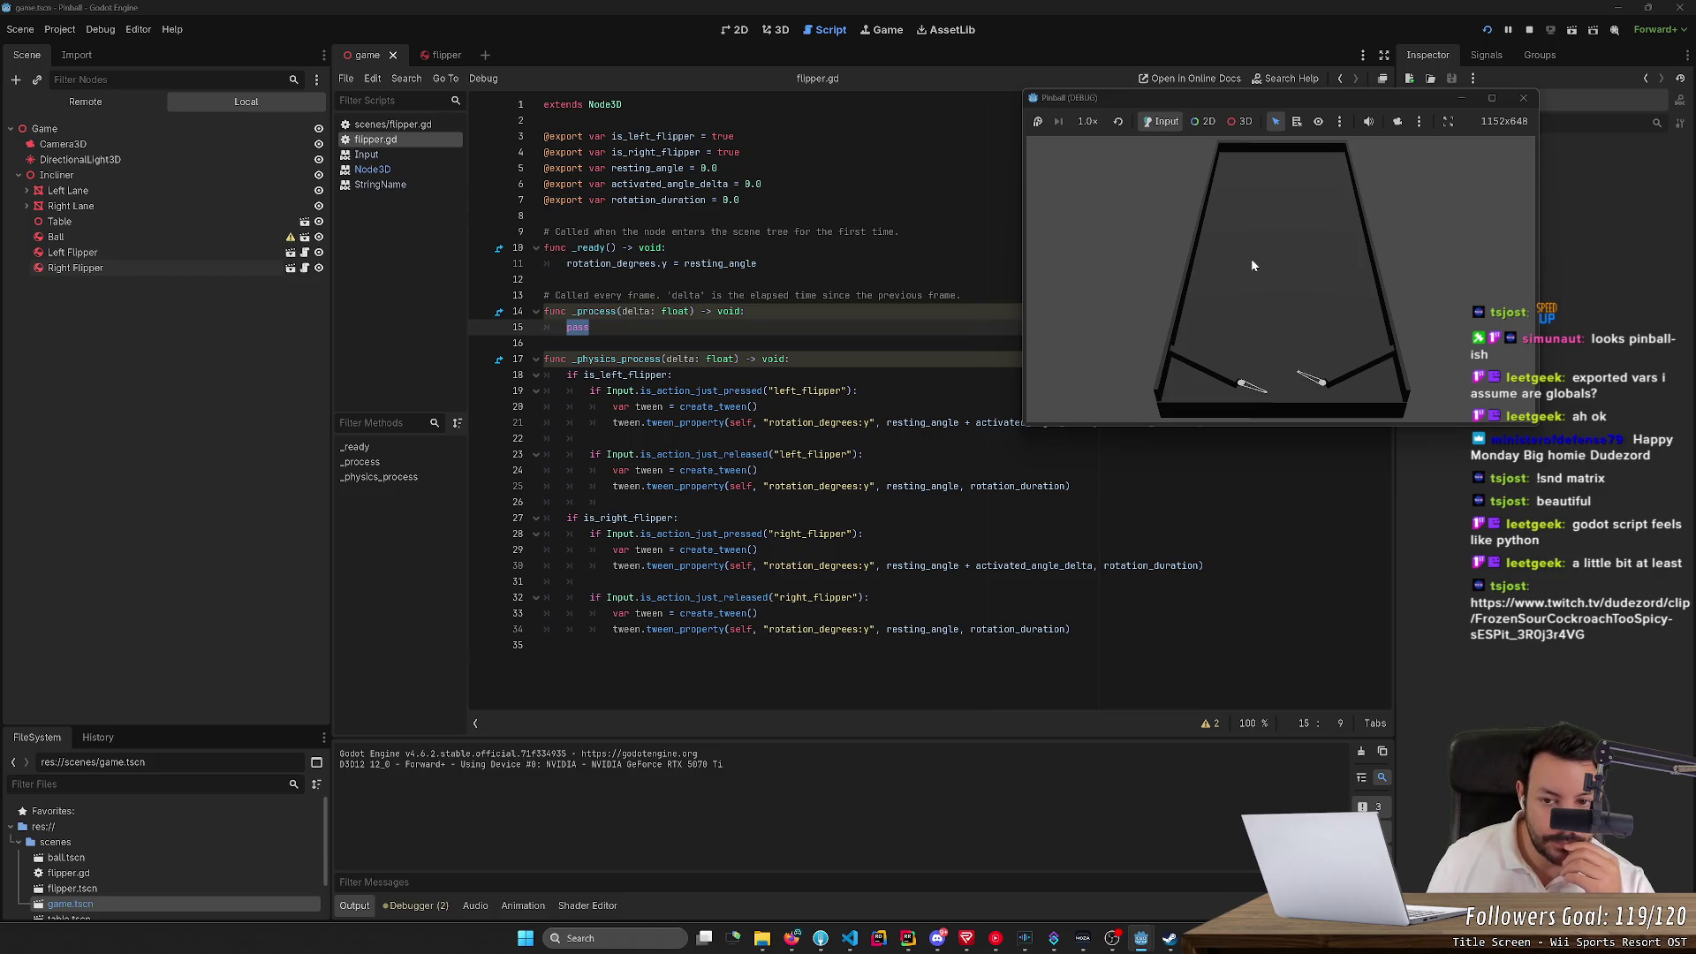
key("Right")
key("Right")
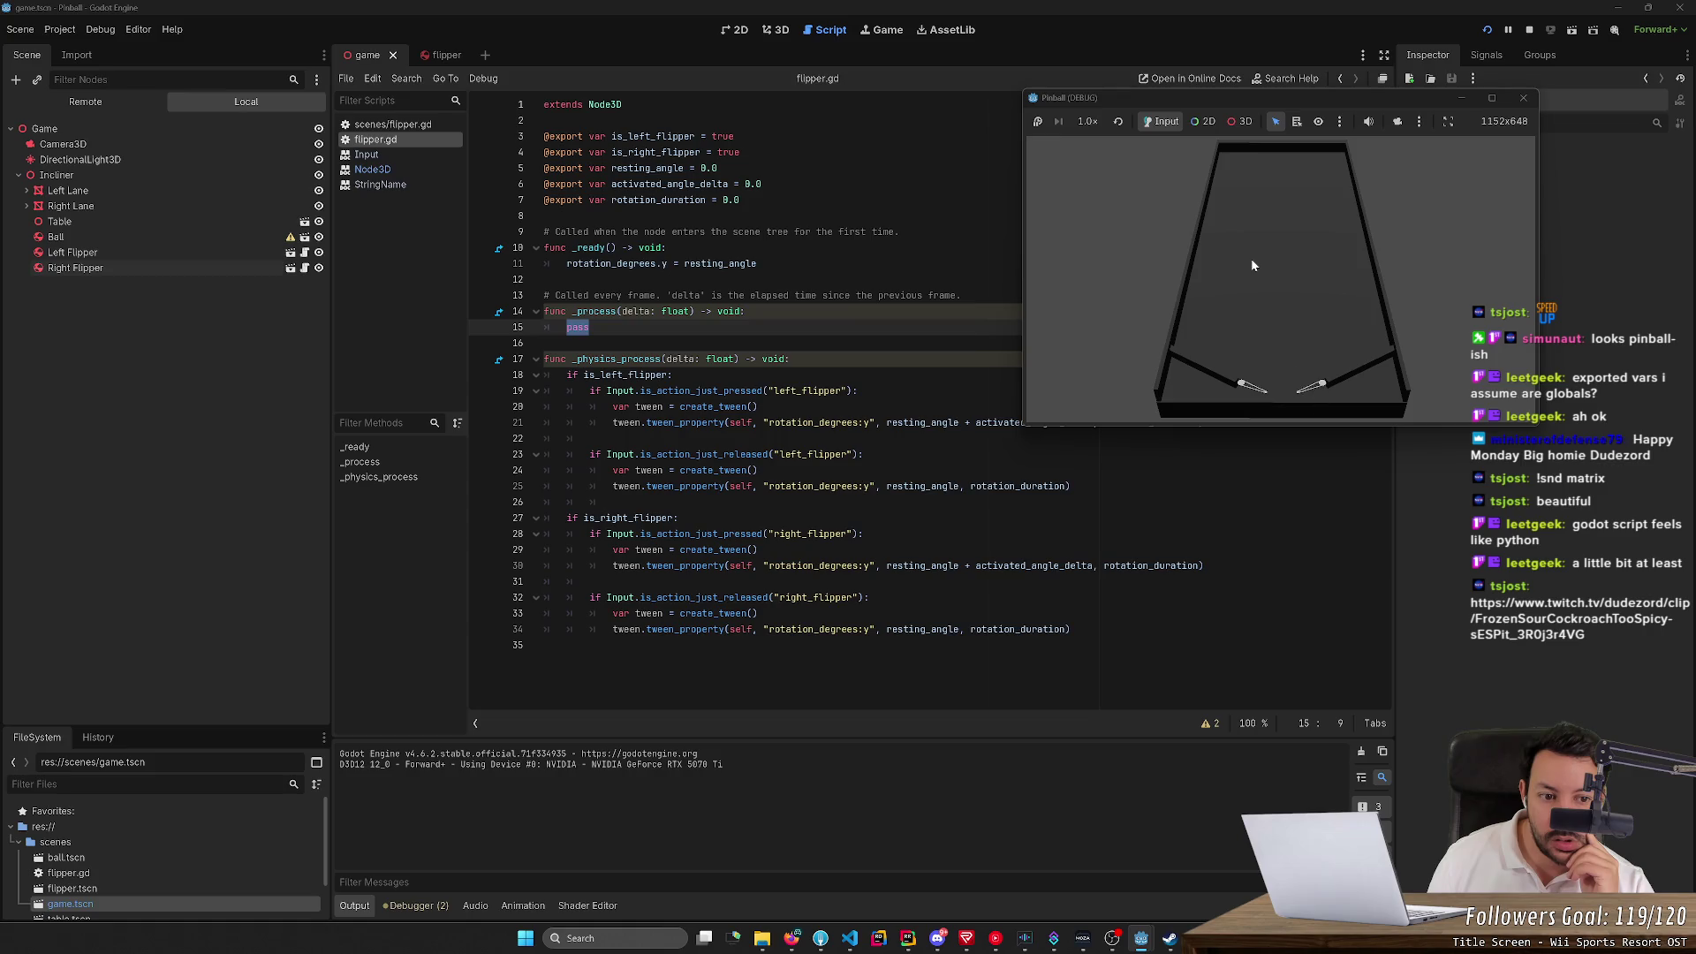
key("Right")
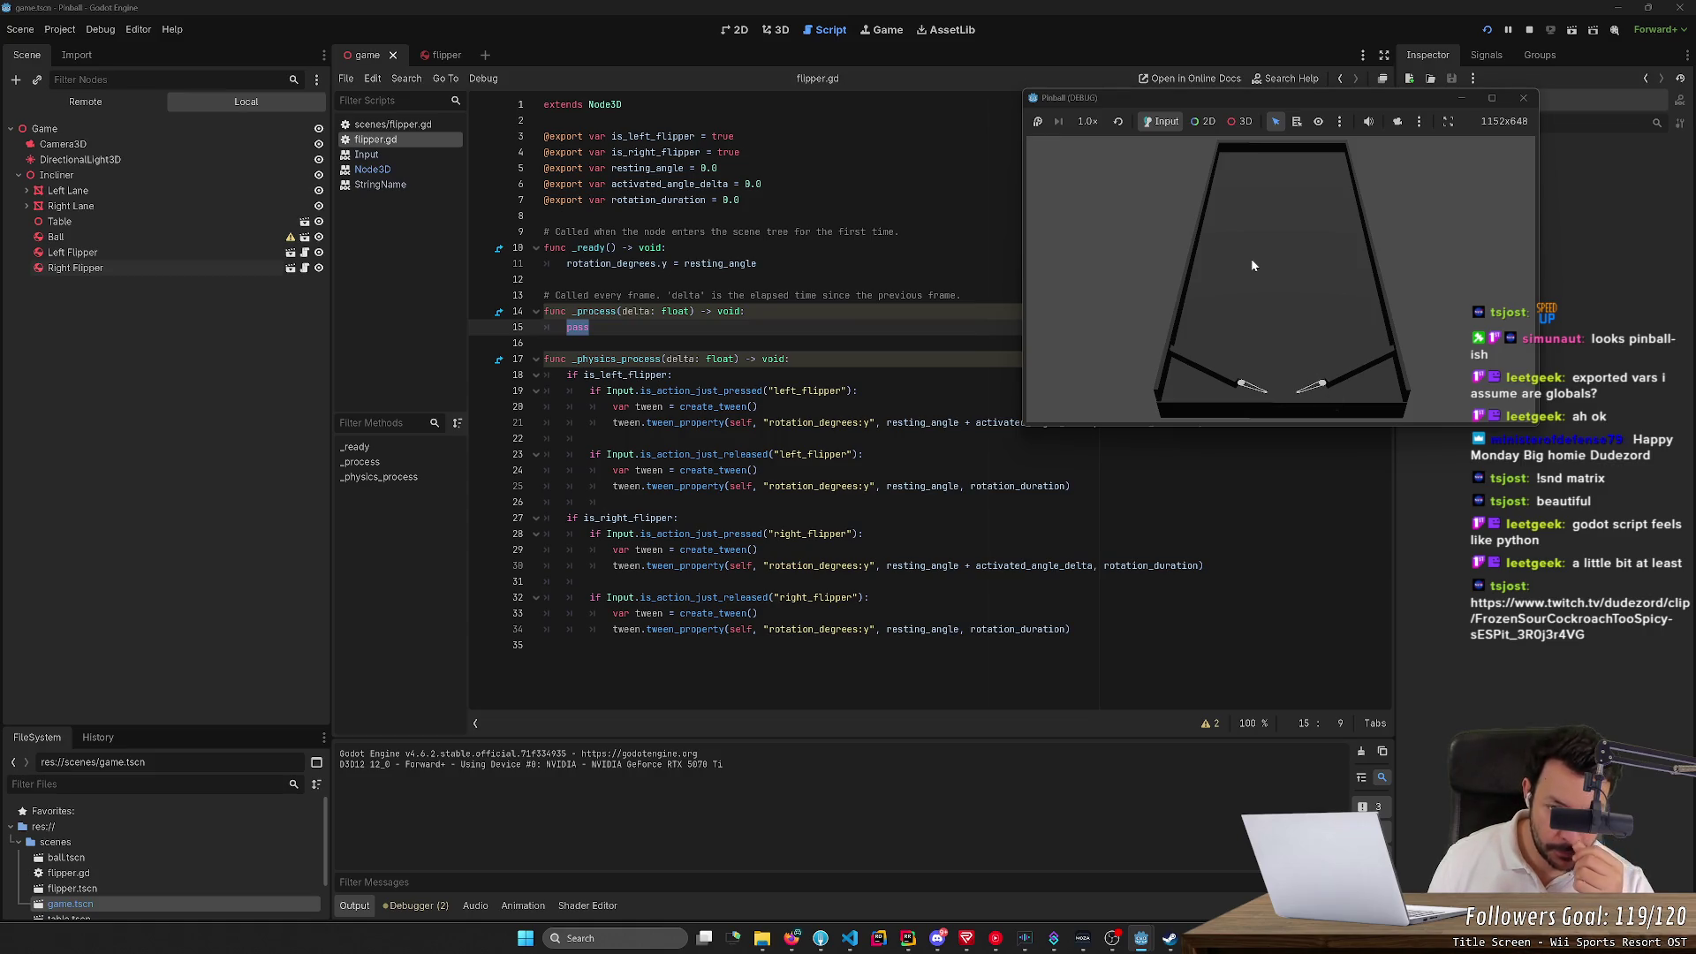
key("Right")
key("Left")
key("Right")
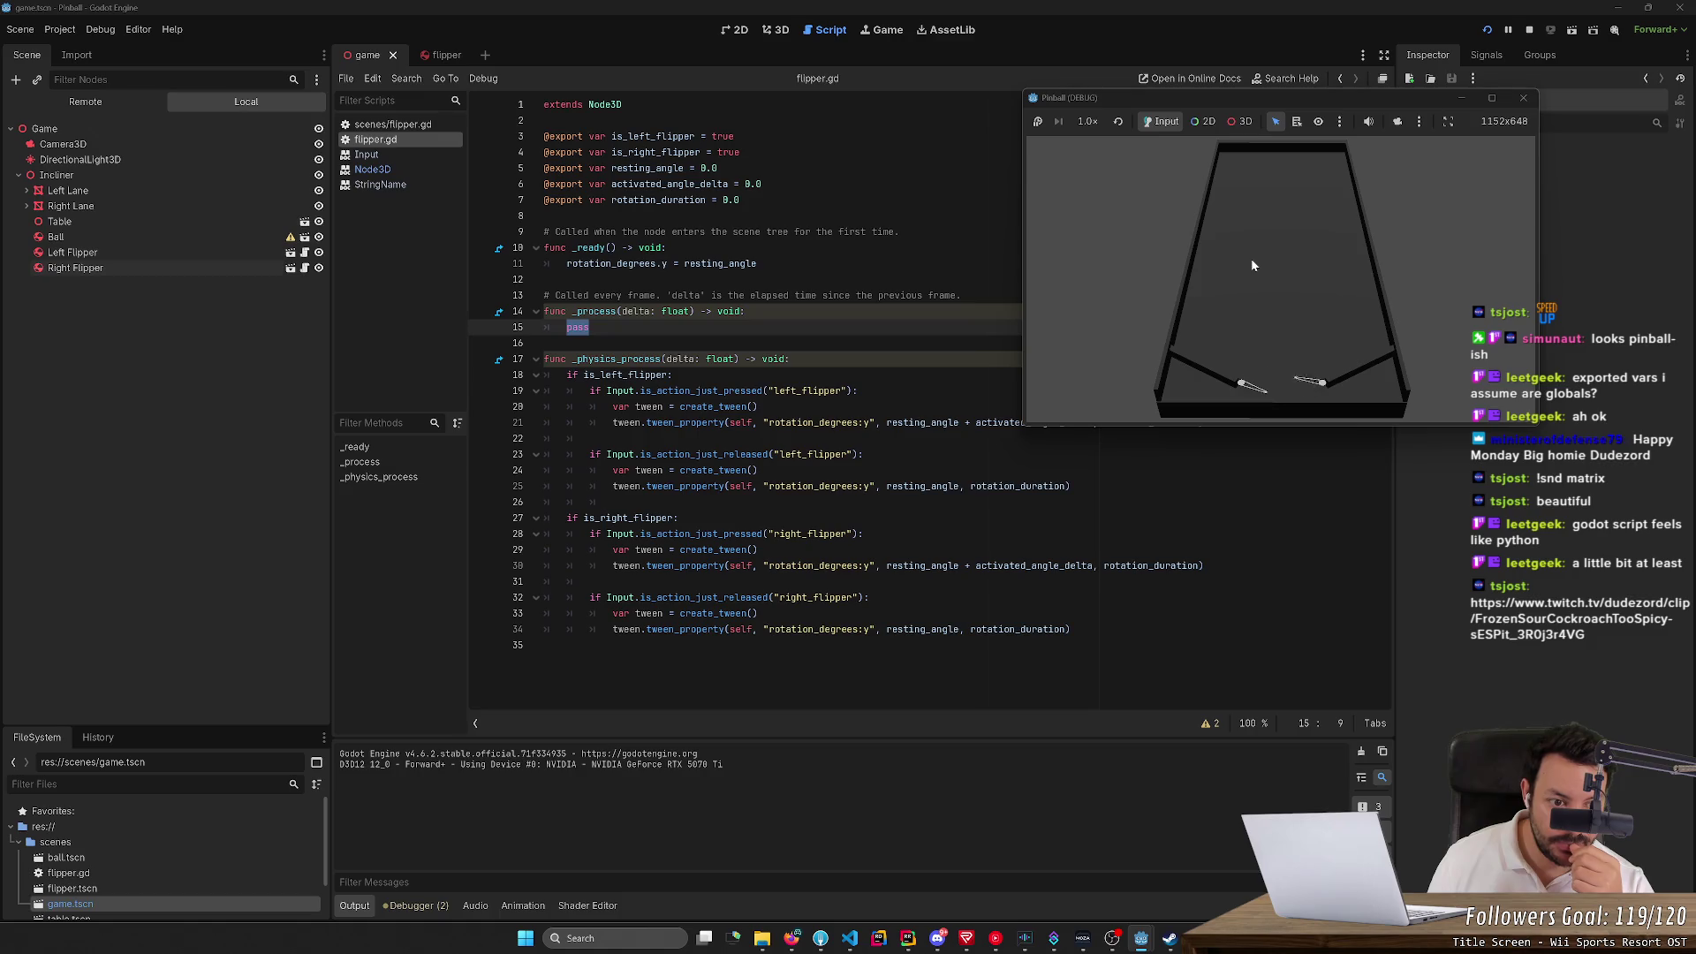
key("Right")
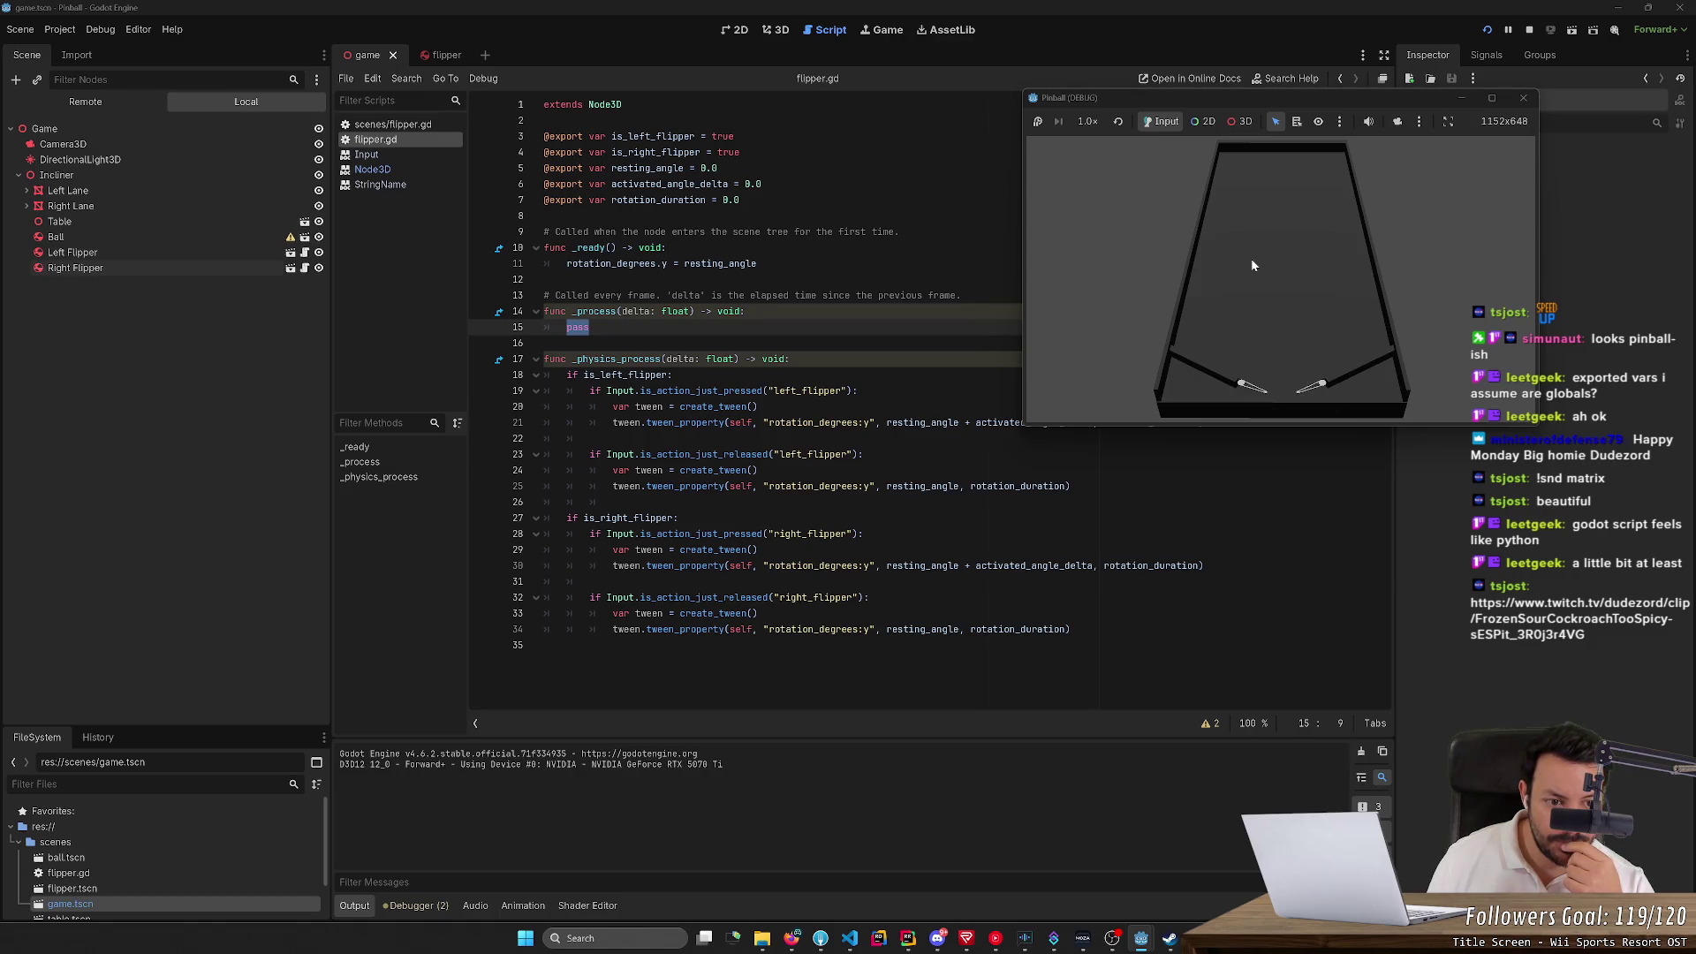
key("Right")
key("Right")
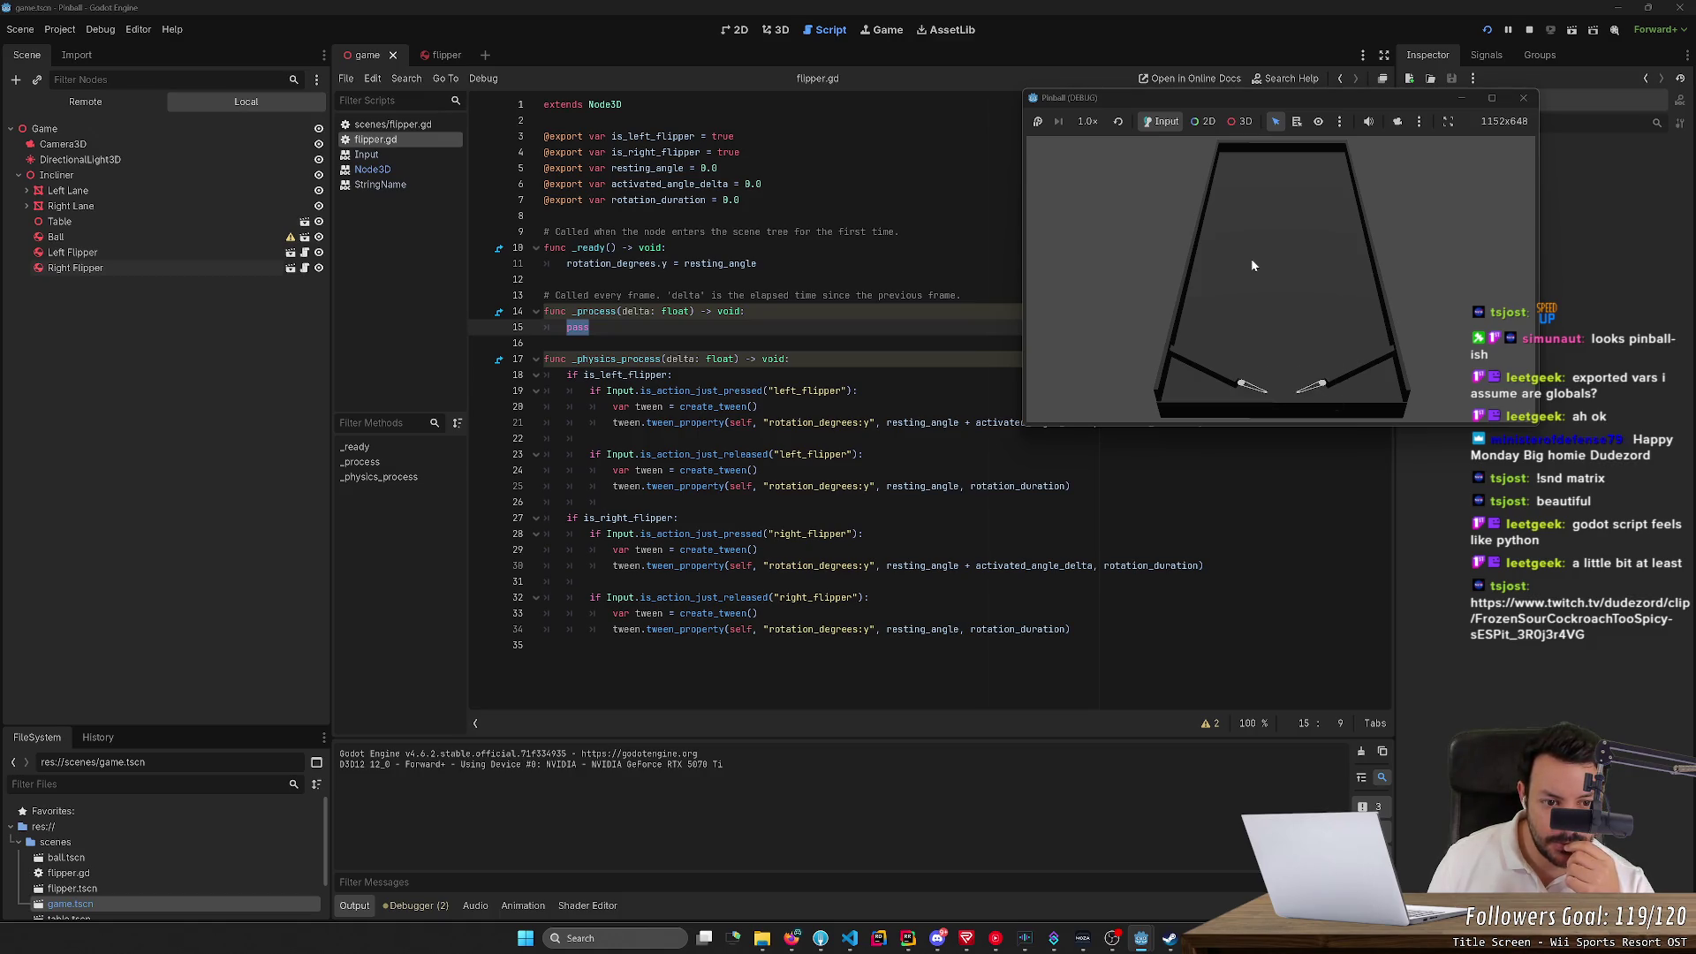
key("Left")
key("Right")
key("Right")
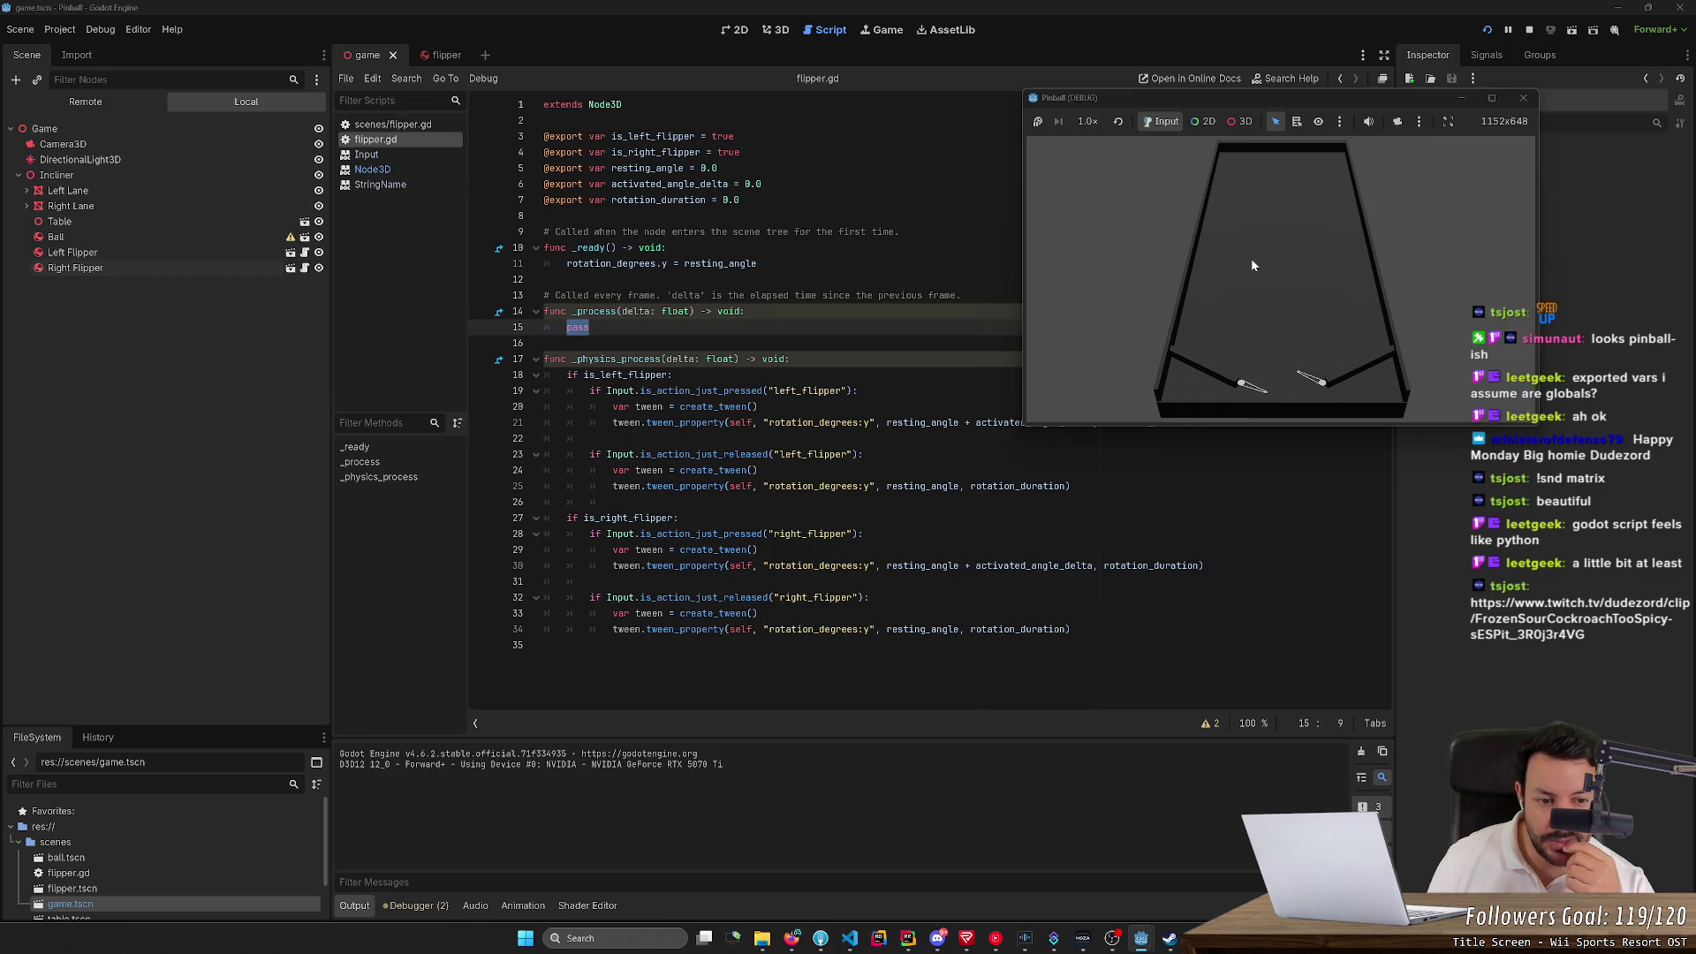
key("Right")
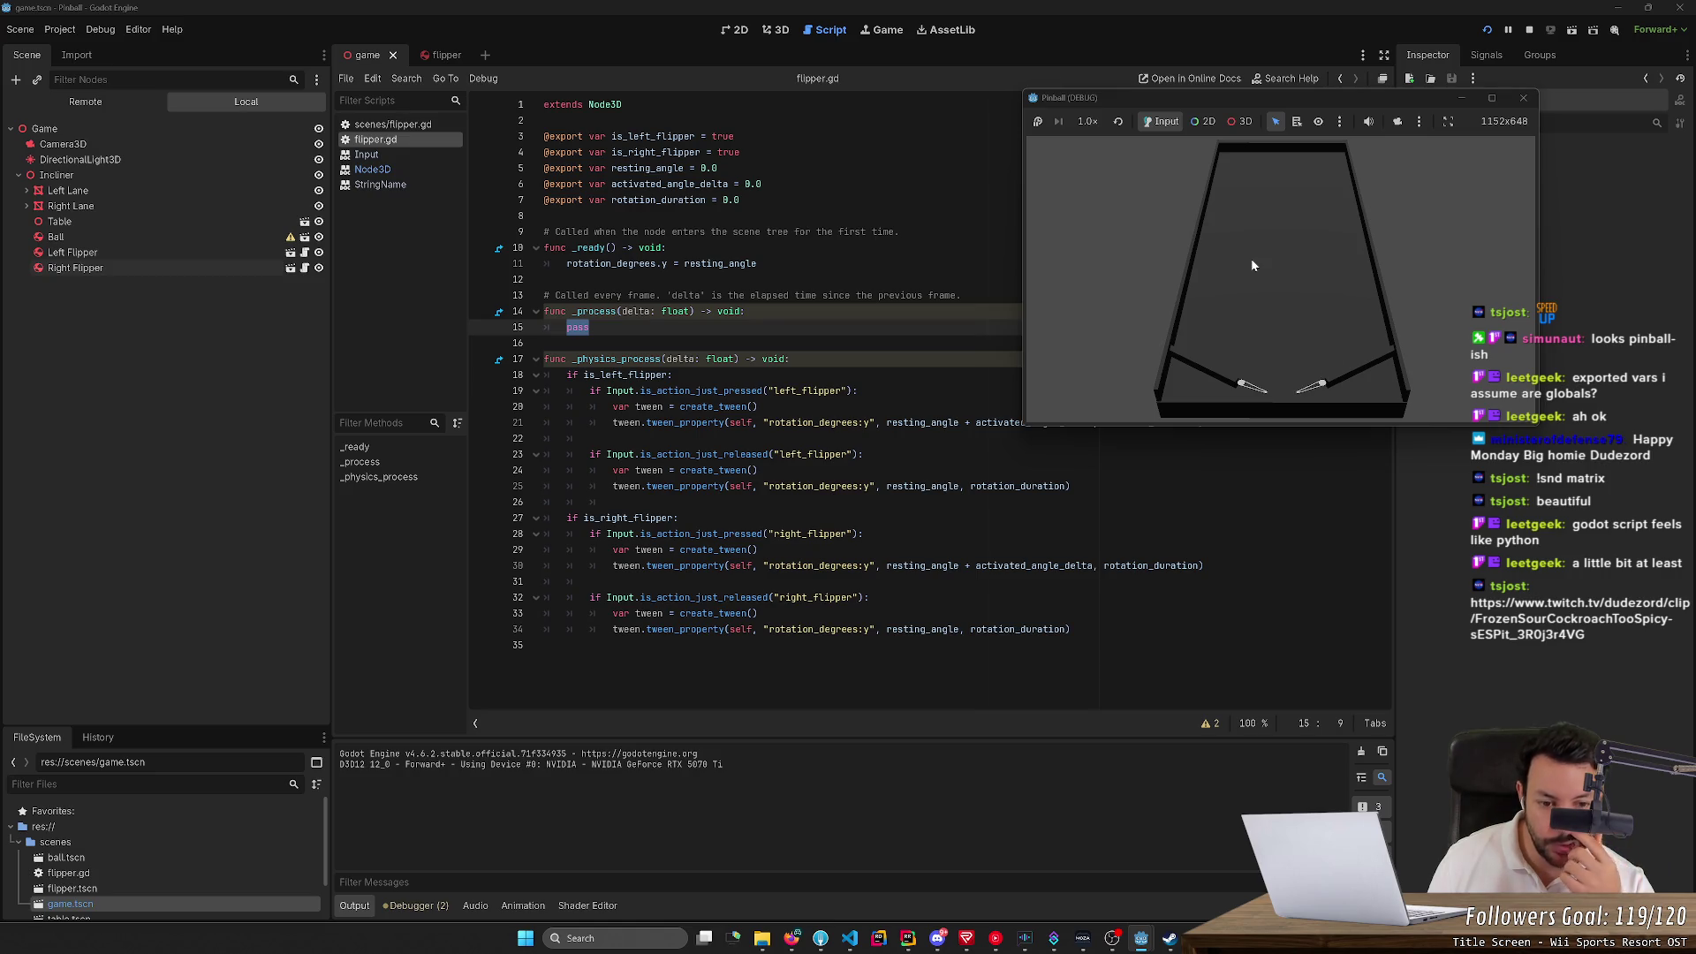
key("Right")
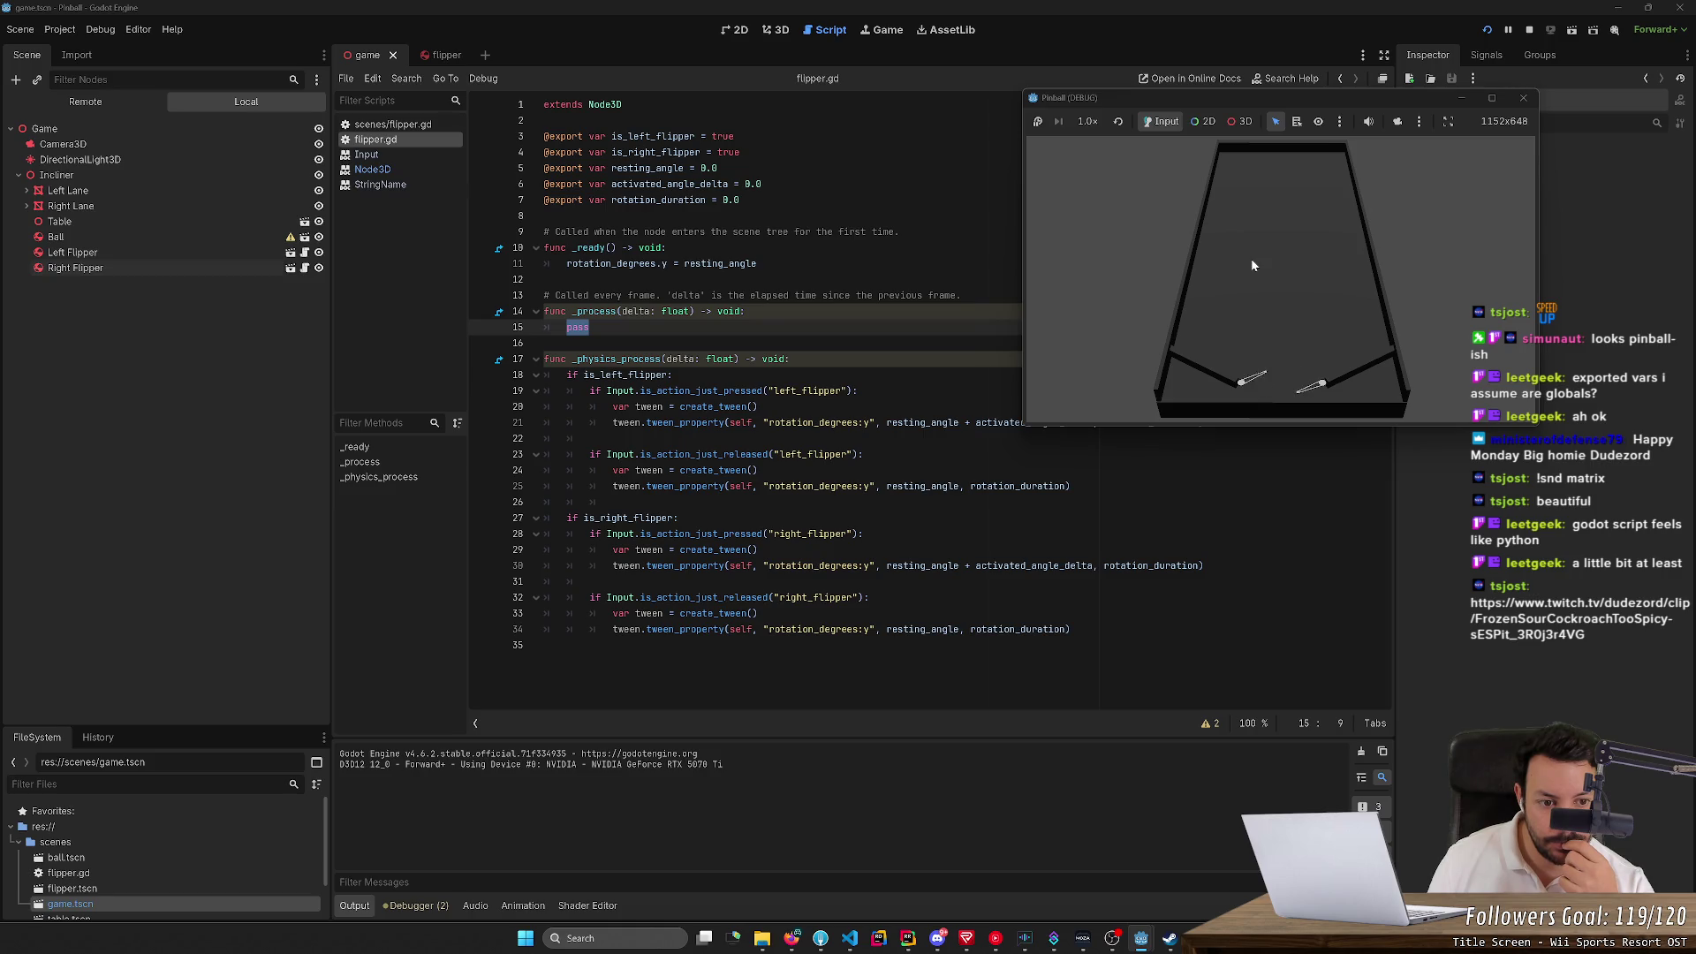
key("Right")
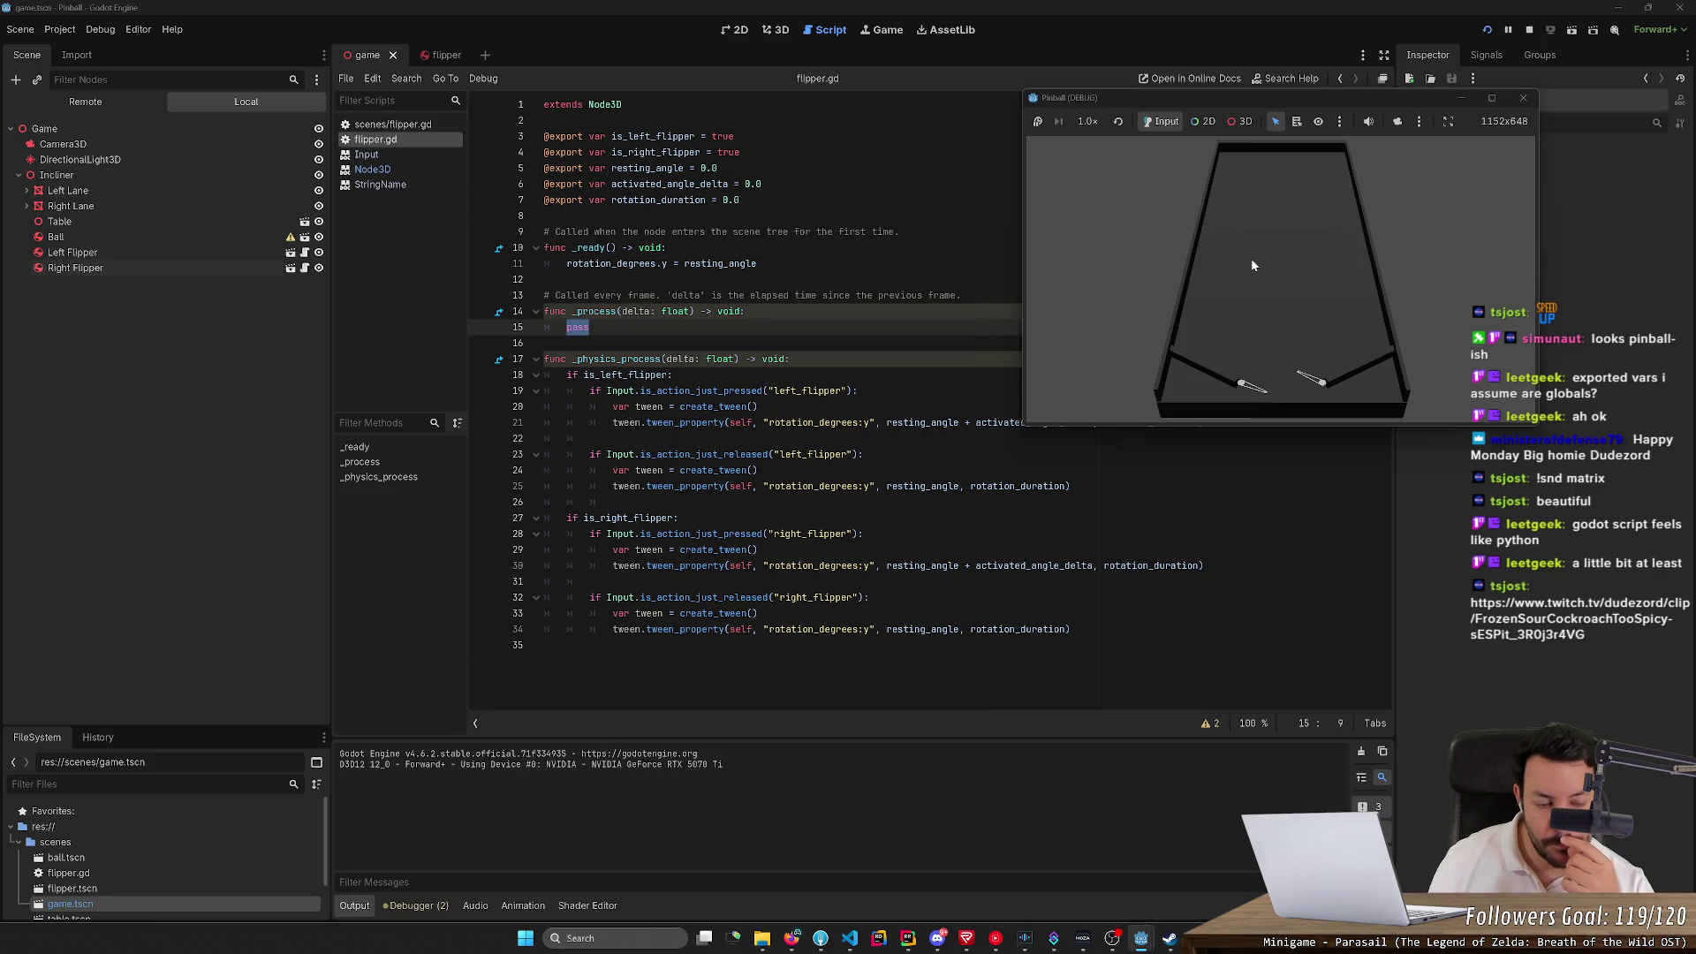
key("Right")
key("Right")
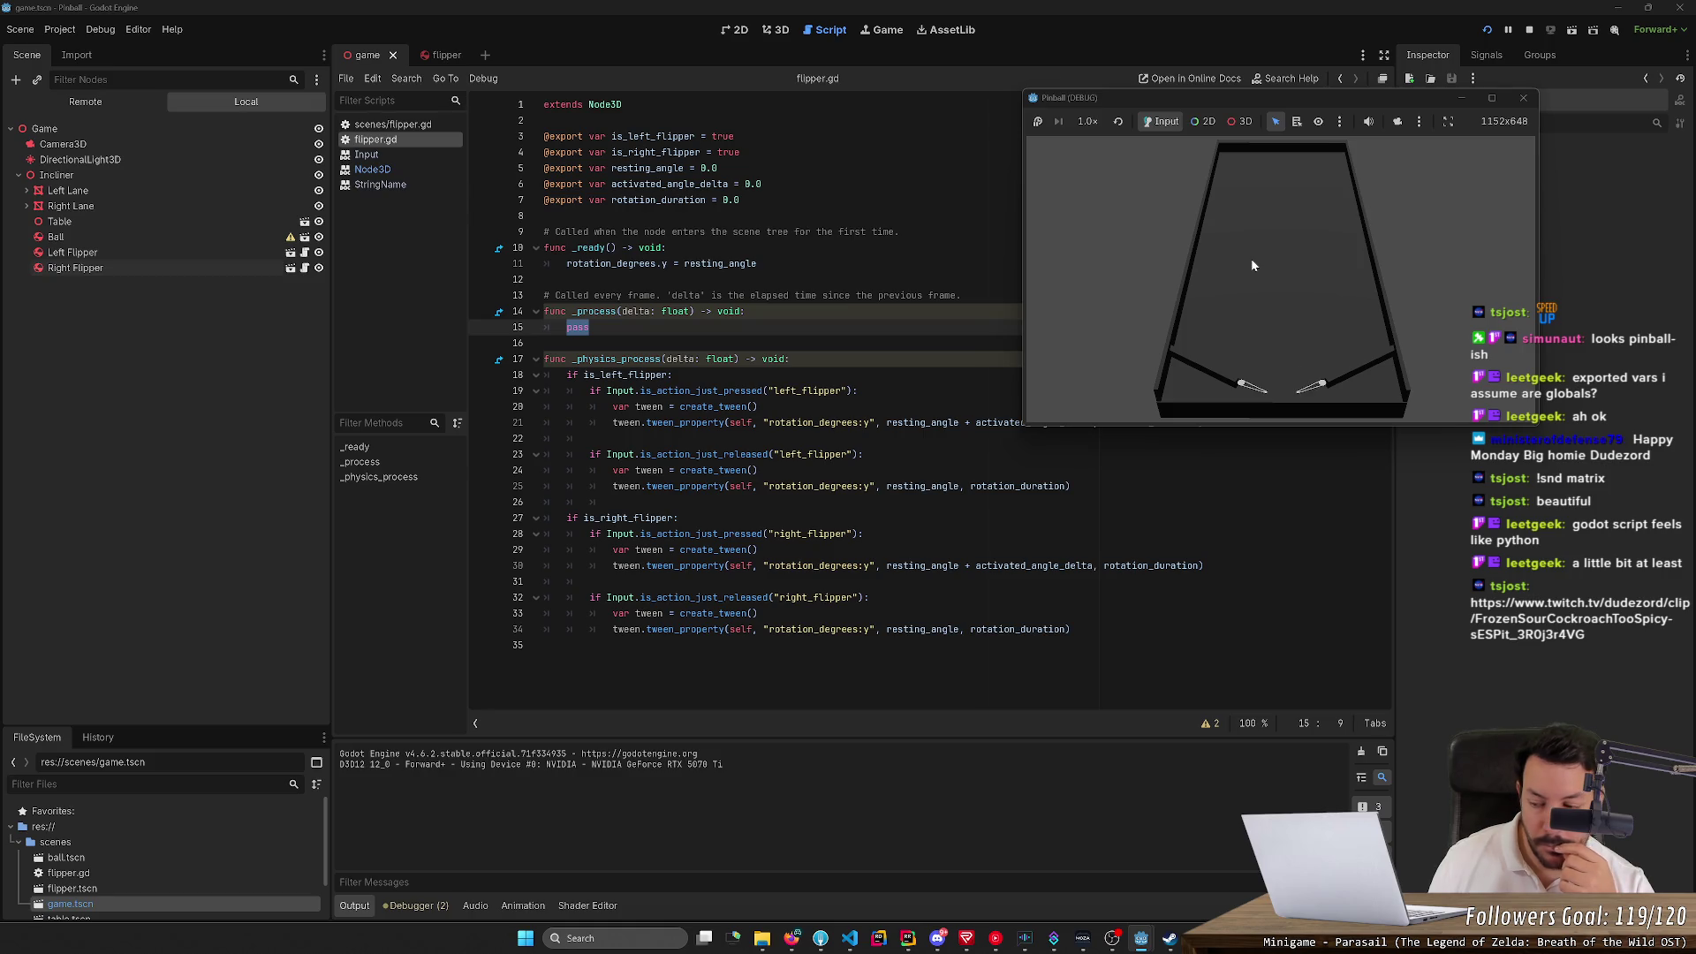
key("Left")
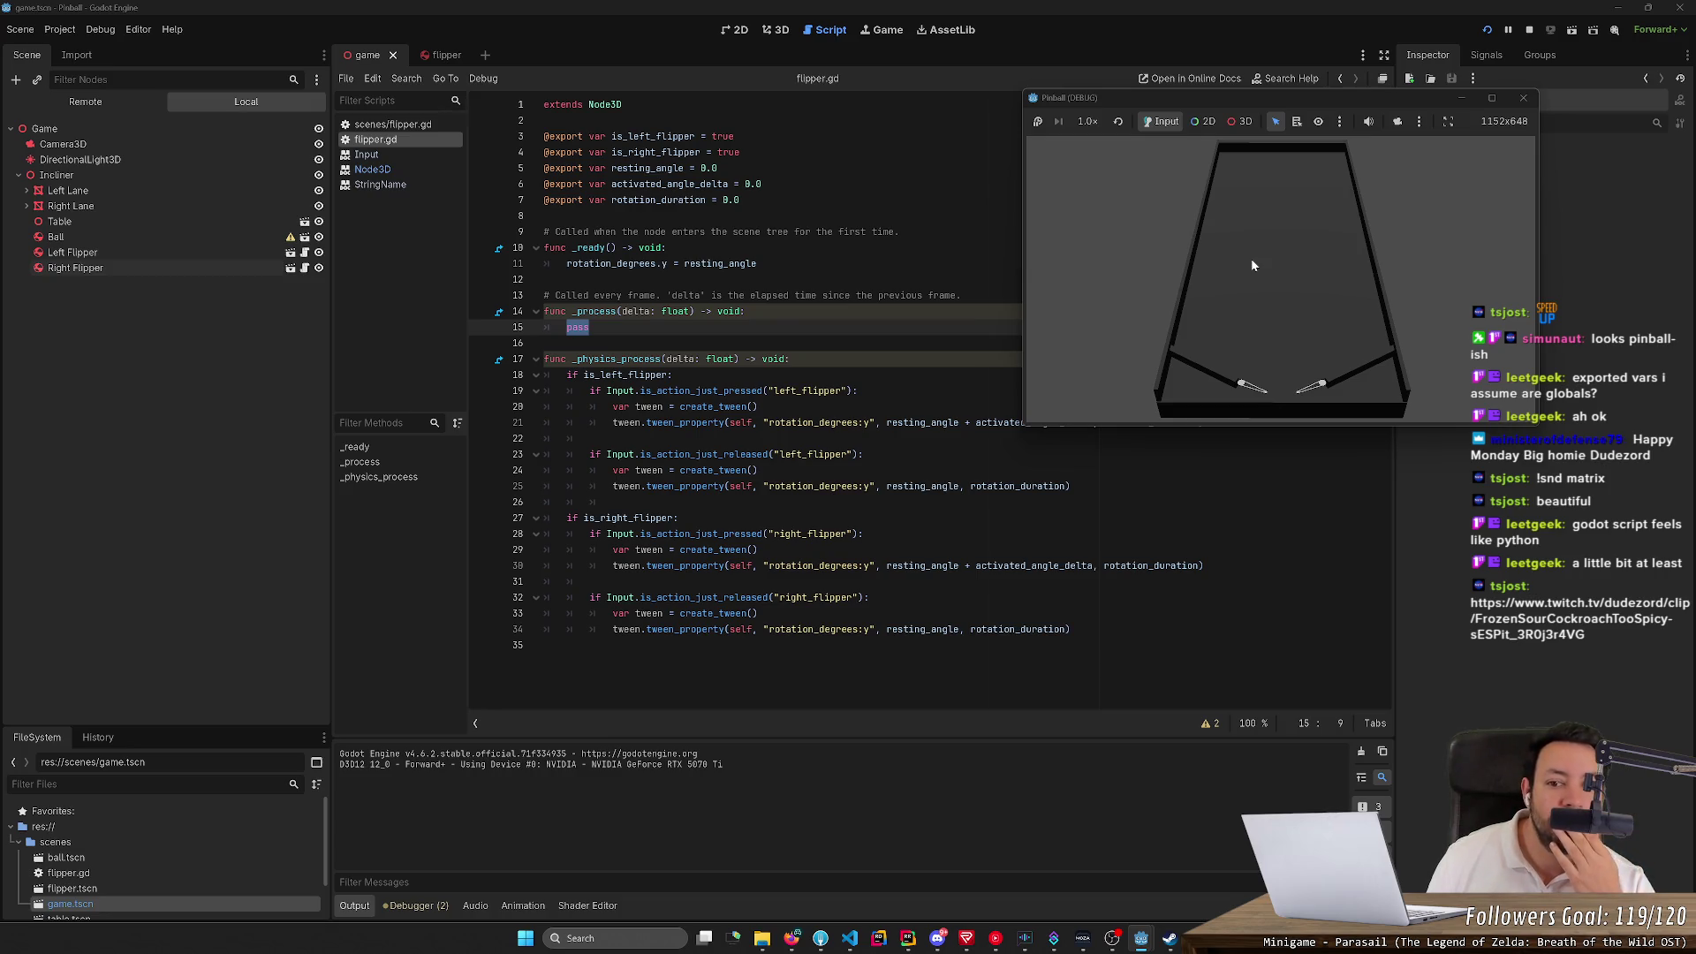
key("Left")
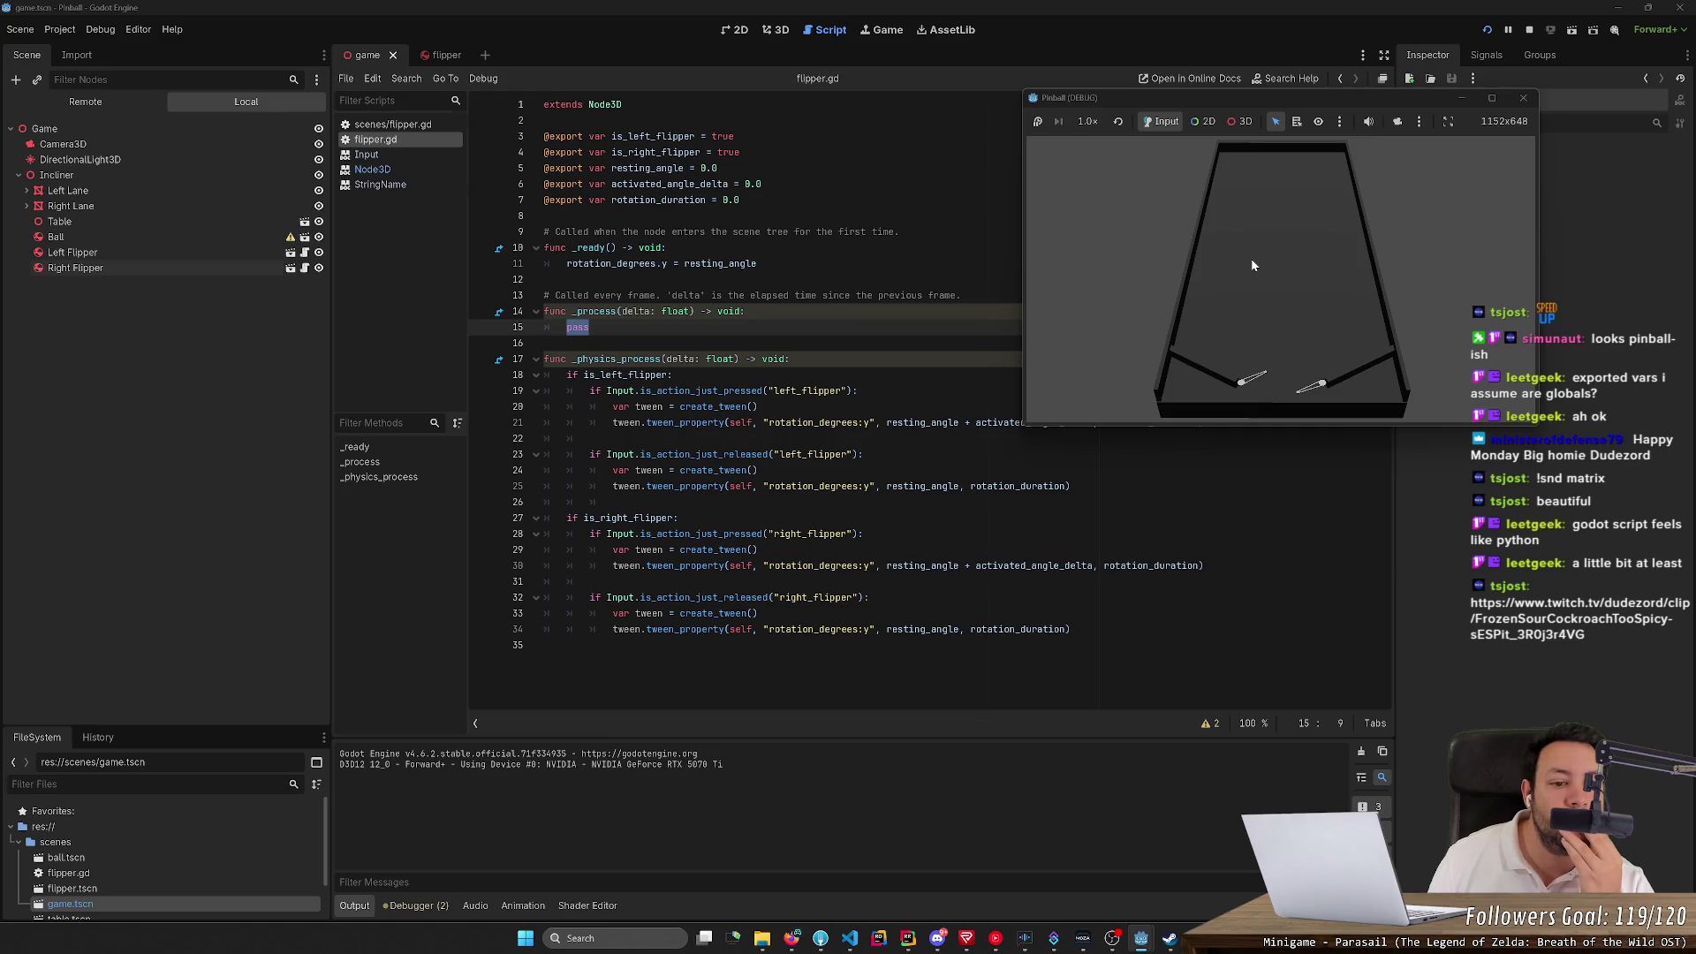
key("Right")
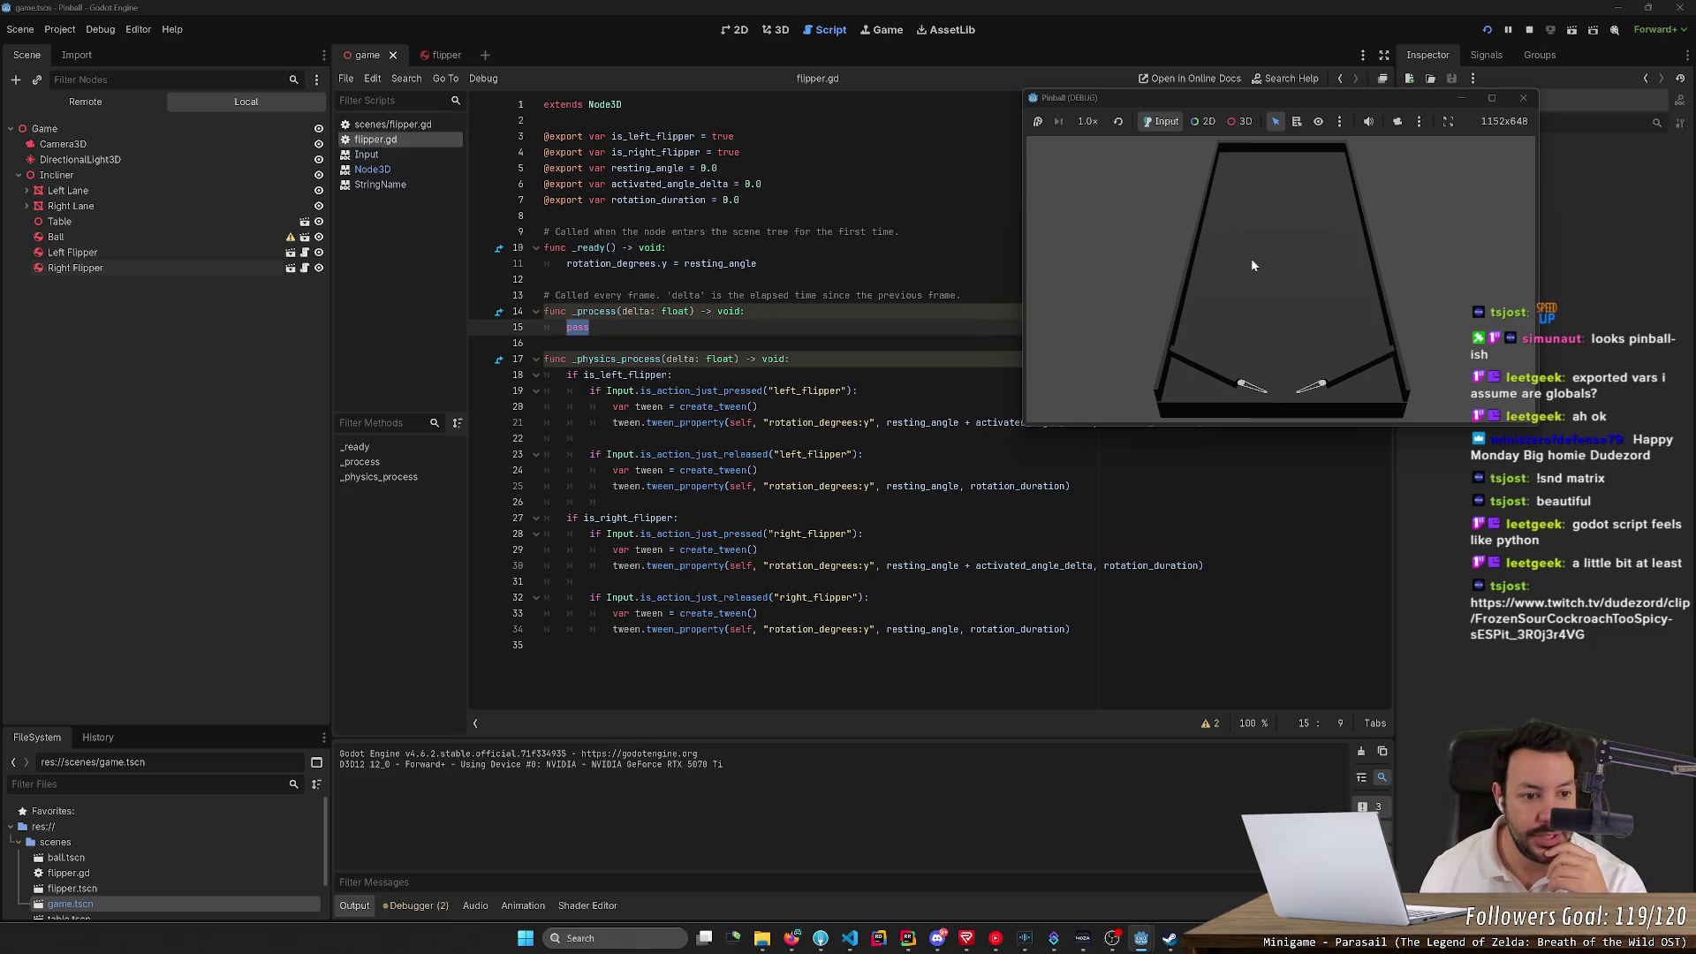
key("Right")
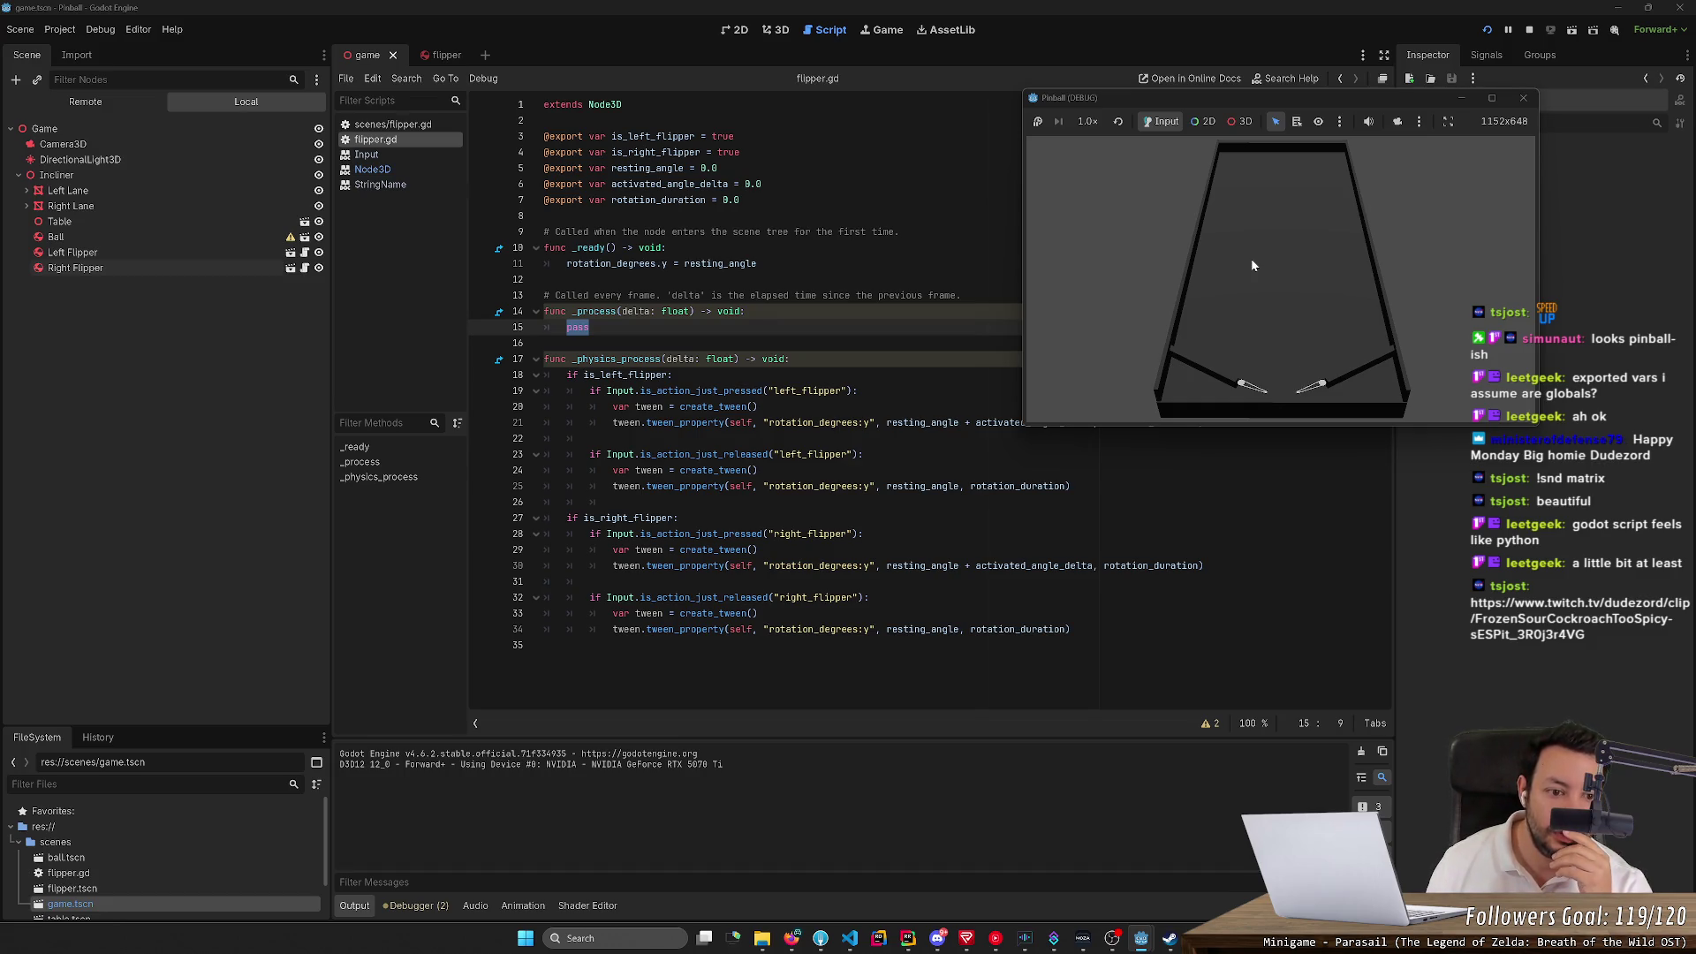
key("Right")
key("Right")
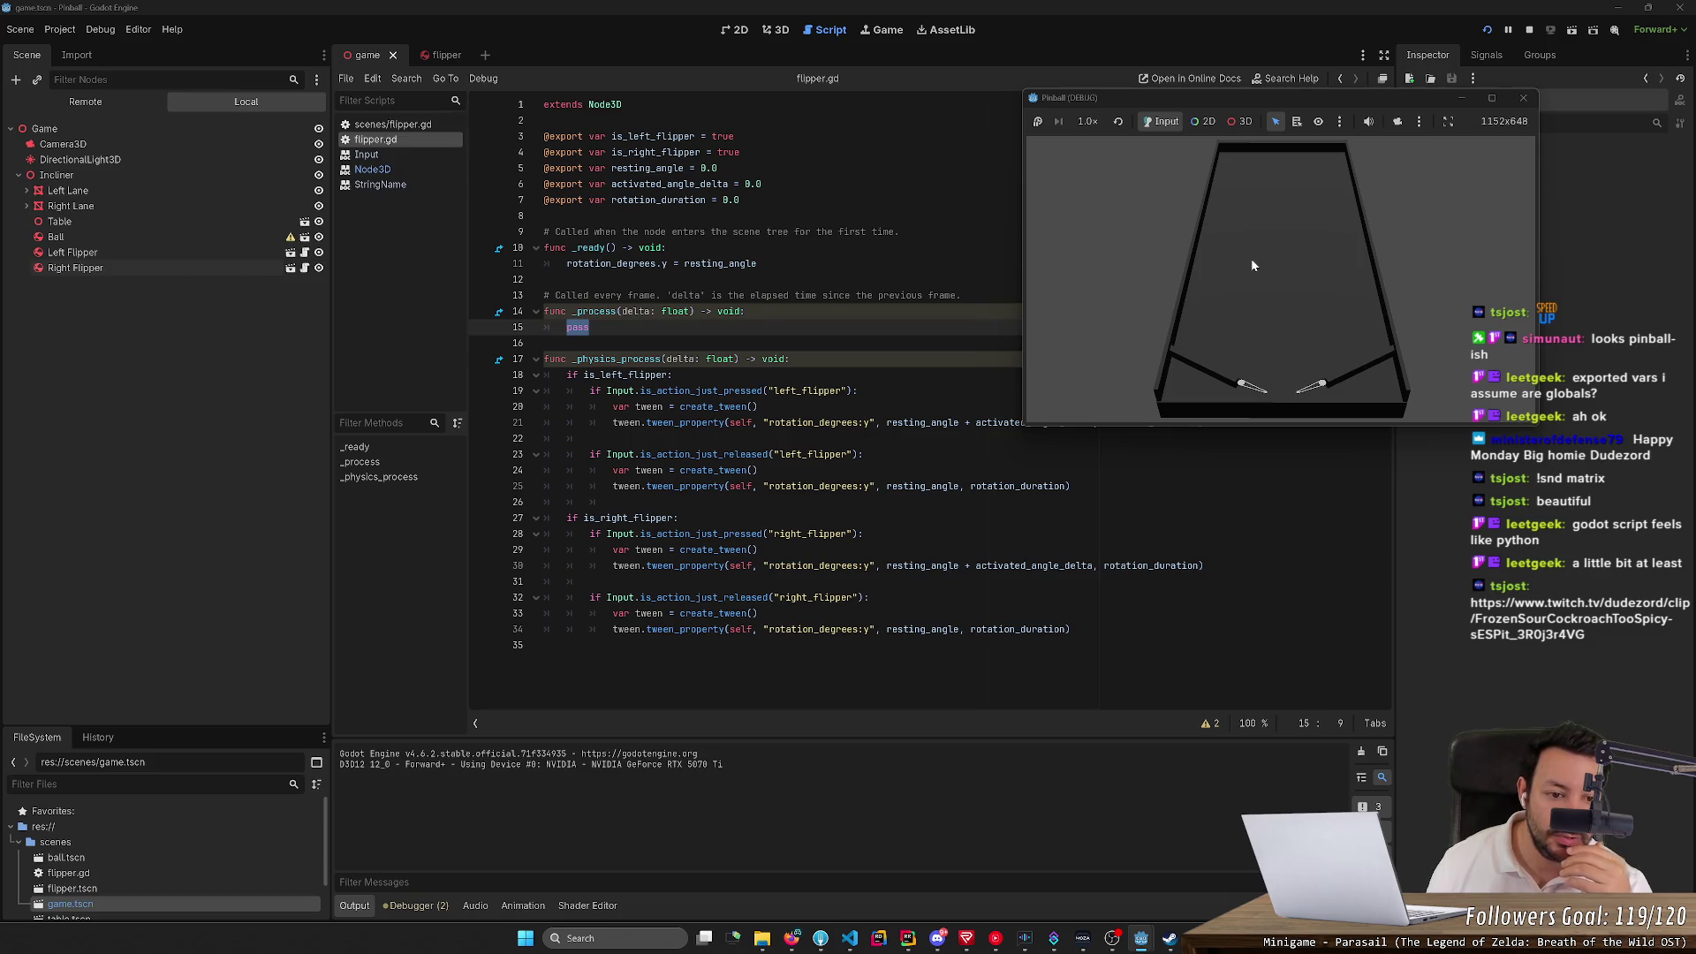
key("Left")
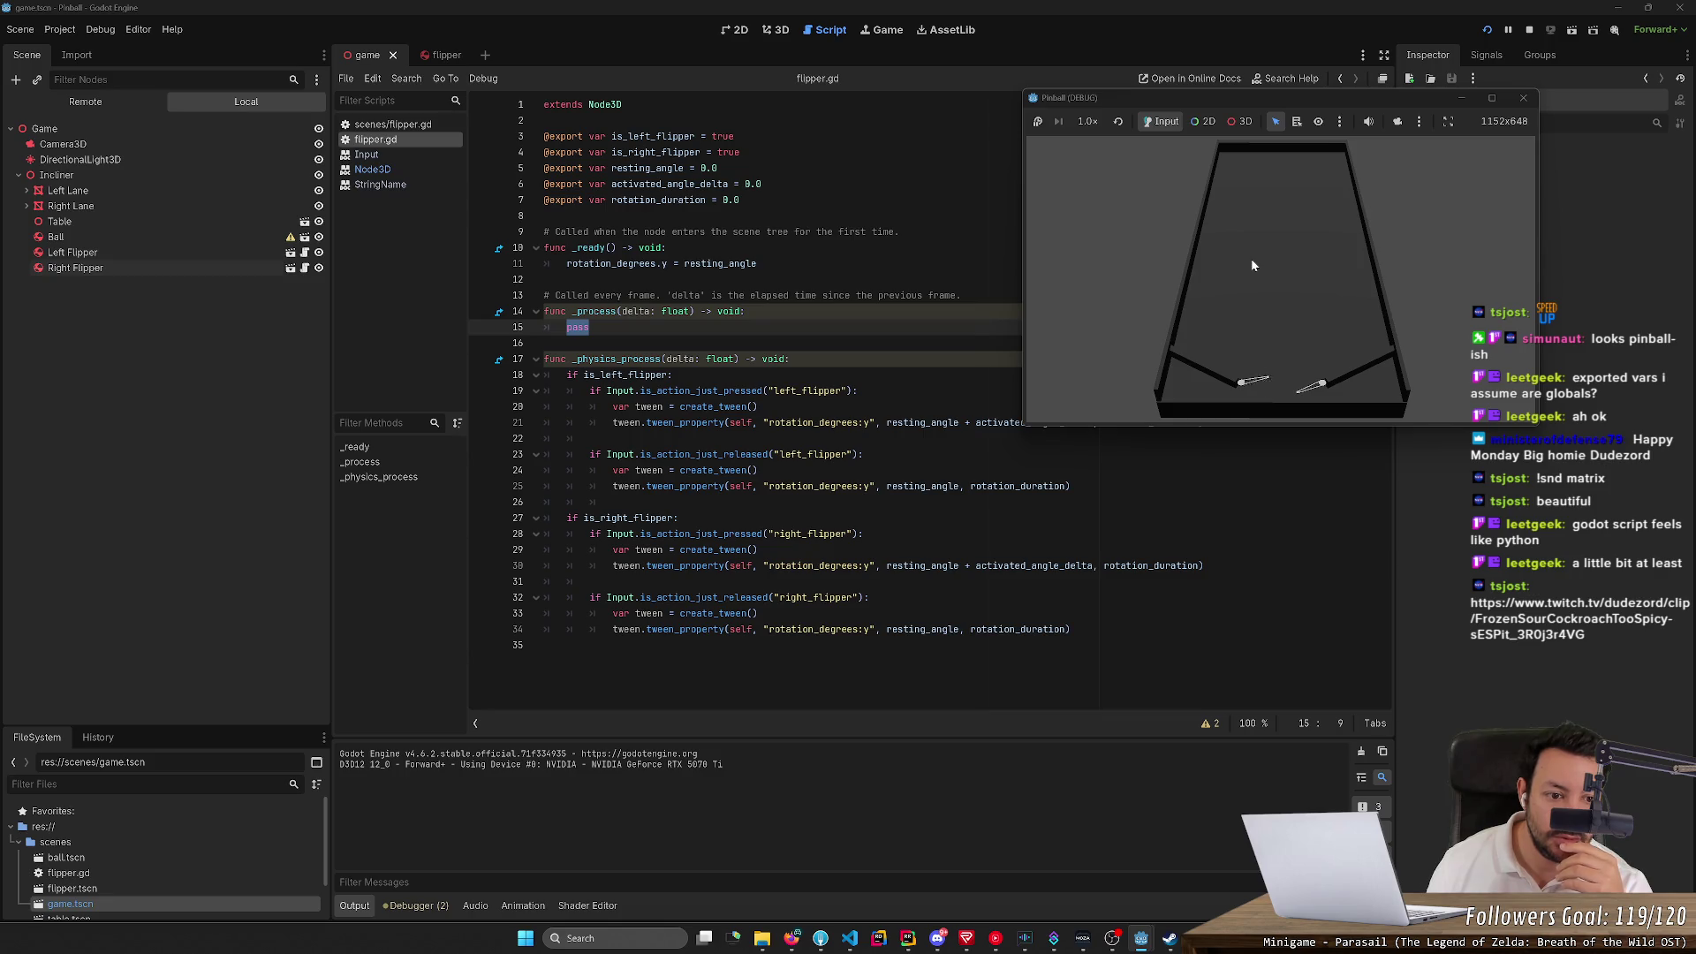
key("Left")
key("Right")
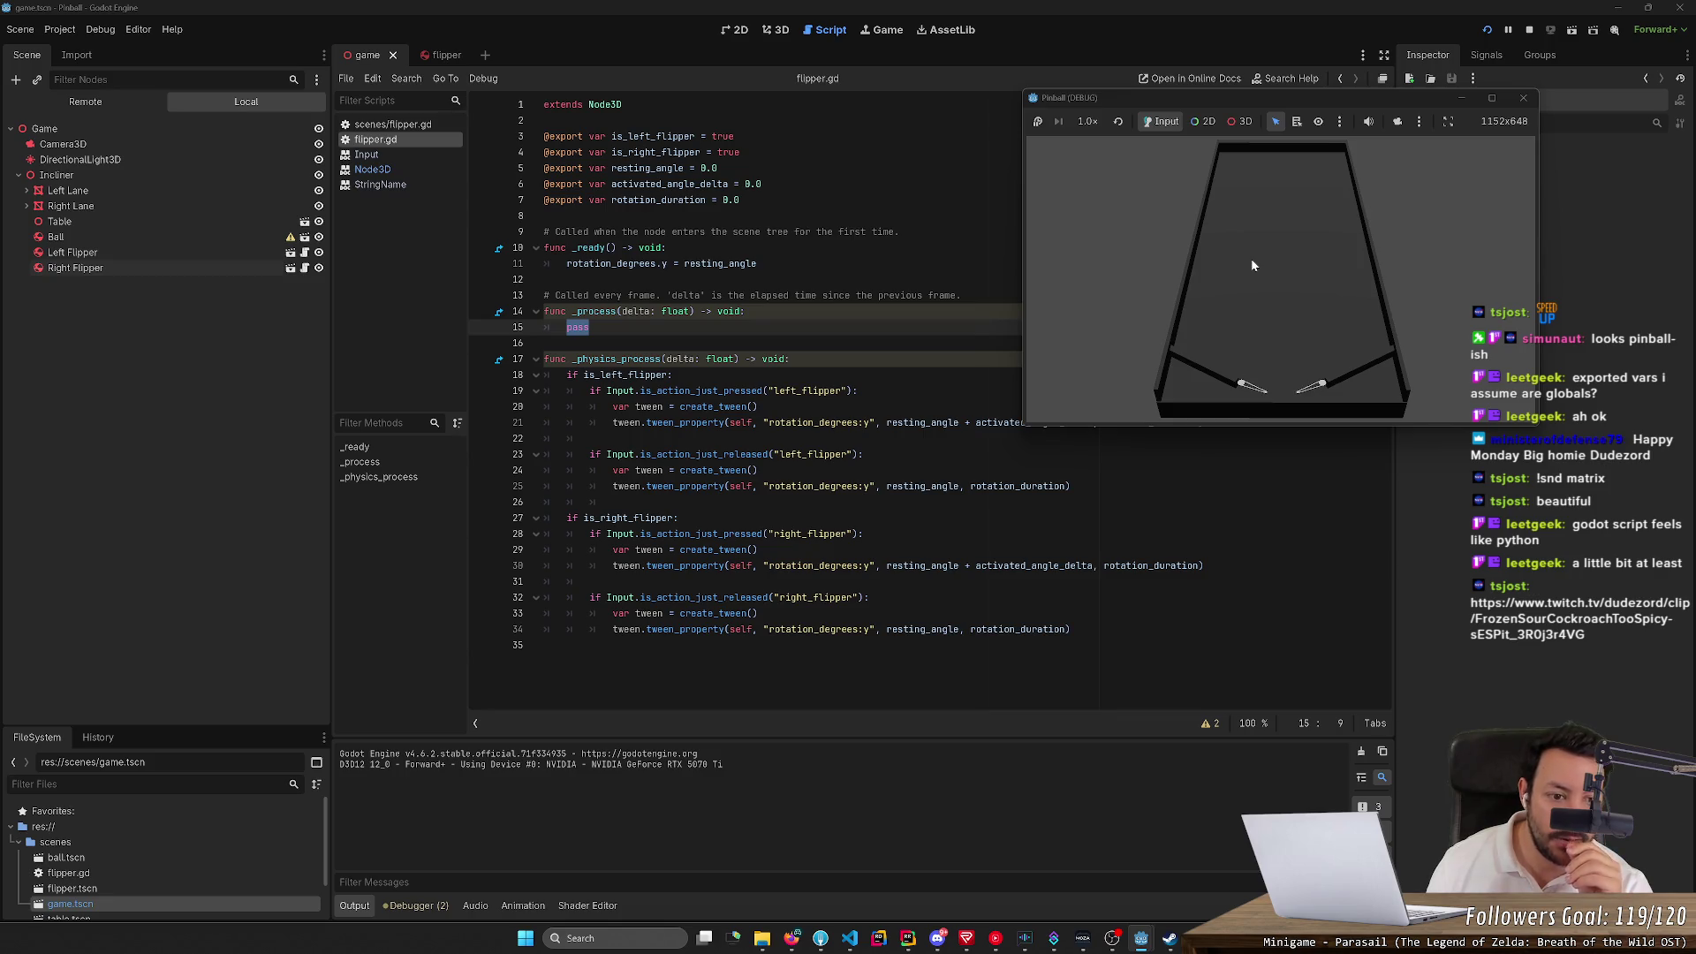
key("Right")
key("Right")
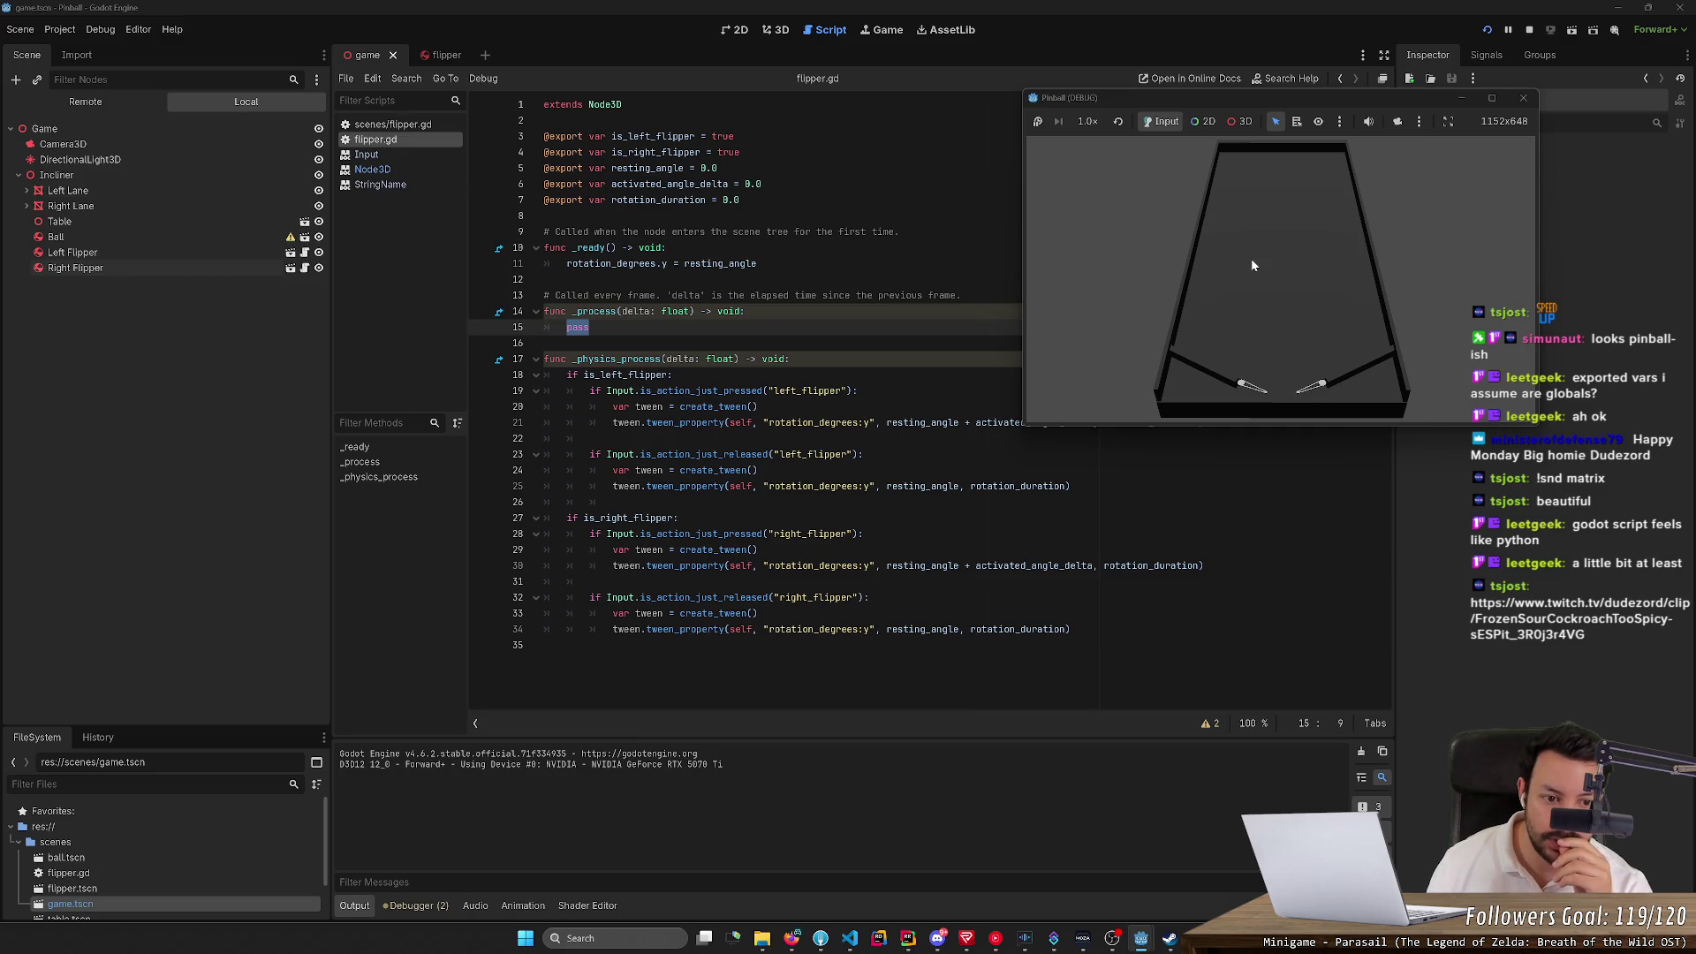
key("Right")
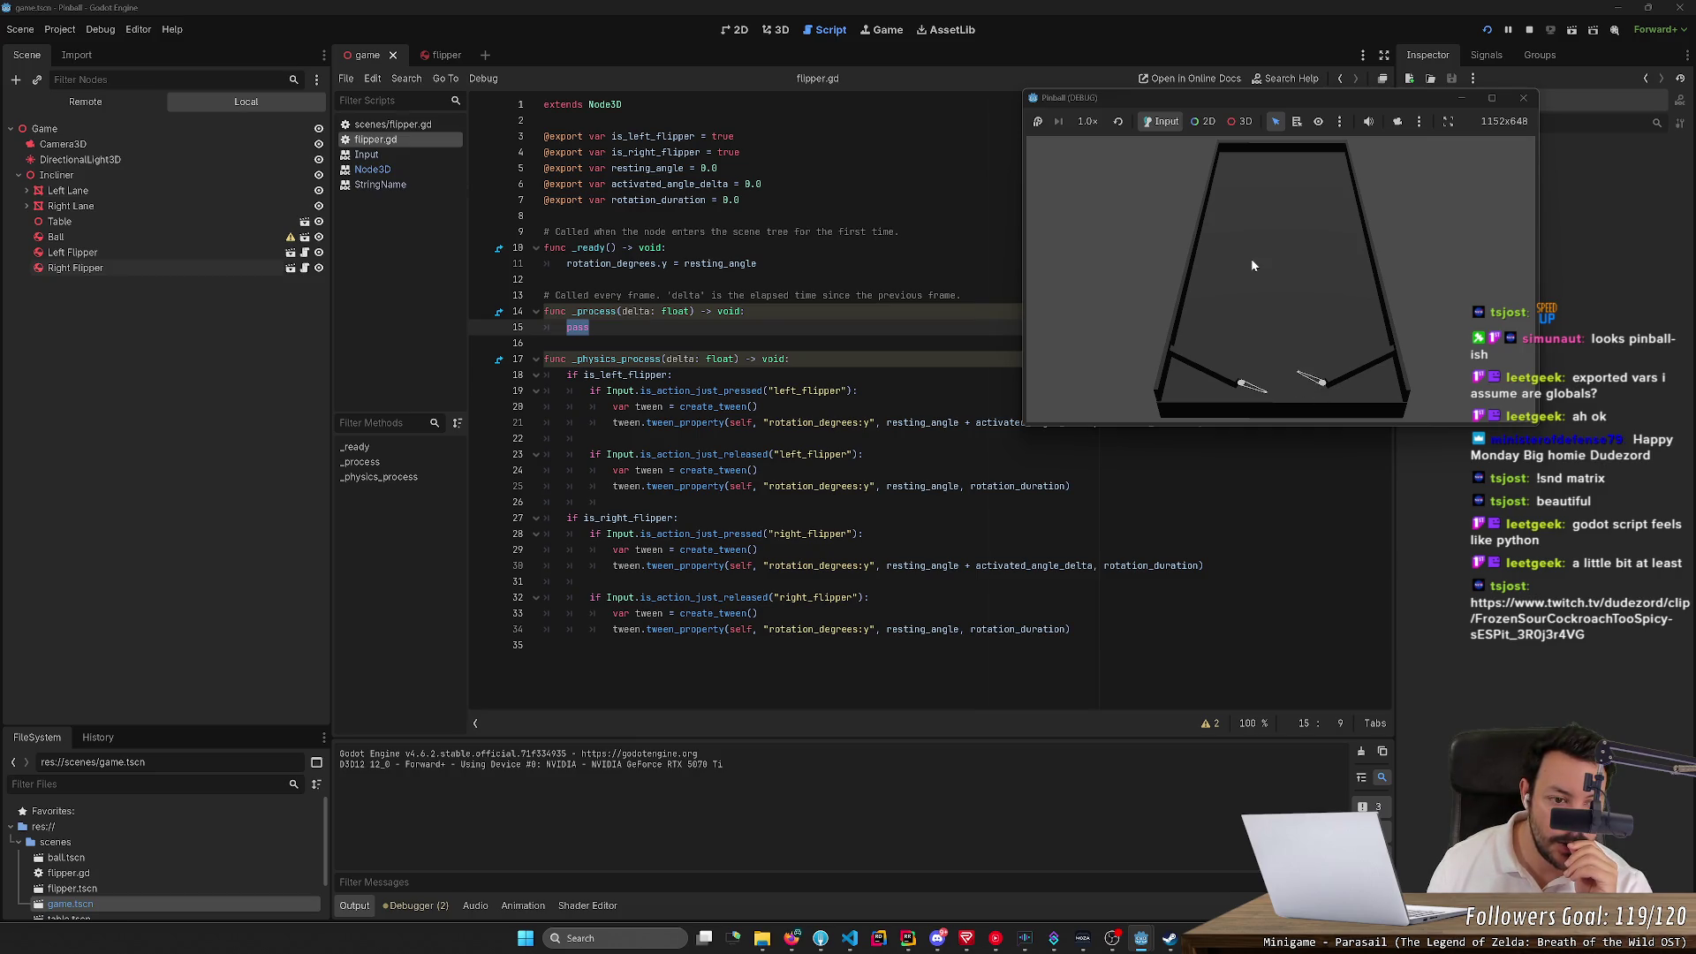
key("Right")
key("Right")
key("Right")
key("Left")
key("Left")
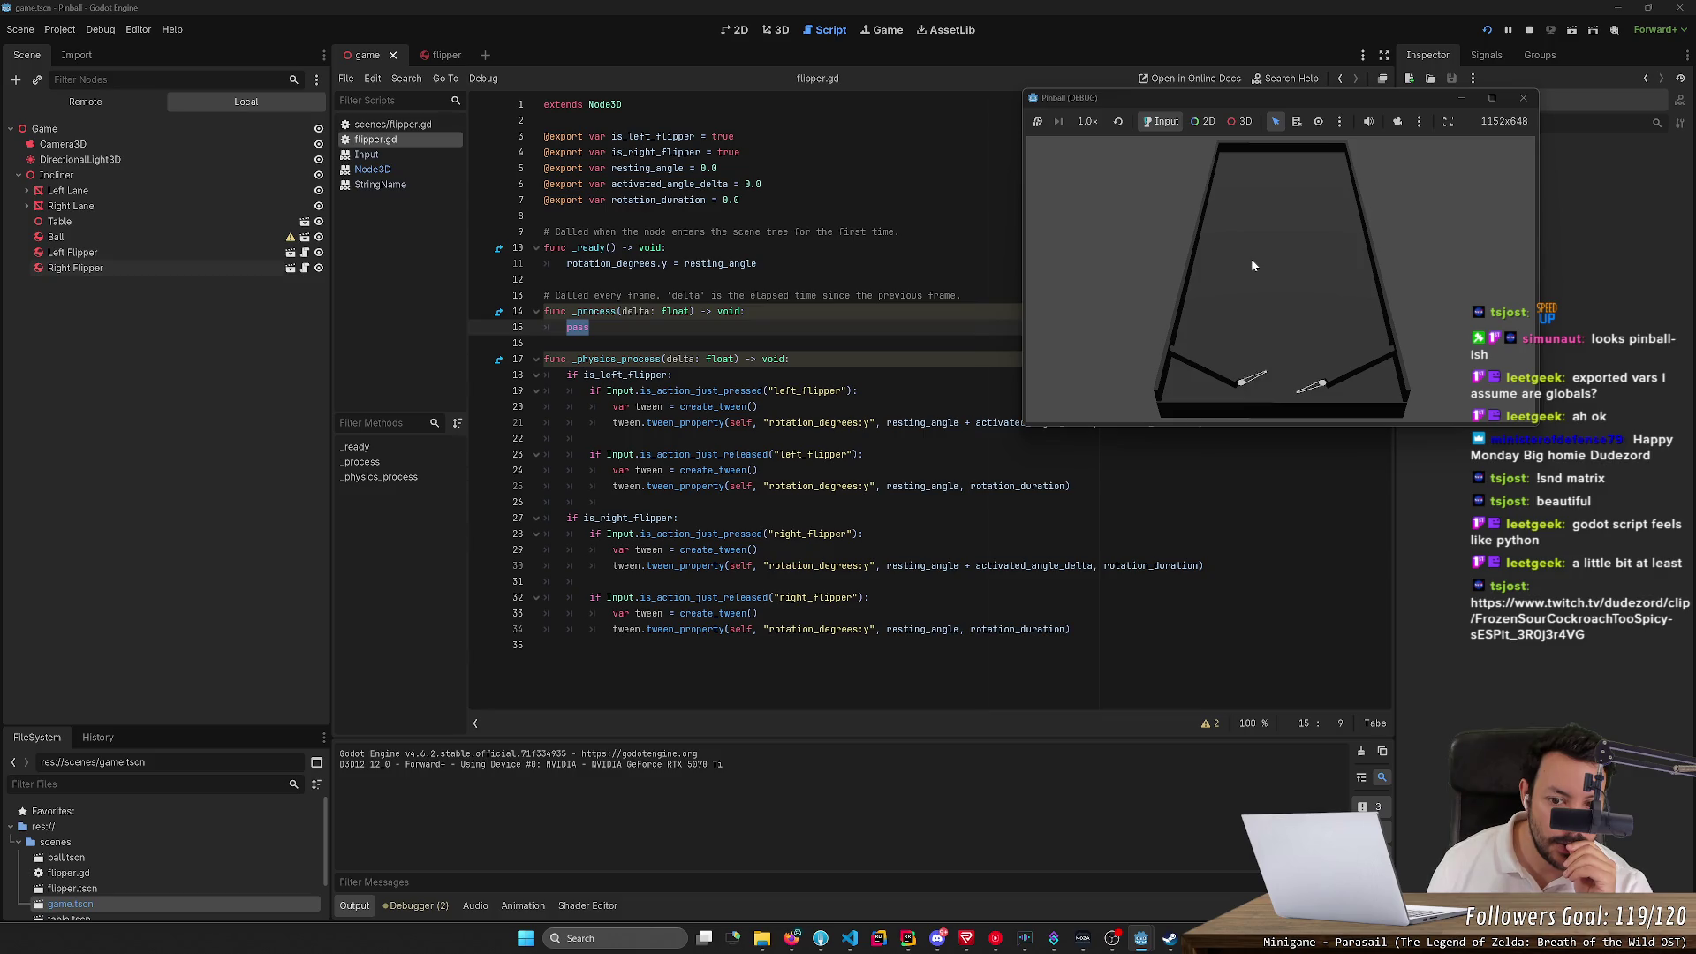
key("Left")
key("Left")
key("Left")
key("Left")
key("Left")
key("Left")
key("Right")
key("Right")
key("Right")
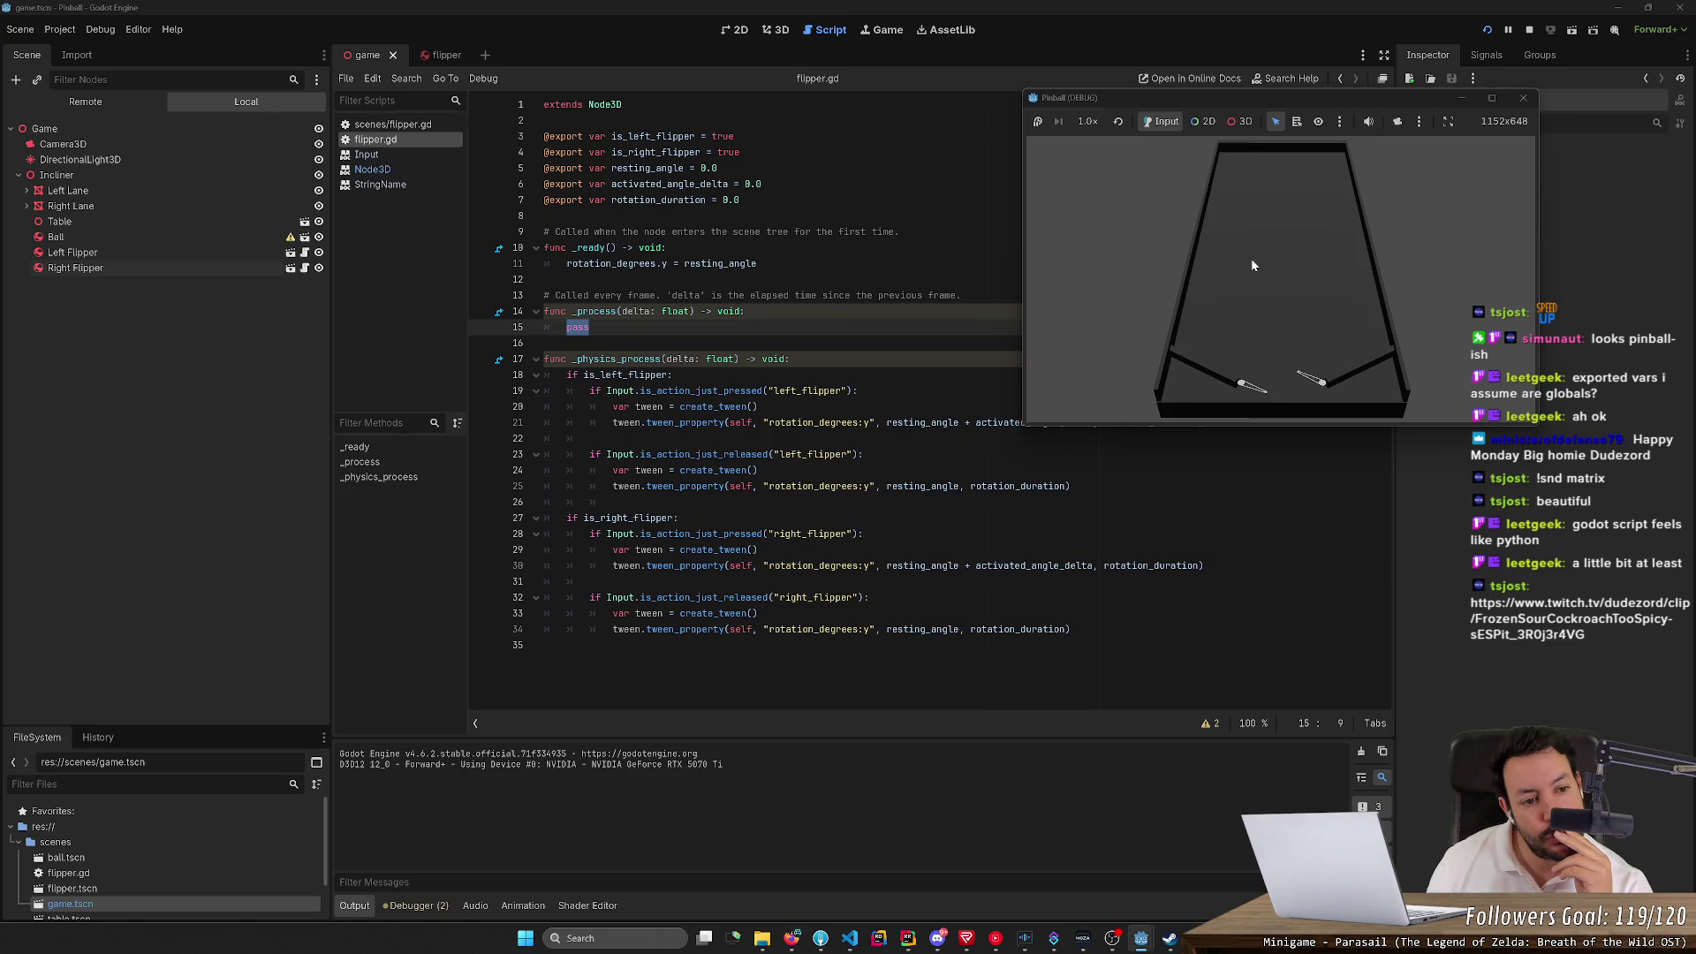
key("Right")
key("Right")
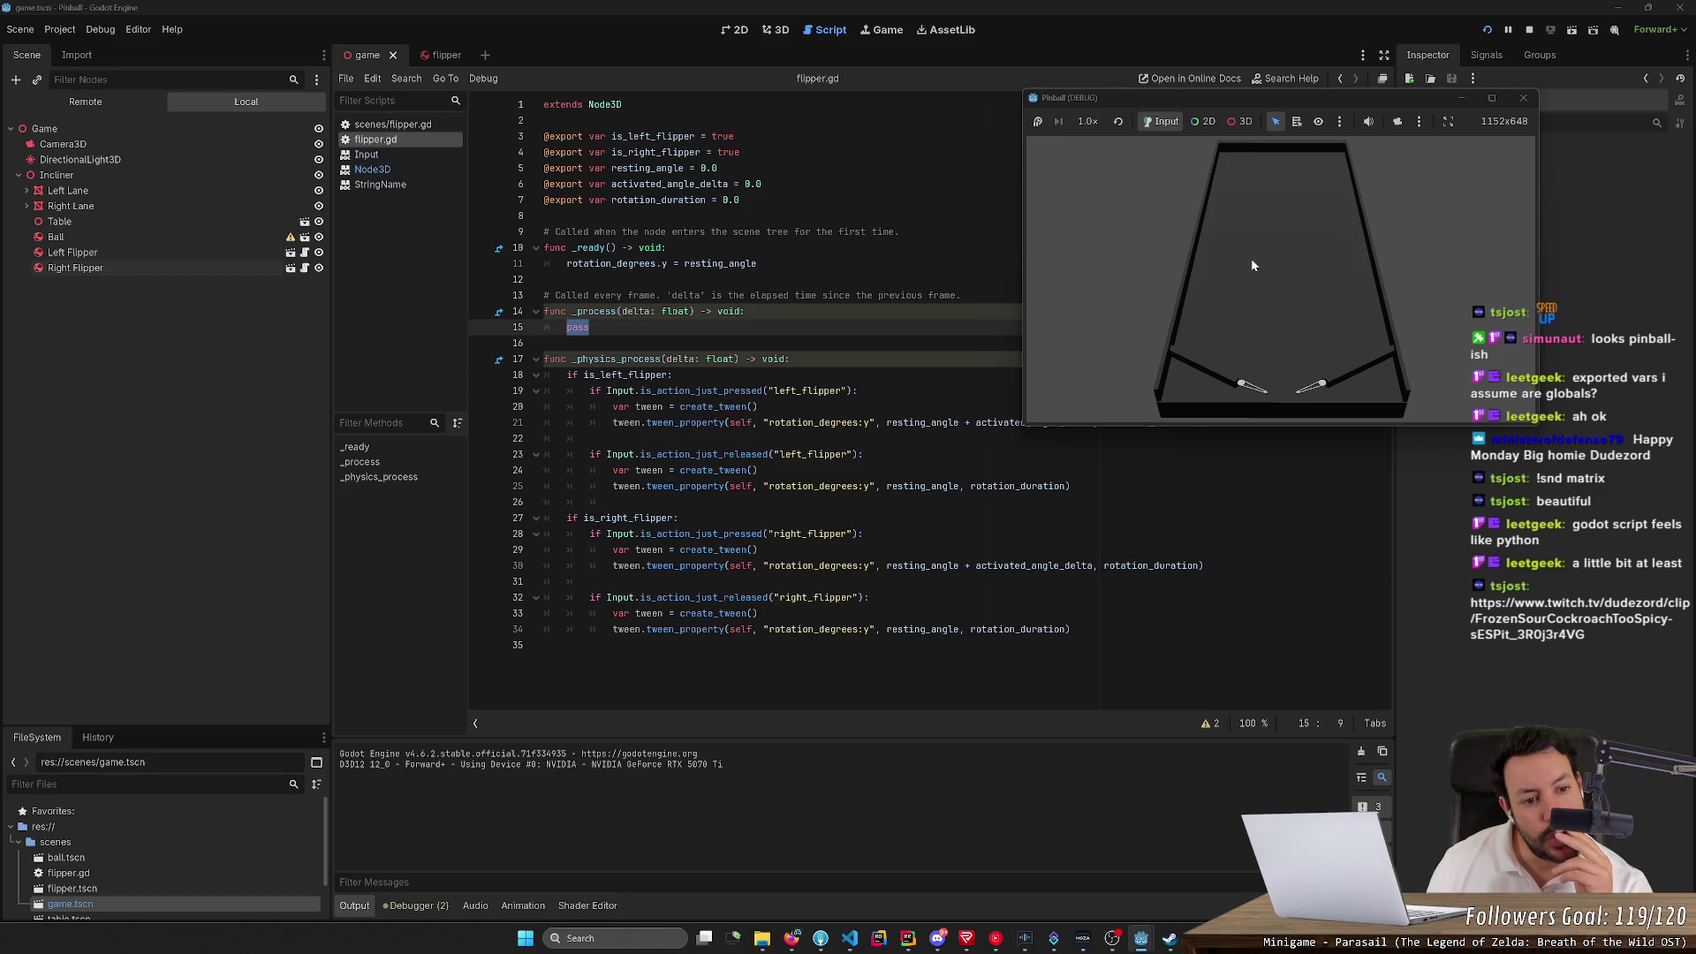
key("Left")
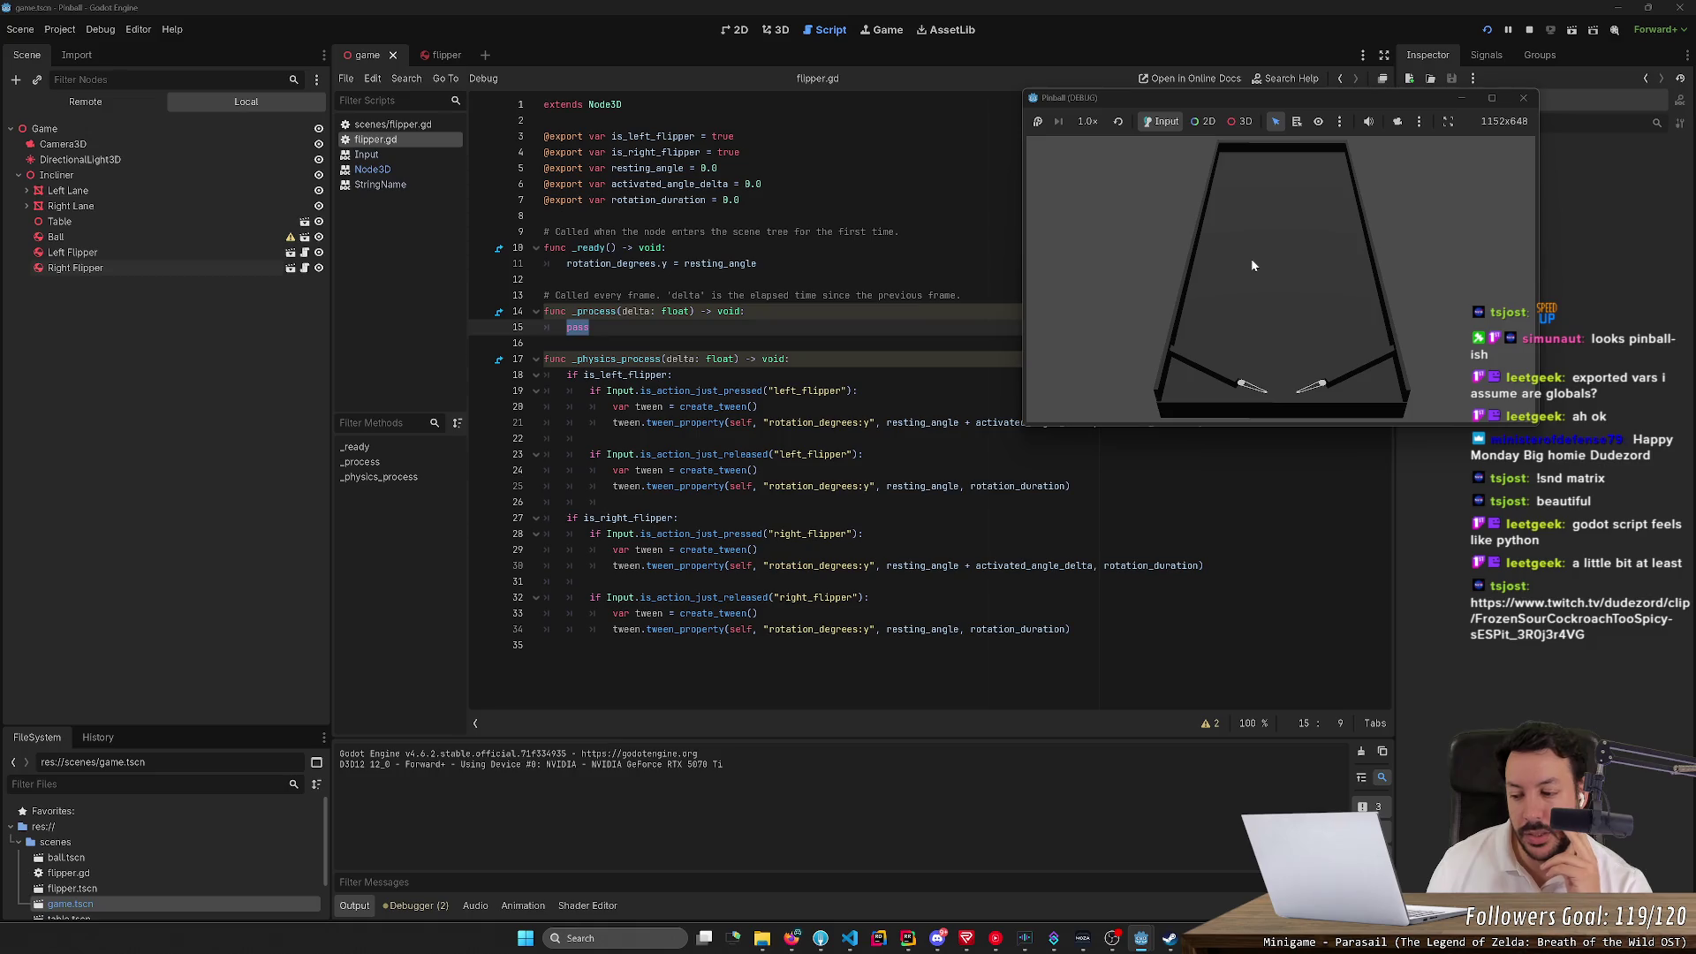
key("Right")
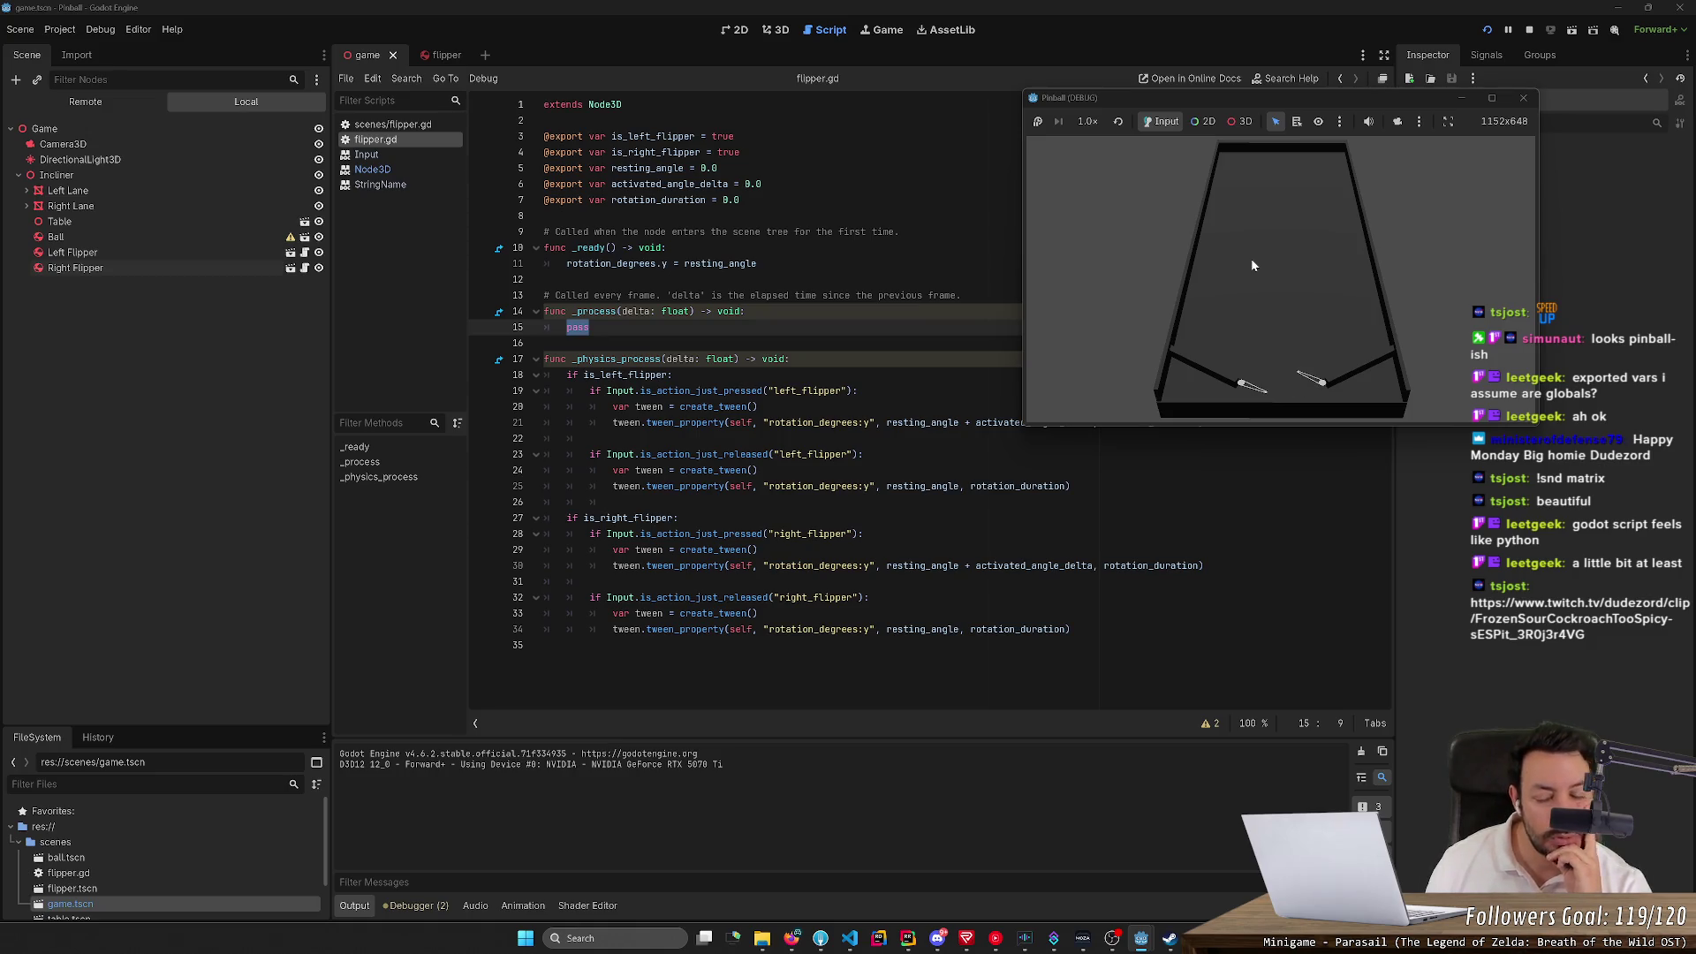
left_click(791, 938)
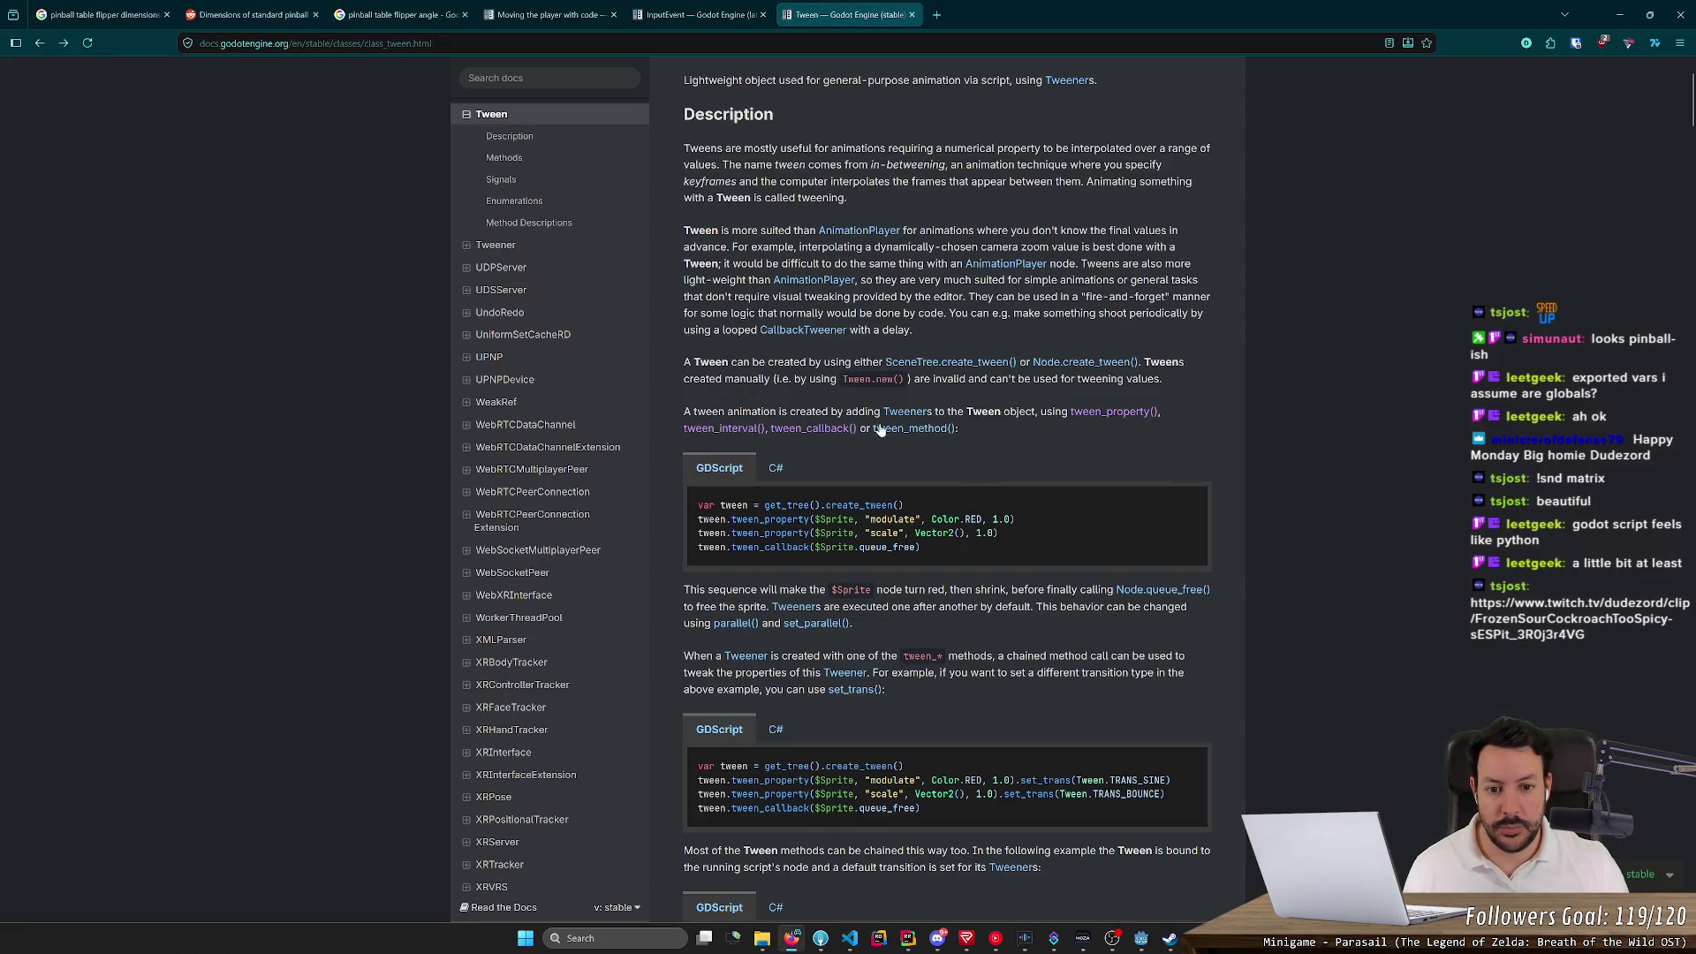
left_click(933, 429)
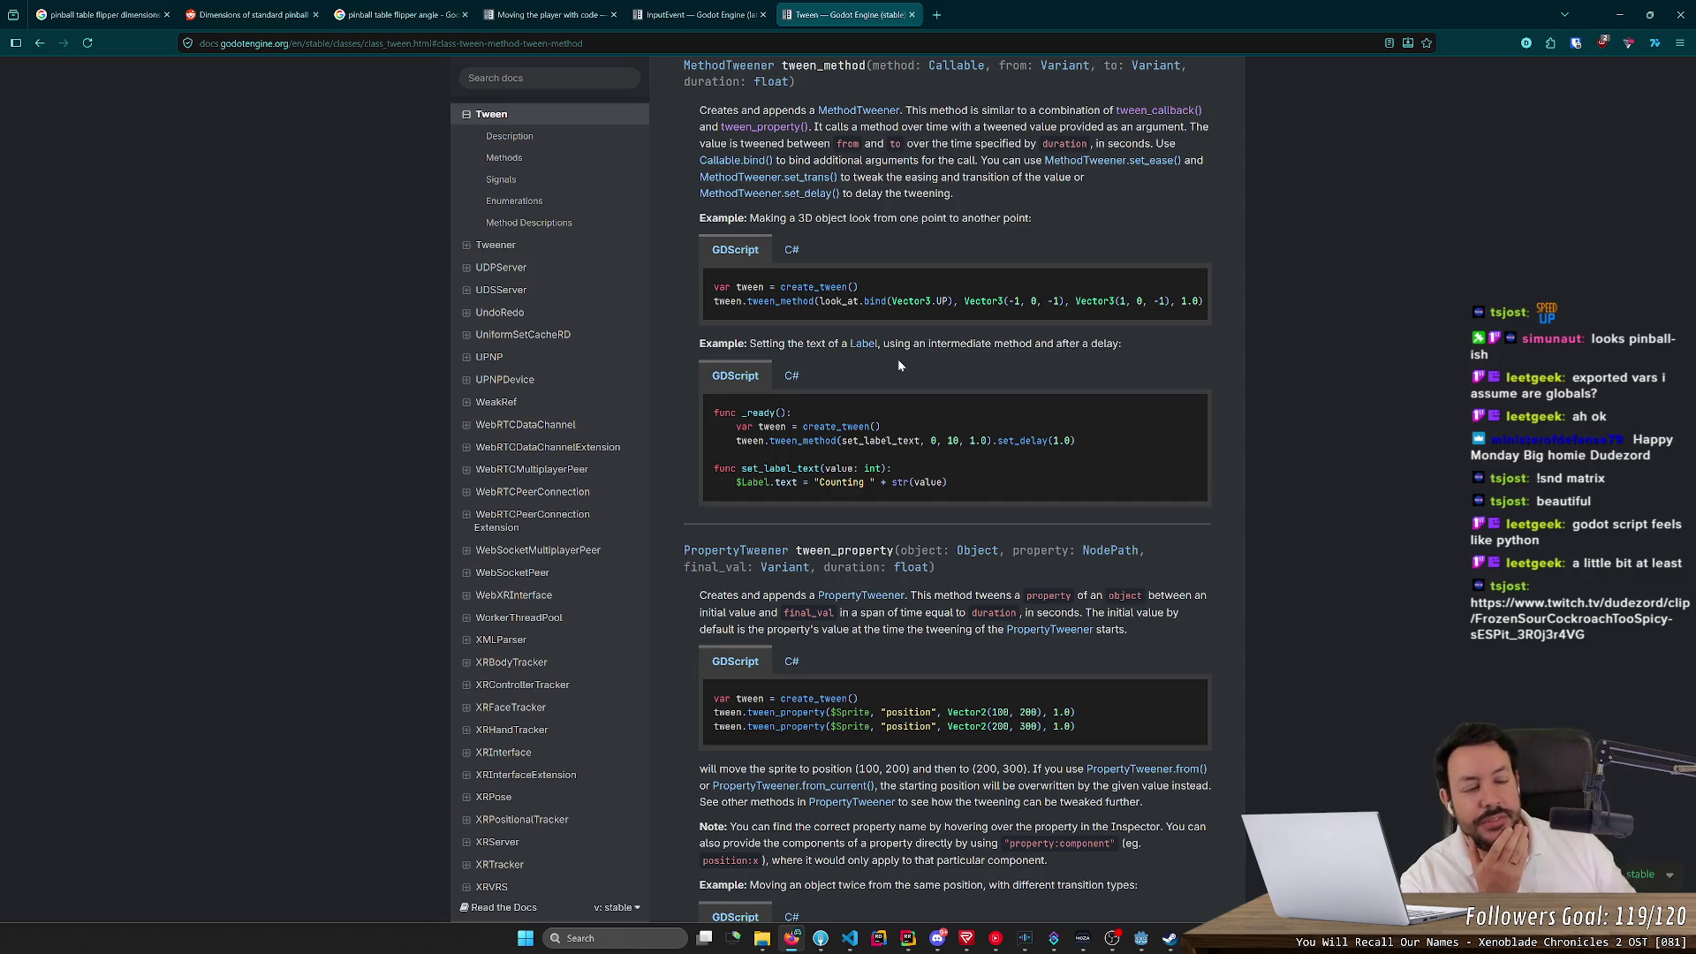
left_click(1614, 17)
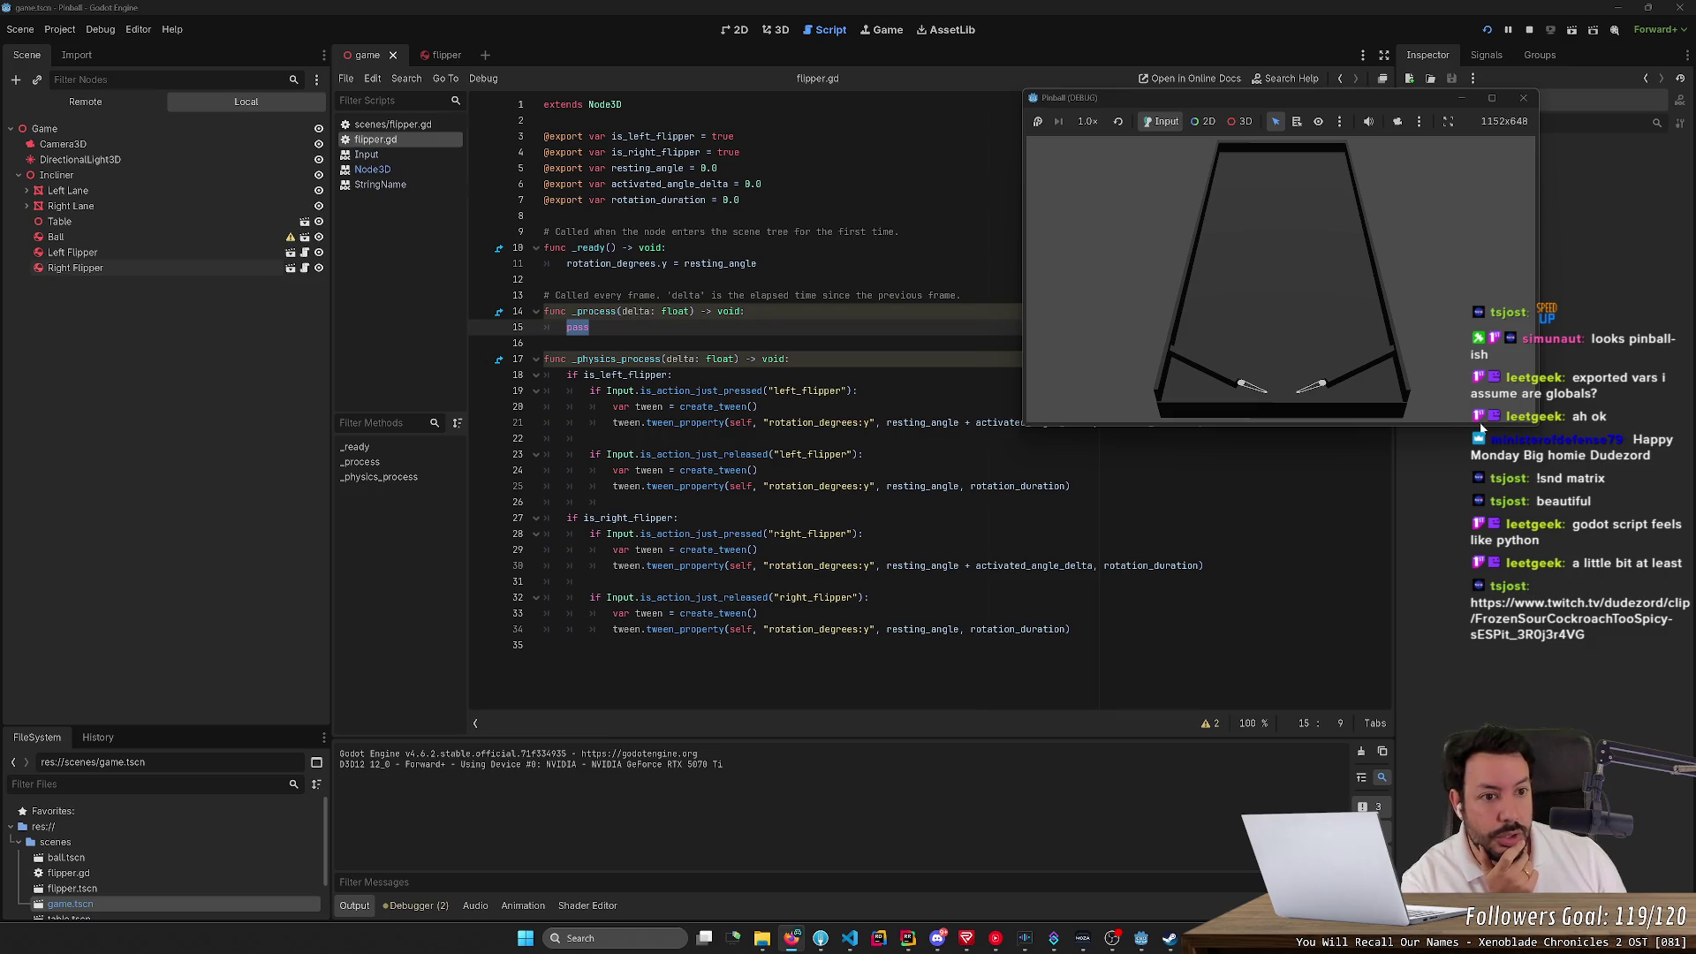
Stop the game, browse the Debug menu options, and do a quick test run
left_click(1523, 97)
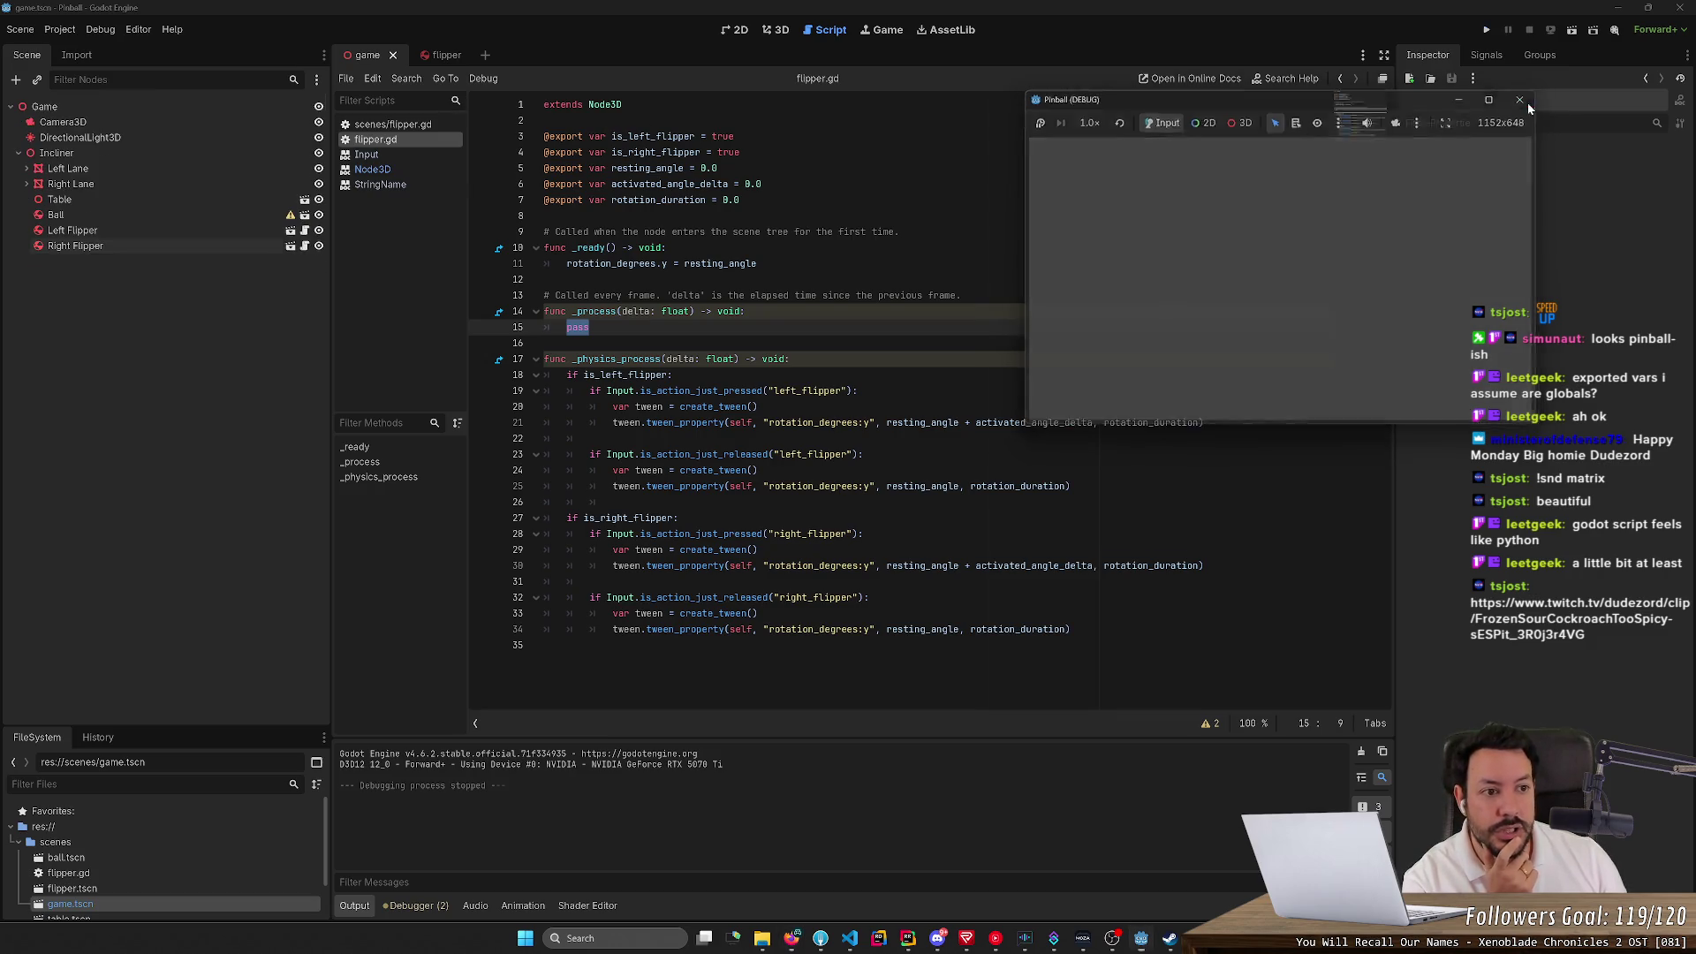
left_click(110, 32)
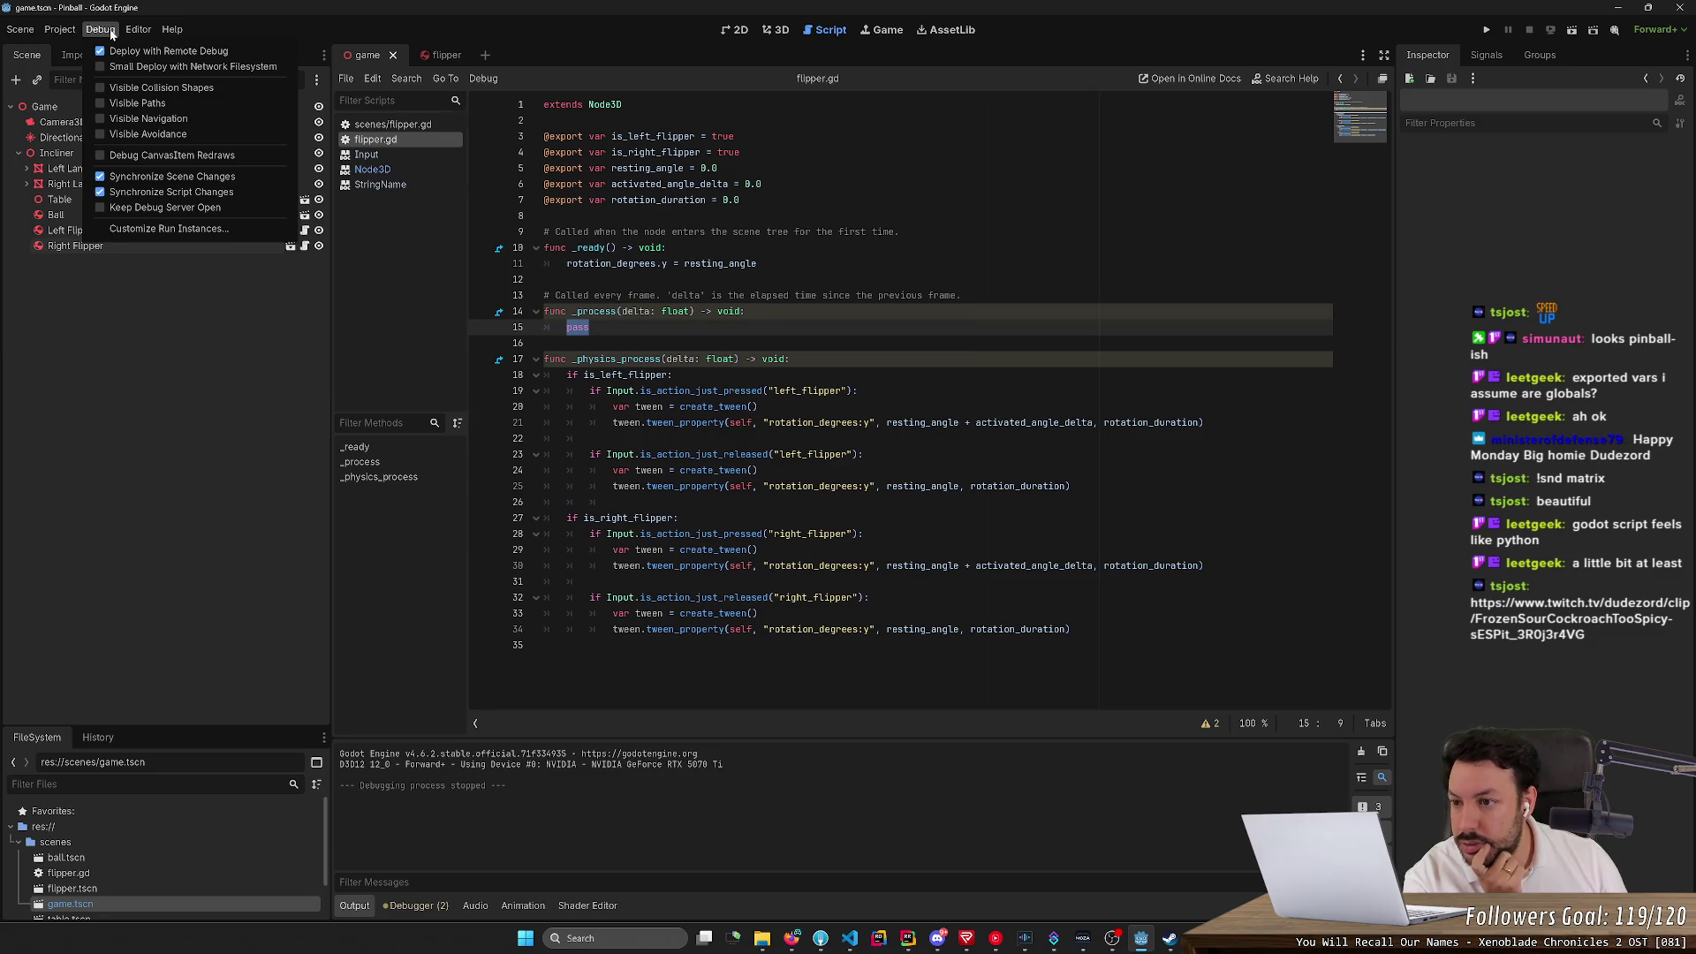
mouse_move(58, 33)
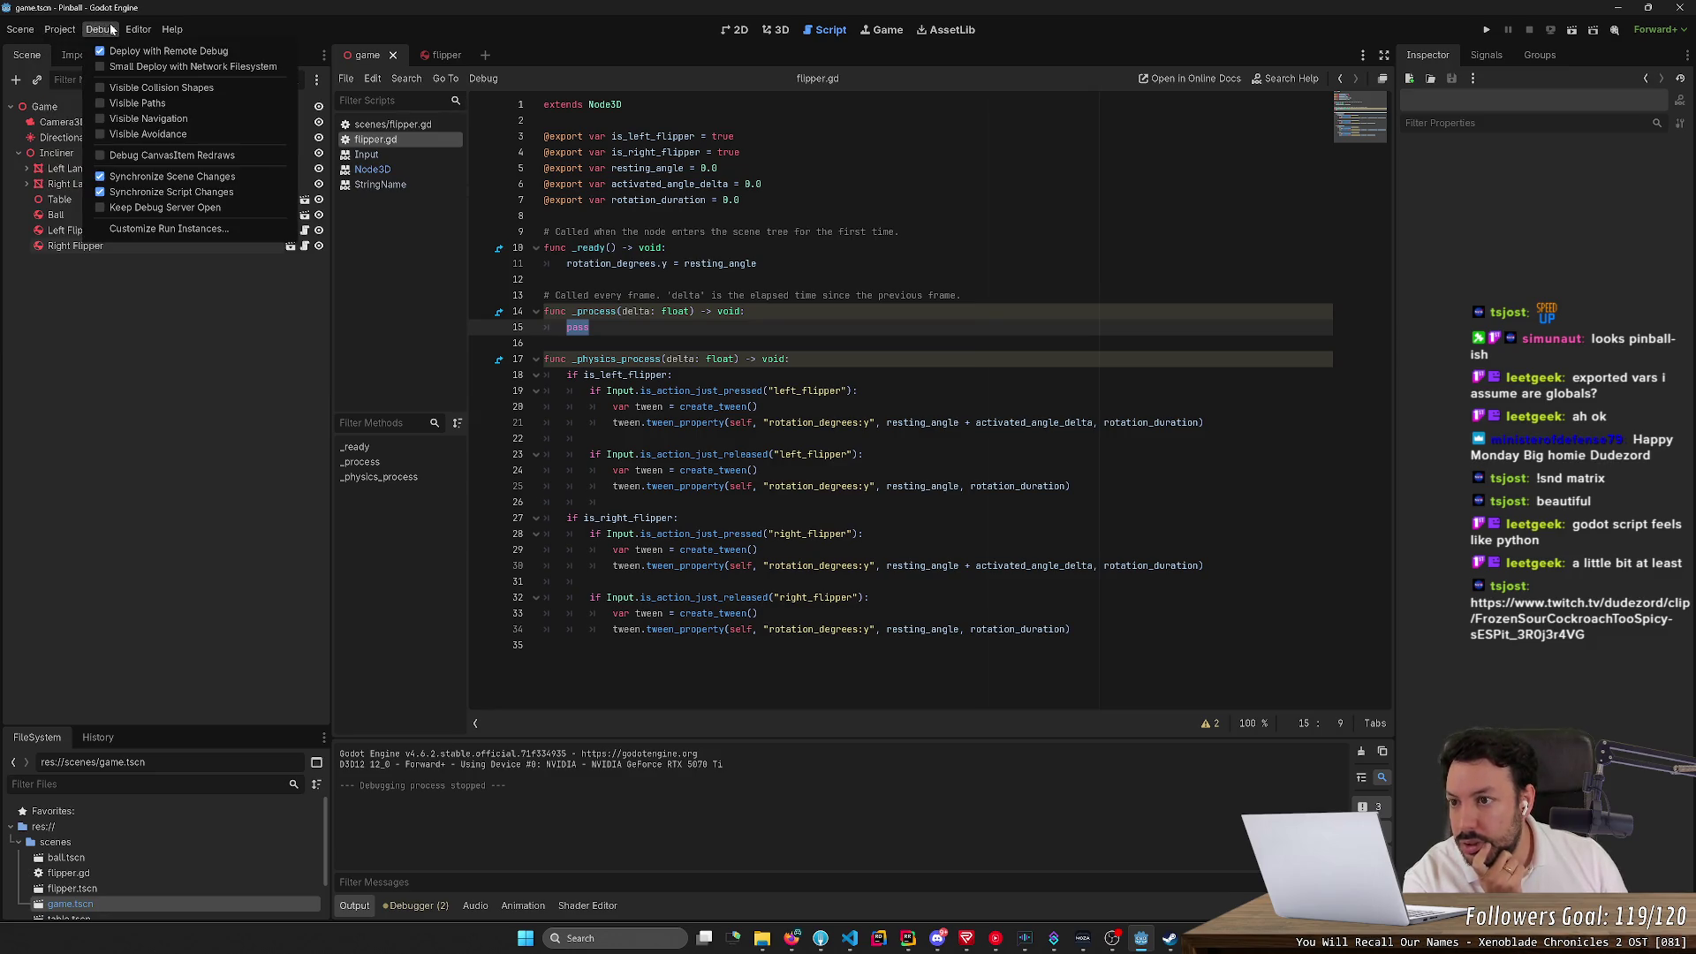
mouse_move(139, 33)
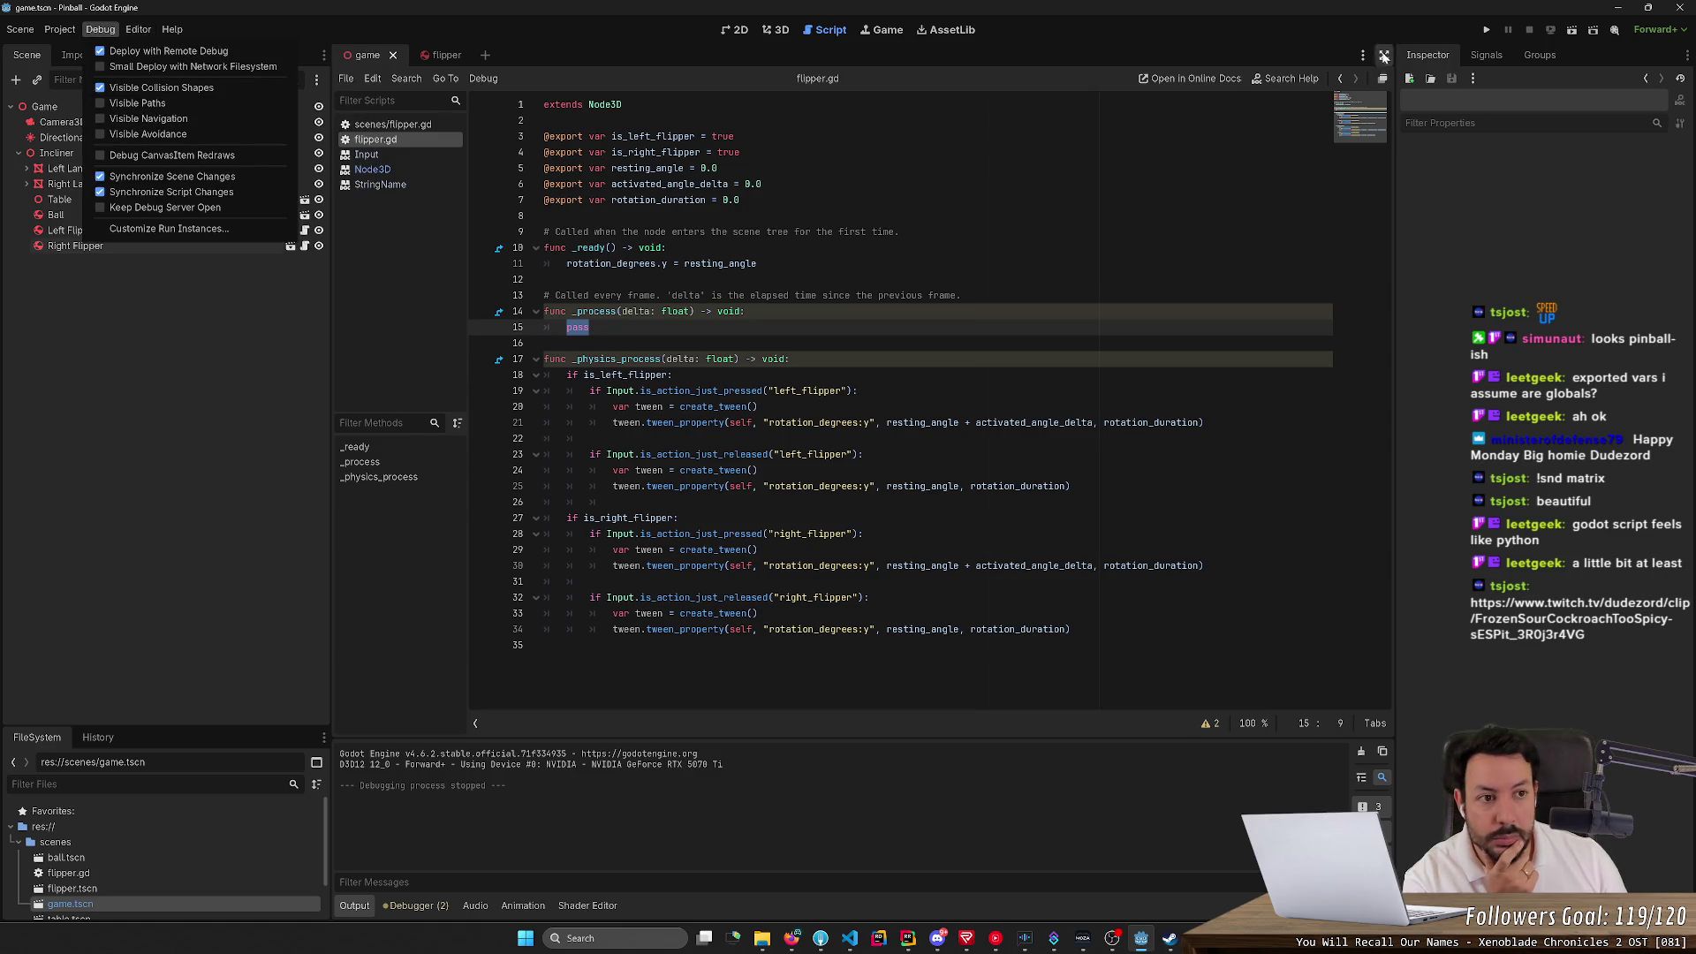
left_click(1476, 68)
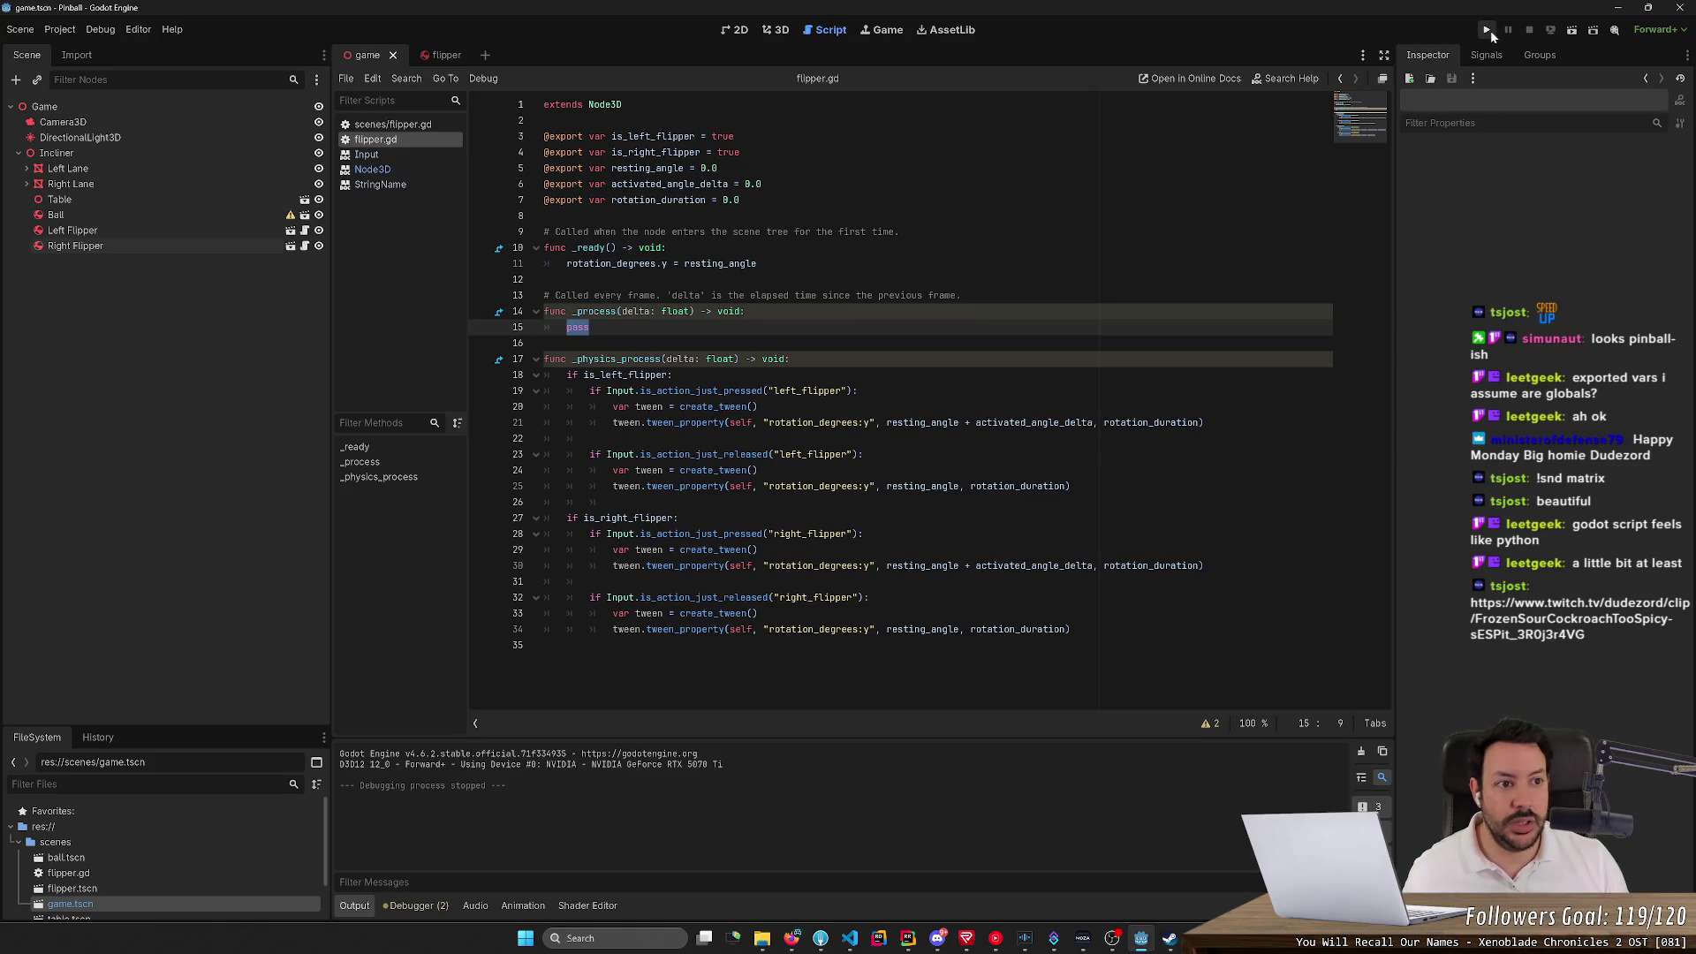
left_click(1489, 31)
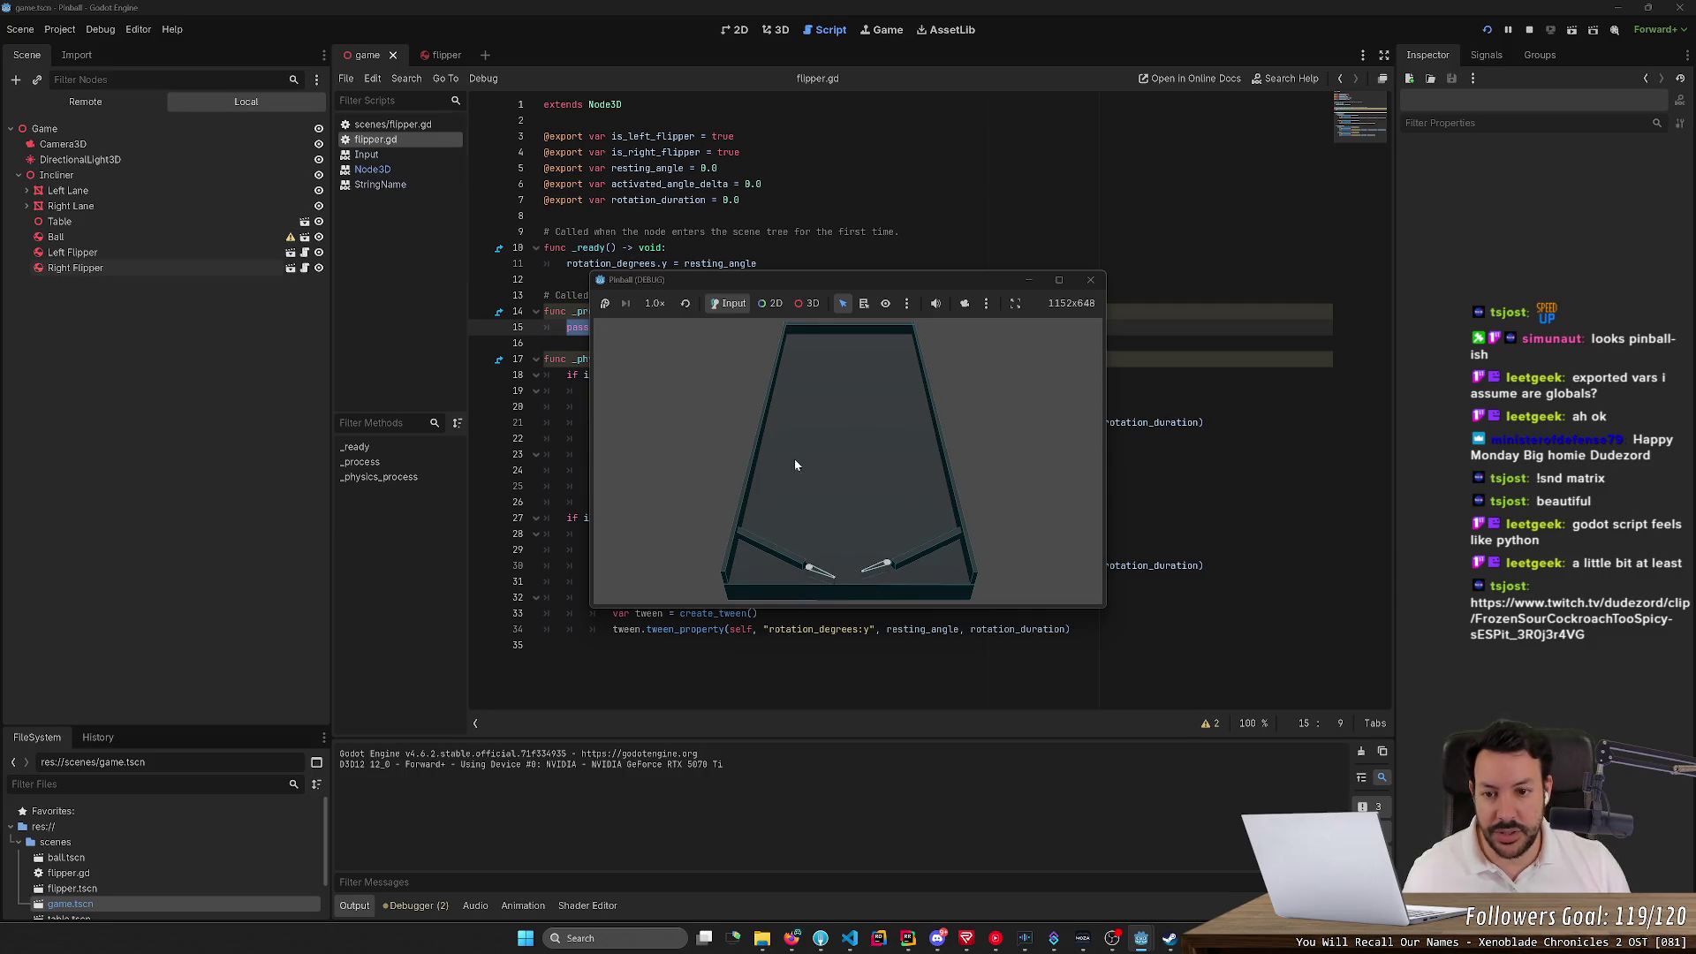
left_click(60, 29)
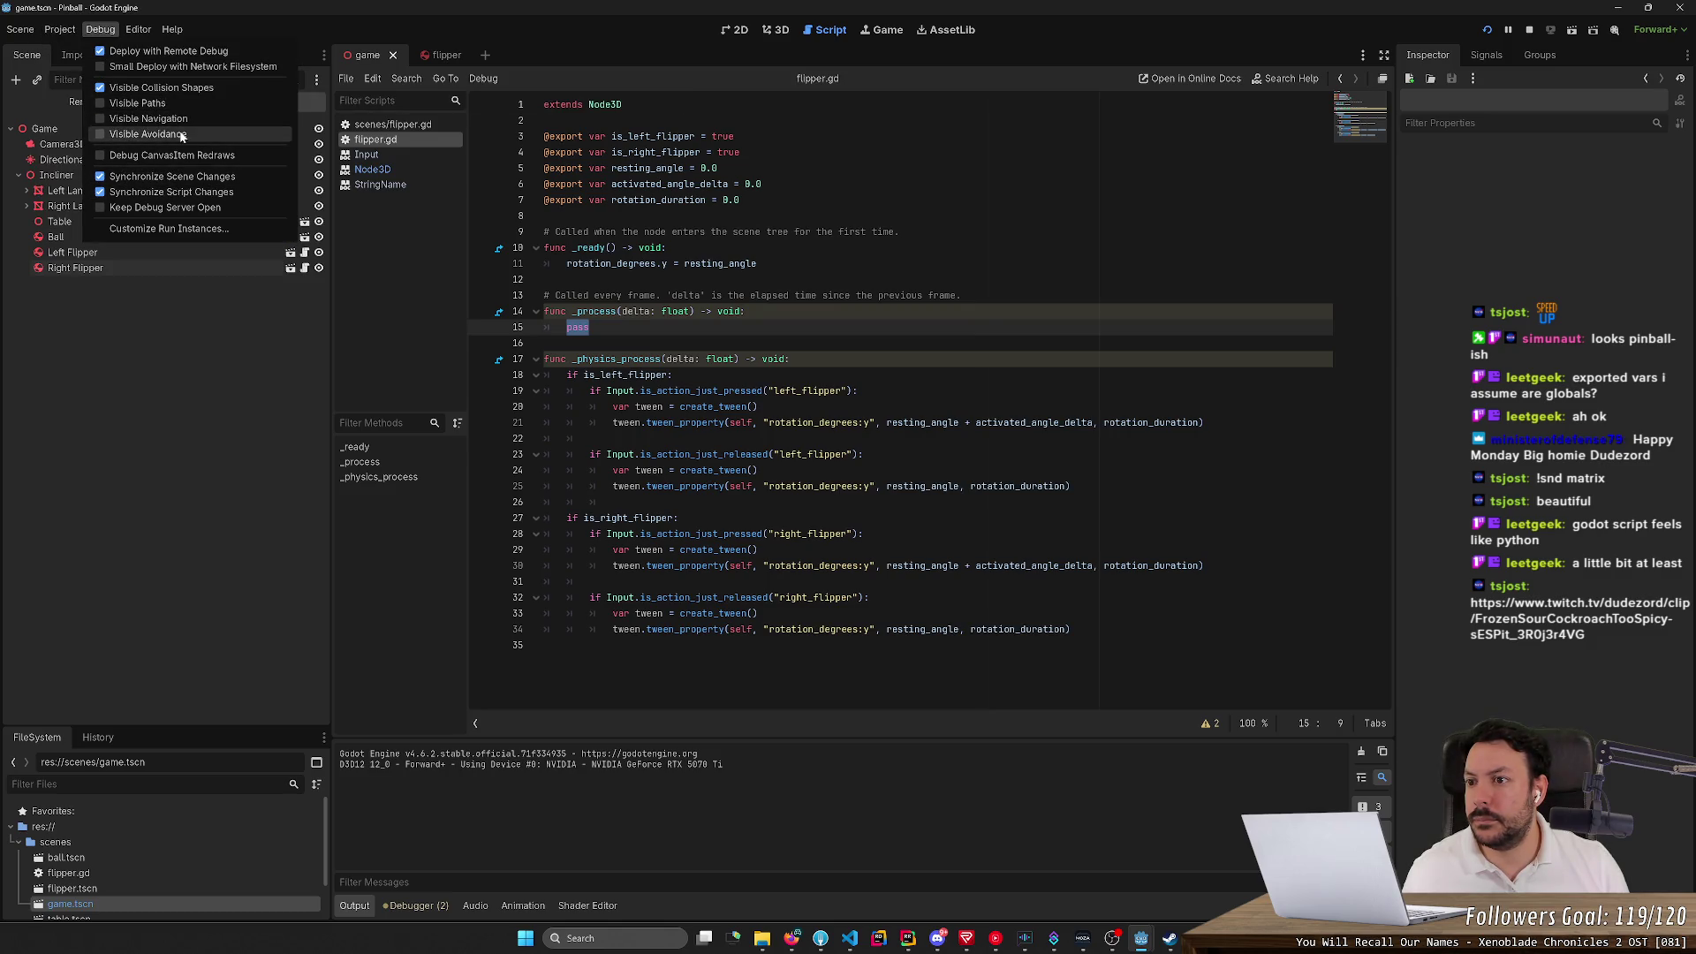
left_click(1529, 33)
left_click(1529, 32)
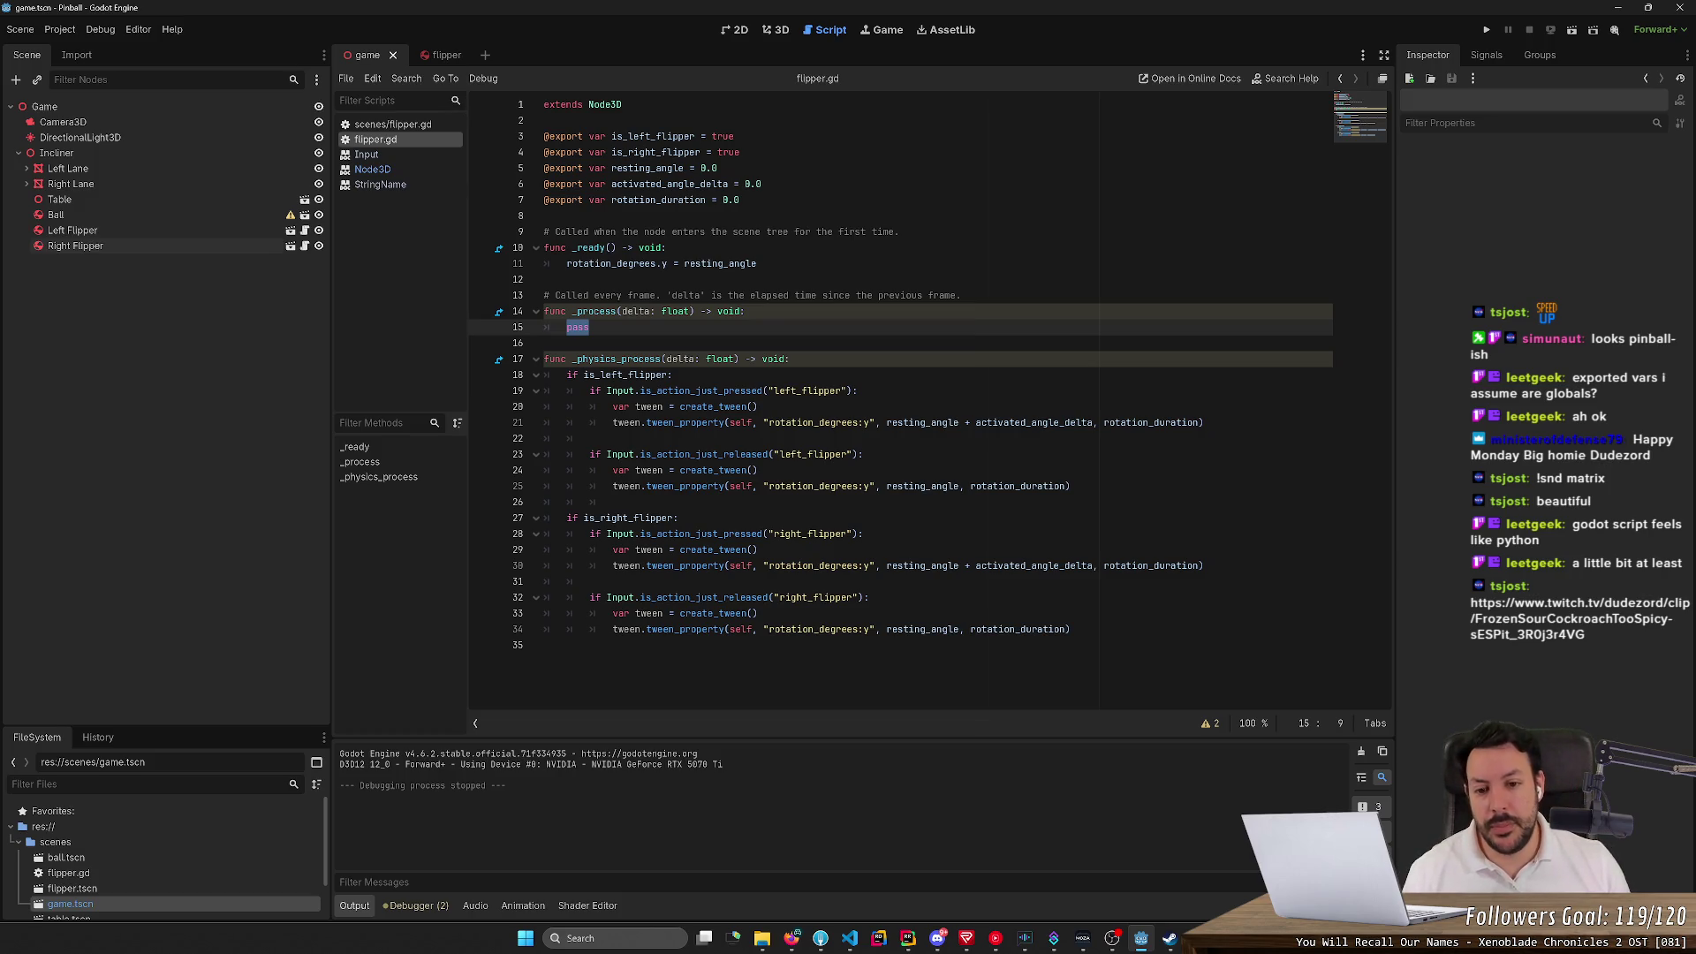
Turn off Debug > Visible Collision Shapes, test the left flipper, and stop the run
left_click(60, 30)
mouse_move(100, 29)
left_click(152, 94)
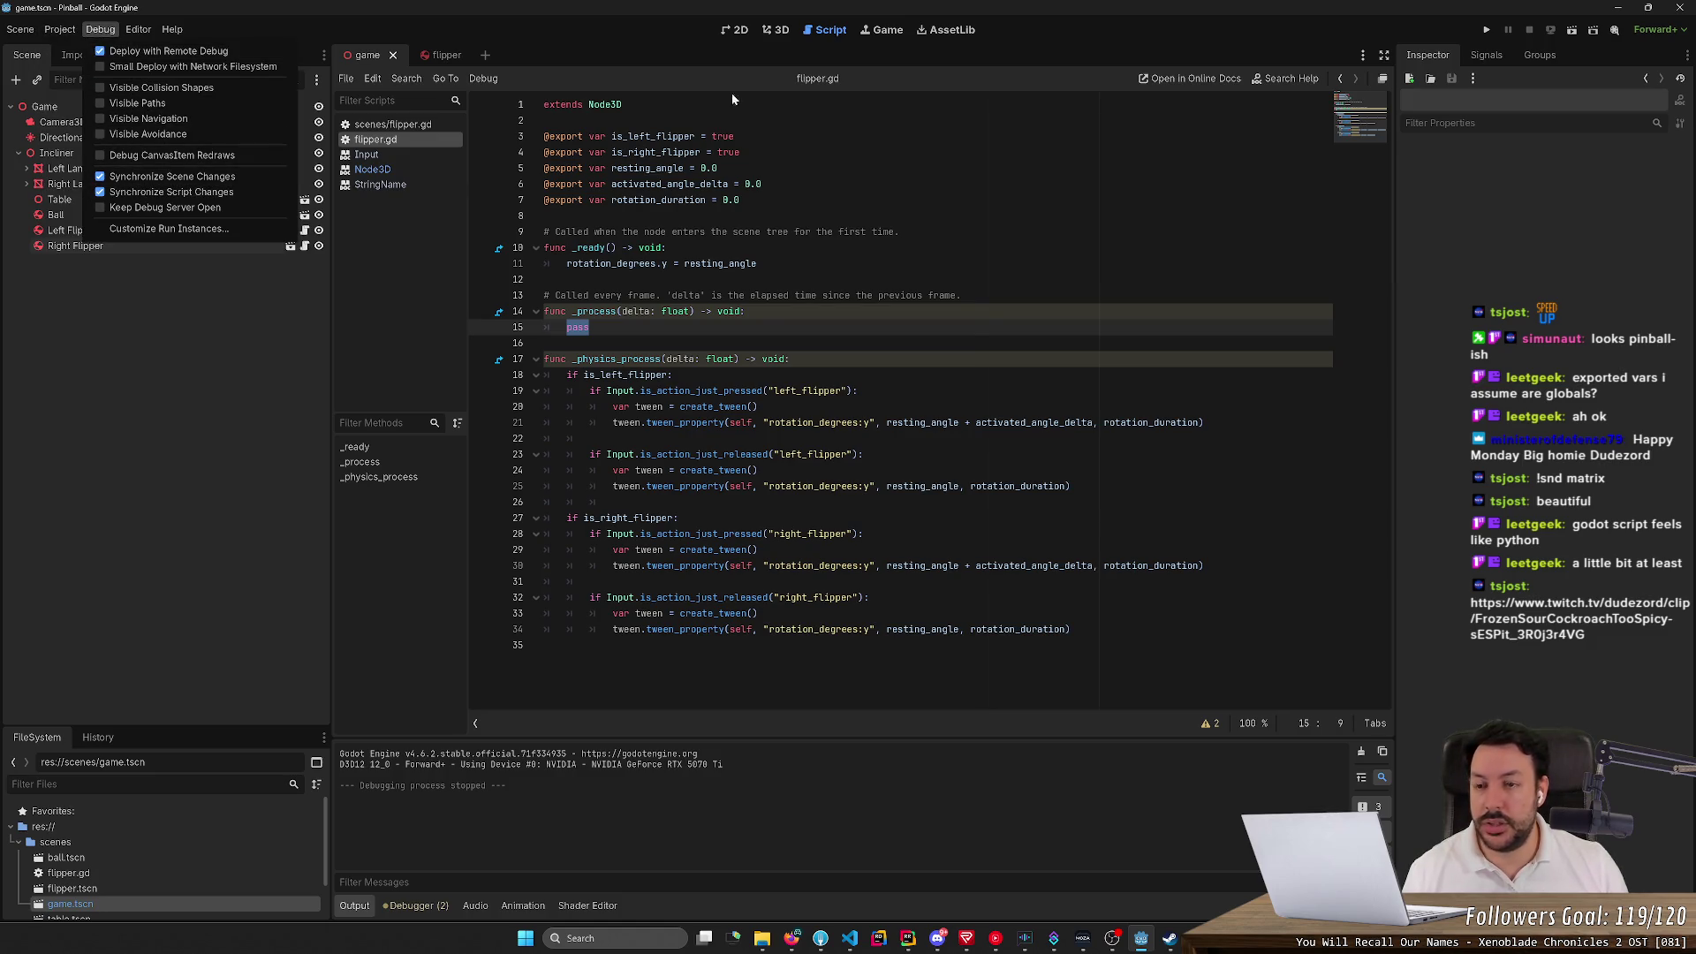
left_click(1489, 30)
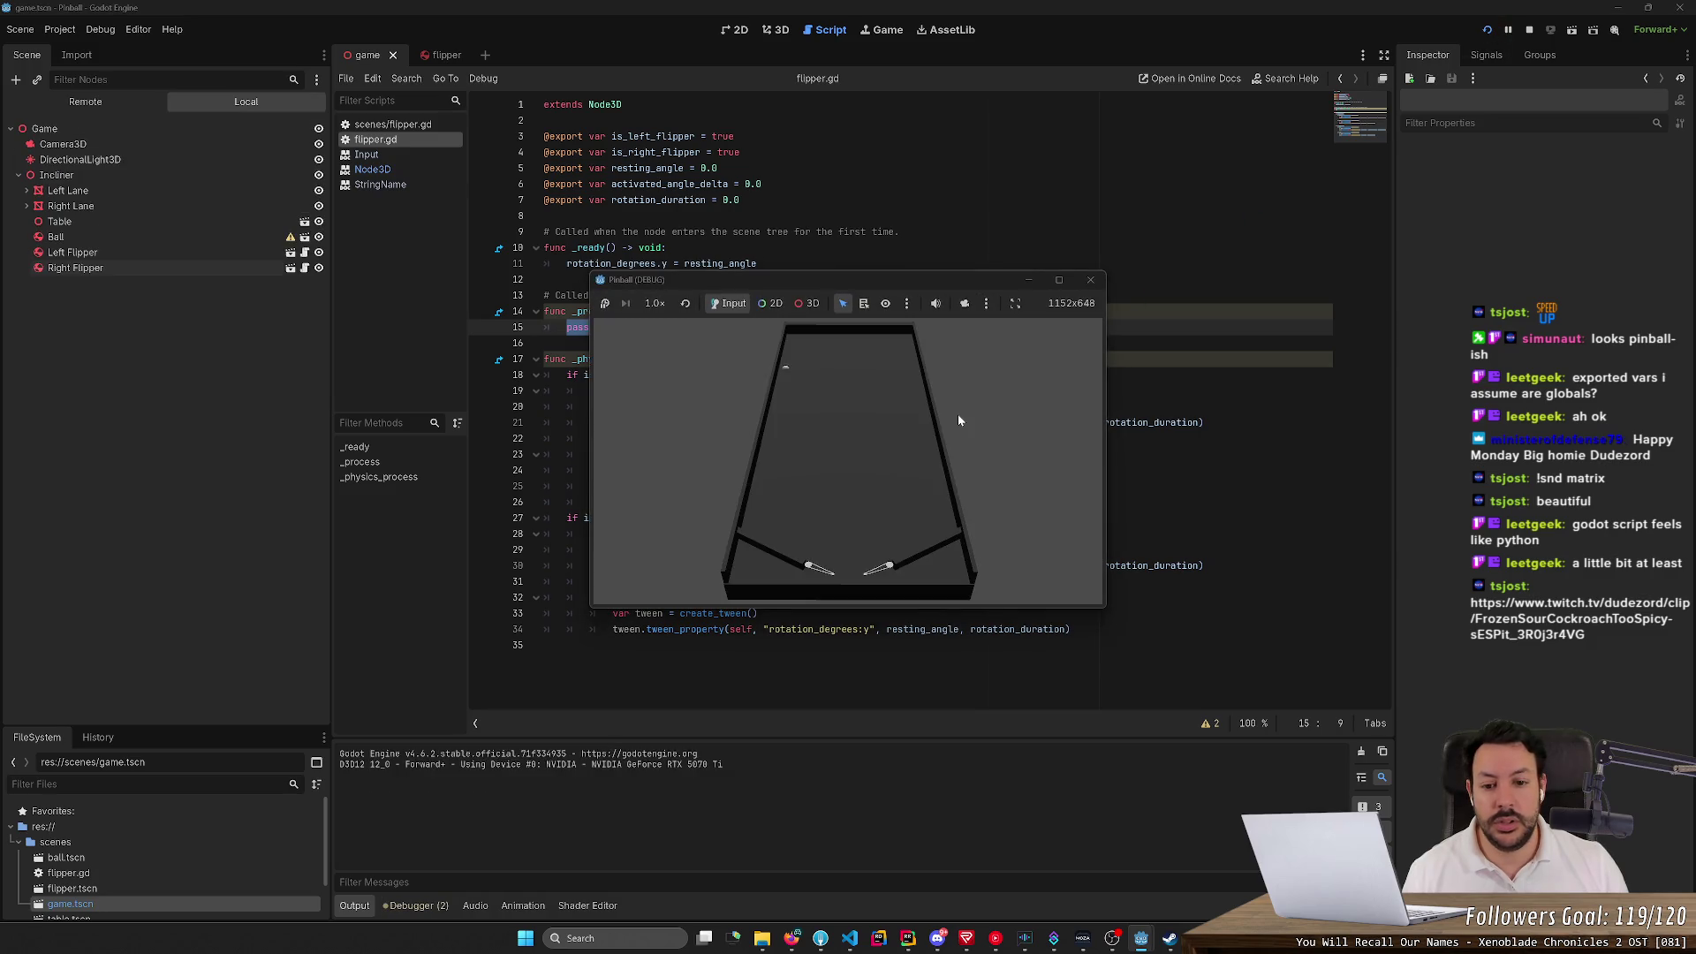
key("Left")
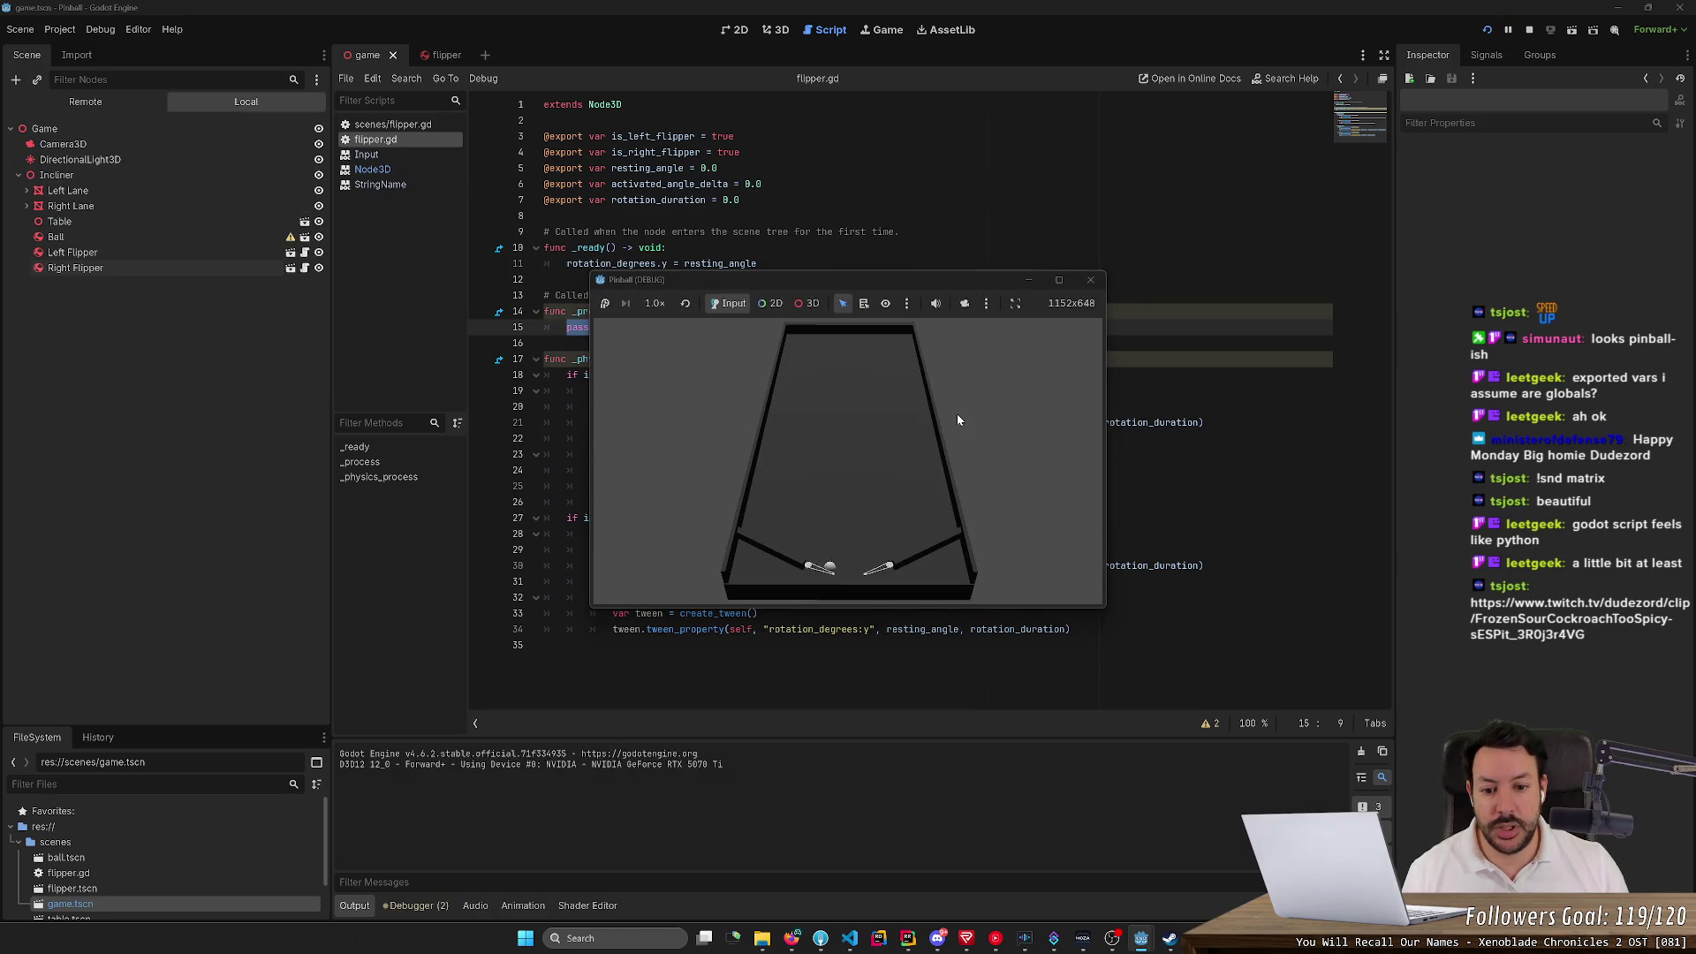
left_click(1529, 29)
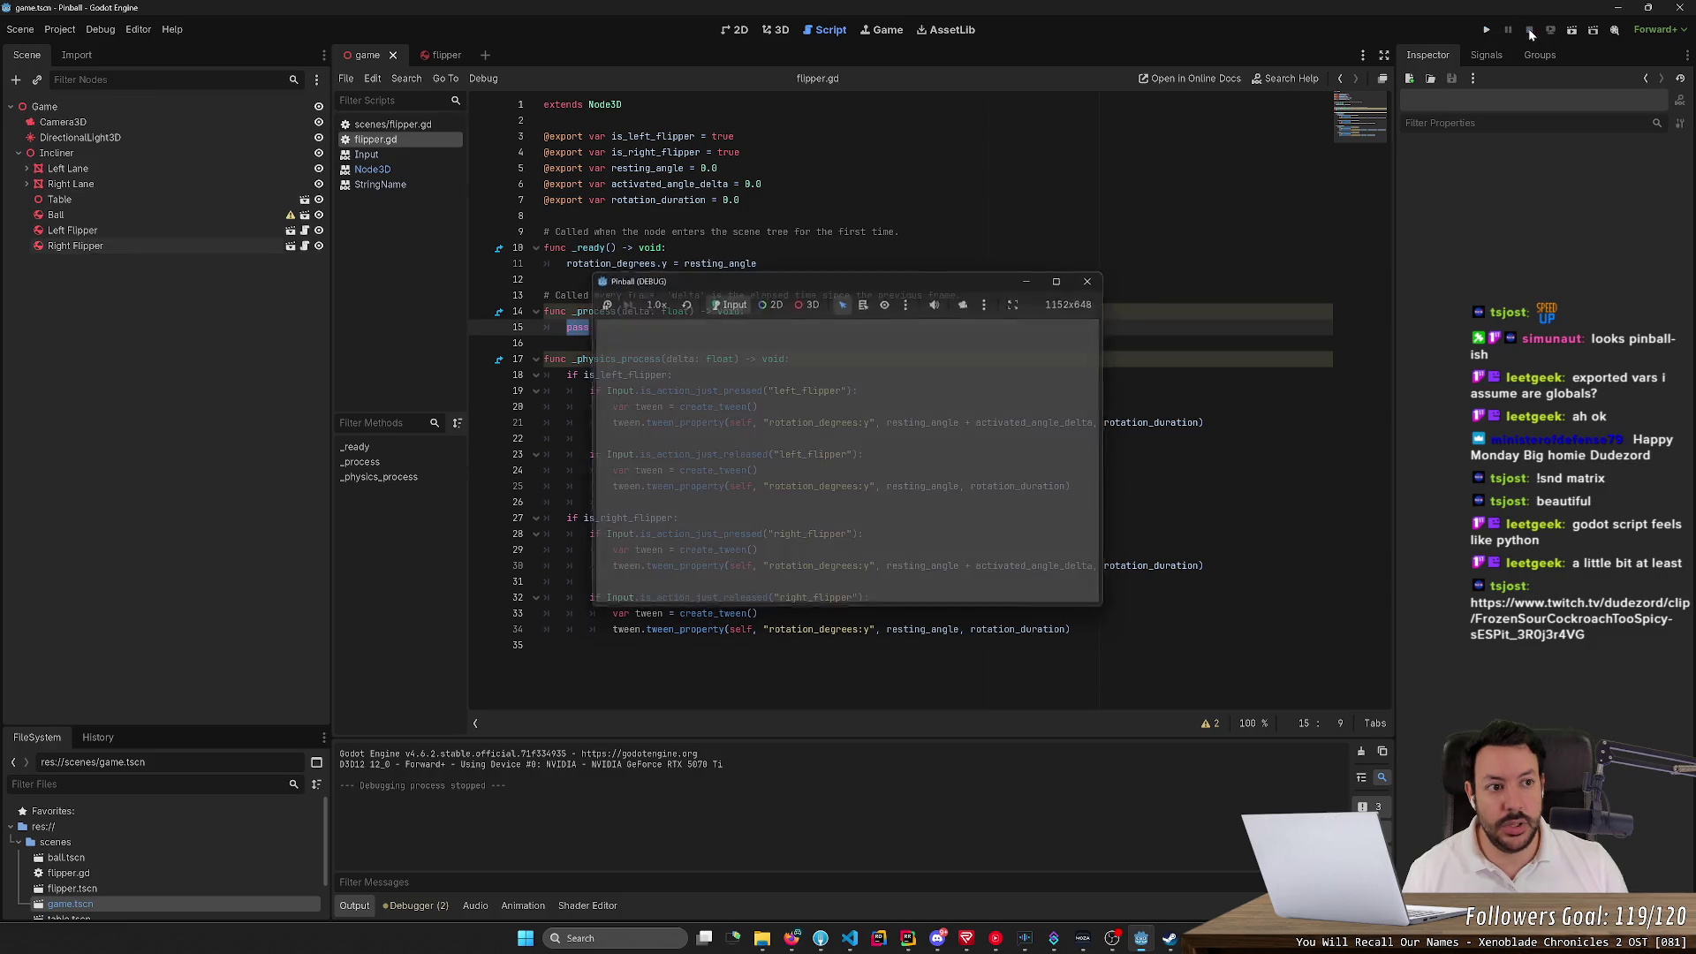
key("F5")
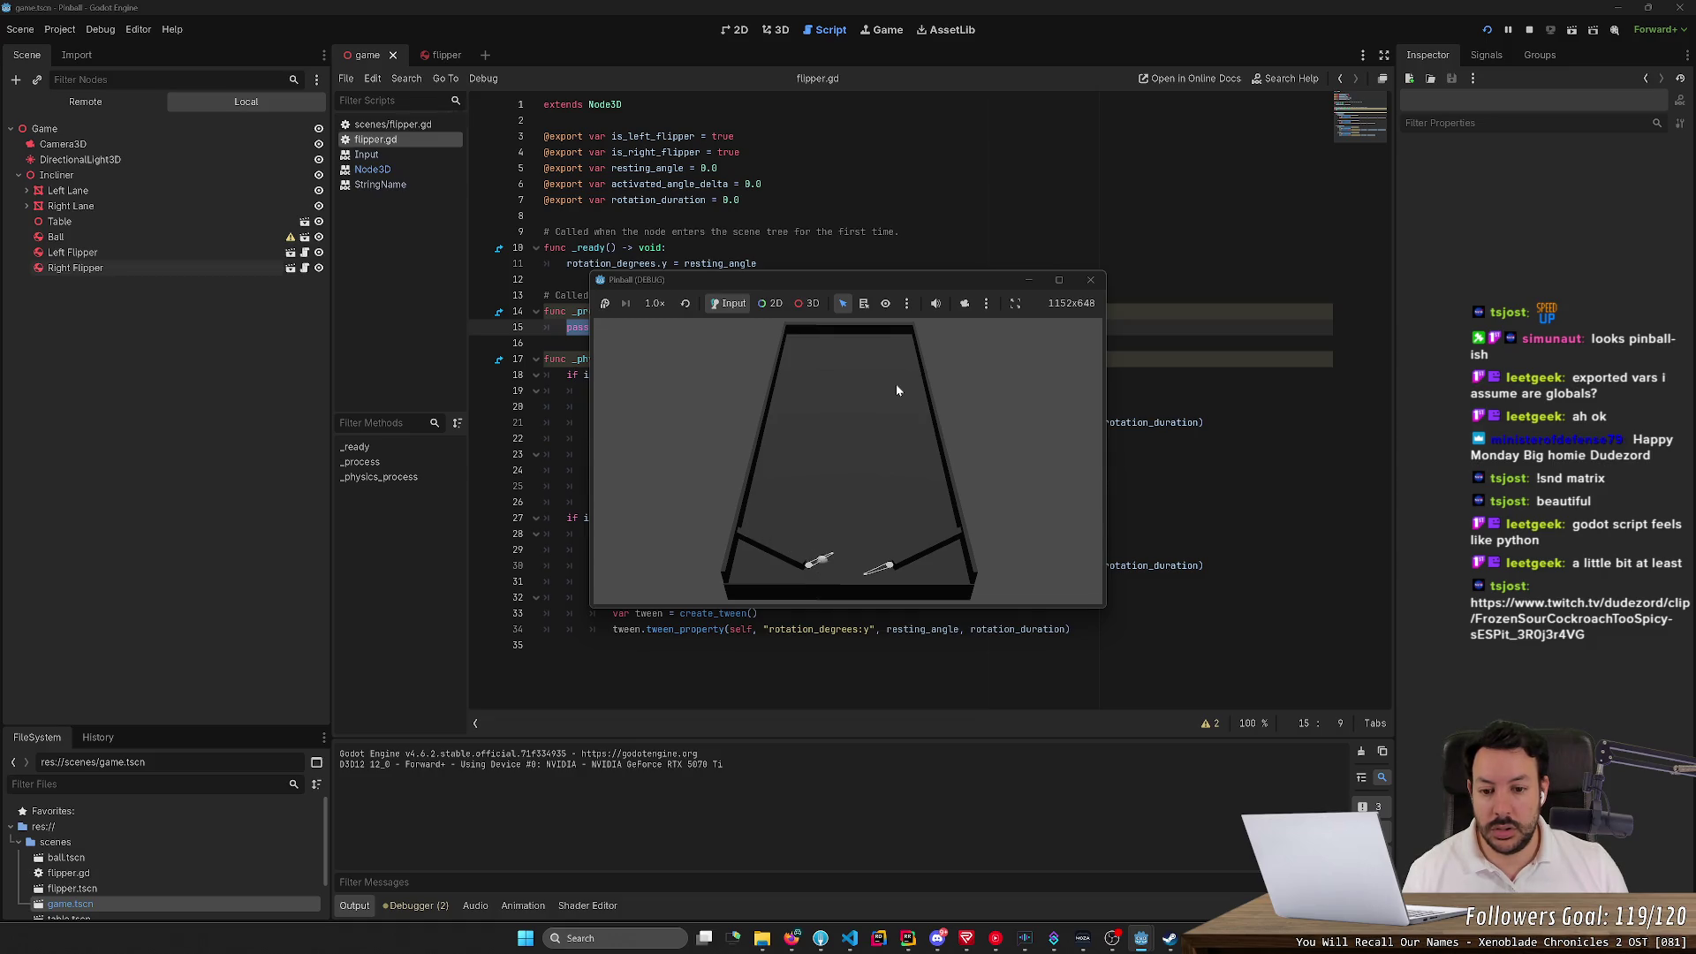
left_click(1090, 280)
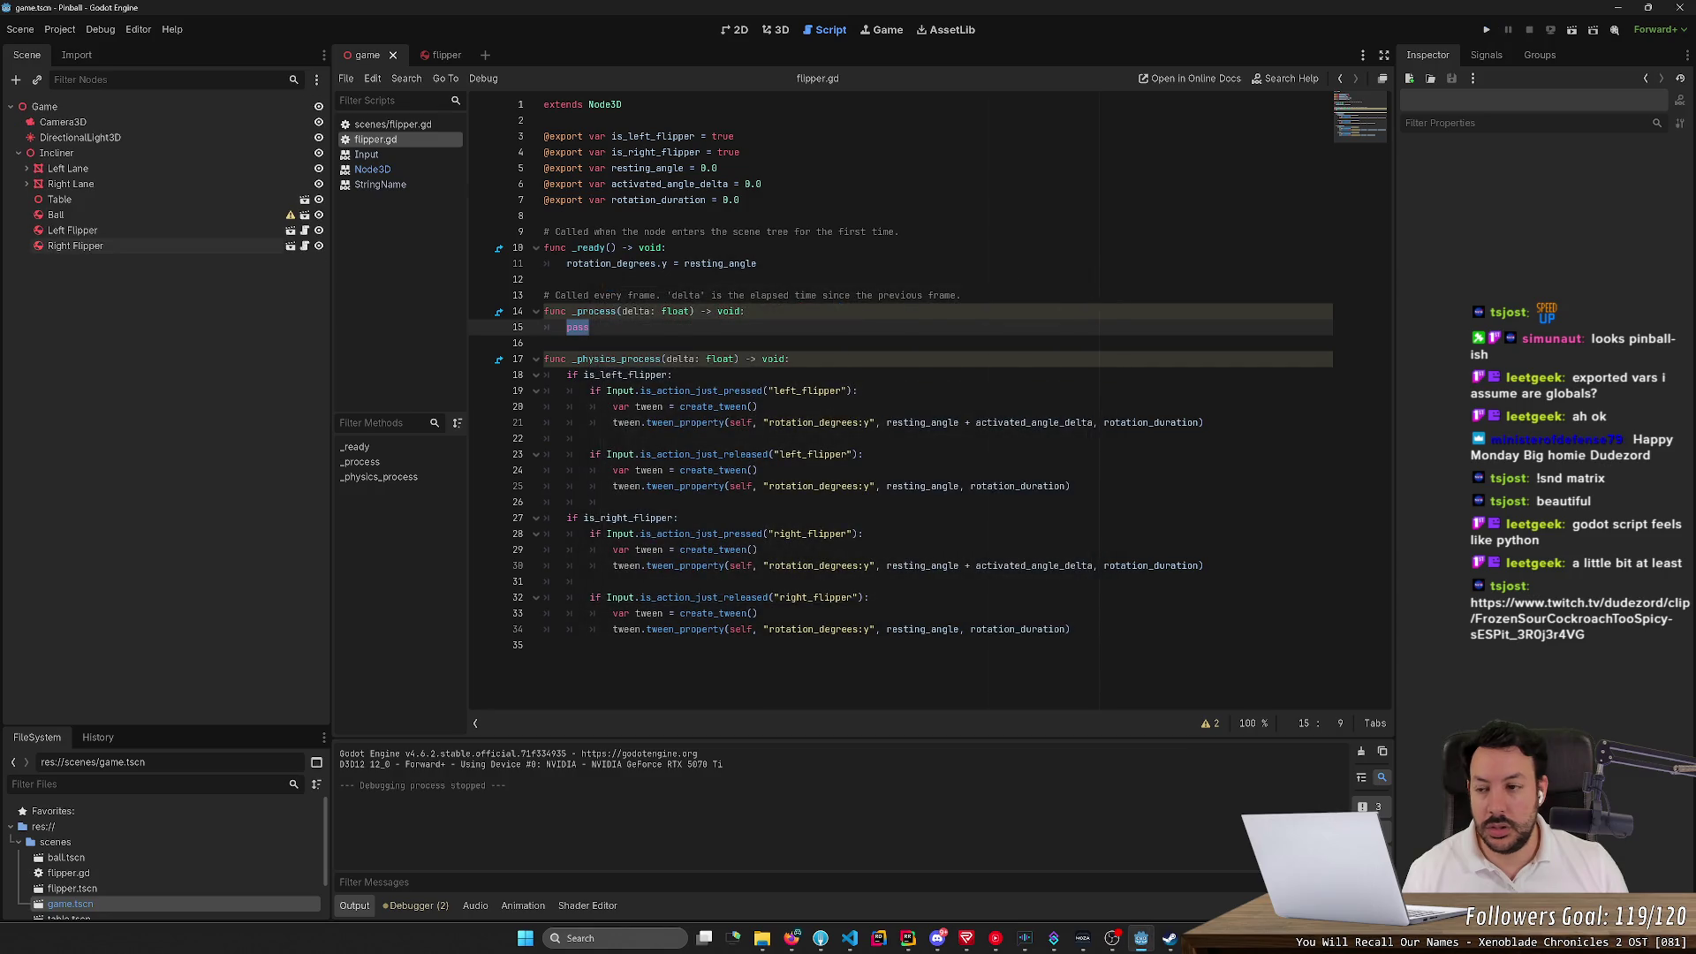
Inspect the Ball's Solver settings, toggle Continuous CD on and off, then open the ball scene
left_click(137, 216)
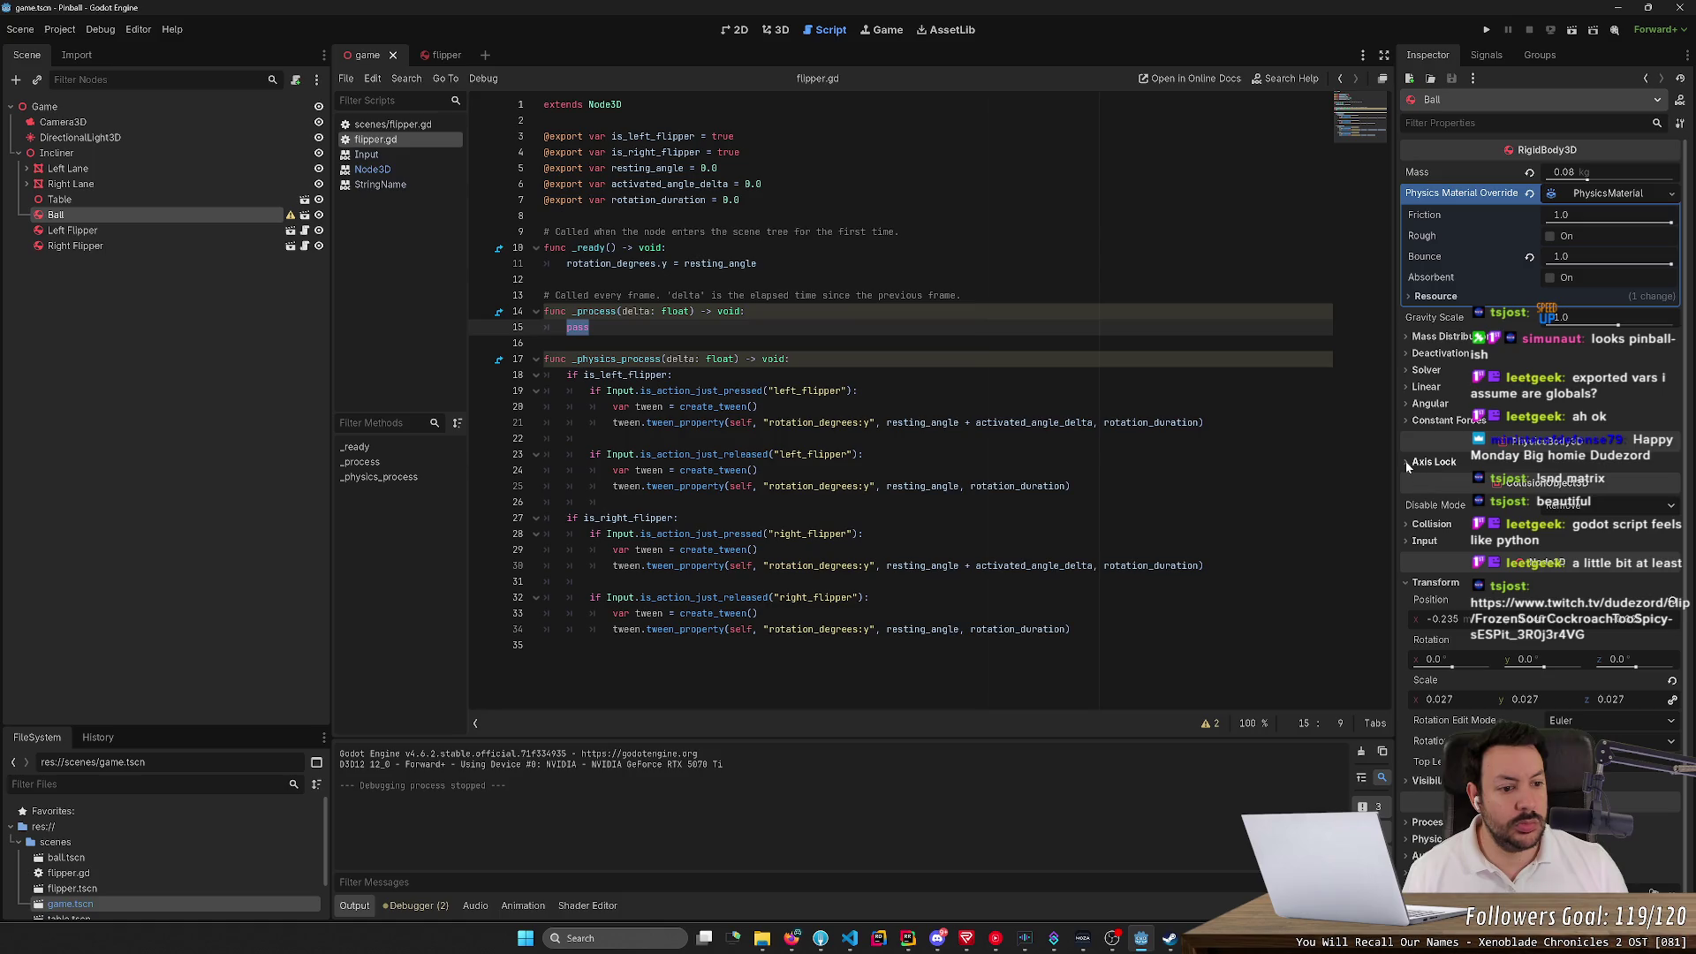
left_click(1423, 542)
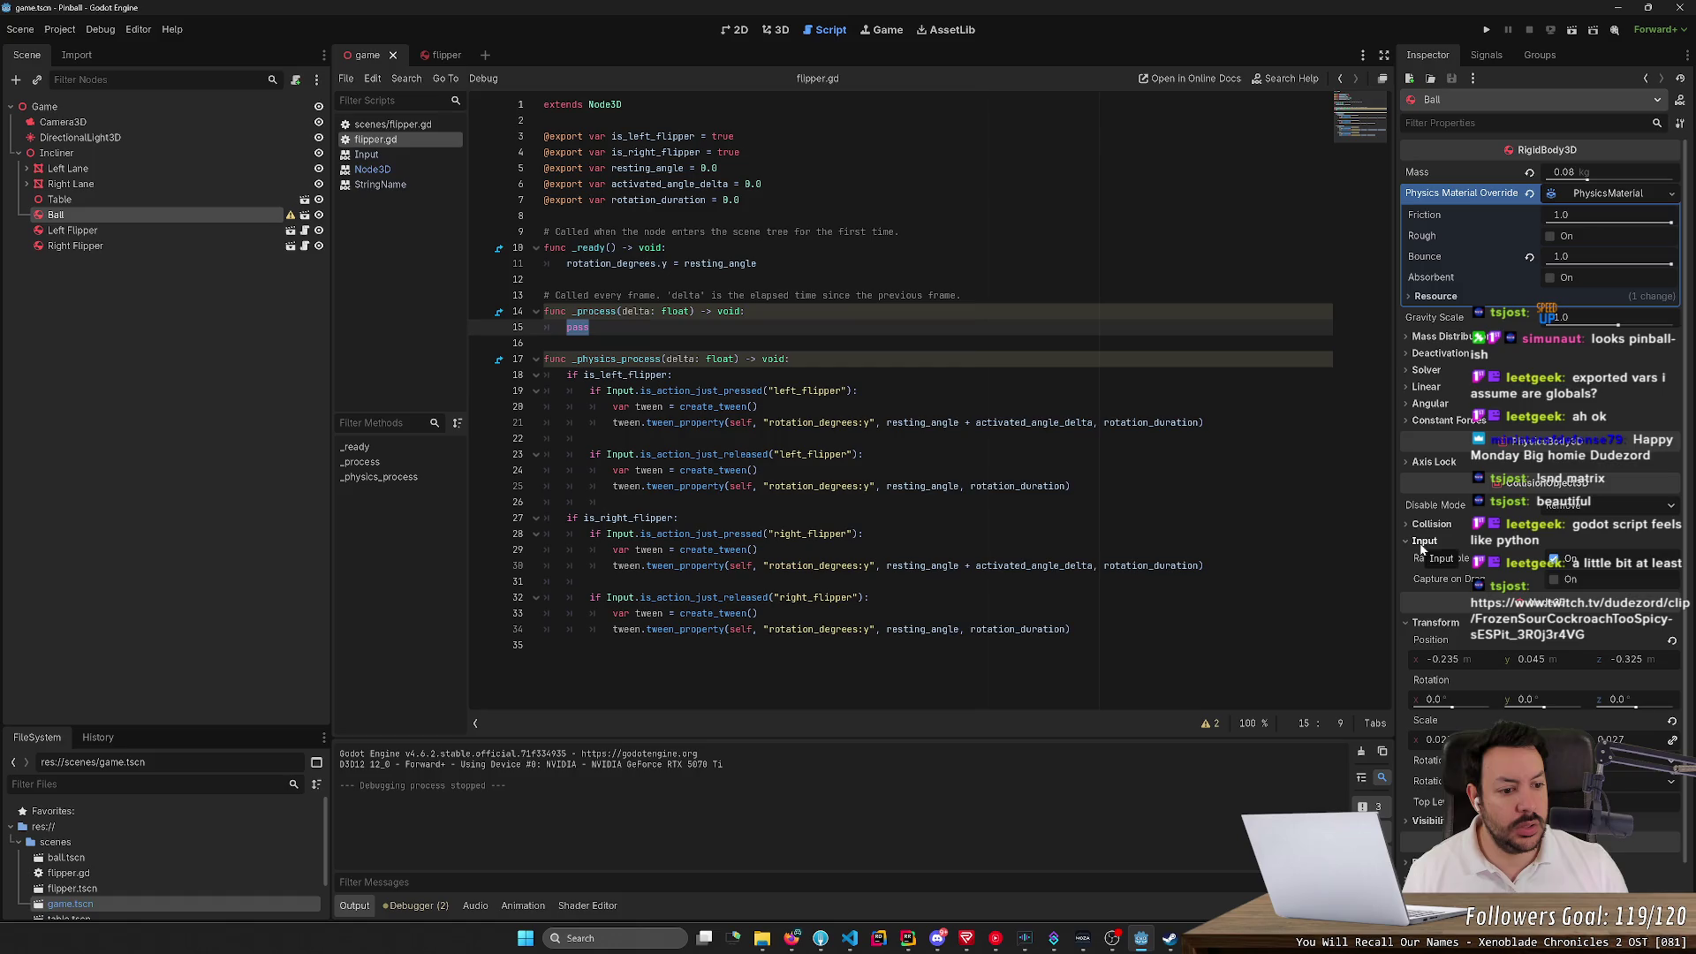
left_click(1422, 543)
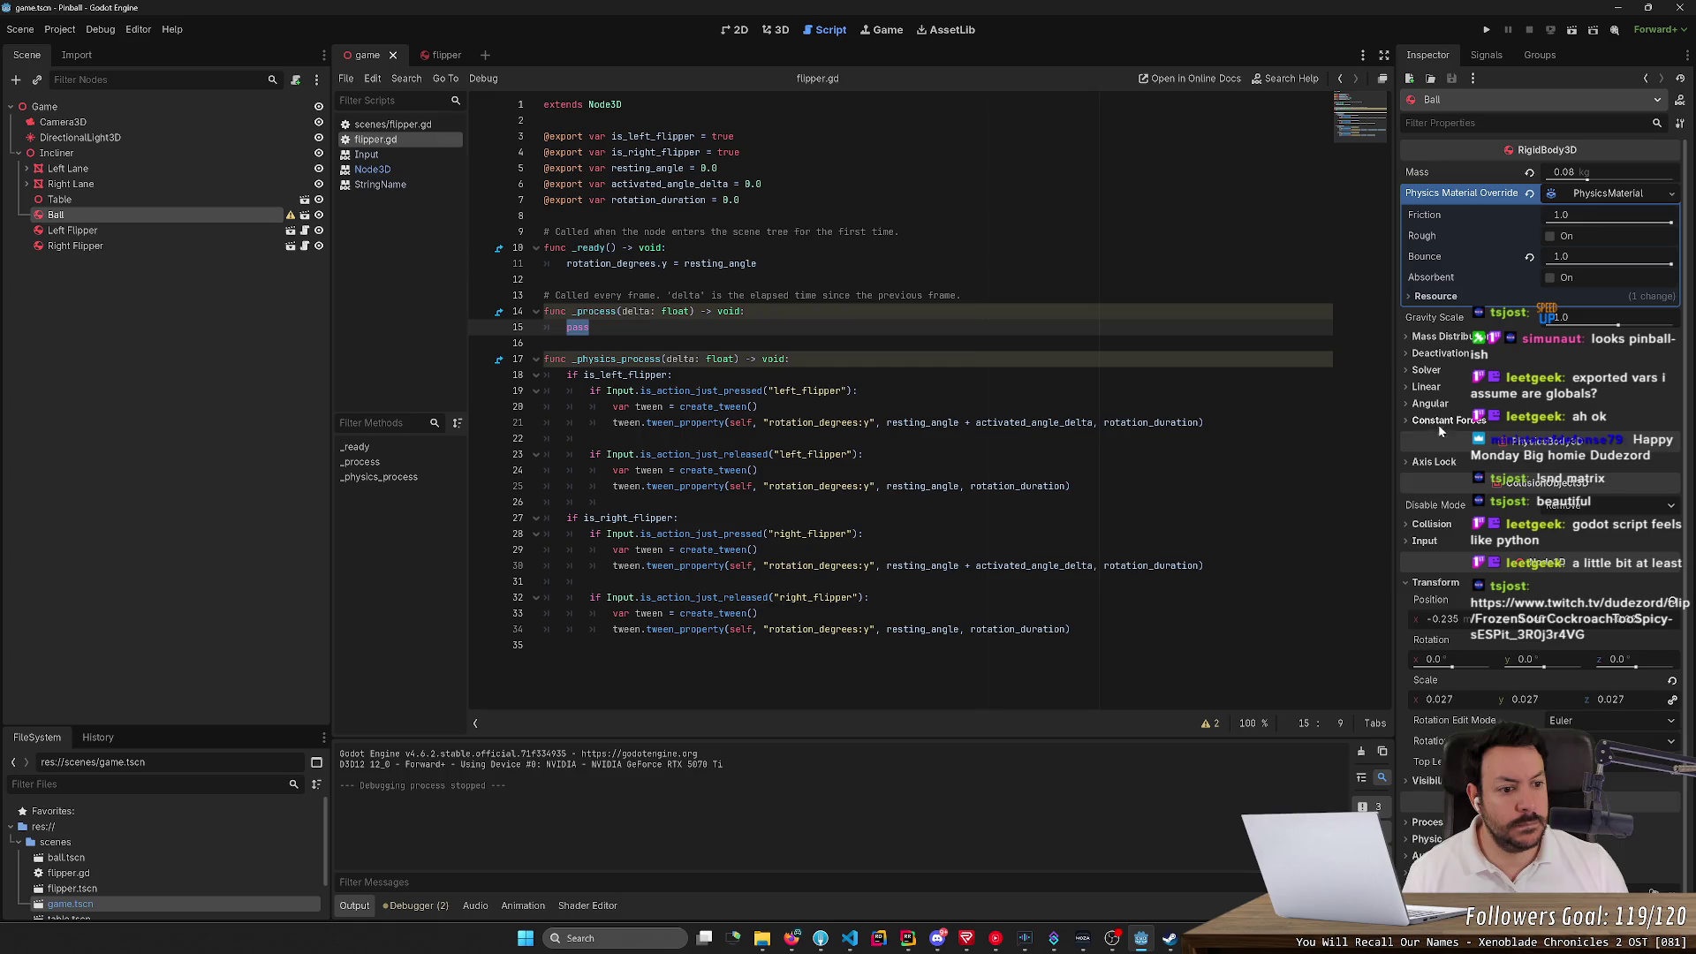
left_click(1425, 370)
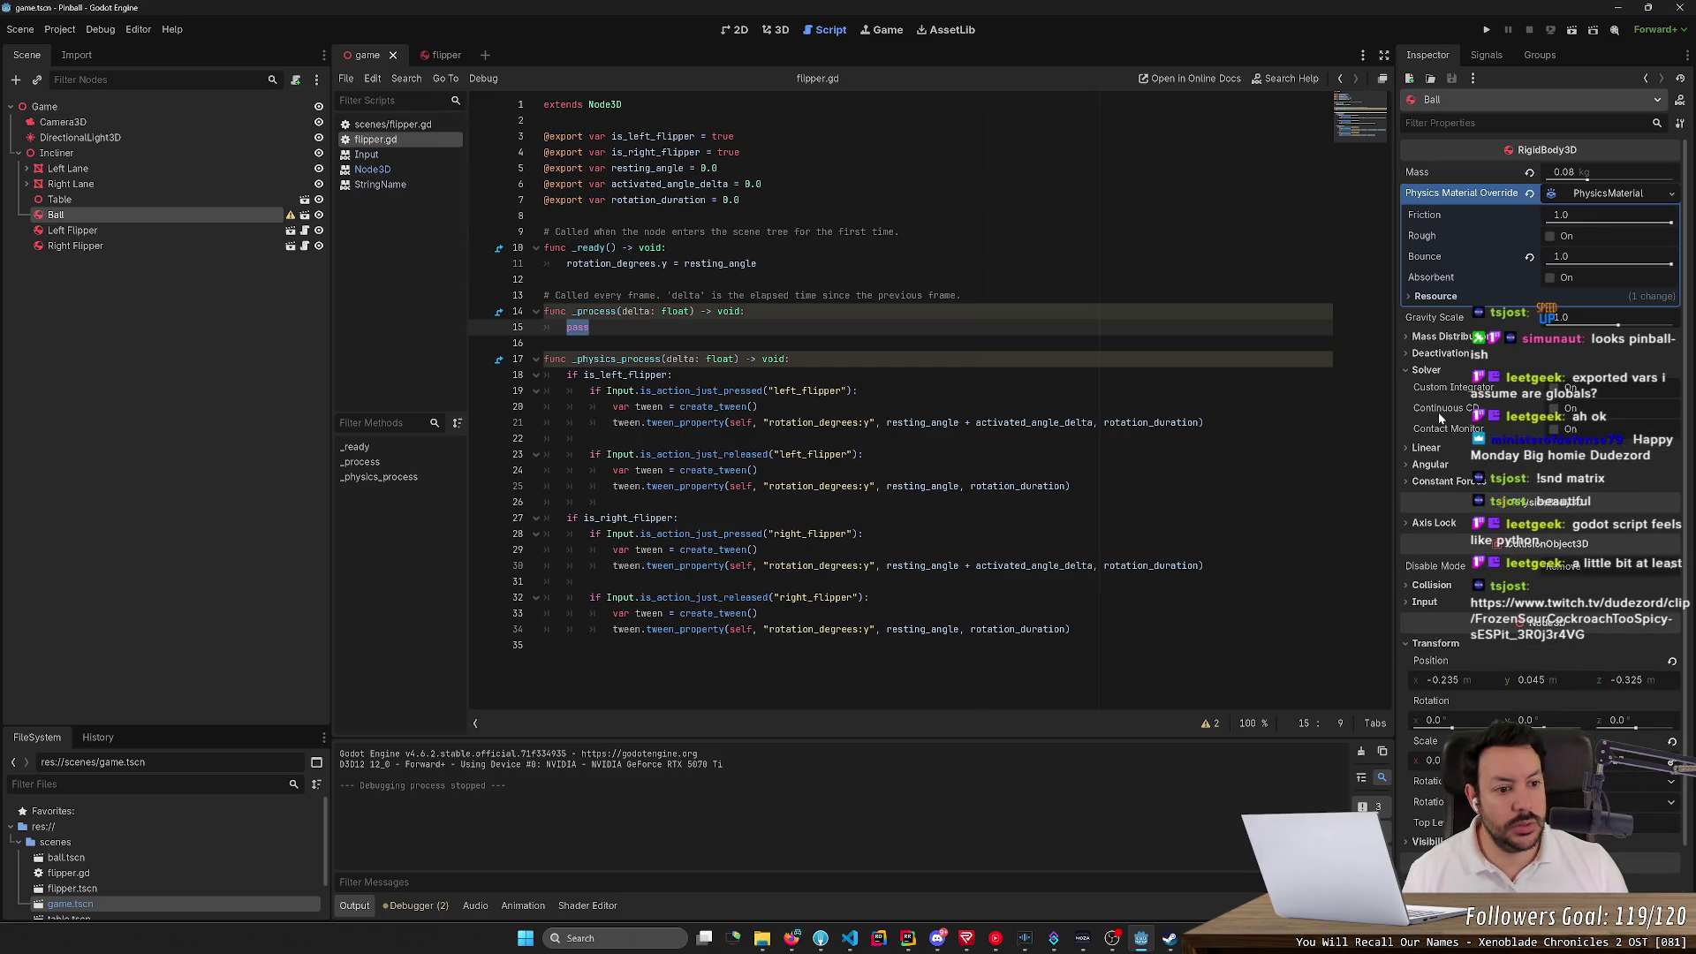
mouse_move(1442, 412)
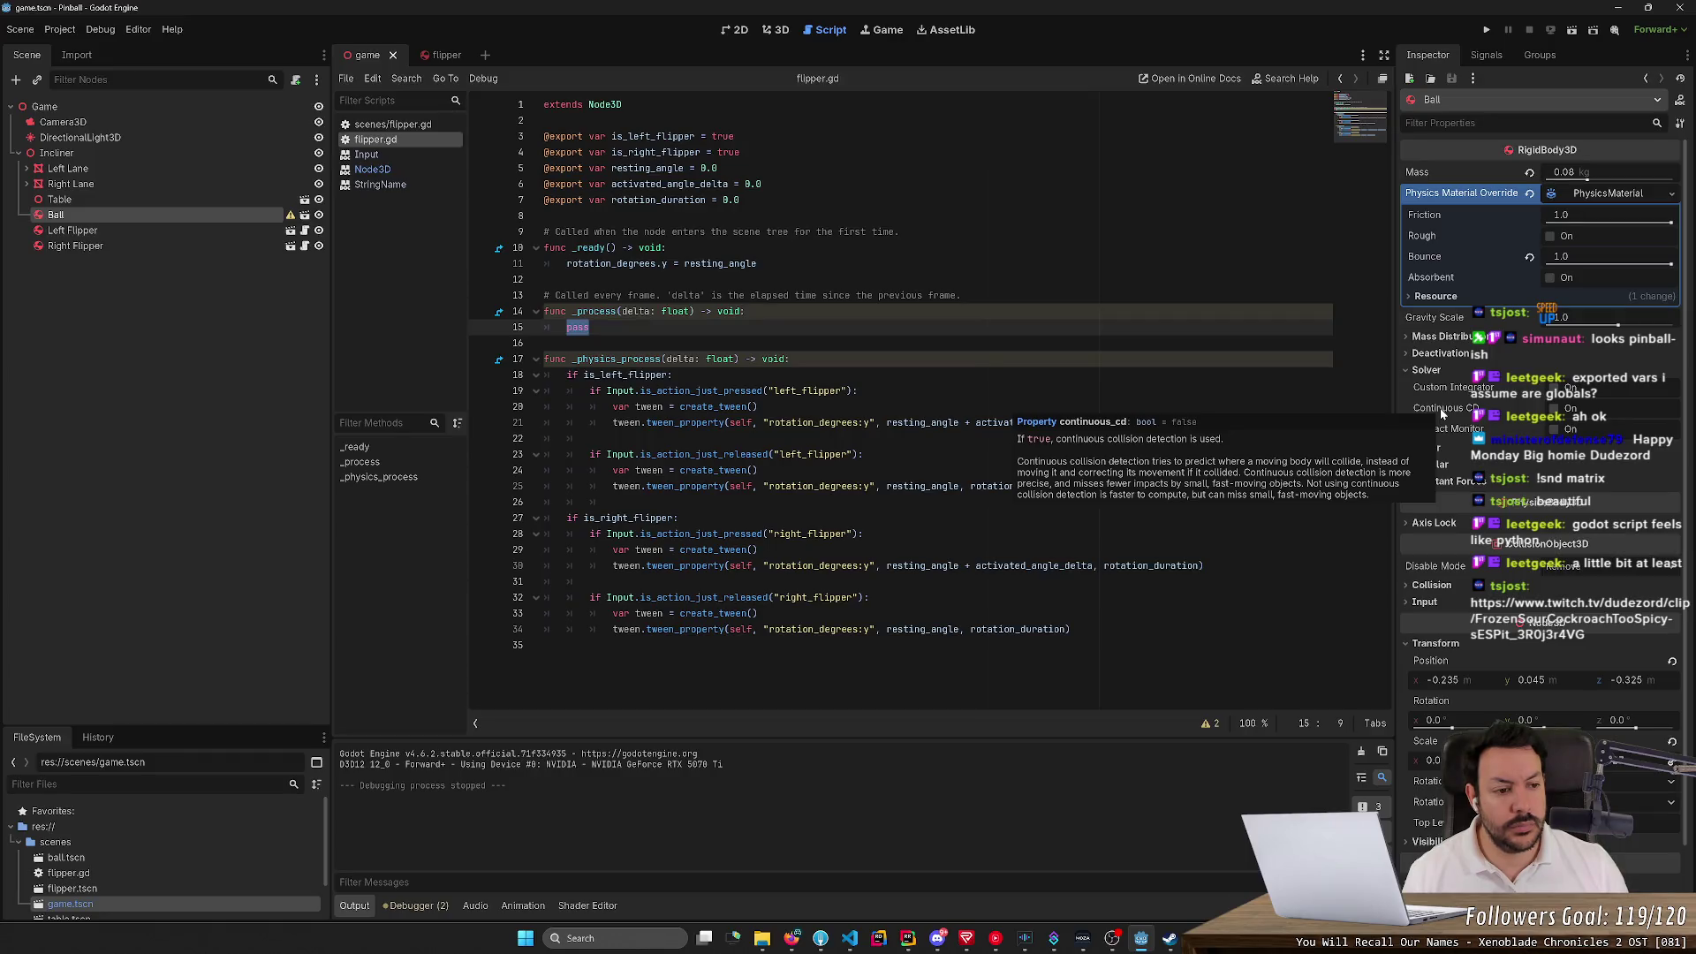
left_click(1552, 408)
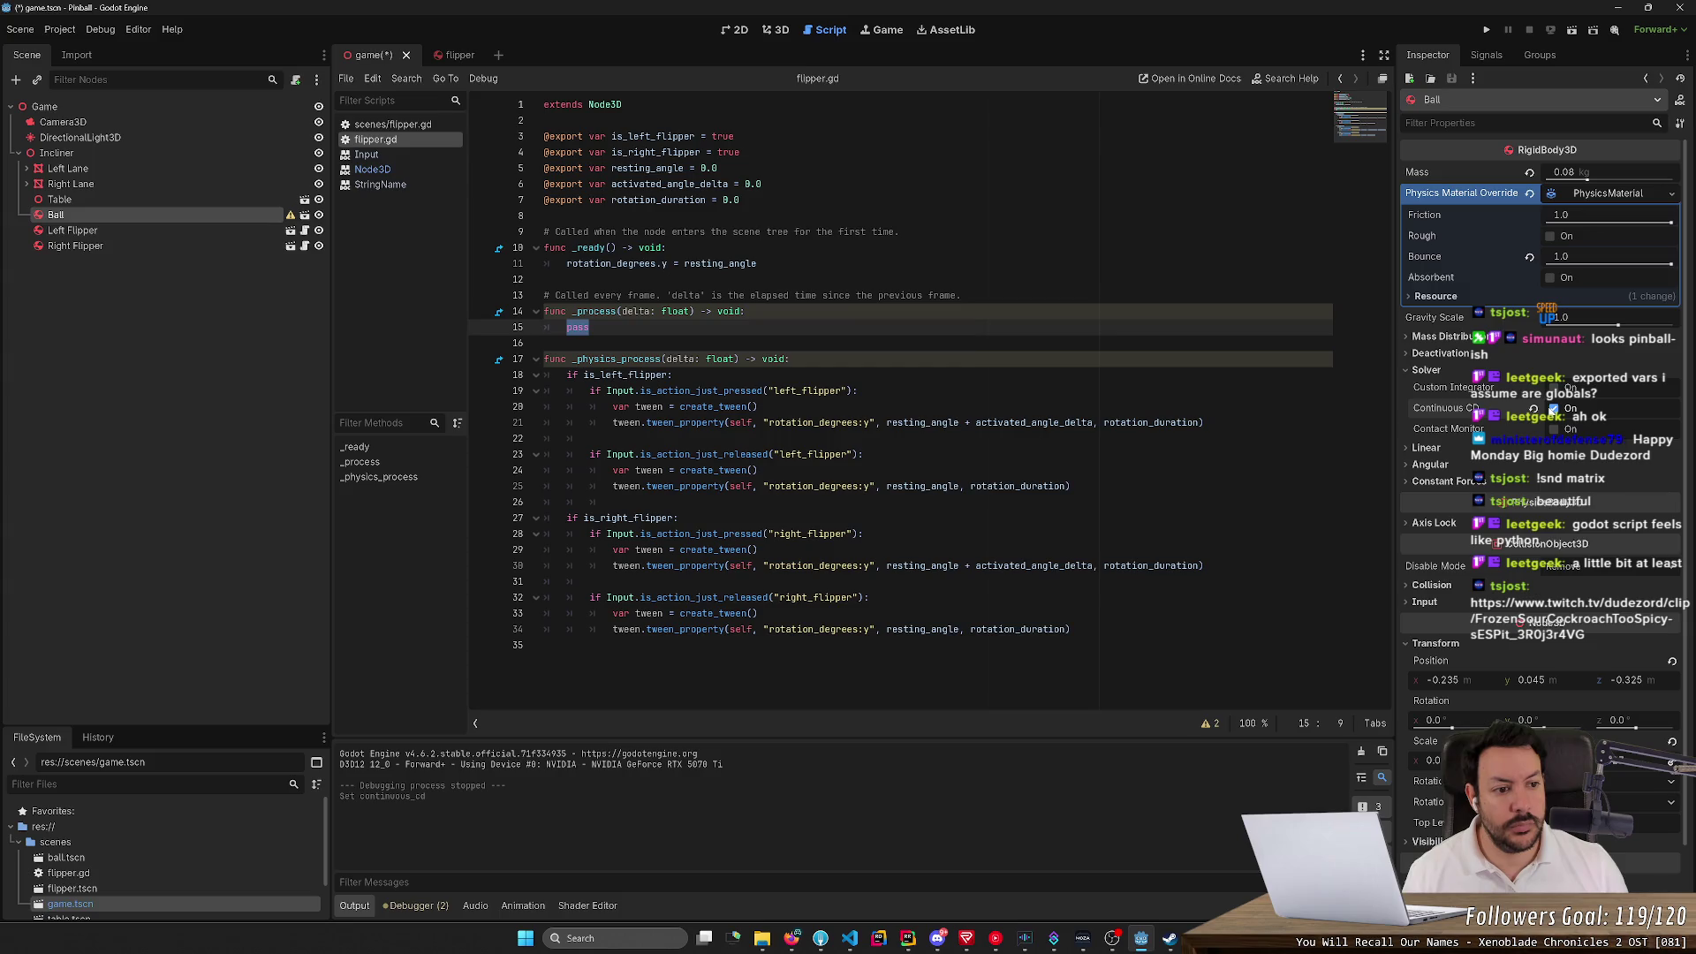
left_click(1552, 409)
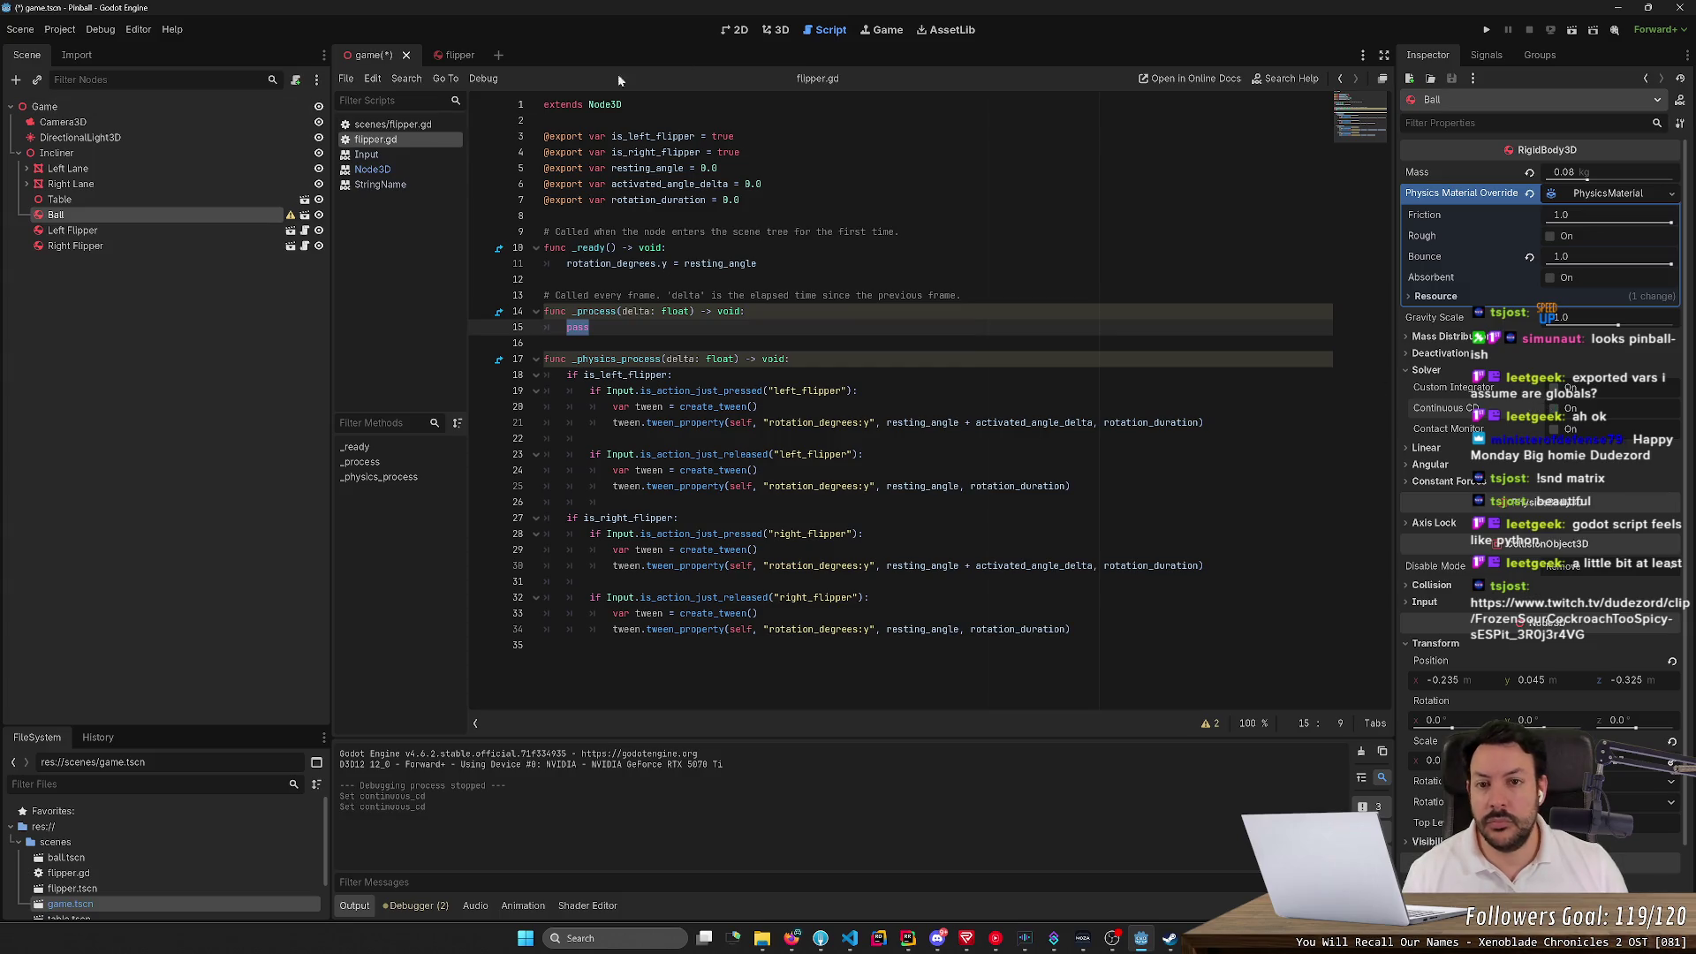
left_click(309, 219)
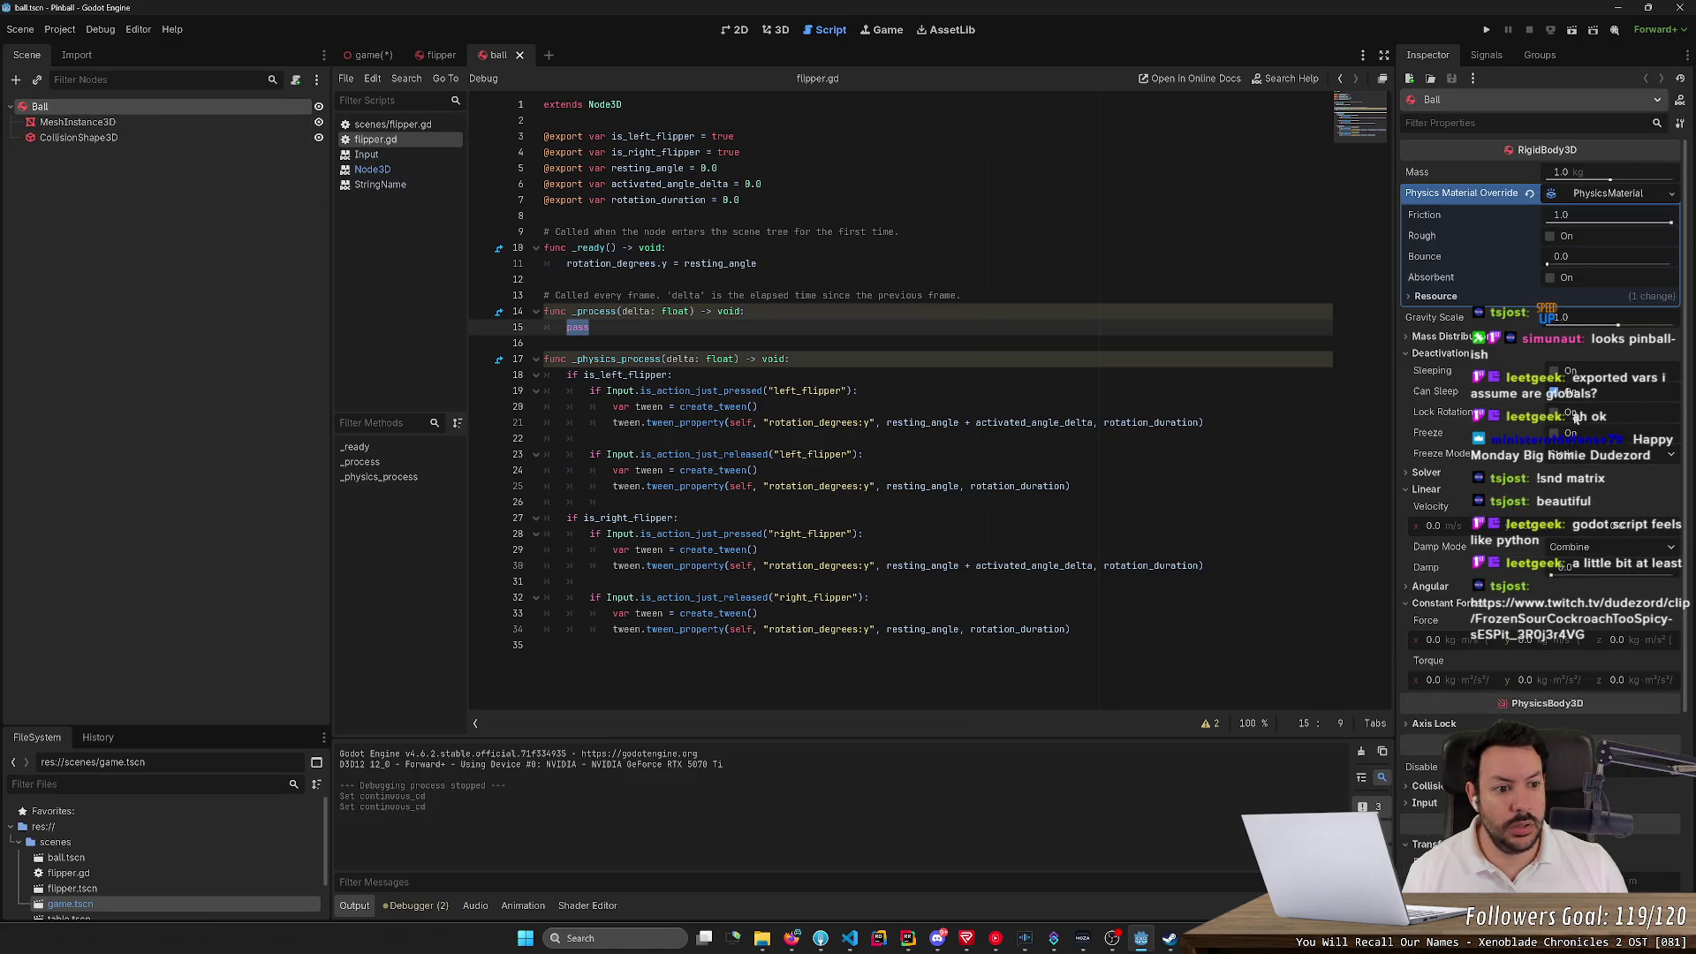
Enable Solver > Continuous CD in the ball scene and save it
left_click(1431, 477)
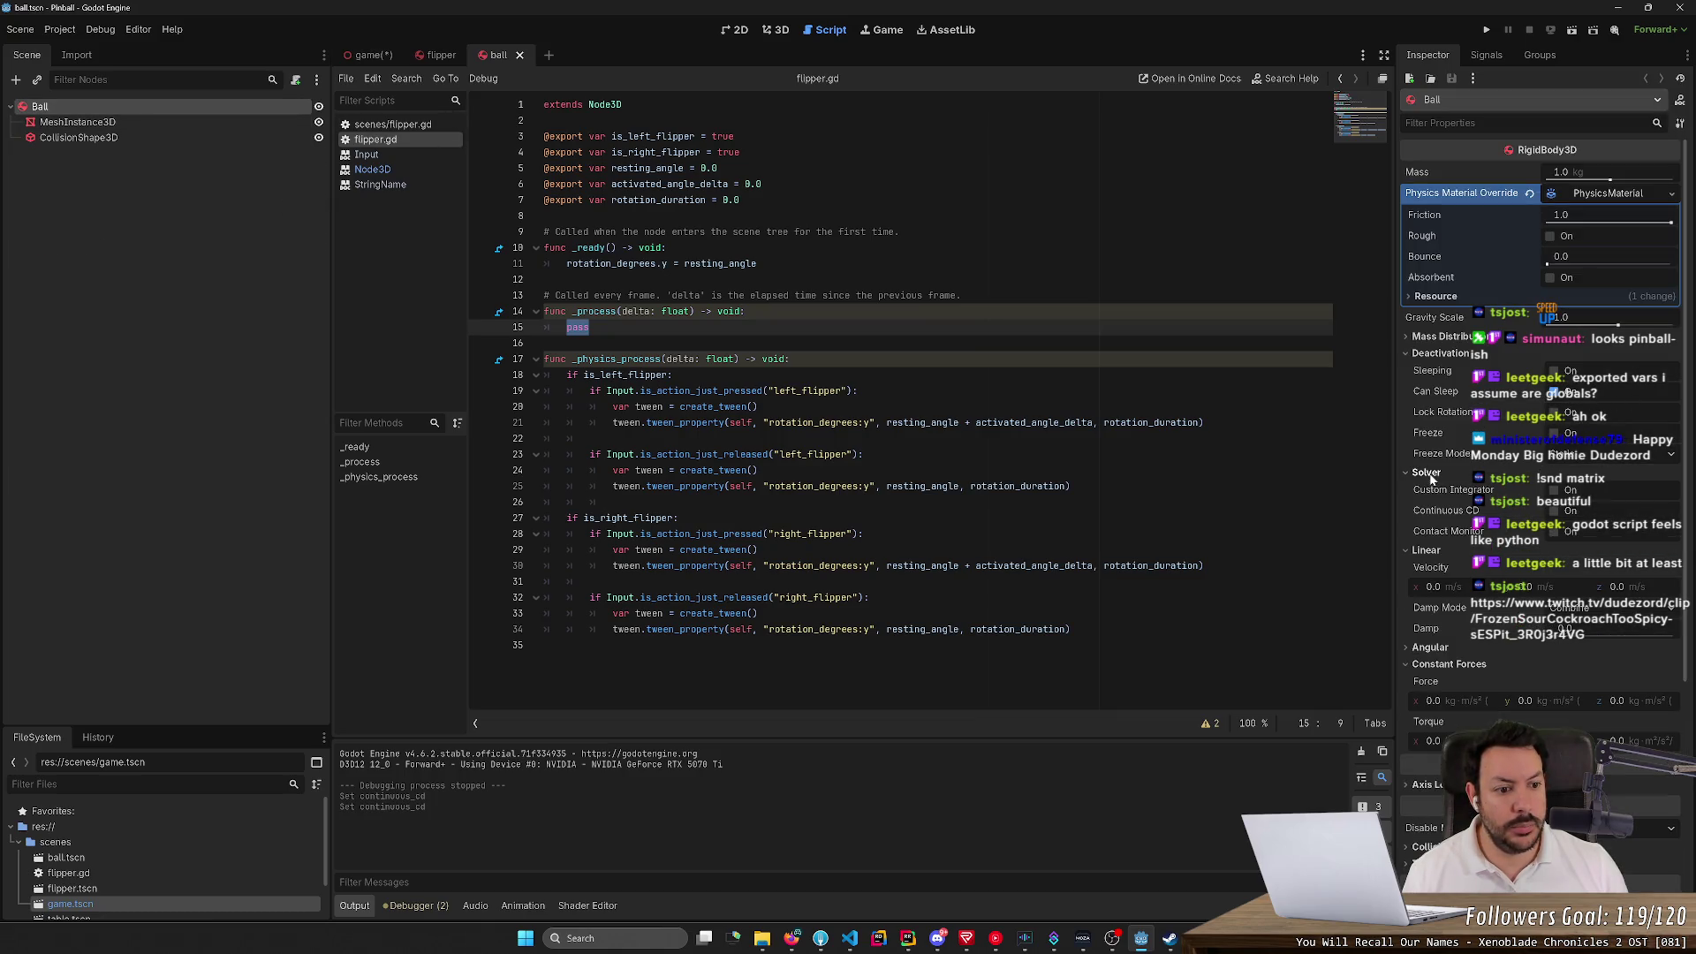
left_click(1566, 515)
key("ctrl+s")
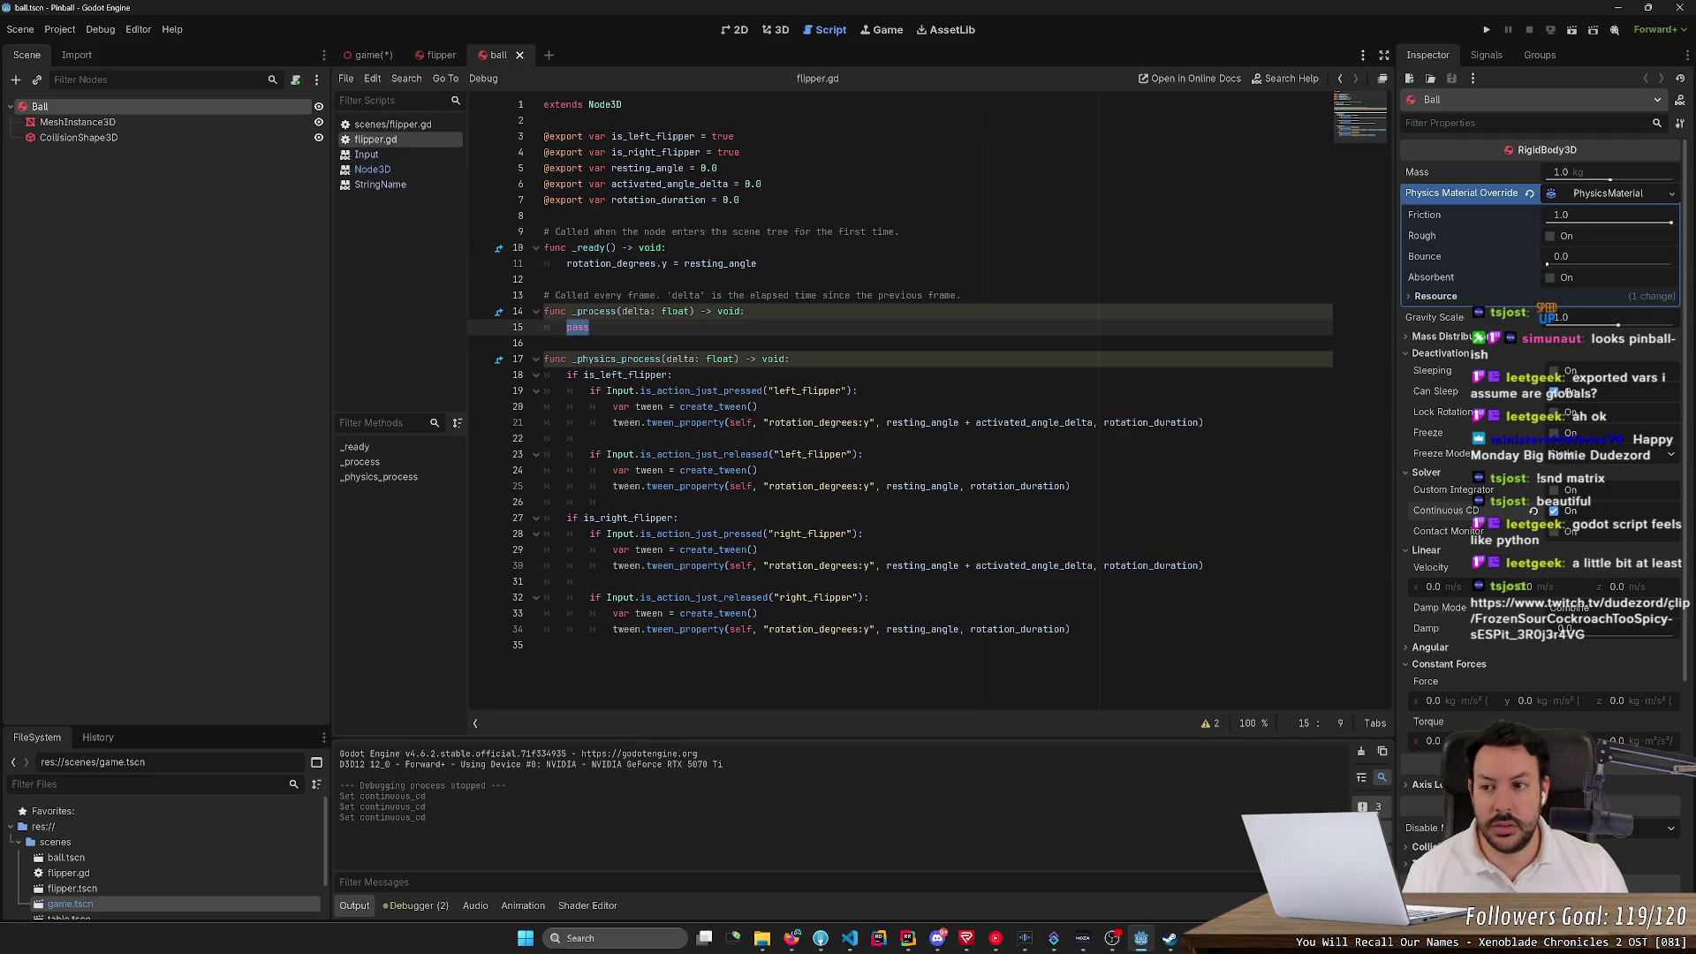
Enable Continuous CD on the flipper scene and run the game
left_click(439, 55)
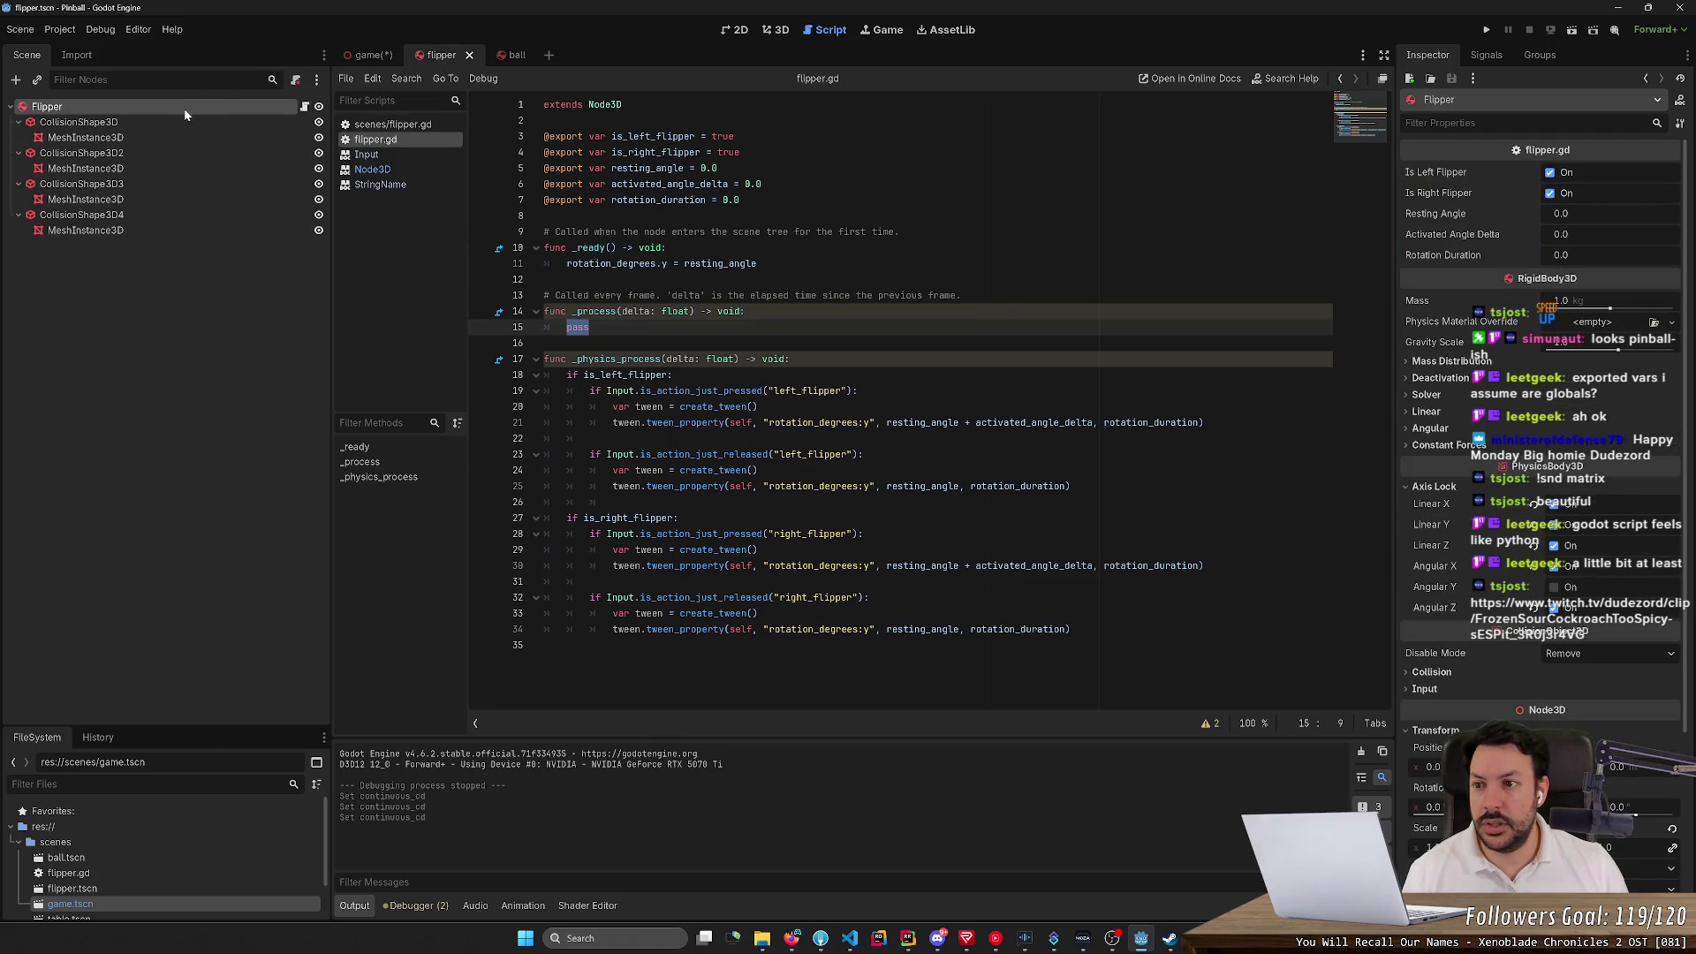
left_click(1435, 395)
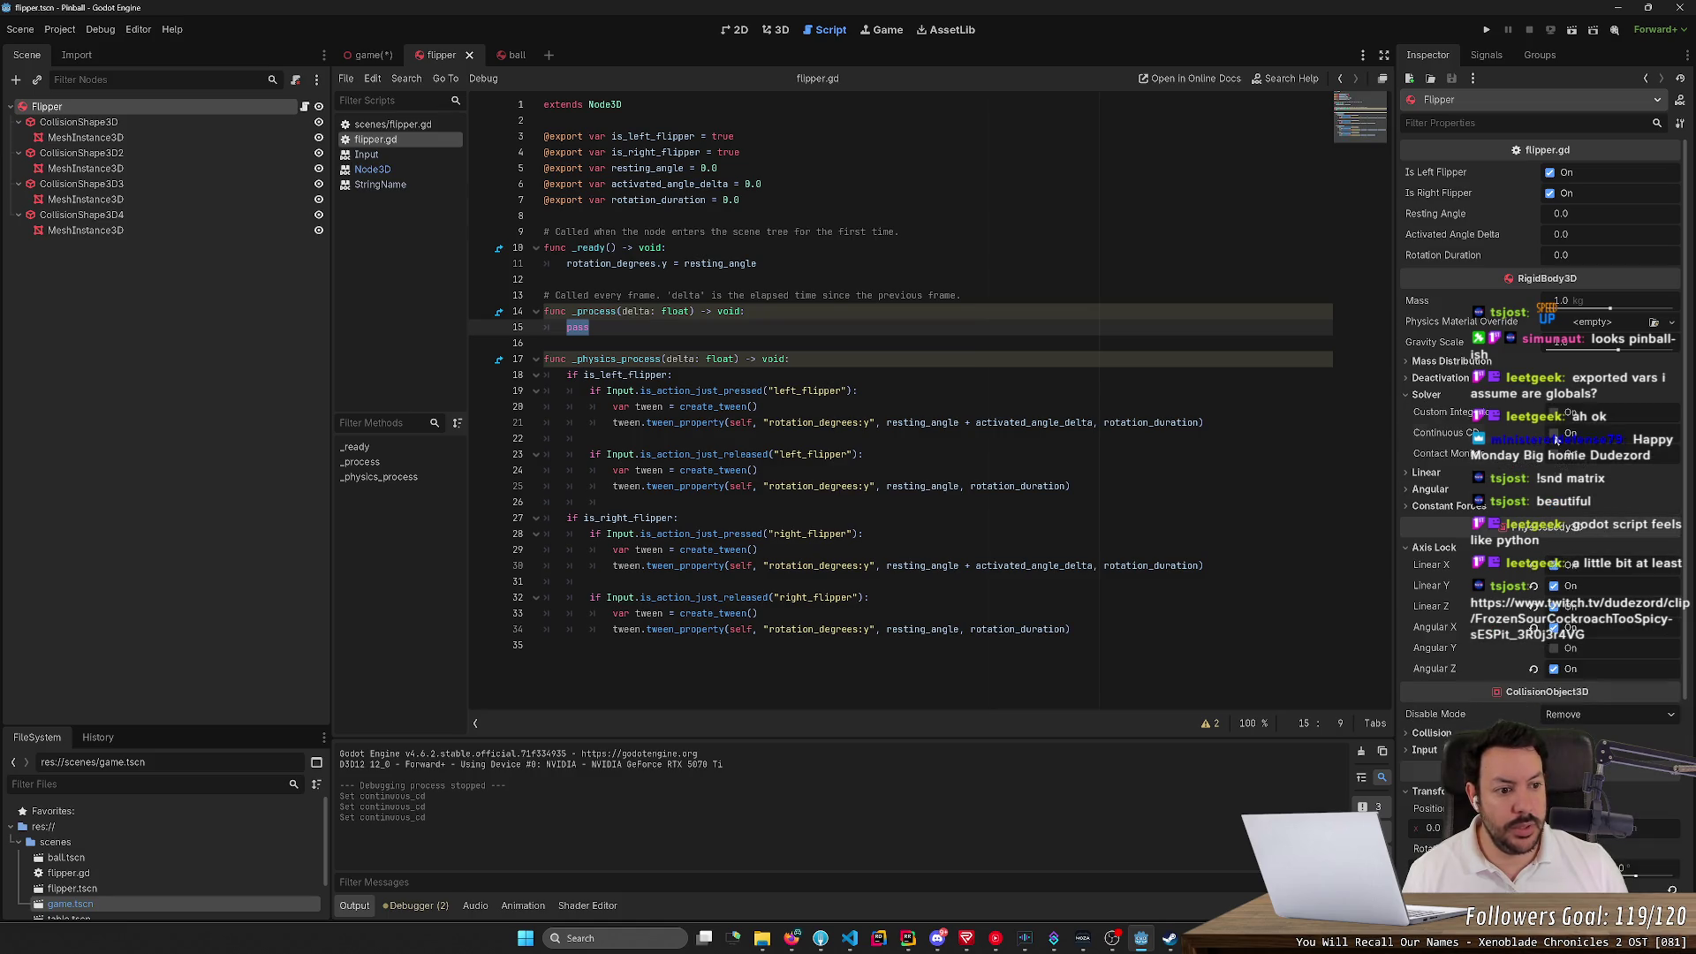
left_click(1554, 434)
left_click(1486, 29)
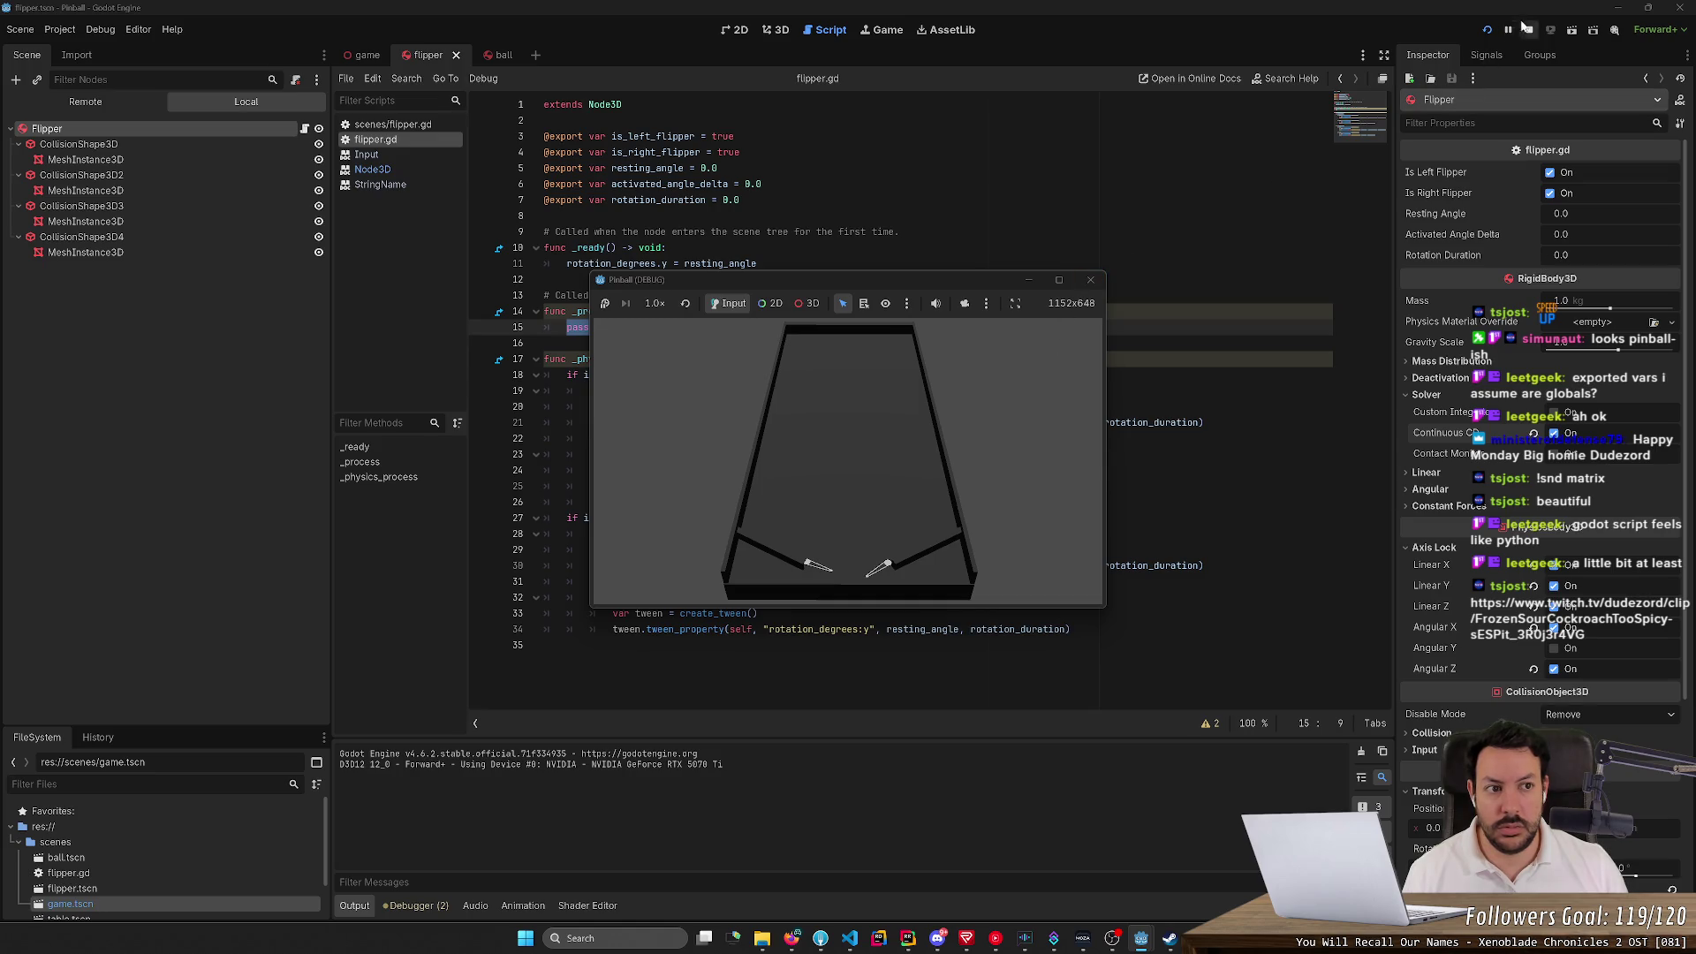
Test the left flipper, restarting the game several times, then stop and relaunch it
left_click(1487, 30)
key("Left")
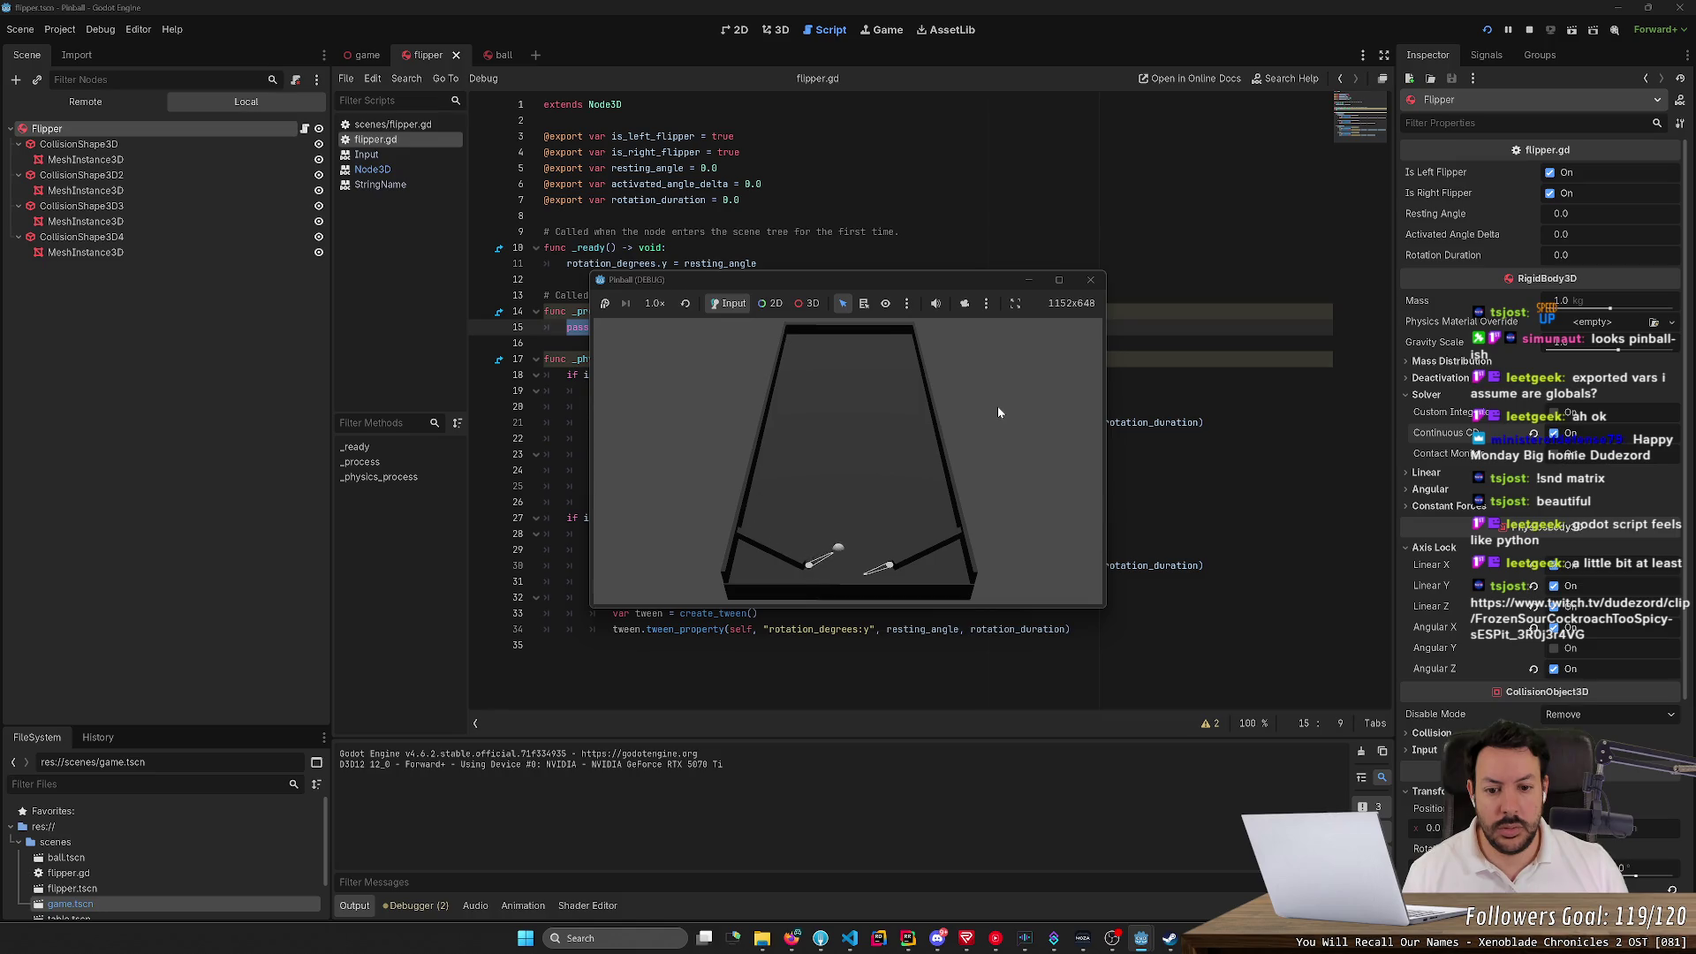
left_click(1487, 30)
left_click(1488, 30)
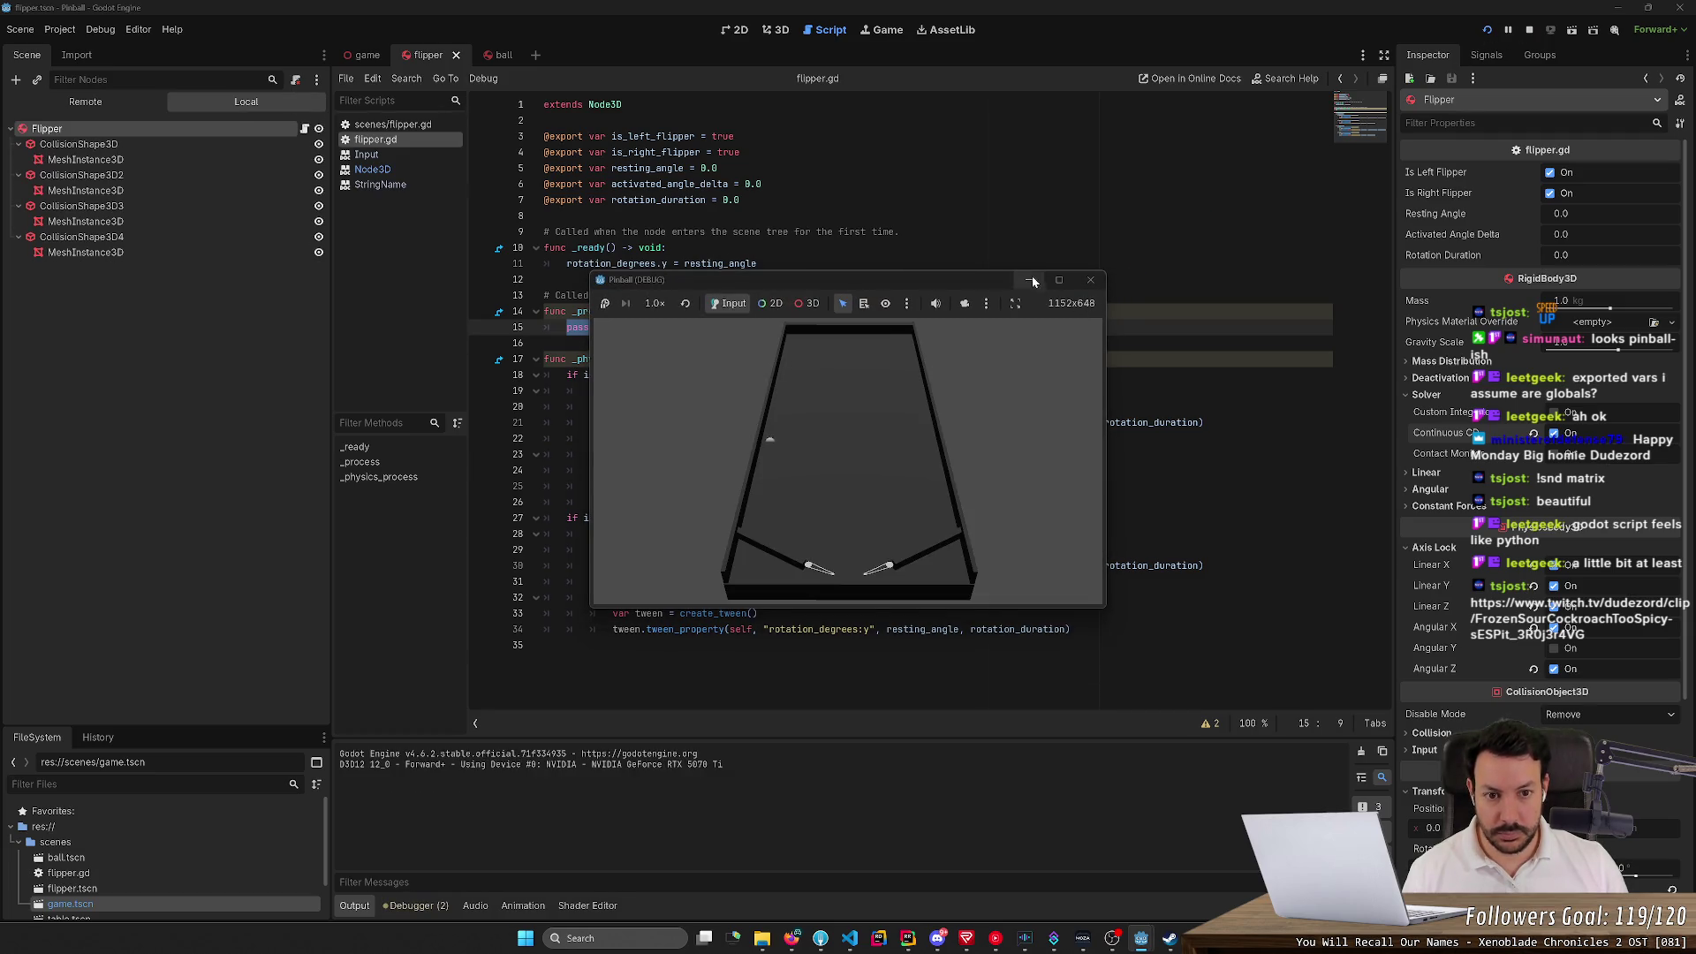
left_click(1026, 281)
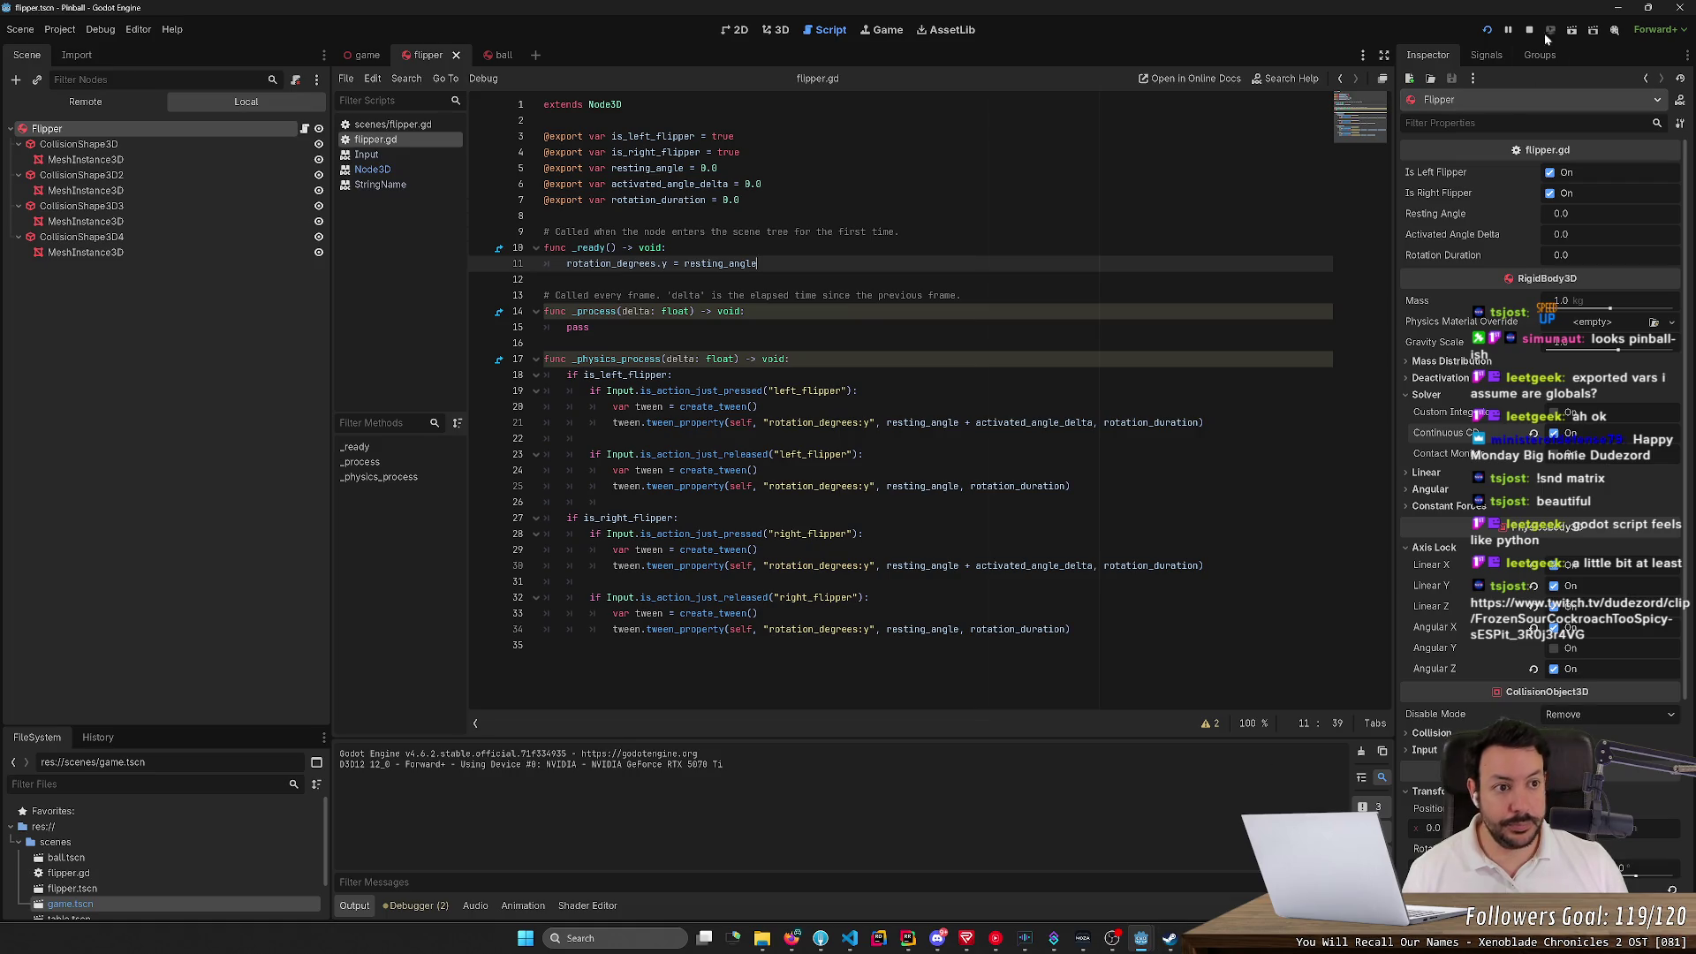
left_click(1526, 30)
left_click(1490, 30)
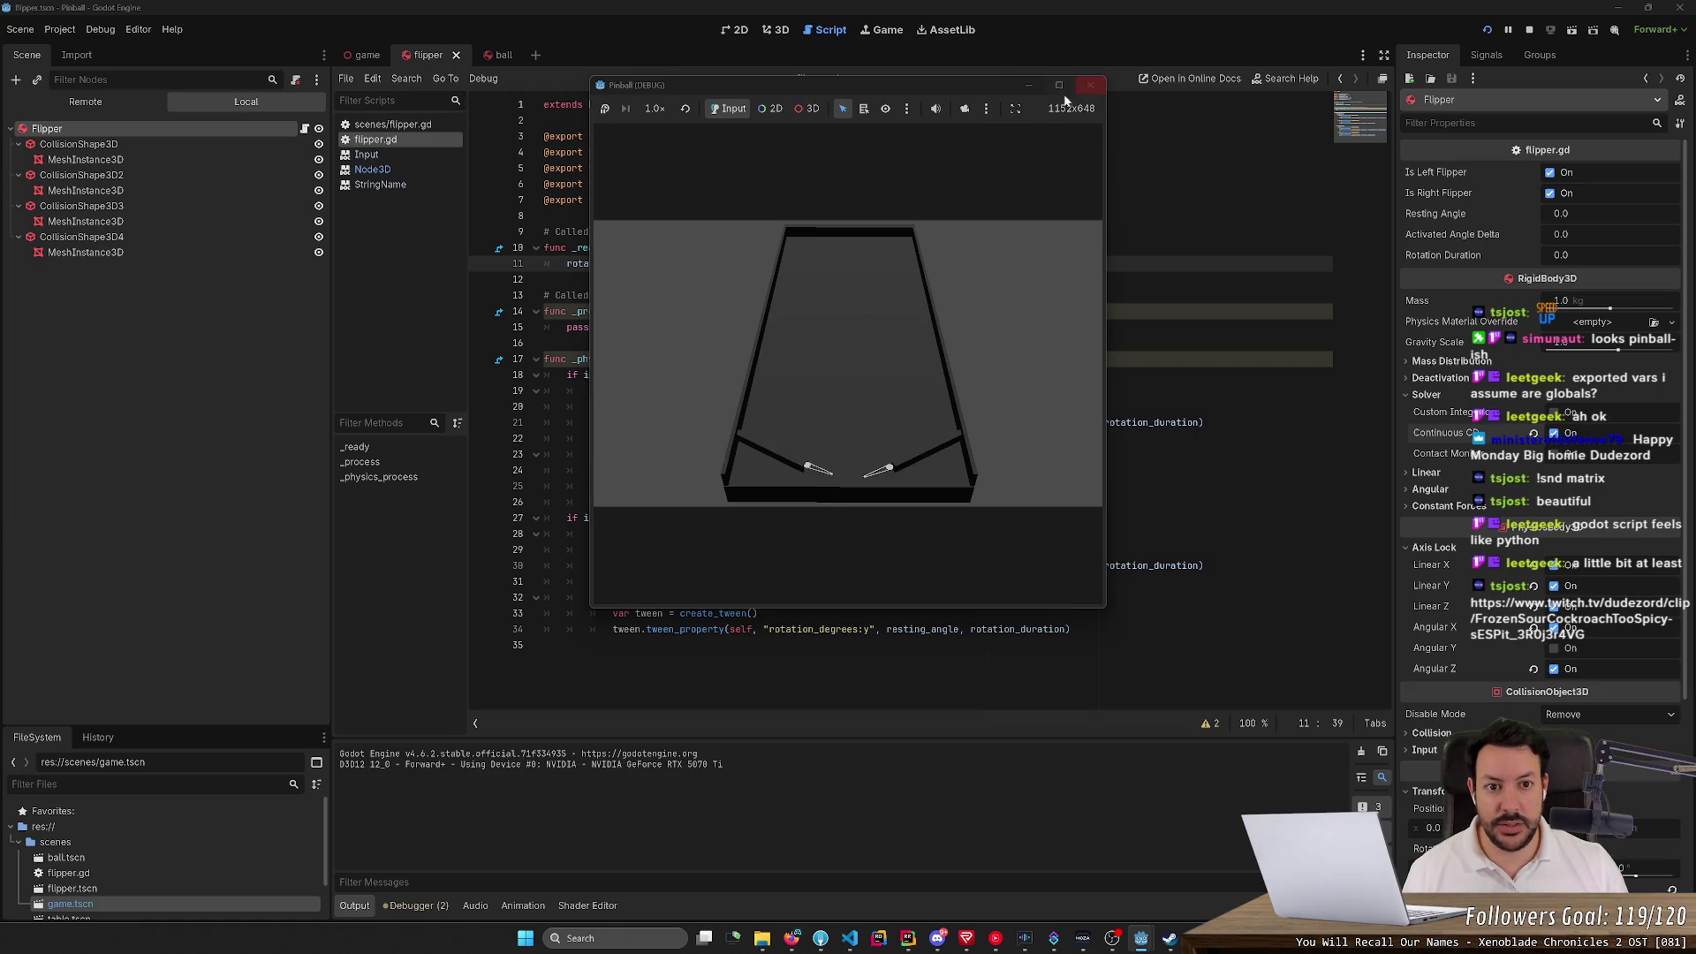
Browse the game toolbar's camera and selection option menus, then close the game window
left_click(987, 108)
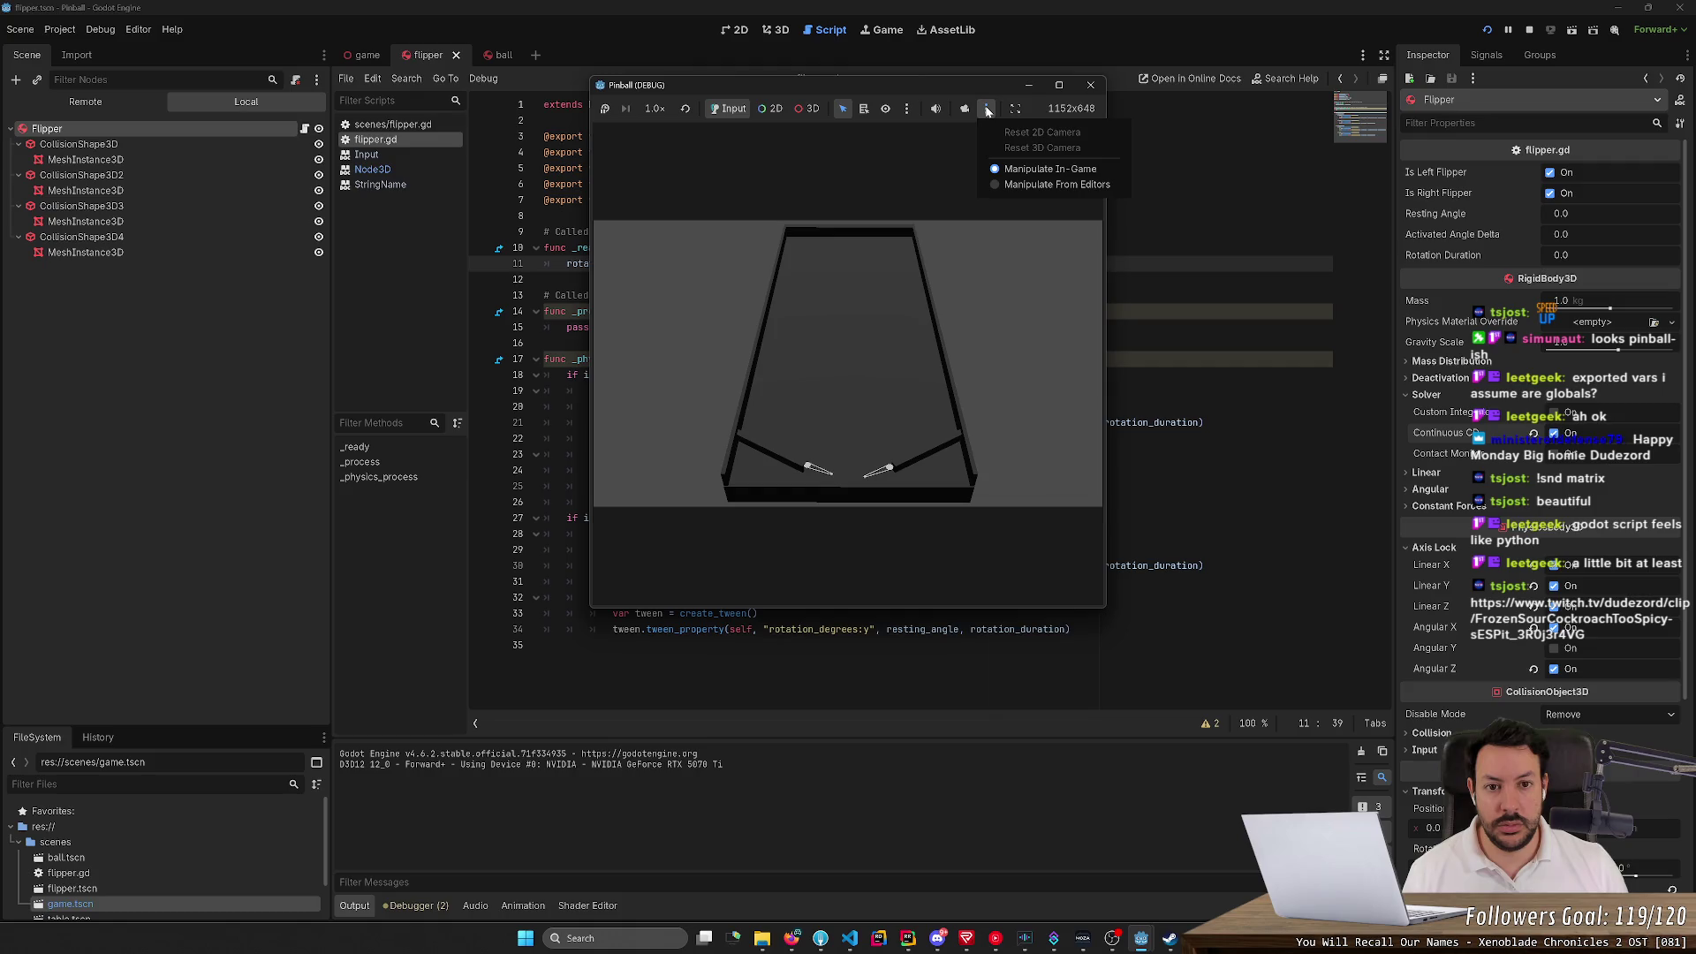
left_click(914, 109)
left_click(913, 109)
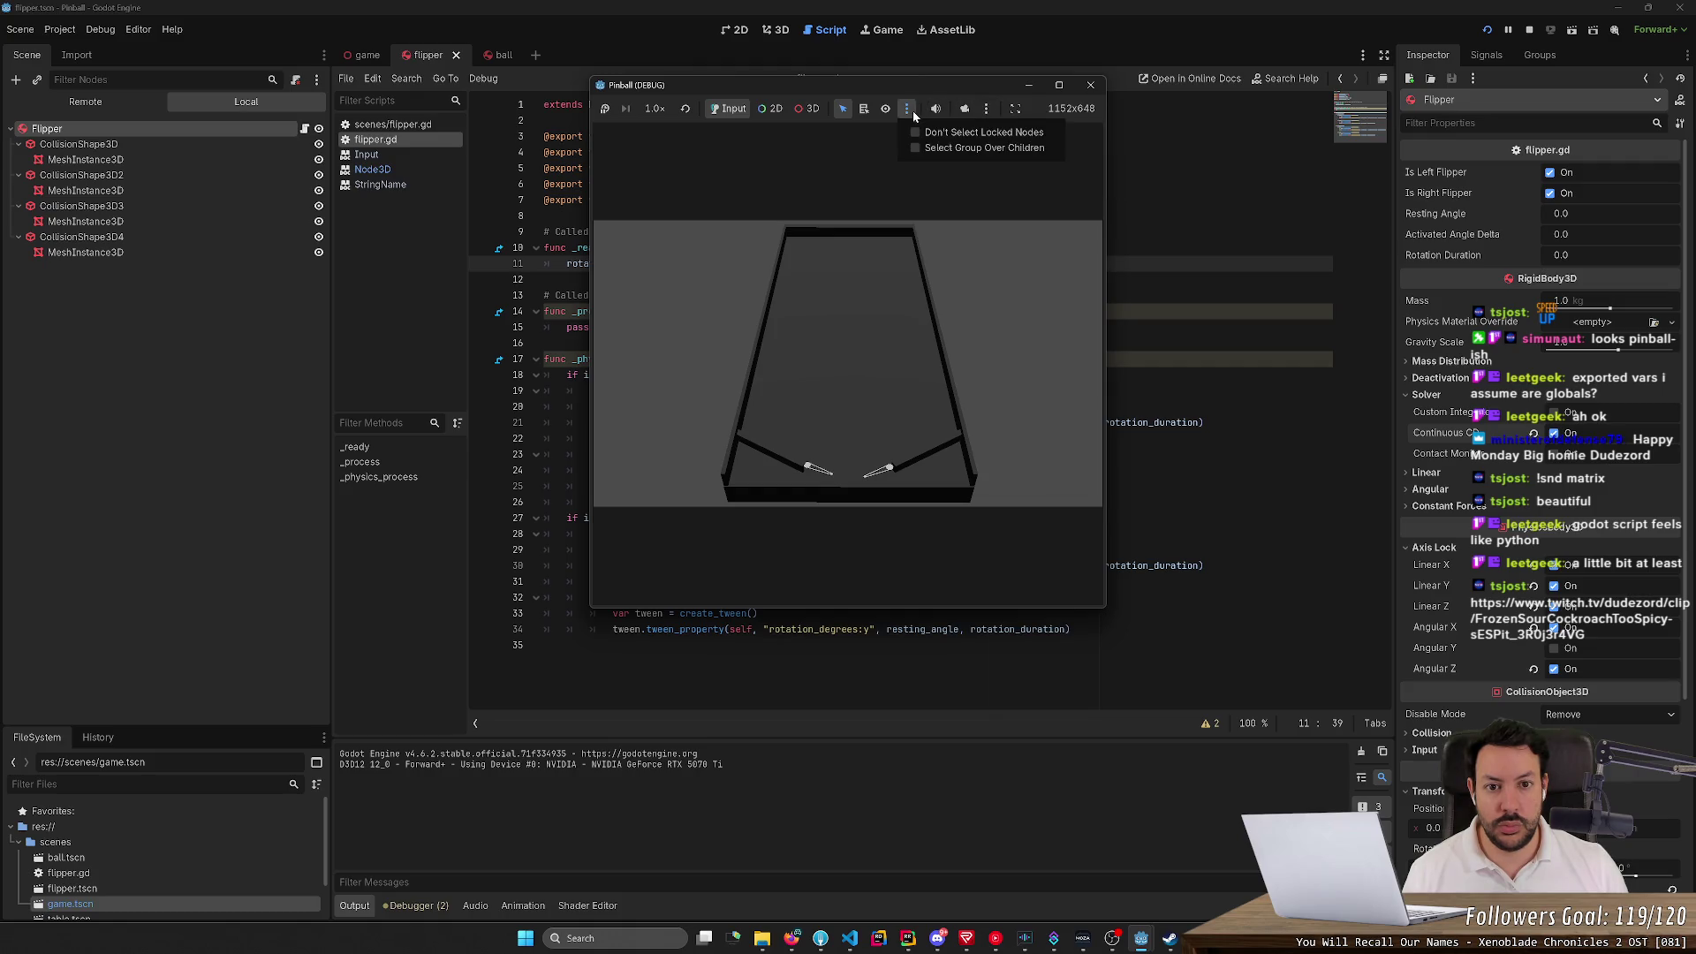
left_click(838, 155)
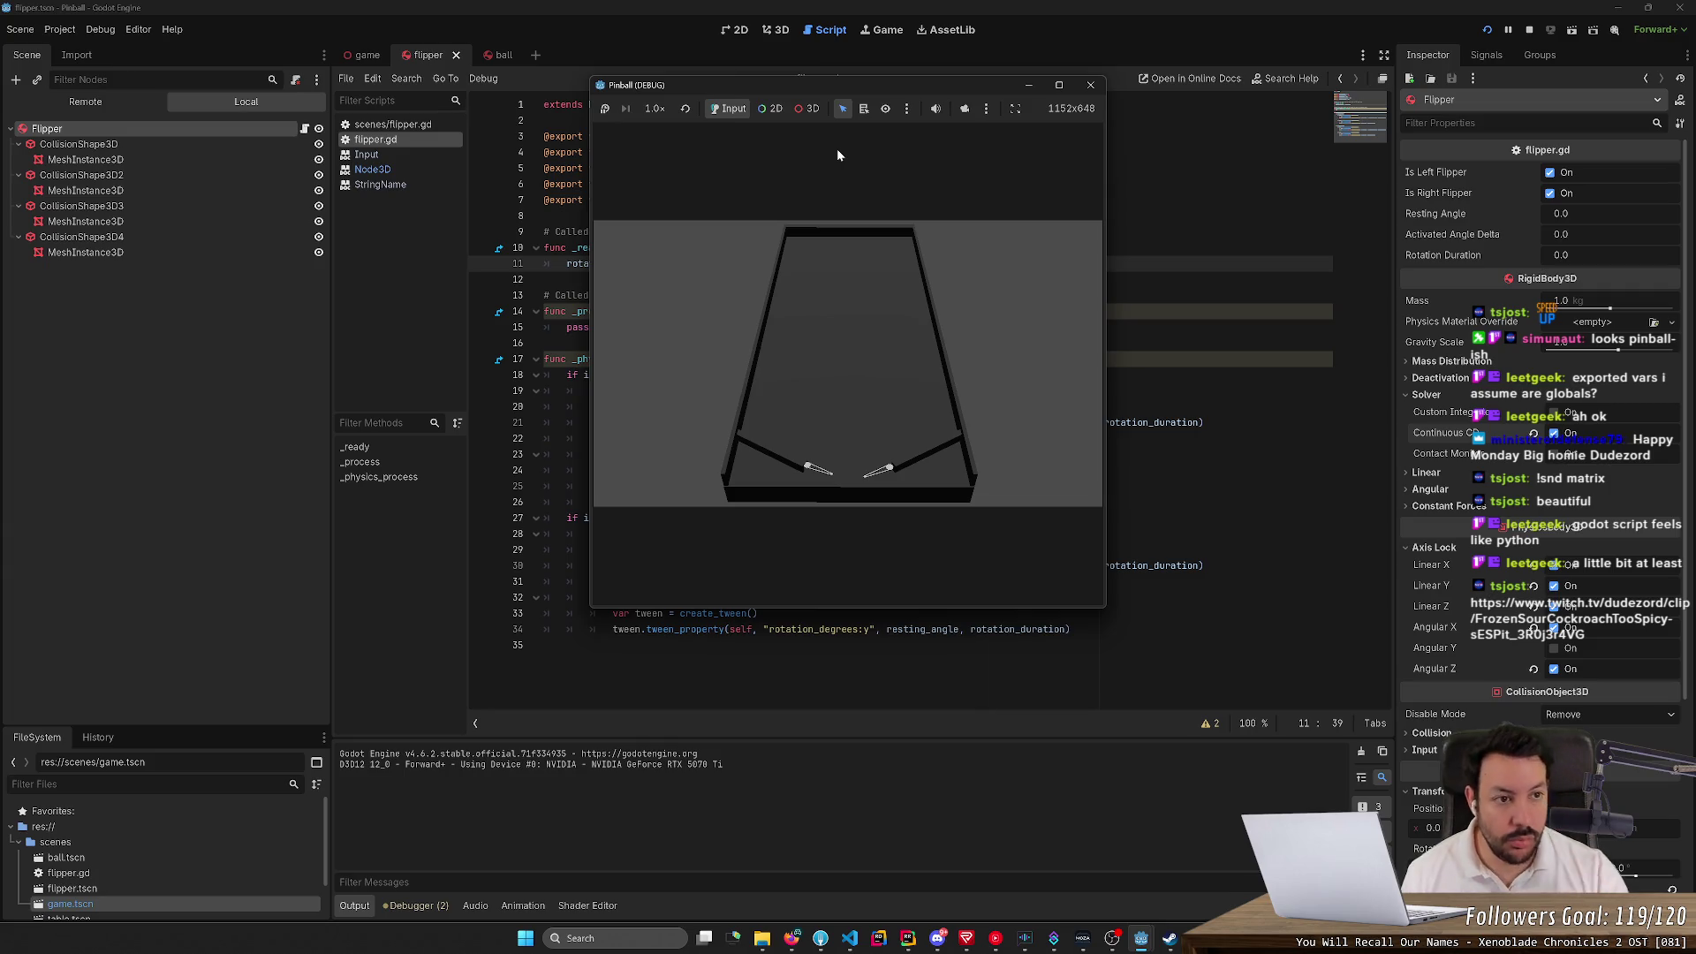
left_click(1090, 85)
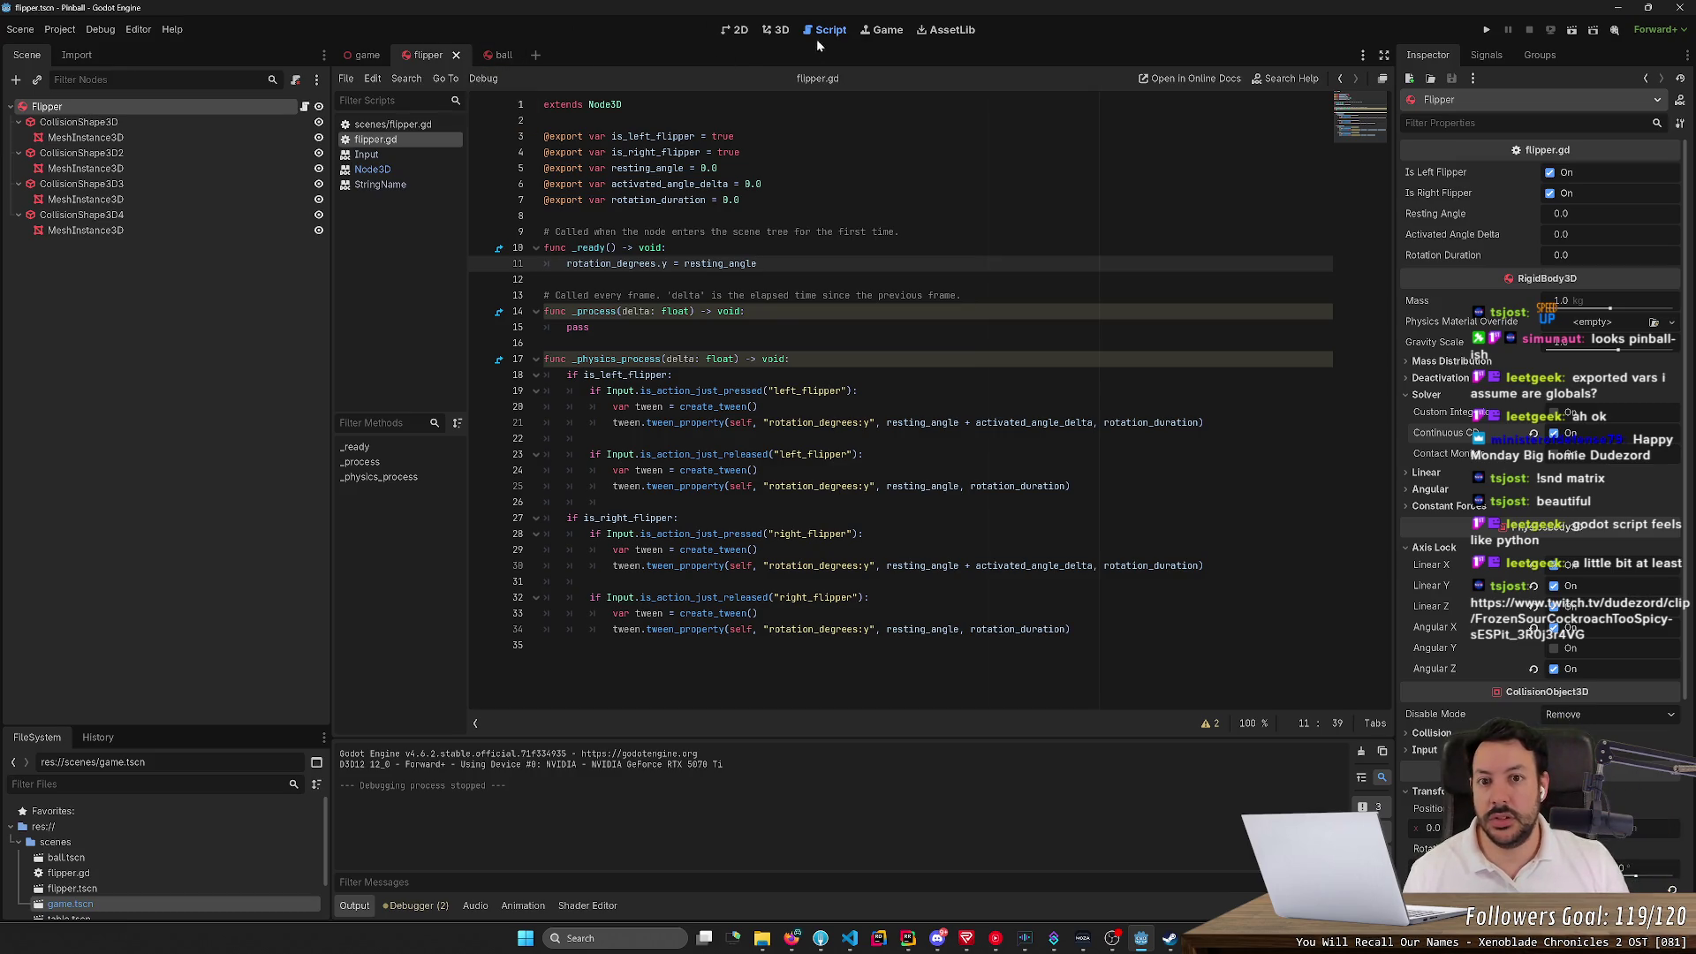
Orbit around the flipper model in 3D, then return to the game scene
left_click(767, 33)
left_click_drag(954, 295, 482, 268)
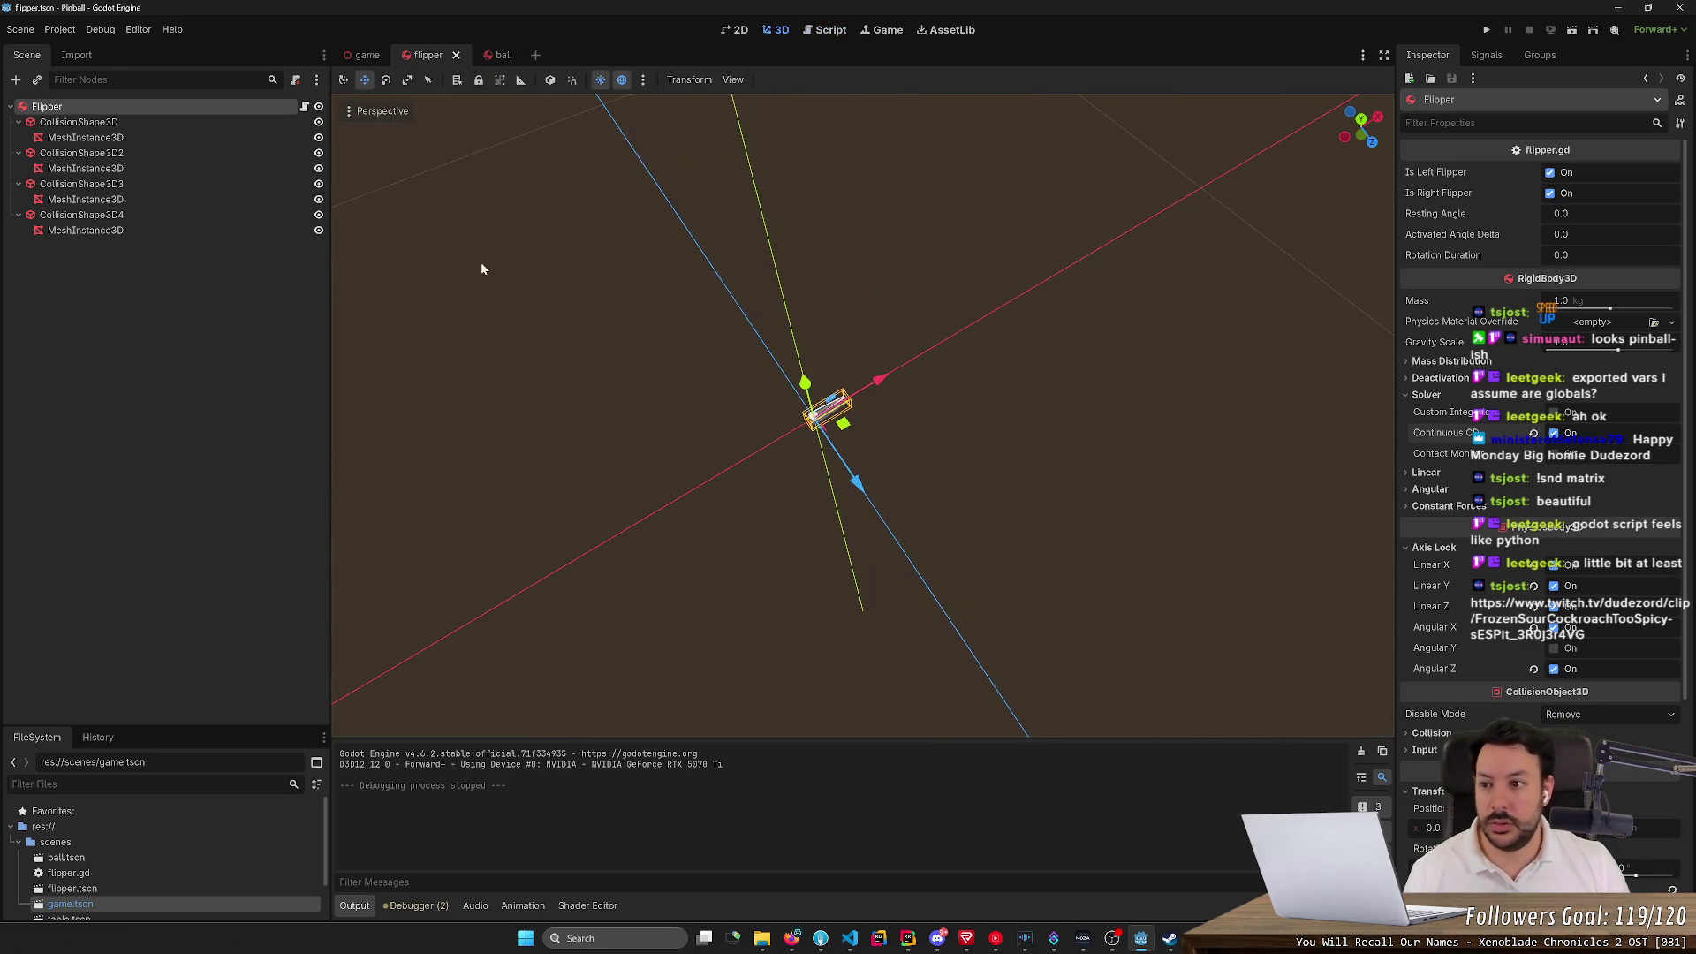
left_click(368, 55)
scroll(862, 415, "up", 5)
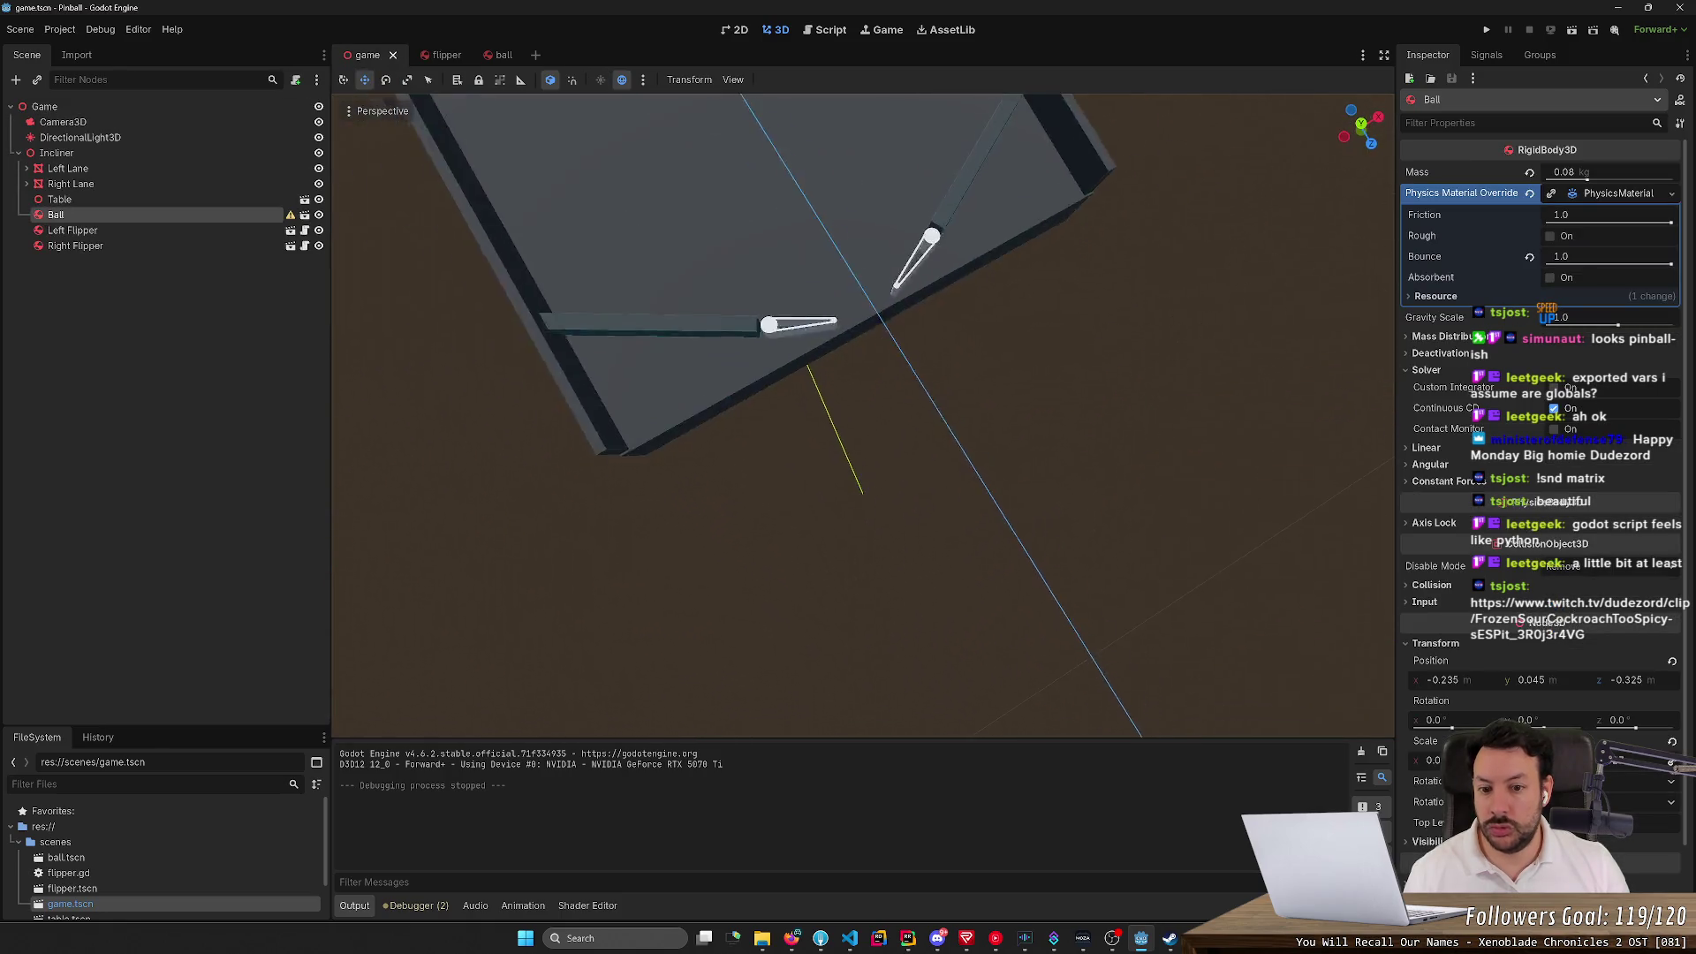
scroll(1060, 242, "down", 5)
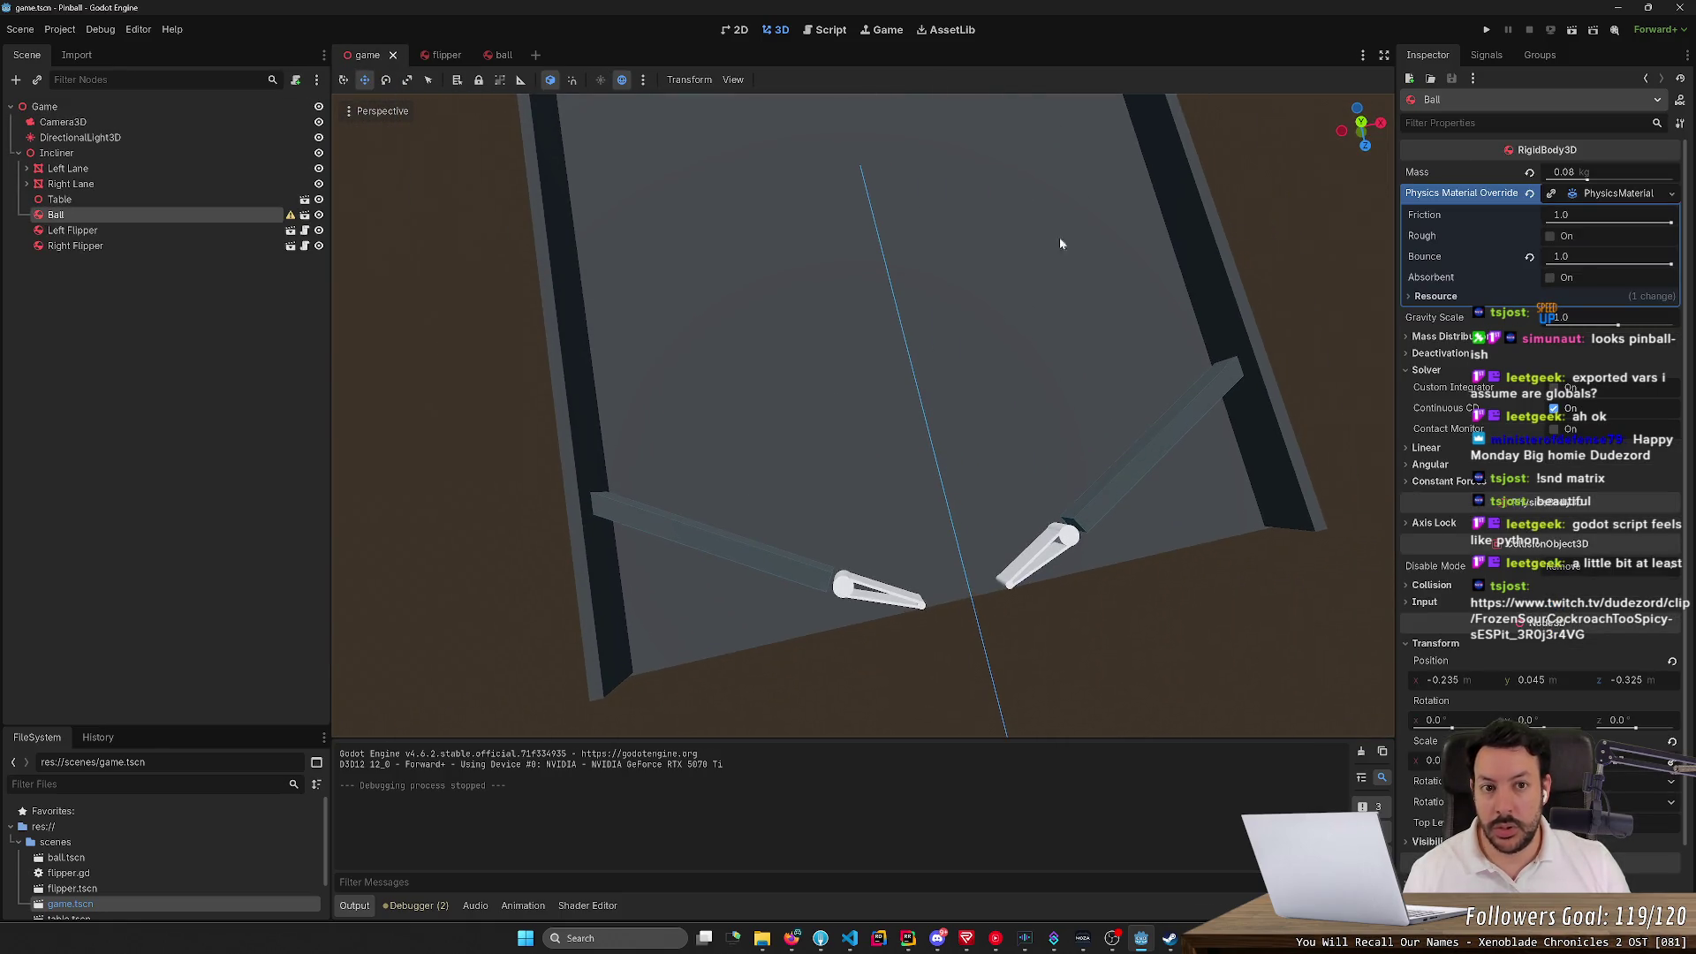
Run the pinball game, restart it three times, test the left flipper, then stop
left_click(1484, 33)
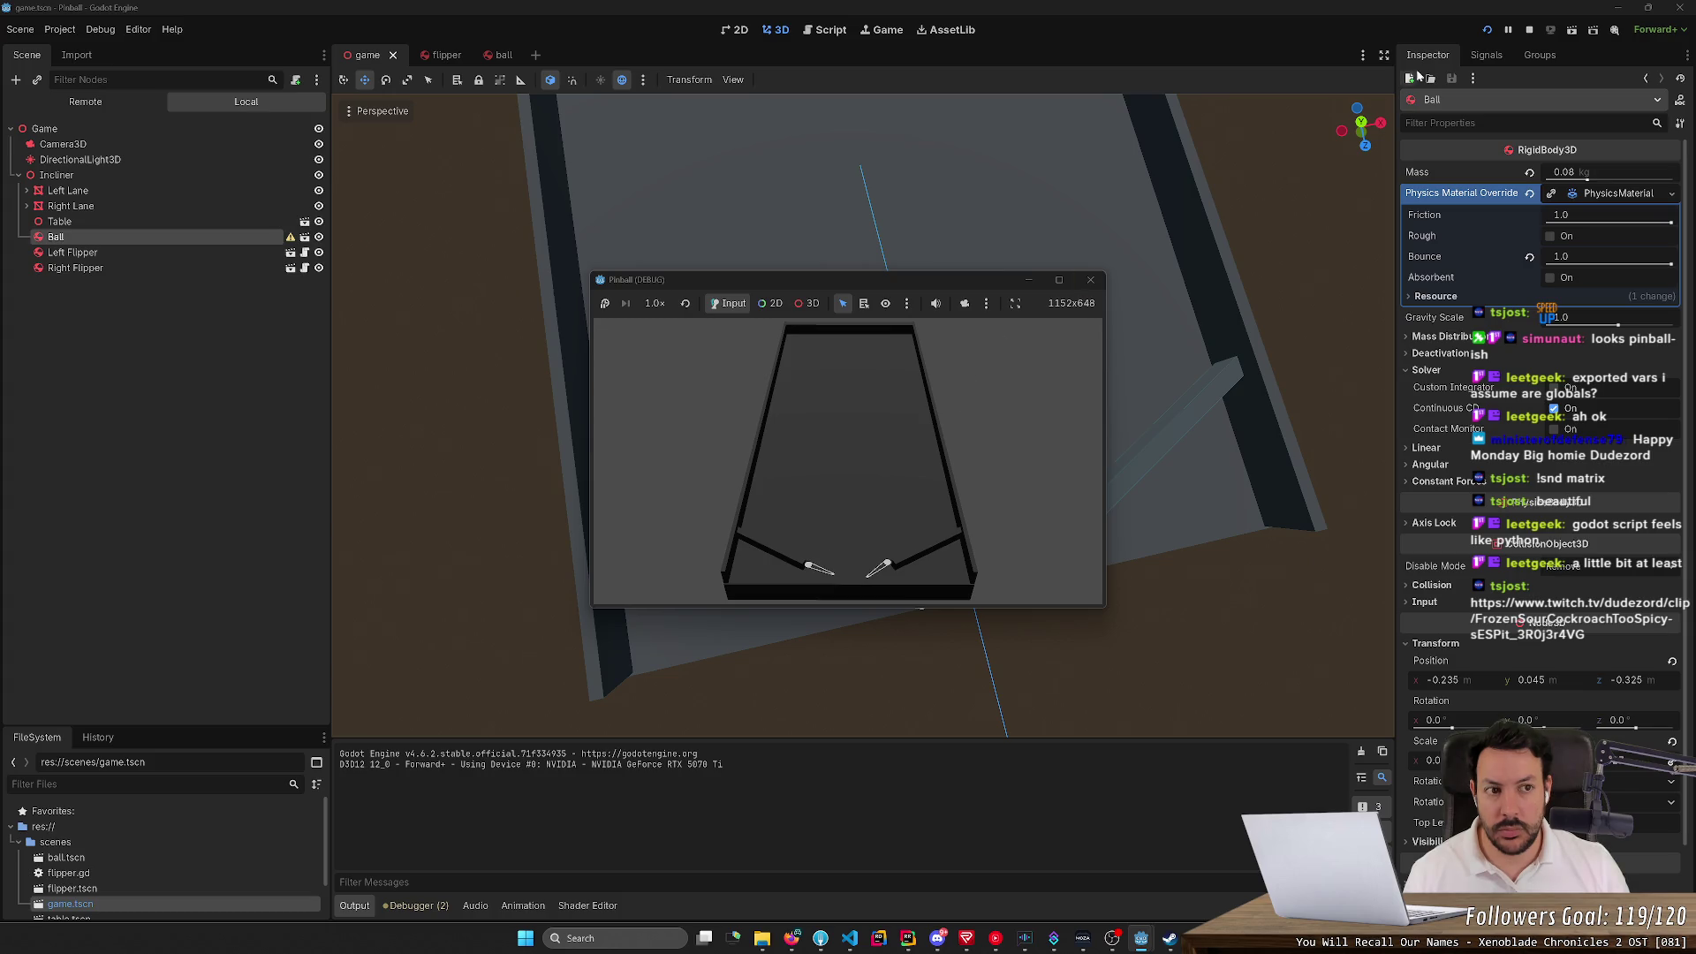
left_click(1489, 32)
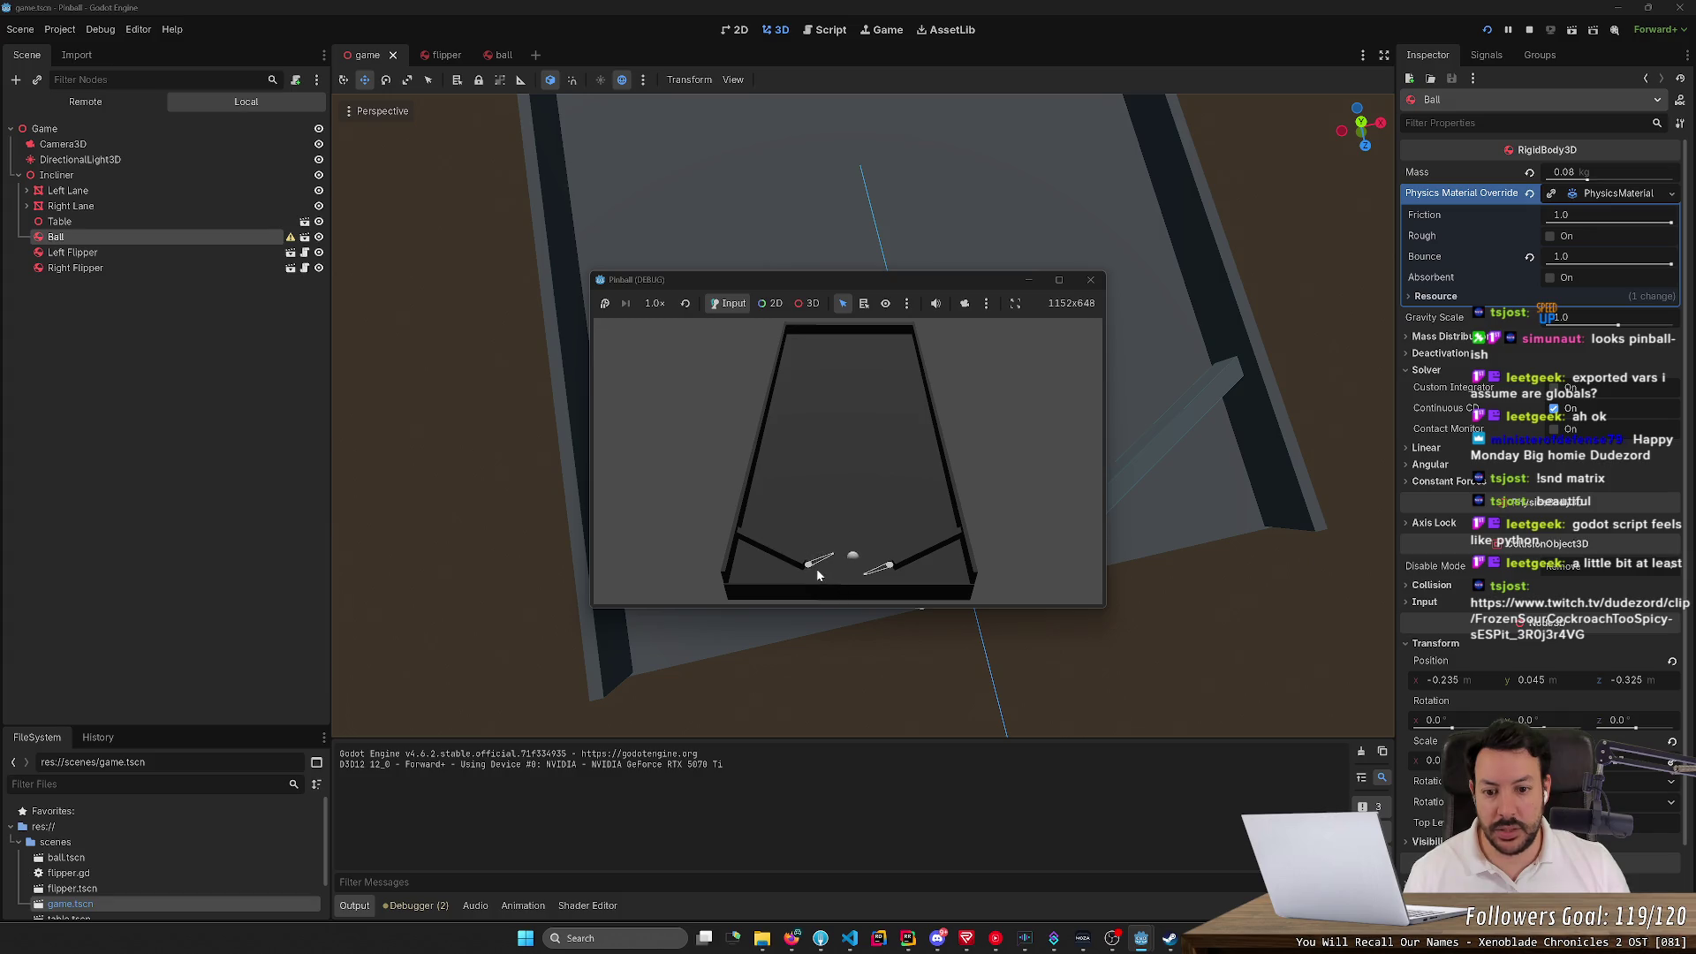
left_click(1489, 31)
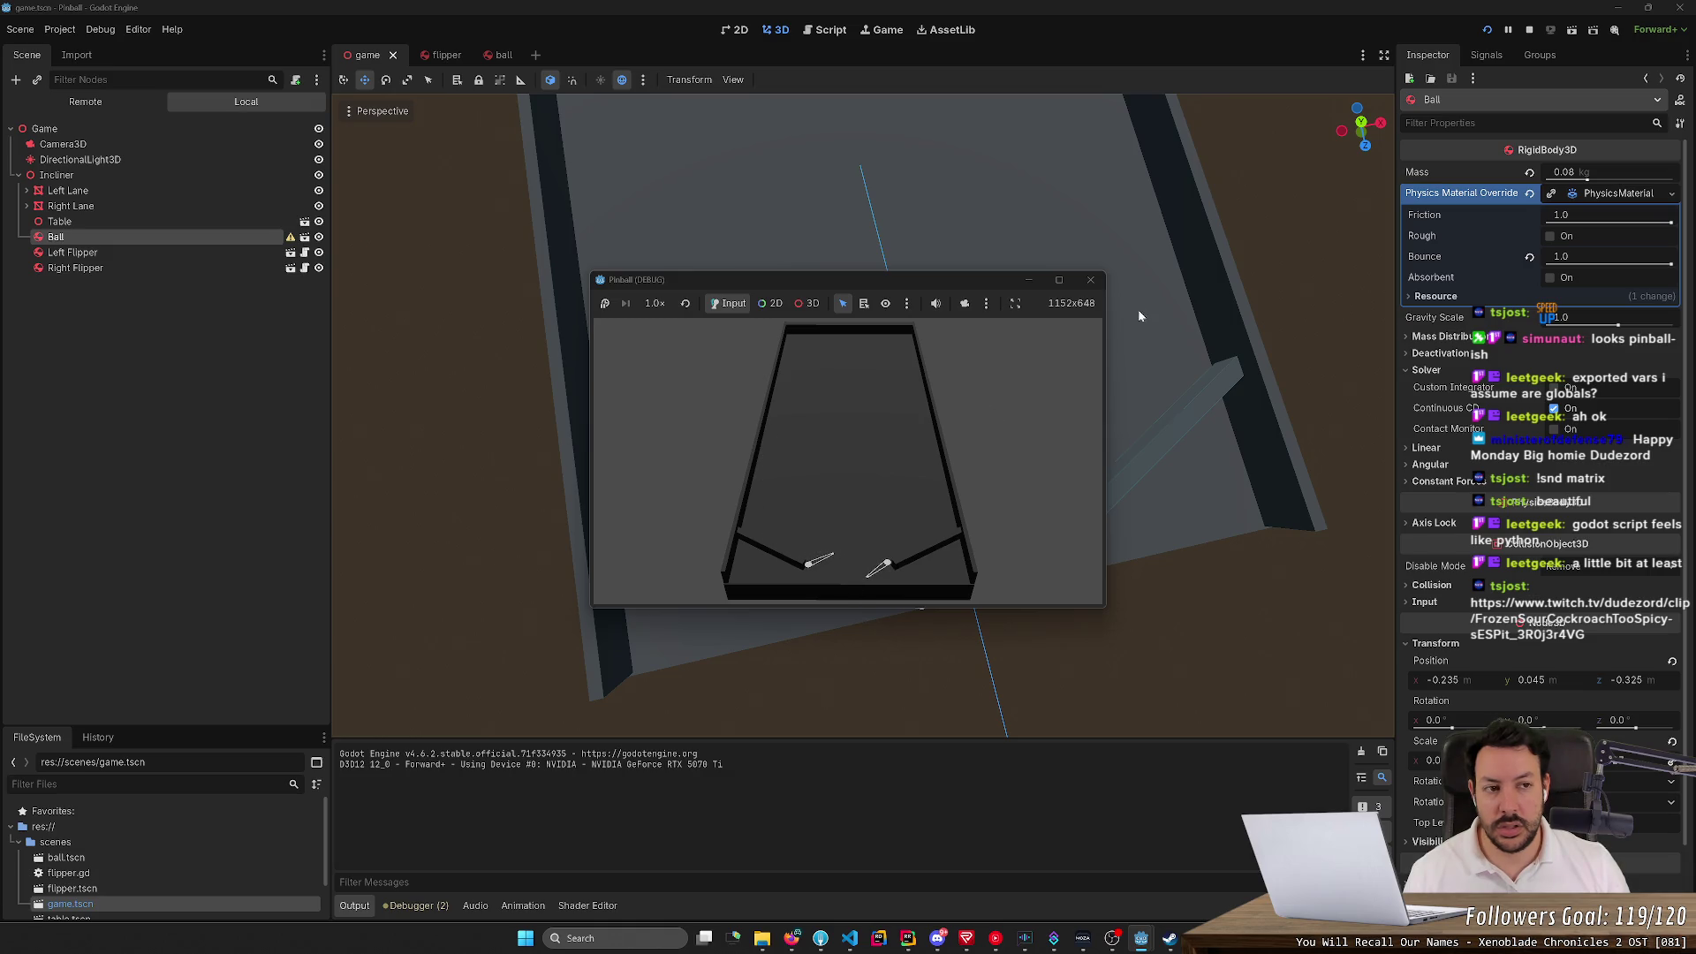
left_click(1488, 30)
key("Left")
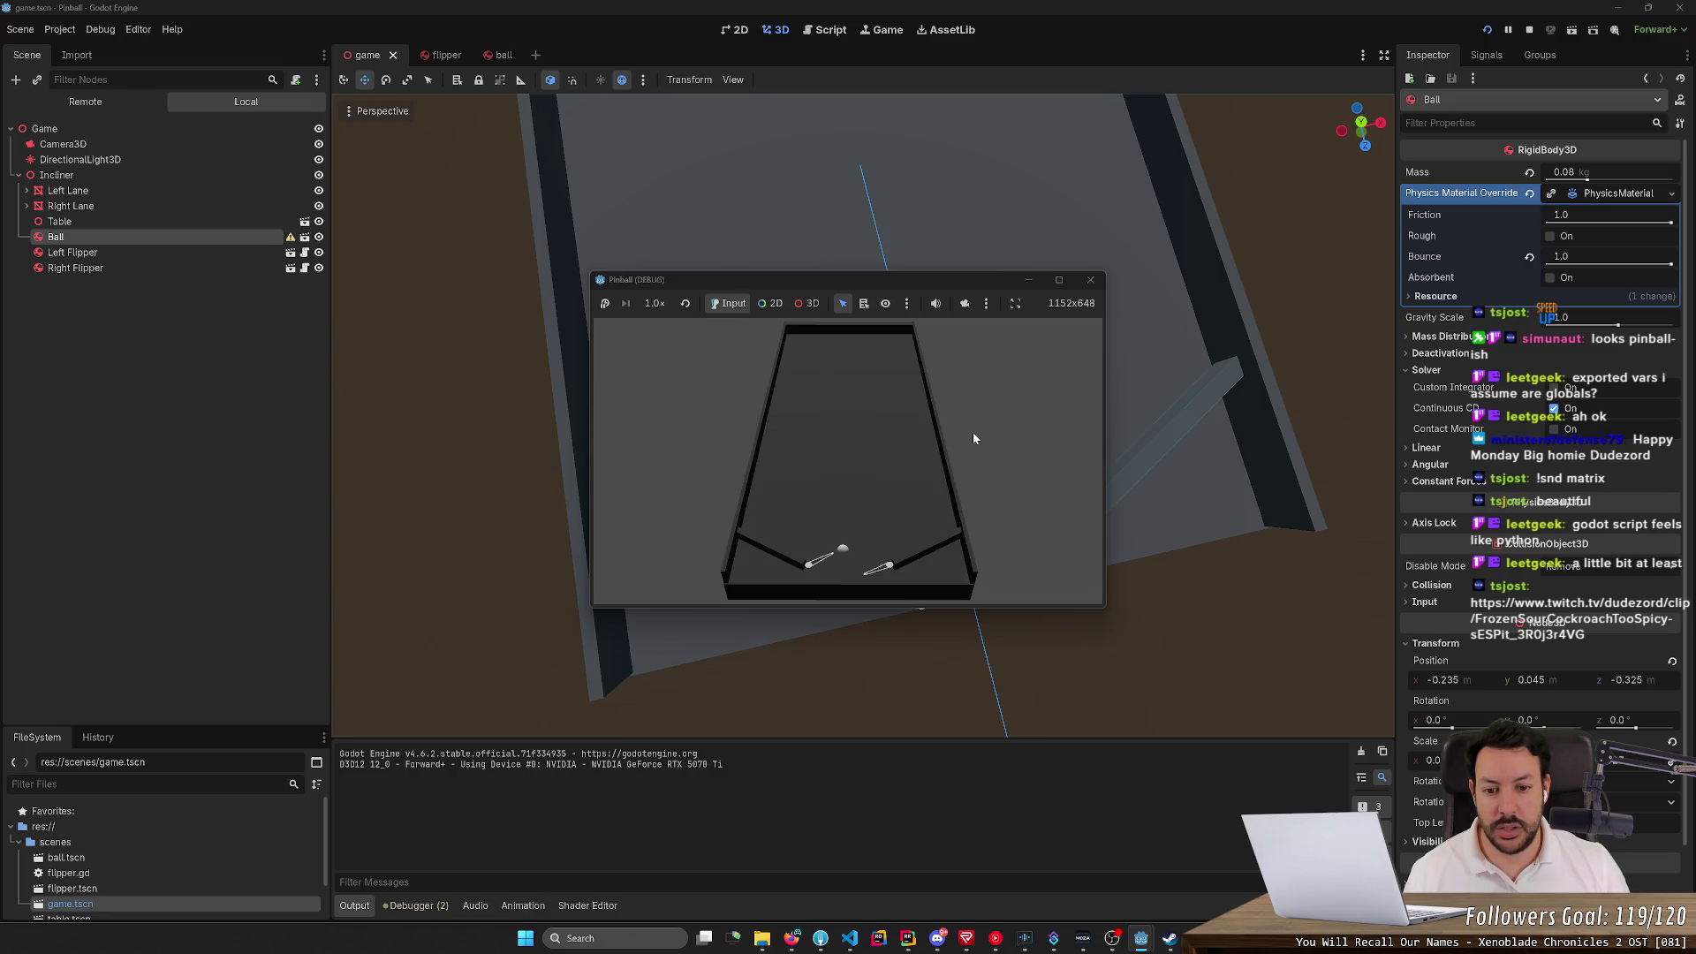
left_click(1525, 32)
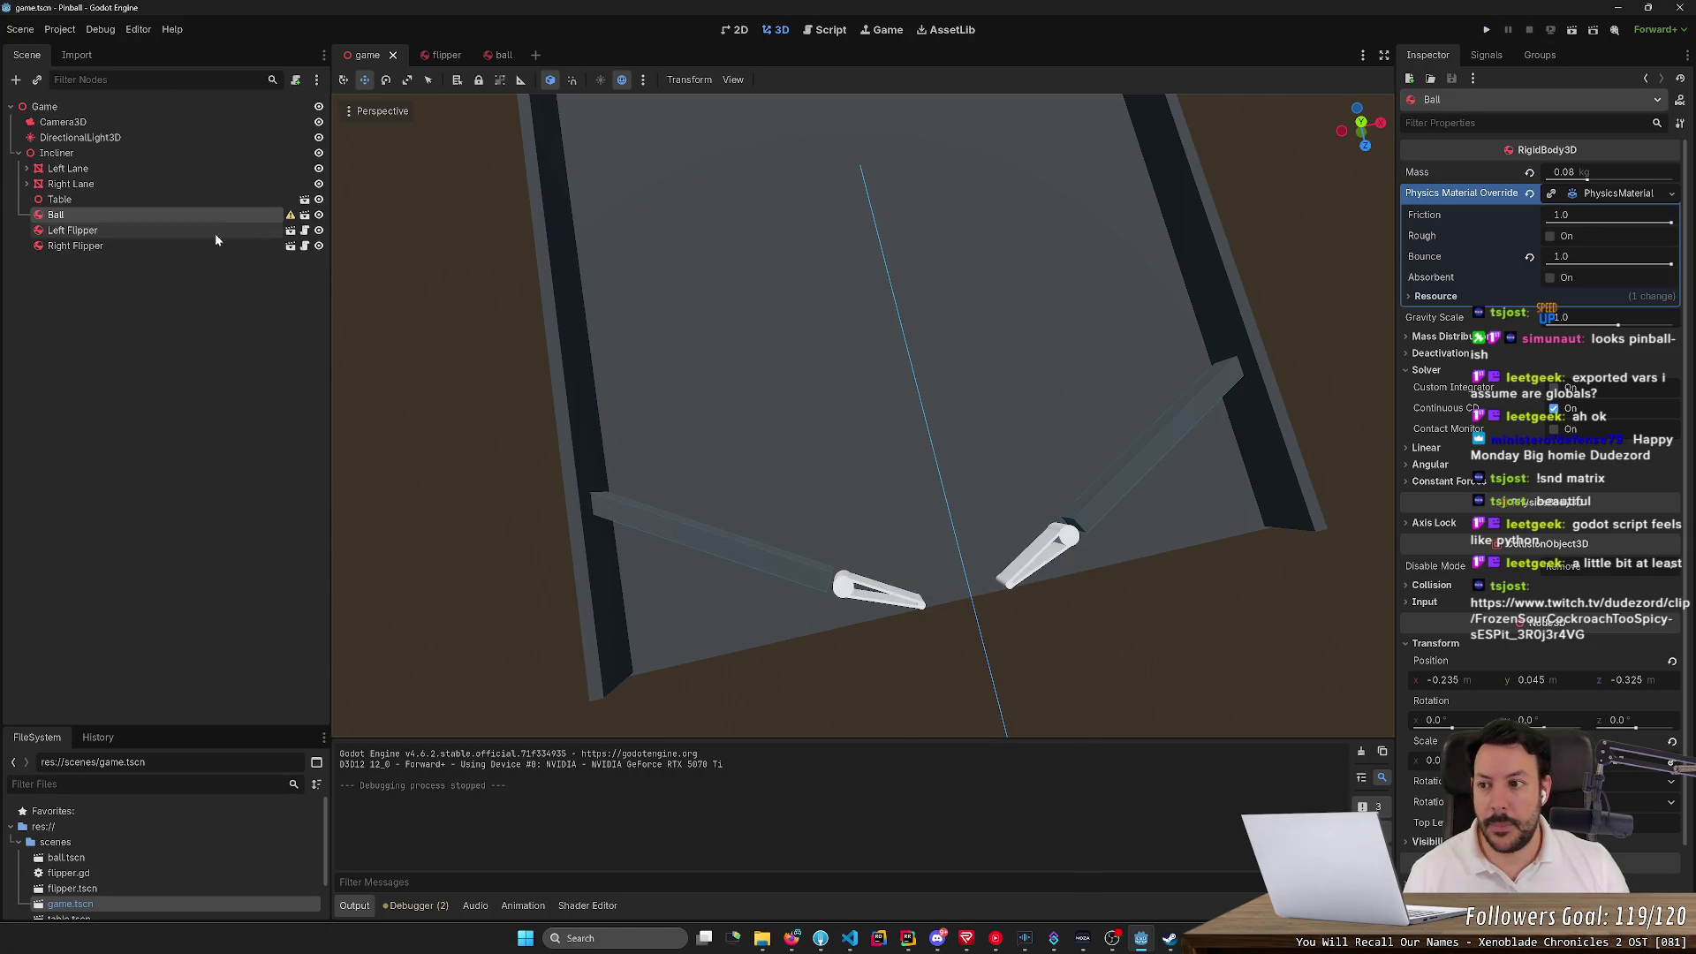
Select Left Flipper and toggle its Axis Lock Angular X, Y and Z options
left_click(168, 245)
left_click(164, 231)
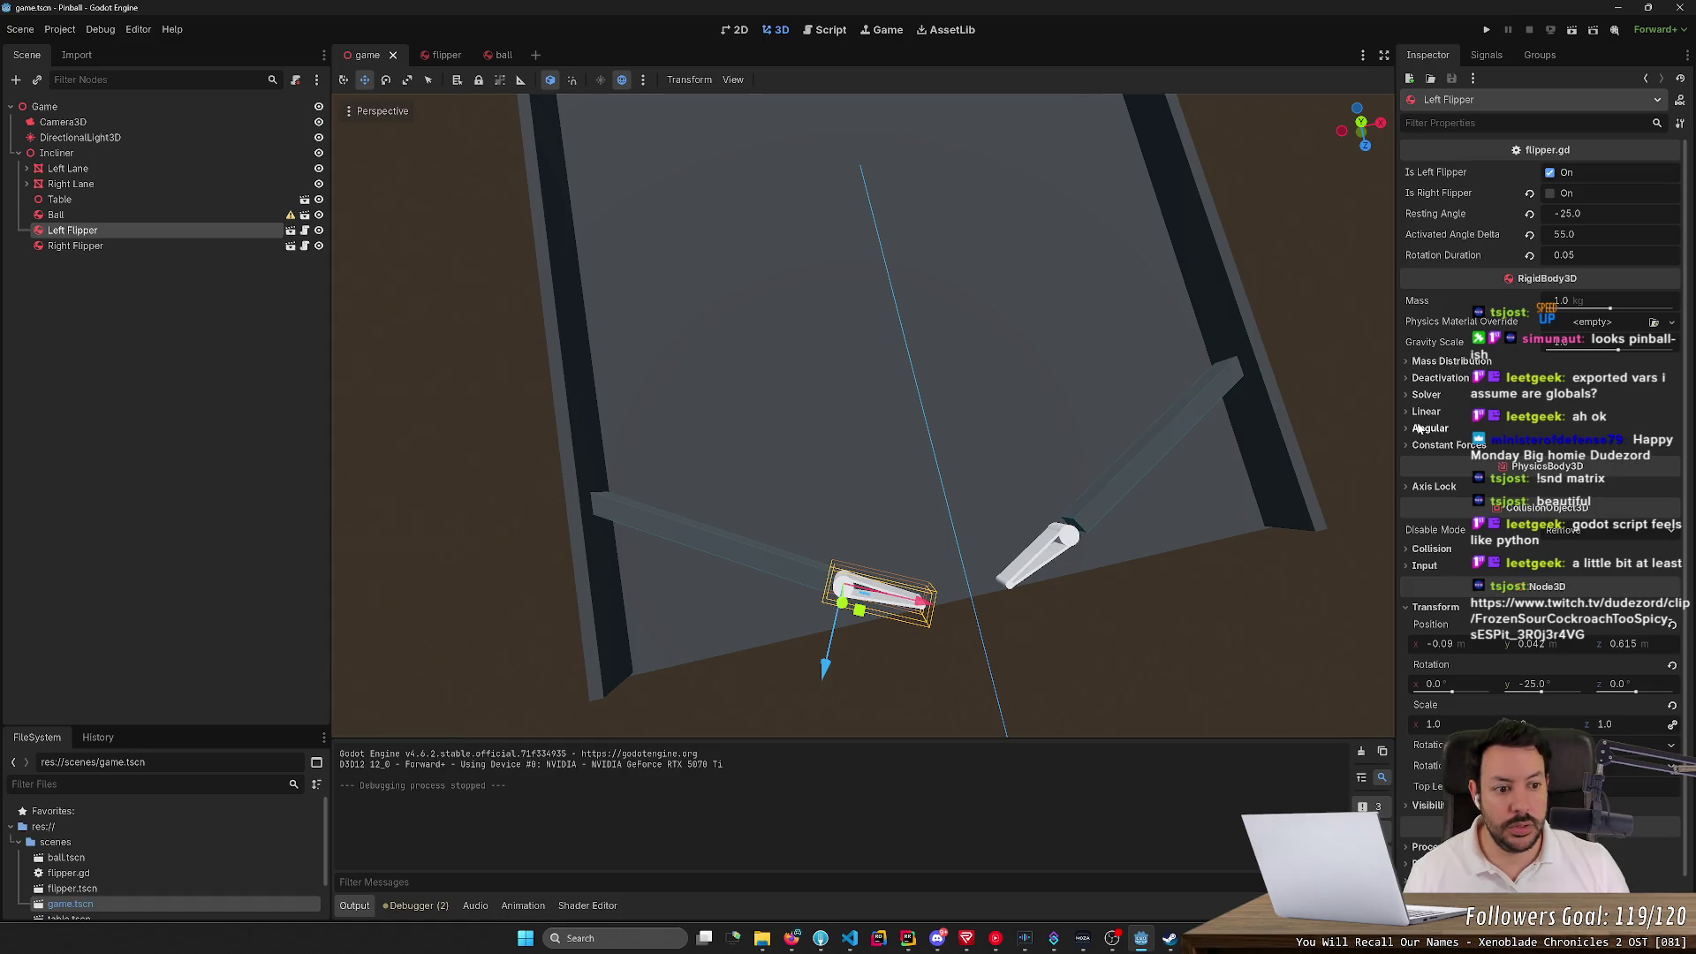
left_click(1412, 488)
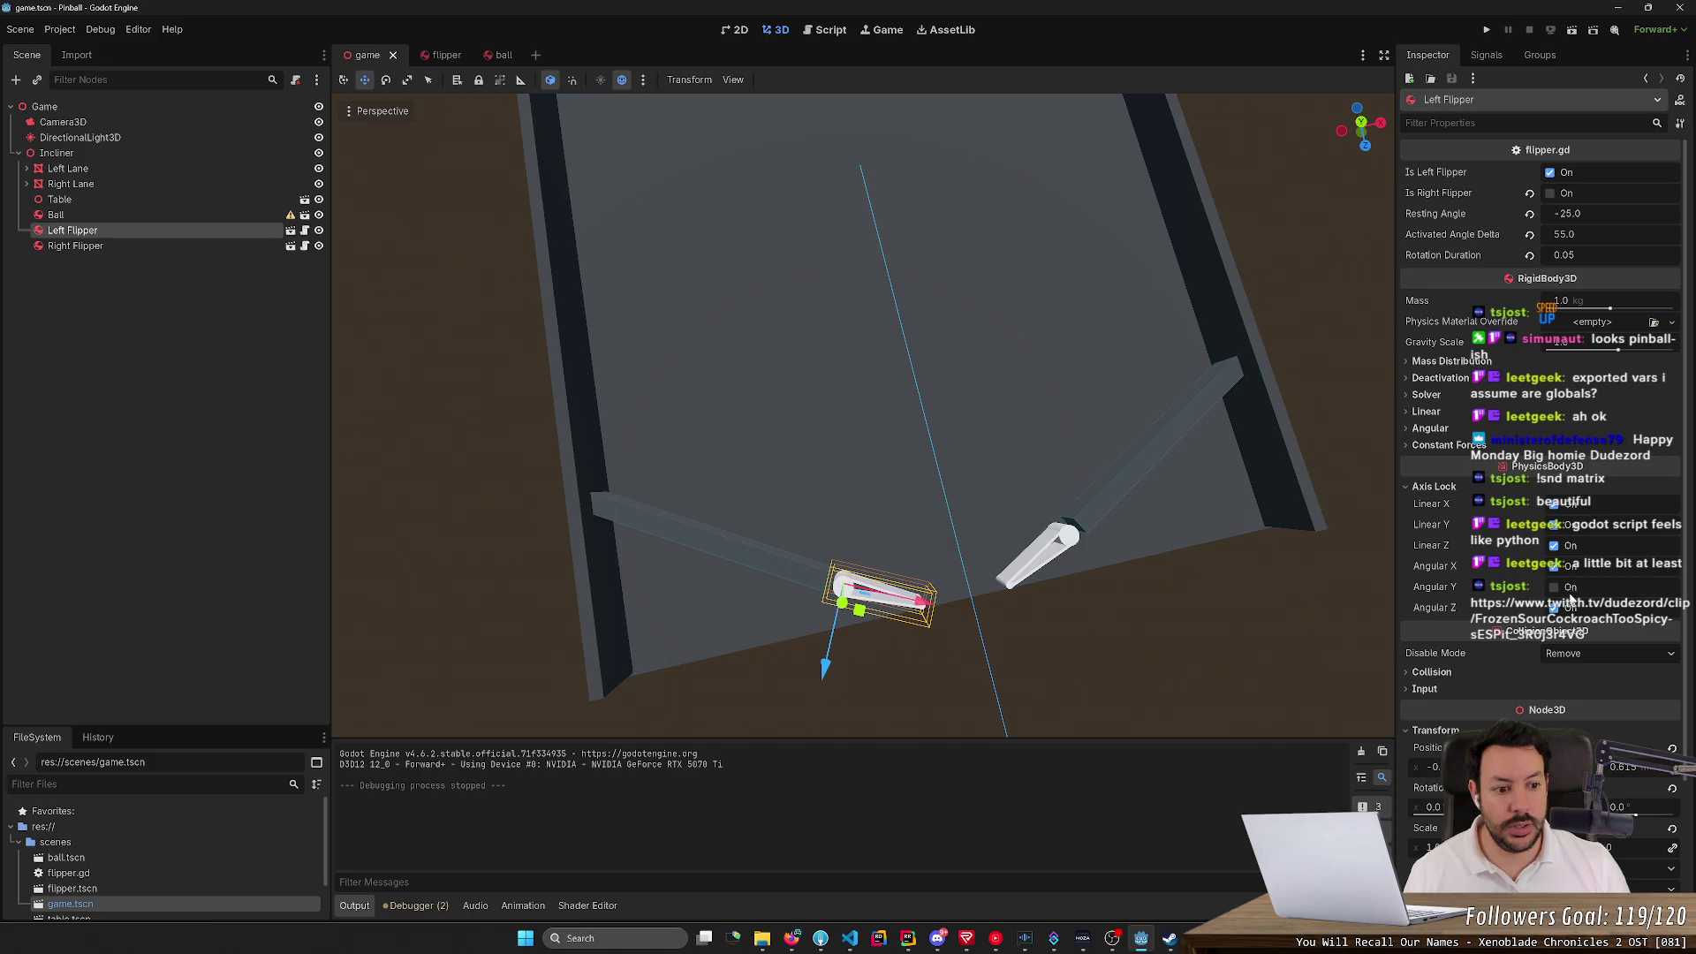
left_click(1570, 588)
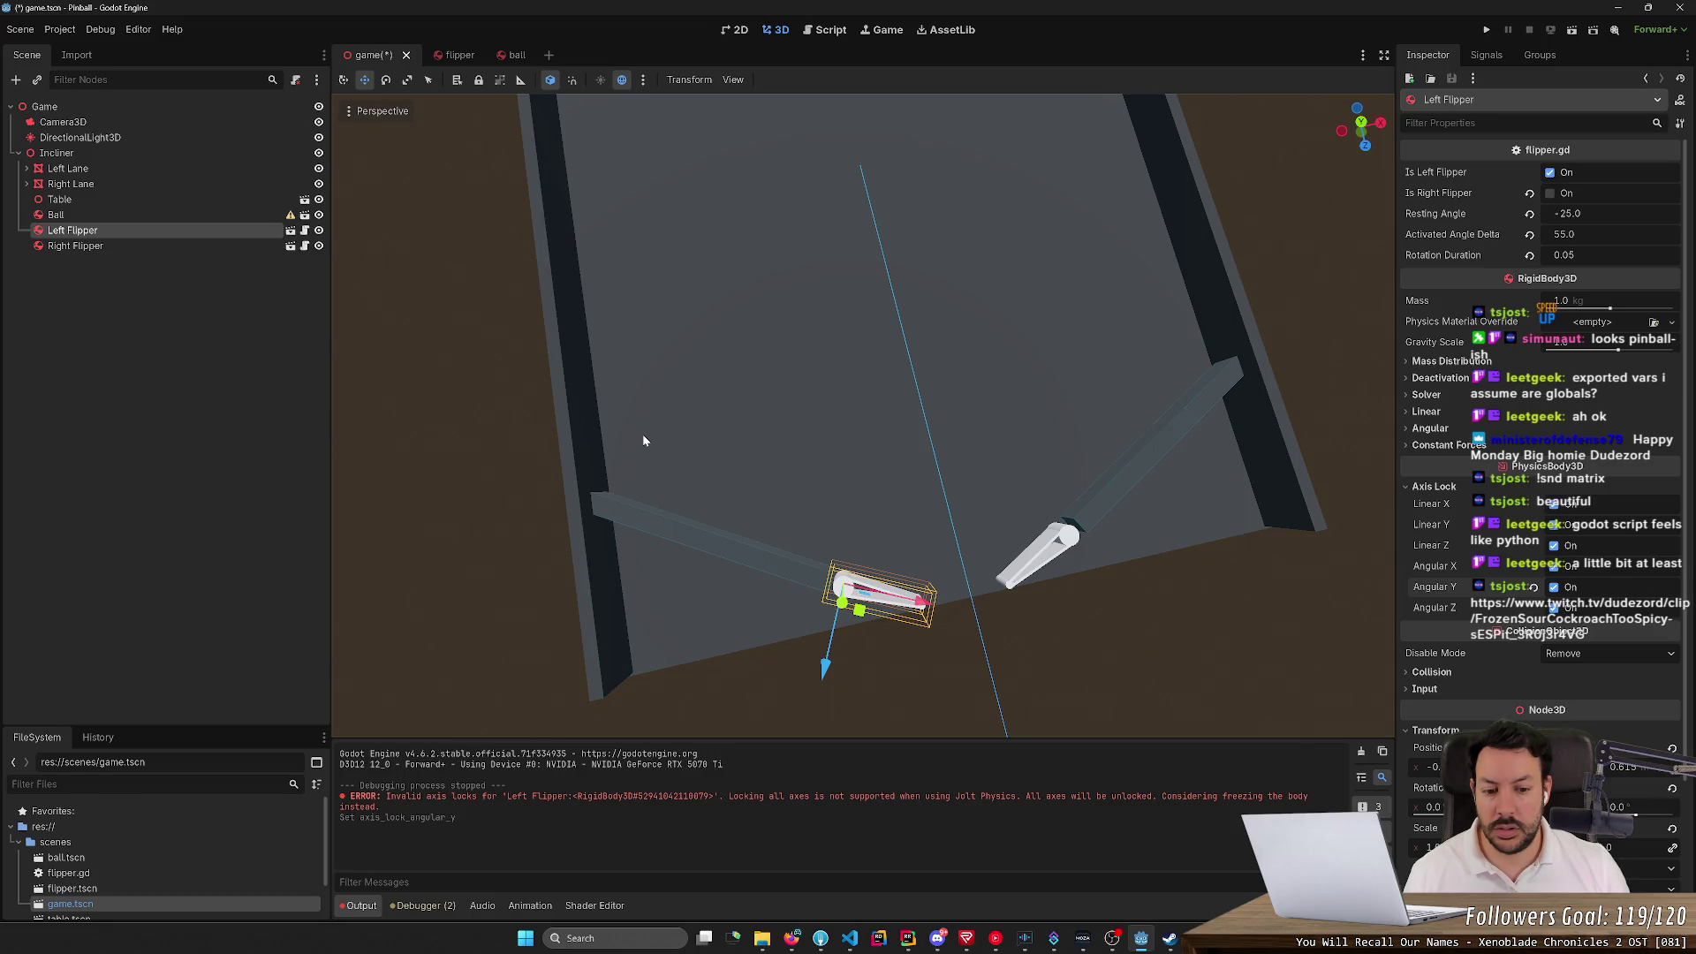
left_click(1557, 608)
left_click(1556, 588)
left_click(1569, 568)
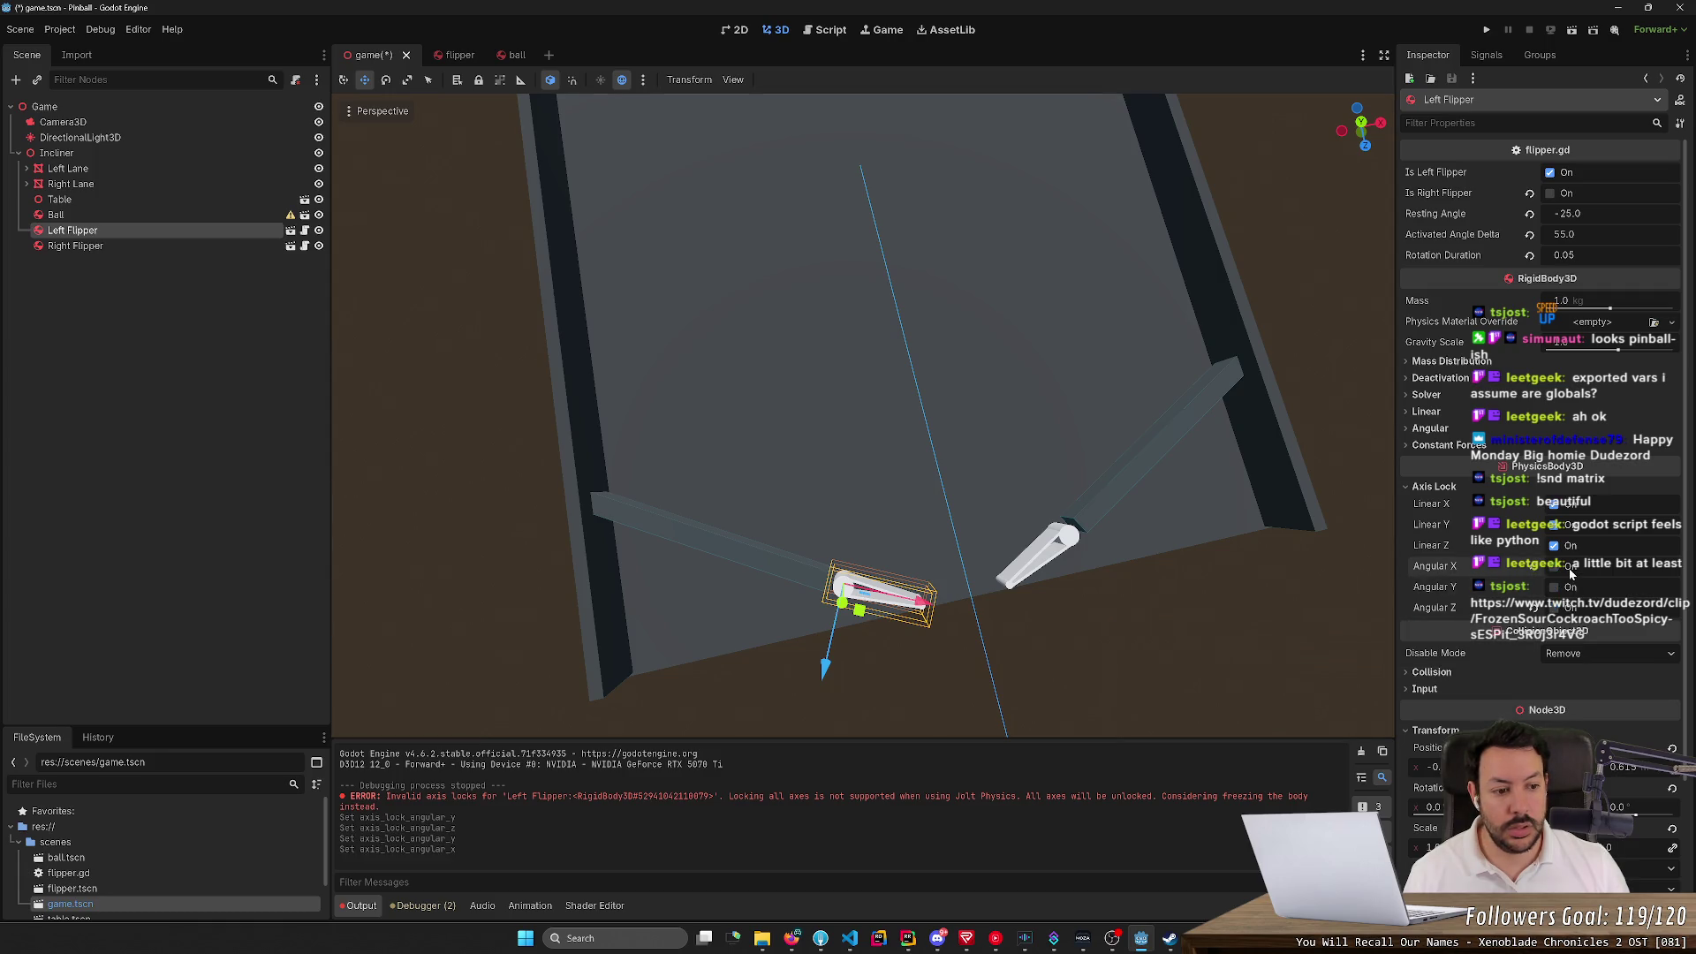
Test the flipper with F5, then lock Angular X and Angular Z and save the scene
key("F5")
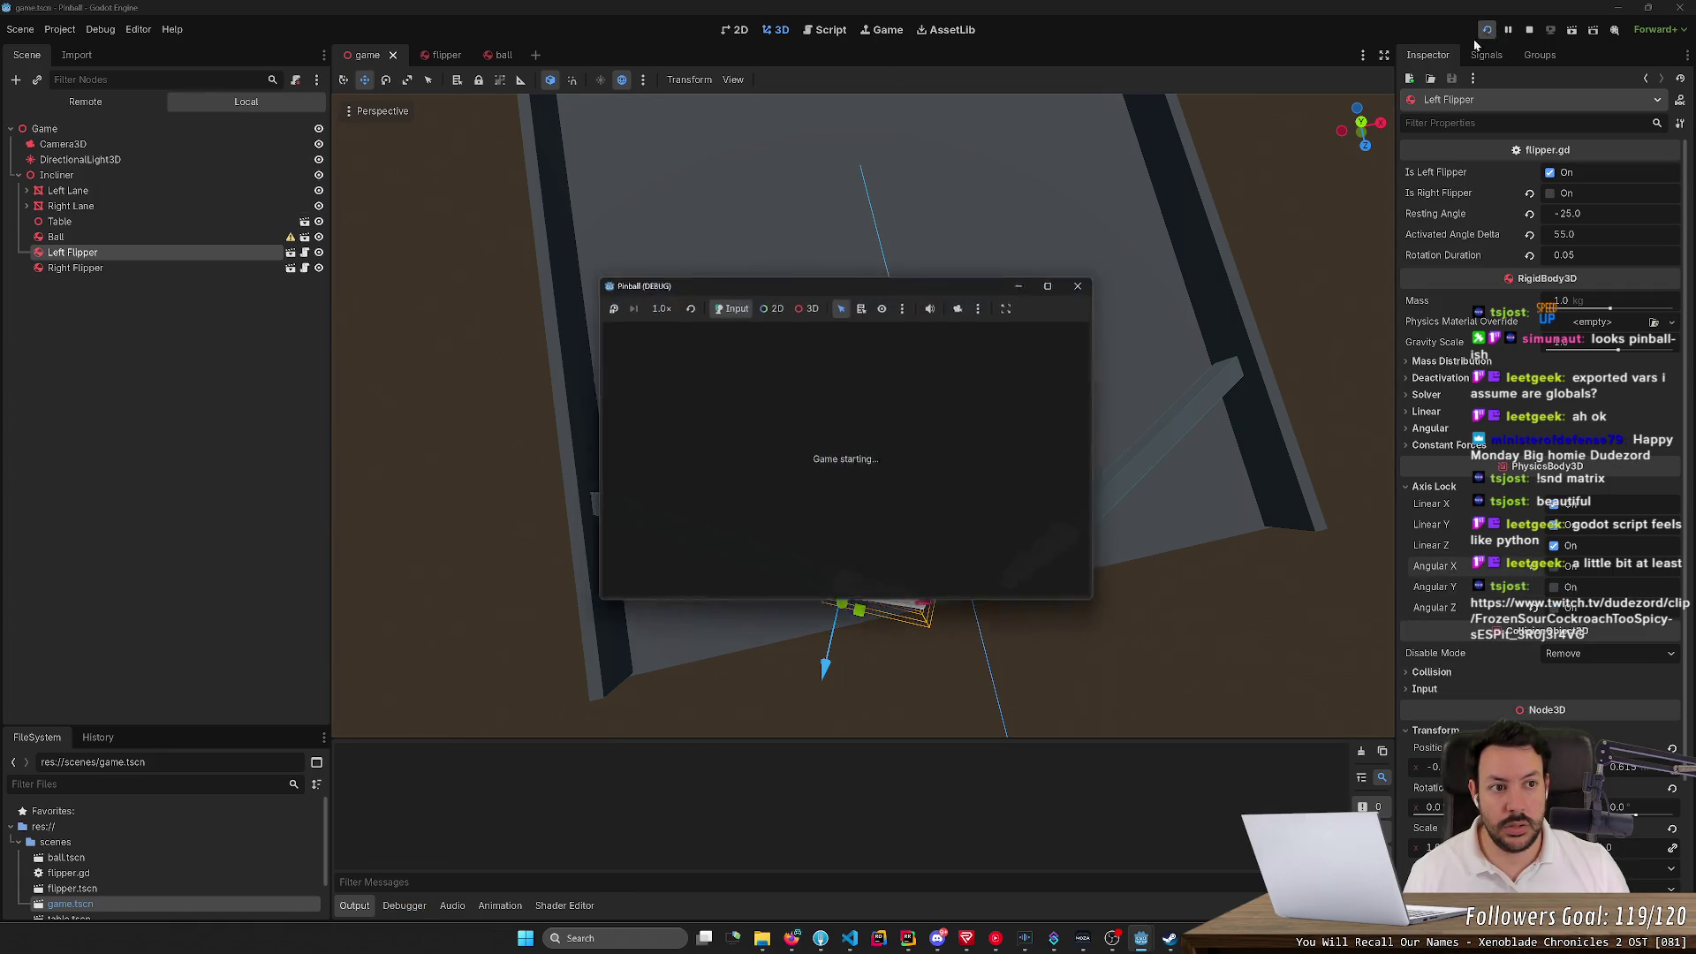
key("Left")
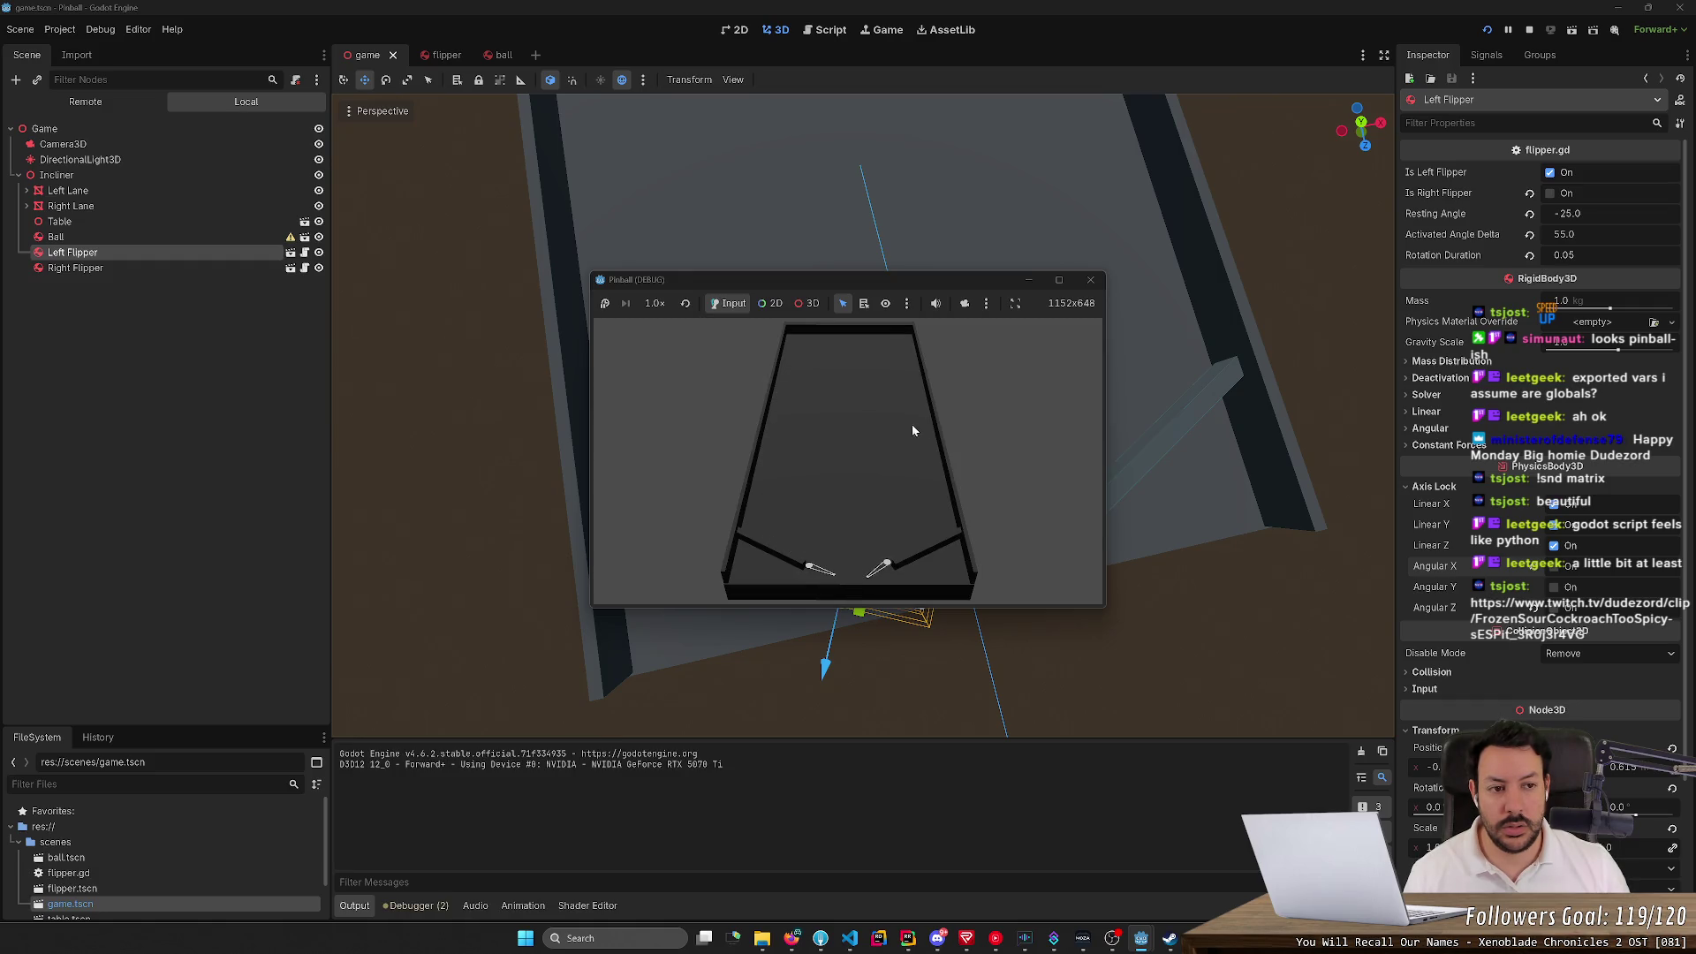
left_click(1530, 30)
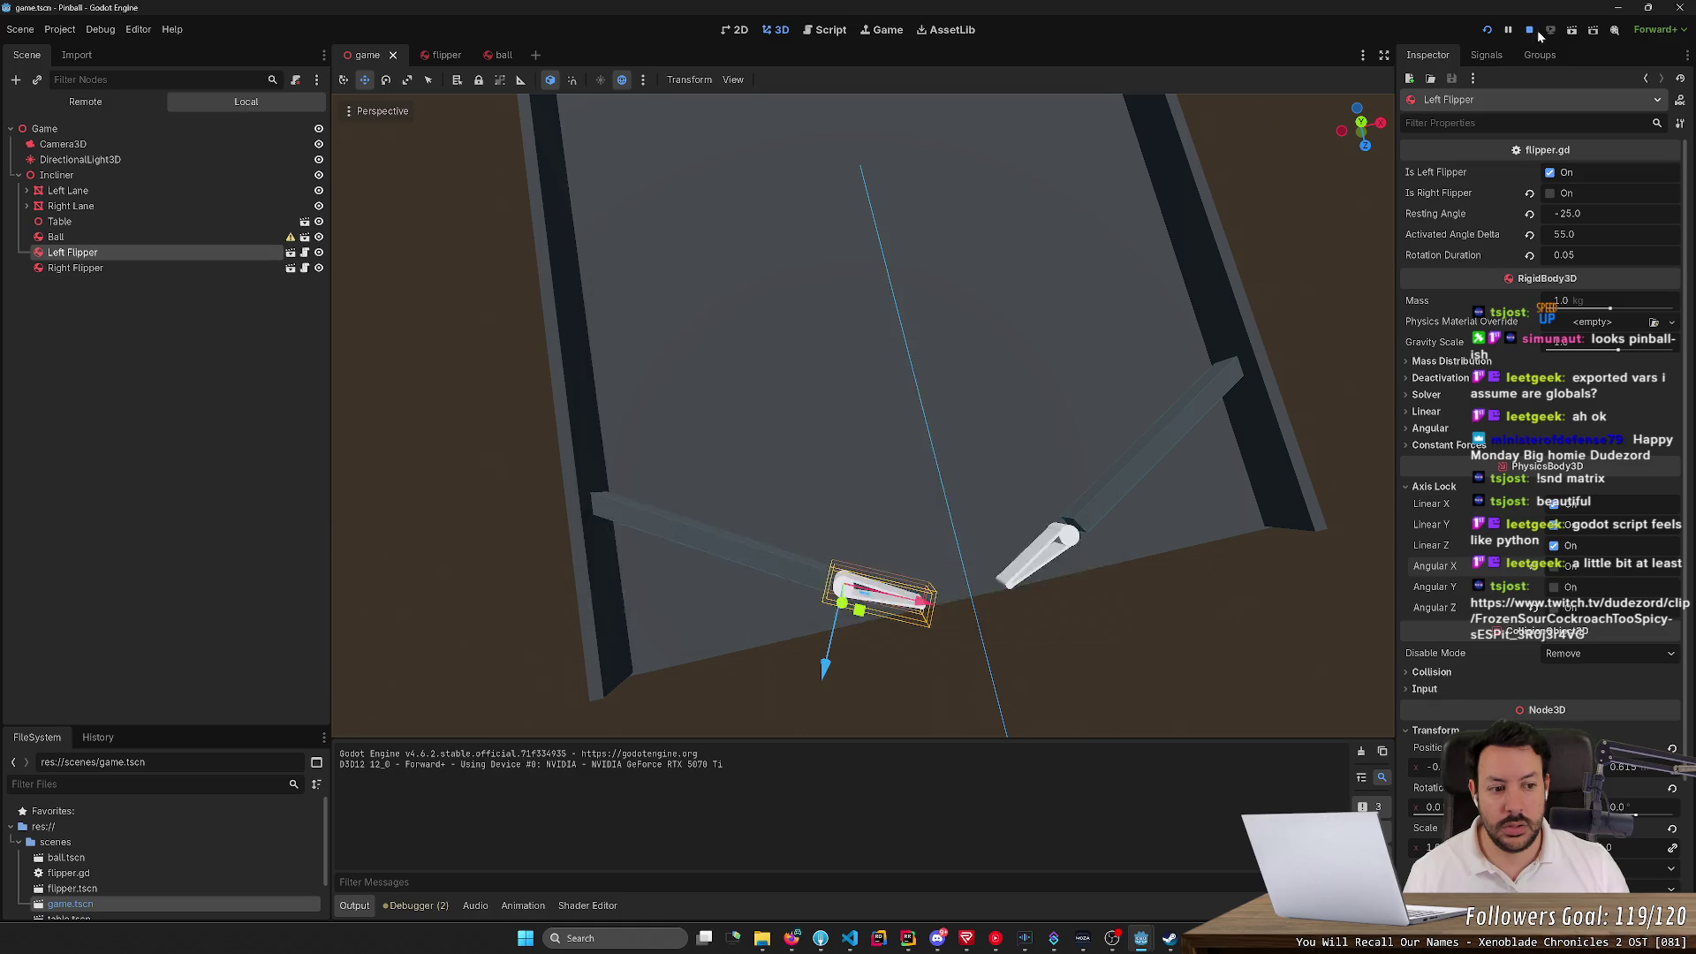
left_click(1570, 566)
left_click(1537, 606)
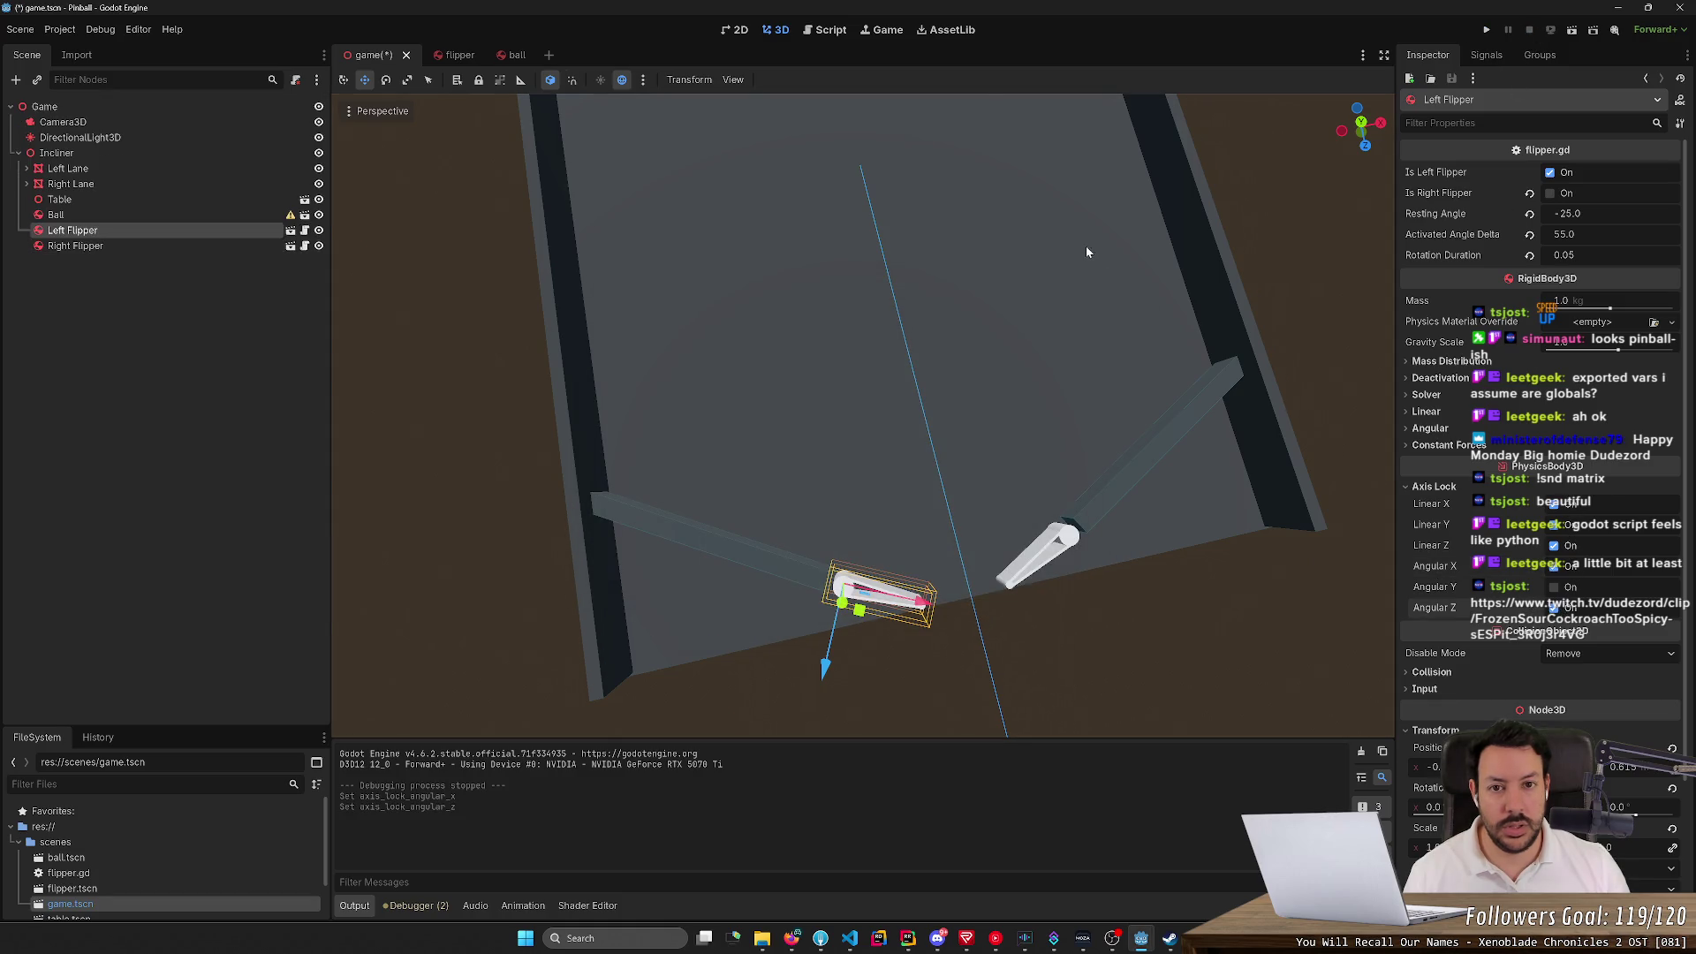
key("ctrl+s")
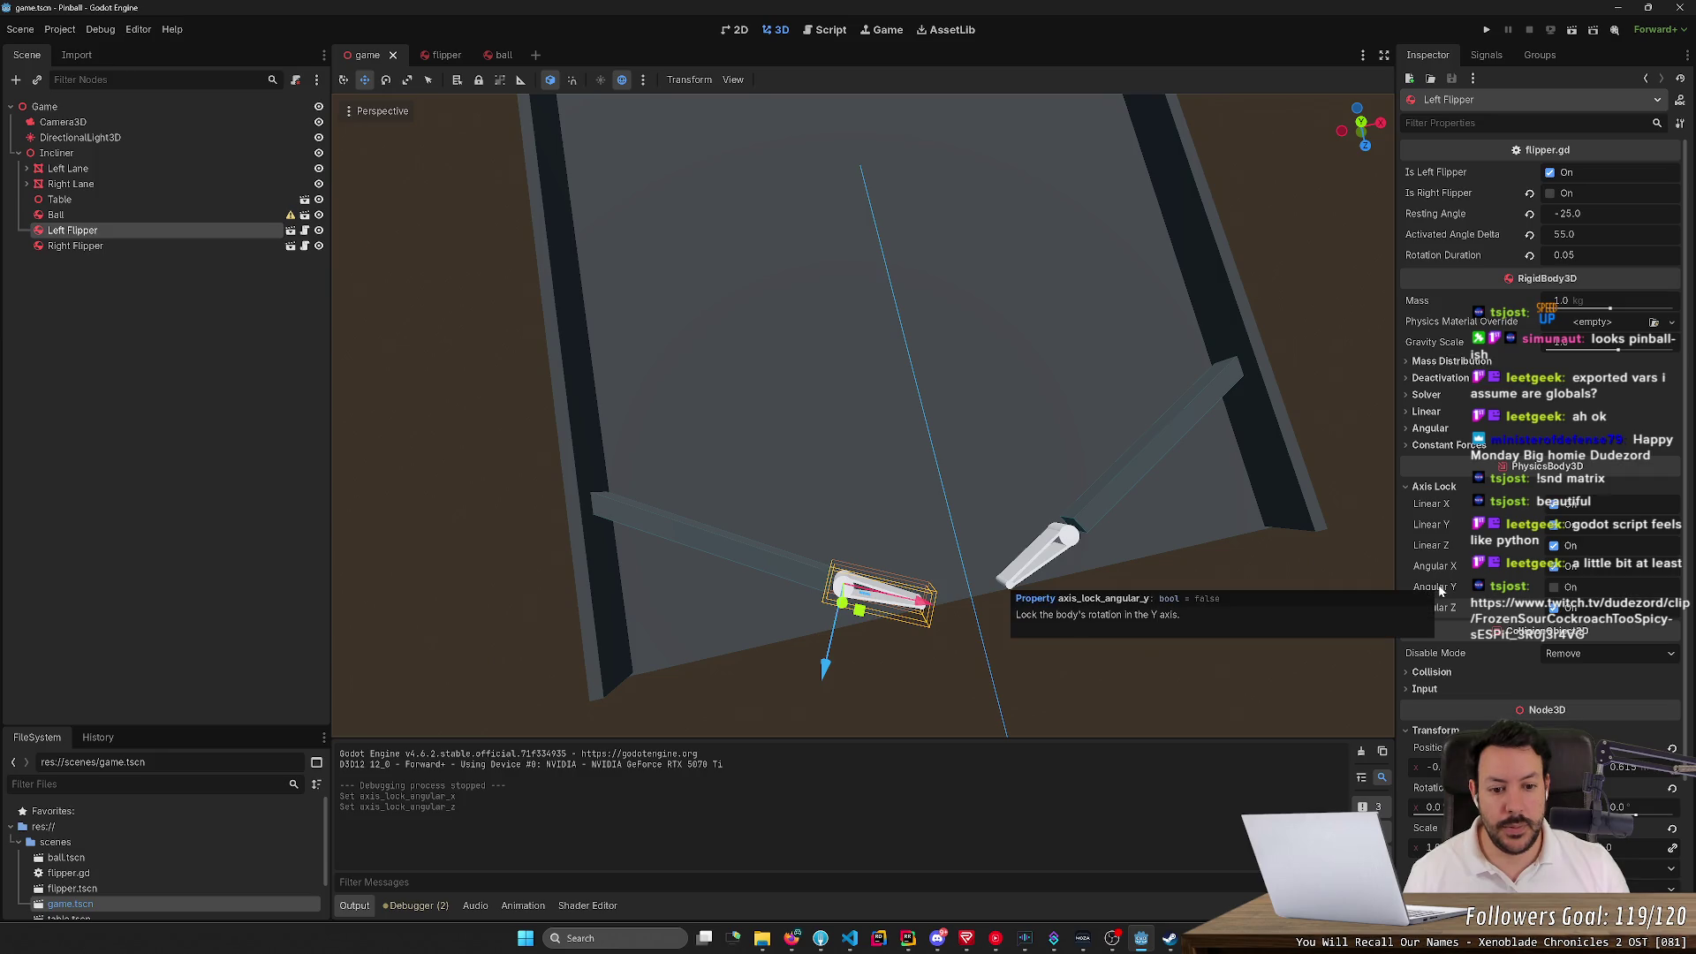
Test-play the saved scene, relaunching for fresh balls, then close the play window
left_click(1487, 30)
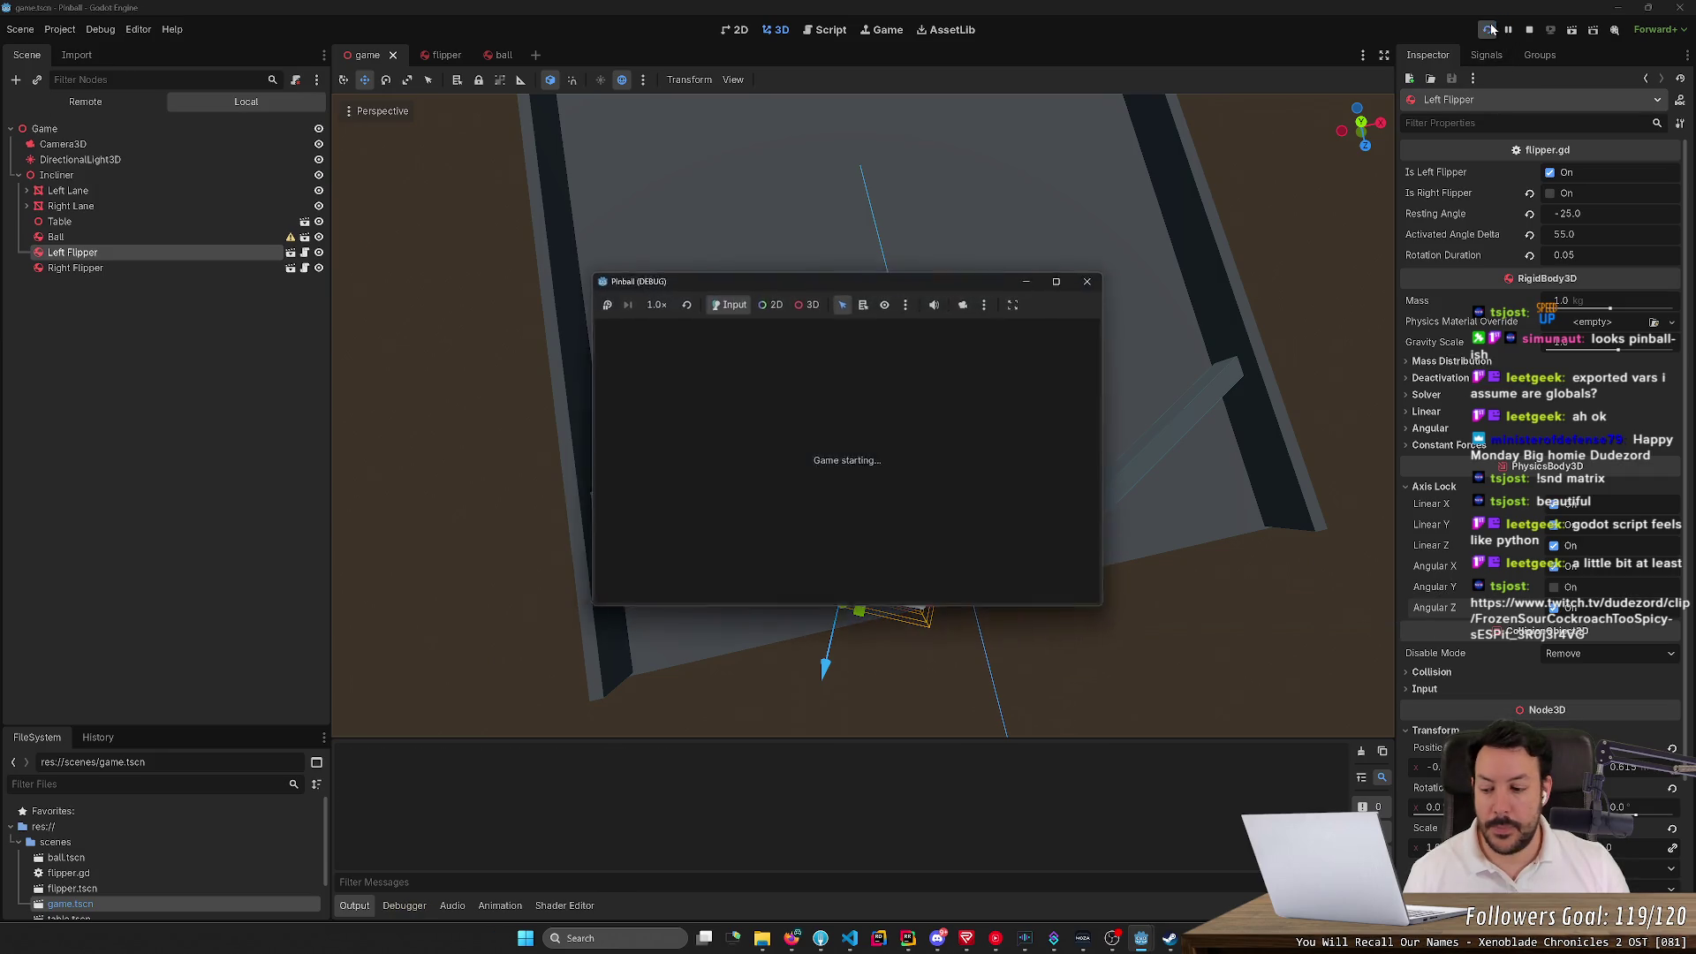
key("Left")
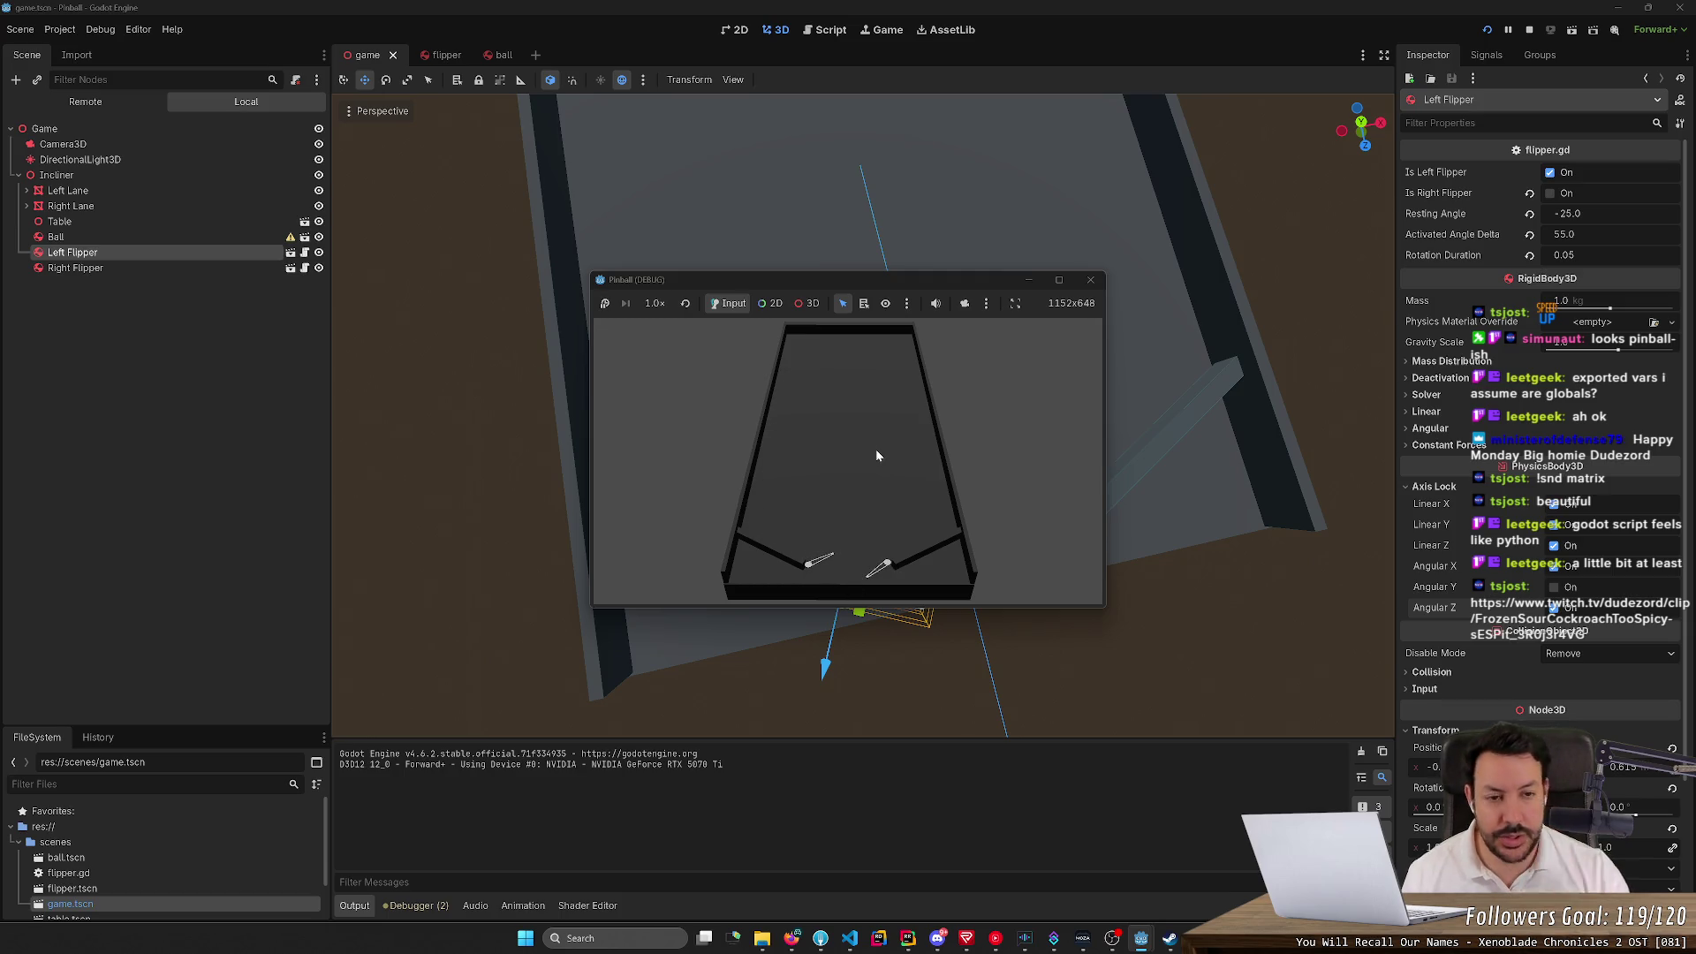
left_click(1531, 34)
left_click(1487, 30)
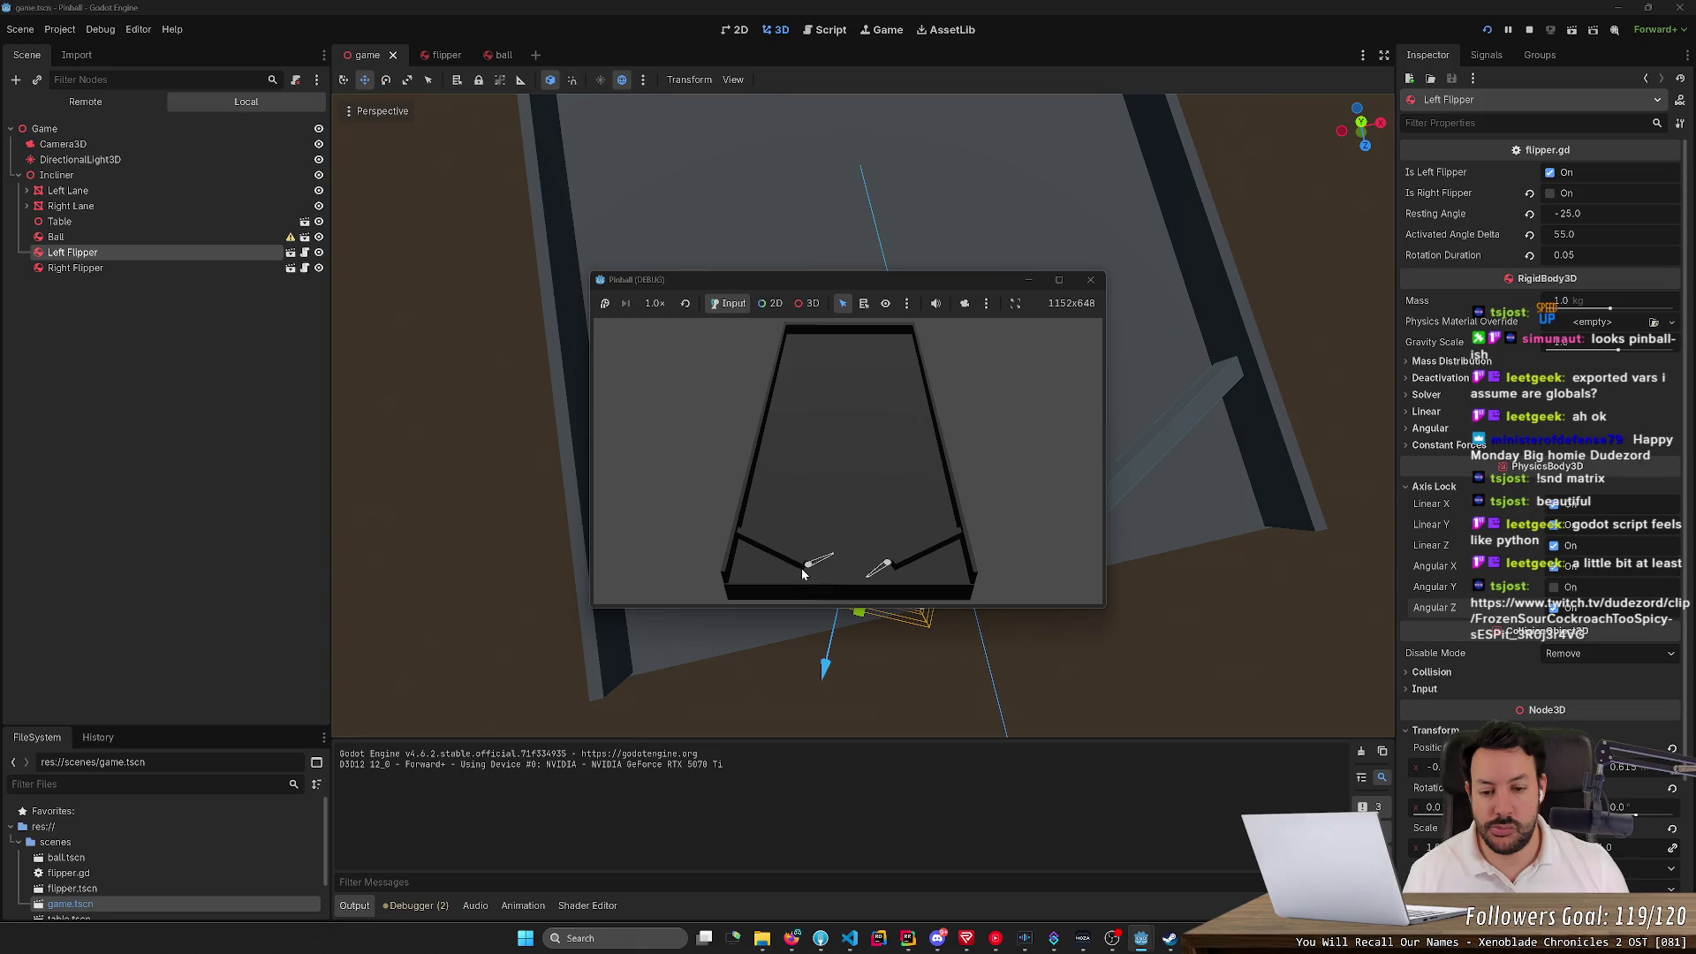
left_click(1529, 30)
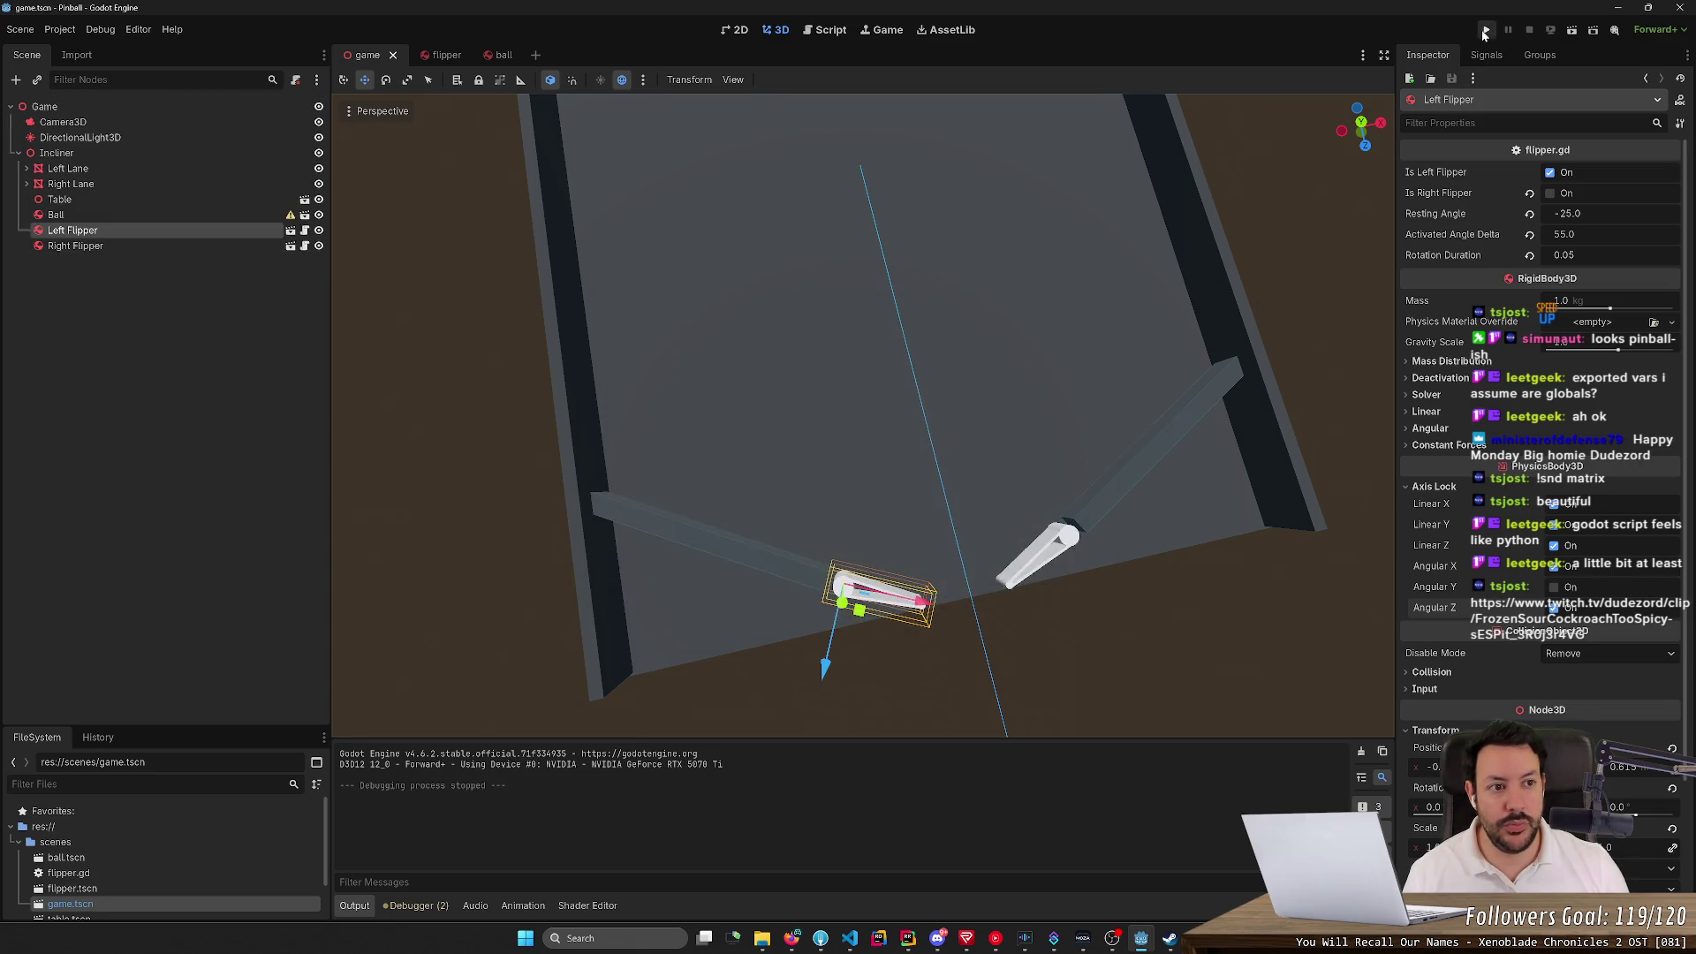
left_click(1485, 31)
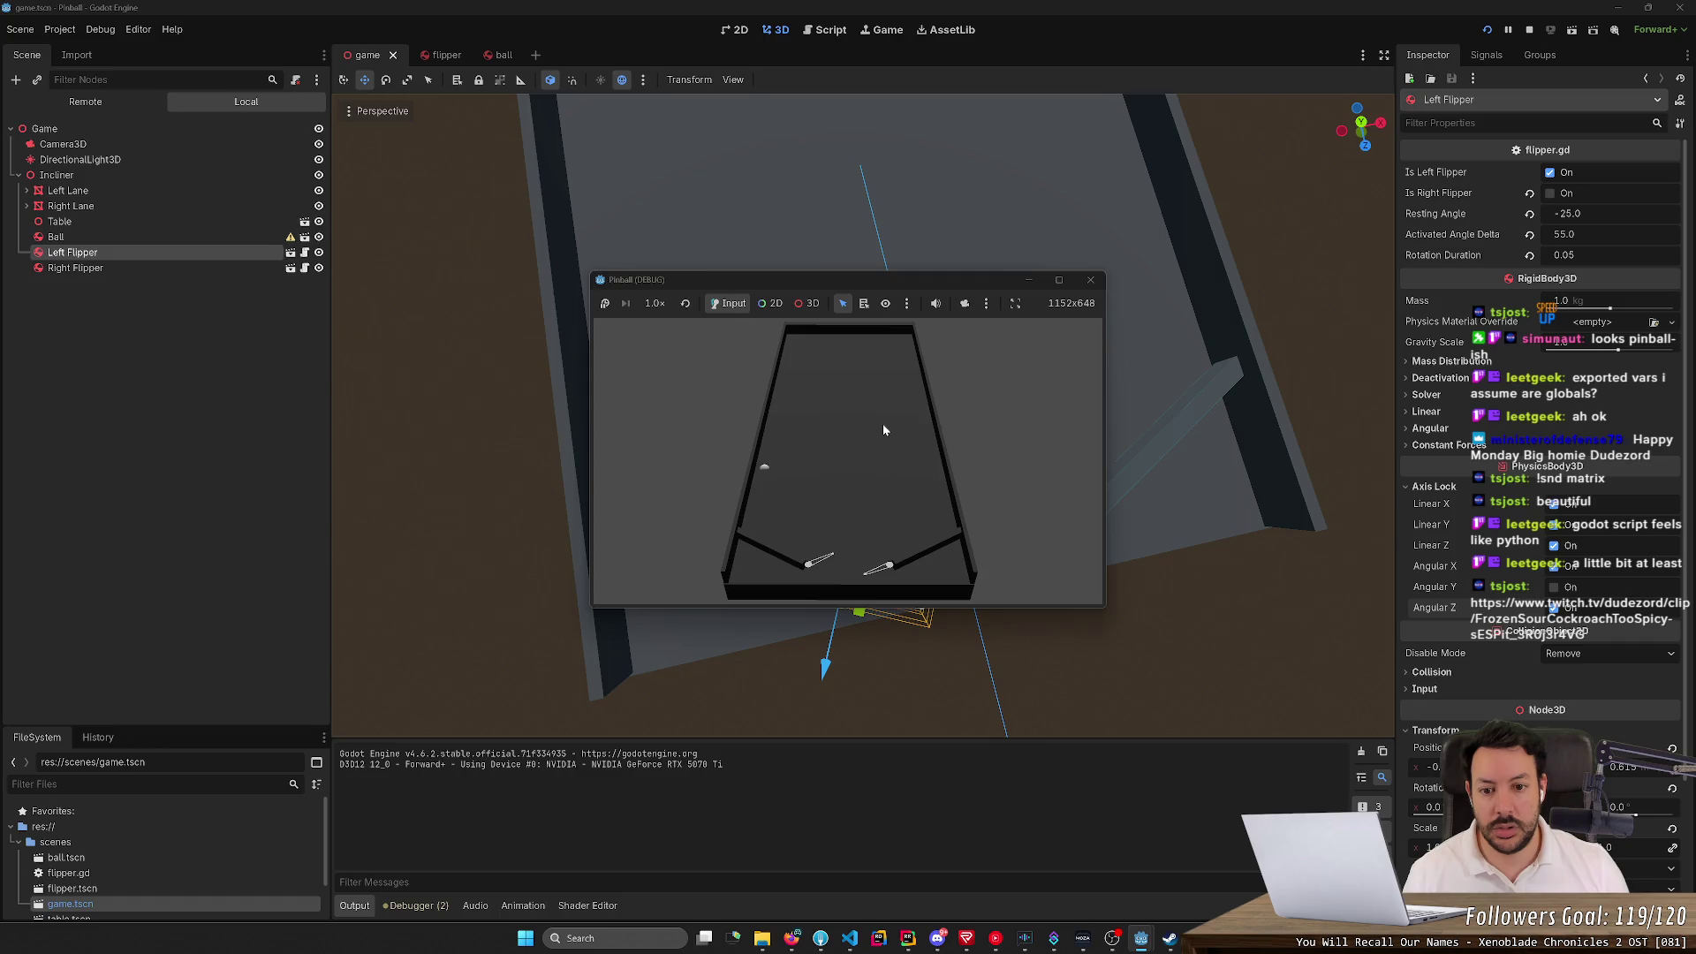
left_click(1092, 278)
left_click(1095, 274)
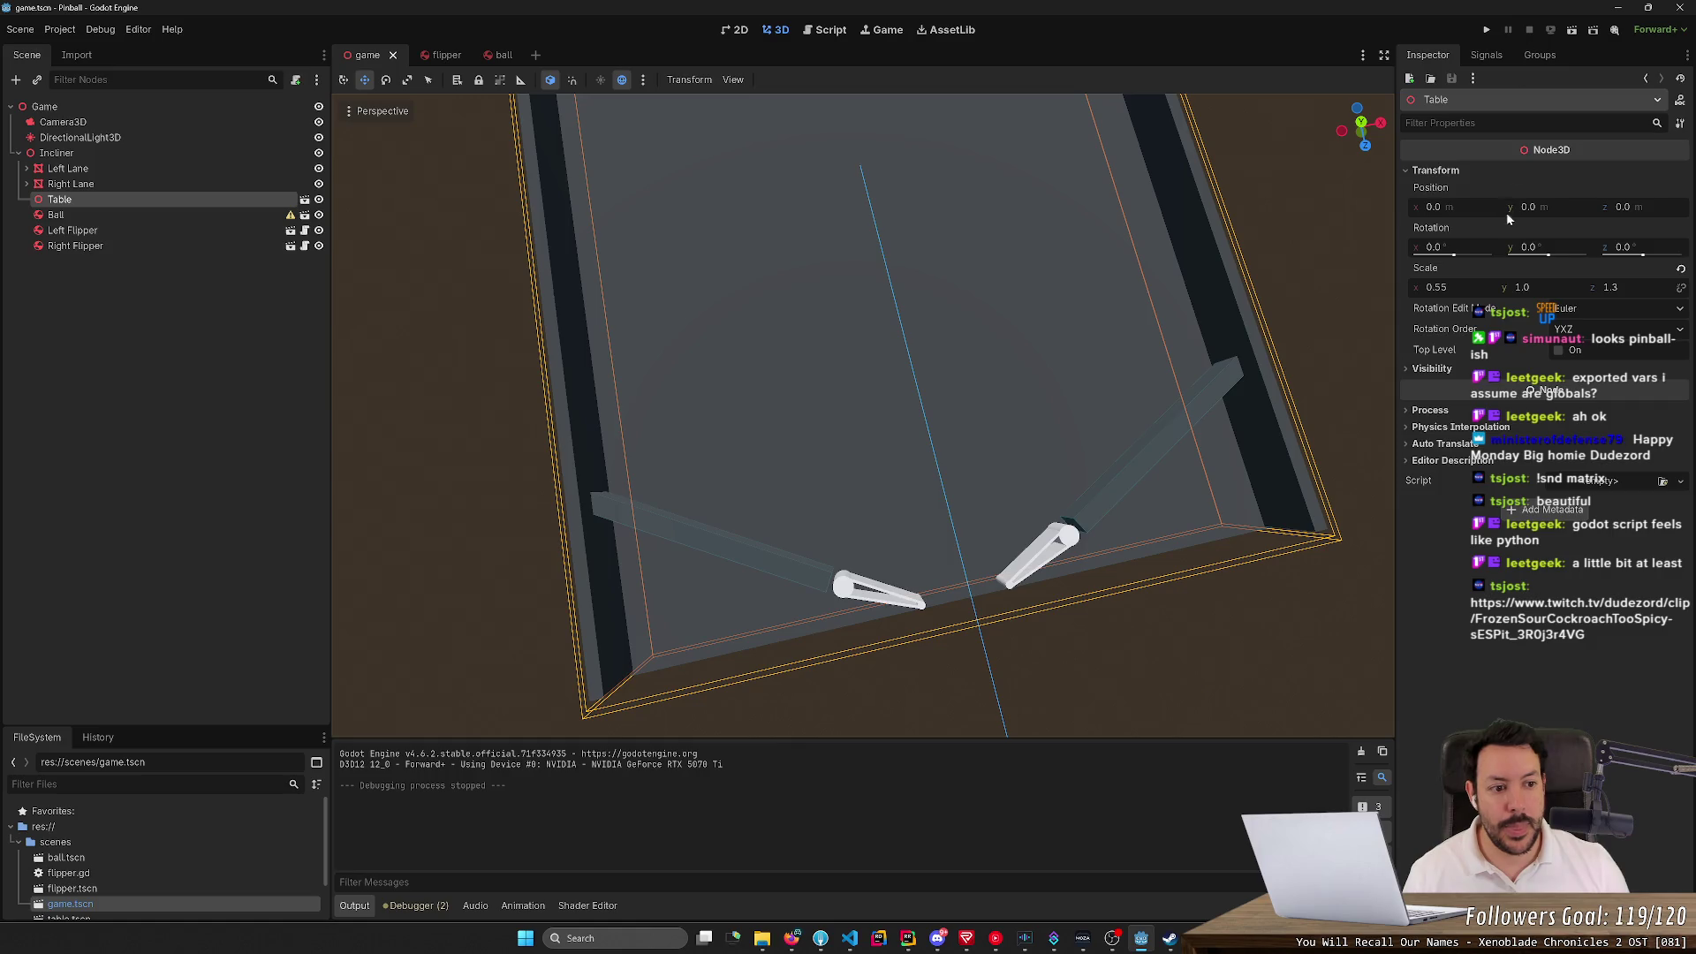
Return to Godot from another window and select the Left Flipper node
key("alt+Tab")
key("alt+Tab")
key("Tab")
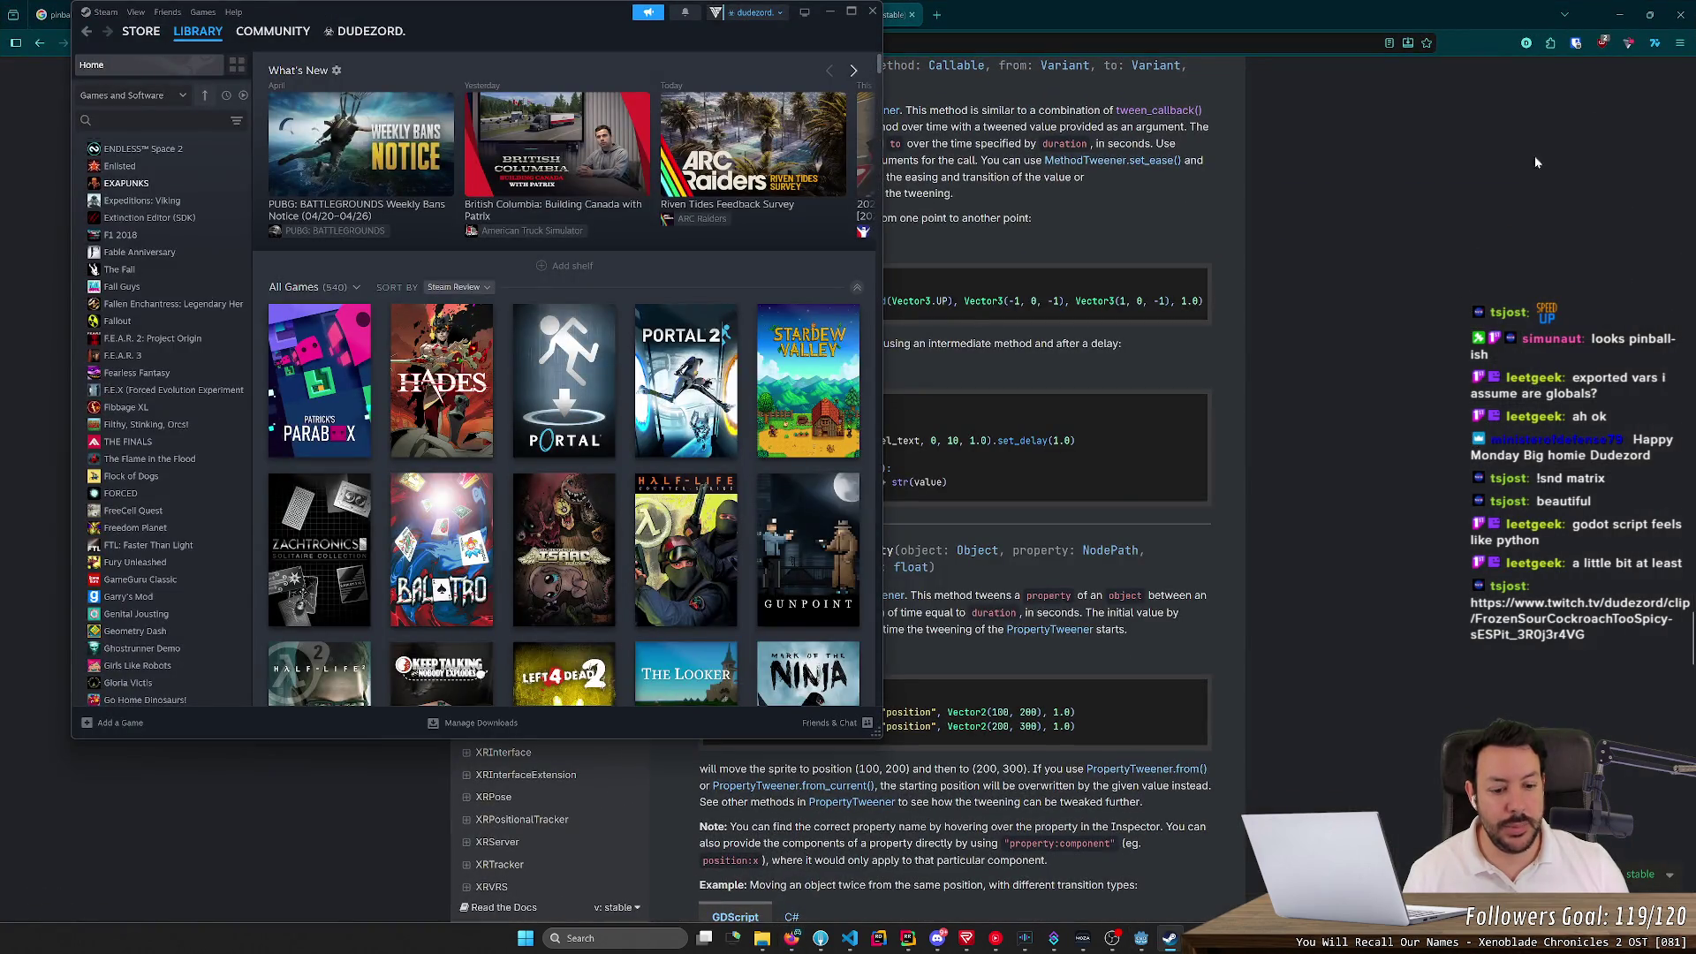
left_click(1142, 938)
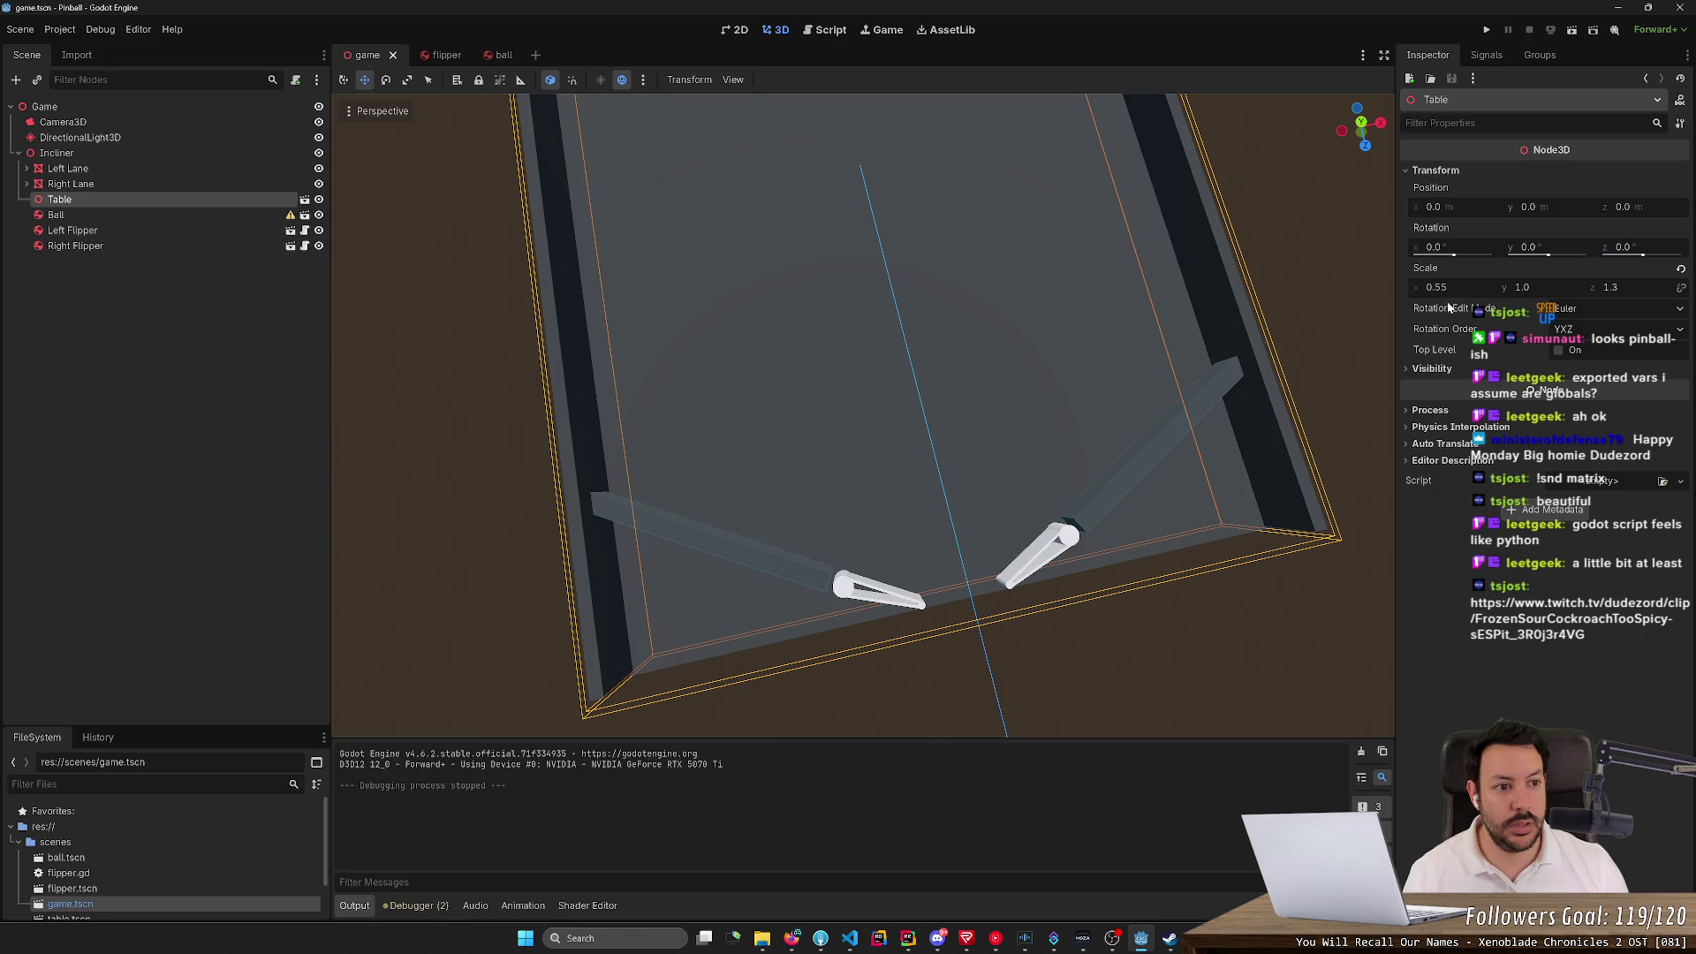
left_click(136, 232)
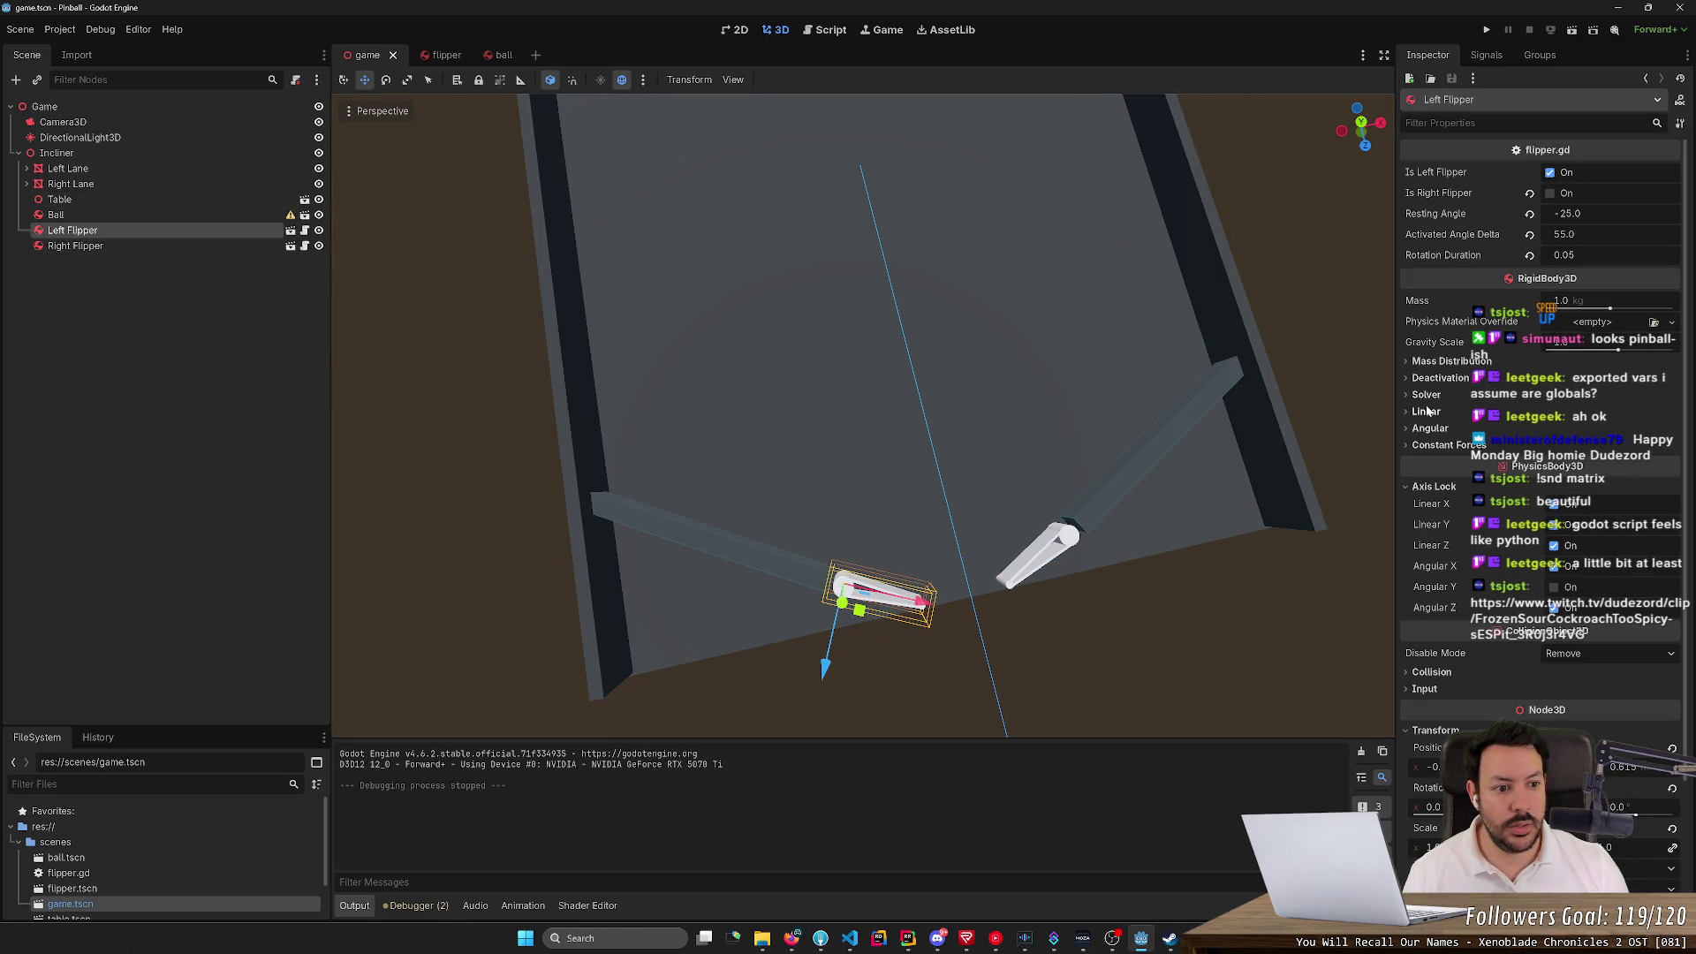
Lock the flipper's Linear X, Y and Z axes, then run and restart the game
left_click(1560, 503)
left_click(1560, 525)
left_click(1562, 545)
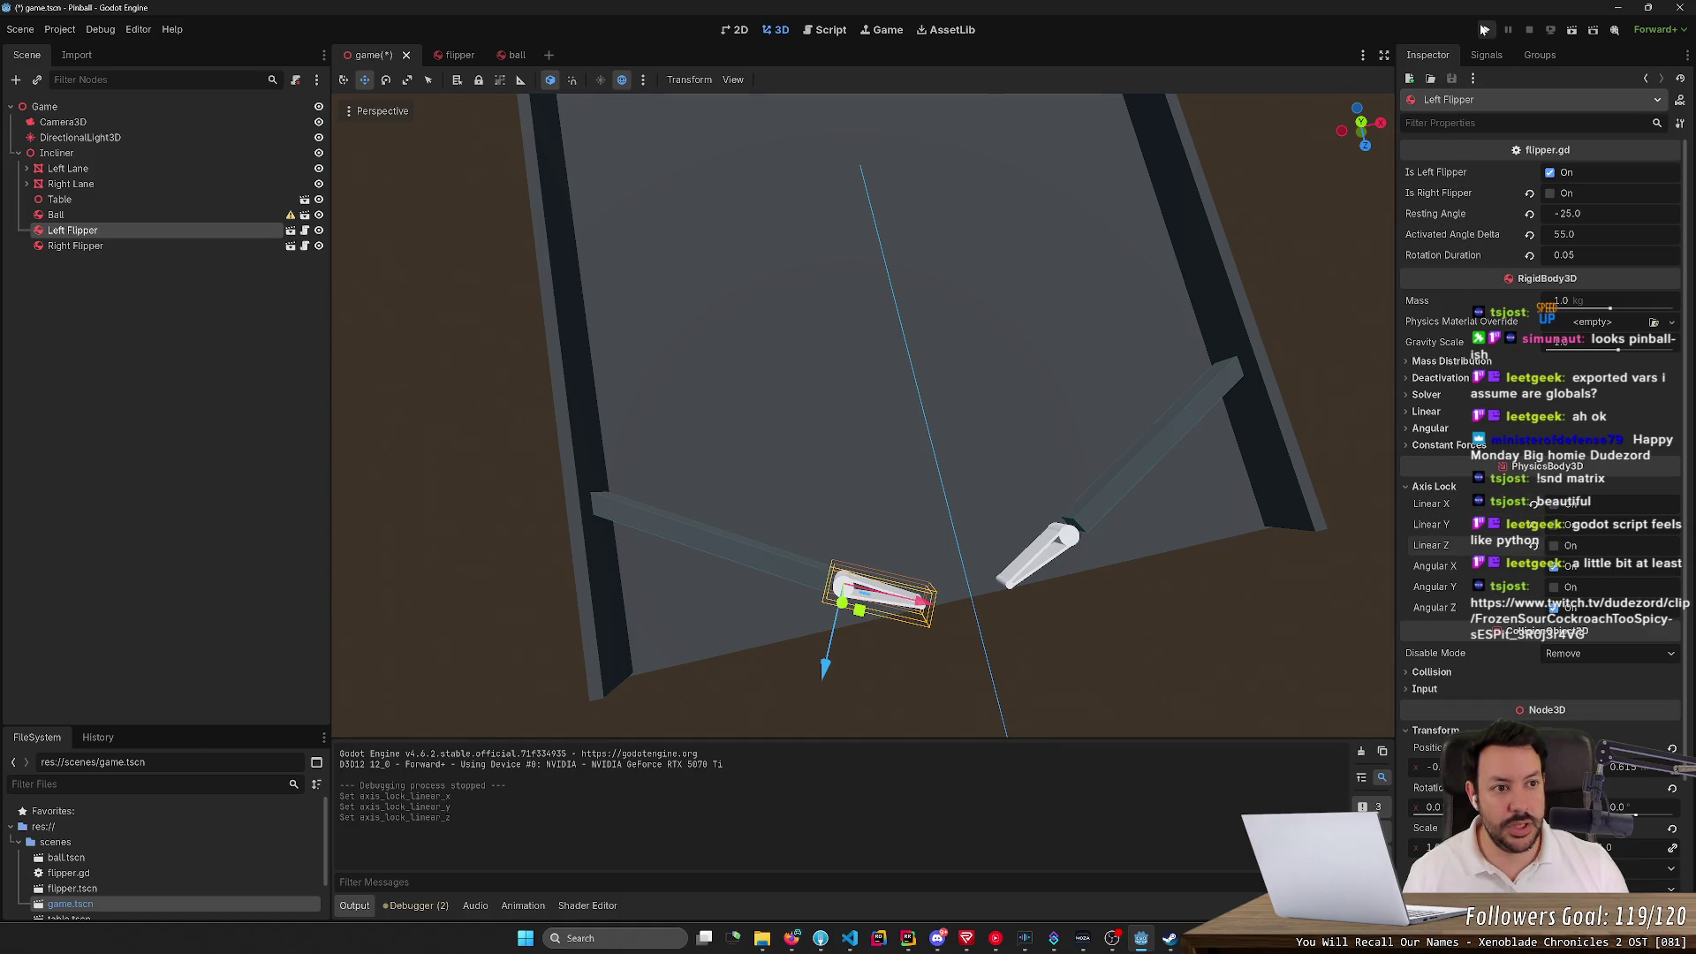
left_click(1486, 29)
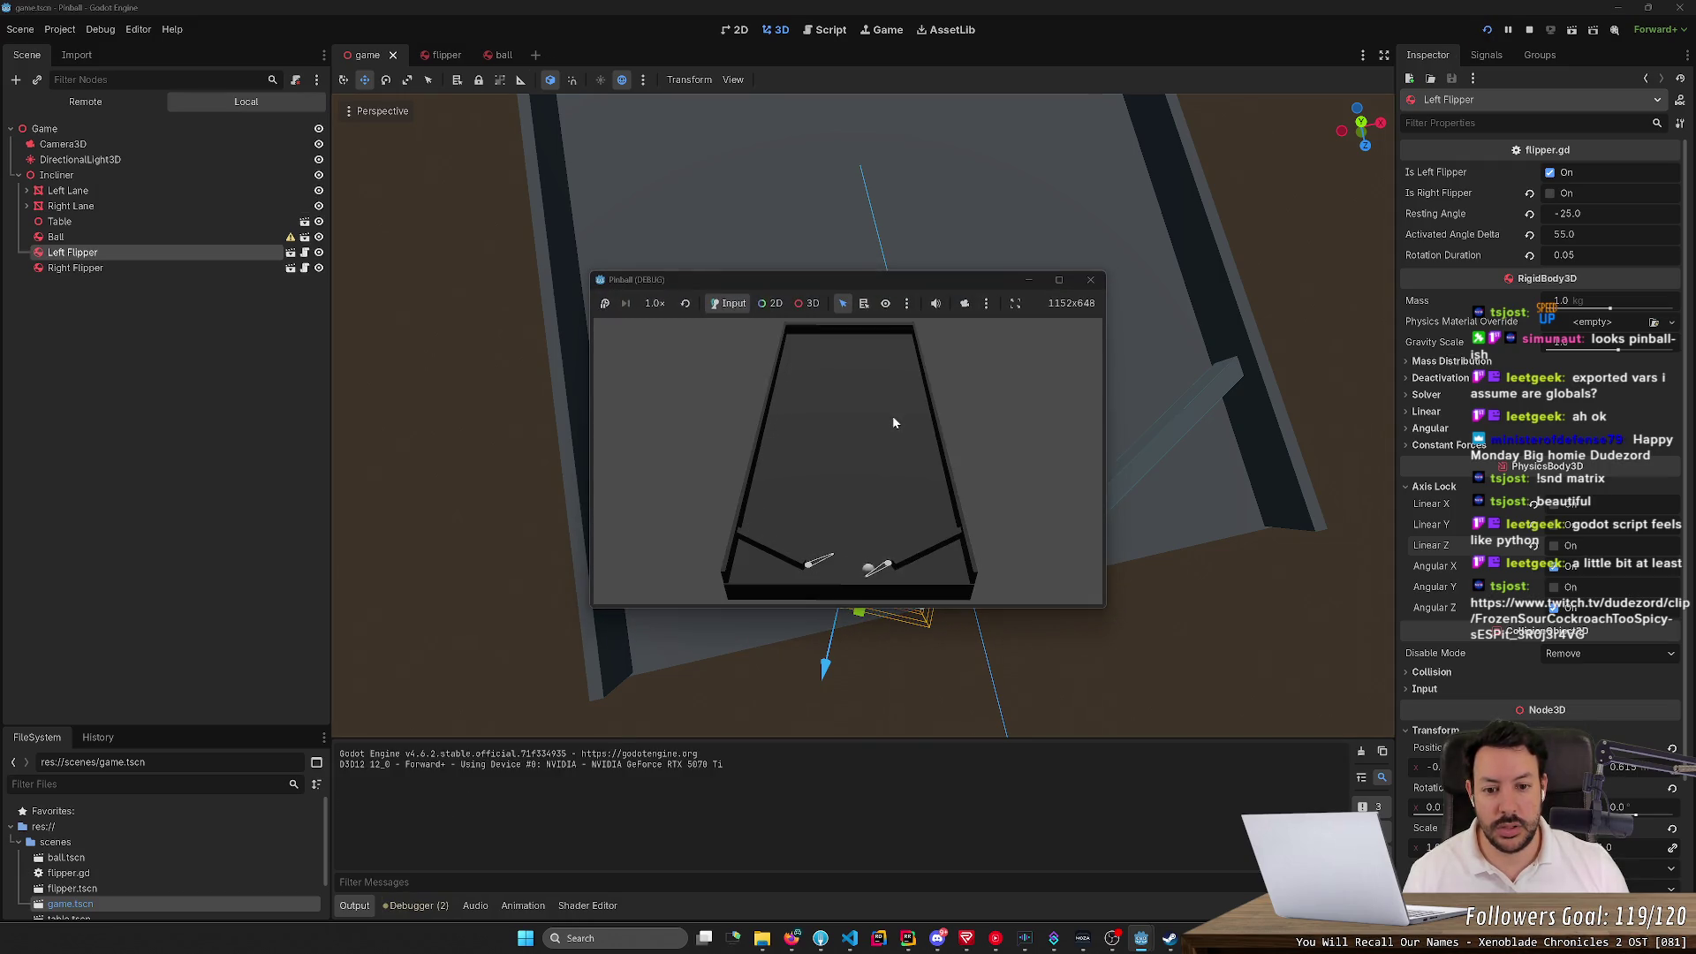
left_click(1486, 29)
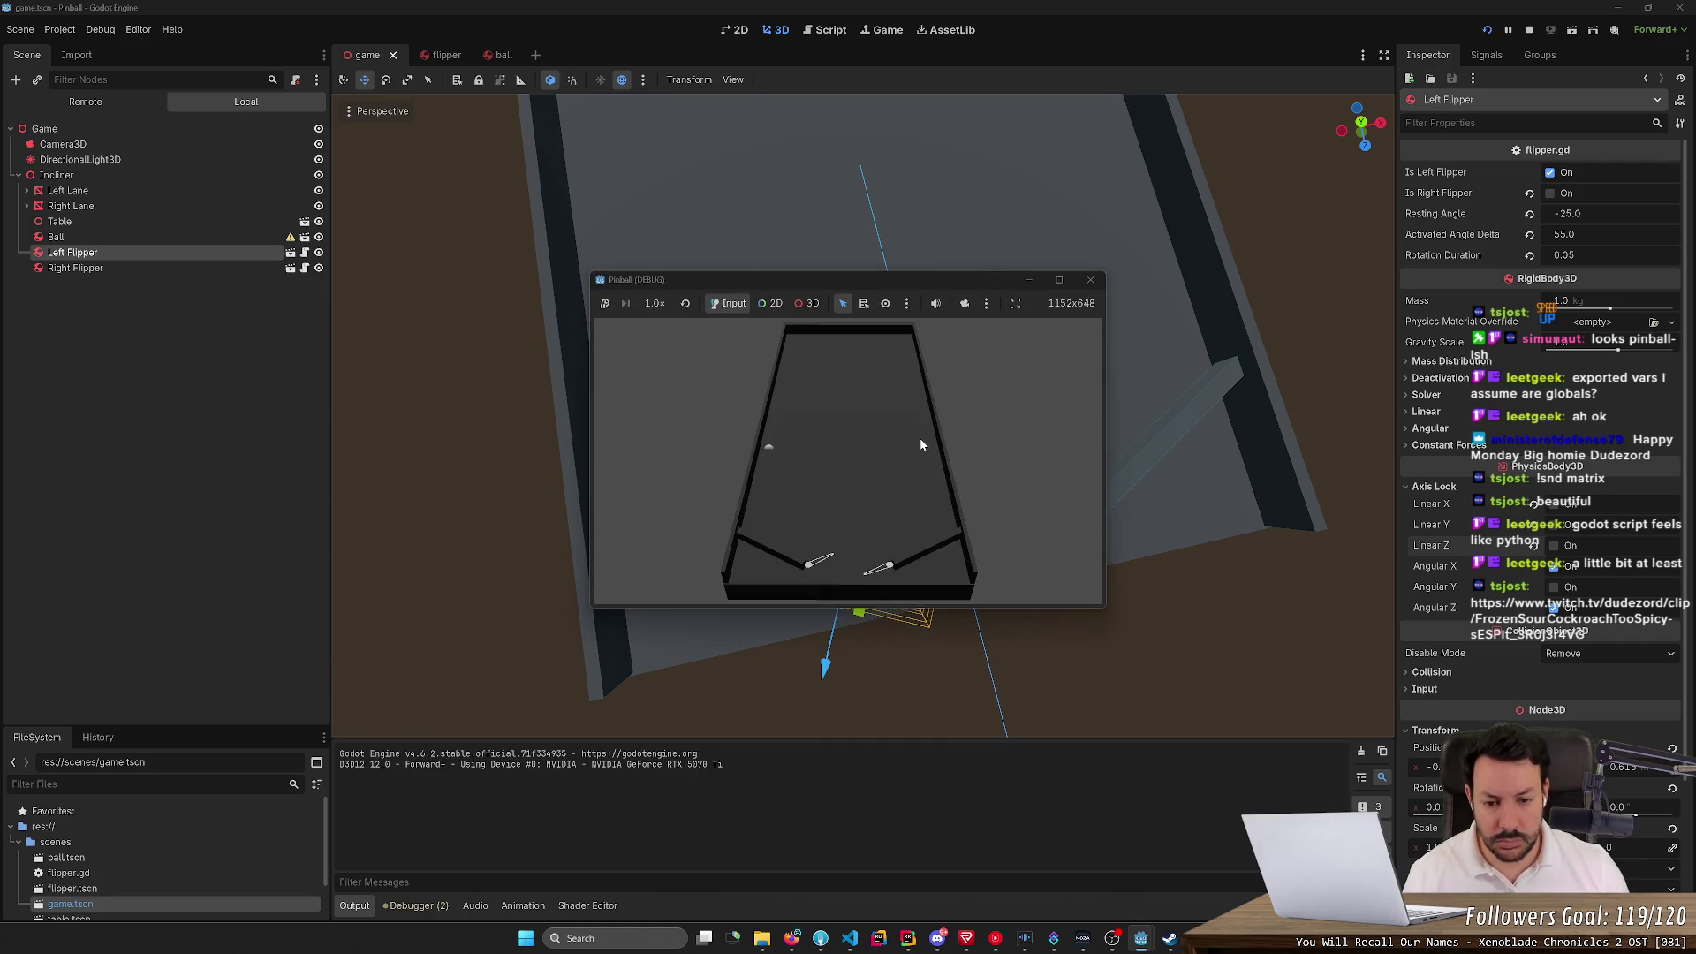
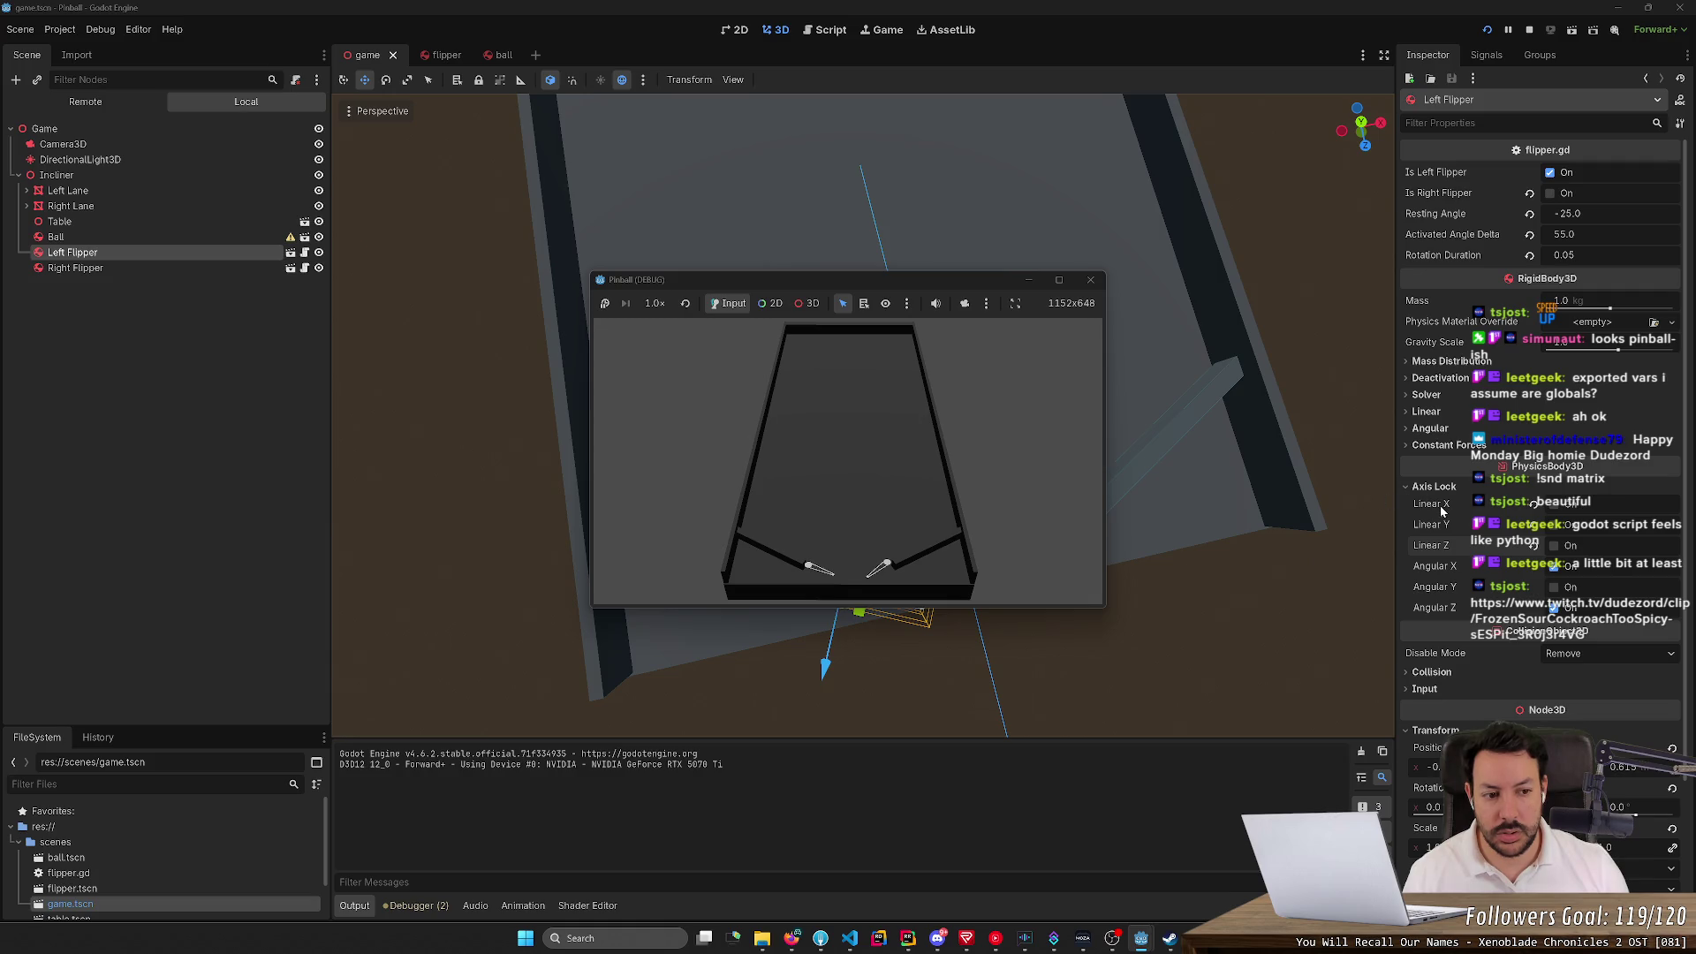
Restart the pinball test run three times, then stop it and close the game window
left_click(1487, 29)
left_click(1488, 30)
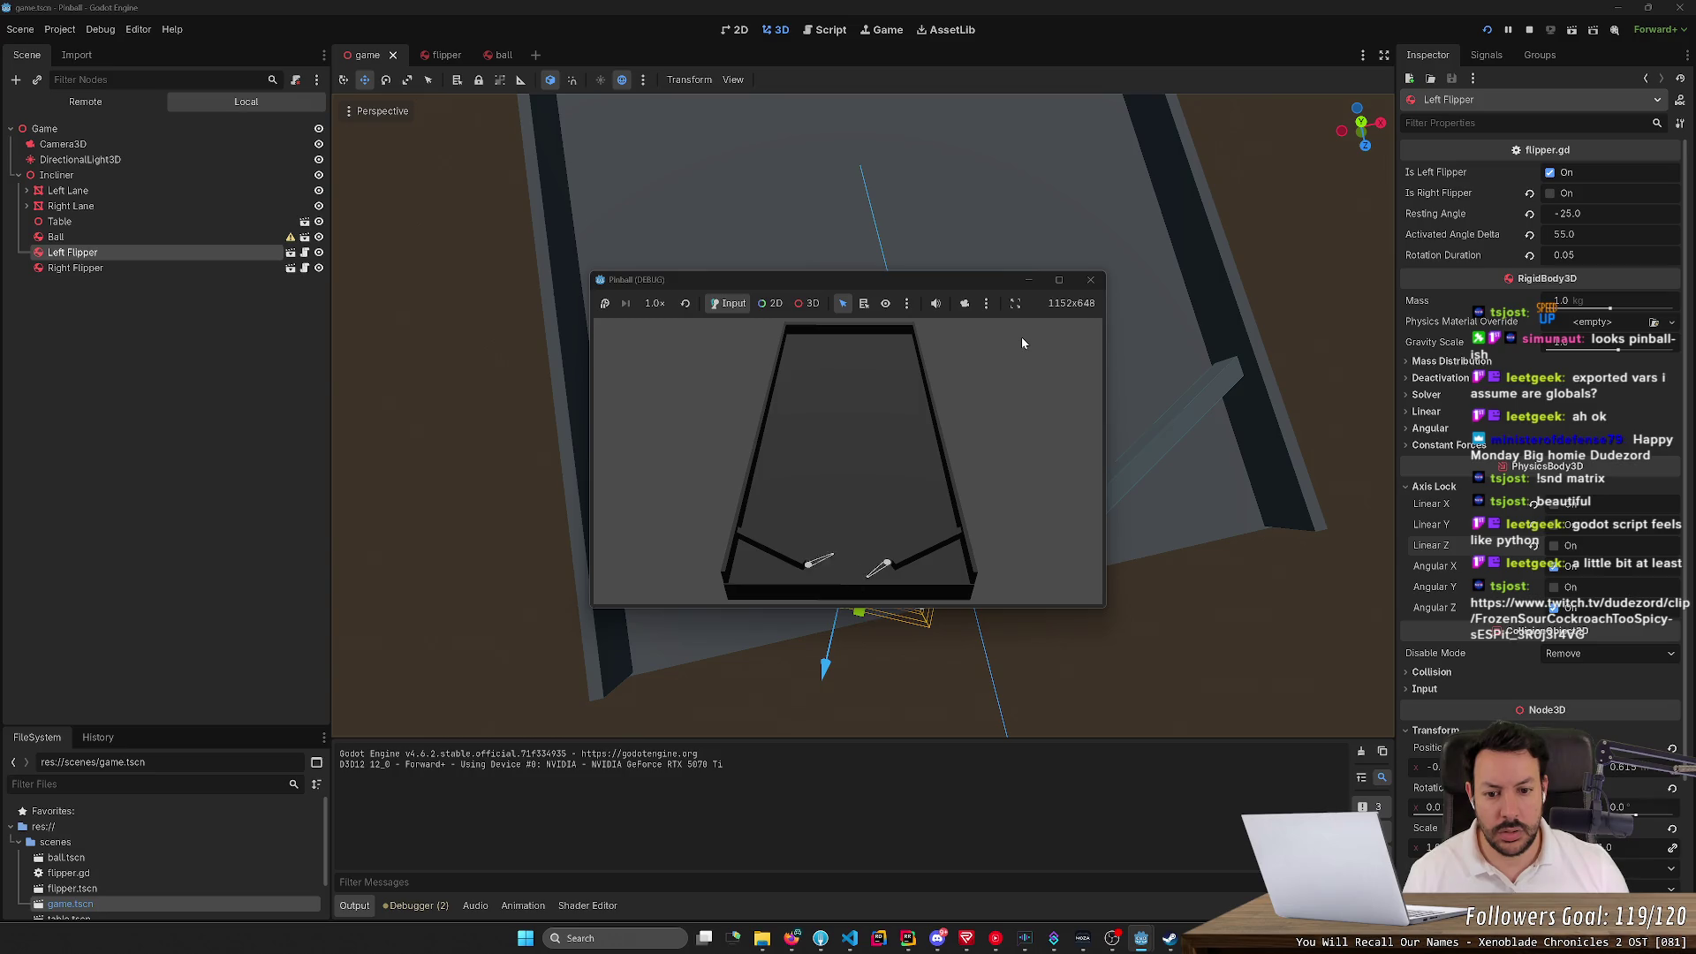
left_click(1488, 29)
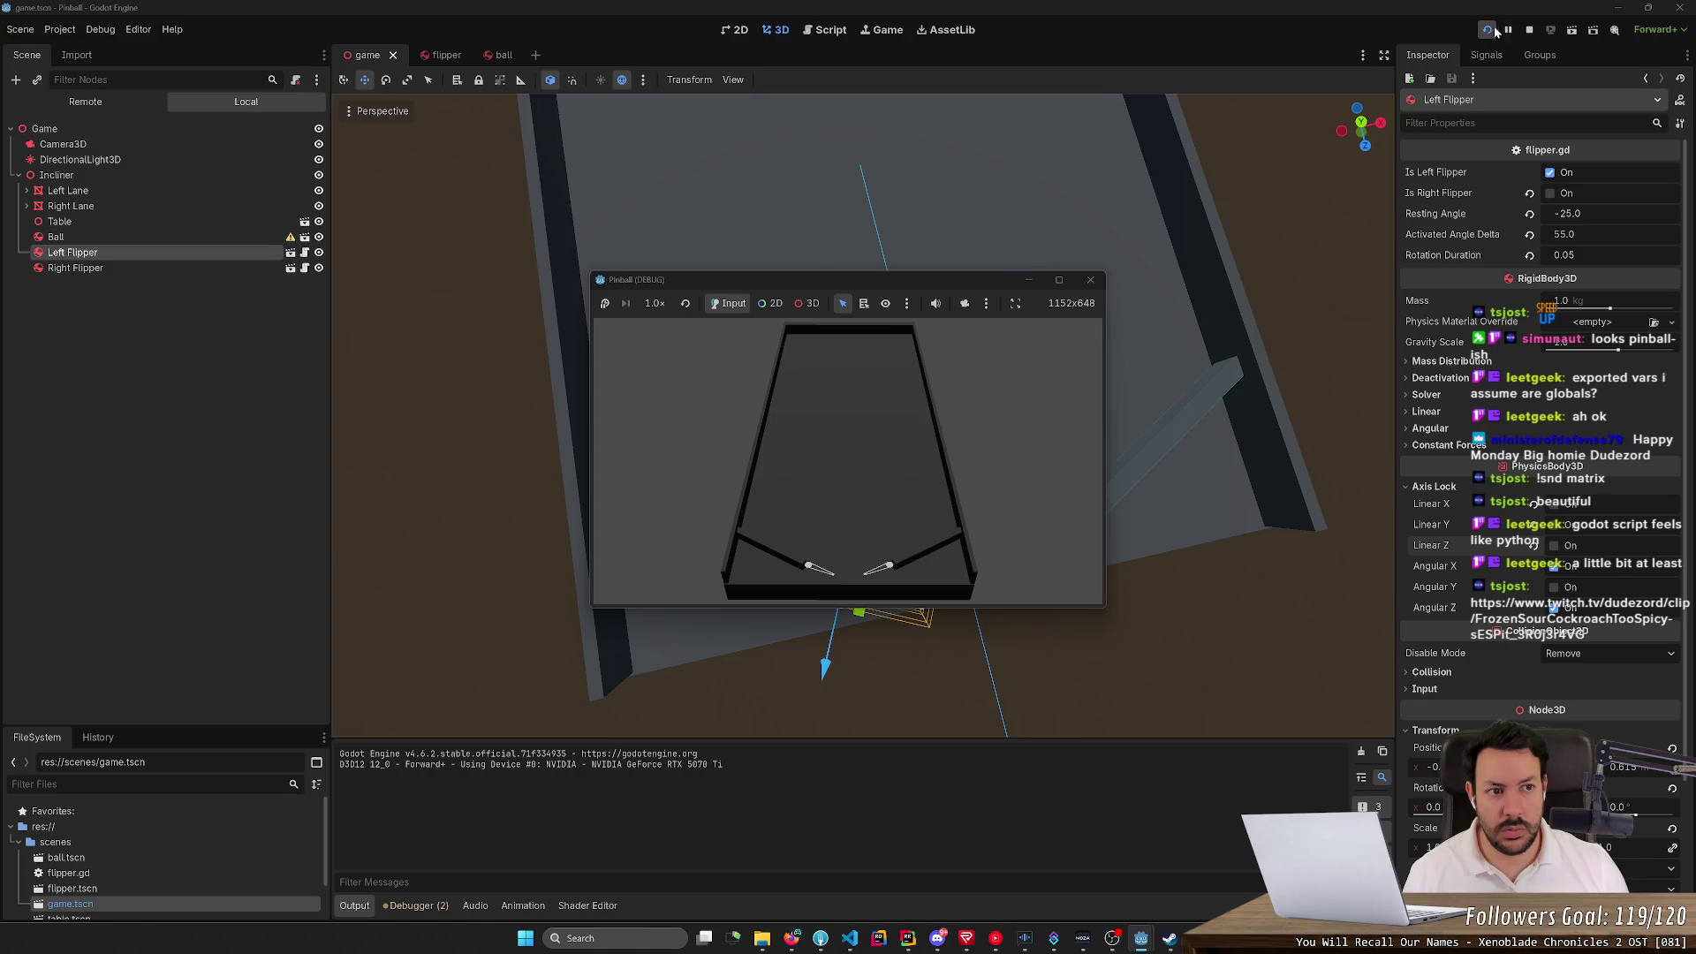
left_click(1529, 29)
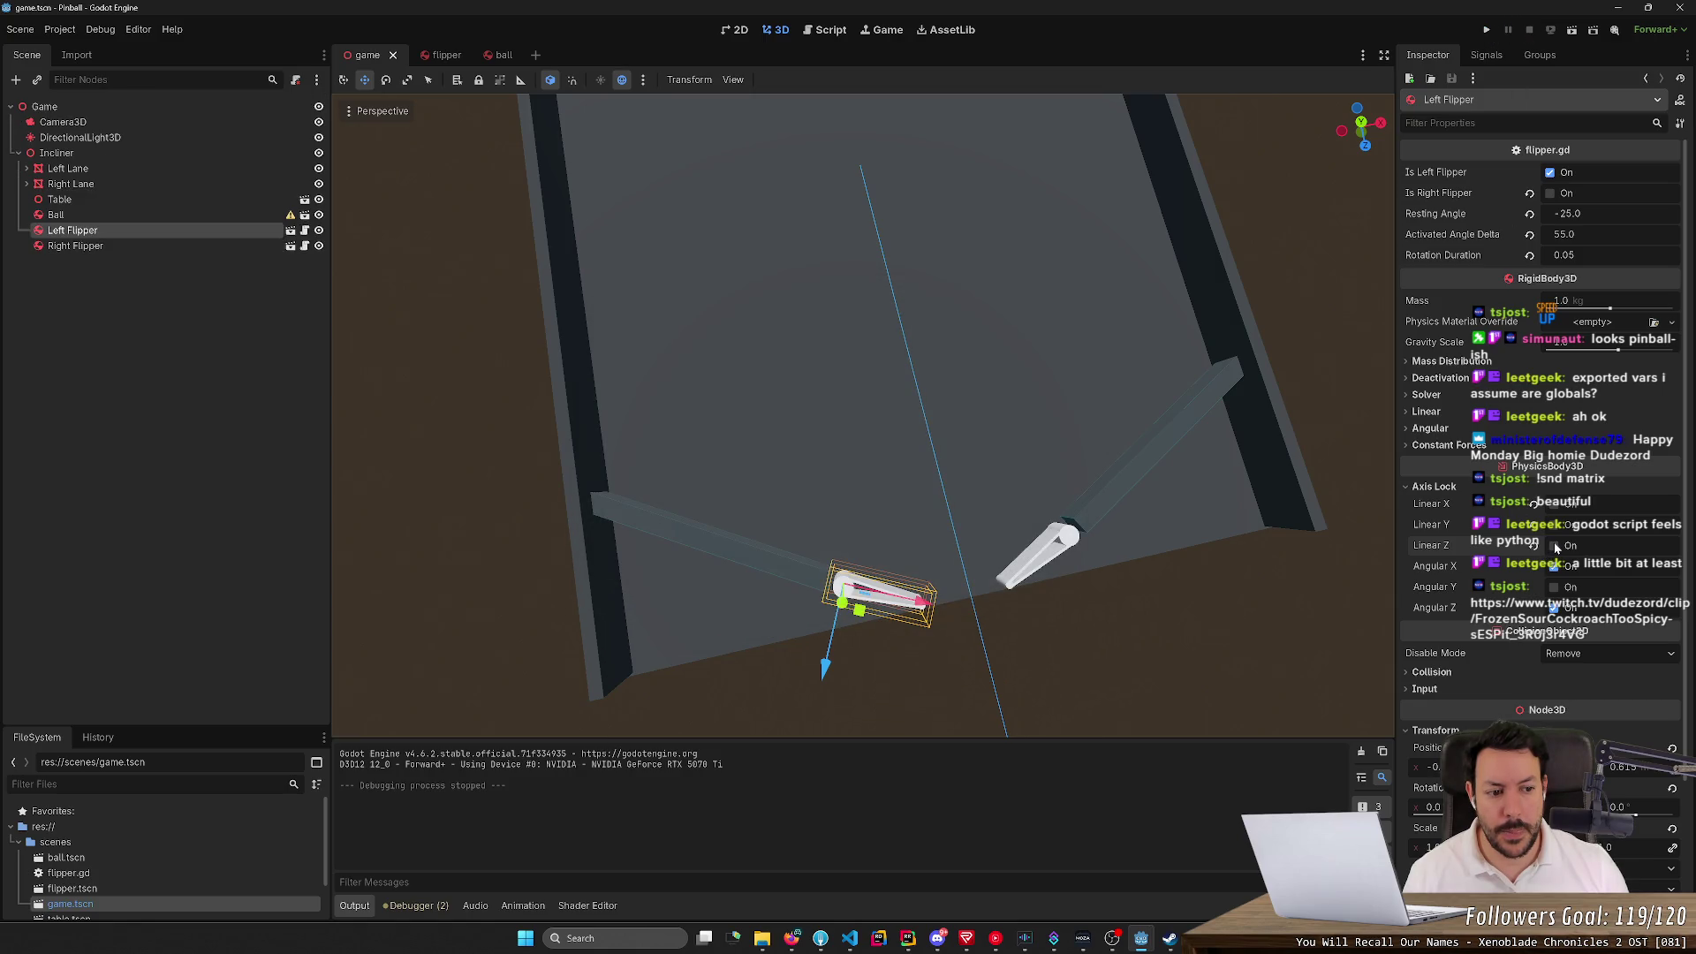
Toggle the left flipper's linear axis locks in the game scene
left_click(1553, 546)
left_click(1554, 525)
left_click(1554, 504)
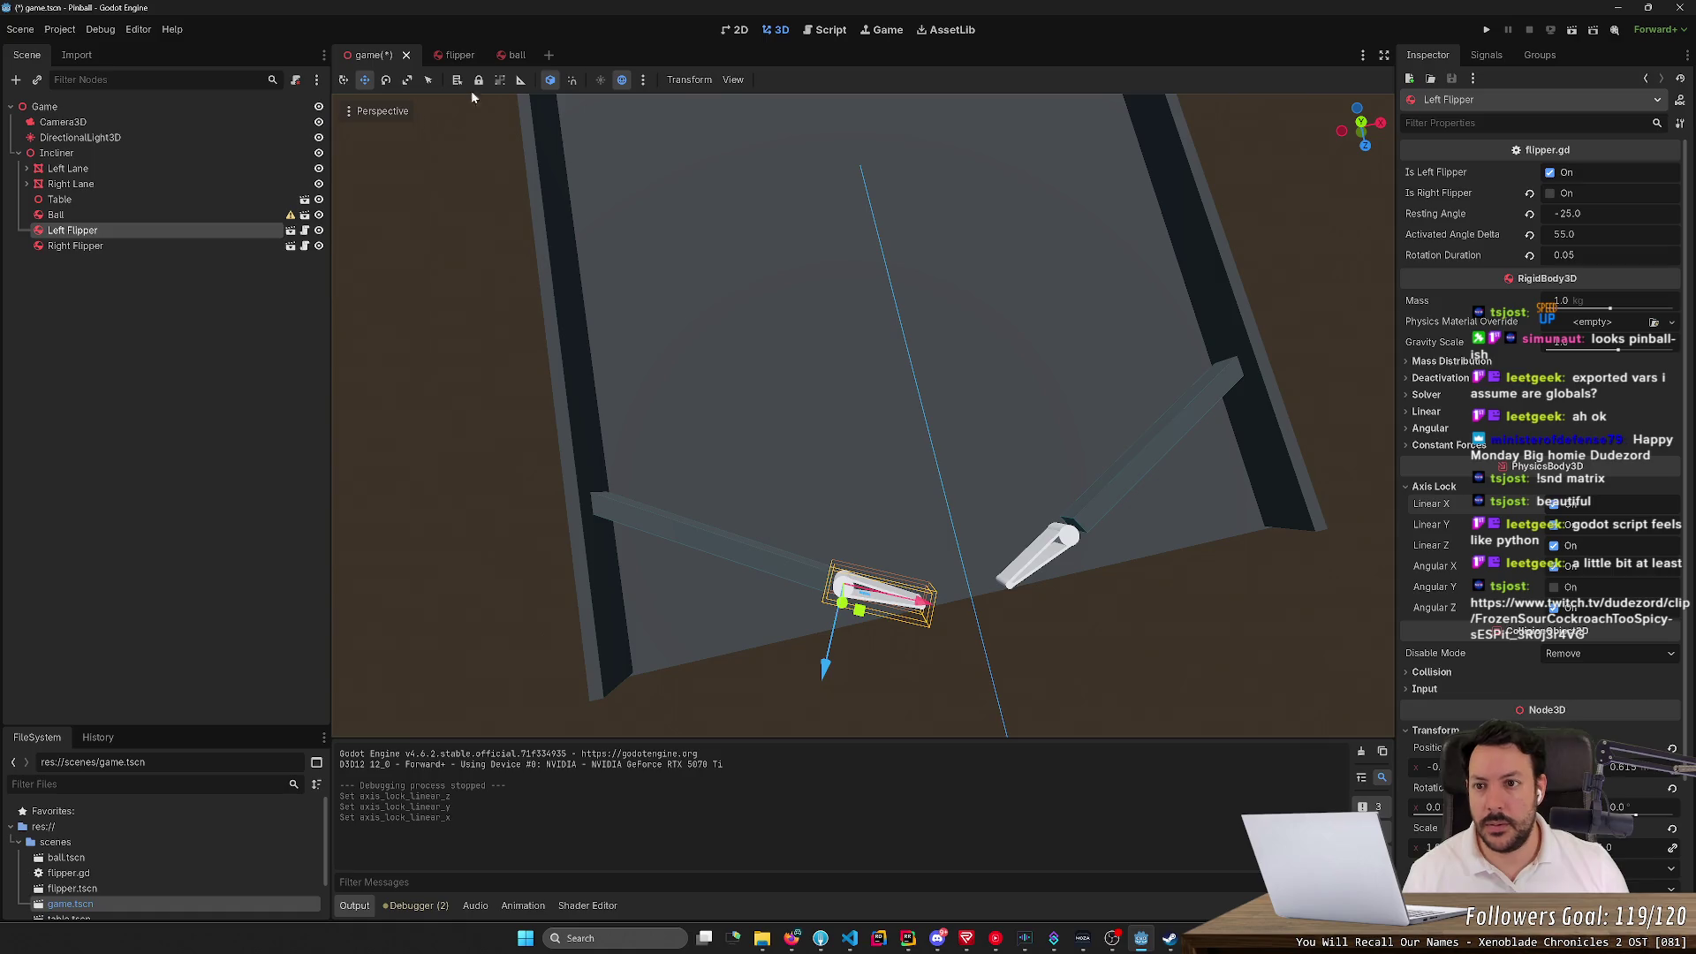
In the flipper scene, clear Axis Lock Linear X, Y, Z and Angular X, Z, then save
left_click(455, 54)
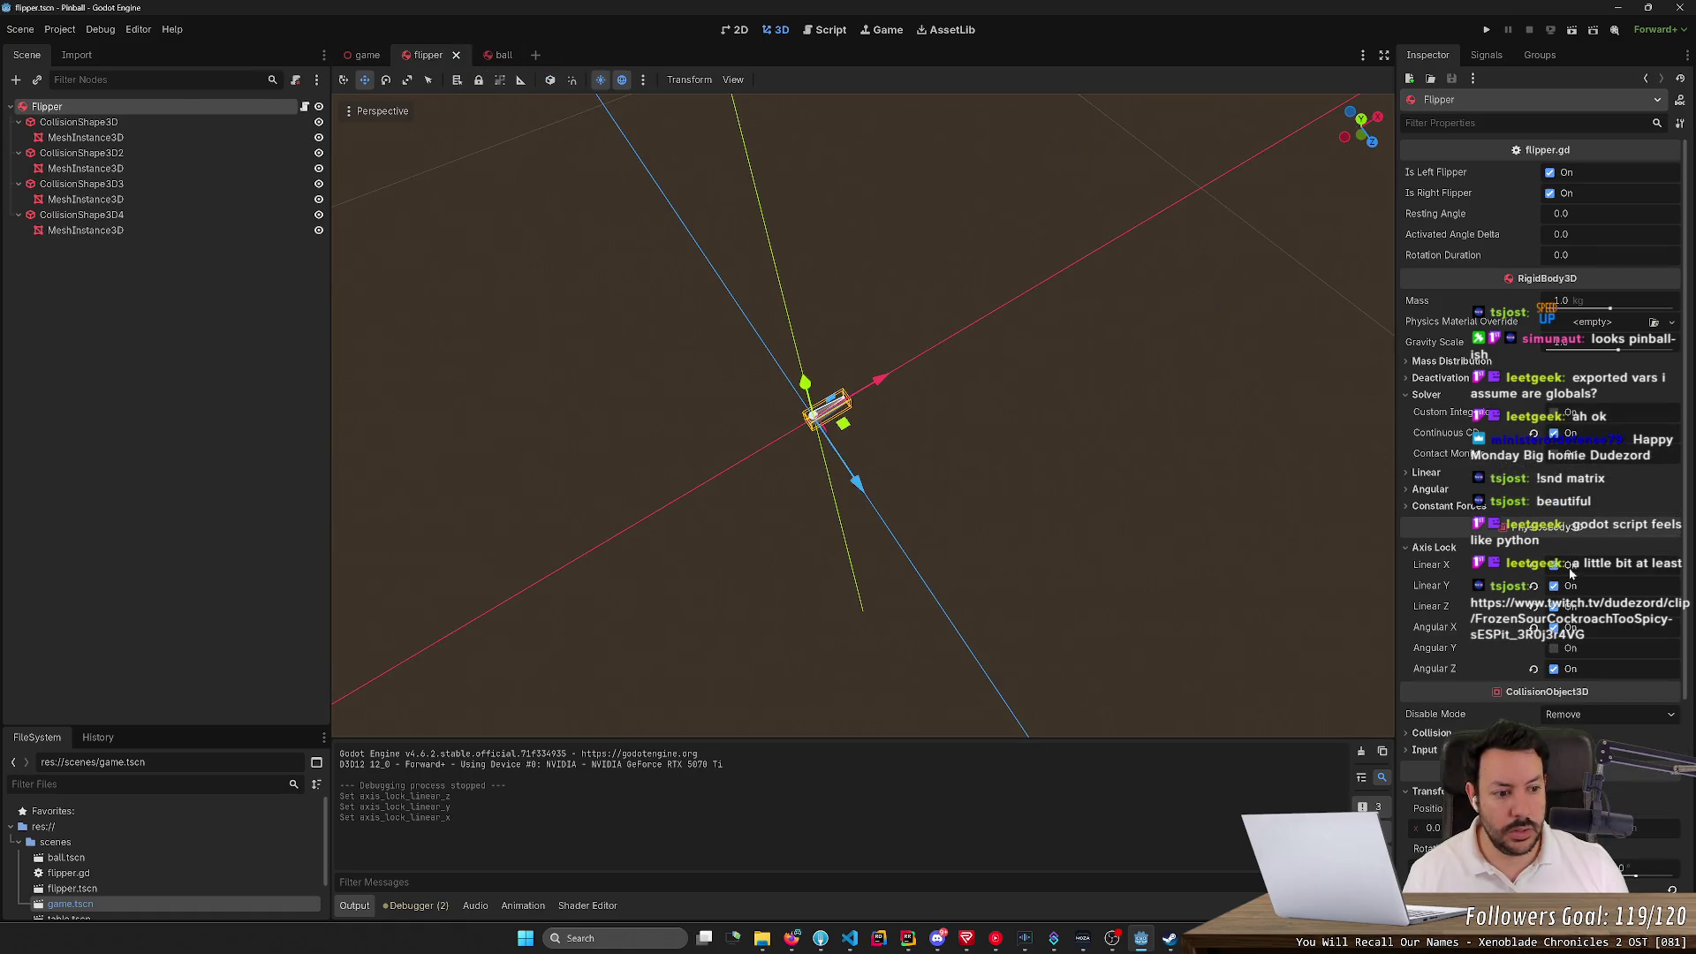
left_click(1534, 565)
left_click(1534, 585)
left_click(1534, 606)
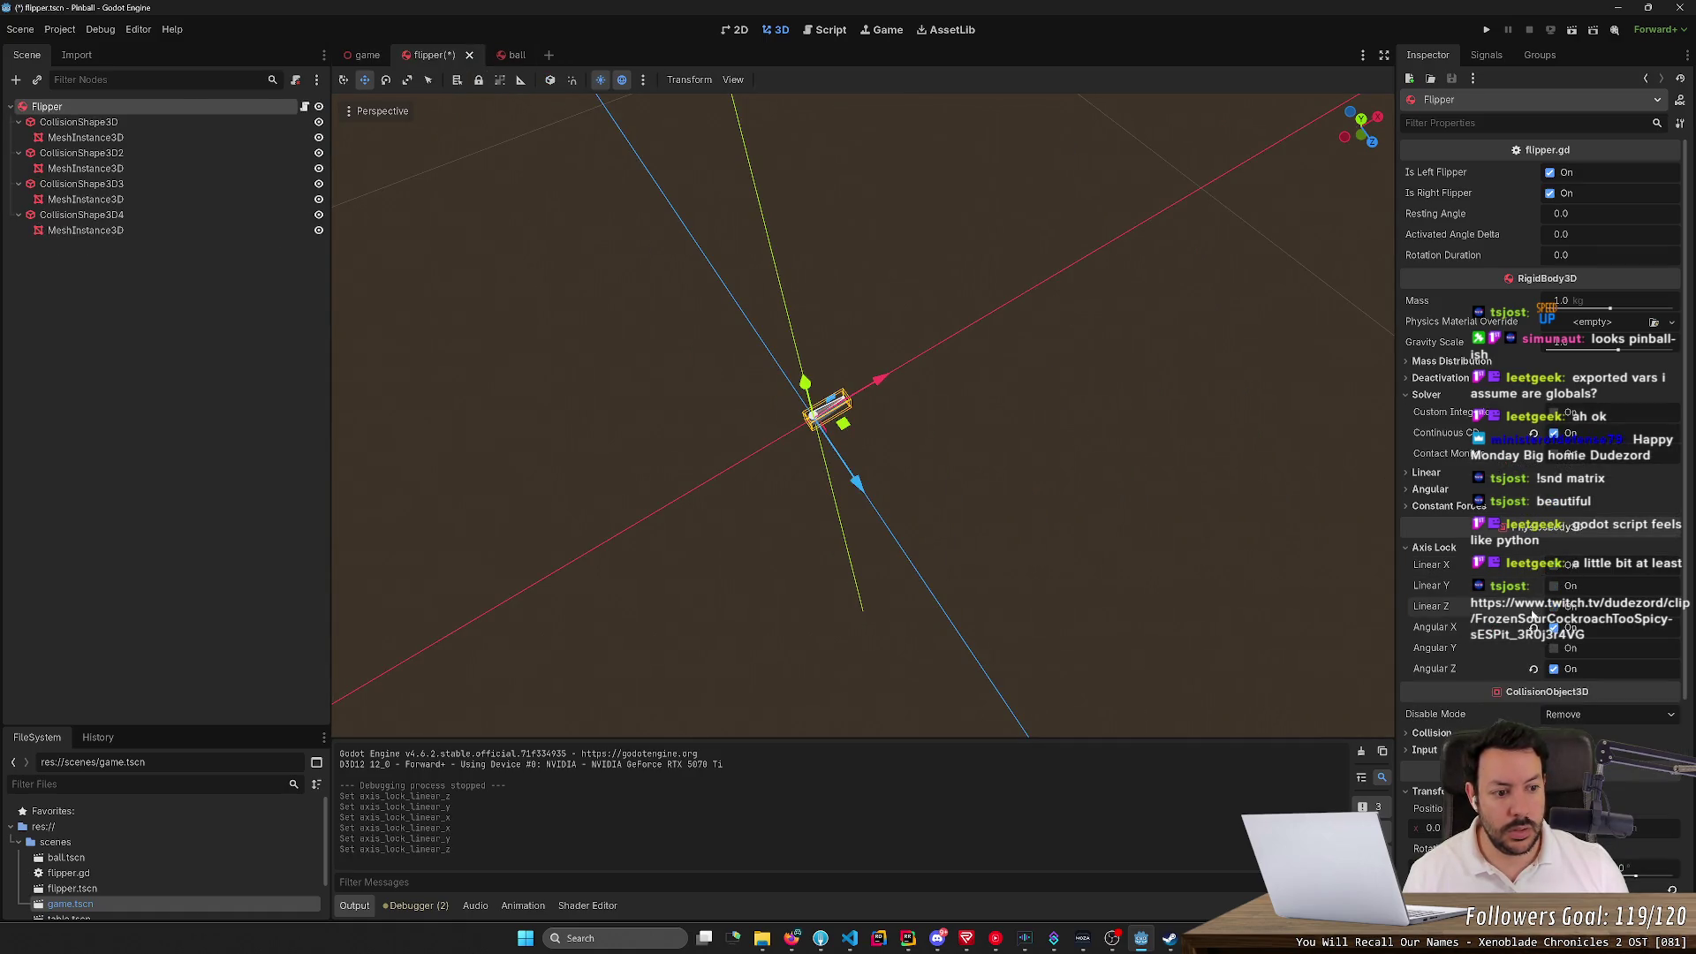
left_click(1533, 627)
left_click(1533, 668)
key("ctrl+s")
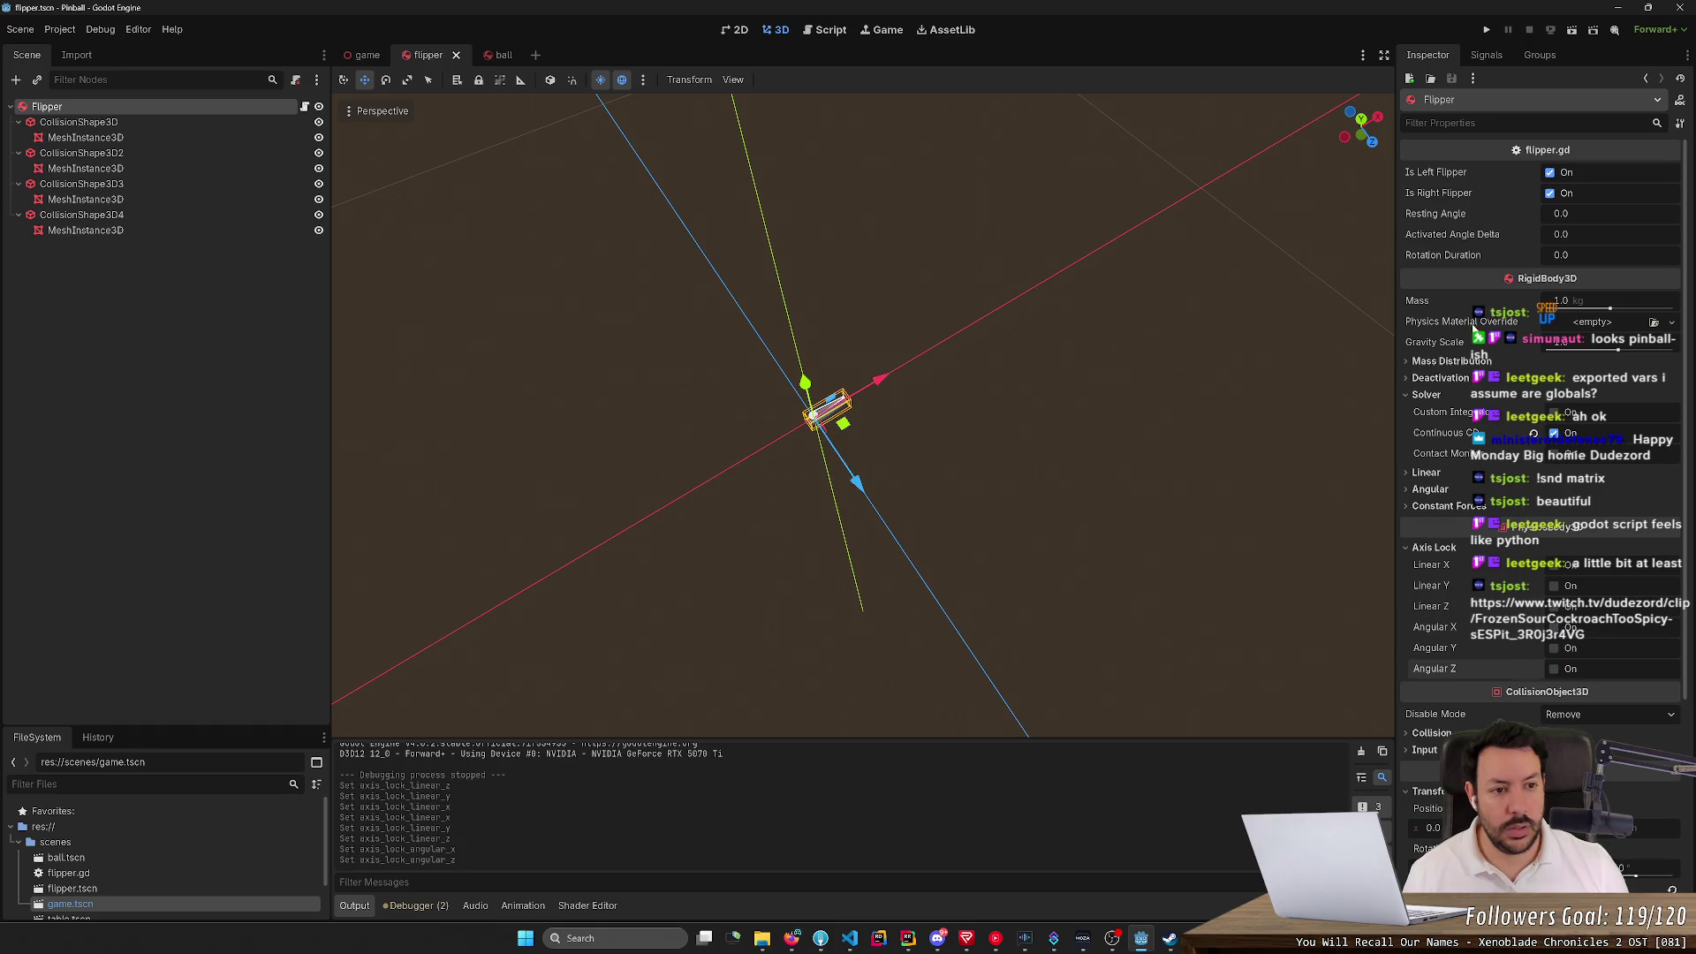
Test-run the game with one restart, stop it, and return to the game scene
left_click(1486, 30)
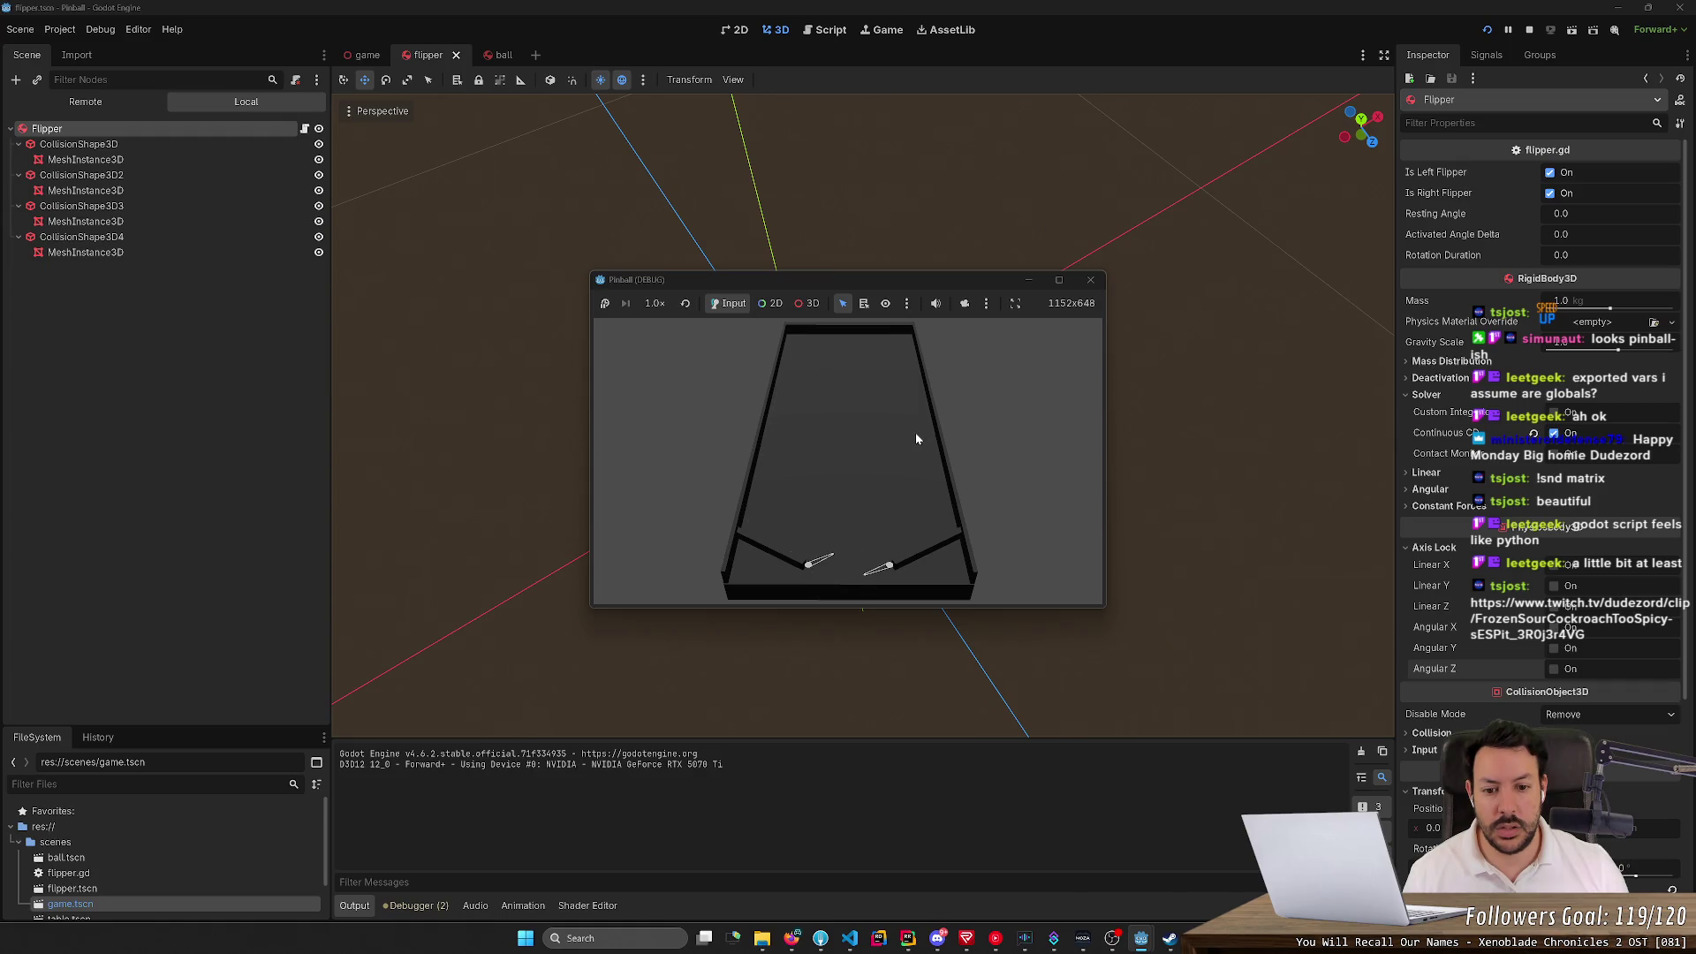
left_click(1488, 30)
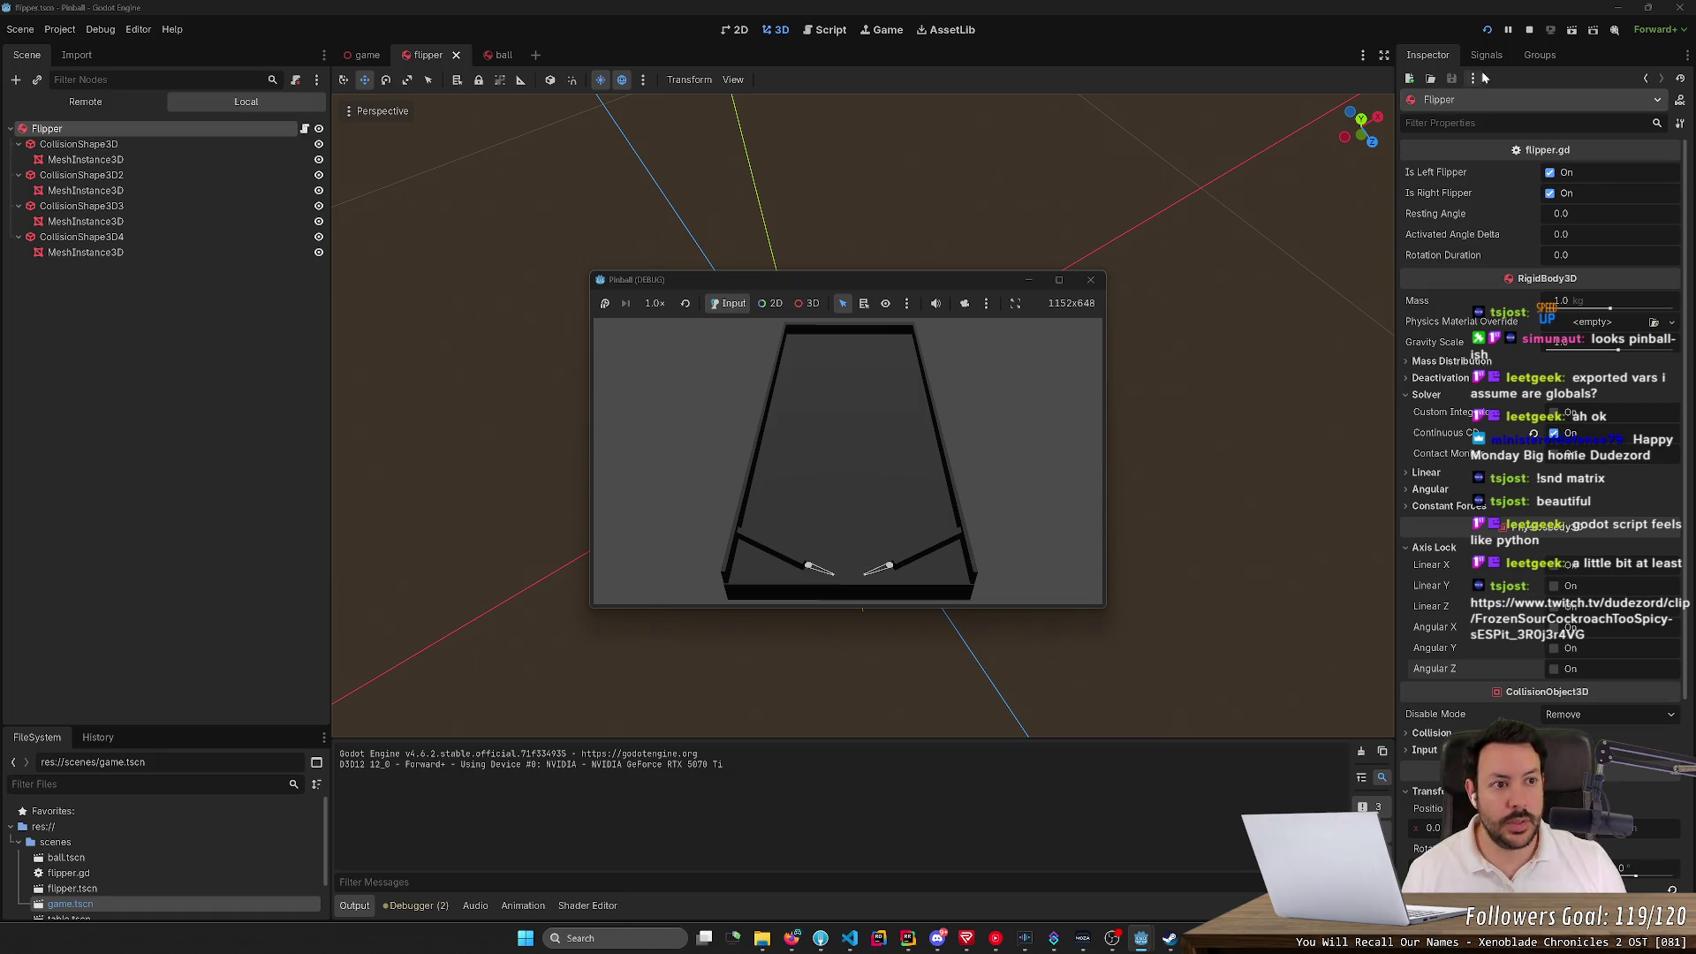
left_click(1529, 30)
left_click(368, 55)
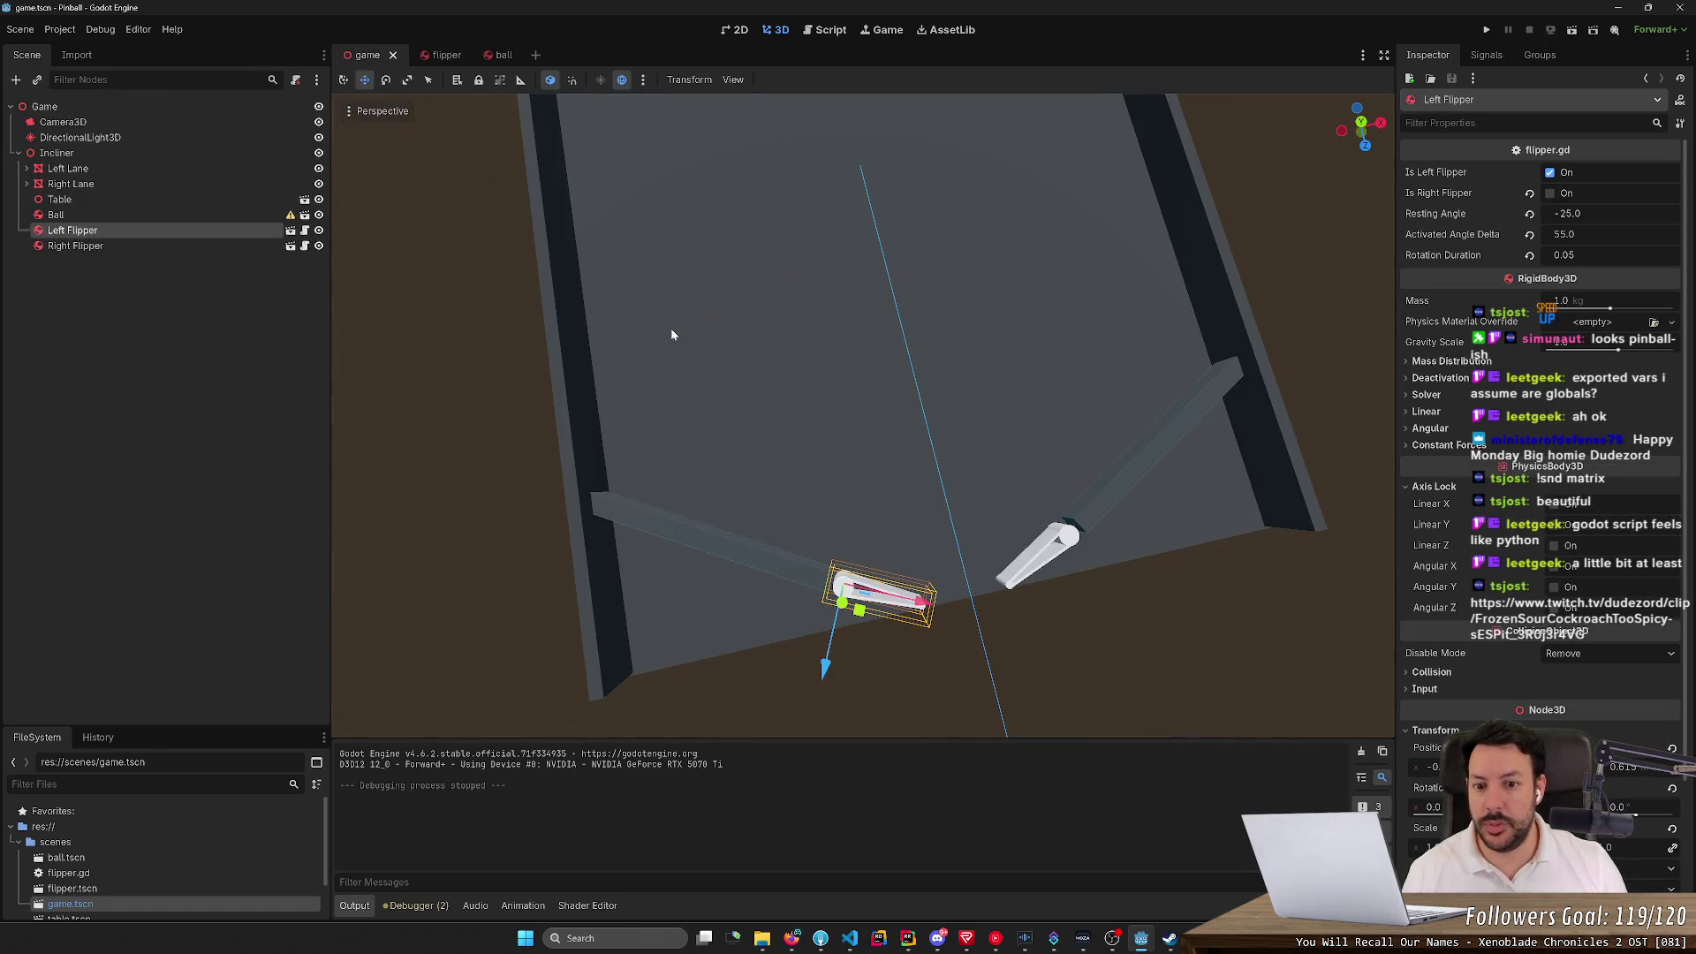
Drag the Ball farther down the table to Z 0.123
left_click(773, 408)
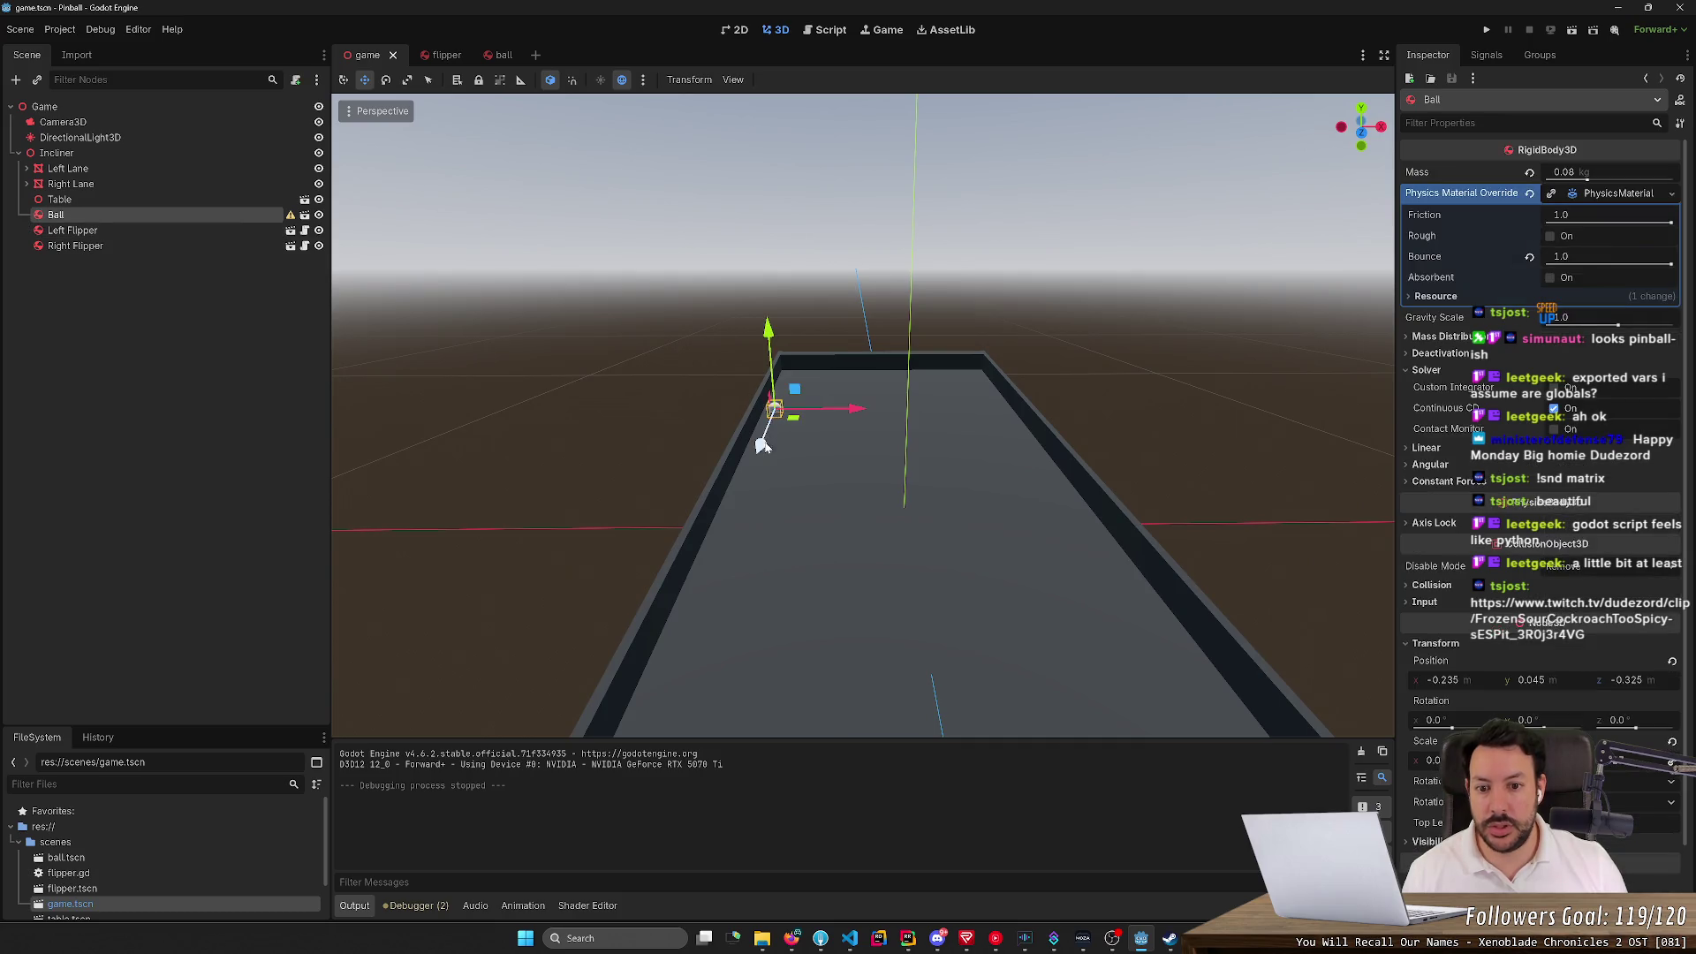
left_click_drag(764, 445, 773, 669)
left_click_drag(1199, 314, 1190, 135)
Run the game, restart it four times, flip the right flipper, then stop the run
left_click(1488, 31)
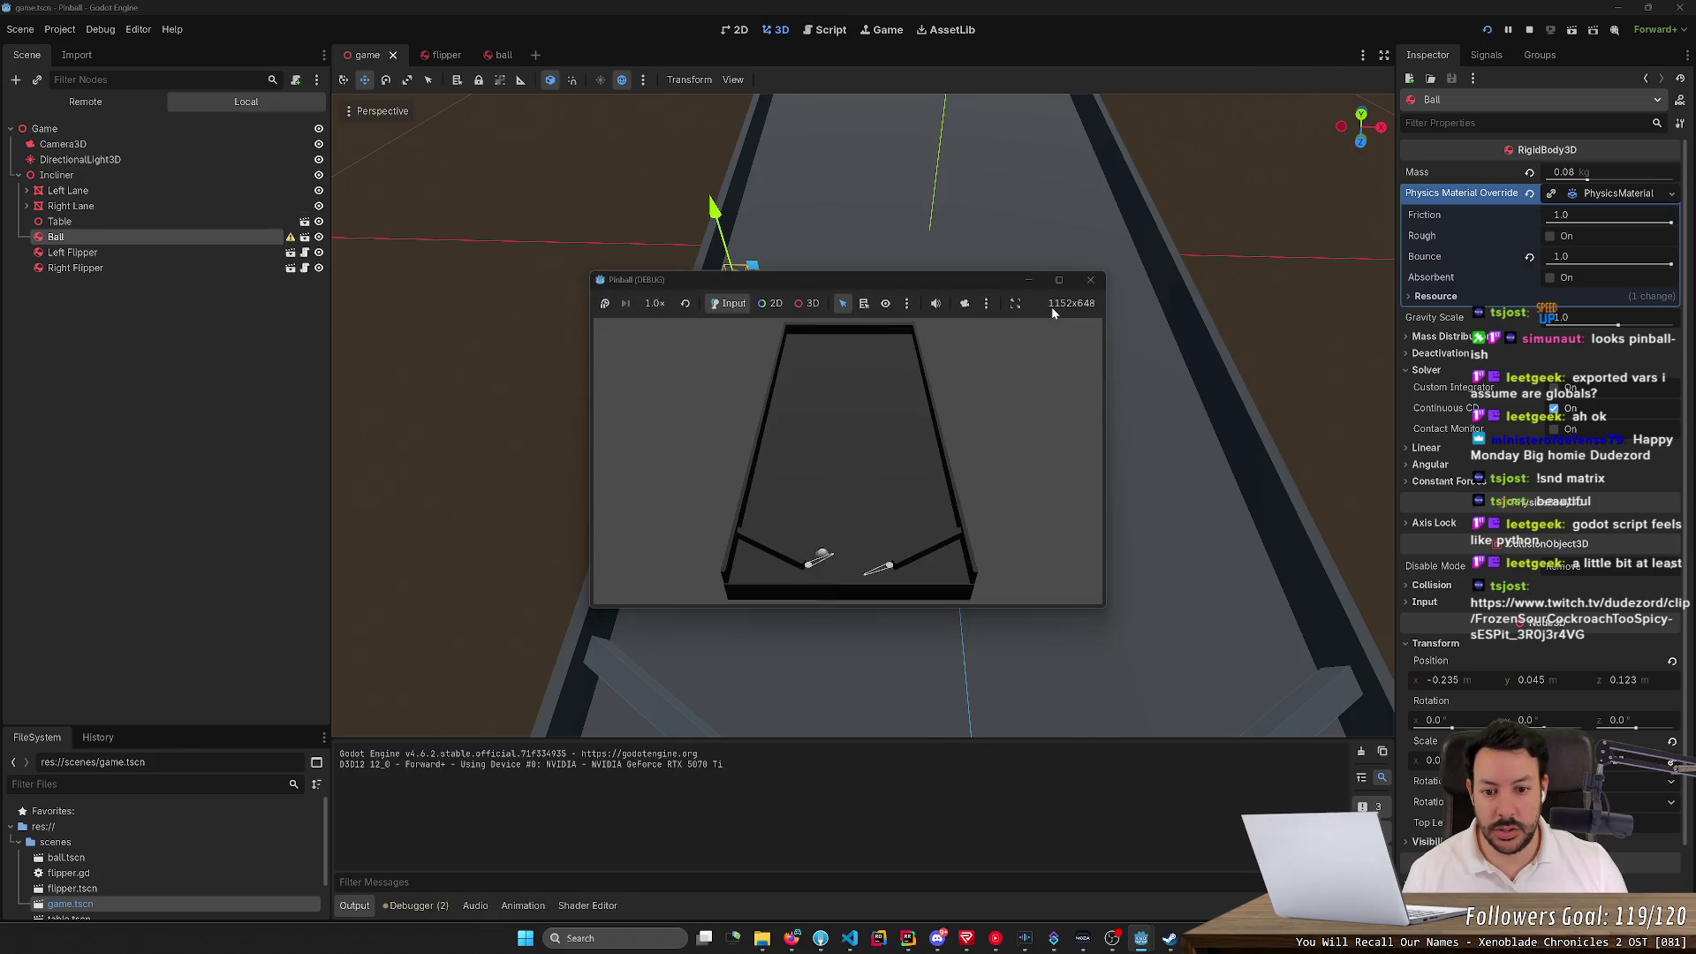
left_click(1488, 31)
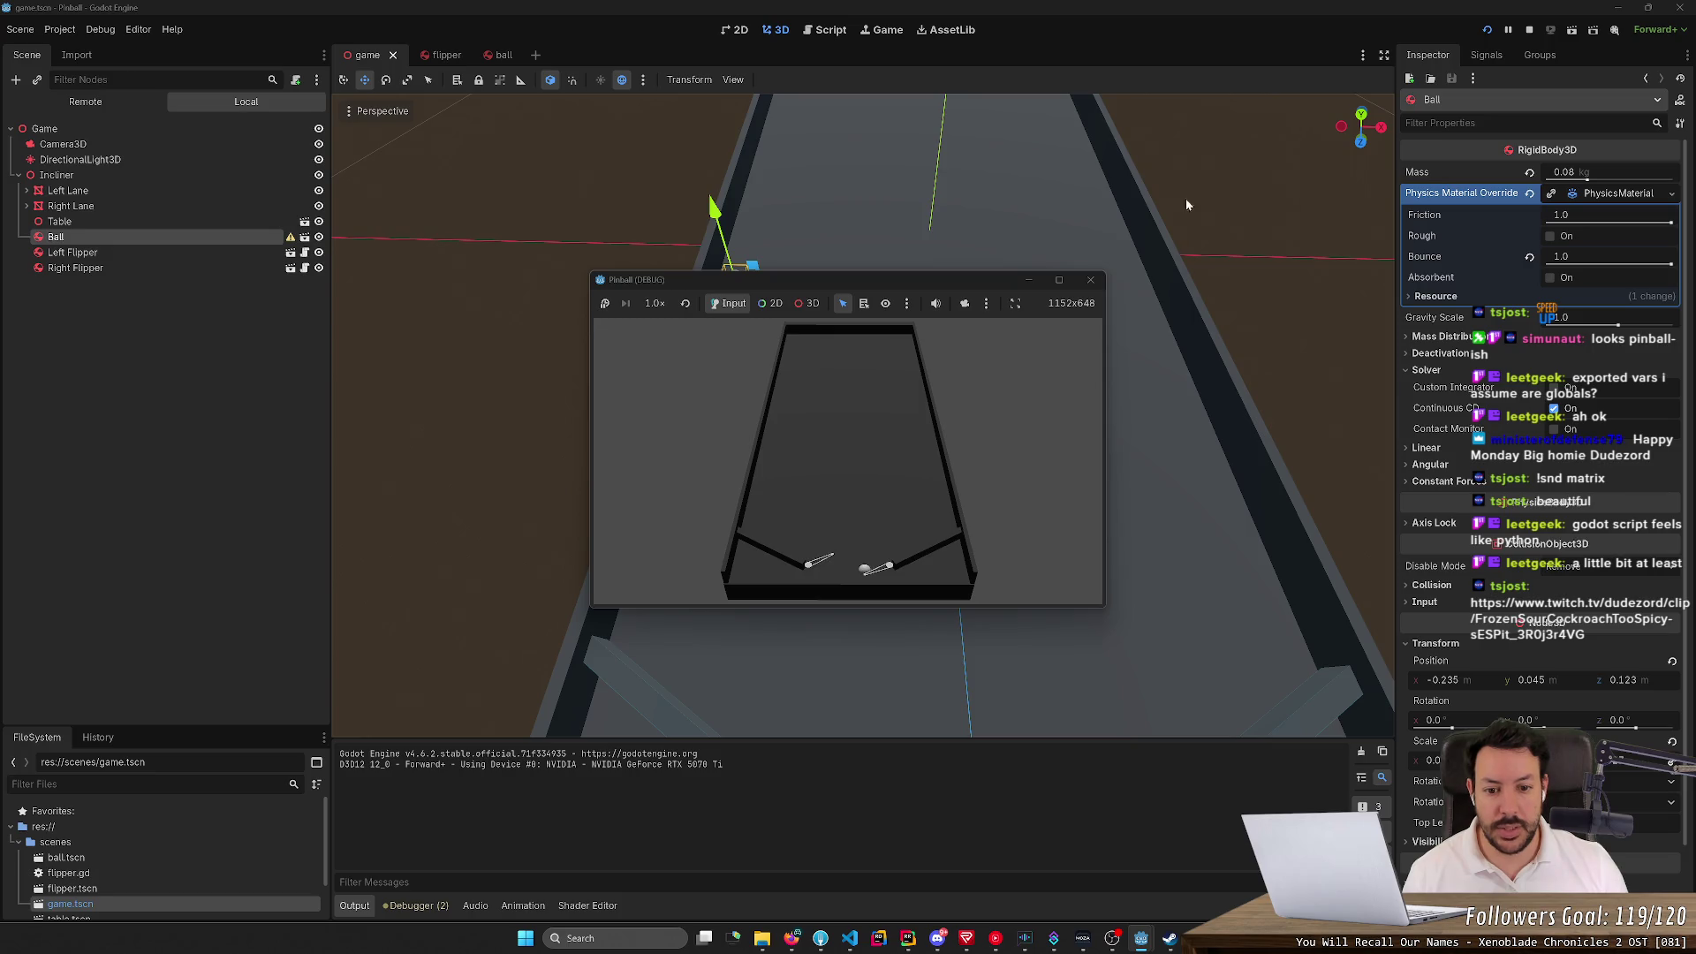
left_click(1489, 31)
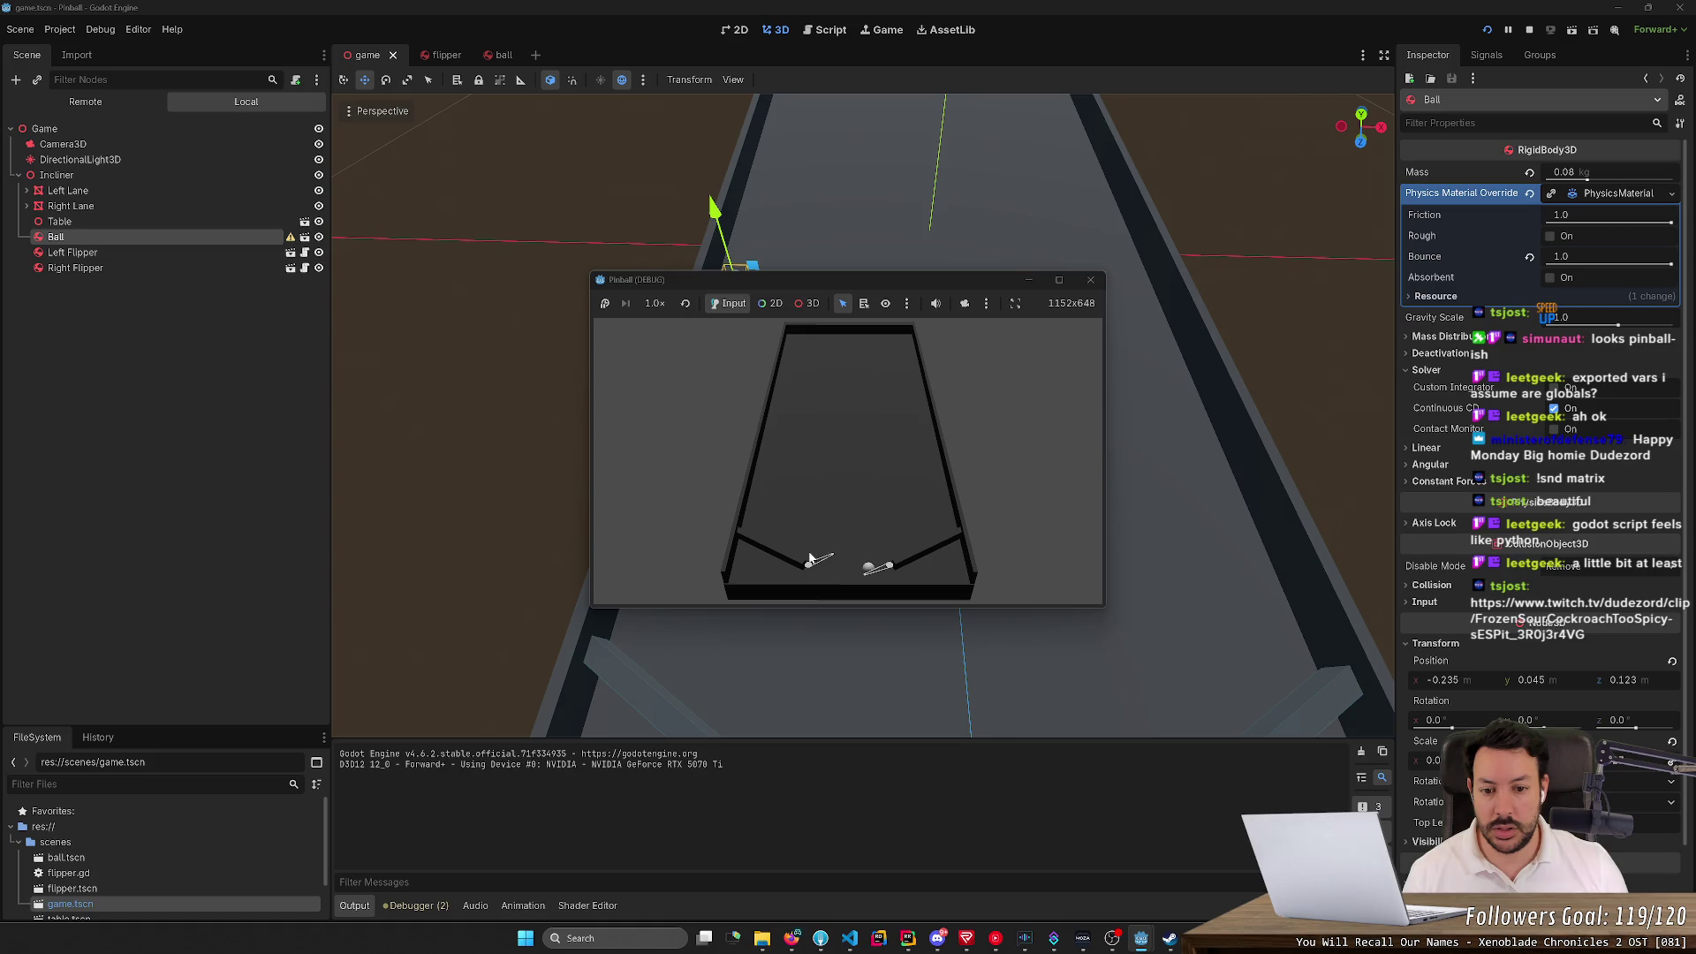
left_click(1488, 30)
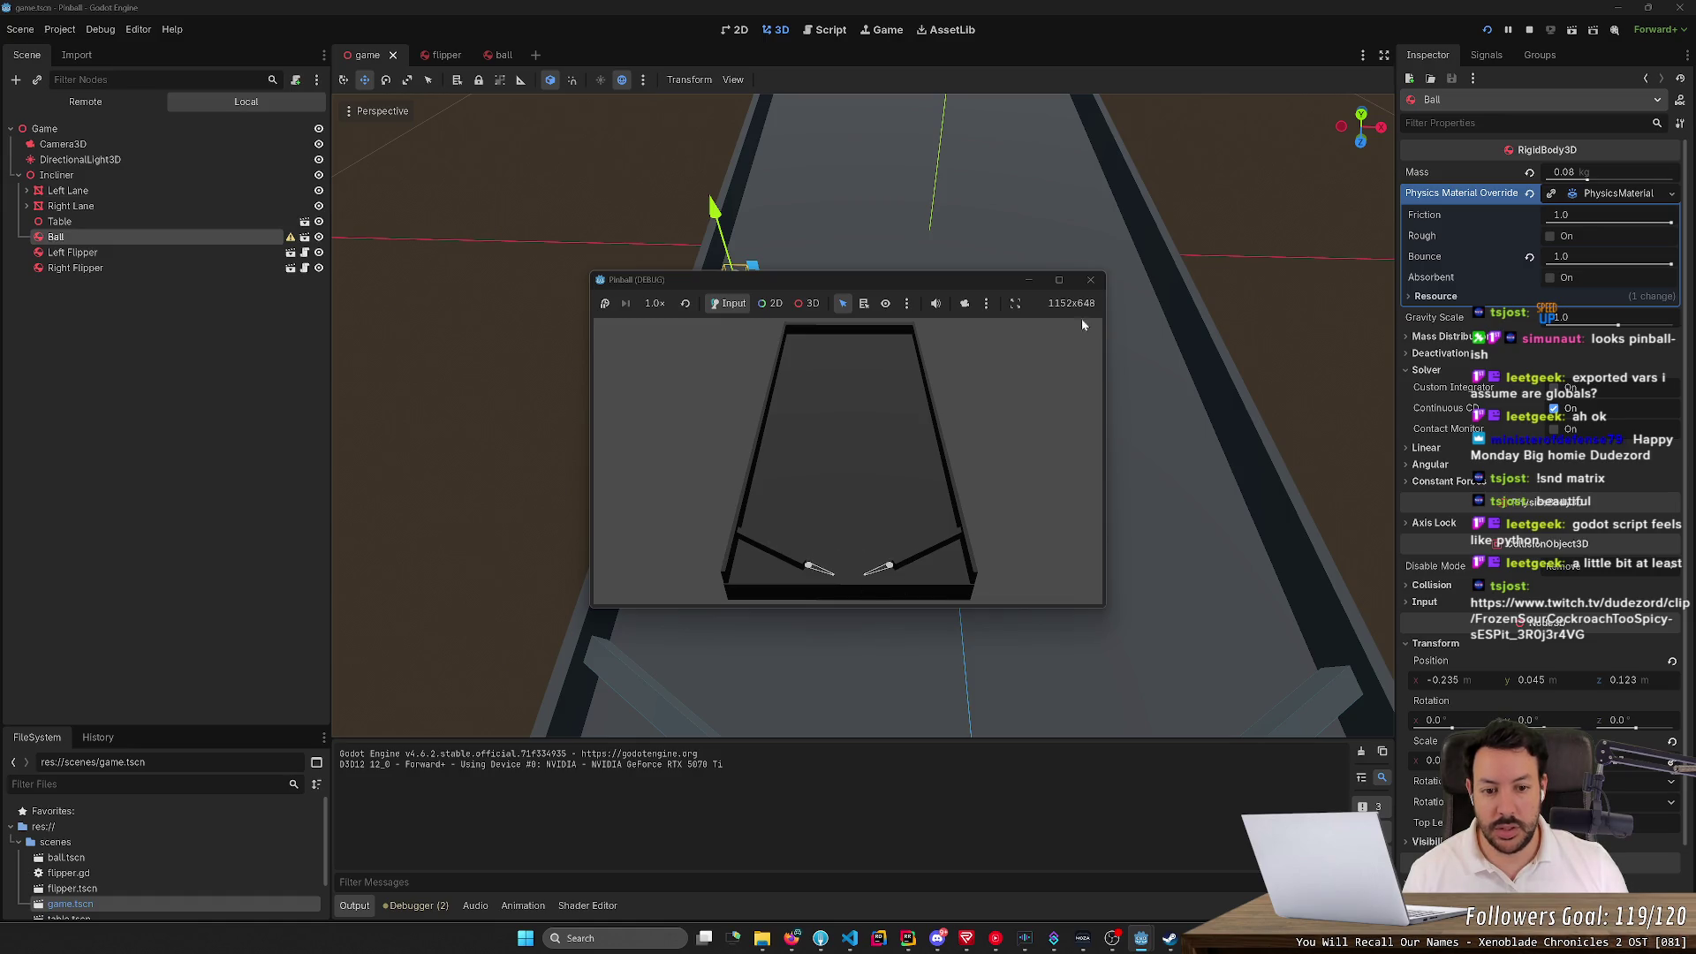
left_click(1488, 30)
key("Right")
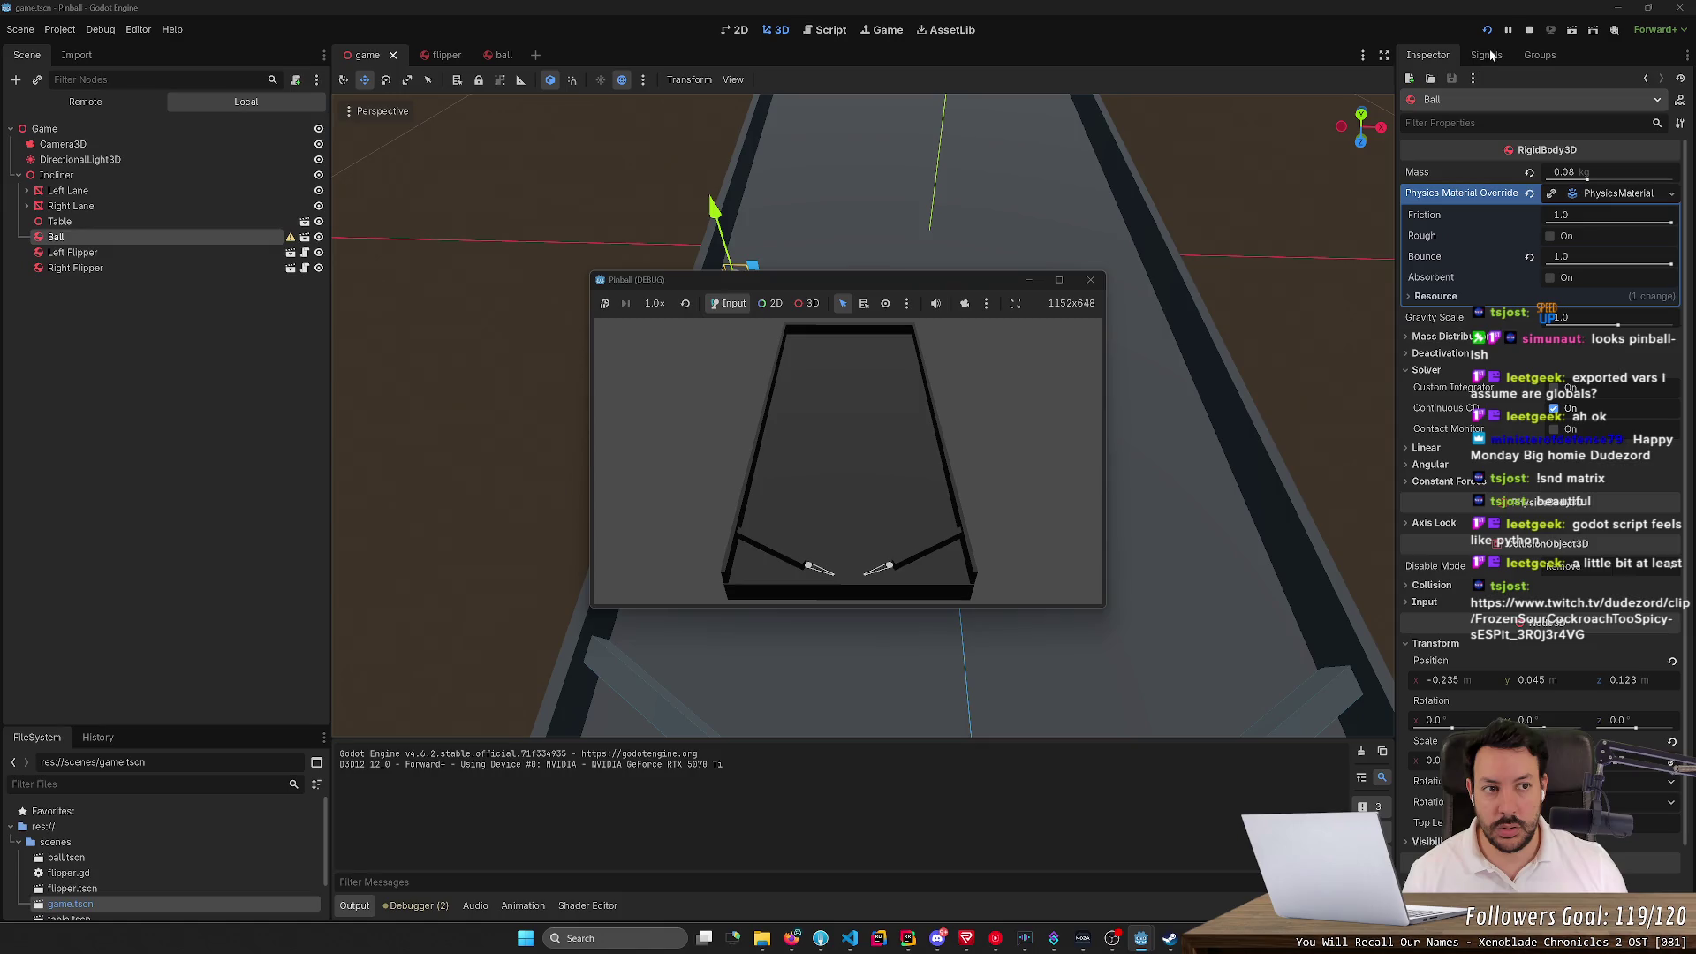
left_click(1532, 30)
left_click(151, 232)
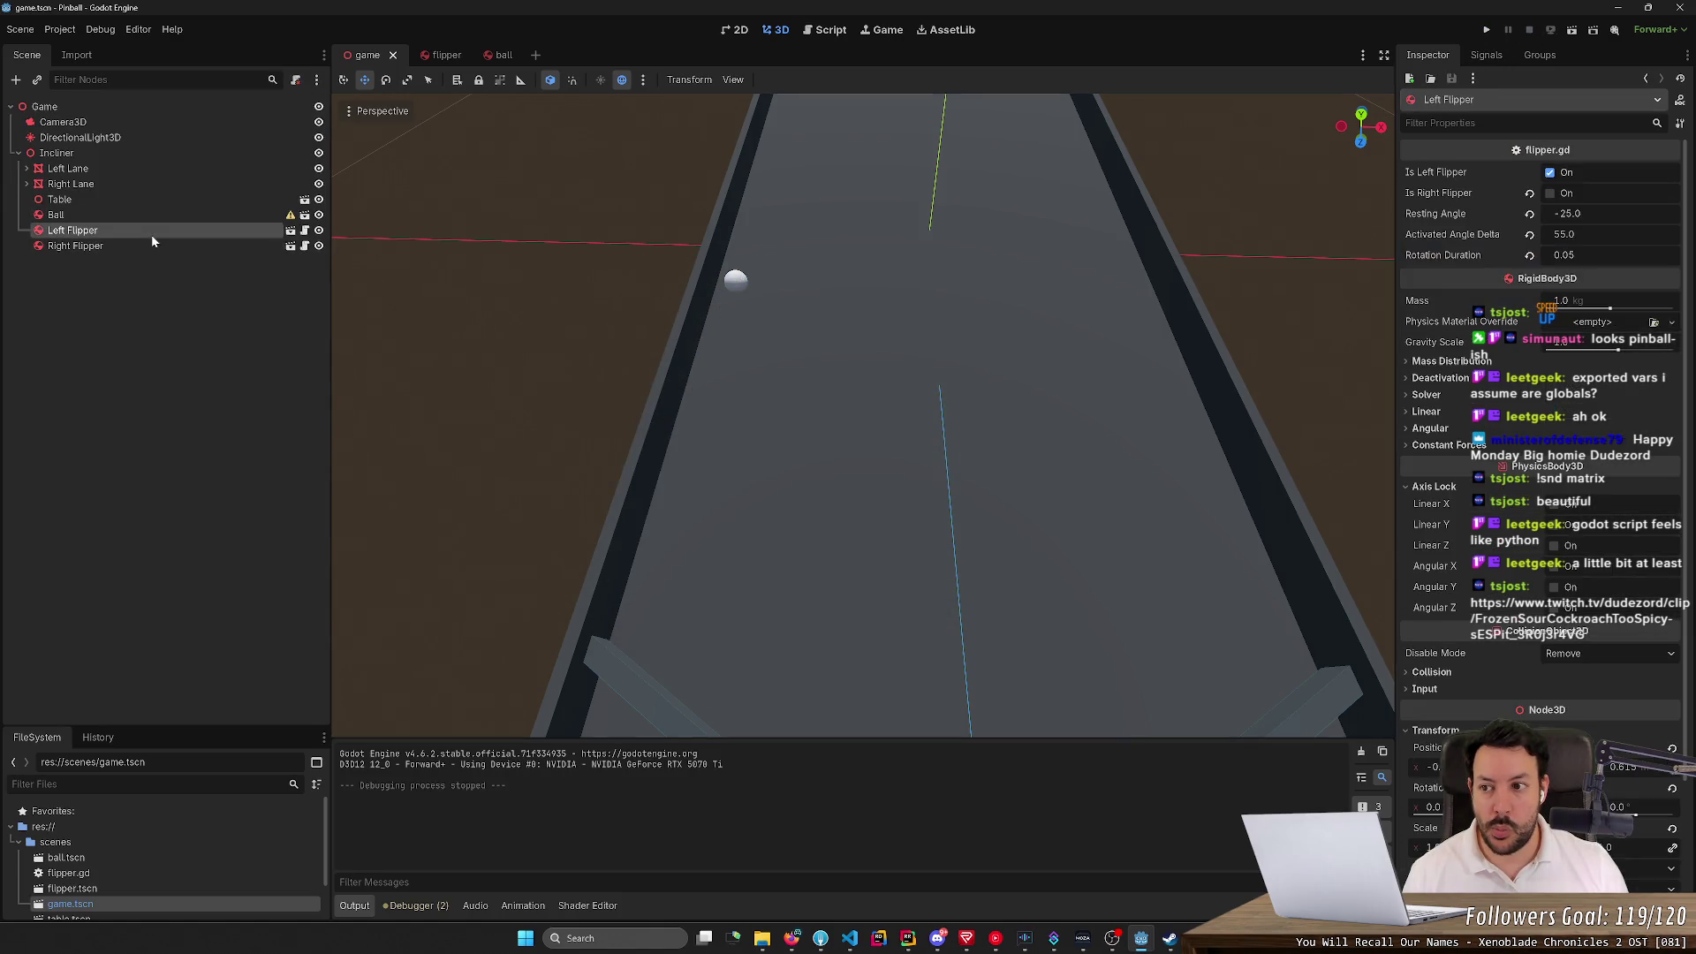
Move the Ball down so it sits just above the left flipper
left_click(736, 284)
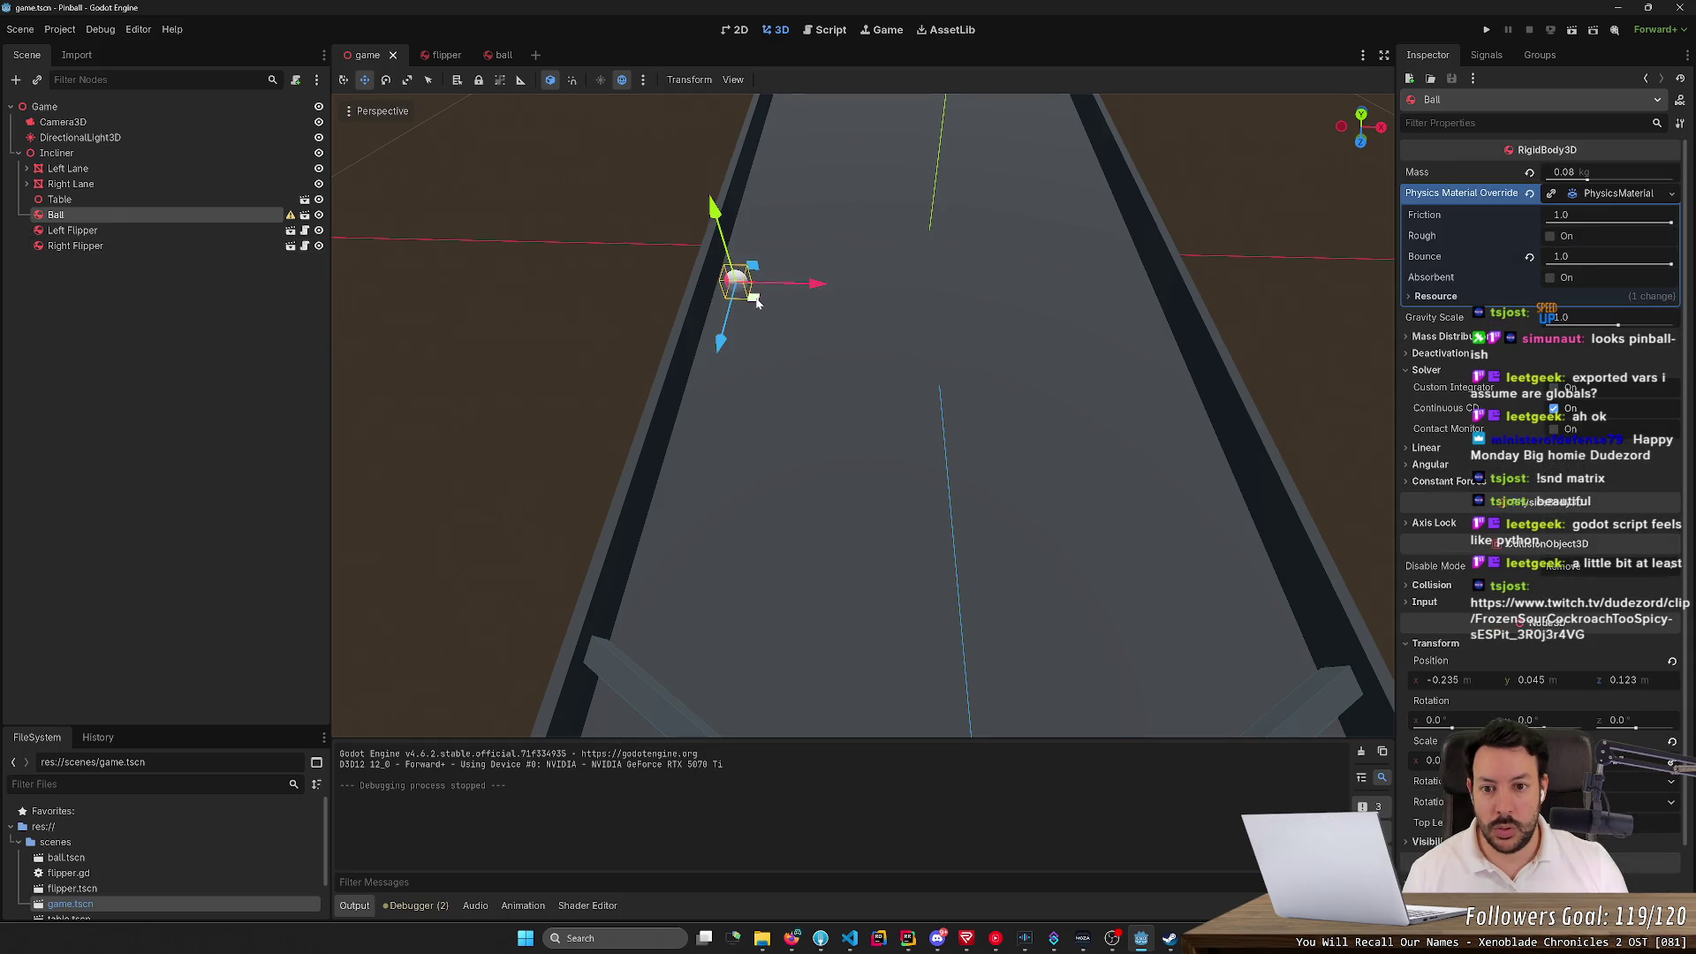
left_click_drag(756, 302, 859, 644)
key("f")
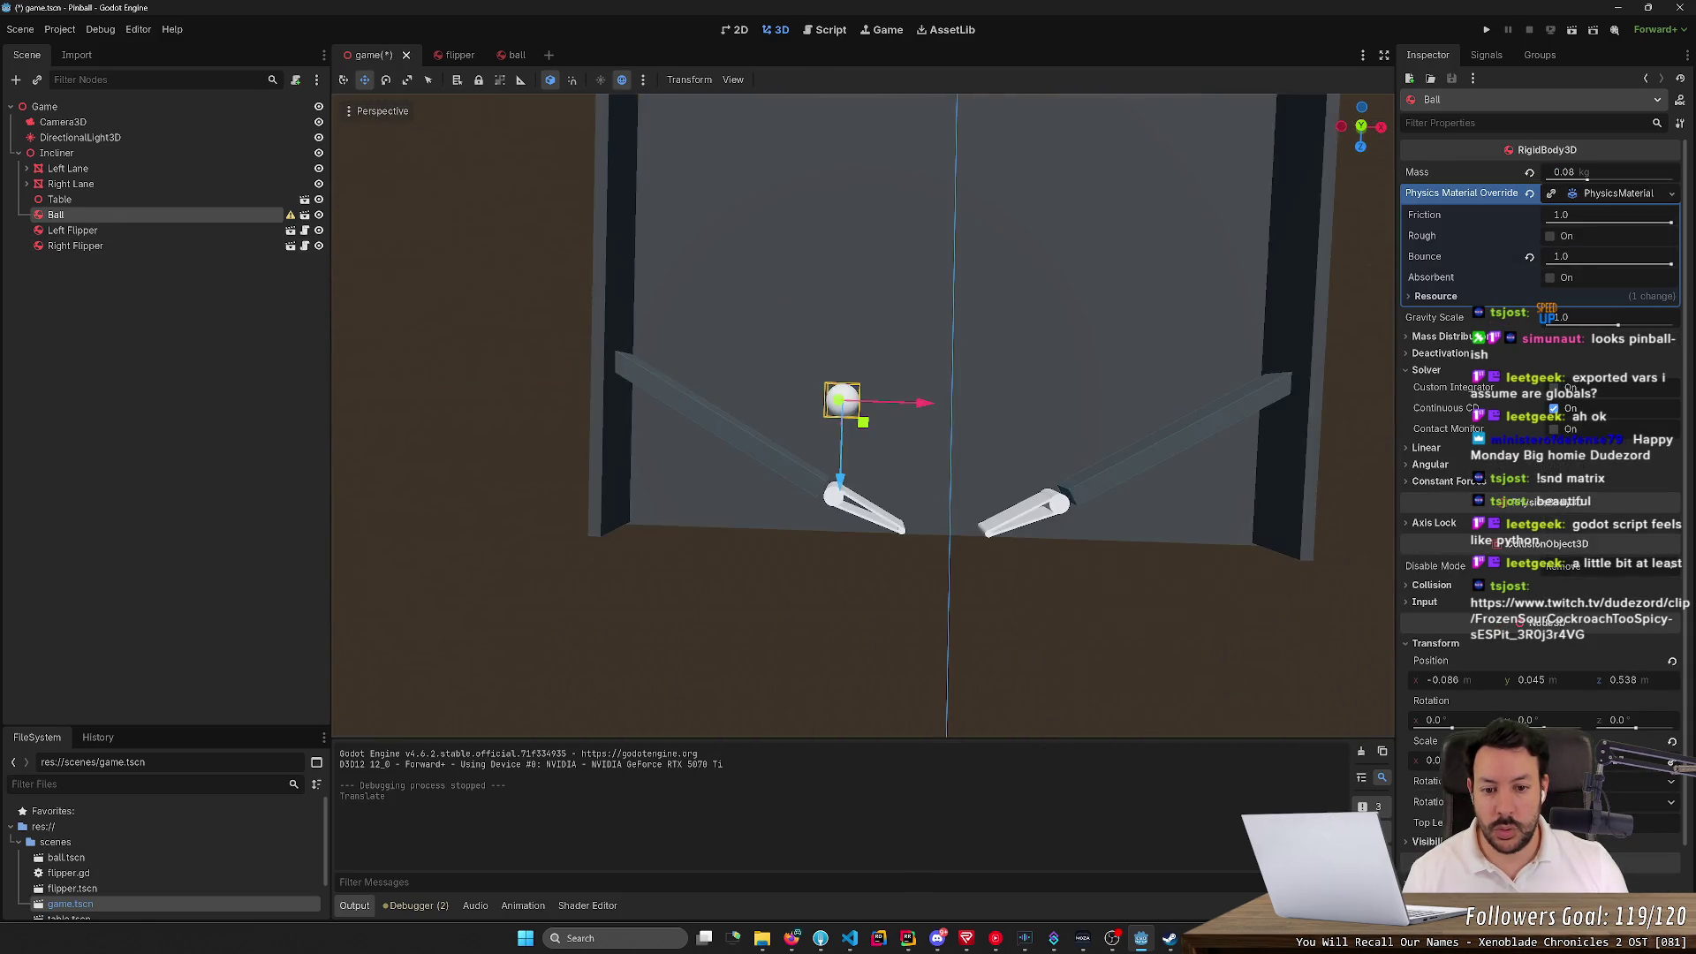
mouse_move(871, 468)
left_mouse_down()
mouse_move(780, 510)
mouse_move(888, 510)
left_mouse_up()
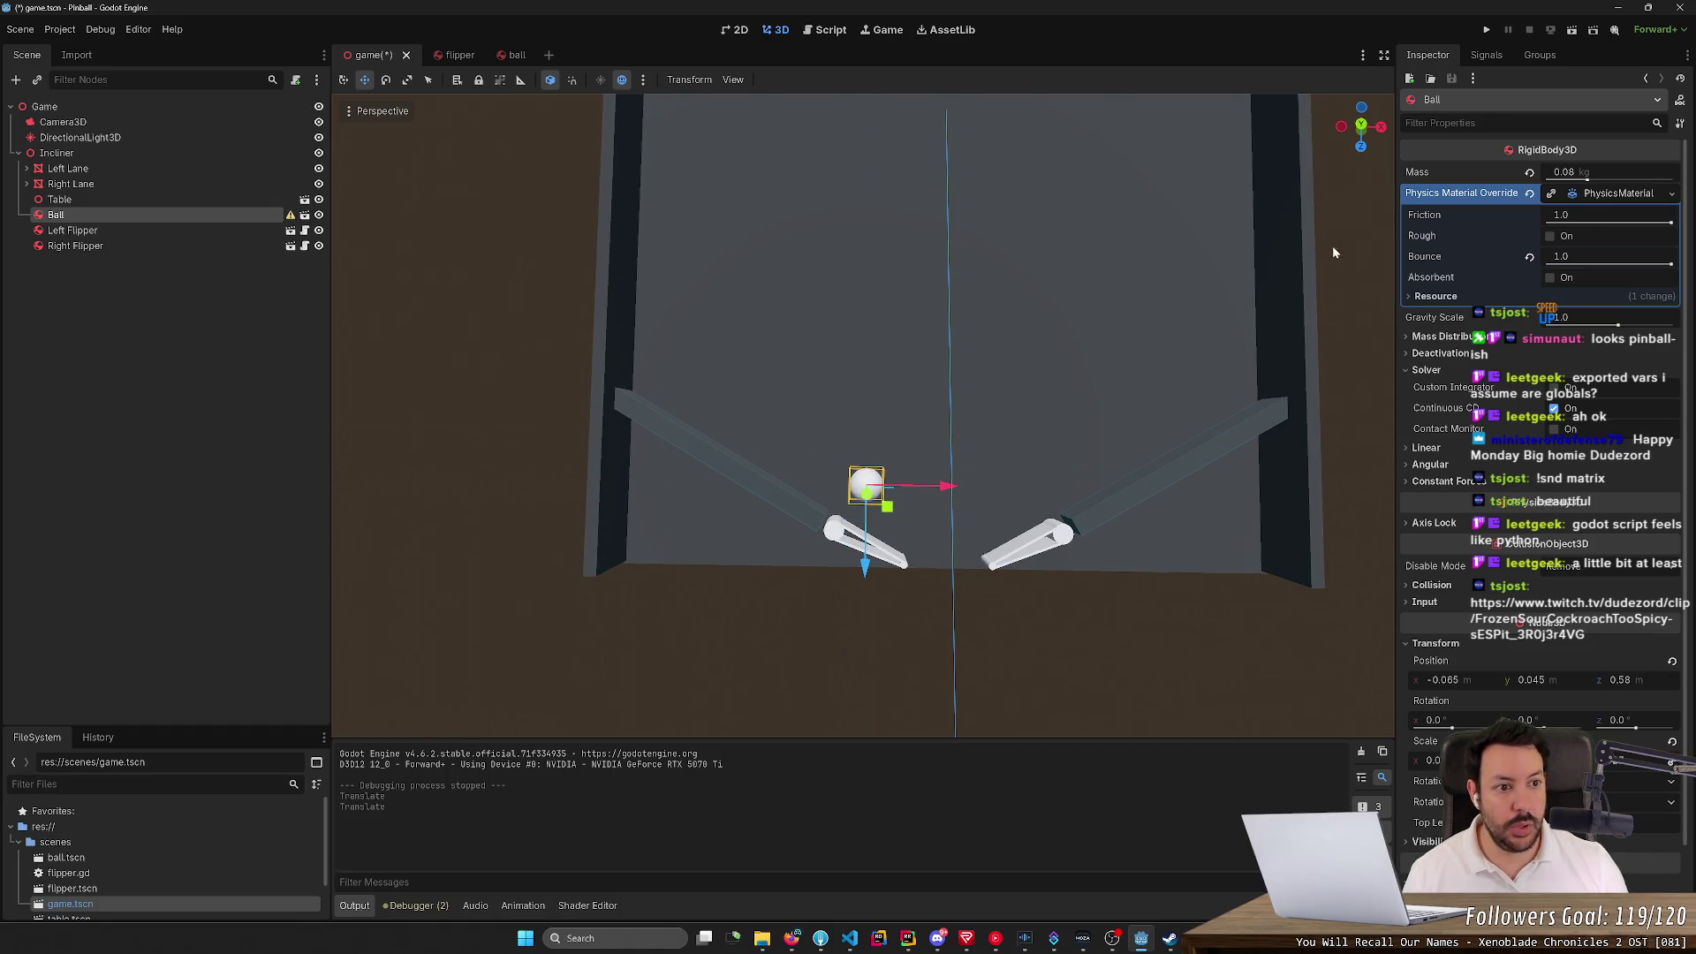
Set the Left Flipper's Resting Angle to 0.0
left_click(117, 230)
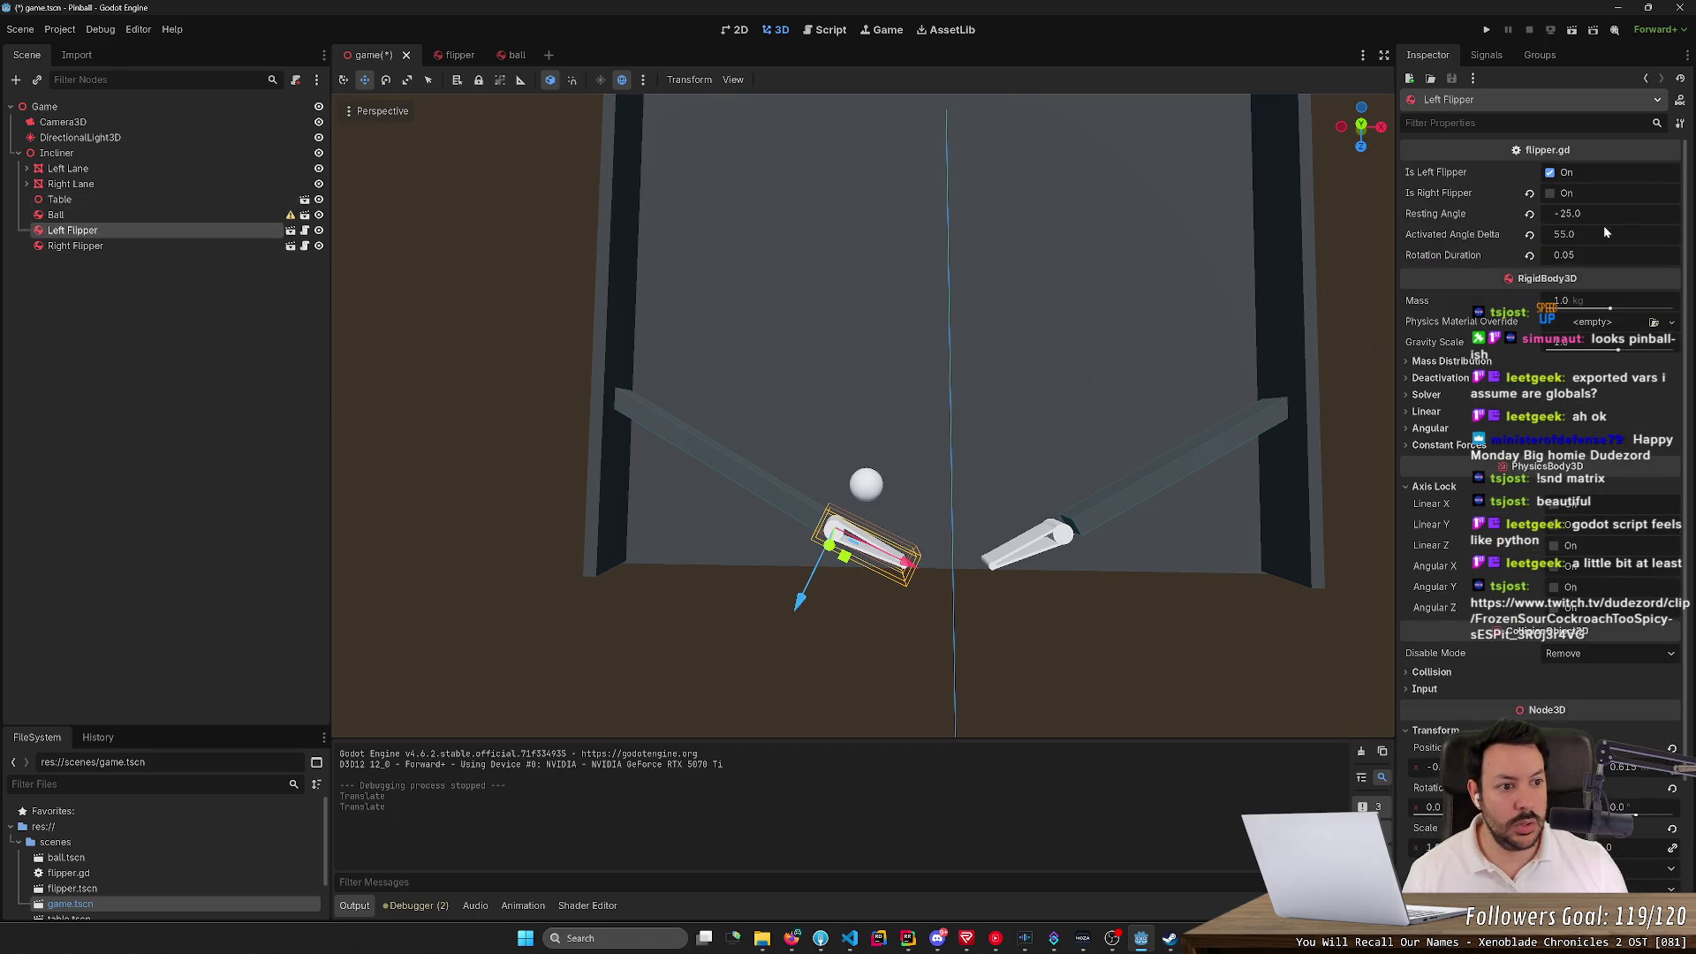
left_click(1614, 210)
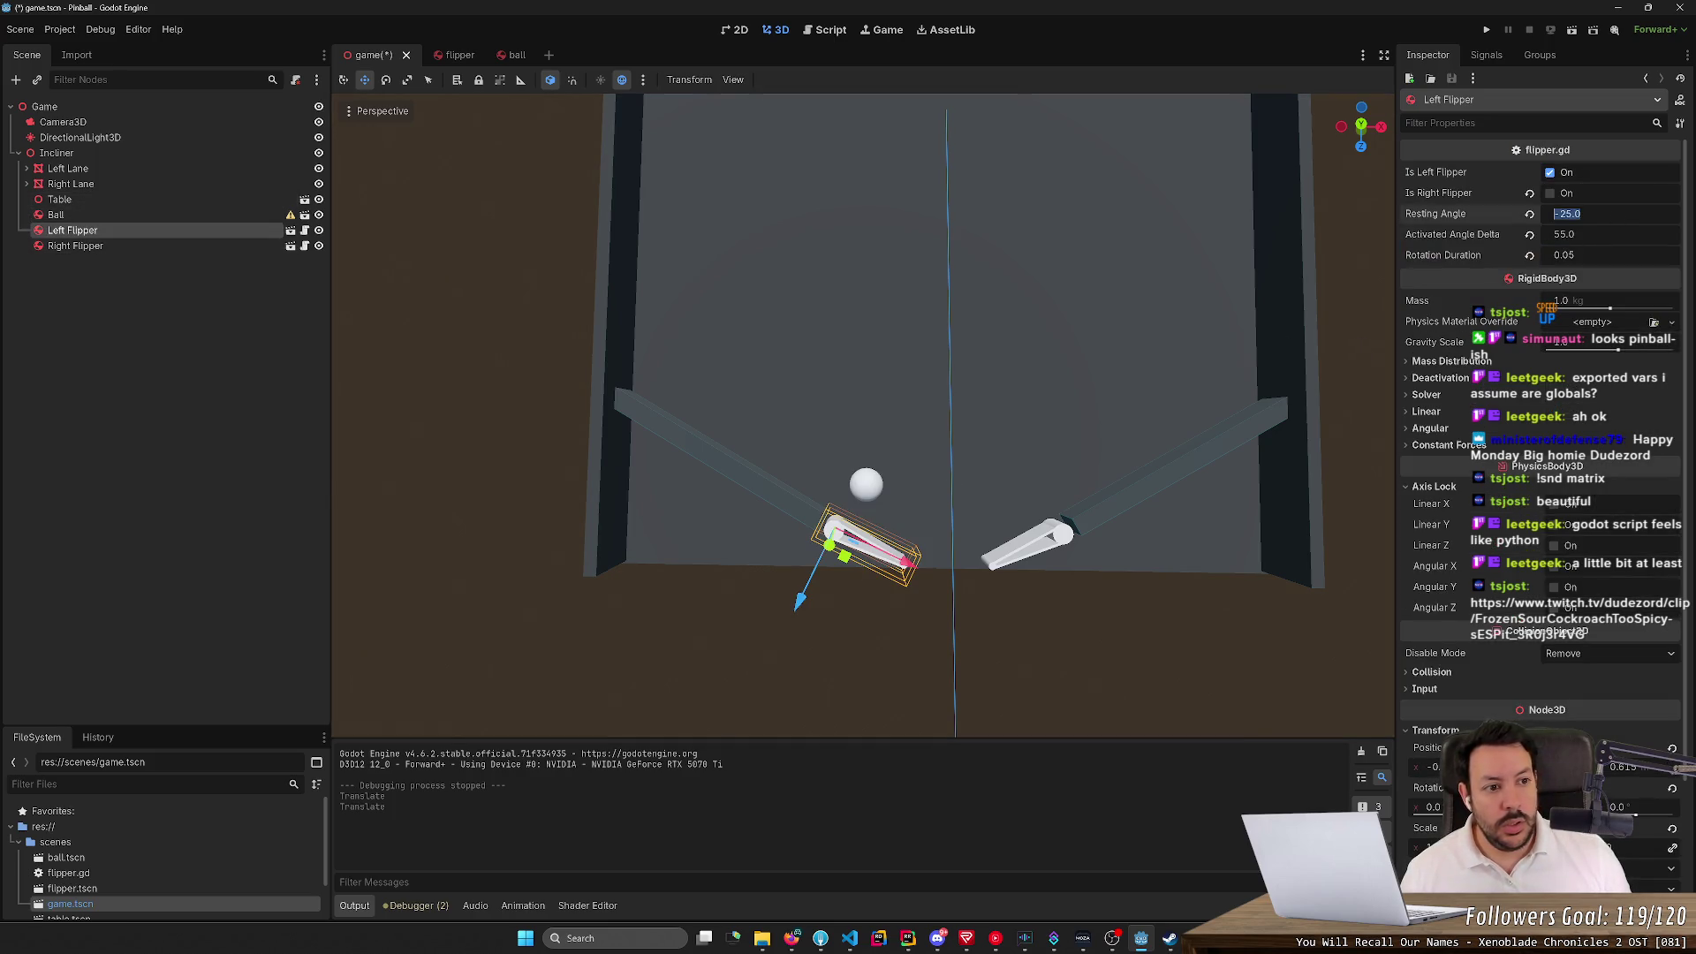
type("0")
key("Return")
Run the game, flip the left flipper, restart once, and stop the run
left_click(1486, 29)
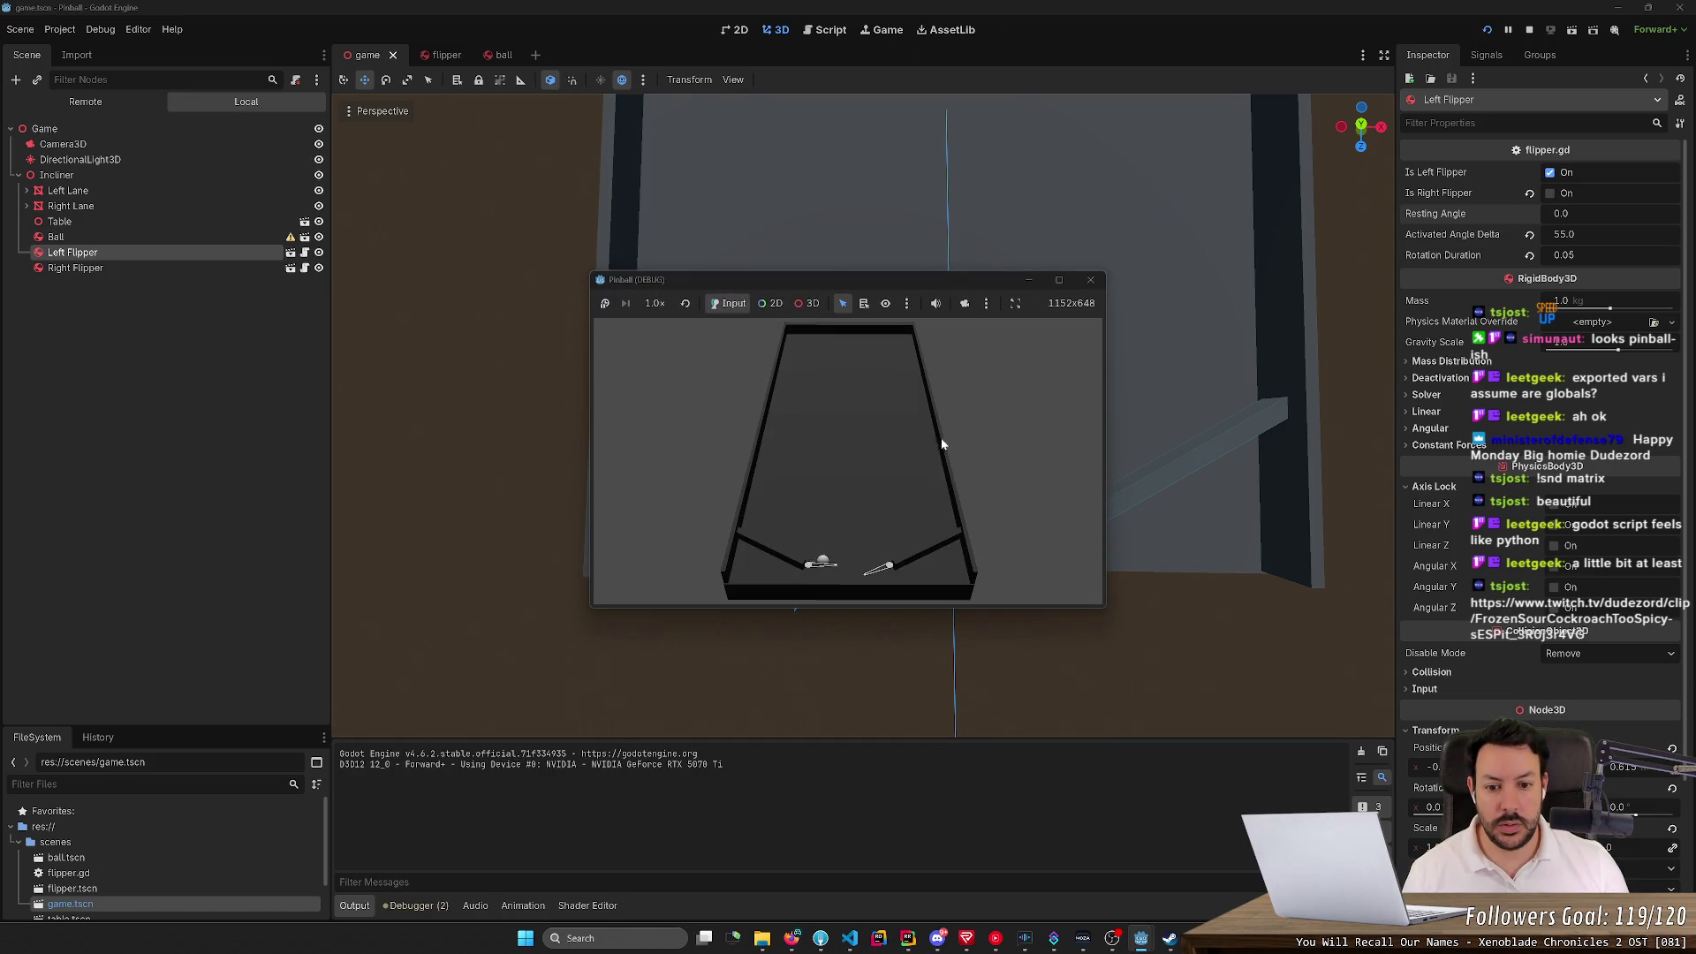
key("Left")
key("Left")
key("Left")
key("Left")
left_click(1486, 29)
left_click(1531, 31)
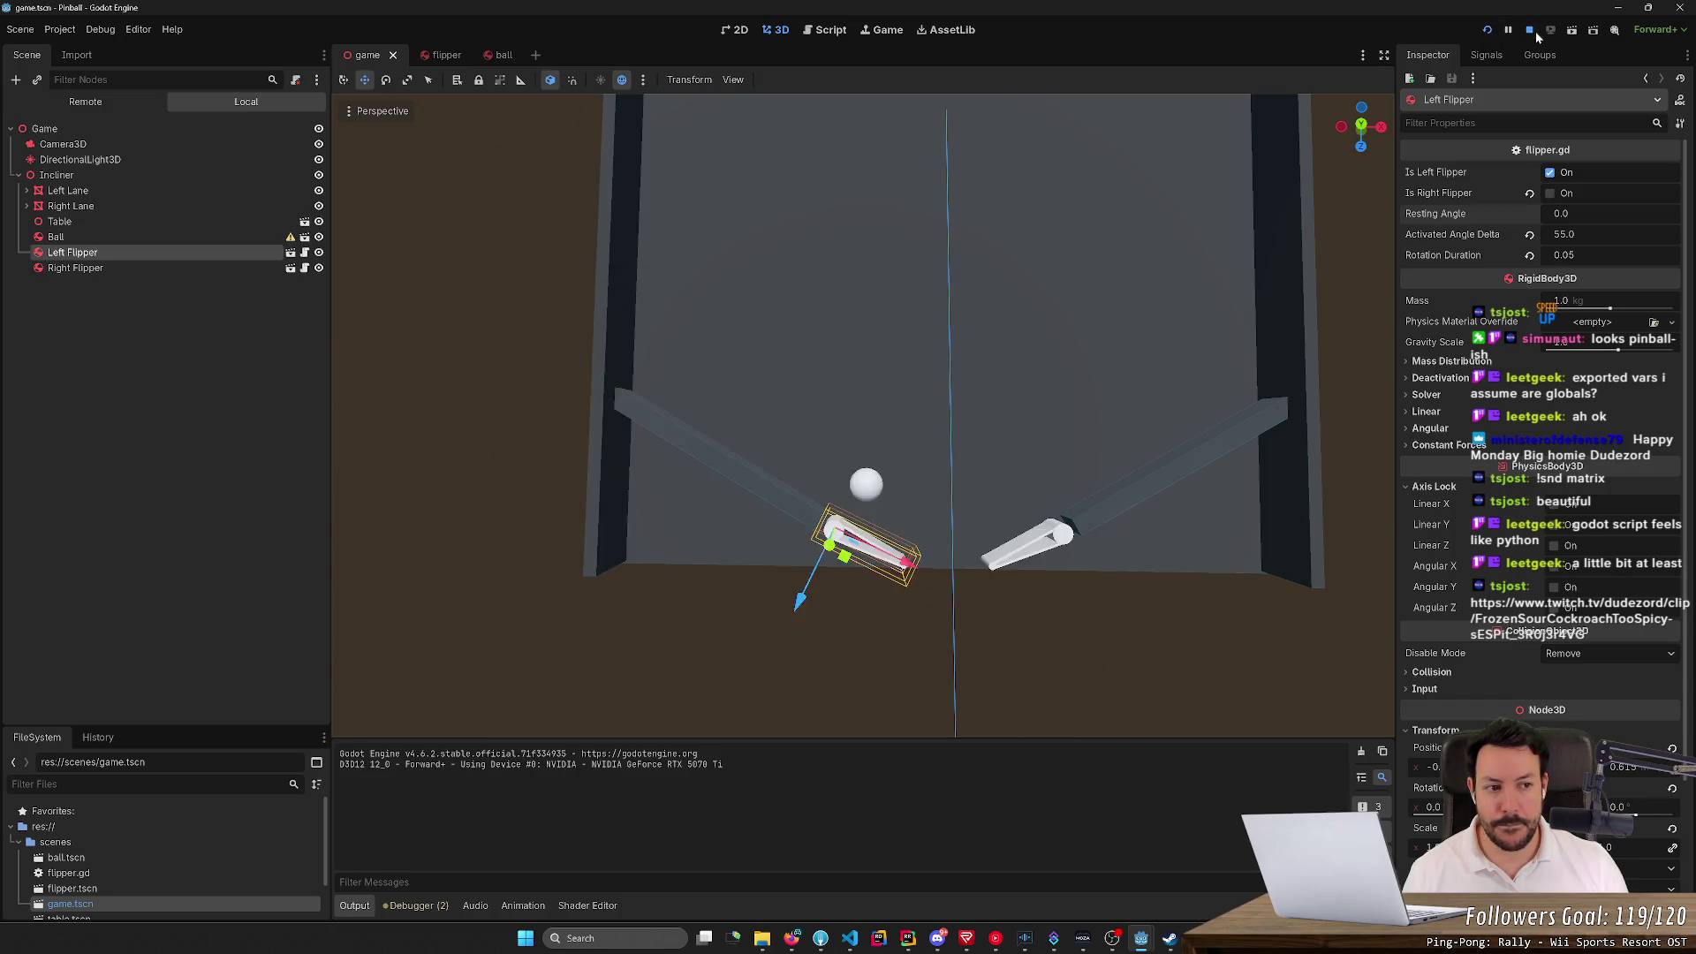
Restore the Left Flipper's Resting Angle to -25.0 and save the scene
left_click(1613, 213)
type("-25")
key("Return")
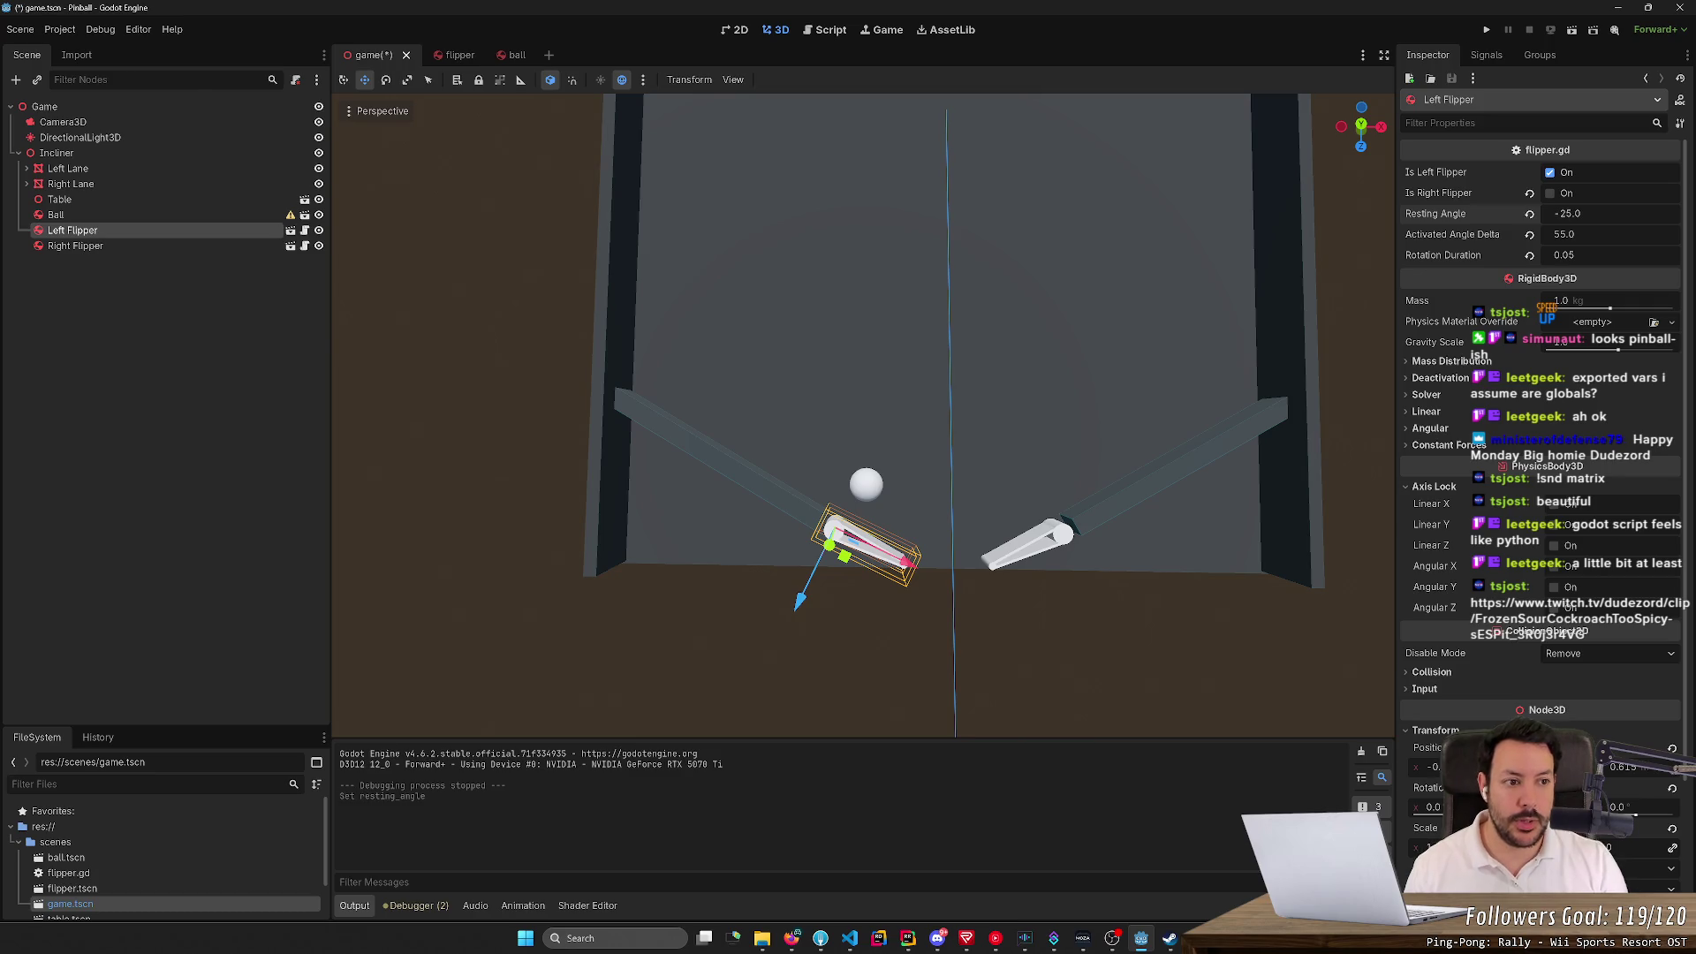
key("ctrl+s")
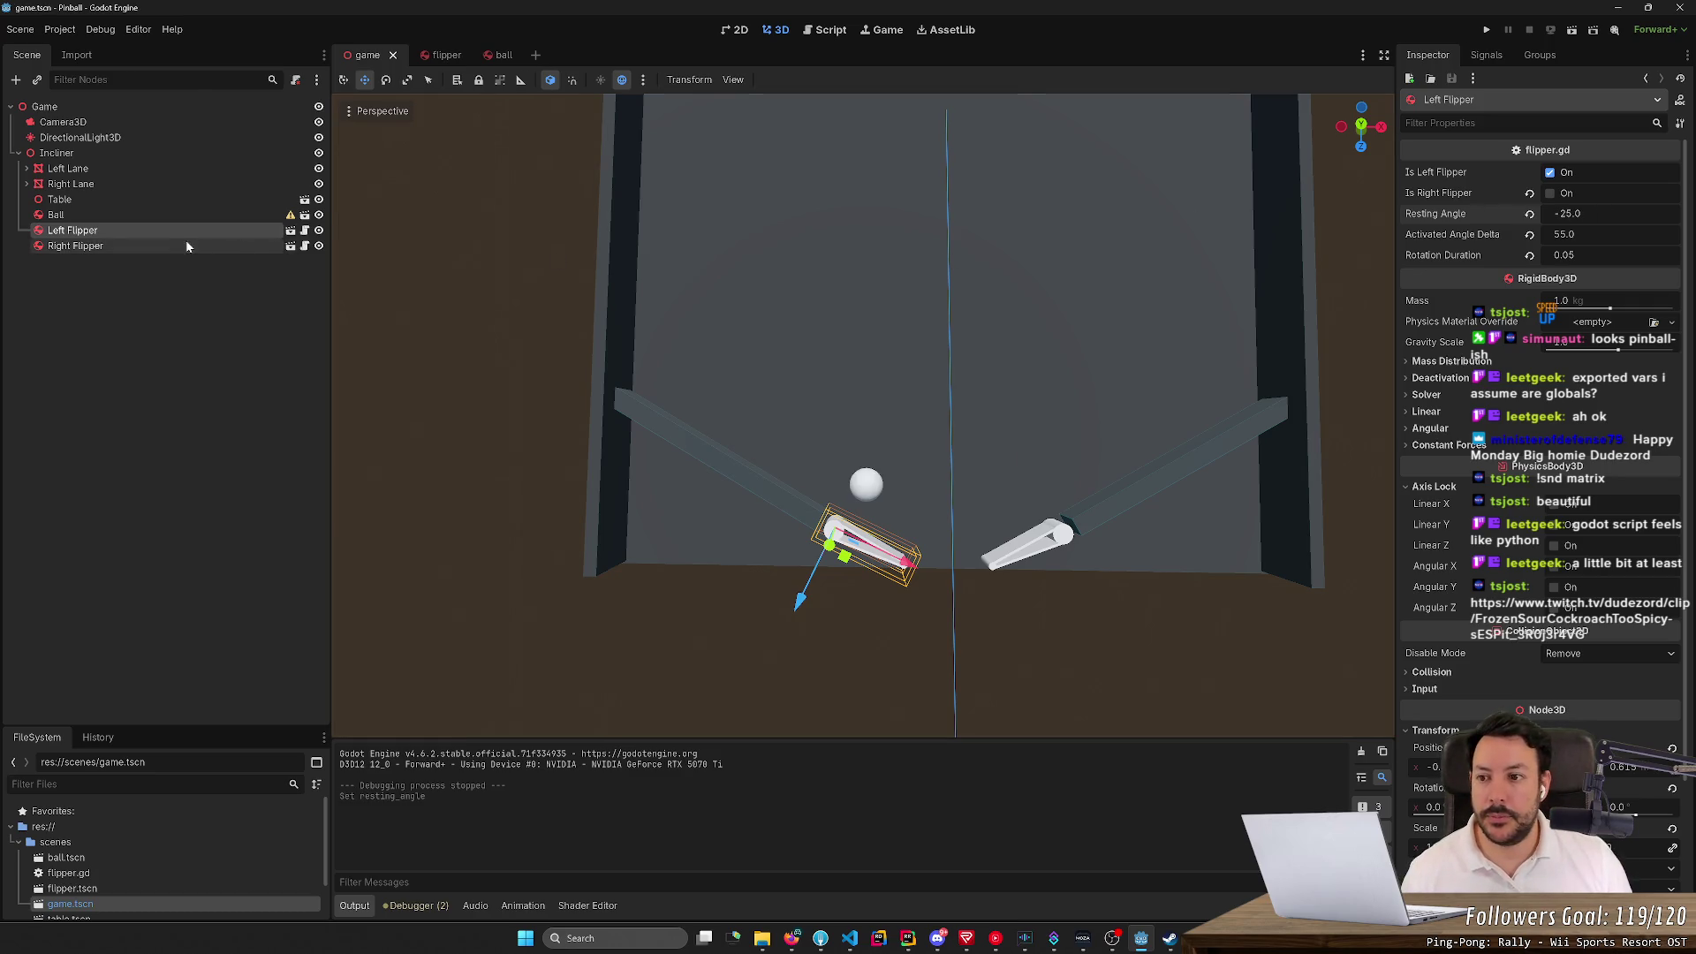
Select the Right Flipper, untick Is Right Flipper, and test-run the game
left_click(185, 245)
left_click(187, 231)
left_click(184, 257)
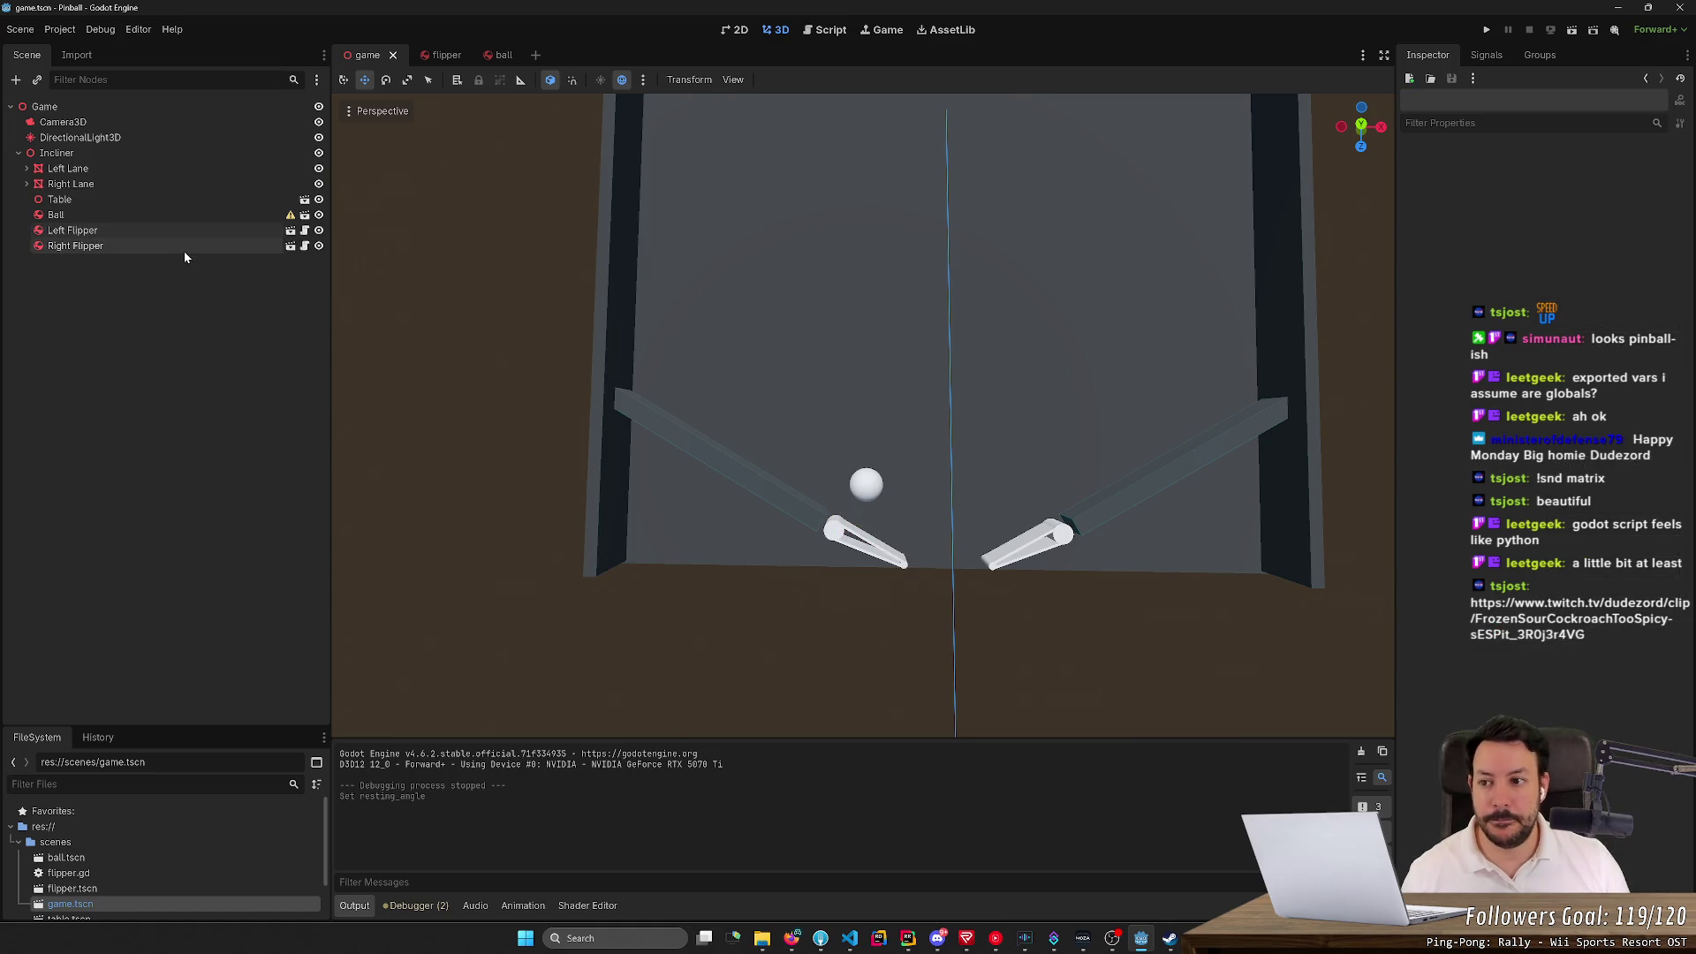
left_click(184, 250)
left_click(1554, 193)
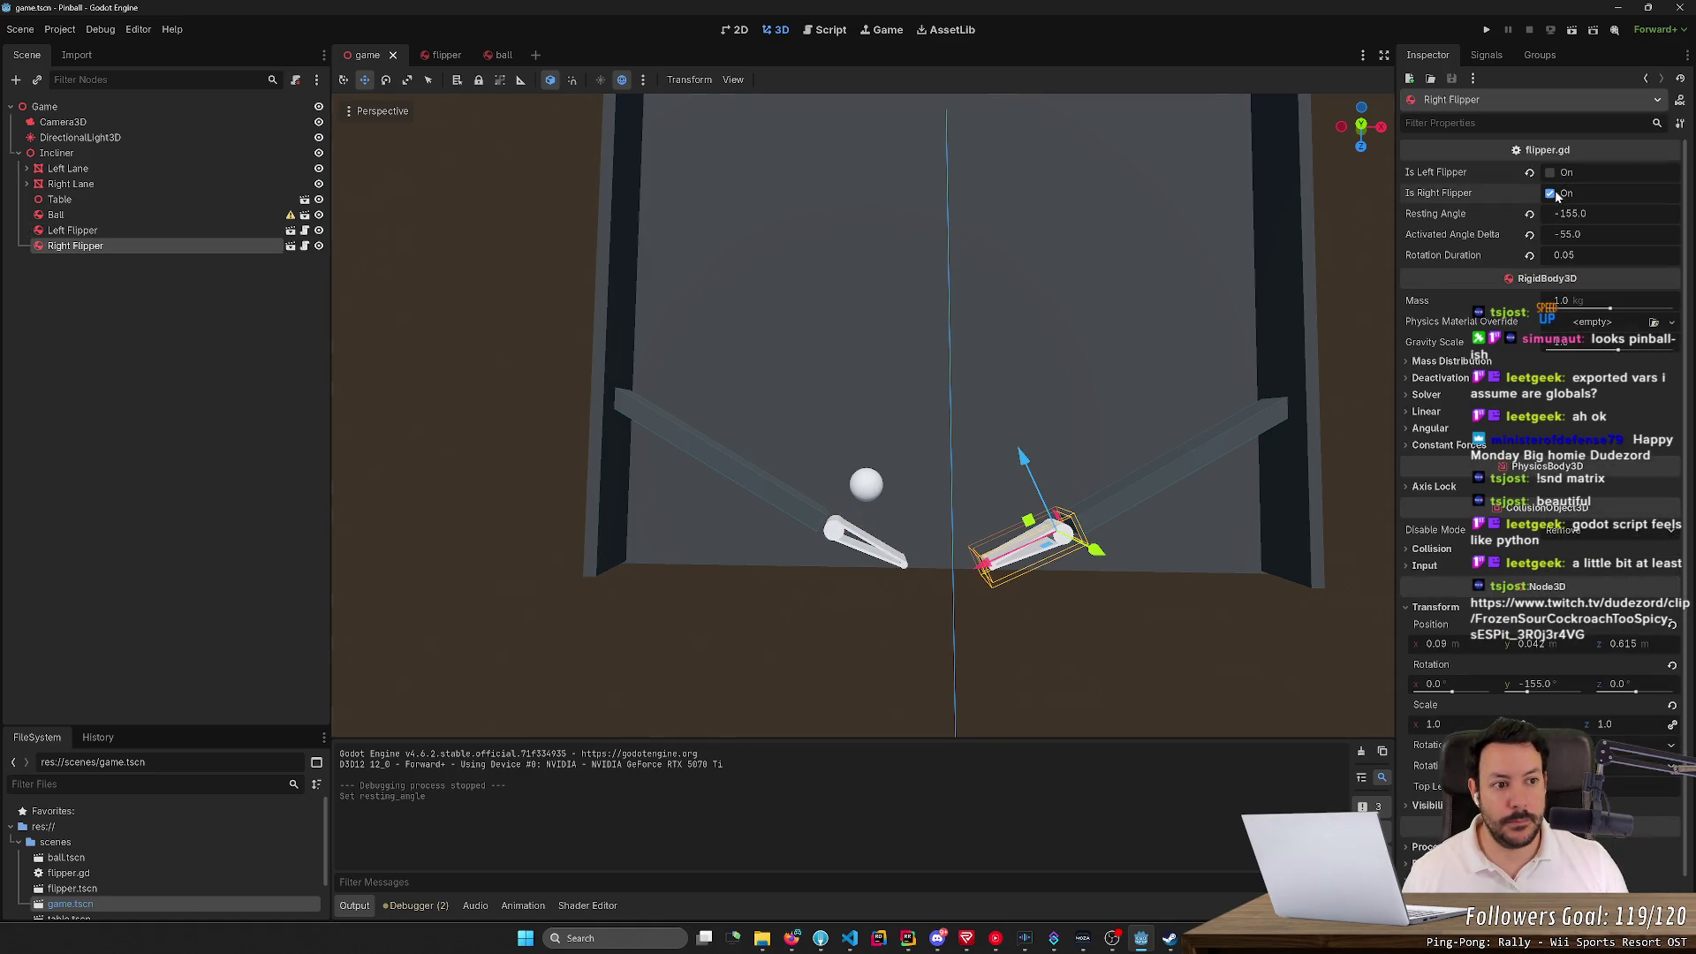
left_click(1487, 30)
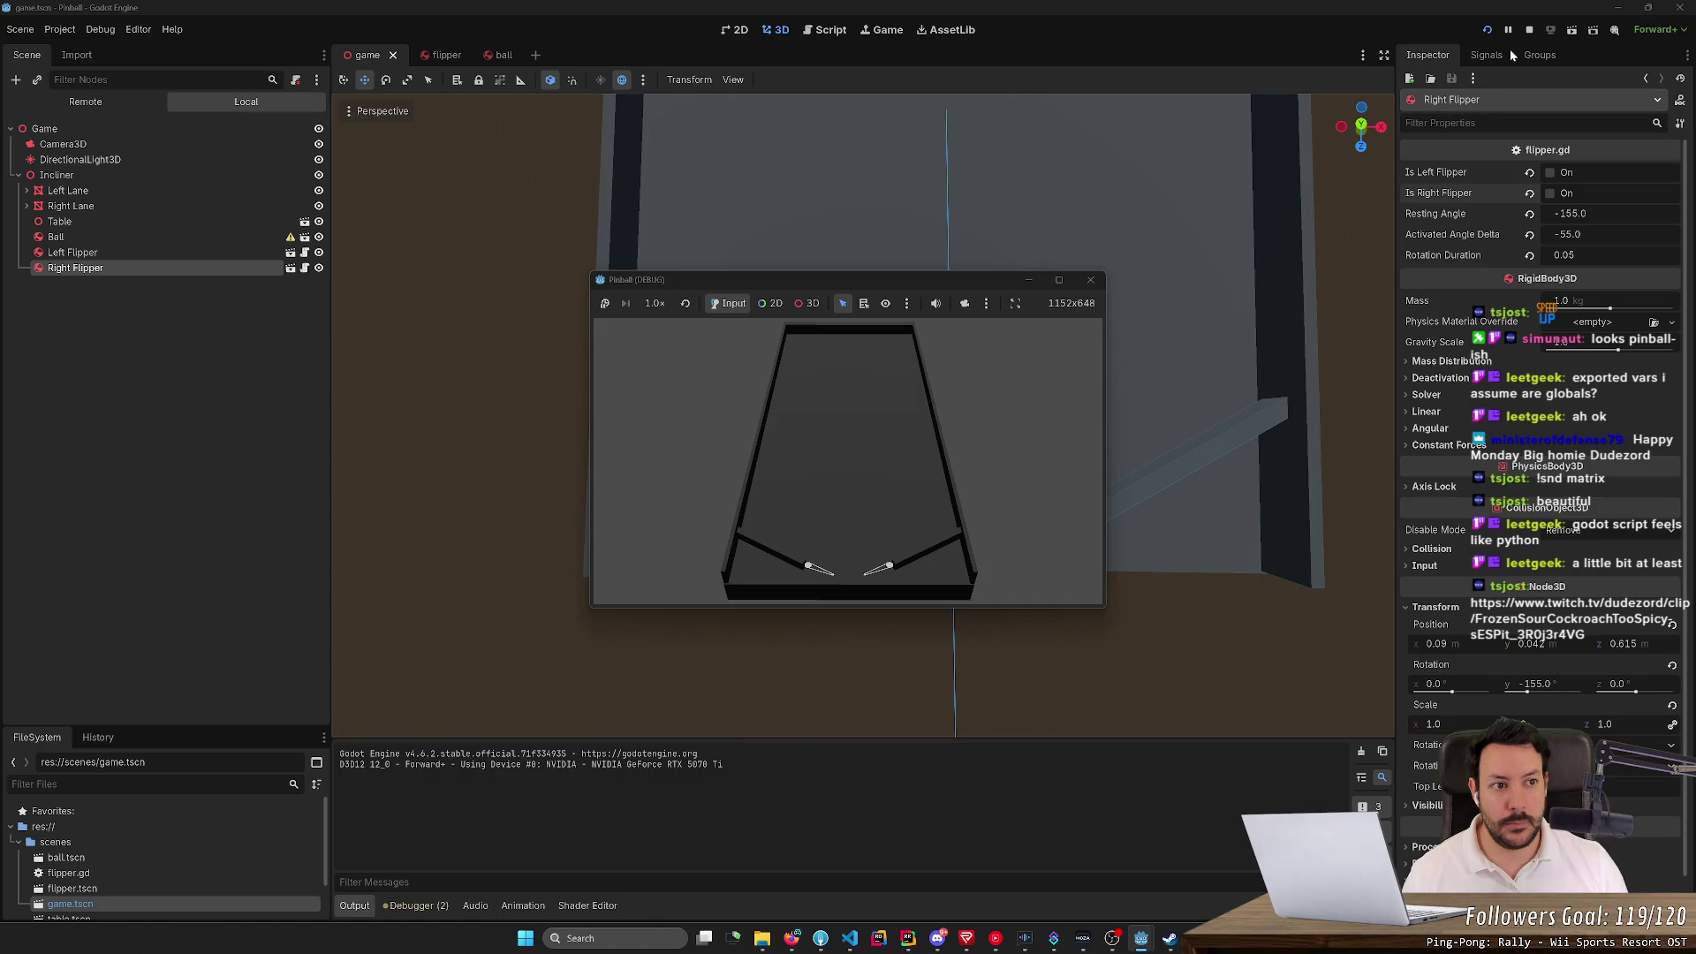
left_click(1529, 29)
Try Is Left Flipper in a test run, then switch it back to Is Right Flipper
left_click(1564, 174)
left_click(1486, 29)
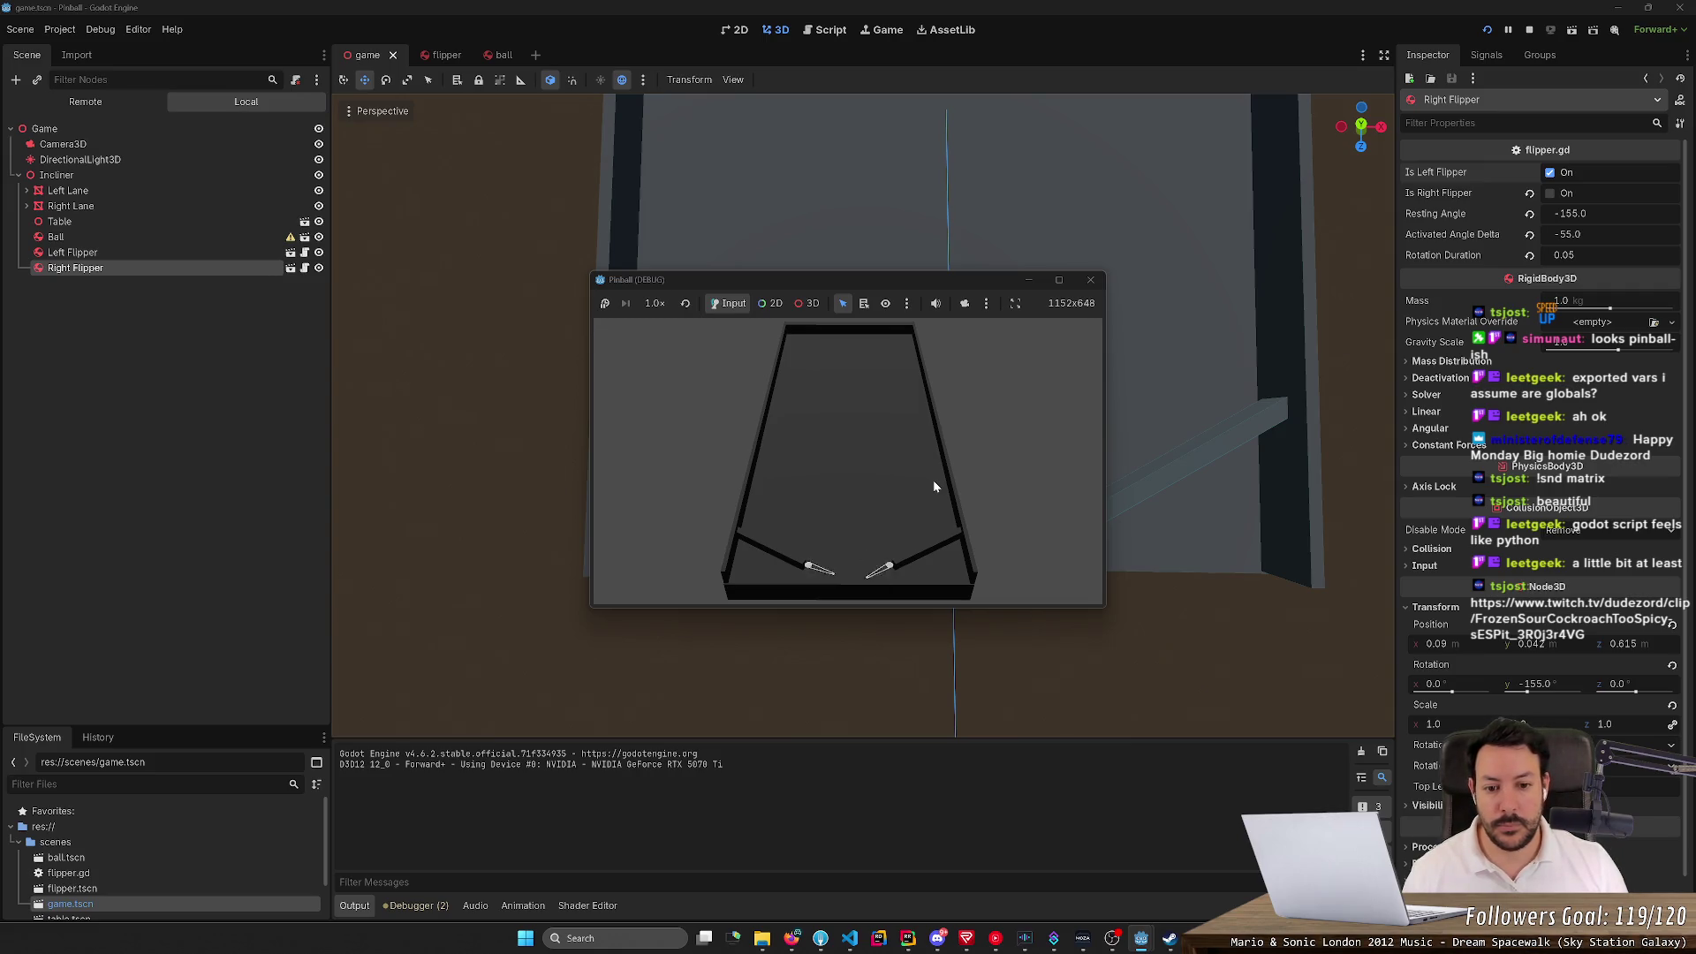
left_click(1529, 29)
left_click(1549, 173)
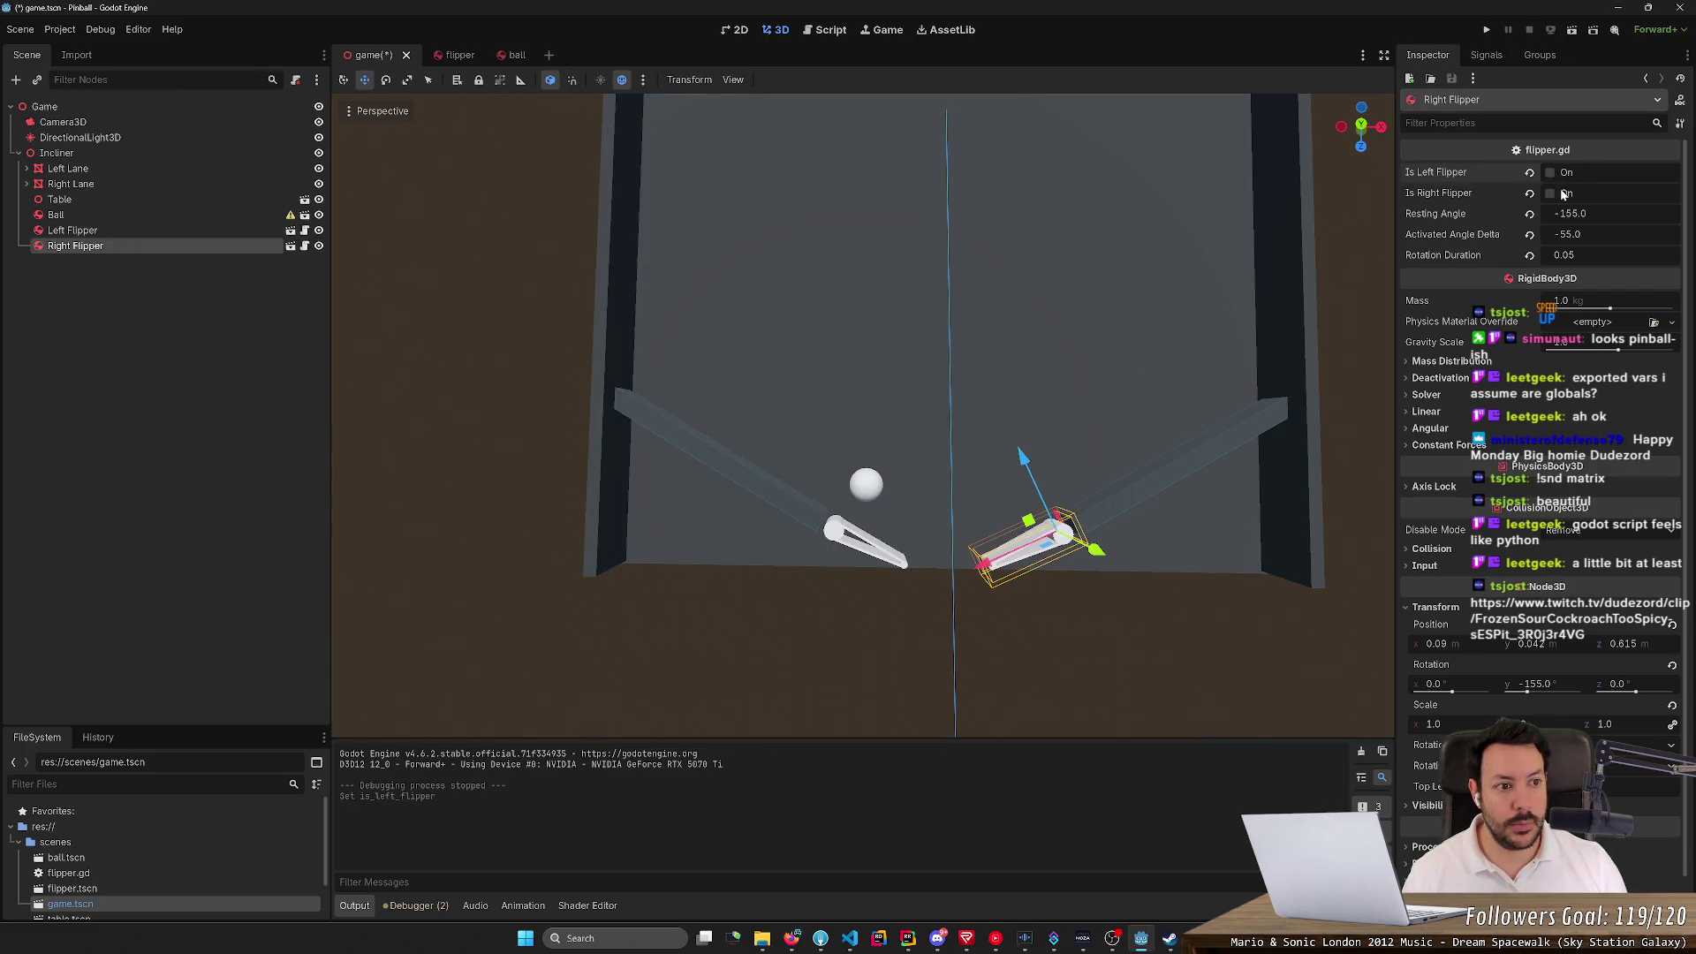
left_click(1550, 192)
Relaunch the game, restart it three times, and suspend it
left_click(1487, 30)
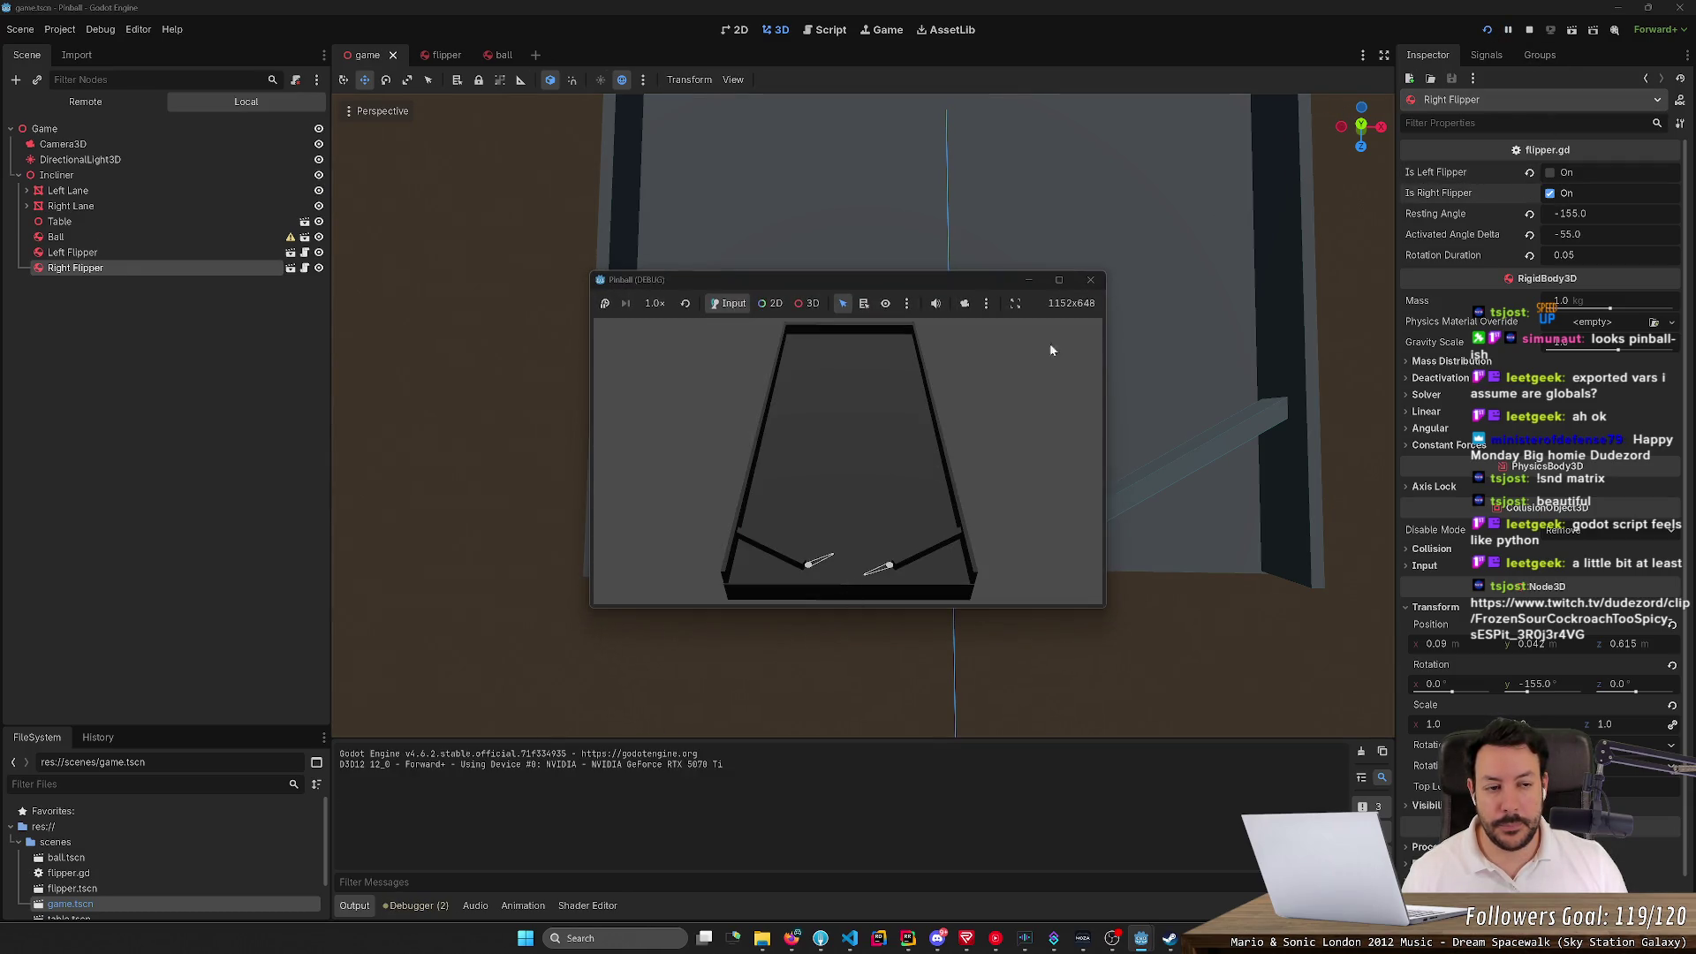
left_click(1488, 29)
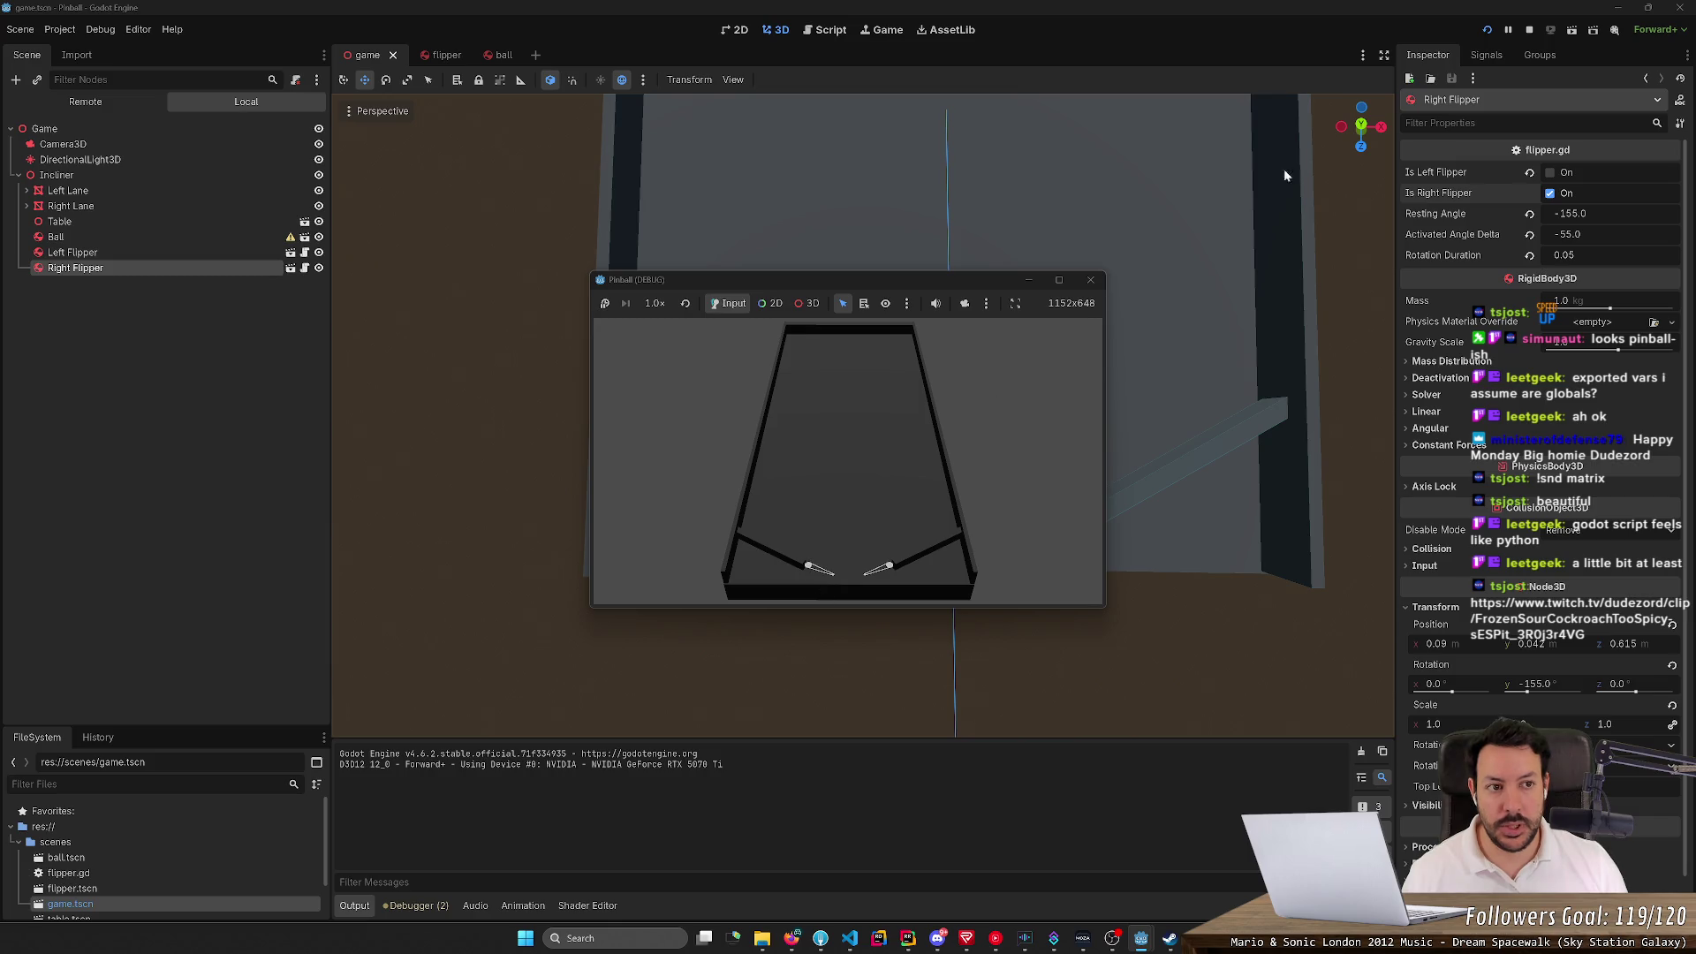
left_click(1487, 29)
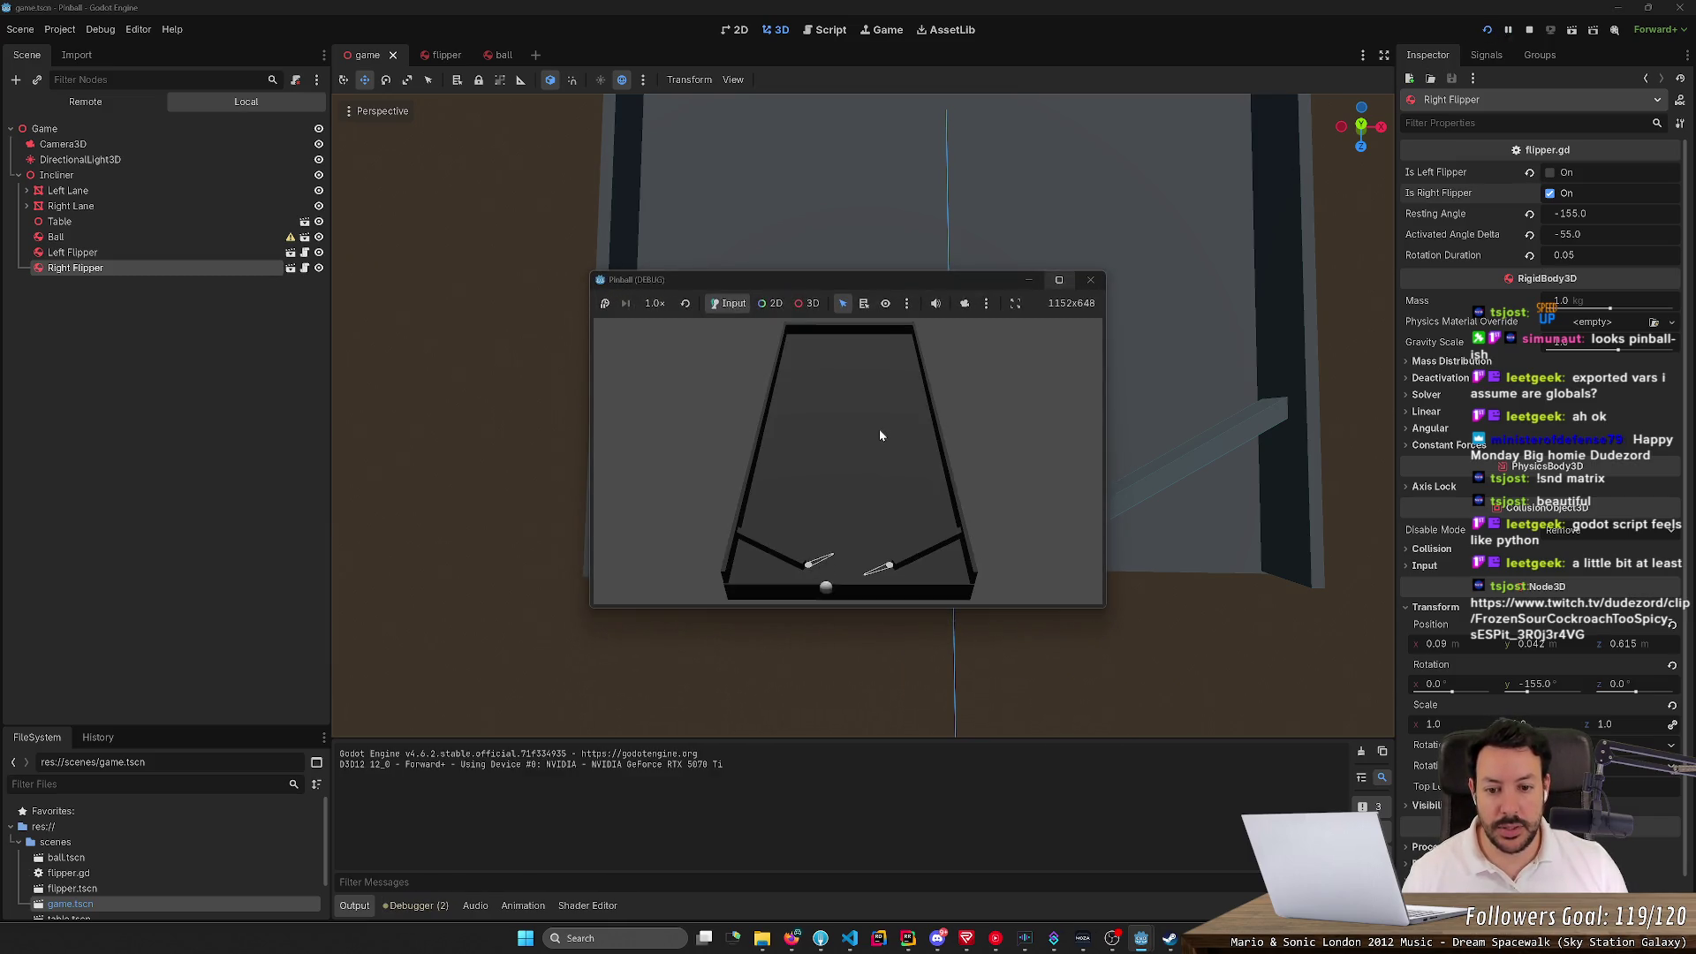
left_click(1483, 32)
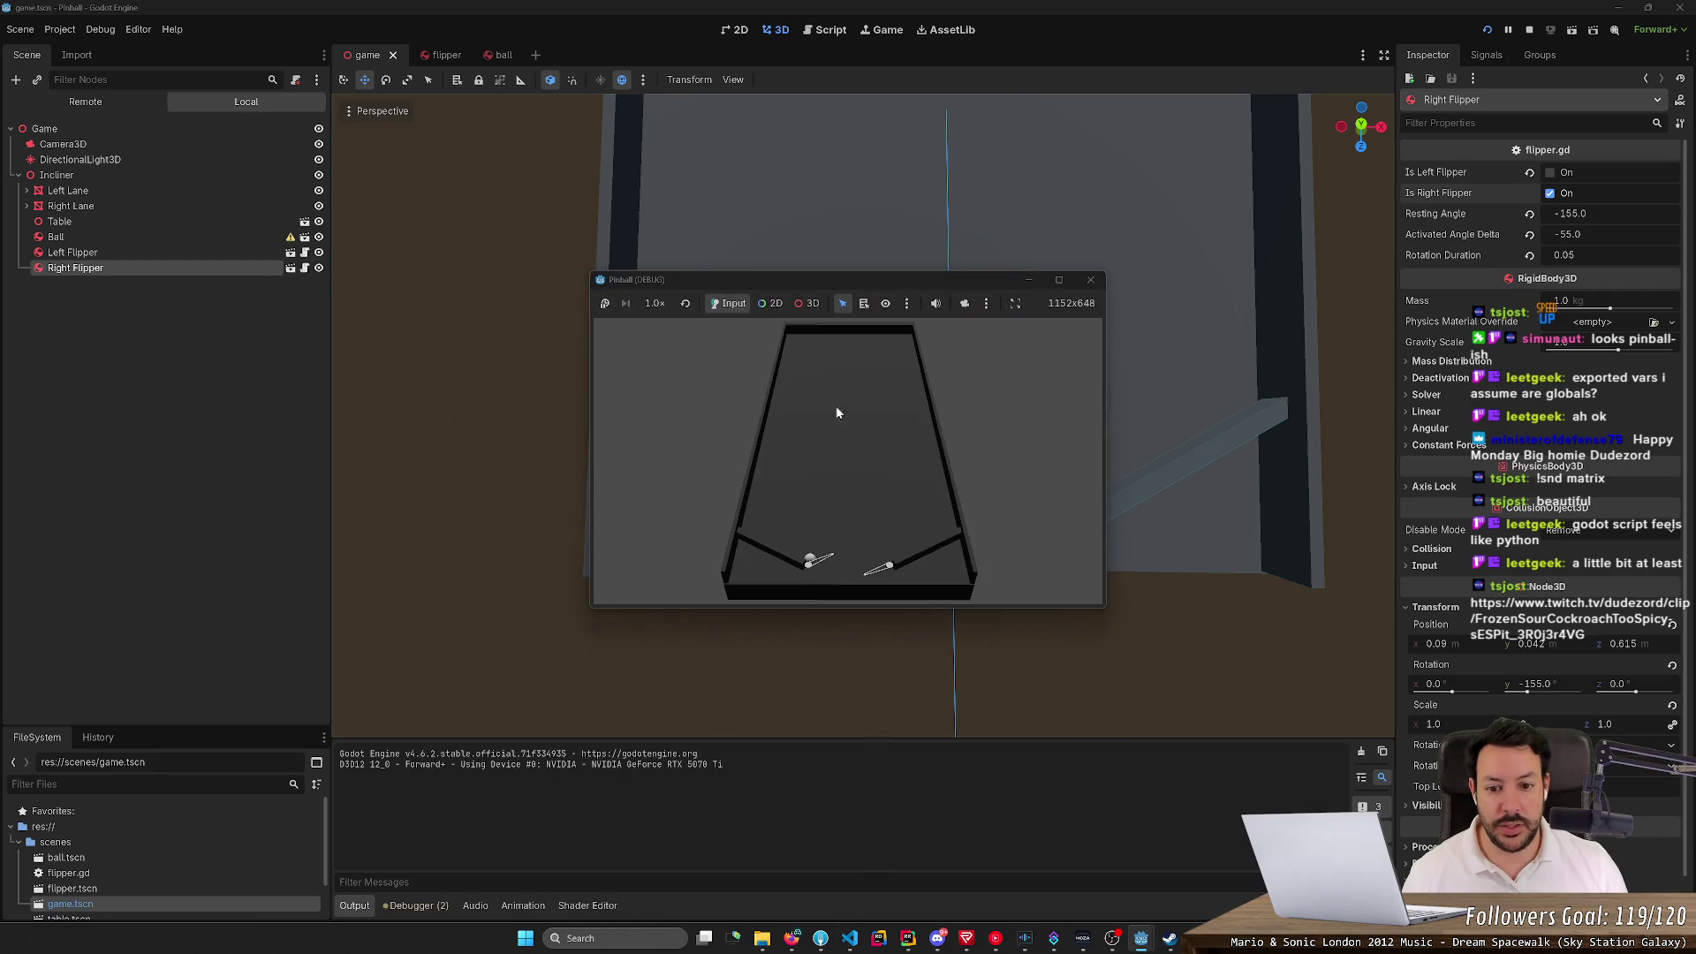
left_click(604, 304)
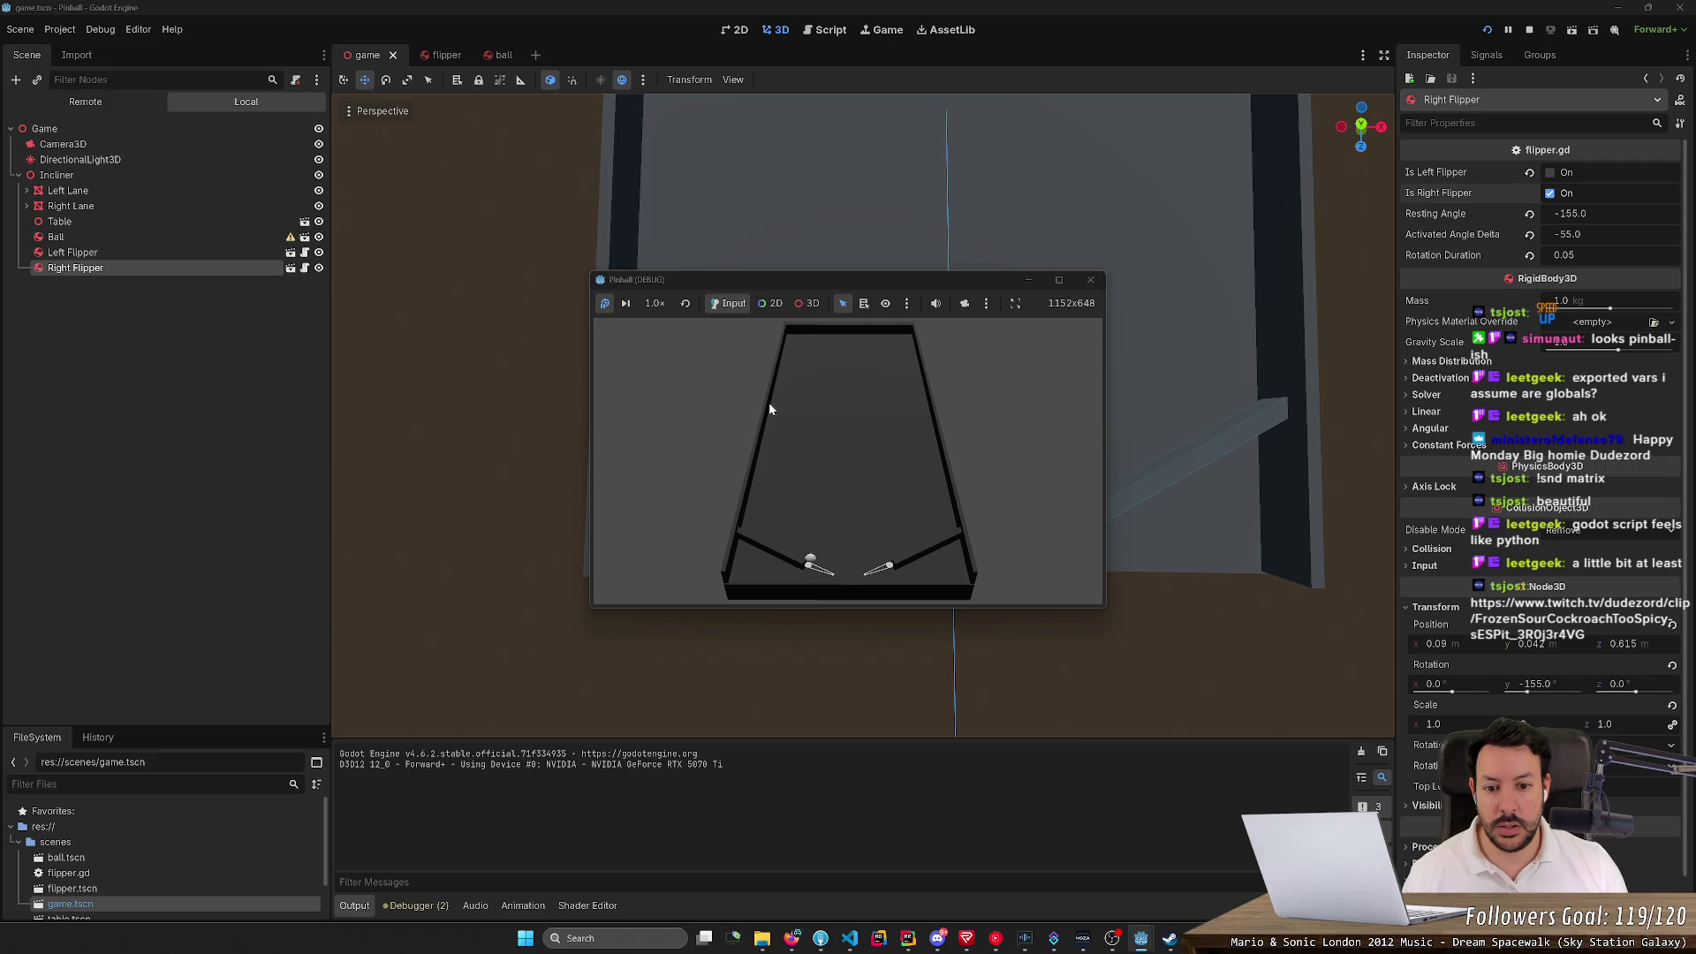
Use 3D selection with camera override in the running game to inspect the table's collision shape
left_click(806, 303)
left_click(964, 303)
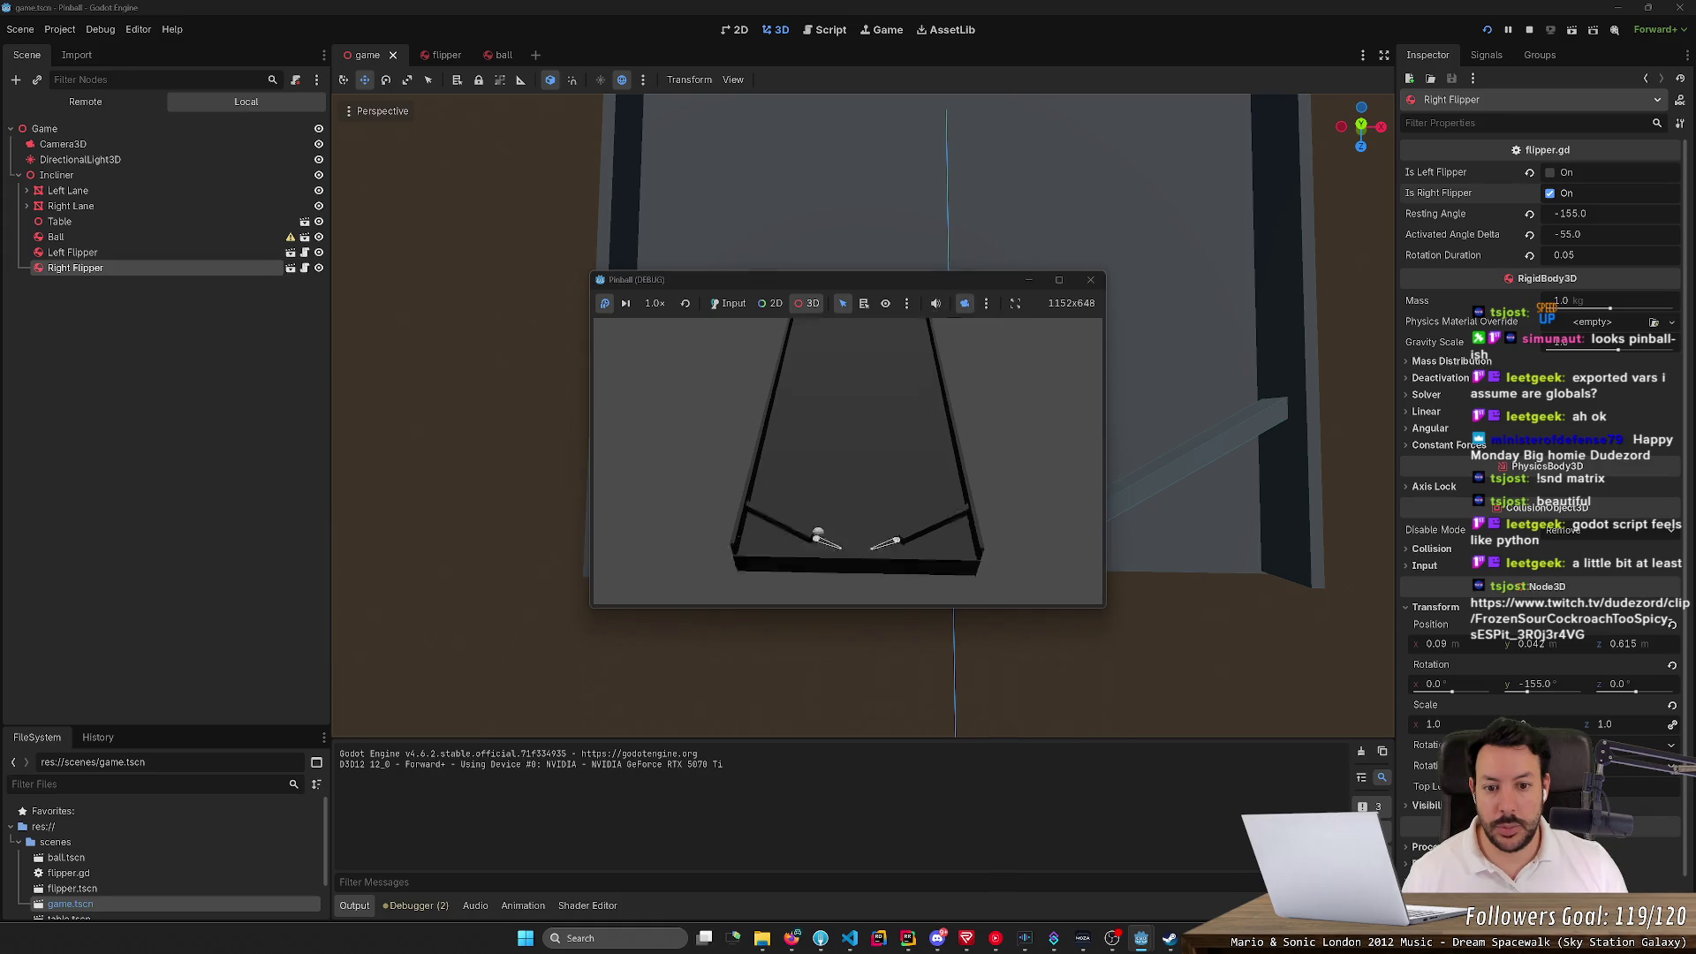
scroll(848, 459, "up", 5)
scroll(848, 459, "down", 5)
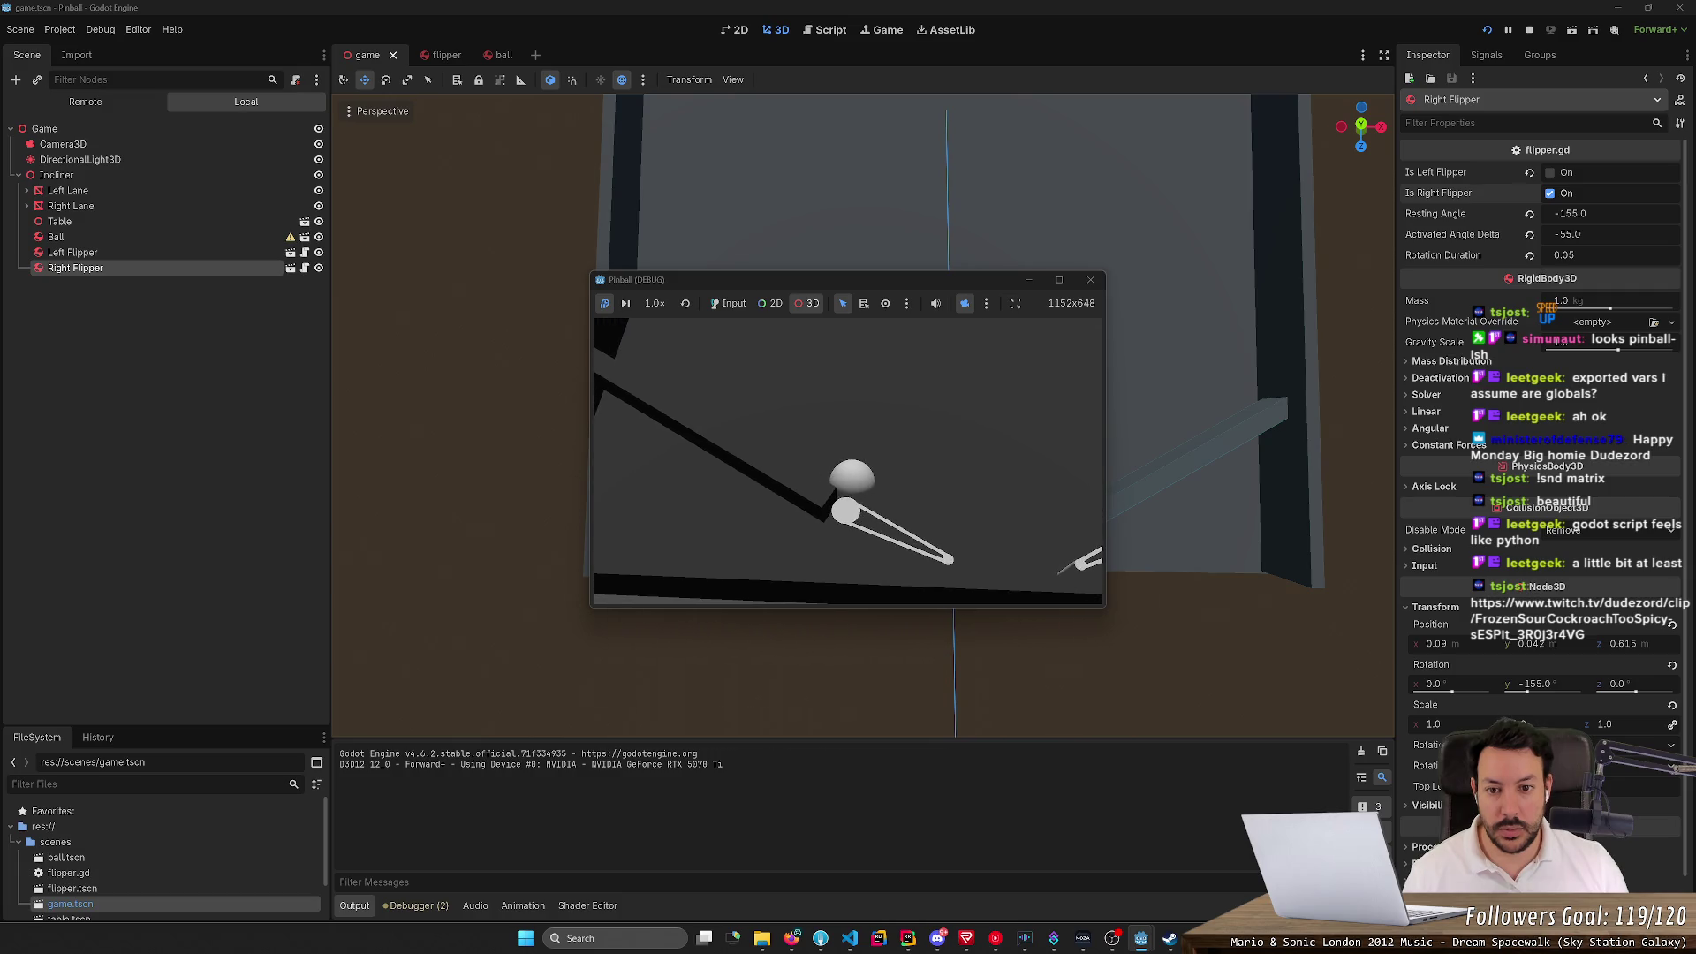
left_click(759, 364)
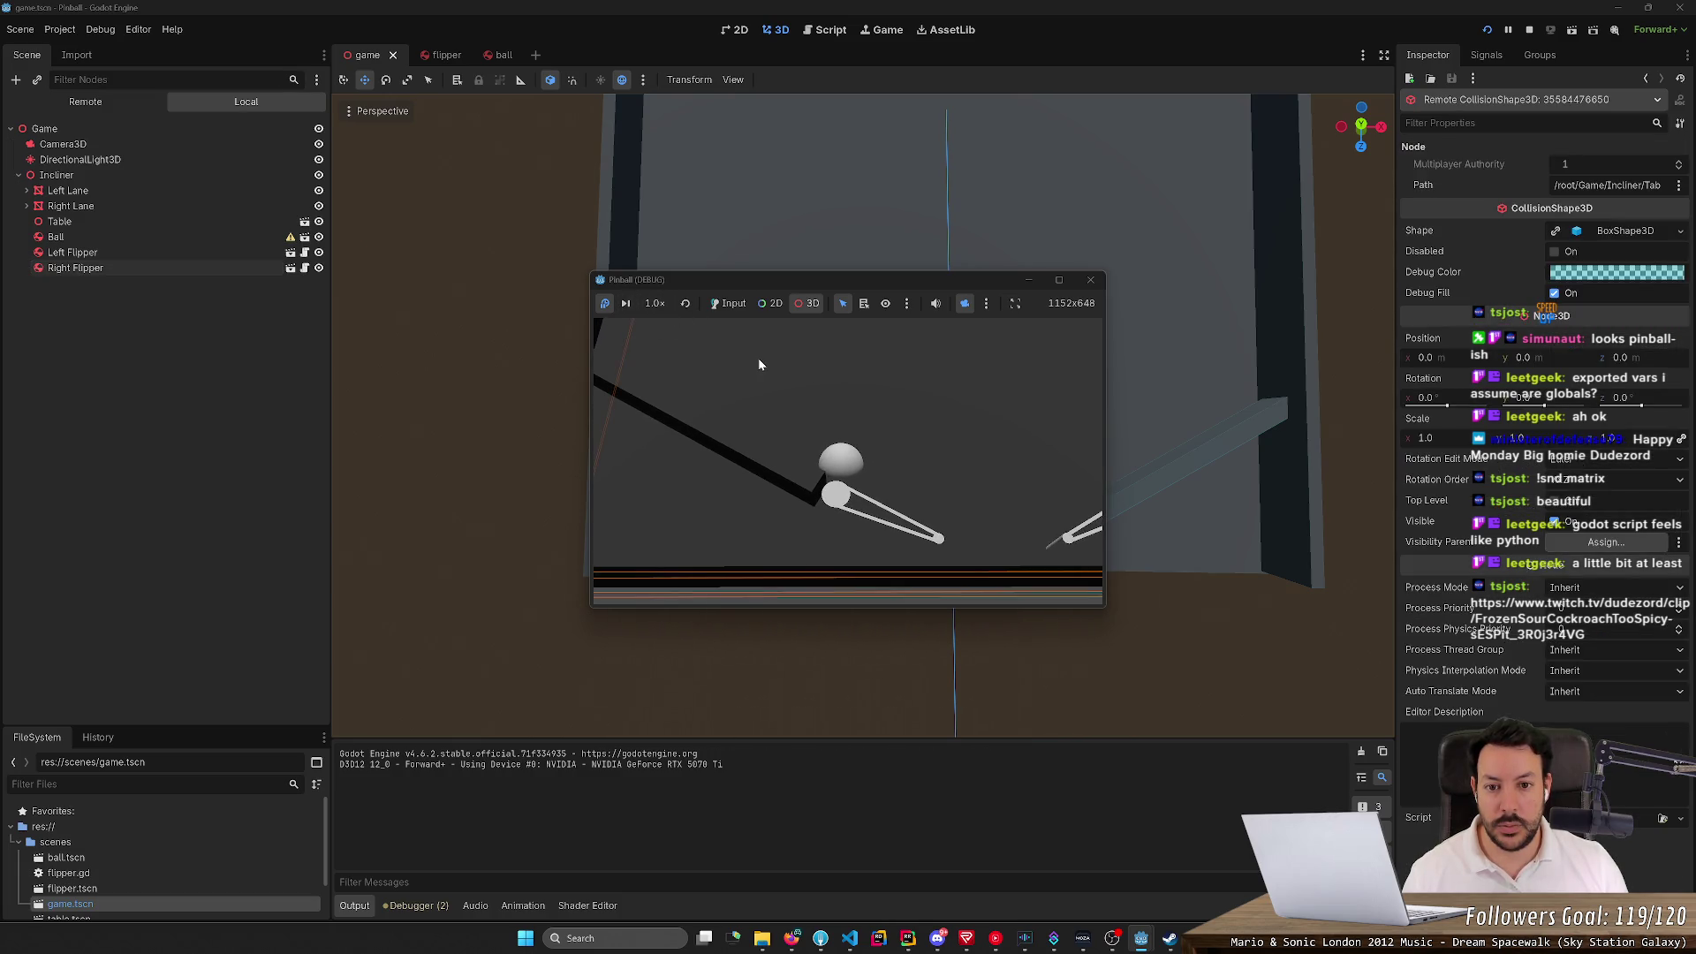
Resume the game, flip the left flipper, choose Manipulate From Editors, and move the window left
left_click(722, 304)
left_click(605, 304)
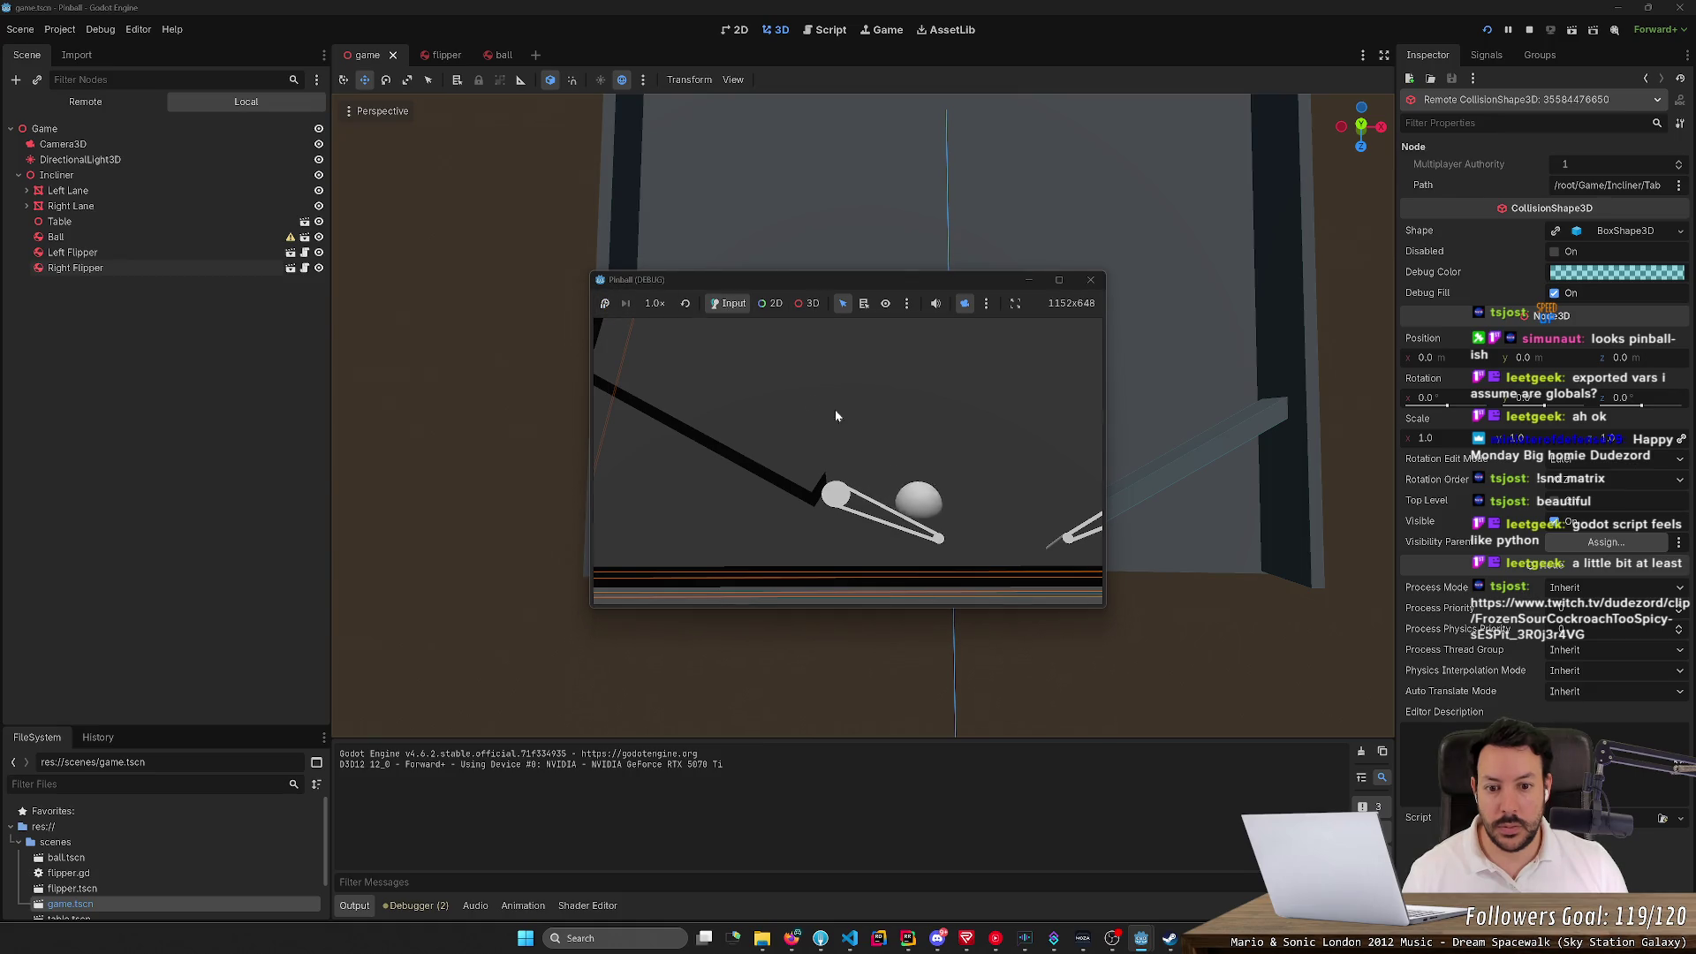
key("Left")
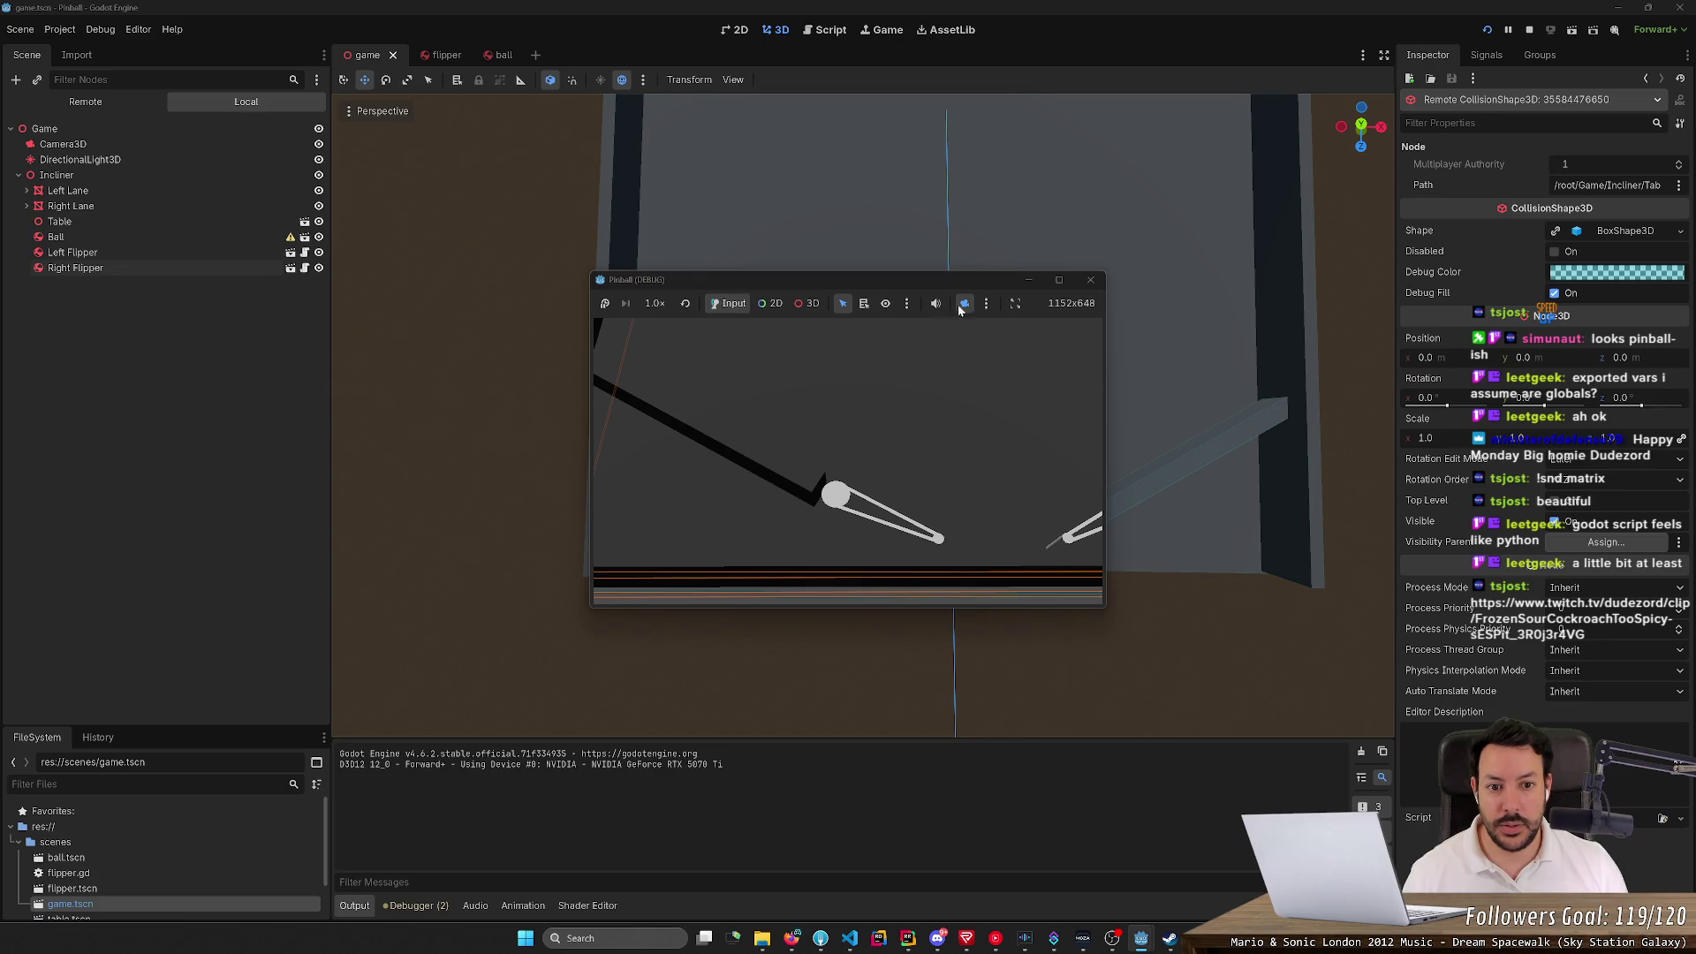
left_click(985, 304)
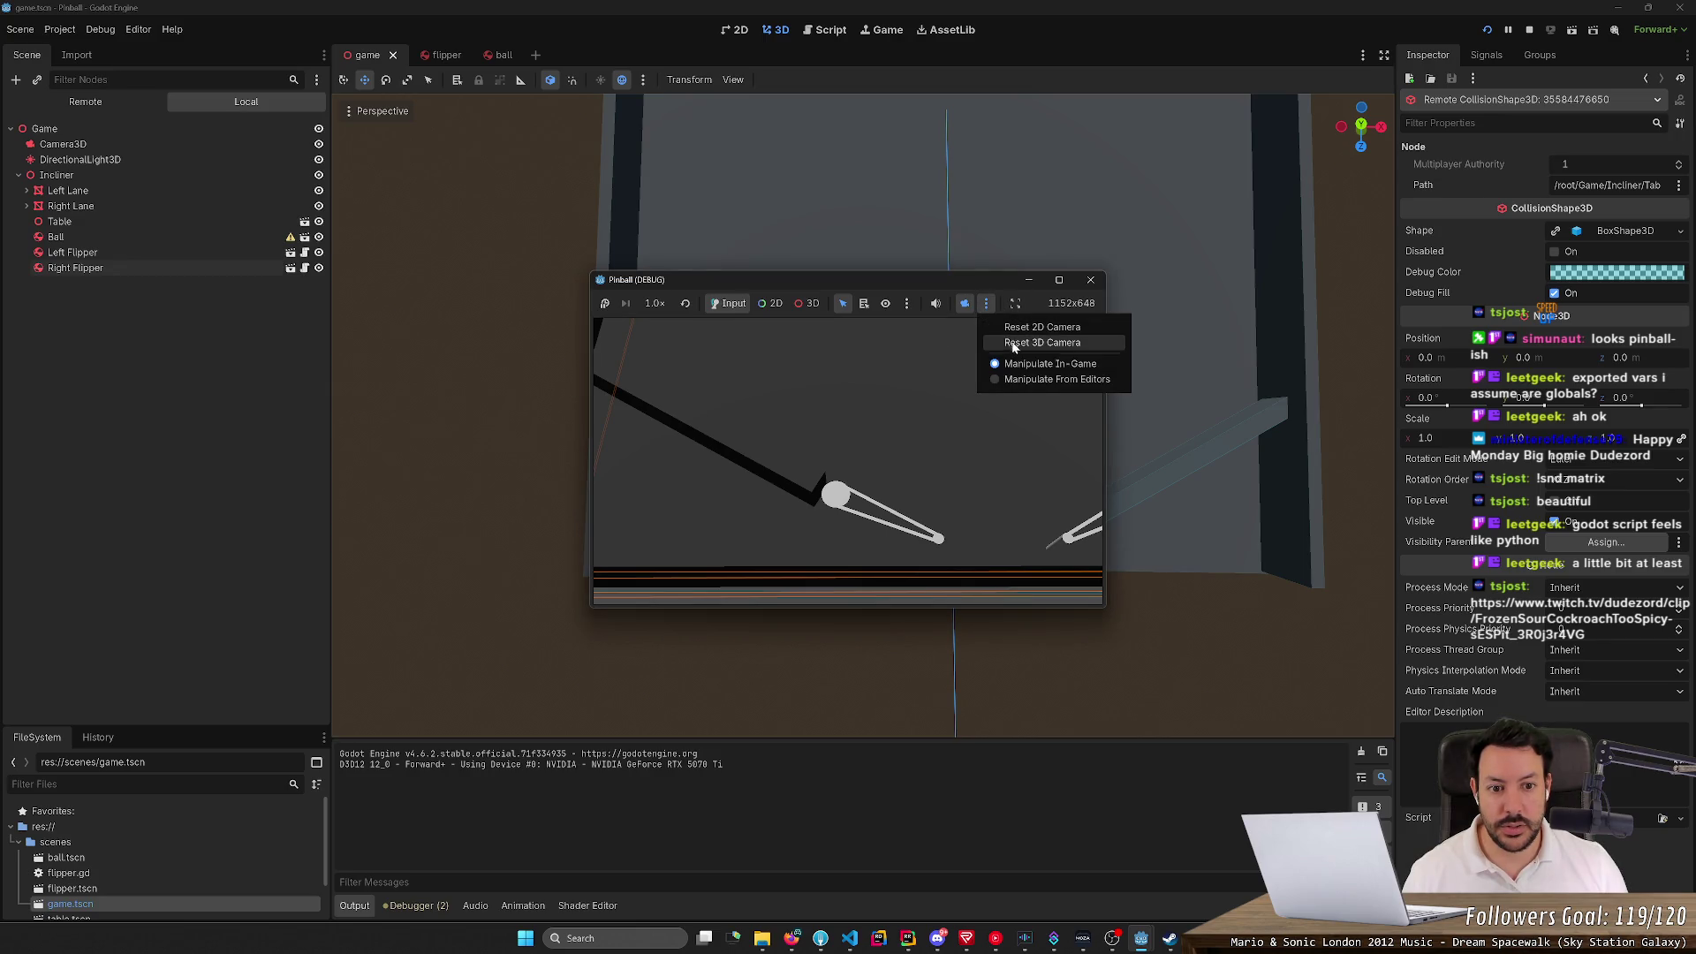
left_click(1025, 379)
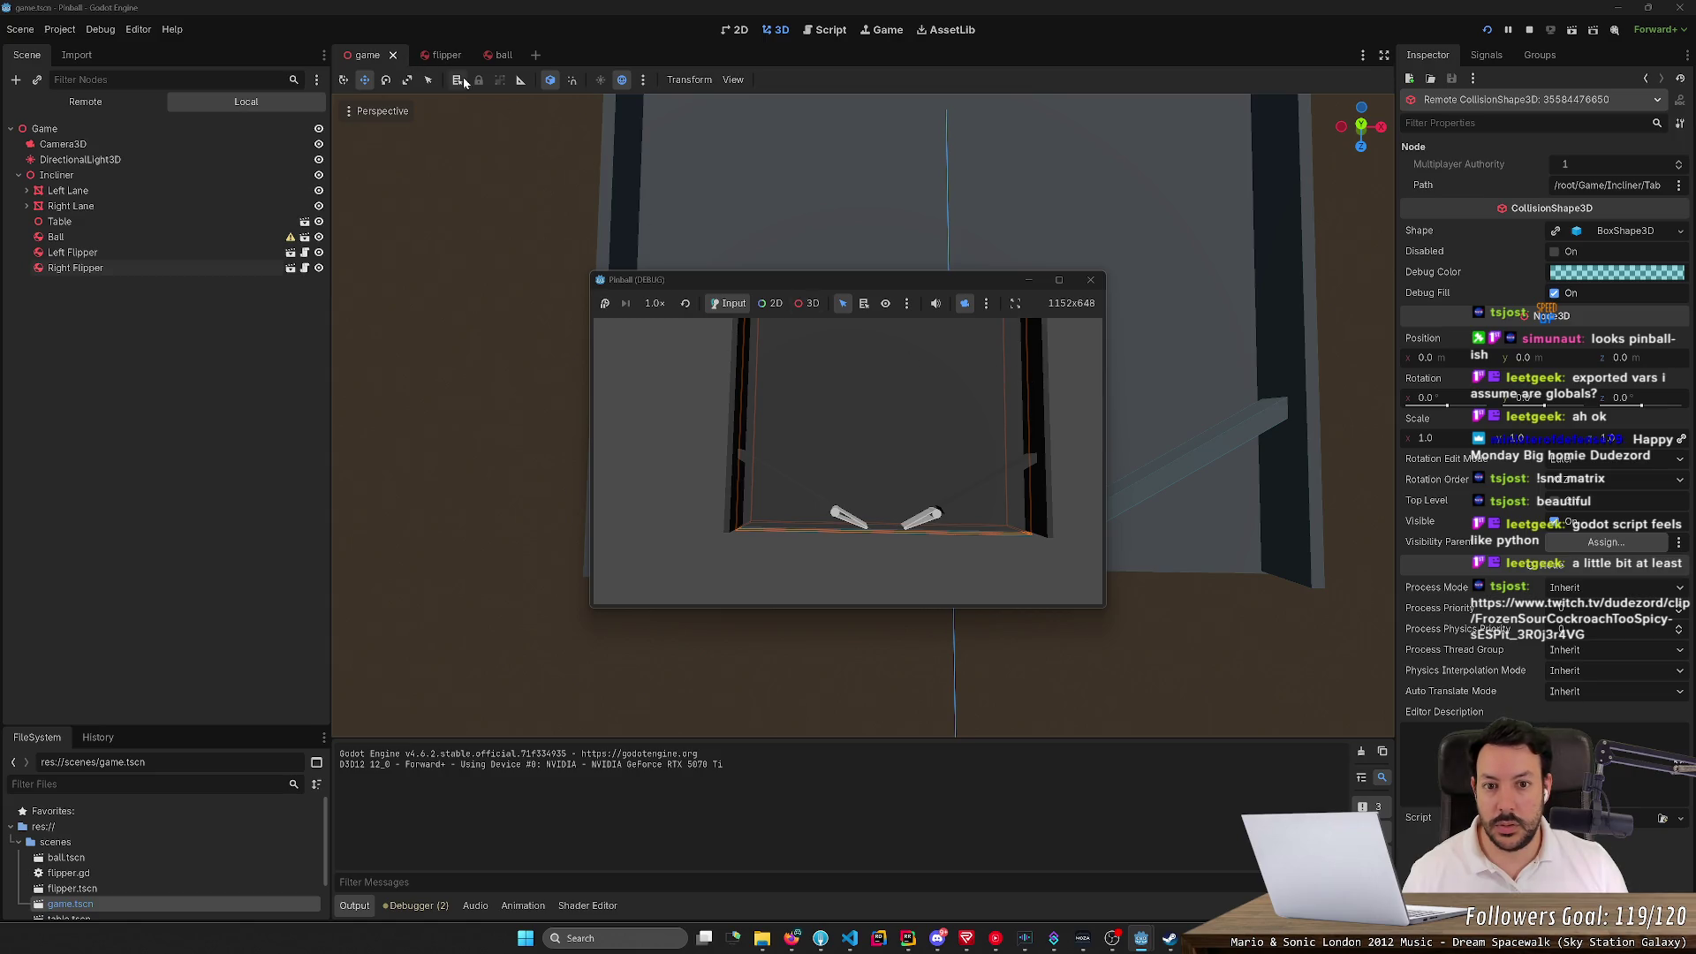
mouse_move(817, 282)
left_mouse_down()
mouse_move(275, 294)
mouse_move(426, 273)
mouse_move(347, 289)
mouse_move(493, 291)
mouse_move(711, 243)
mouse_move(560, 342)
mouse_move(590, 290)
mouse_move(594, 342)
mouse_move(300, 371)
mouse_move(546, 388)
mouse_move(881, 334)
mouse_move(548, 347)
mouse_move(284, 325)
mouse_move(409, 335)
left_mouse_up()
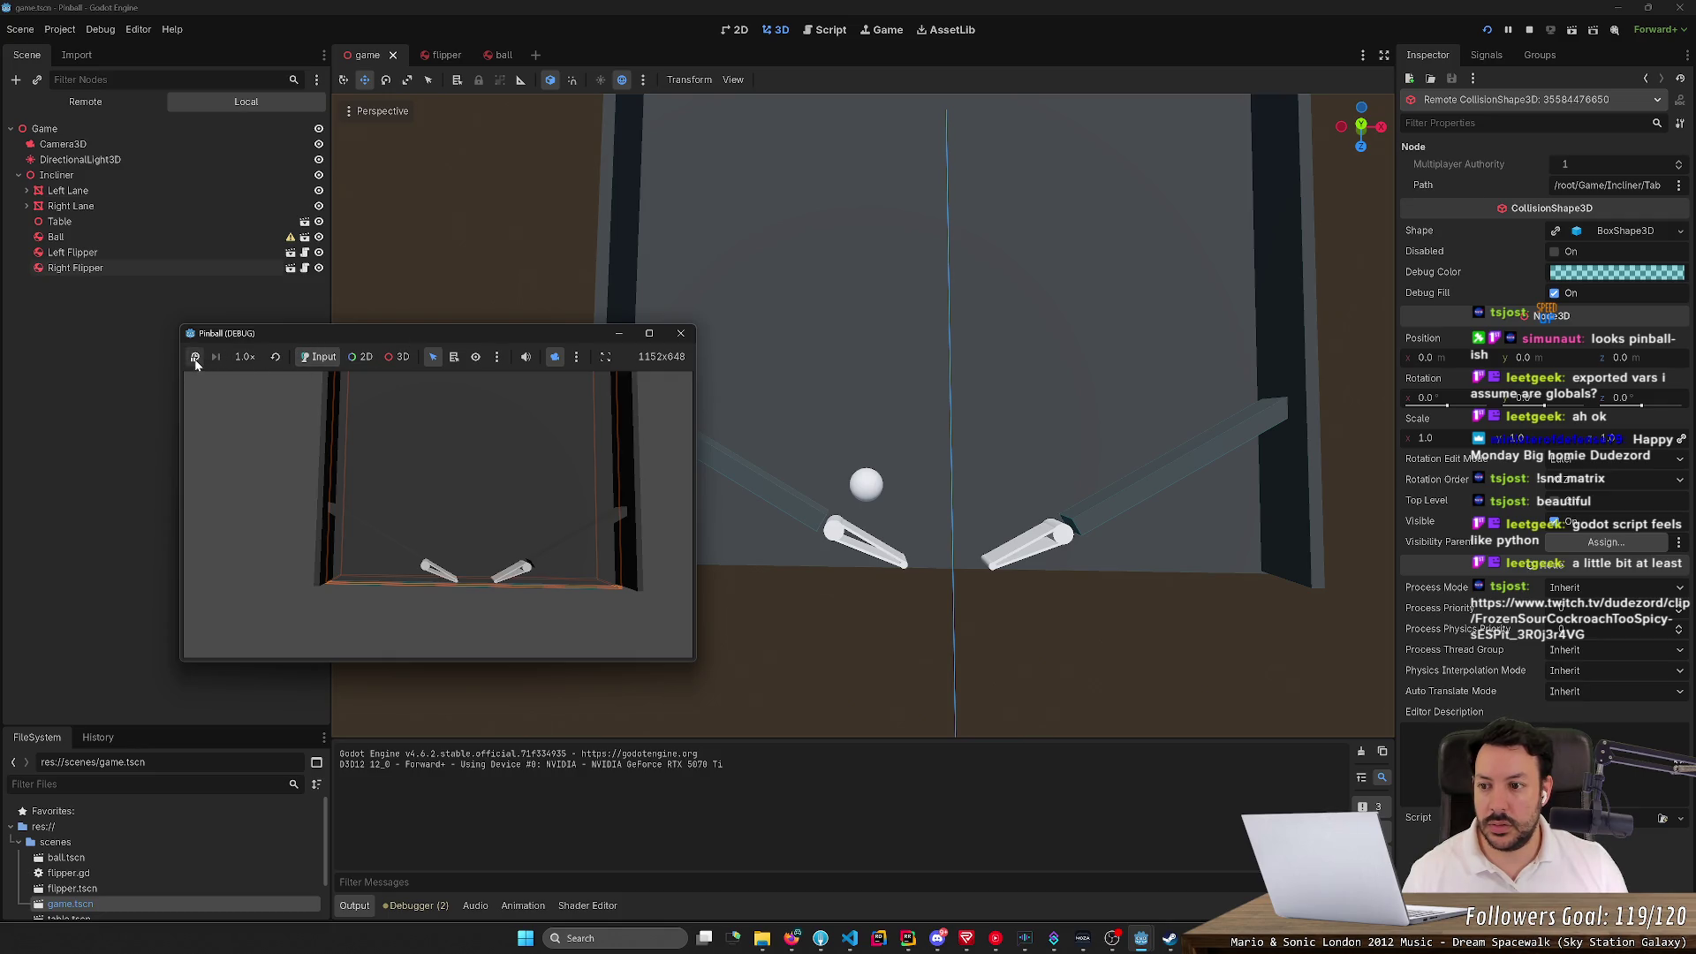
Resize the game window larger to 1942x1092, flip the left flipper, and restart with F5
left_click(577, 358)
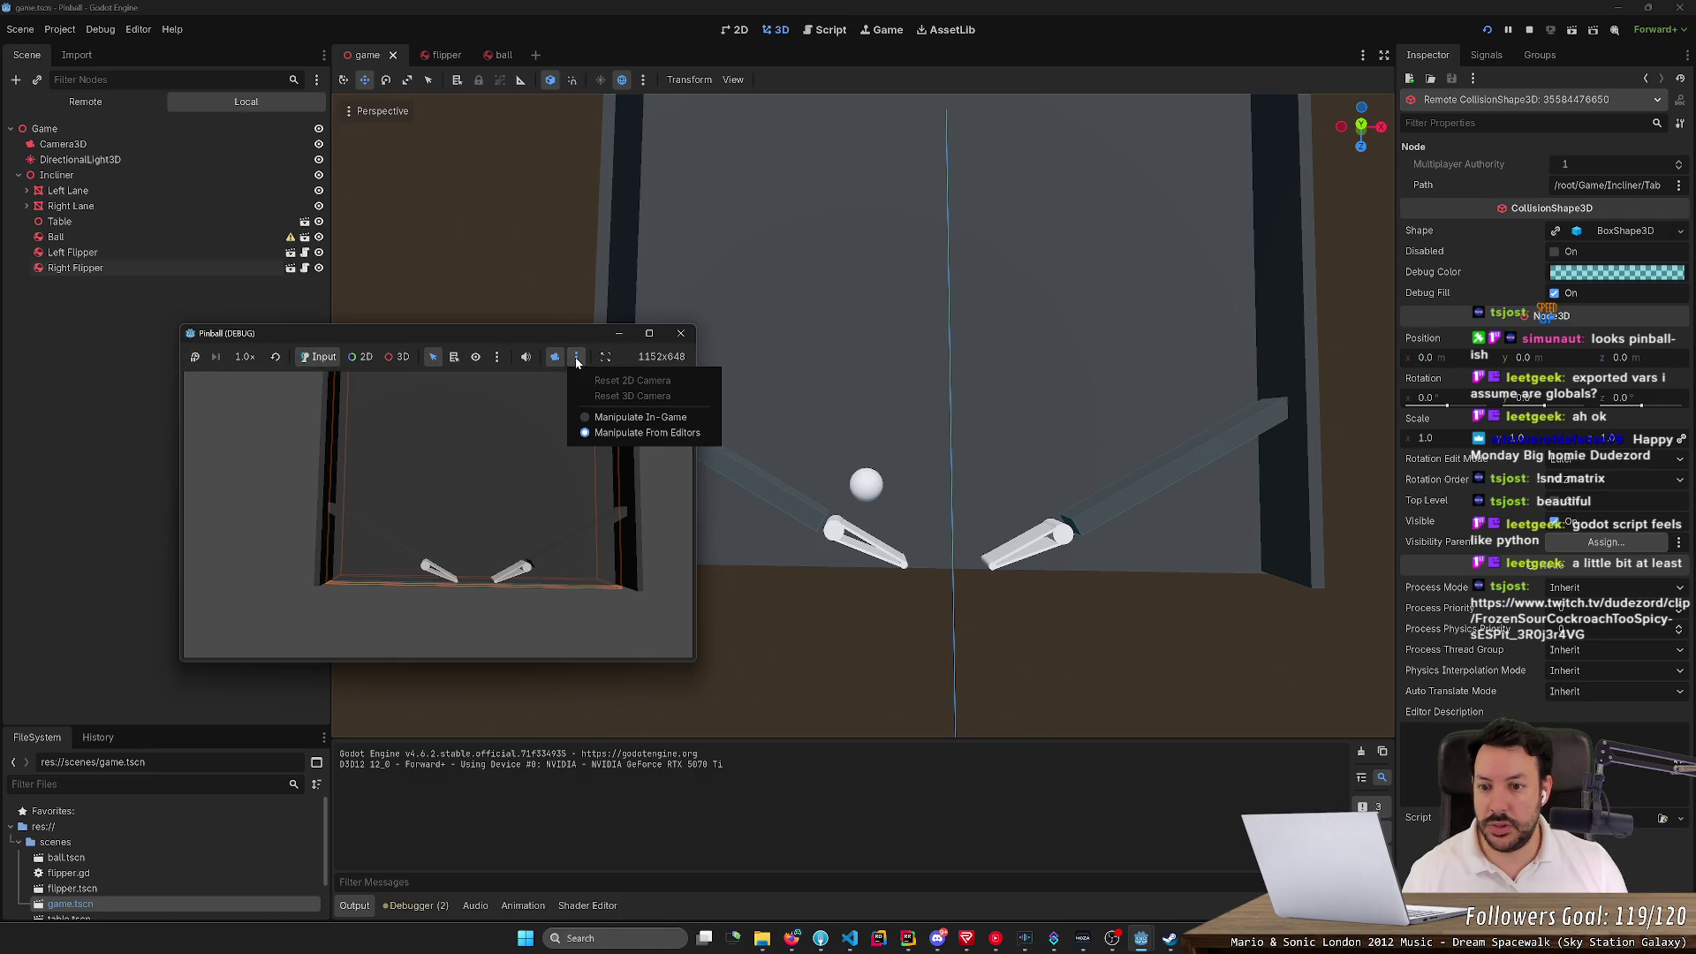
left_click(578, 357)
left_click(605, 356)
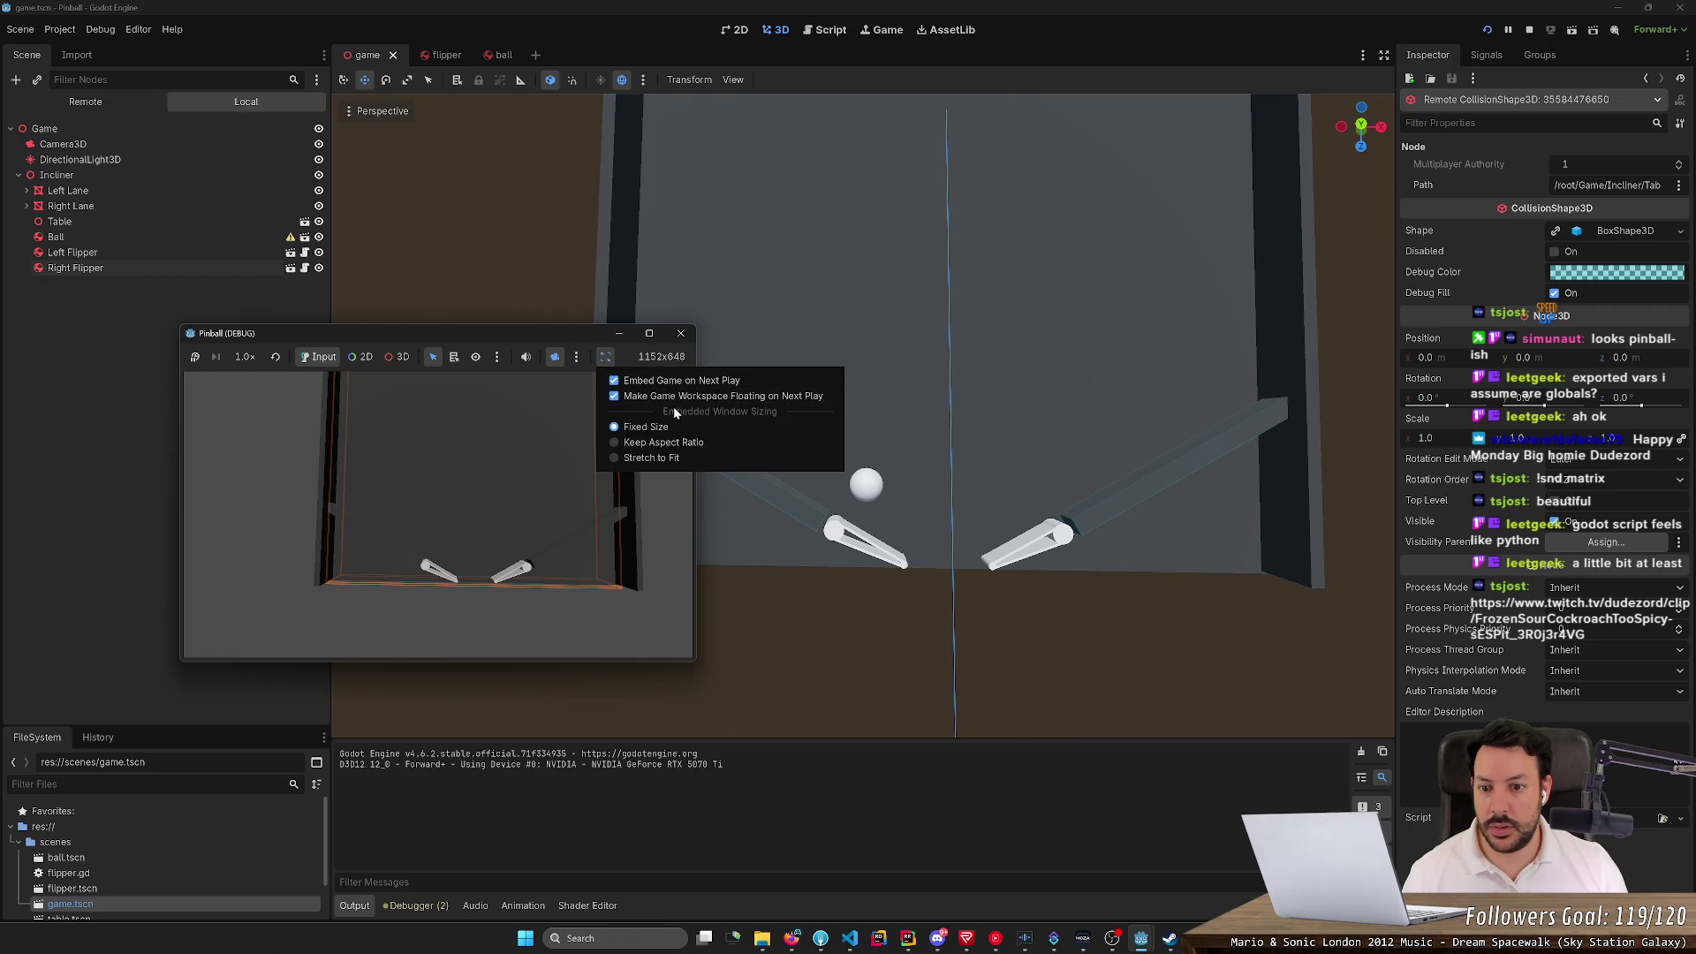
left_click(678, 457)
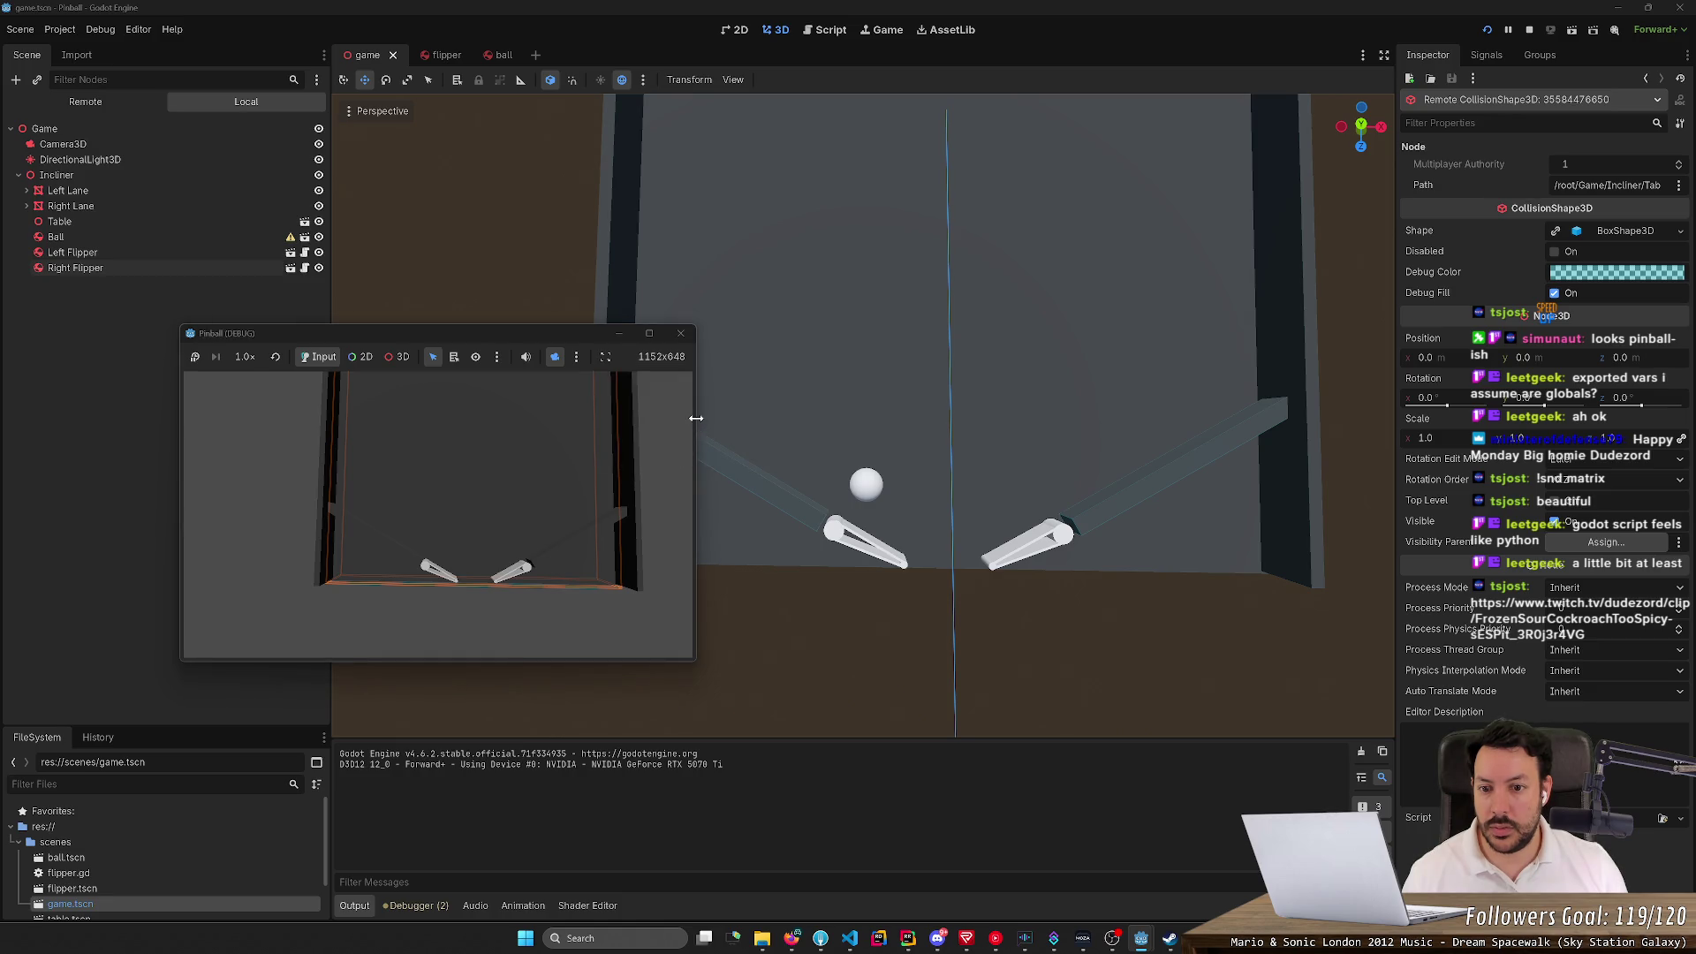
left_click_drag(695, 417, 1045, 441)
mouse_move(719, 333)
left_mouse_down()
mouse_move(724, 114)
mouse_move(916, 117)
left_mouse_up()
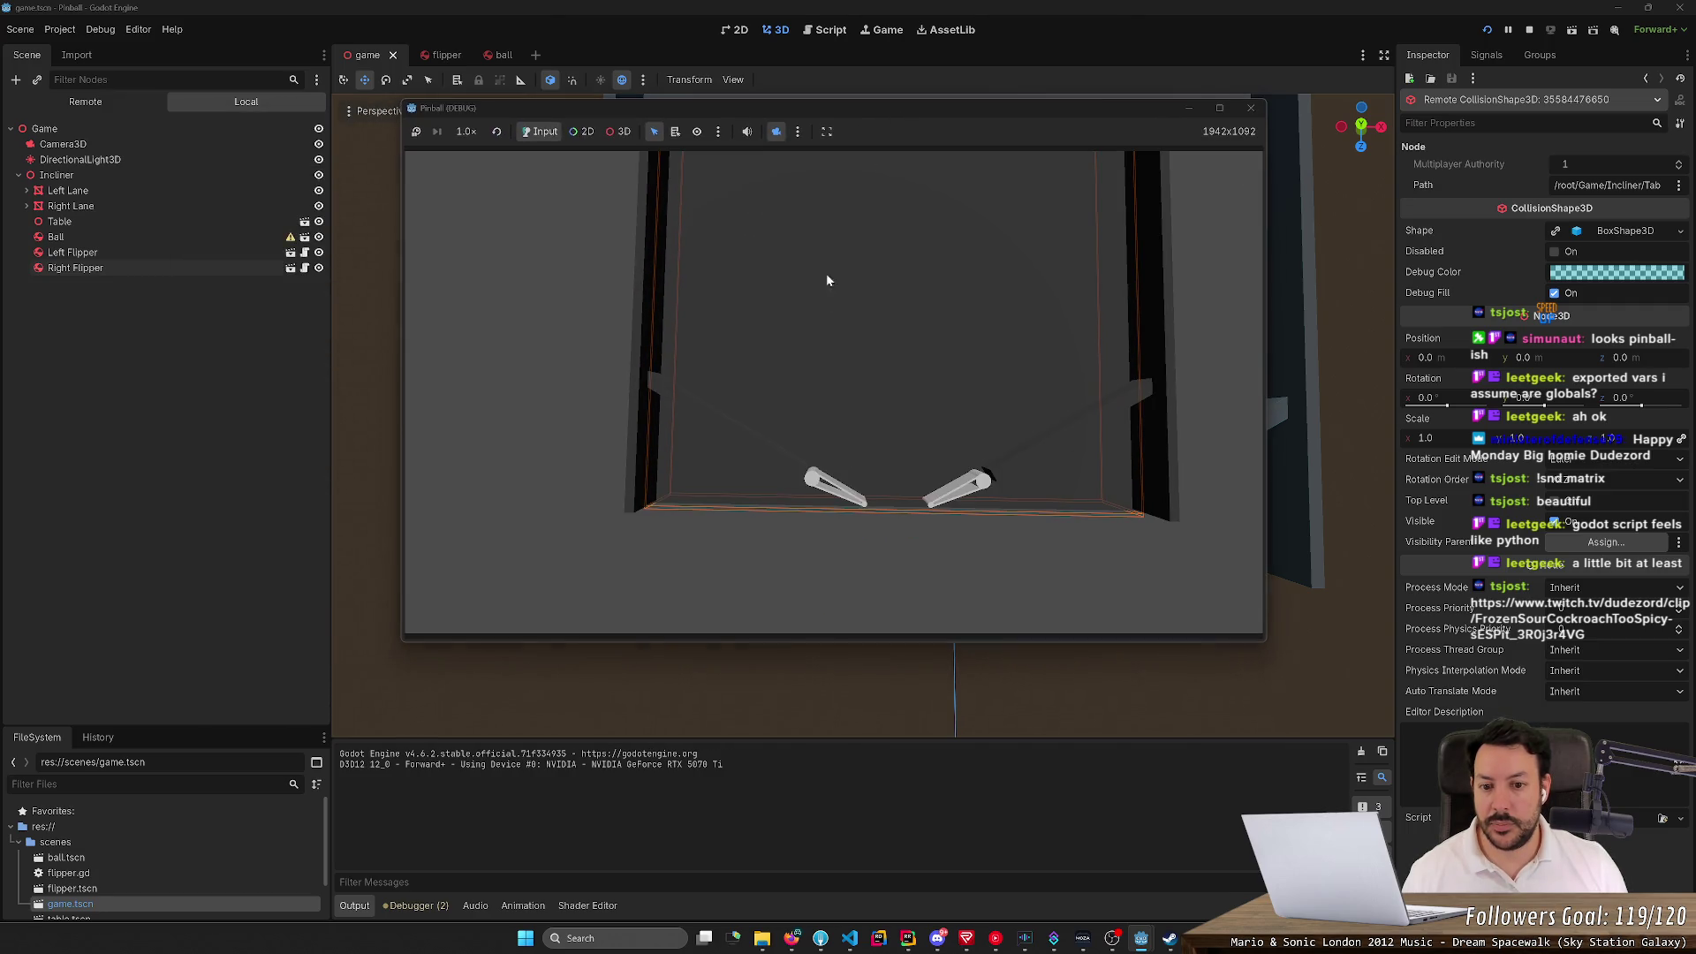
key("Left")
key("Left")
key("Left")
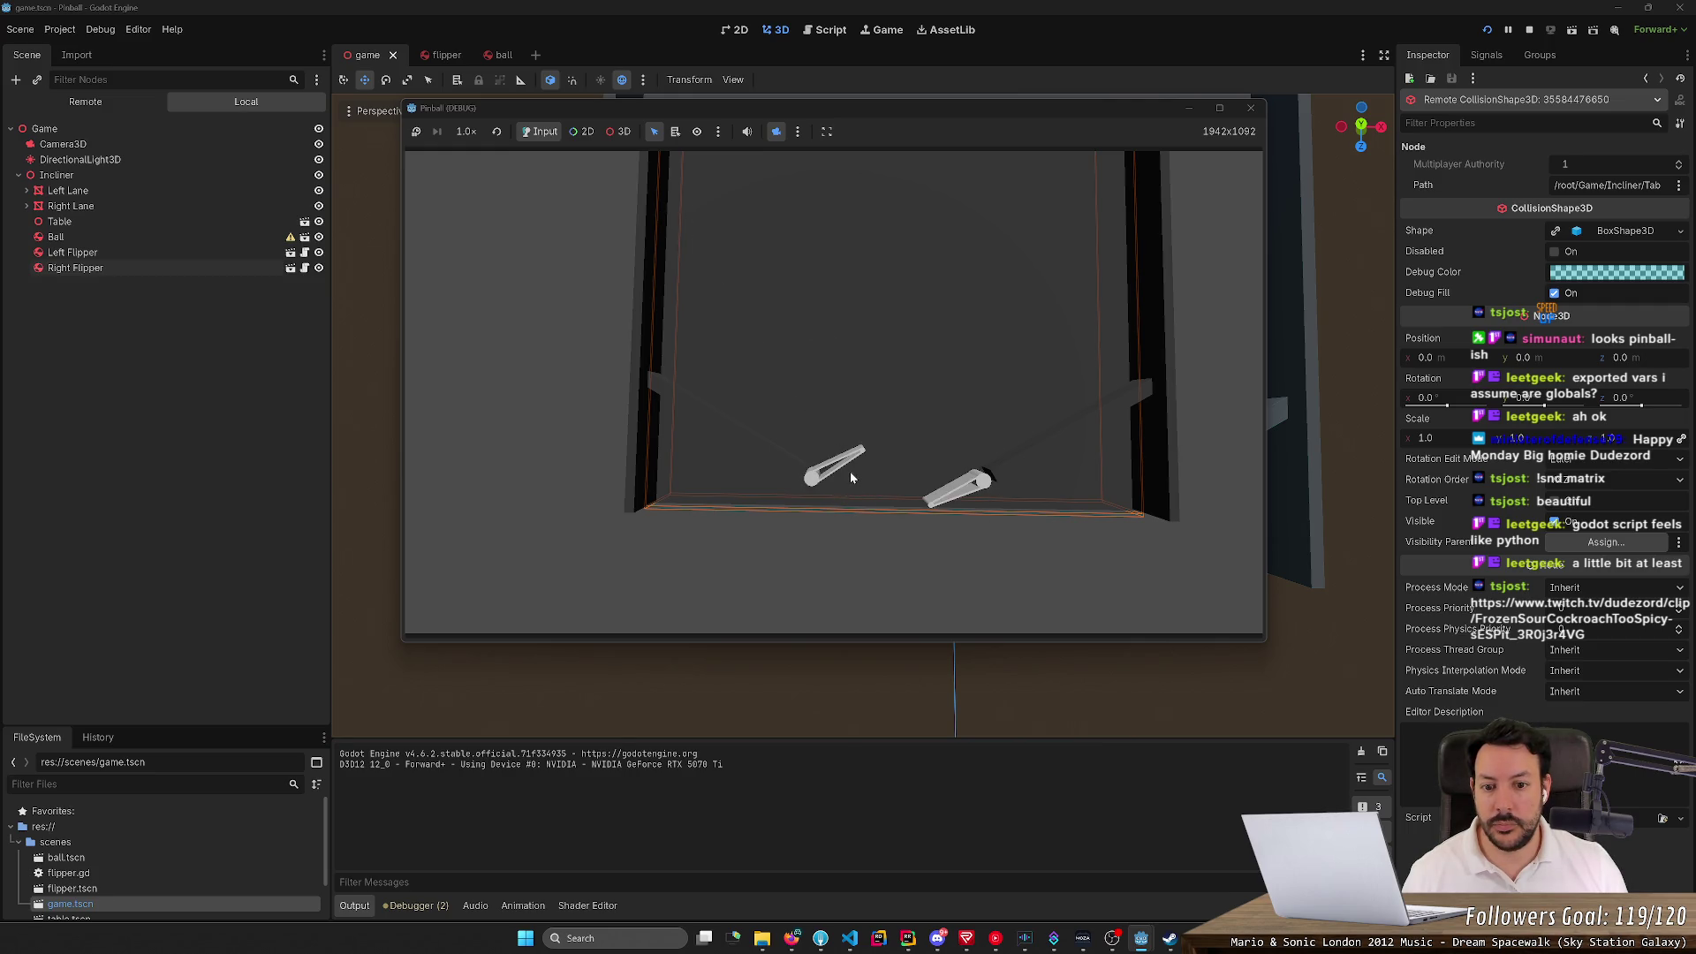
key("F5")
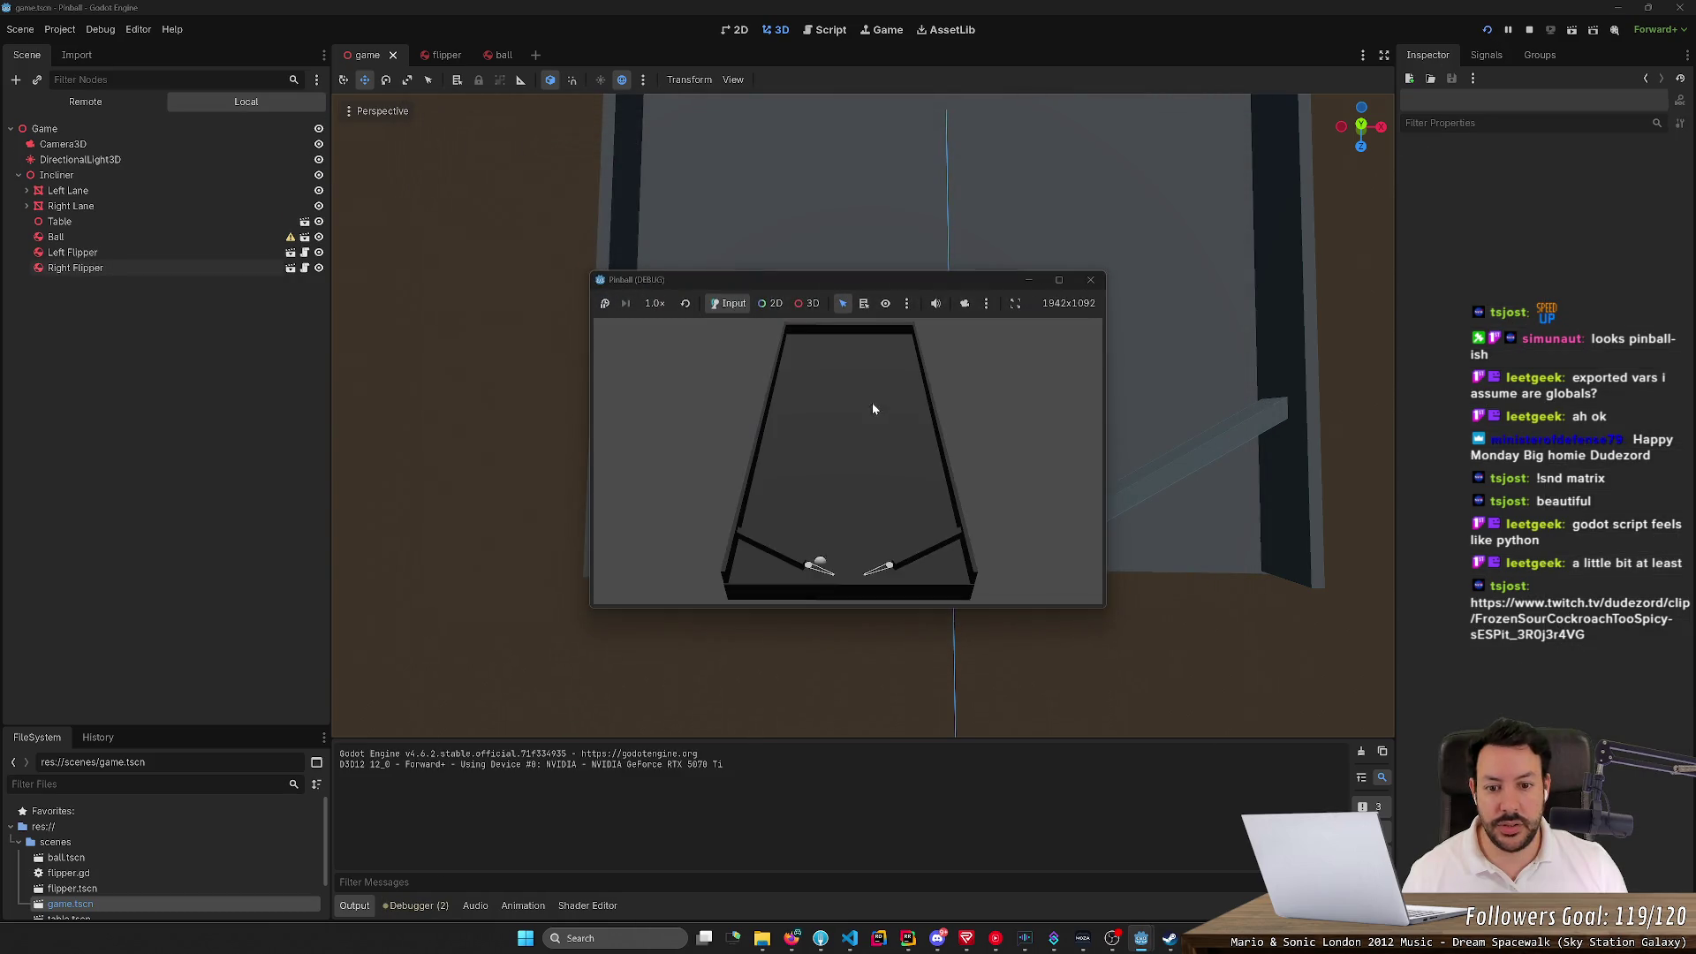
Restart the game, reset the game view to 1152x648, and restart it twice more
key("F5")
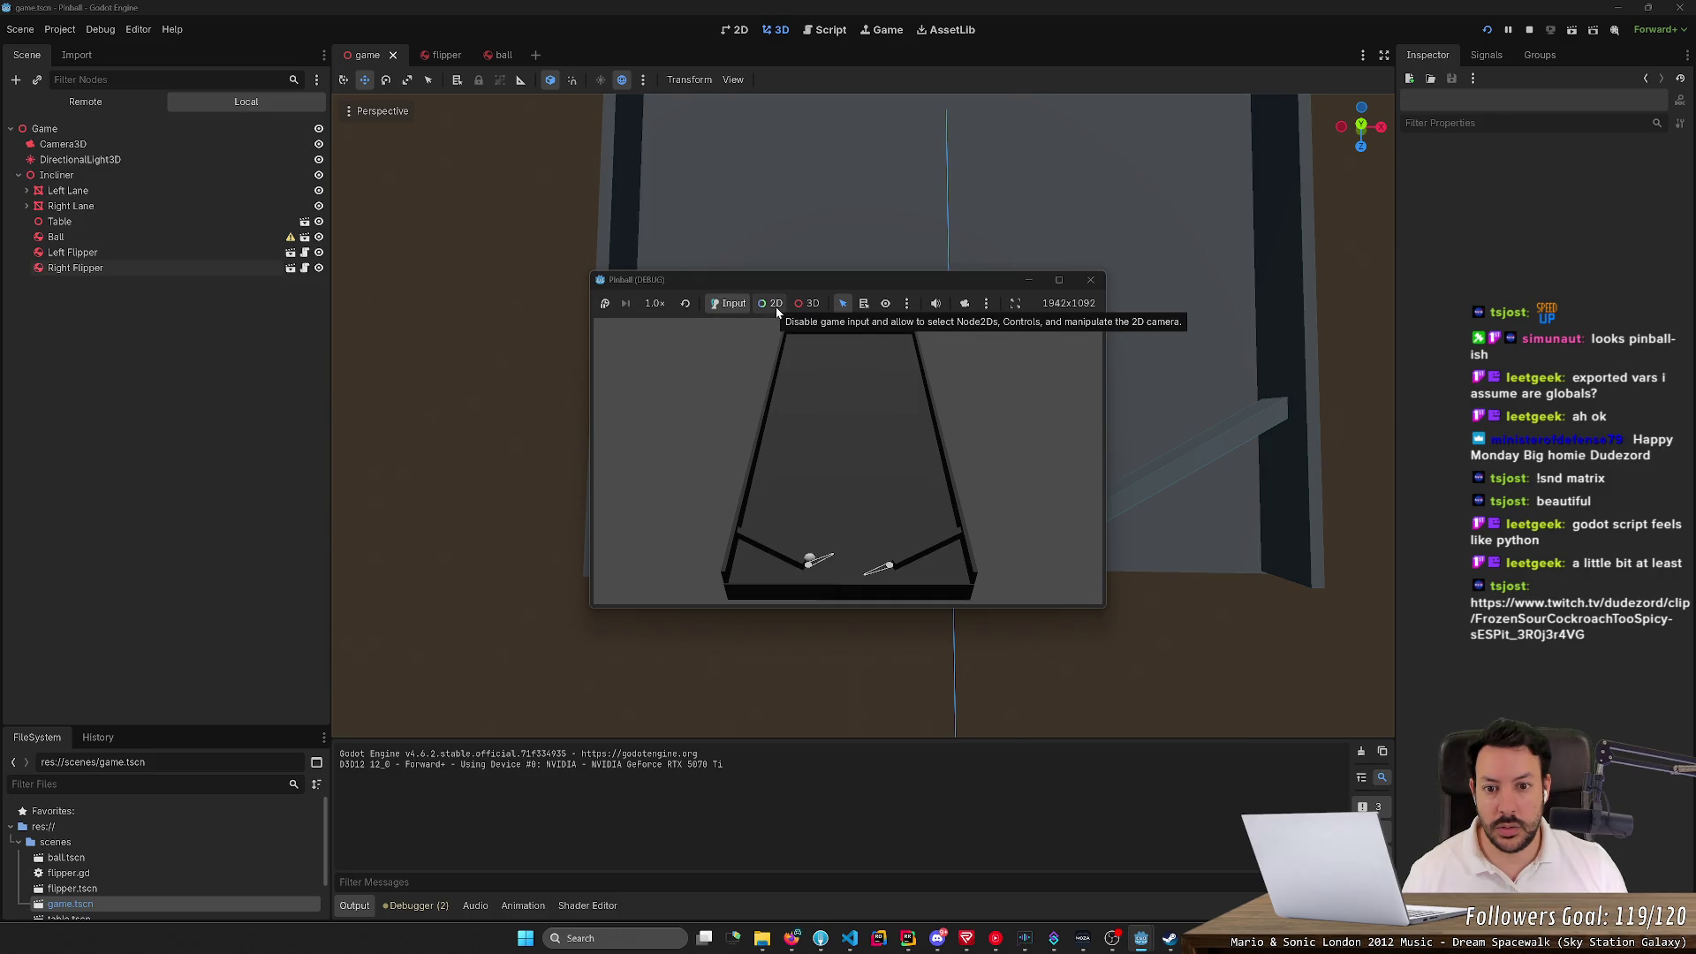
left_click(798, 306)
left_click(783, 363)
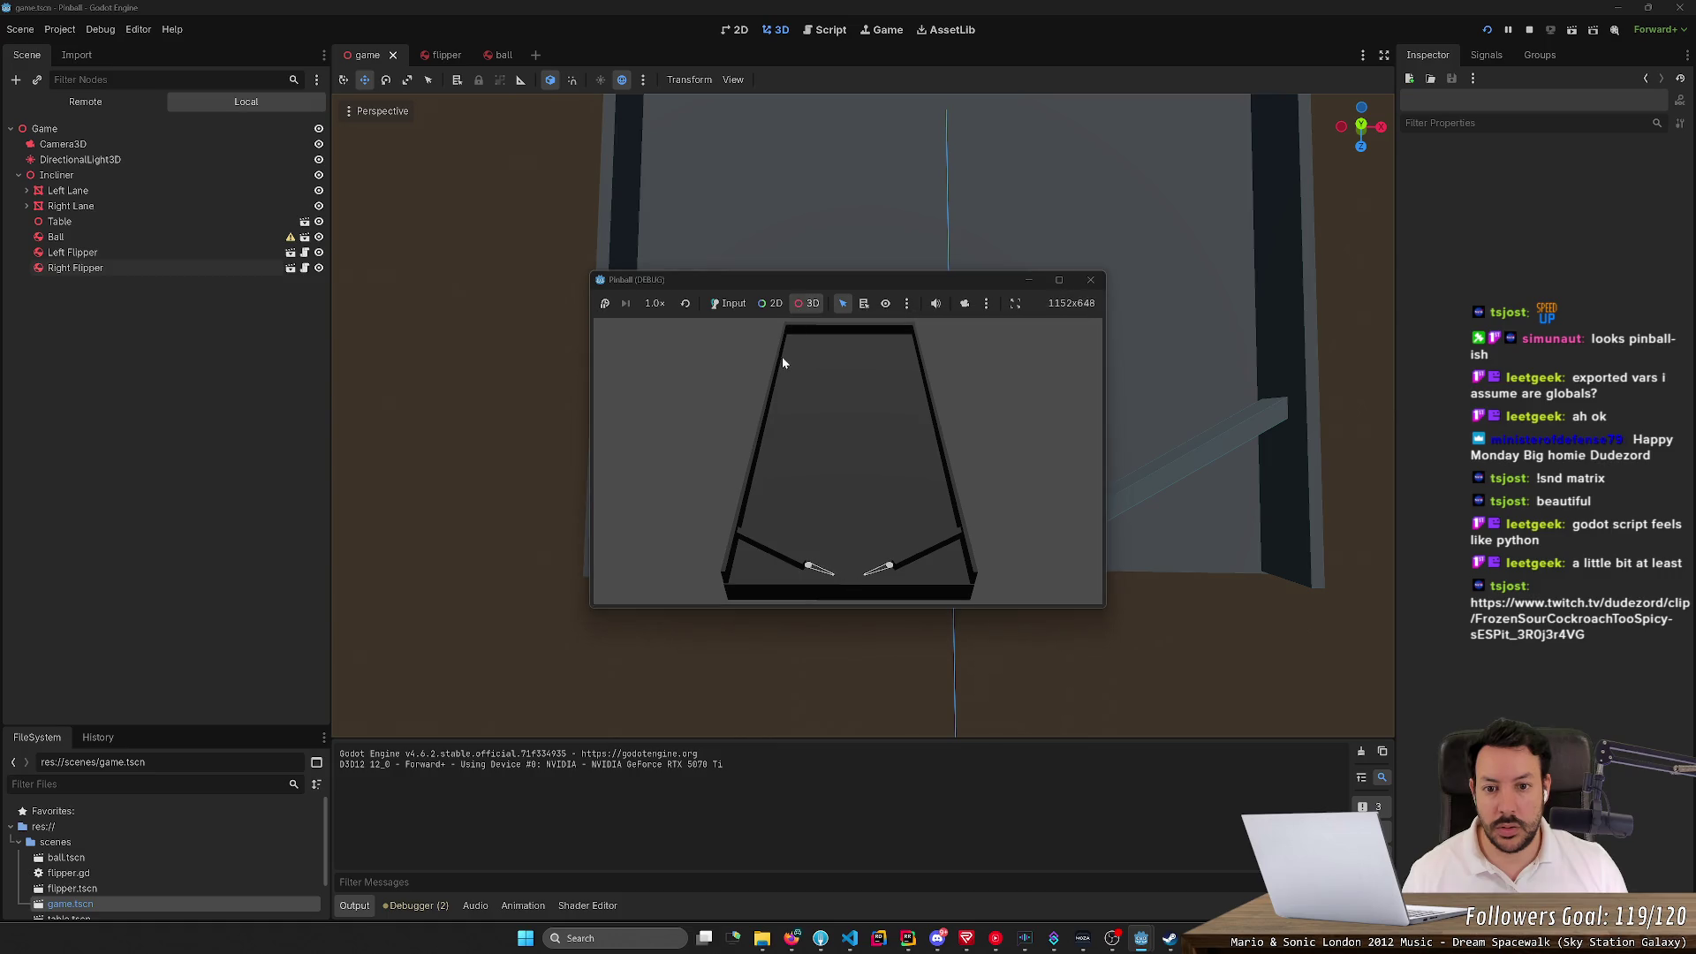
left_click(1487, 29)
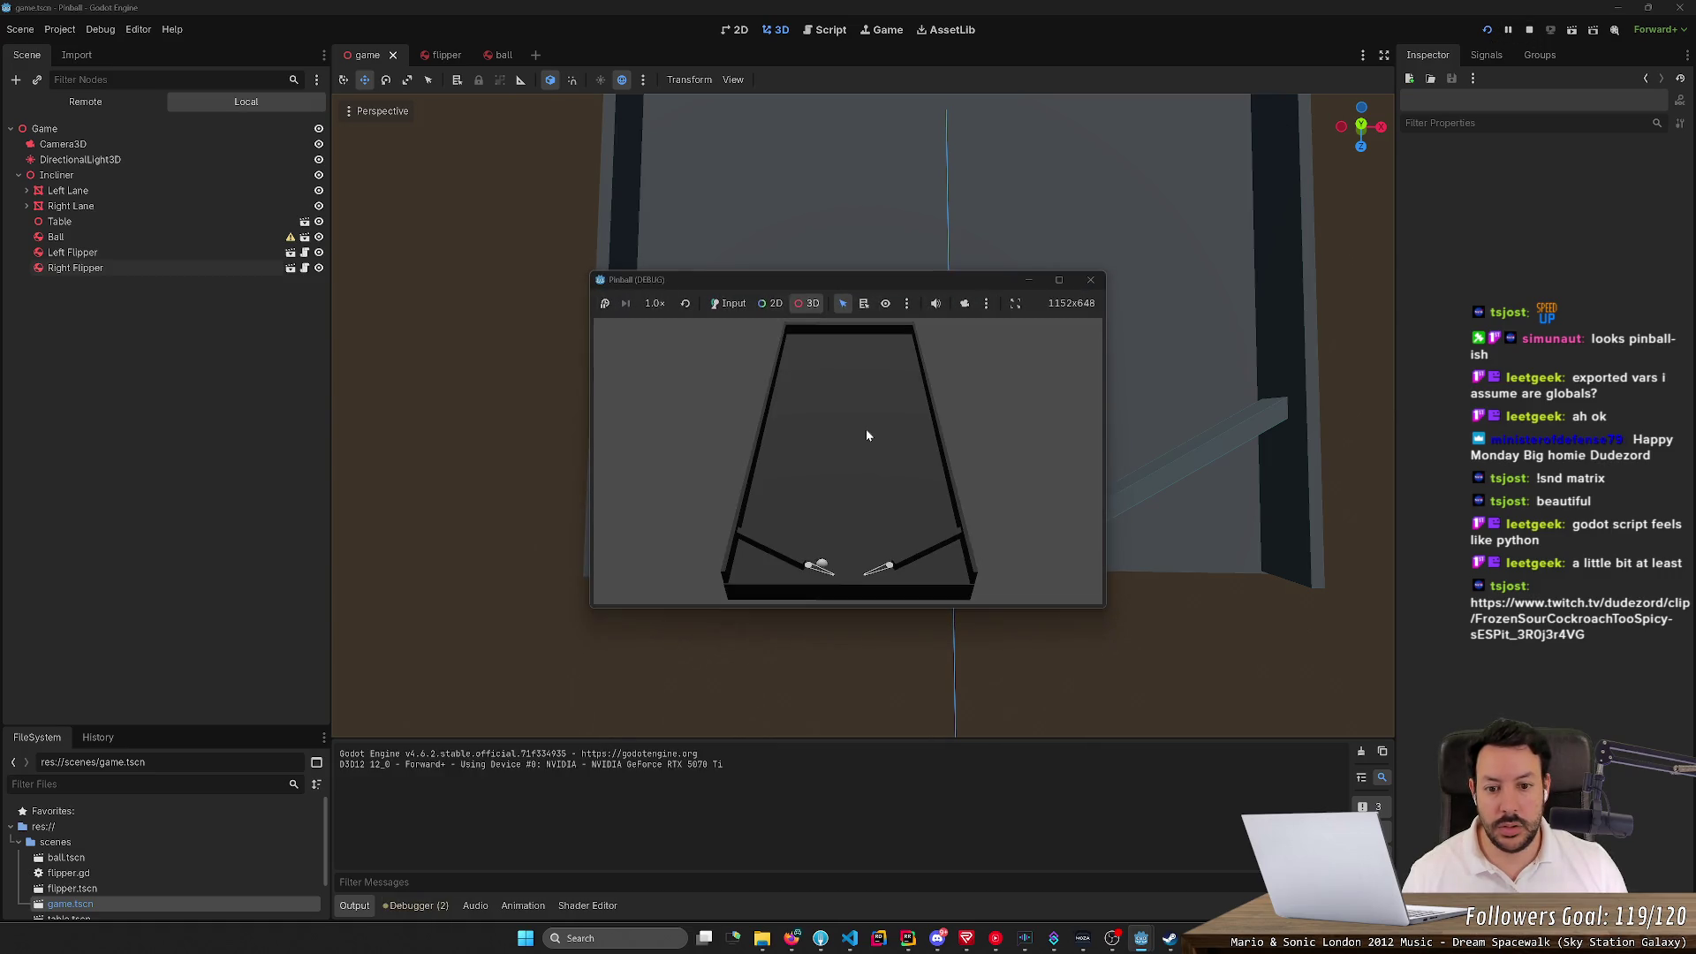
left_click(1487, 29)
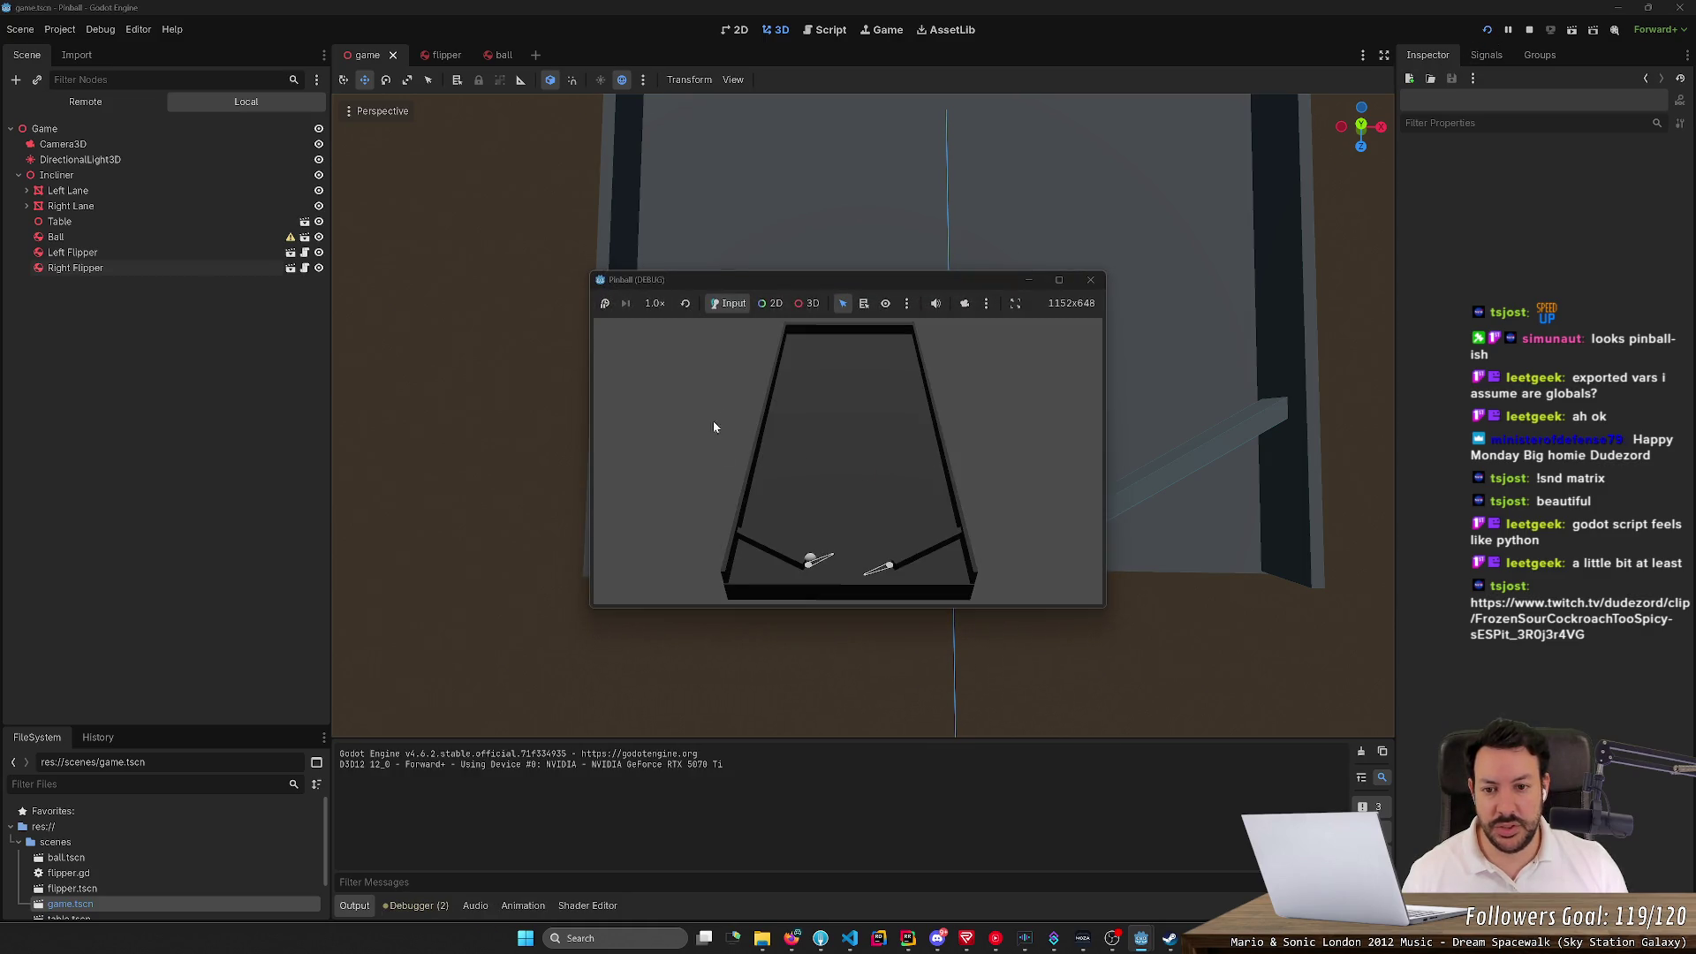
Slow the game to 1/16x speed and raise the left flipper twice in slow motion
left_click(655, 305)
left_click(671, 331)
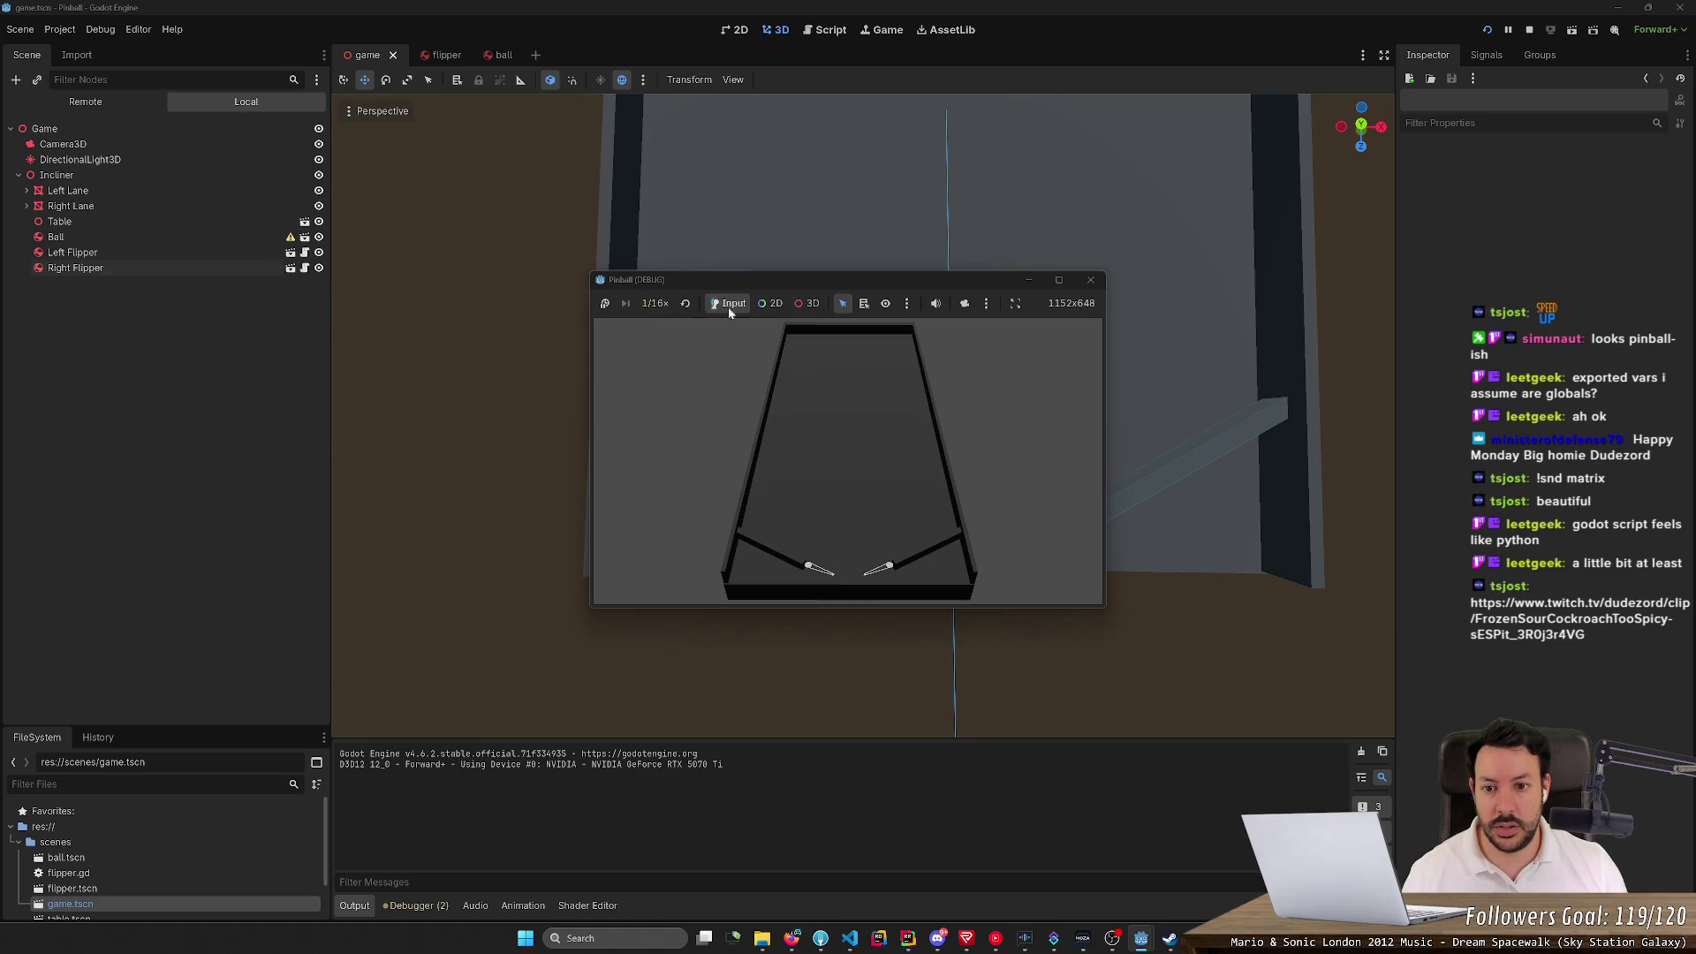
left_click(1488, 31)
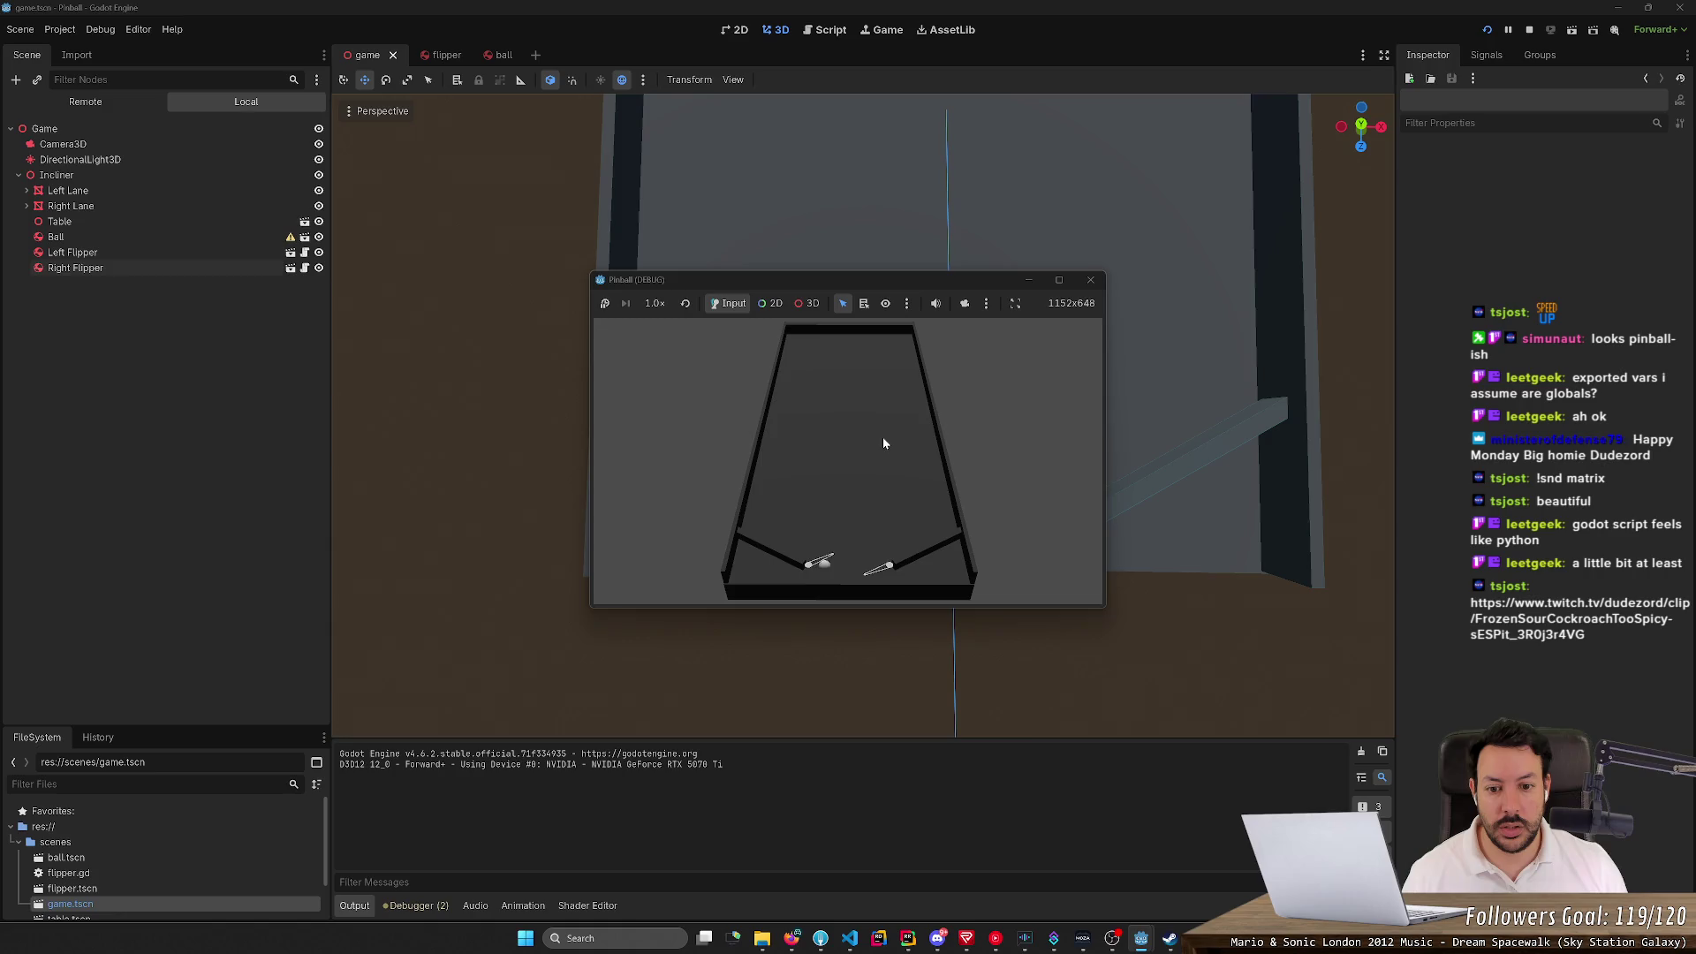
left_click(1487, 30)
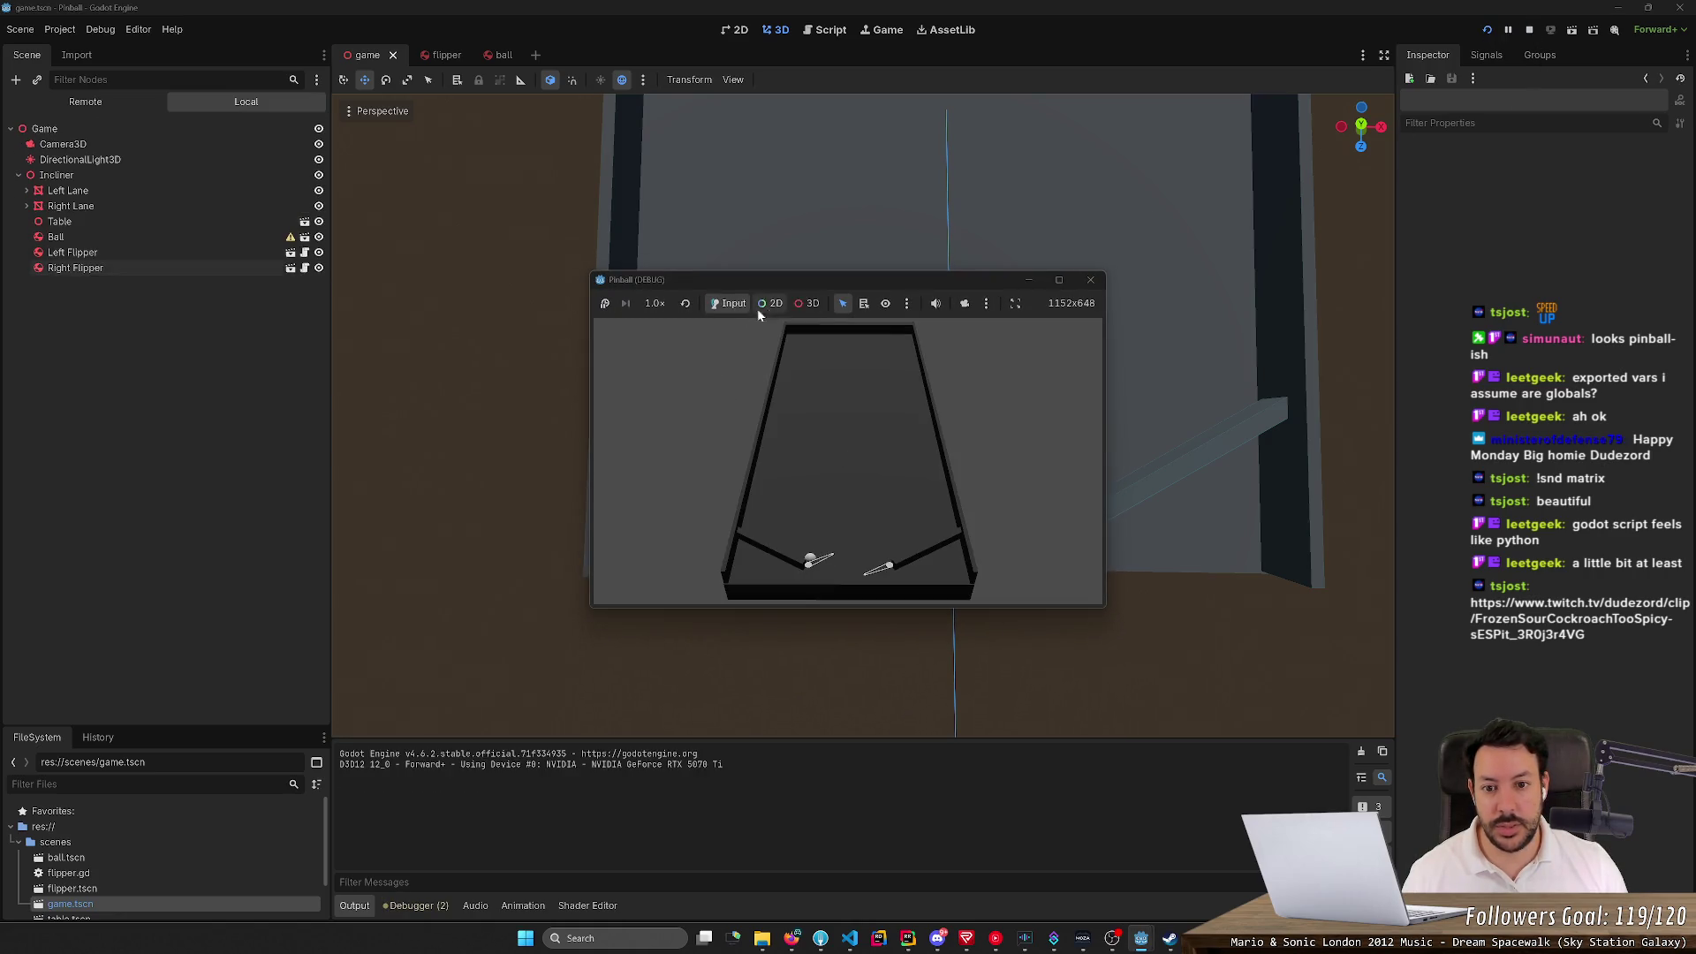
left_click(604, 302)
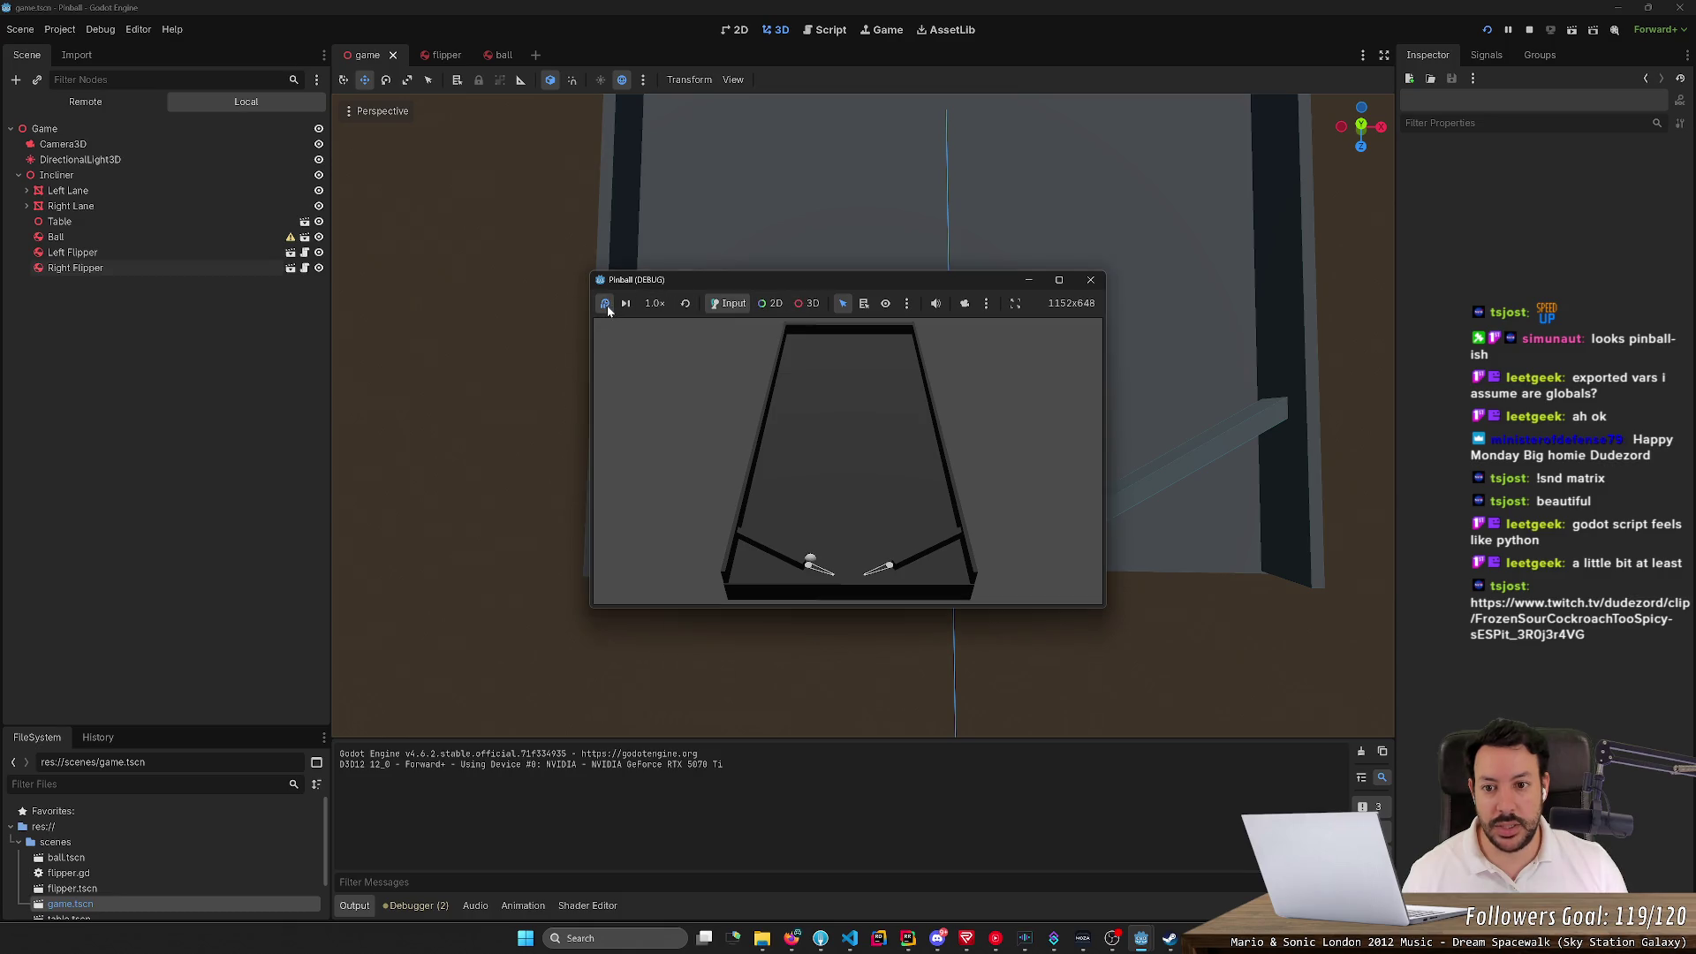
left_click(655, 303)
left_click(667, 327)
key("Left")
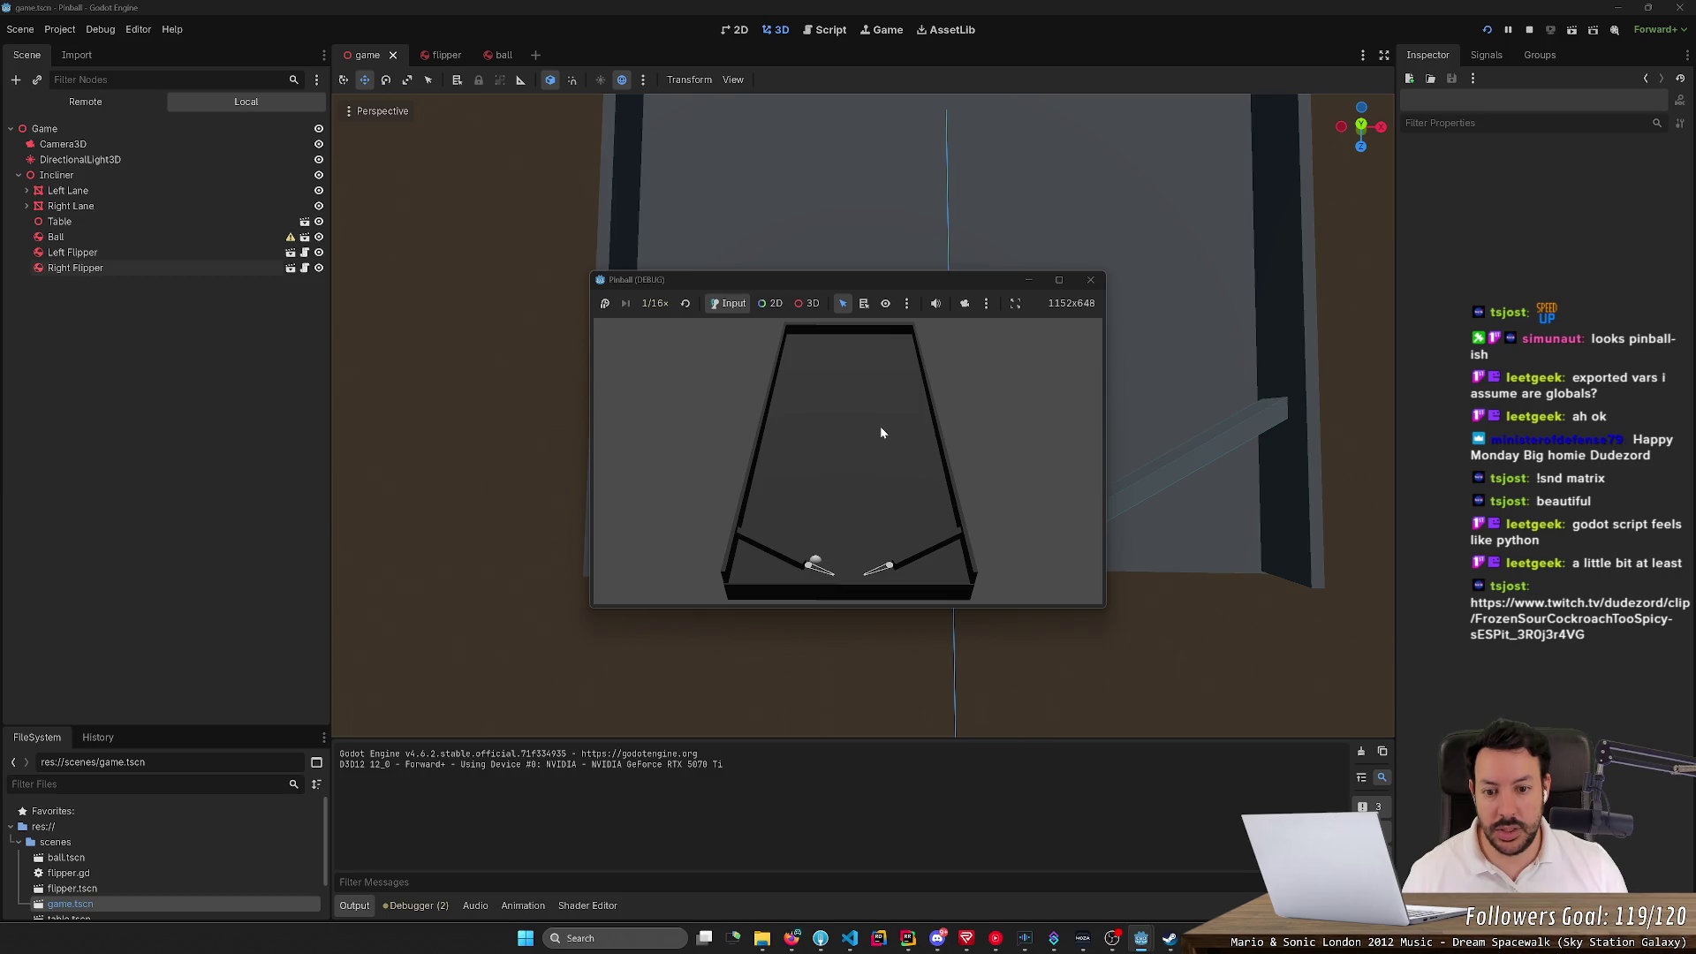
key("Left")
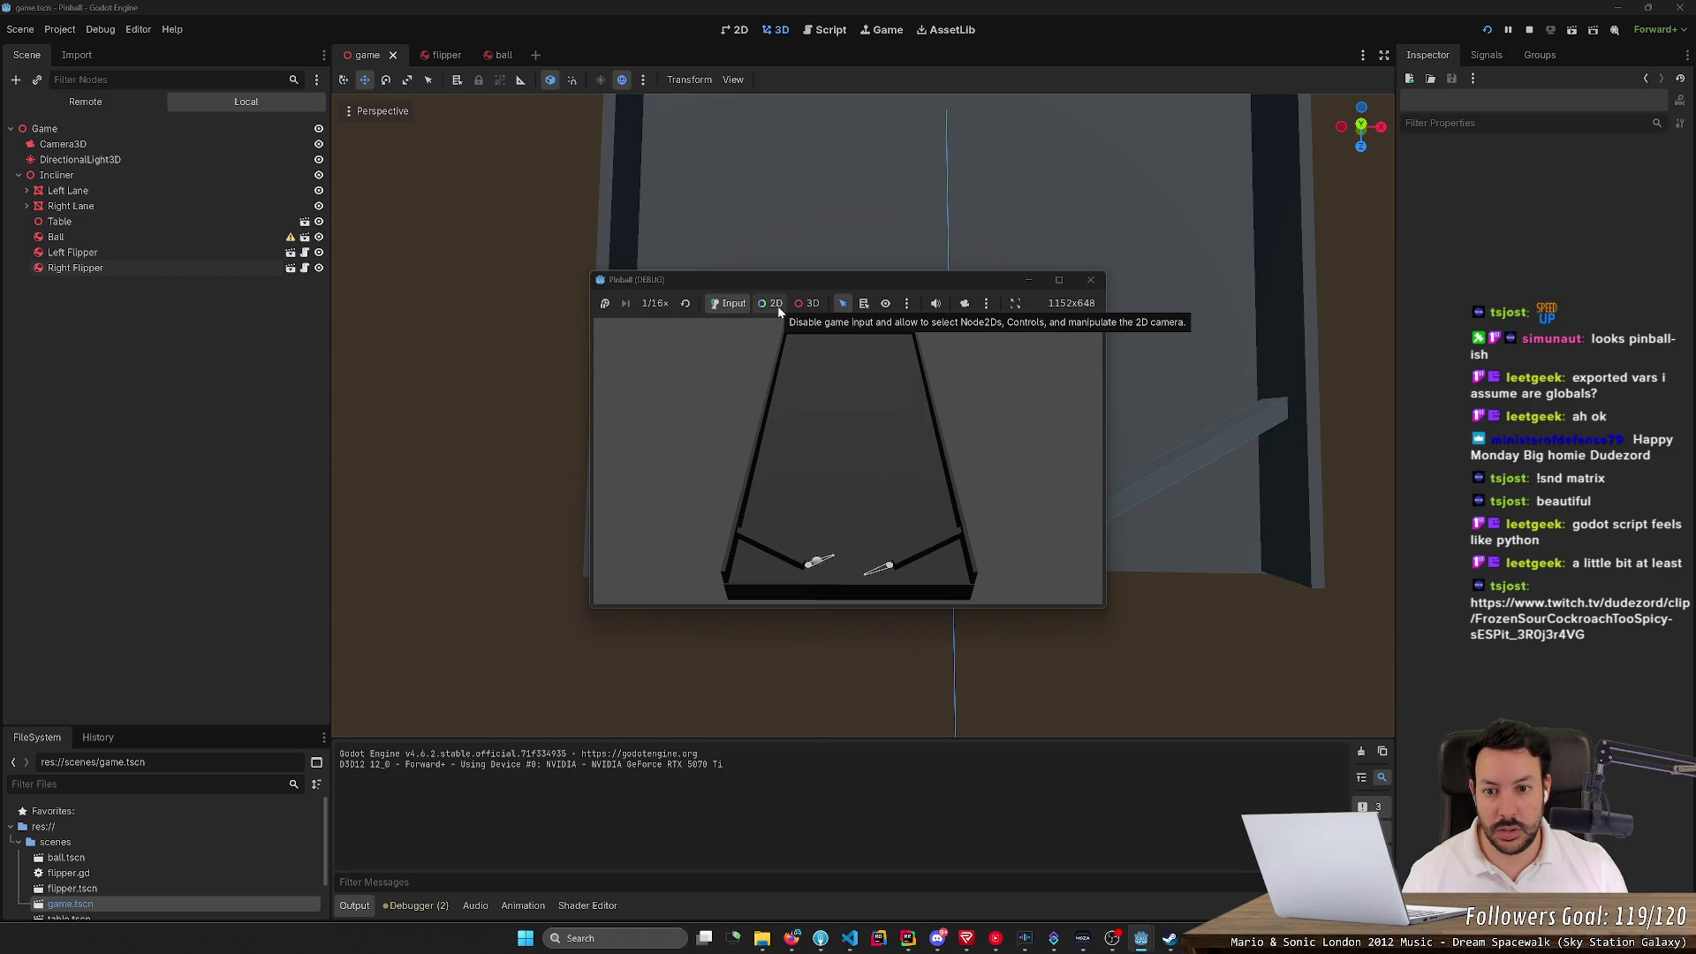
Switch to 3D selection, pick the table's collision shape, and enable the editor camera override
left_click(806, 305)
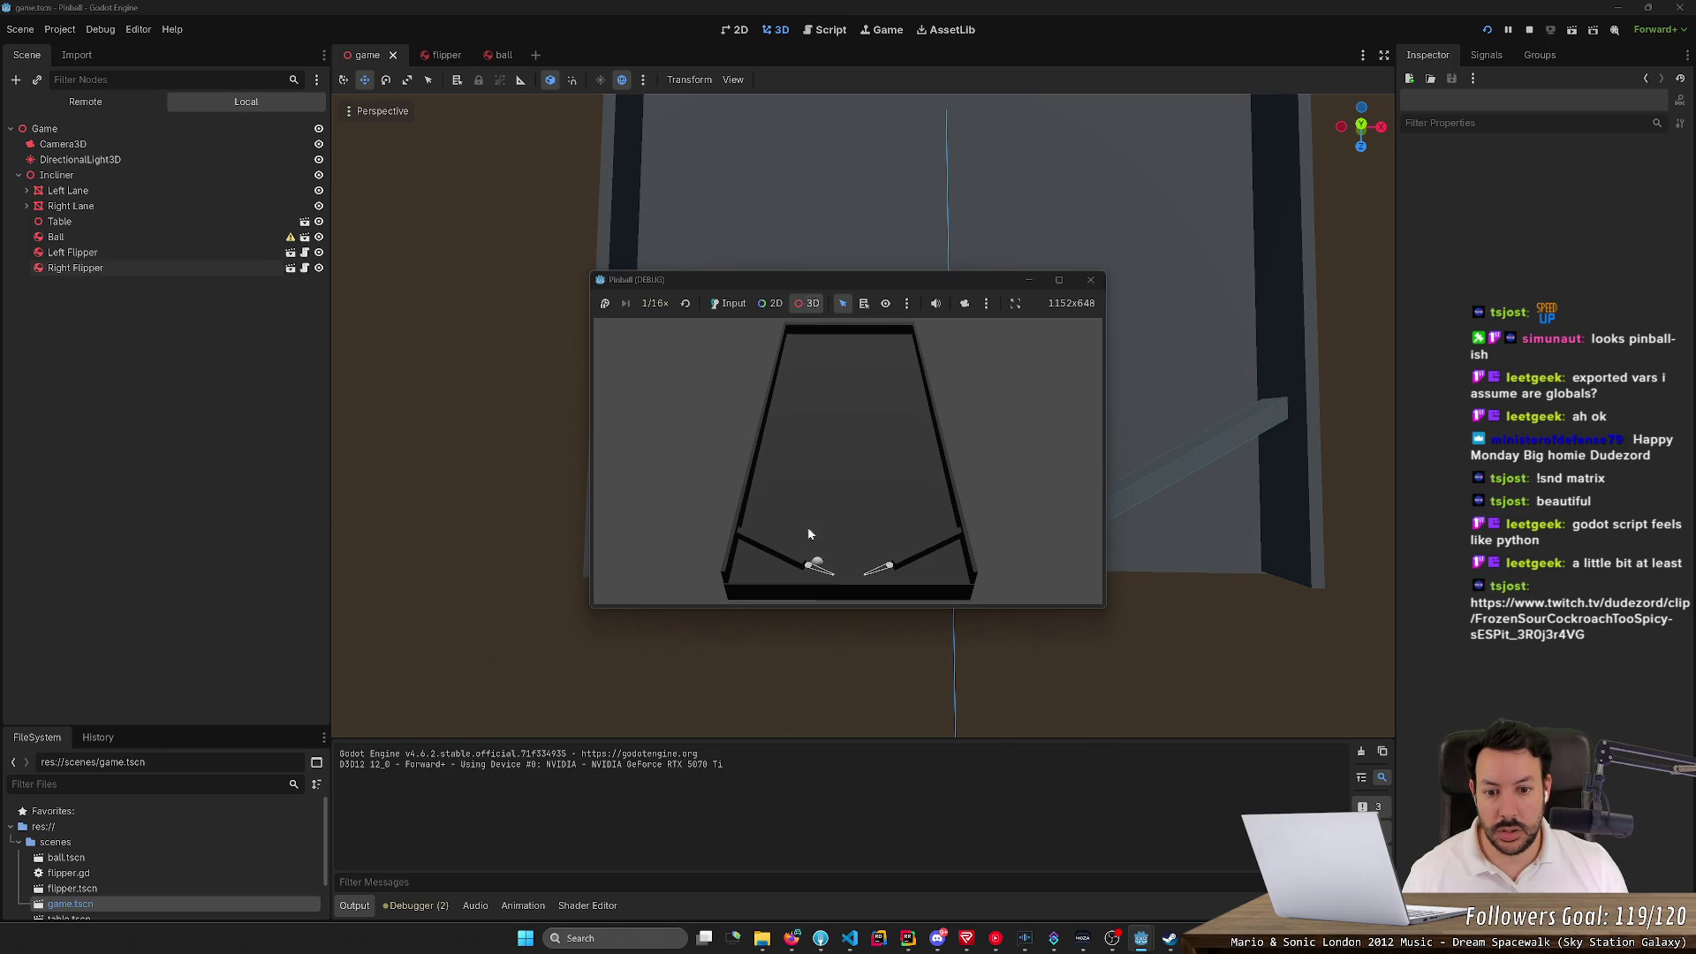
left_click(819, 502)
left_click(964, 303)
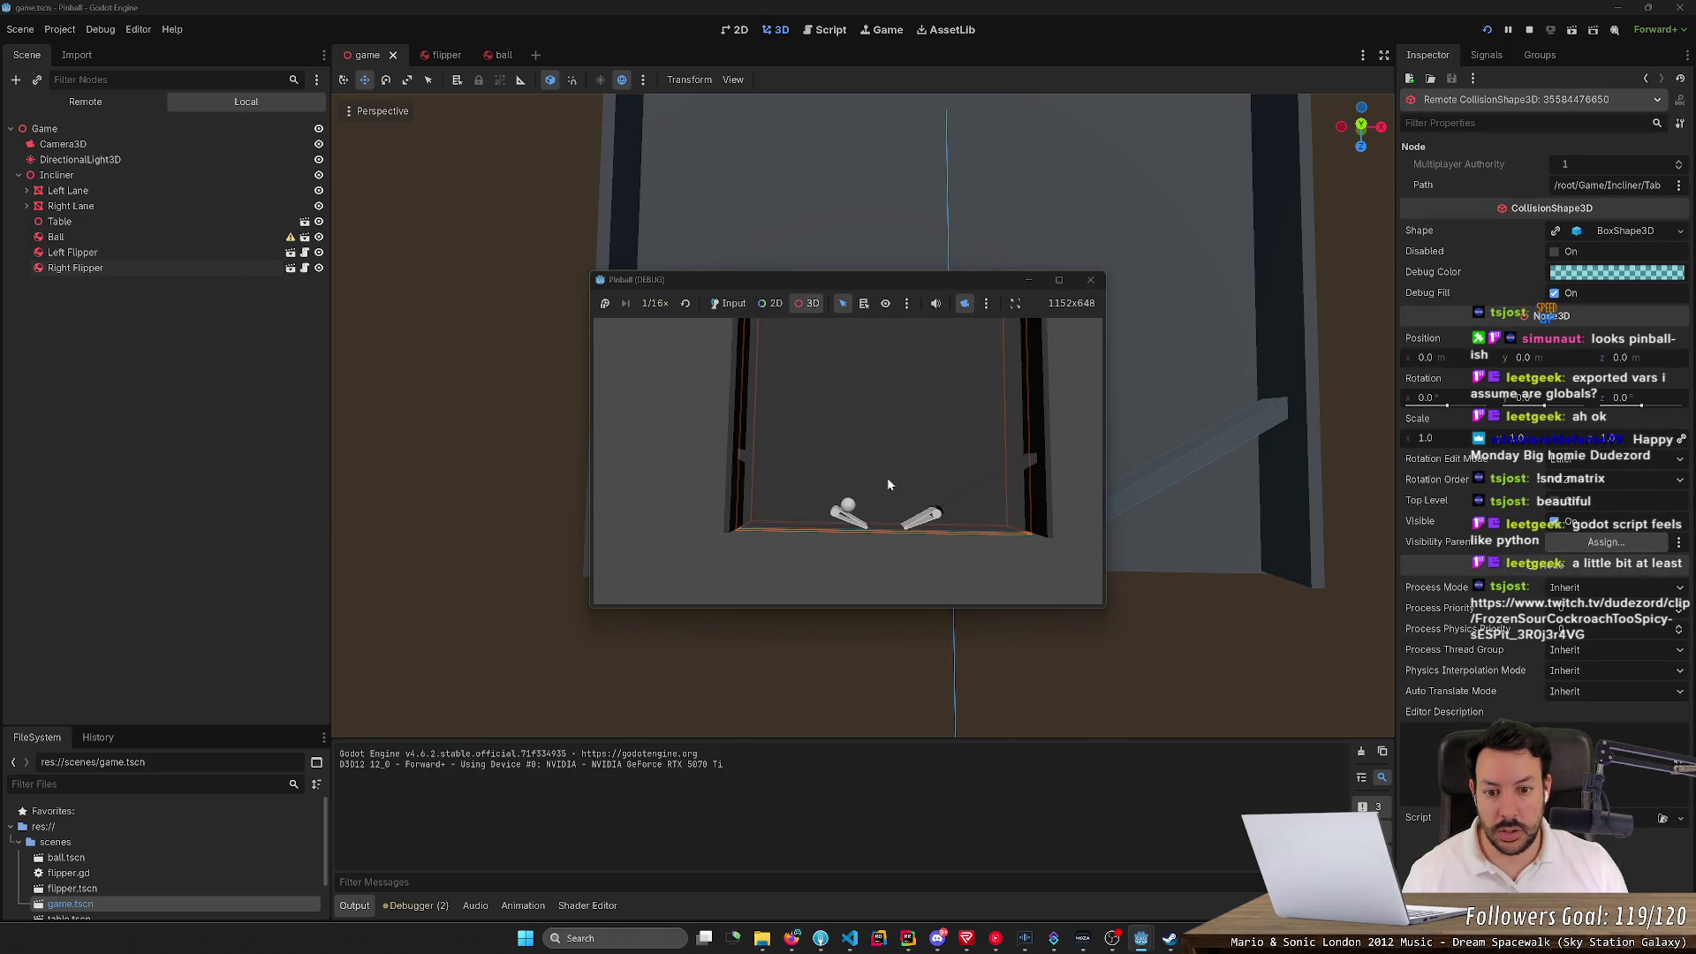
Return input control to the game and flip the left flipper in slow motion
left_click(878, 509)
left_click(729, 303)
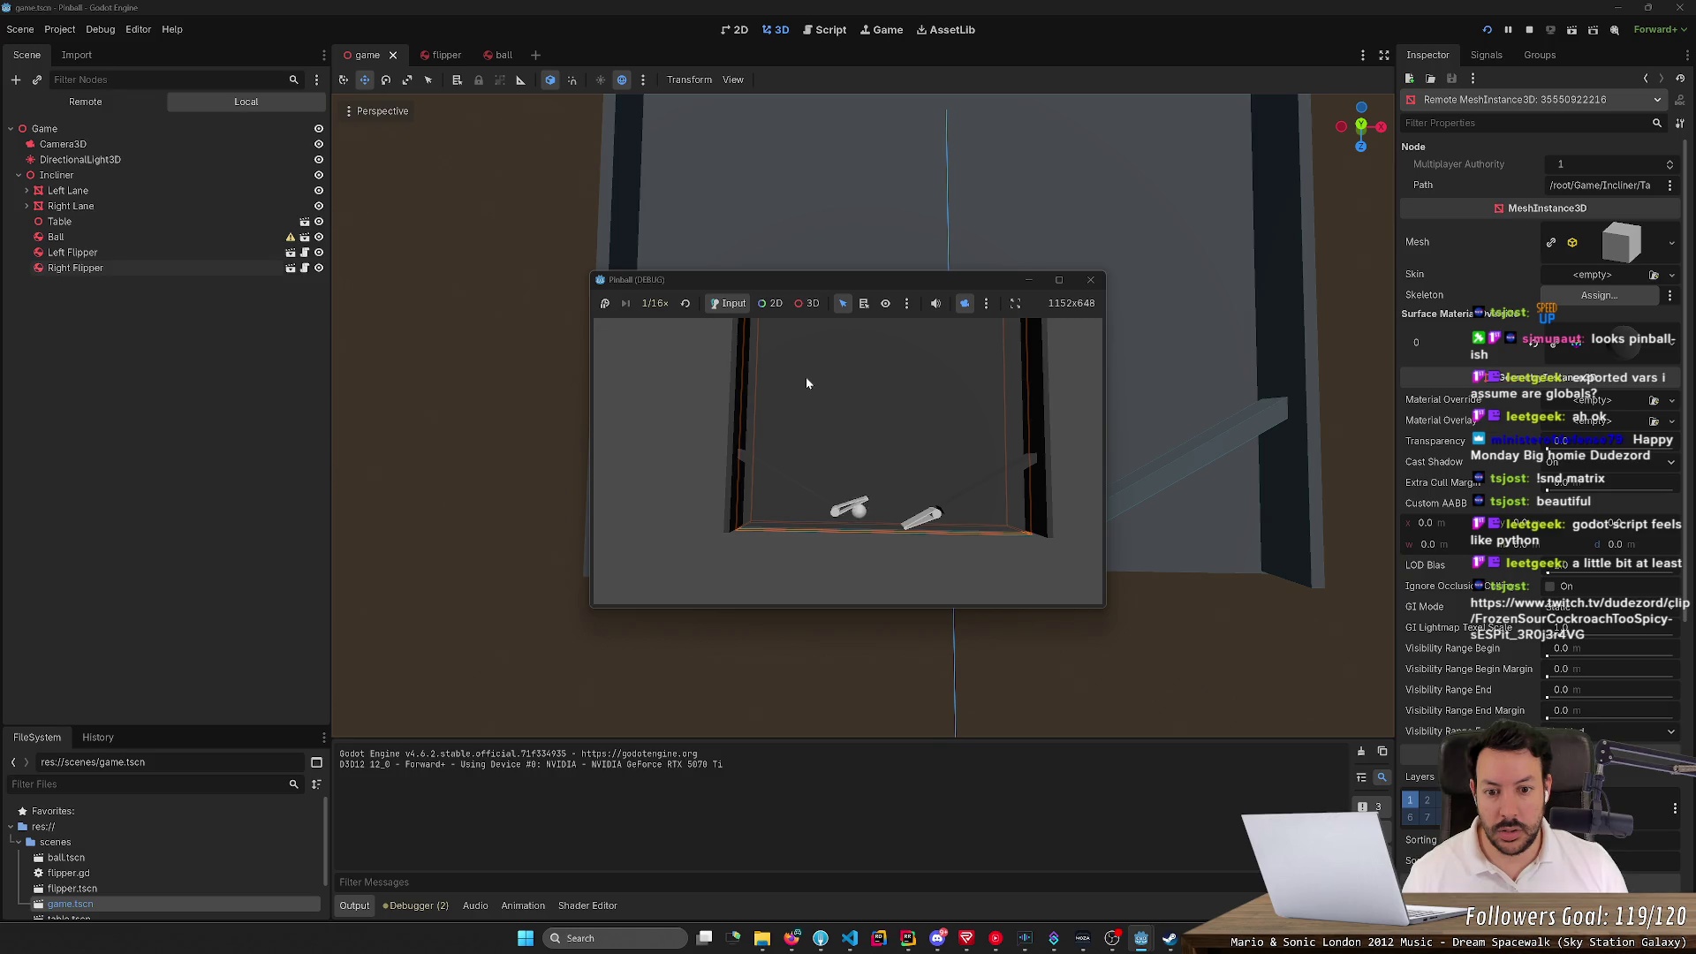
key("Left")
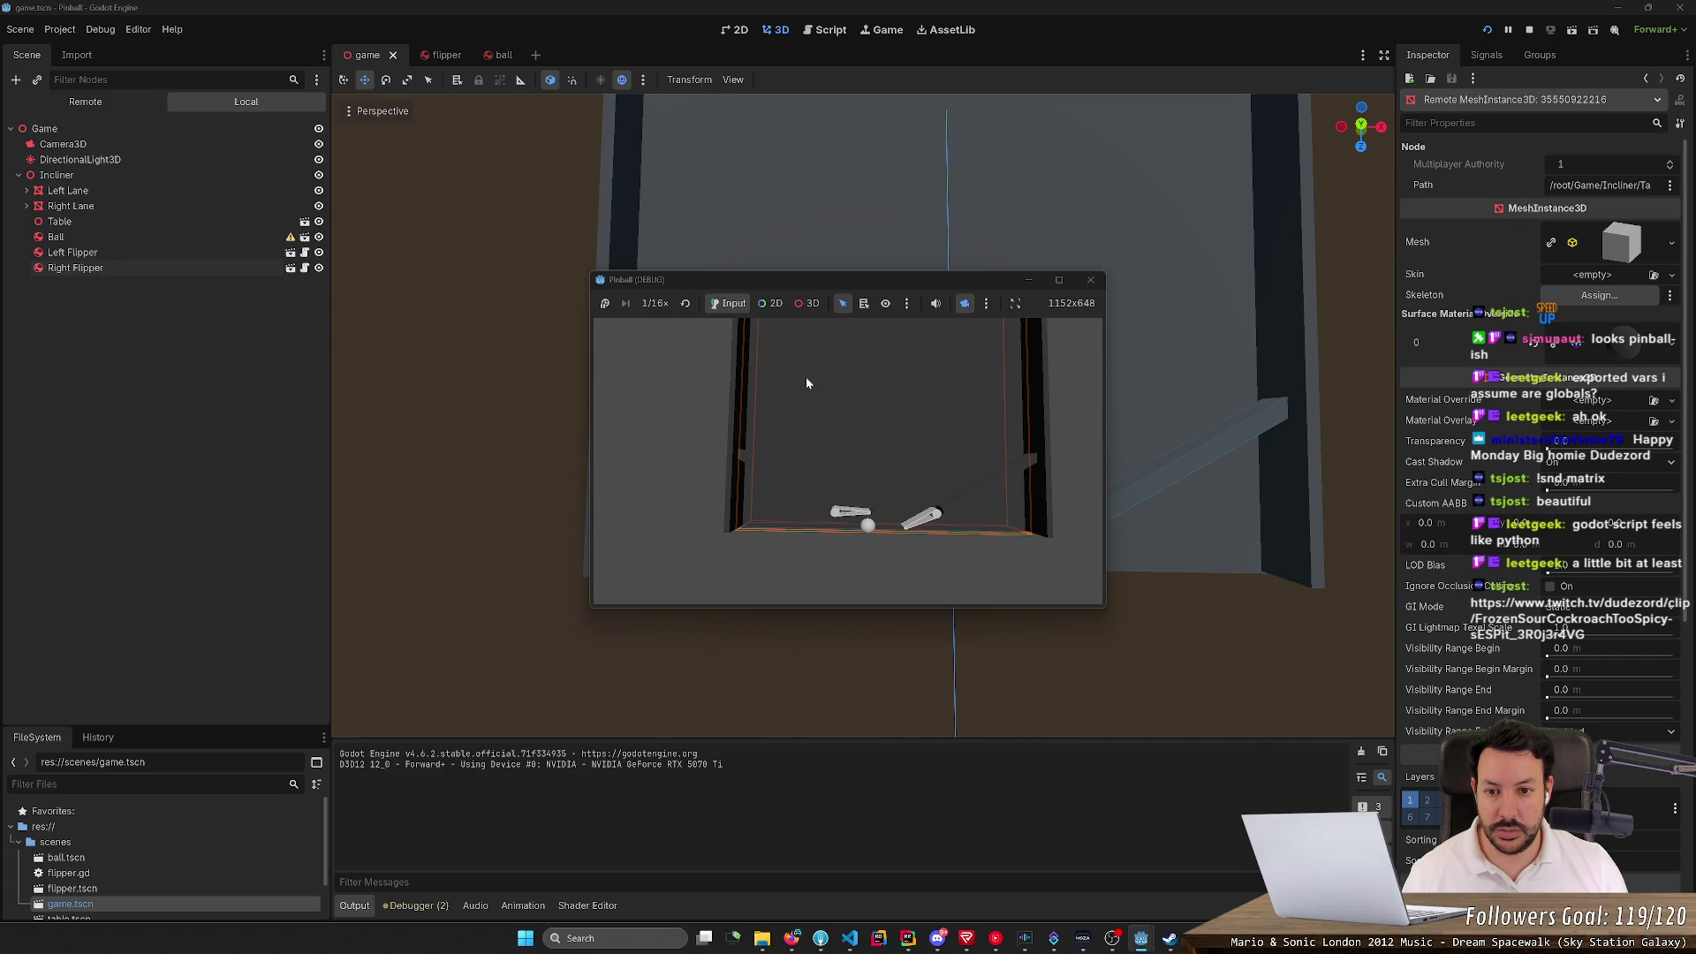
Choose 1/8x game speed, then restart the game back at normal 1.0x speed
left_click(653, 303)
left_click(664, 344)
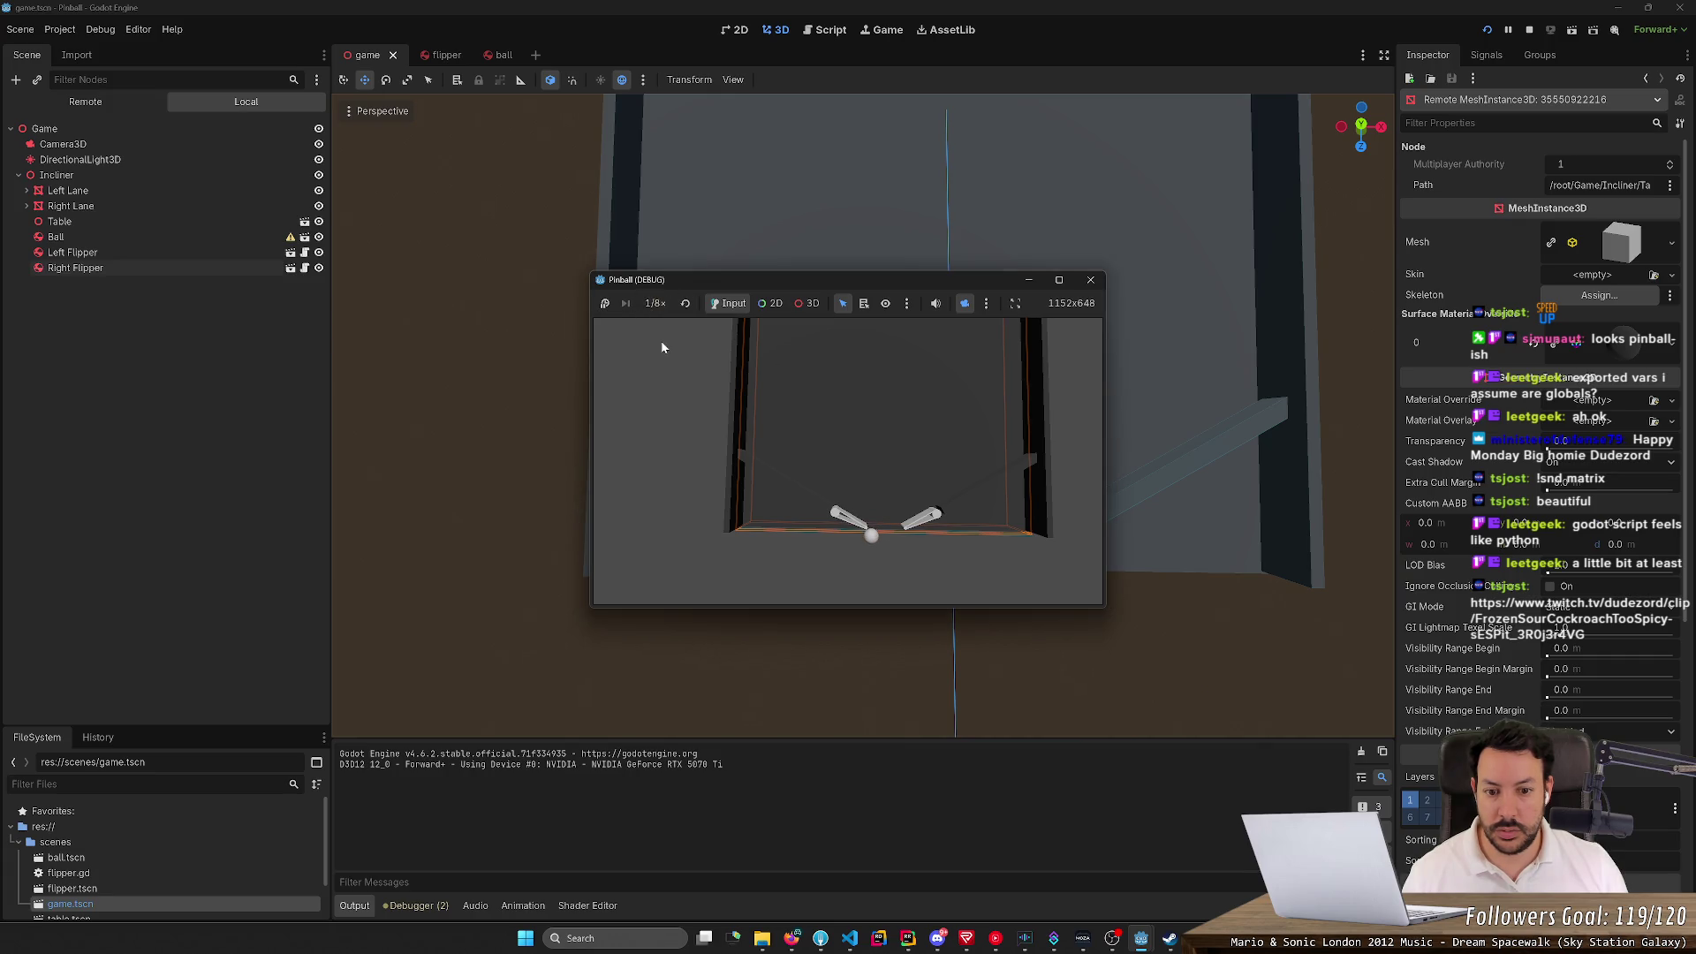
left_click(1489, 29)
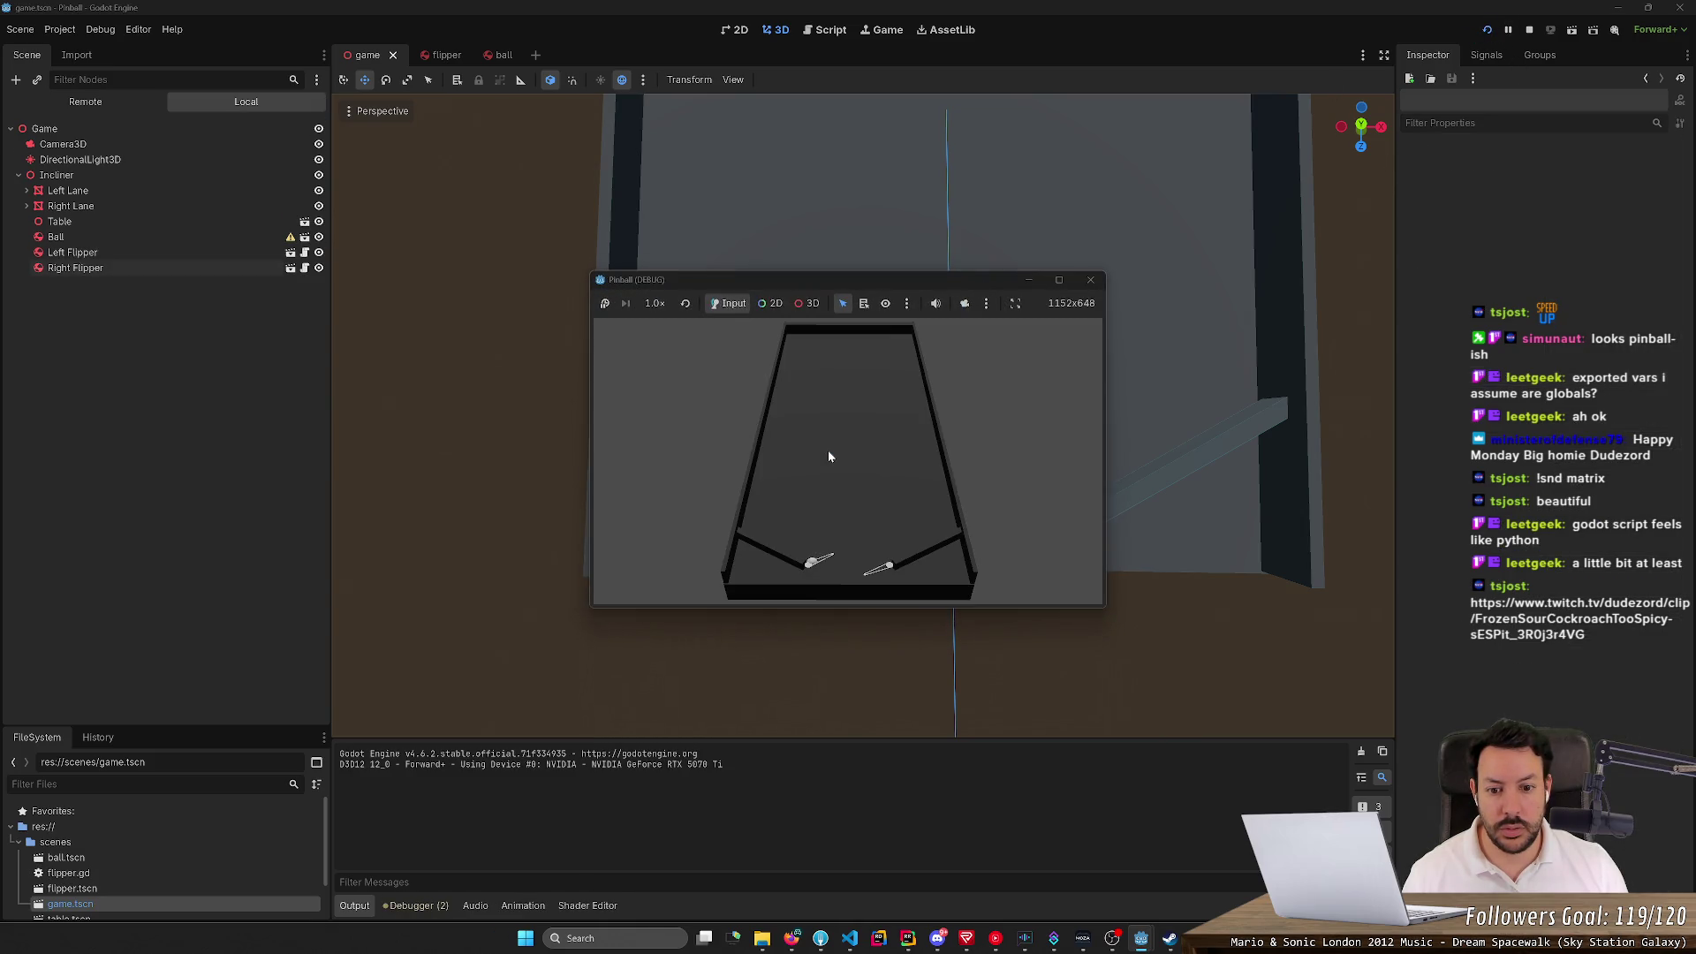
Restart the game three times, flip the left flipper, restart again, then close the game window
left_click(1488, 29)
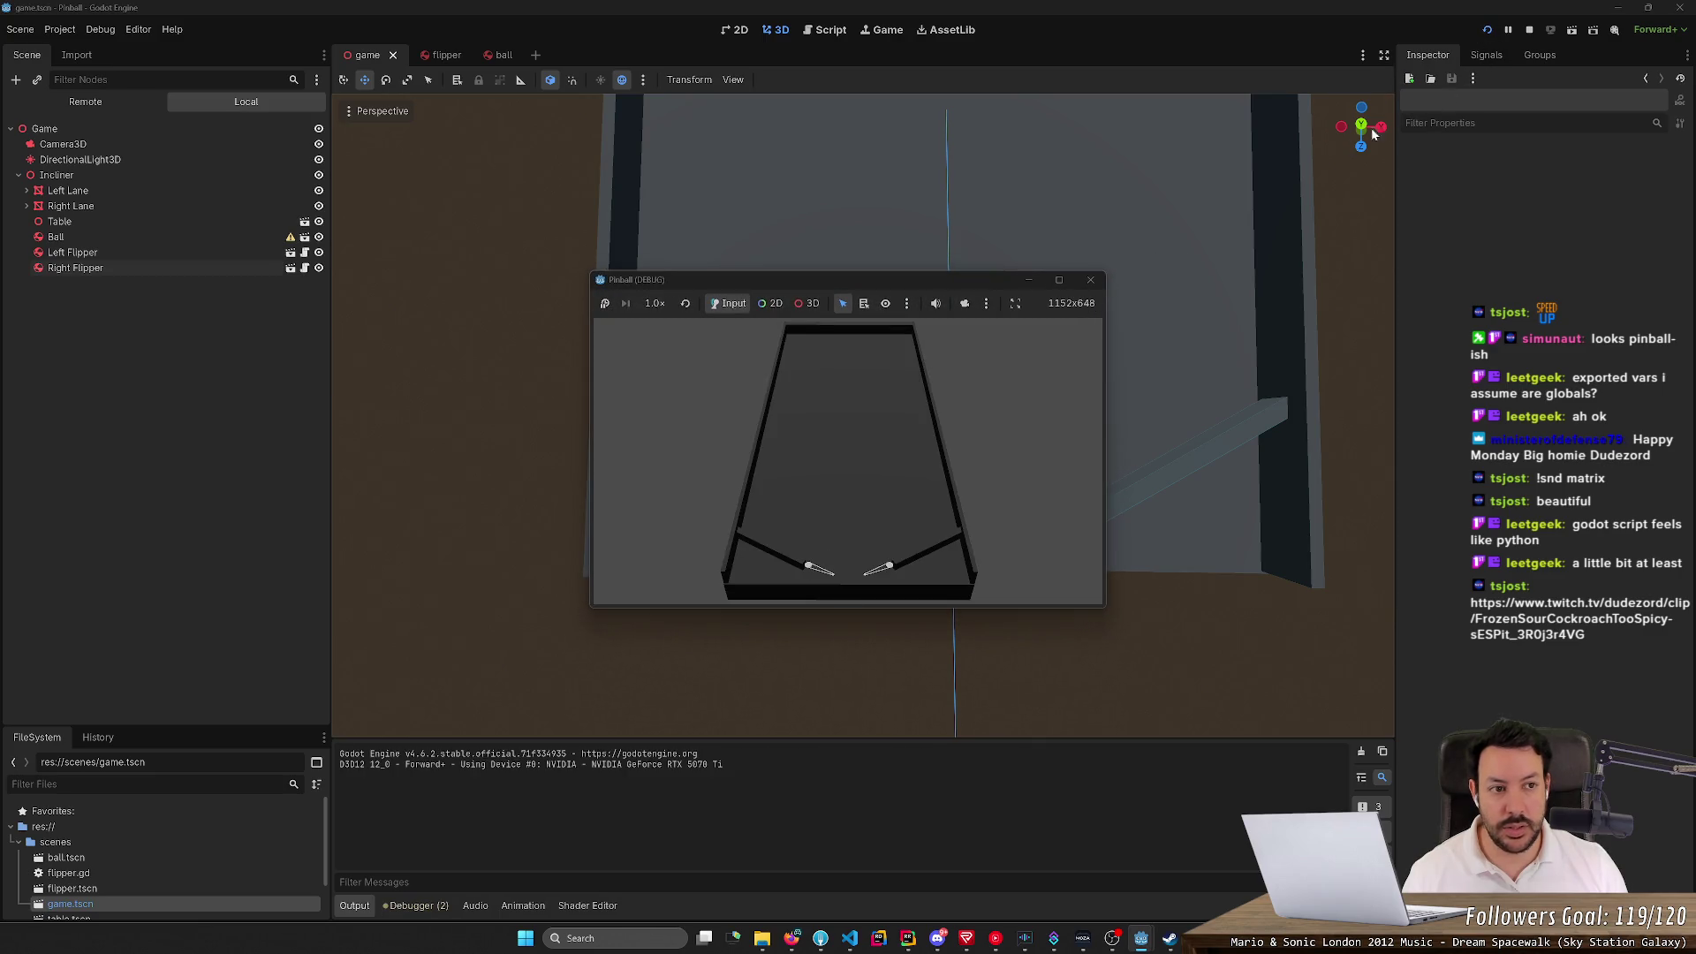
left_click(1489, 31)
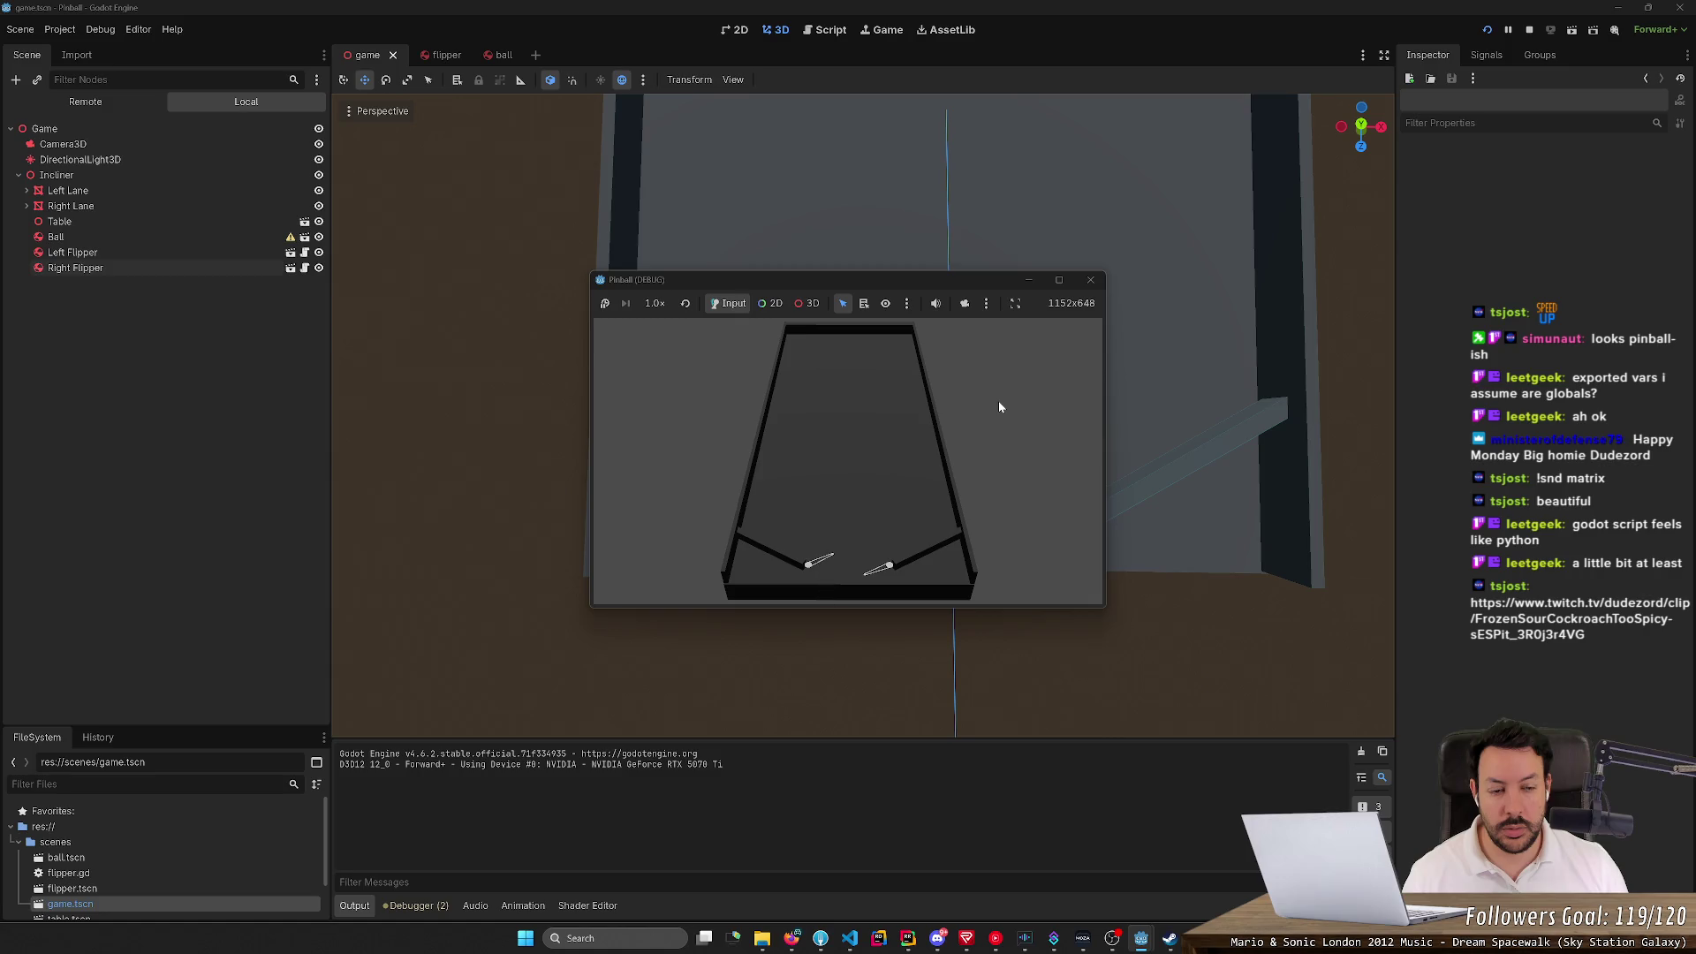
left_click(1487, 31)
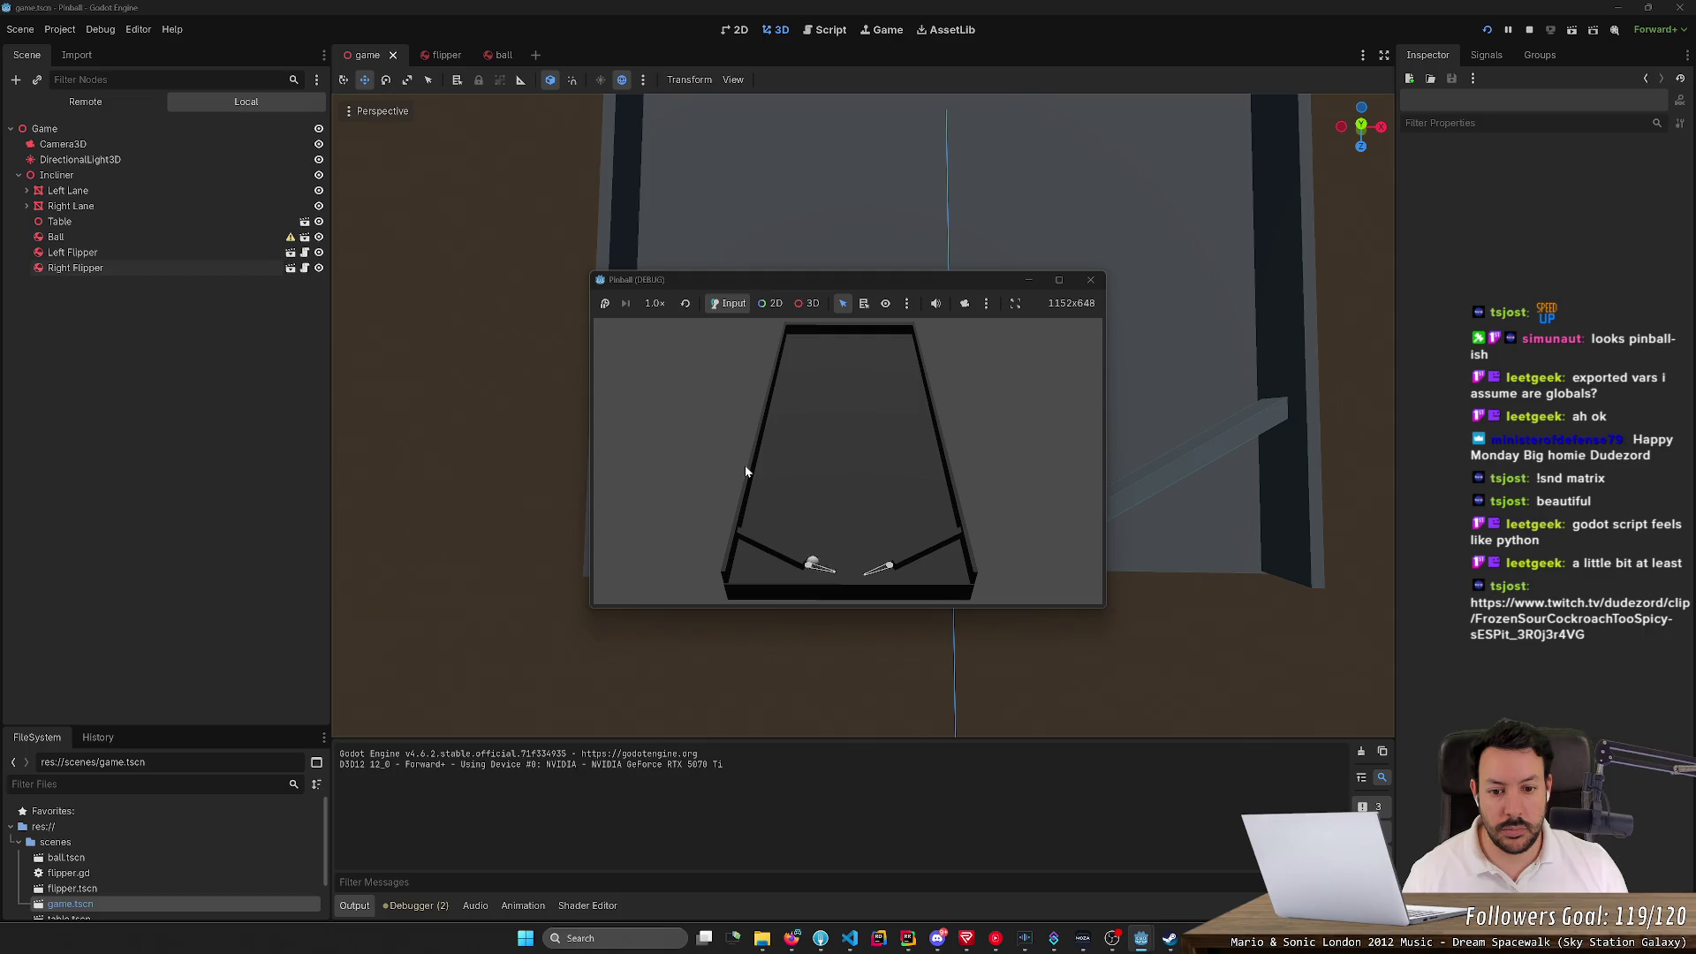
key("Left")
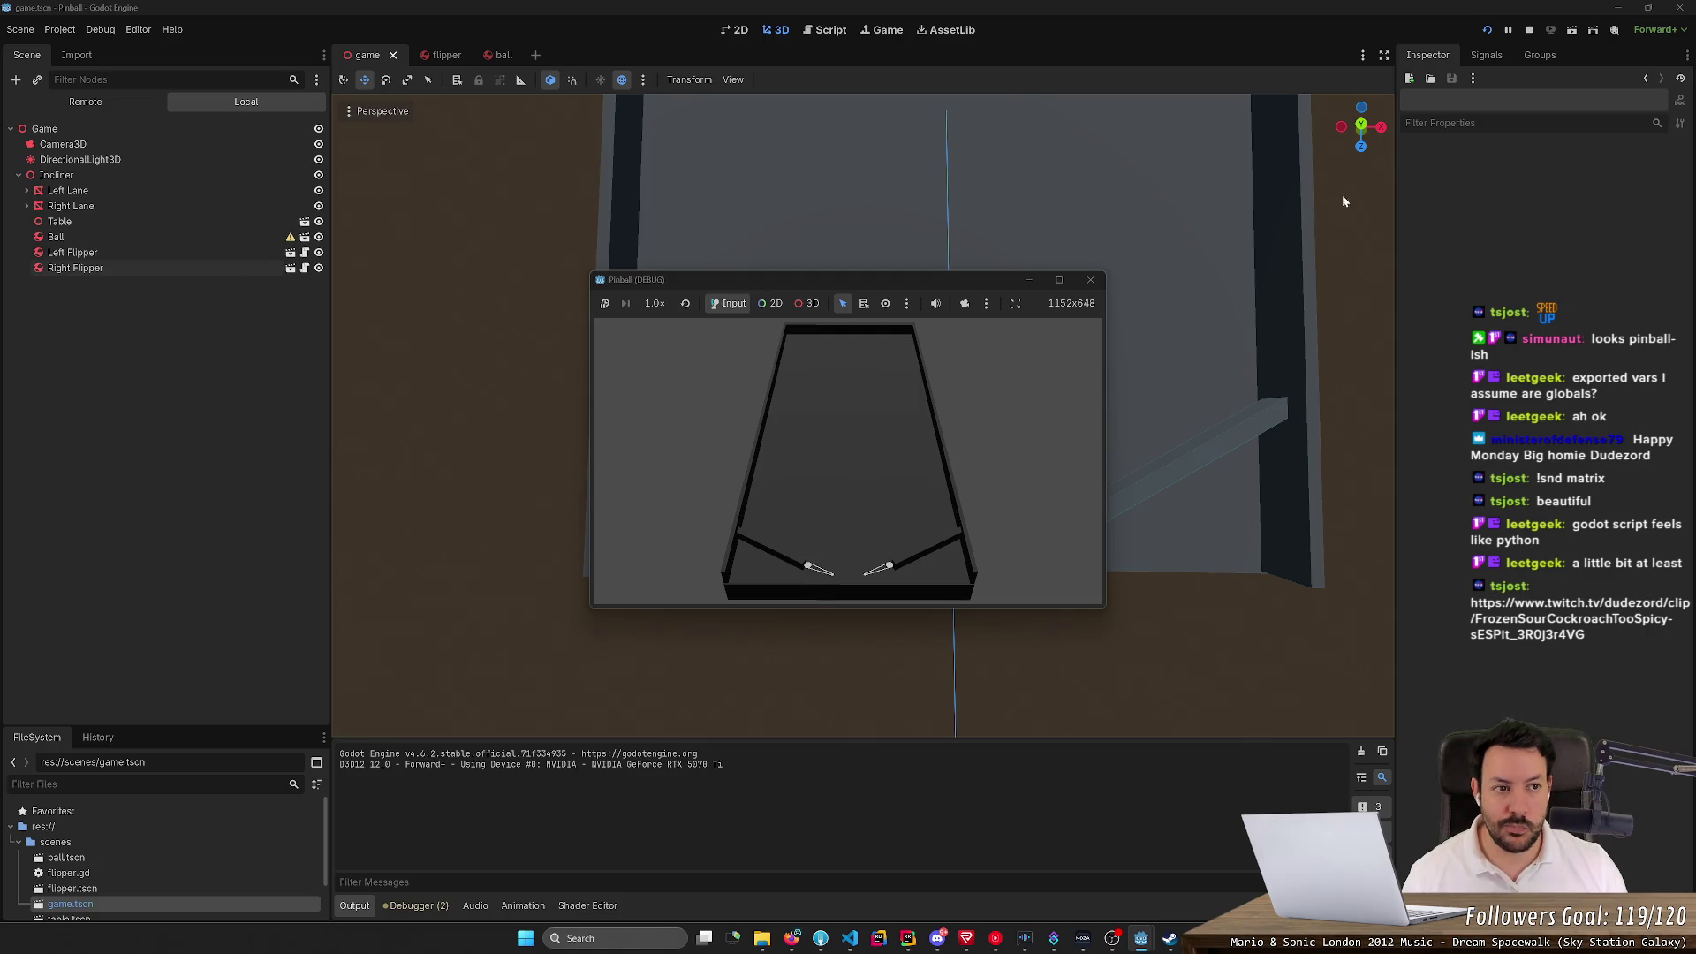
left_click(1488, 32)
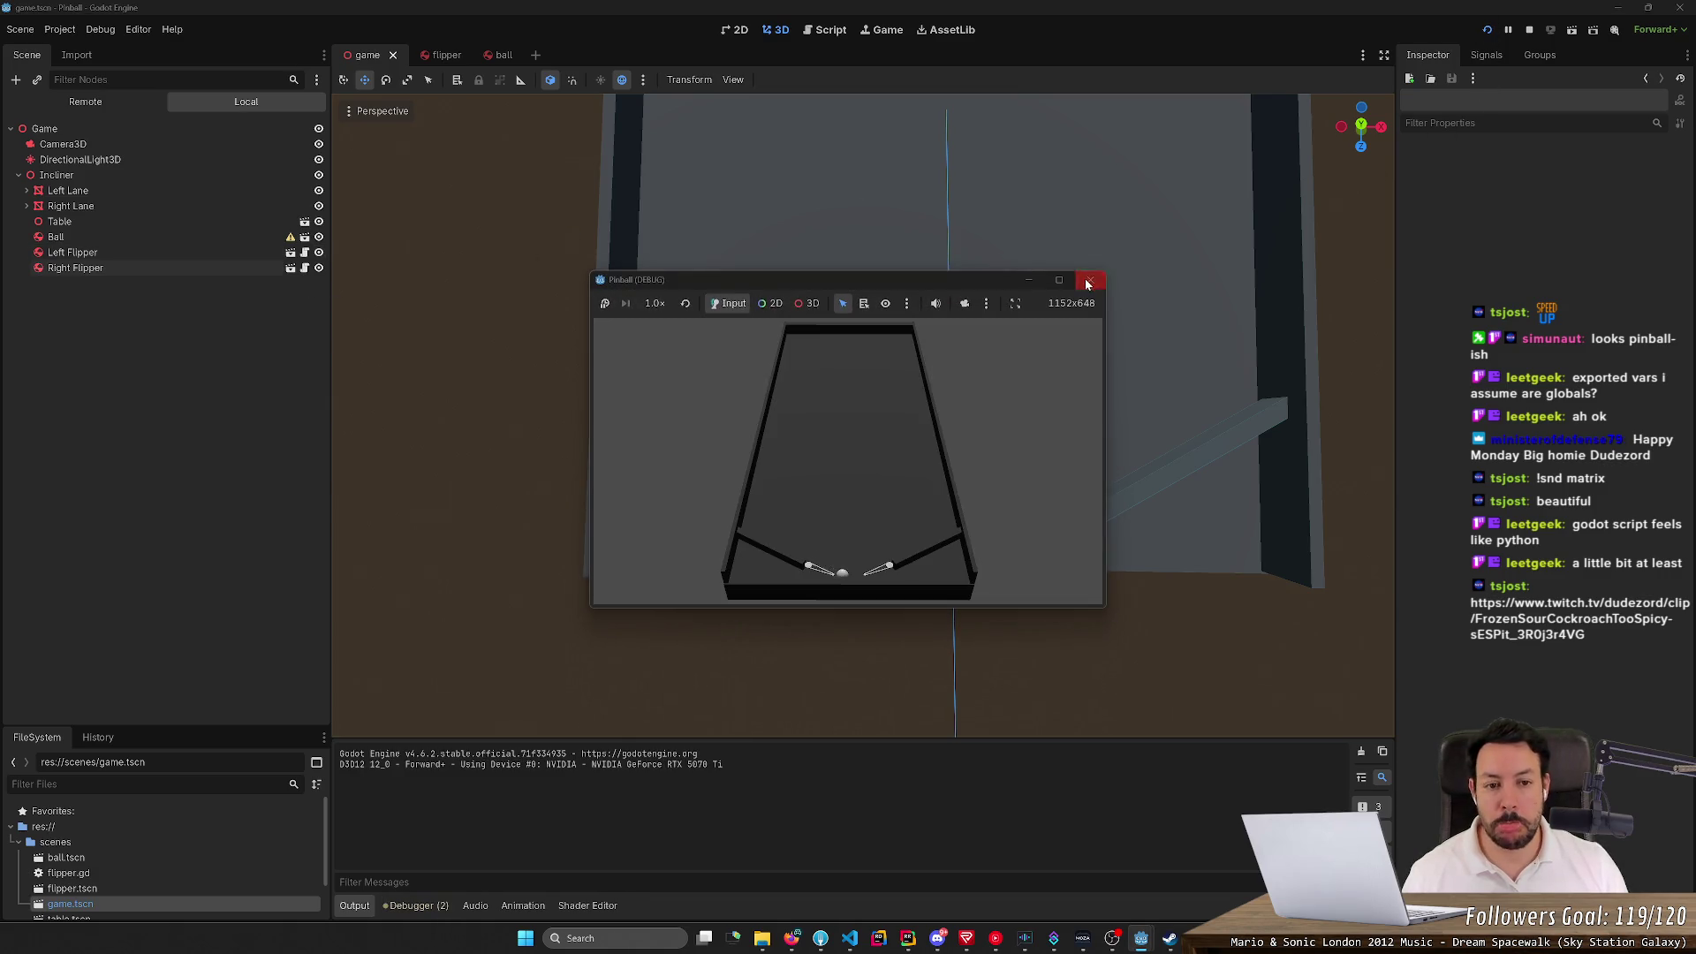
left_click(1090, 279)
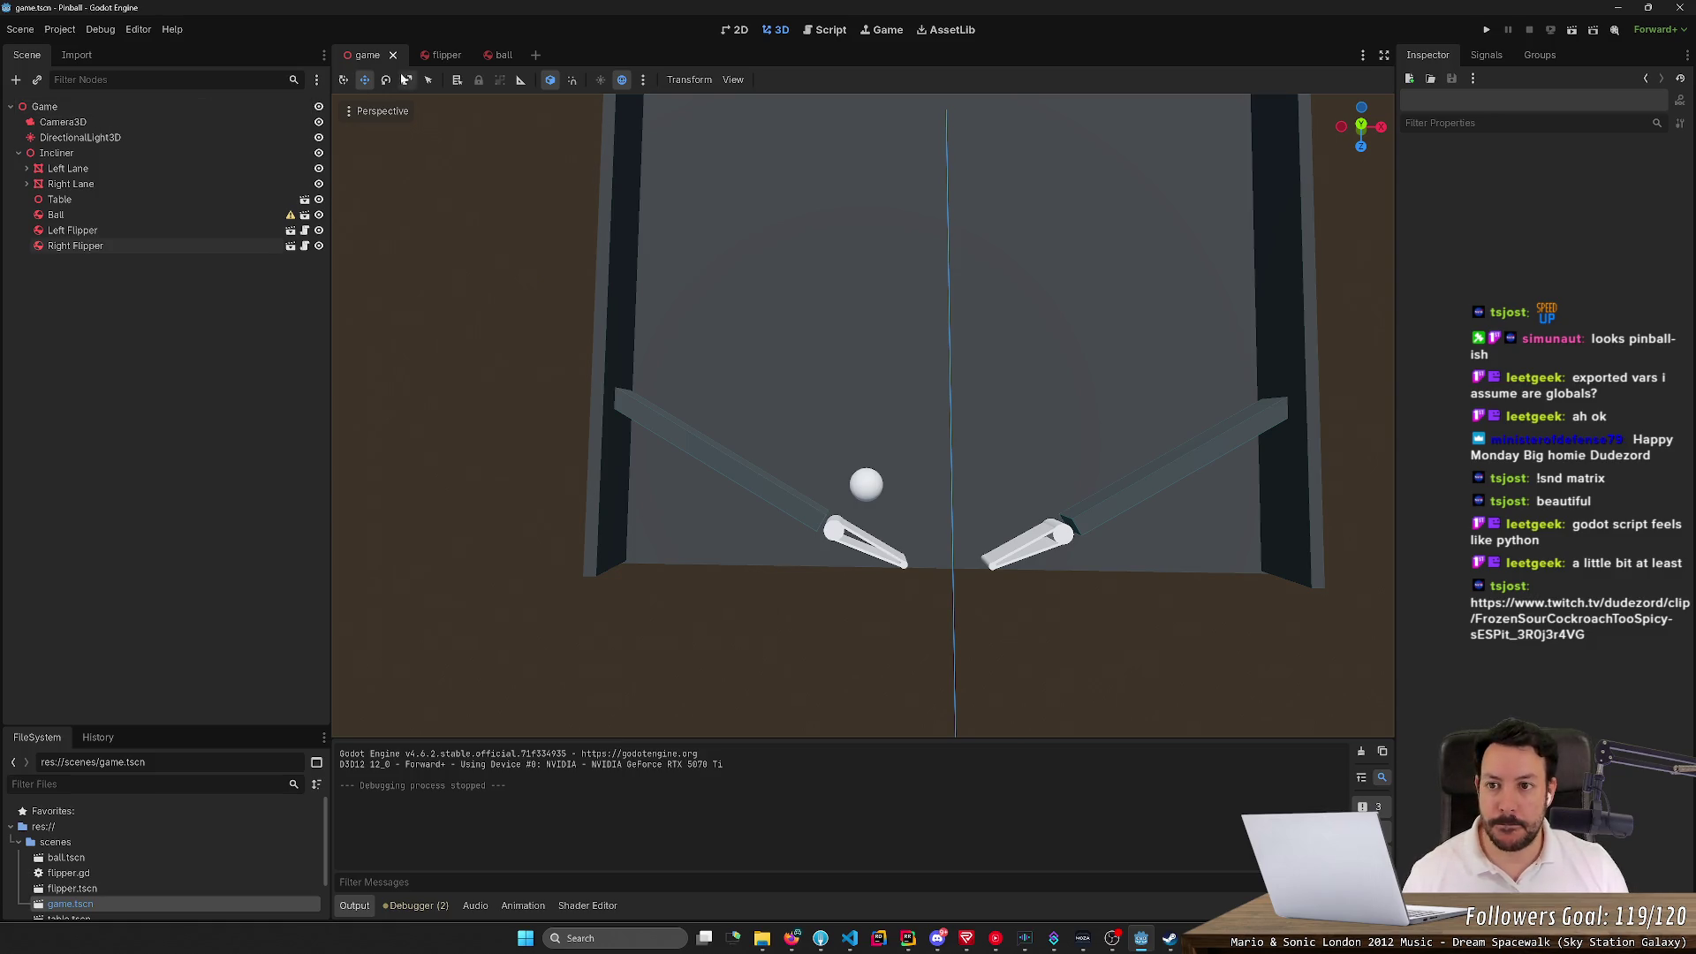
In the flipper scene, toggle Disabled on the first CollisionShape3D
left_click(431, 57)
scroll(670, 348, "up", 5)
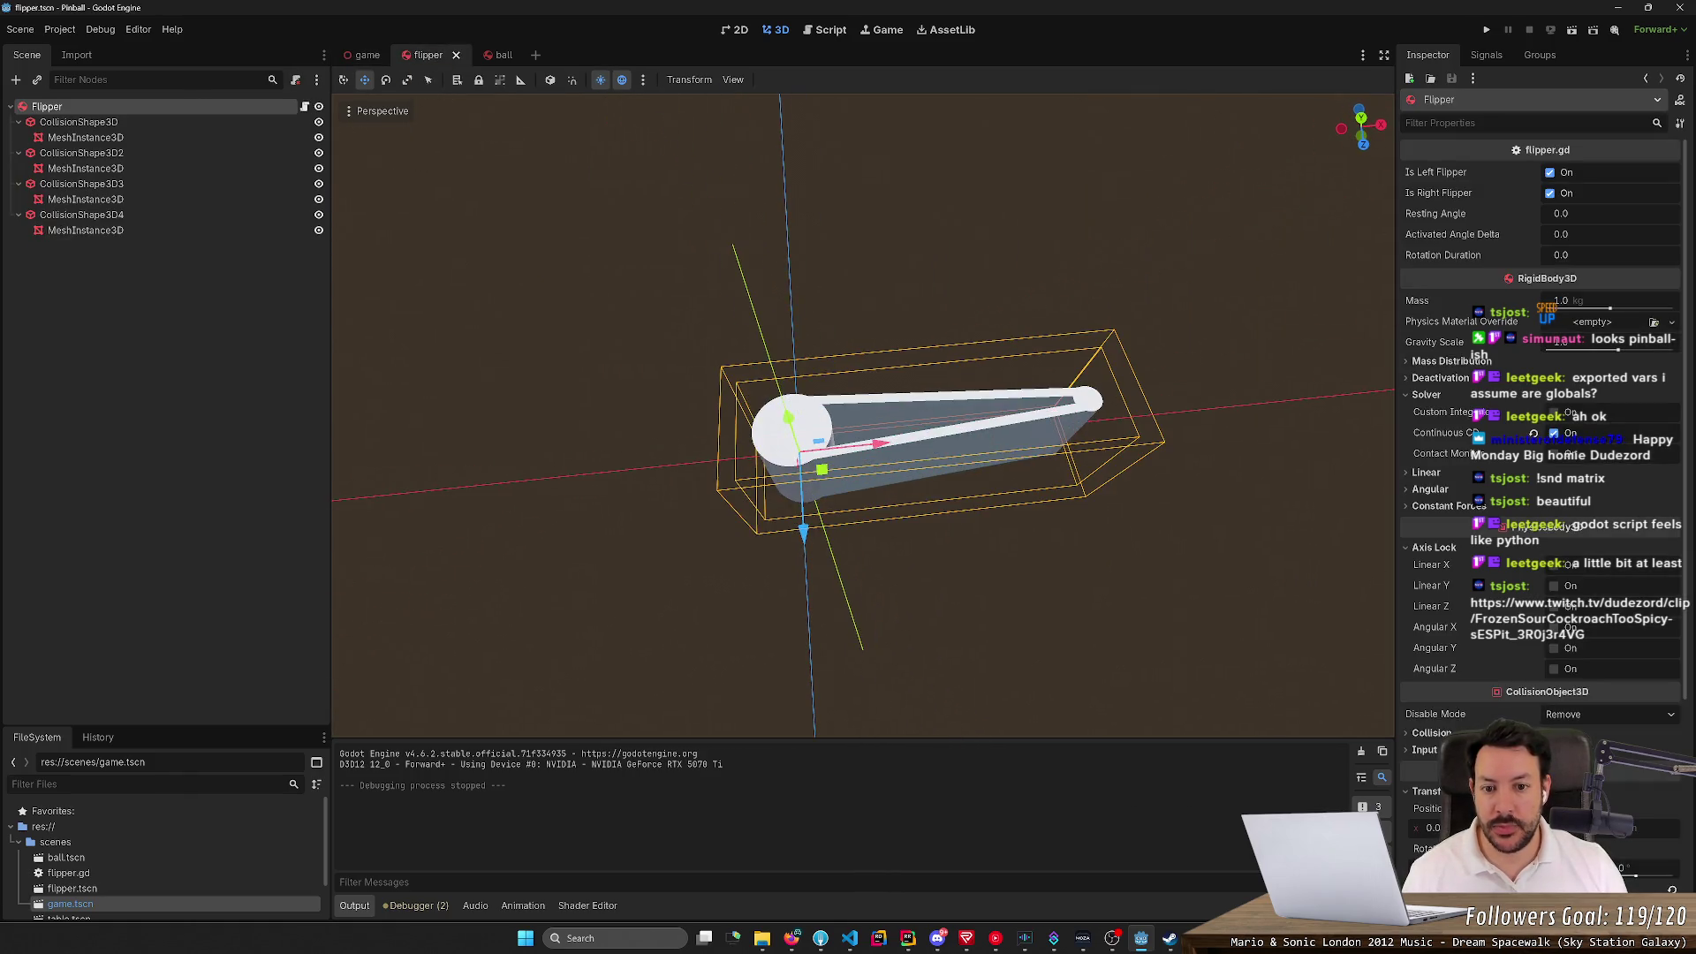
left_click(150, 125)
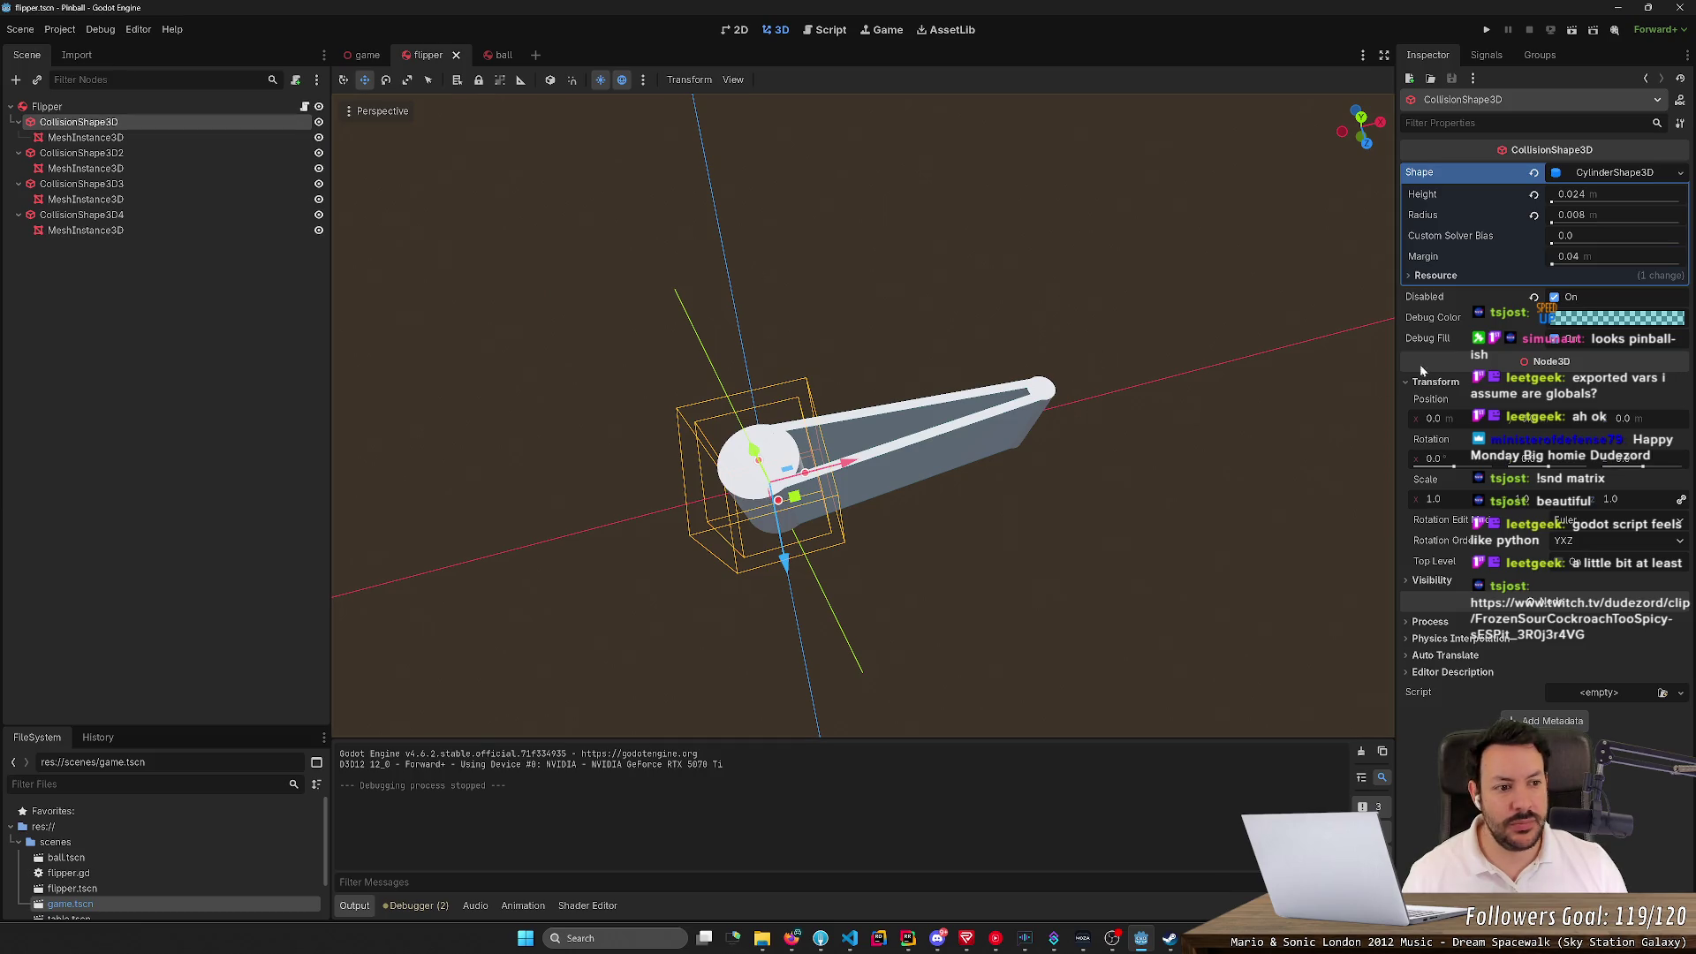
left_click(1534, 298)
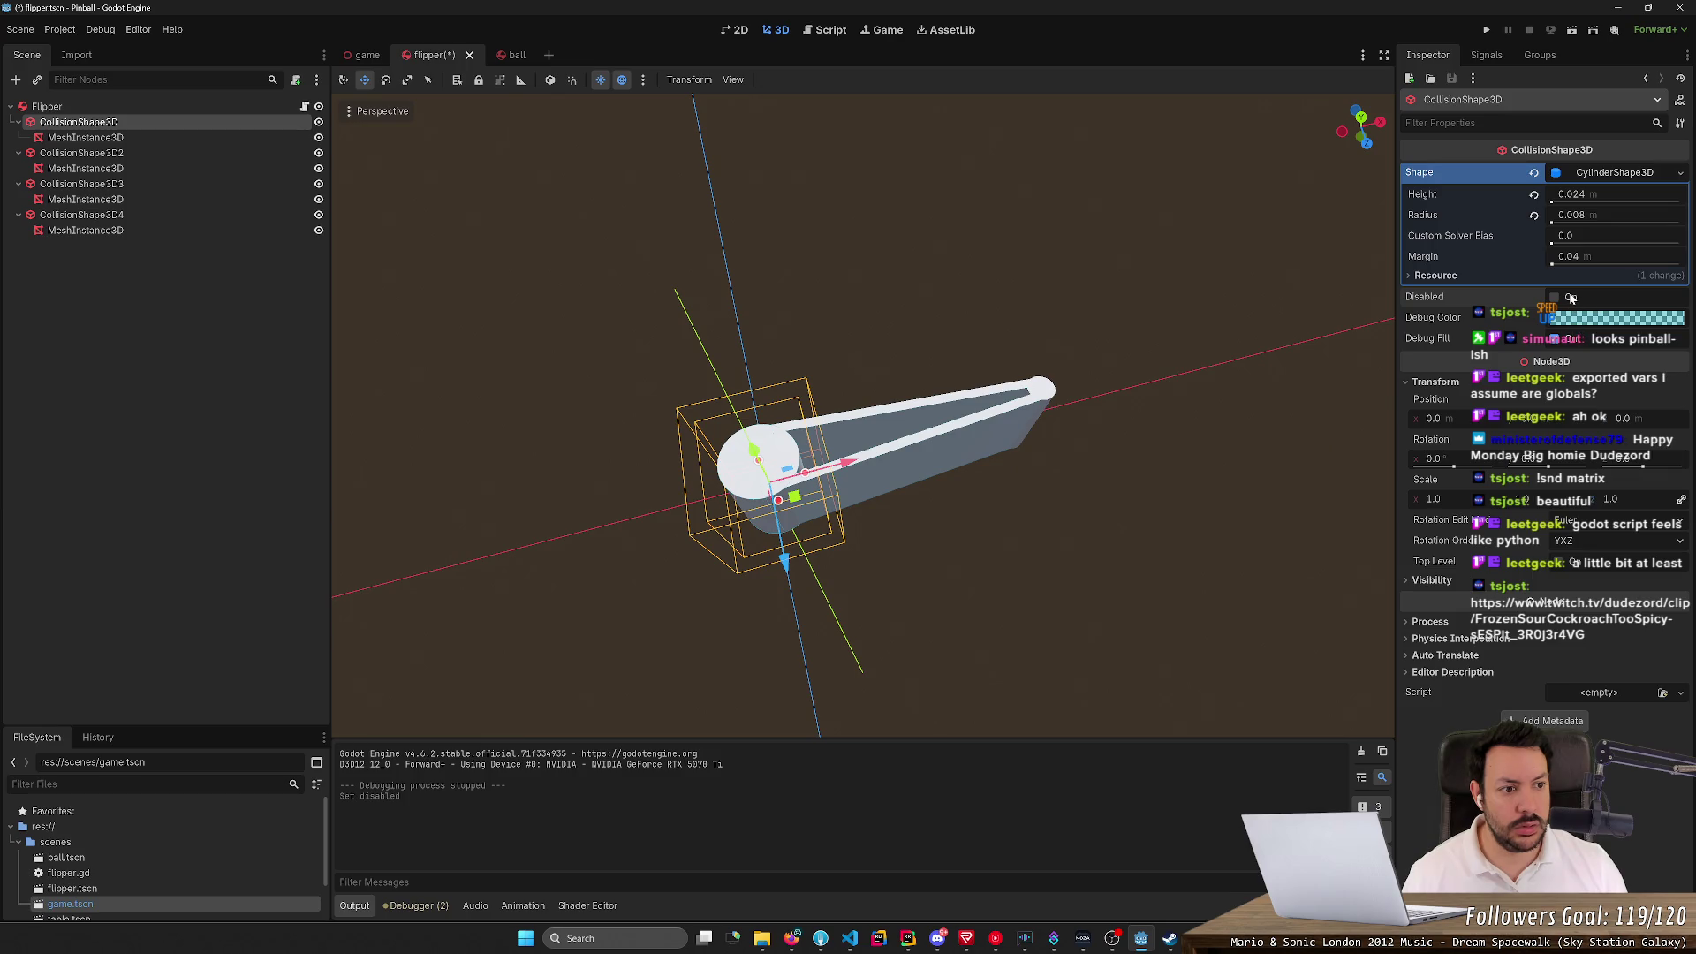
left_click(1570, 299)
left_click(231, 143)
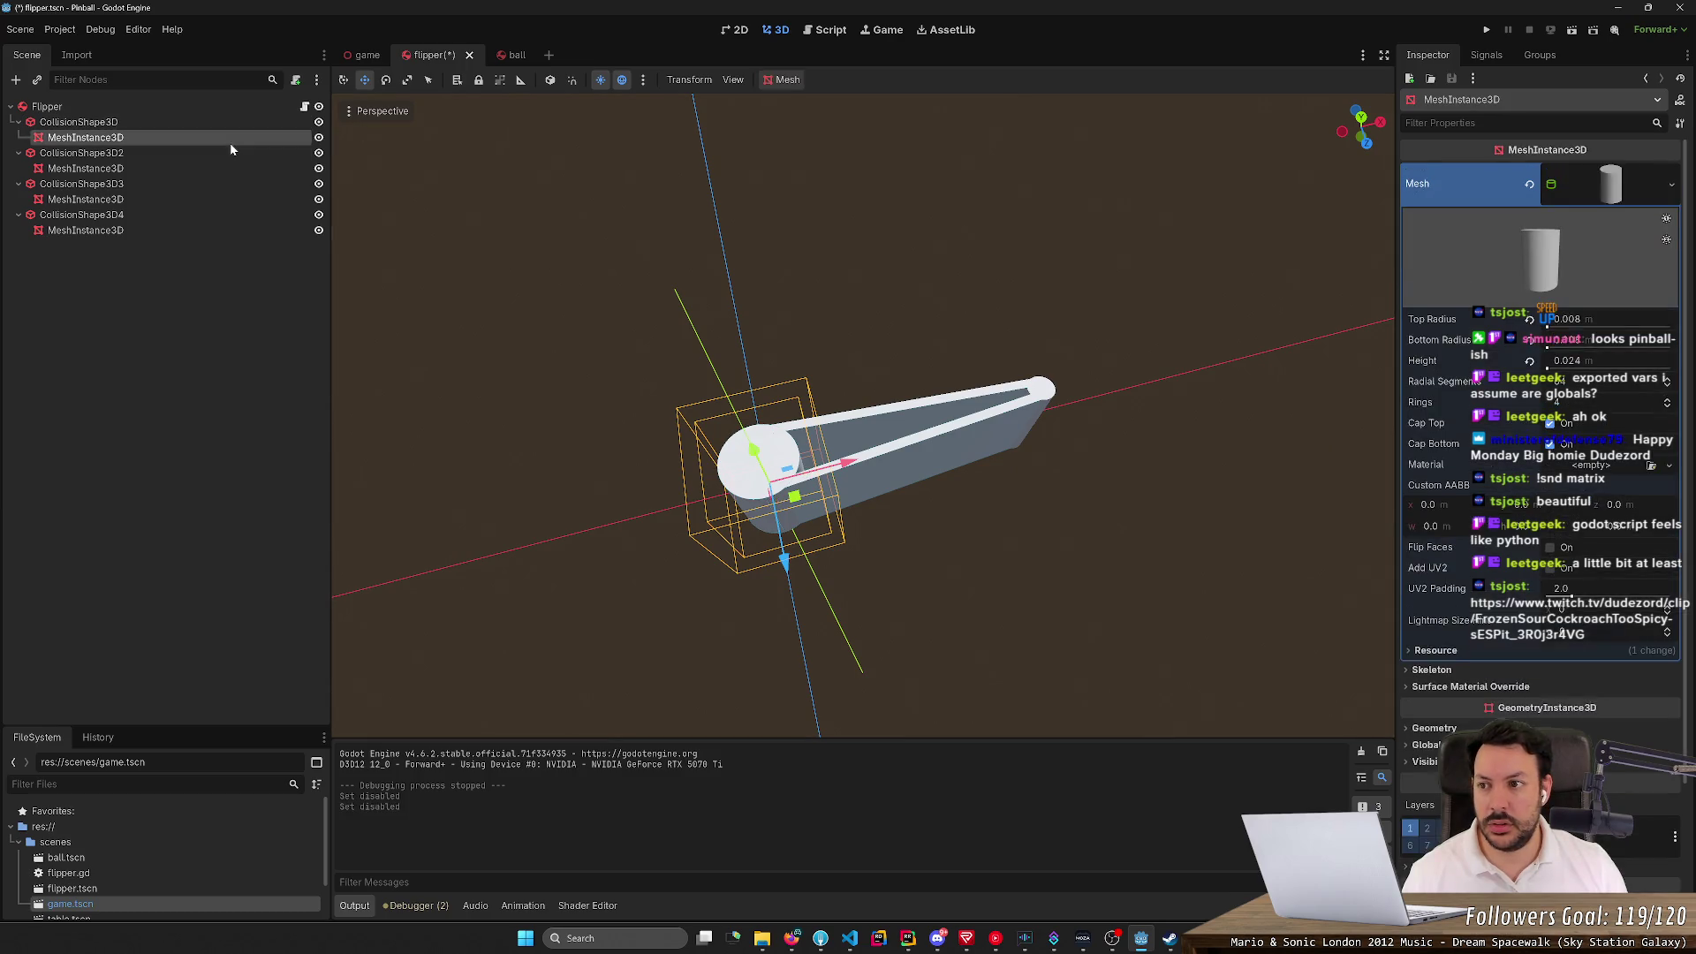
Toggle Disabled on the second collision shape, check the third and fourth, then save and run with F5
left_click(224, 153)
left_click(1537, 298)
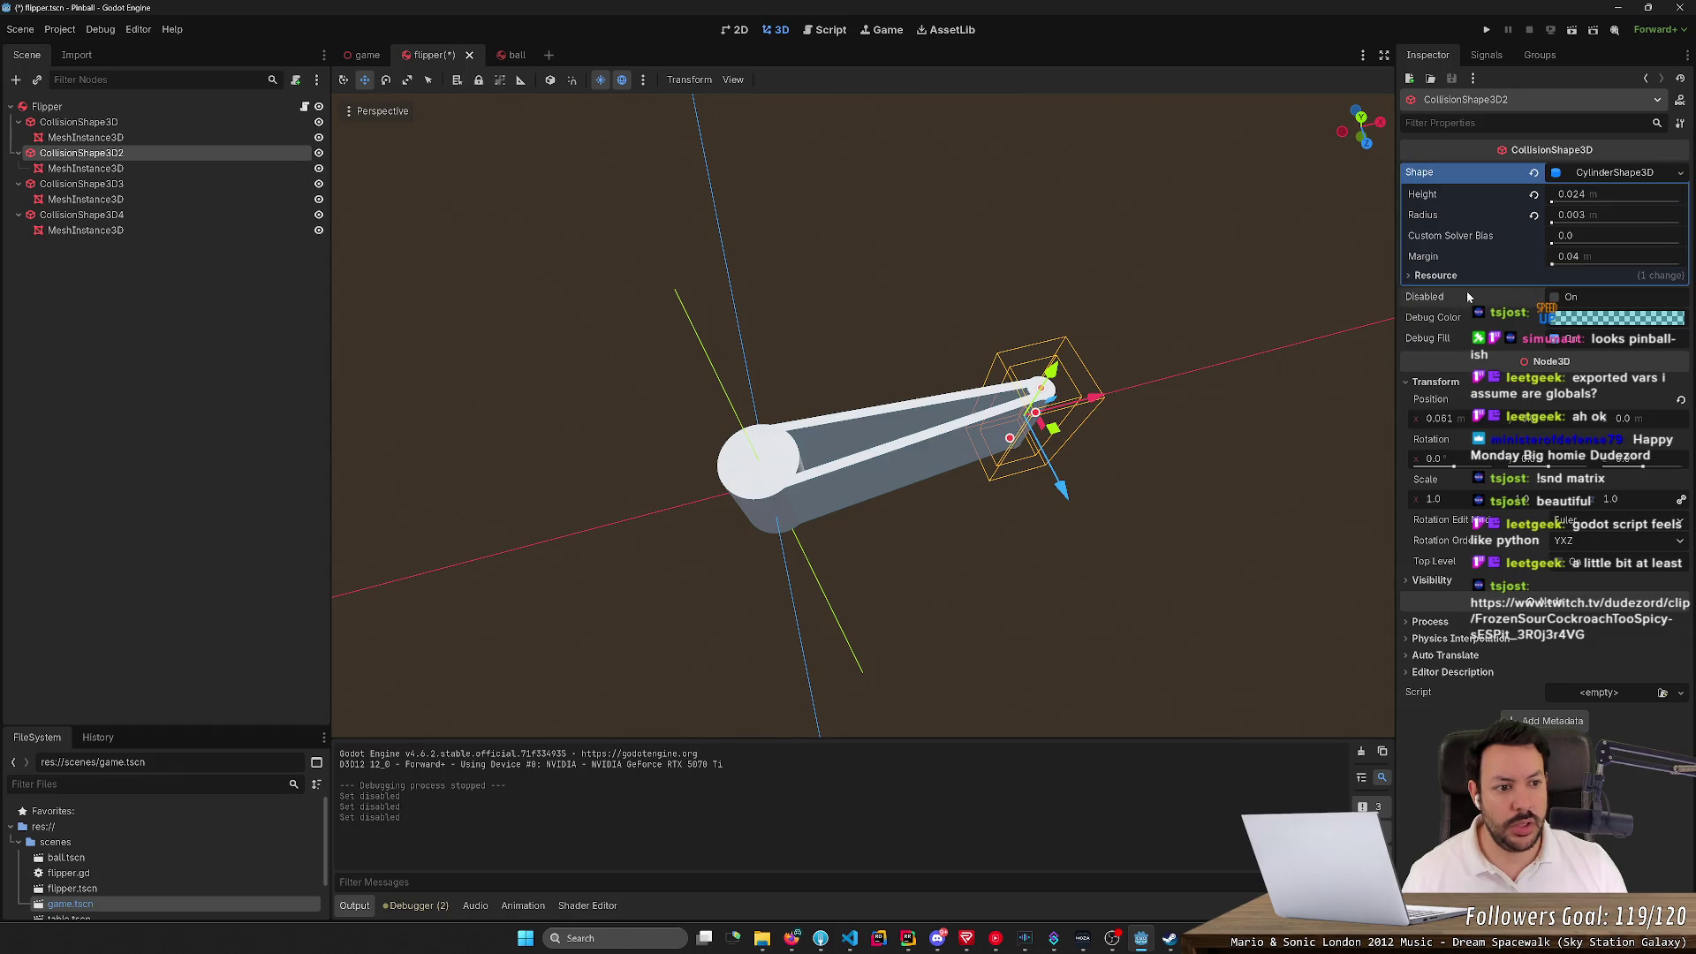
left_click(92, 186)
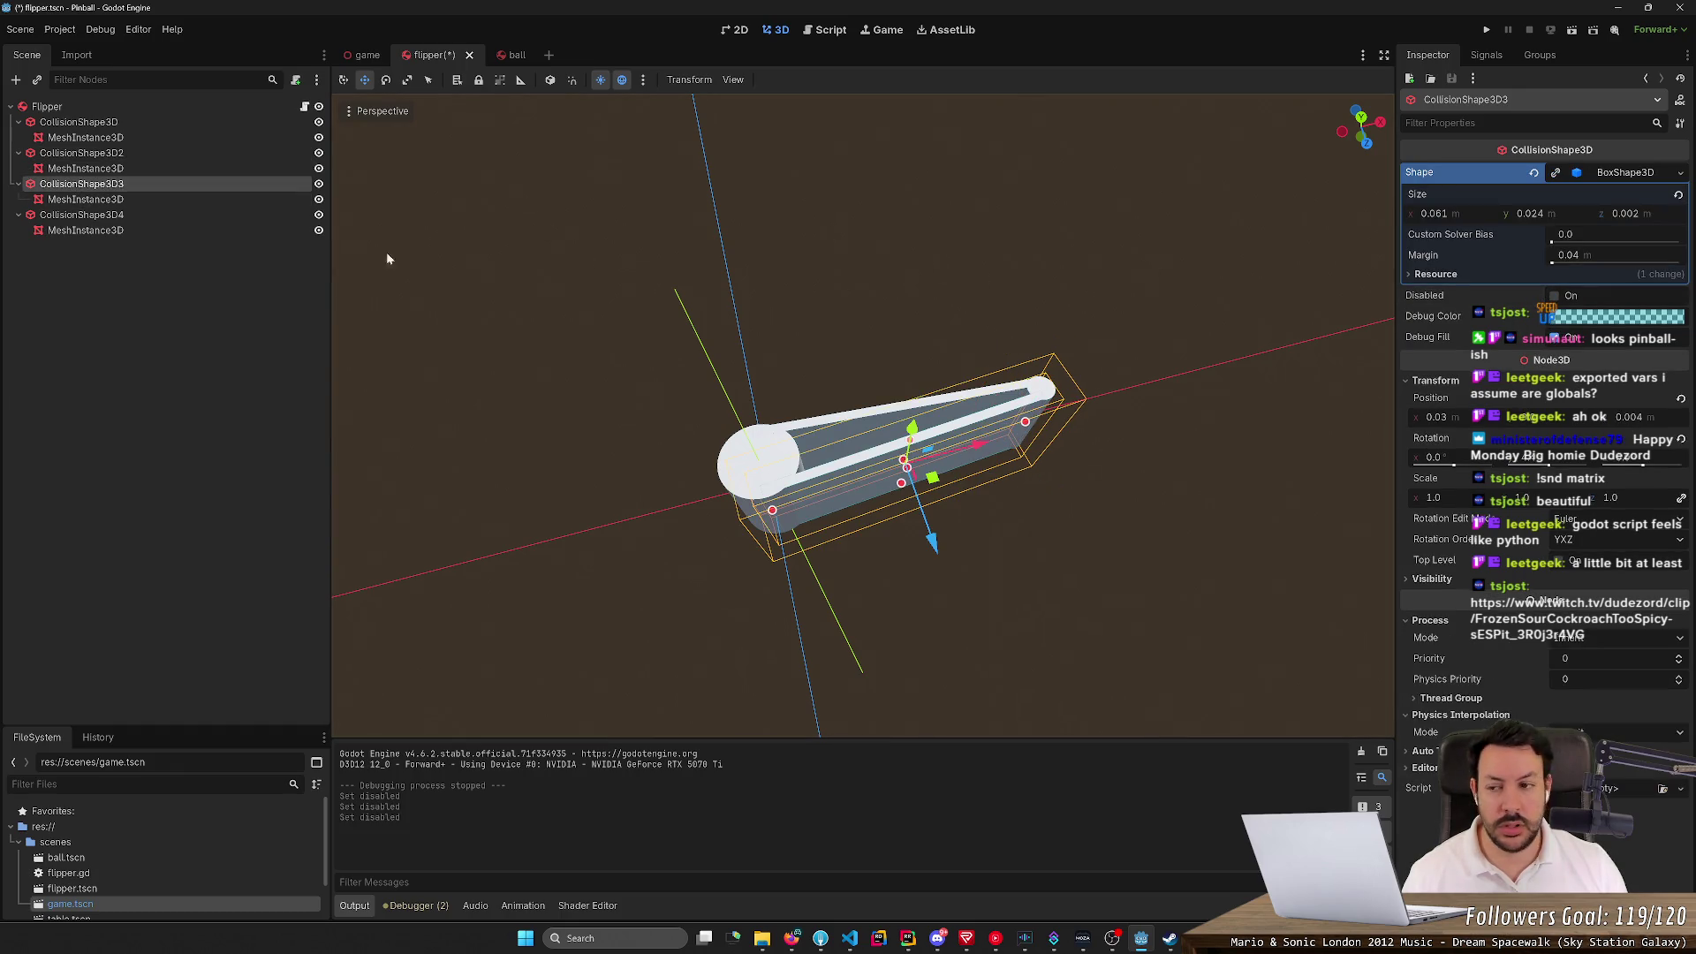
left_click(196, 217)
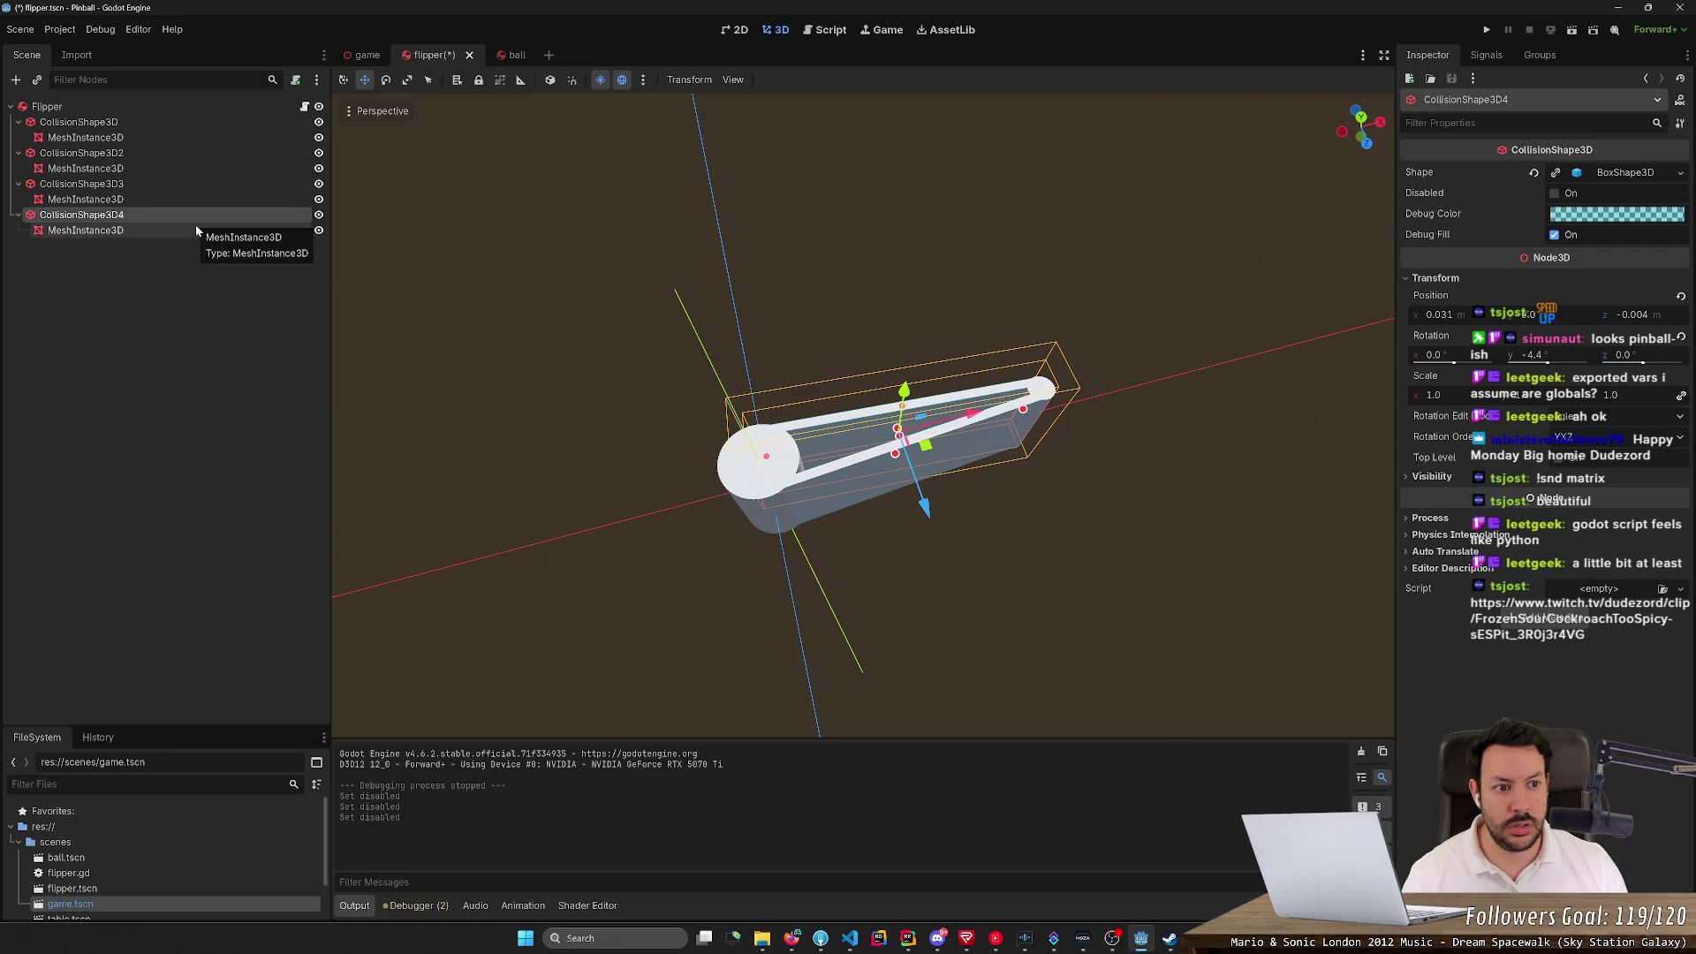
key("F5")
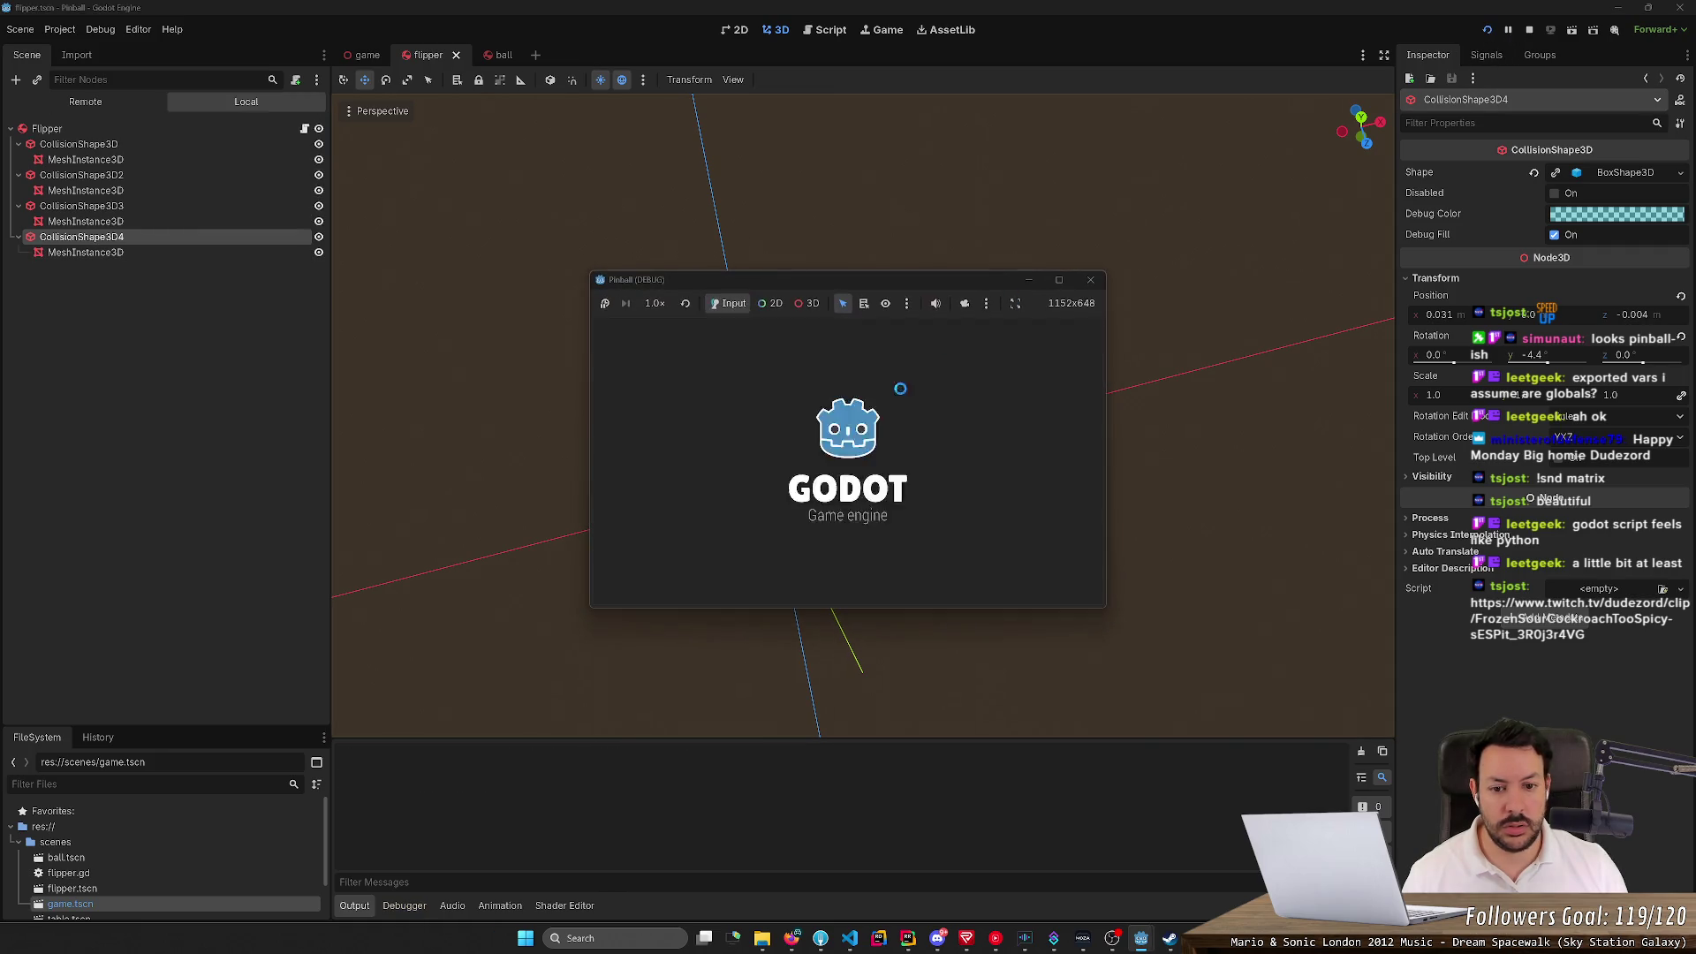
Relaunch the pinball game twice to test the flipper, then inspect CollisionShape3D and CollisionShape3D2
left_click(1485, 33)
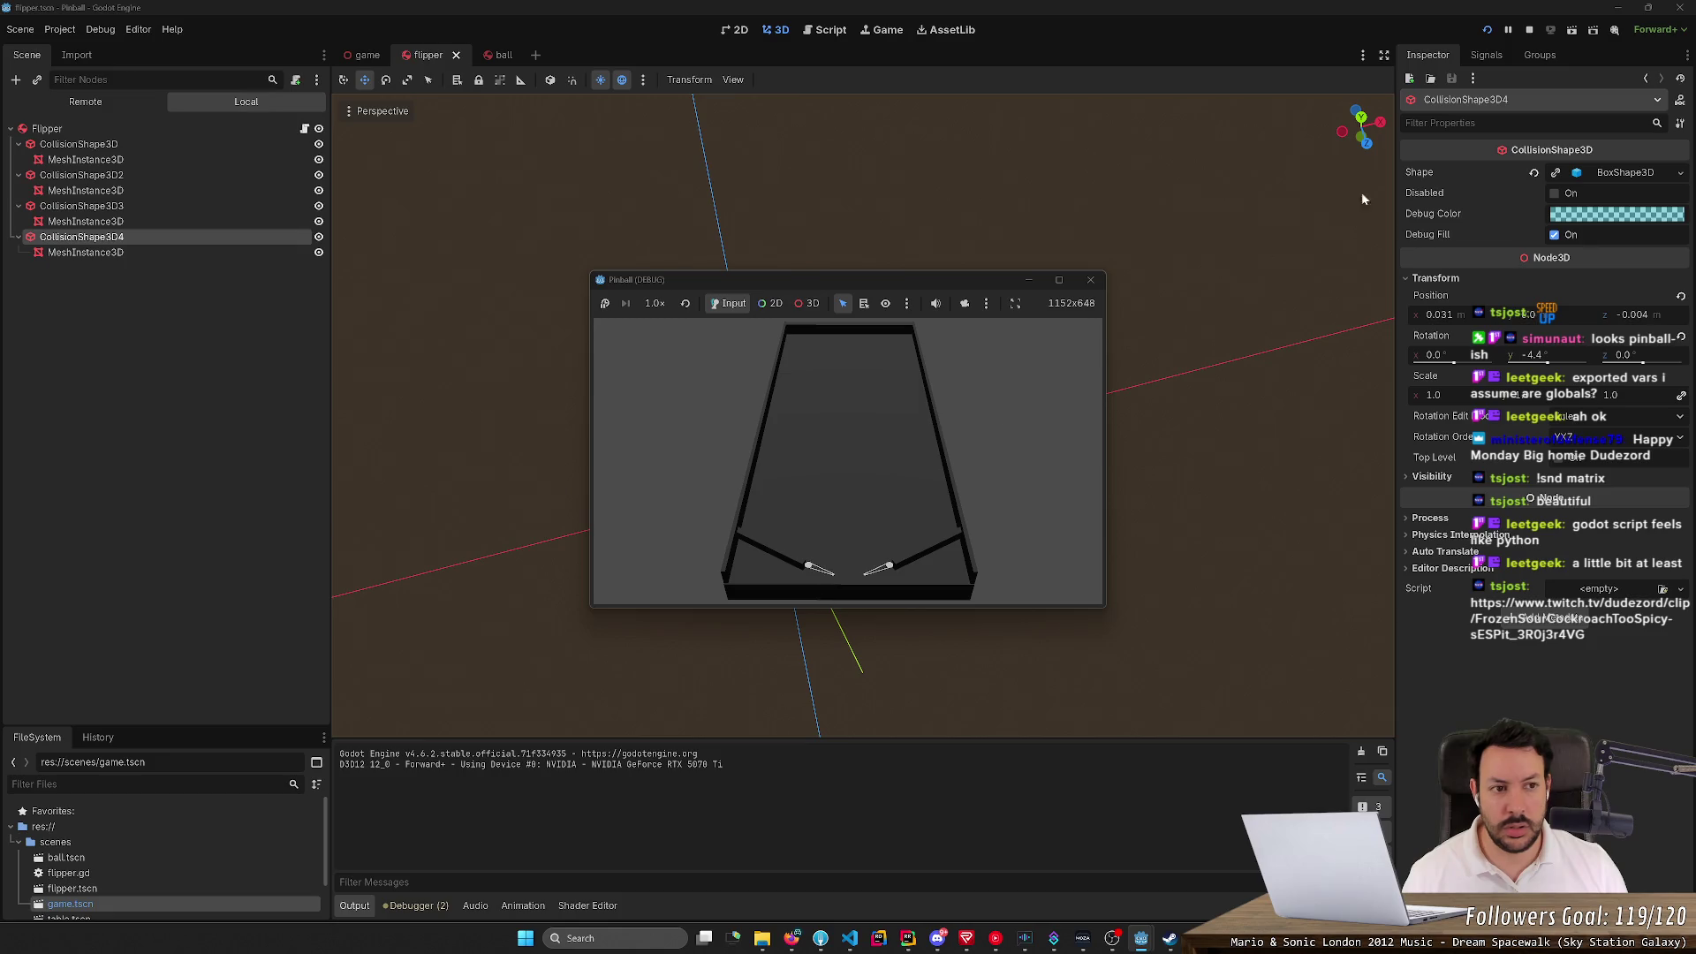
left_click(1489, 30)
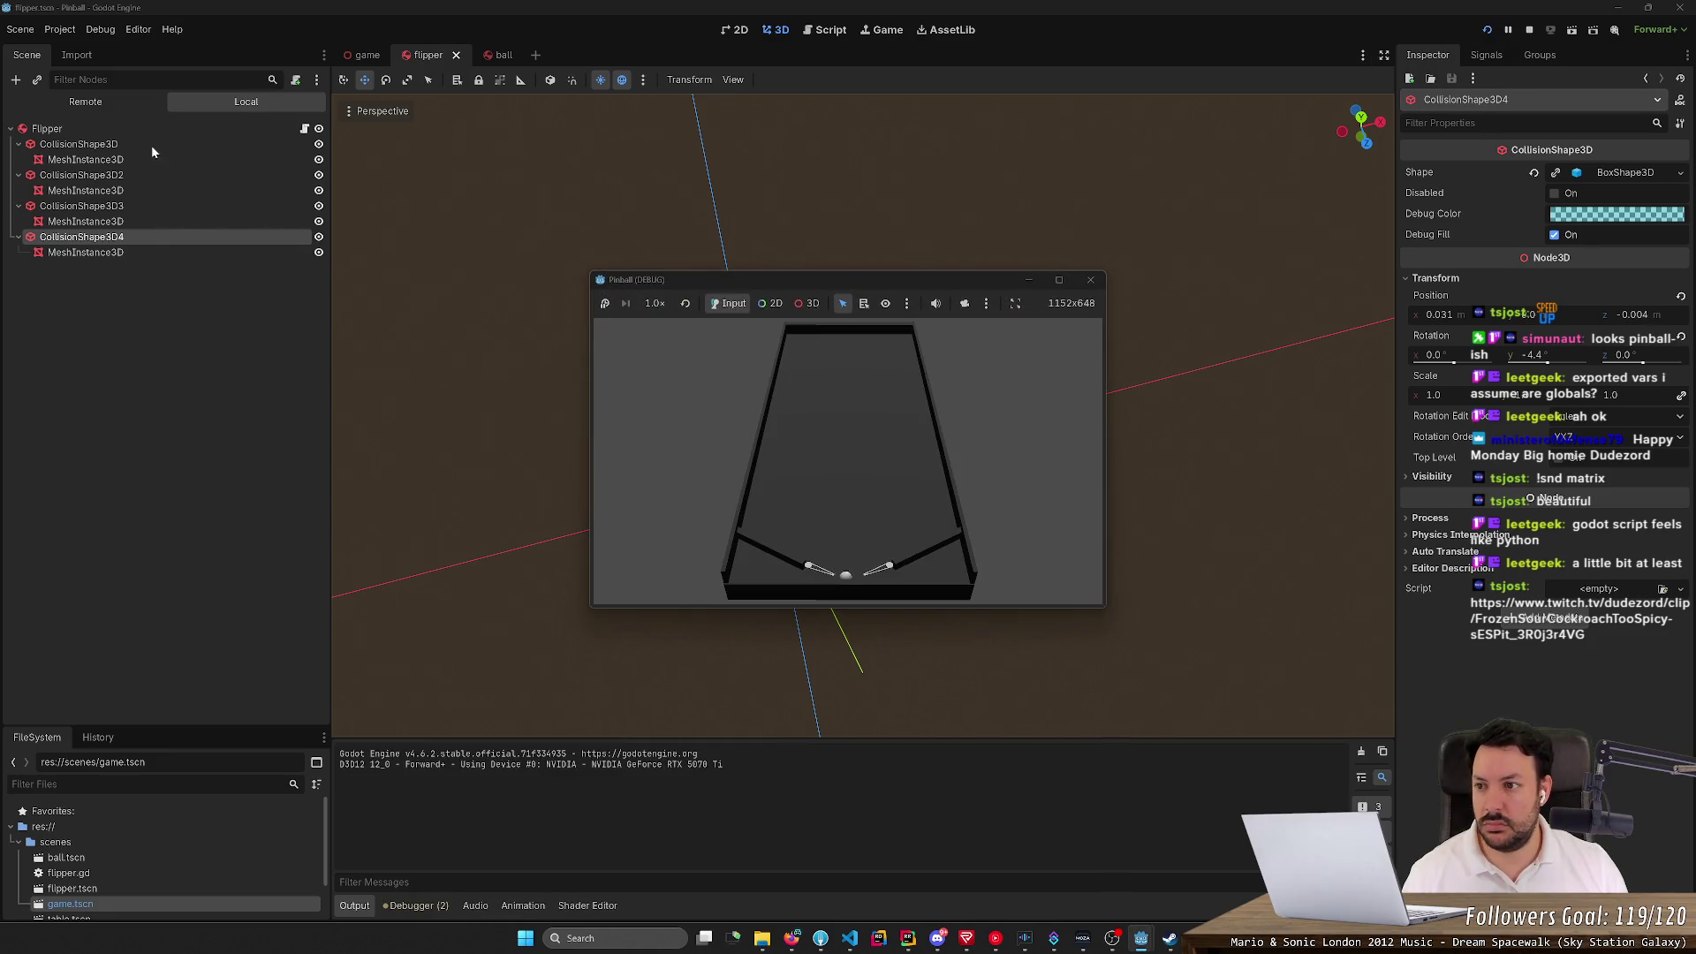
left_click(151, 145)
left_click(136, 176)
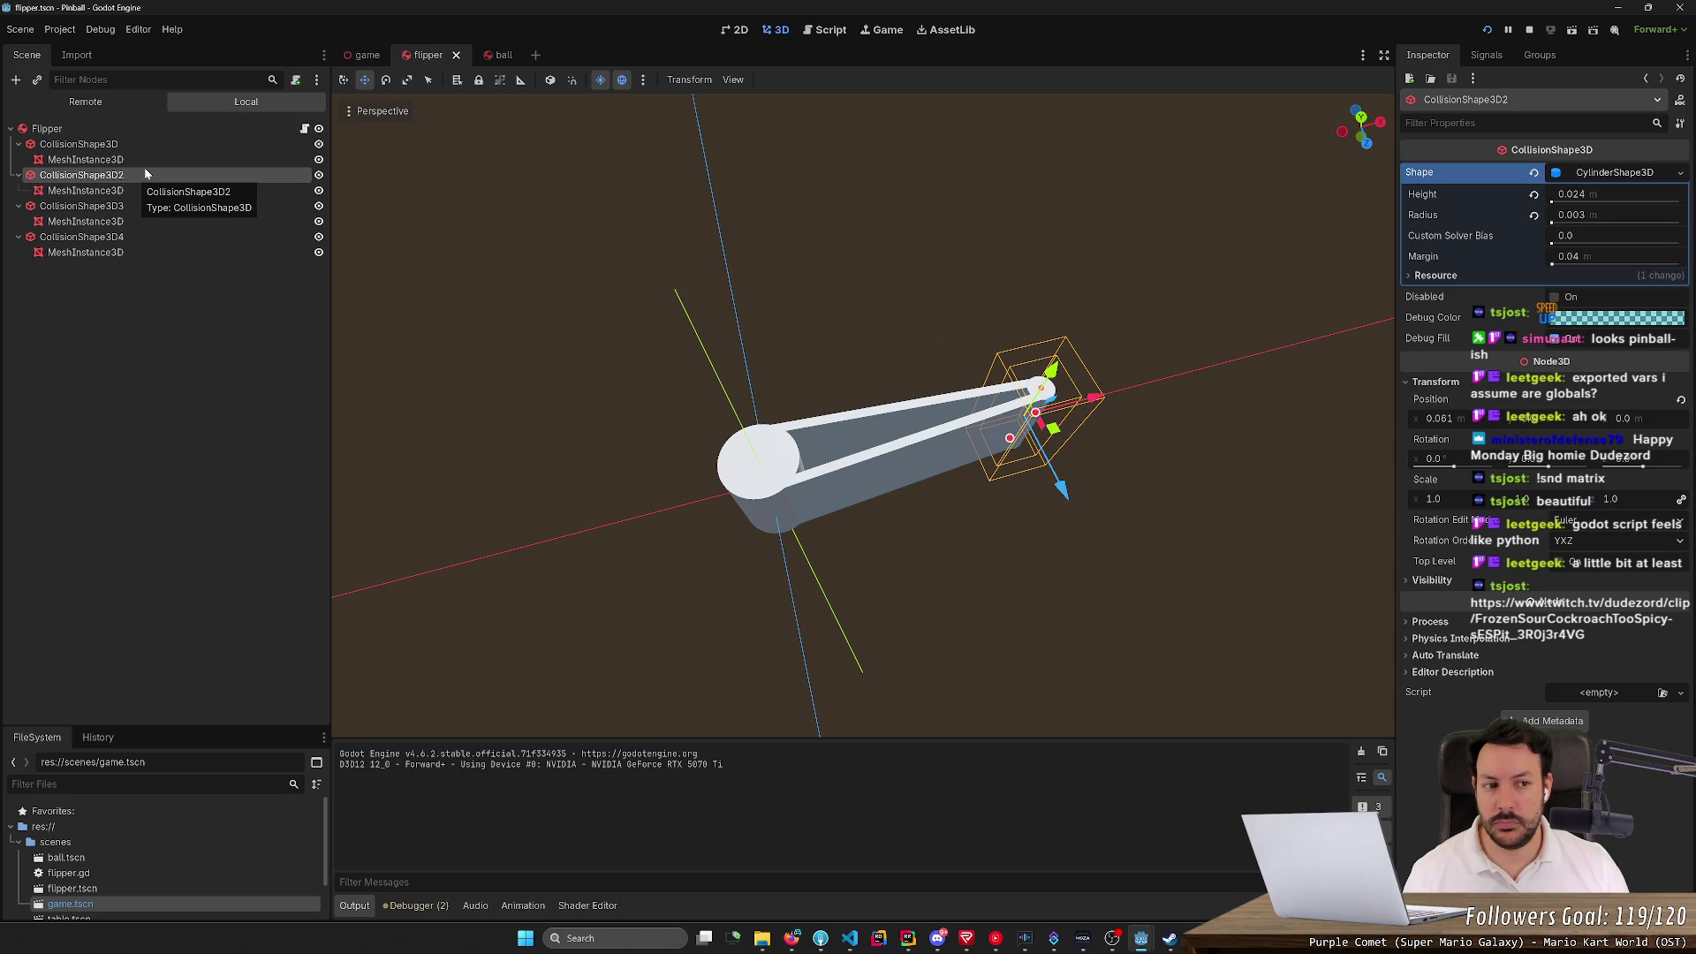
left_click(124, 208)
left_click(84, 237)
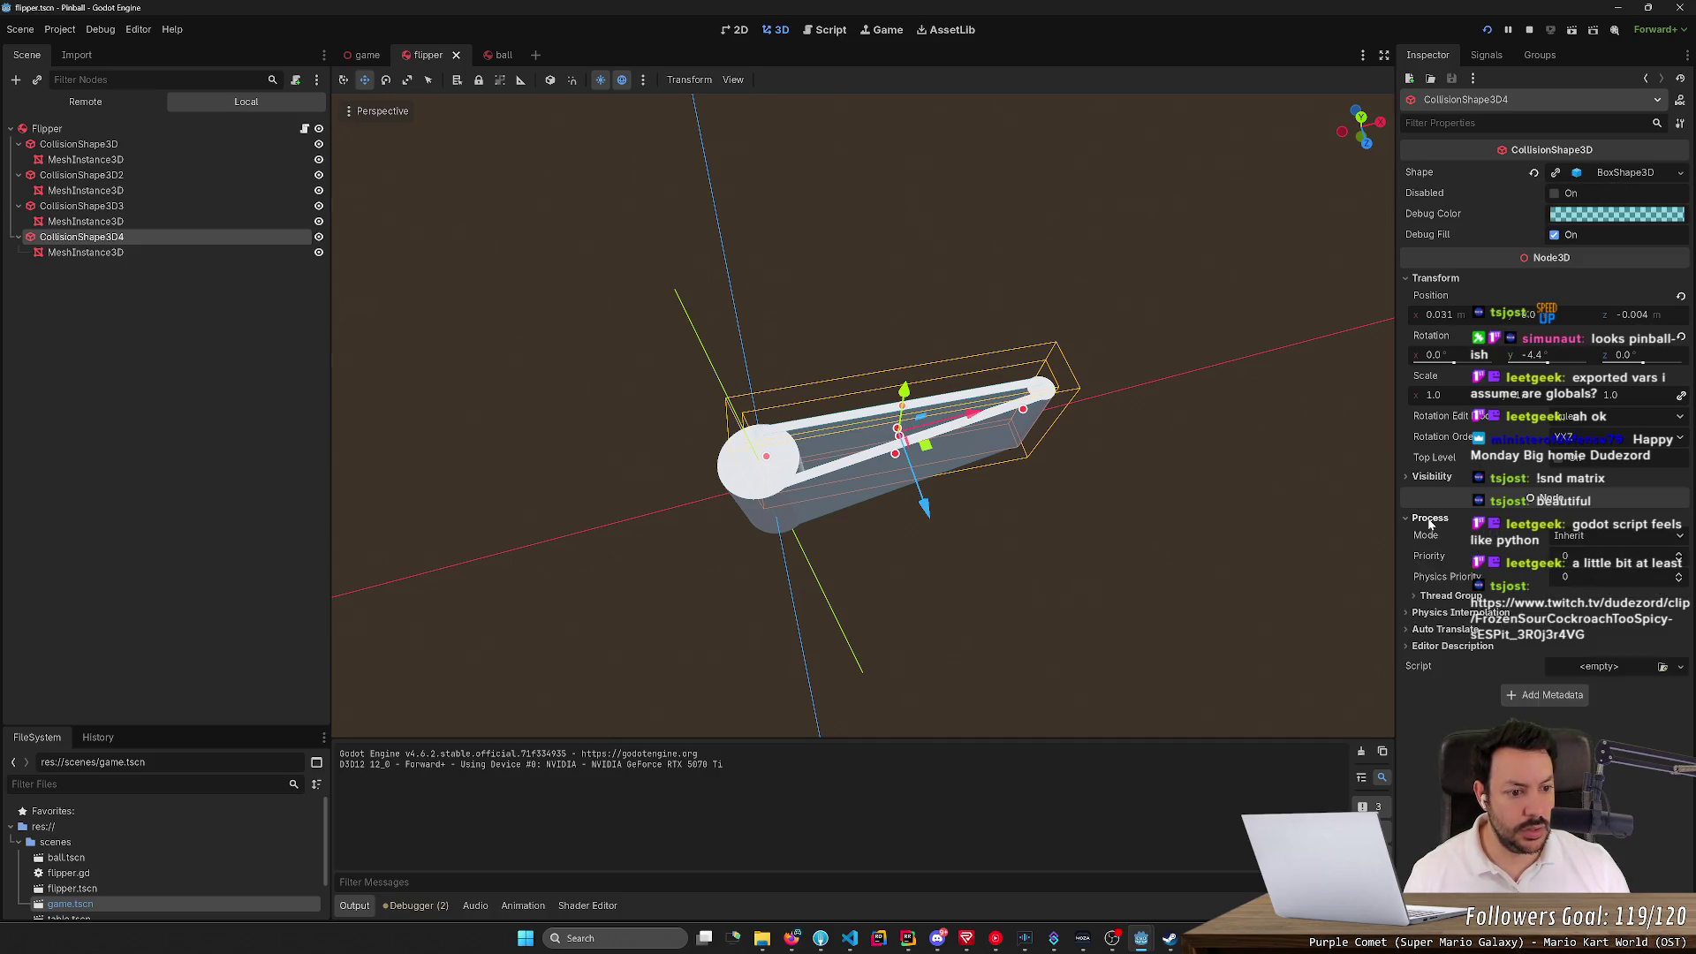
left_click(1431, 534)
left_click(1574, 553)
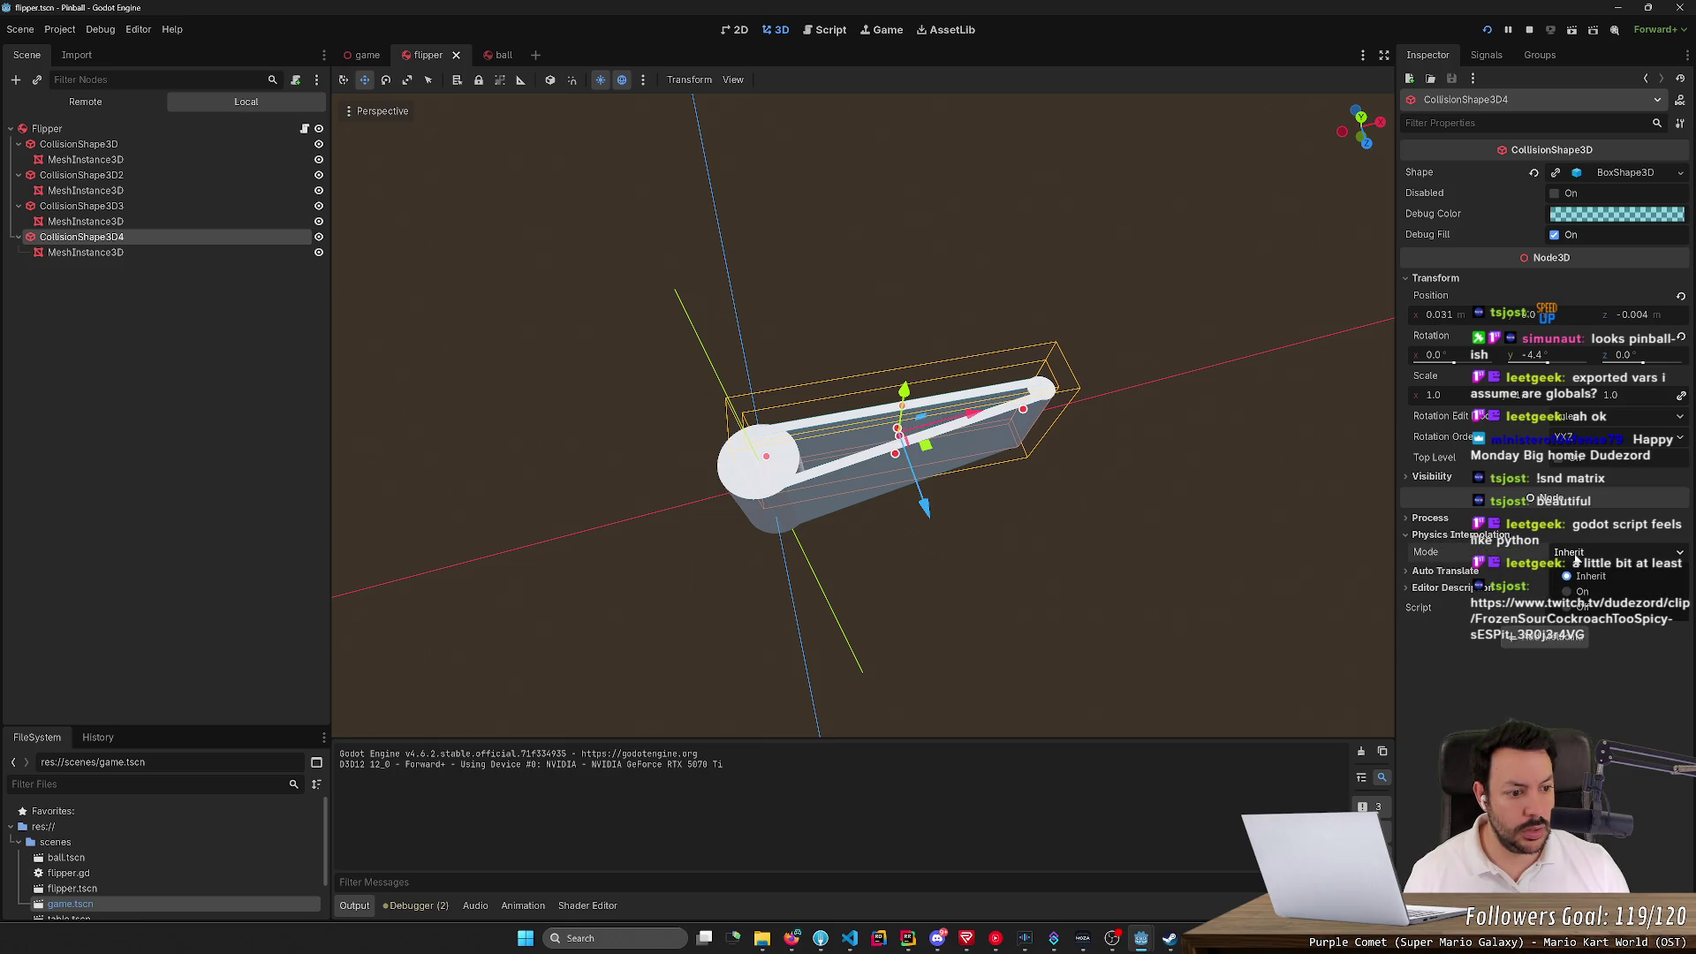
left_click(1576, 566)
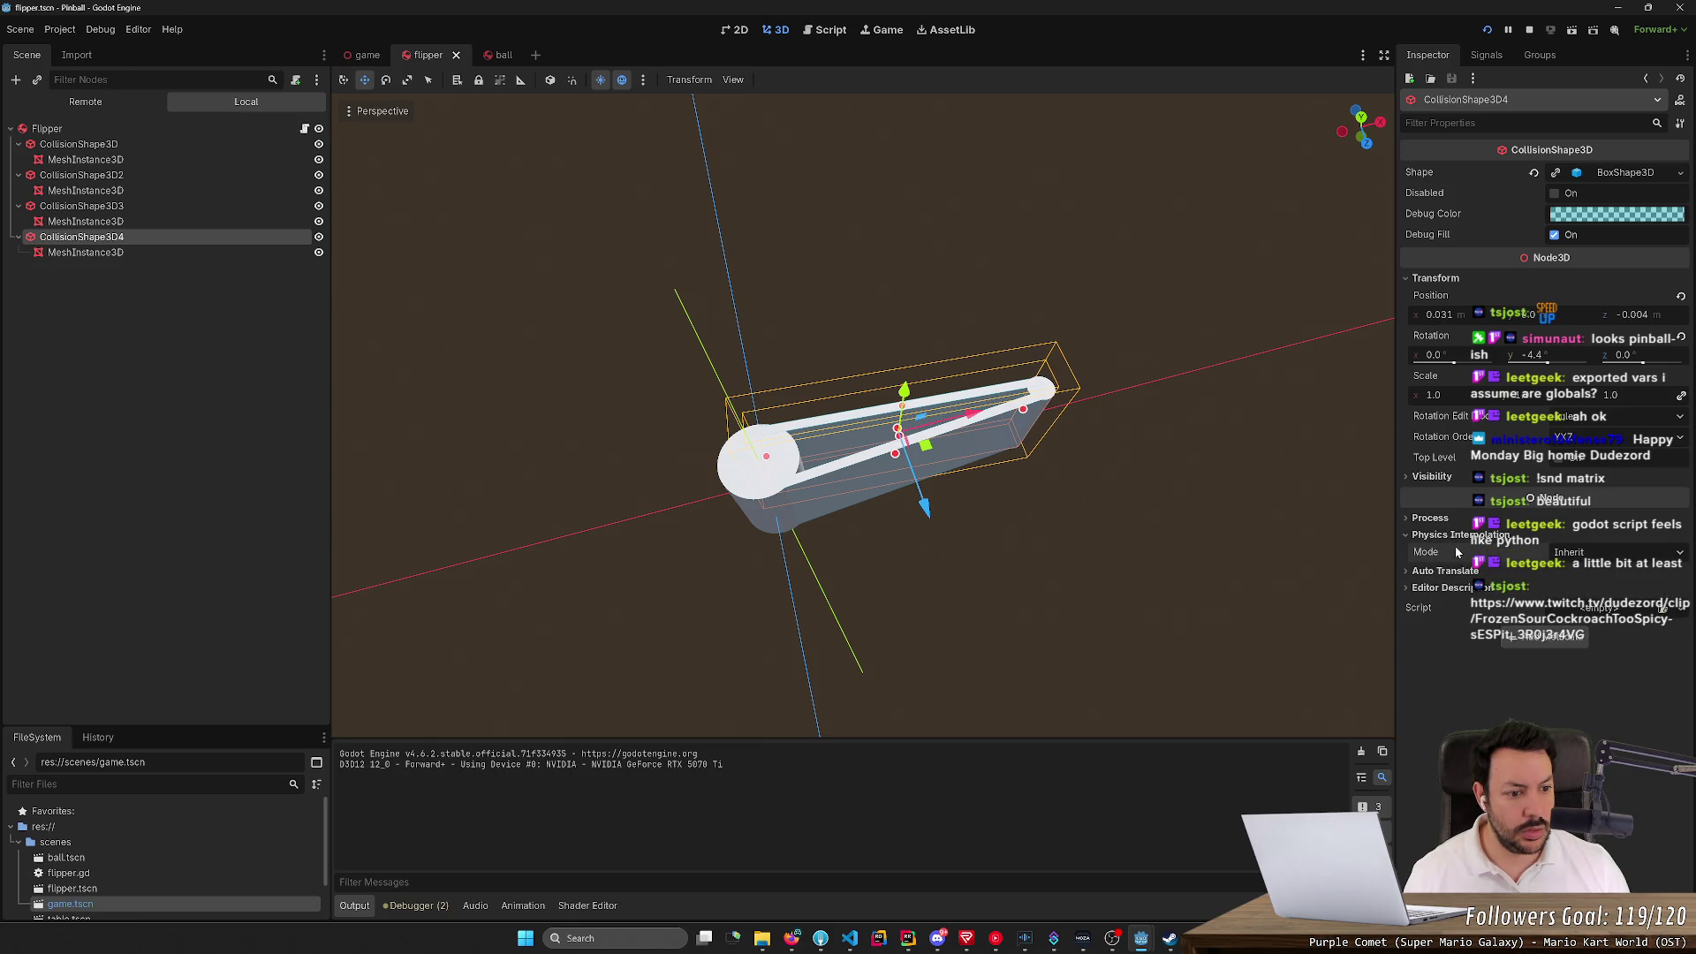
left_click(1429, 521)
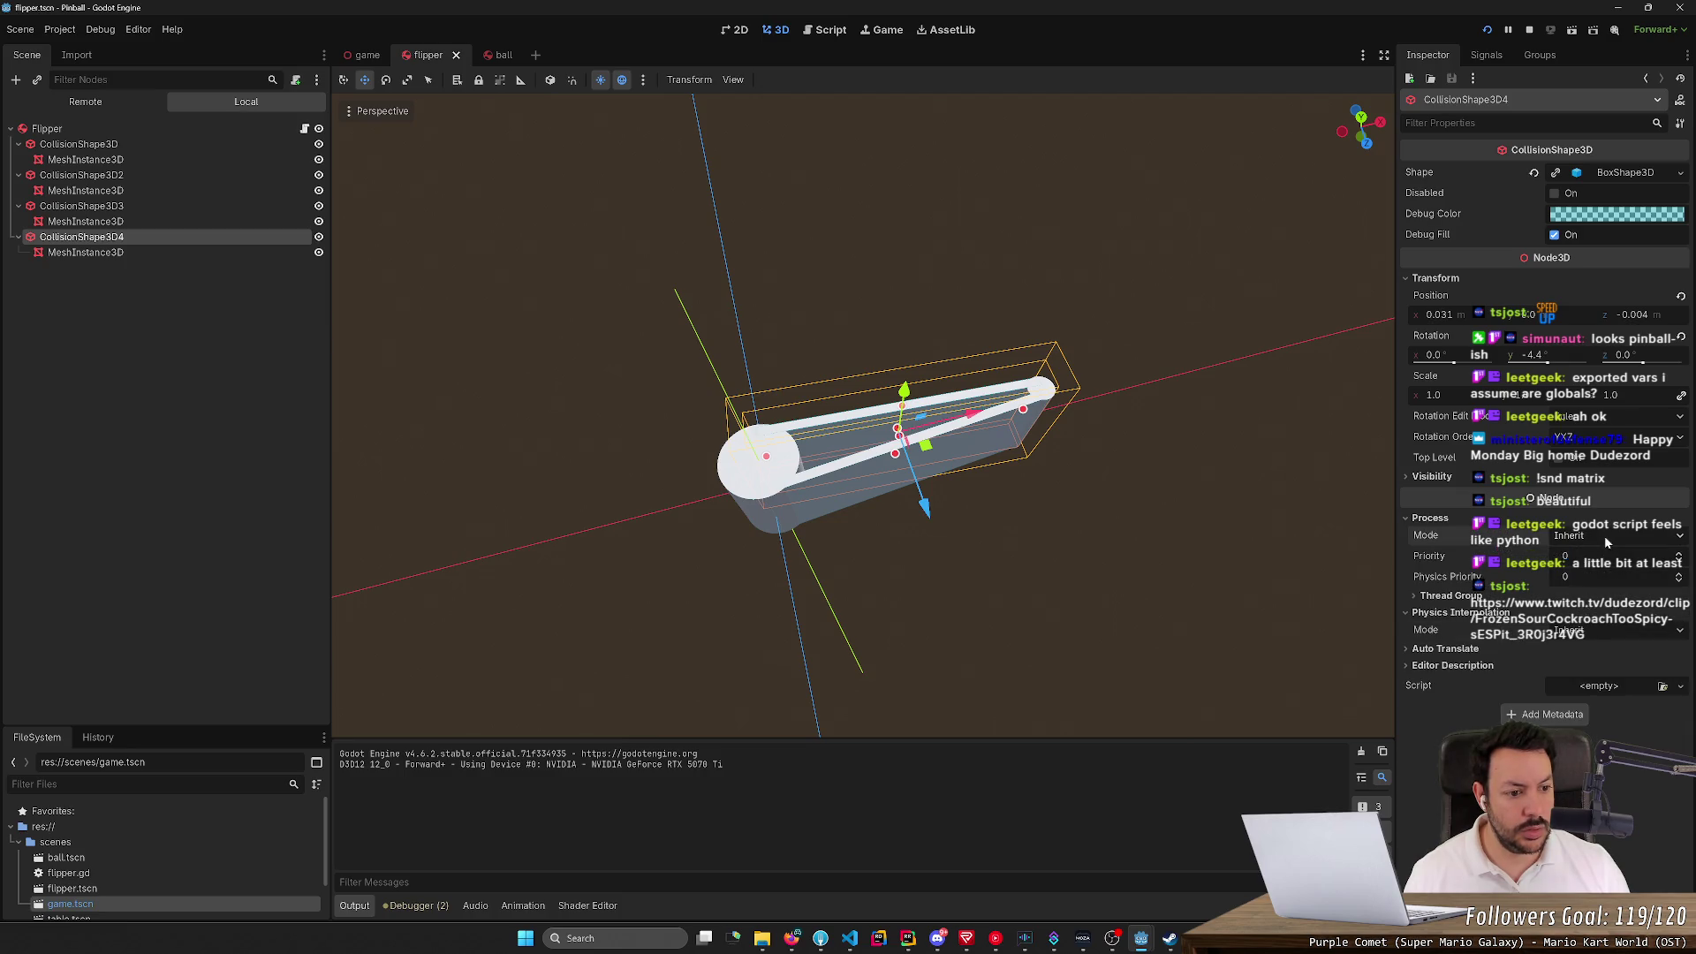
left_click(1428, 519)
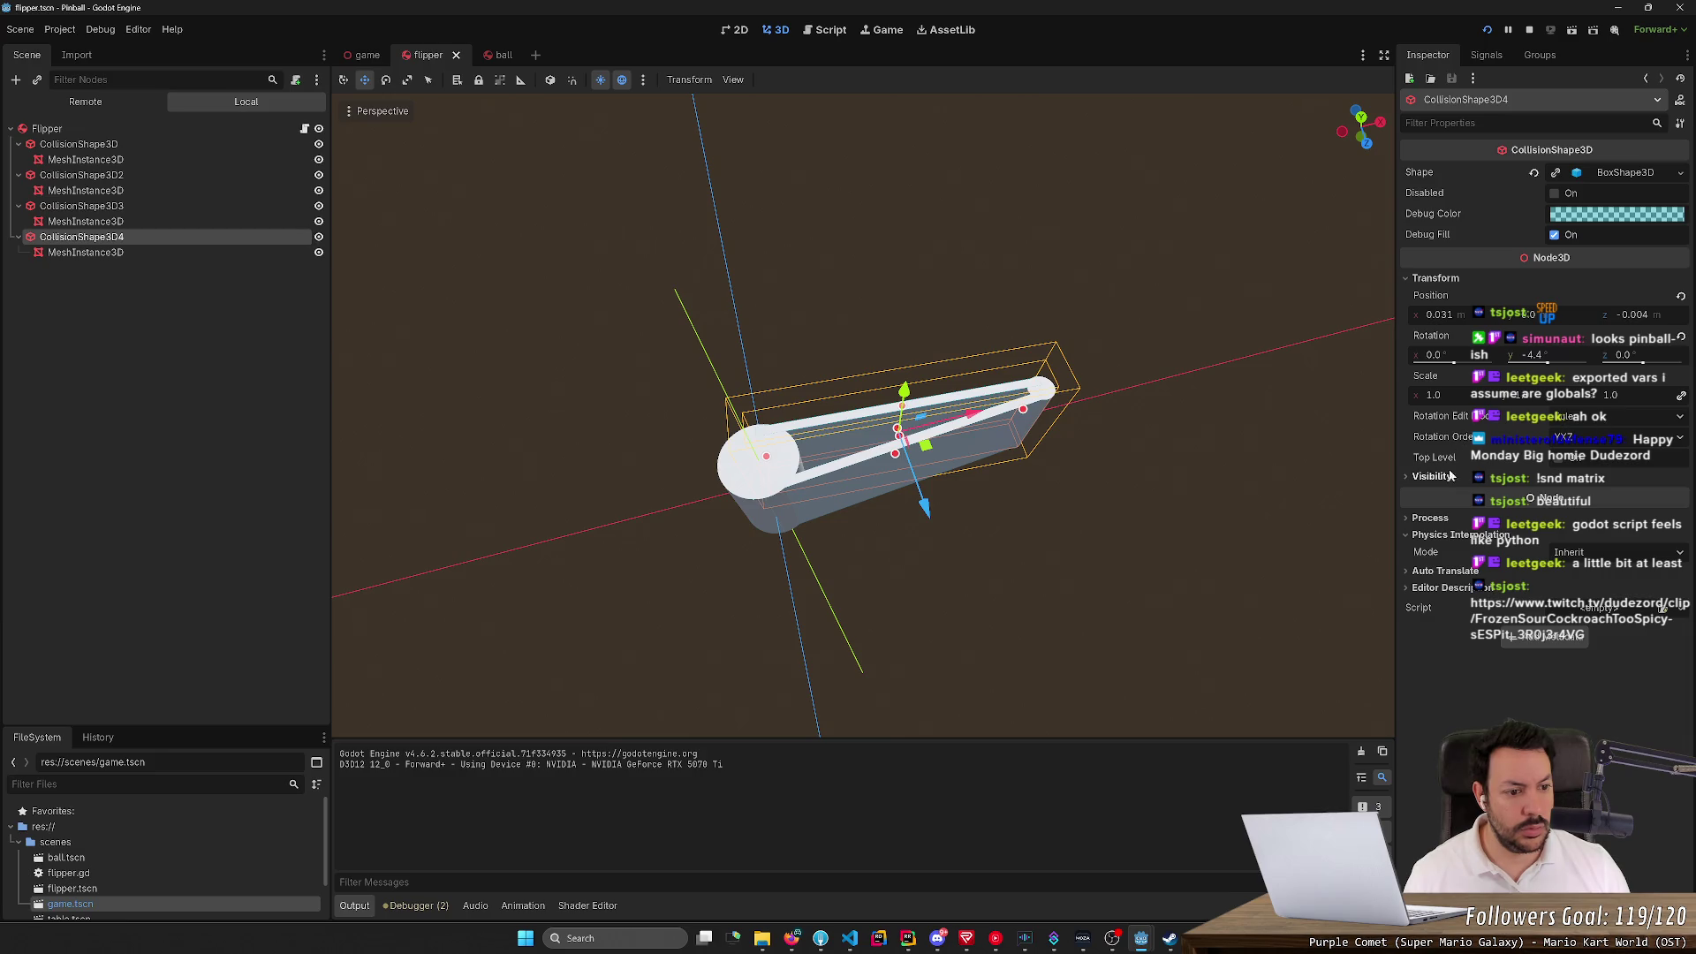
left_click(1413, 479)
left_click(1413, 479)
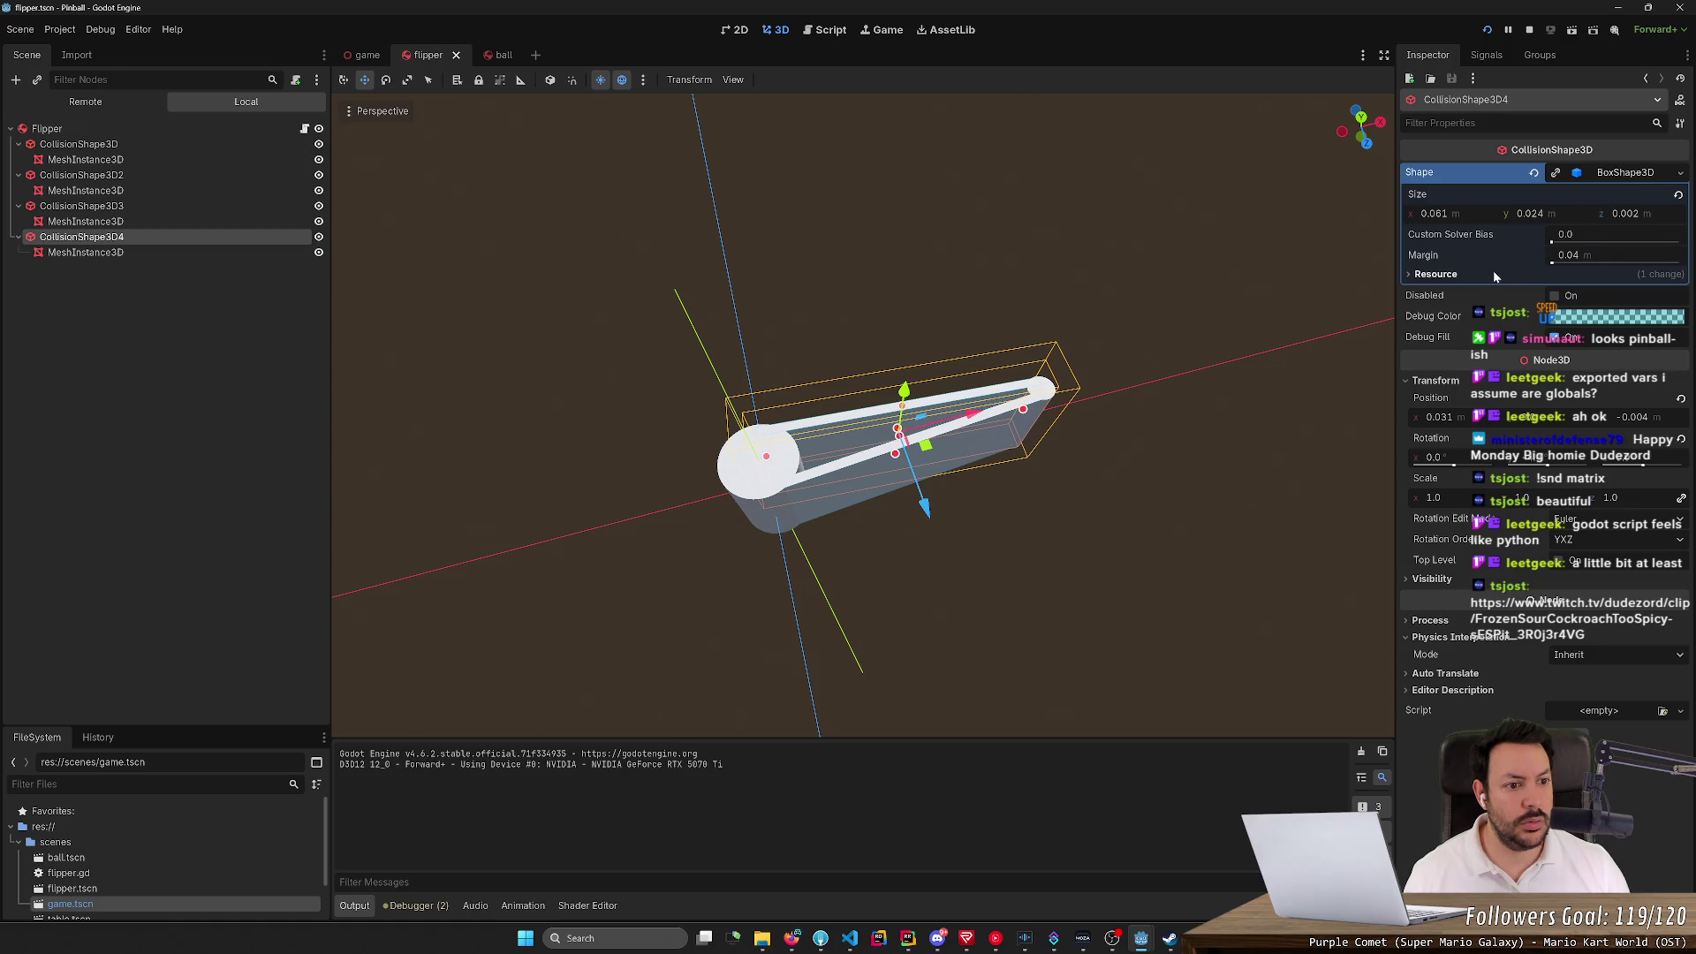
left_click(1431, 275)
left_click(1430, 276)
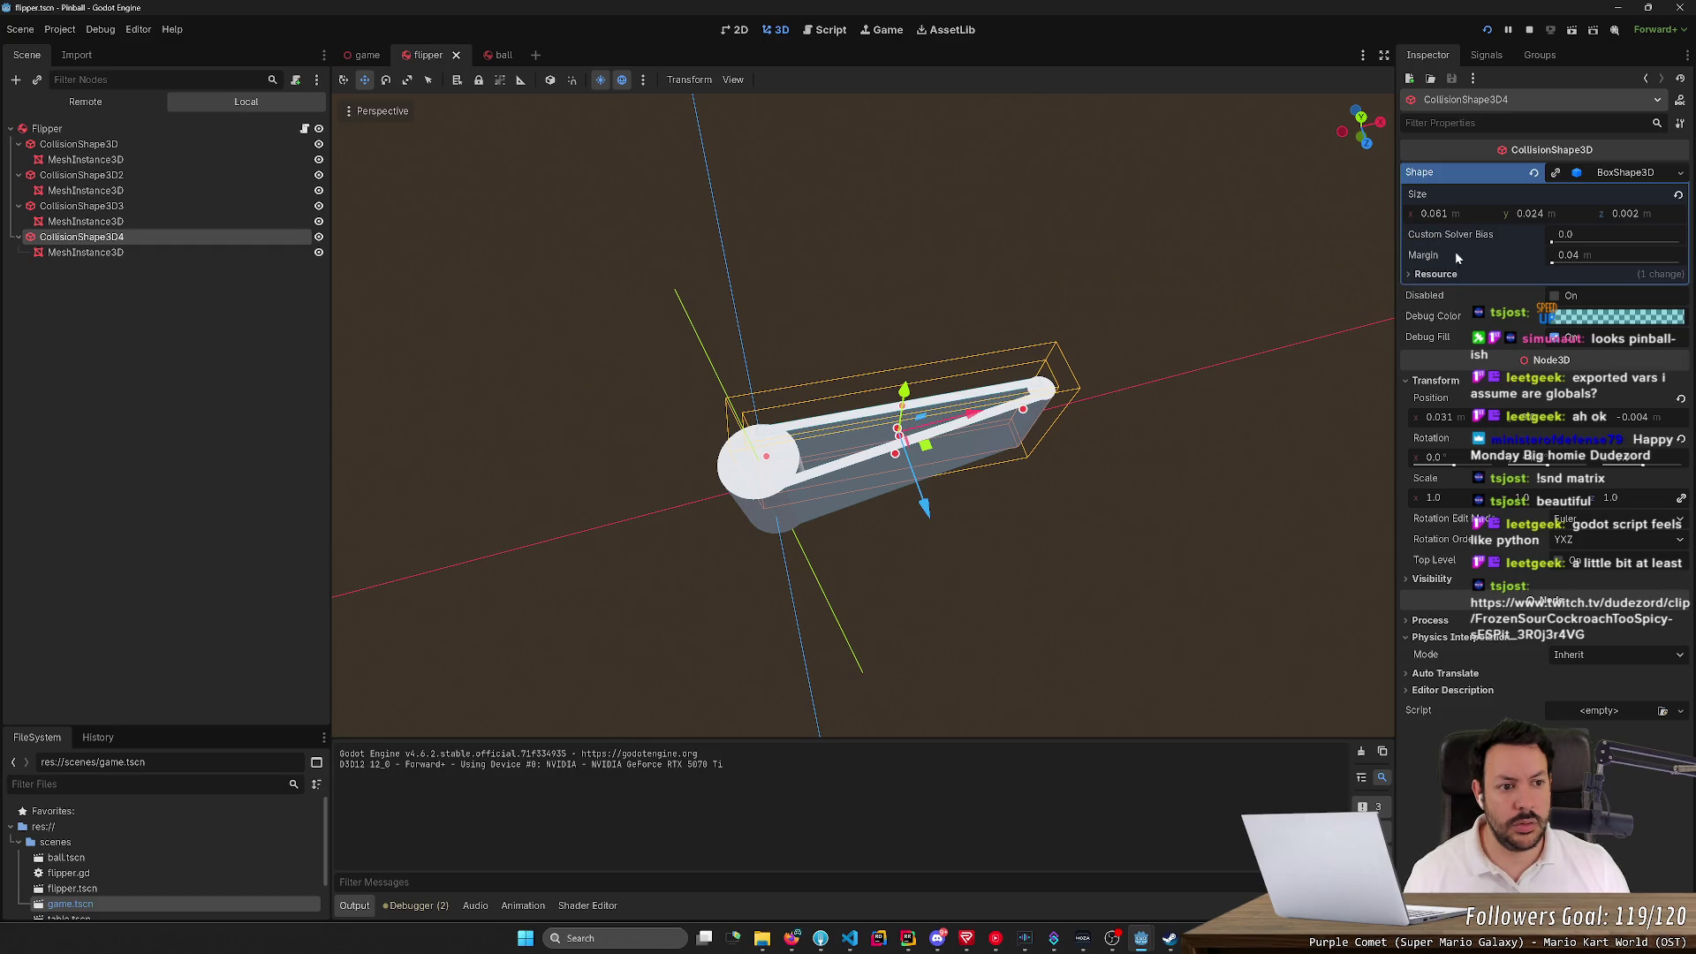
left_click_drag(1552, 240, 1534, 244)
mouse_move(1517, 245)
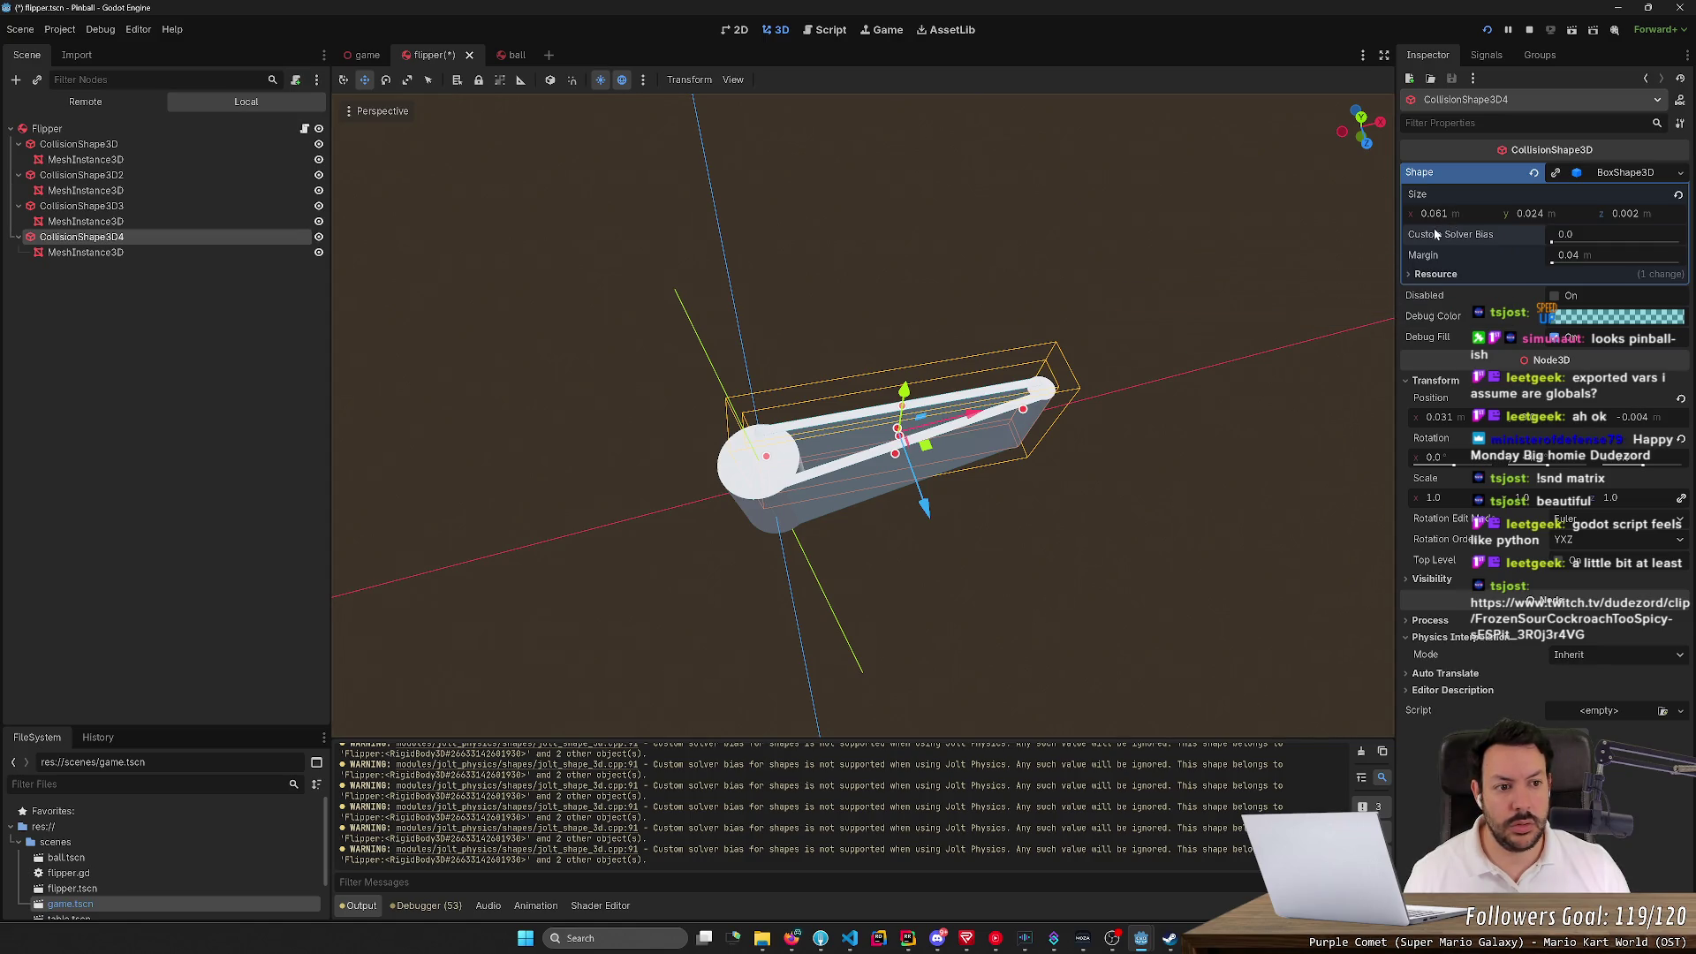
mouse_move(1428, 257)
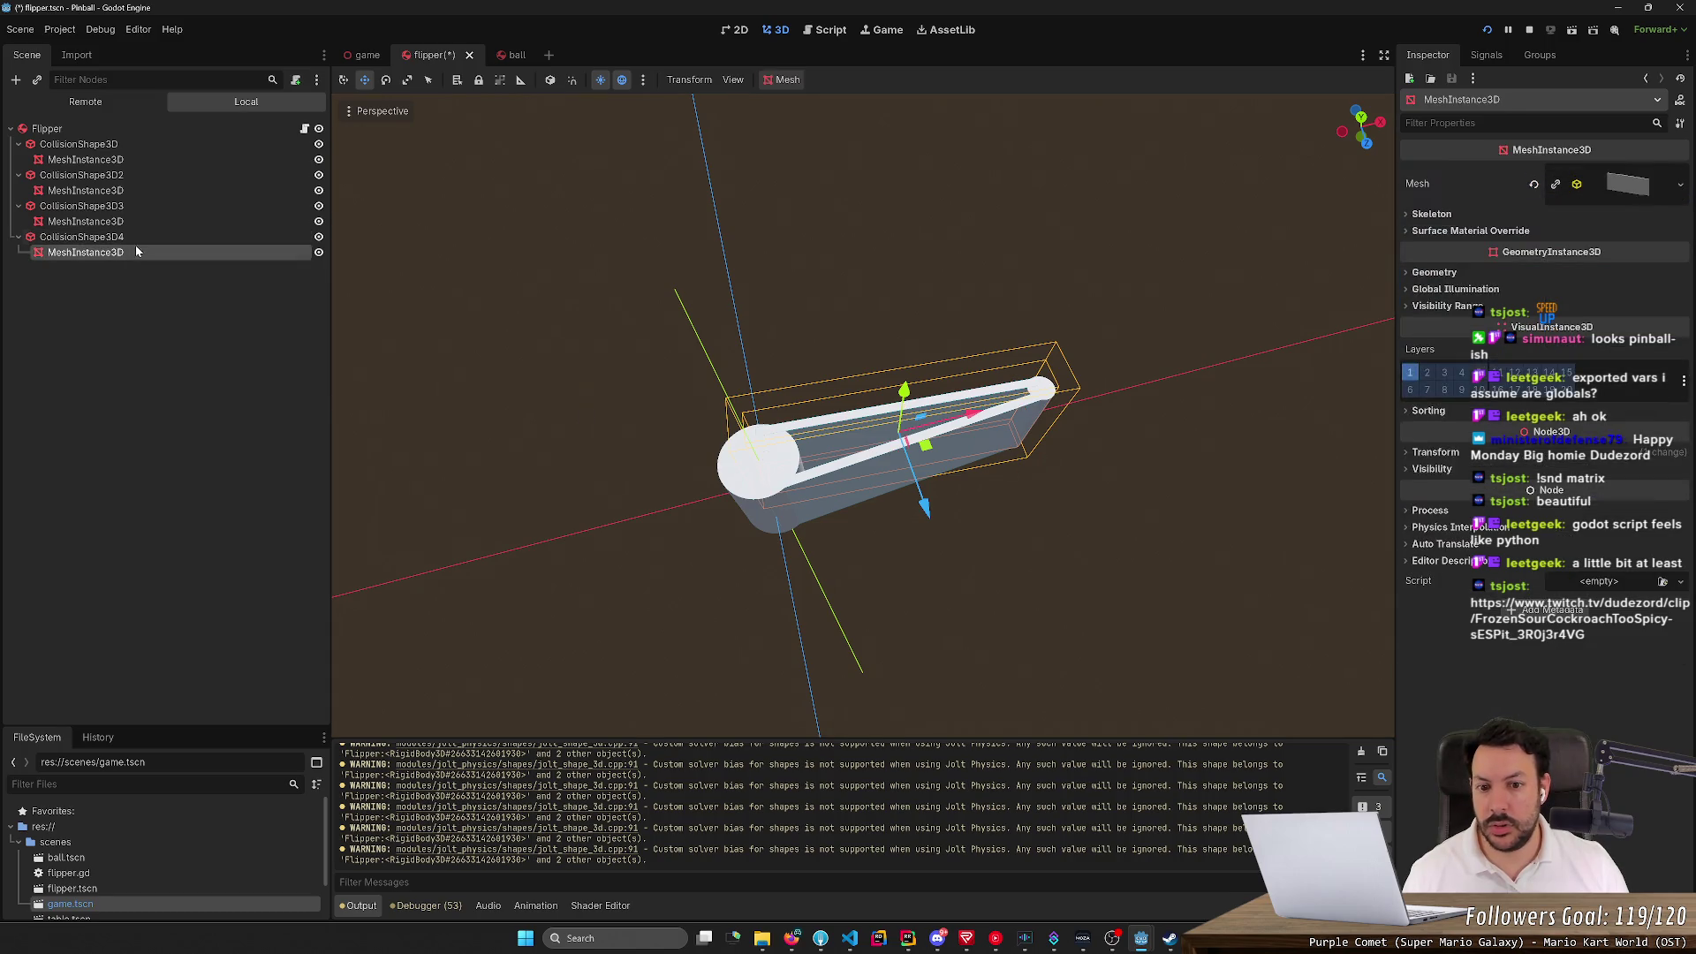
mouse_move(795, 397)
left_mouse_down()
mouse_move(619, 353)
mouse_move(795, 415)
mouse_move(959, 424)
left_mouse_up()
key("f")
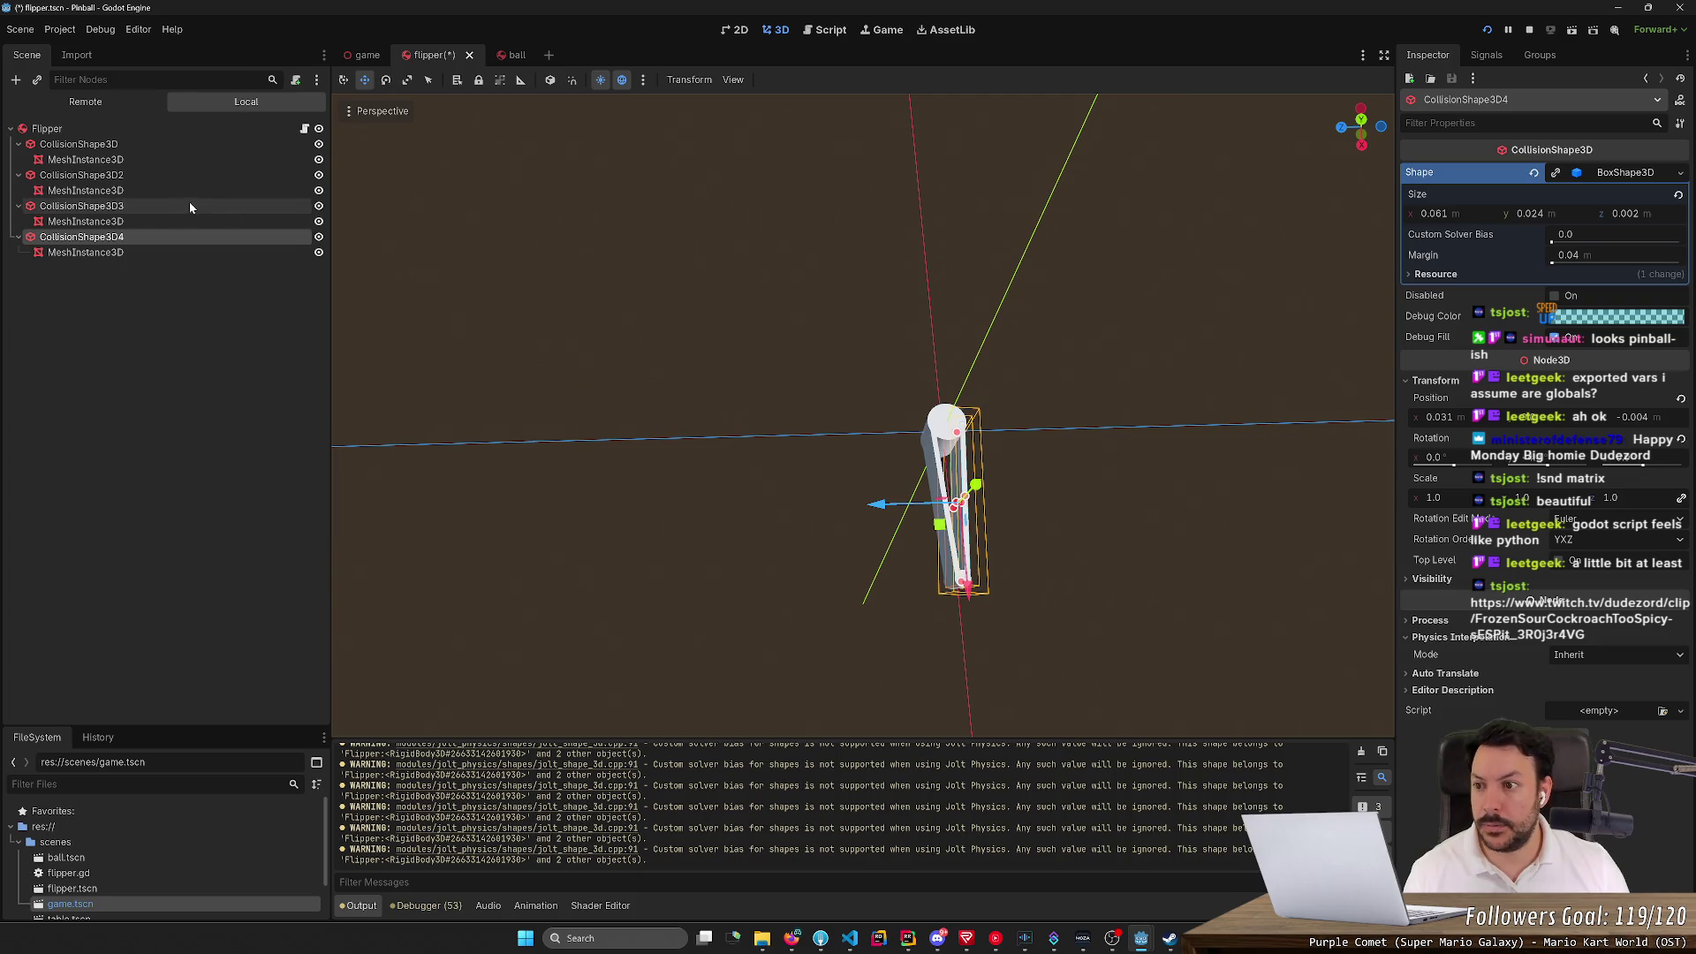
left_click(161, 221)
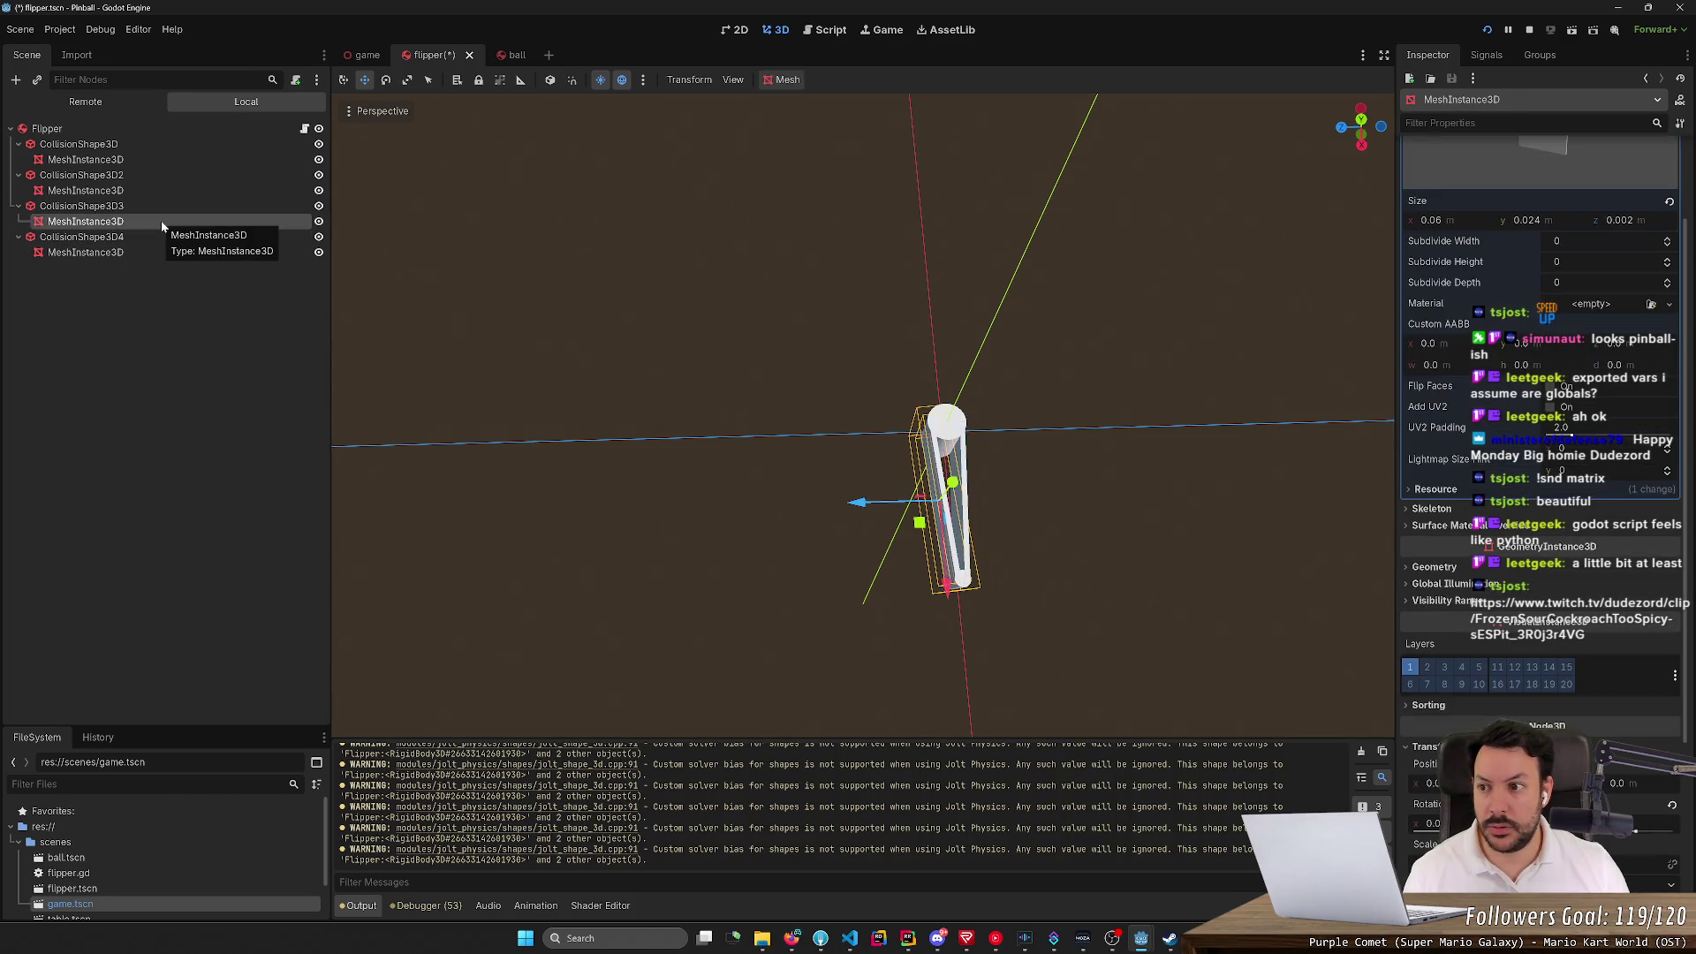
left_click(168, 205)
left_click(164, 221)
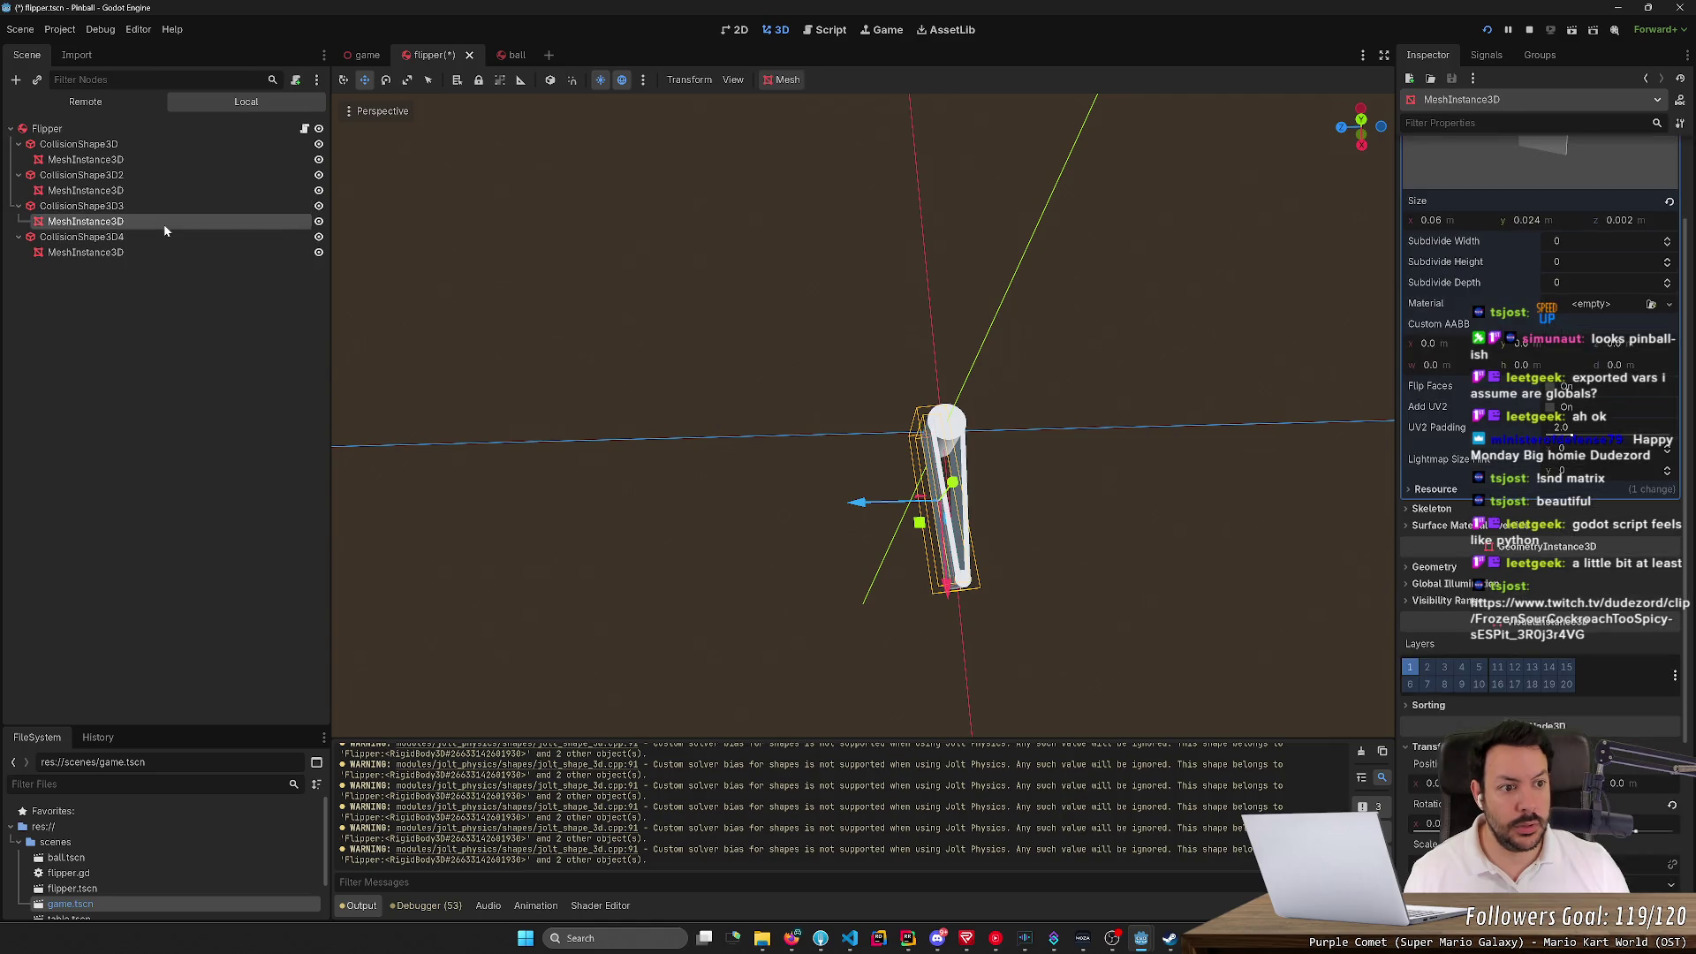
left_click(168, 208)
mouse_move(690, 369)
left_mouse_down()
mouse_move(742, 362)
mouse_move(822, 397)
left_mouse_up()
left_click(106, 252)
left_click(103, 236)
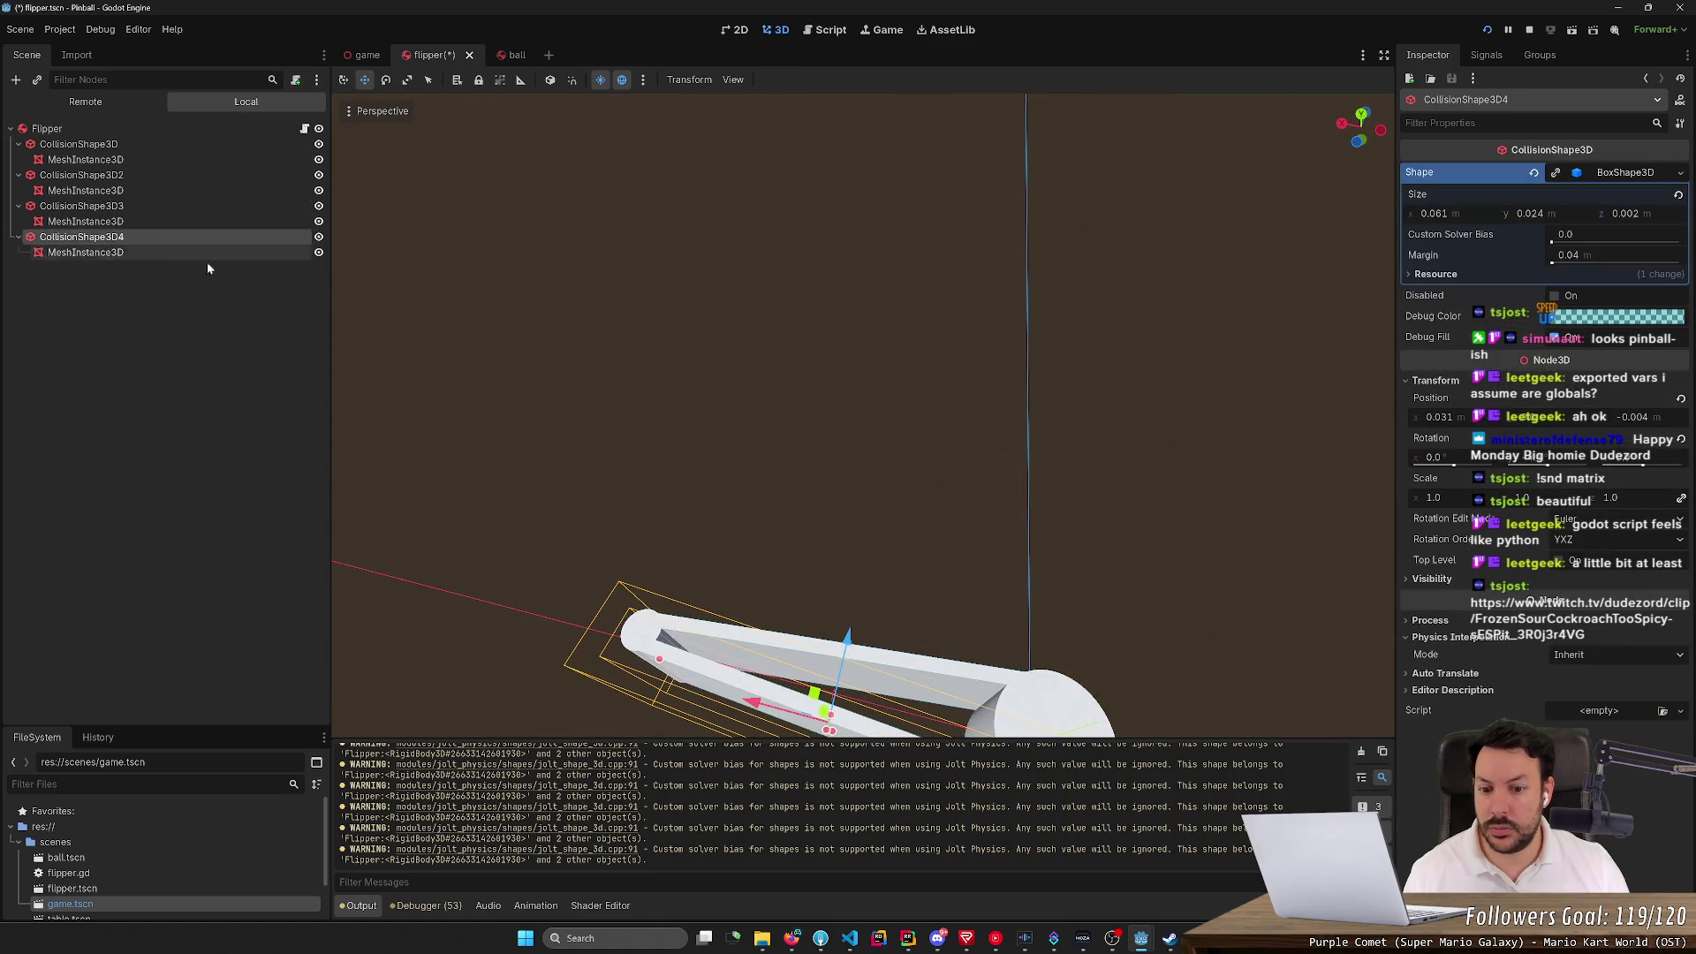
Enlarge the fourth collision box to 0.106 × 0.024 × 0.012 m and run the pinball game
left_click_drag(706, 397, 777, 371)
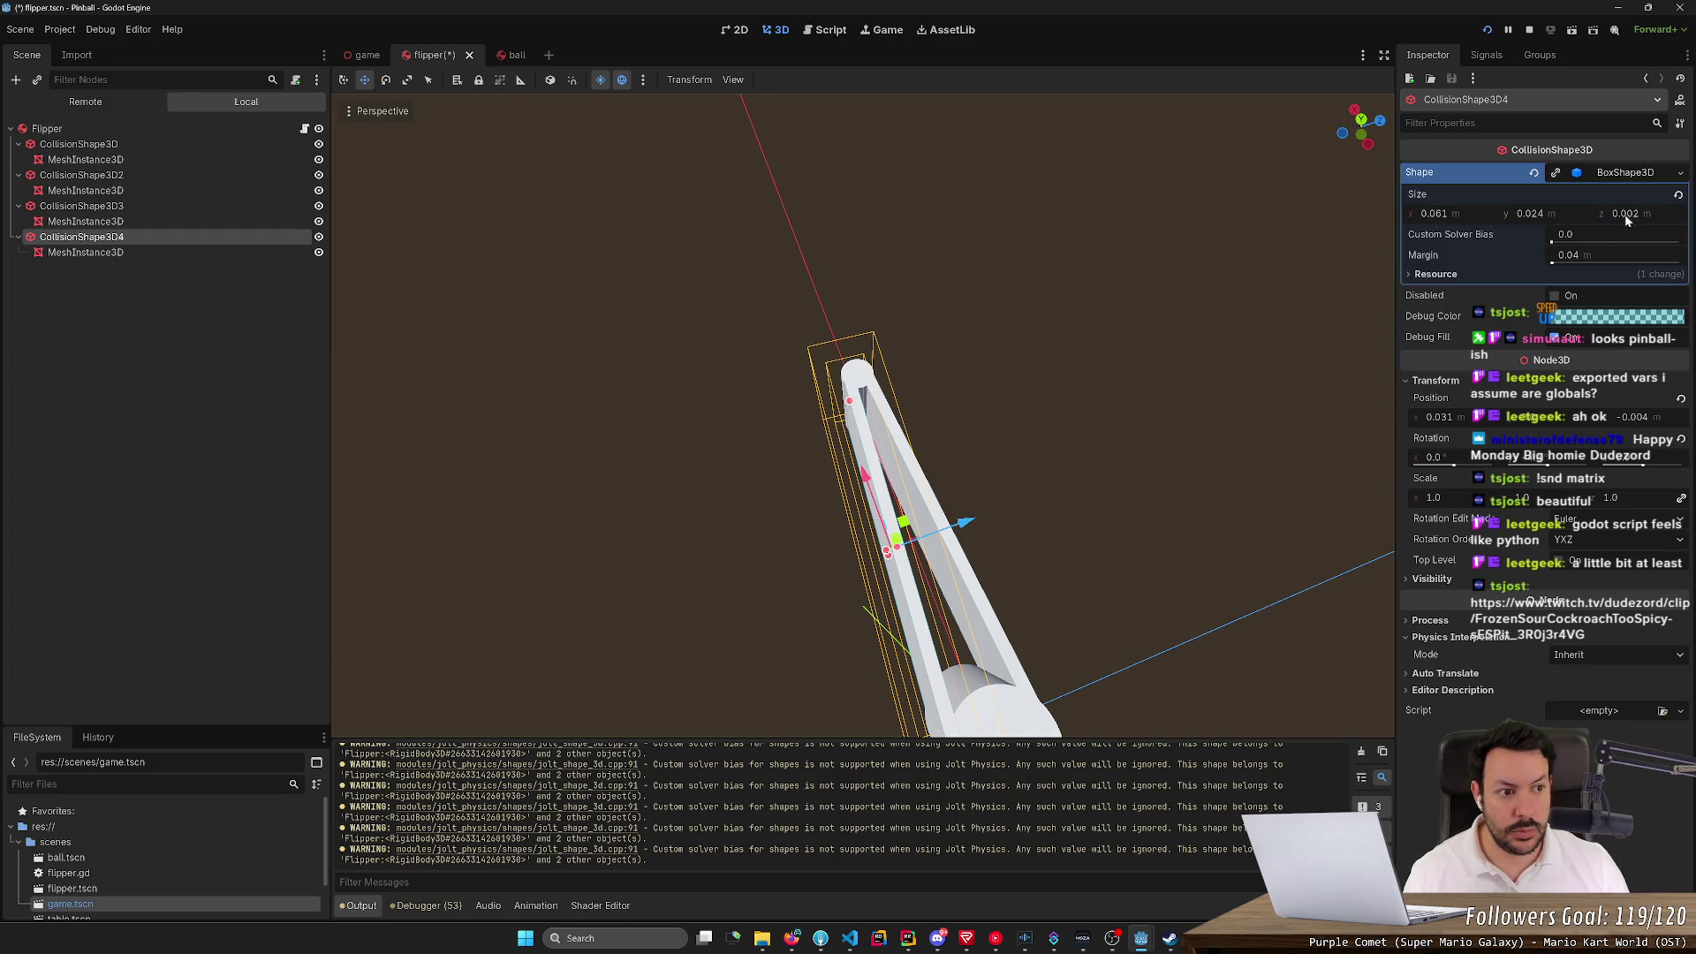
mouse_move(1449, 213)
left_mouse_down()
mouse_move(1501, 213)
mouse_move(1414, 213)
mouse_move(1502, 213)
mouse_move(1457, 213)
left_mouse_up()
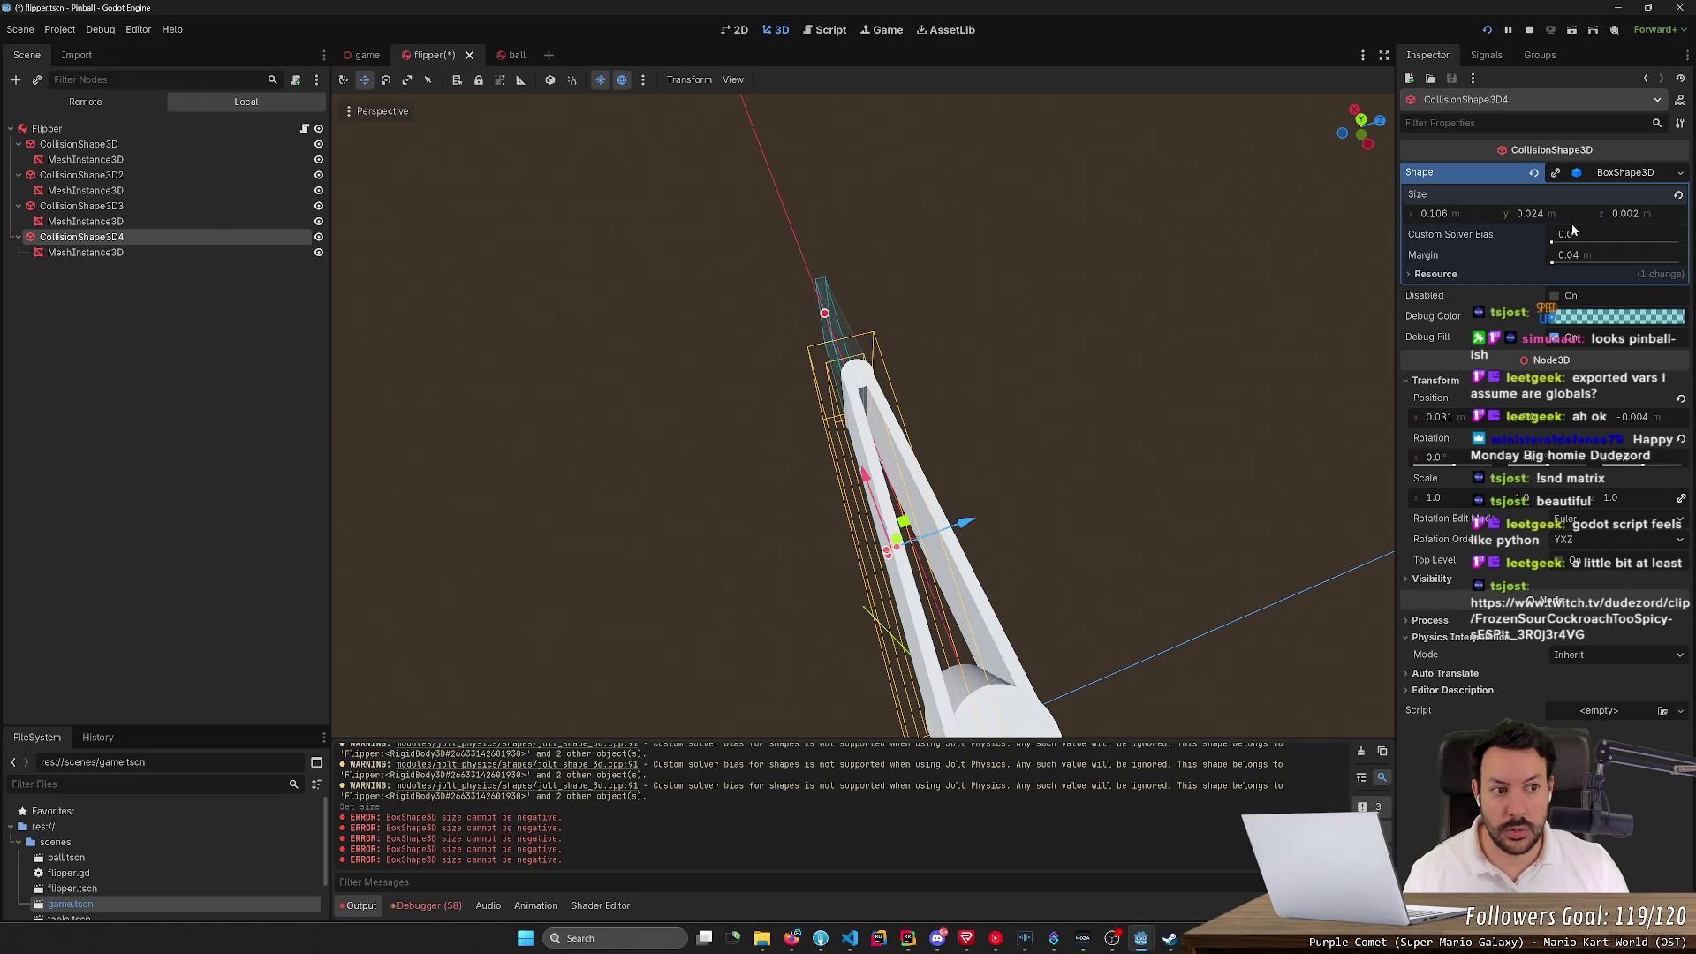
left_click_drag(1595, 217, 1595, 217)
key("ctrl+z")
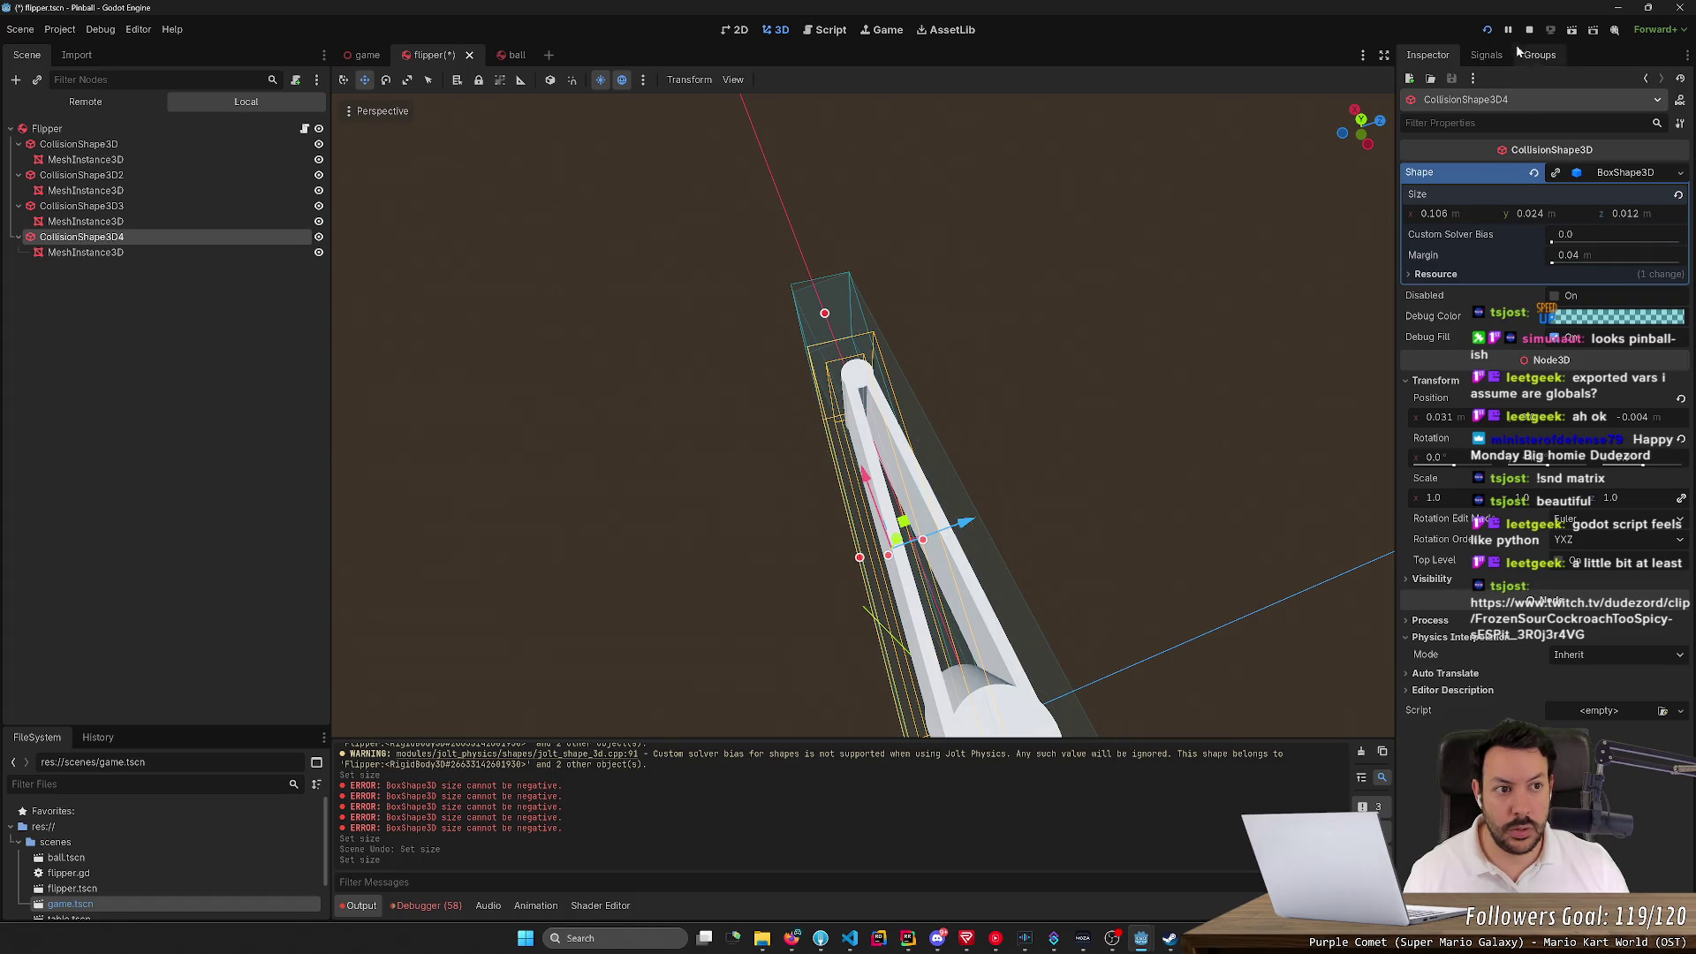
left_click(1487, 30)
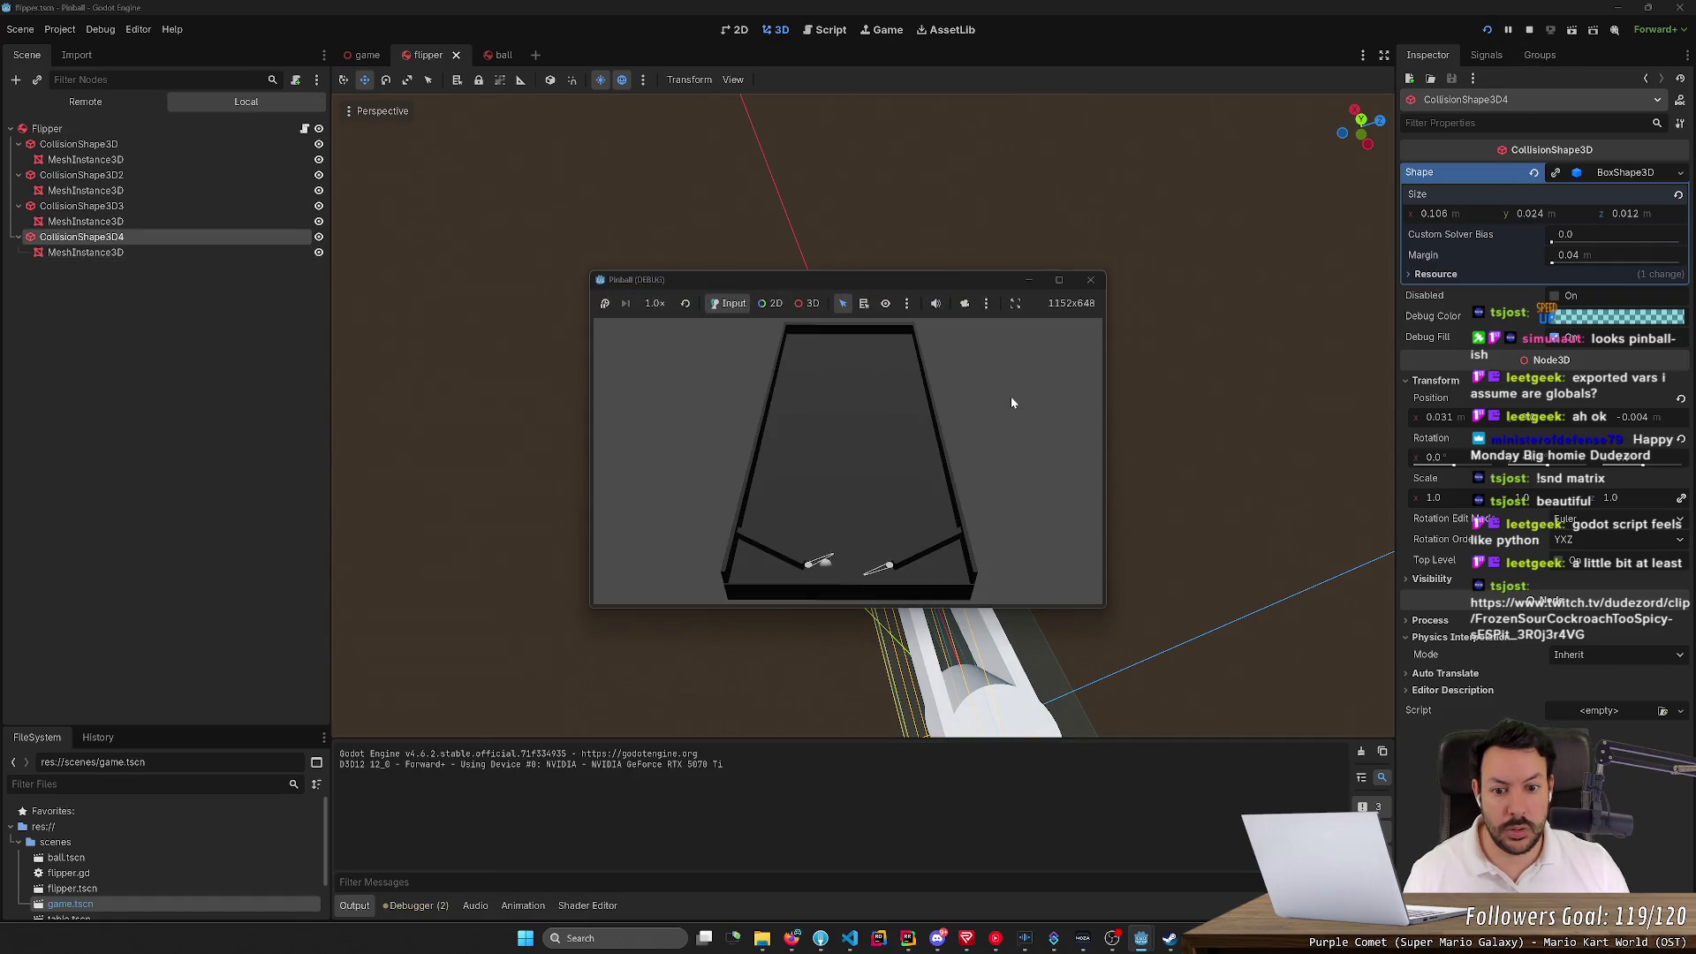
Restart and stop the pinball test run, then return the fourth box's depth to 0.002 m
left_click(1484, 32)
left_click(1529, 29)
left_click_drag(1621, 219, 1463, 239)
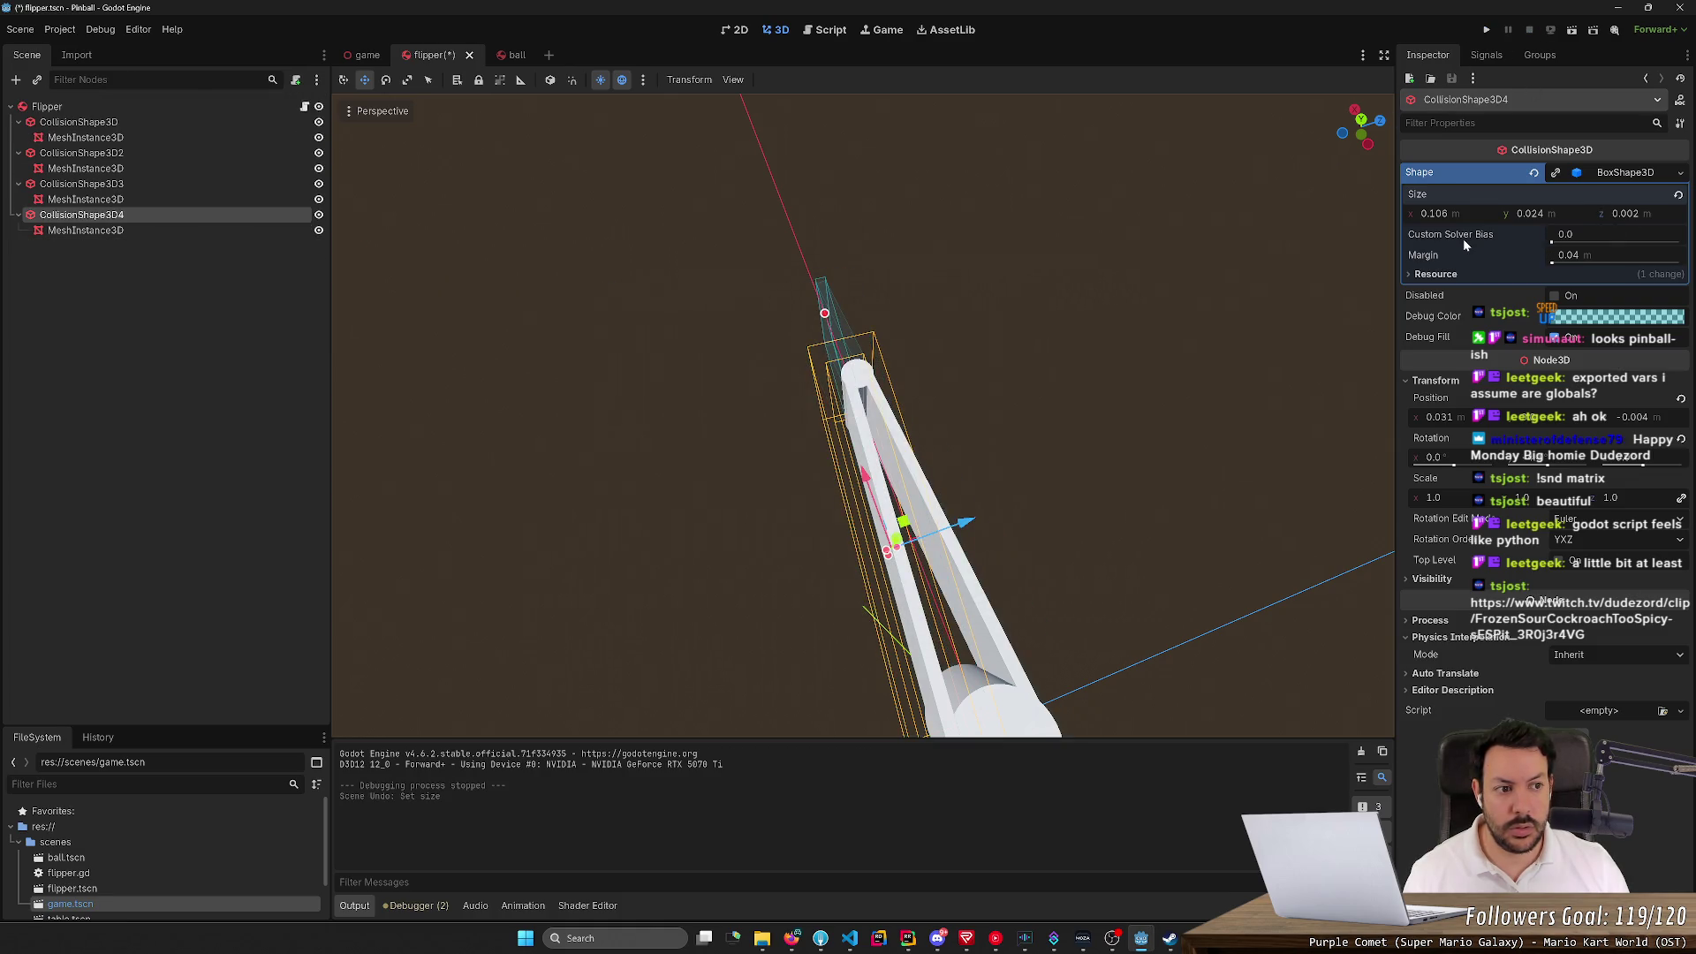
Undo the fourth collision box's width change, then inspect CollisionShape3D3 and the Flipper root node
mouse_move(1283, 239)
left_mouse_down()
mouse_move(1095, 326)
mouse_move(1283, 235)
left_mouse_up()
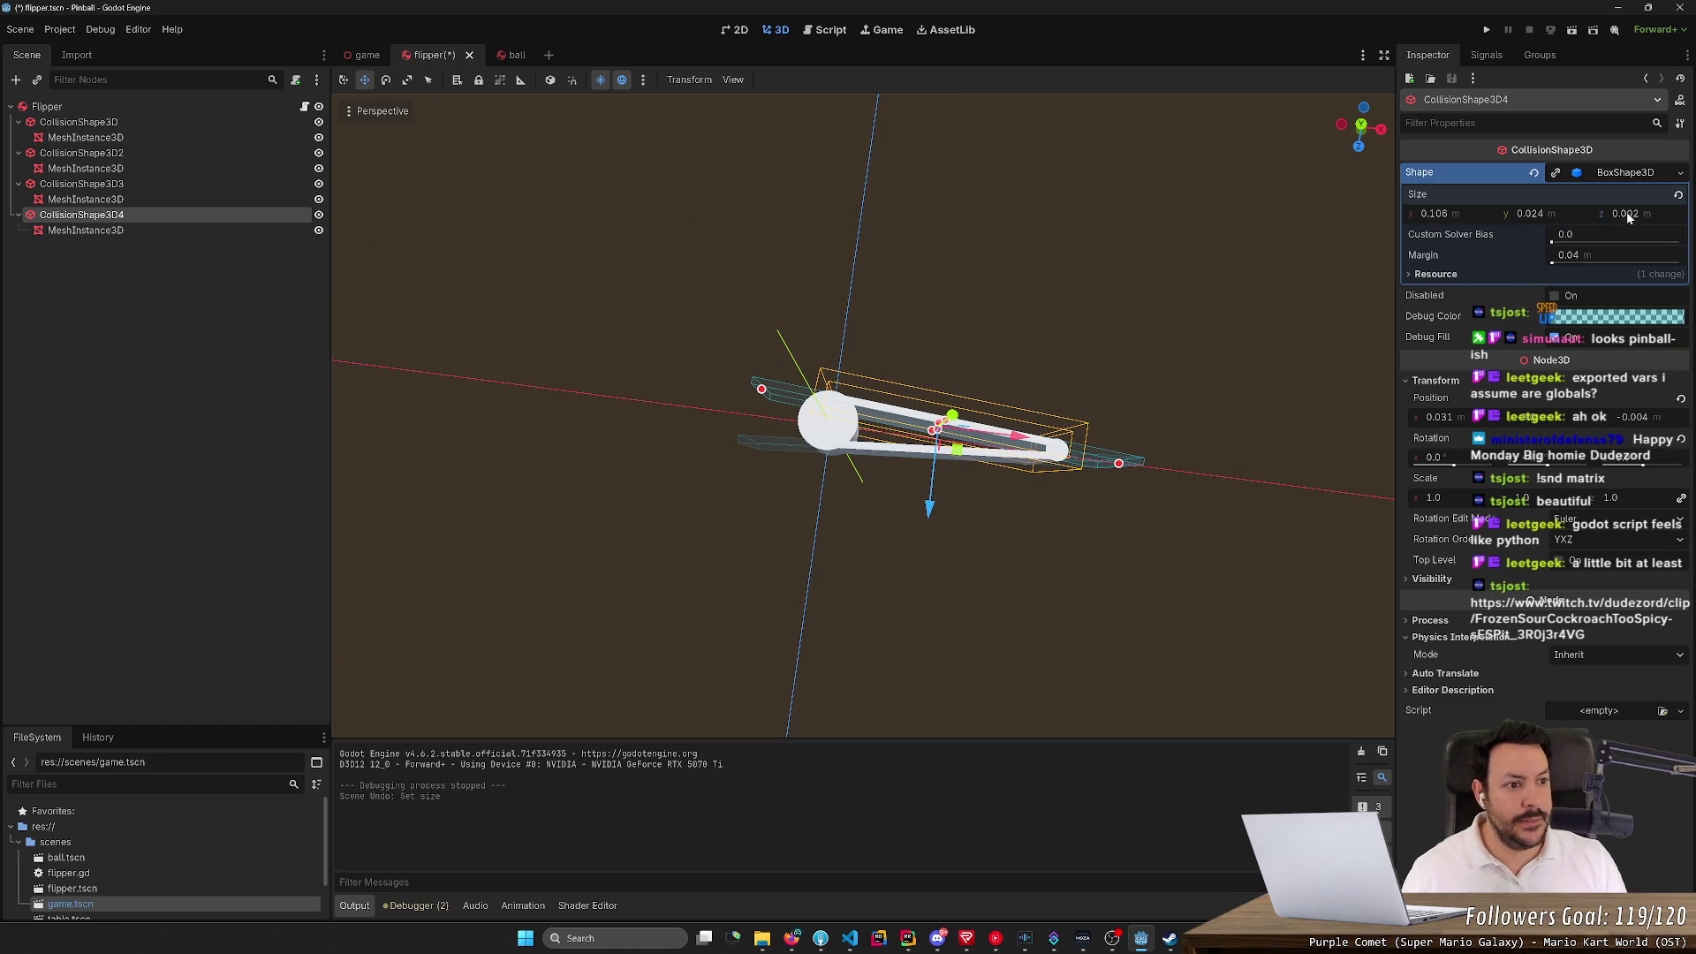
key("ctrl+z")
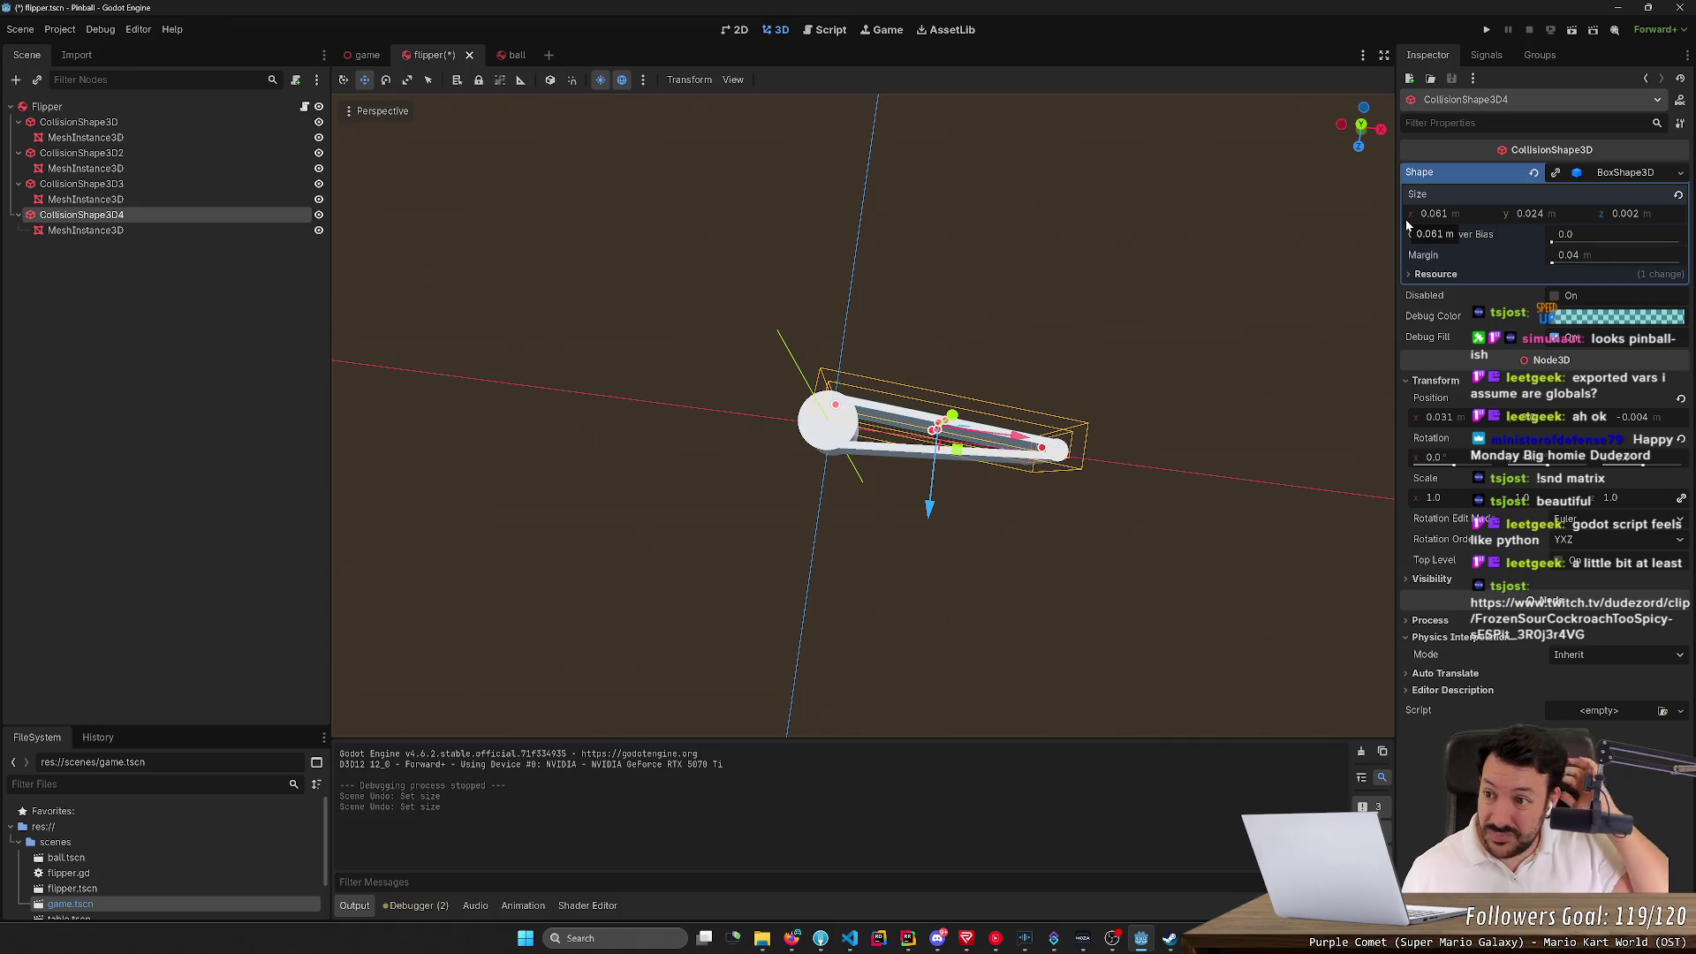
left_click(250, 184)
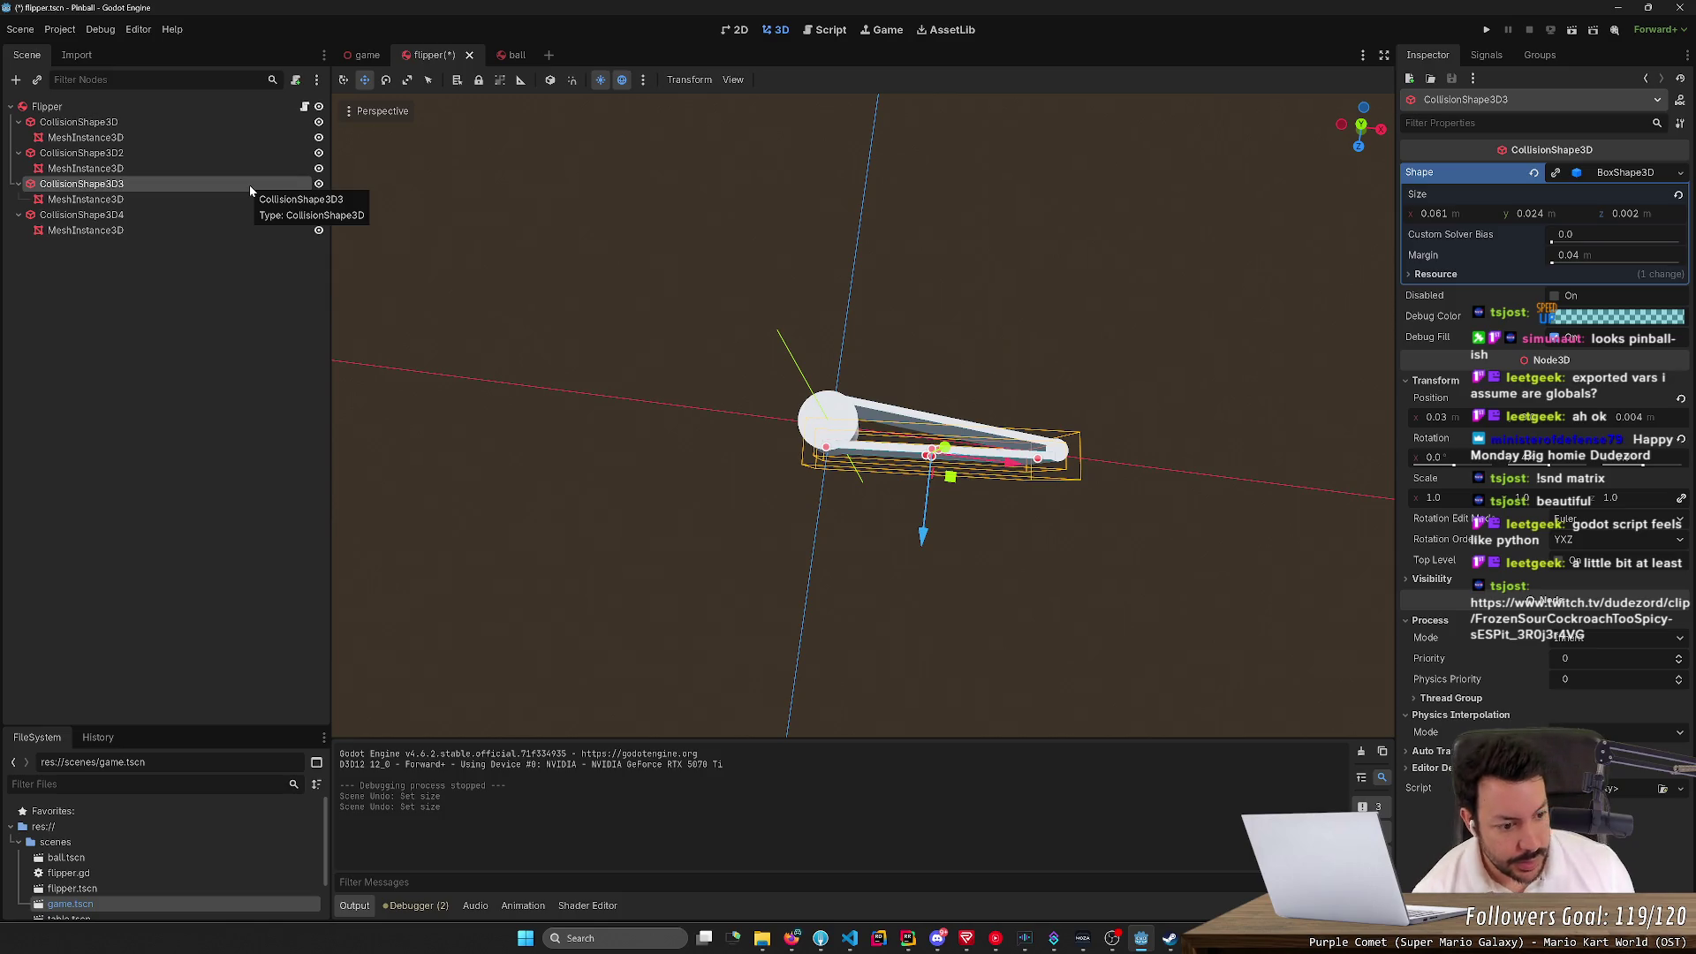
left_click(157, 107)
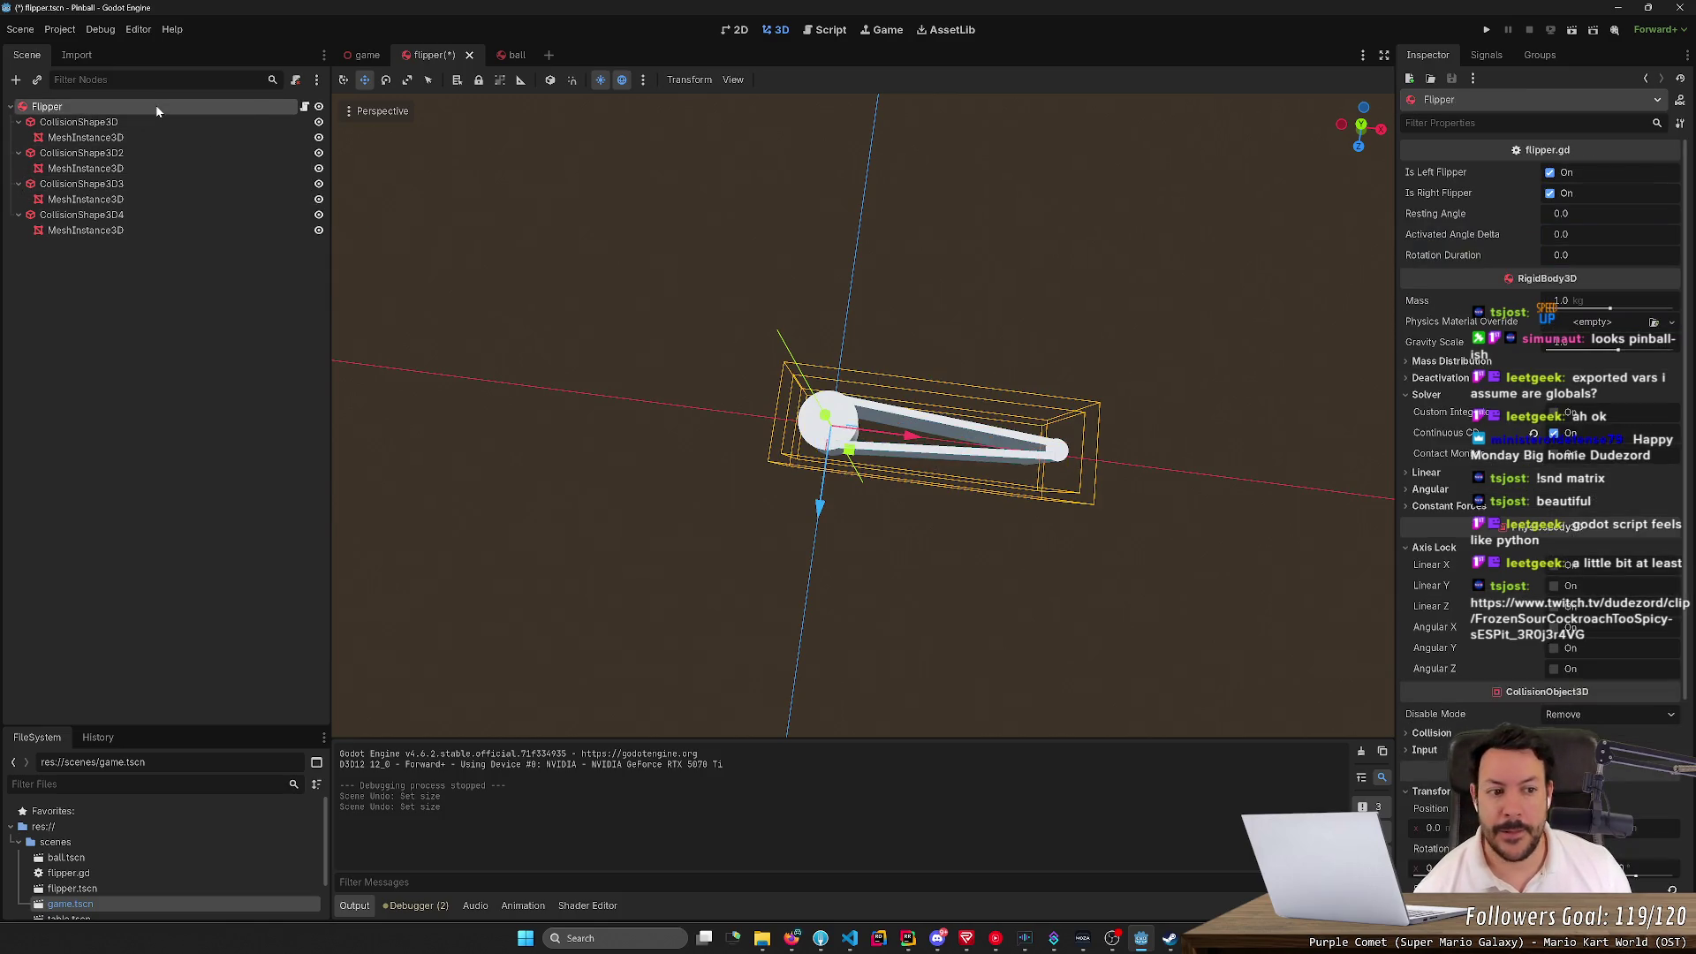
Review the Flipper's Linear, Constant Forces and Mass Distribution physics settings, then run the pinball game
left_click(1423, 474)
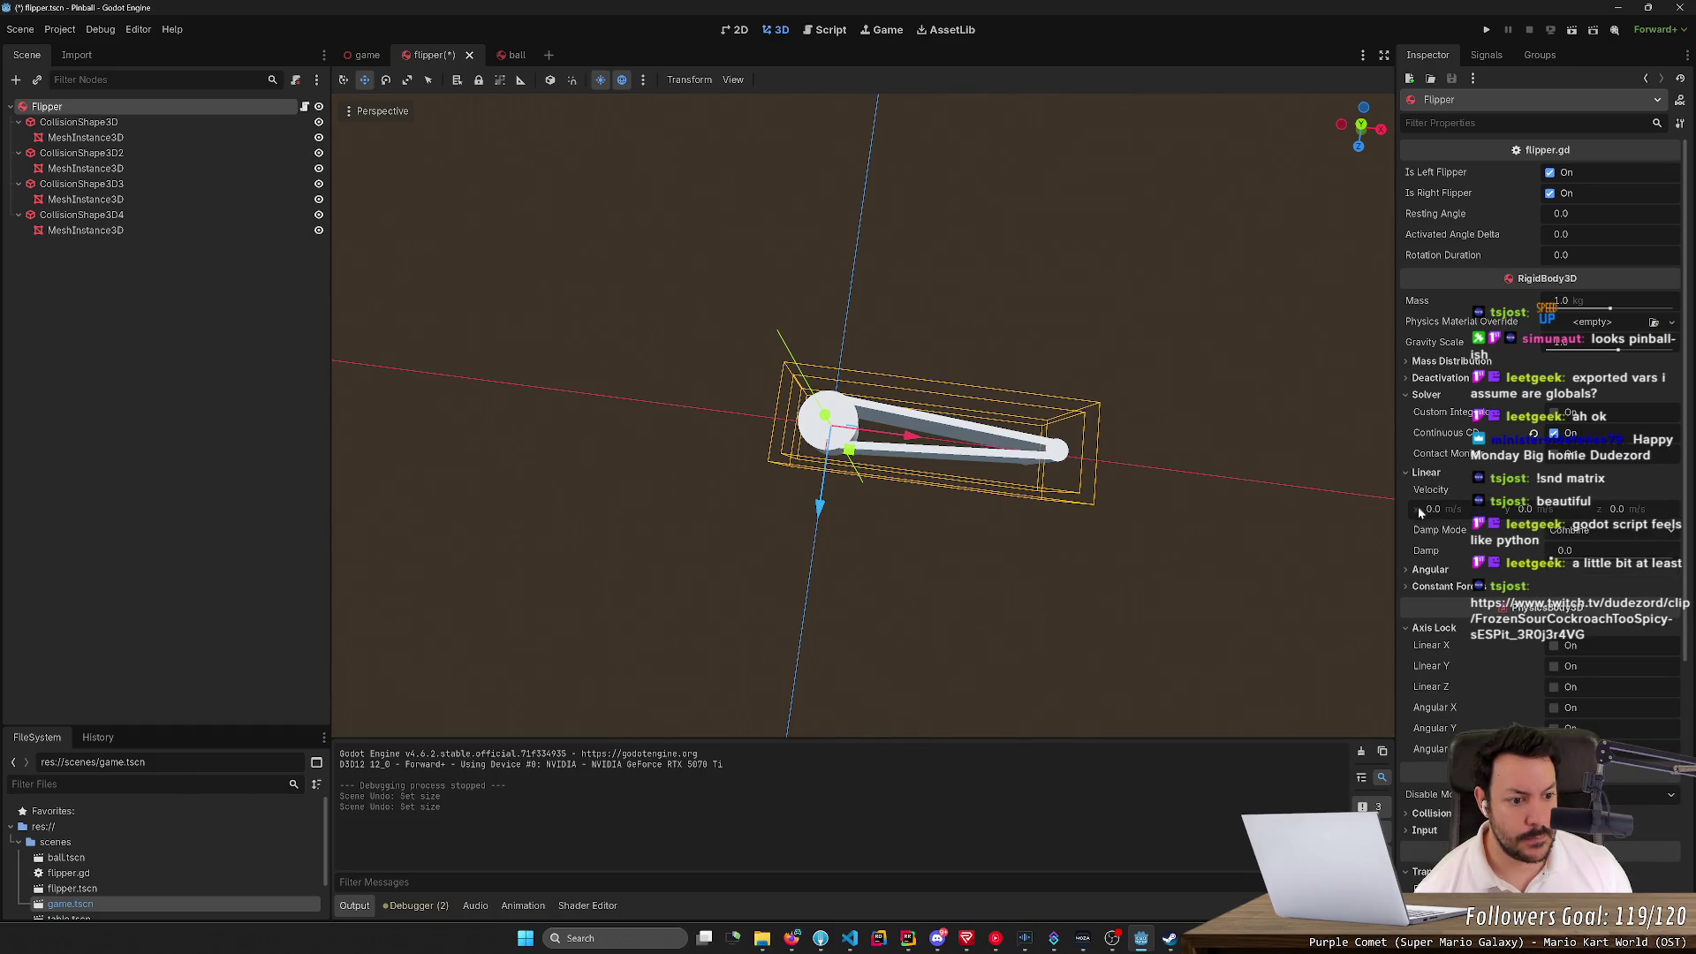
left_click(1423, 588)
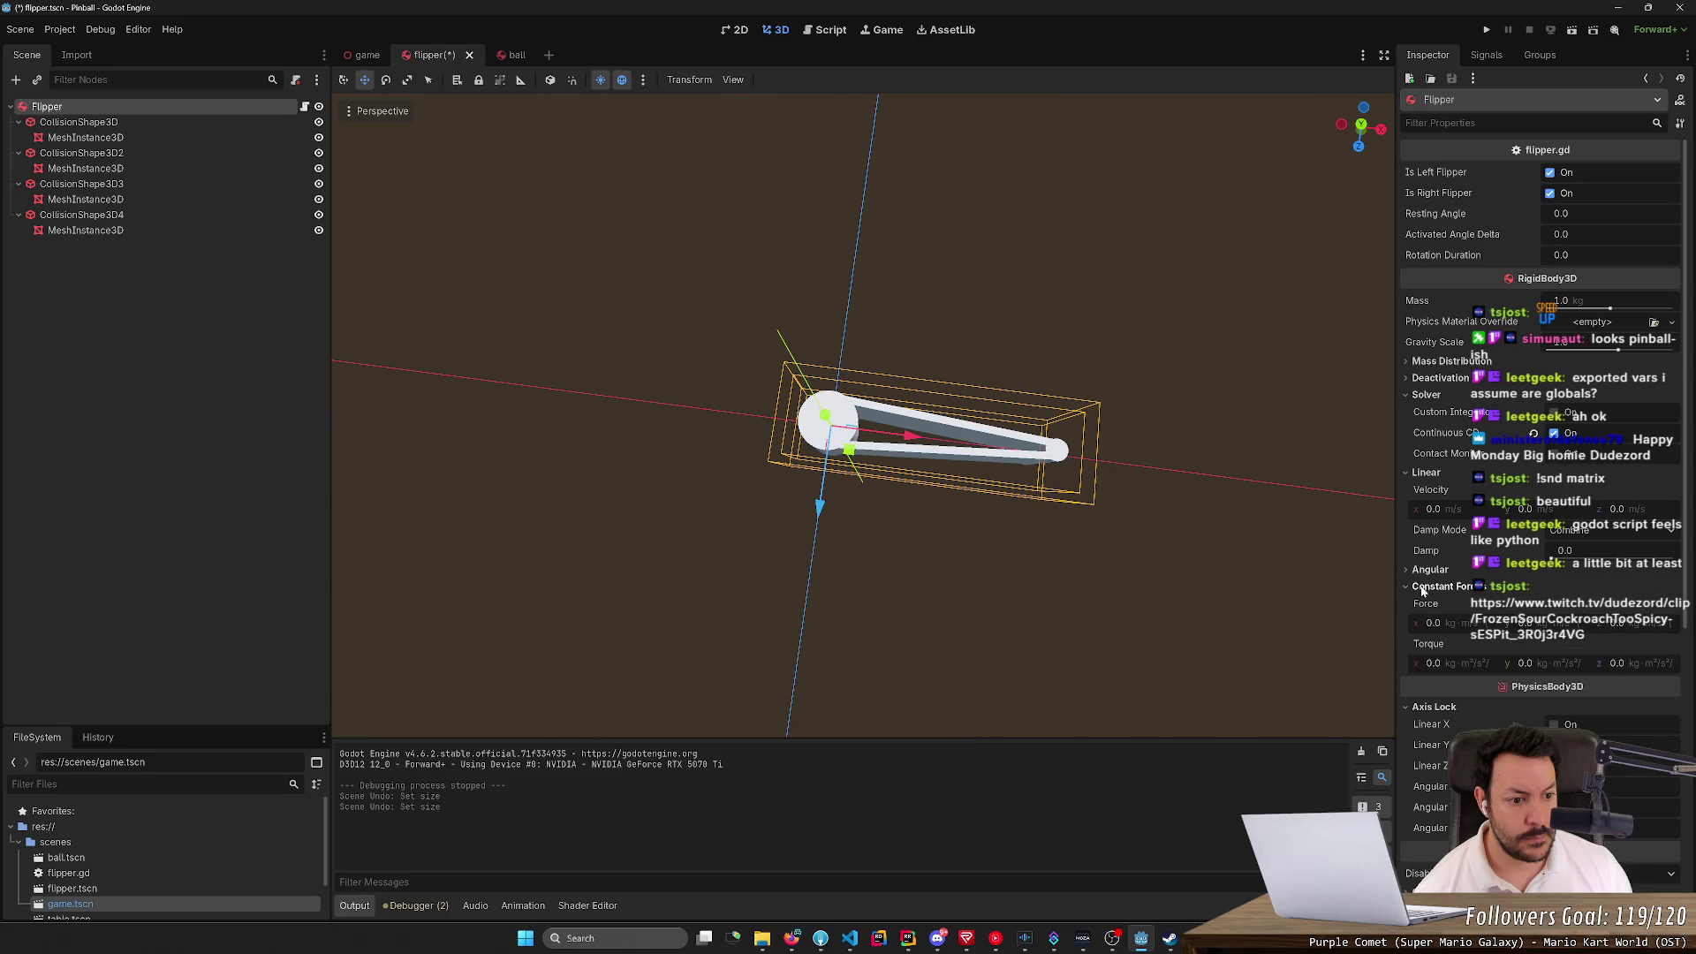
left_click(1423, 589)
left_click(1456, 362)
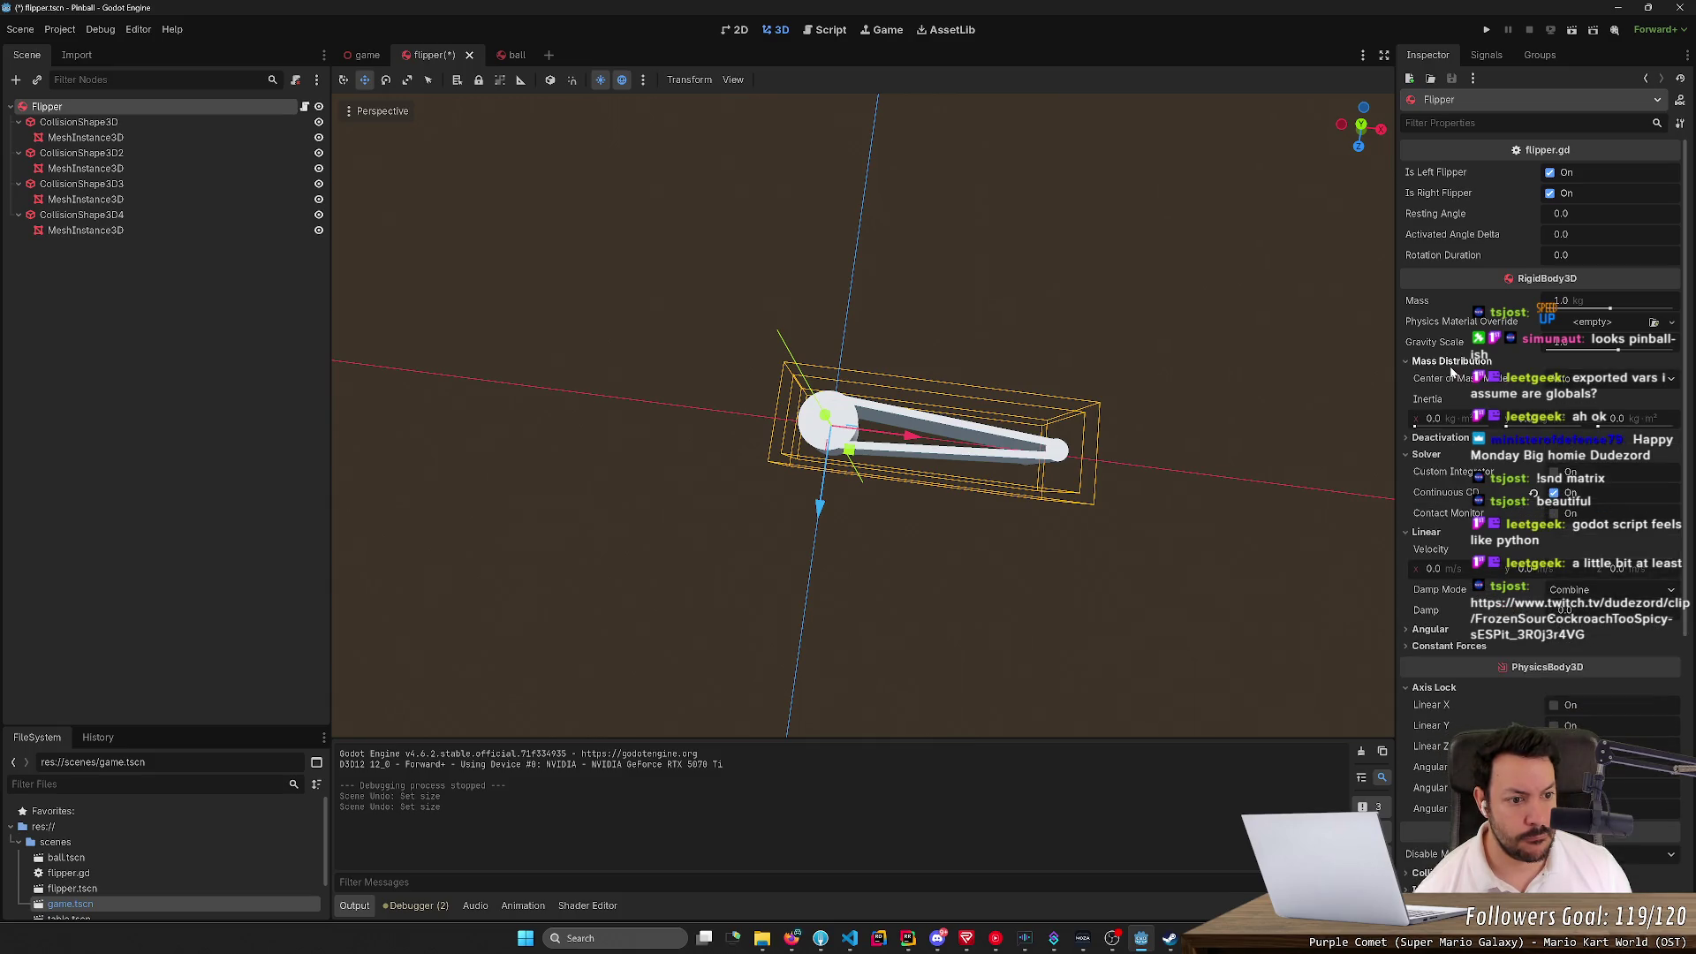
left_click(1457, 362)
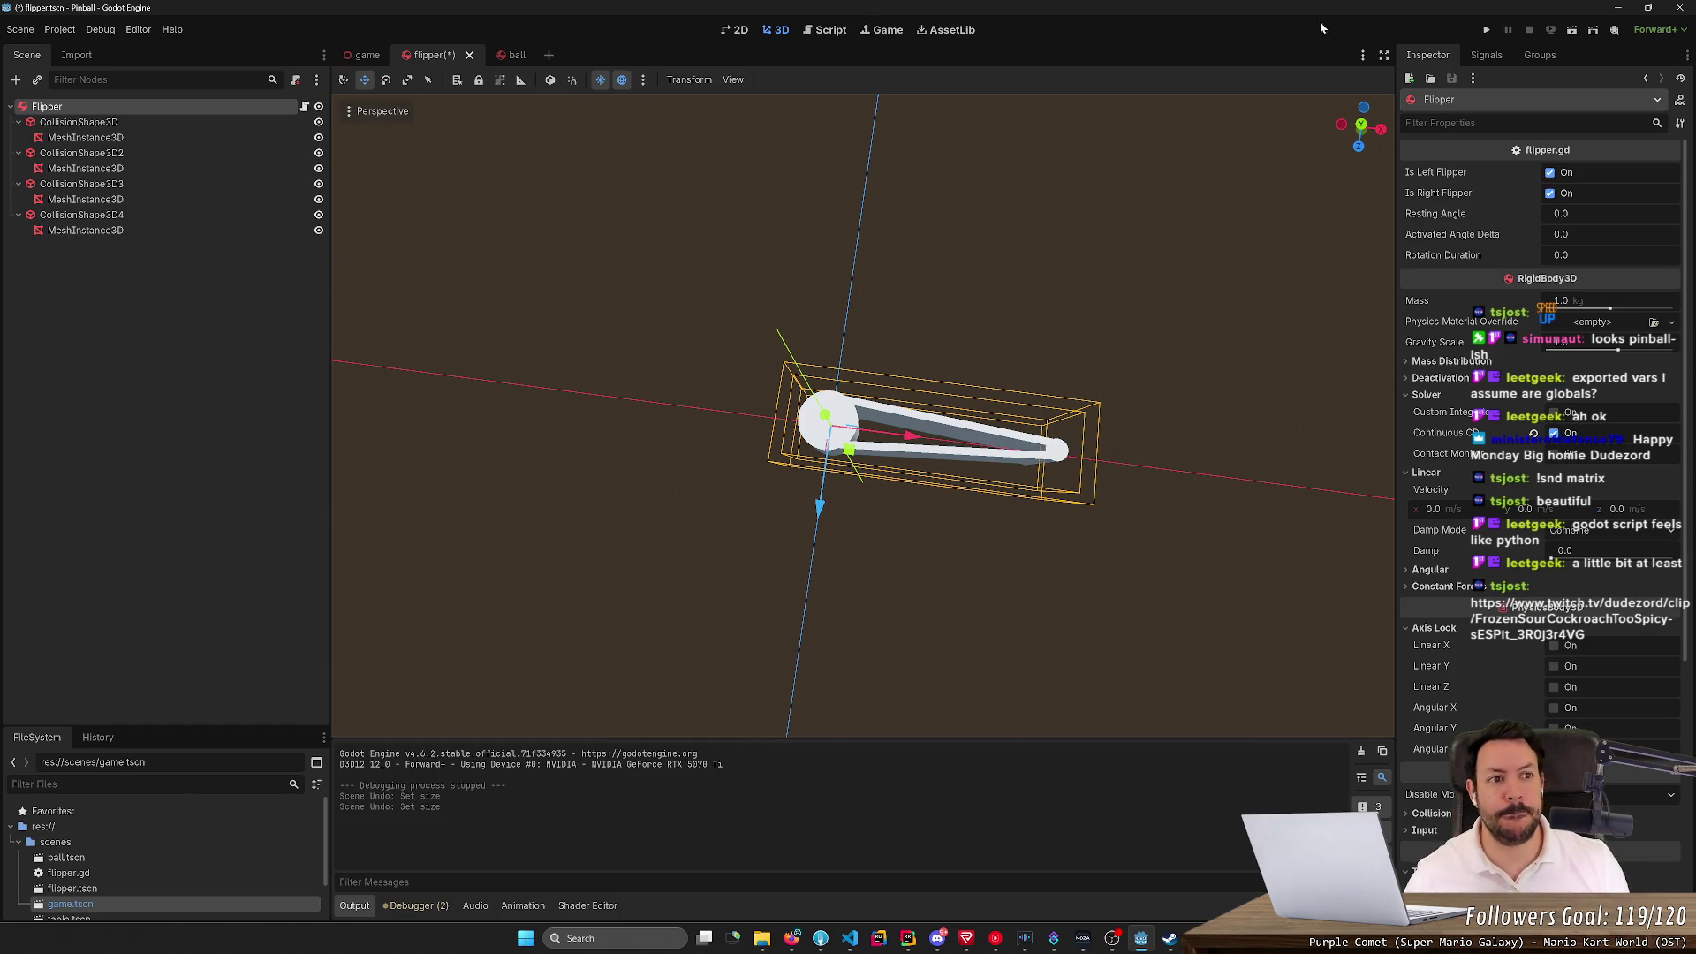
left_click(1493, 29)
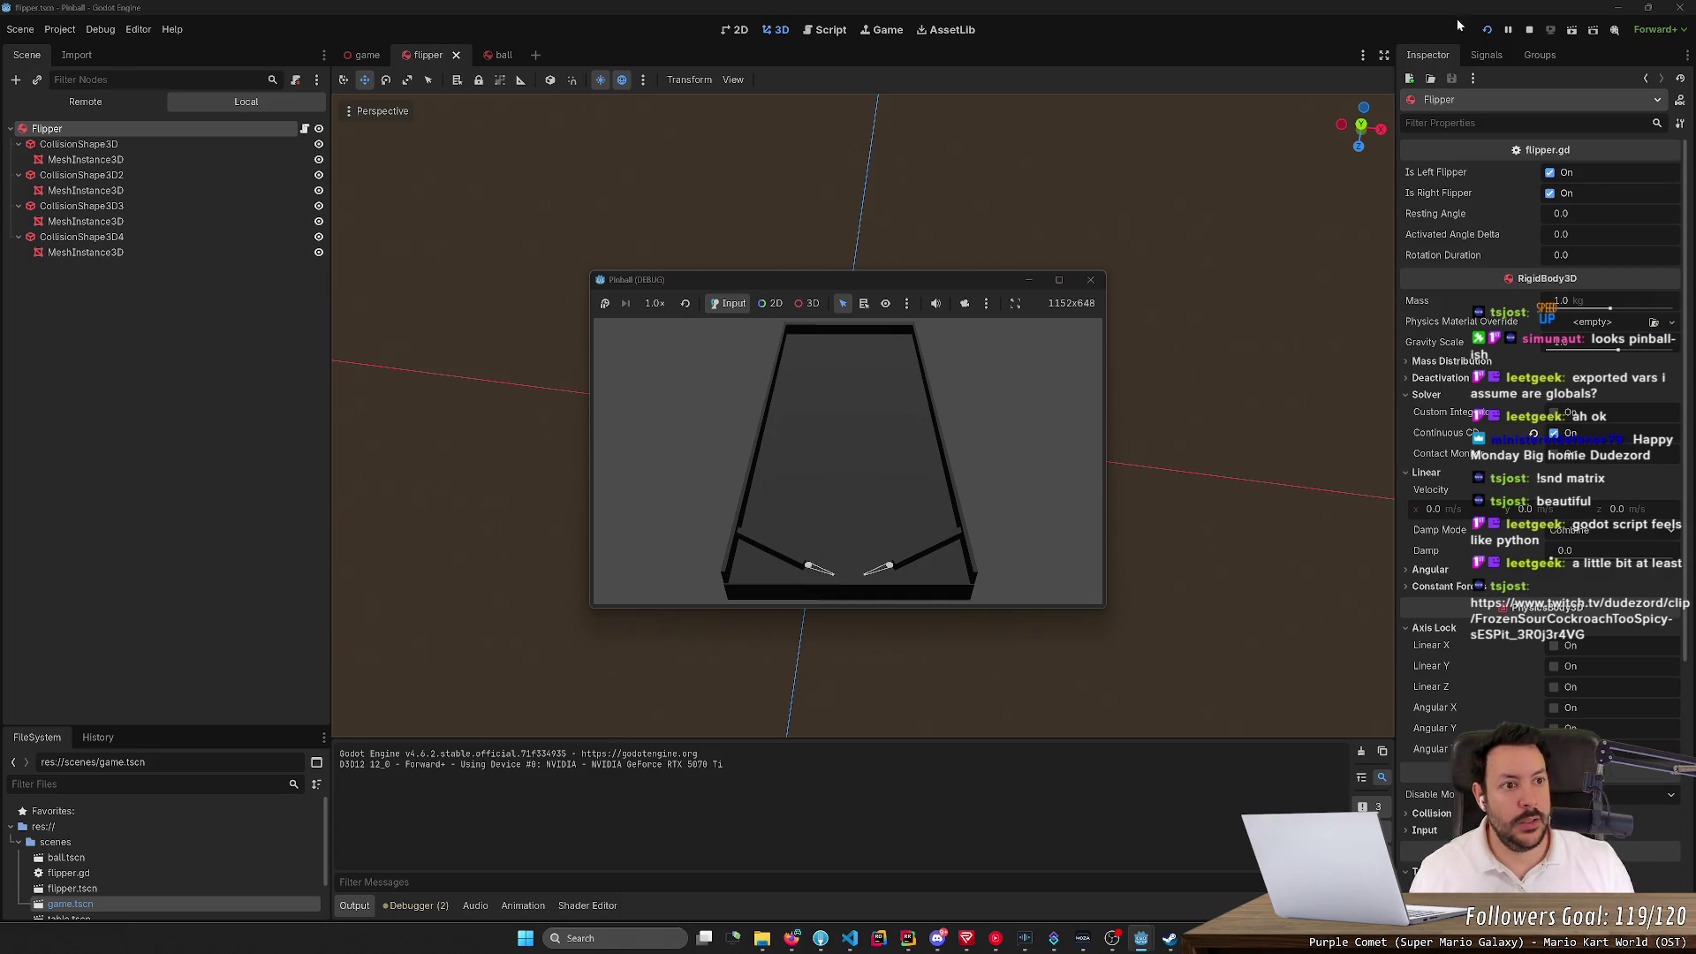
Restart the pinball game three times, then stop the test run
left_click(1486, 29)
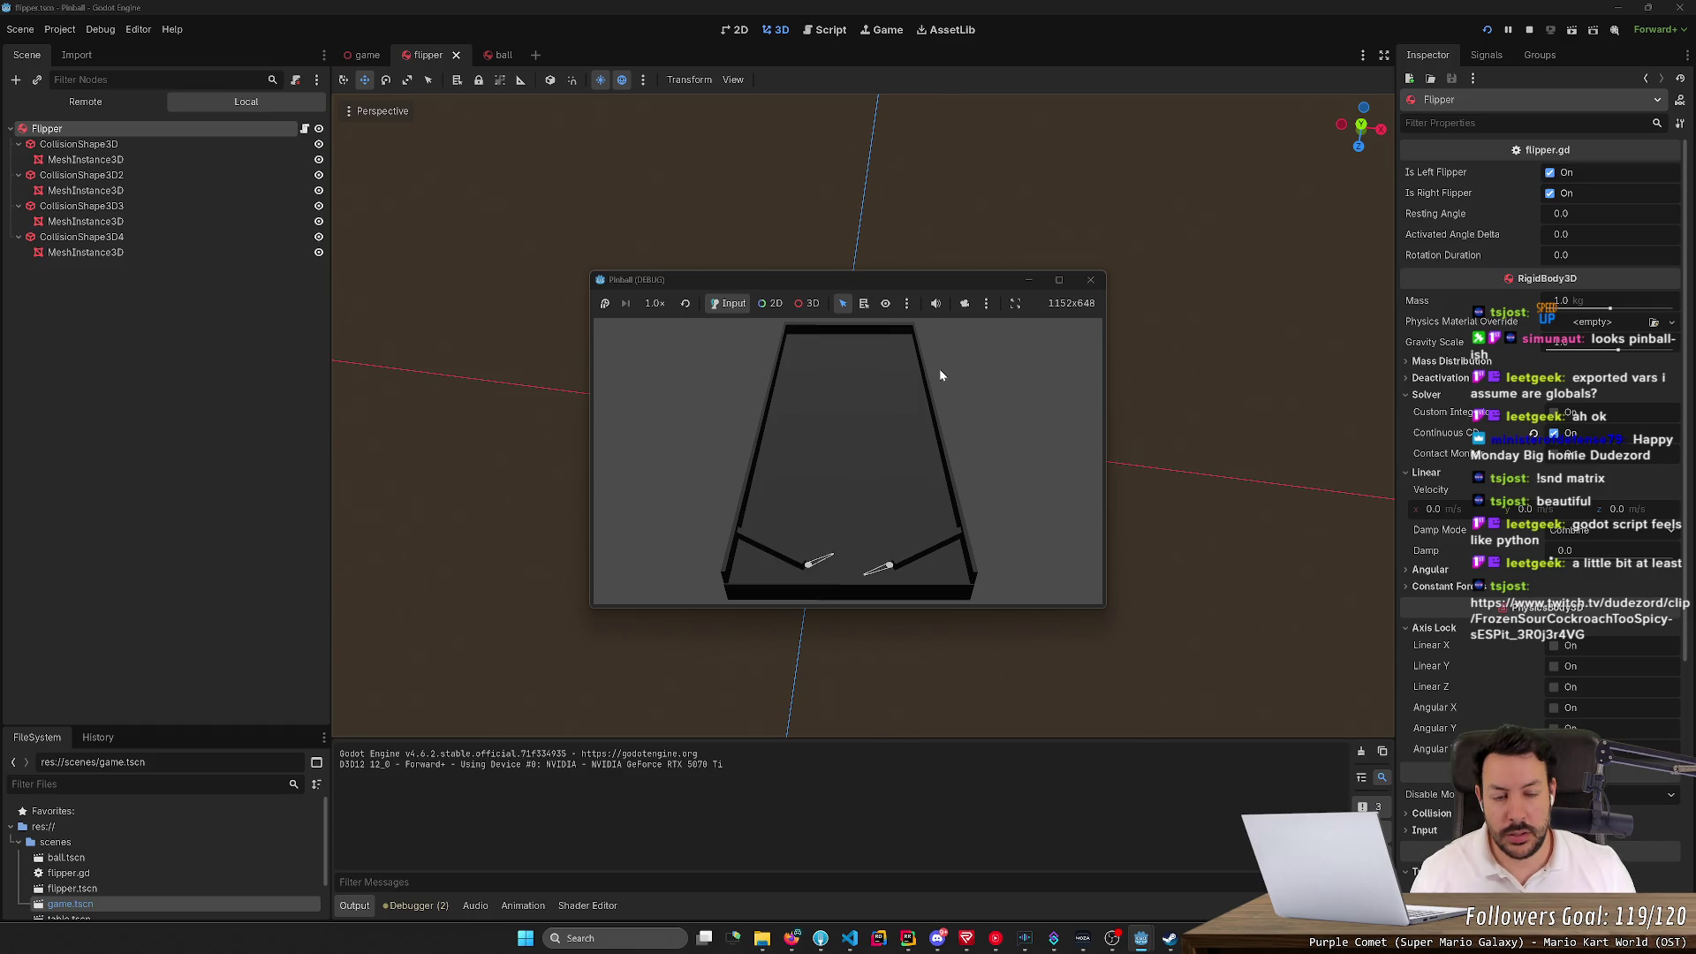
left_click(1487, 30)
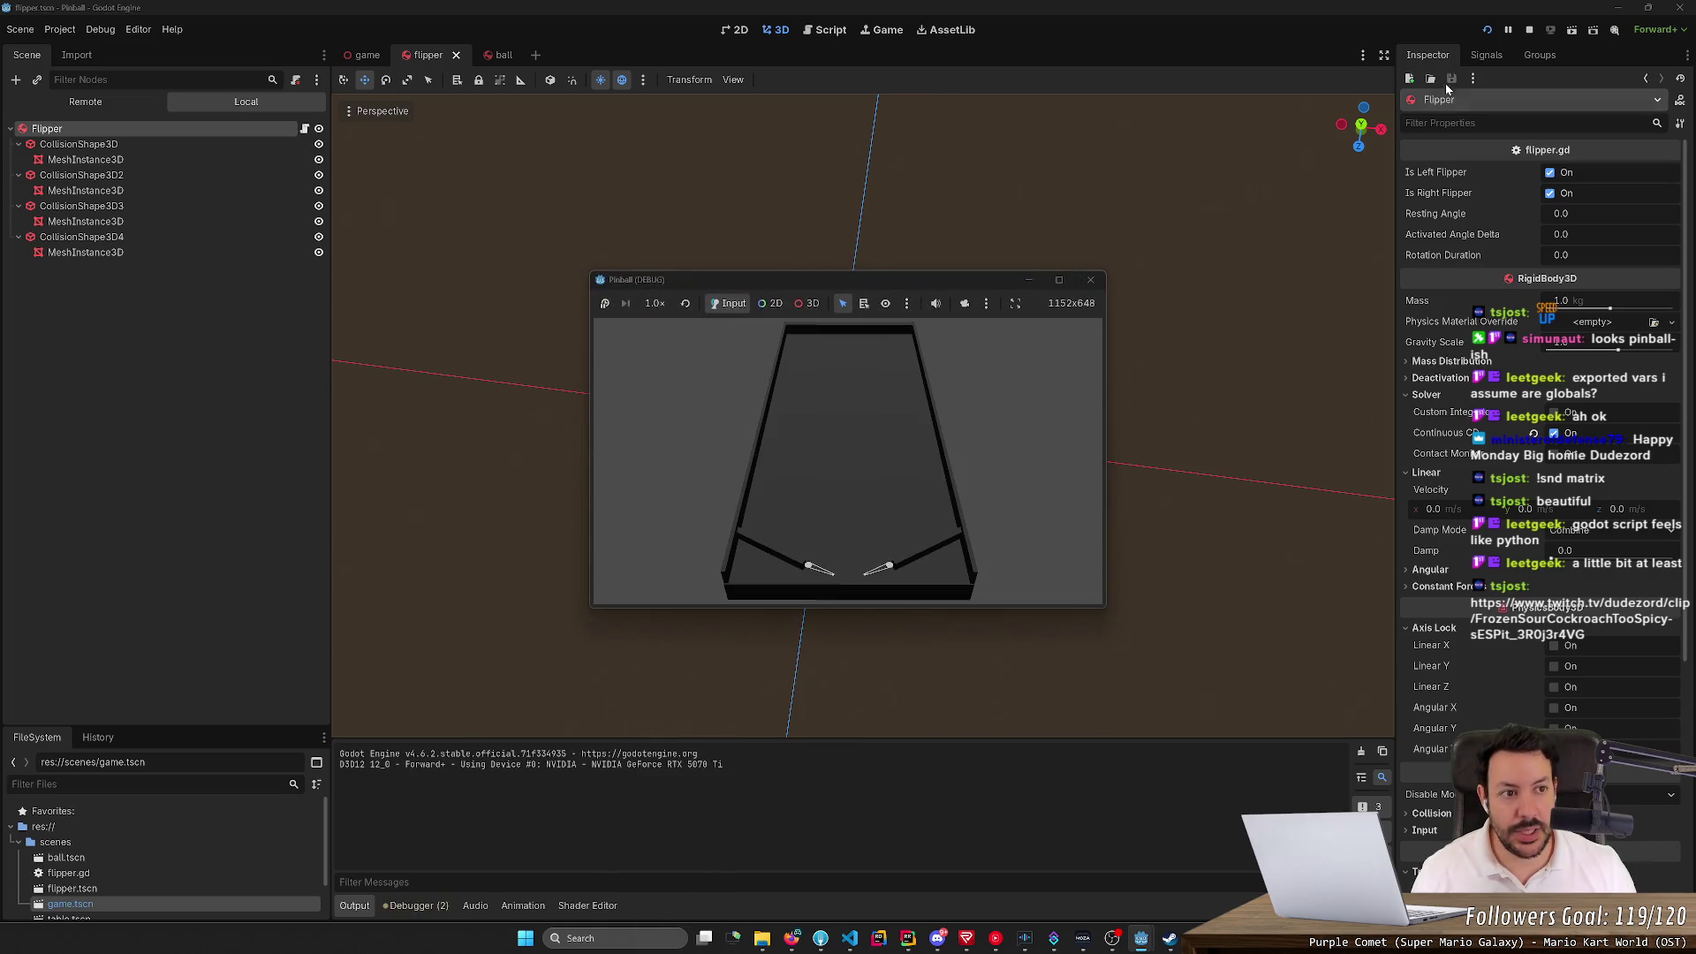
left_click(1488, 30)
left_click(1531, 29)
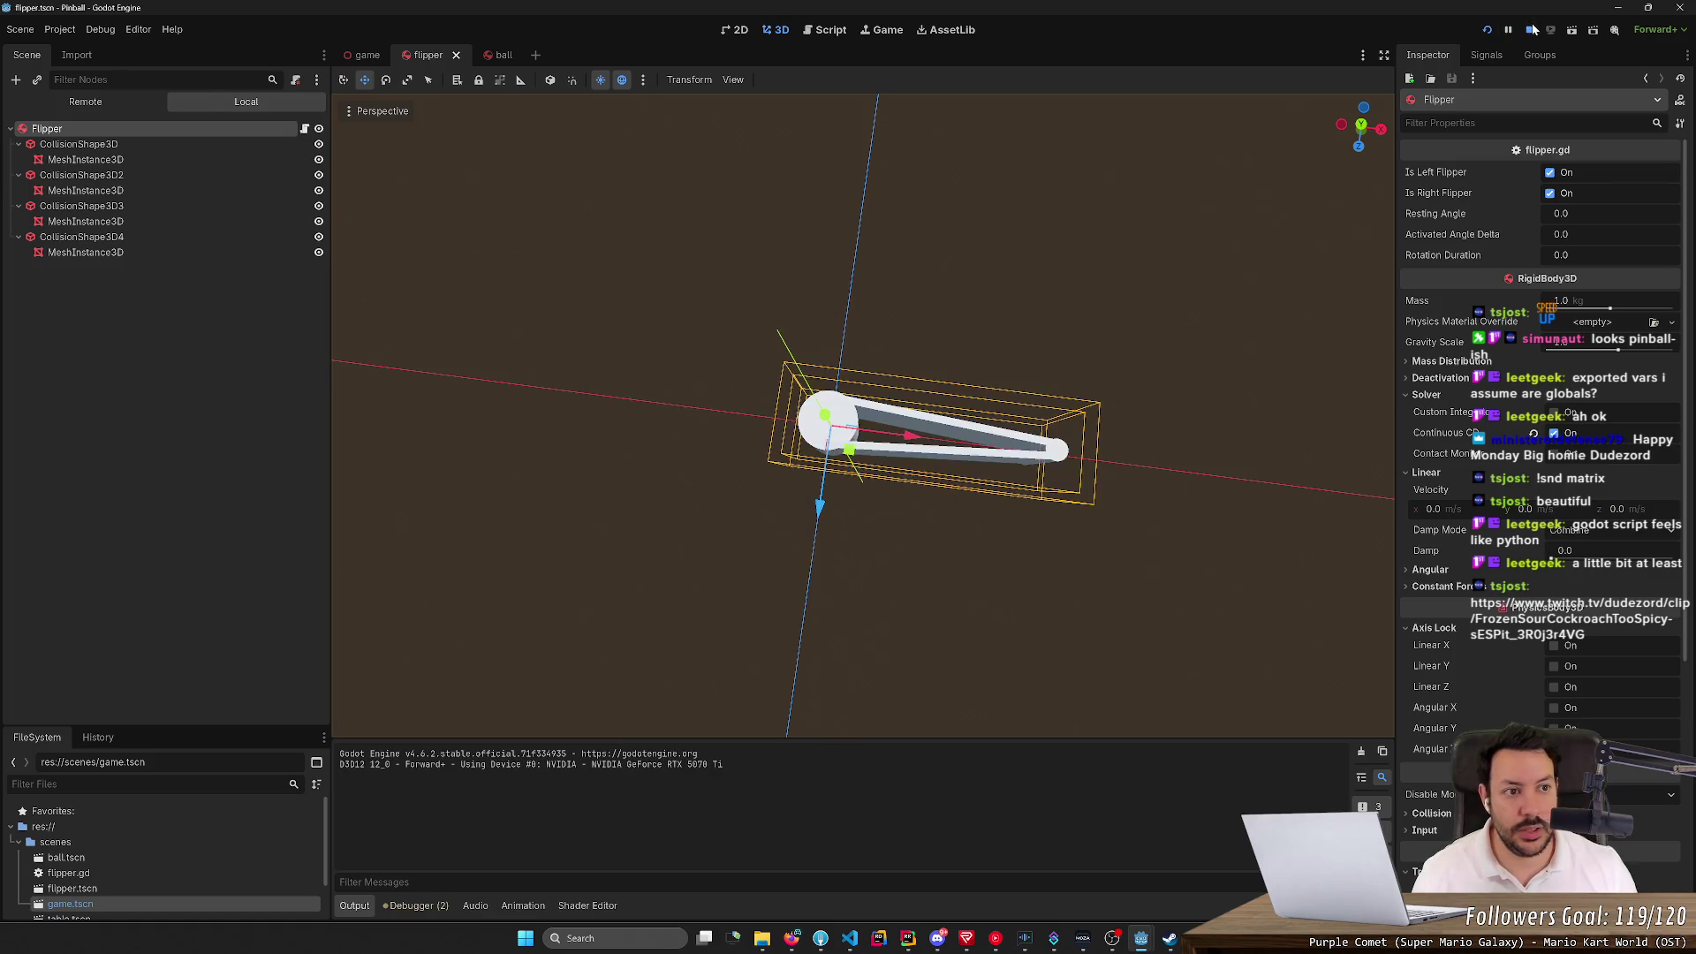
left_click(181, 200)
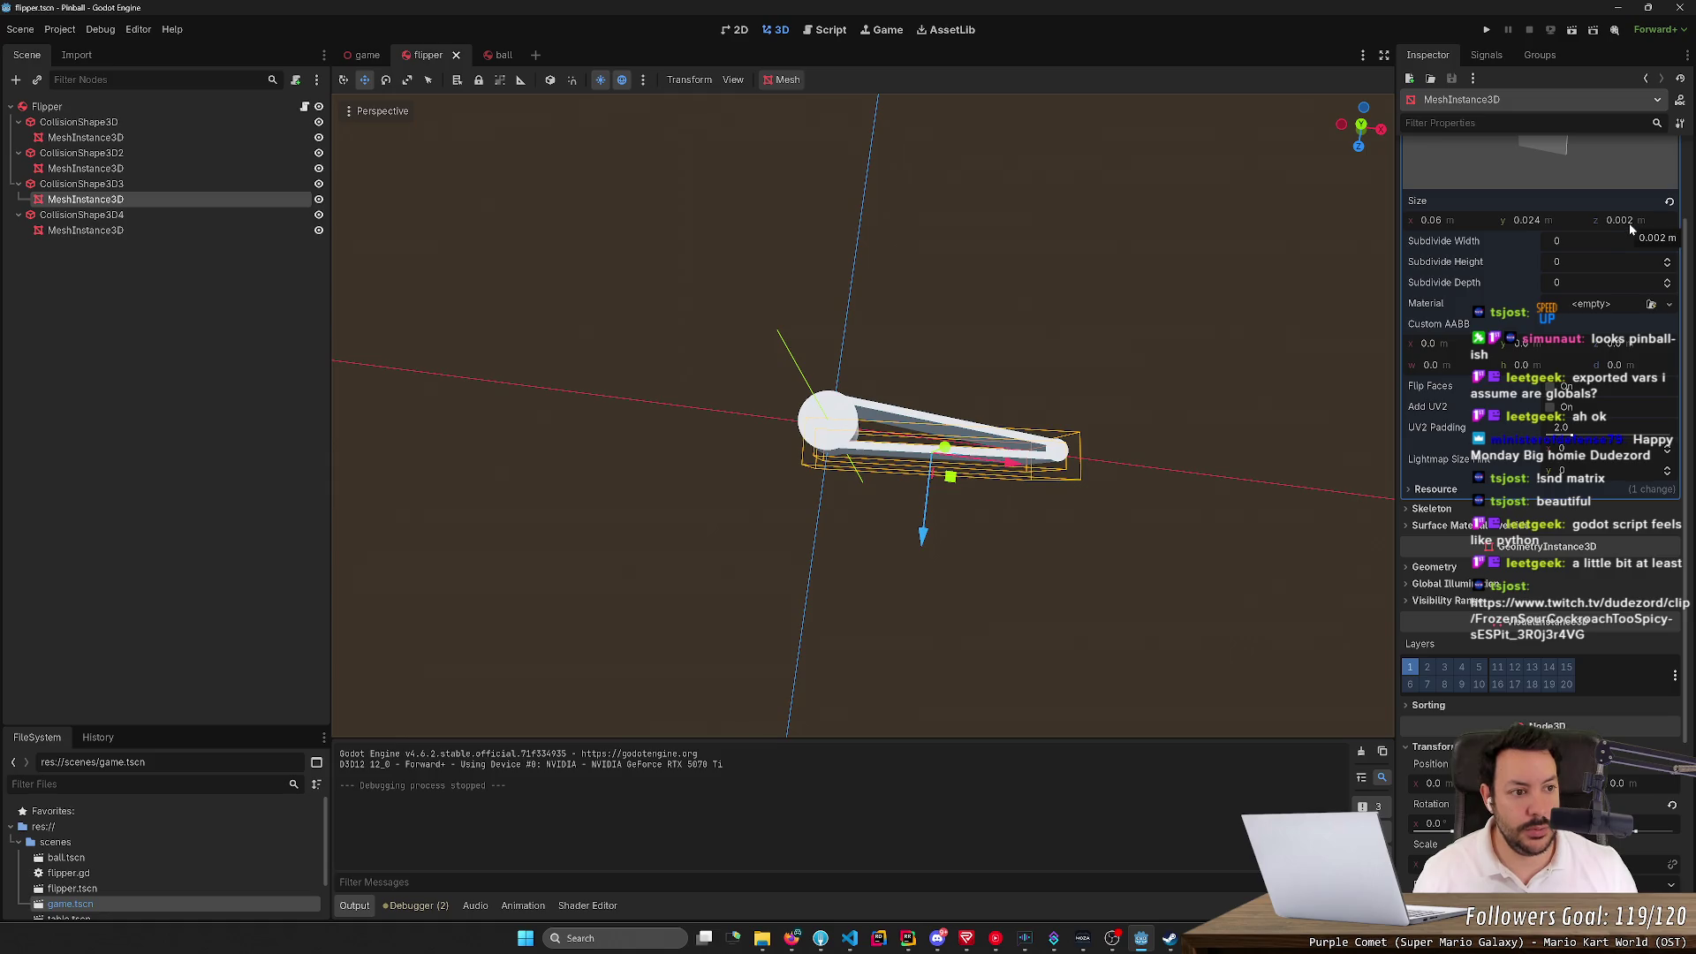
left_click(115, 107)
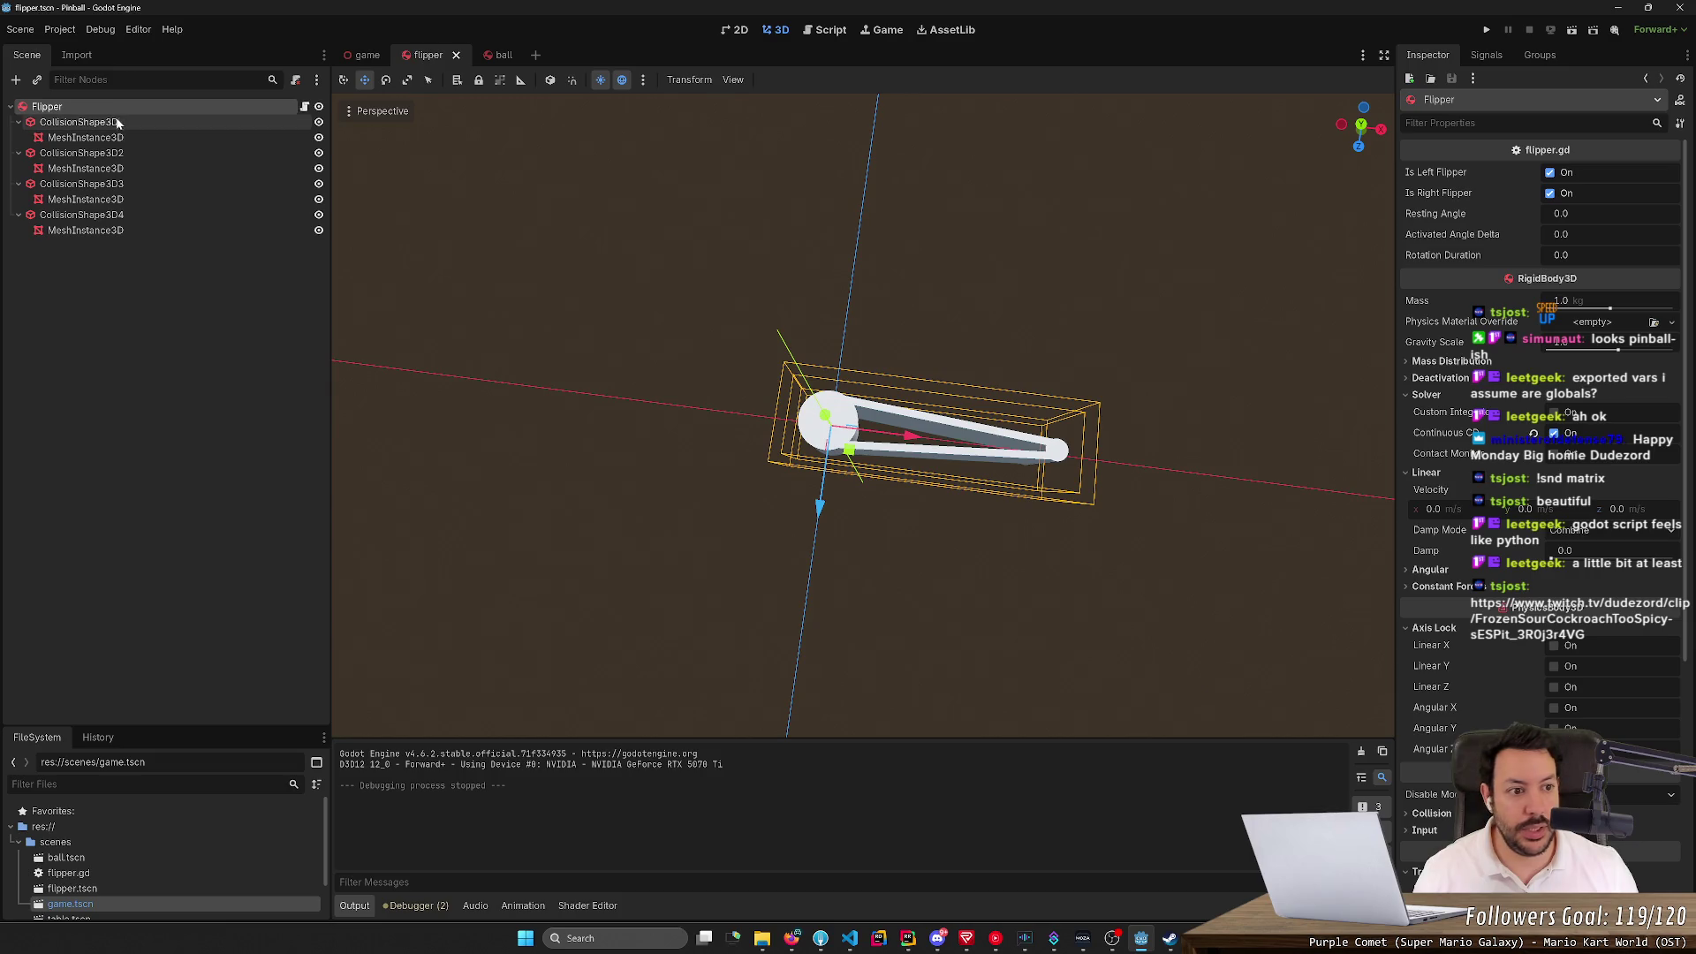
left_click(221, 122)
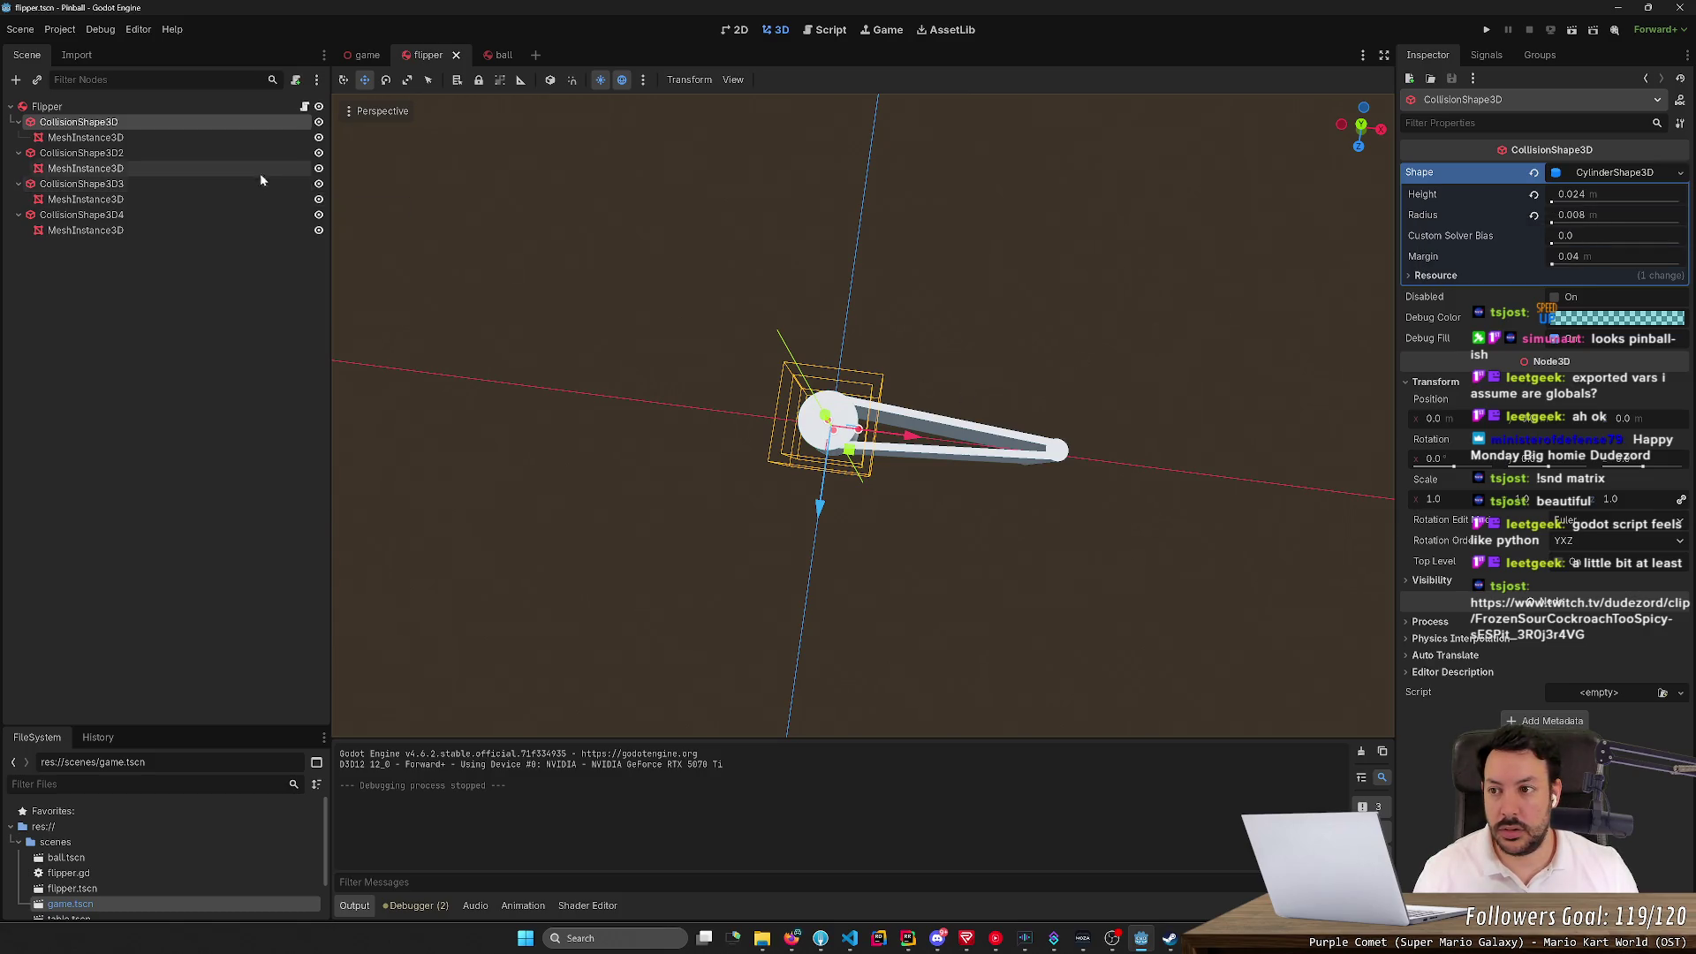
left_click(236, 108)
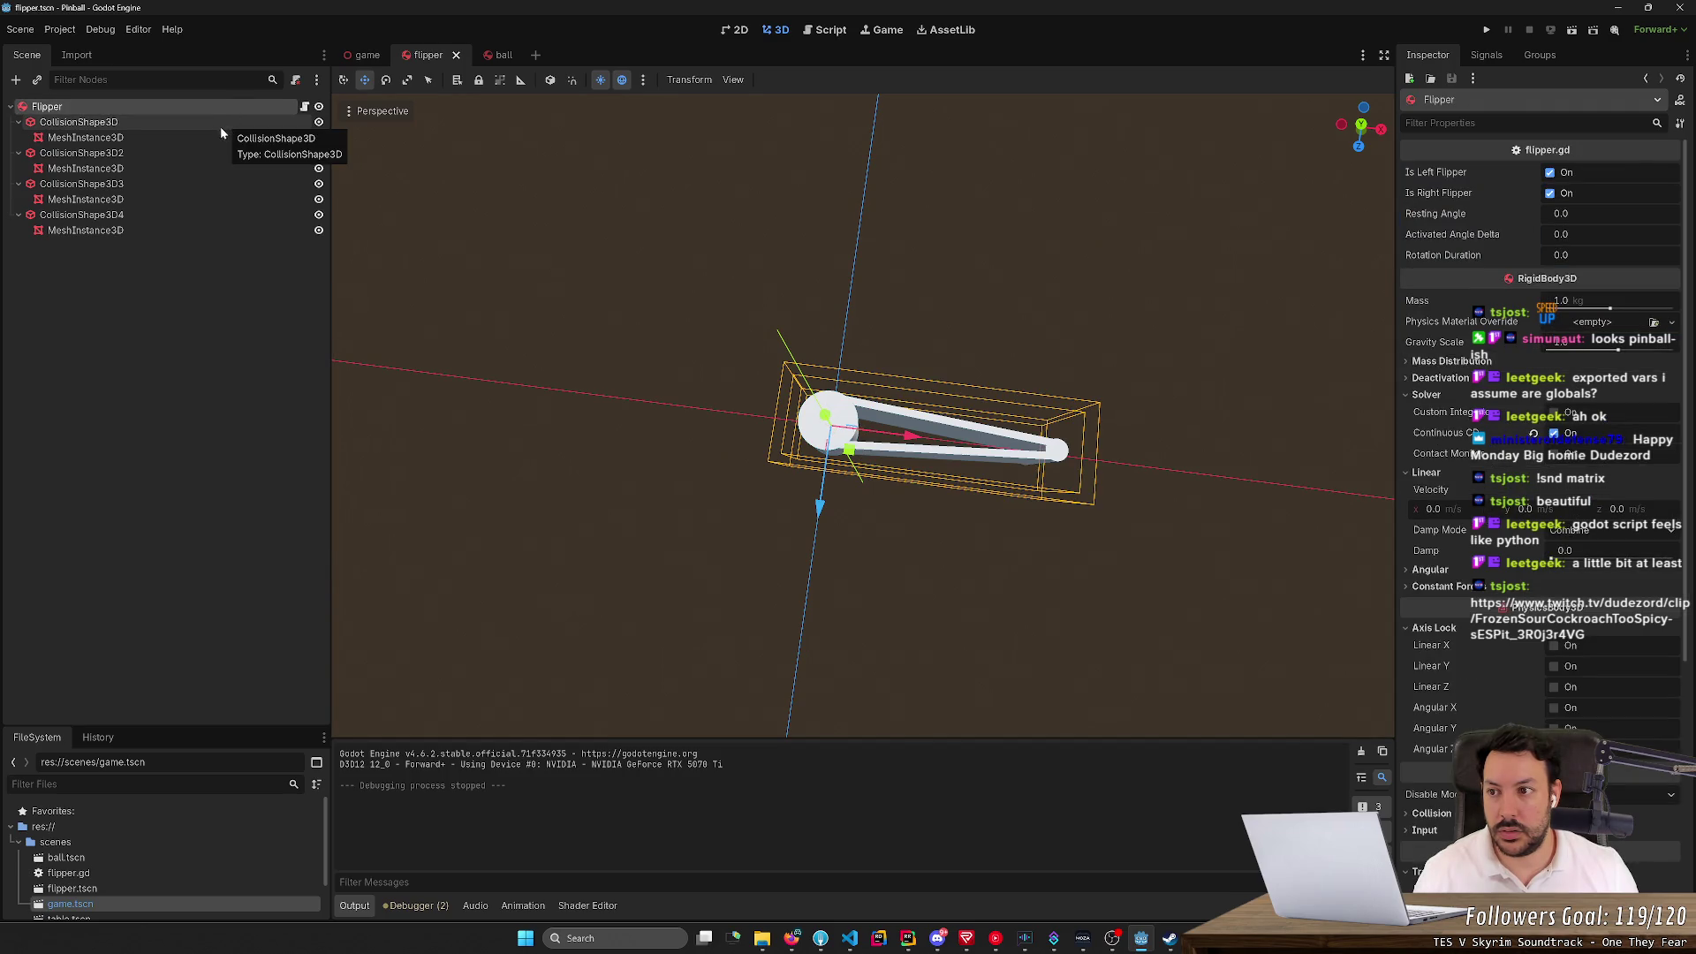
left_click_drag(560, 242, 777, 336)
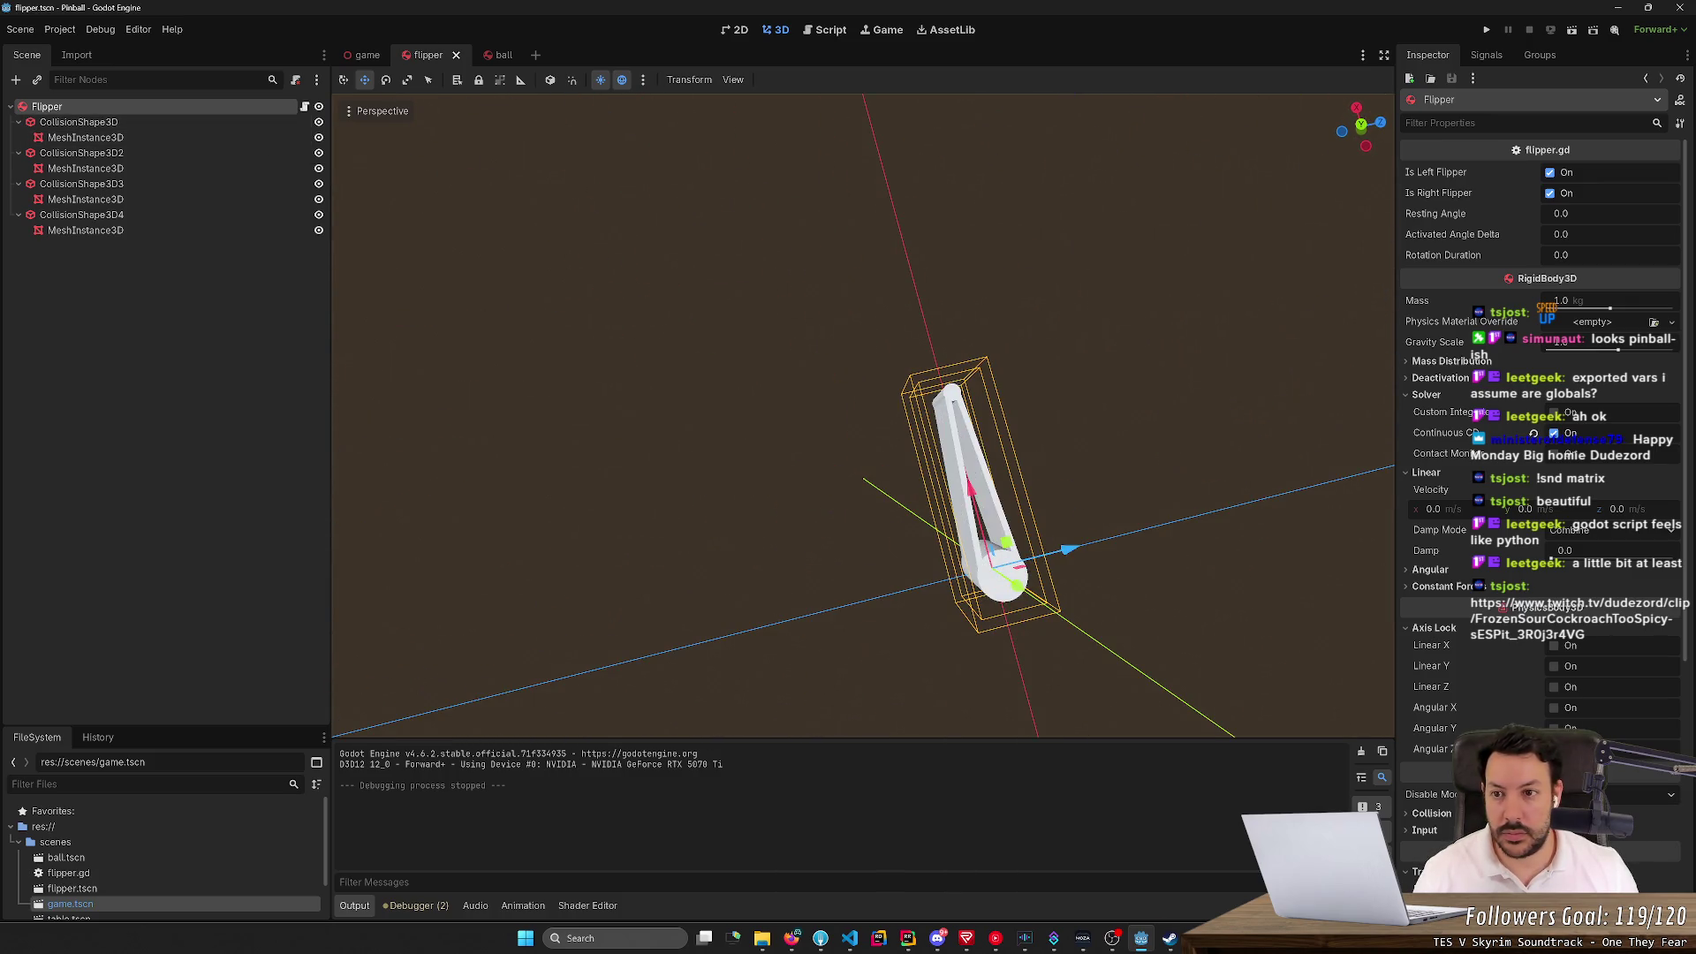
Look through the Debug menu options, leaving them unchanged
left_click(100, 29)
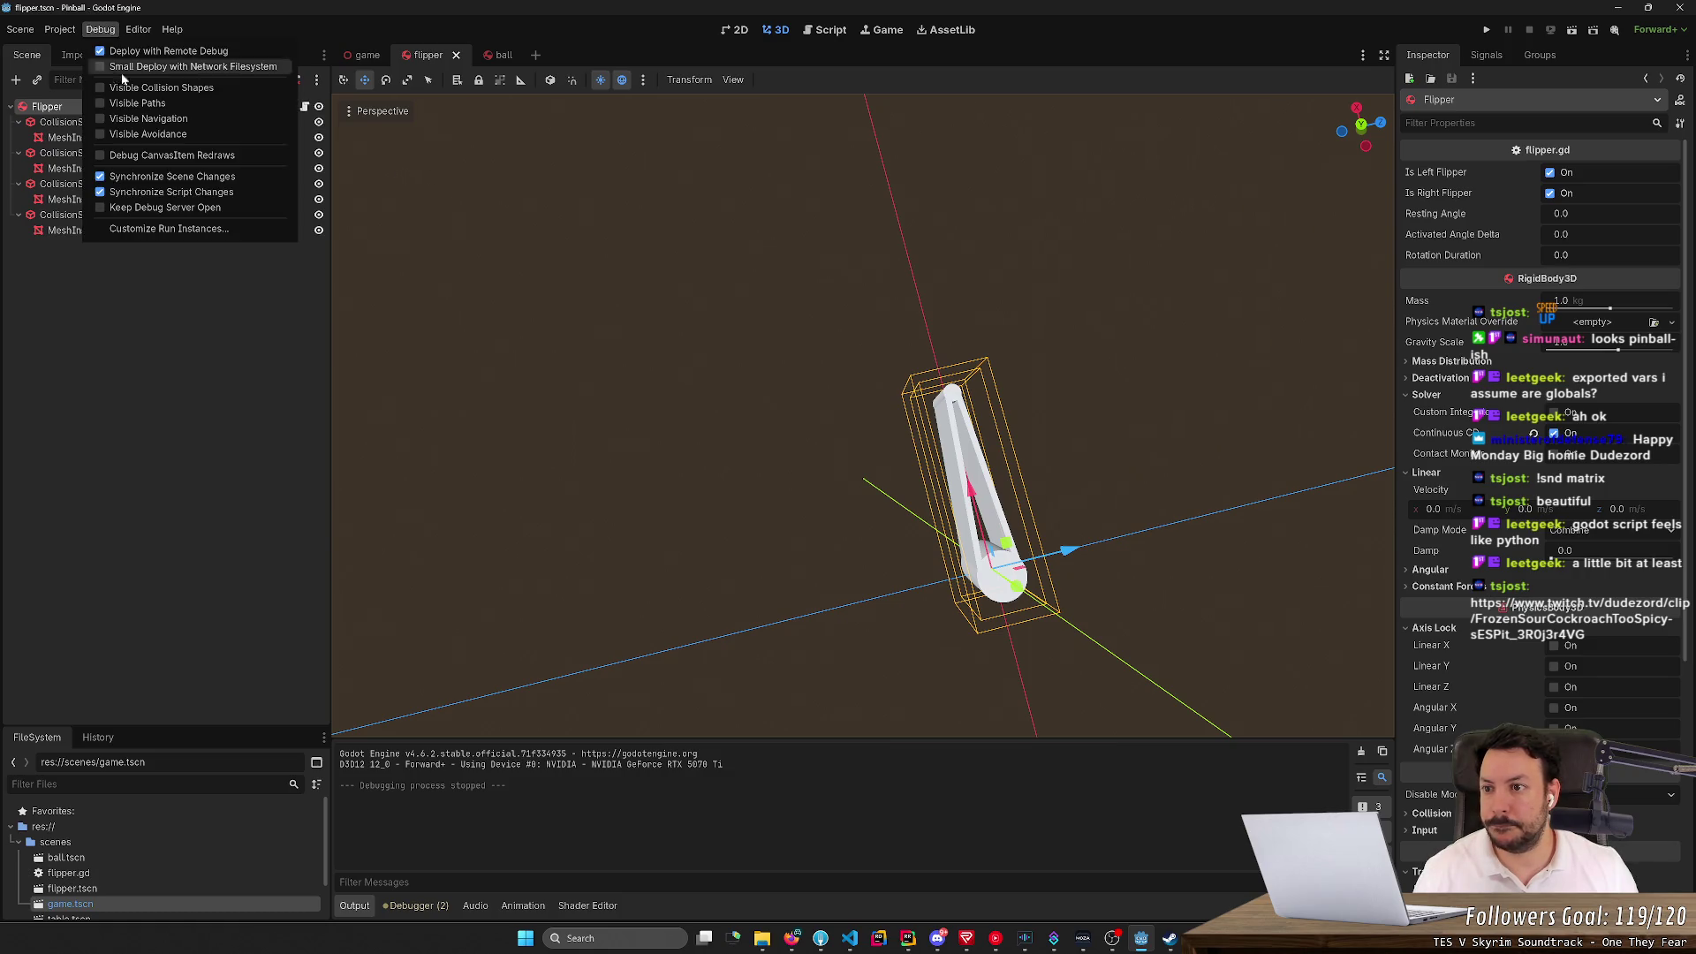
left_click(138, 104)
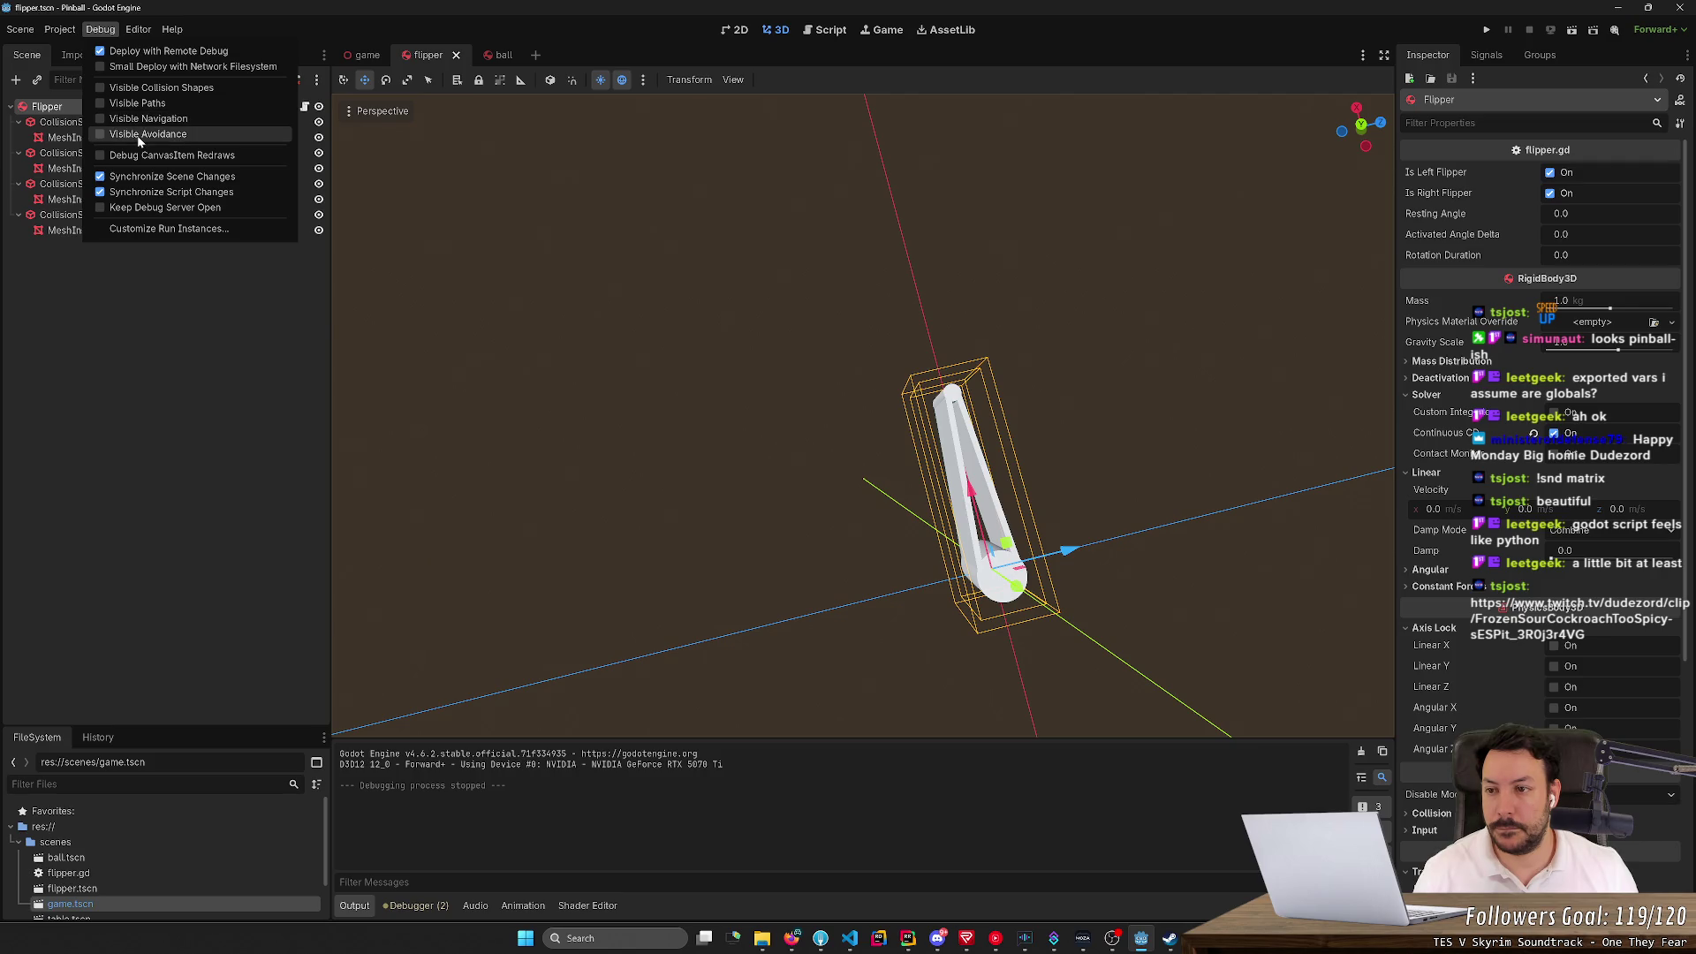
left_click(141, 173)
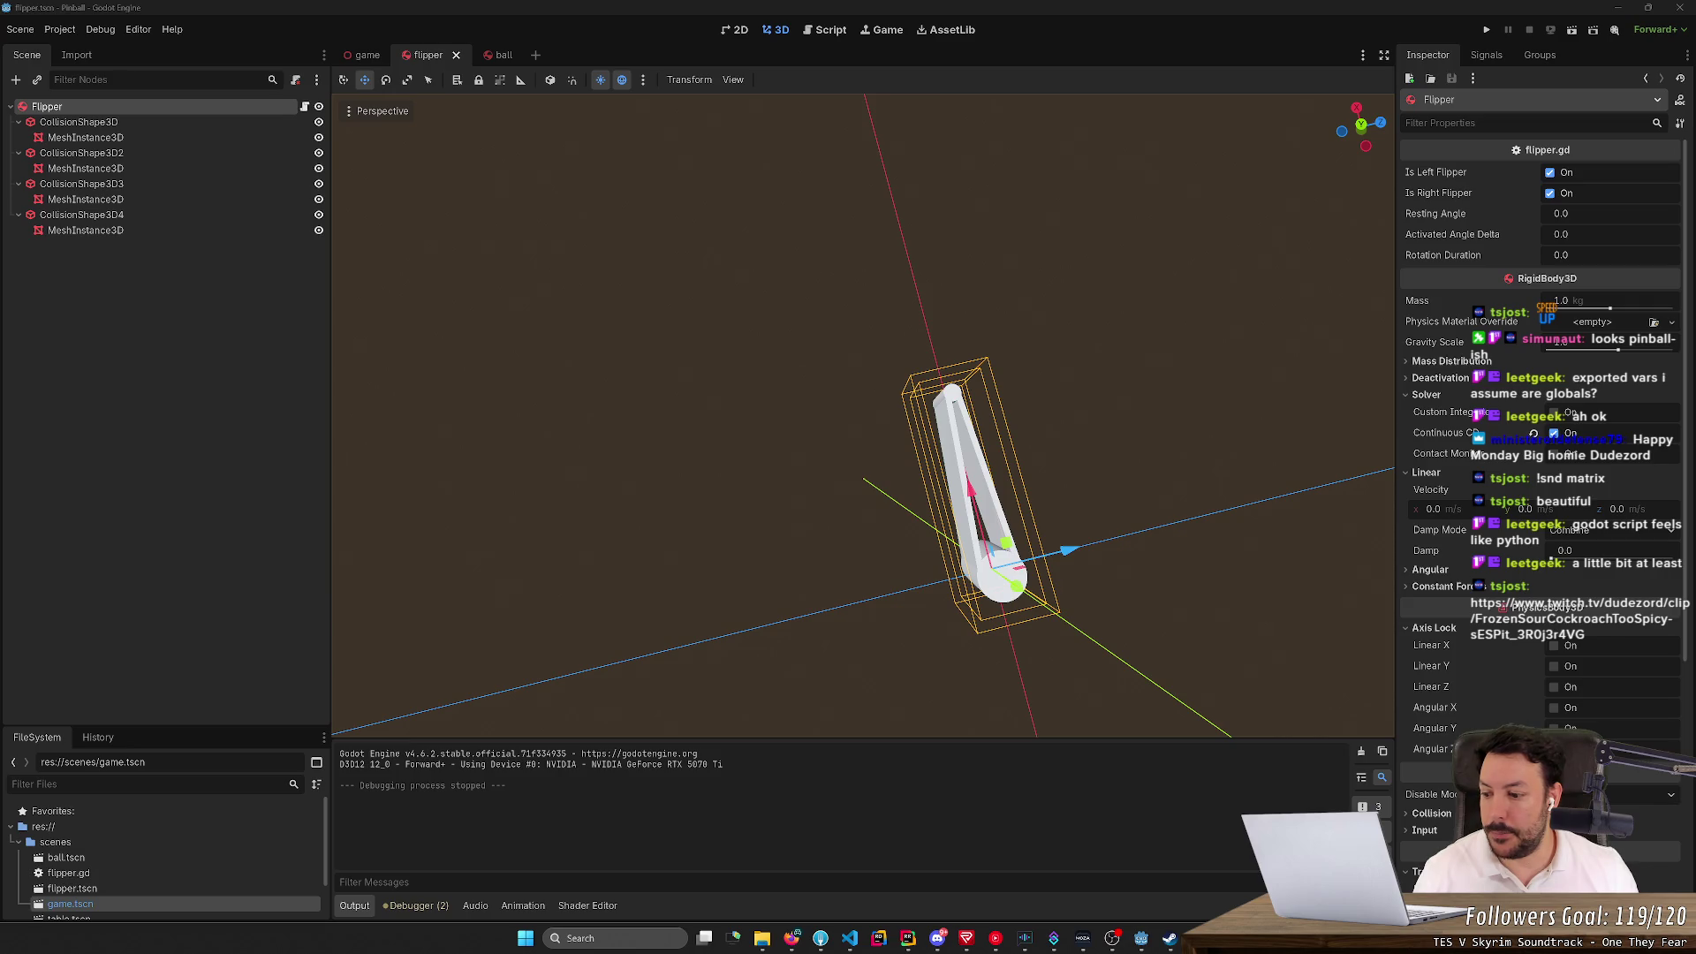
Browse the Editor menu, then launch the Pinball project with Run Project
left_click(139, 32)
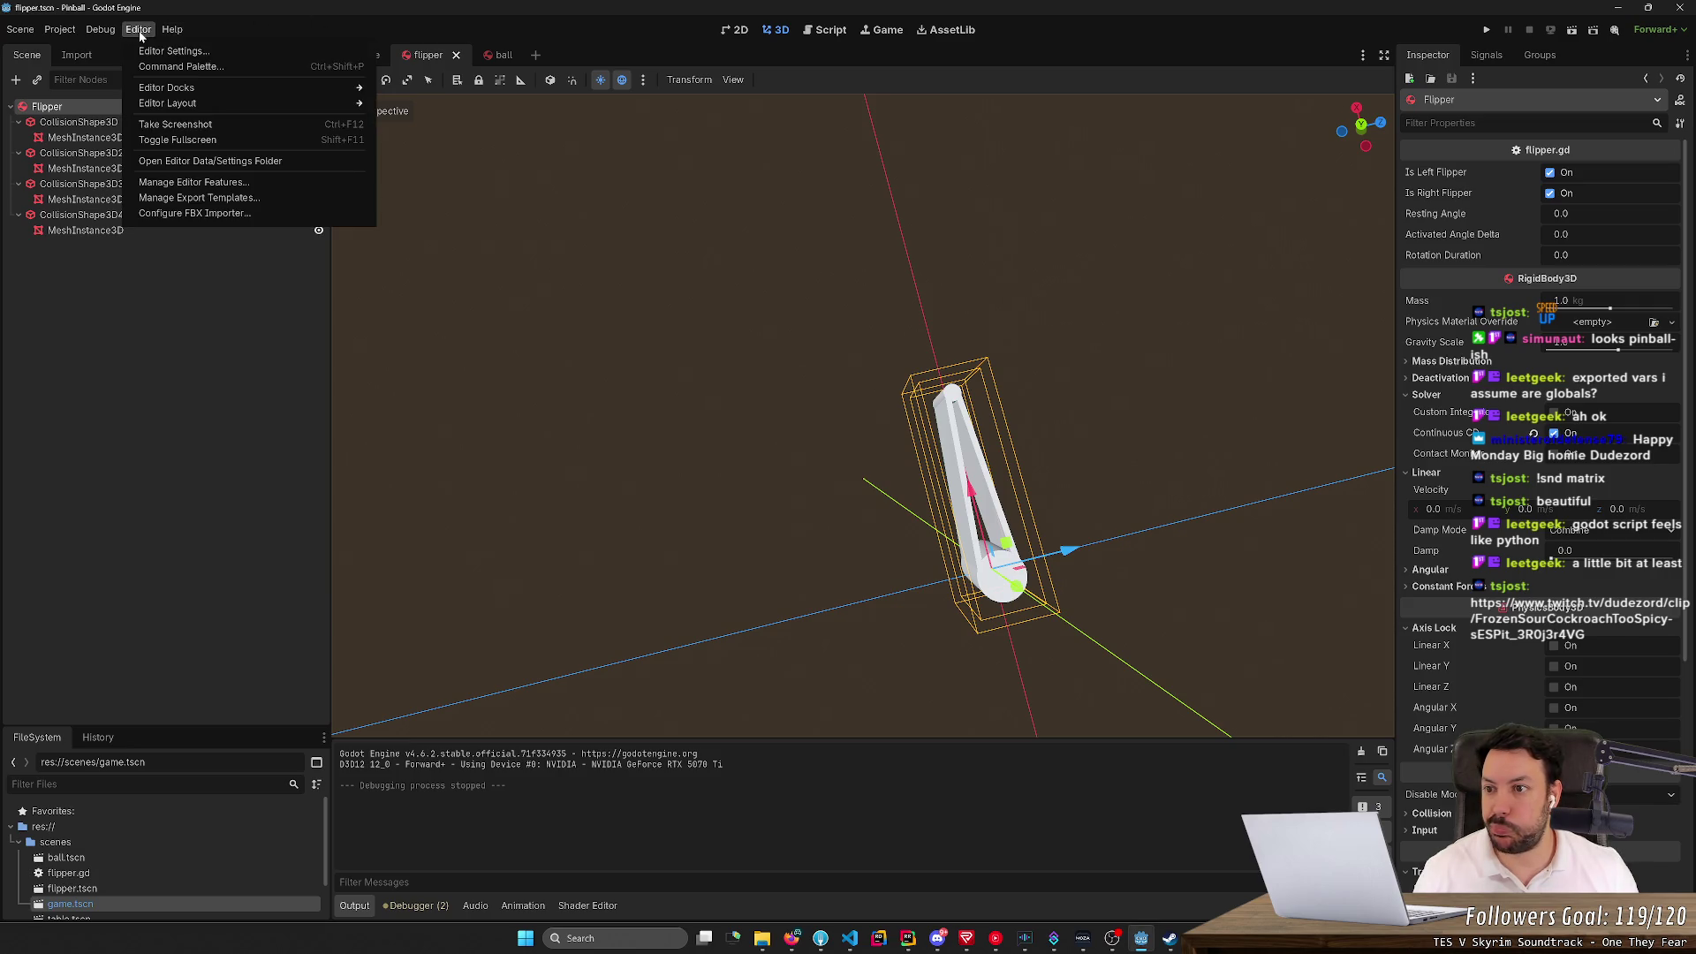
mouse_move(60, 33)
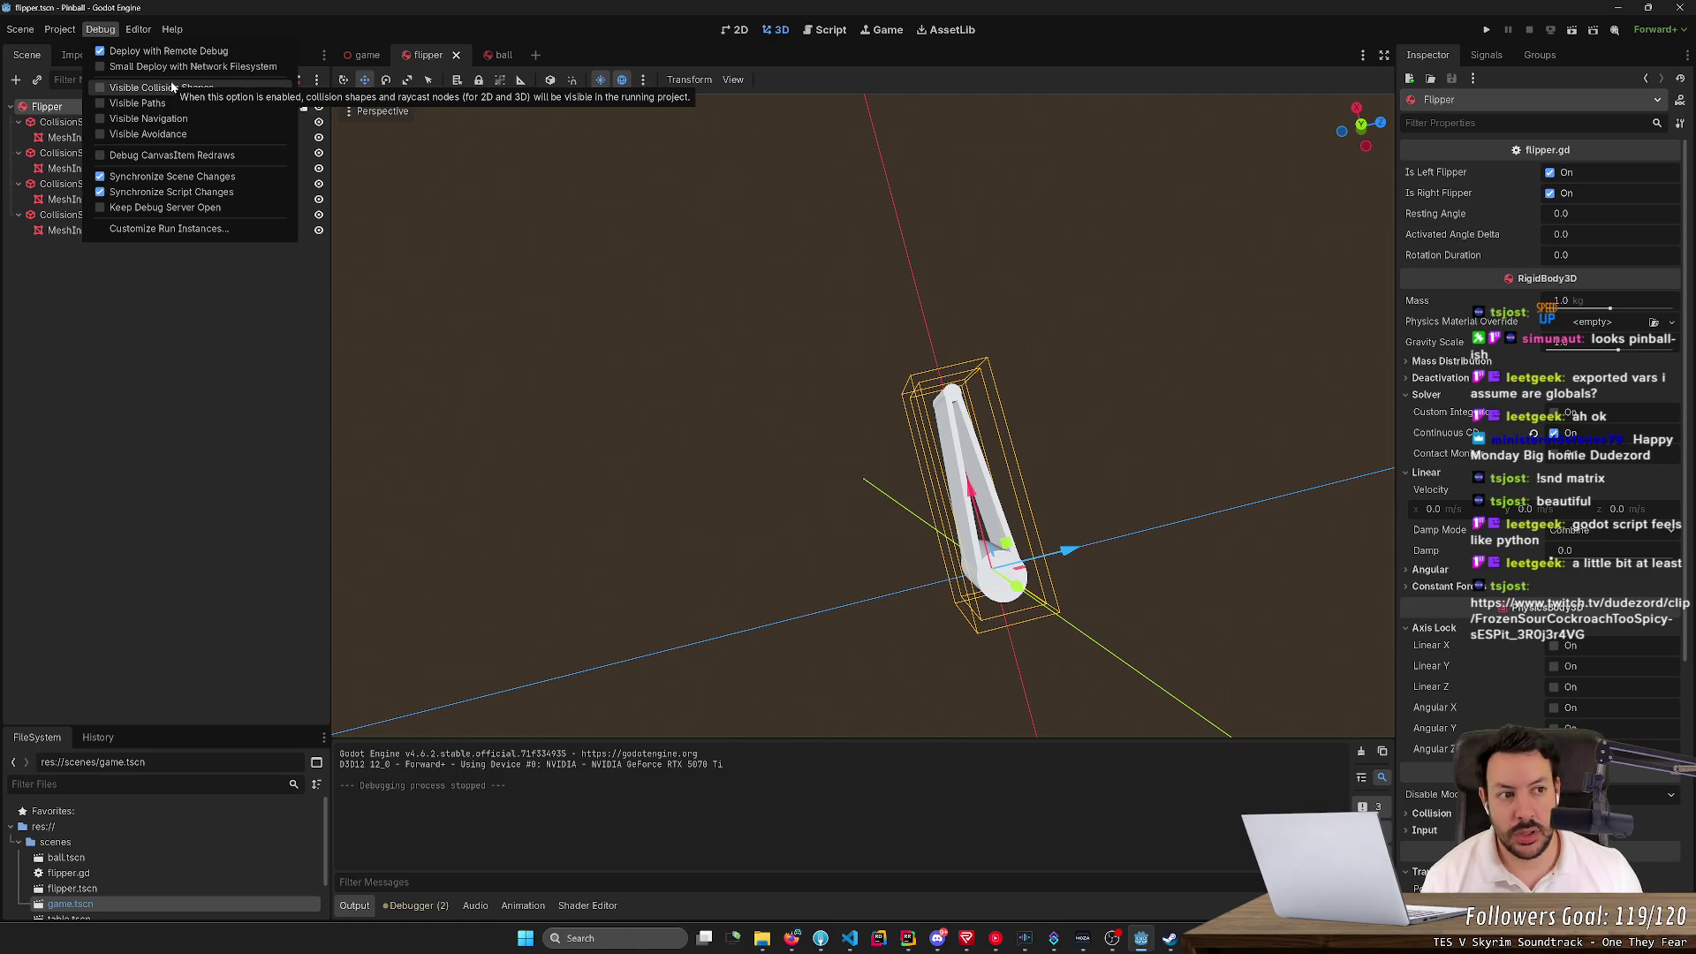
left_click(1488, 32)
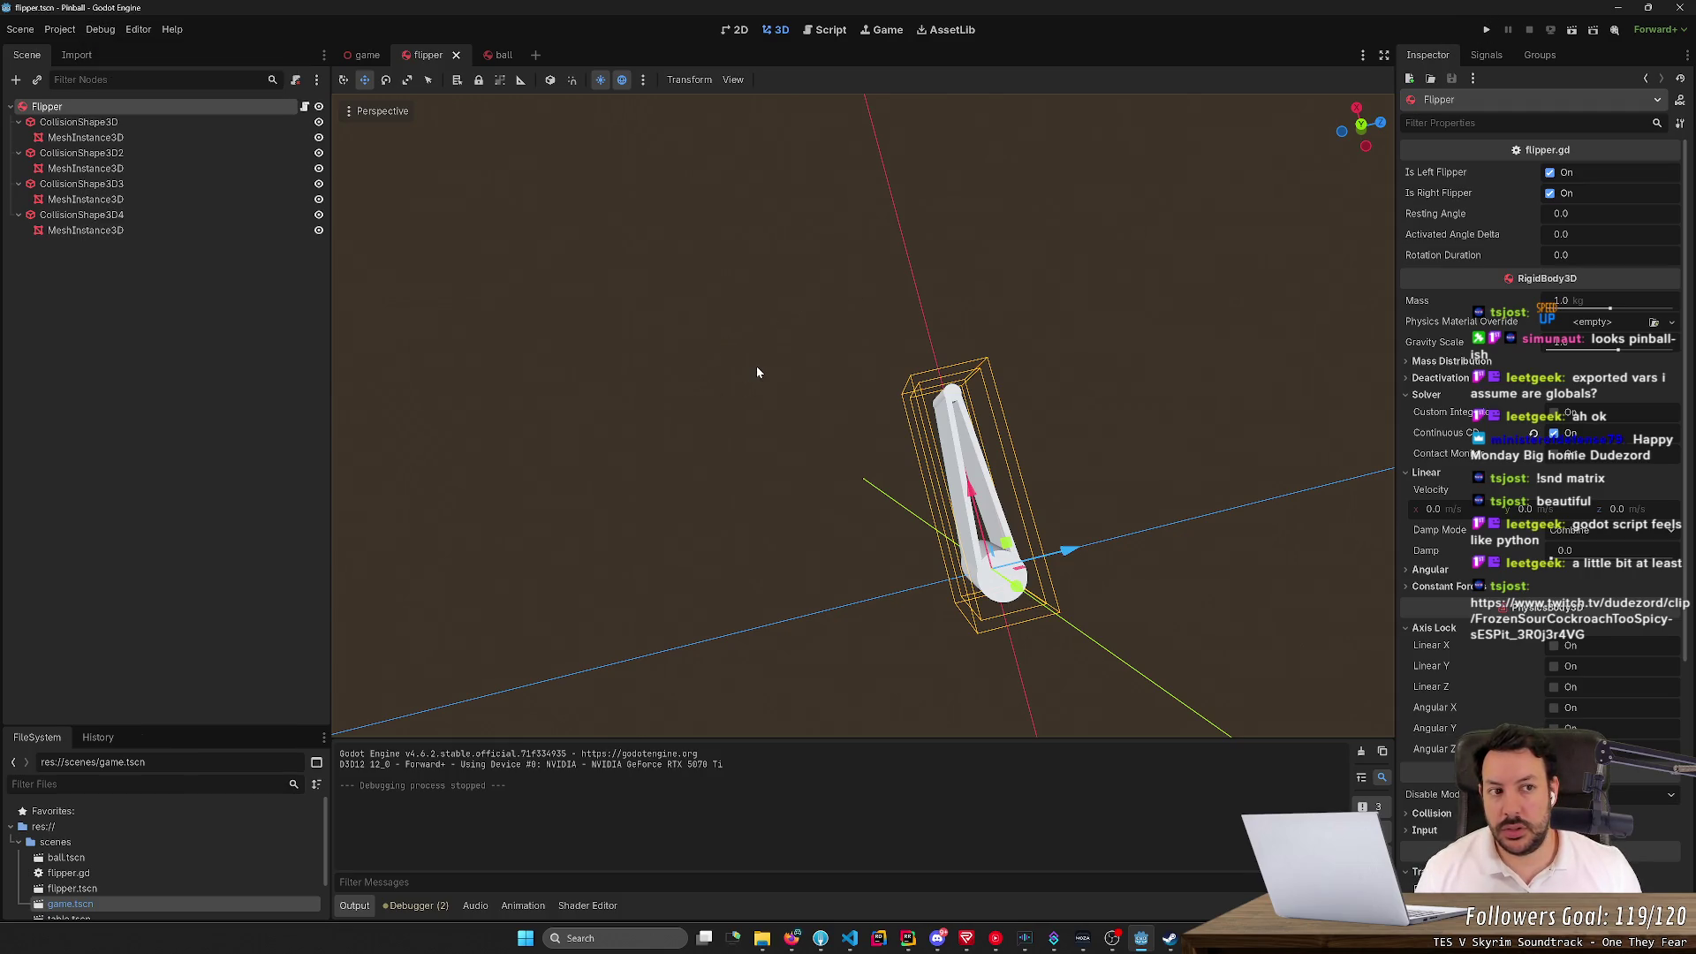
left_click(1489, 32)
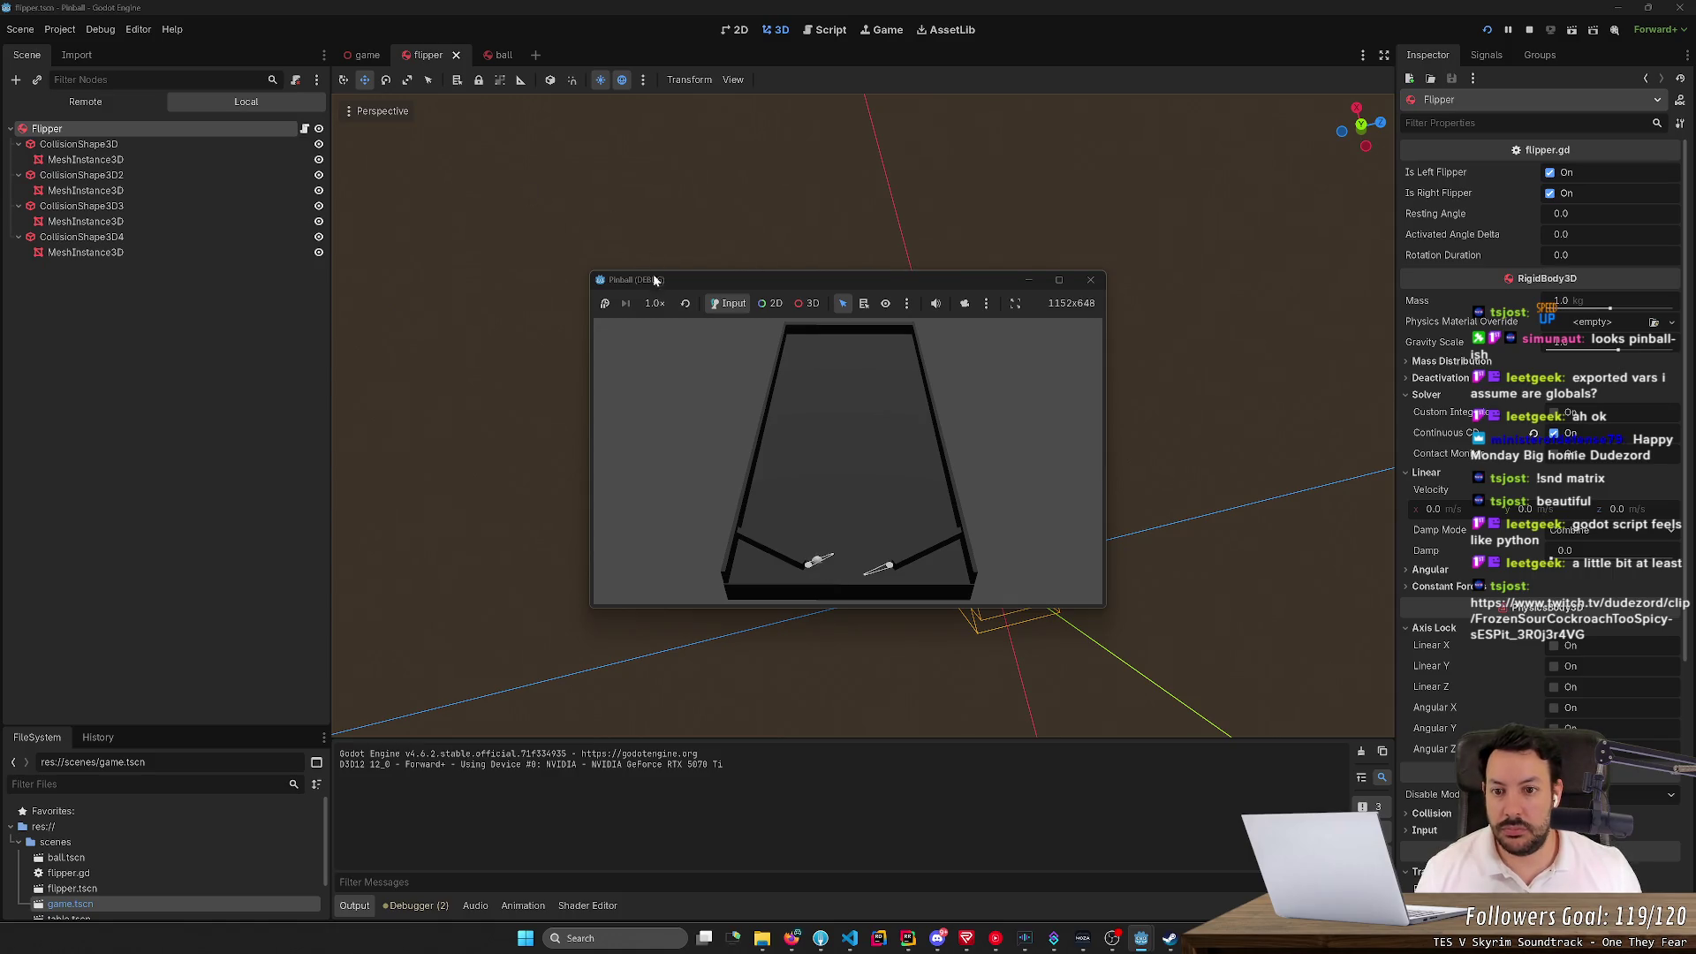
Turn off Embed Game on Next Play and relaunch the game in its own window
left_click(1017, 304)
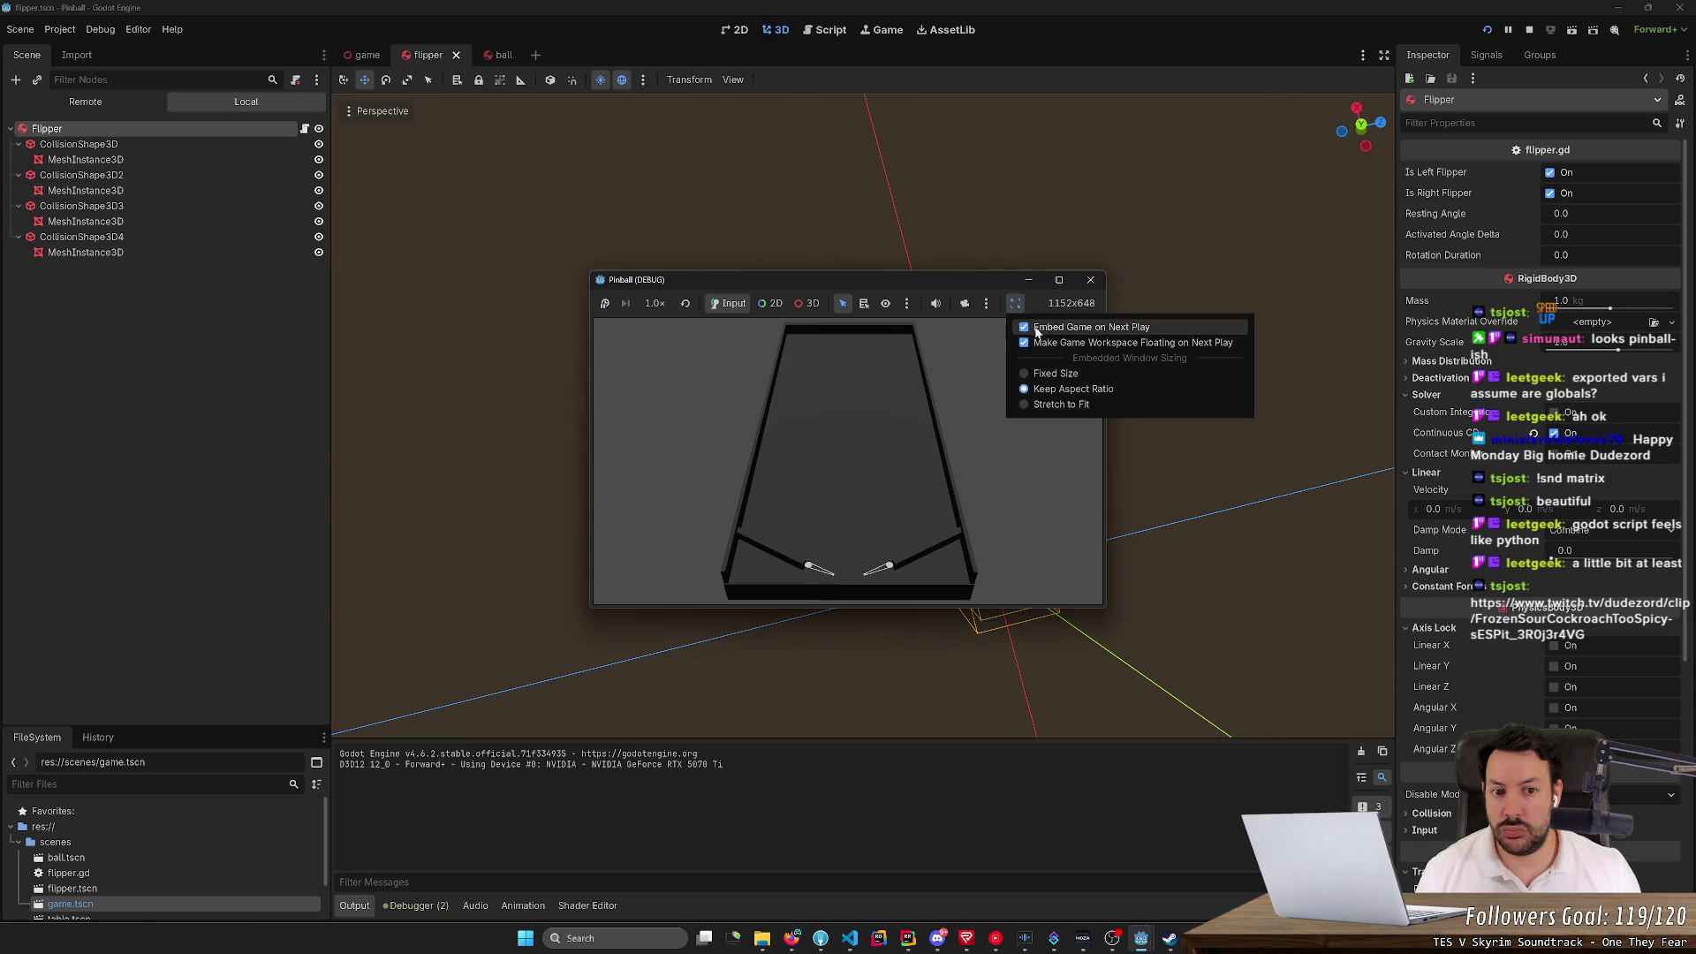
left_click(1035, 329)
left_click(1021, 304)
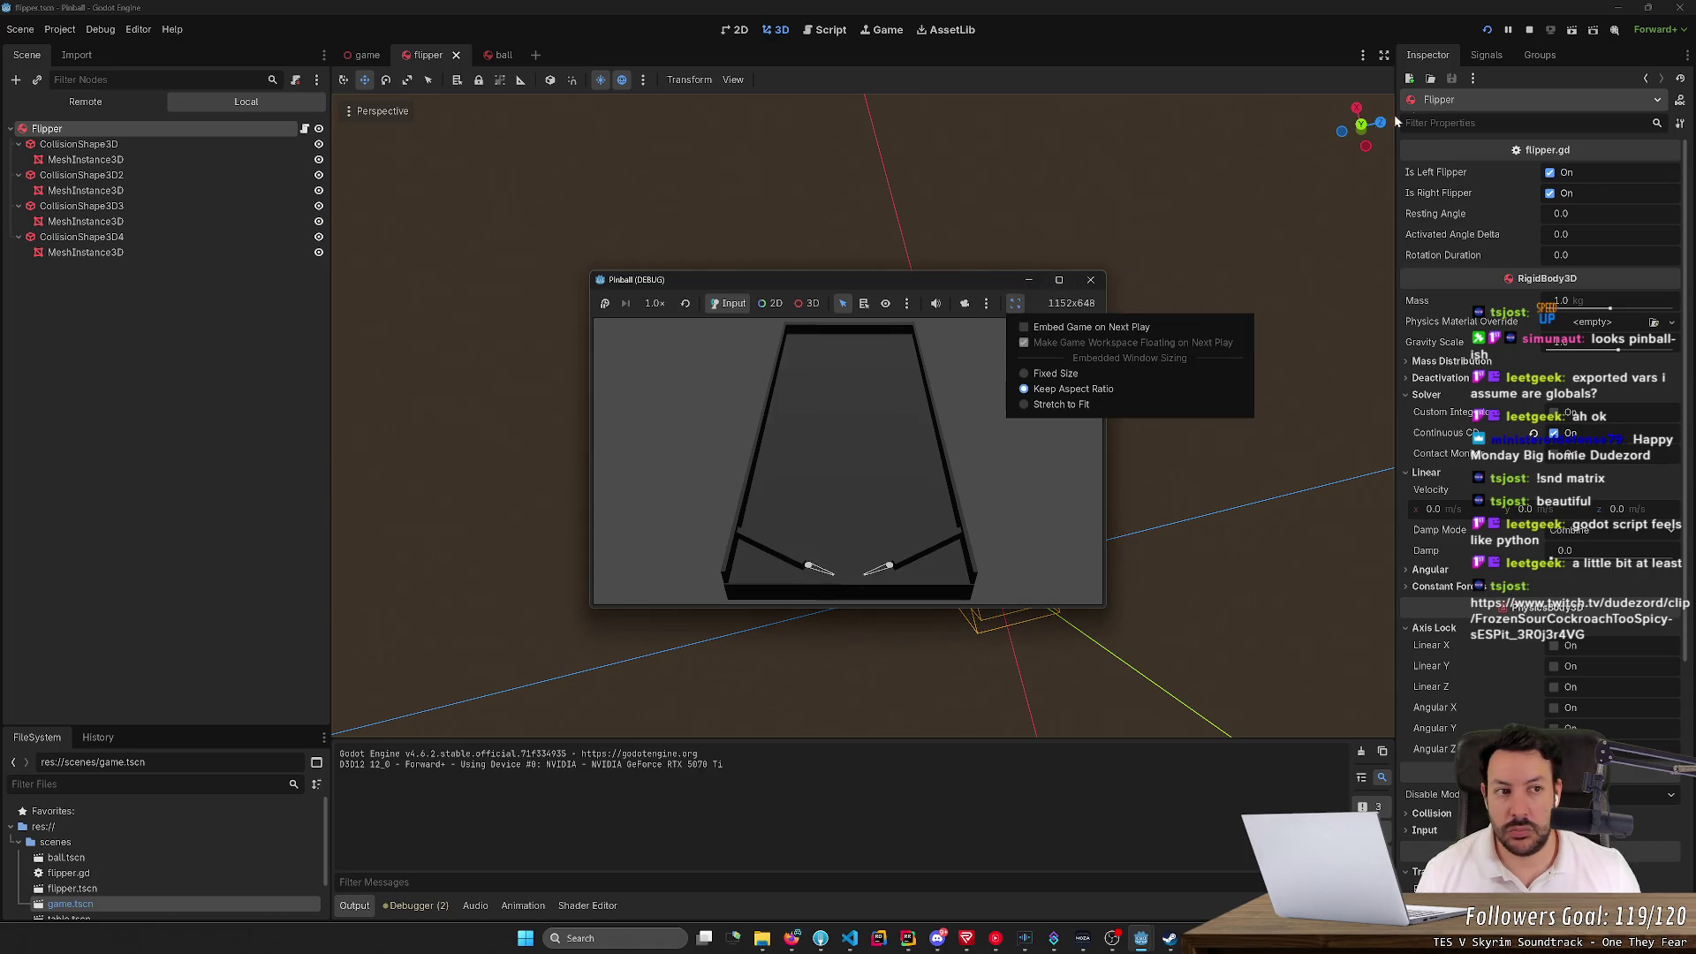
left_click(1530, 31)
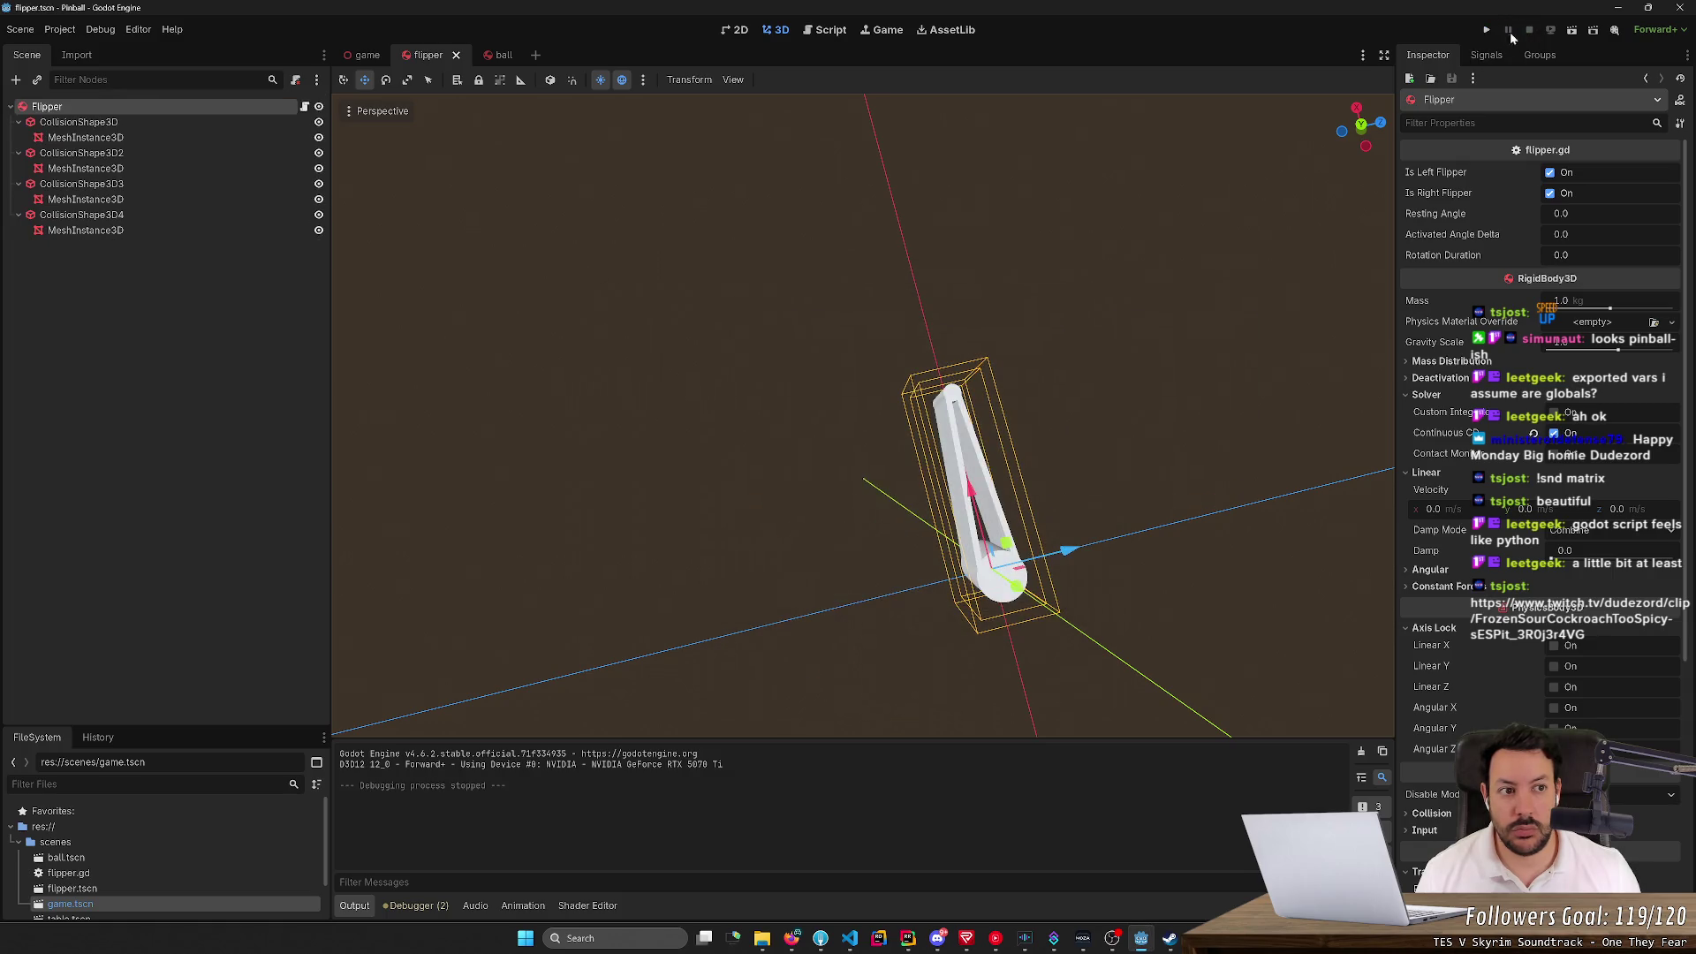
left_click(1486, 30)
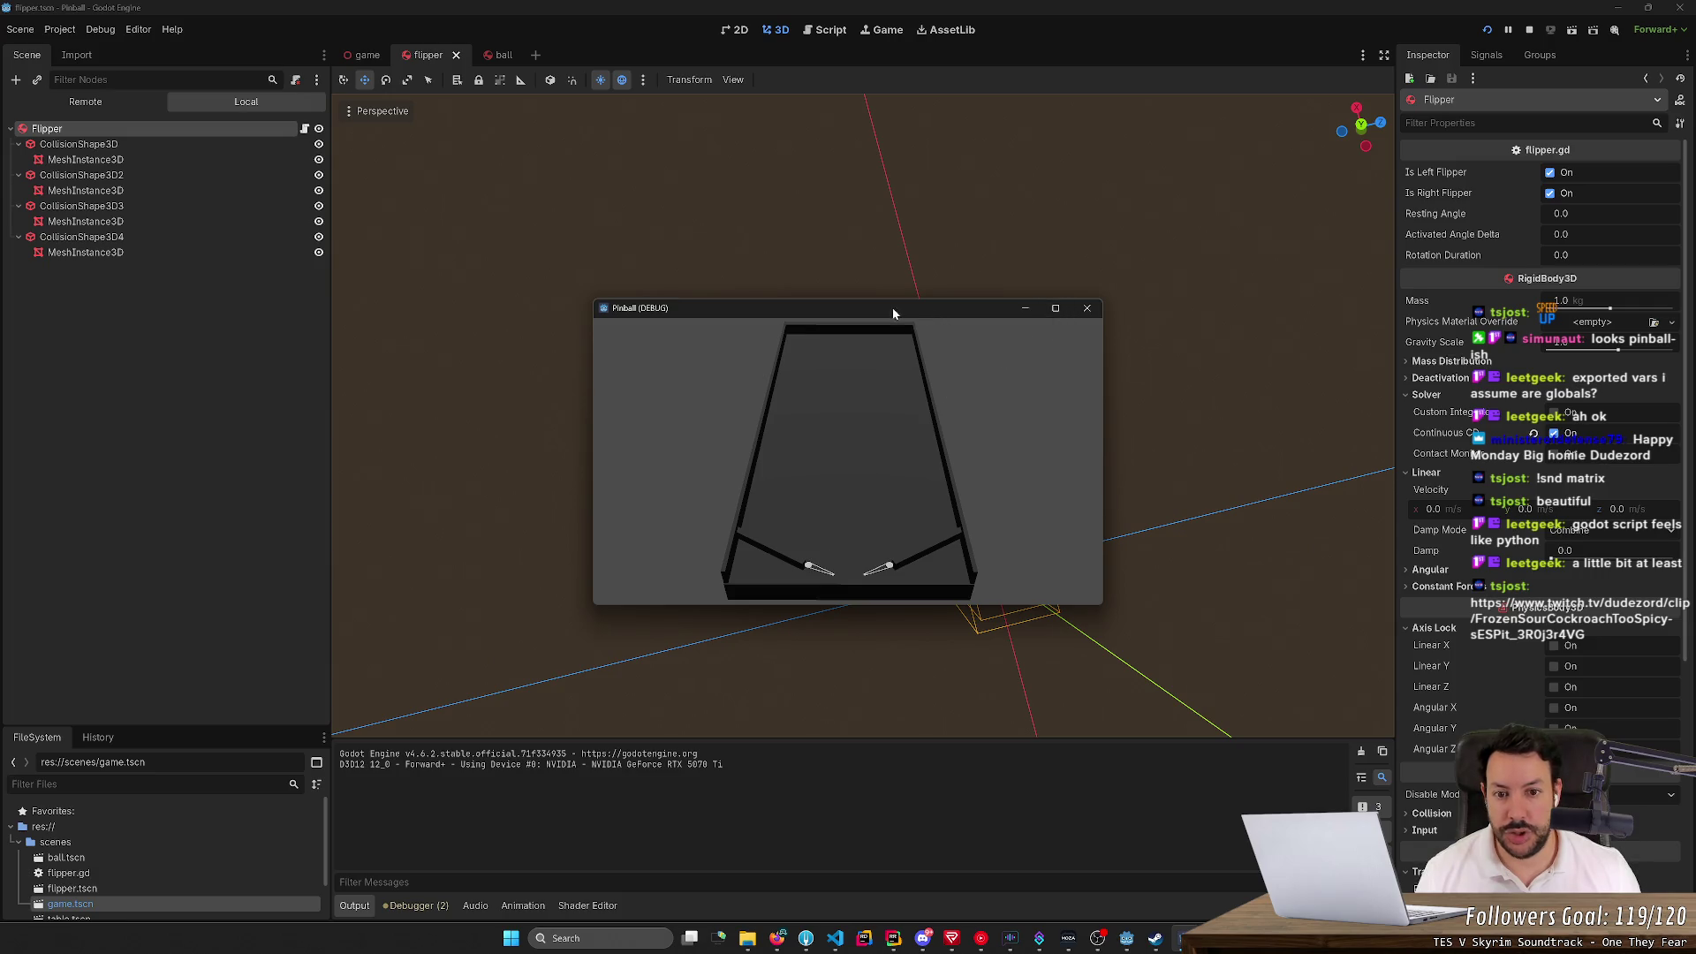
Switch from the separate Pinball game window back to the editor
right_click(814, 306)
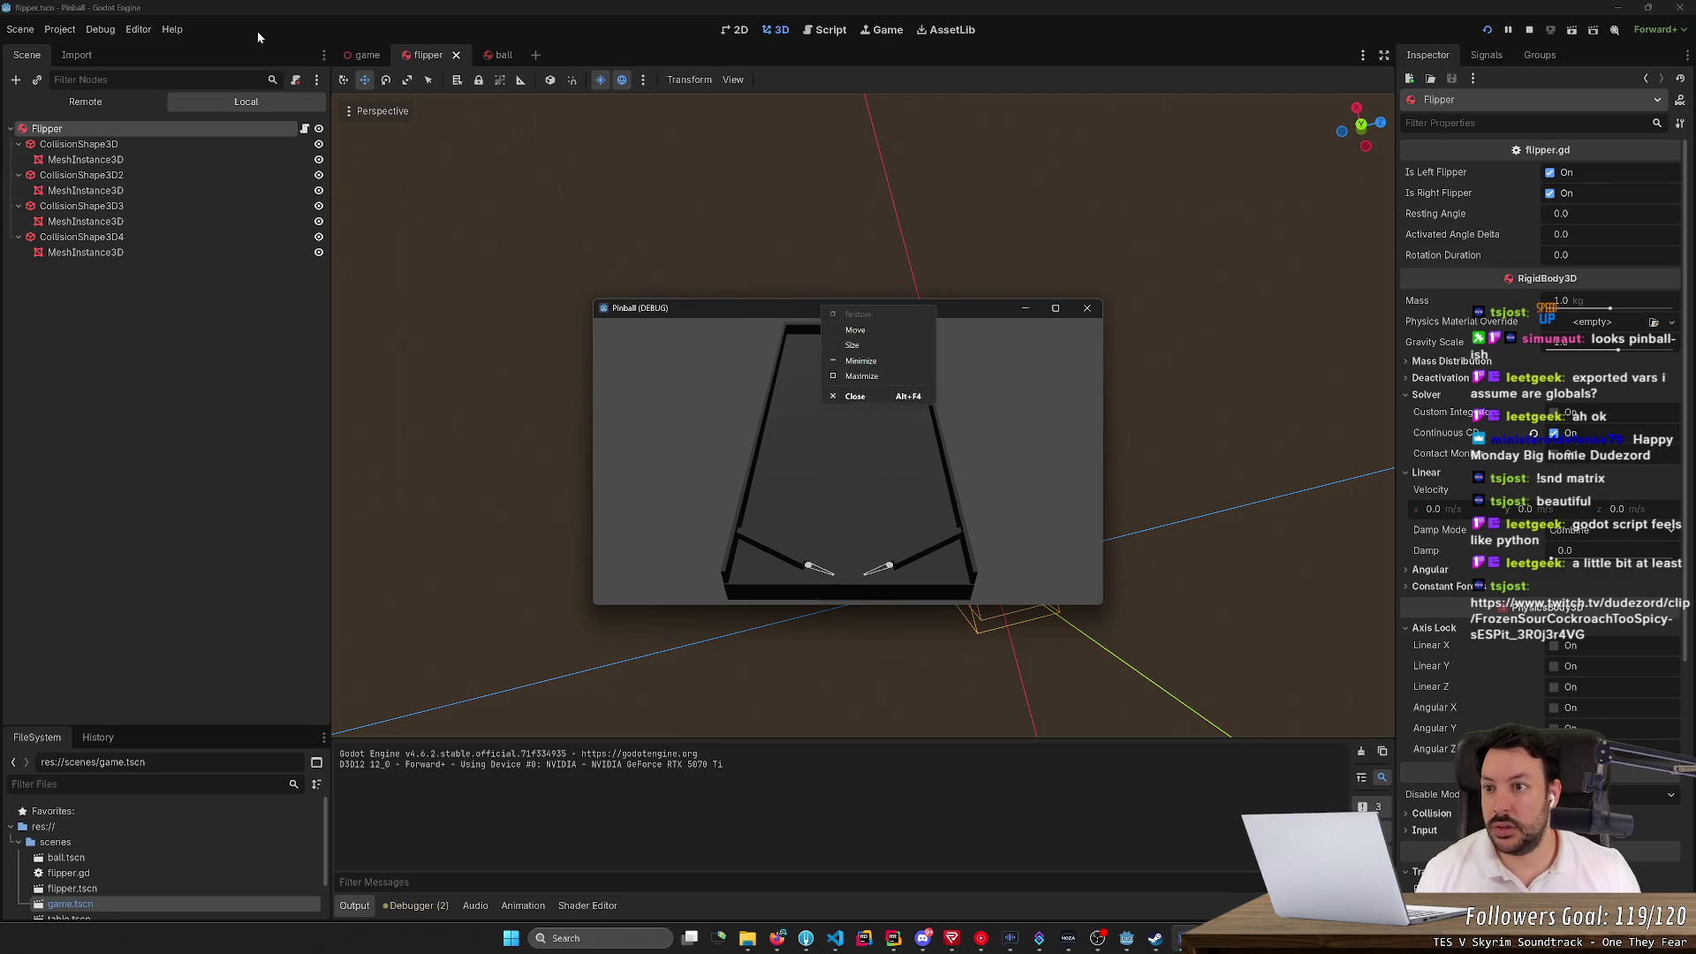
left_click(126, 30)
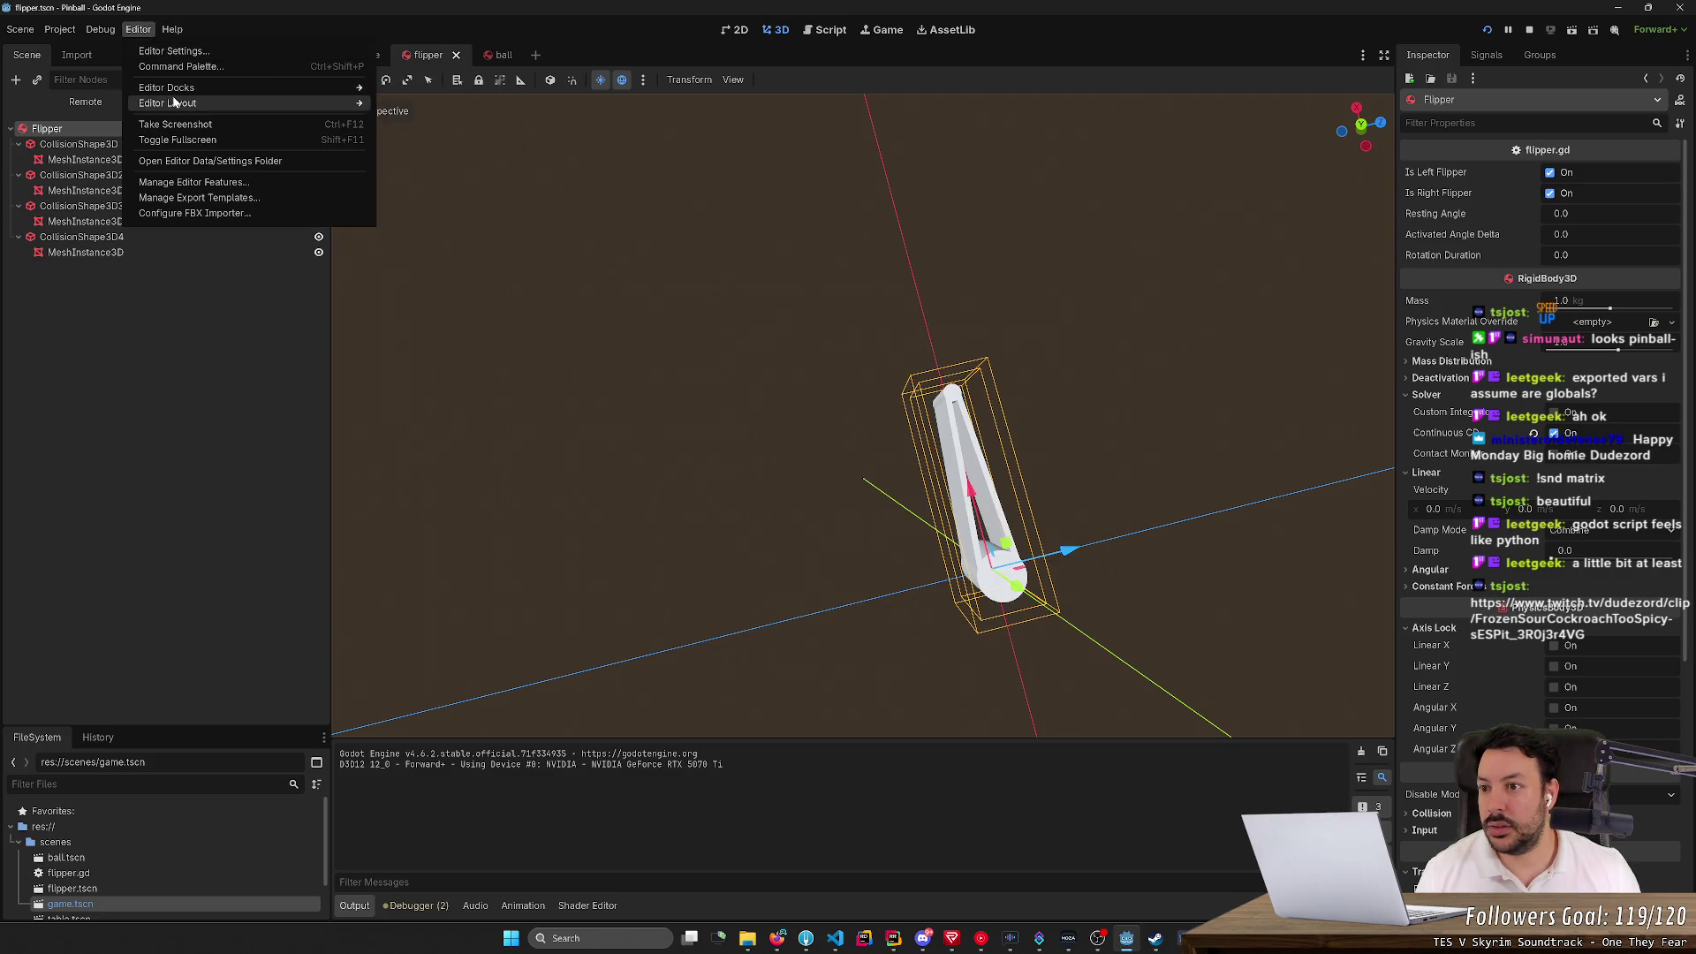
mouse_move(174, 101)
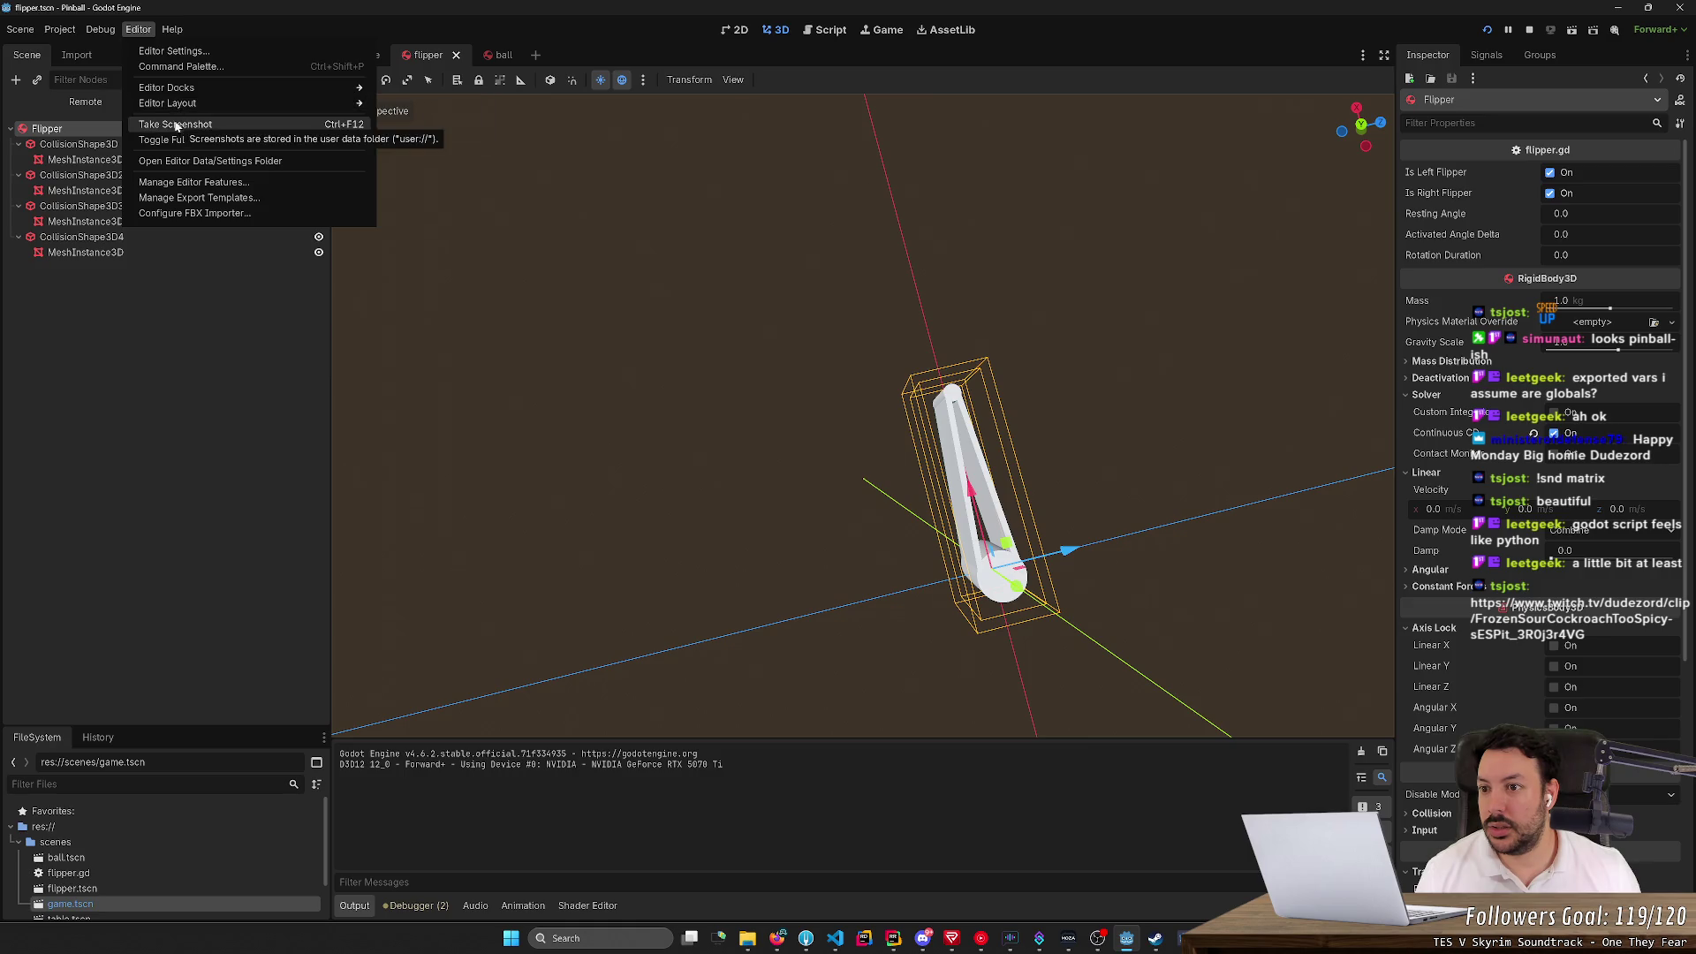
mouse_move(99, 31)
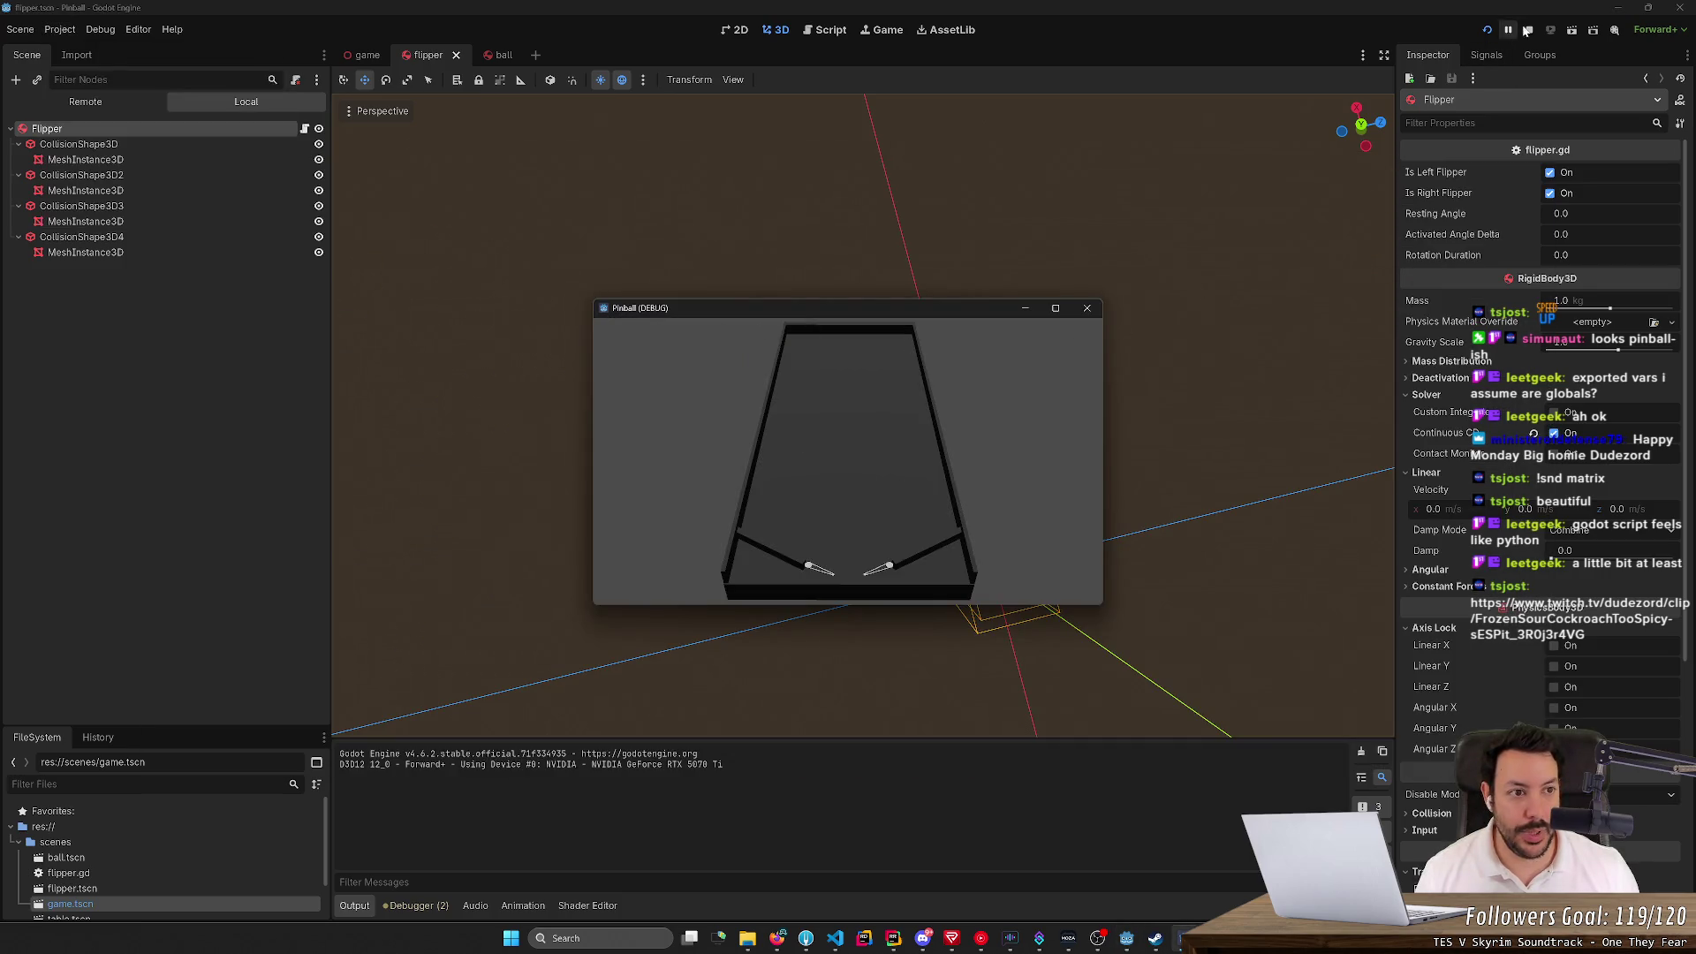
Restart the Pinball game several times with F5 for new balls, then stop it
left_click(1529, 29)
key("F5")
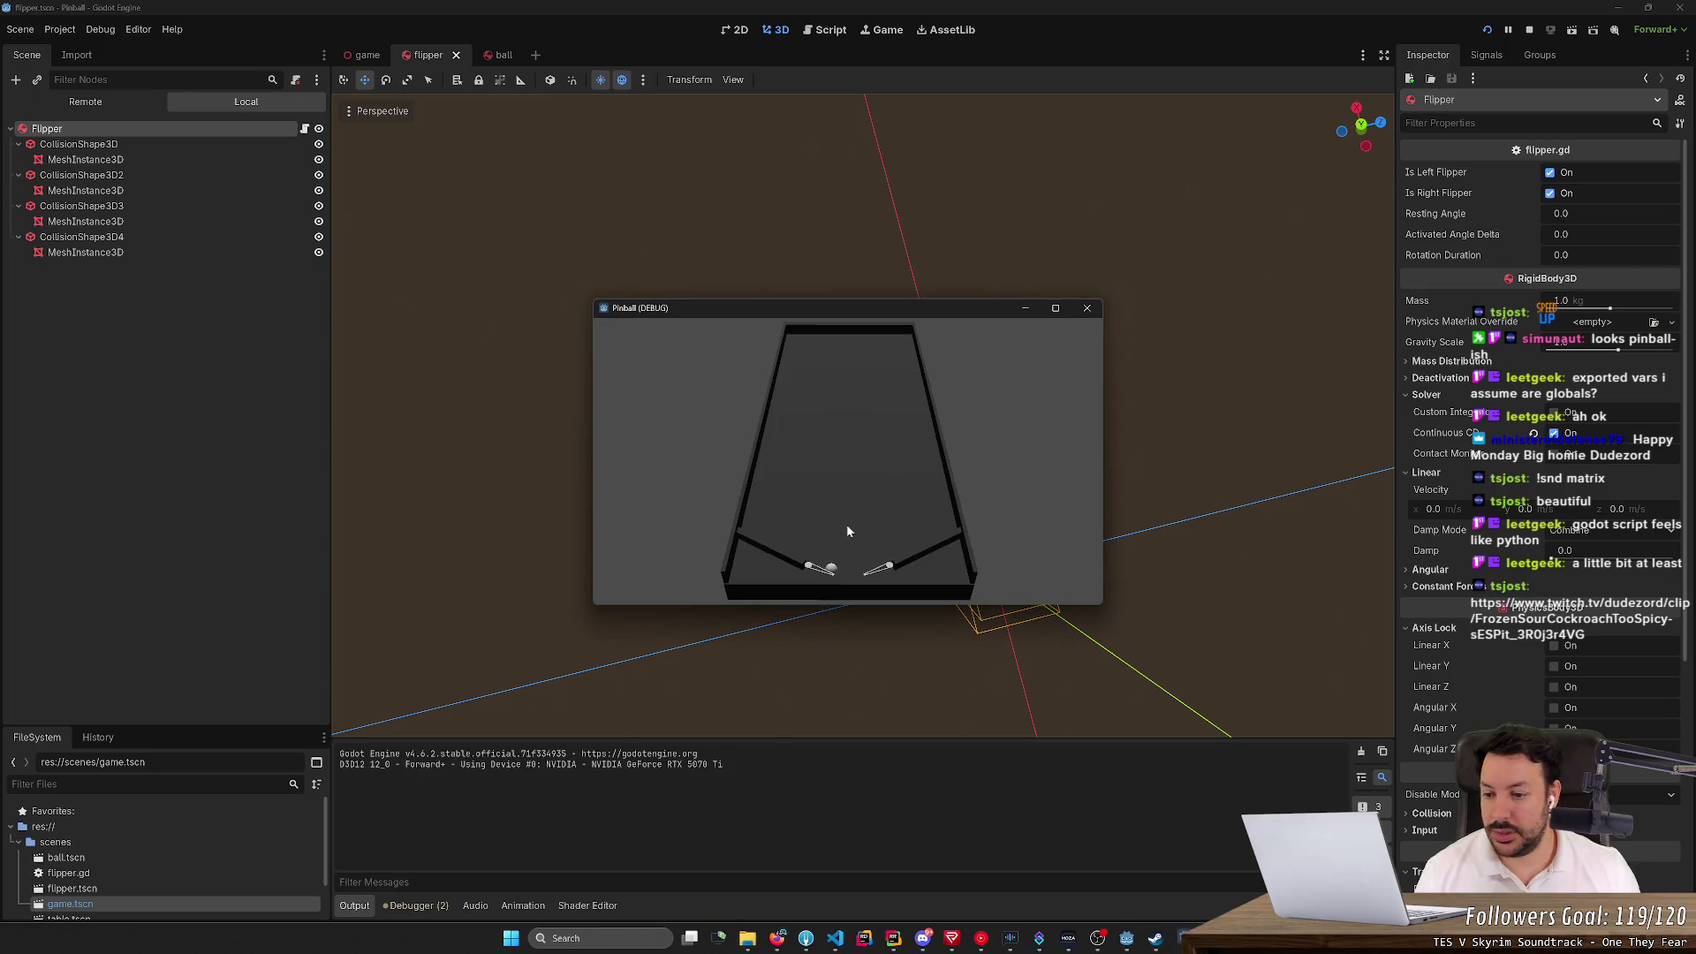
left_click(1487, 32)
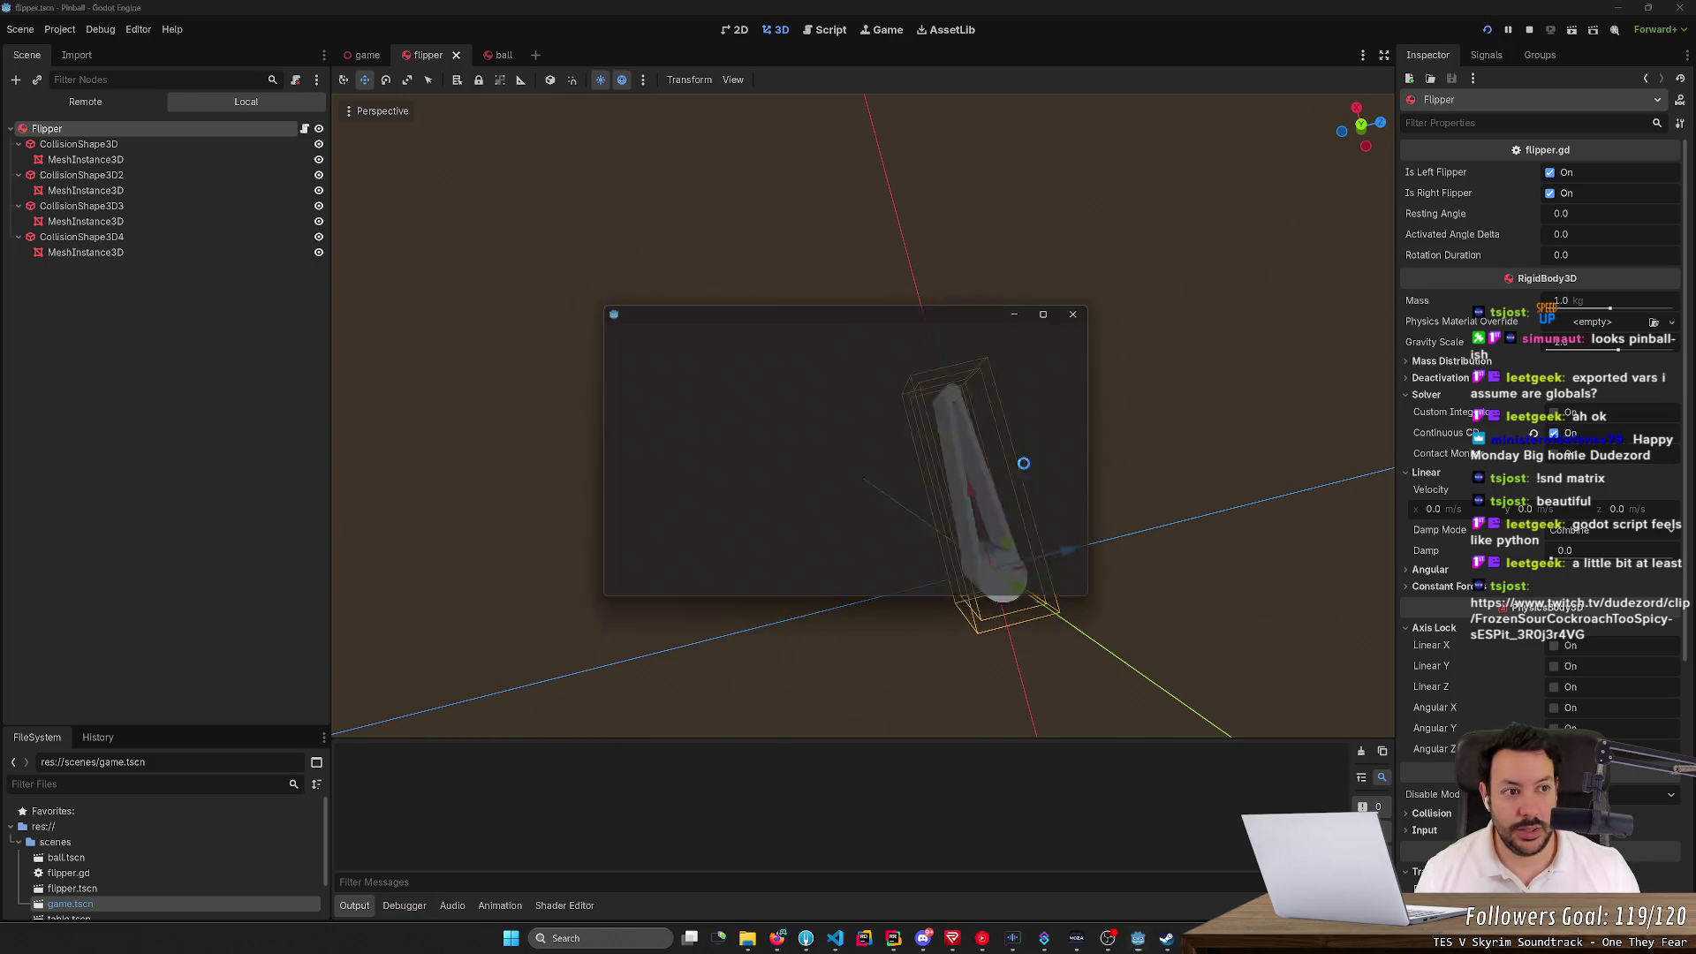
key("F5")
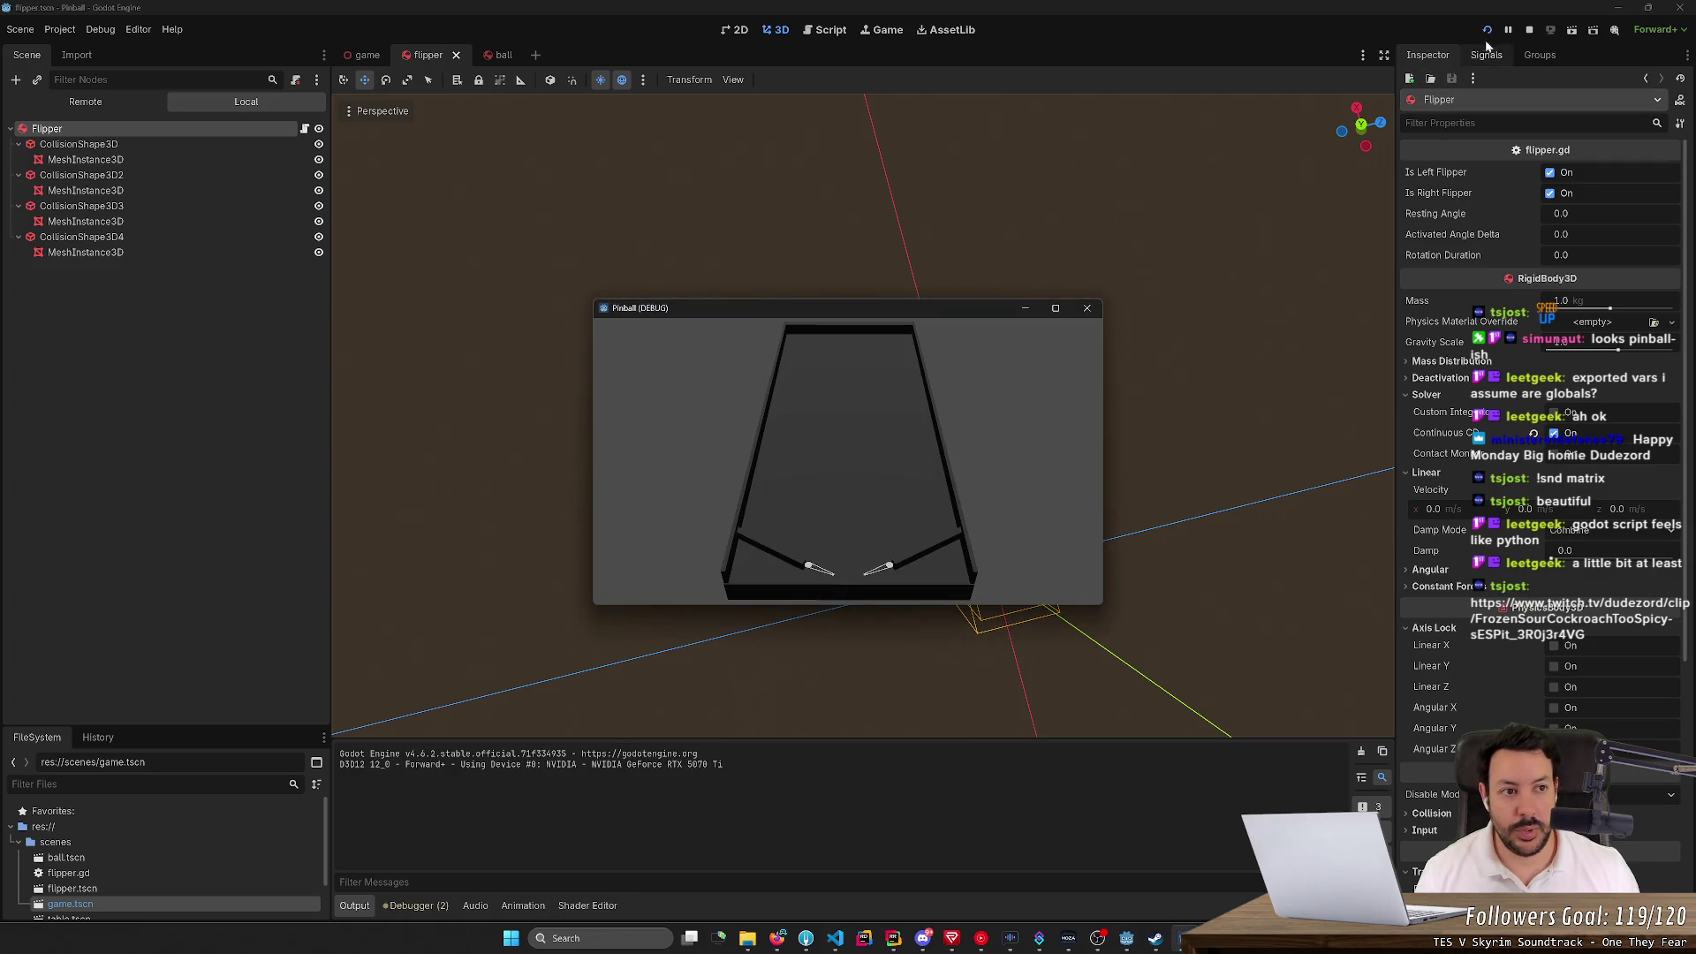
left_click(1488, 29)
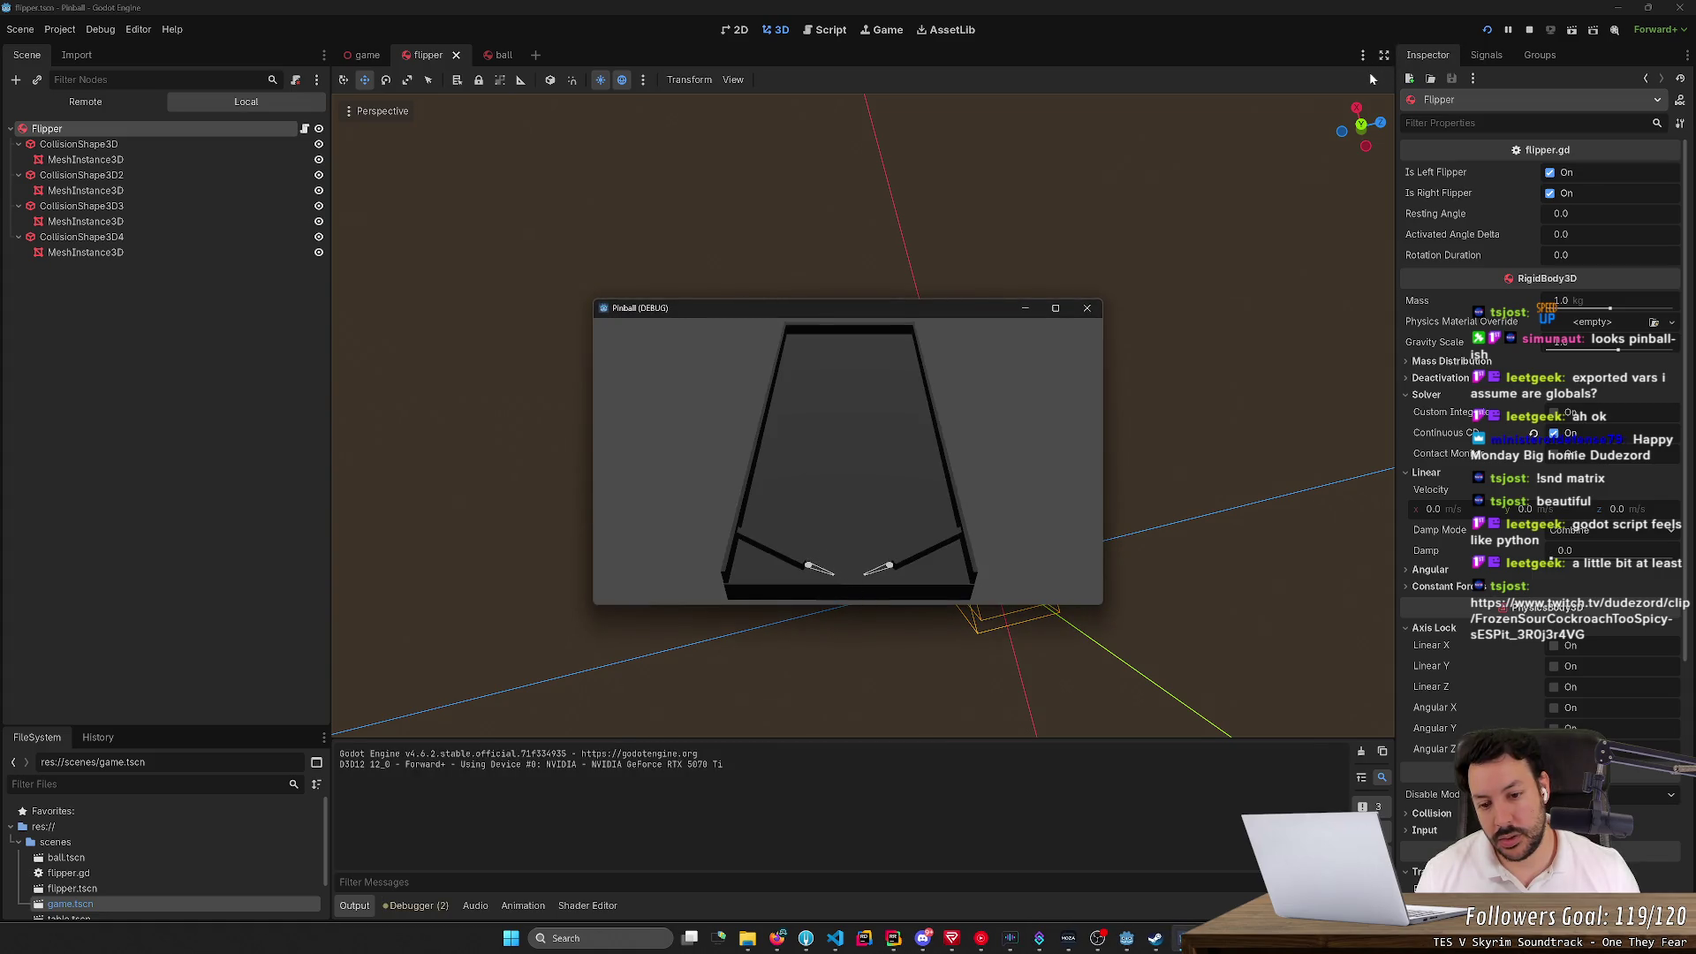
key("F5")
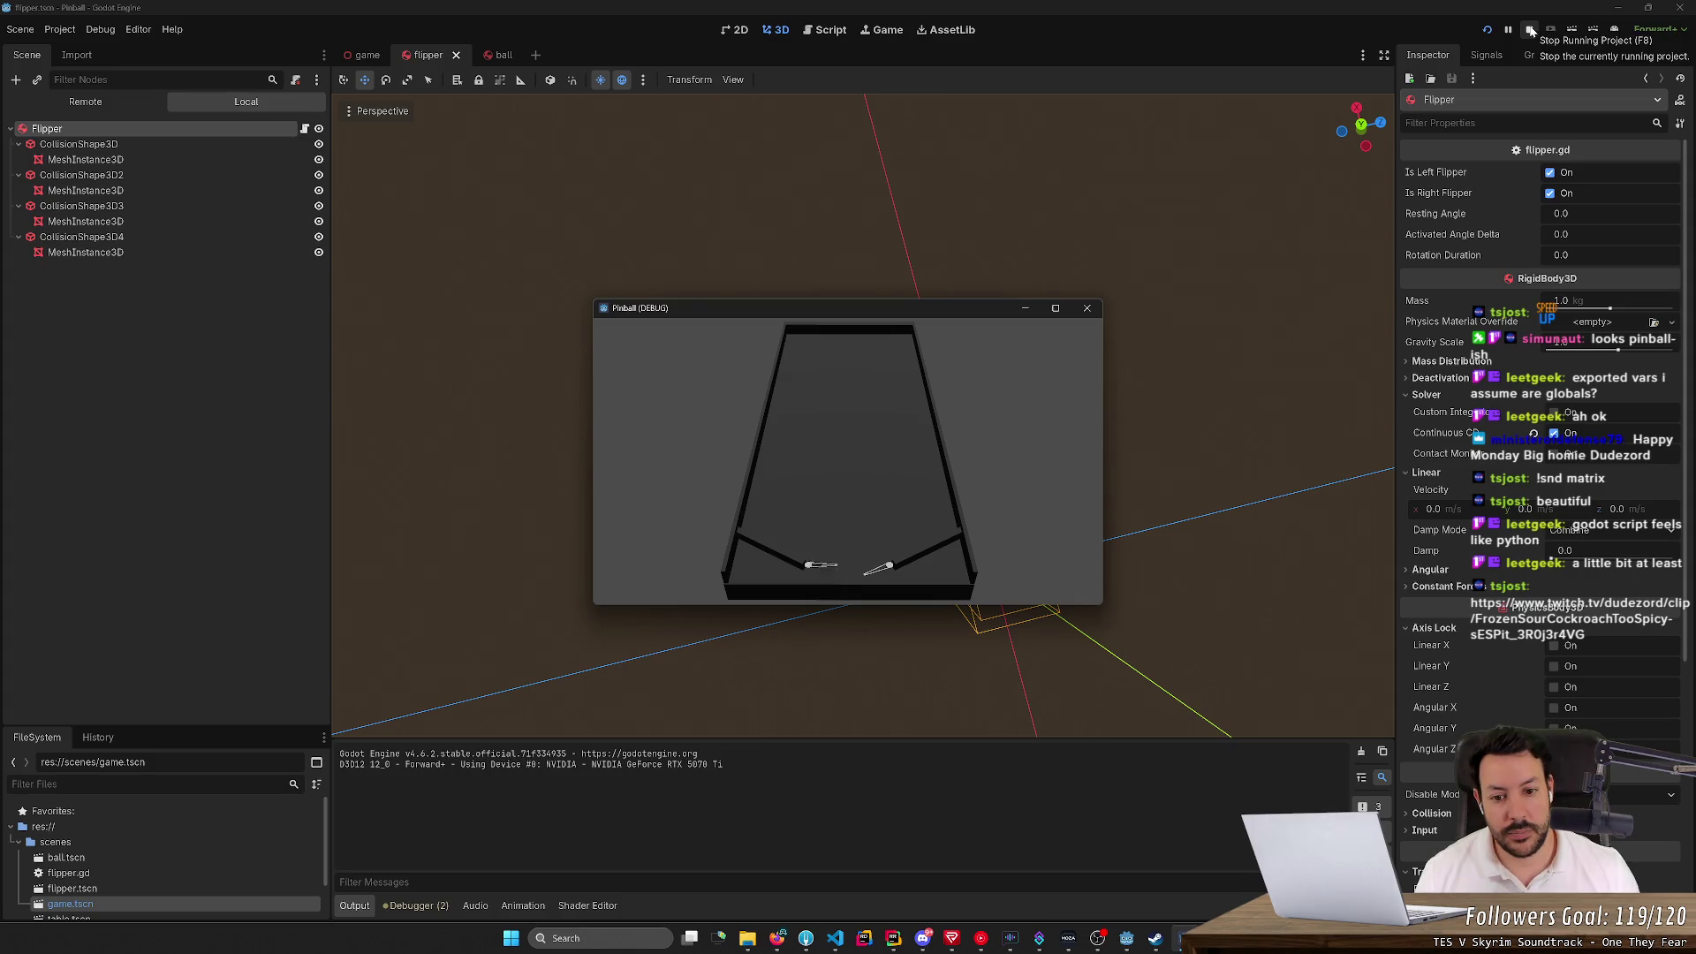
left_click(1531, 31)
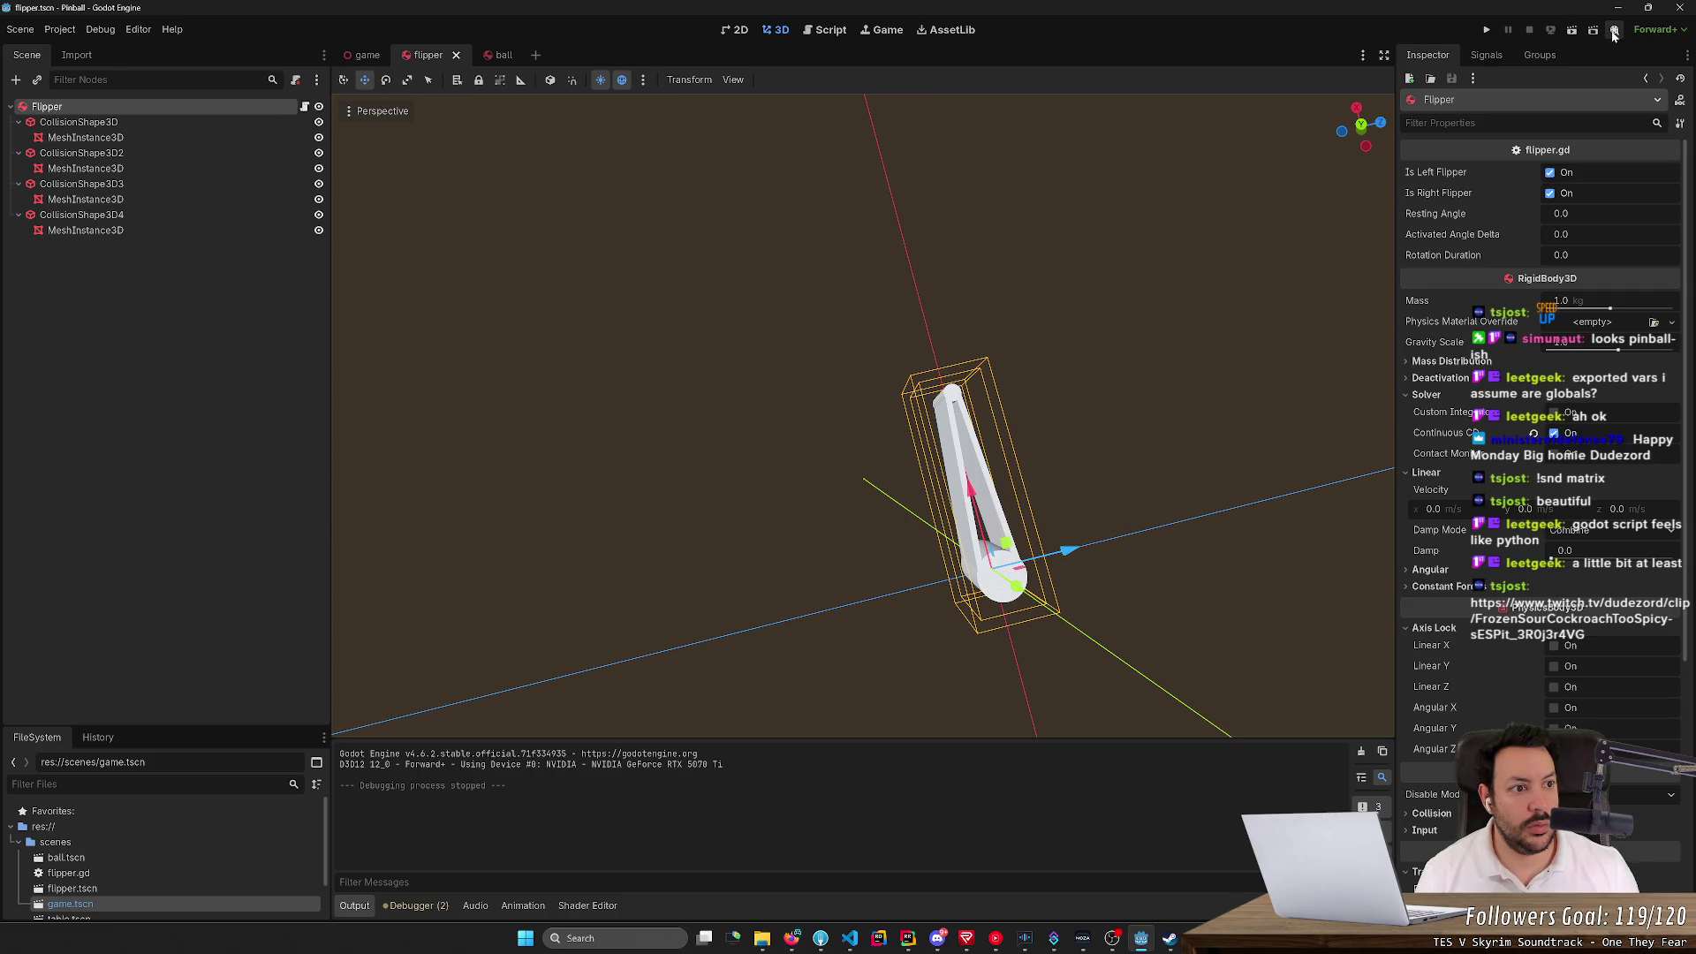
left_click(1641, 34)
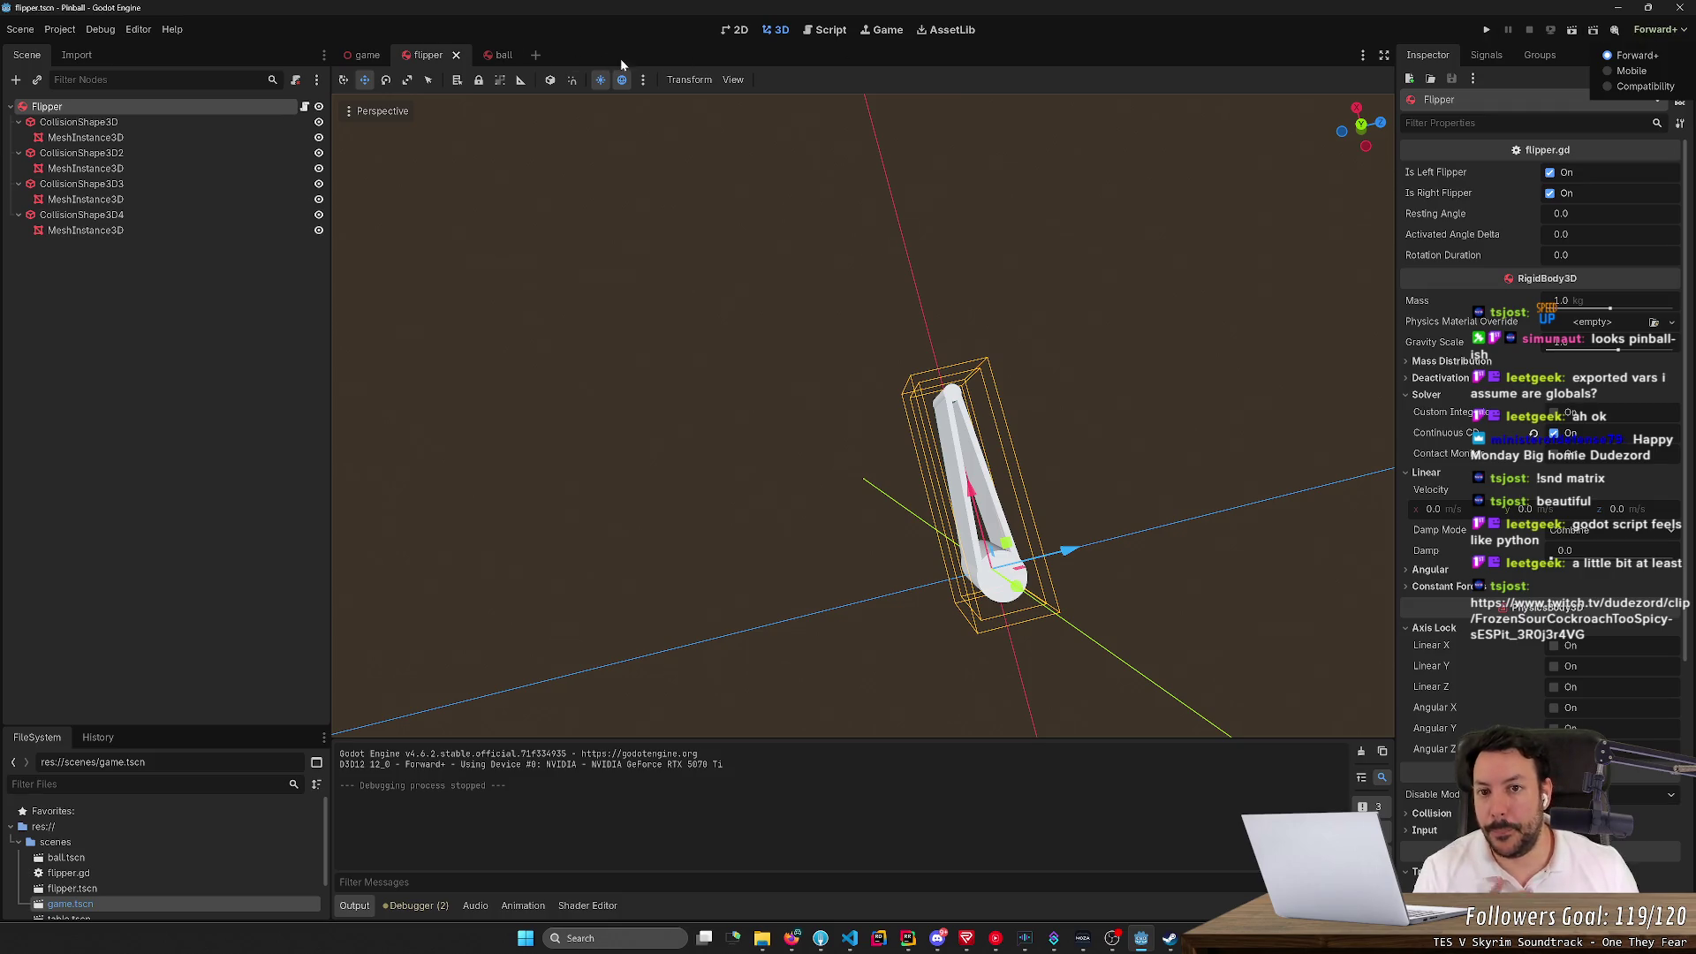
left_click(888, 35)
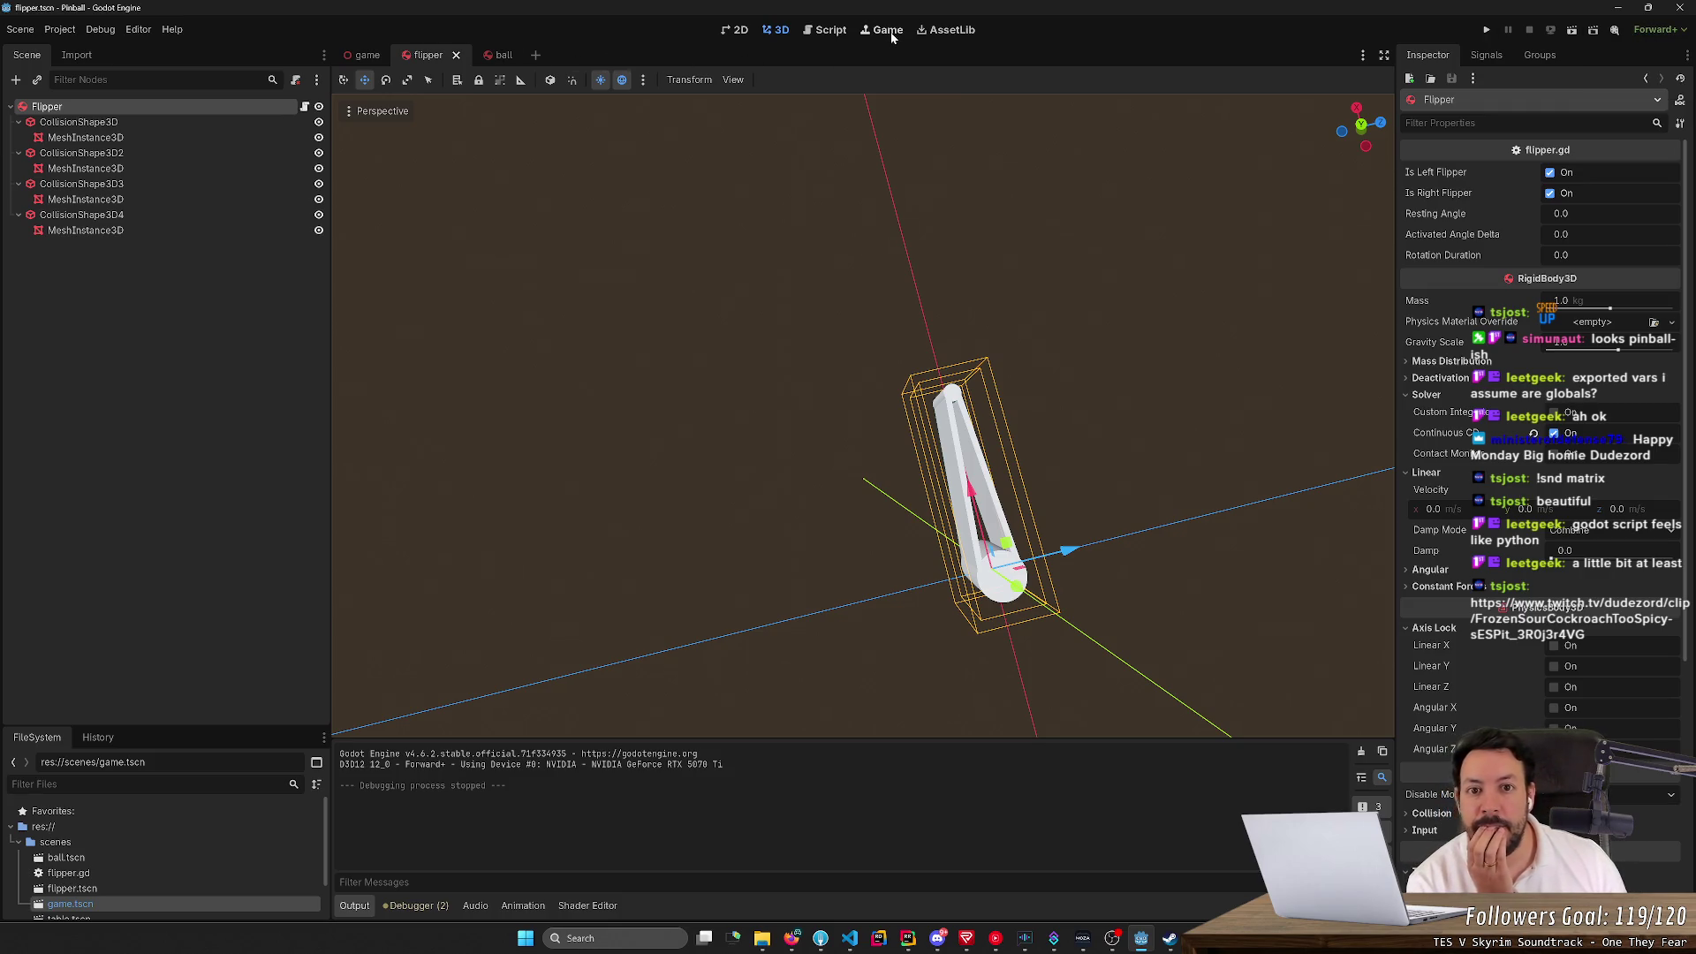
Switch to the Game workspace and check its game view options
left_click(891, 32)
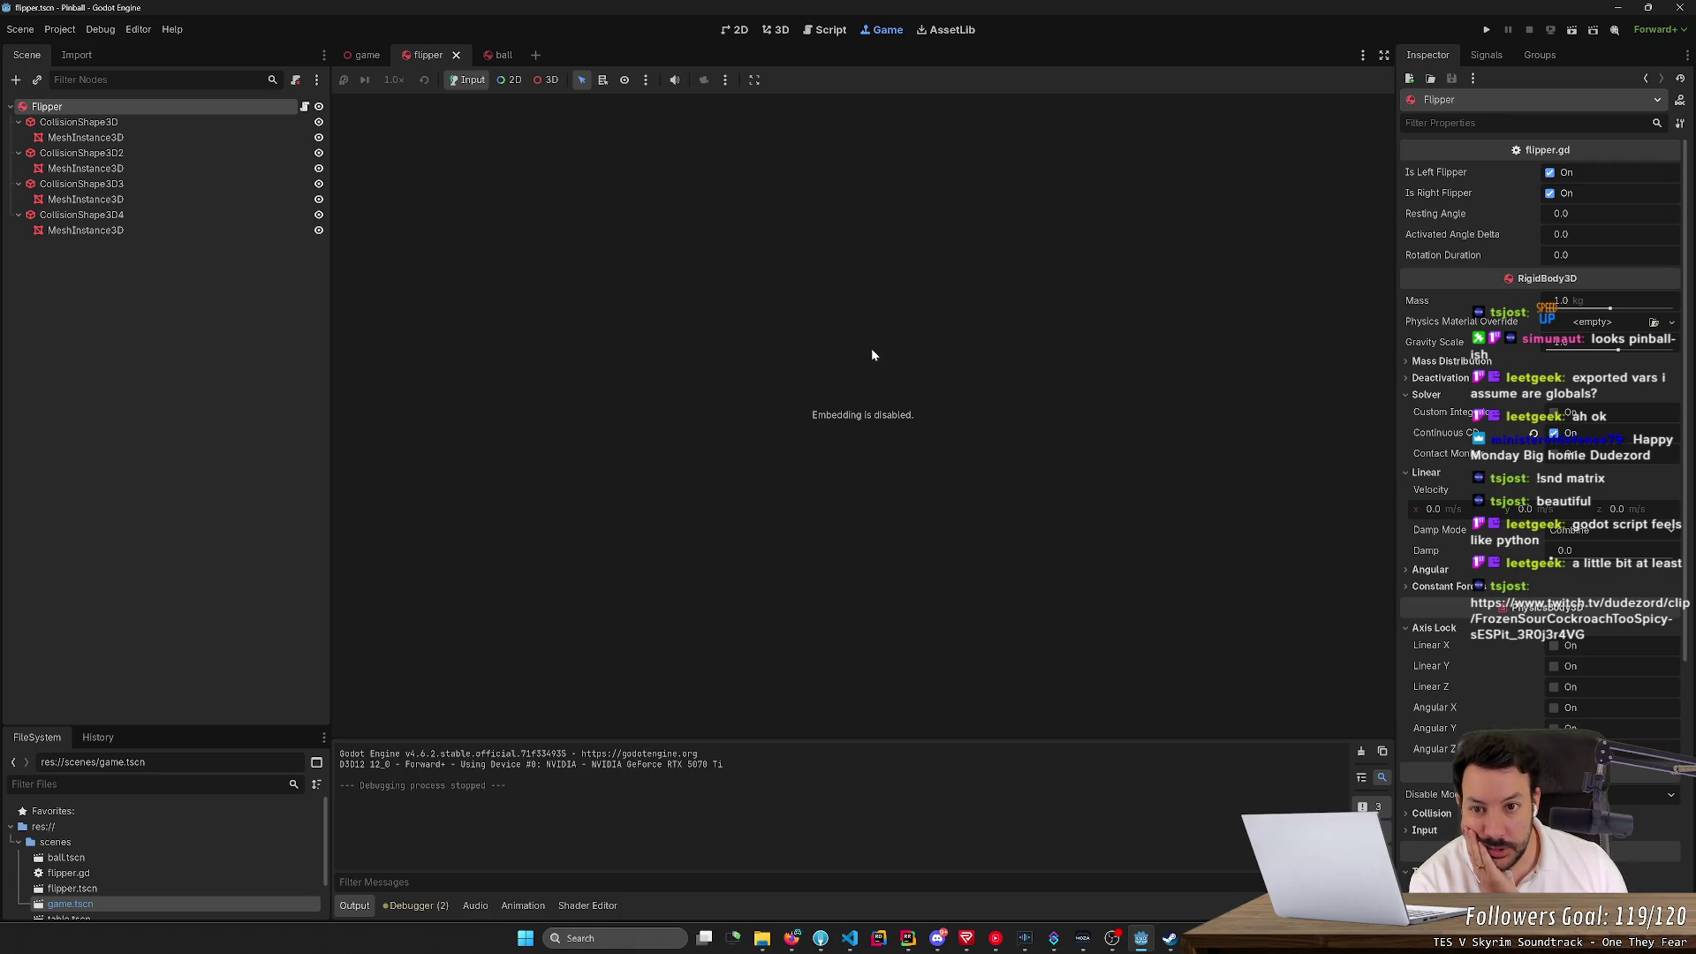
left_click(725, 79)
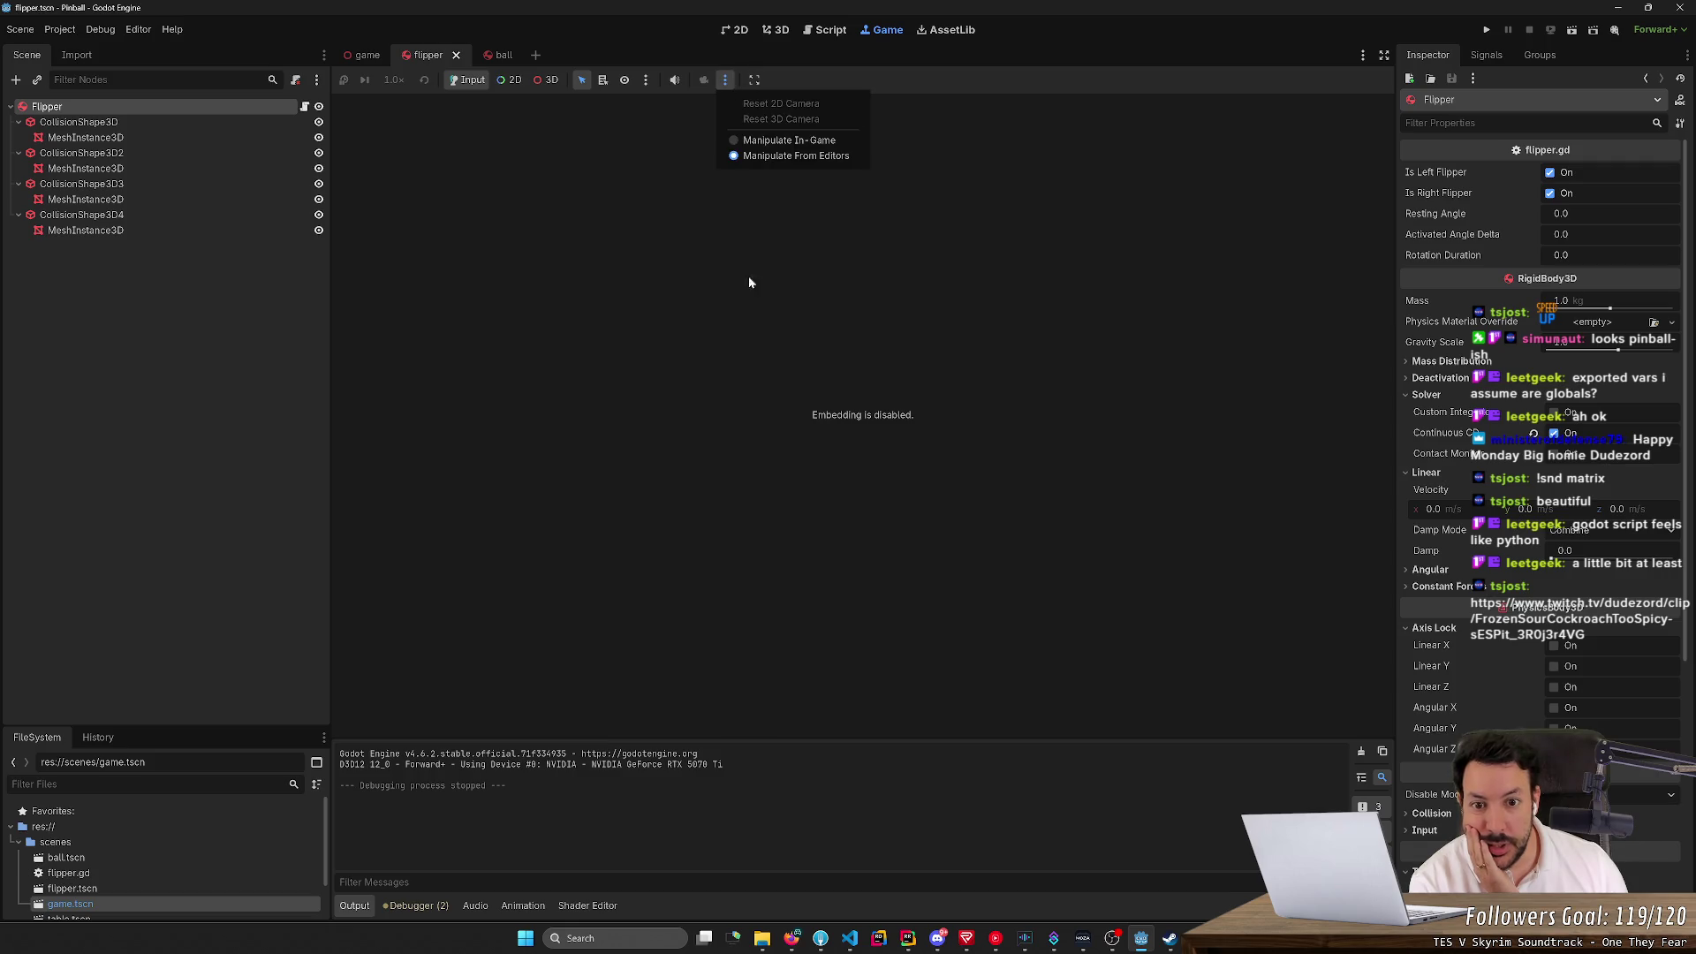
left_click(804, 345)
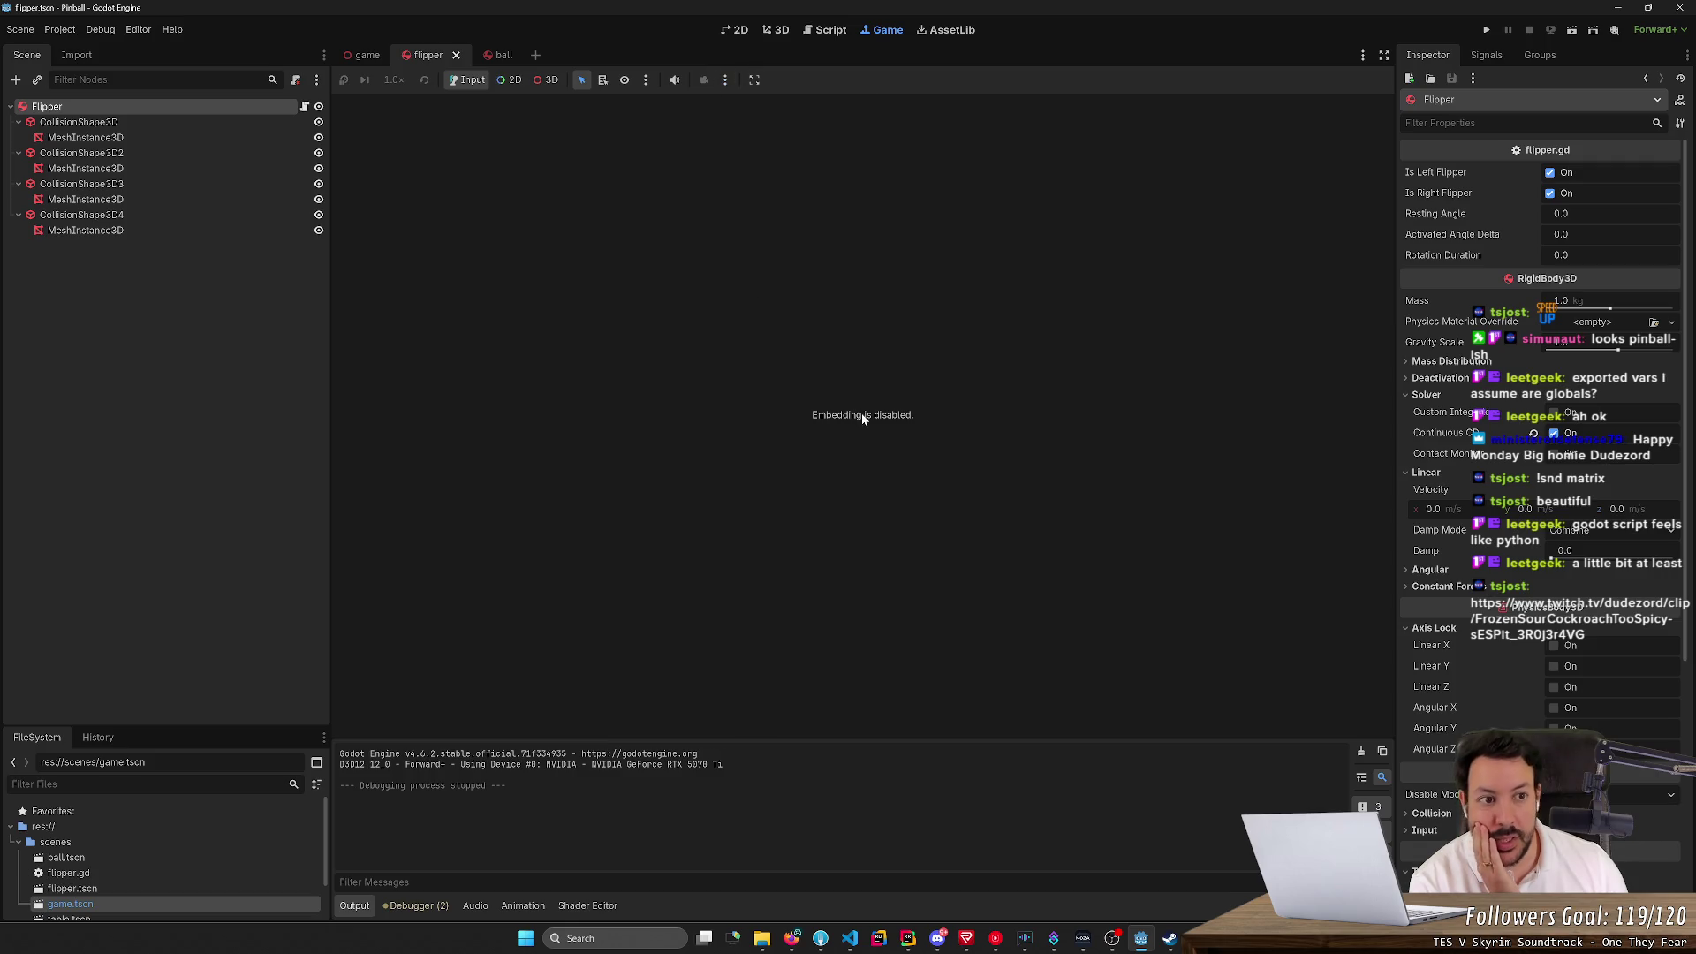
Browse the Scene, Project and Debug menus
left_click(37, 29)
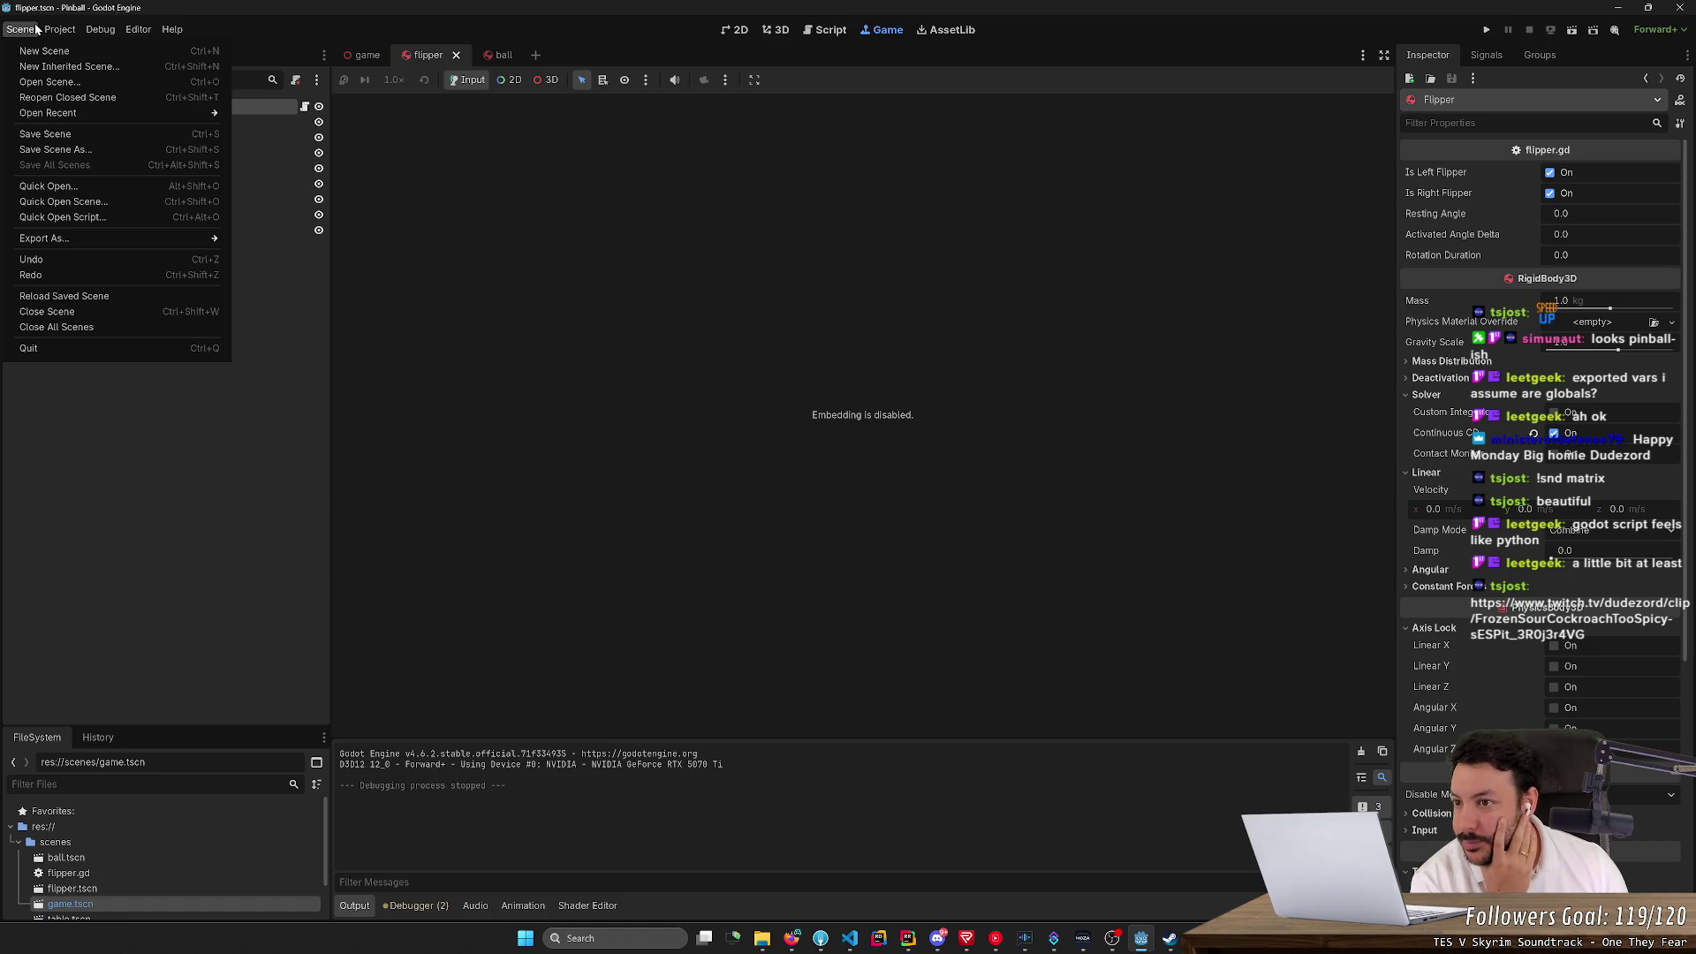
mouse_move(61, 29)
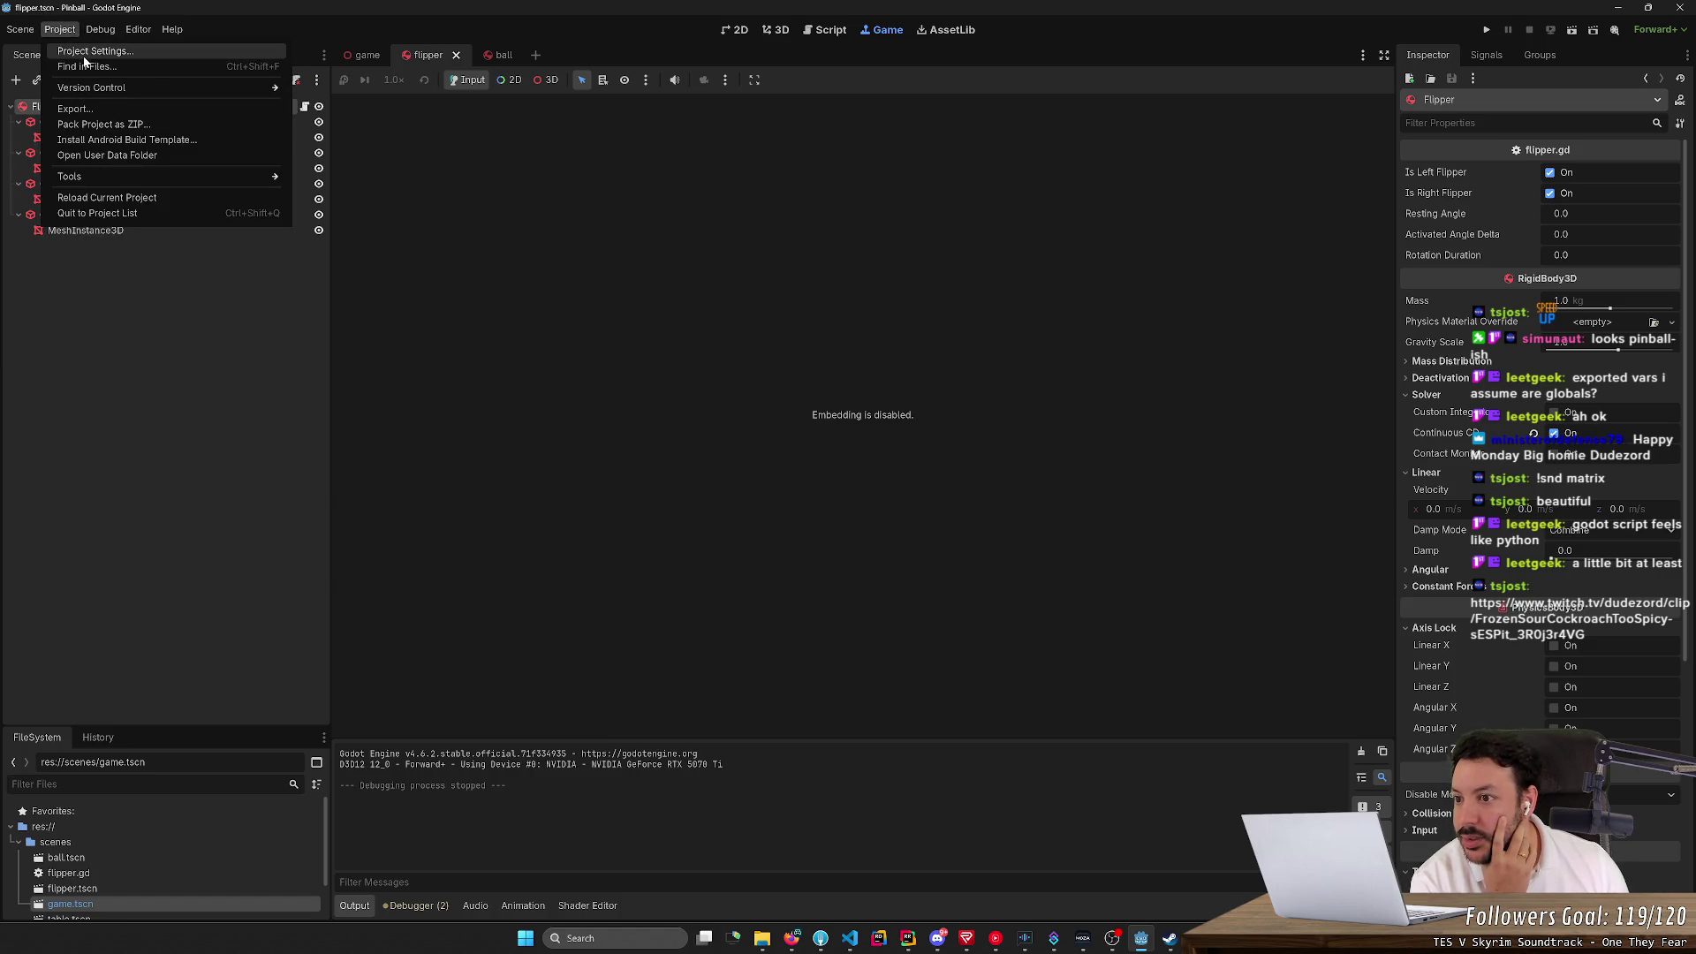
mouse_move(111, 181)
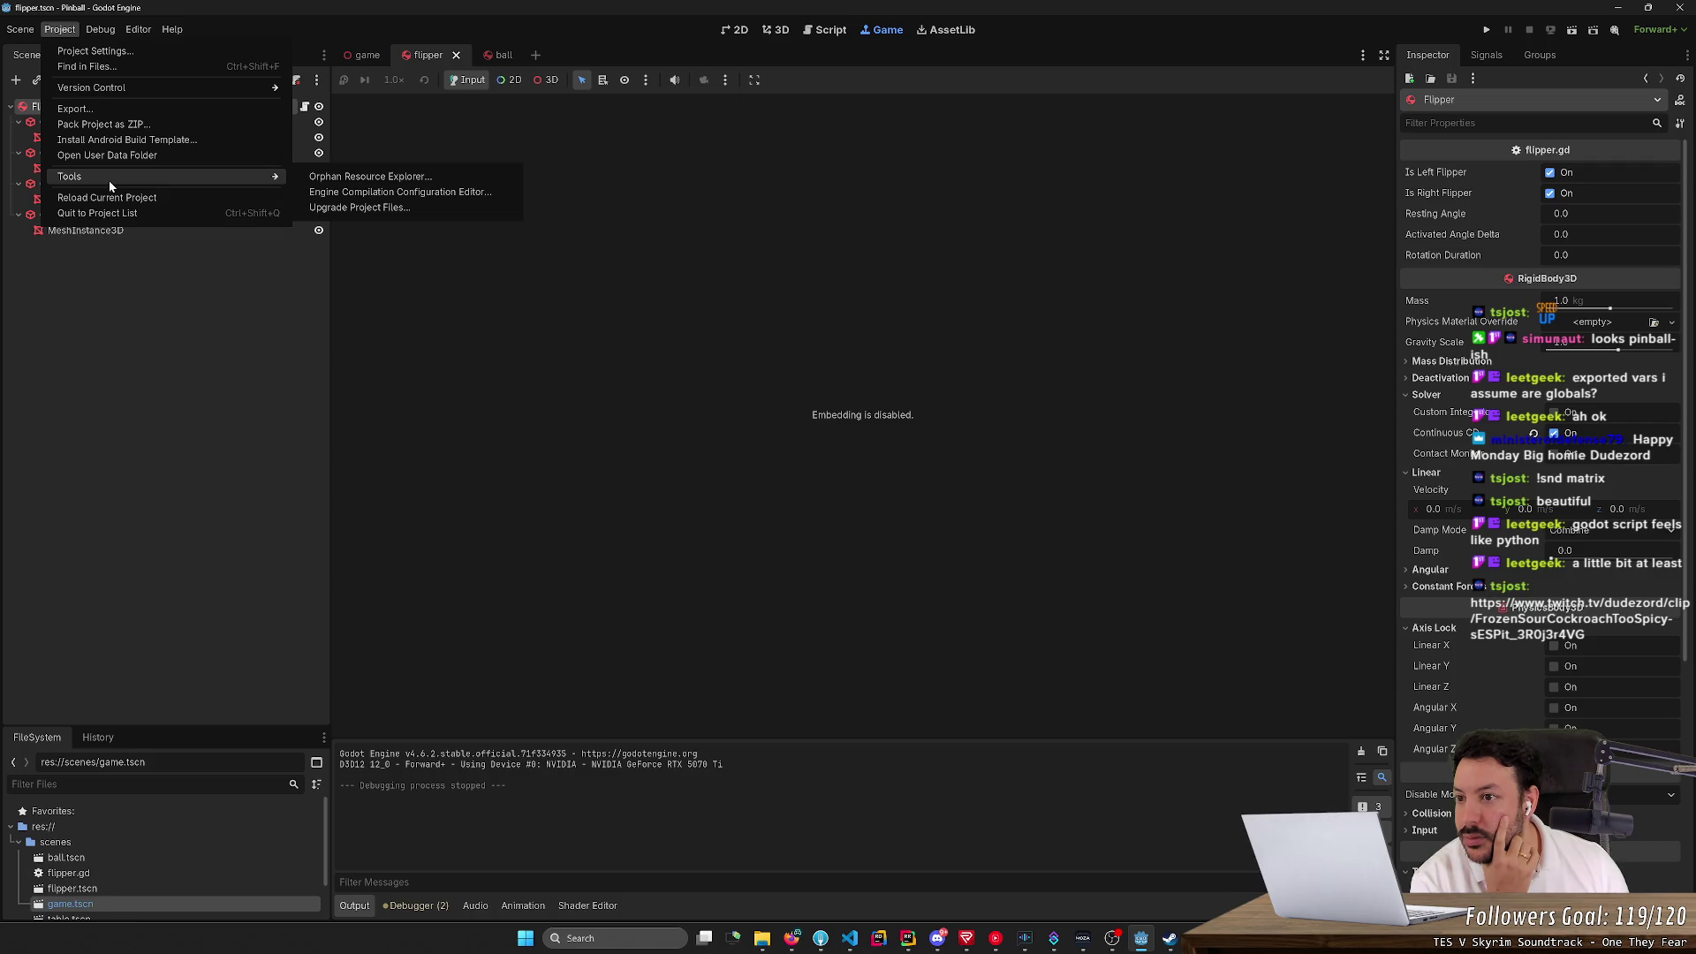
mouse_move(118, 33)
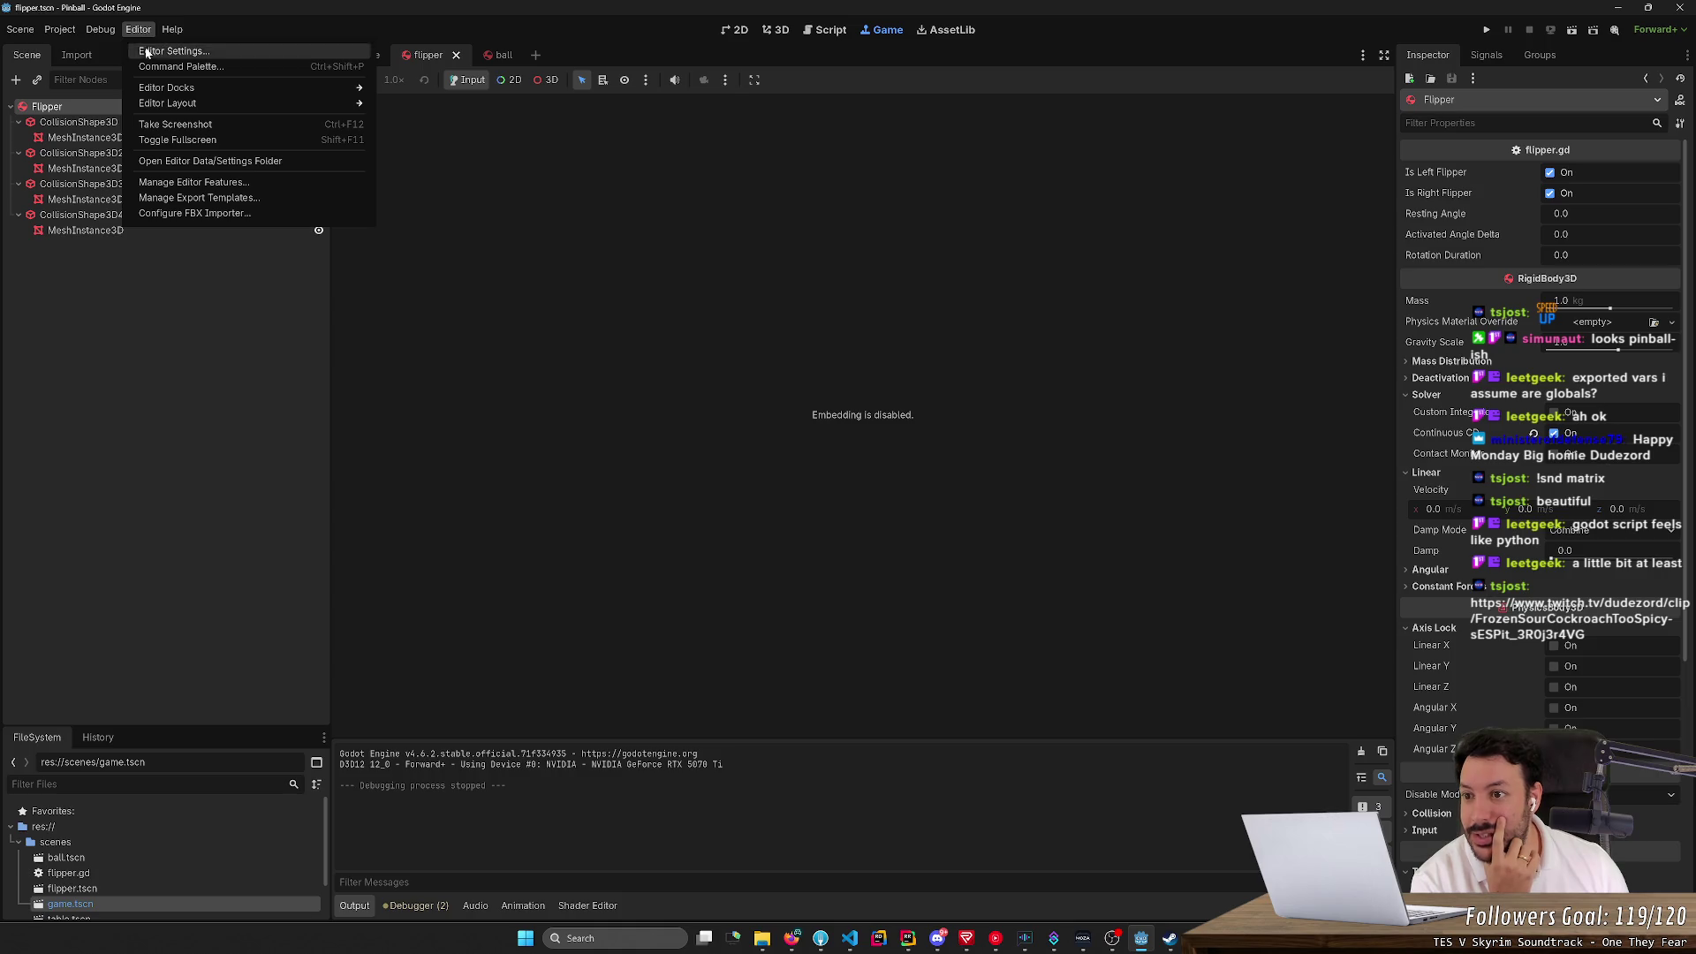
In Editor Settings, search 'embed' and turn on Use Embedded Menu
mouse_move(163, 92)
left_click(173, 51)
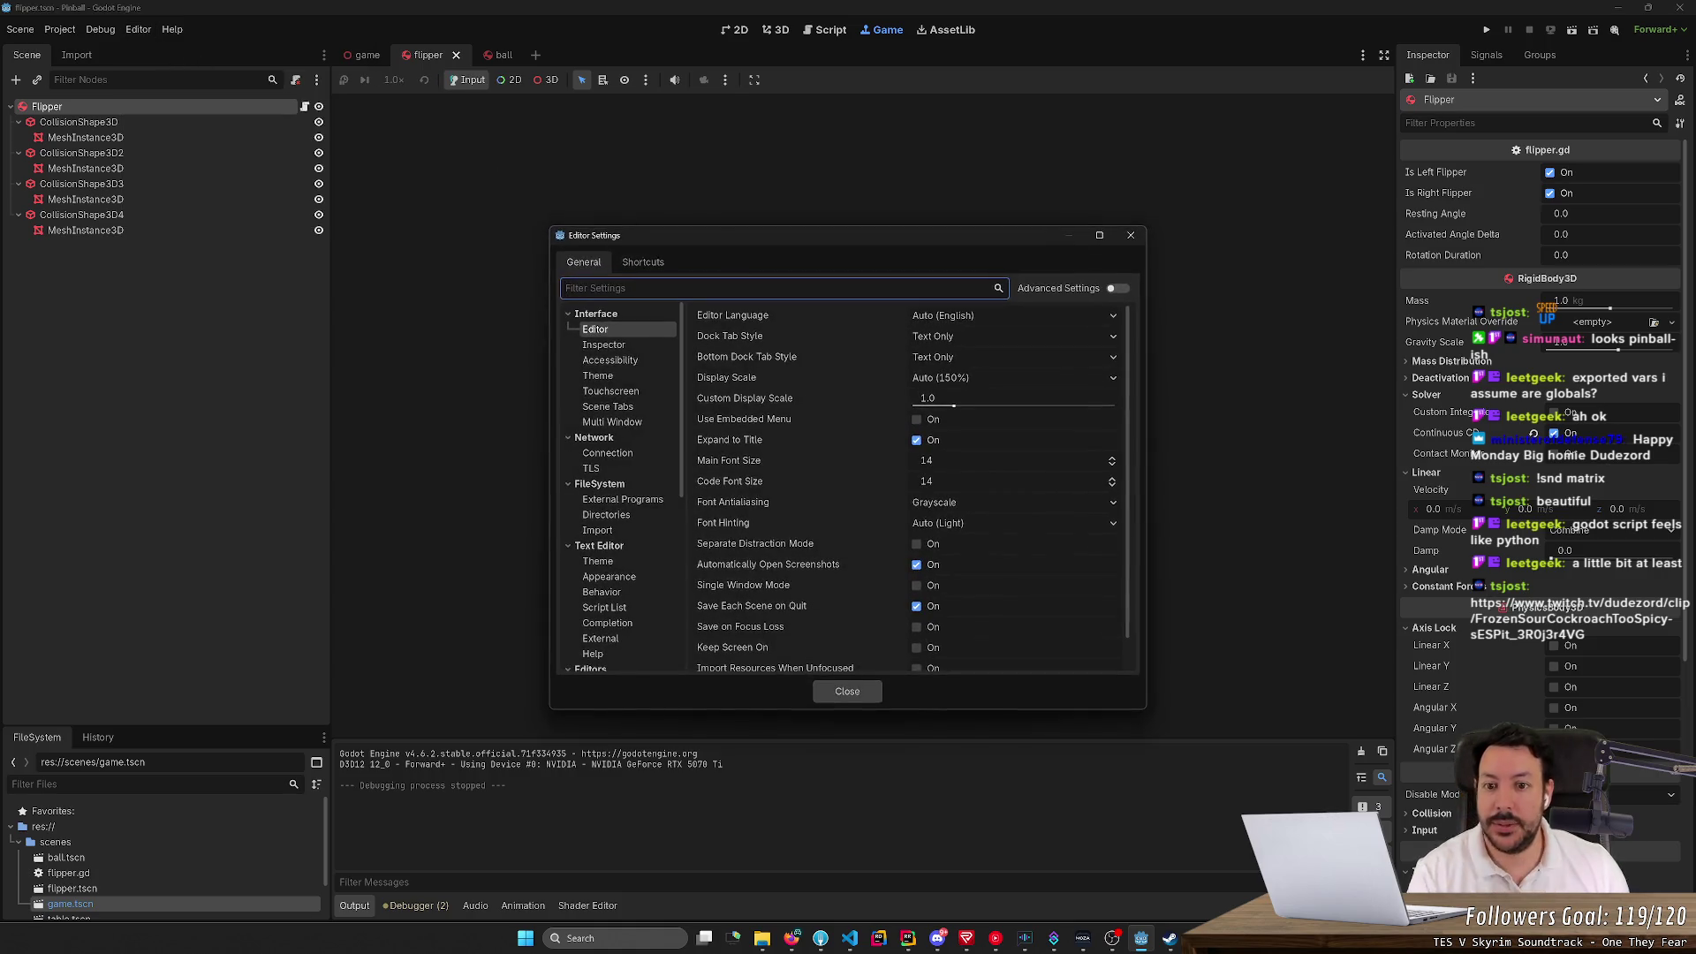
left_click_drag(762, 239, 1187, 170)
type("e")
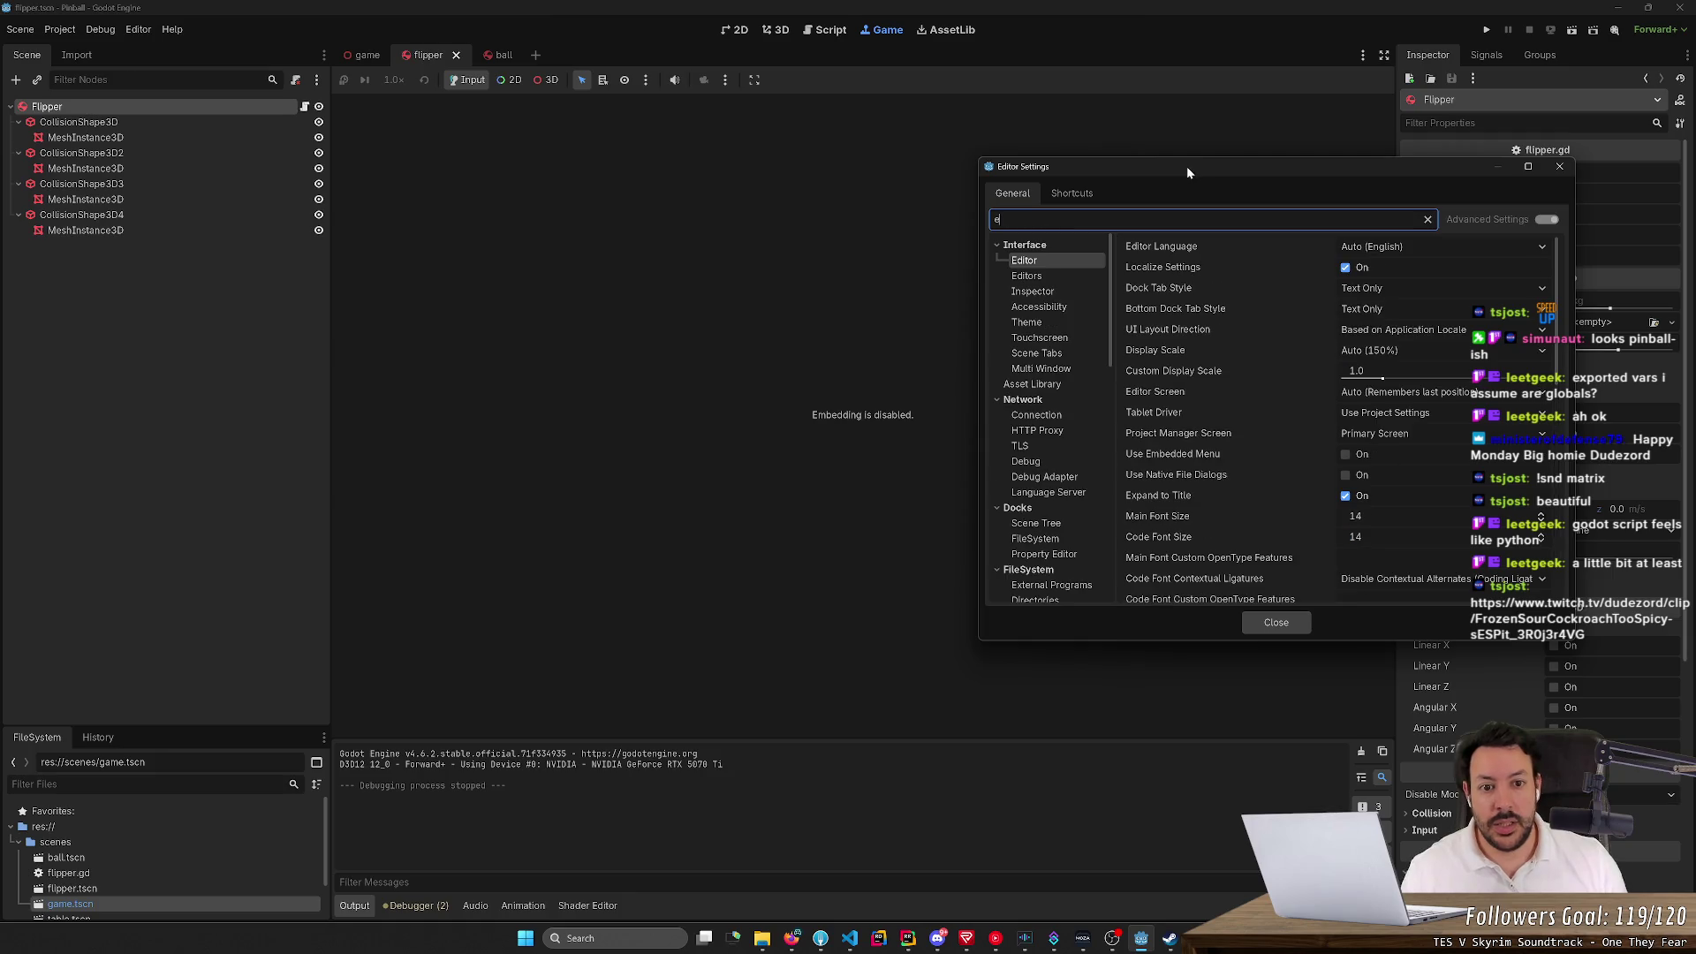
type("mbed")
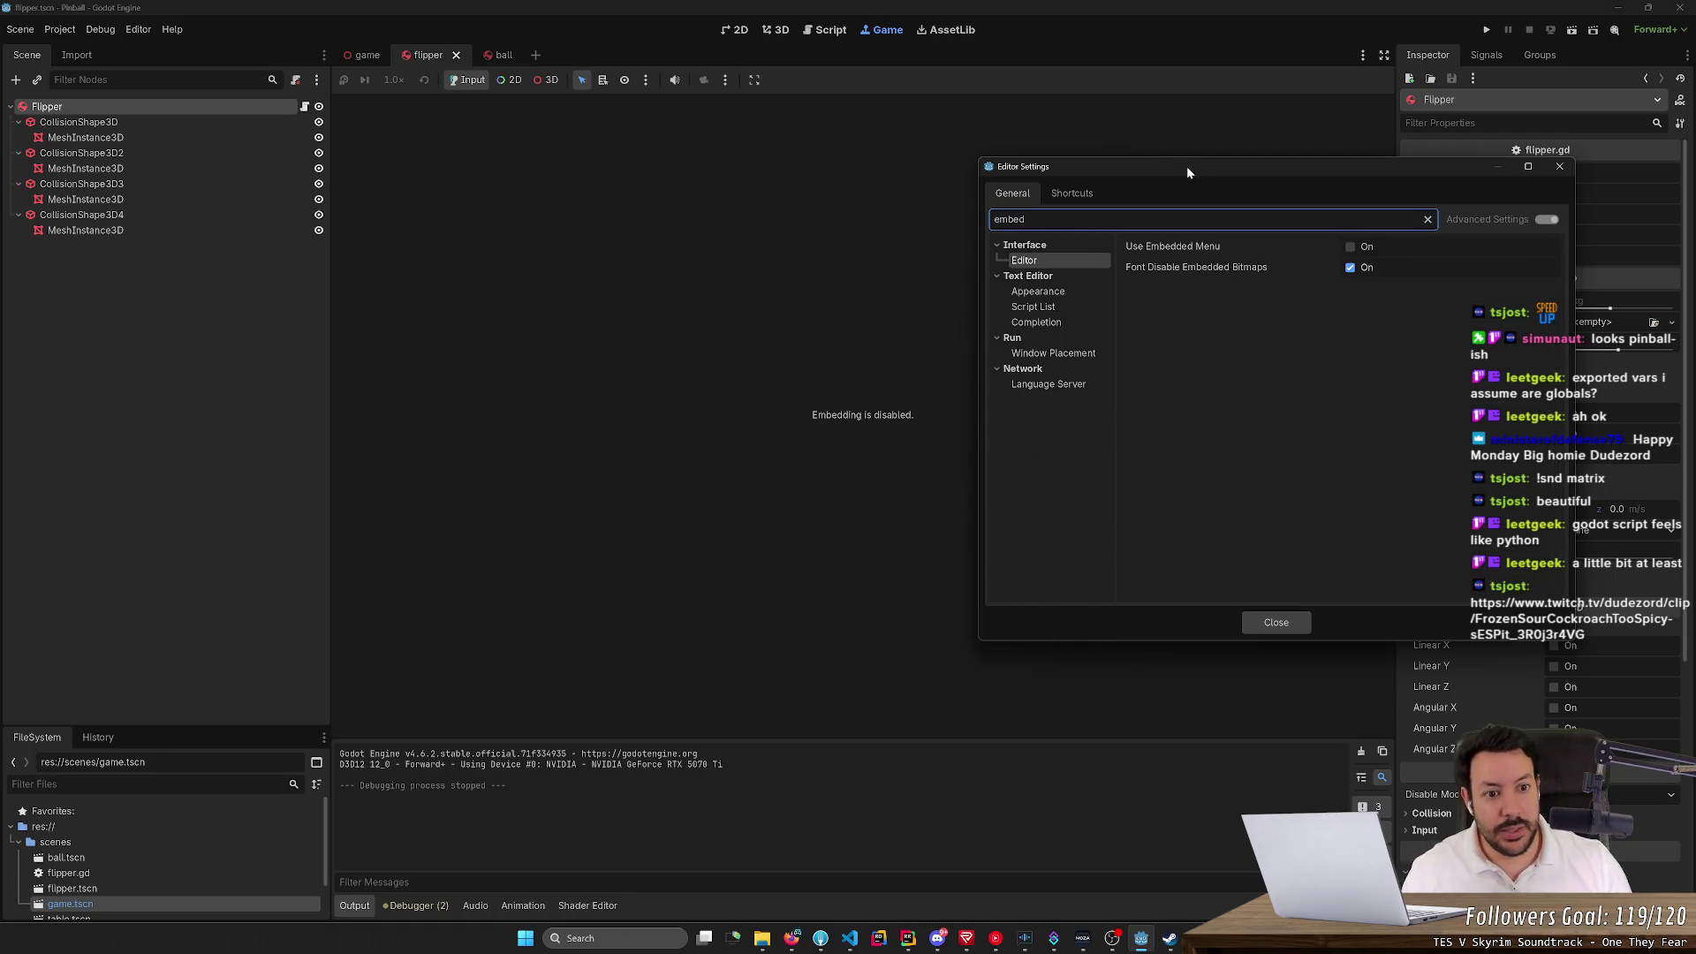
left_click(1350, 247)
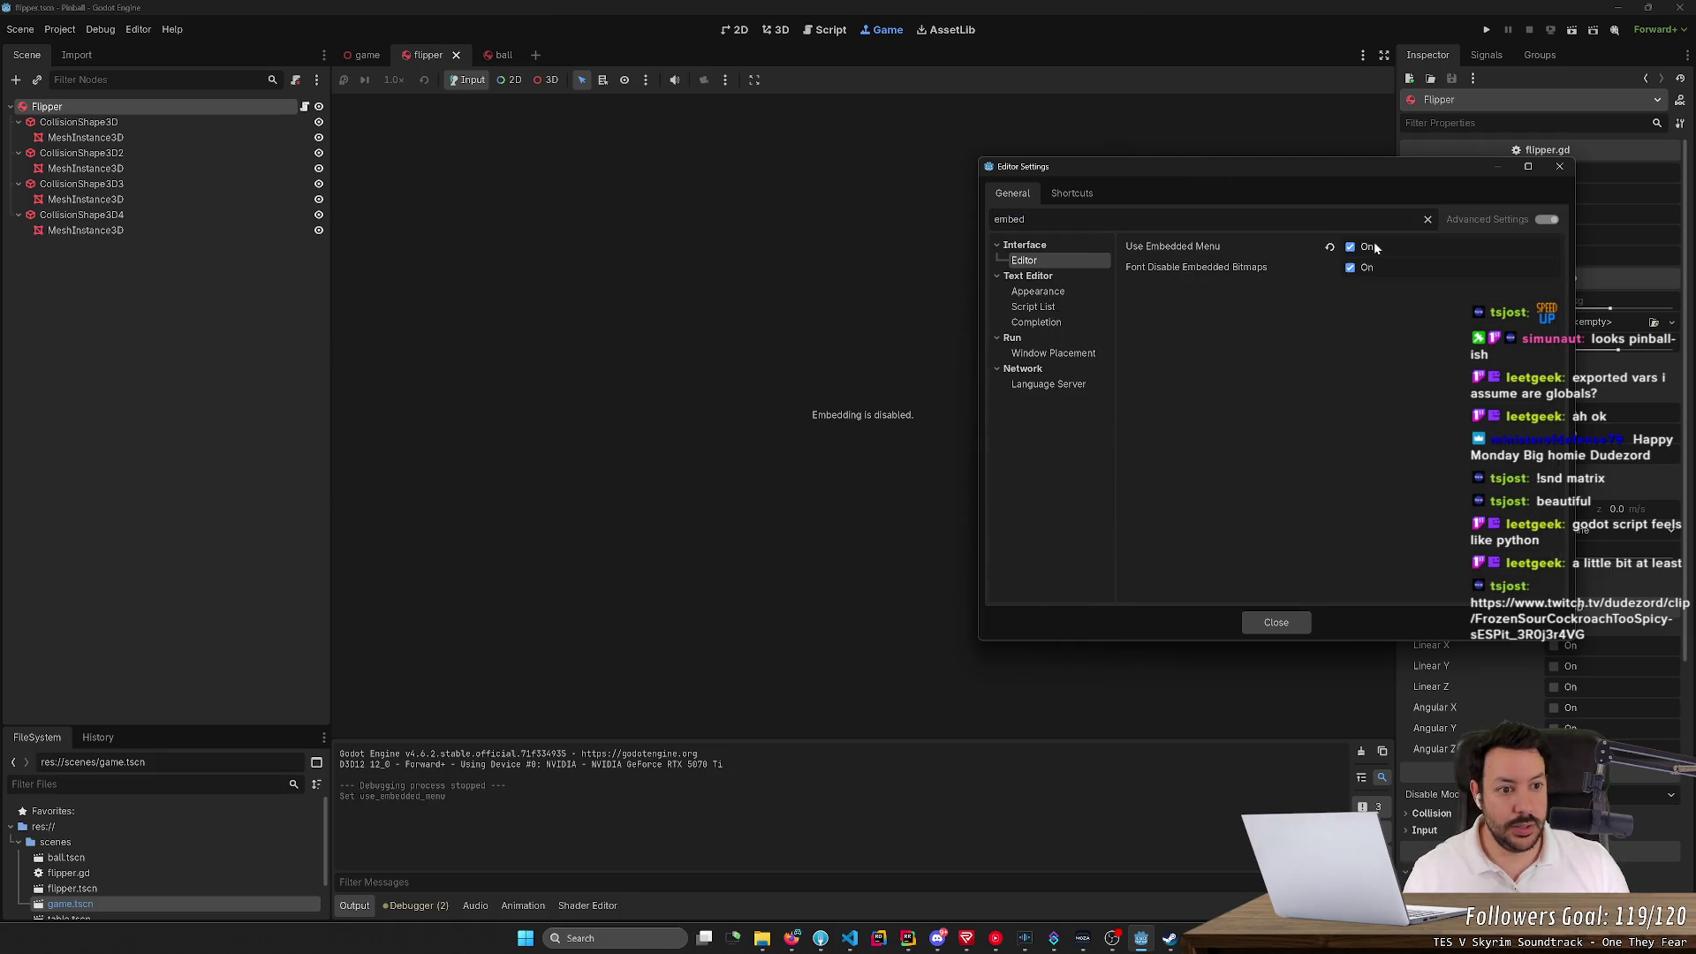
left_click(1270, 623)
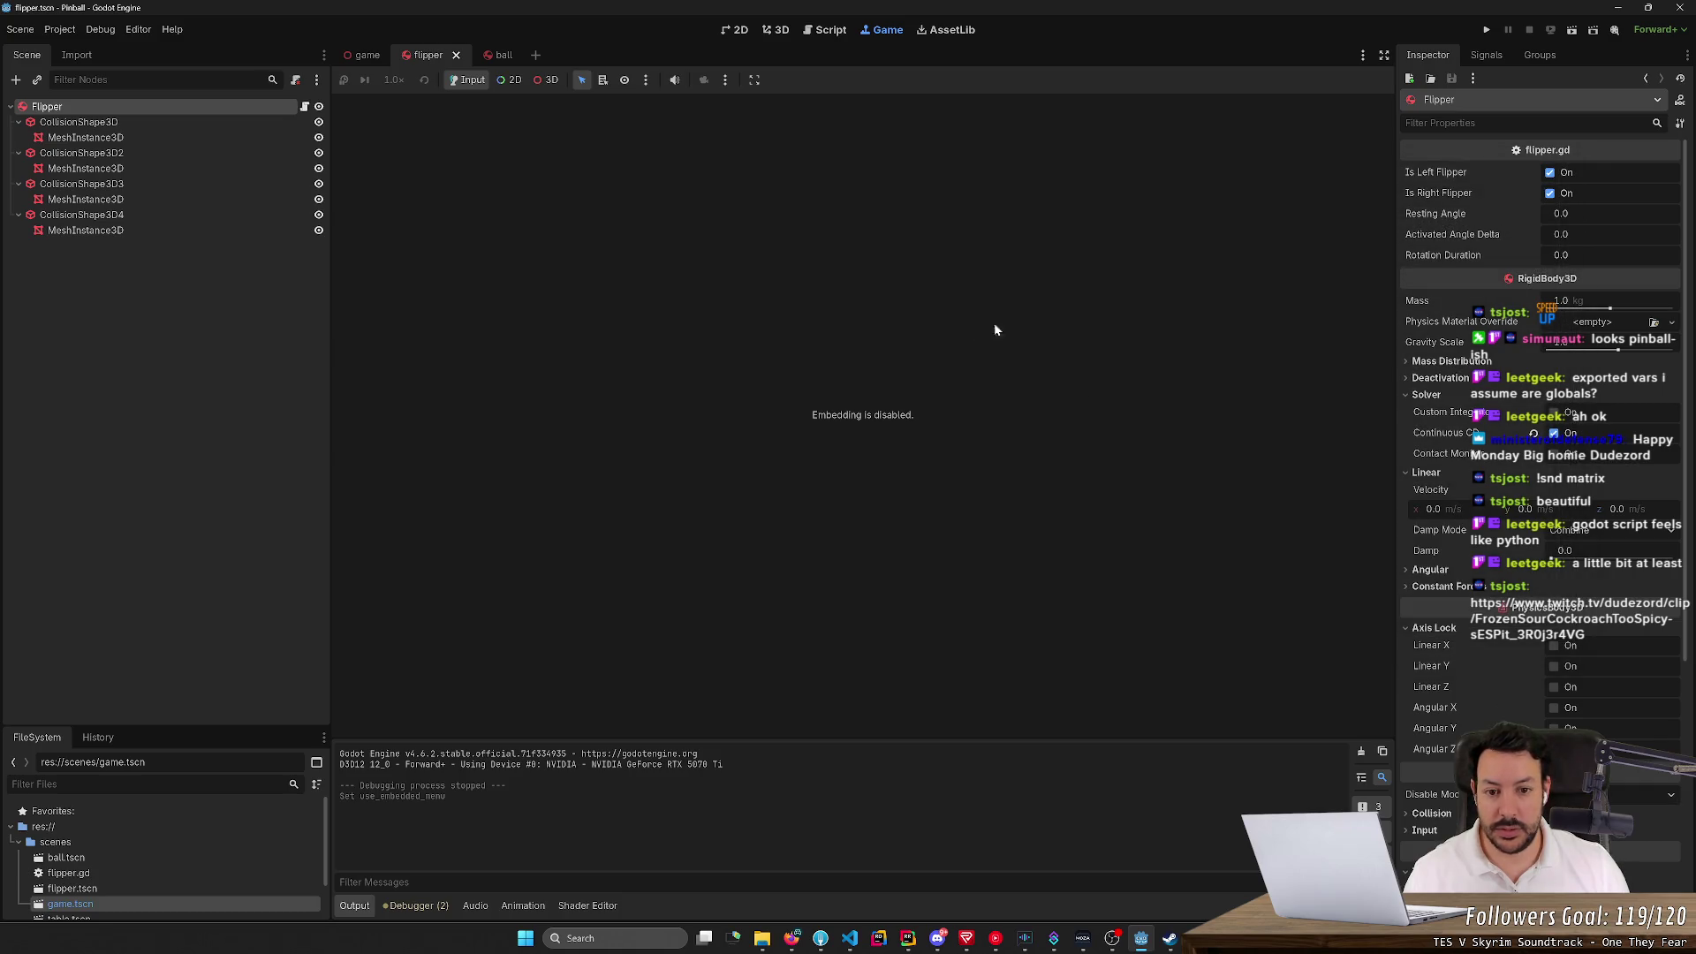
Launch the Pinball game briefly, stop it, and open the Project menu
left_click(1486, 29)
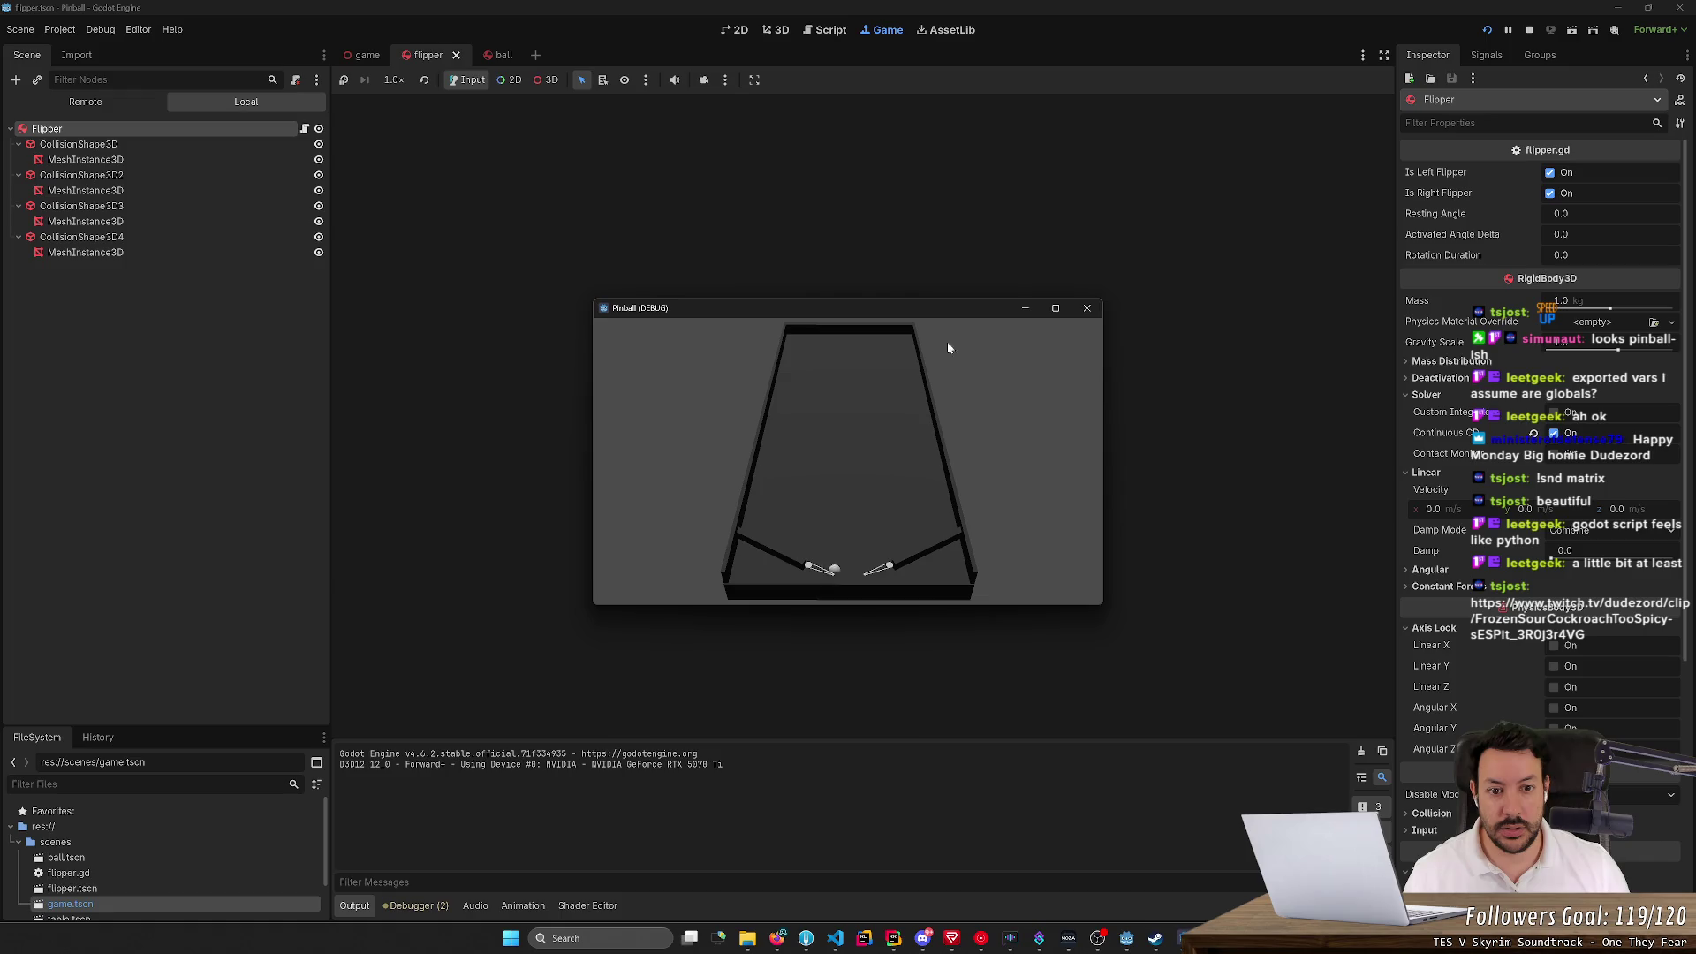
left_click(1088, 309)
left_click(59, 30)
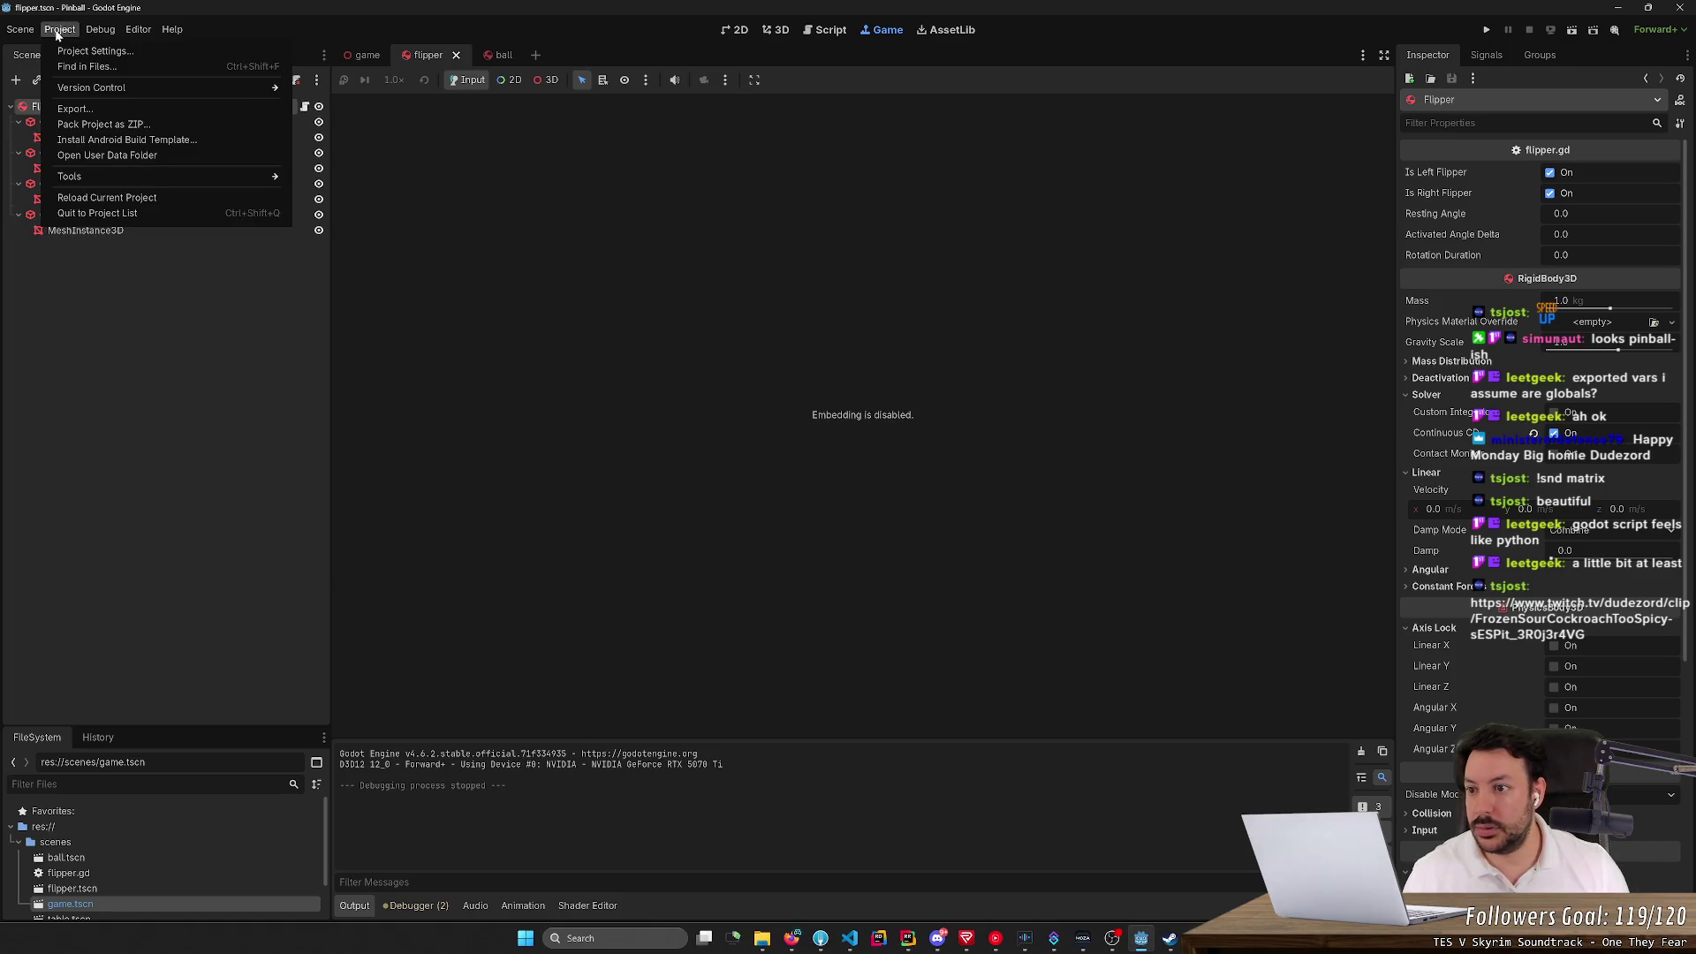
mouse_move(20, 29)
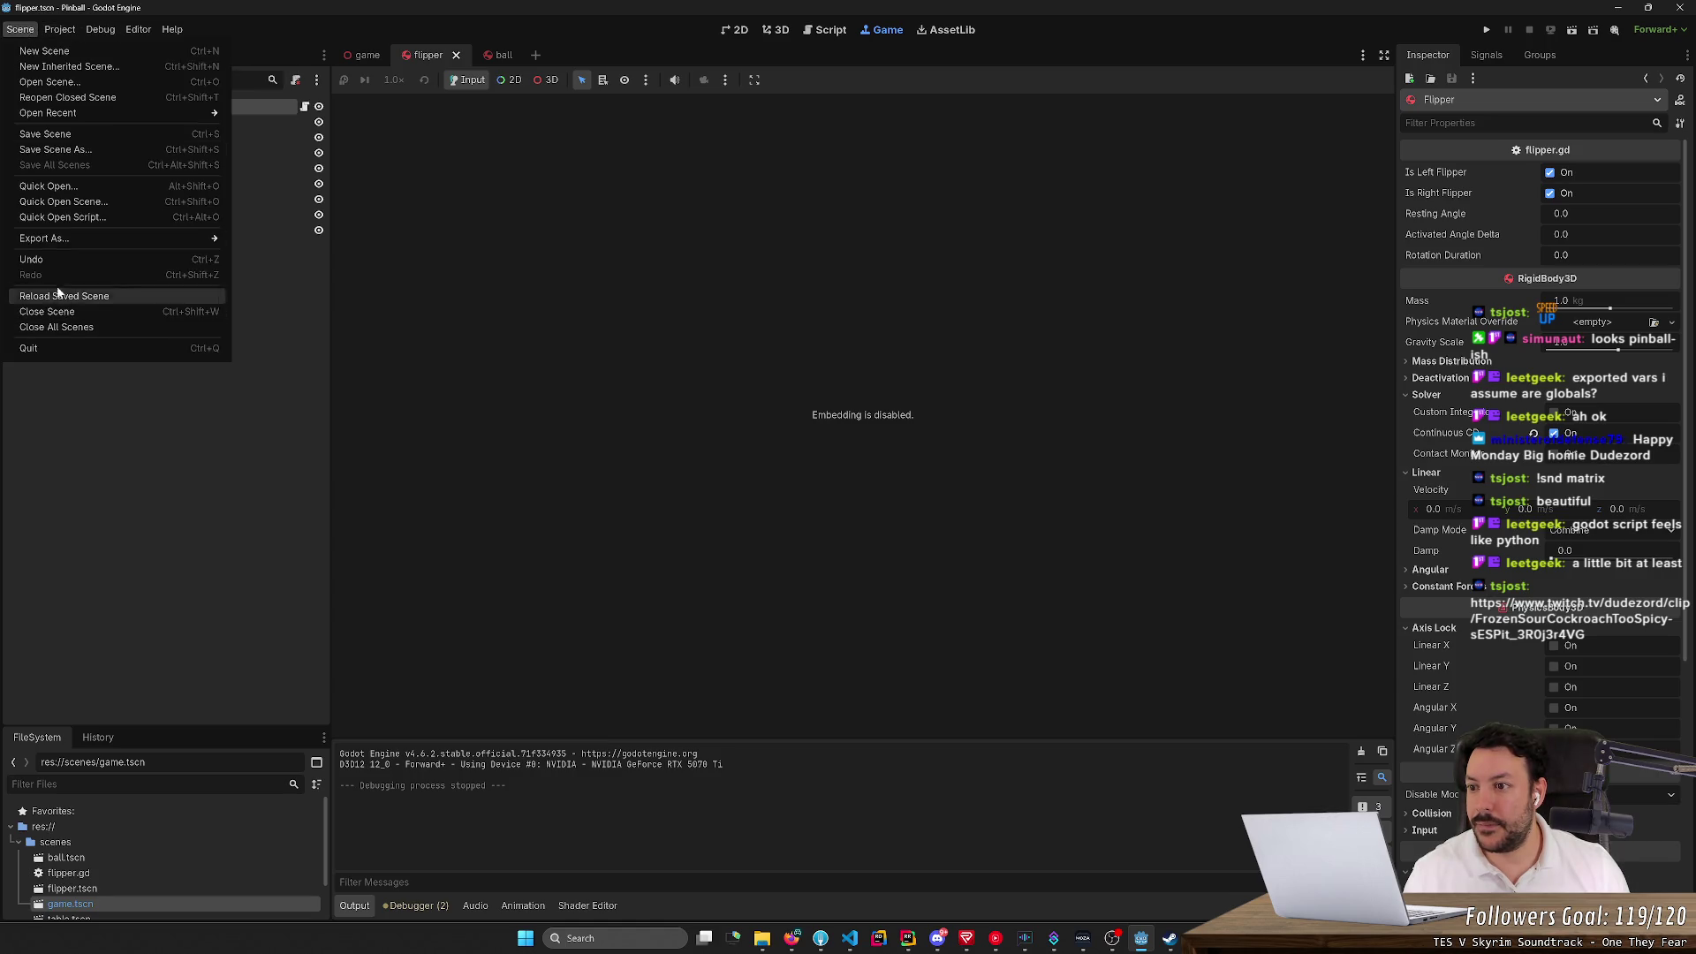
Filter Editor Settings for 'play' and review the matching Run settings
mouse_move(134, 30)
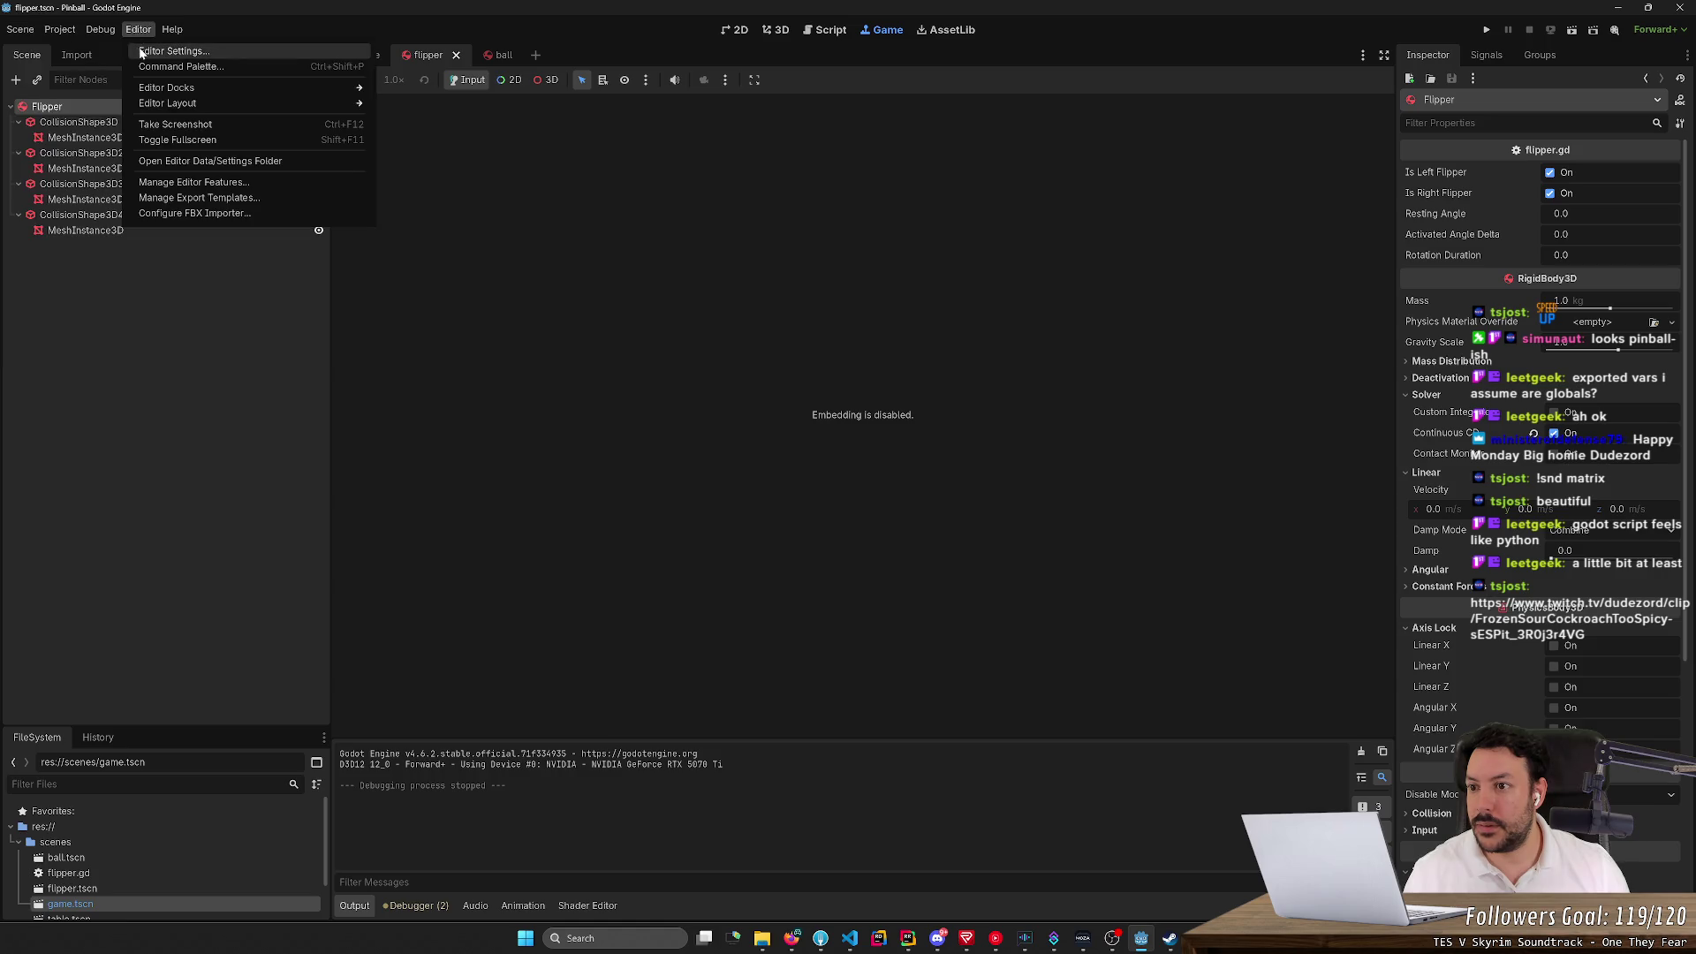
left_click(142, 52)
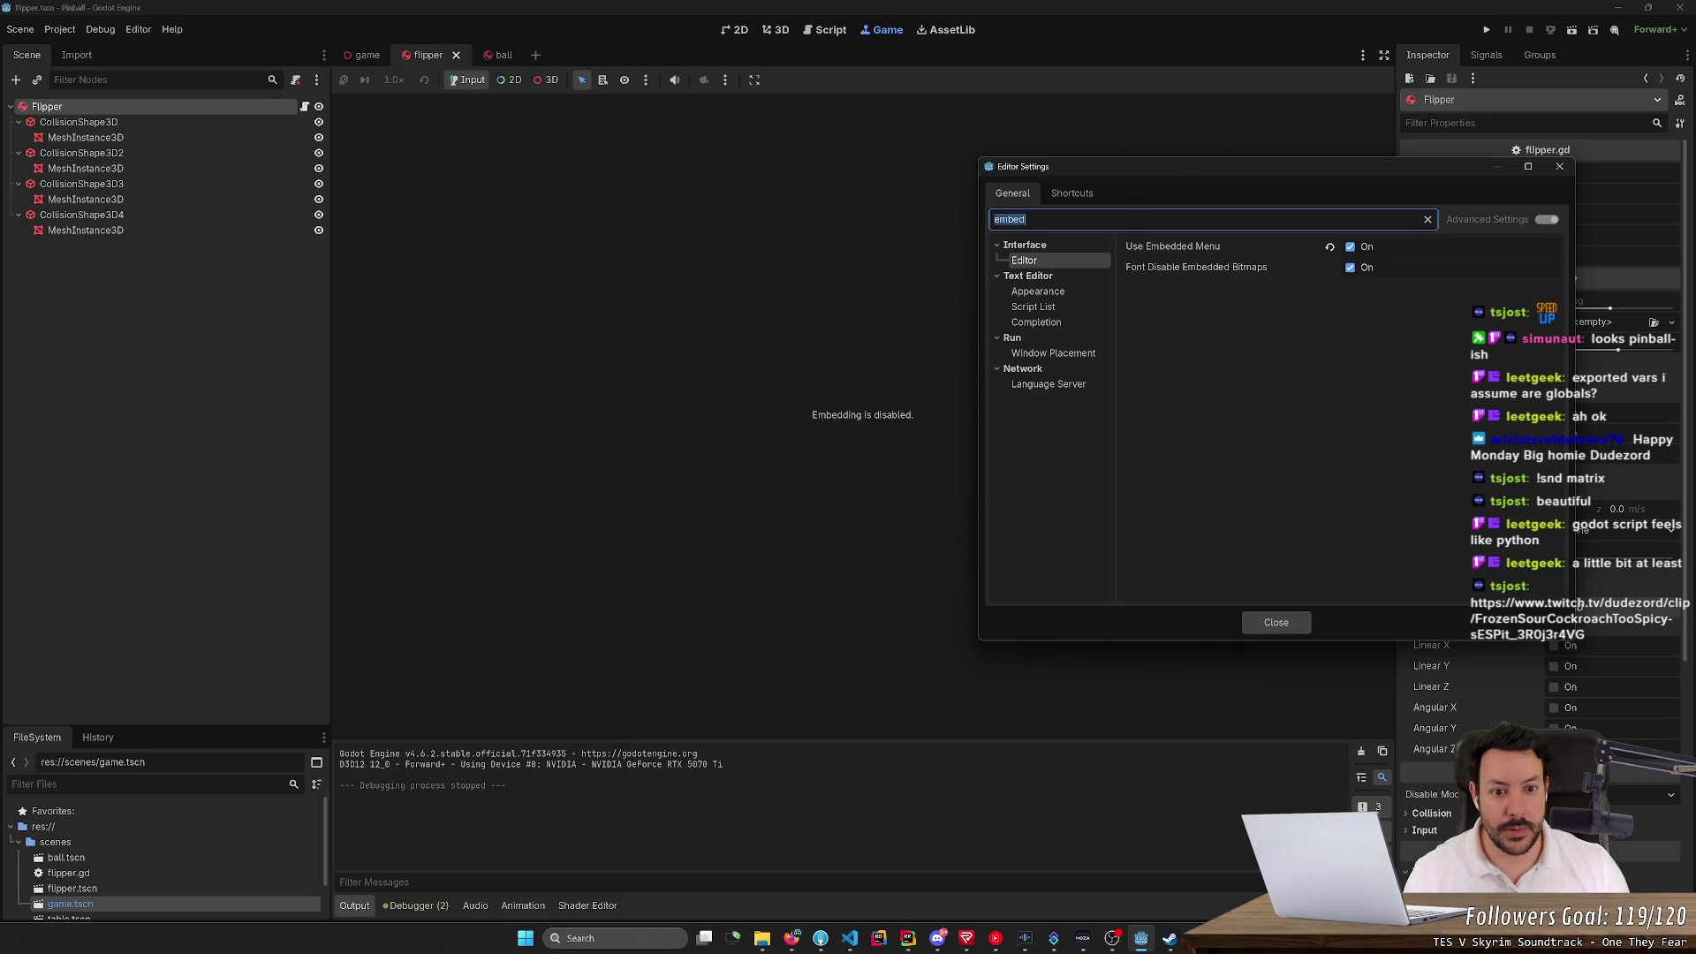
type("play")
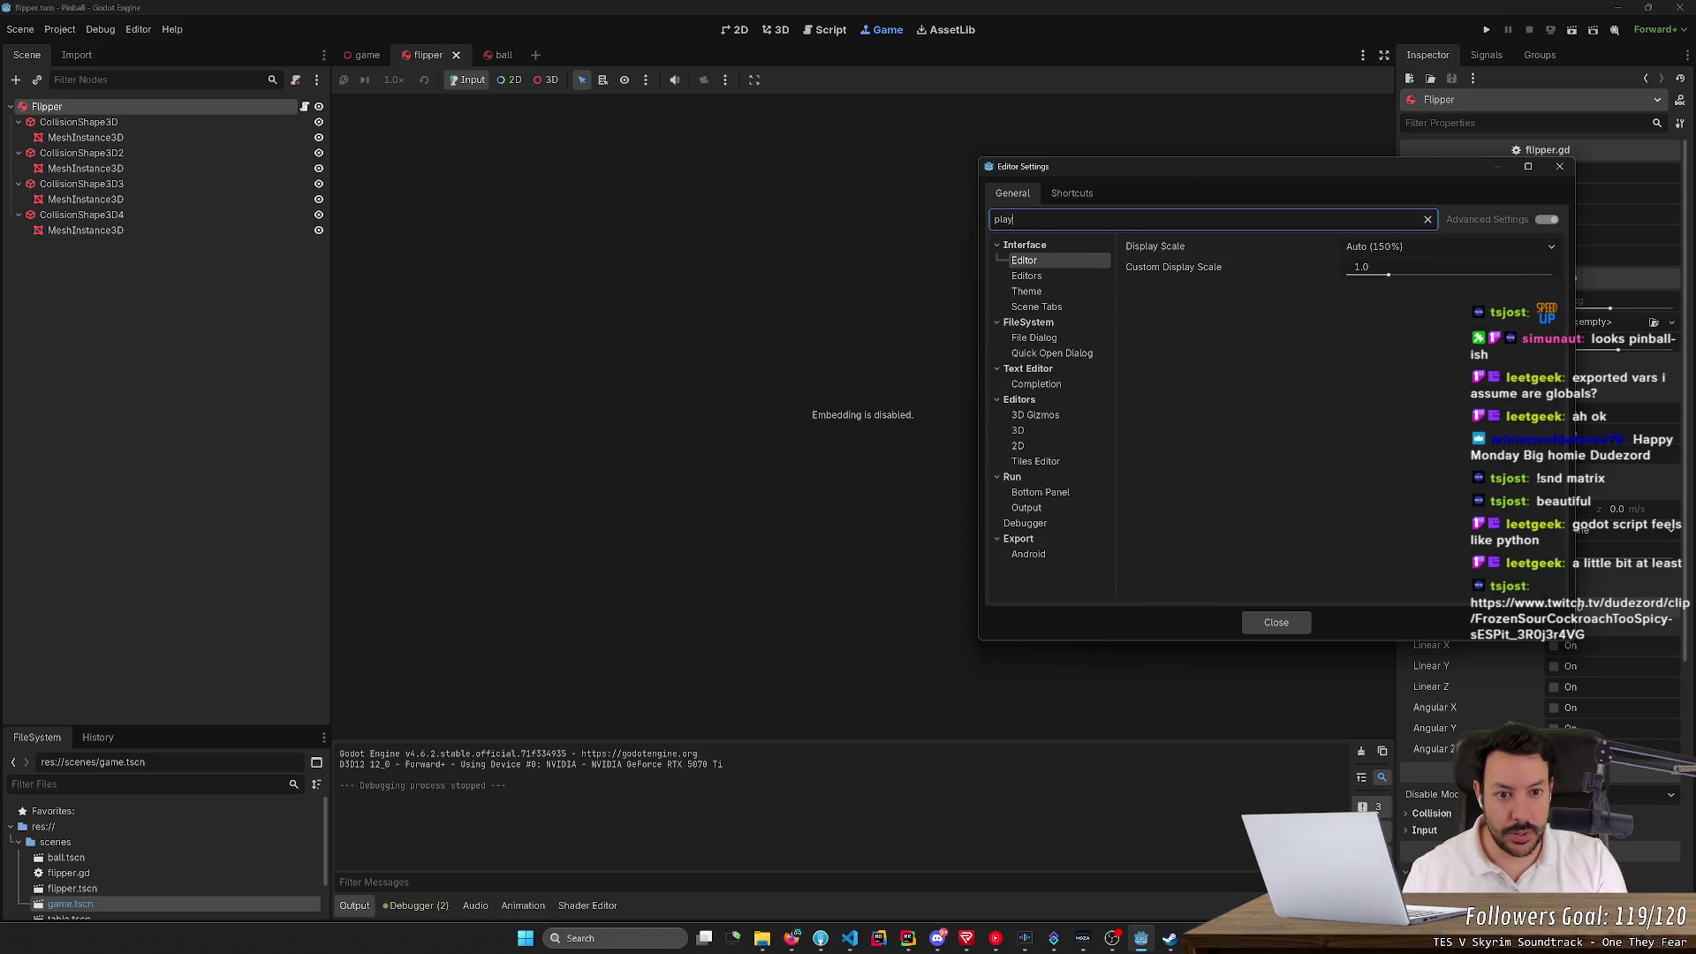
left_click(1048, 433)
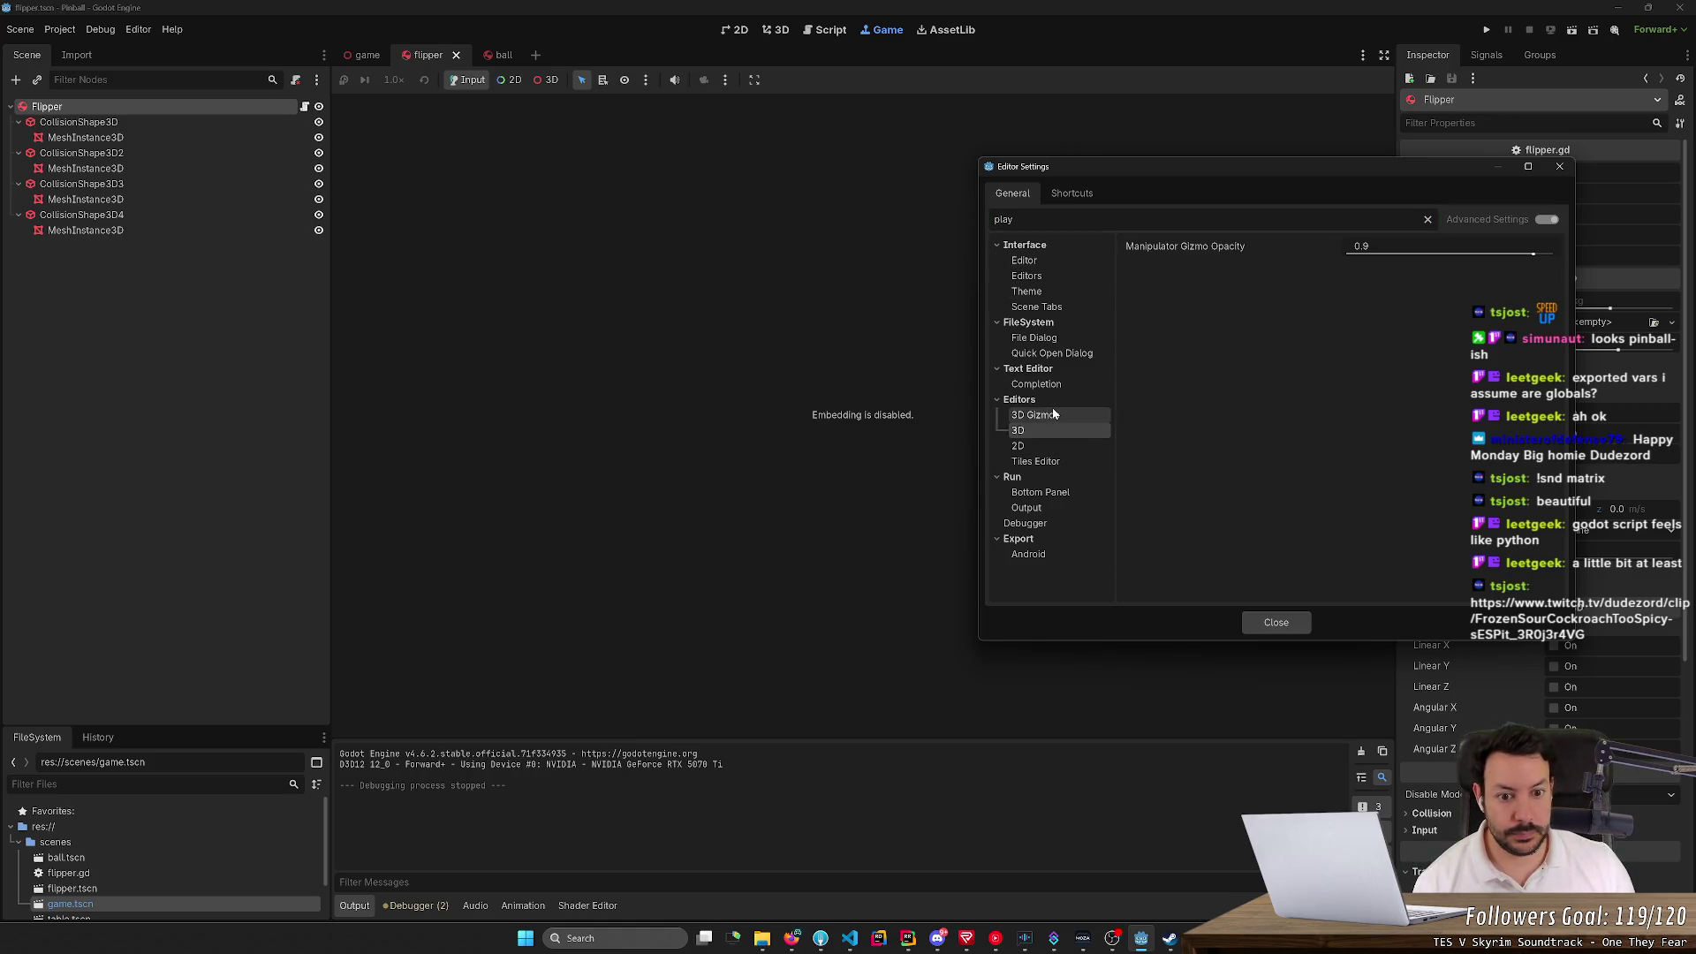
left_click(1034, 506)
left_click(997, 477)
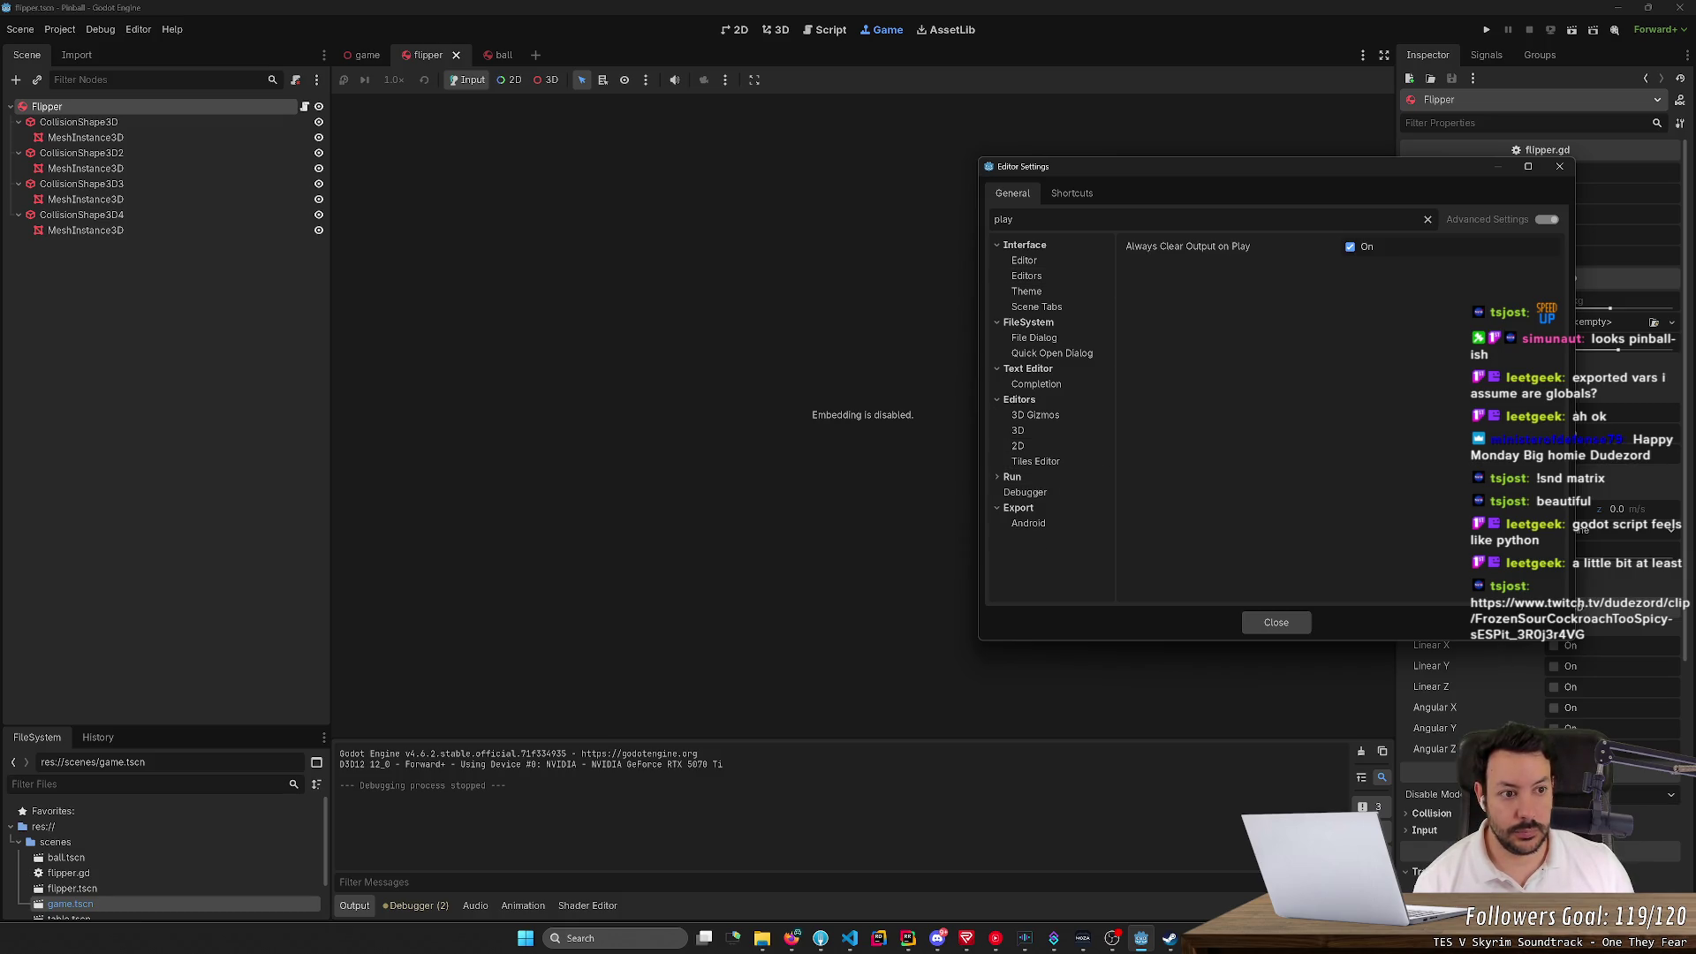
Under Run > Window Placement, keep games on the editor's screen and set Game Embed Mode to Embed Game
left_click(1427, 222)
scroll(1052, 443, "down", 5)
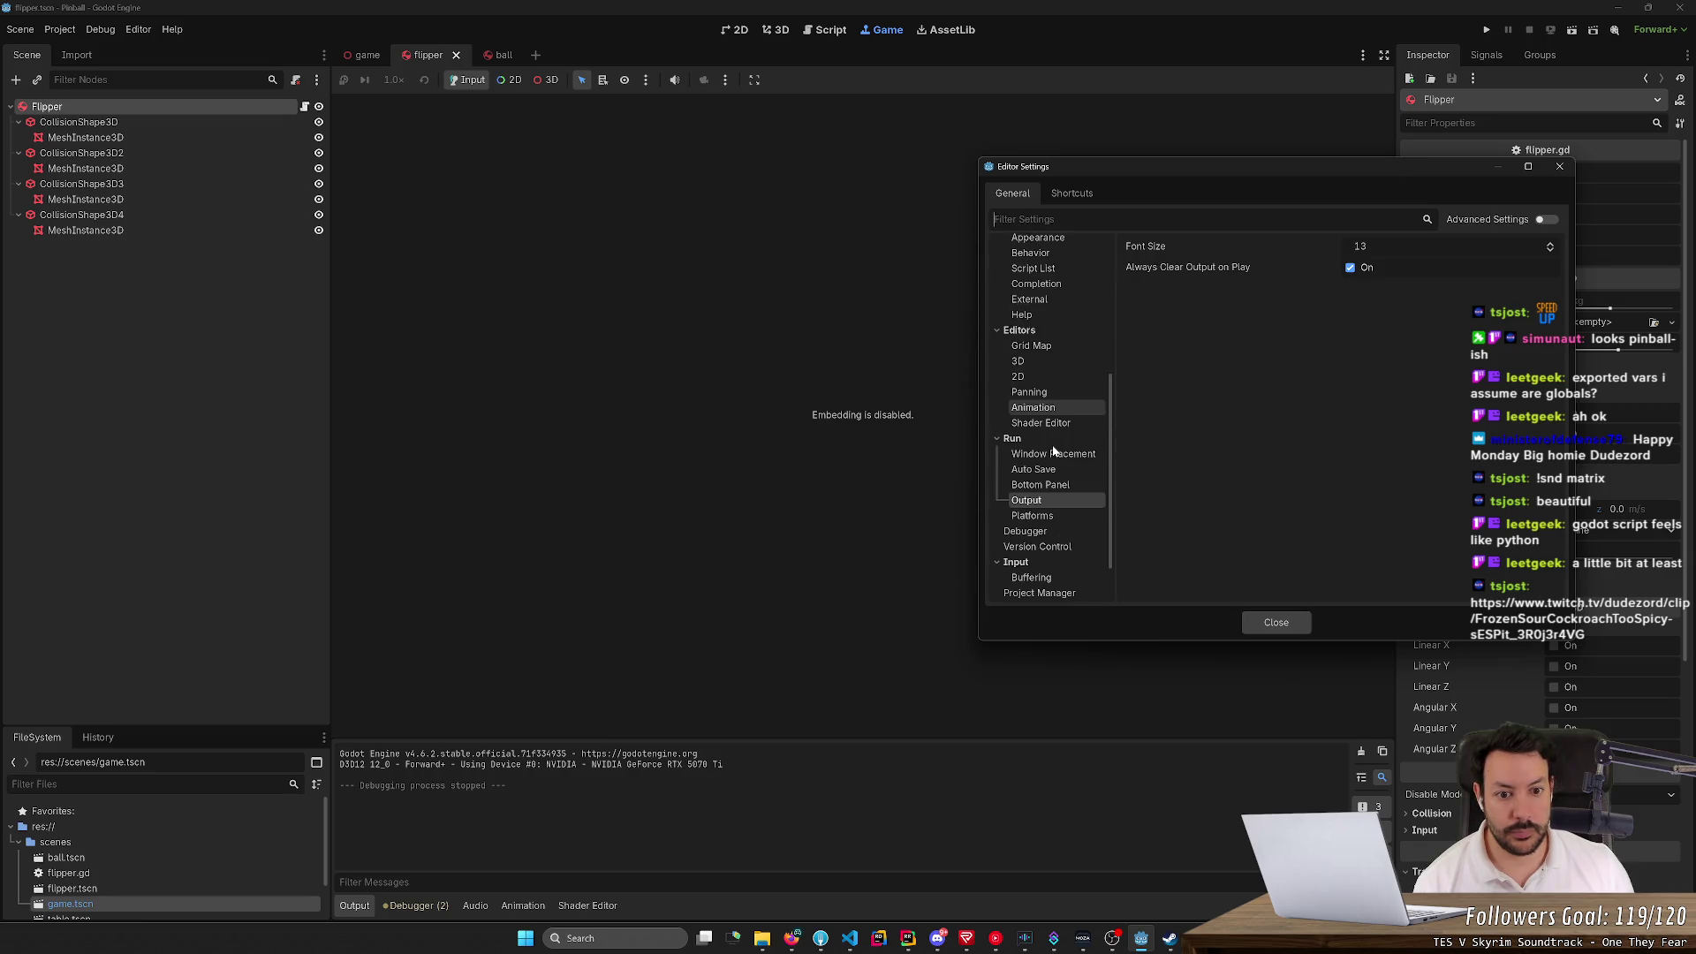
left_click(1051, 455)
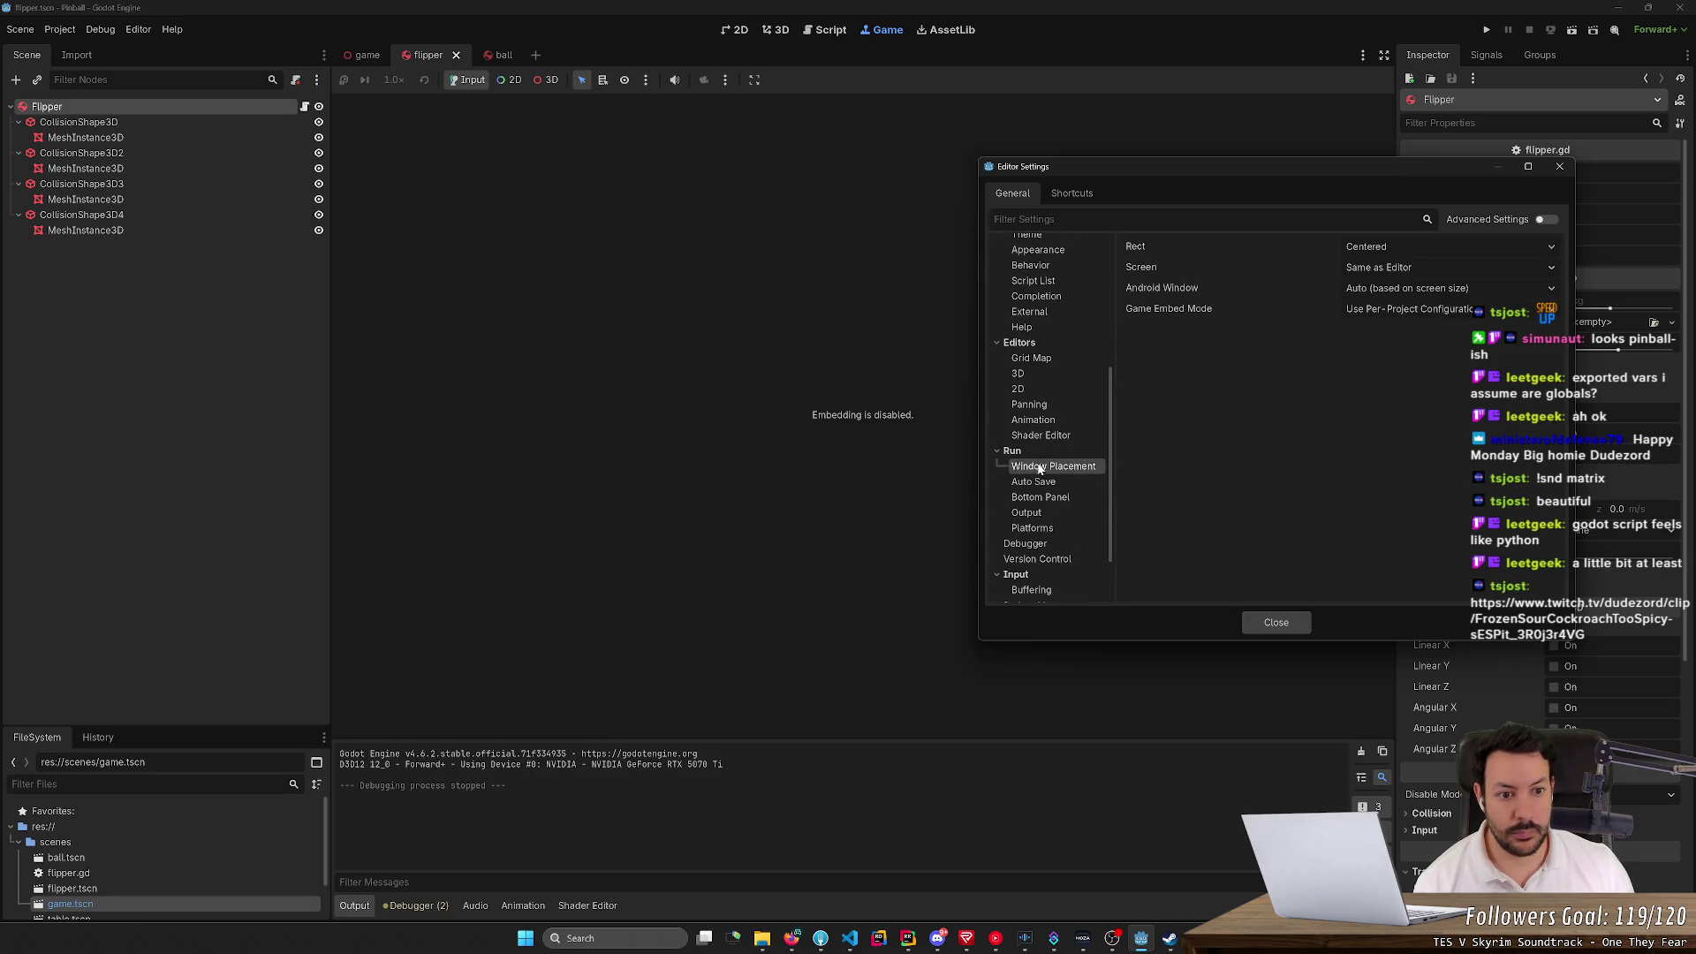
left_click(1392, 272)
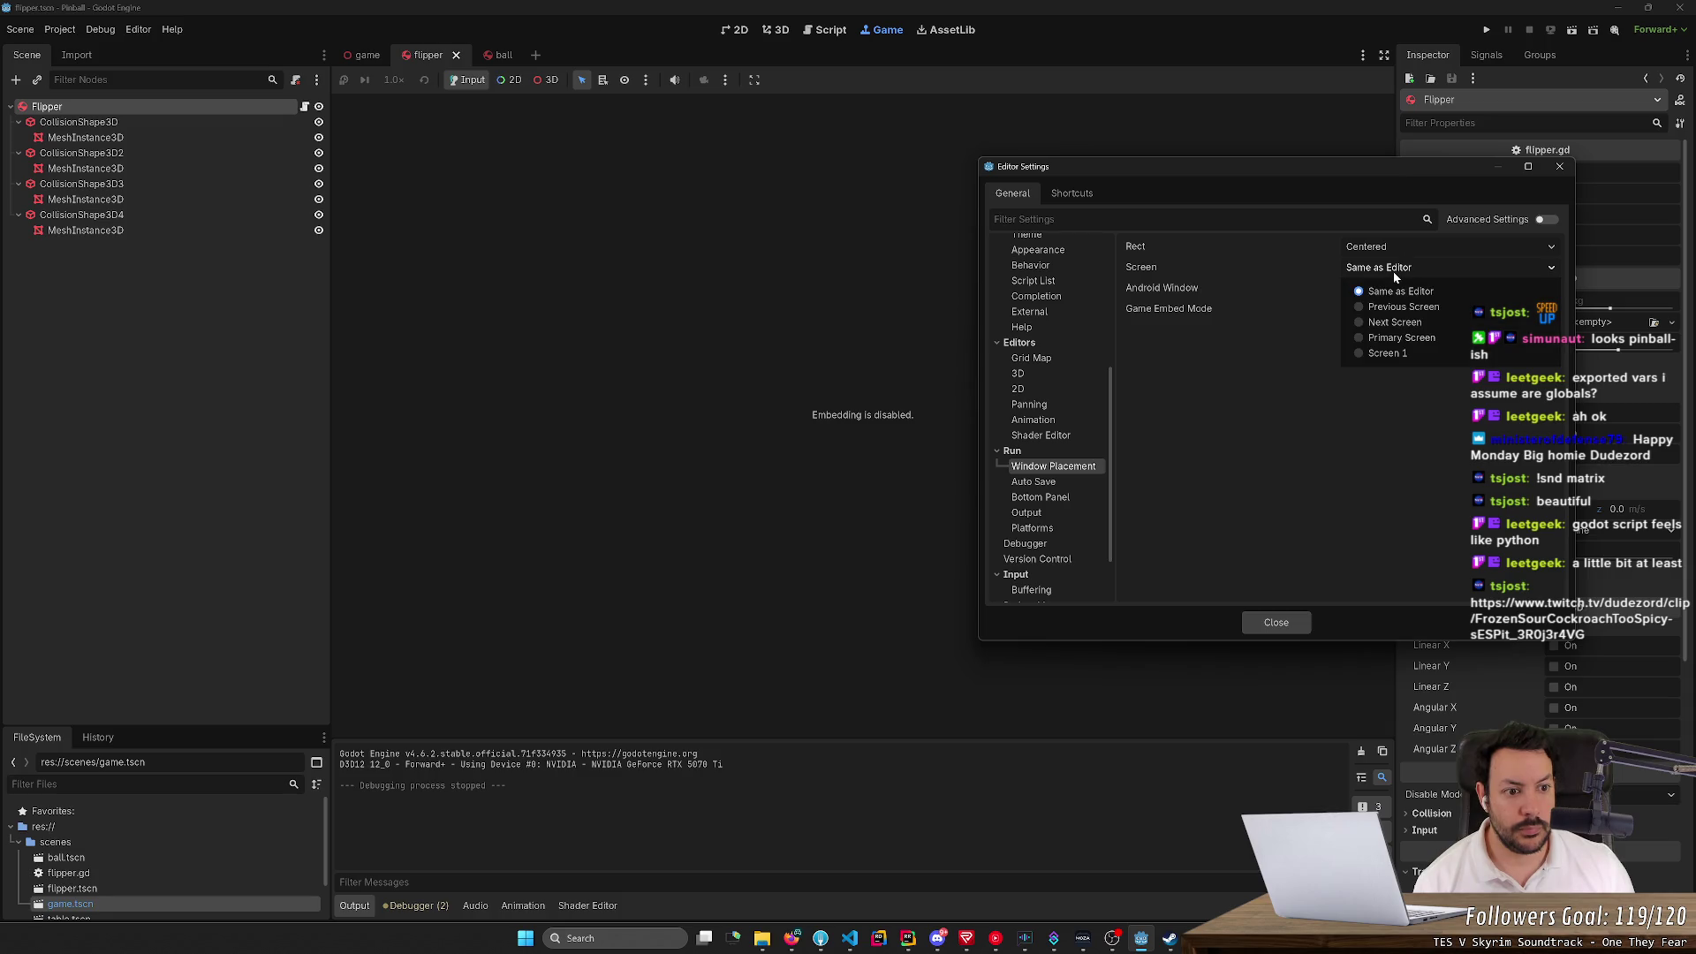
left_click(1390, 289)
left_click(1383, 310)
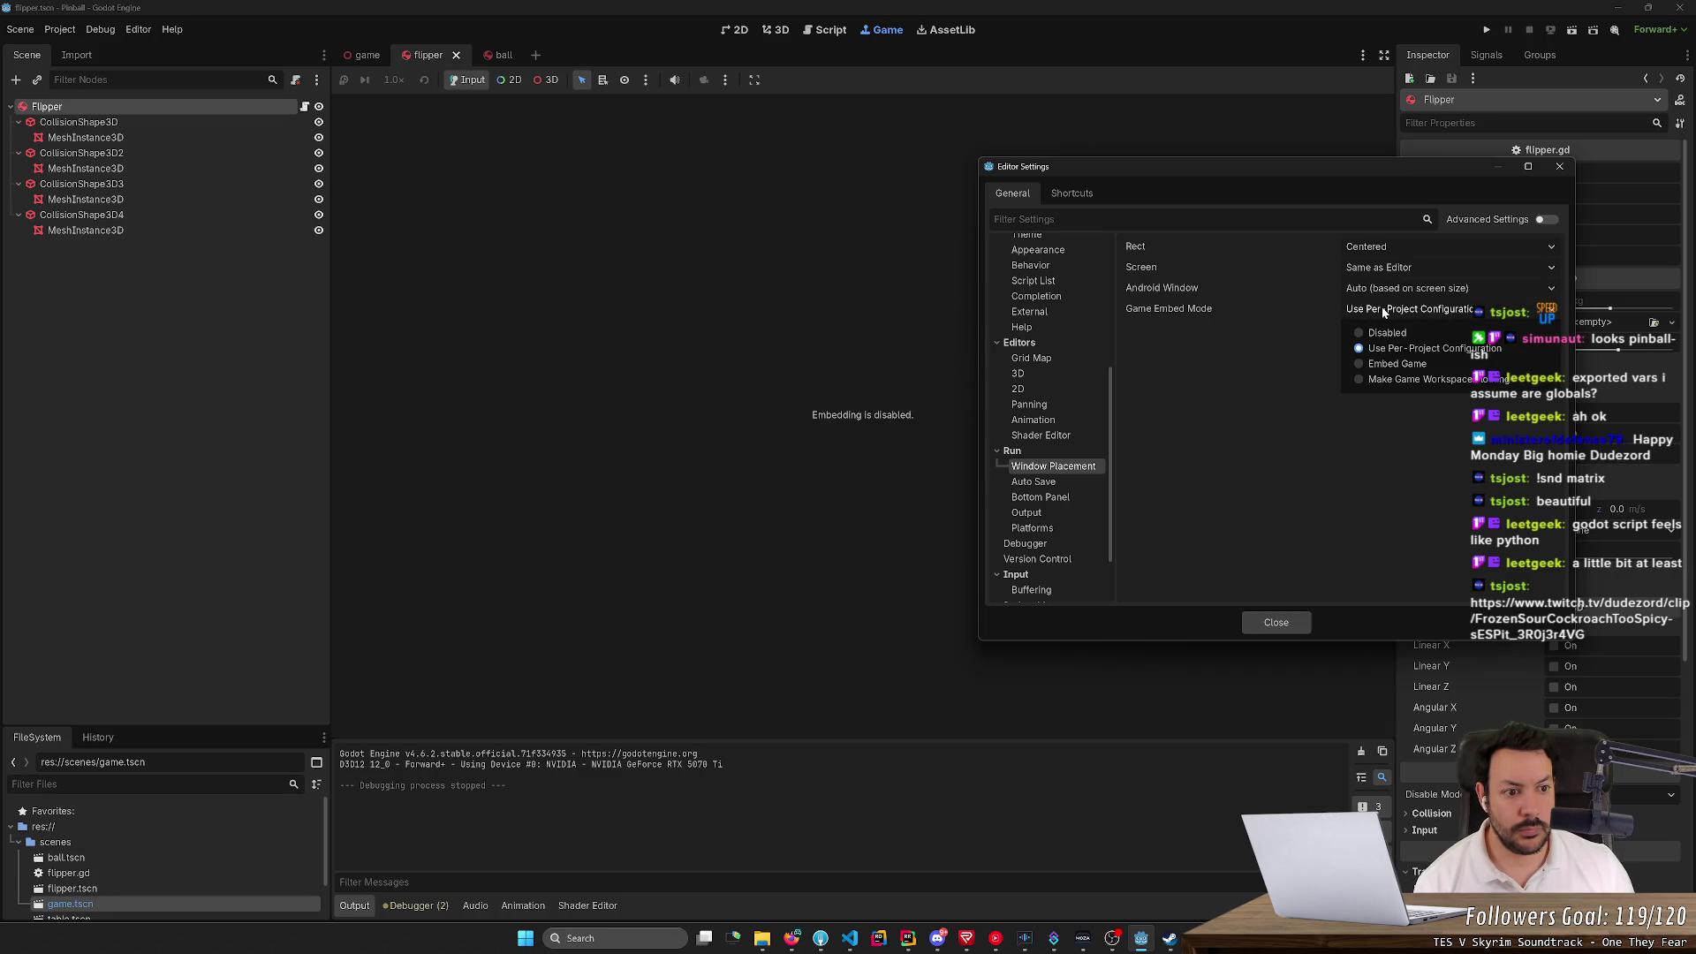
left_click(1396, 364)
Close Editor Settings, run the Pinball game, and move its window to the upper right
left_click(1272, 625)
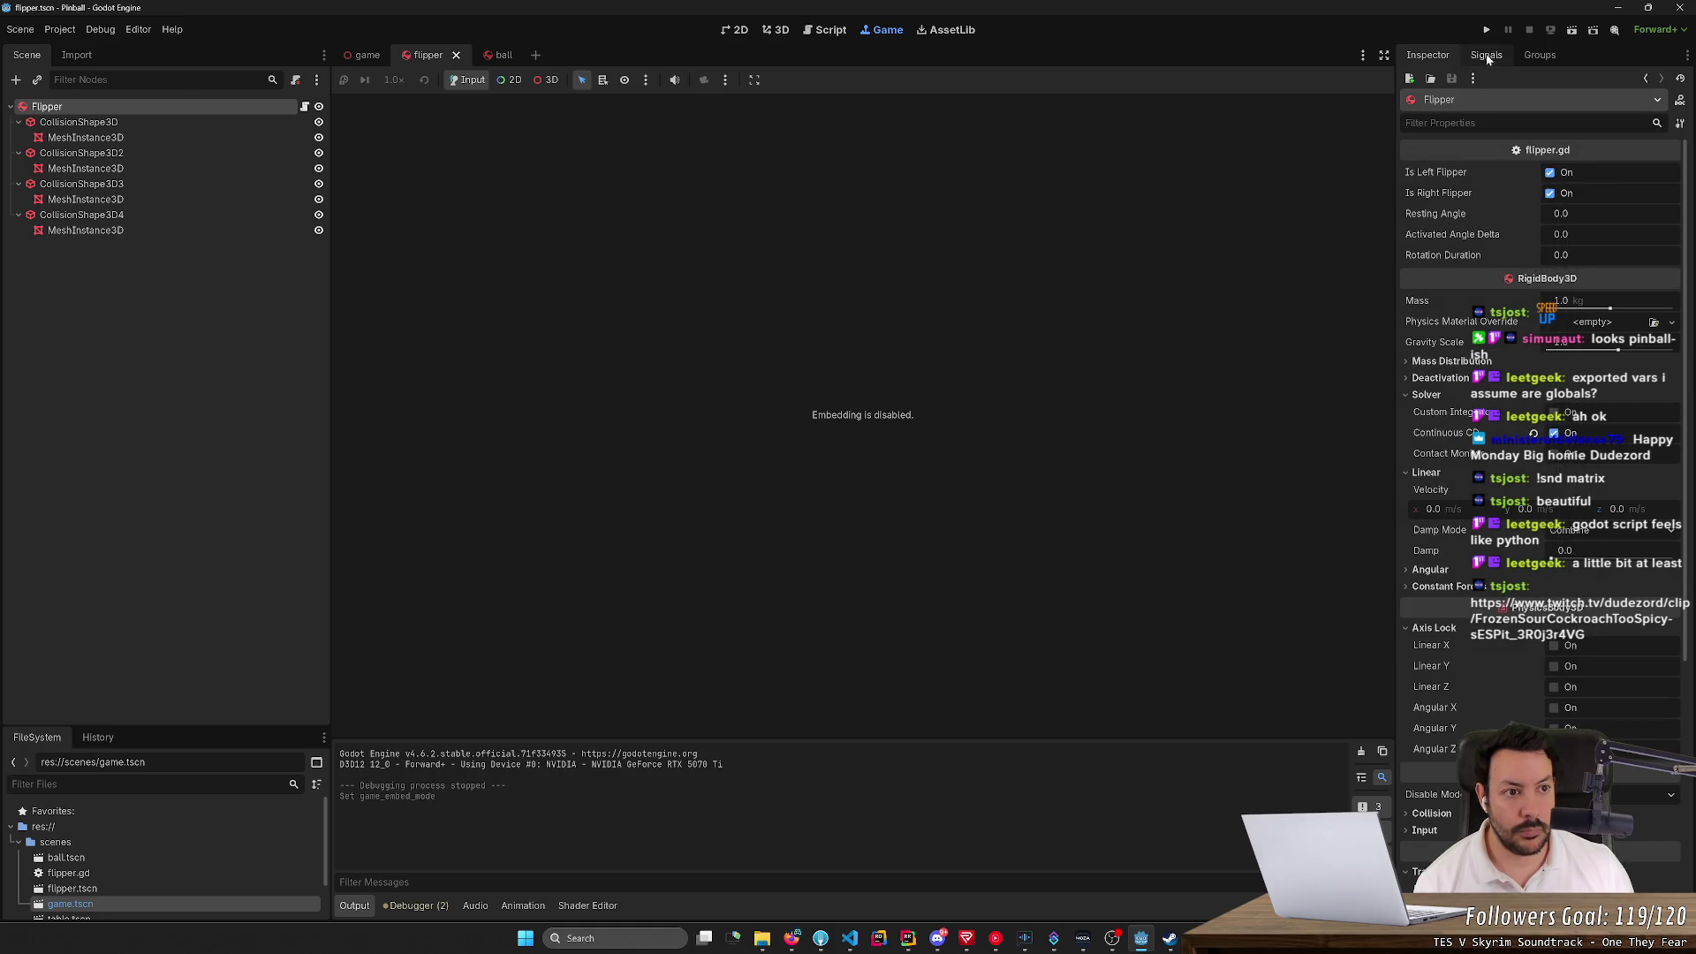
left_click(1488, 31)
left_click_drag(963, 308, 1334, 134)
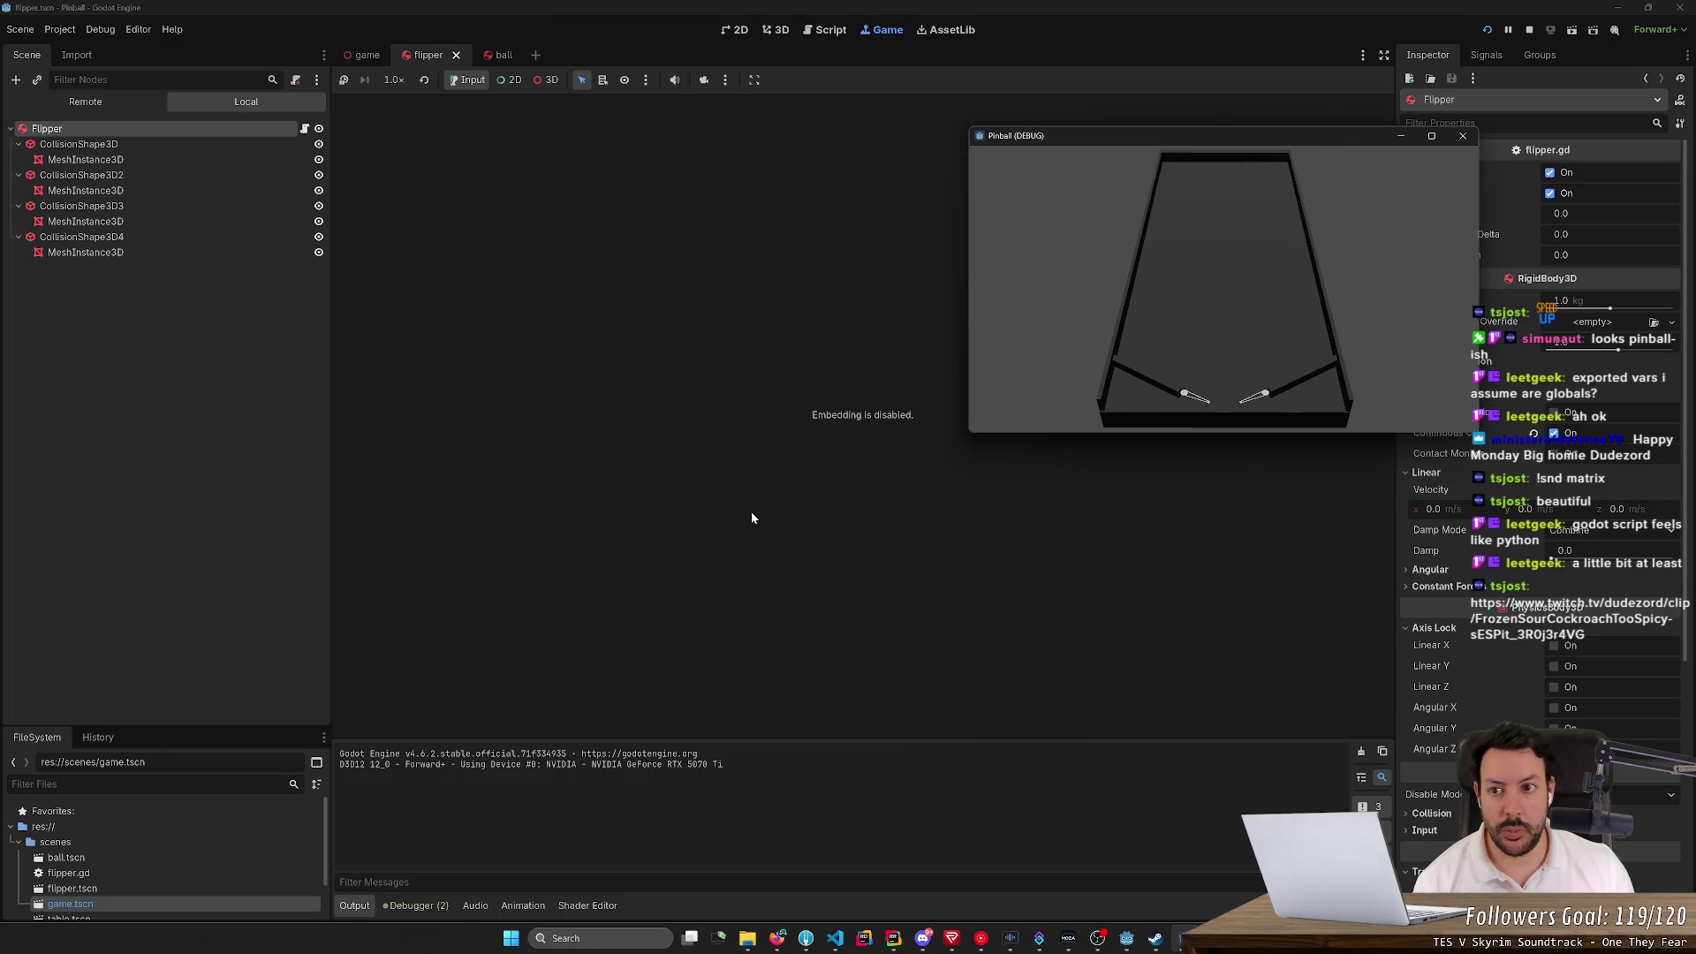
Close the separately opened Pinball window and open Project Settings
left_click(795, 362)
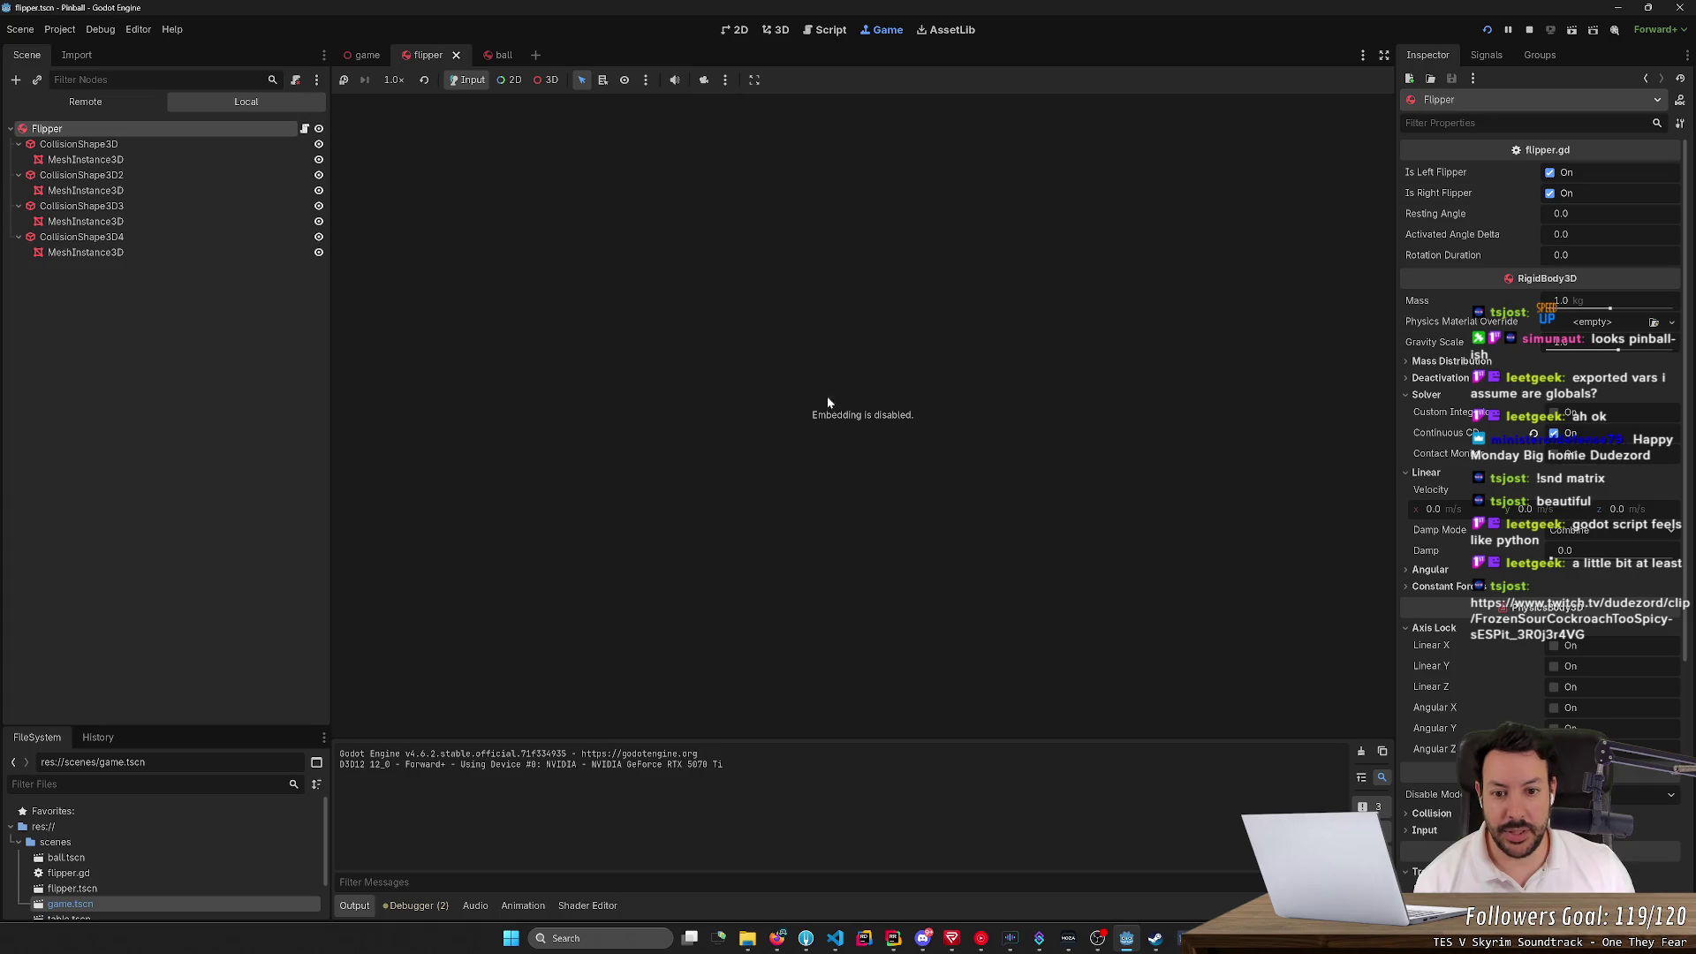
left_click(1126, 938)
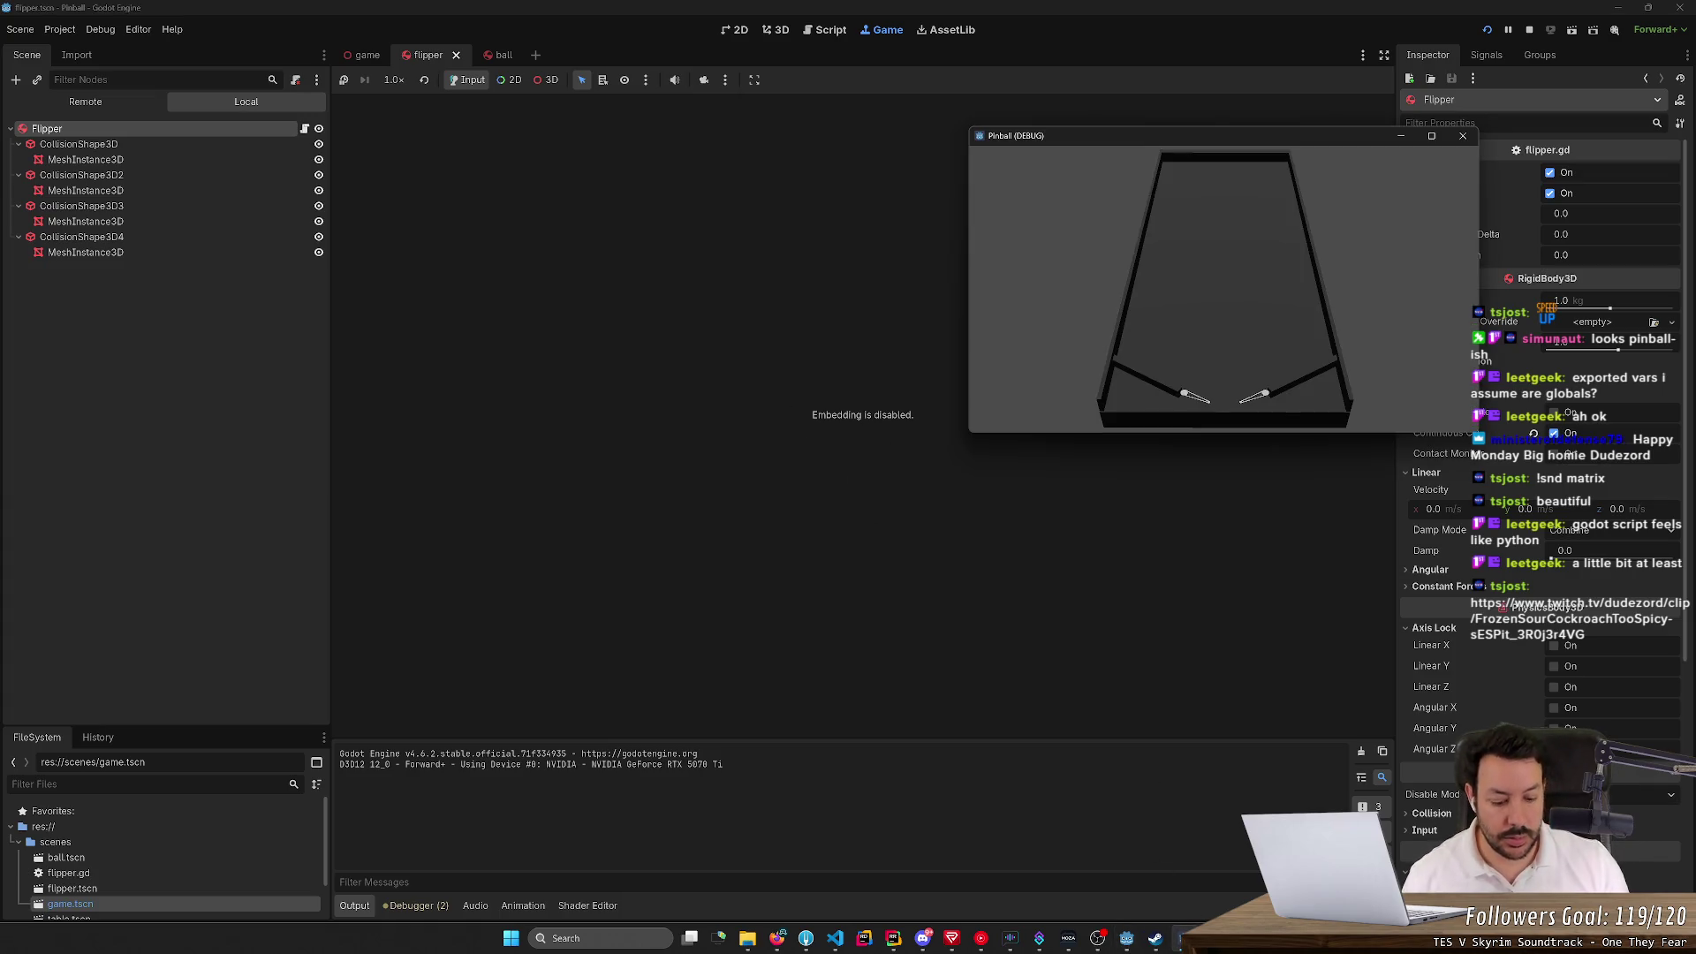
left_click(1462, 135)
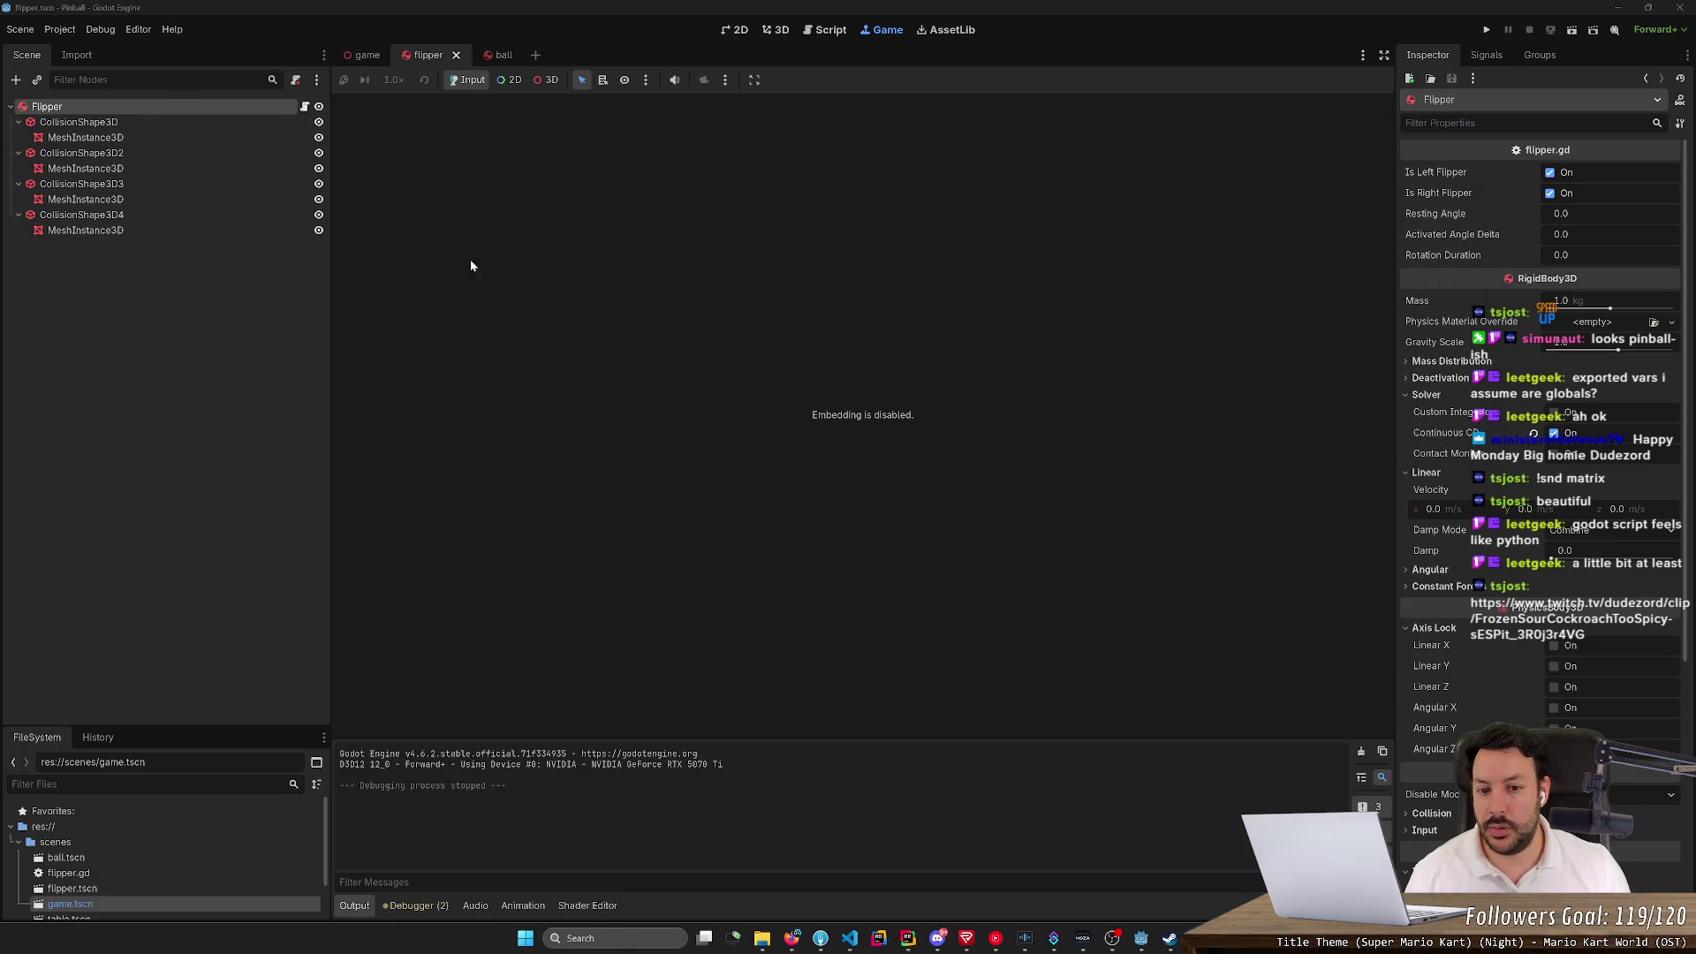
left_click(856, 420)
left_click(60, 29)
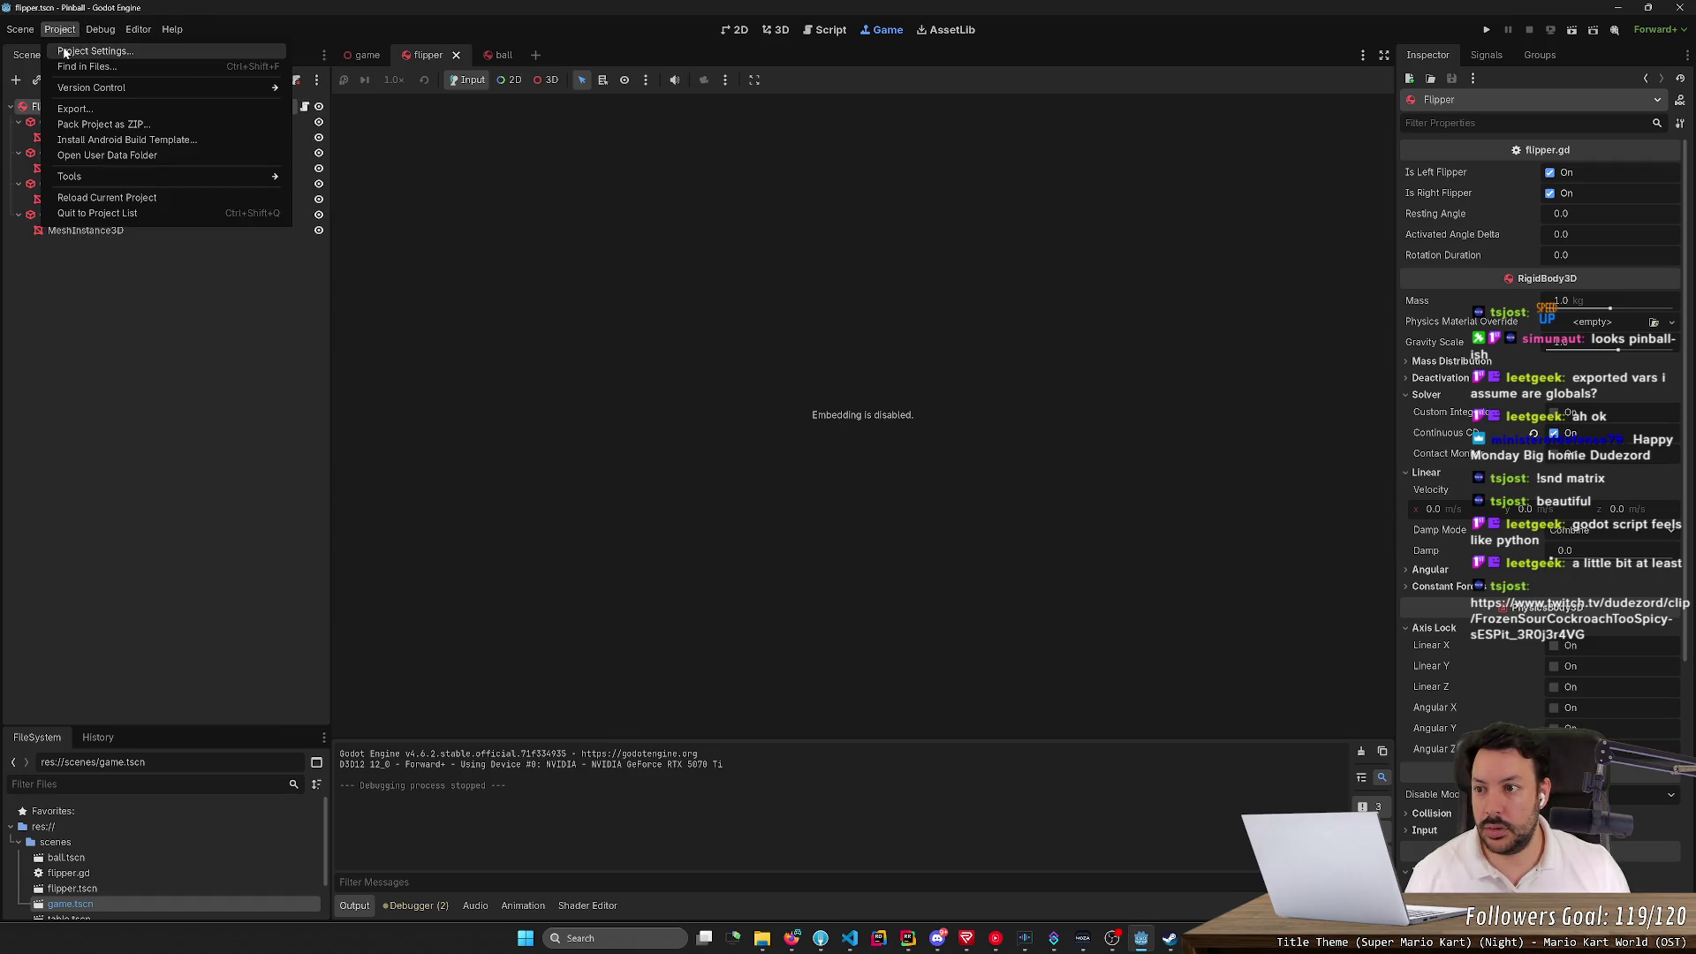
left_click(95, 50)
Filter Project Settings for 'embed', check the display and debug matches, then clear the filter
left_click(545, 262)
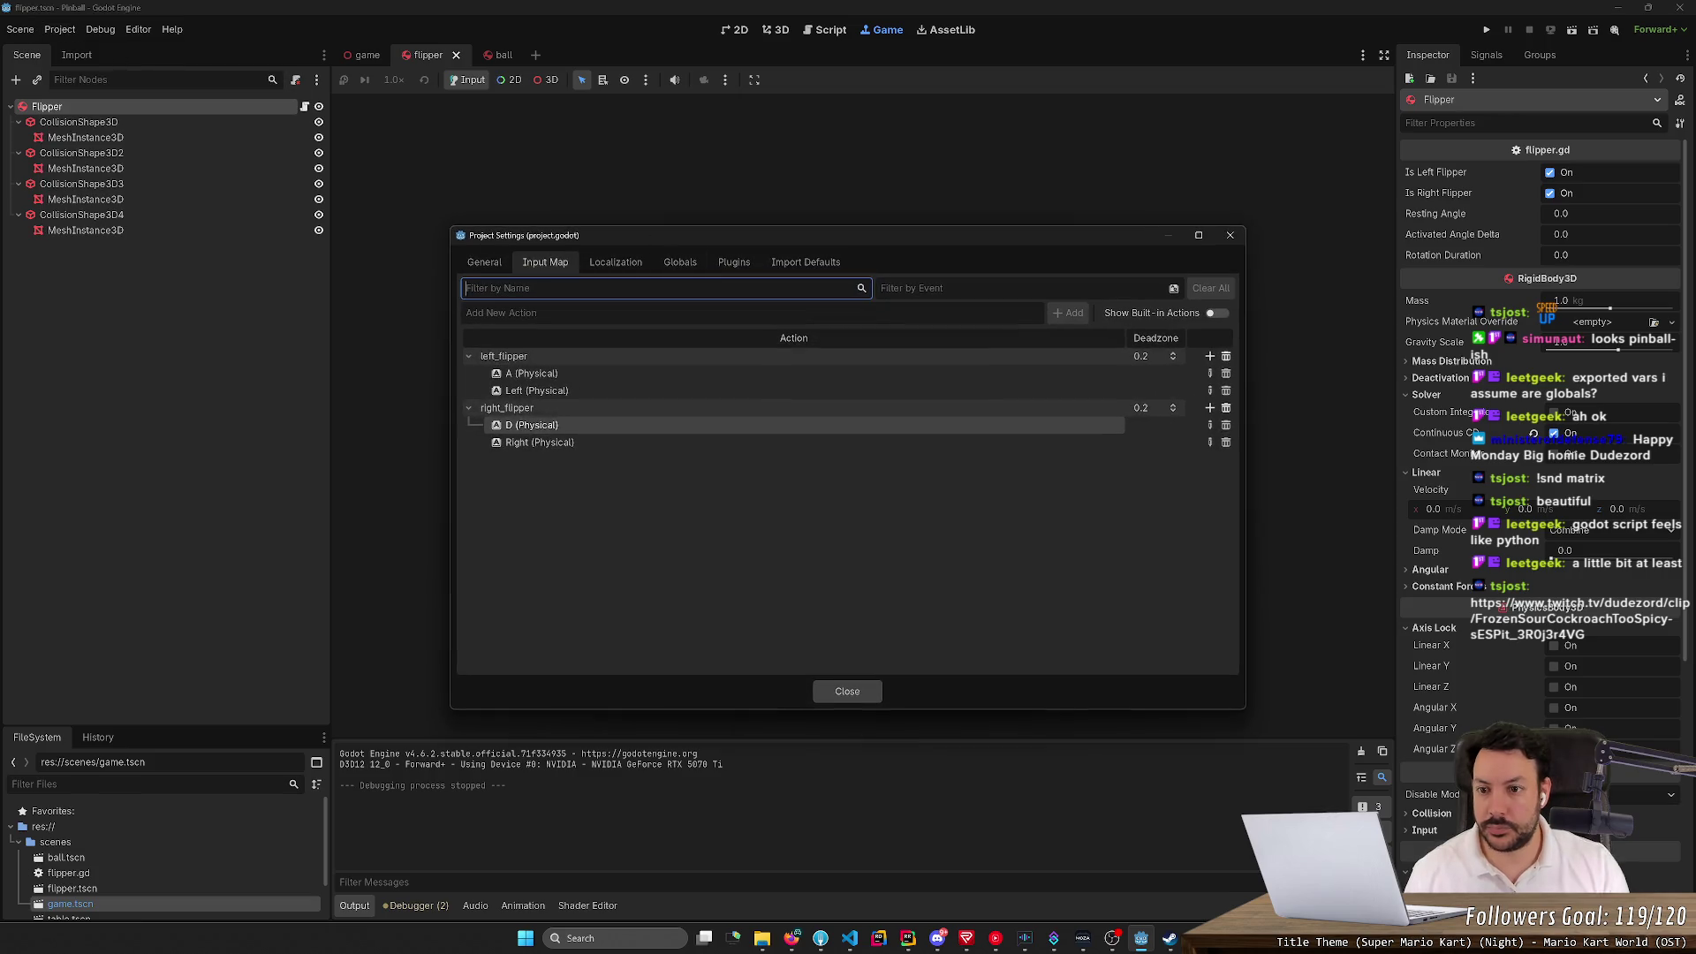
left_click(485, 263)
left_click(1216, 288)
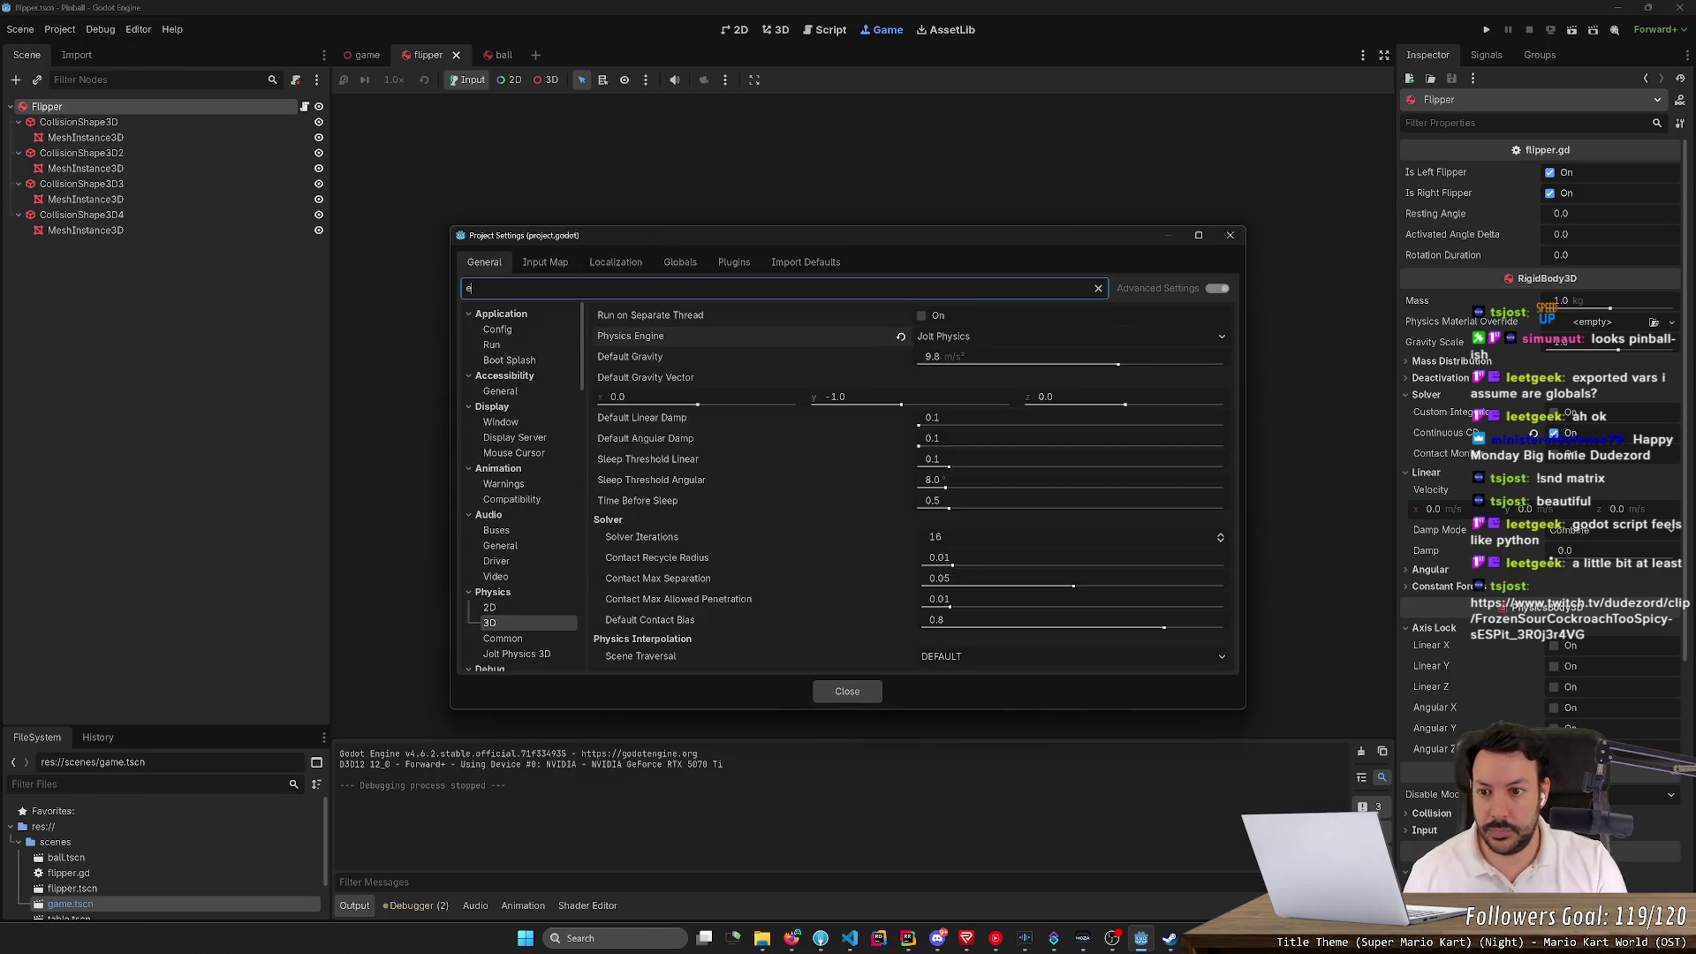
type("embed")
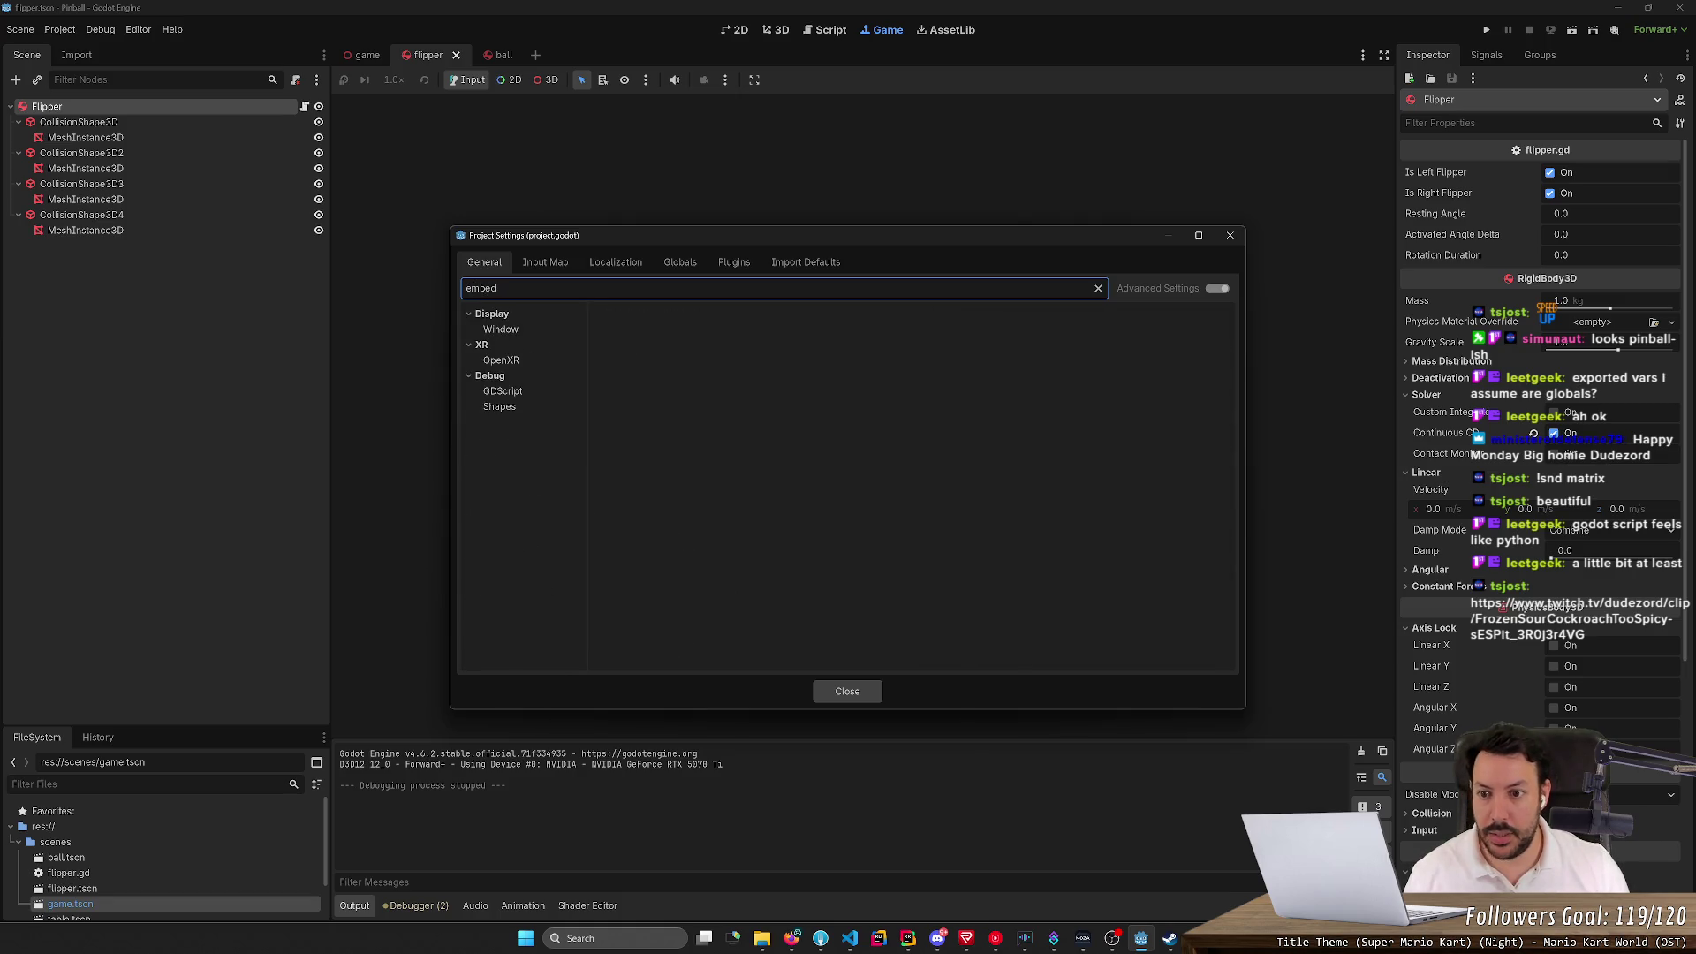
left_click(500, 329)
left_click(511, 315)
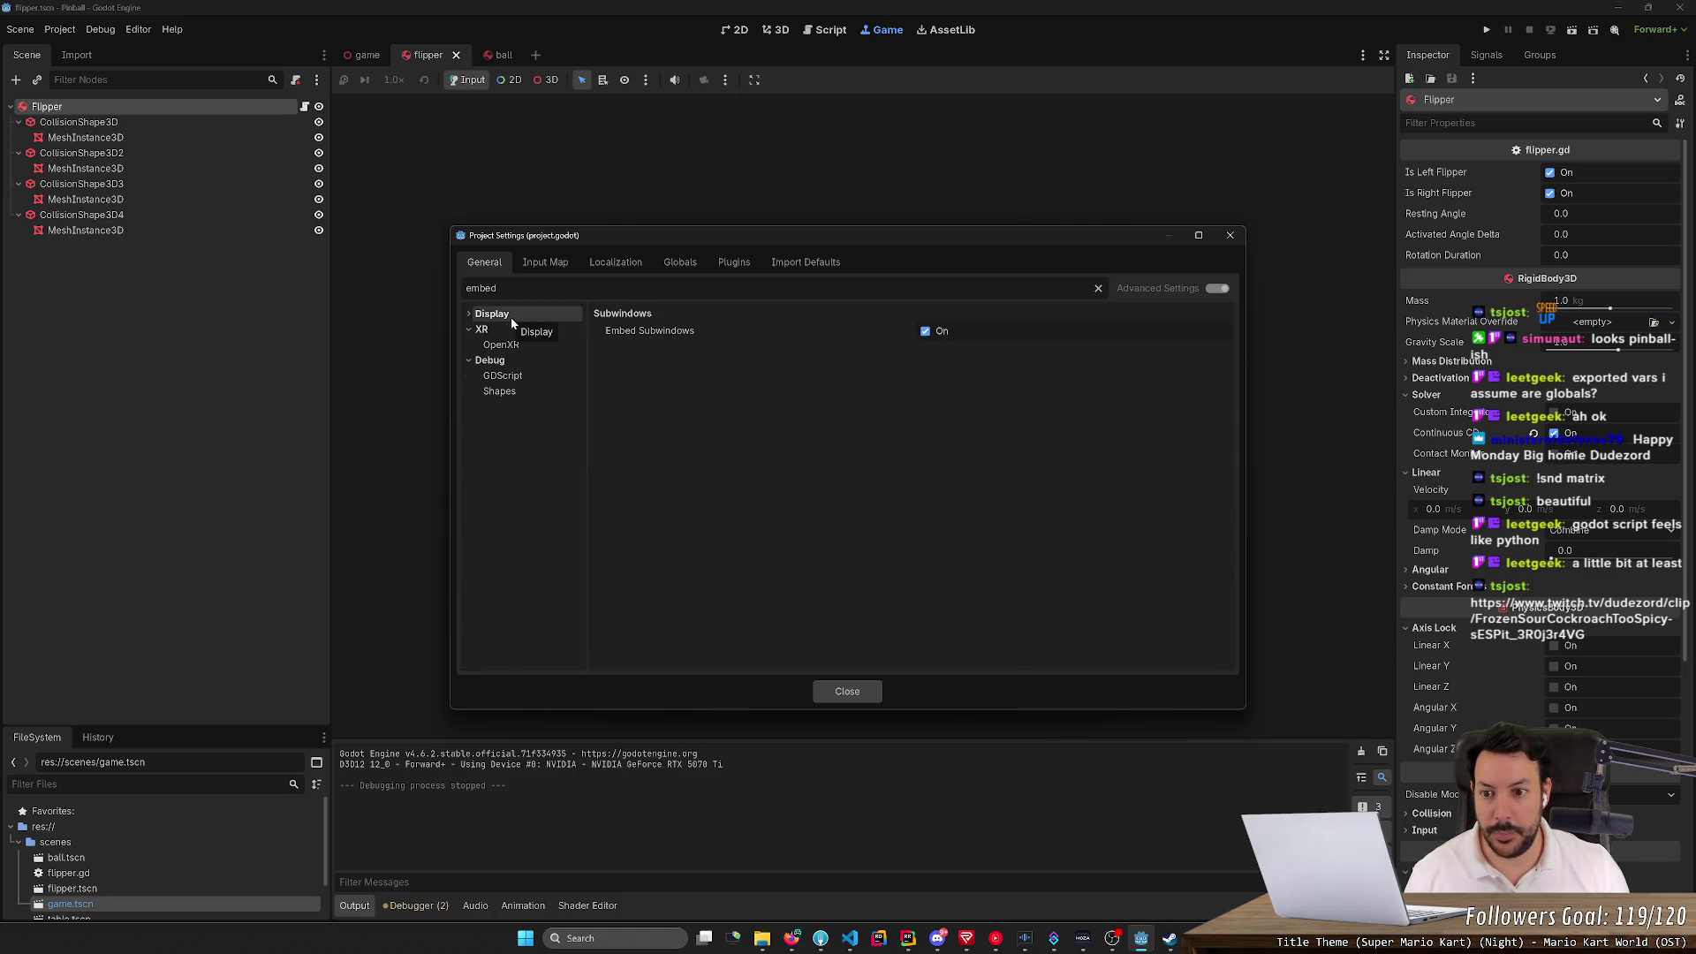
left_click(523, 376)
left_click(520, 394)
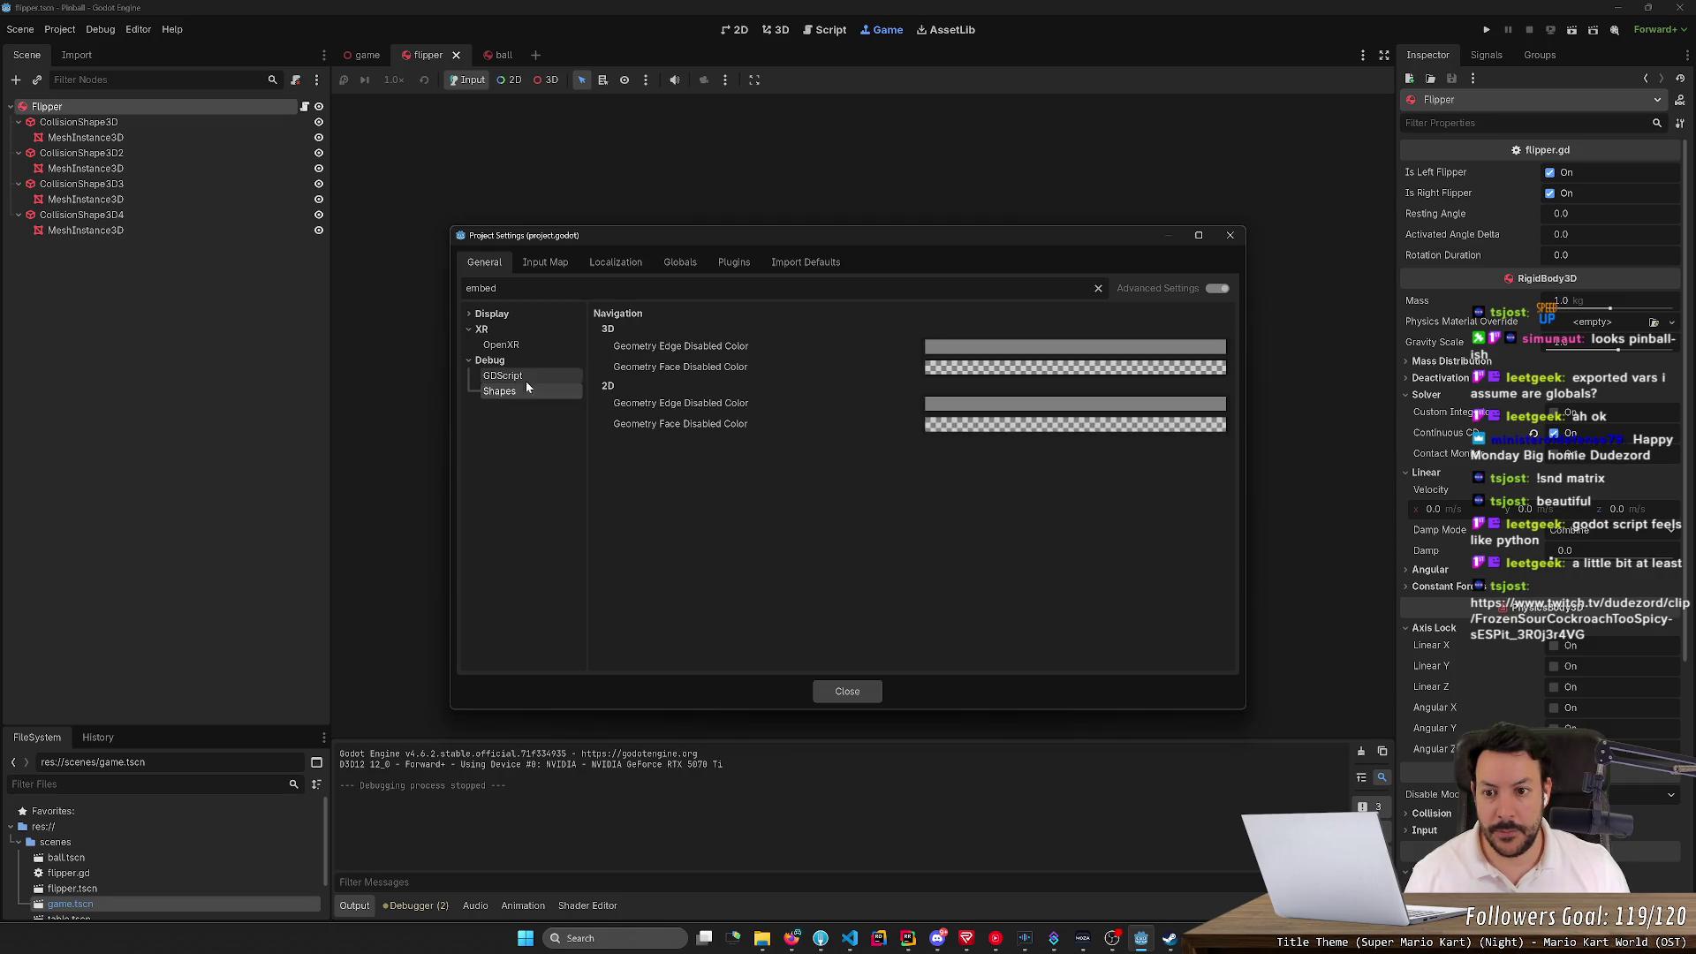
key("ctrl+a")
key("BackSpace")
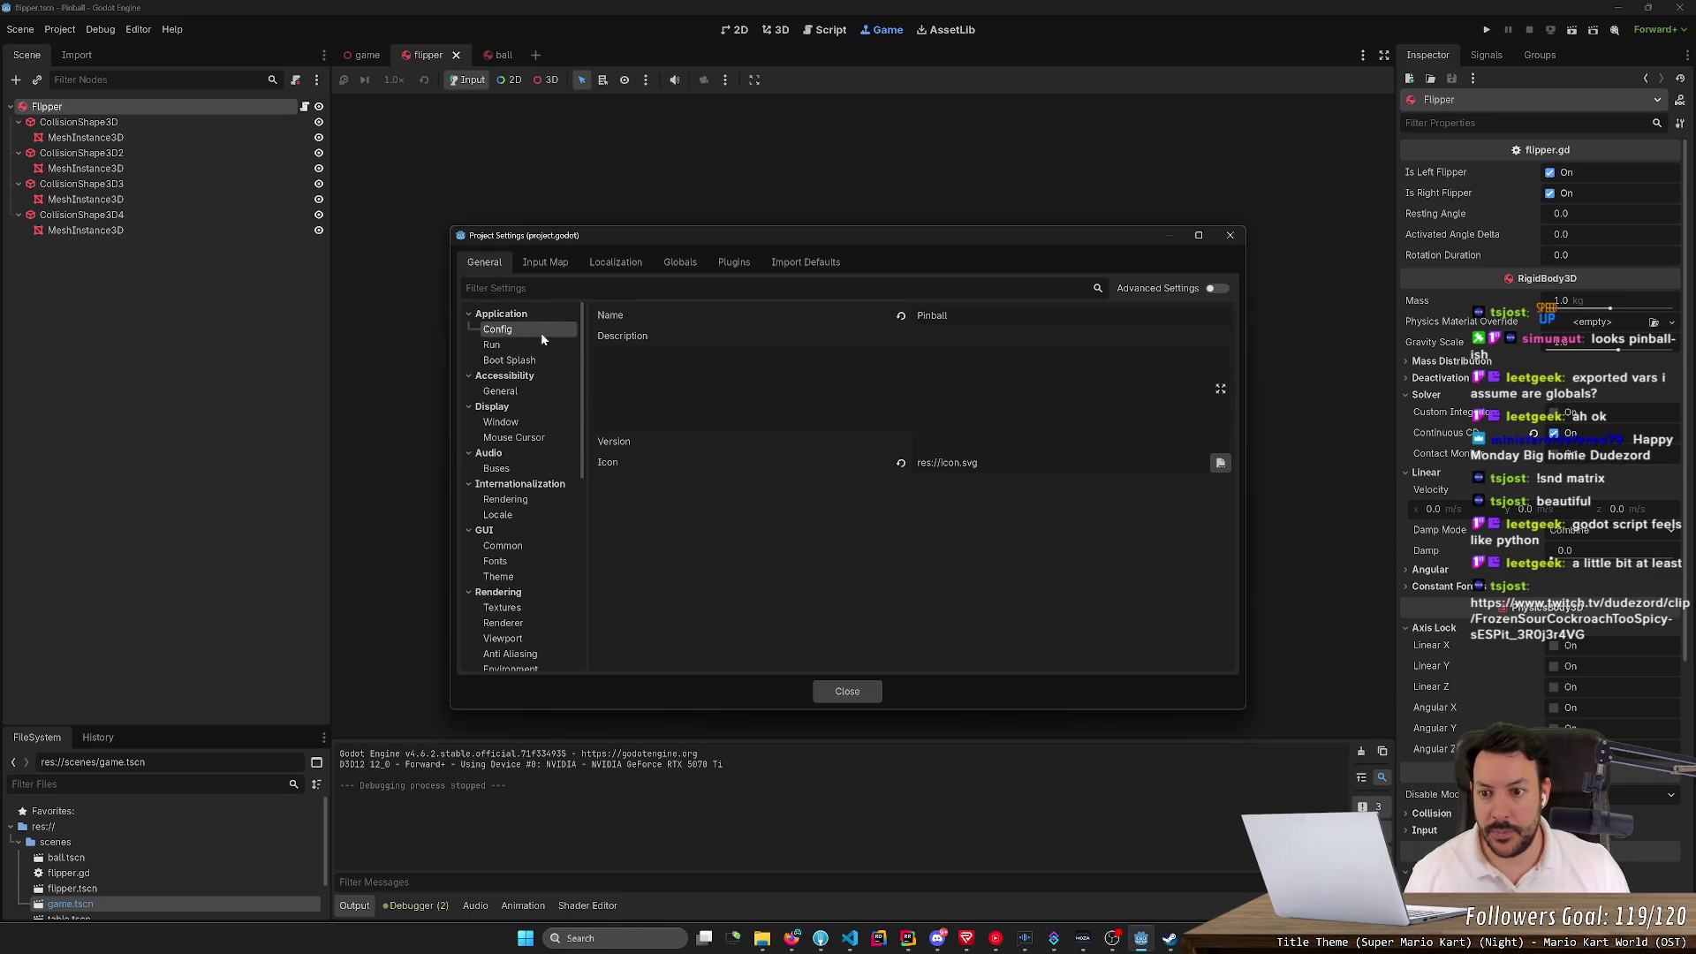
Browse the Application, Display, Audio, Internationalization, GUI and 3D Physics layer categories
left_click(533, 361)
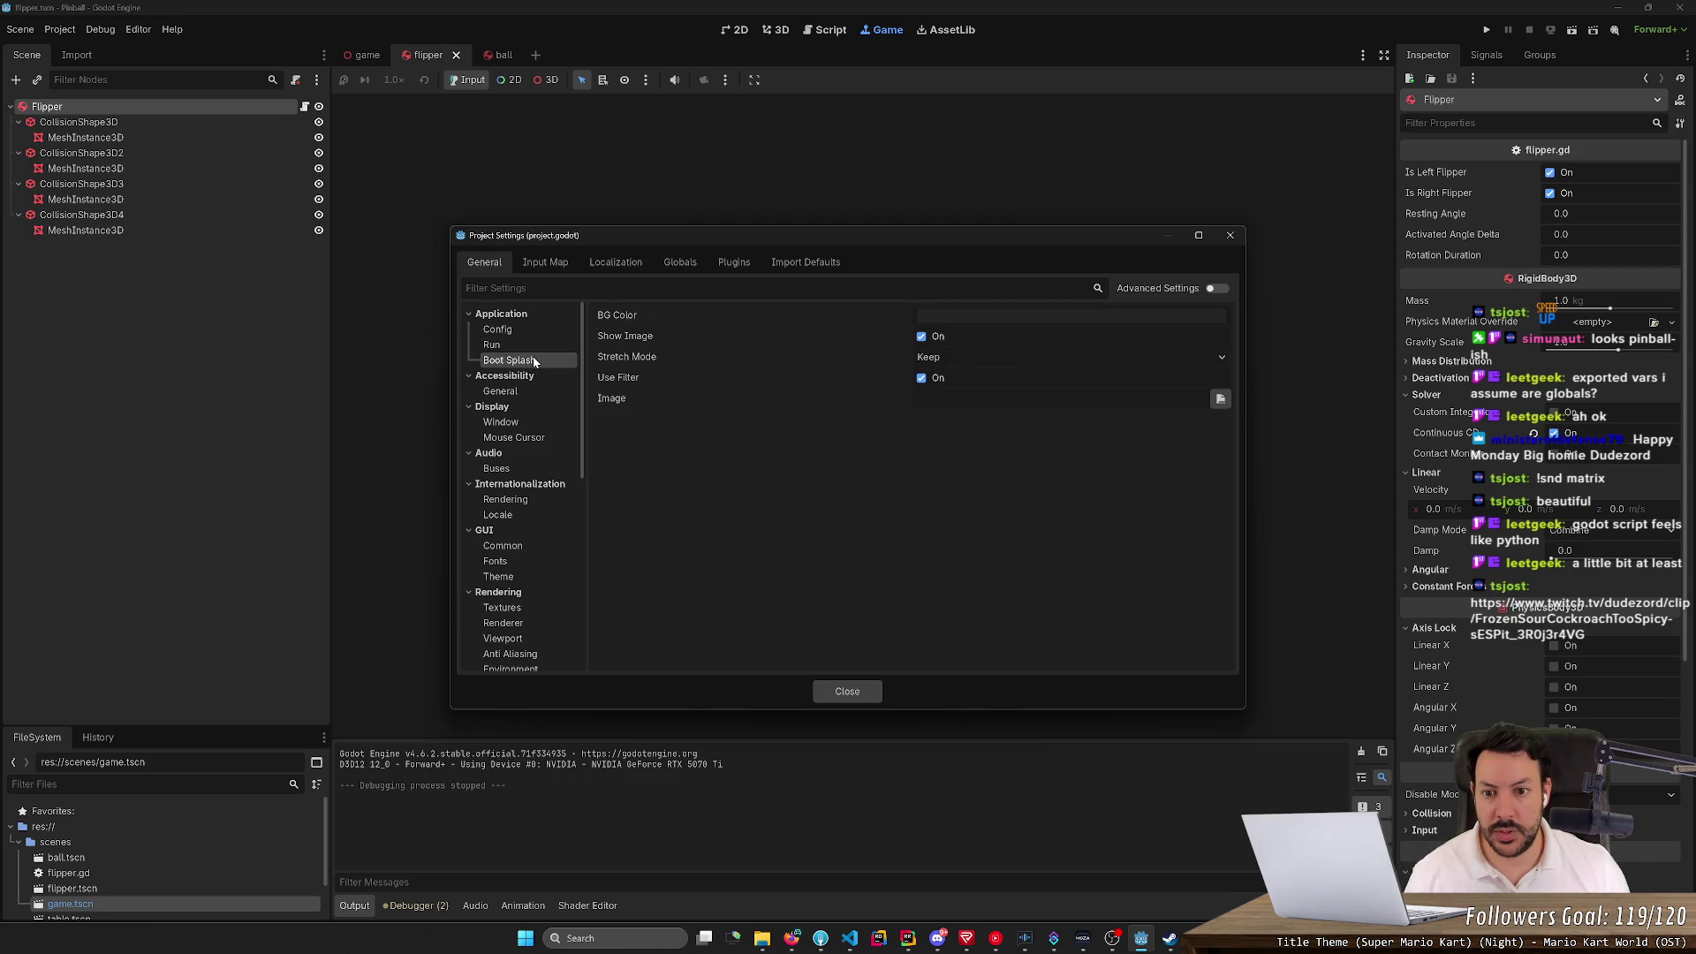
left_click(539, 346)
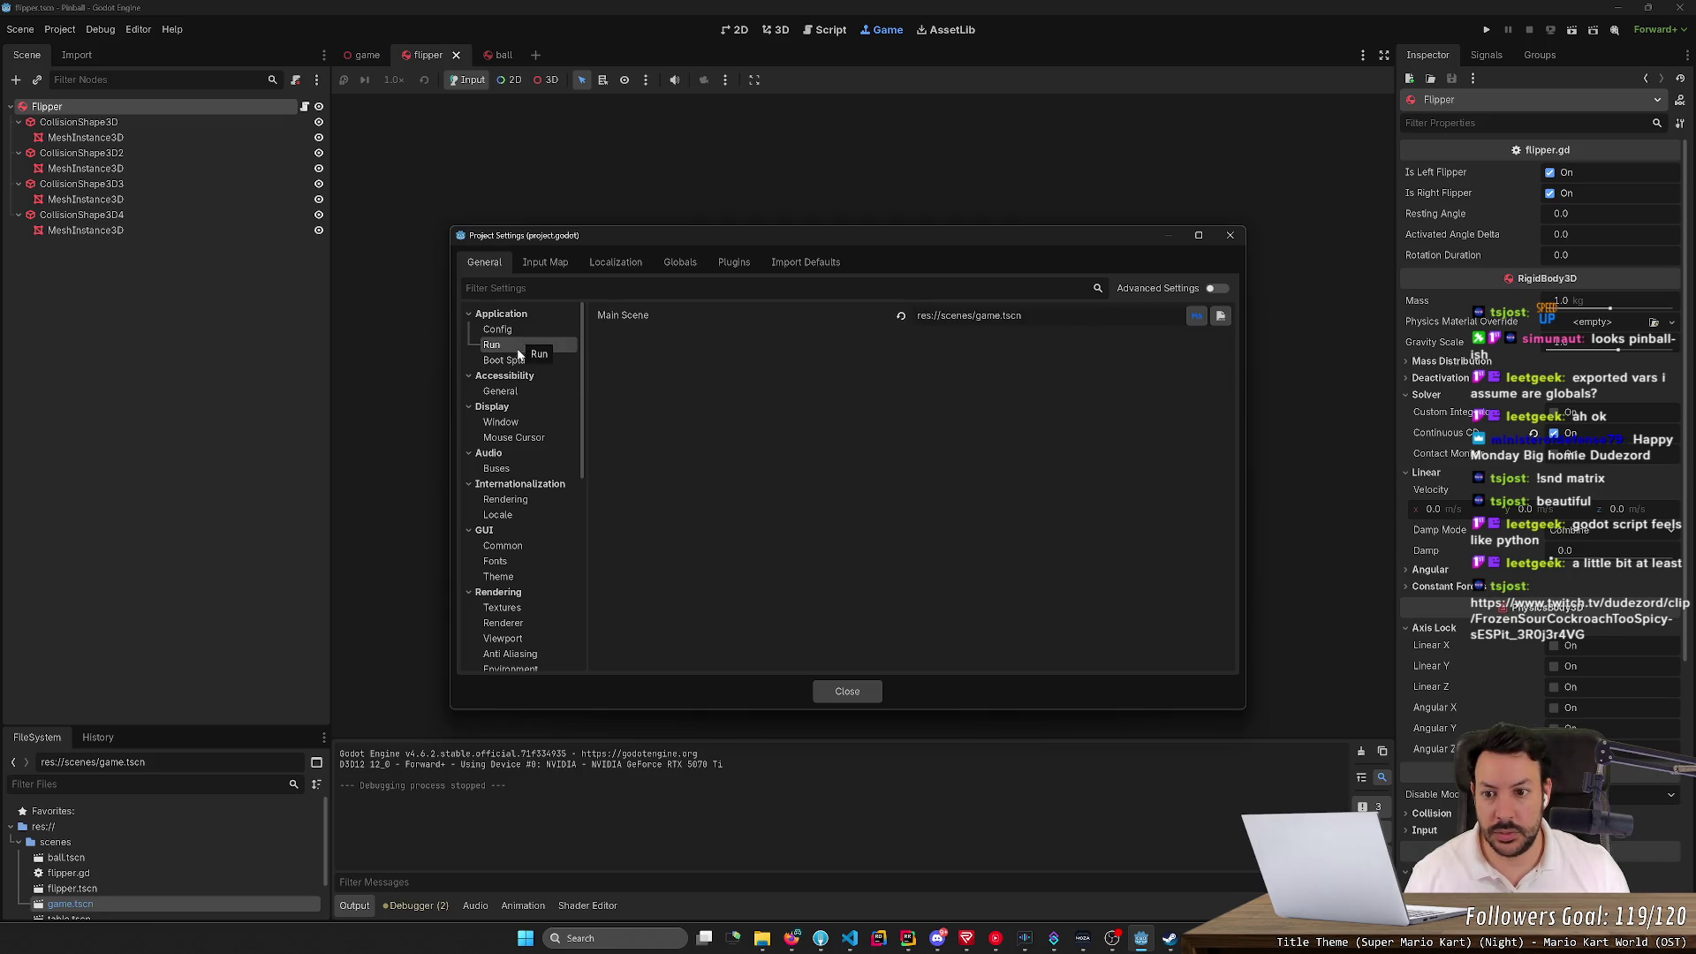
left_click(525, 360)
left_click(524, 391)
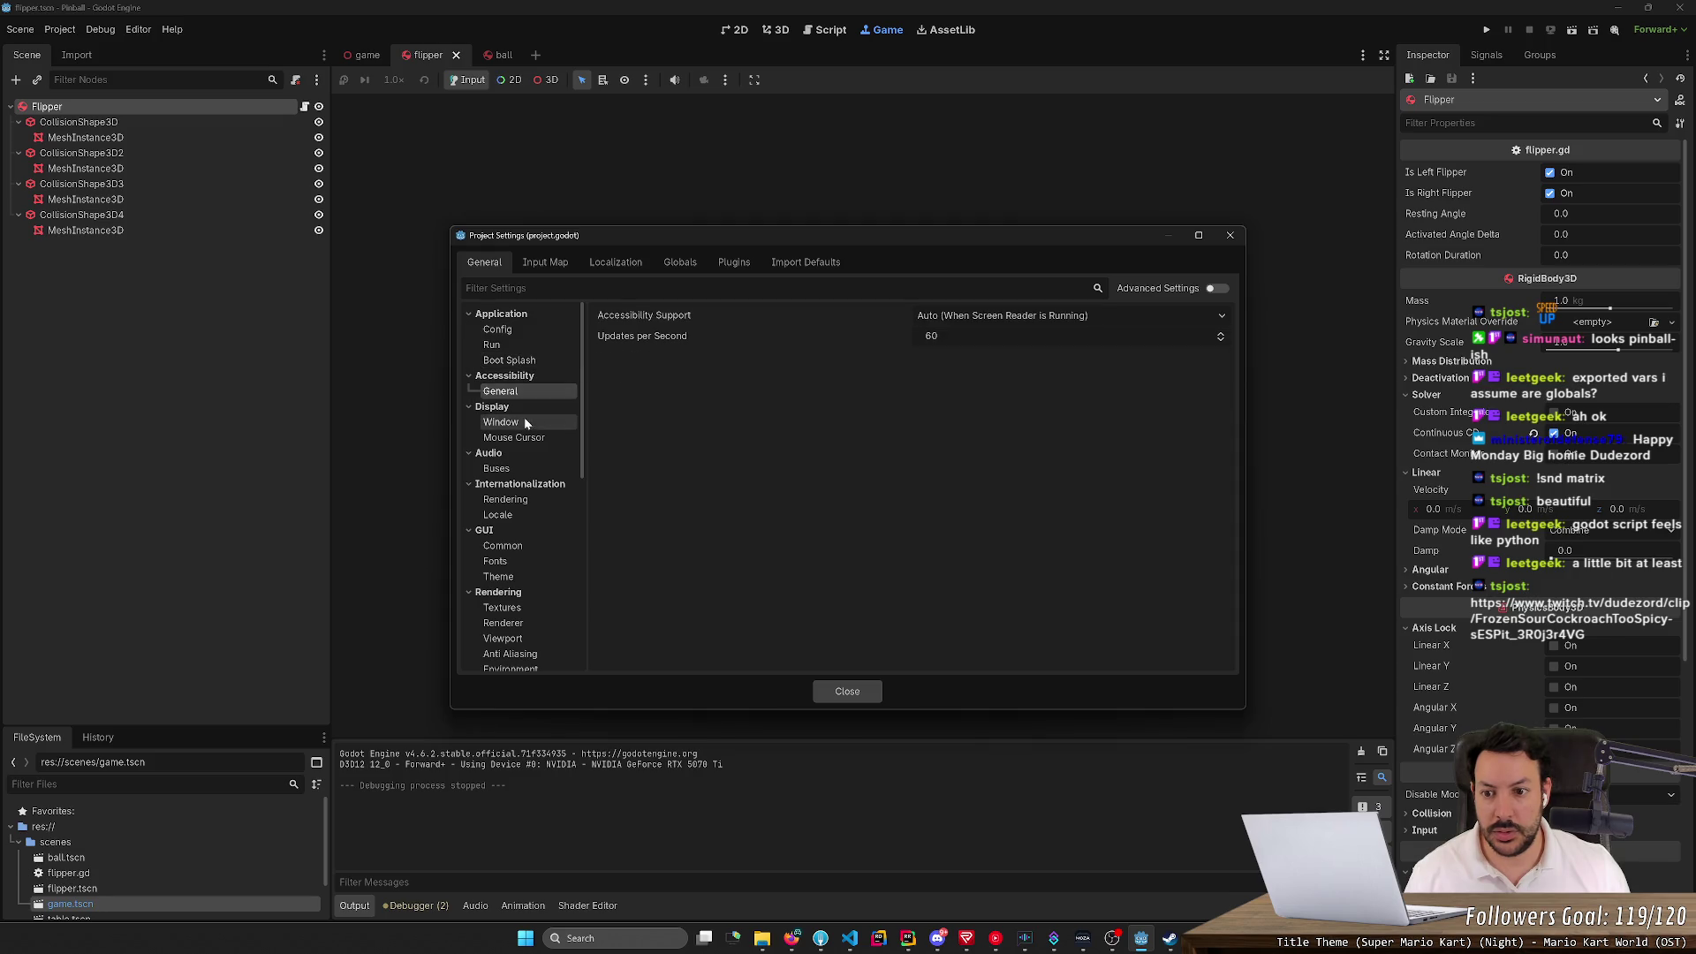
left_click(526, 427)
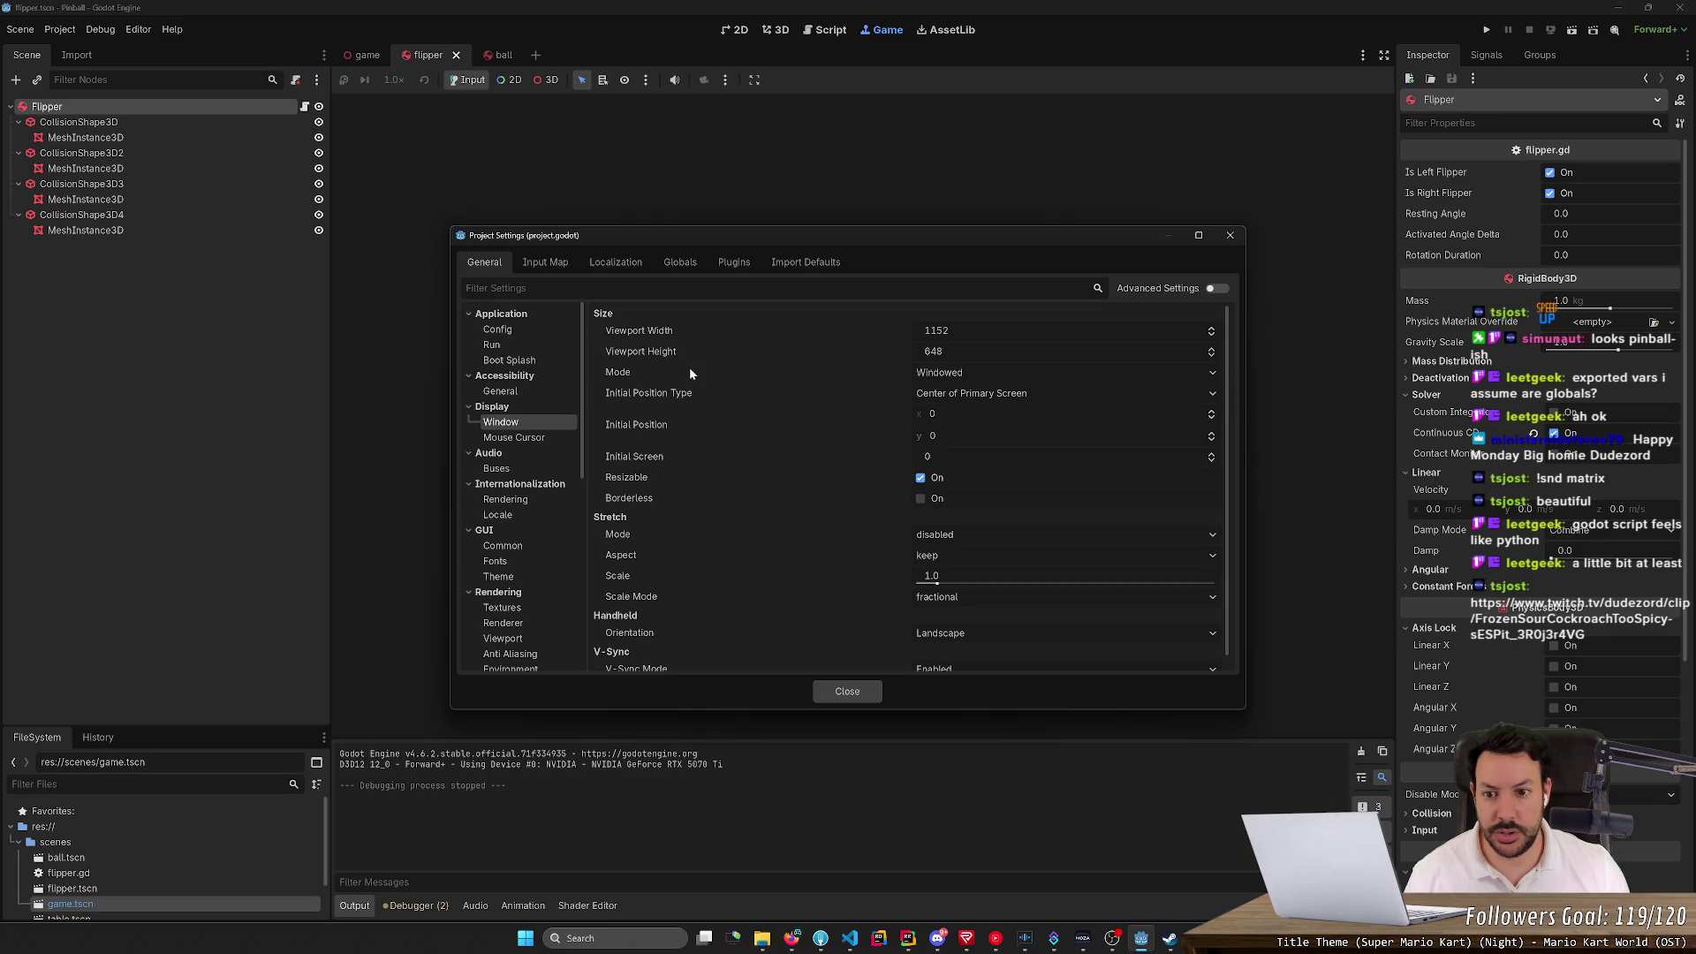
scroll(632, 433, "down", 1)
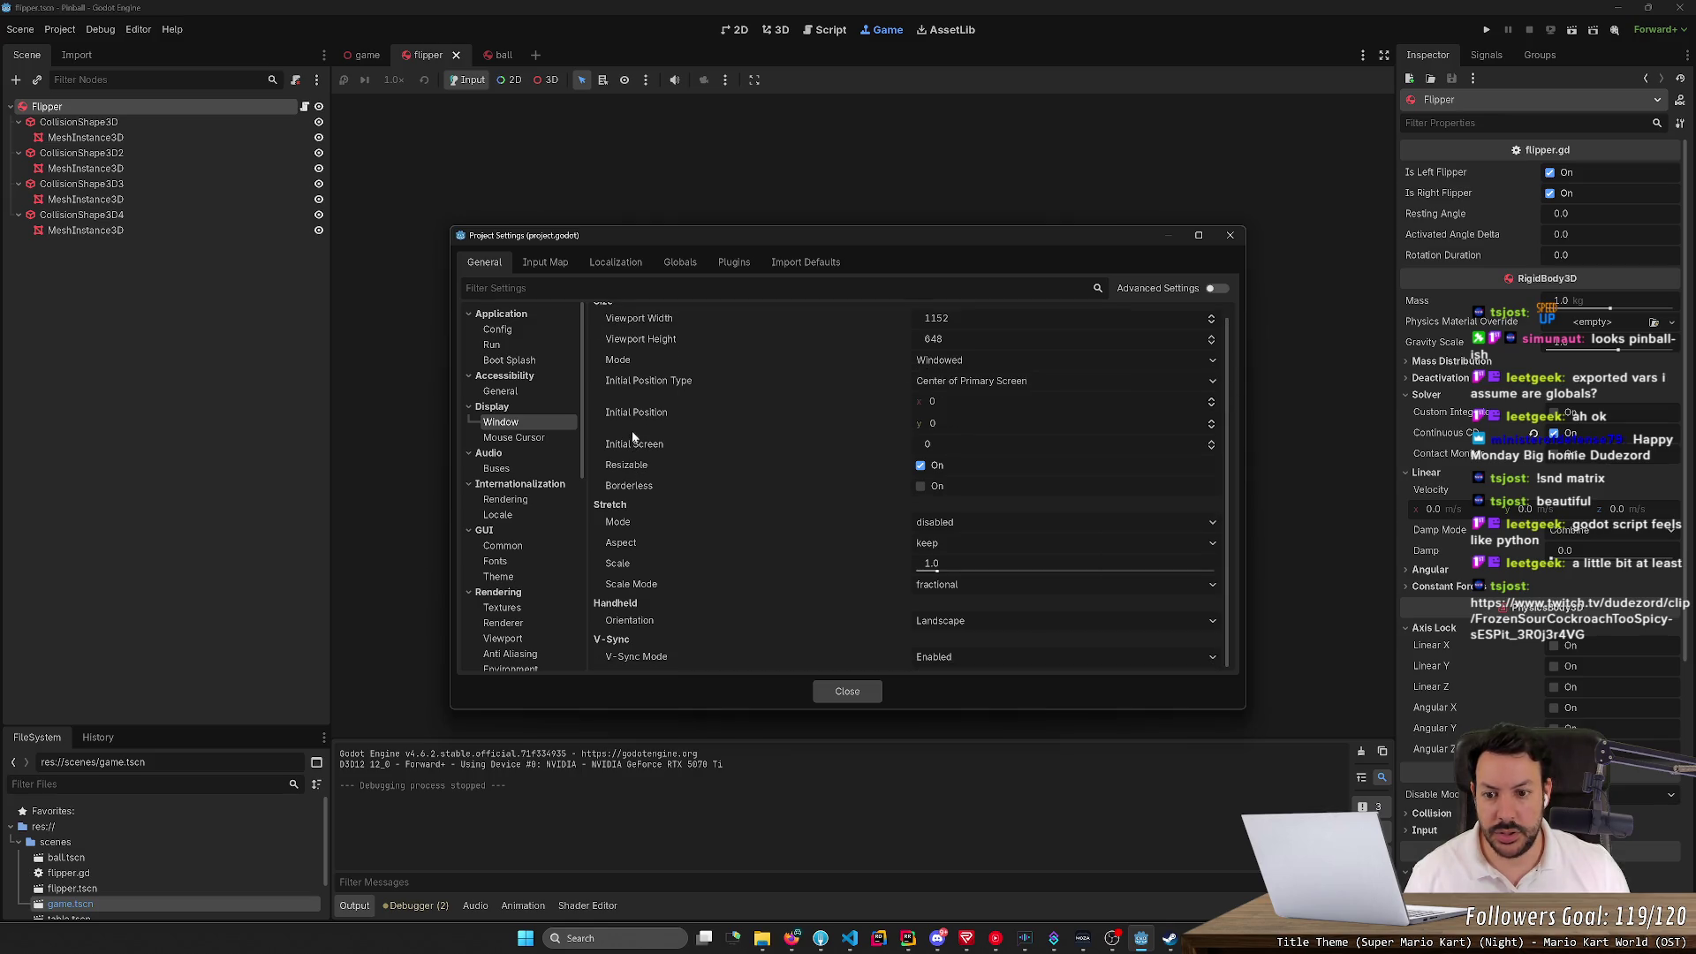
left_click(526, 438)
left_click(517, 465)
left_click(517, 500)
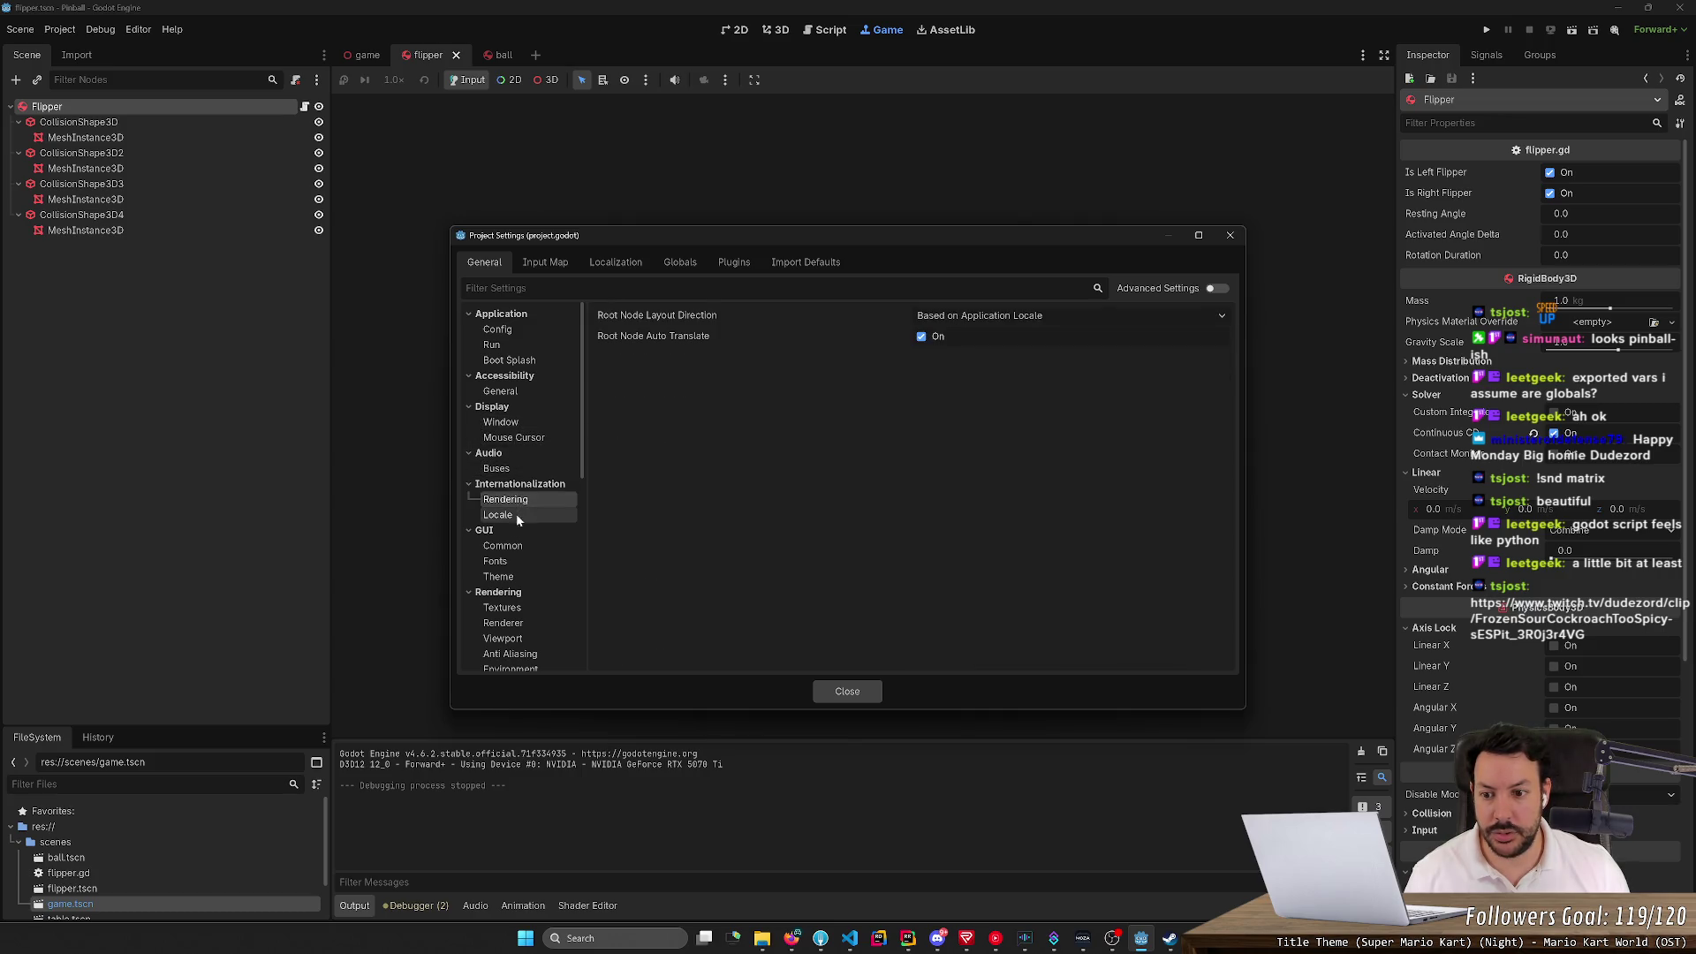
left_click(517, 545)
left_click(517, 575)
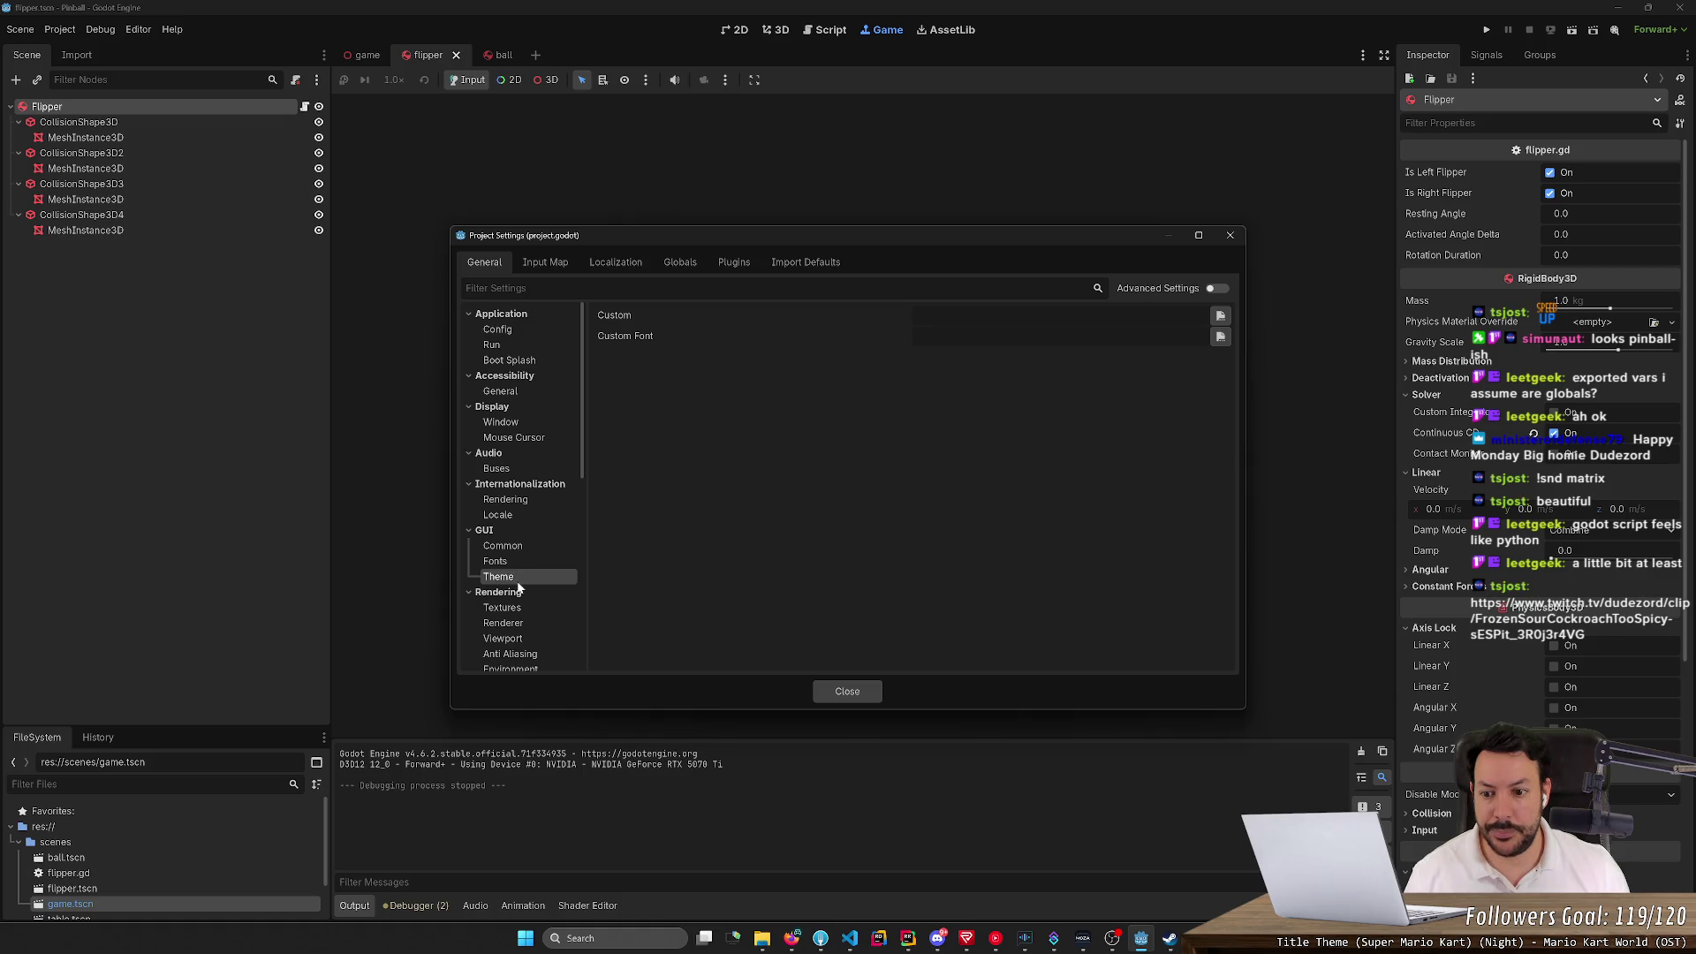
scroll(519, 548, "down", 10)
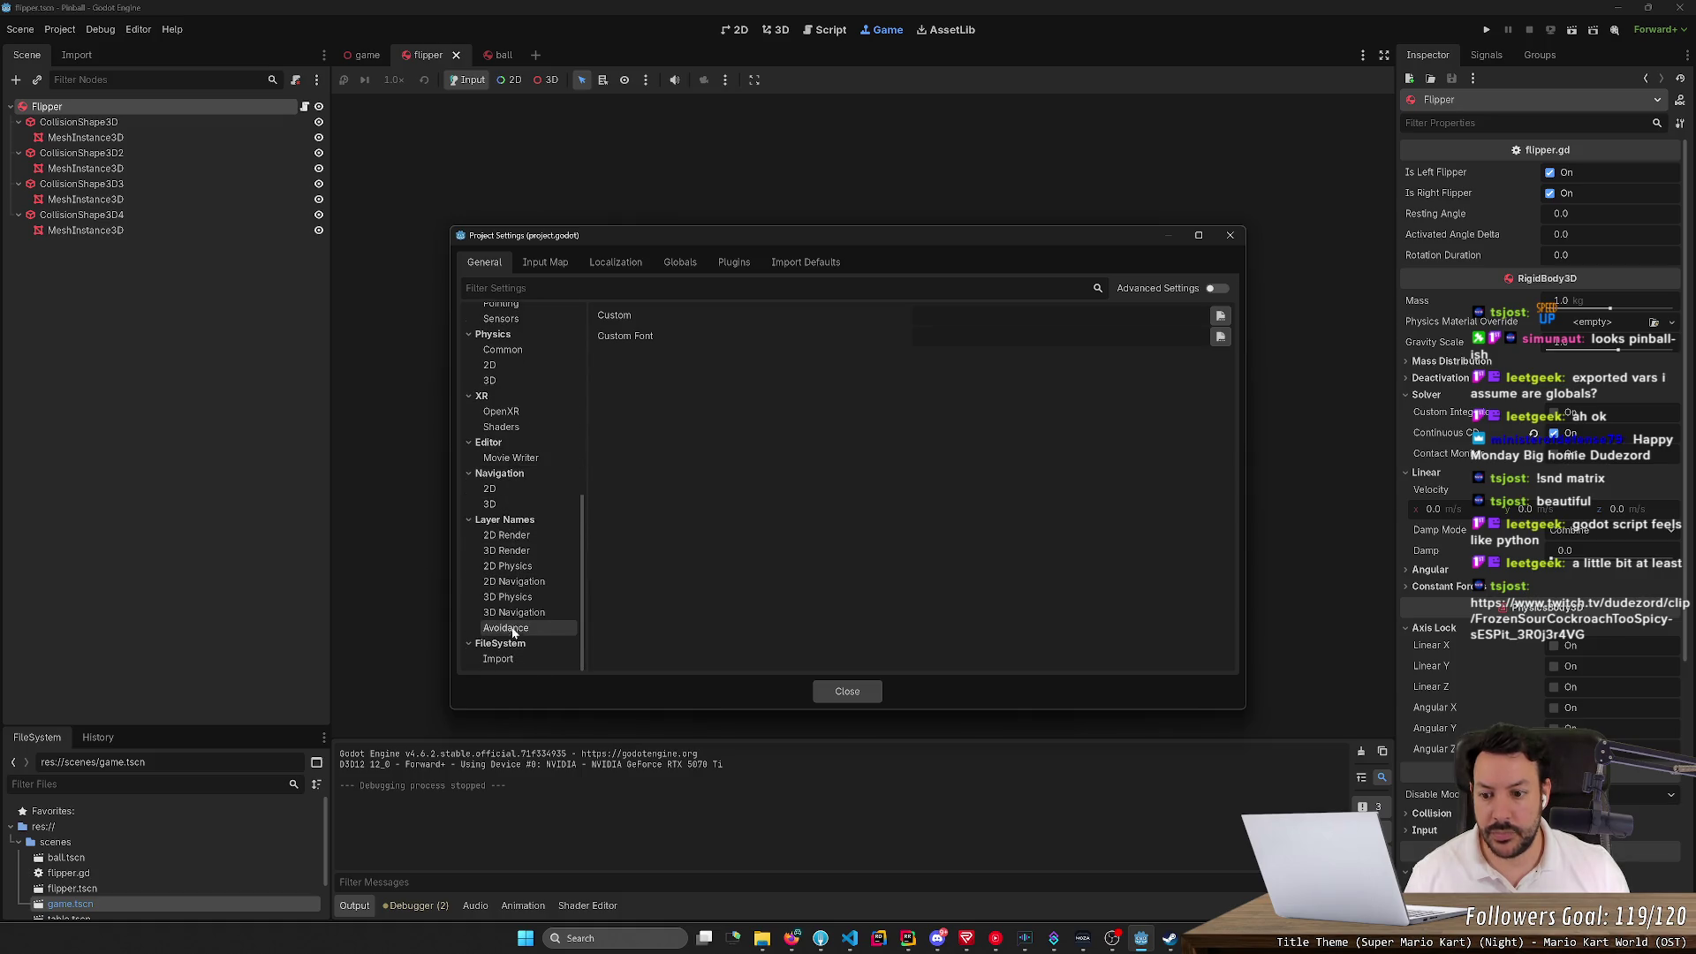
left_click(534, 598)
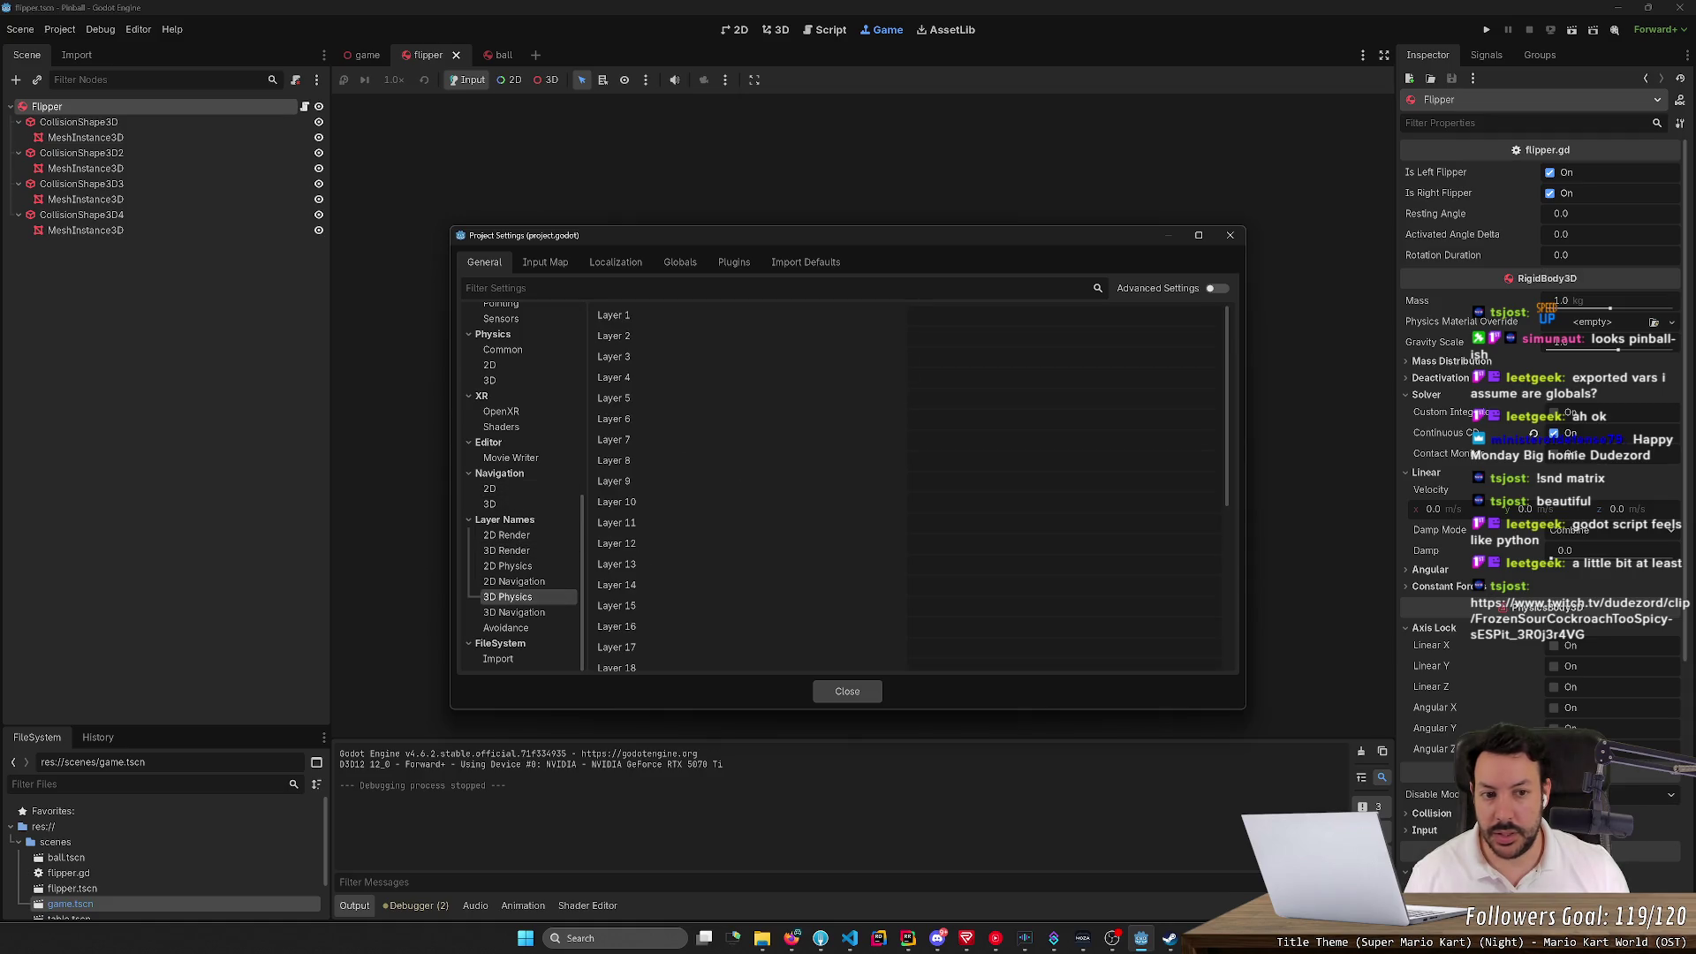
Toggle Advanced Settings and browse the Rendering categories such as Viewport and Textures
left_click(1216, 288)
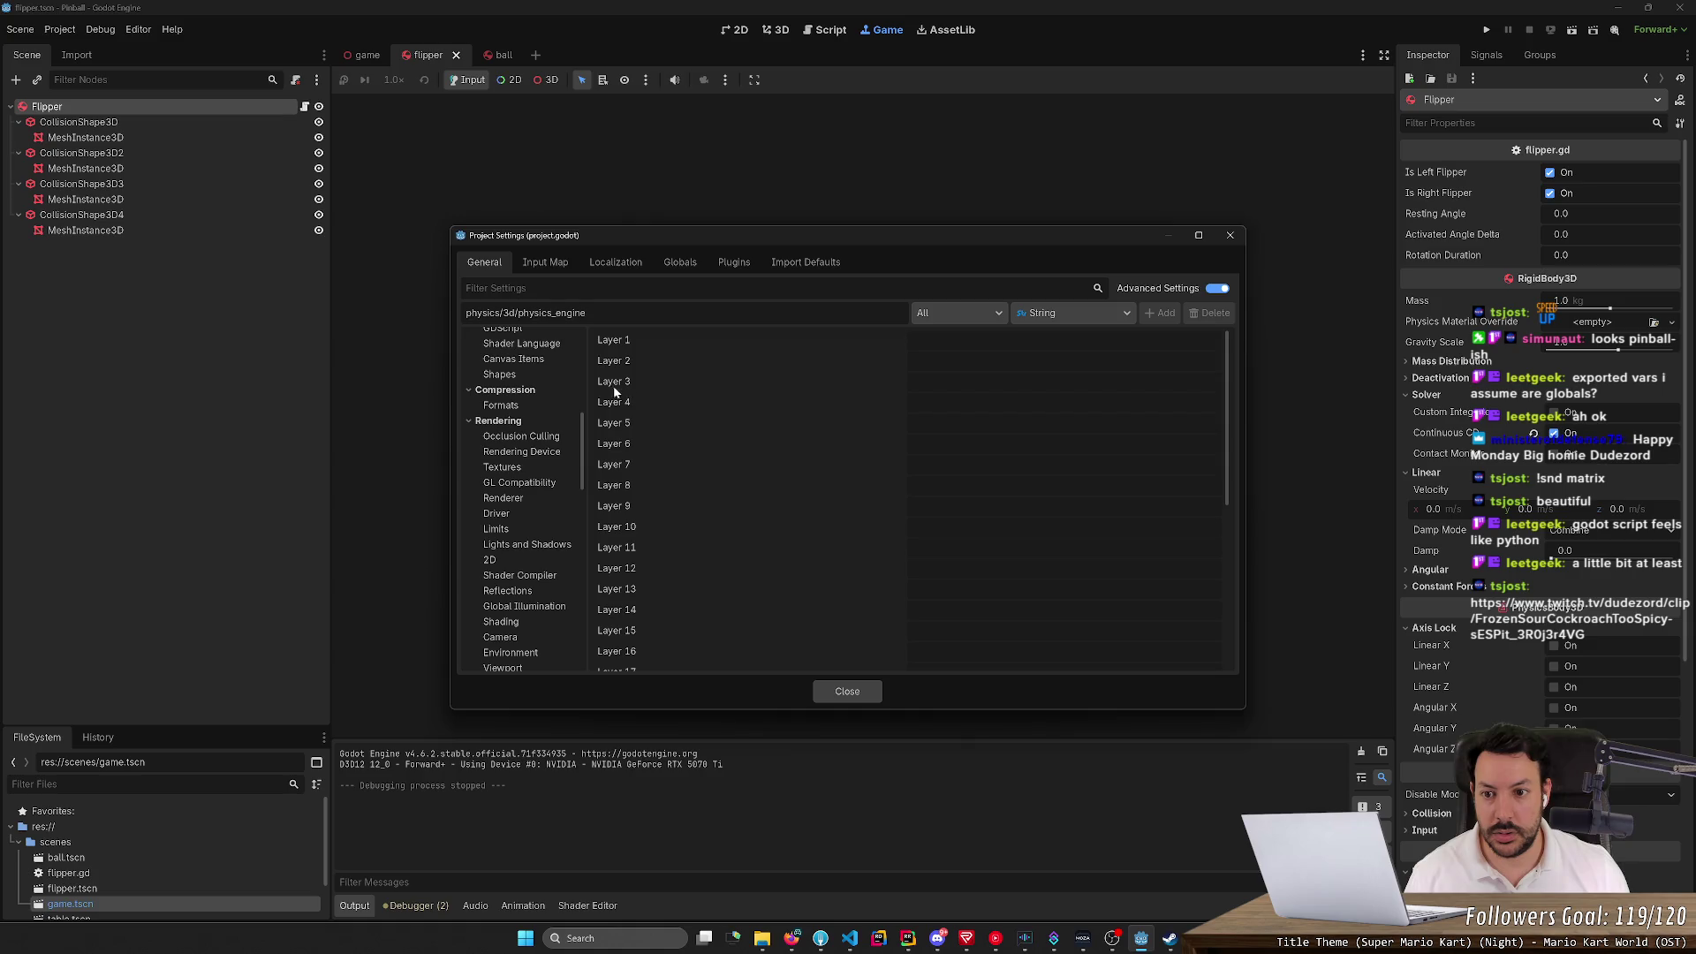
left_click(1216, 288)
scroll(522, 503, "up", 3)
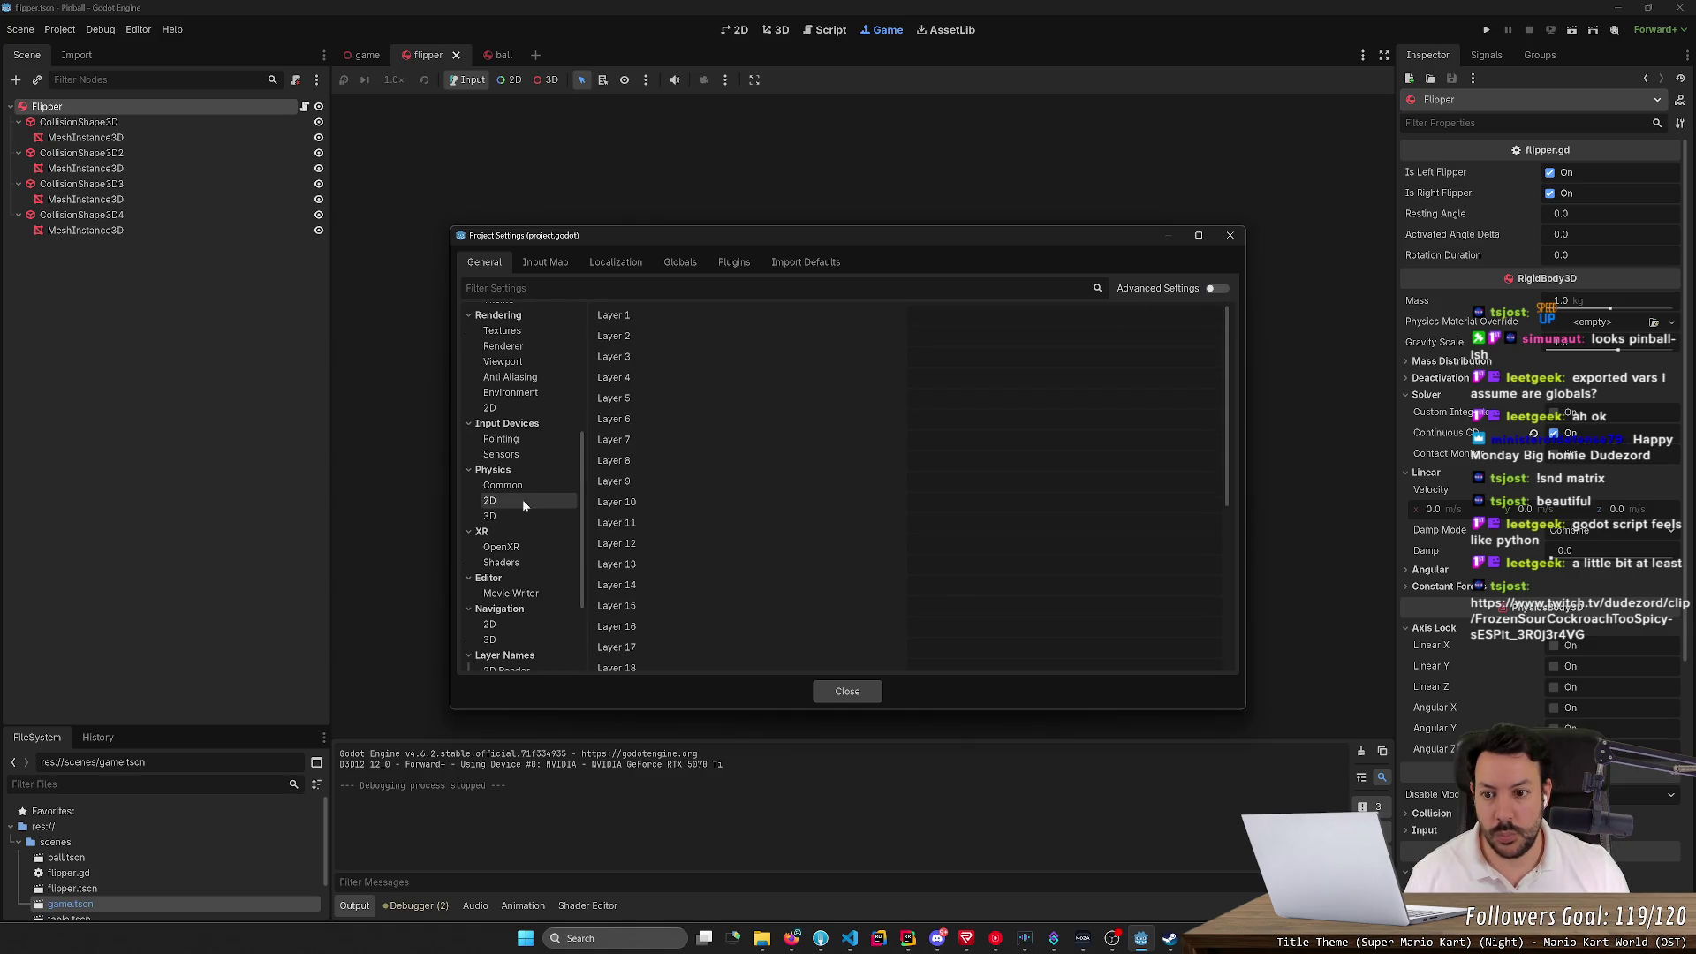
scroll(521, 477, "up", 3)
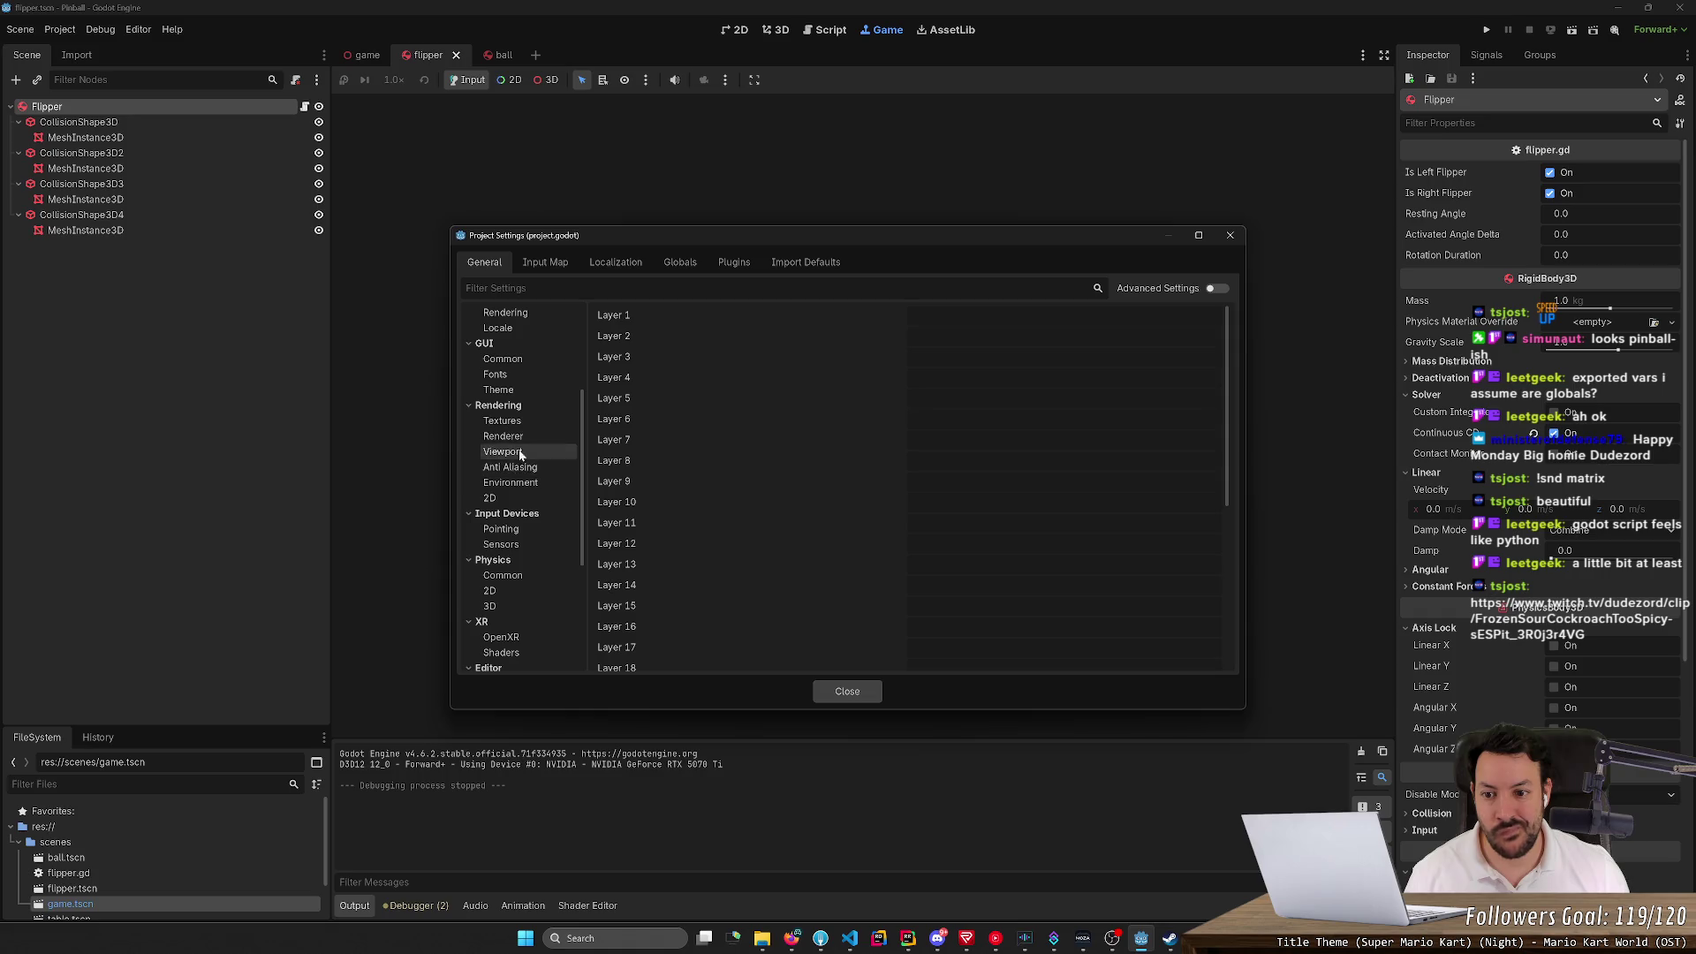
left_click(532, 495)
left_click(532, 482)
left_click(533, 467)
left_click(529, 453)
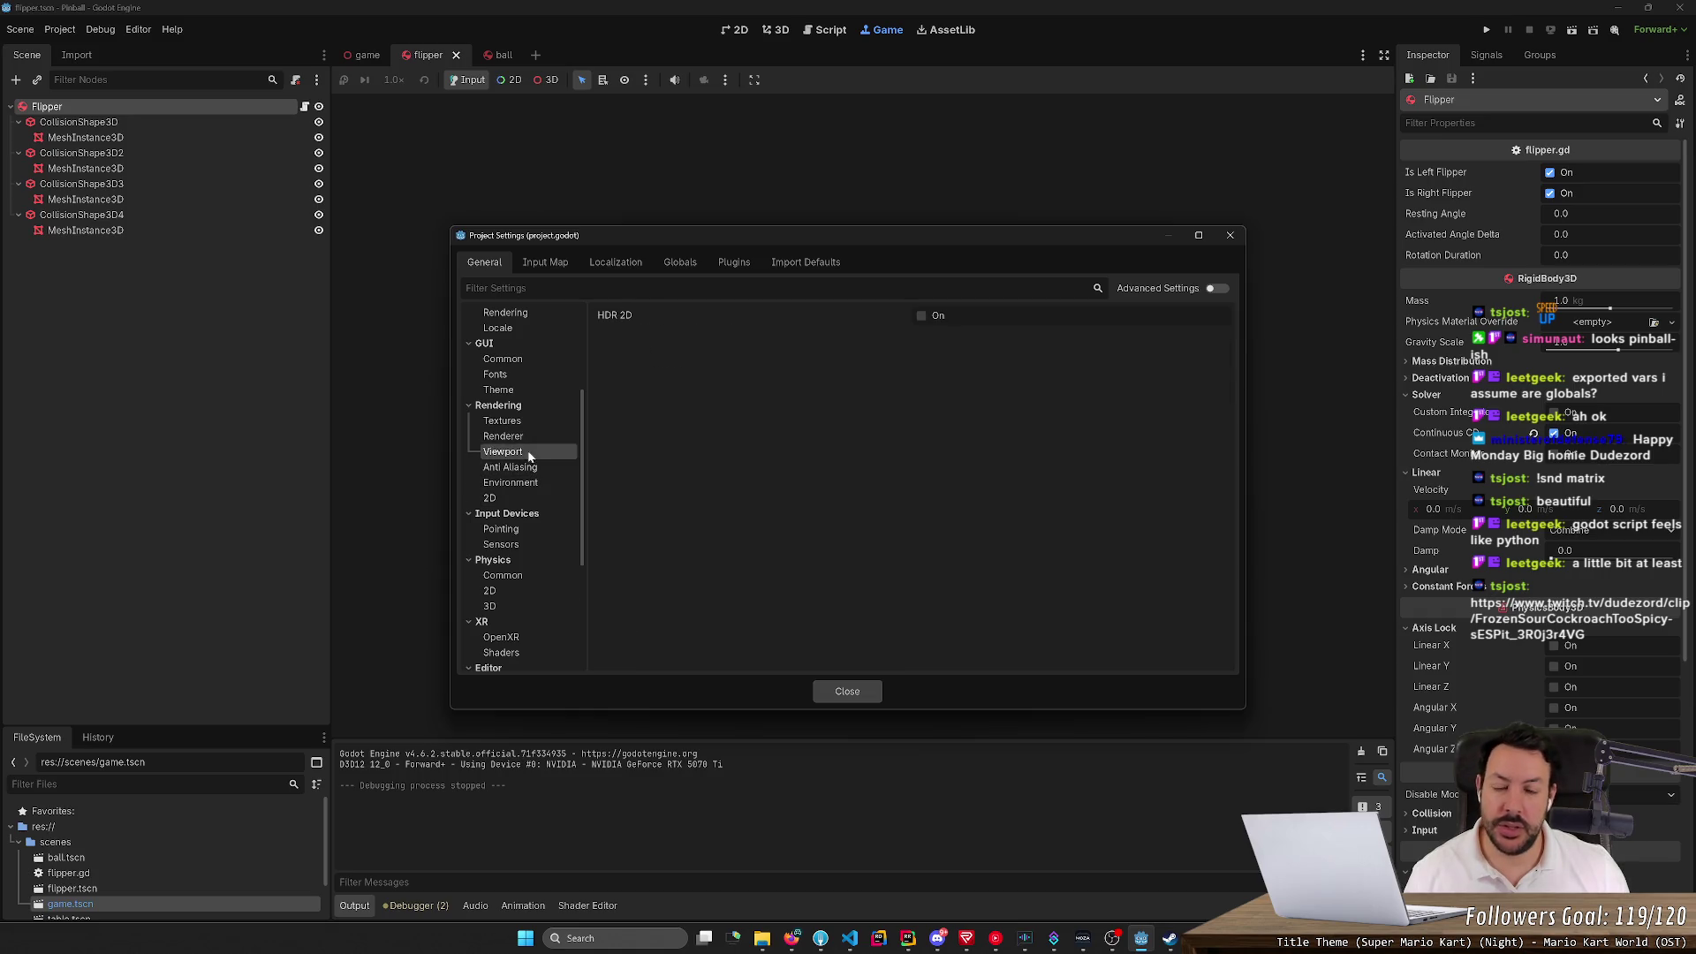
left_click(518, 422)
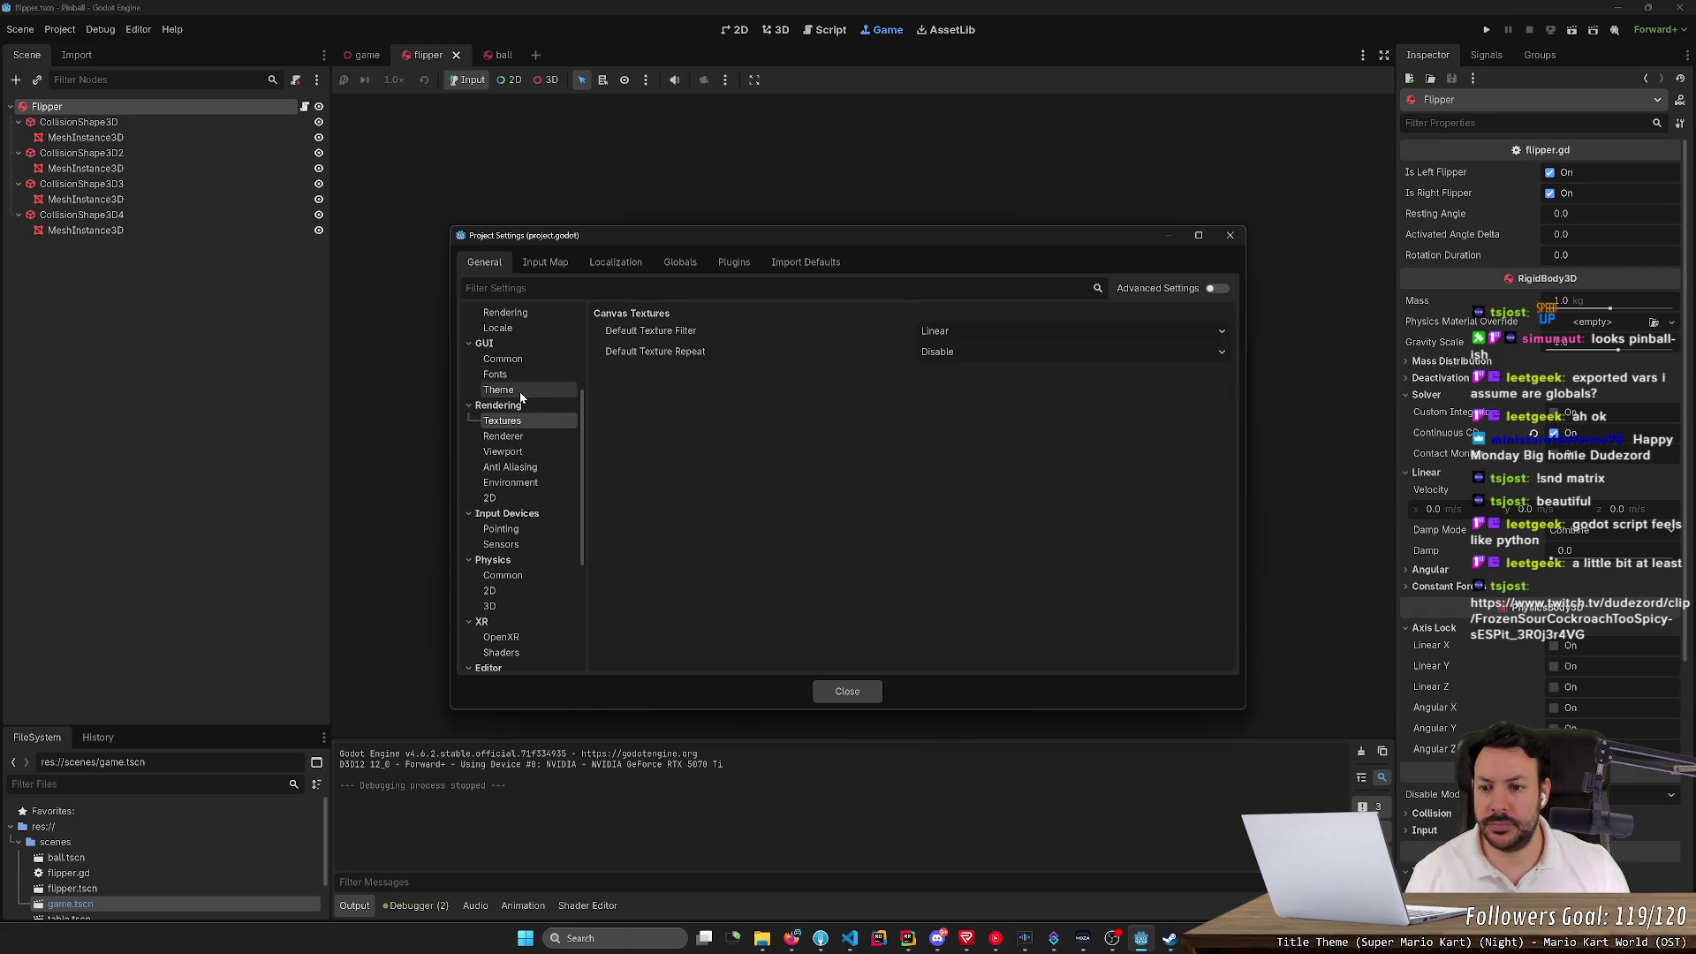
scroll(520, 391, "up", 5)
Review the Globals, Localization, Input Map, Plugins and Import Defaults tabs, then close Project Settings
left_click(680, 262)
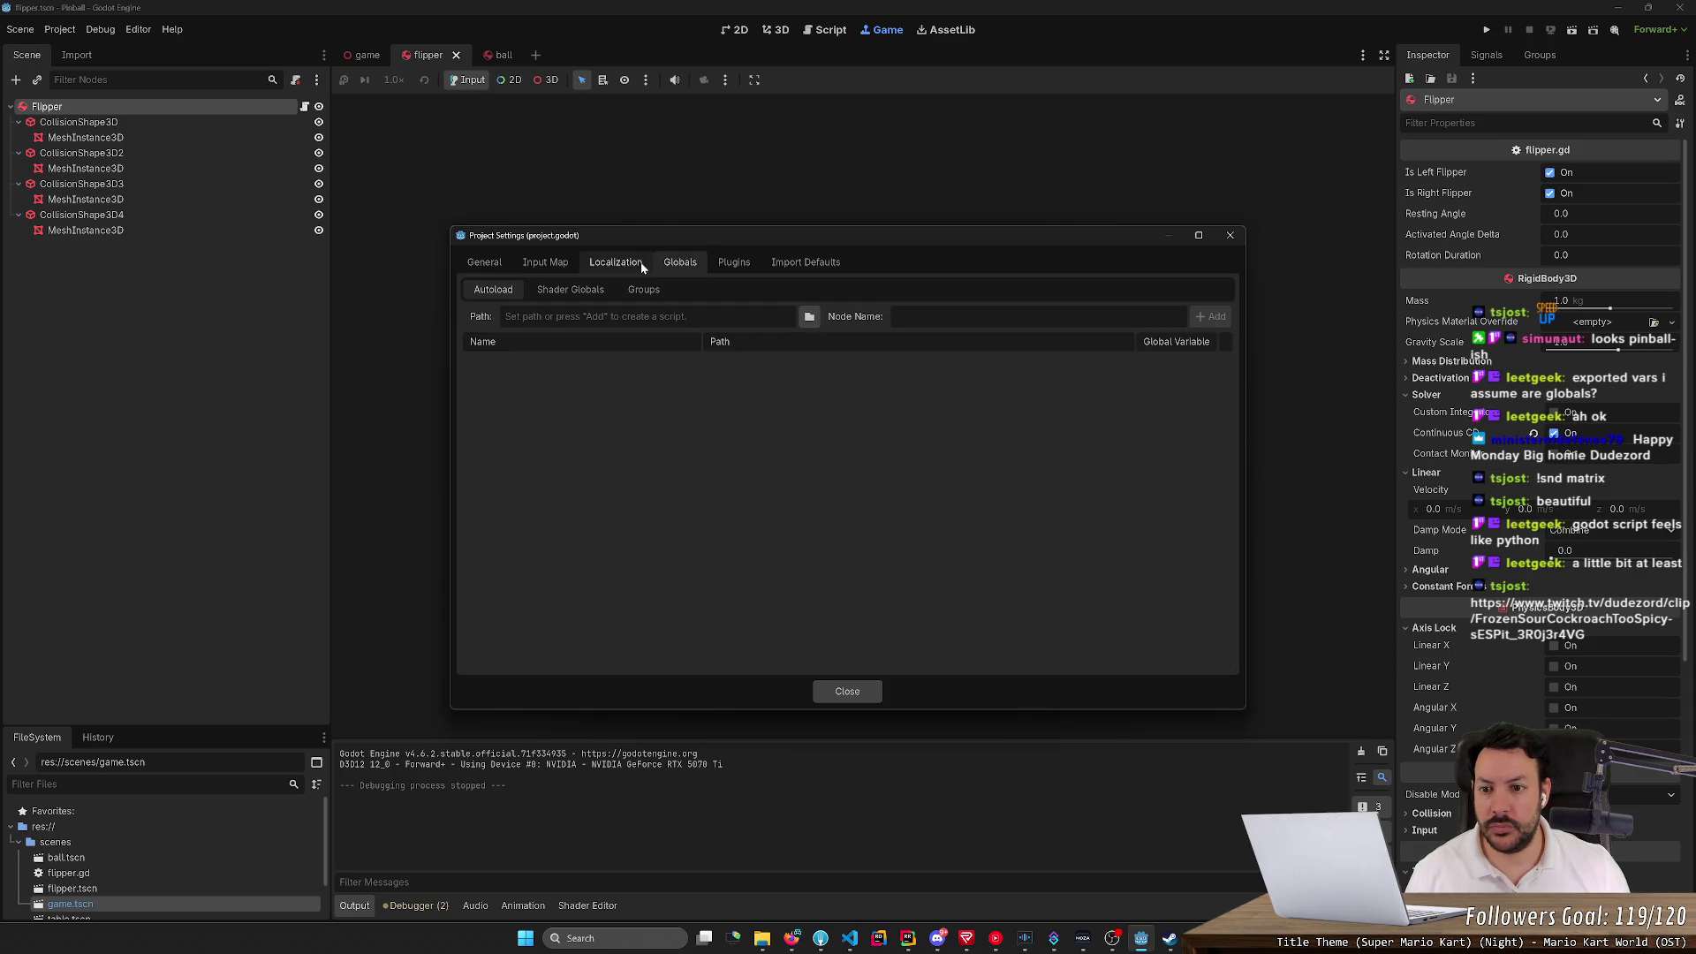
left_click(616, 262)
left_click(548, 263)
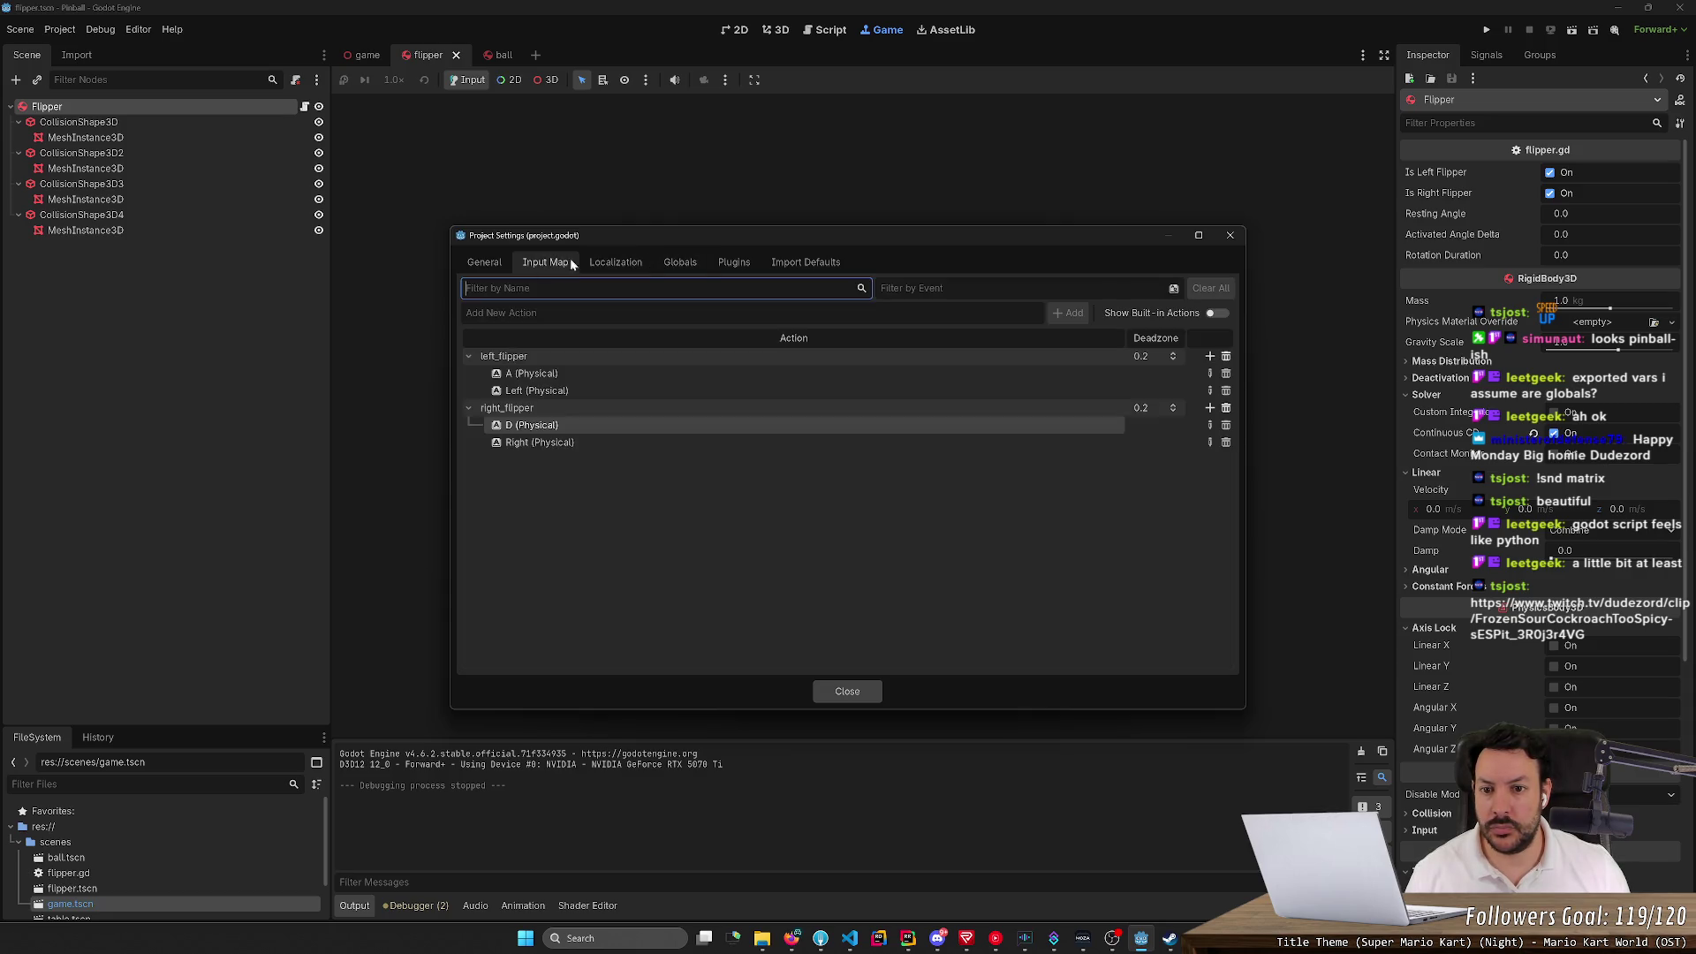
left_click(735, 262)
left_click(813, 263)
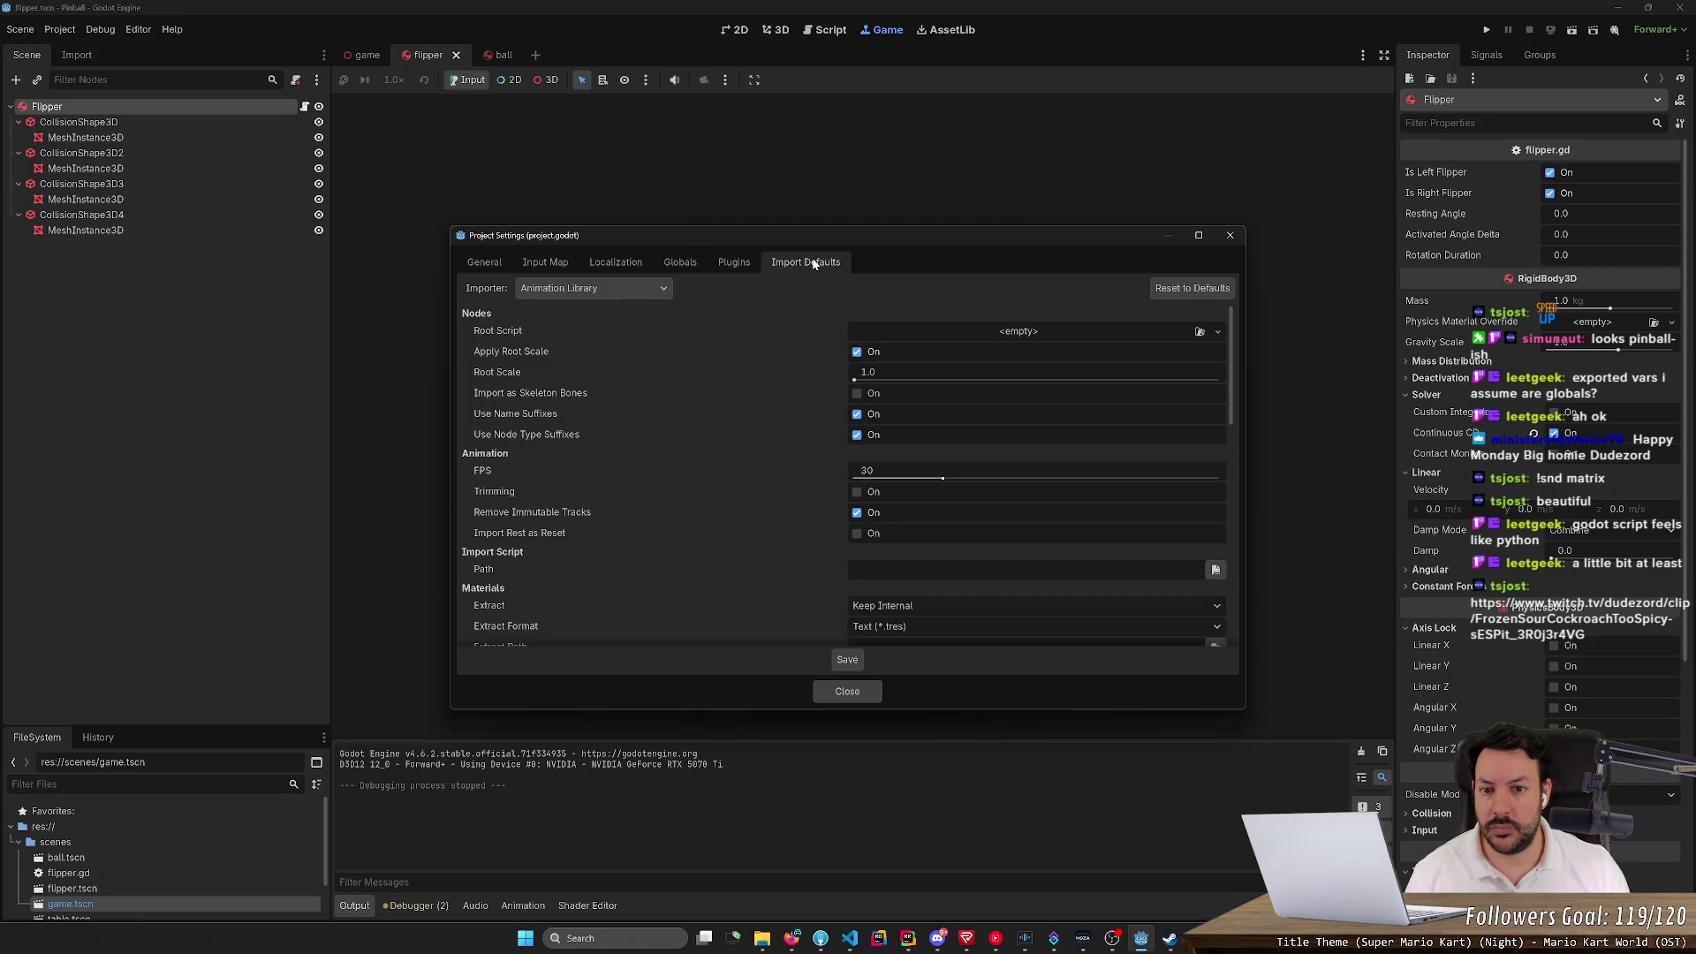
scroll(777, 434, "down", 5)
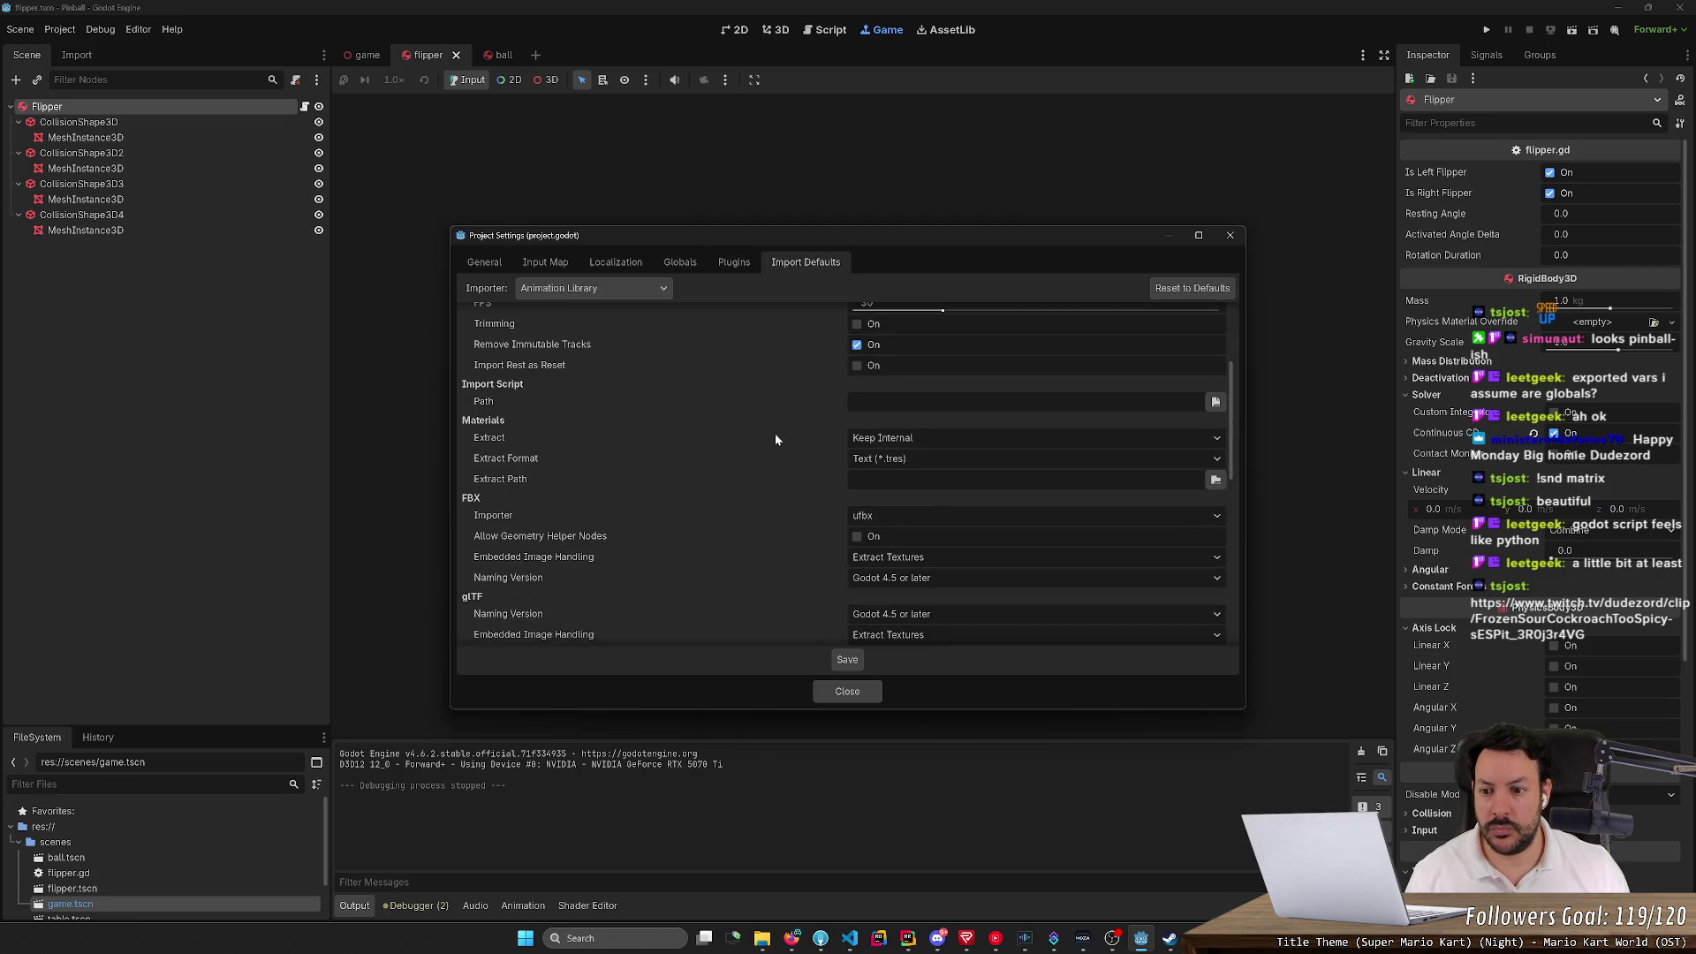
scroll(775, 439, "down", 5)
scroll(775, 433, "down", 3)
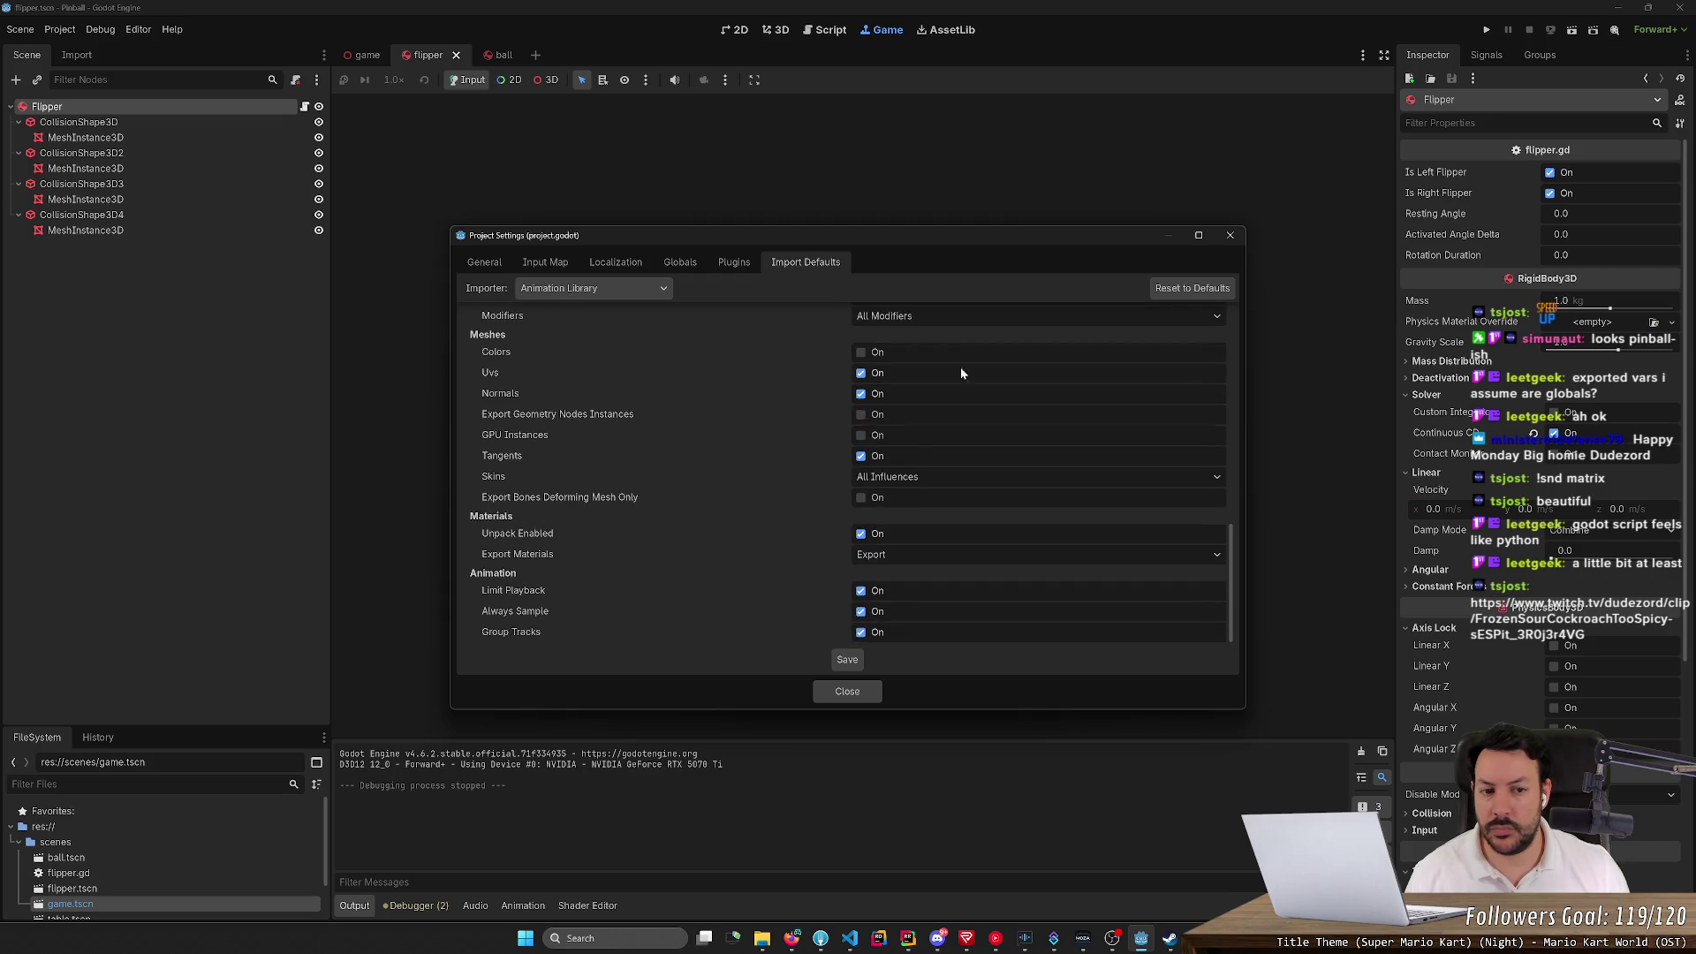
left_click(1230, 236)
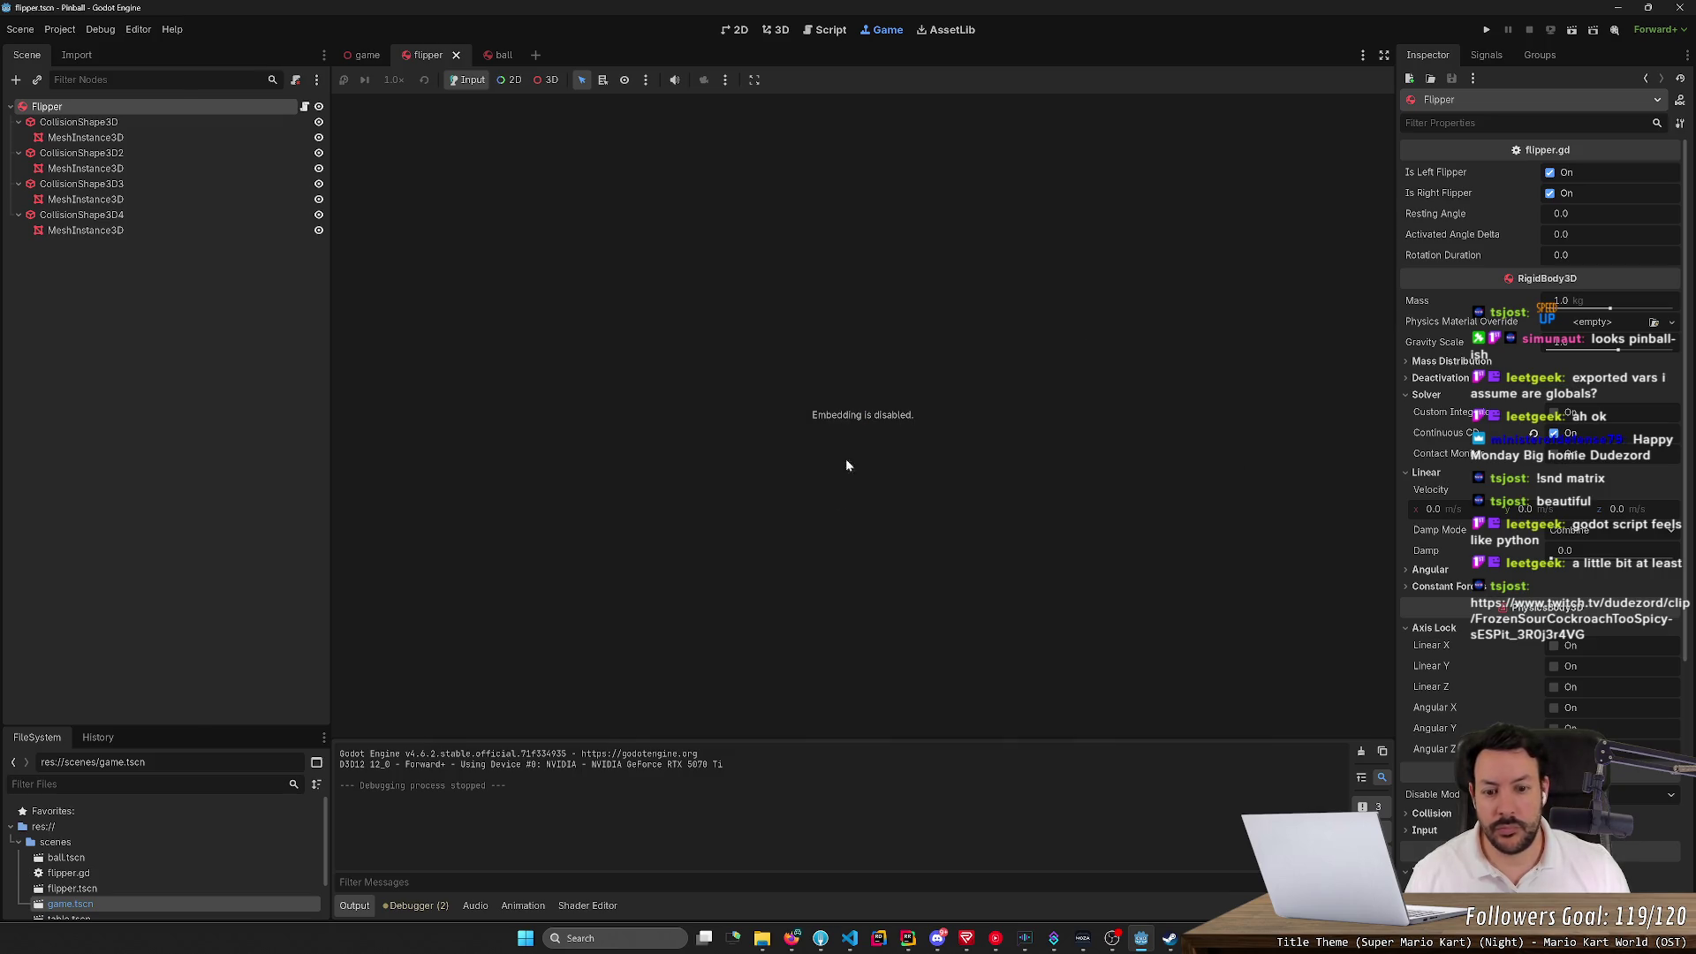
left_click(791, 938)
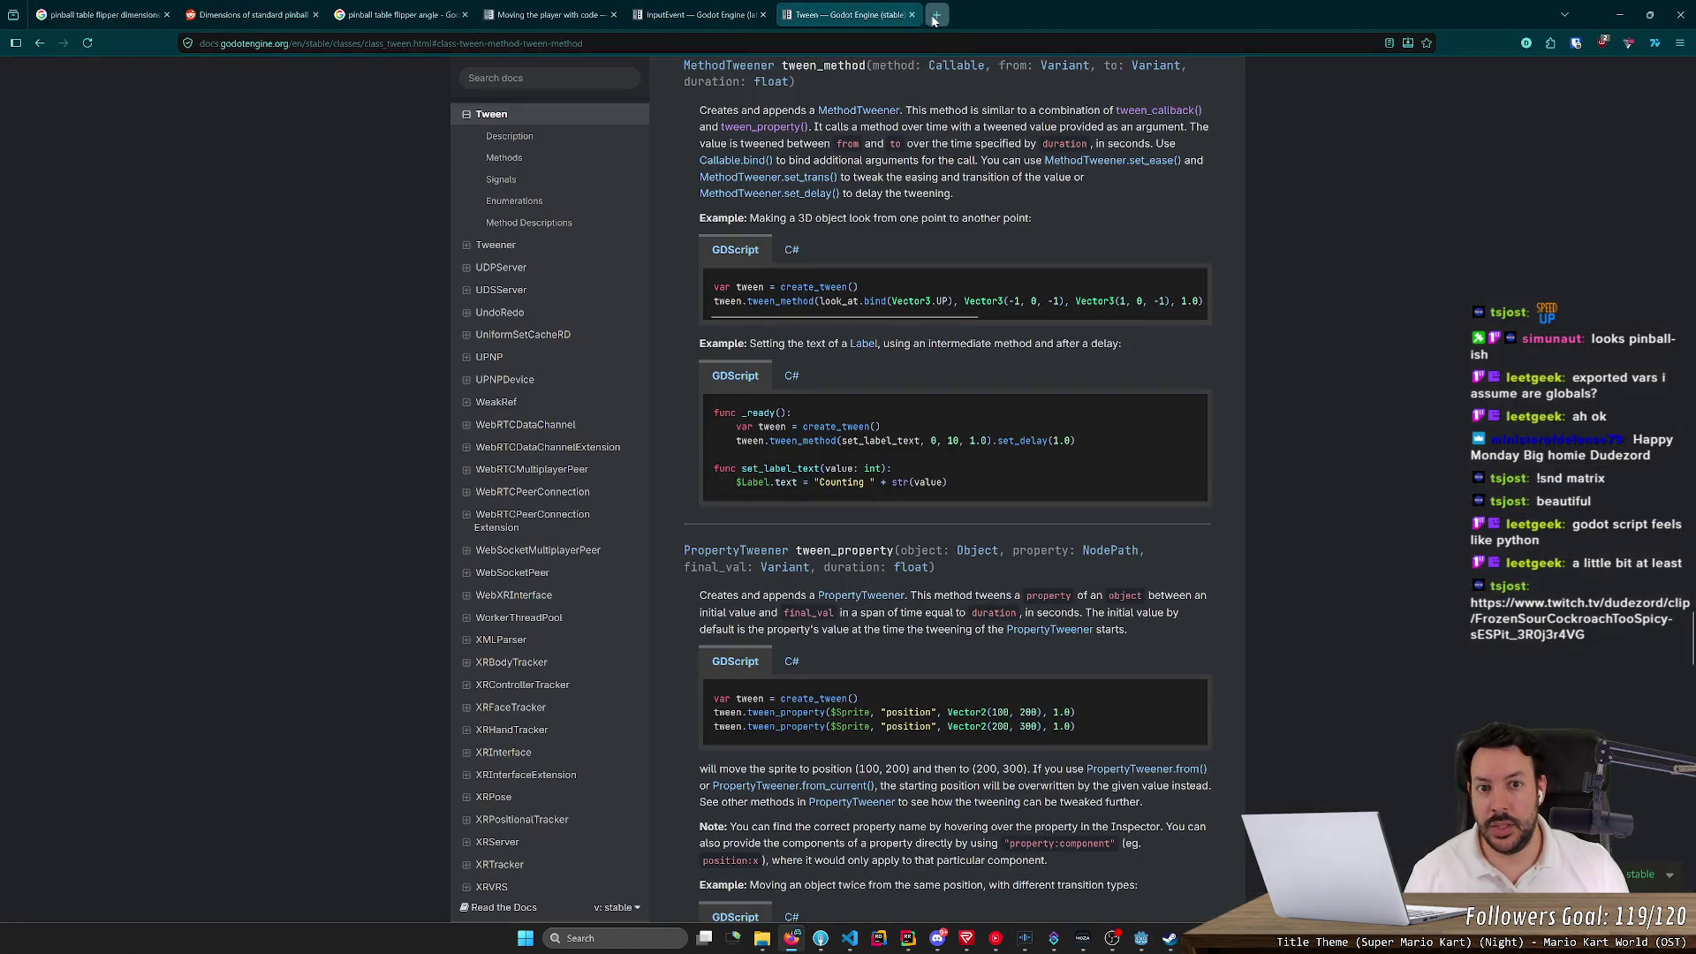
Search Google for 'godot embedding is disabled' and open the Reddit r/godot thread
left_click(935, 15)
type("godot em")
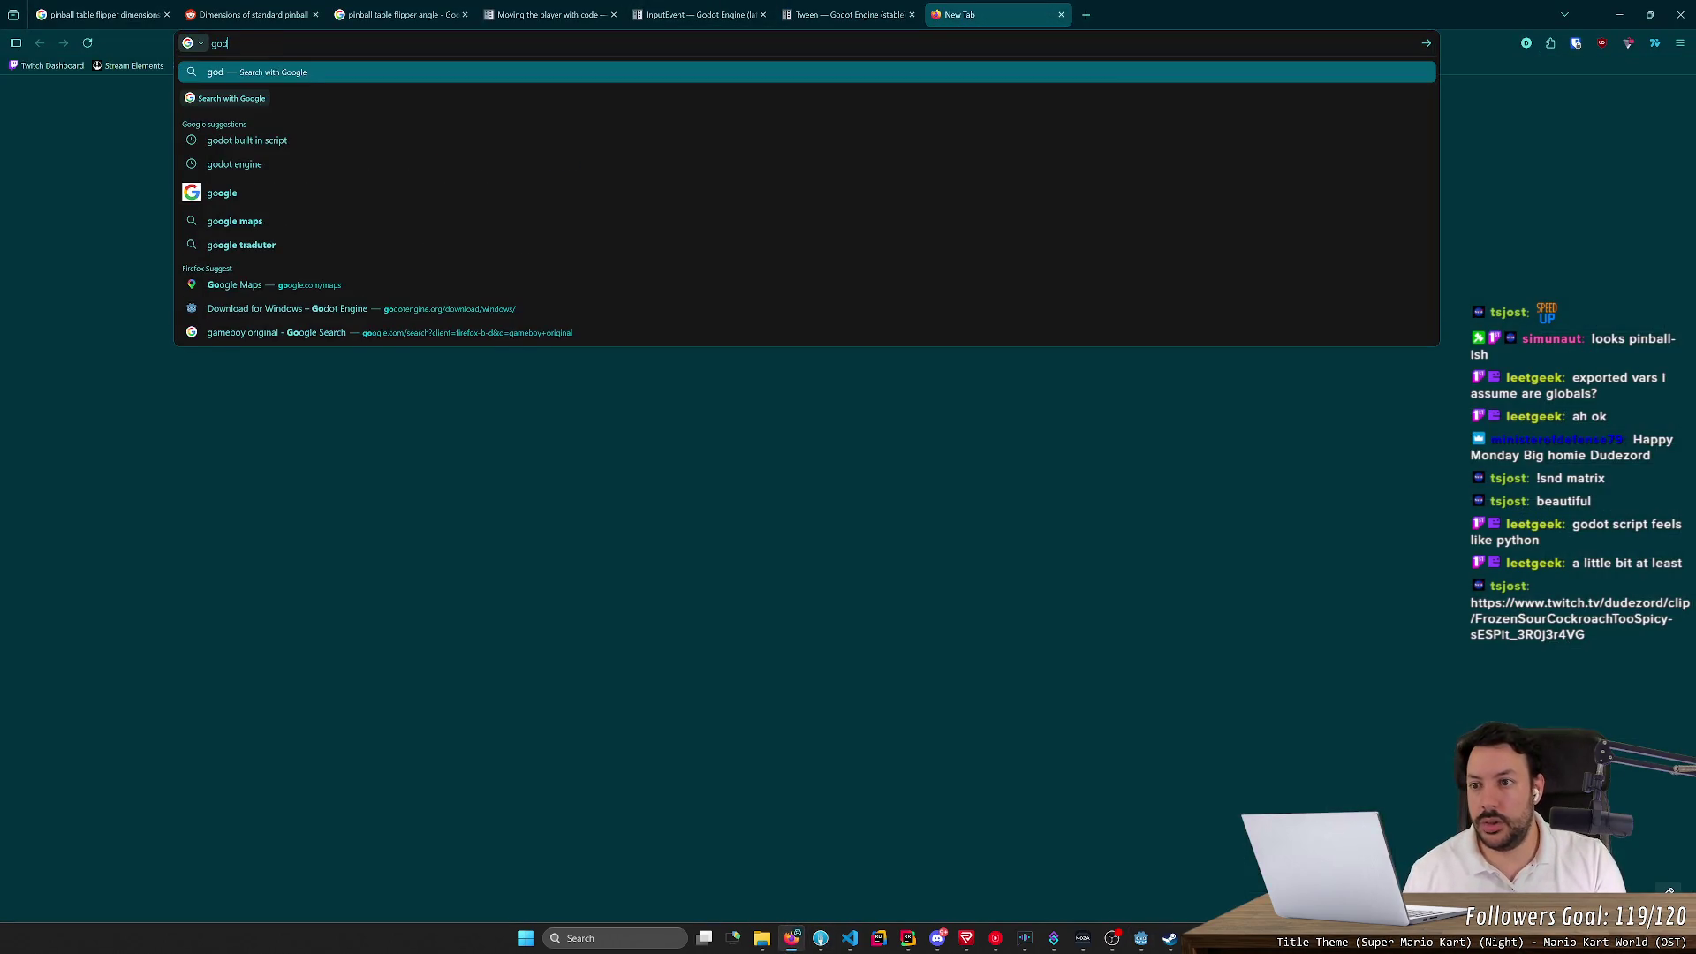
type("bedding is")
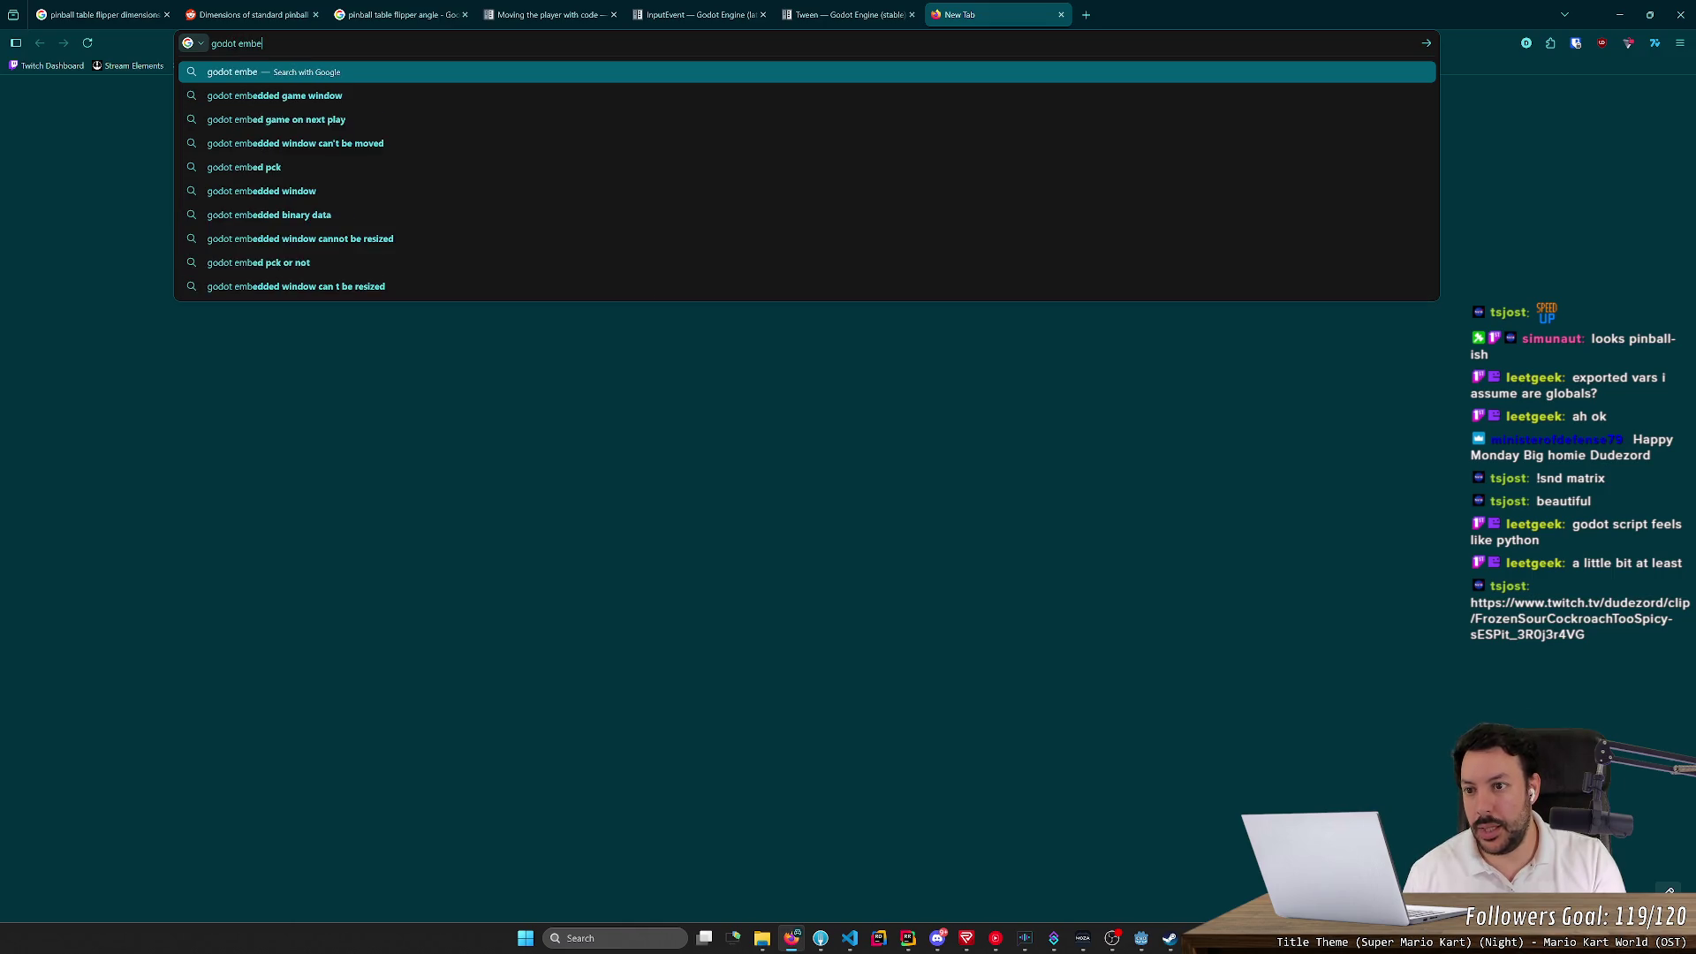
key("Down")
key("Return")
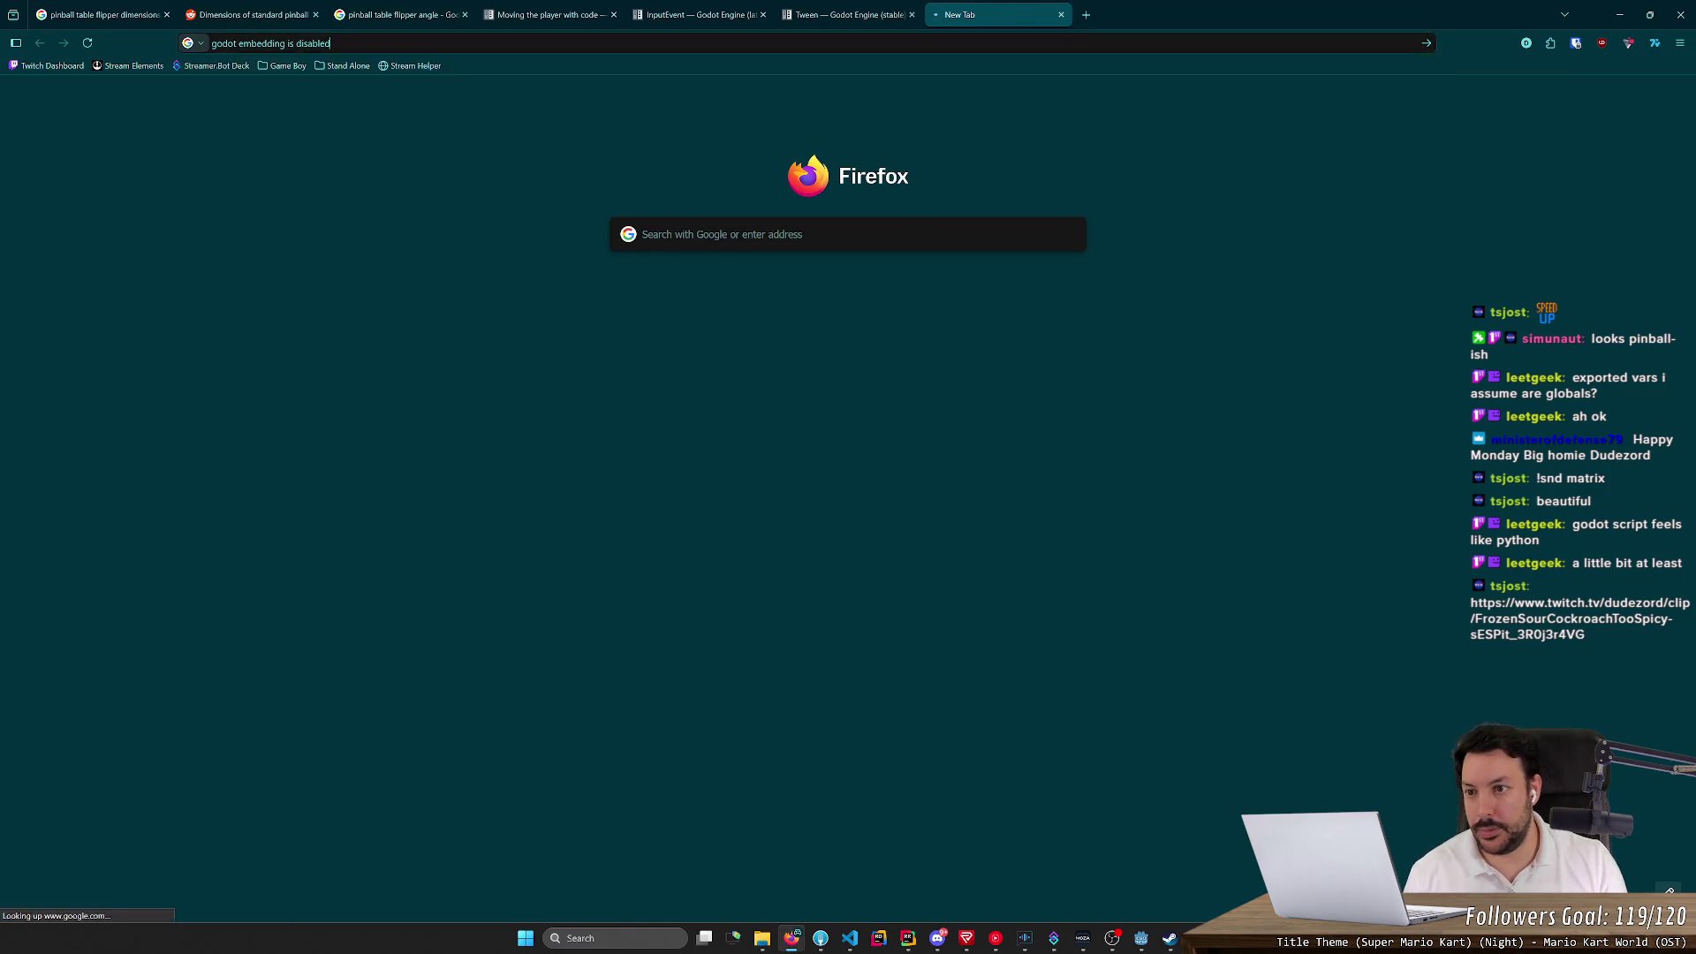
left_click(355, 209)
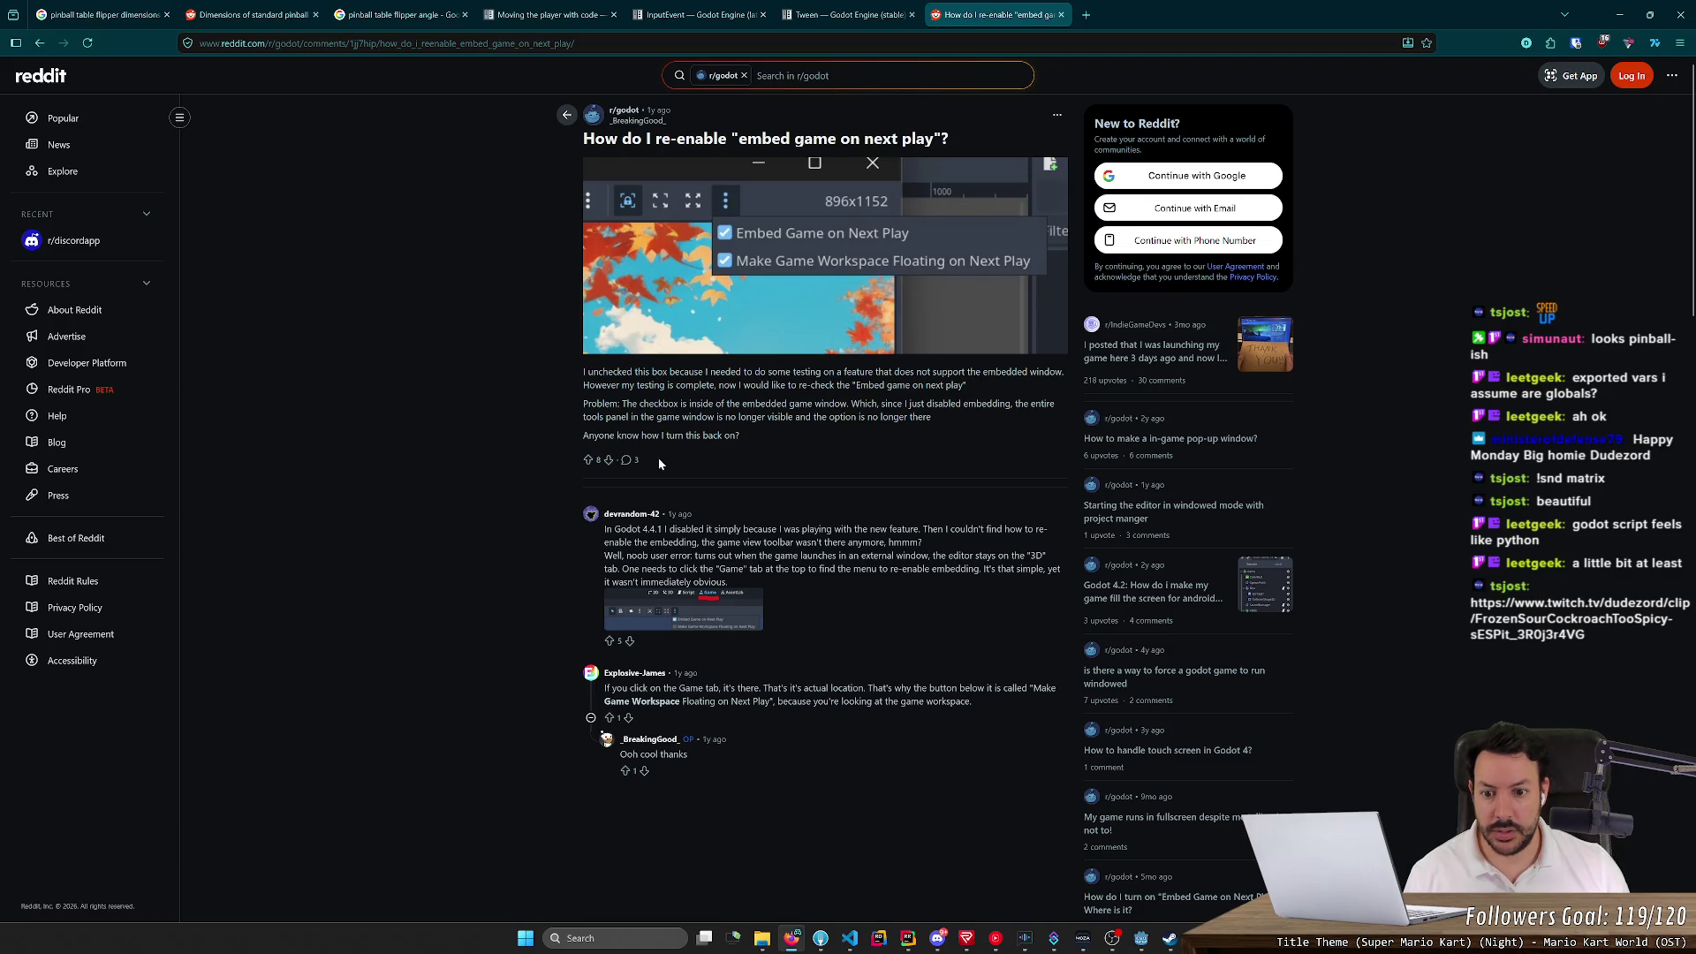
Read the thread's advice about the game view toolbar, then return to Godot
triple_click(897, 540)
left_click(901, 541)
left_click(901, 541)
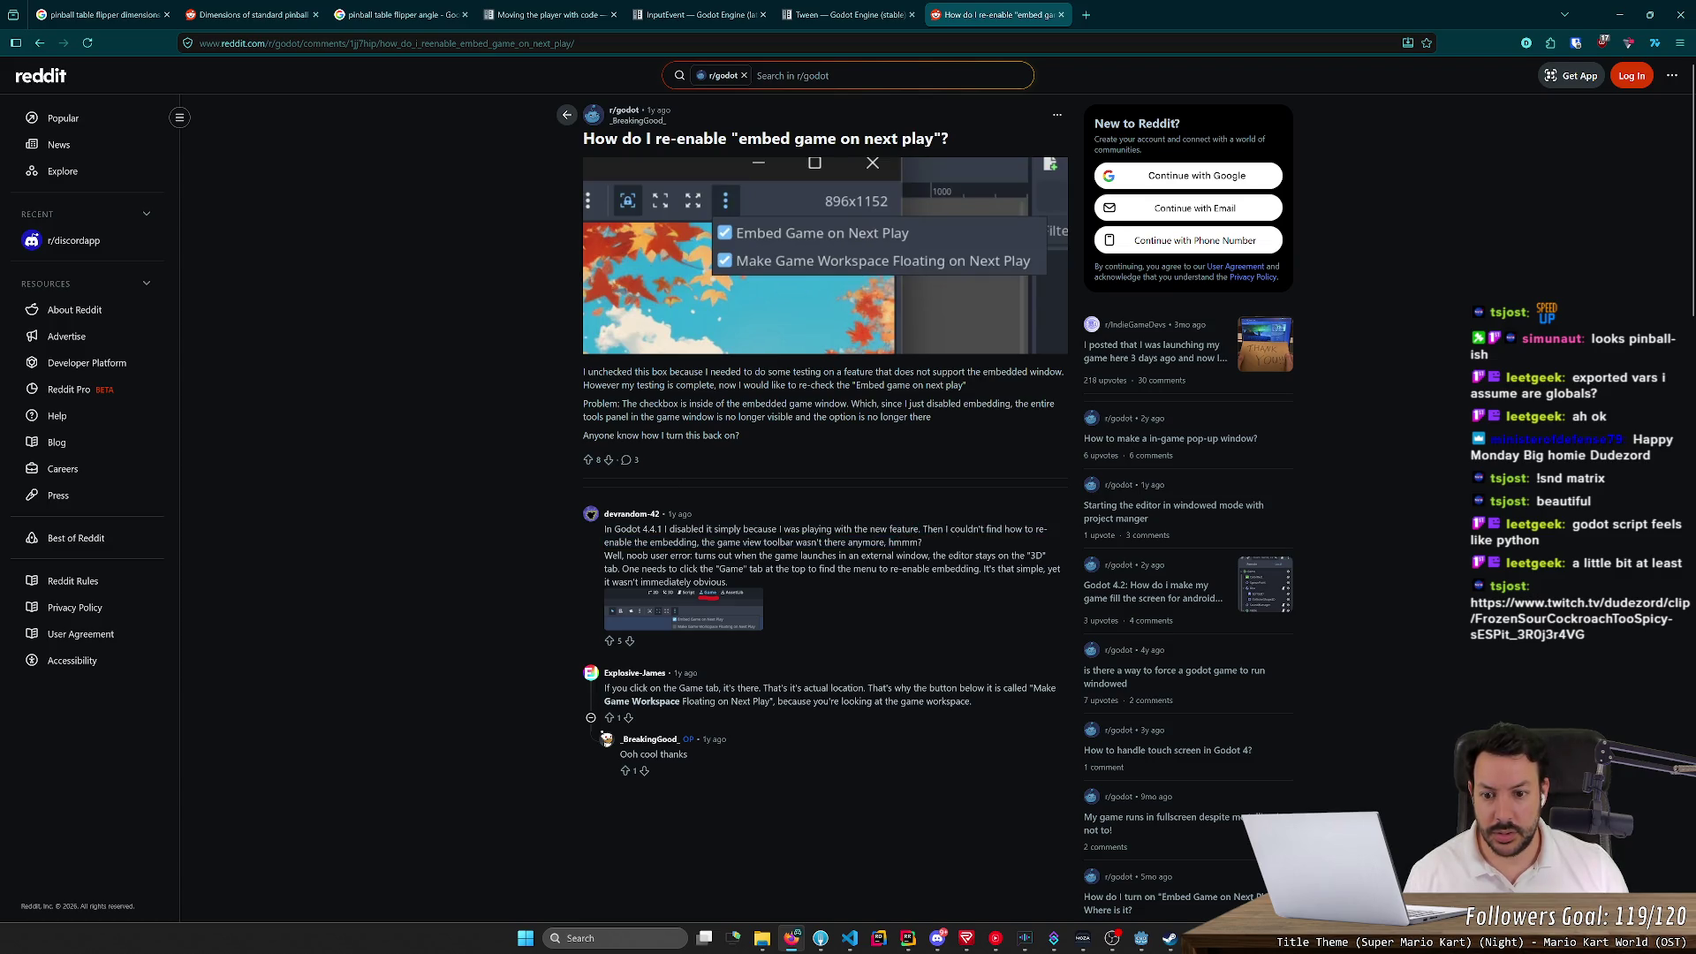
left_click_drag(678, 541, 781, 542)
left_click(782, 541)
key("alt+Tab")
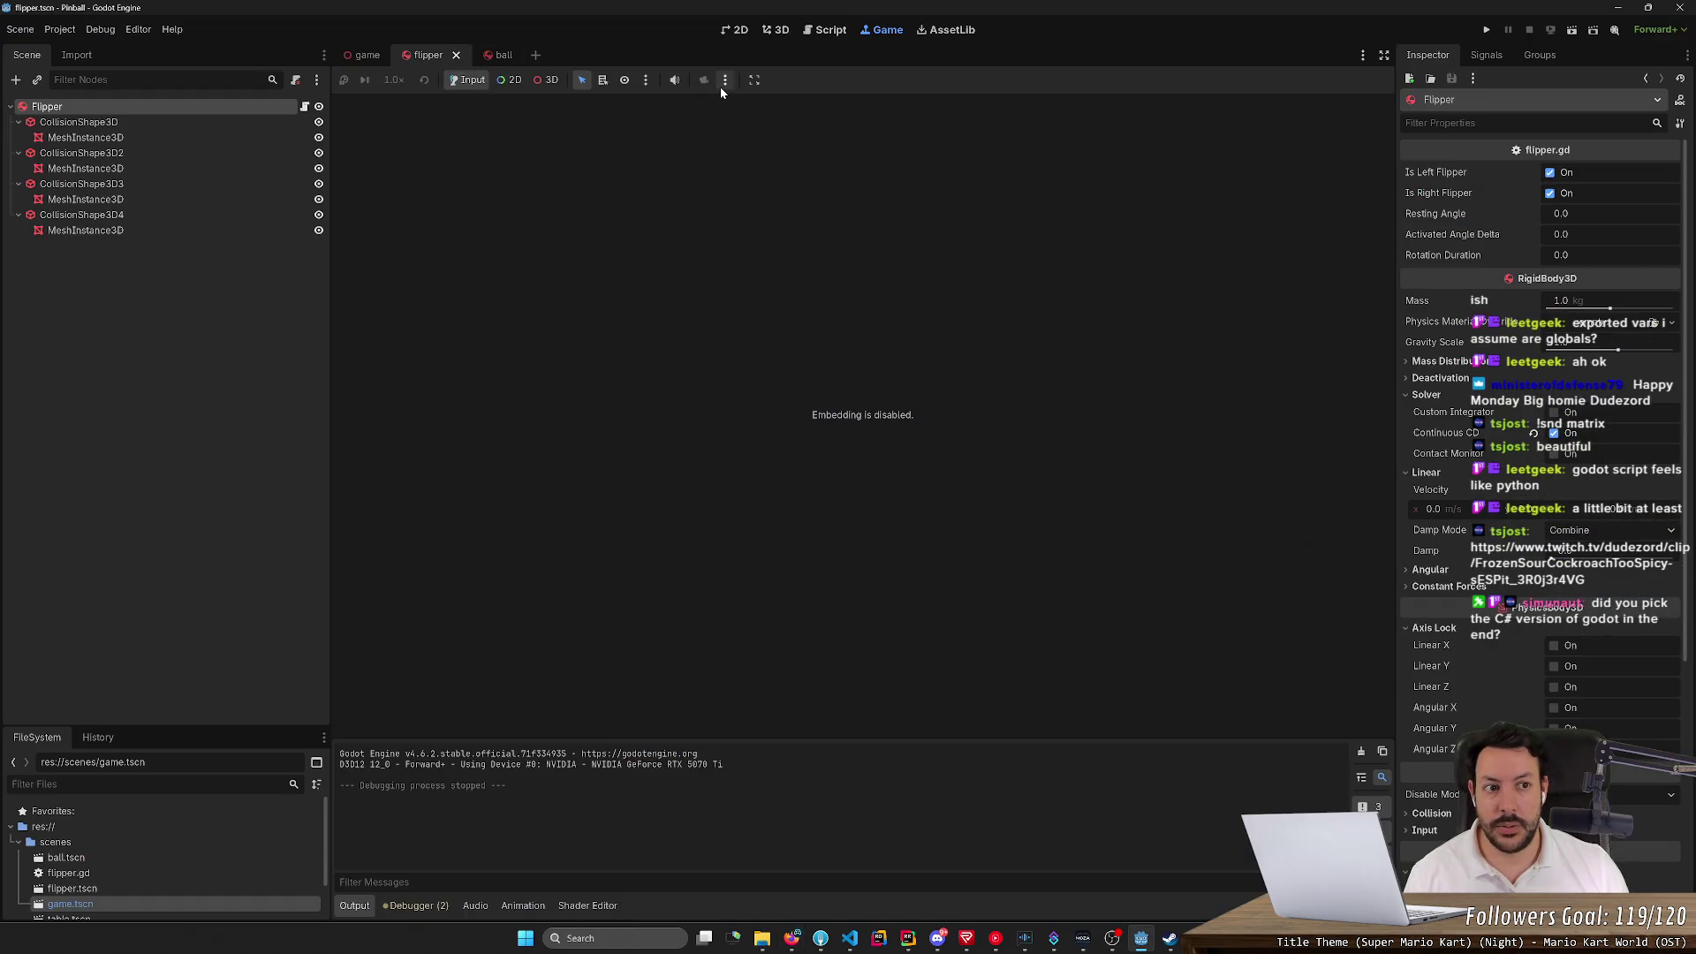
left_click(1362, 55)
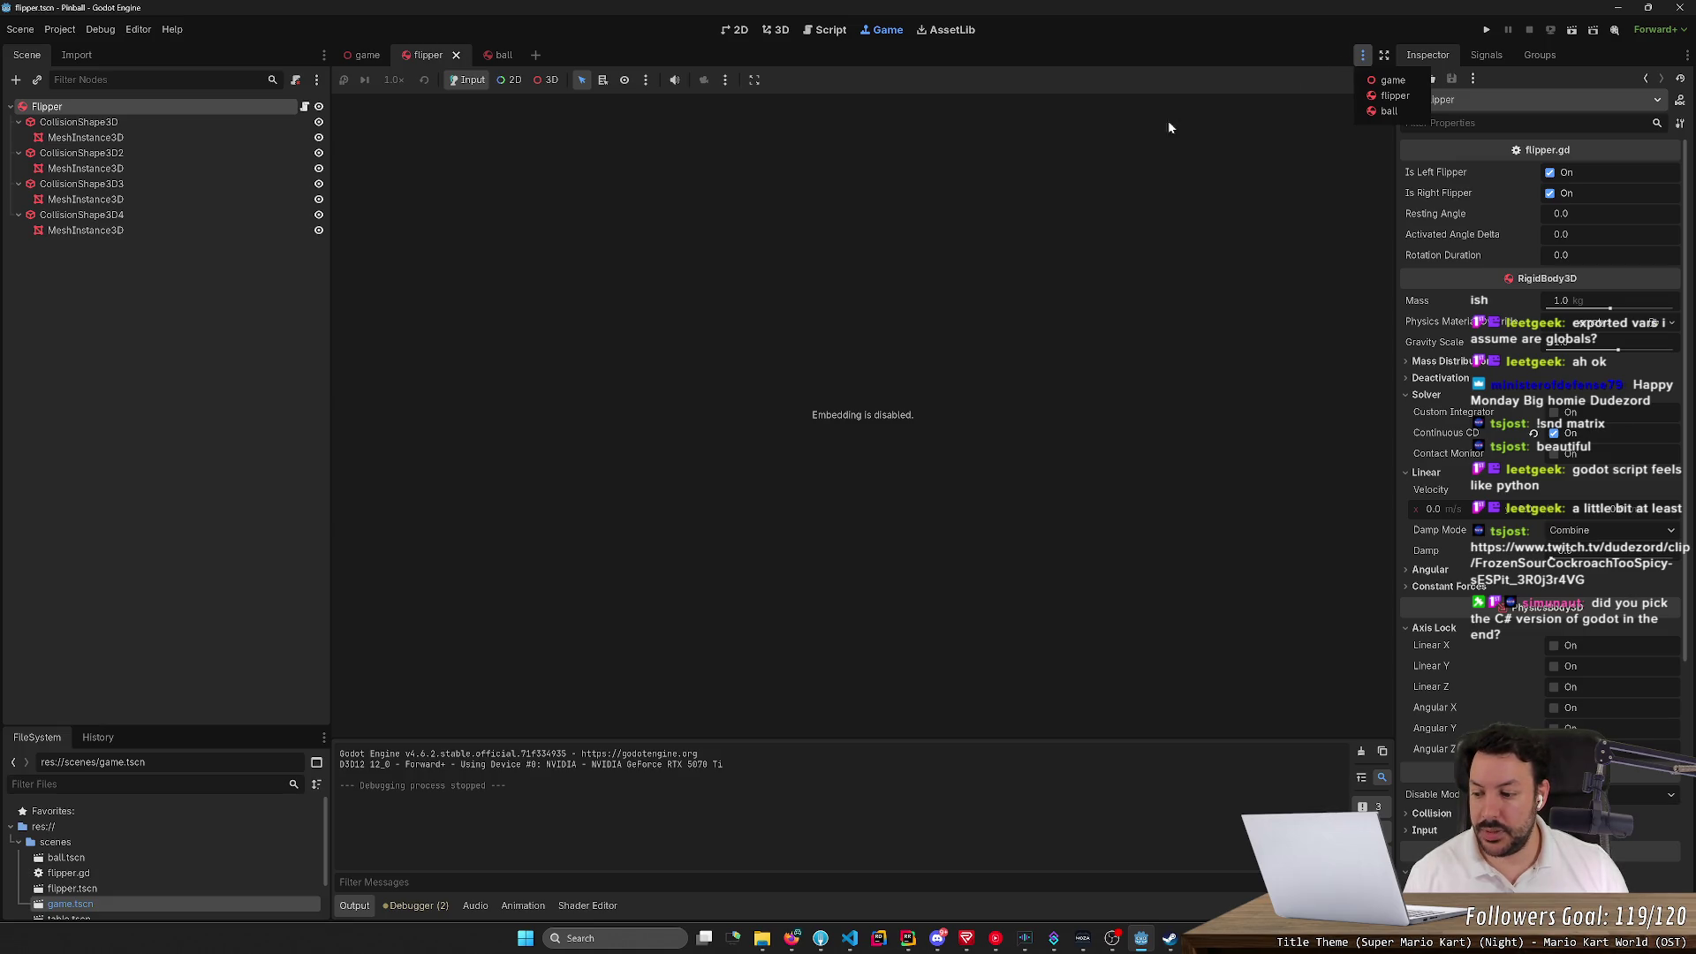
left_click(379, 76)
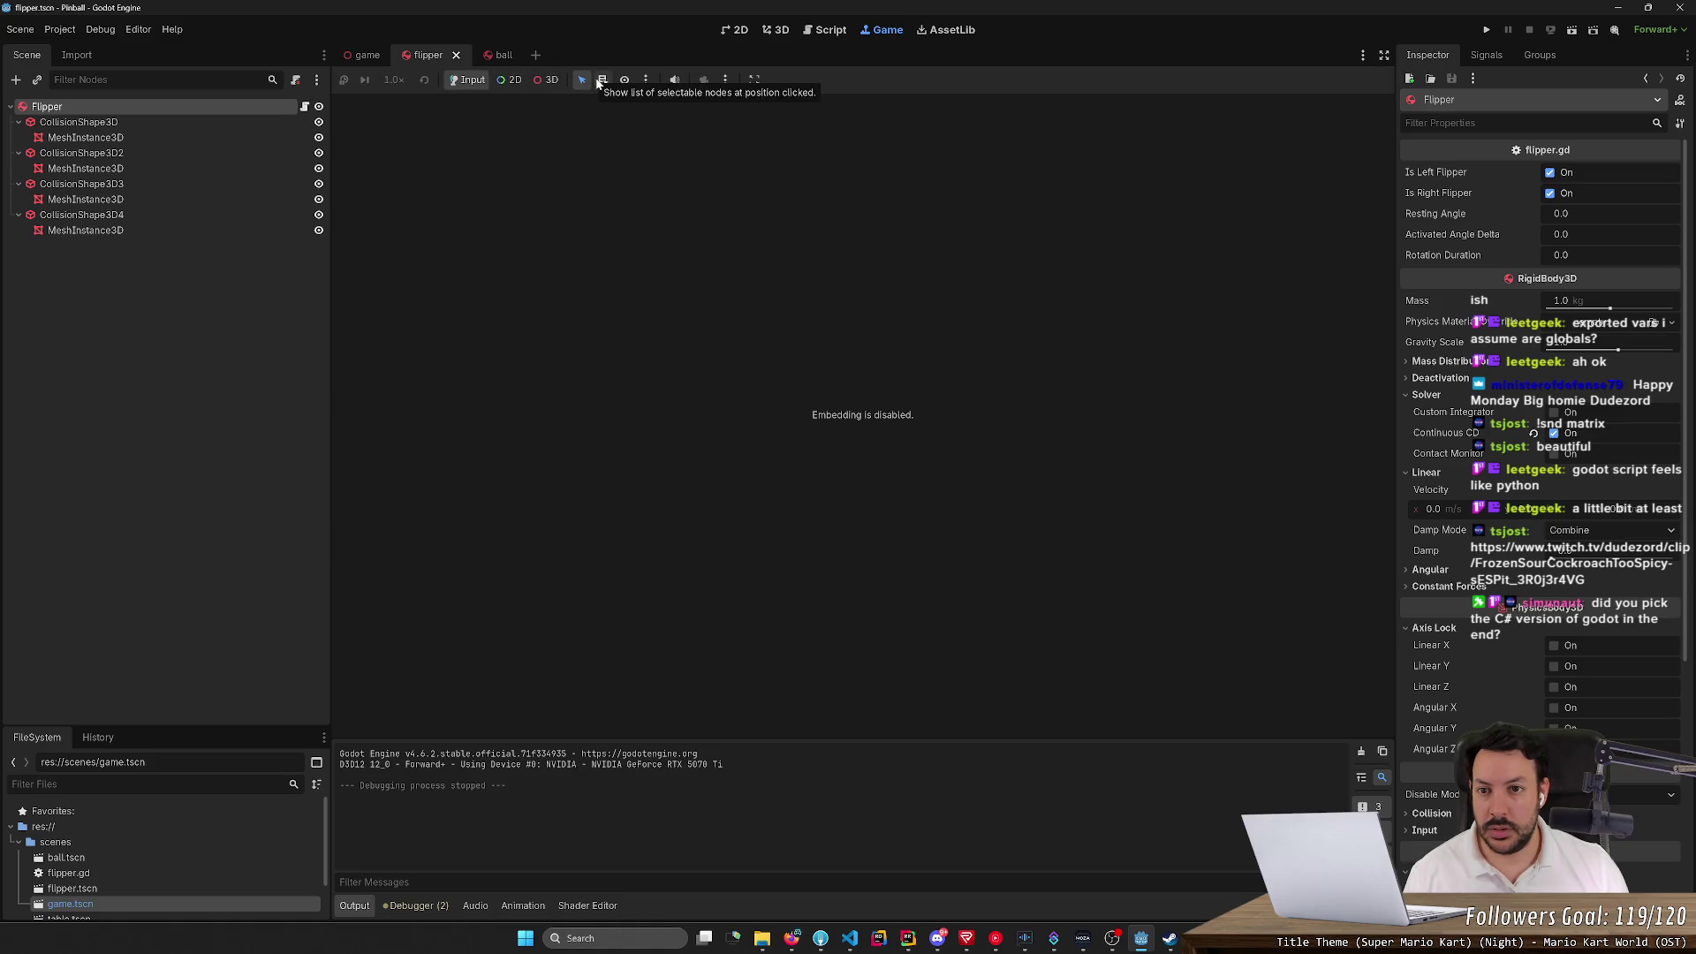
left_click(644, 80)
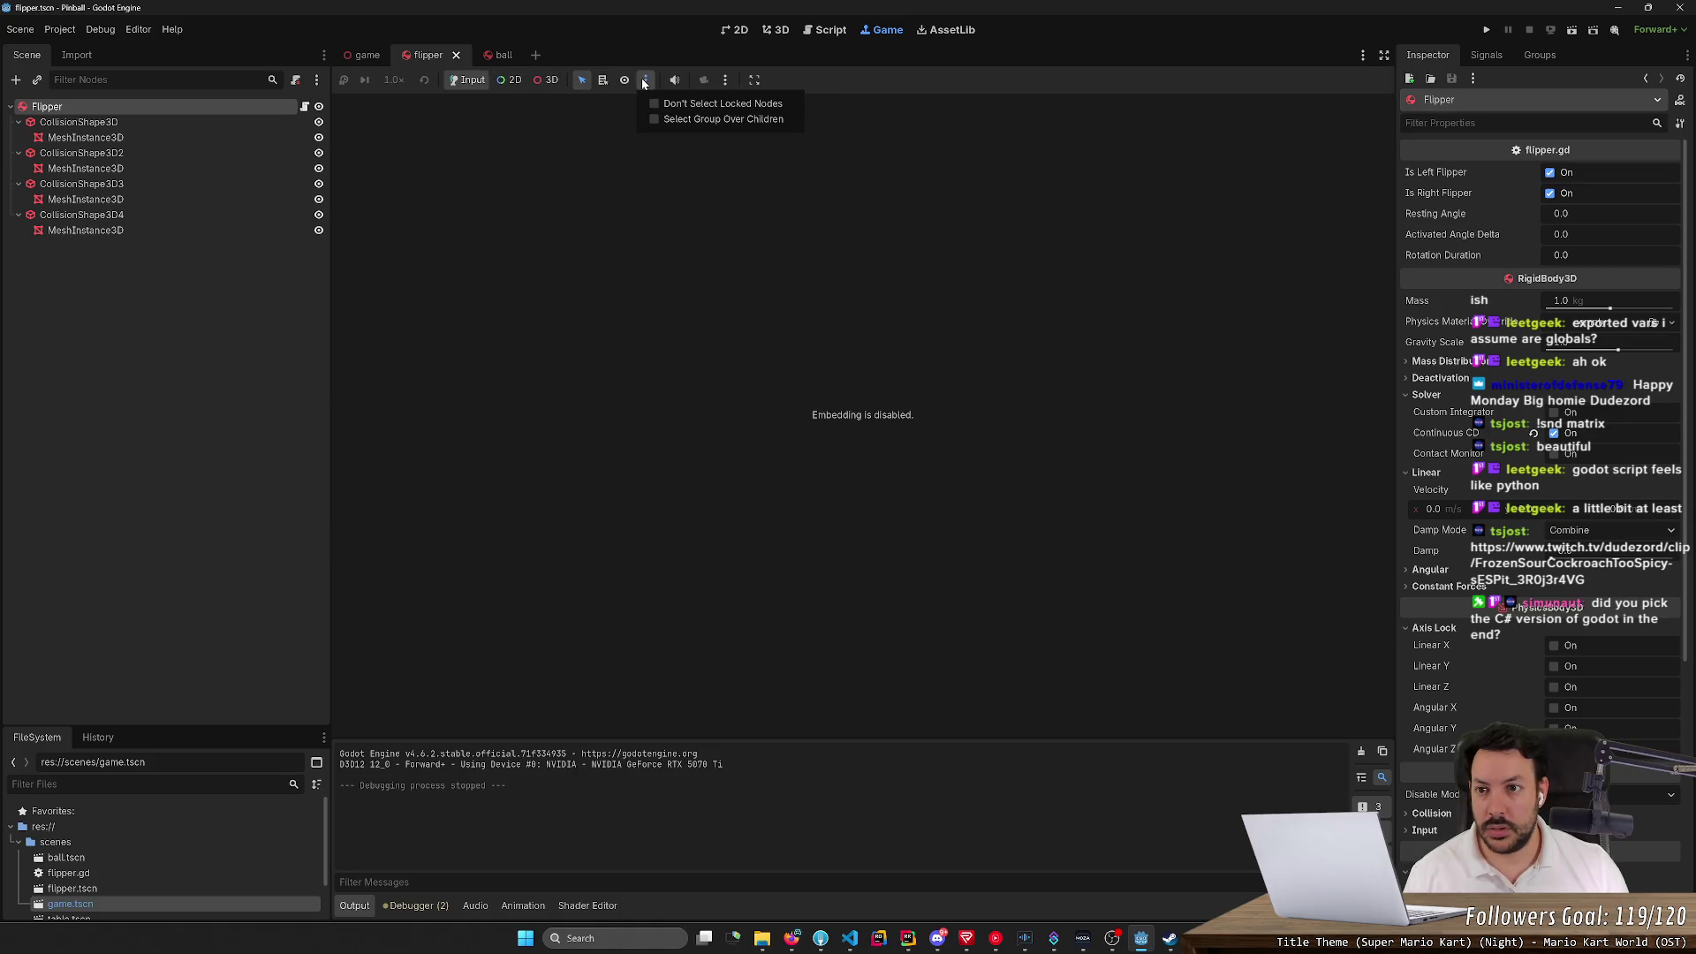
left_click(887, 30)
left_click(825, 30)
left_click(887, 30)
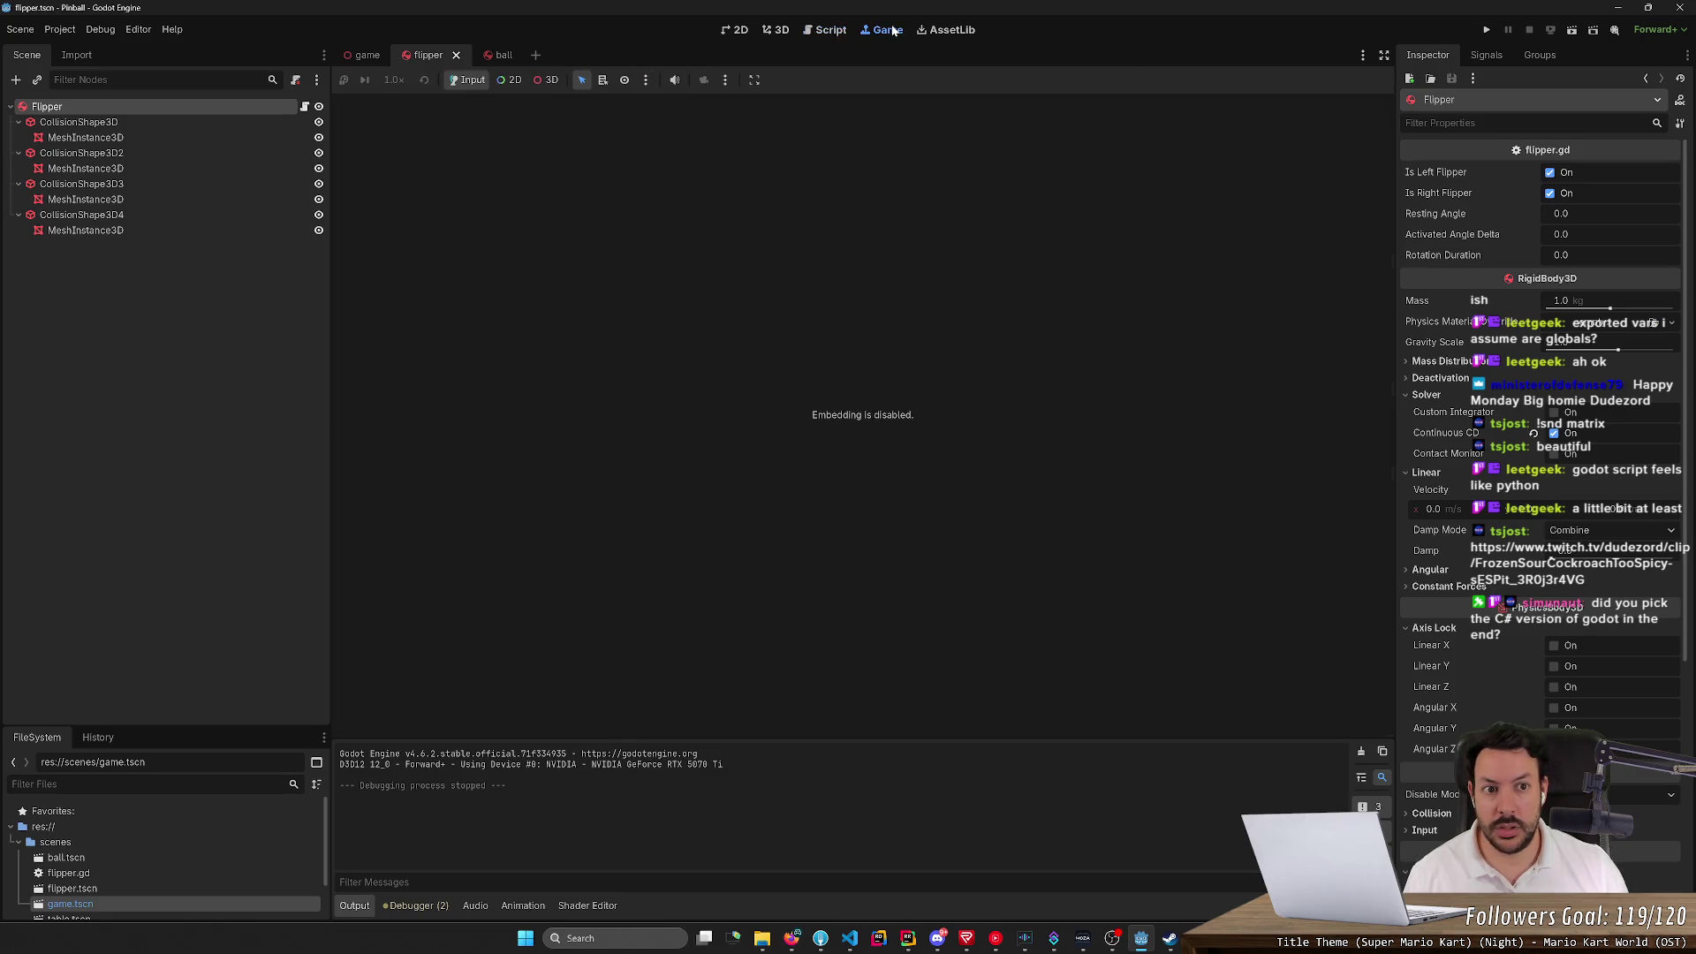
left_click(829, 30)
left_click(882, 30)
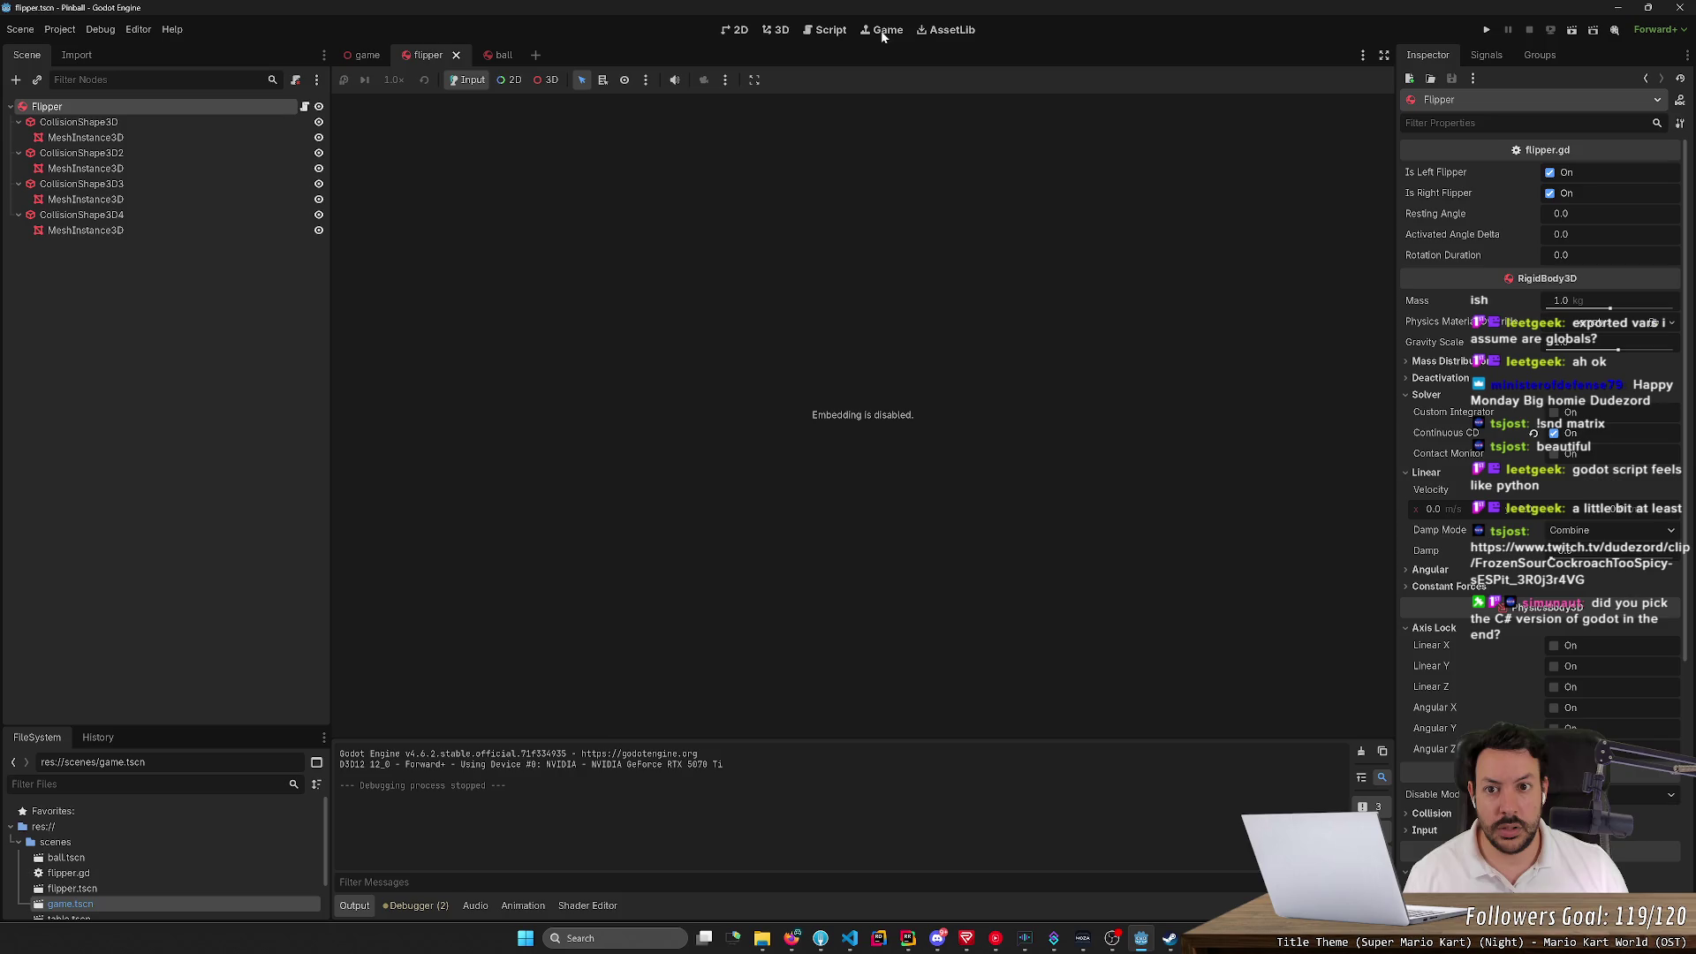
left_click(1488, 30)
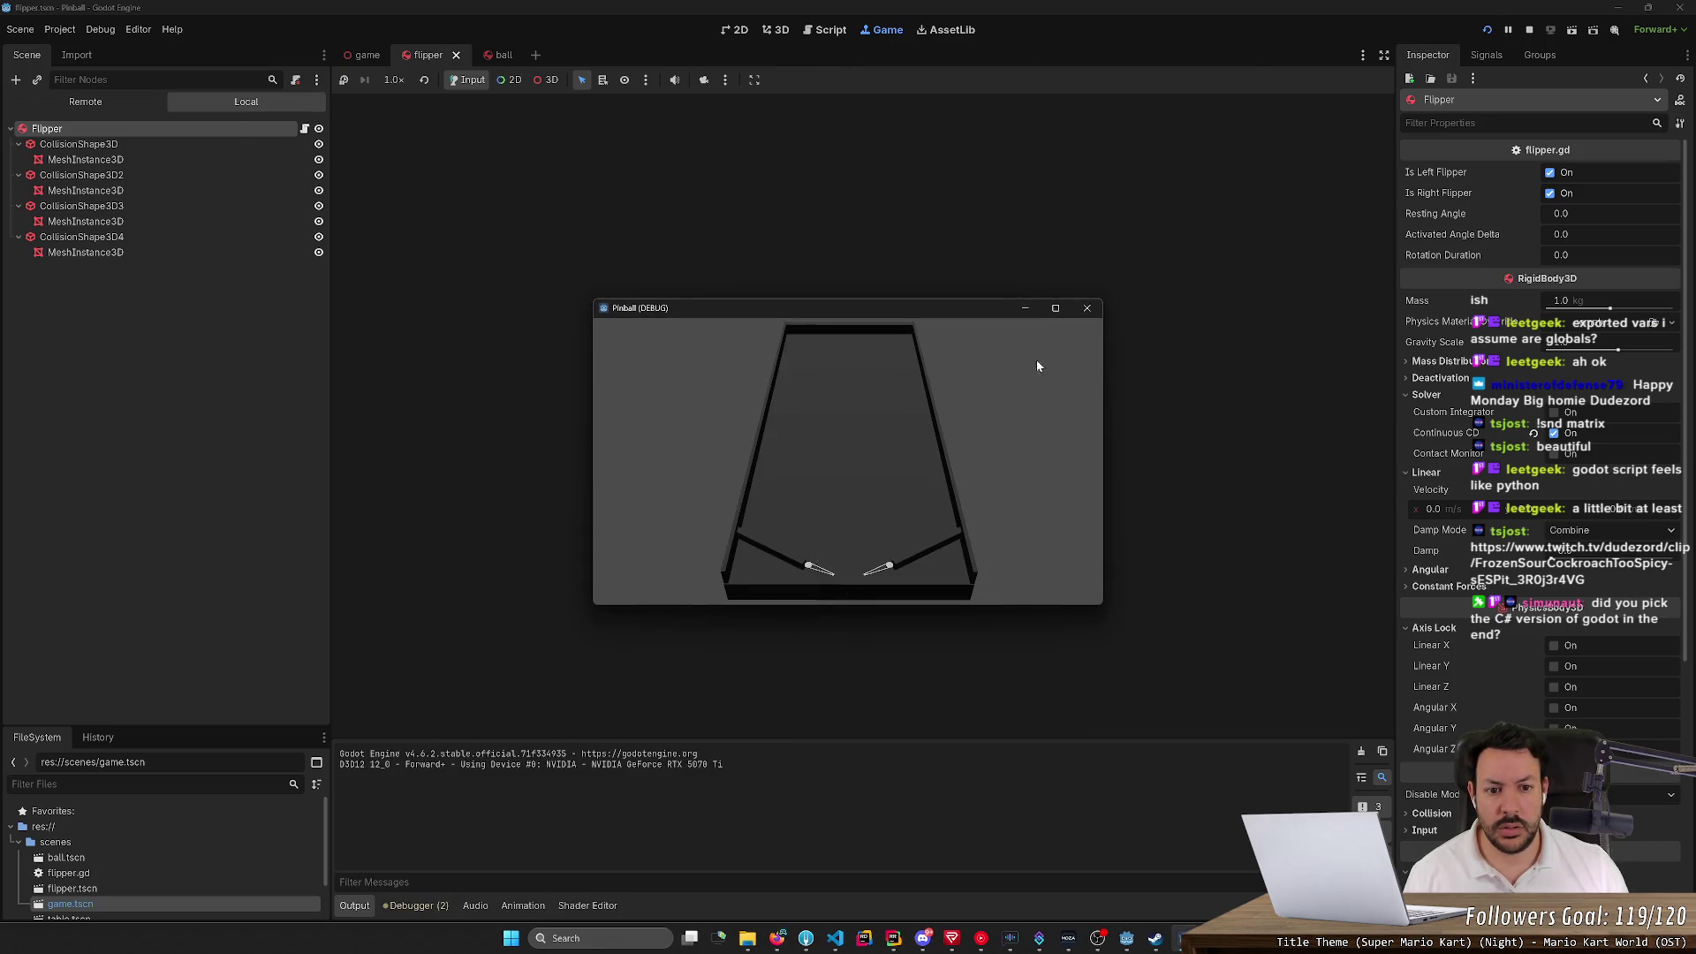
Glance at the browser thread, run the project with F5, and open flipper.gd in the Script workspace
key("alt+Tab")
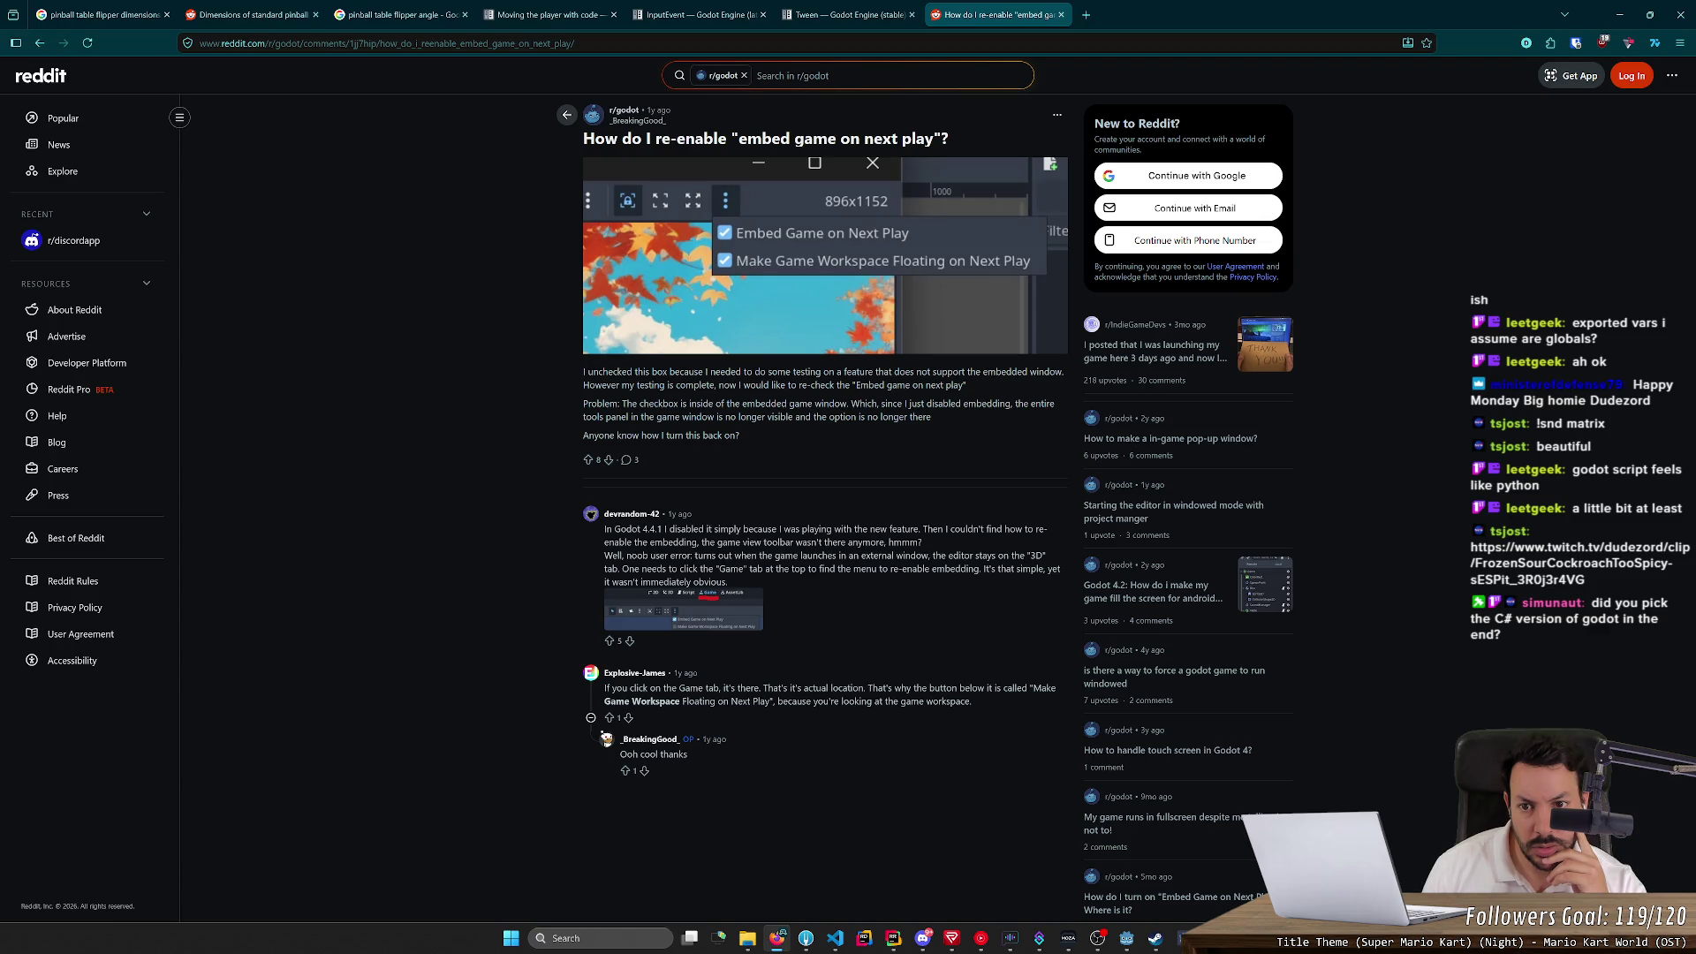
key("alt+Tab")
key("F5")
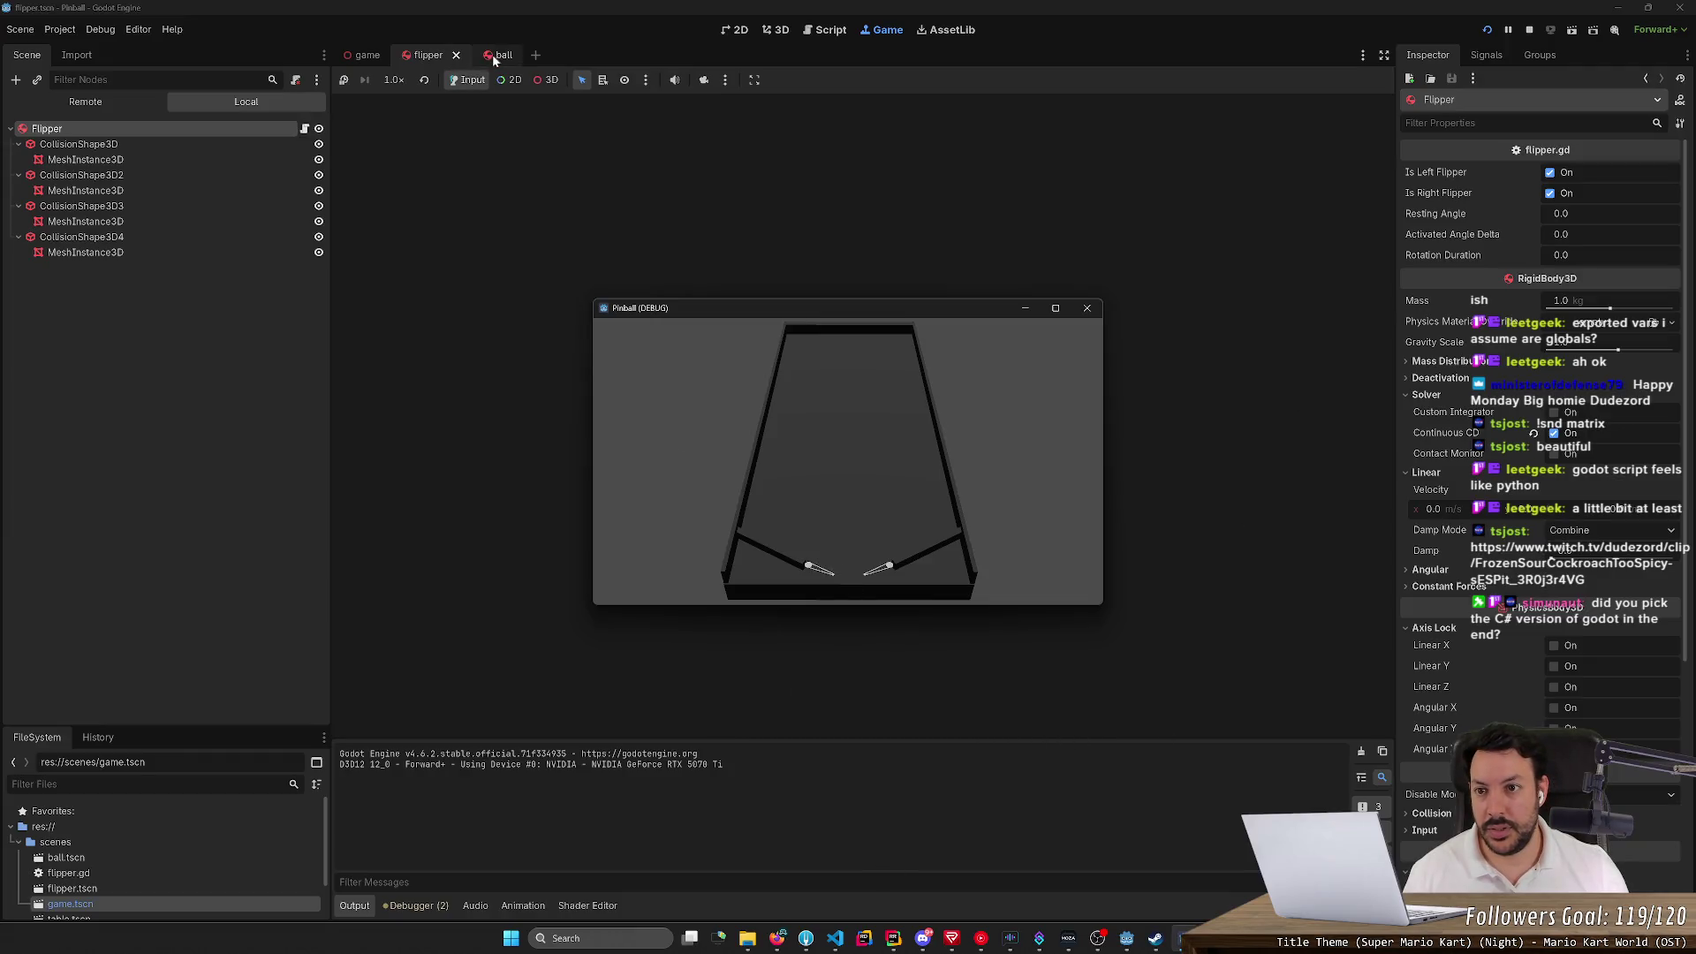
left_click(835, 32)
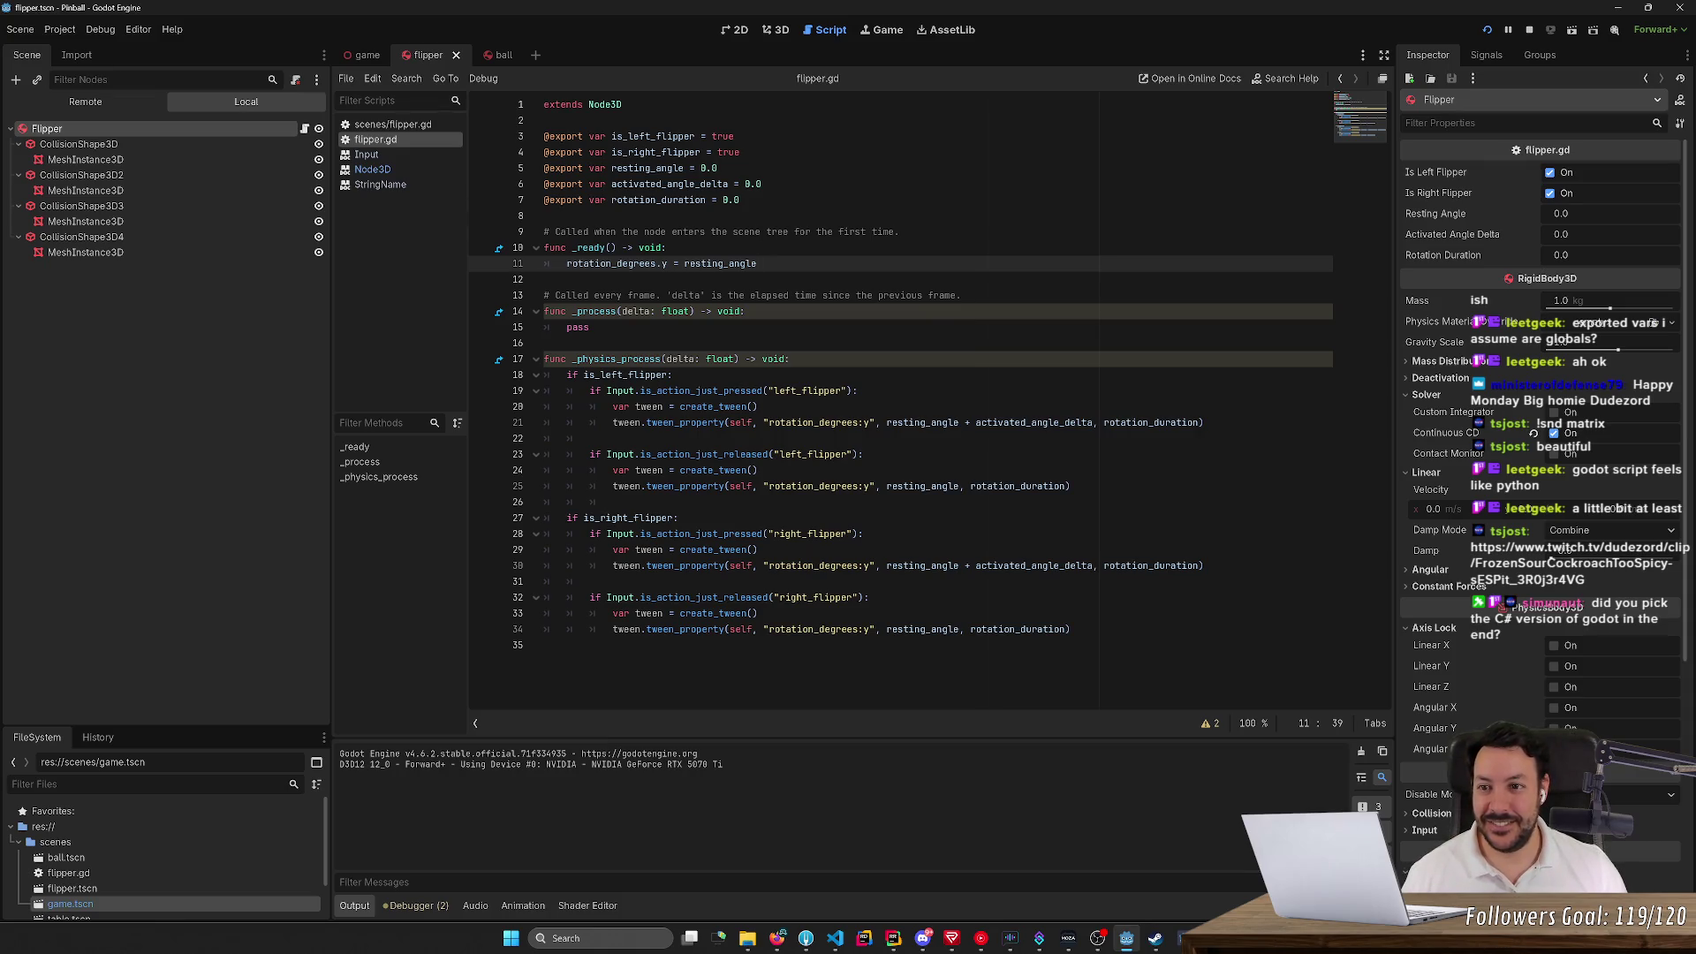
In the Game view toolbar options, enable Embed Game on Next Play
left_click(884, 30)
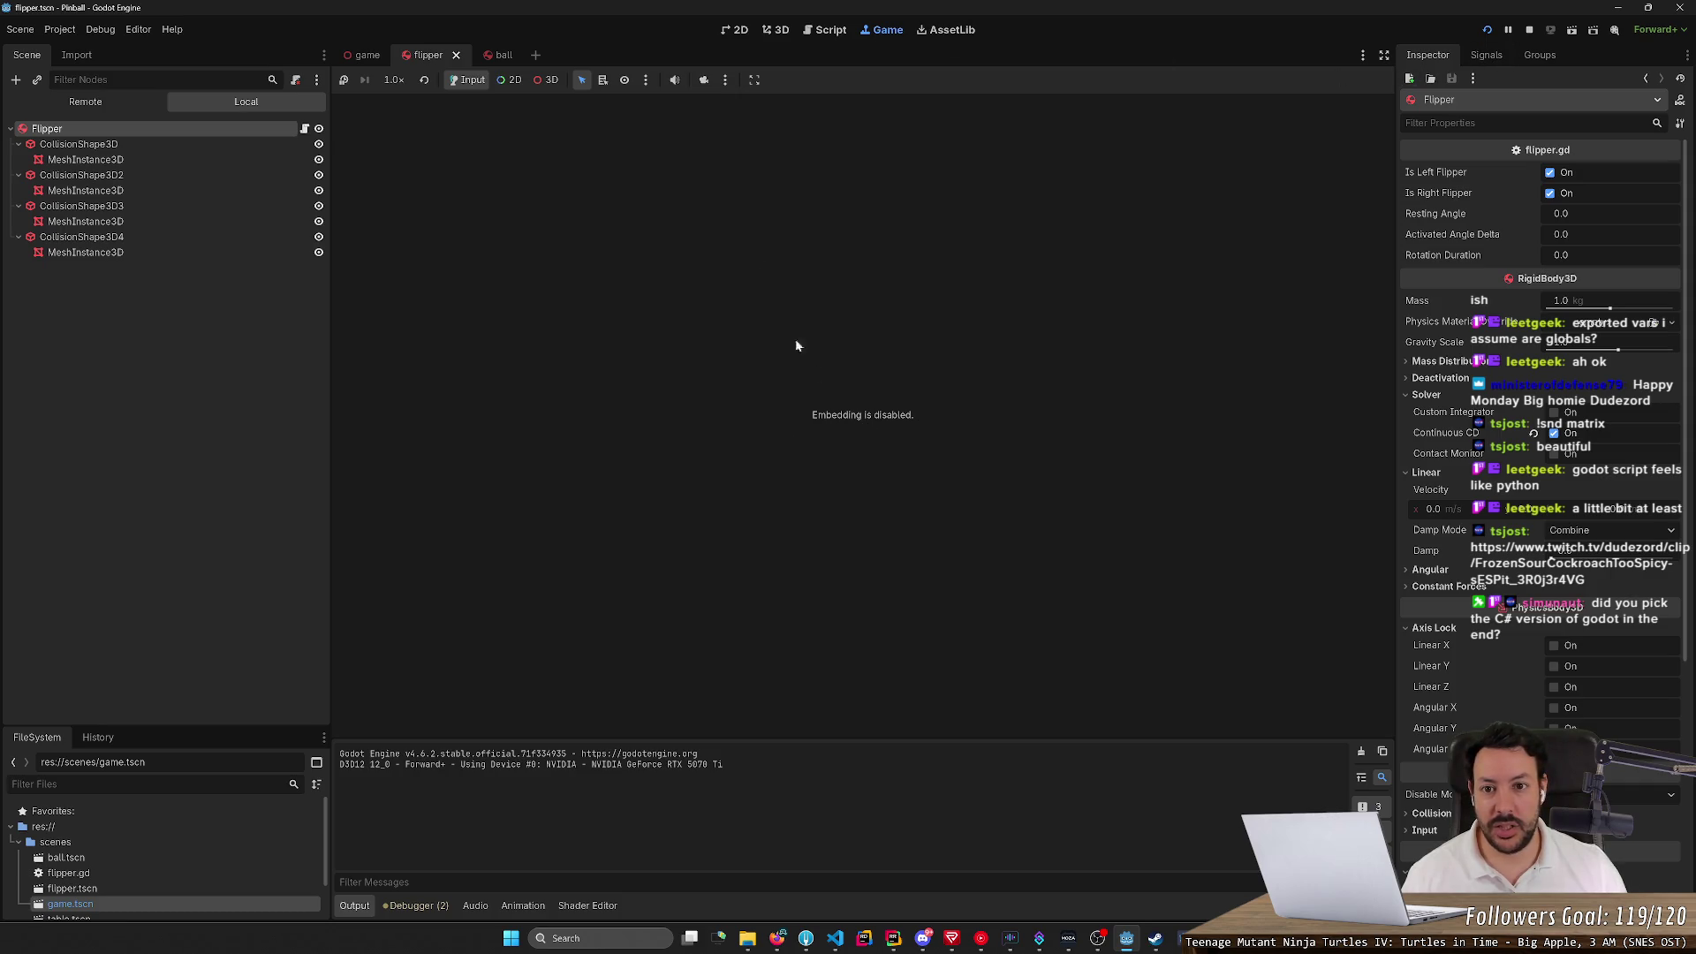
left_click(725, 81)
left_click(677, 92)
left_click(646, 79)
left_click(595, 137)
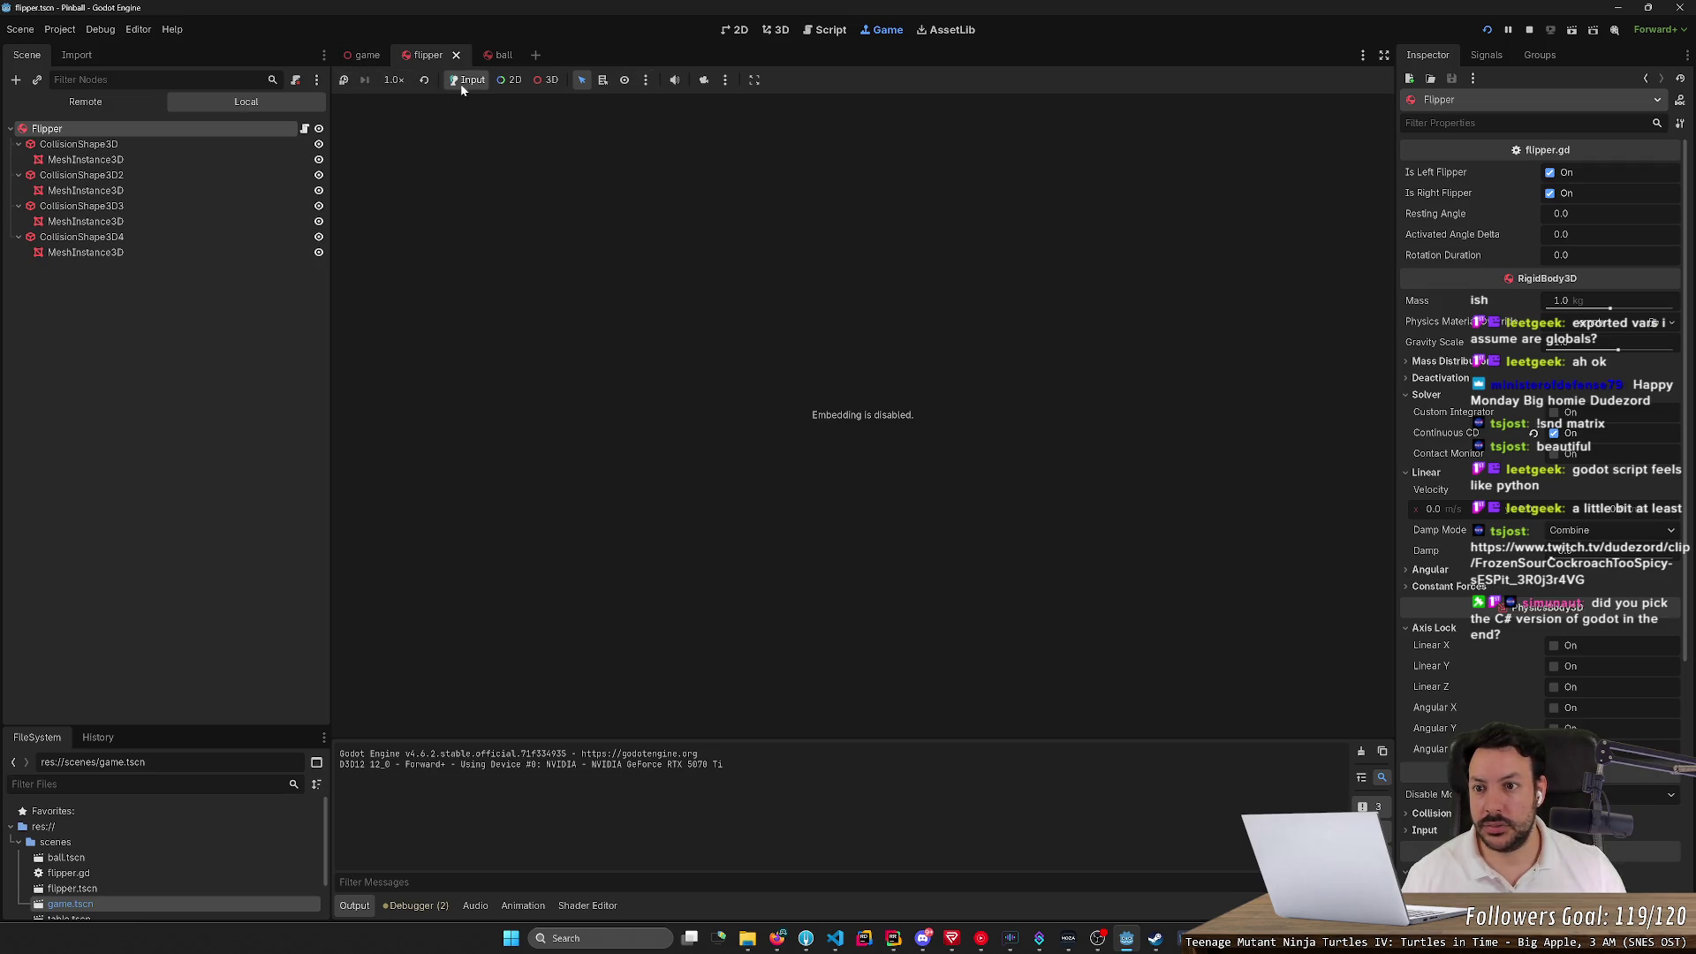
left_click(756, 84)
left_click(786, 103)
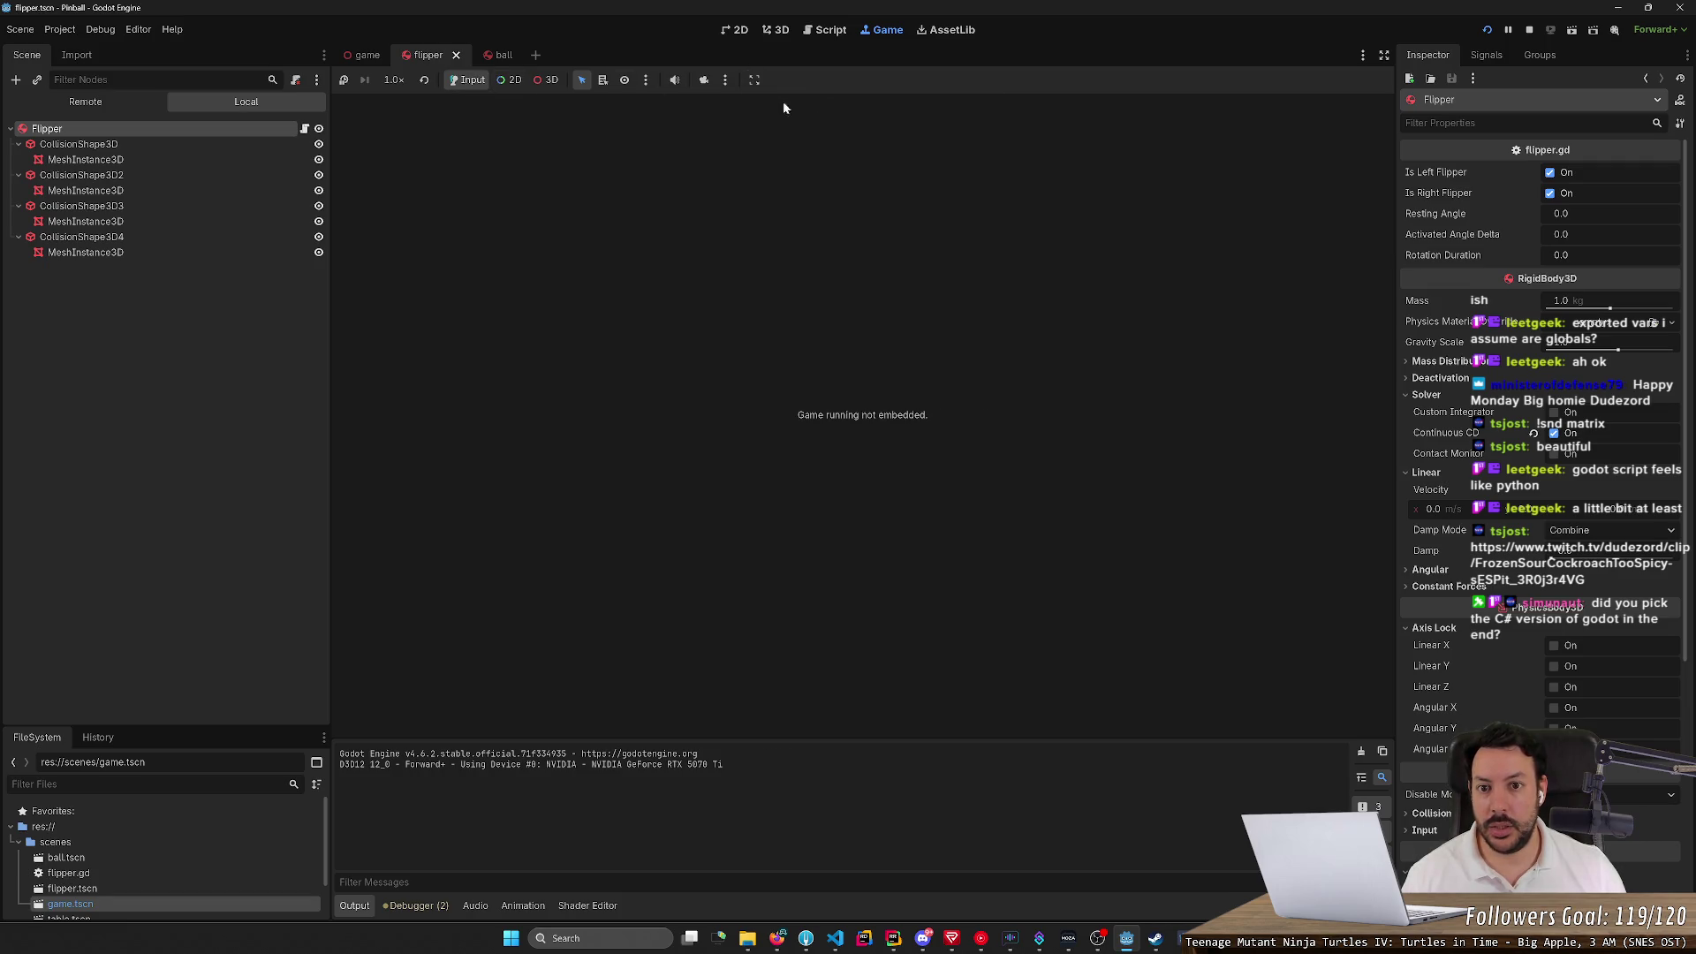
left_click(755, 79)
Stop the running game and relaunch Pinball embedded in the editor
left_click(792, 119)
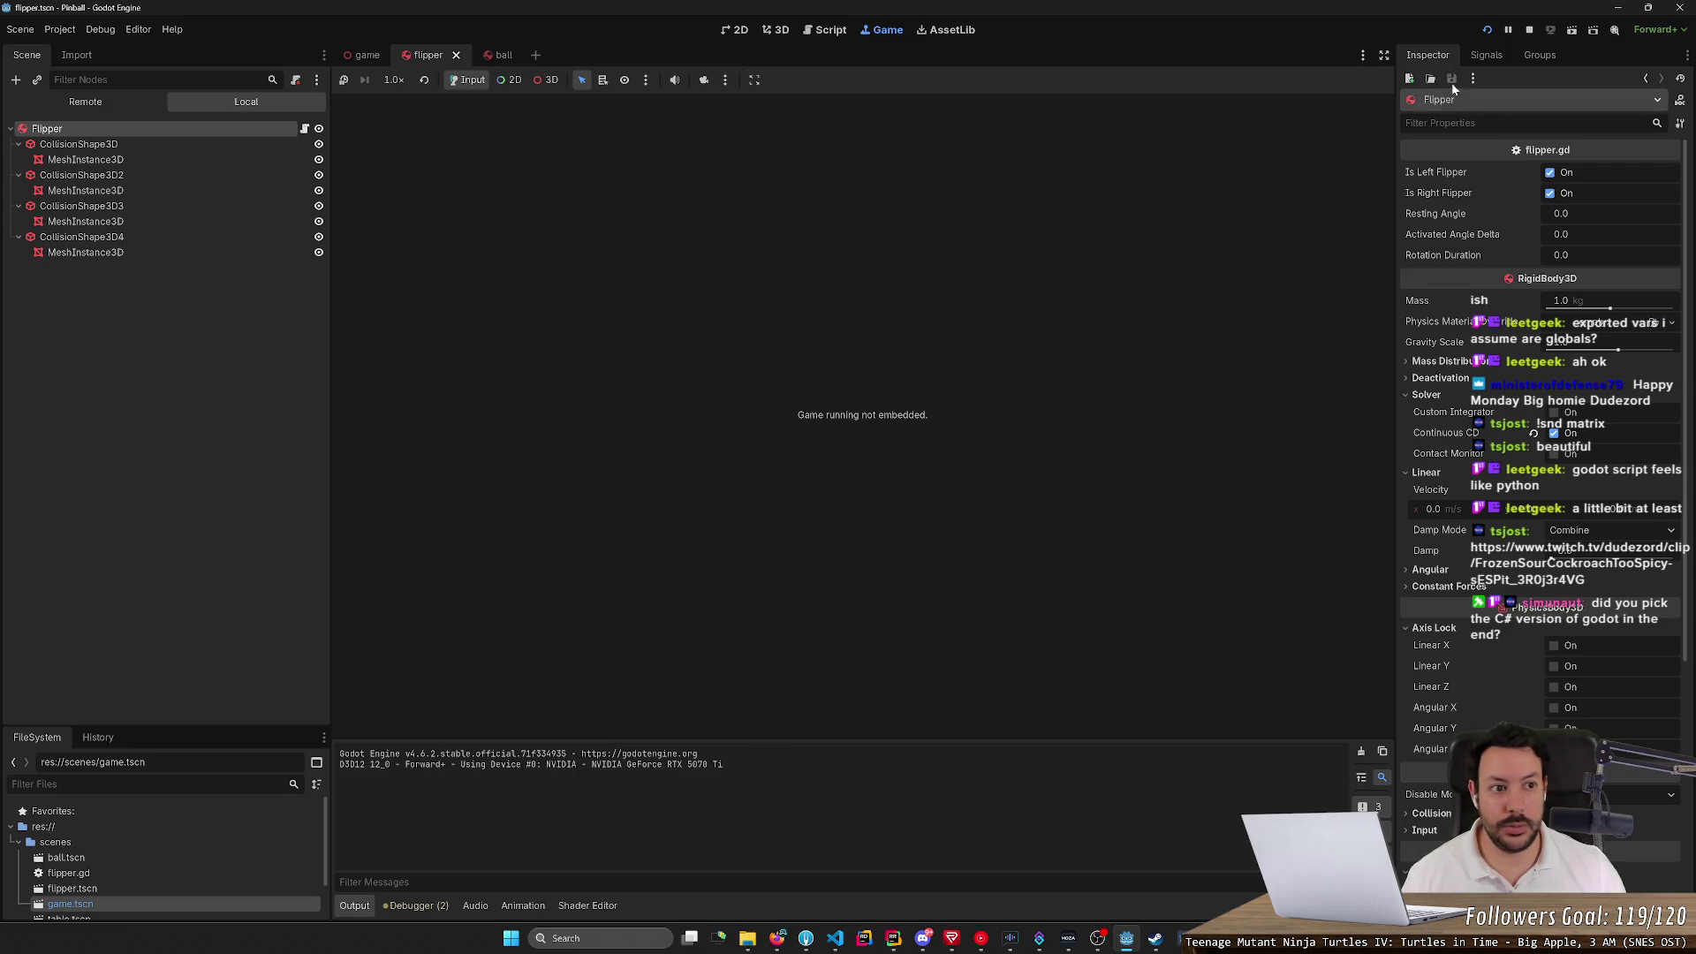
left_click(1527, 30)
left_click(1478, 31)
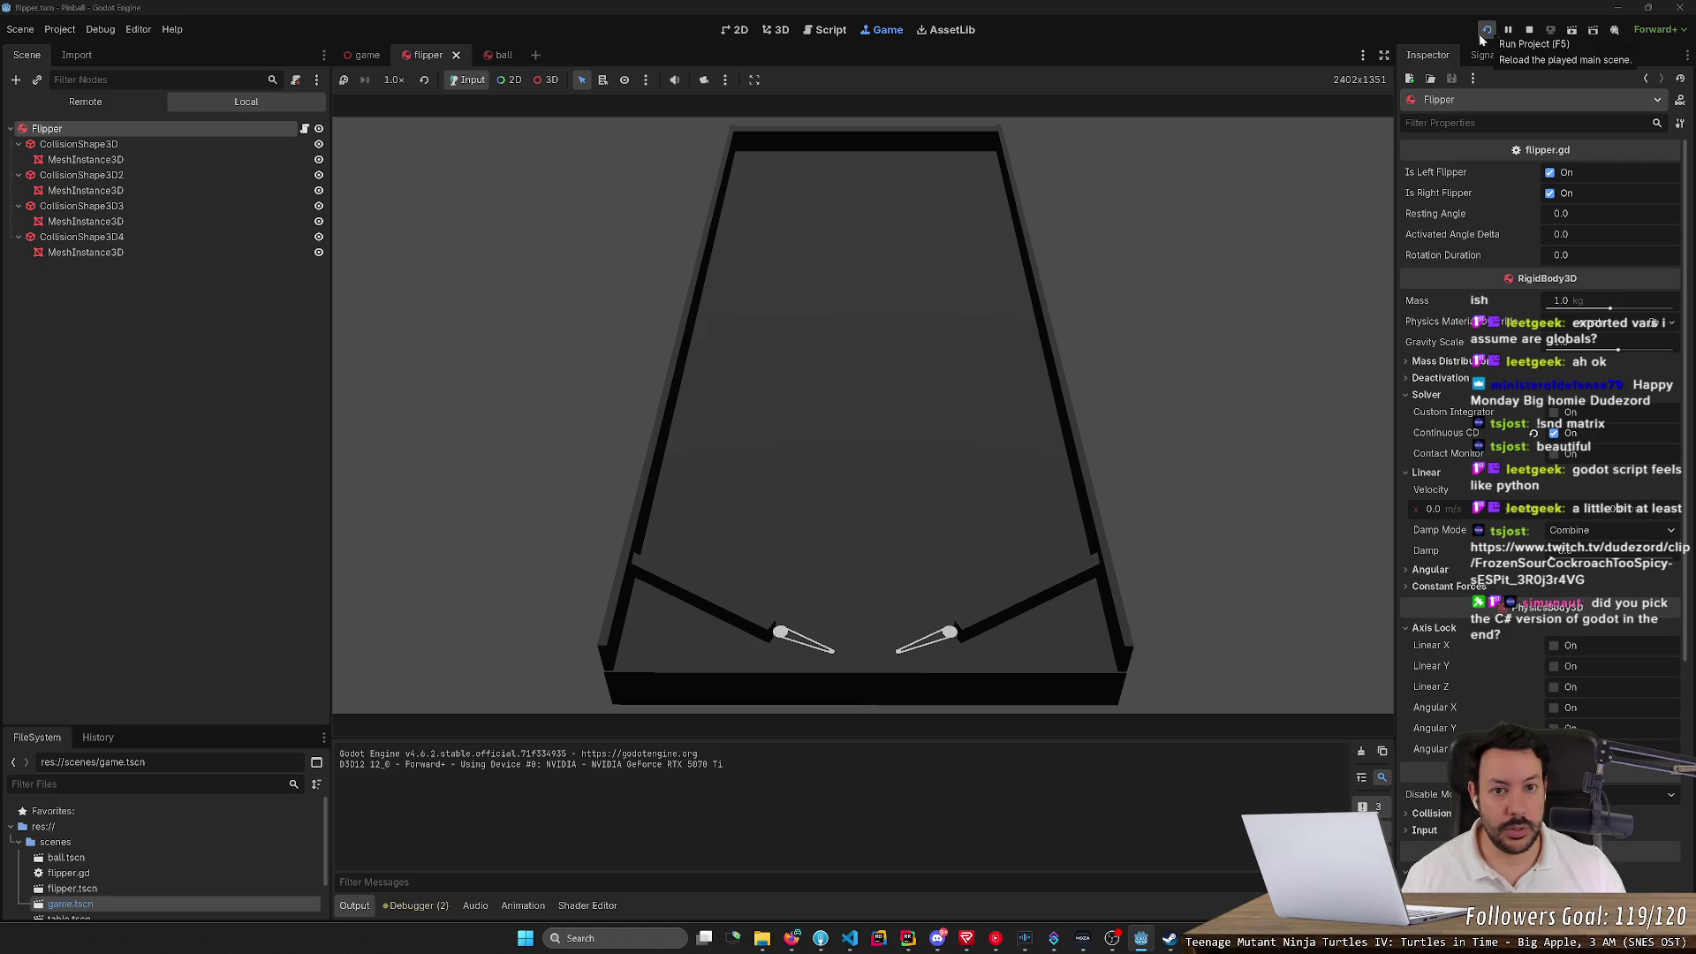
left_click(775, 29)
left_click(1486, 32)
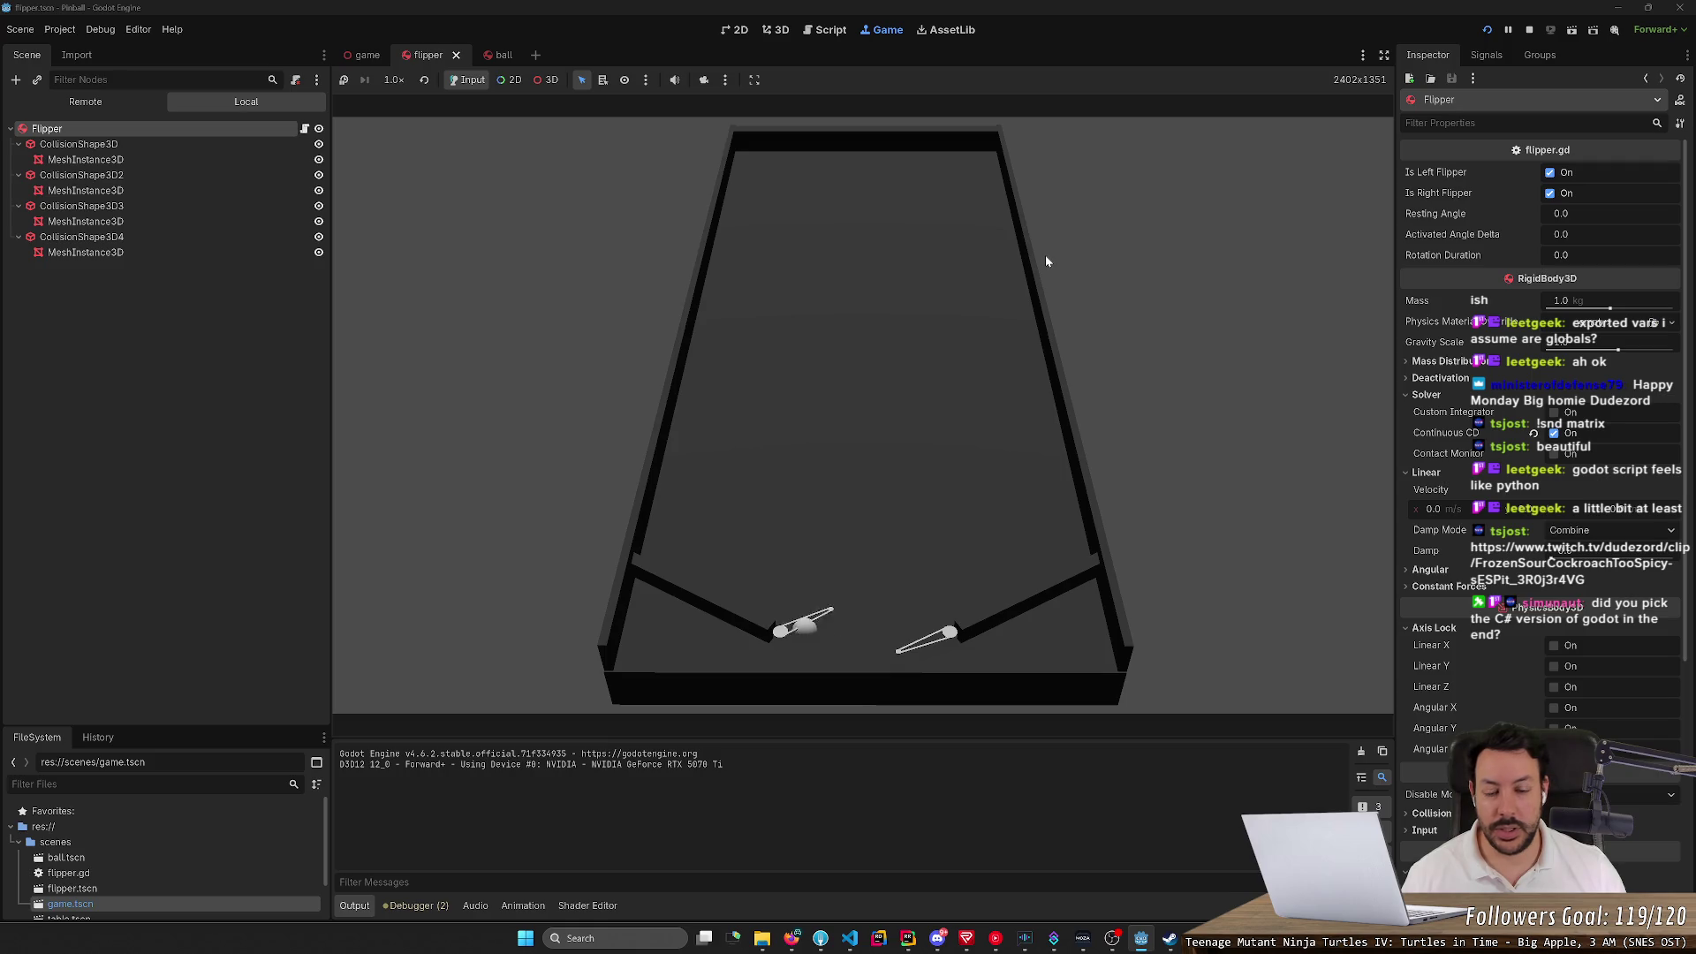
left_click(1486, 29)
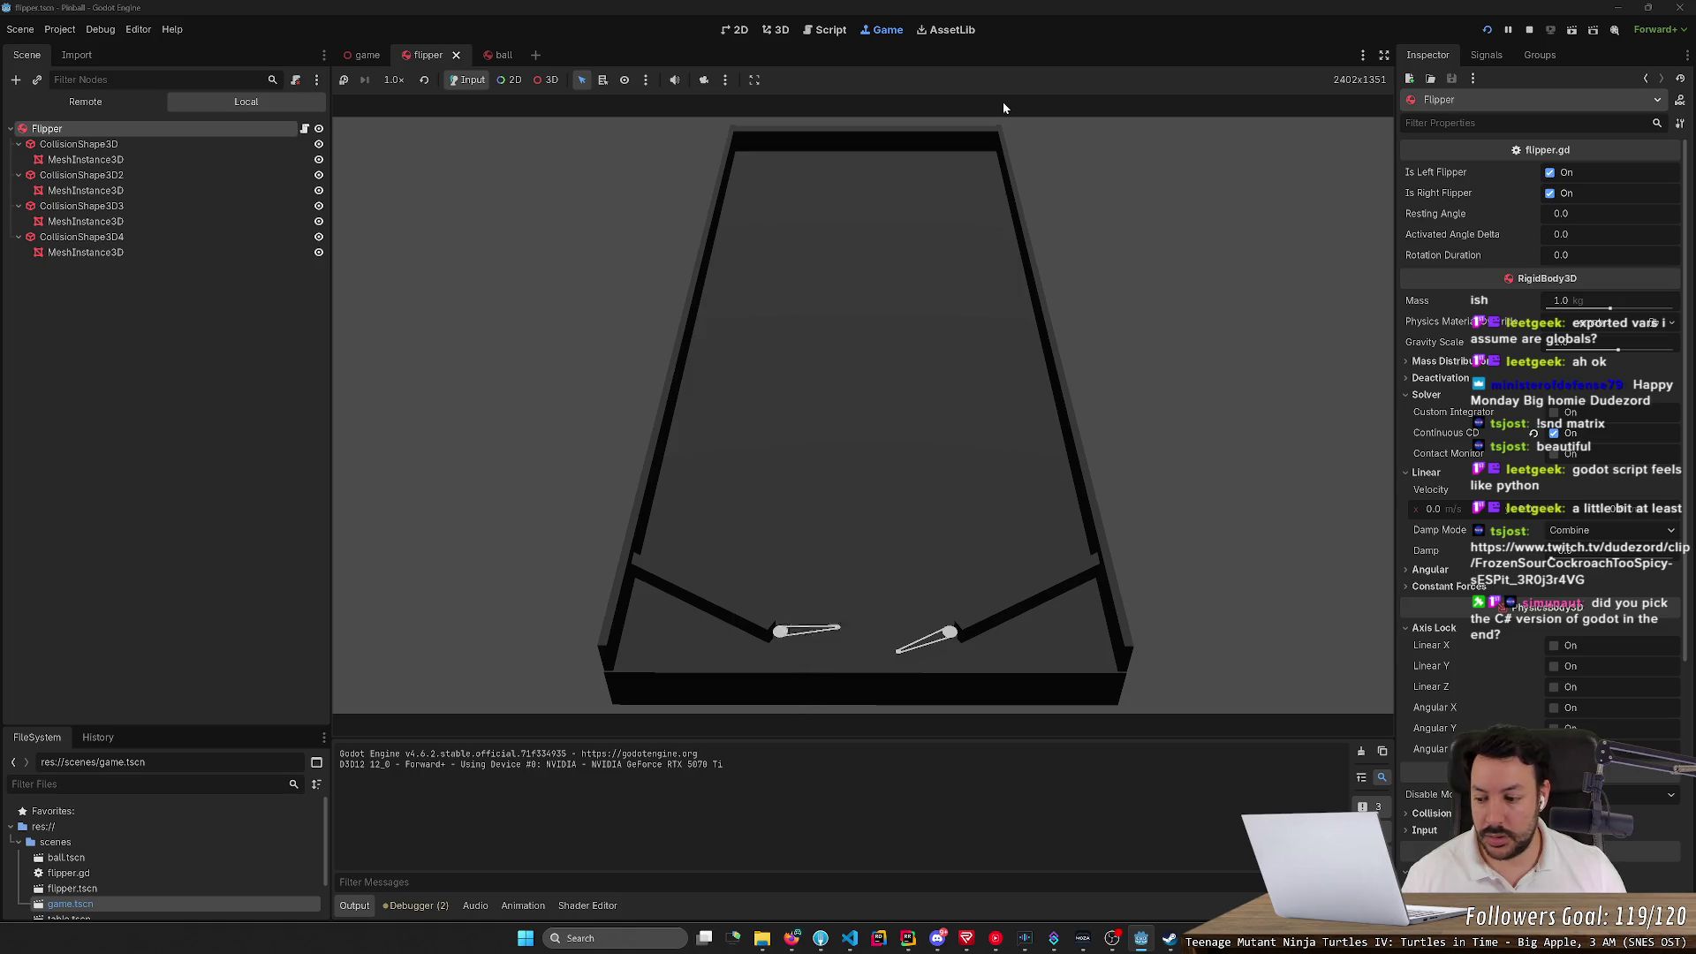
left_click(1488, 30)
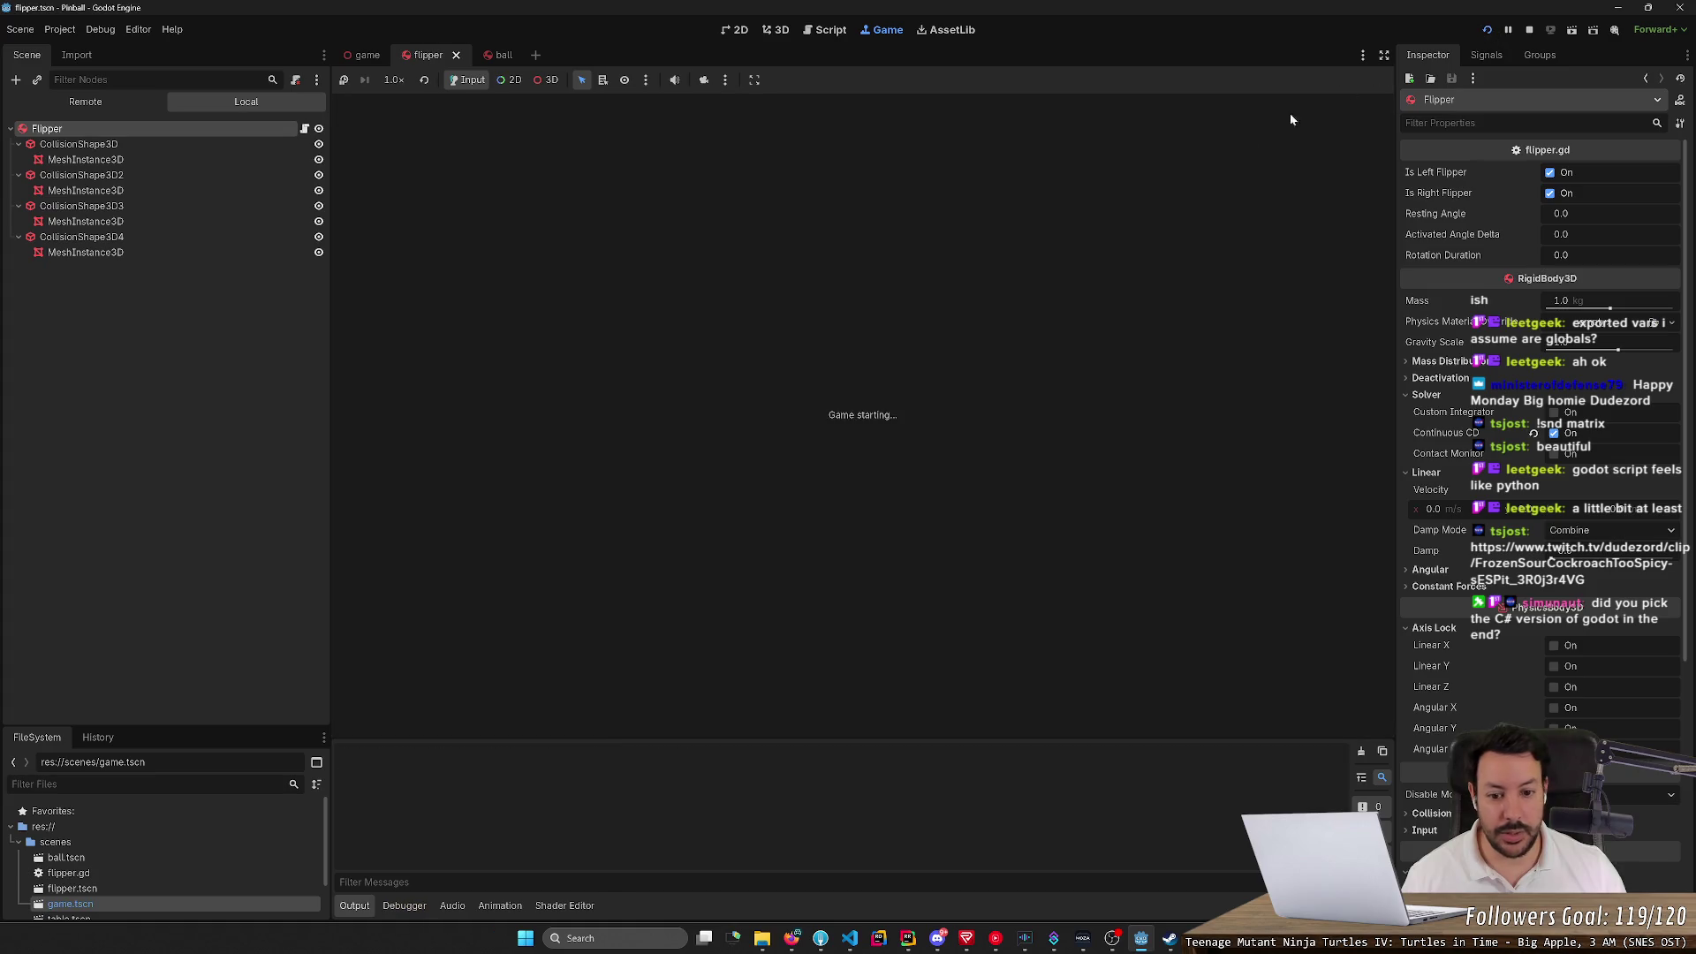
key("F5")
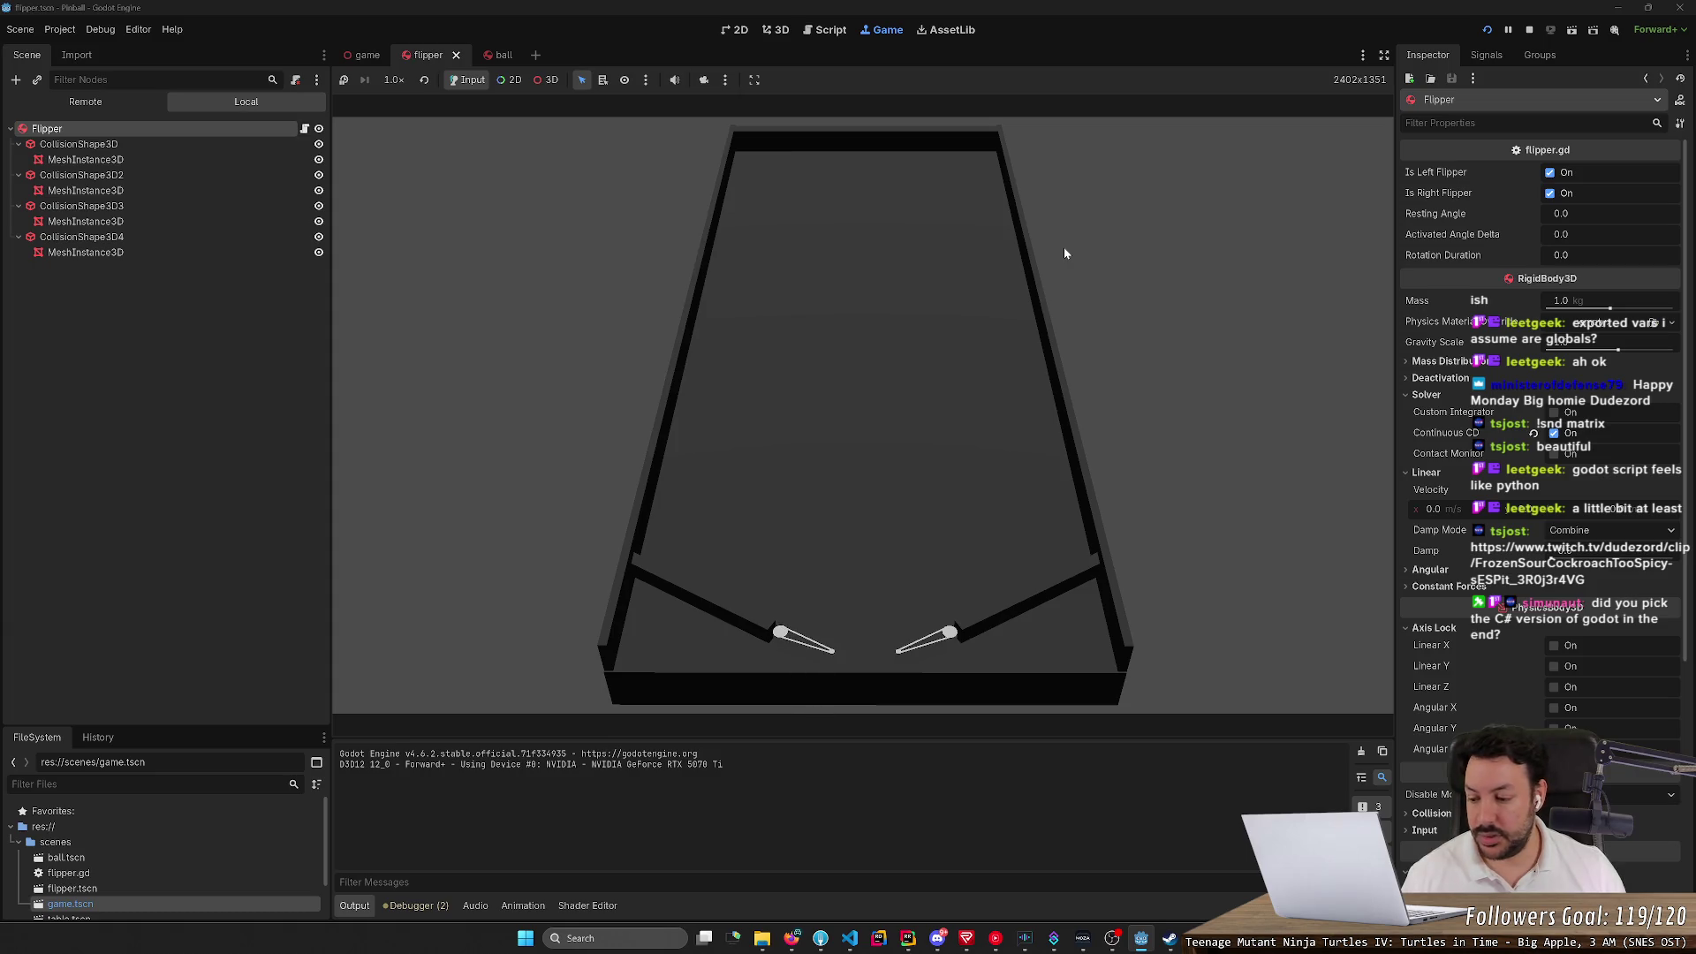
left_click(725, 79)
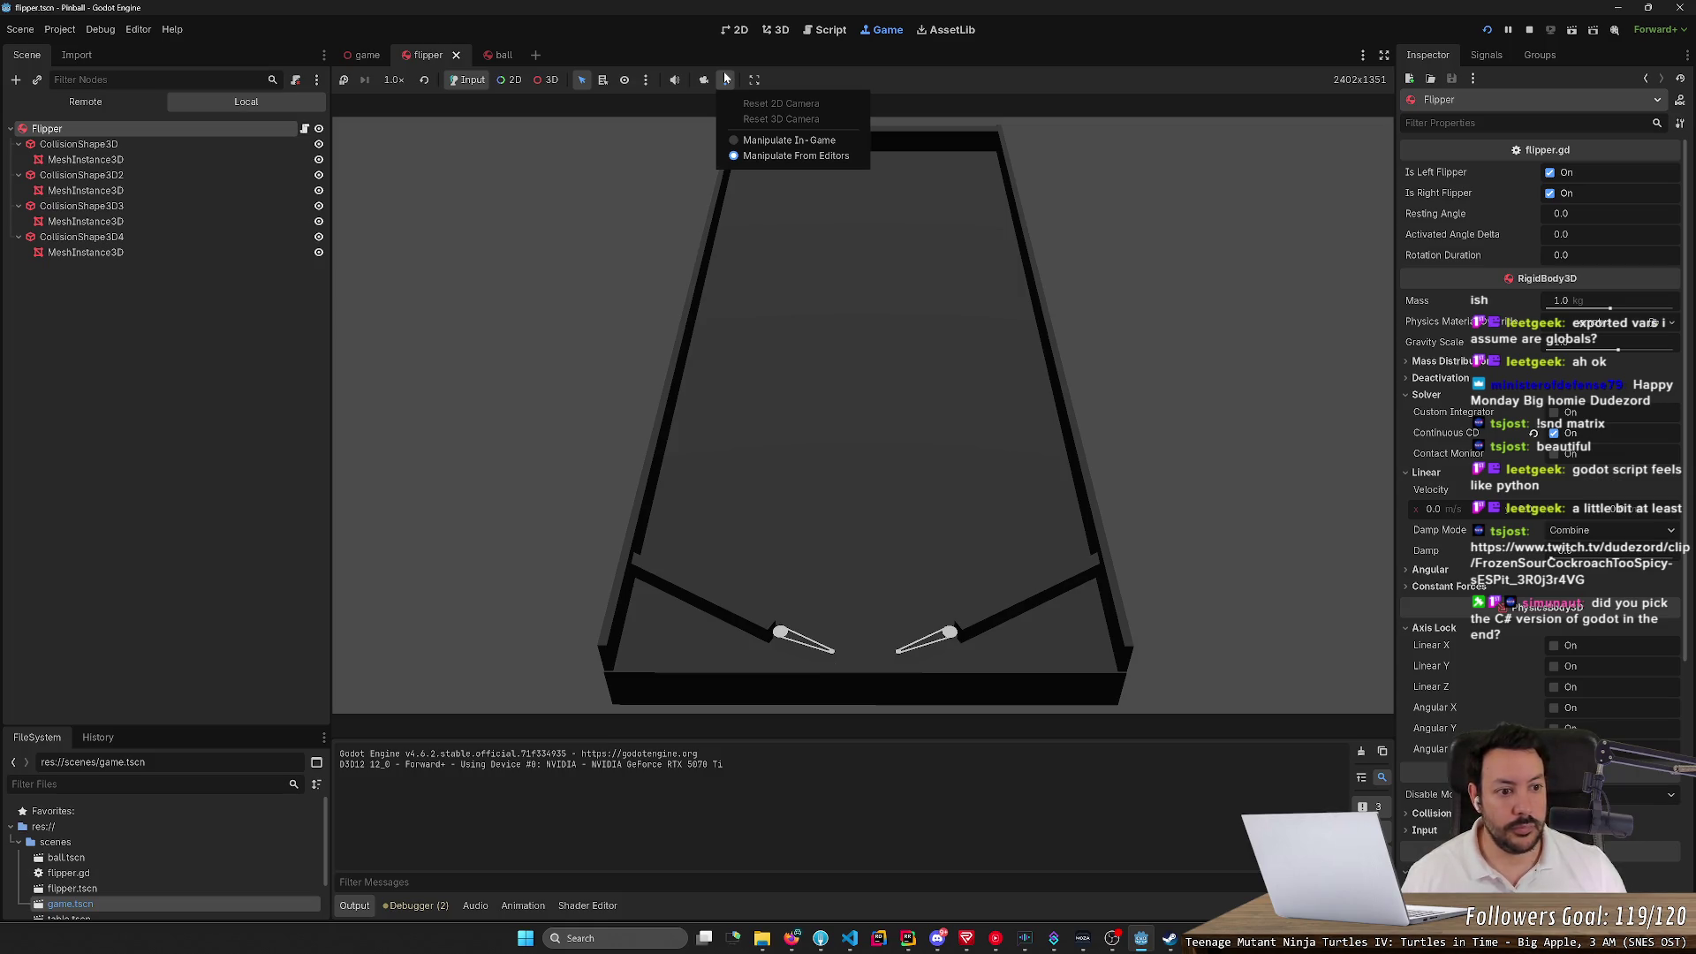
left_click(60, 29)
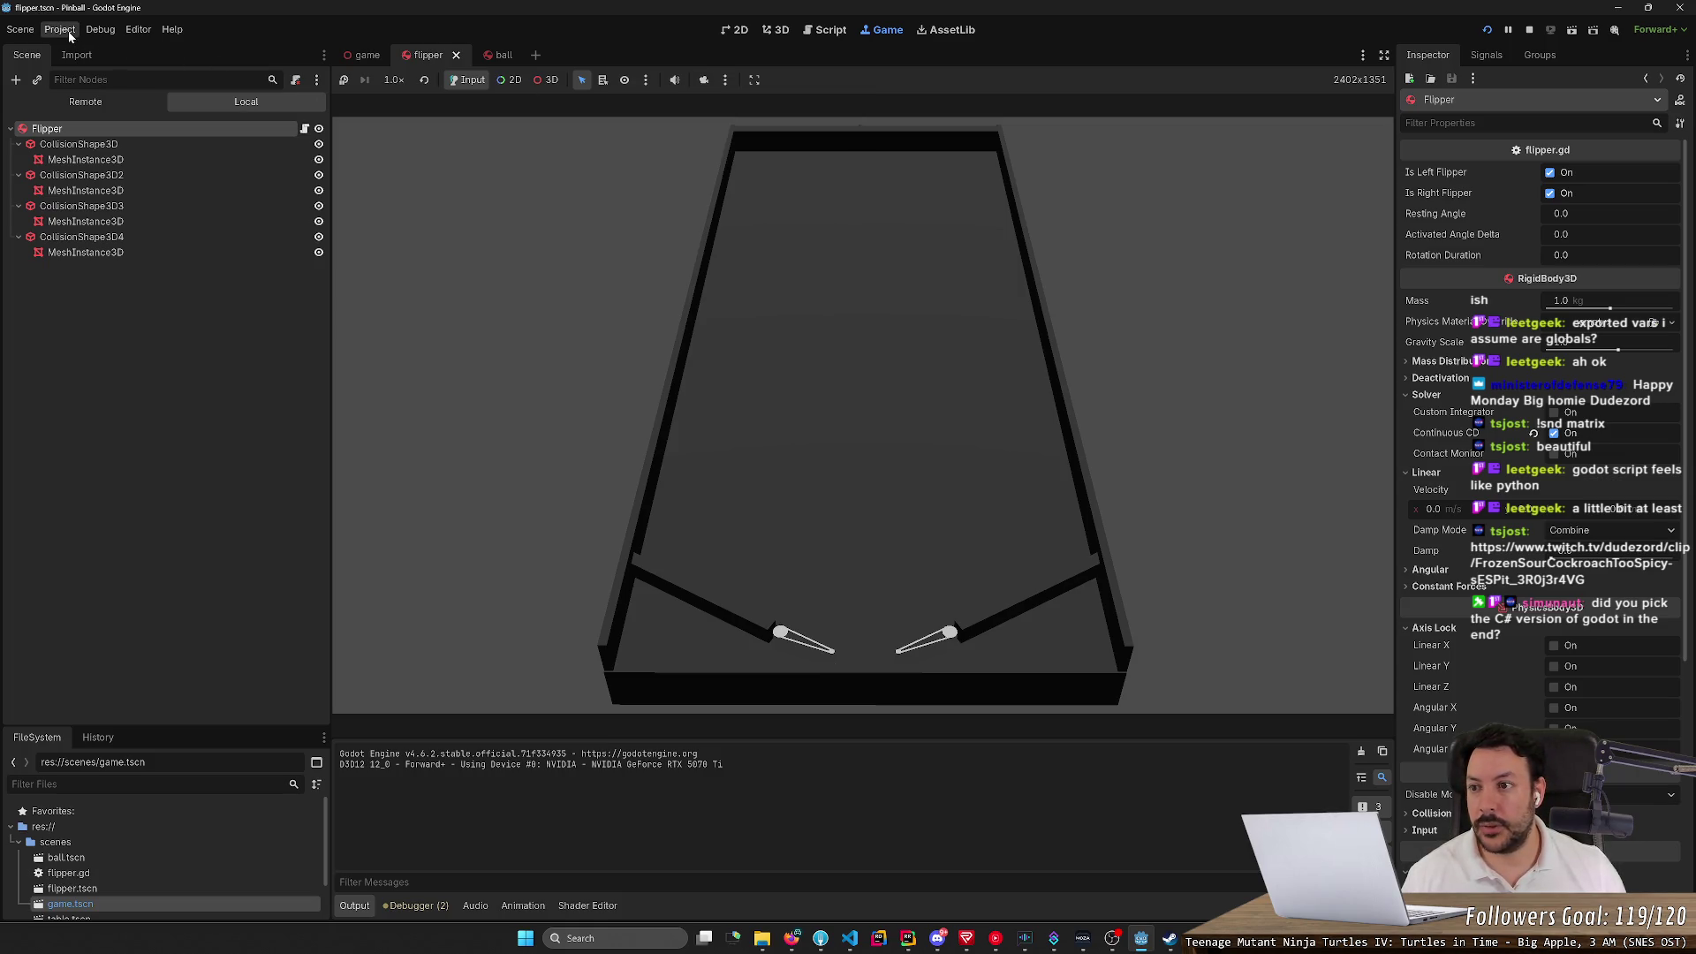
Open Project Settings and filter down to the Physics > Common category
left_click(60, 29)
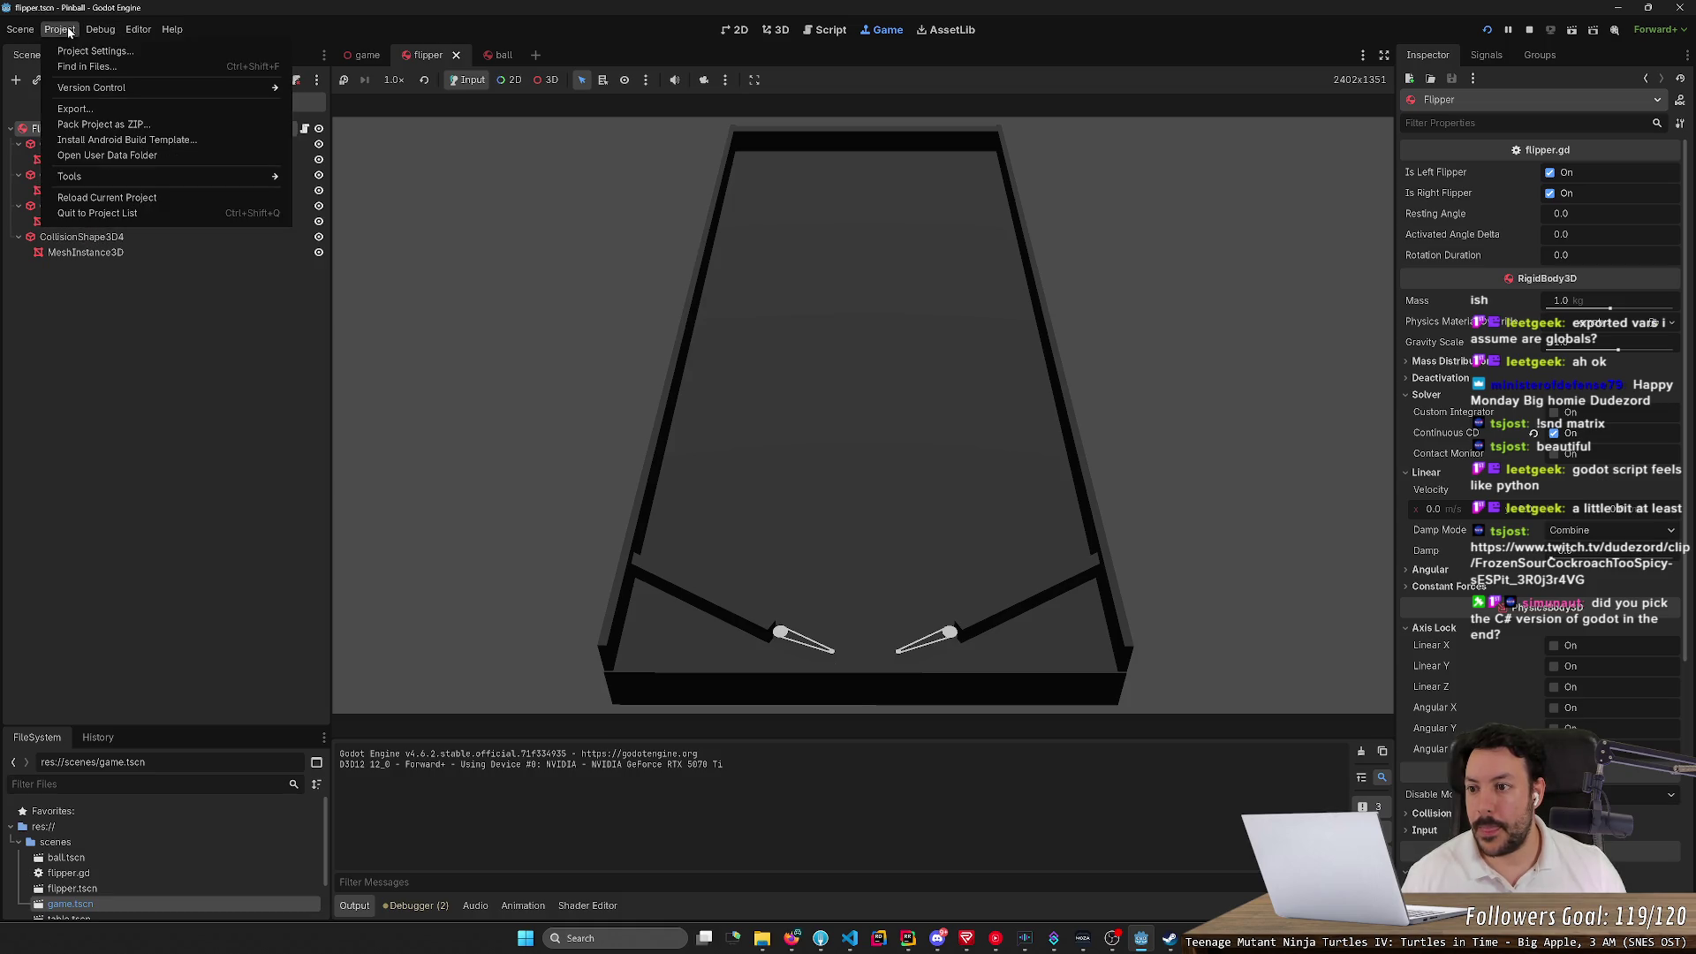
mouse_move(139, 32)
left_click(73, 51)
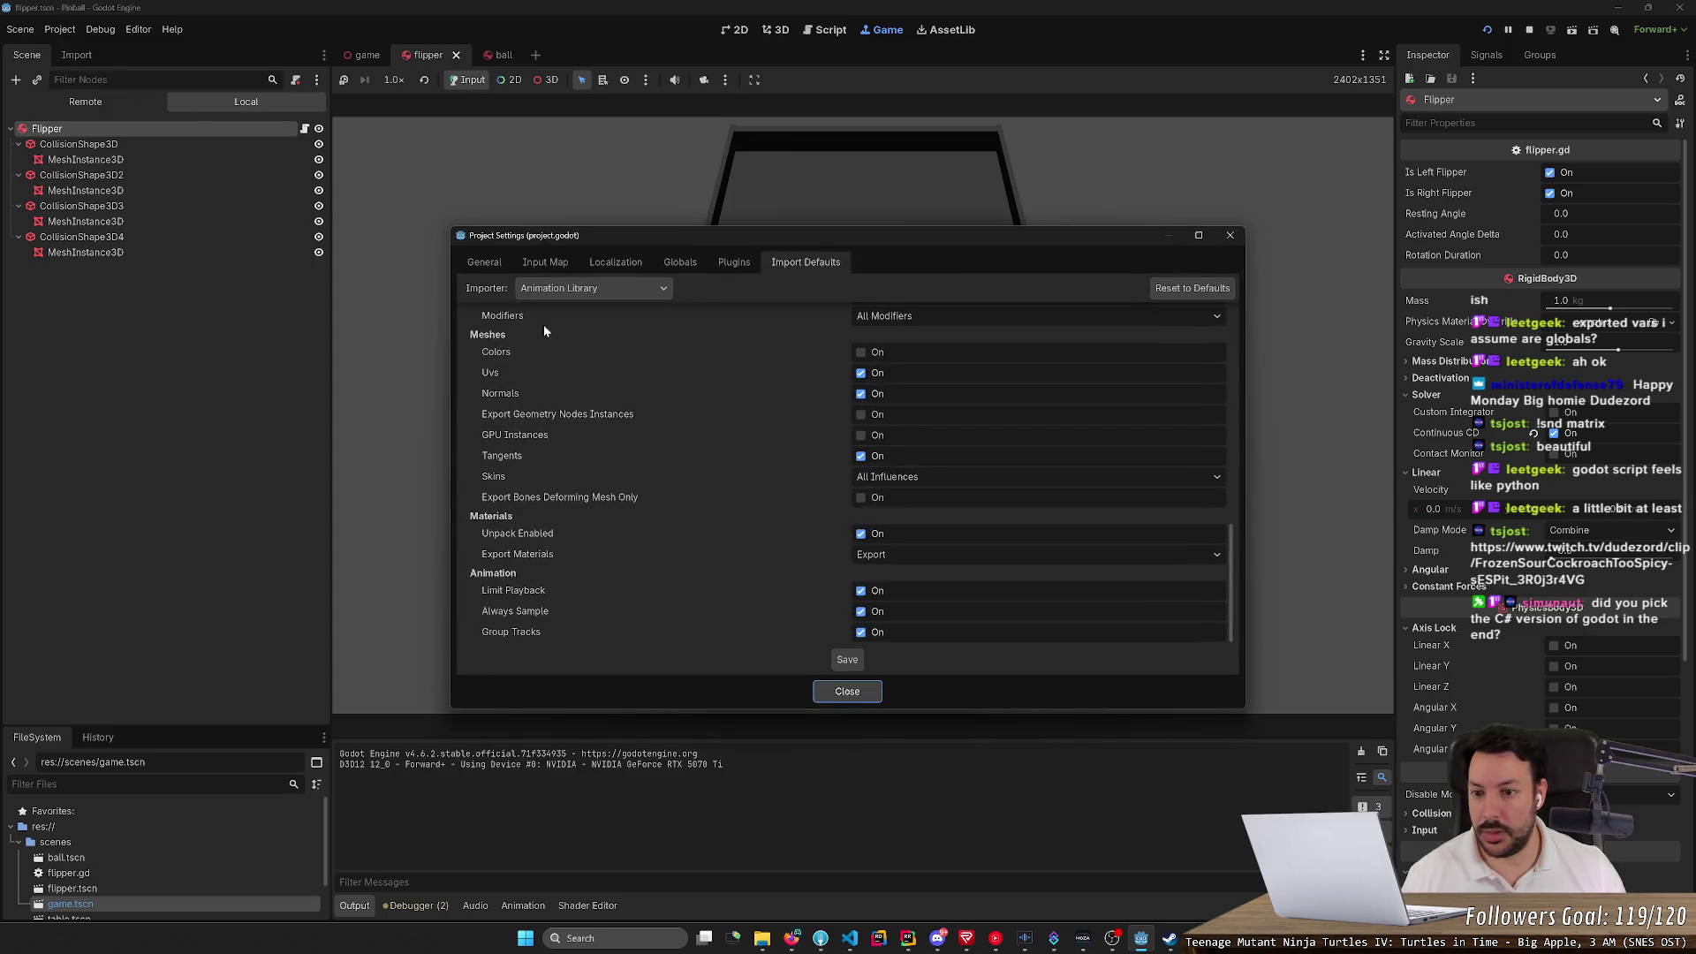
scroll(565, 477, "down", 10)
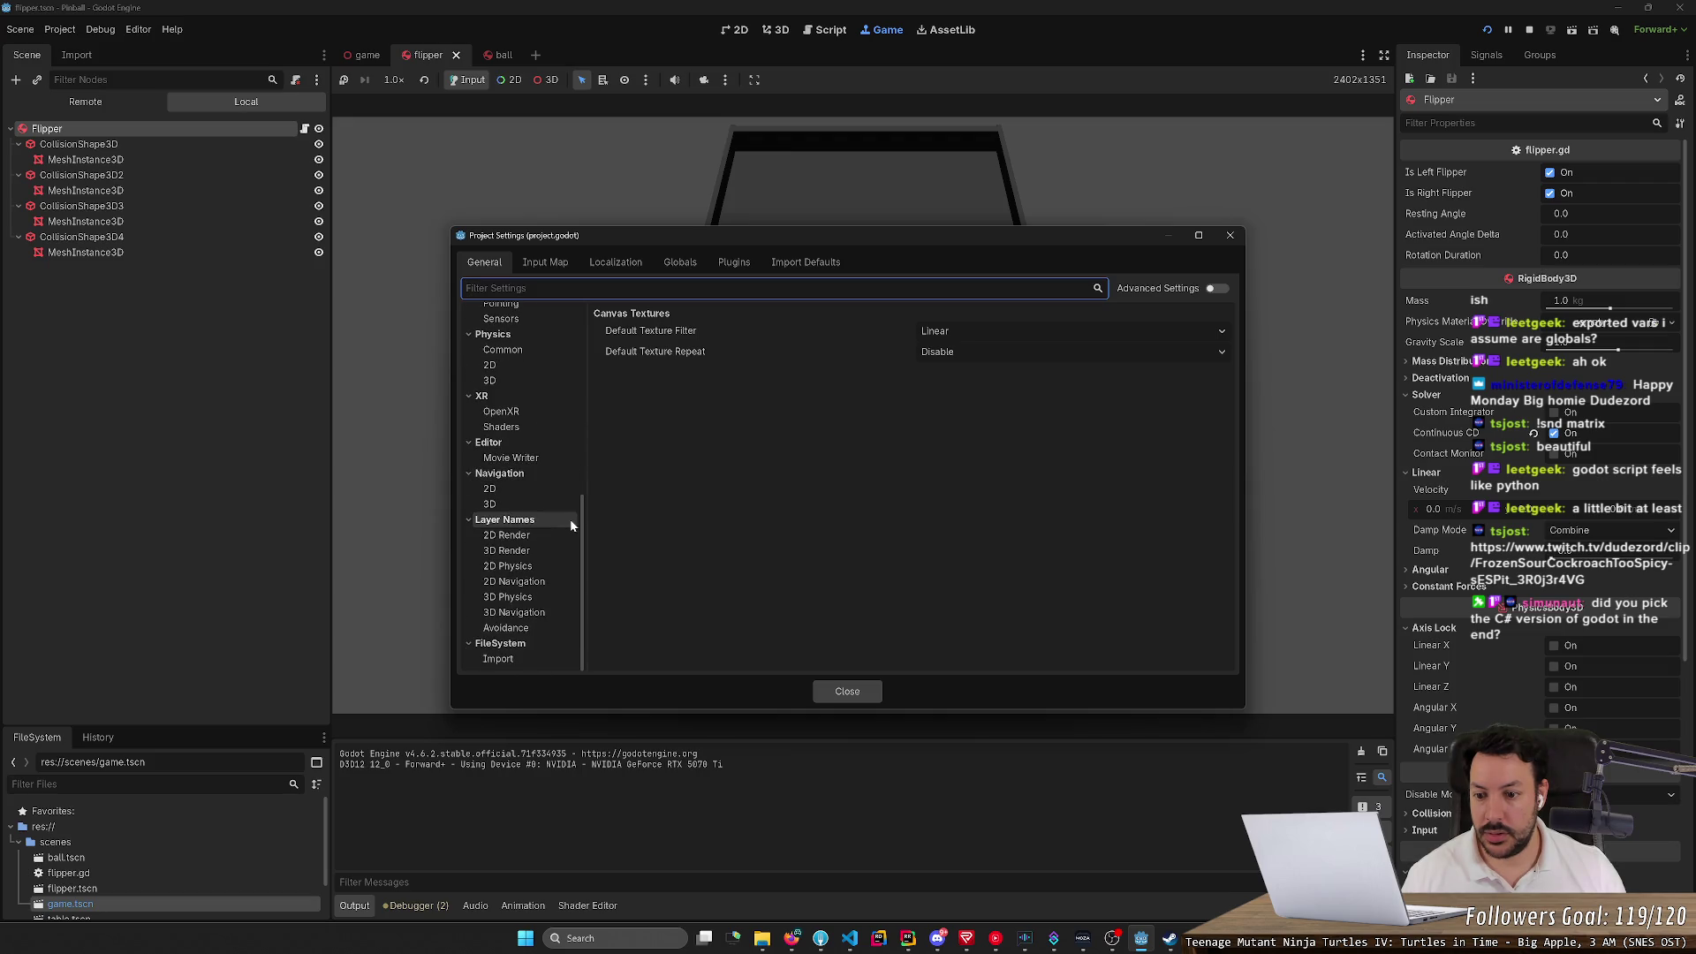
scroll(556, 555, "up", 5)
scroll(552, 538, "up", 5)
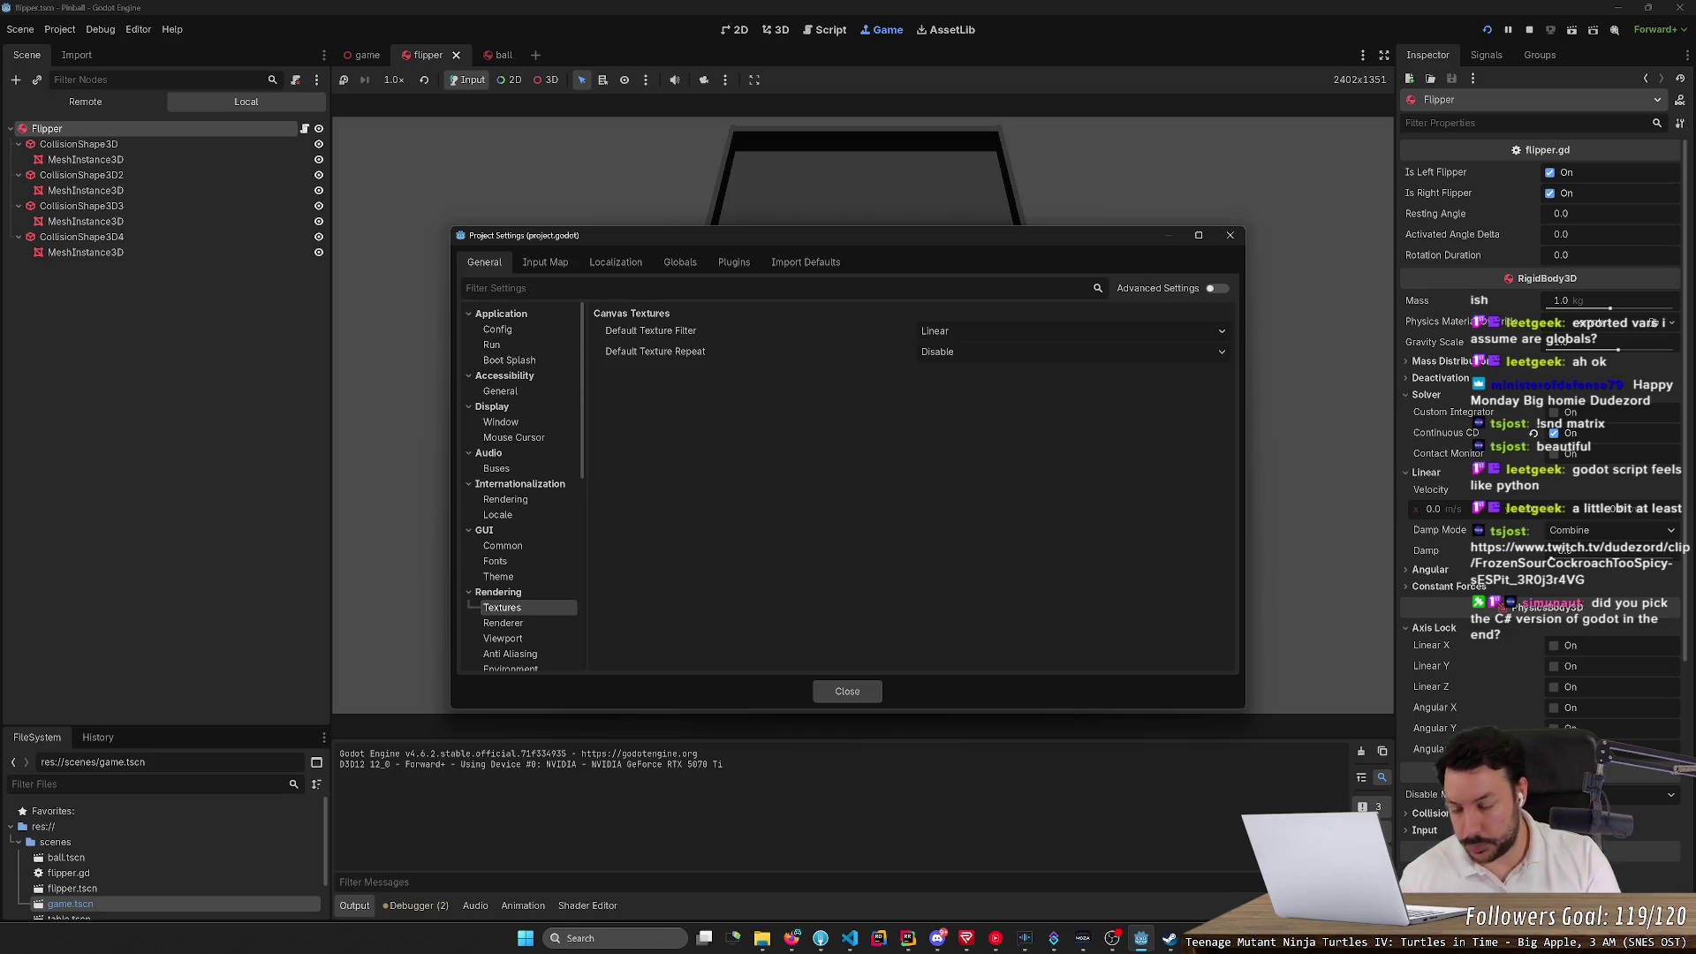
type("phyts")
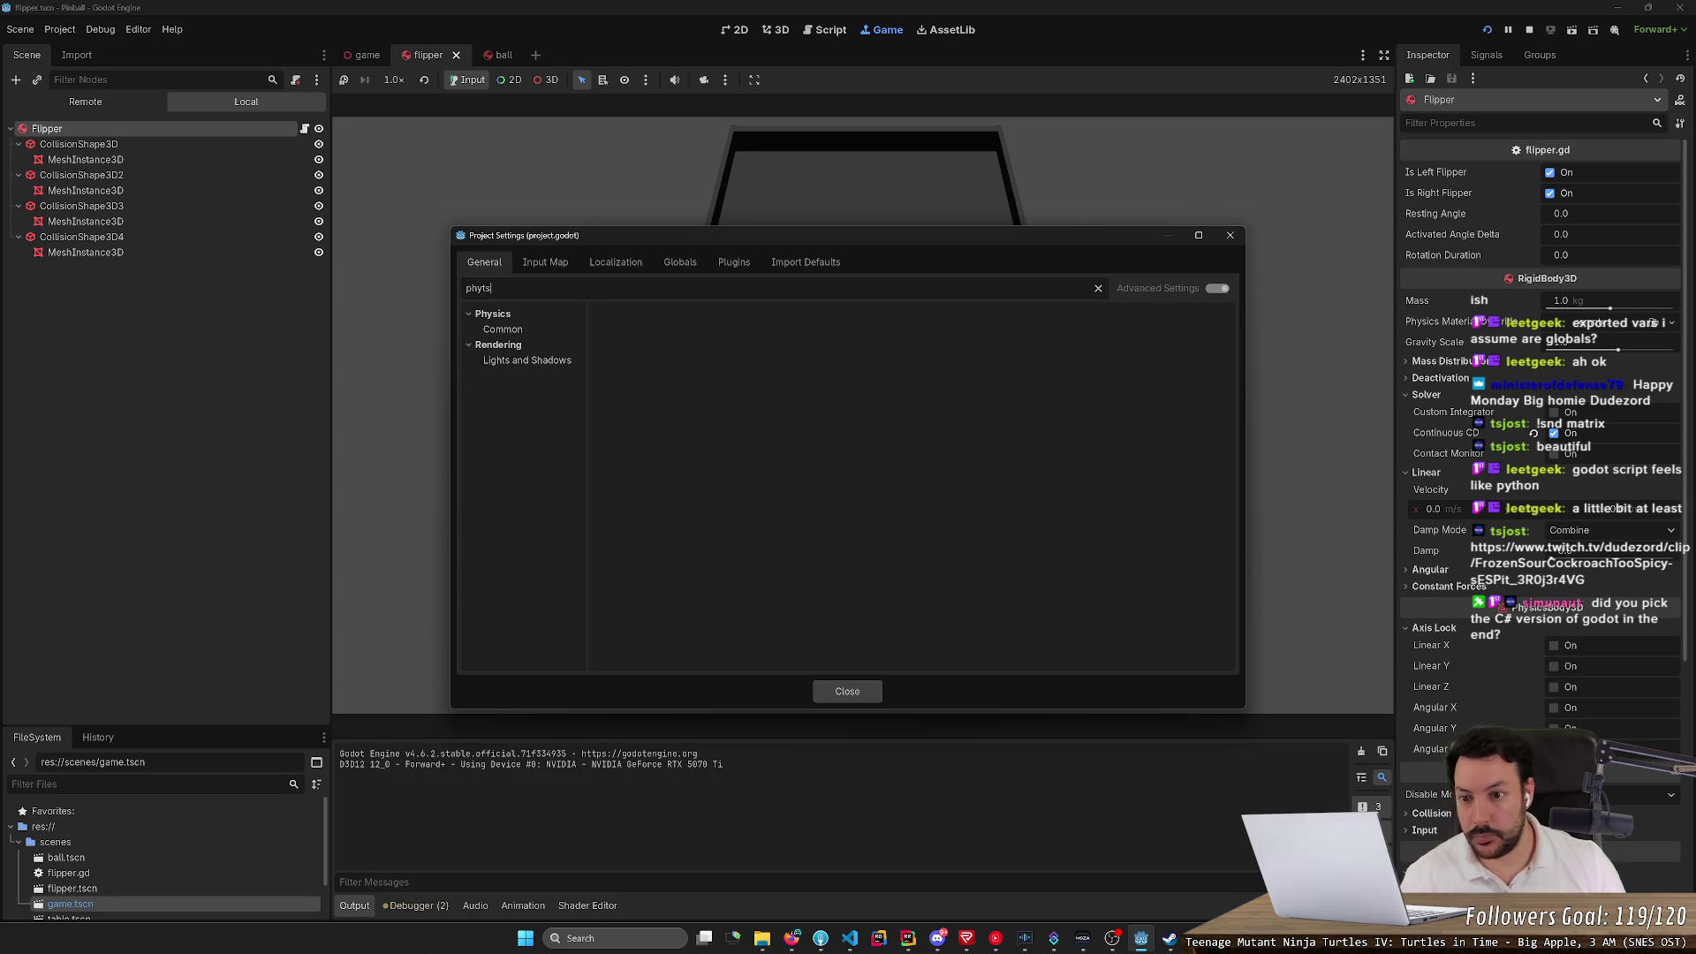
left_click(516, 330)
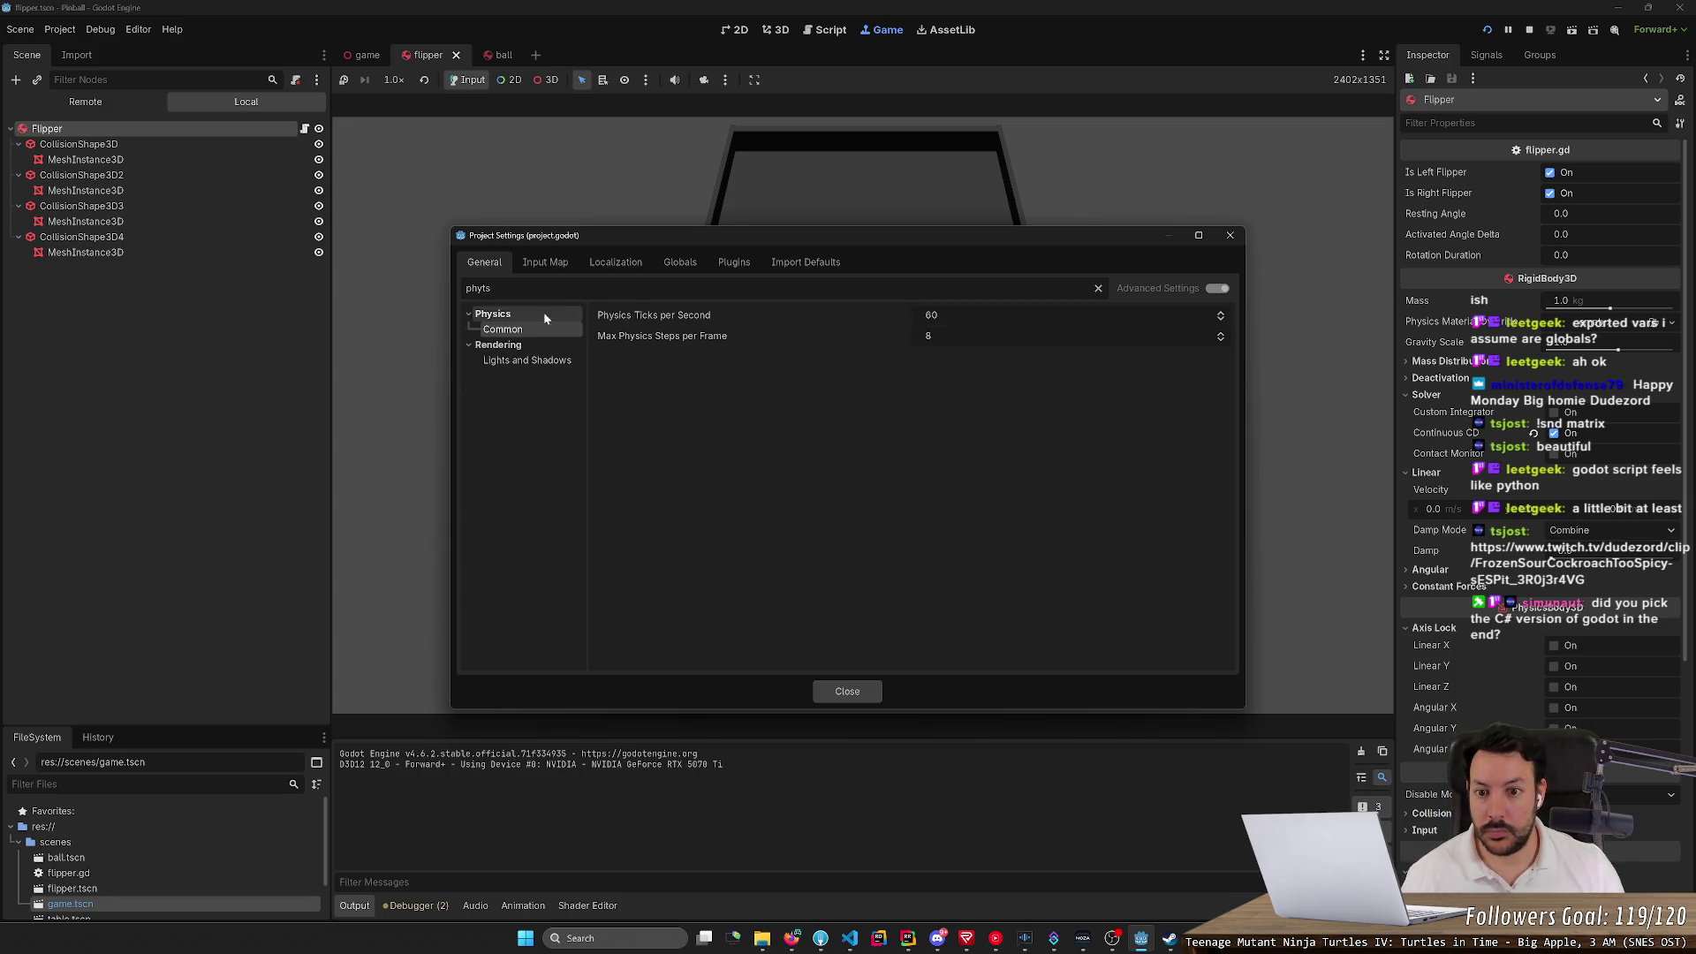
key("ctrl+a")
key("BackSpace")
Set Physics Ticks per Second to 500, close the settings, and restart the game
left_click(931, 315)
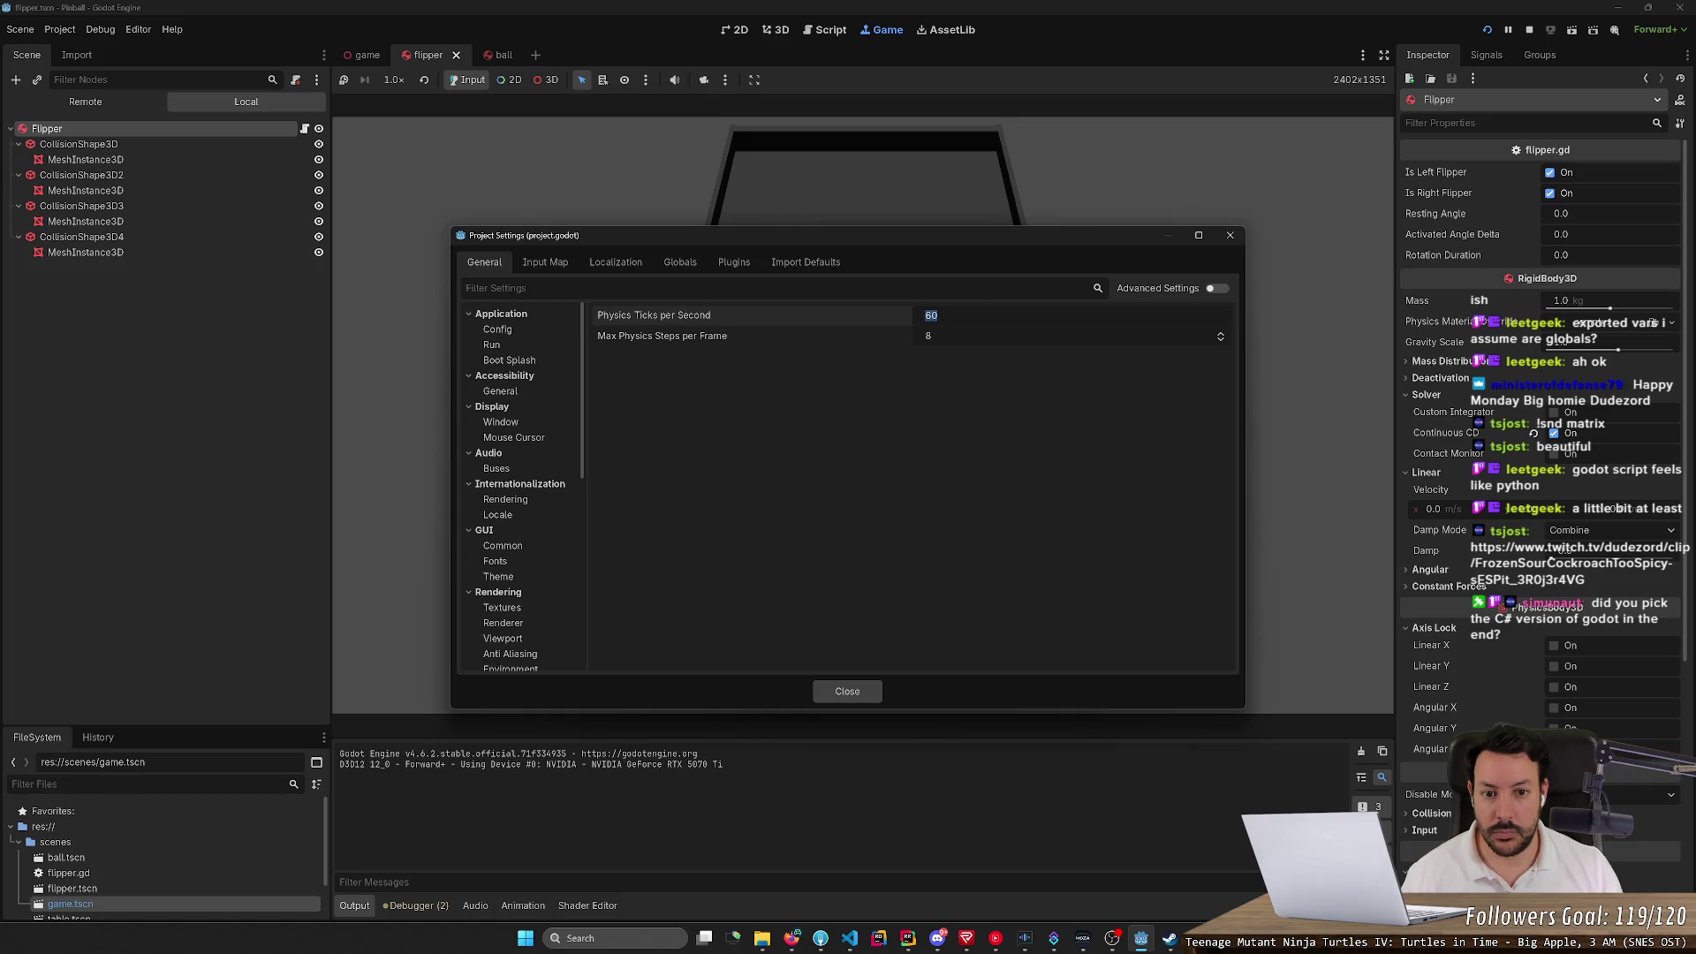
type("500")
key("Return")
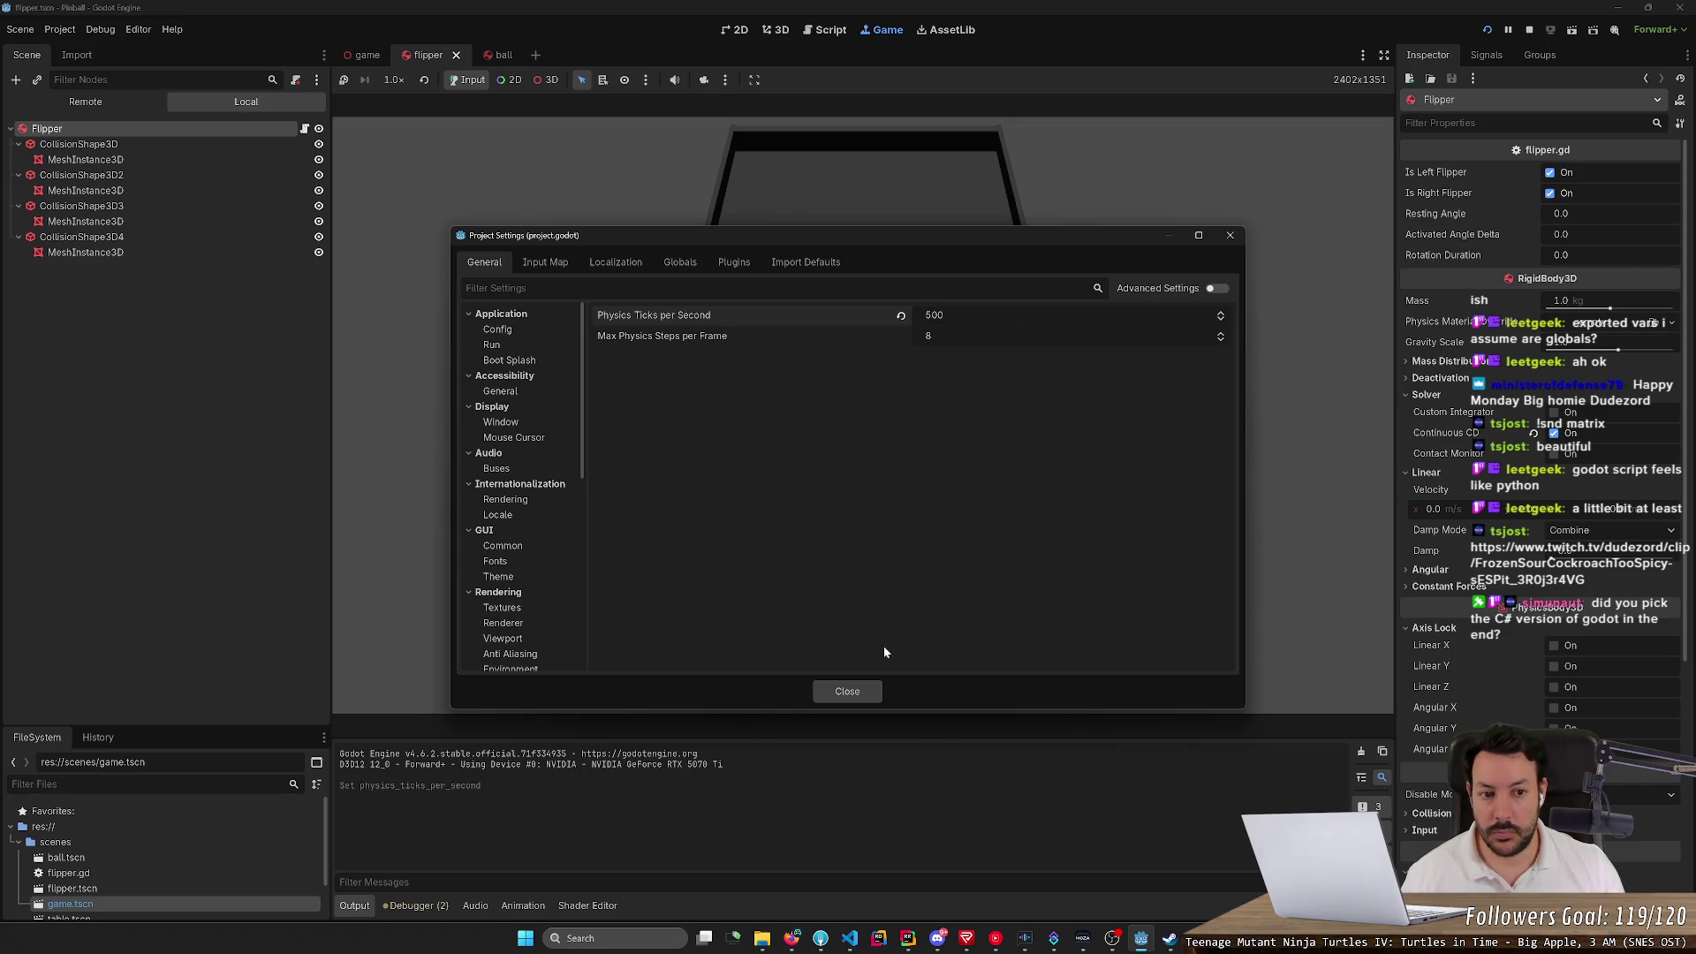
left_click(871, 697)
left_click(1488, 29)
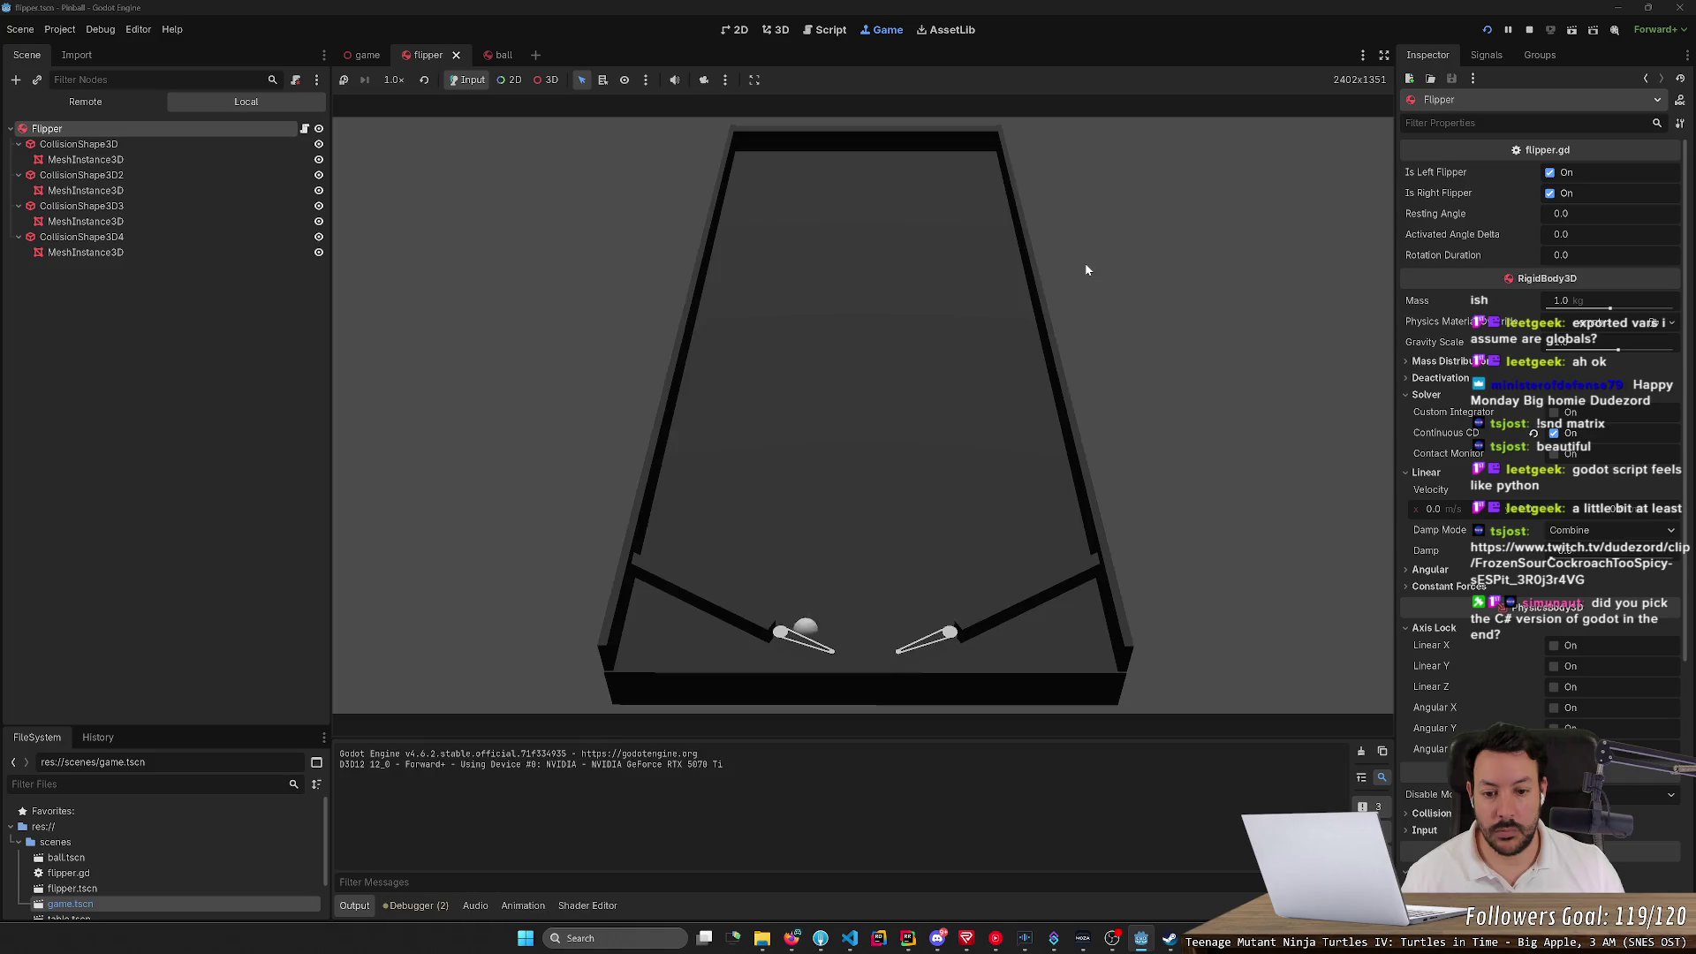
Stop the game and hide CollisionShape3D2, CollisionShape3D3 and CollisionShape3D4 in the flipper scene
left_click(1482, 30)
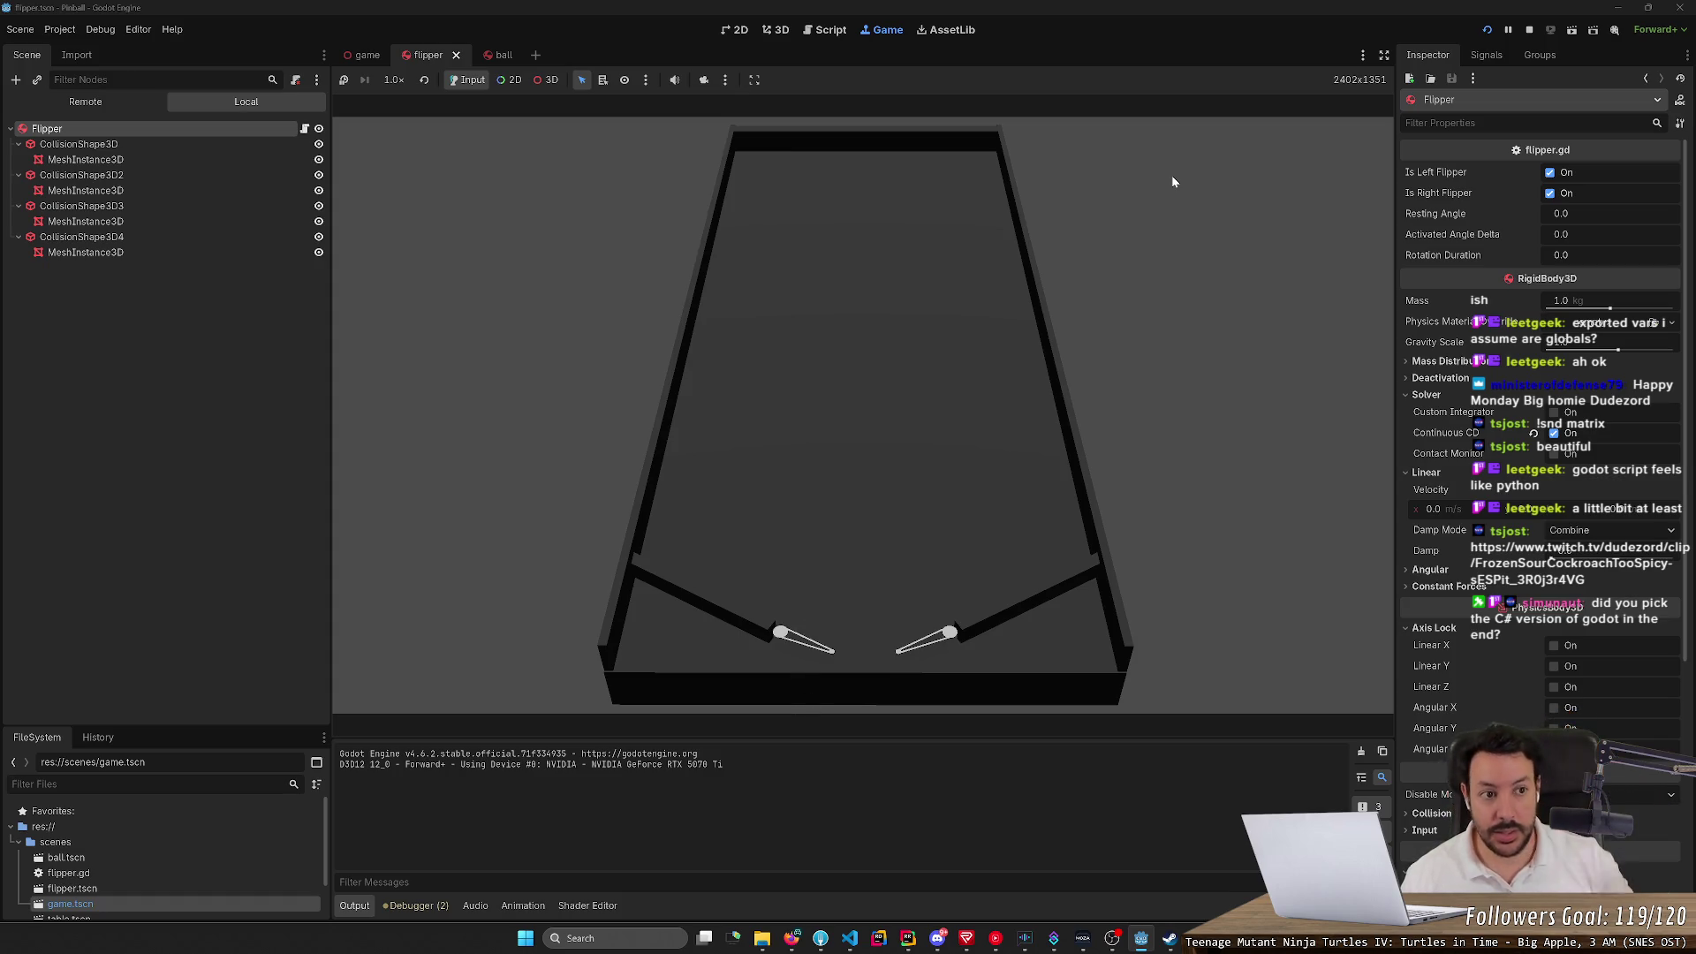
left_click(1529, 29)
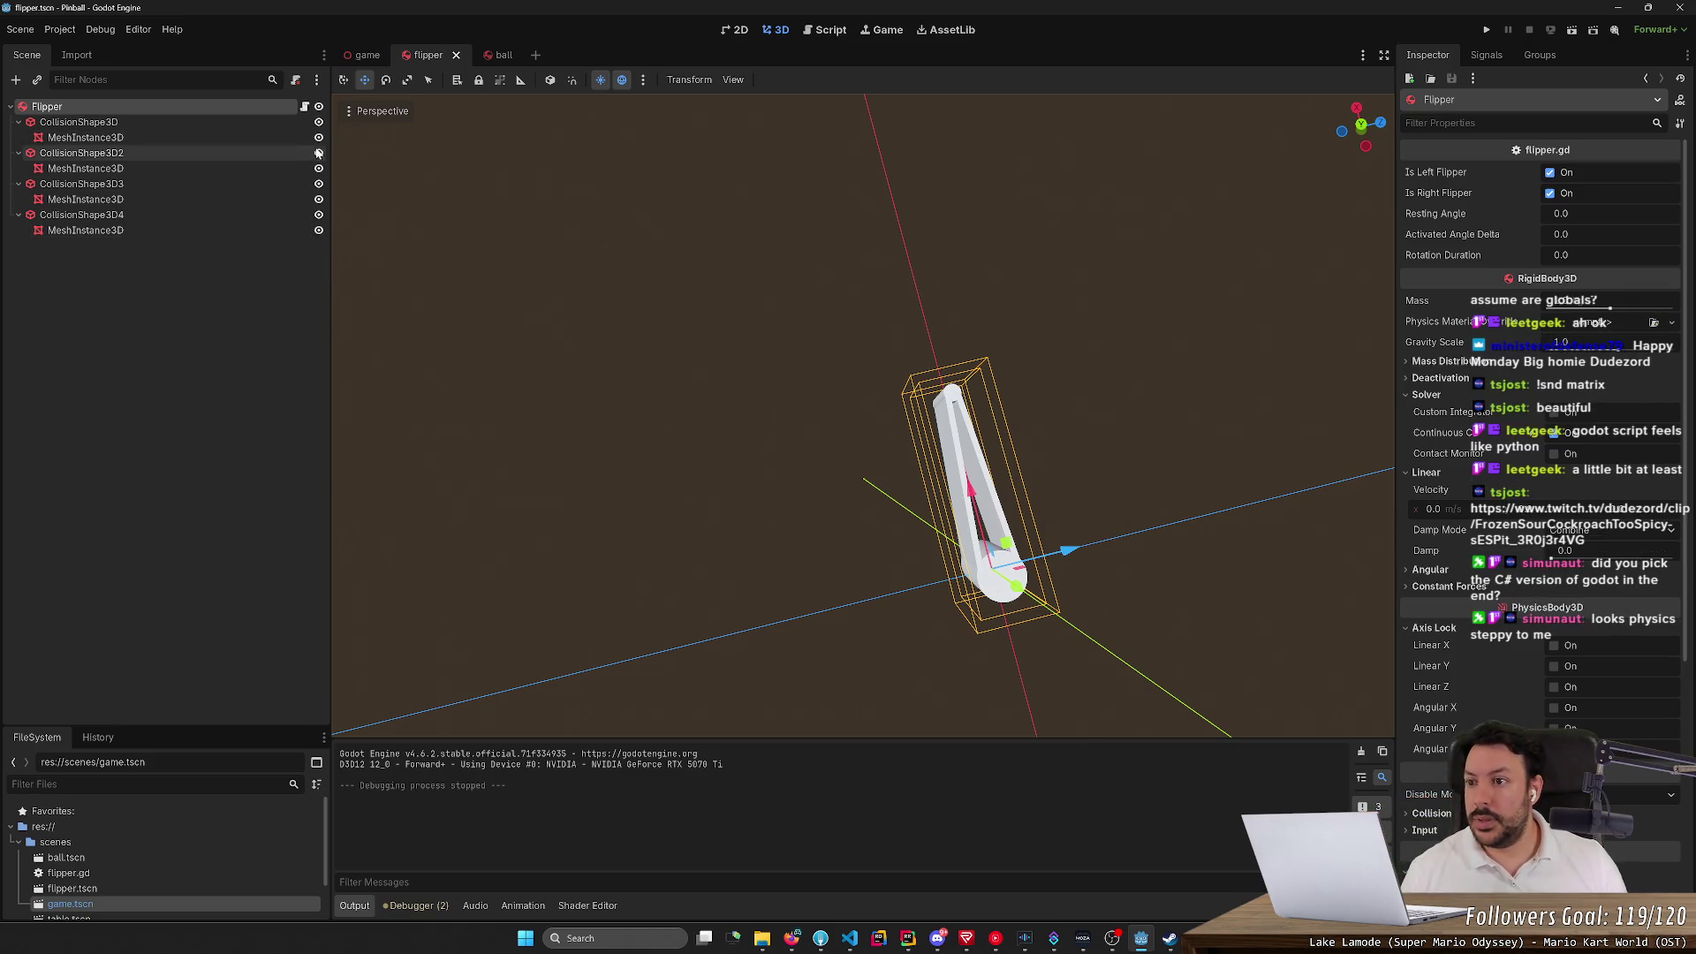
left_click(318, 216)
left_click(319, 216)
left_click(319, 215)
left_click(319, 183)
left_click(319, 153)
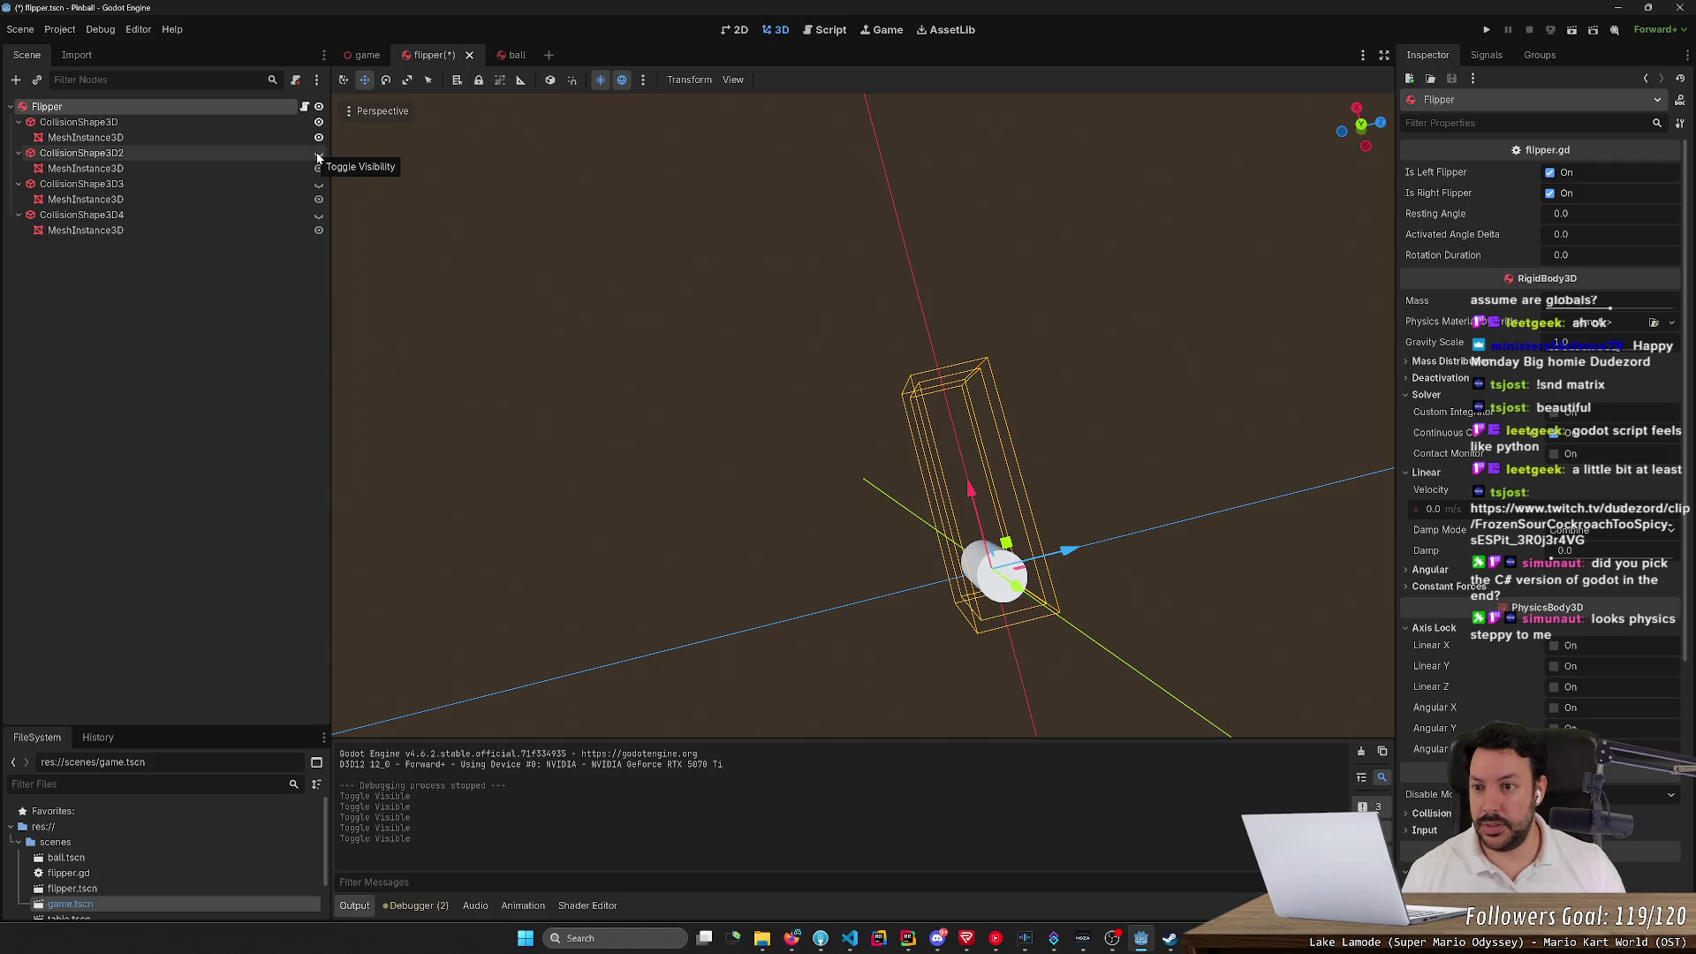
Run the game with Visible Collision Shapes, flip the left flipper twice, then stop the run
left_click(1485, 31)
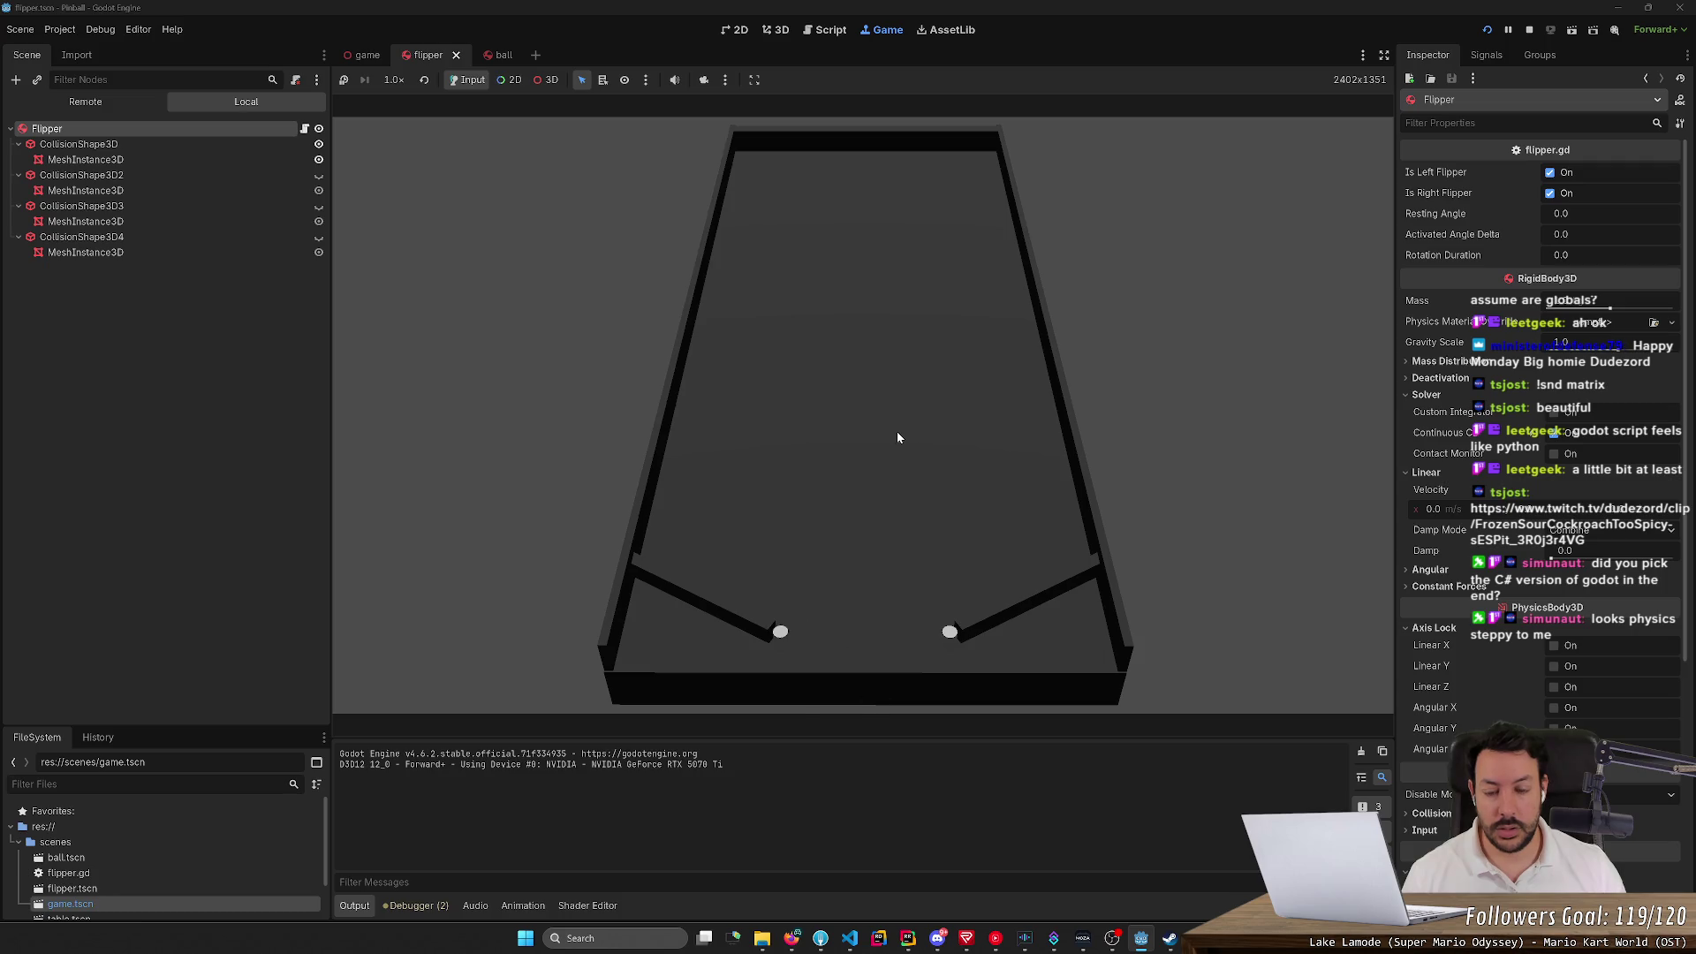
left_click(100, 29)
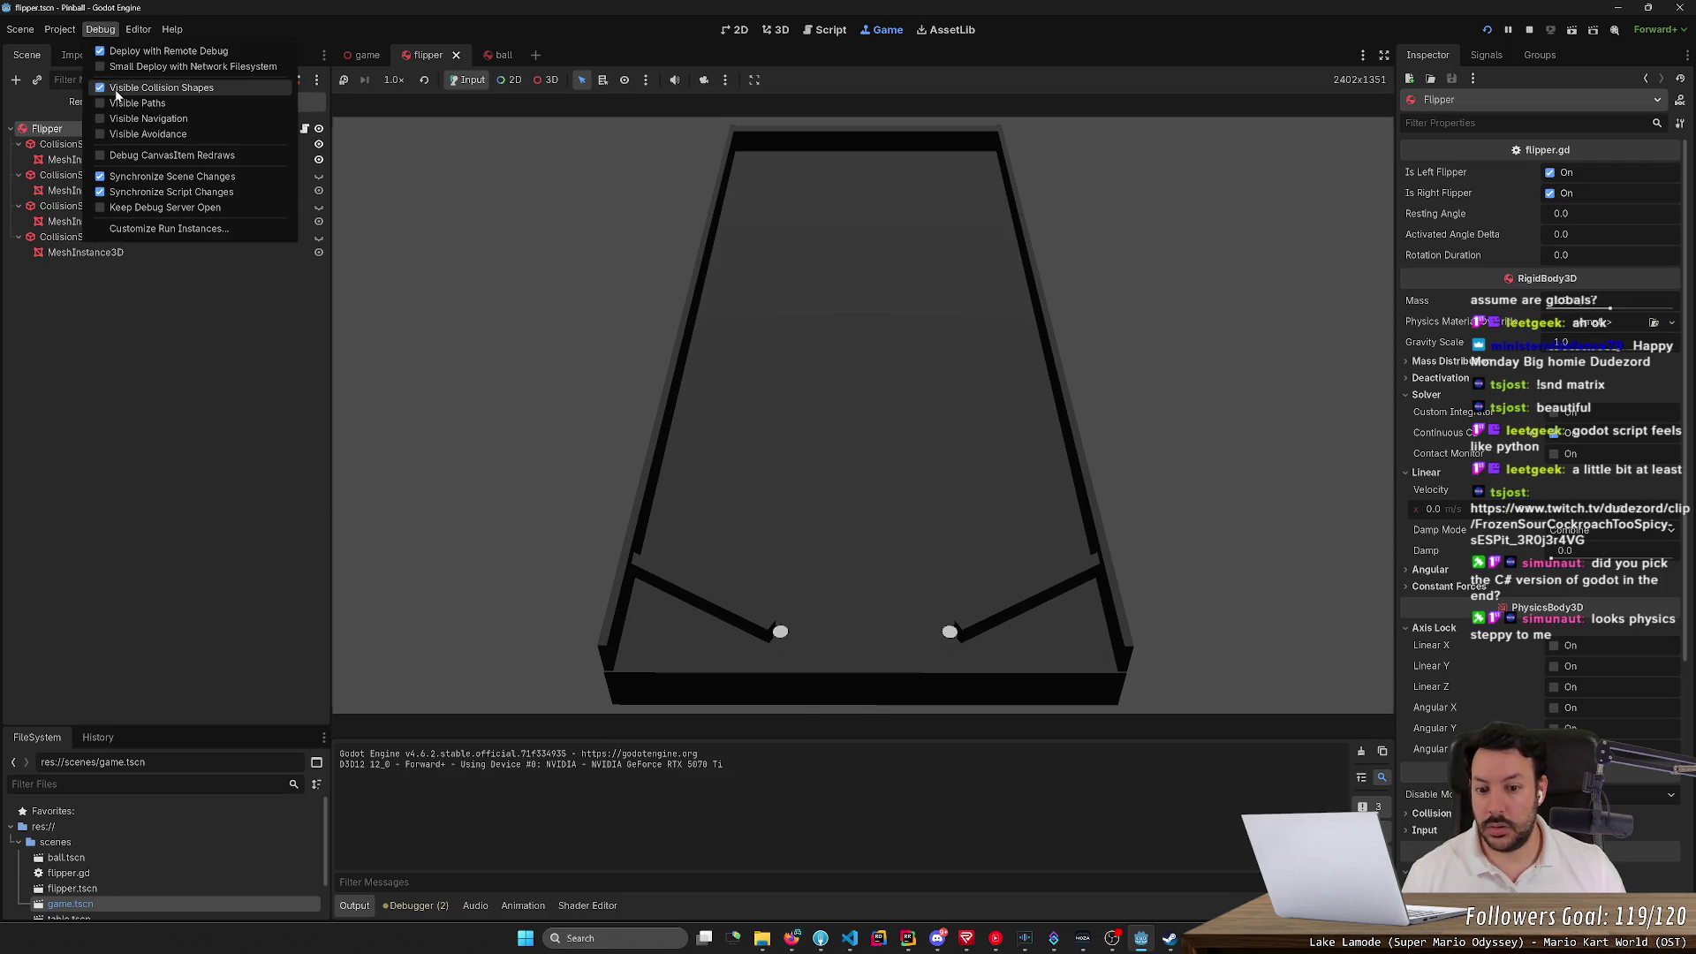
left_click(1527, 32)
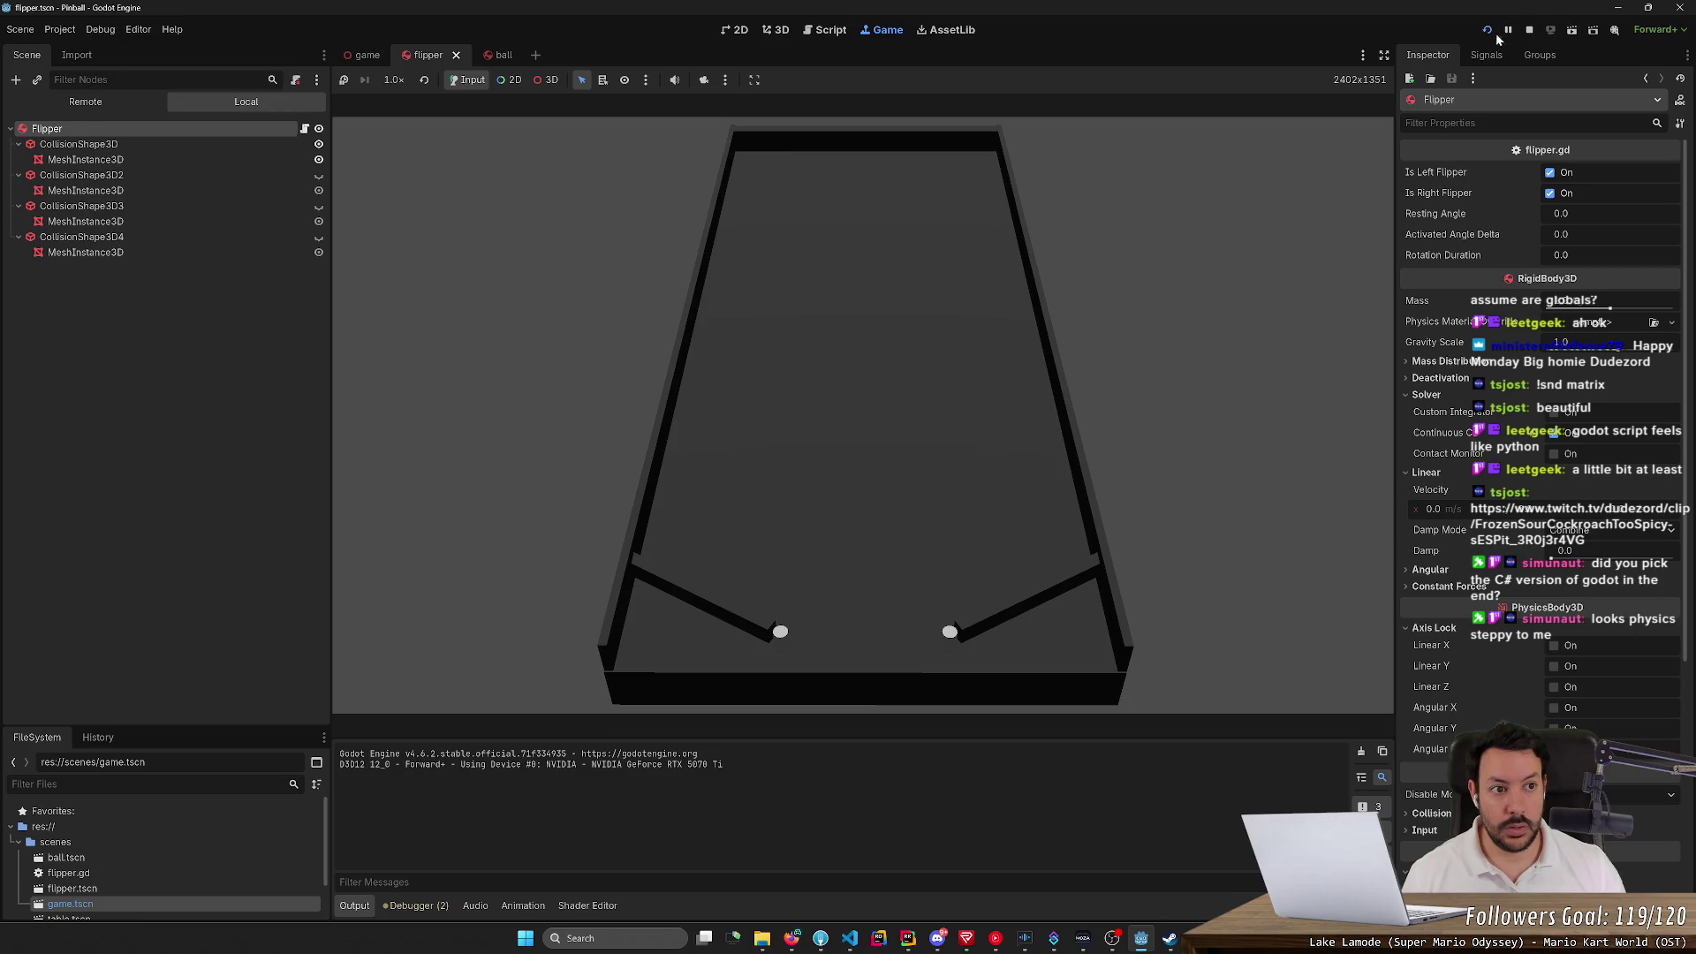
left_click(1488, 30)
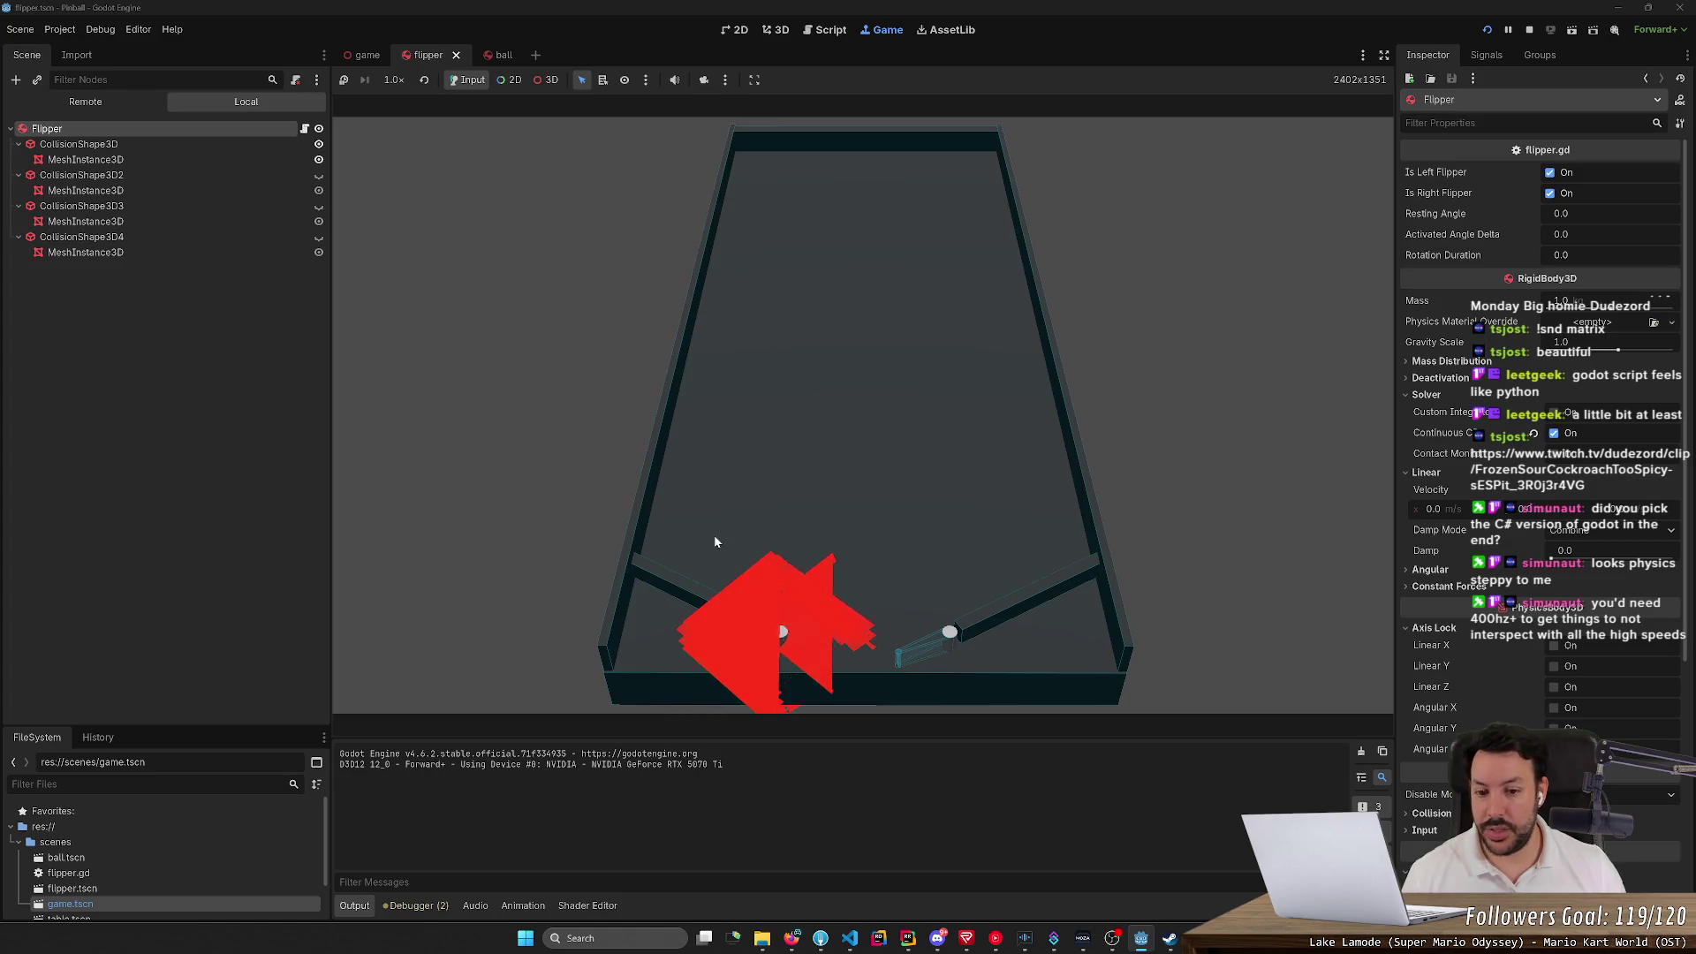
left_click(63, 29)
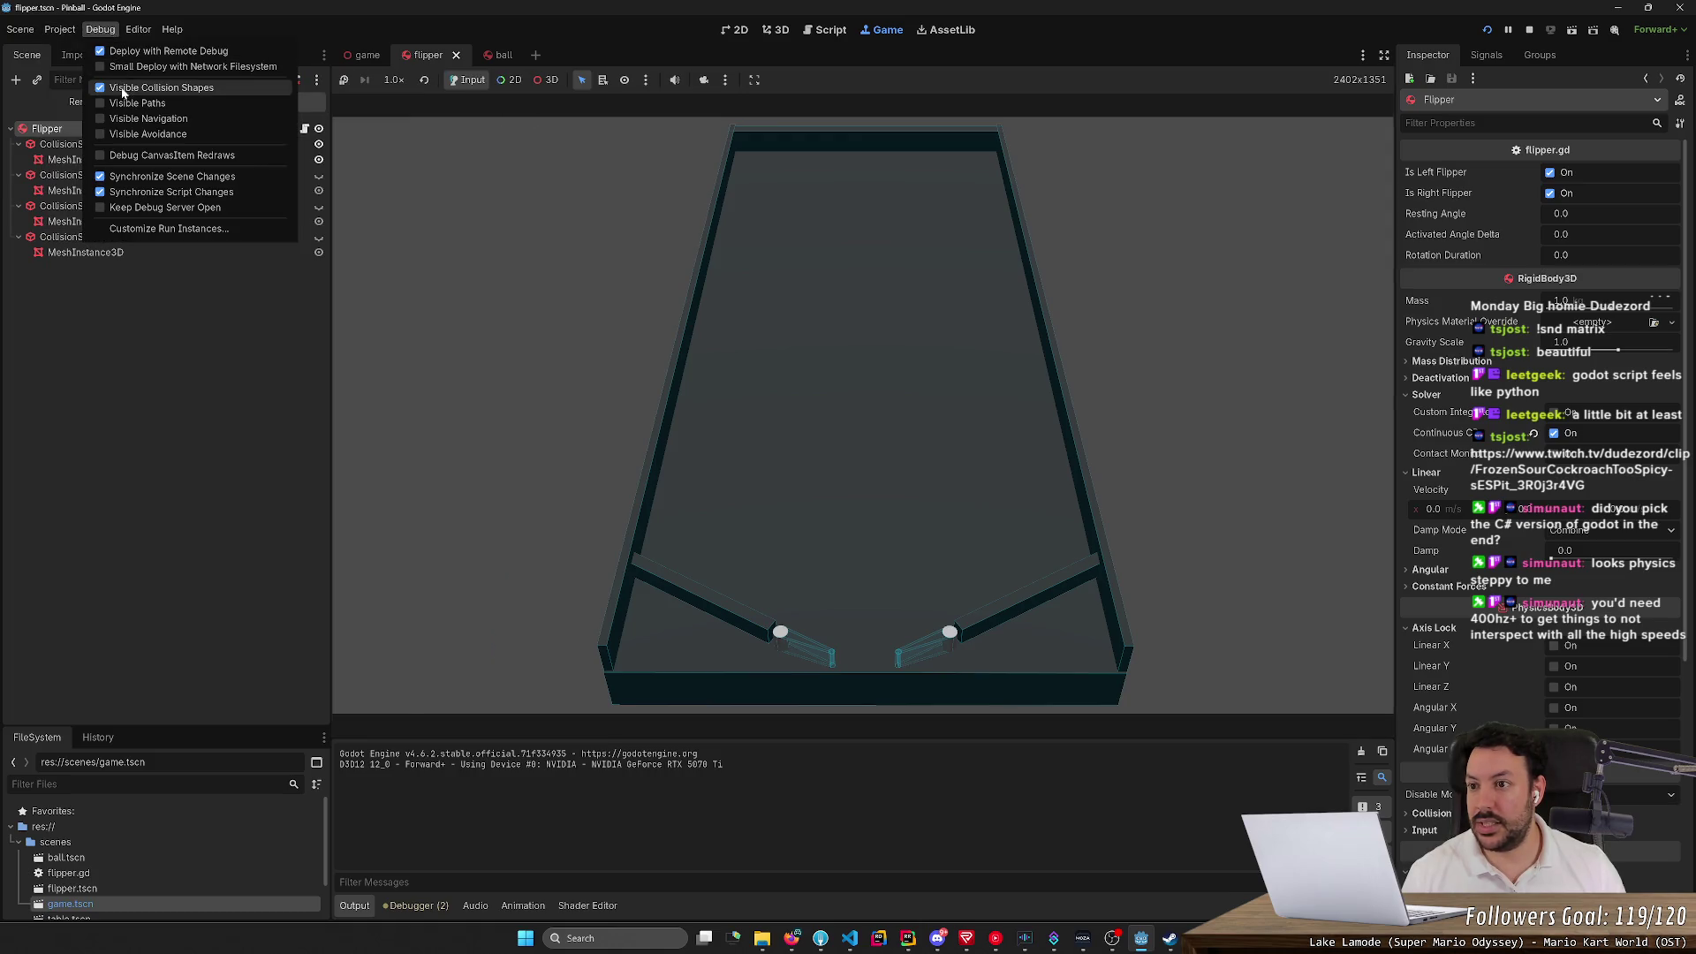
left_click(776, 342)
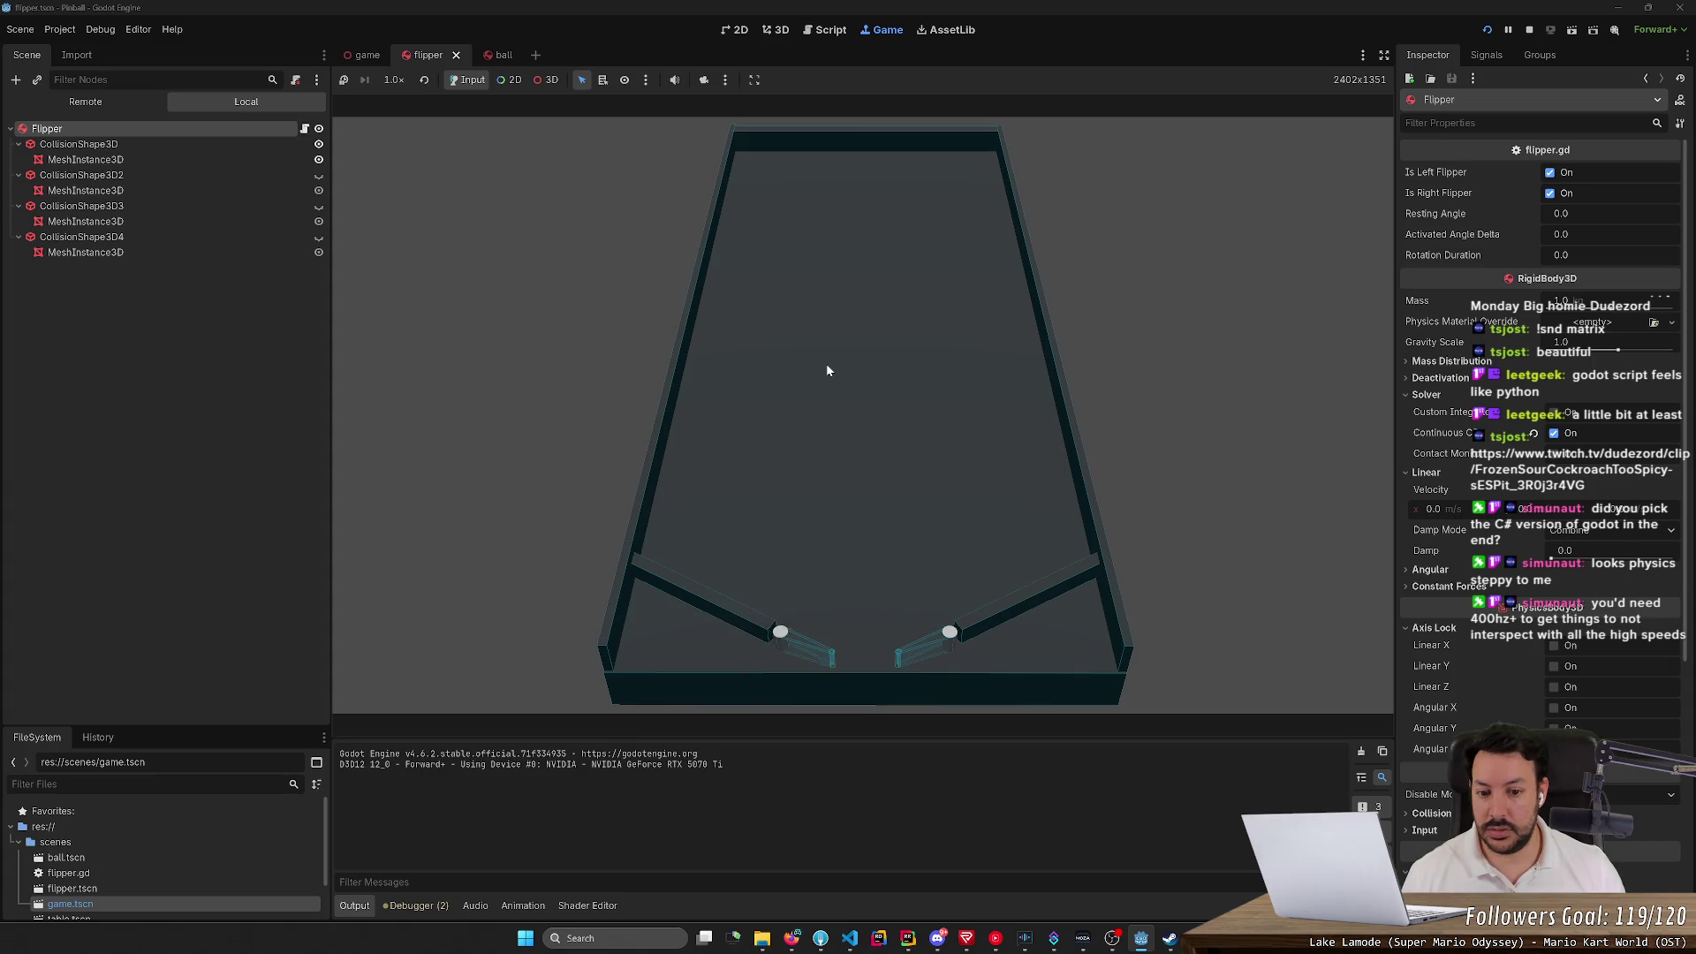
left_click(827, 371)
left_click(827, 370)
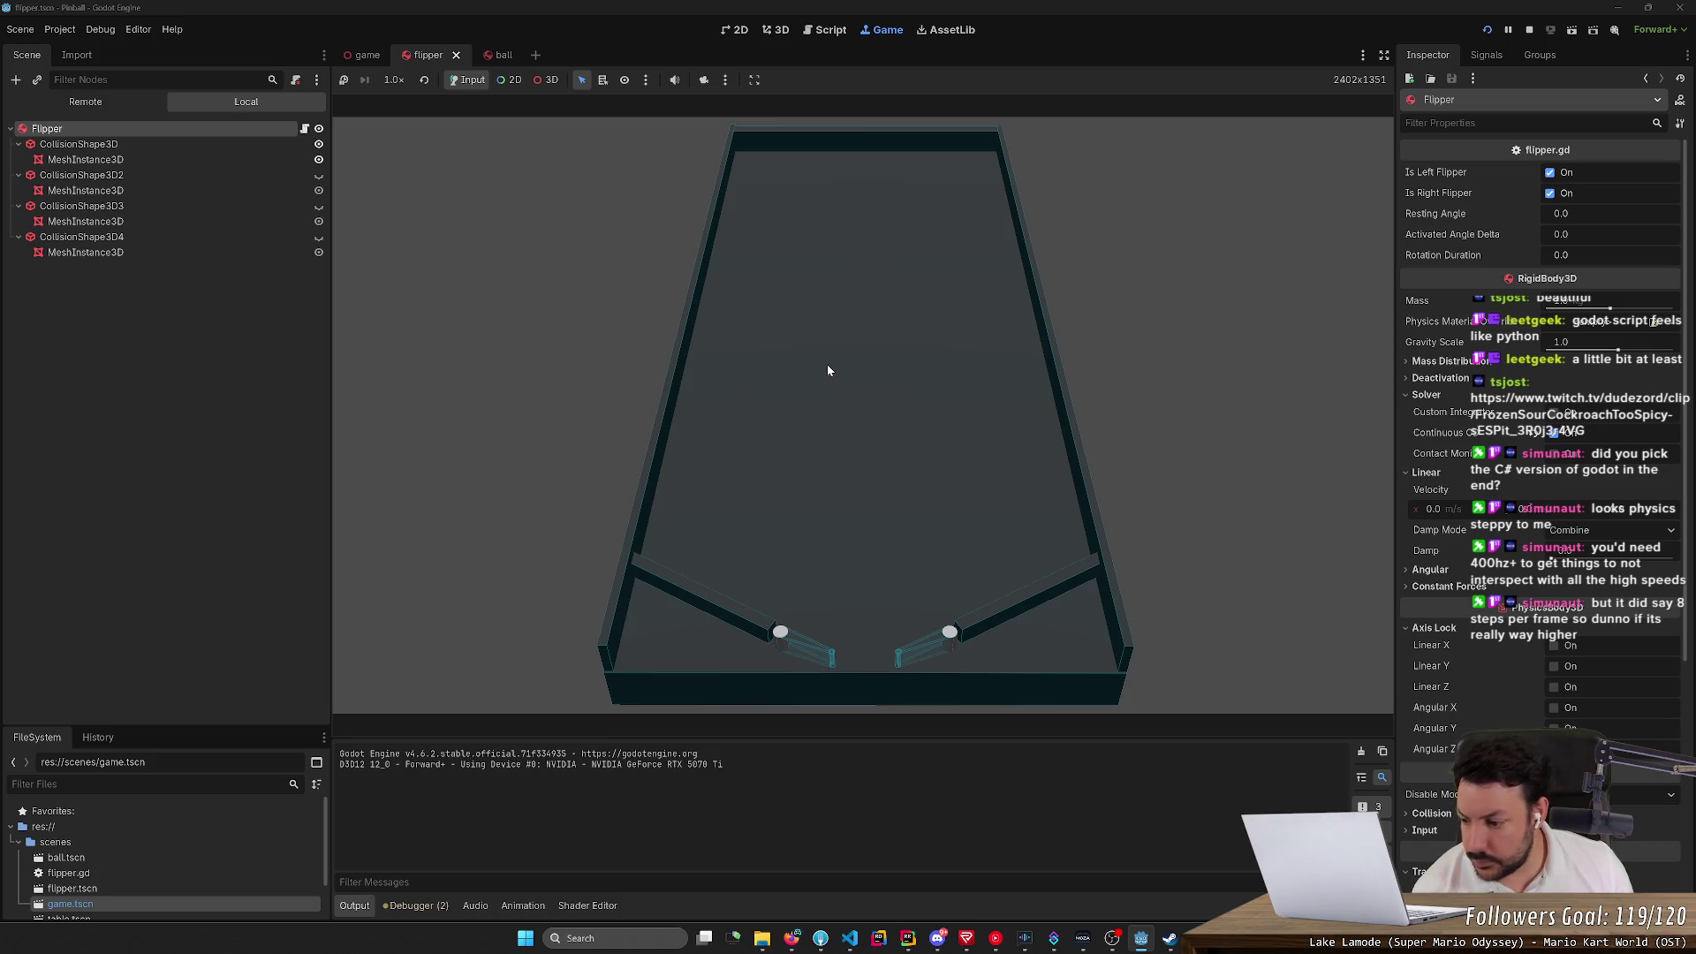
left_click(1531, 30)
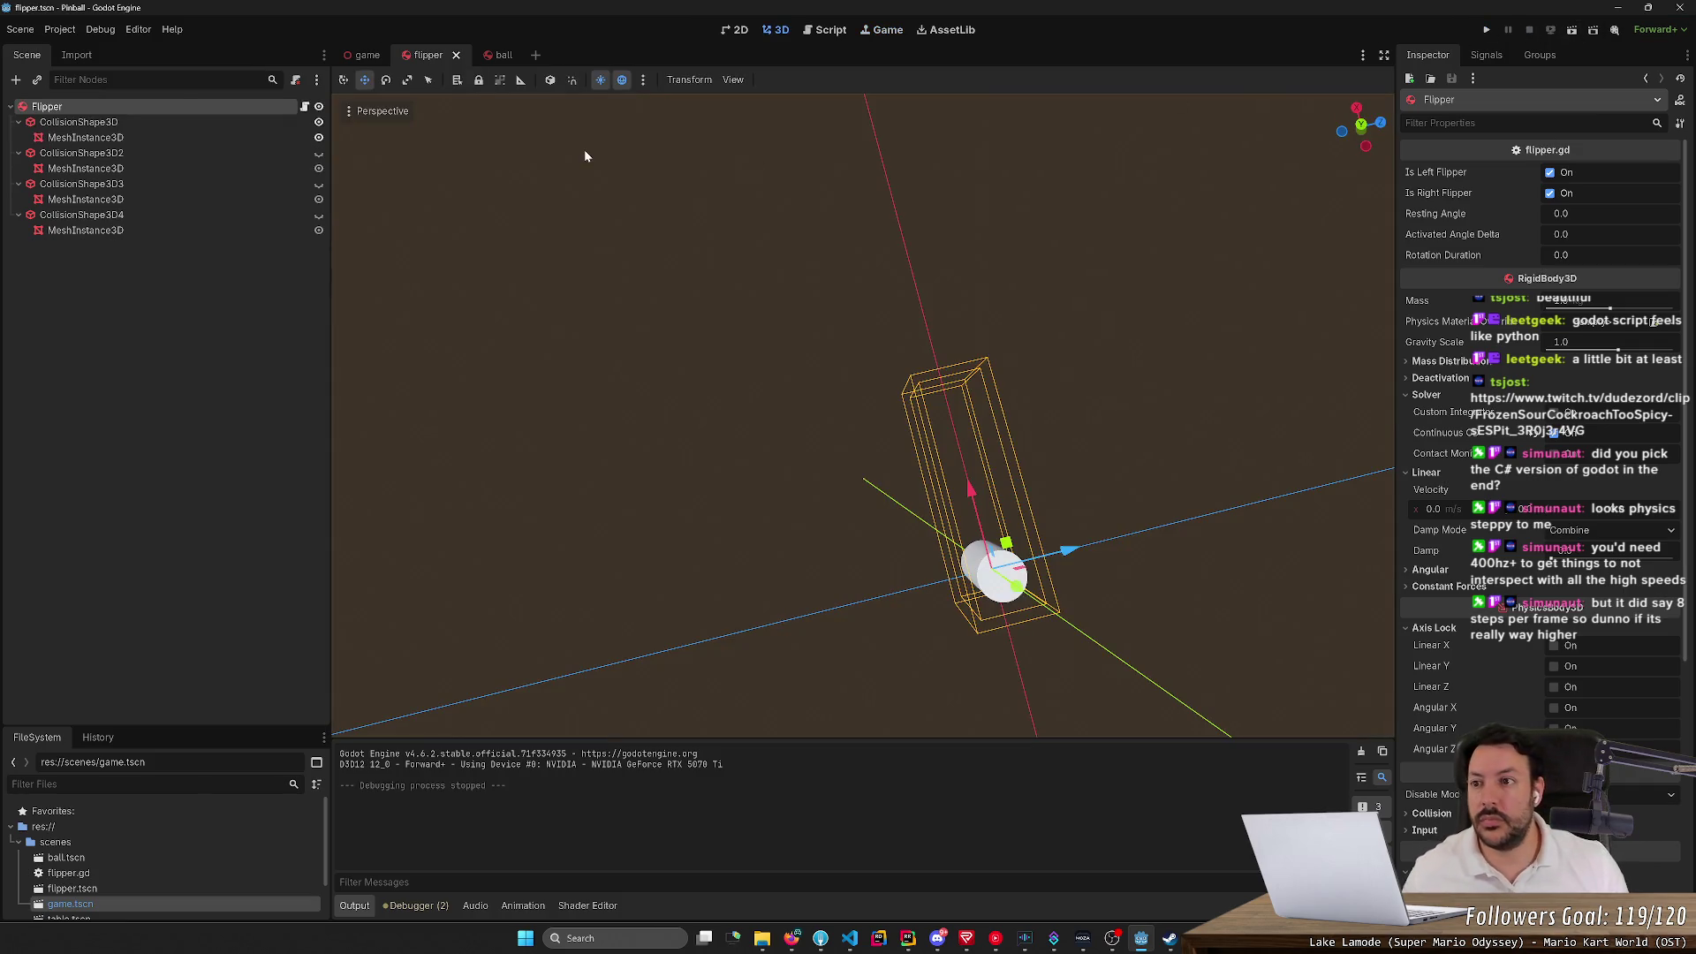
In Project Settings, set Max Physics Steps per Frame to 20 and confirm 1000 physics ticks per second
left_click(59, 29)
left_click(75, 48)
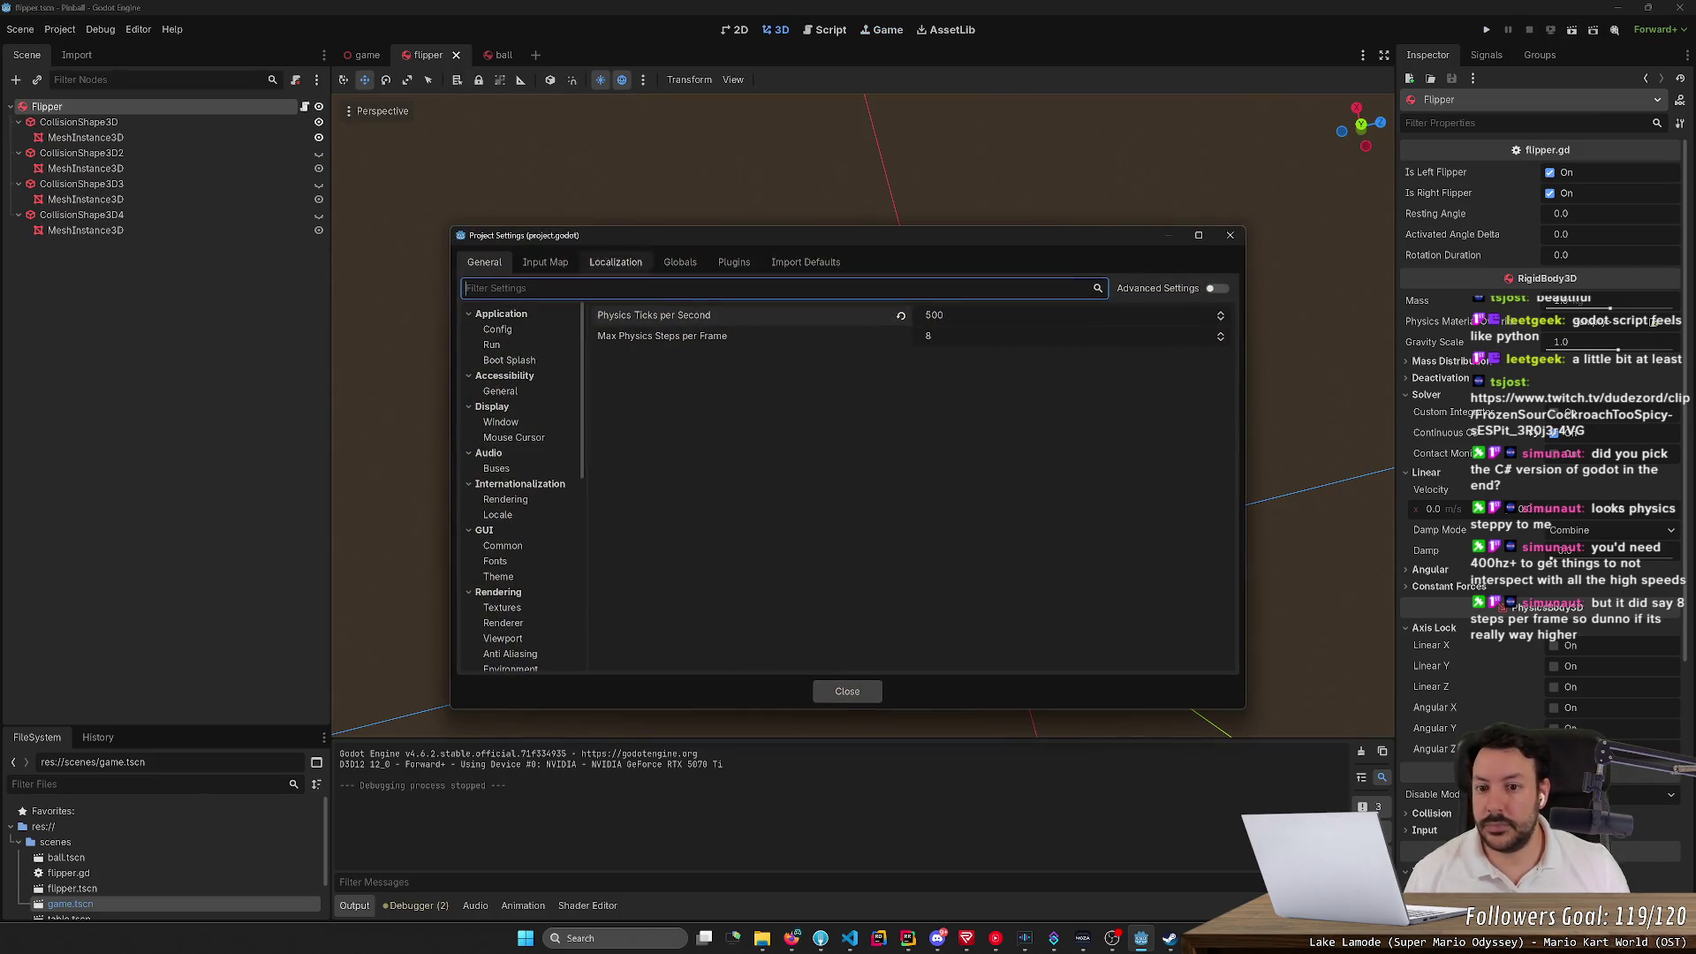
left_click(971, 337)
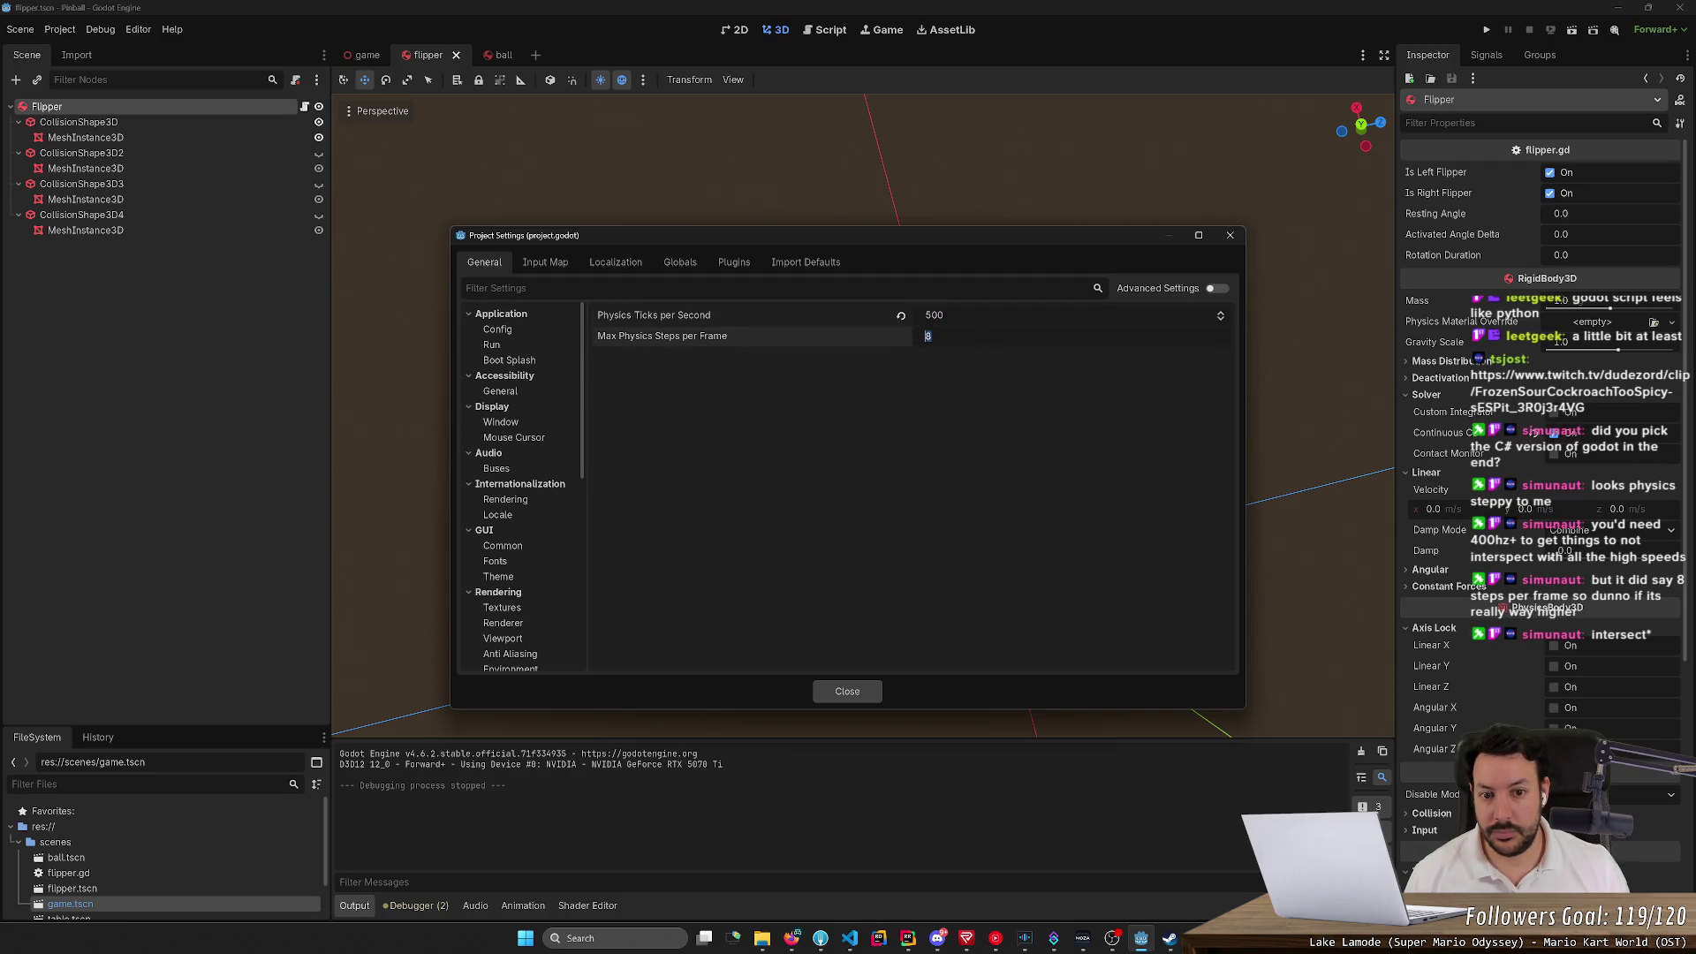
type("20")
key("Return")
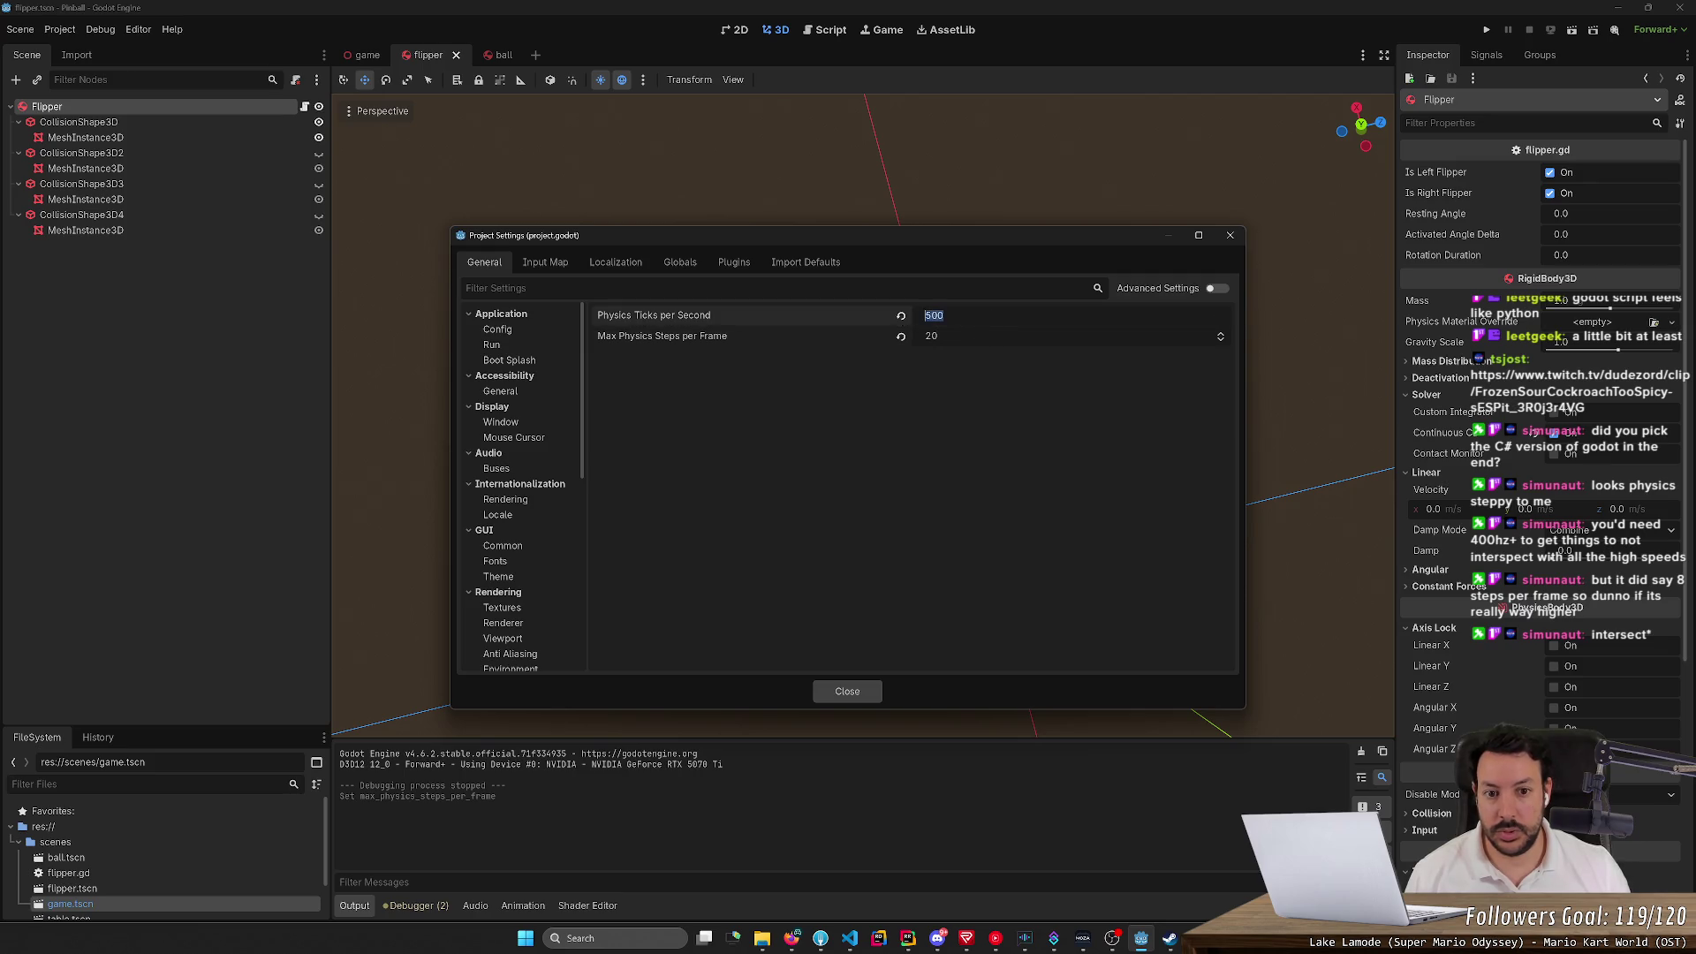
type("1000")
key("Return")
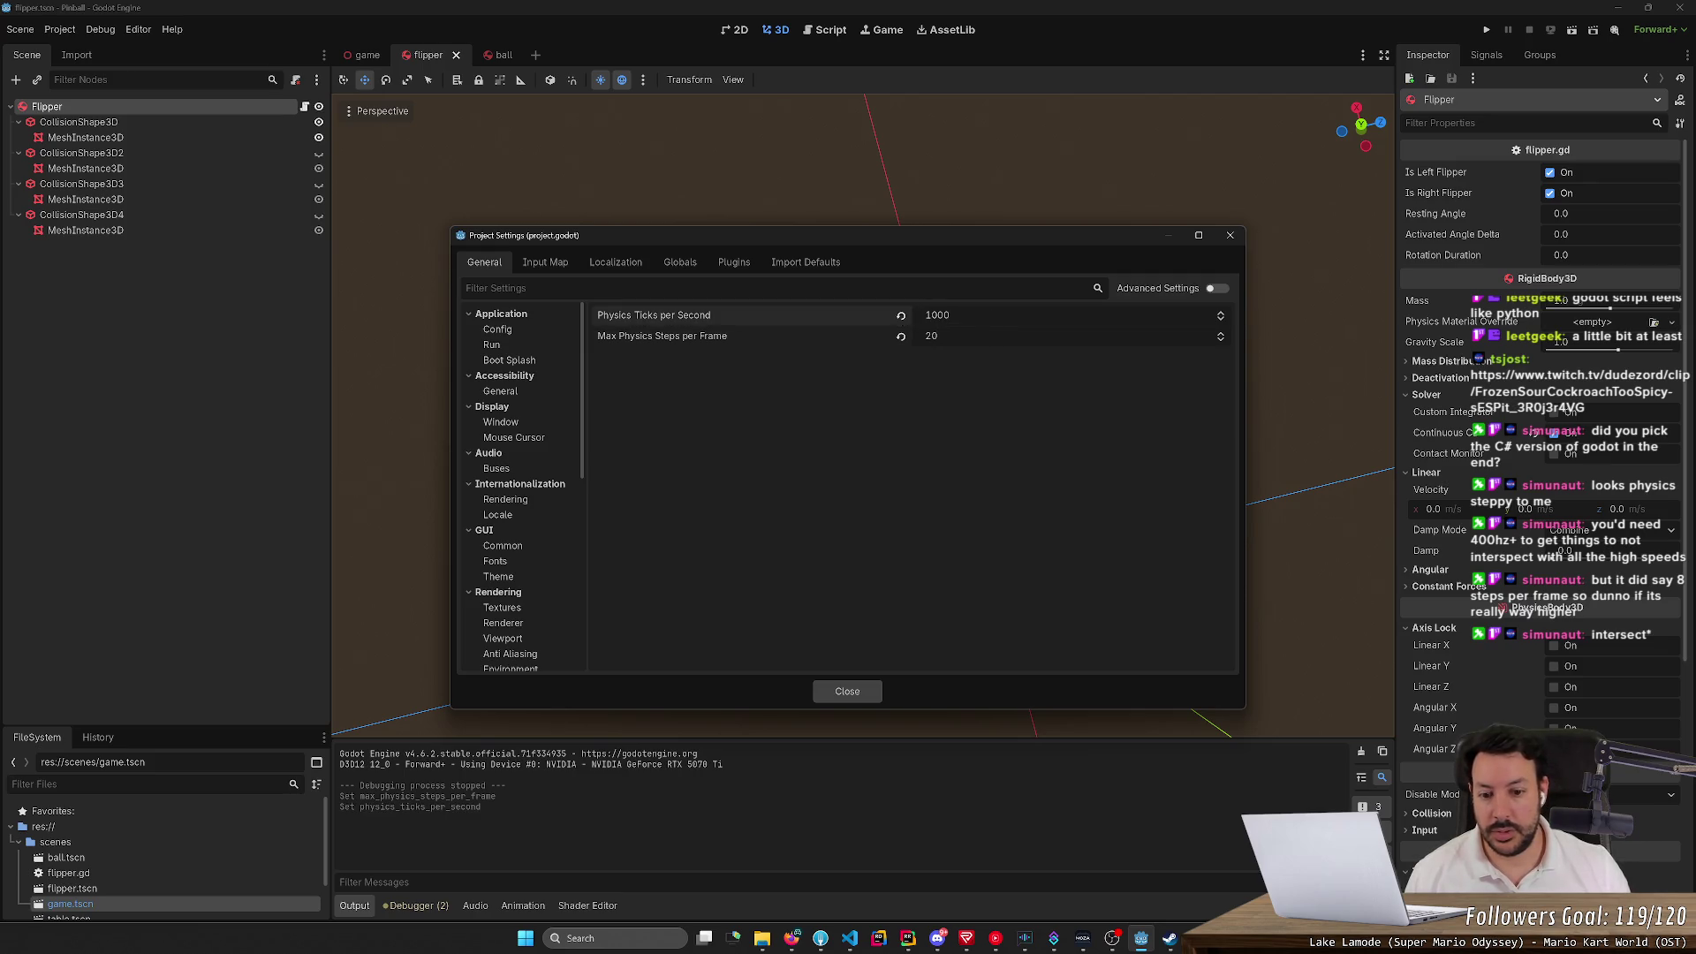
left_click(847, 691)
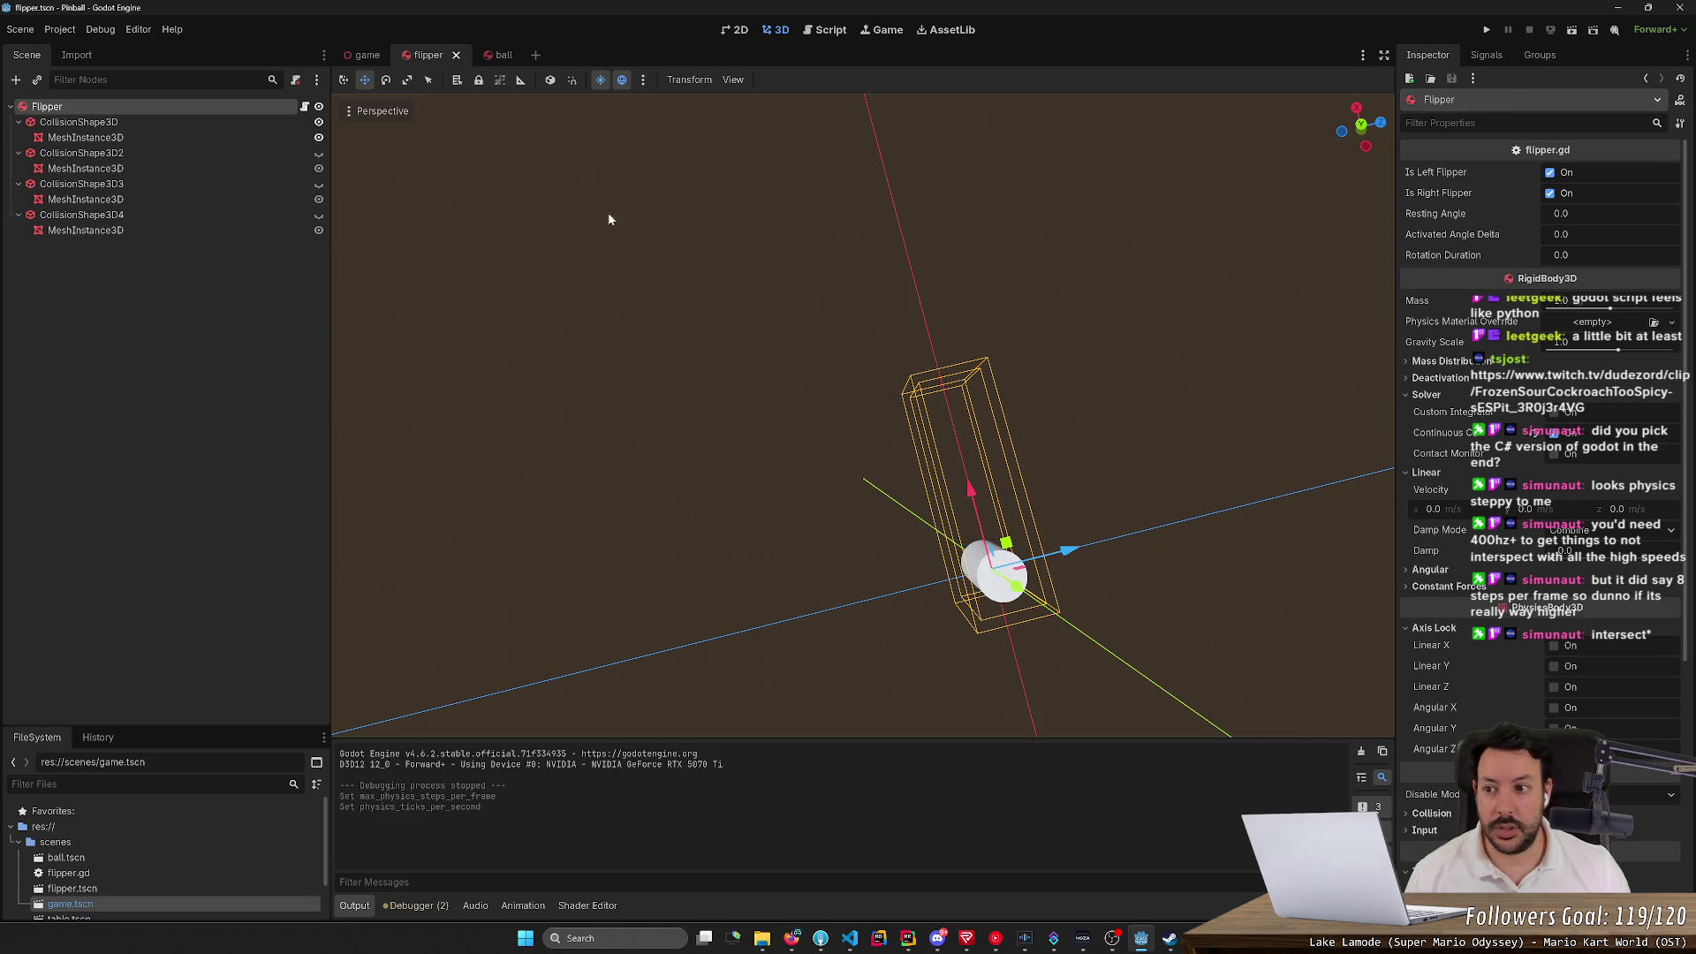
Unhide the three hidden flipper collision shapes in the Scene tree
left_click(319, 215)
left_click(319, 183)
left_click(318, 153)
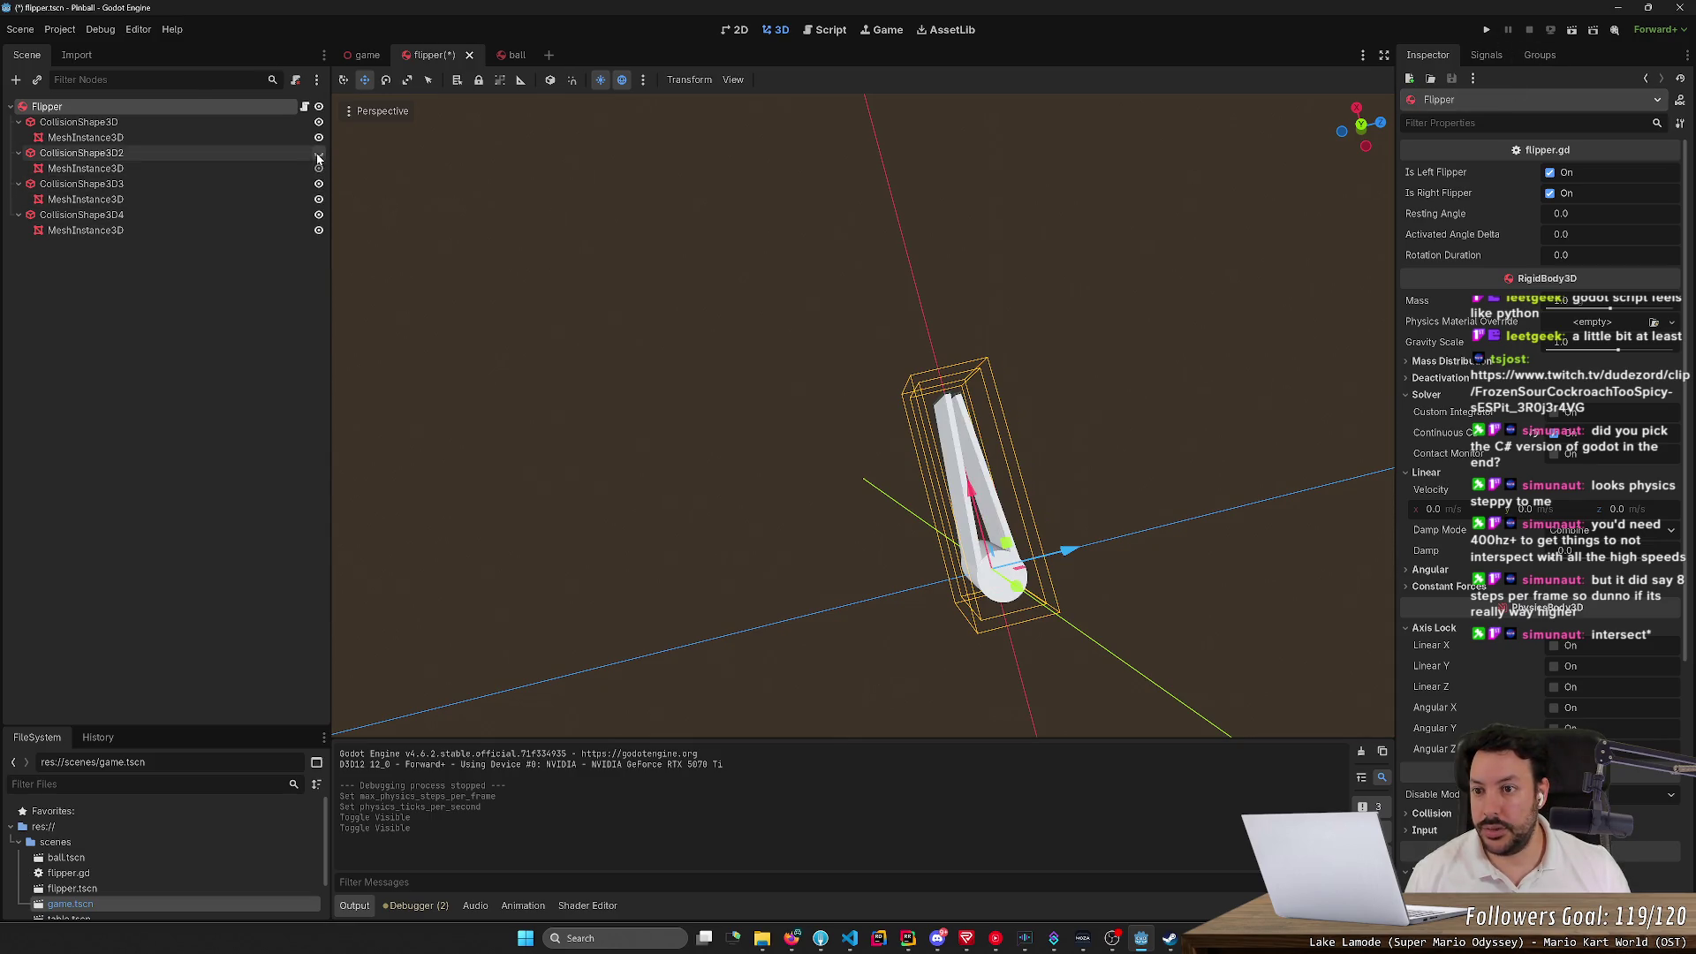
Run the pinball game and restart it several times with a fresh ball
left_click(1487, 29)
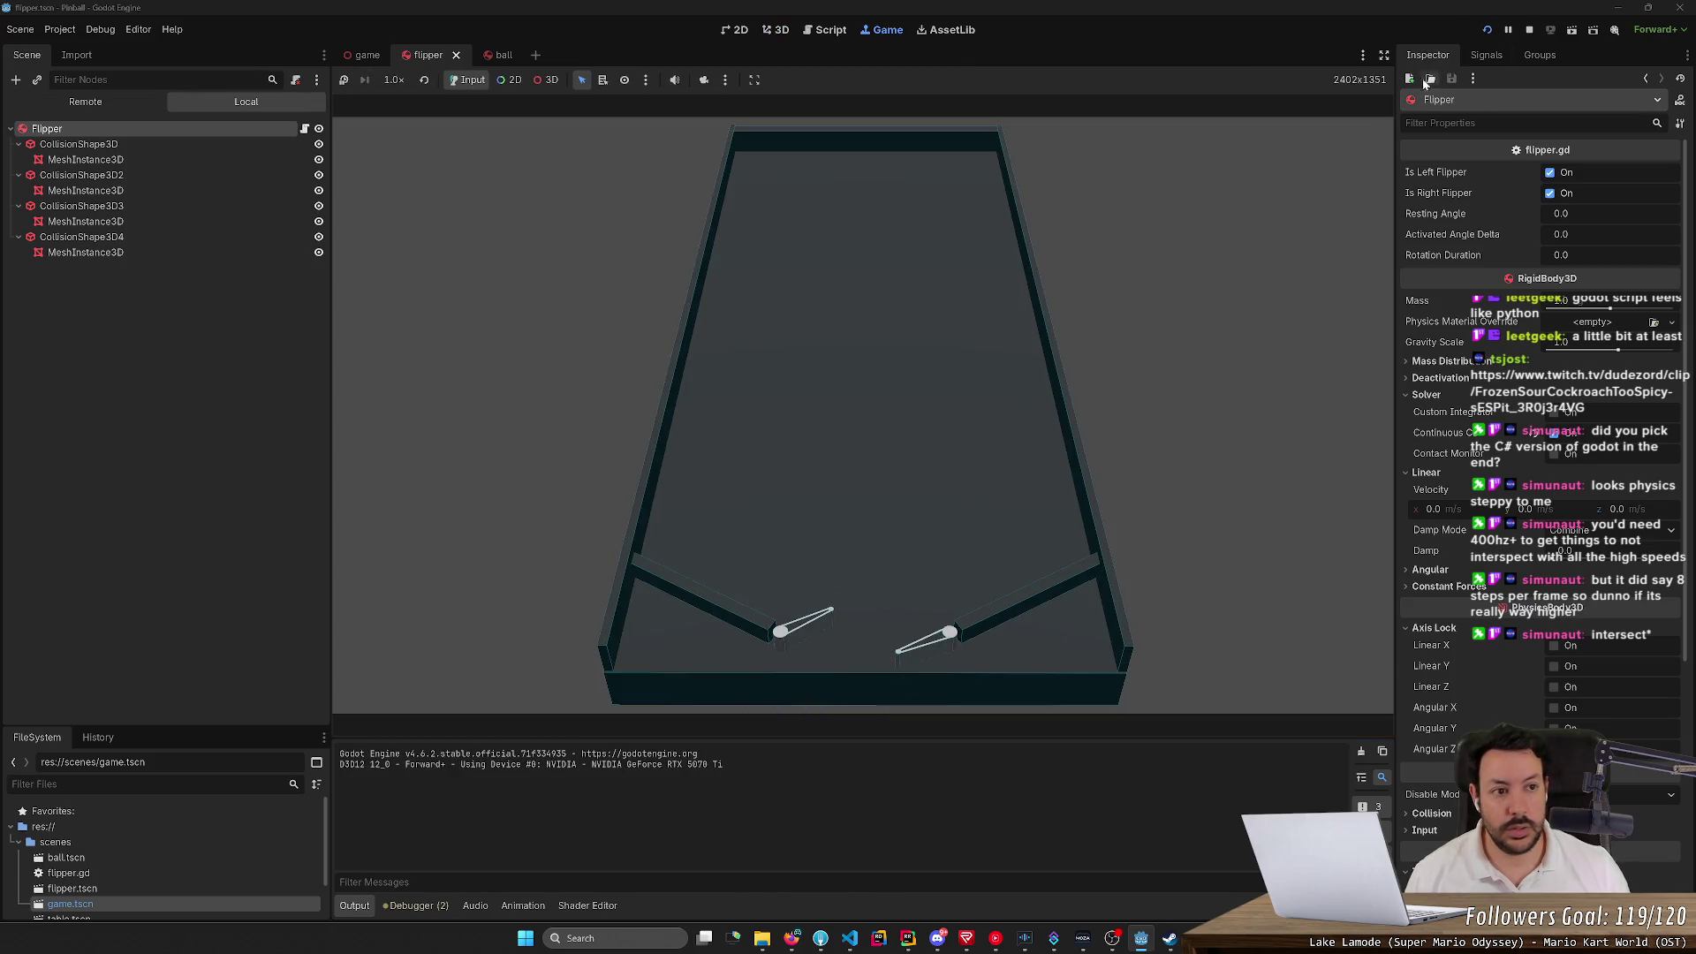
left_click(1487, 29)
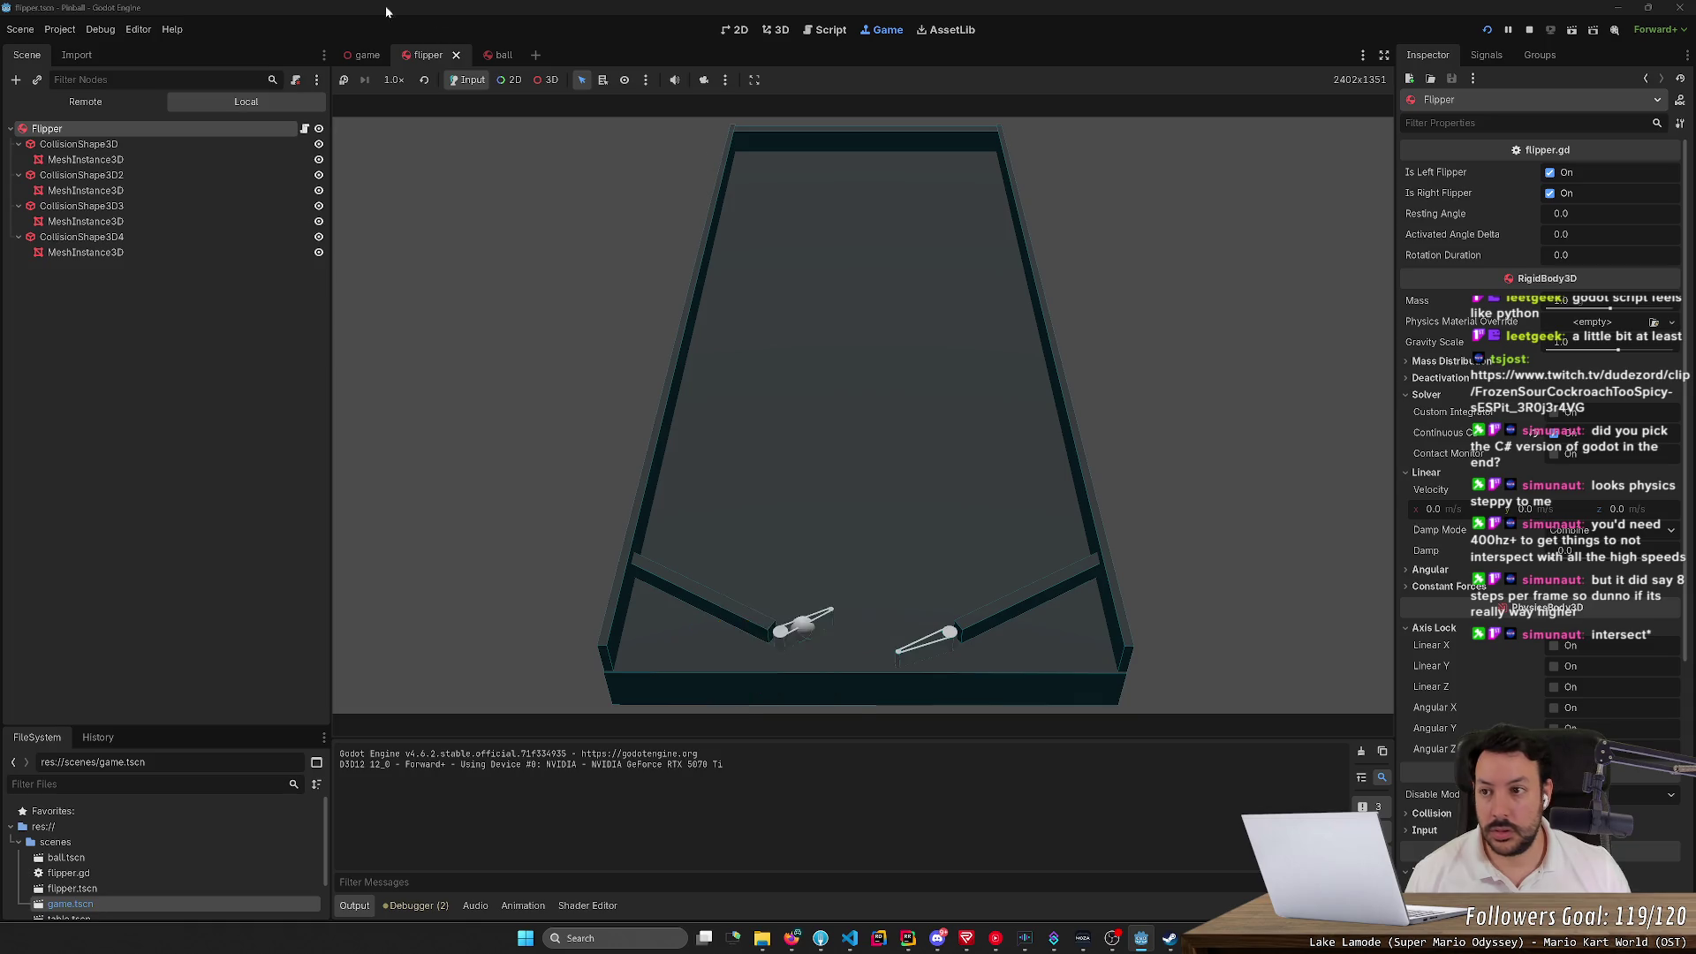
left_click(60, 29)
mouse_move(100, 29)
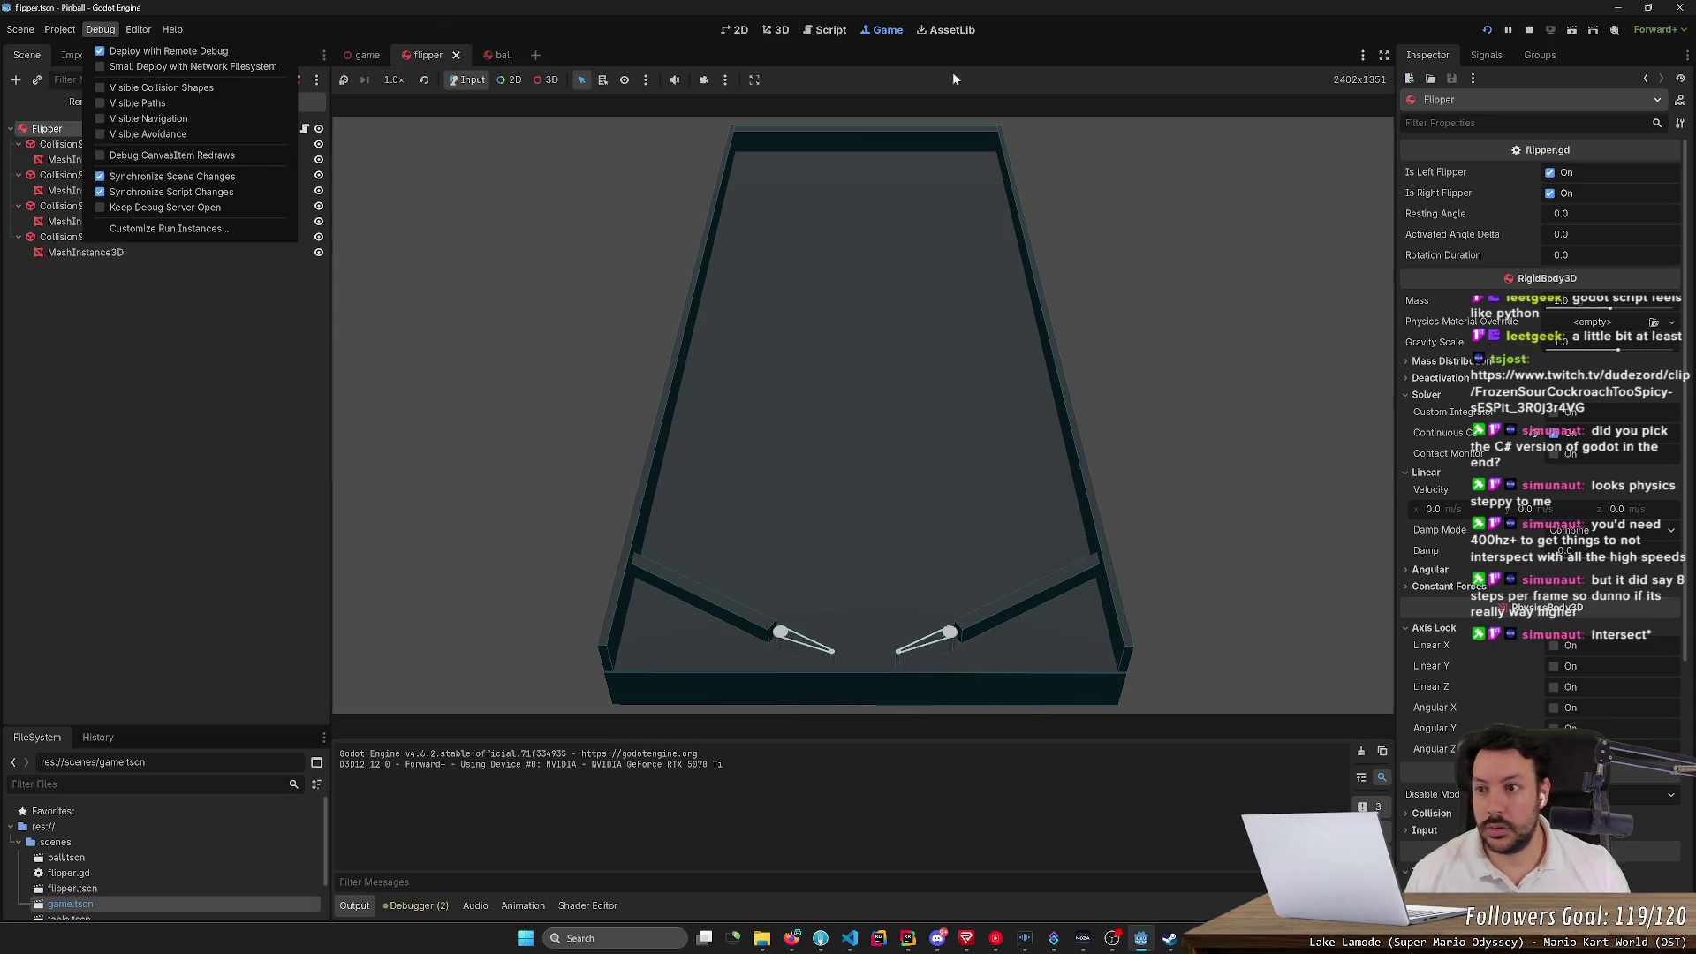
left_click(1495, 37)
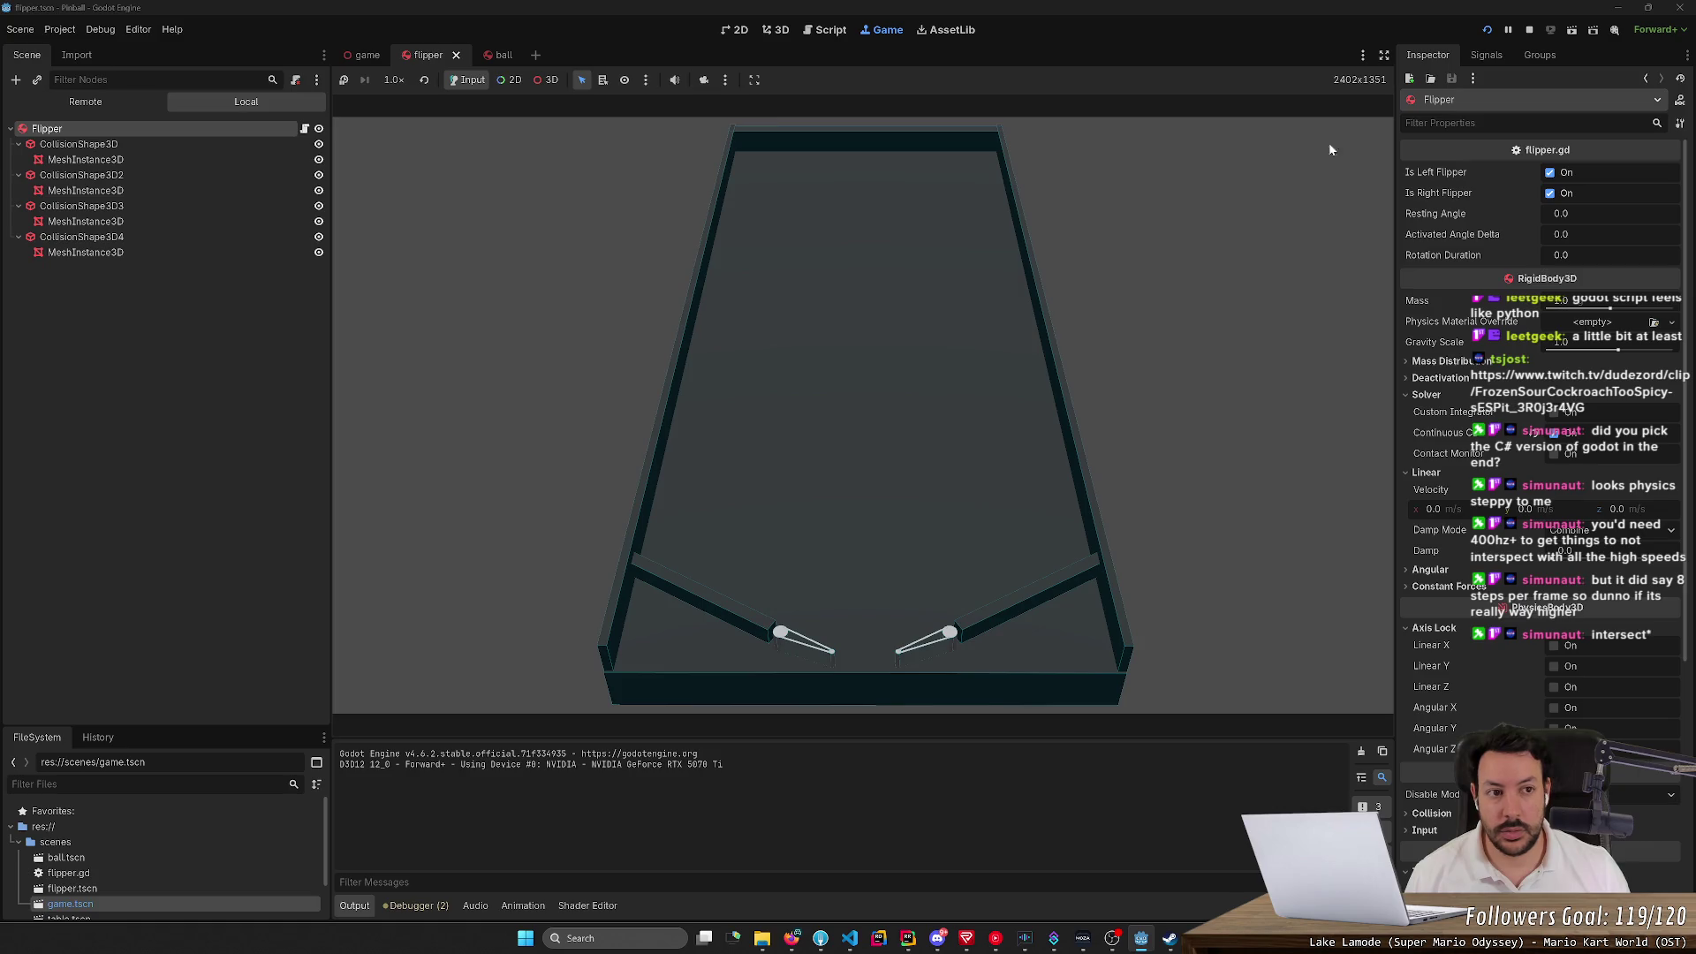
left_click(1487, 33)
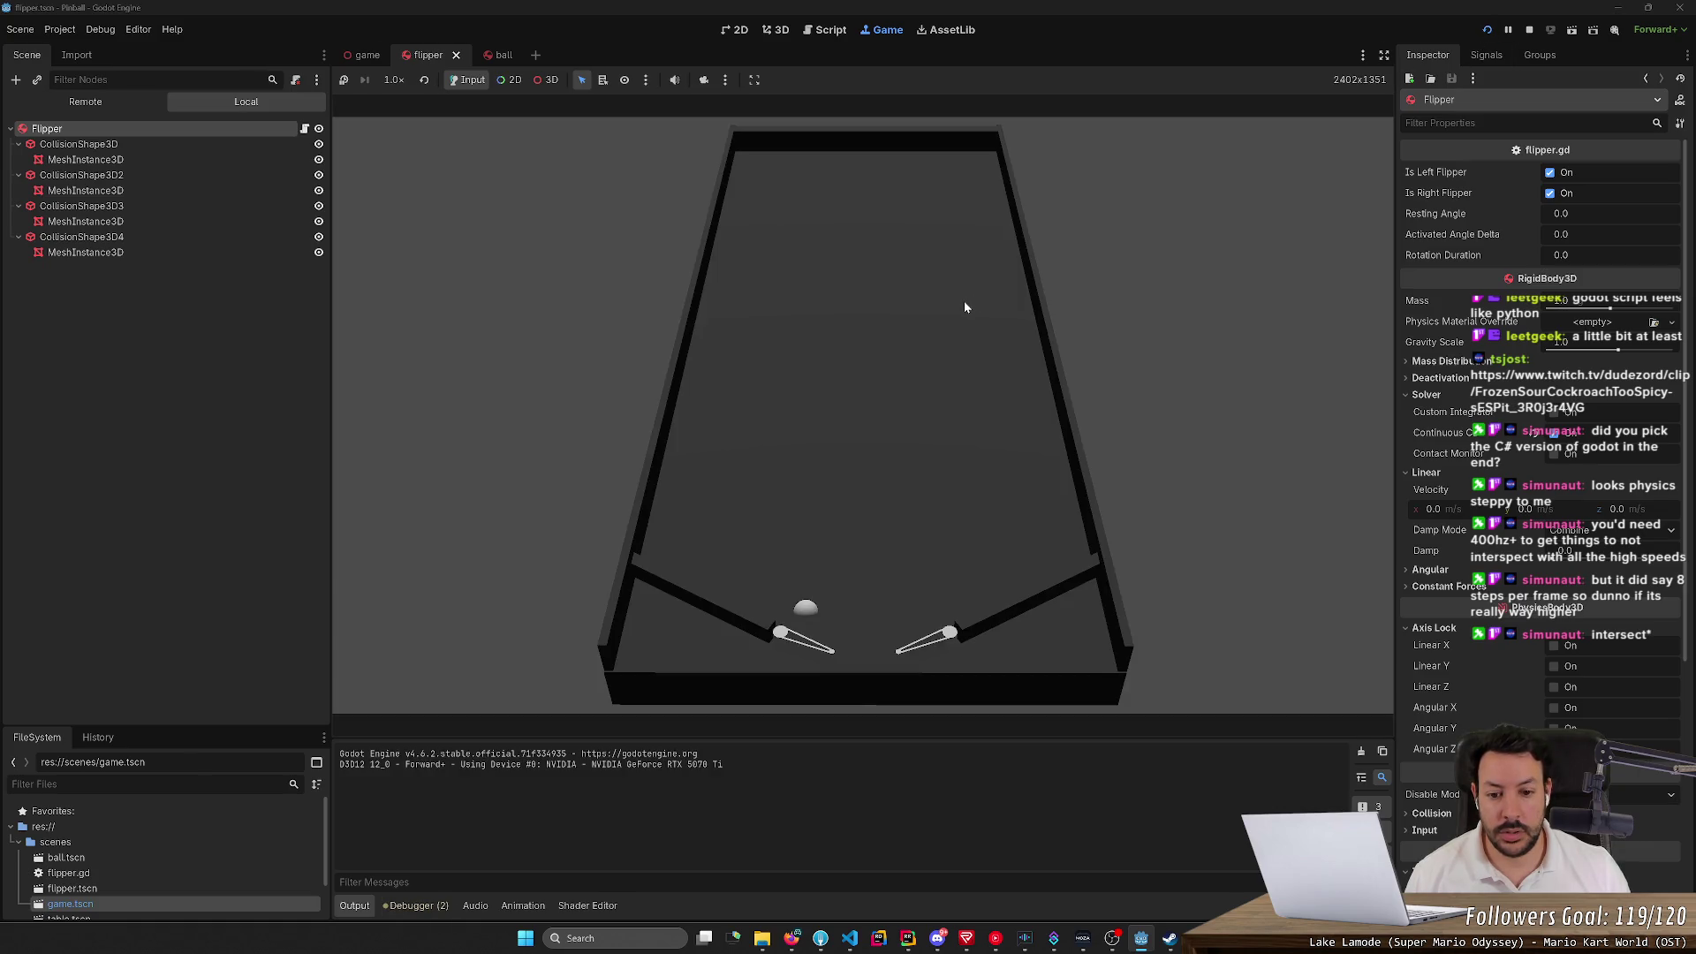
left_click(1487, 30)
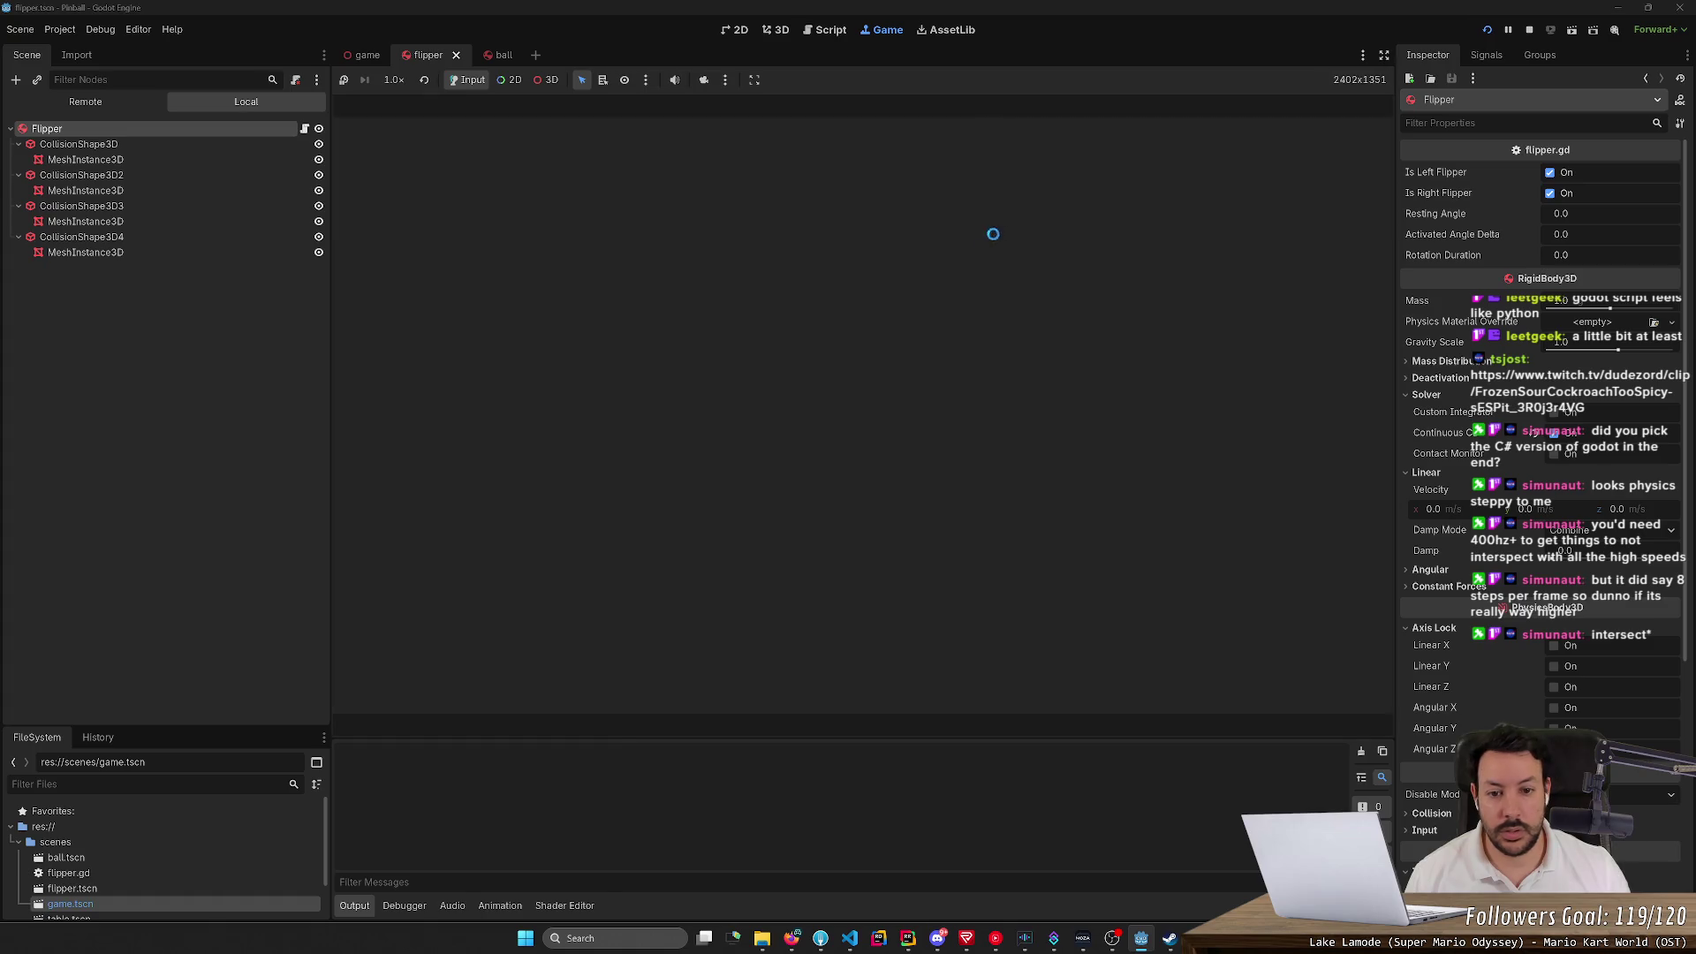
key("F5")
key("F5")
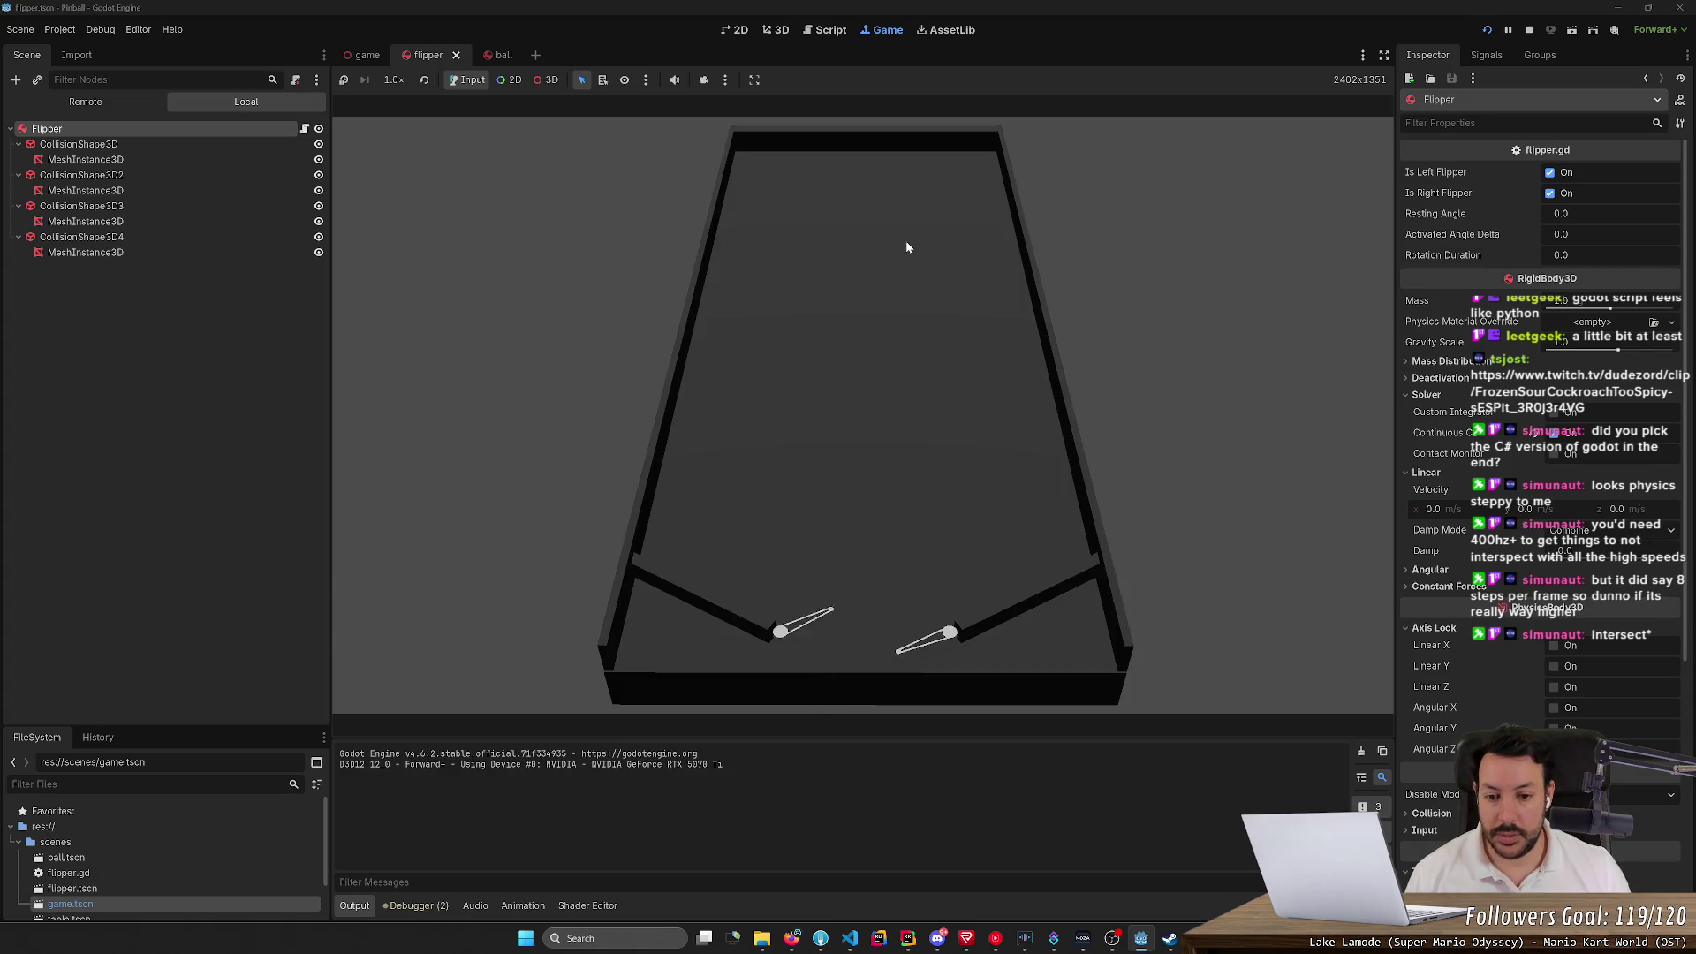
left_click(74, 30)
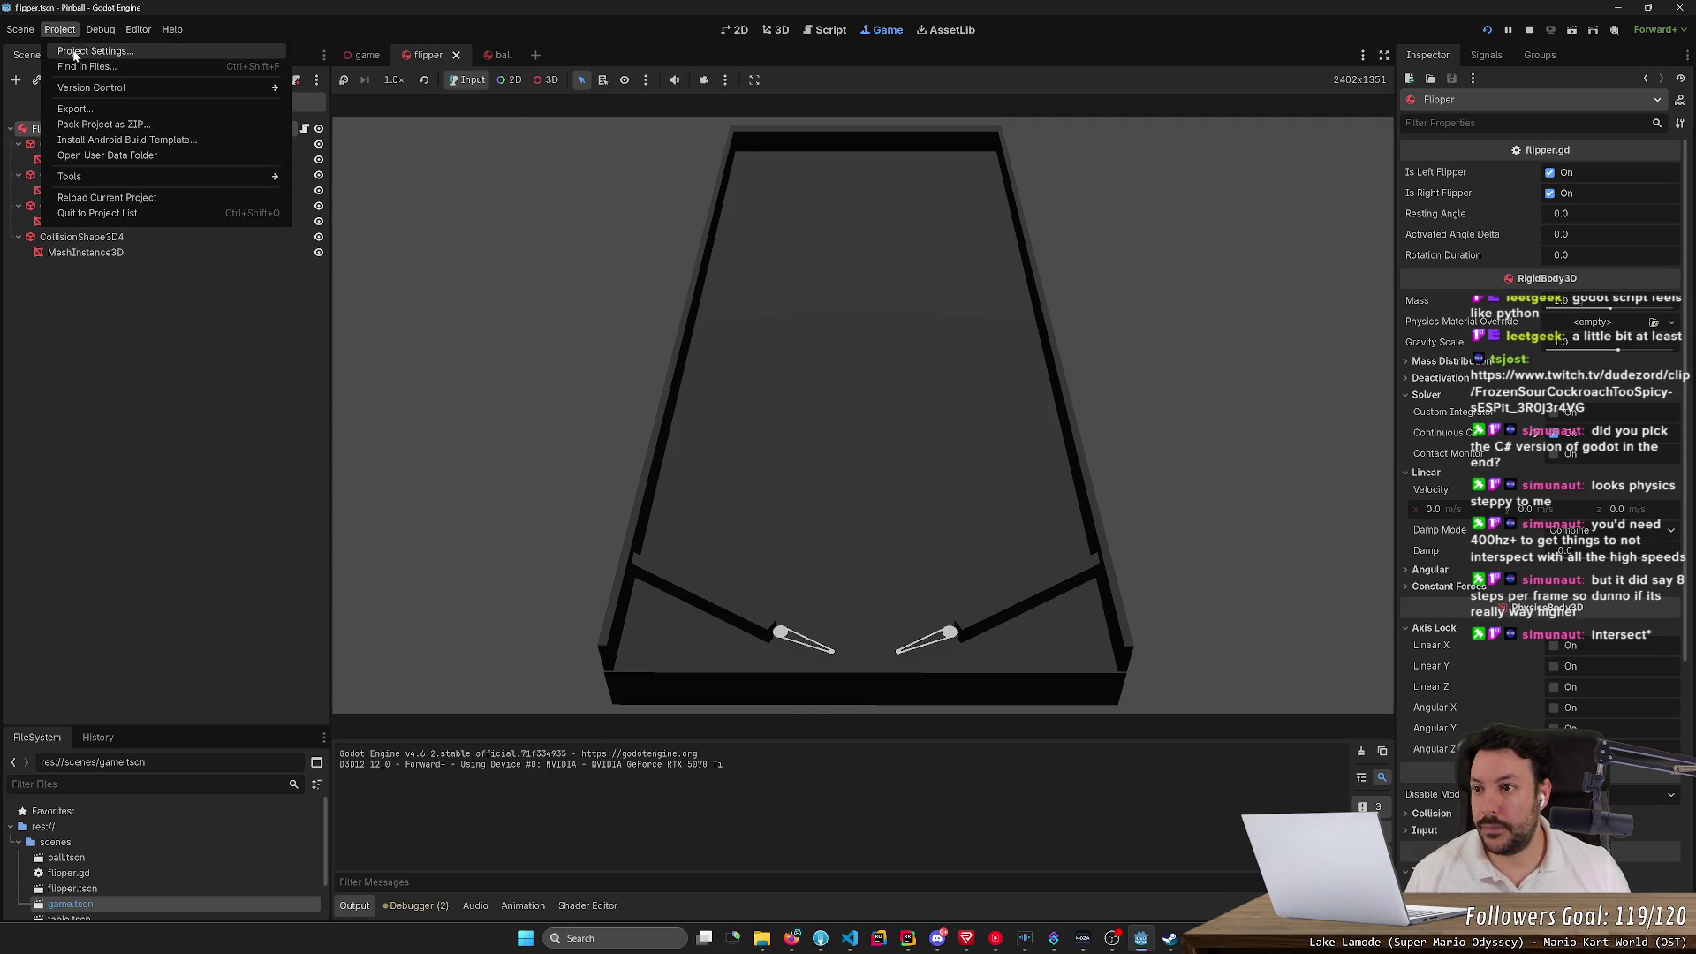
Revert Max Physics Steps per Frame to 8, set Physics Ticks per Second to 120, and restart the game
left_click(88, 51)
left_click(900, 317)
left_click(900, 337)
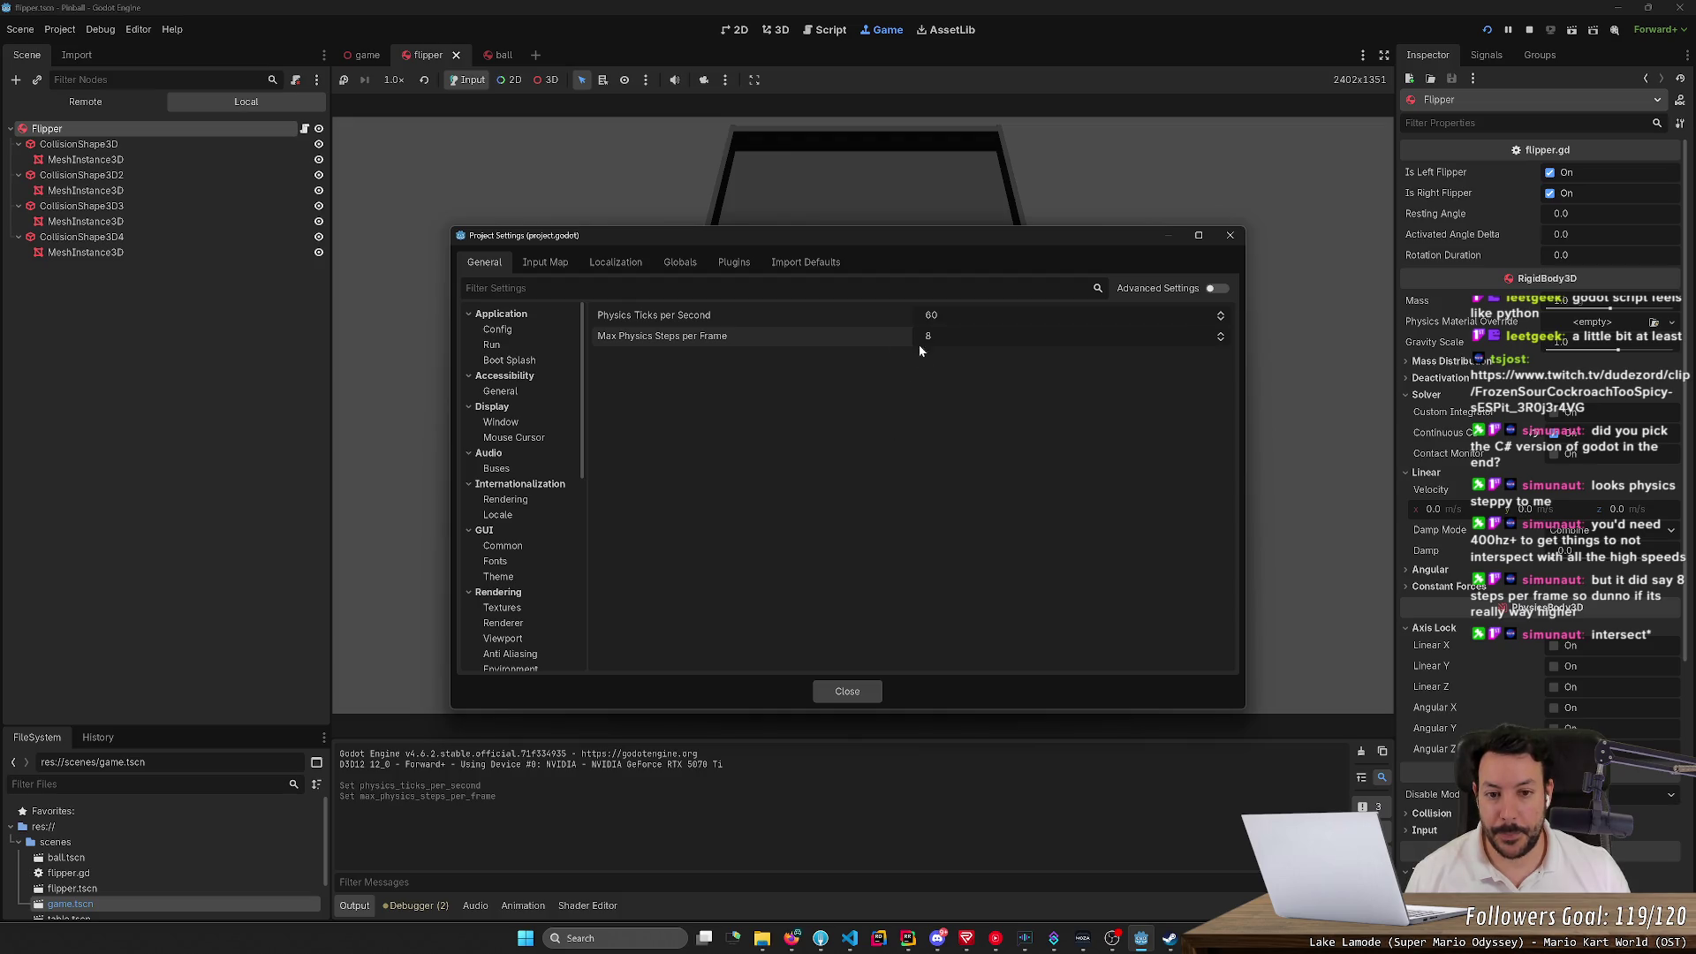
left_click(986, 318)
type("0")
key("Return")
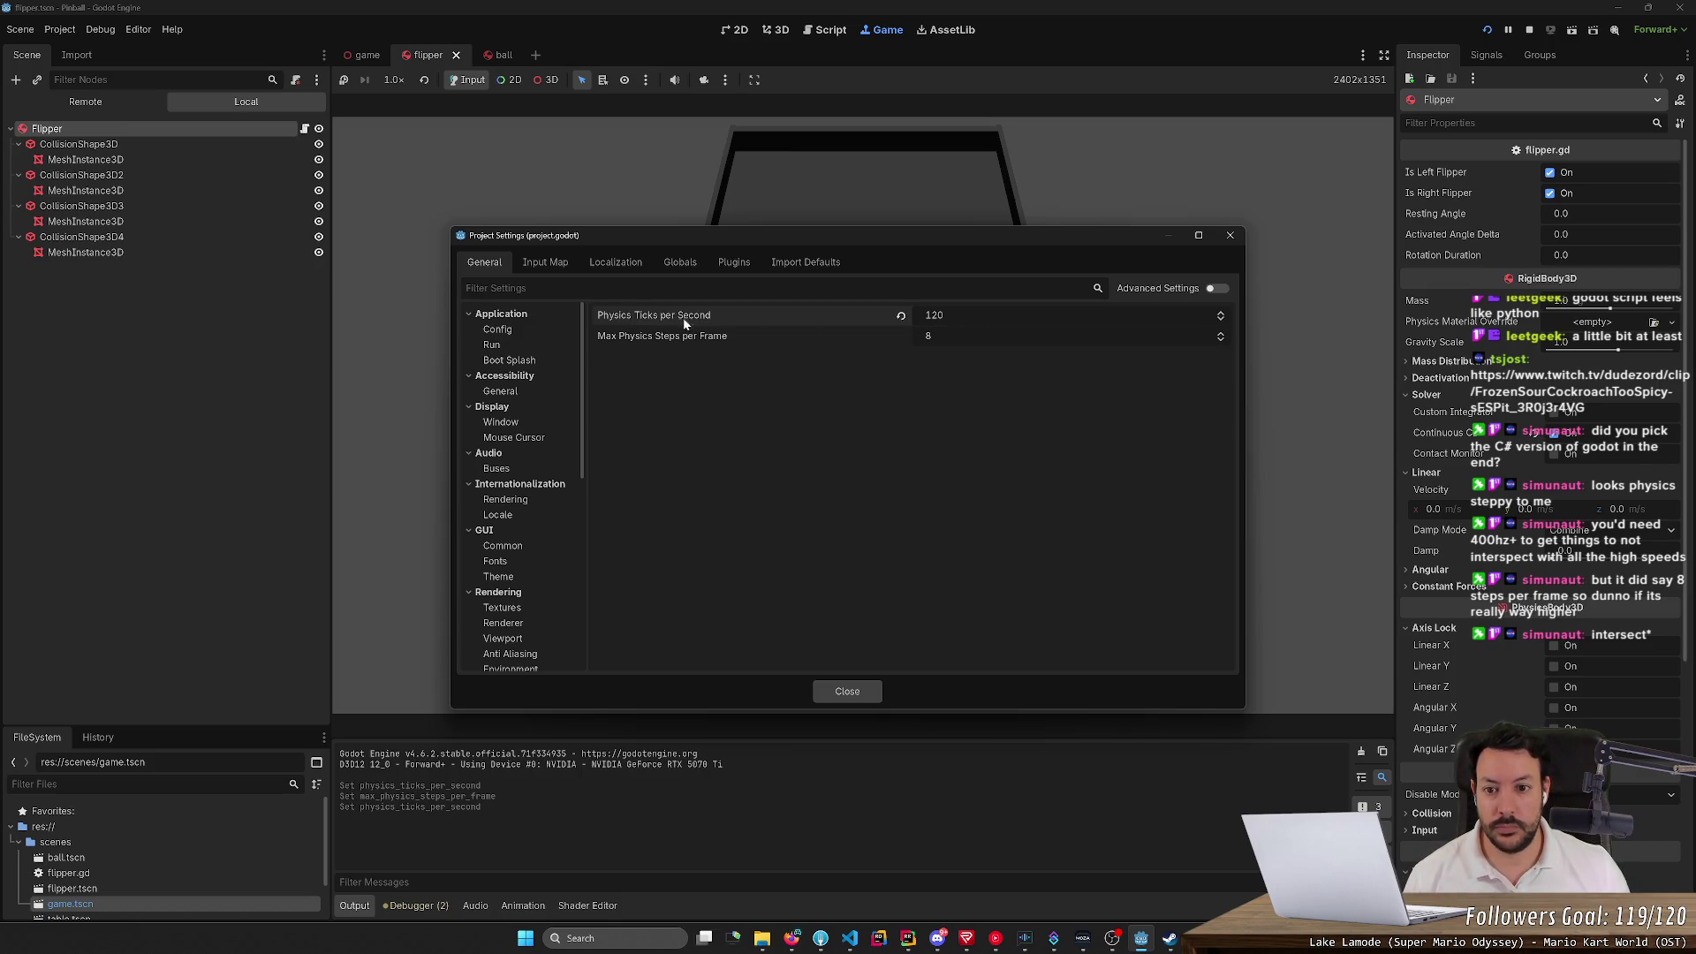
mouse_move(650, 314)
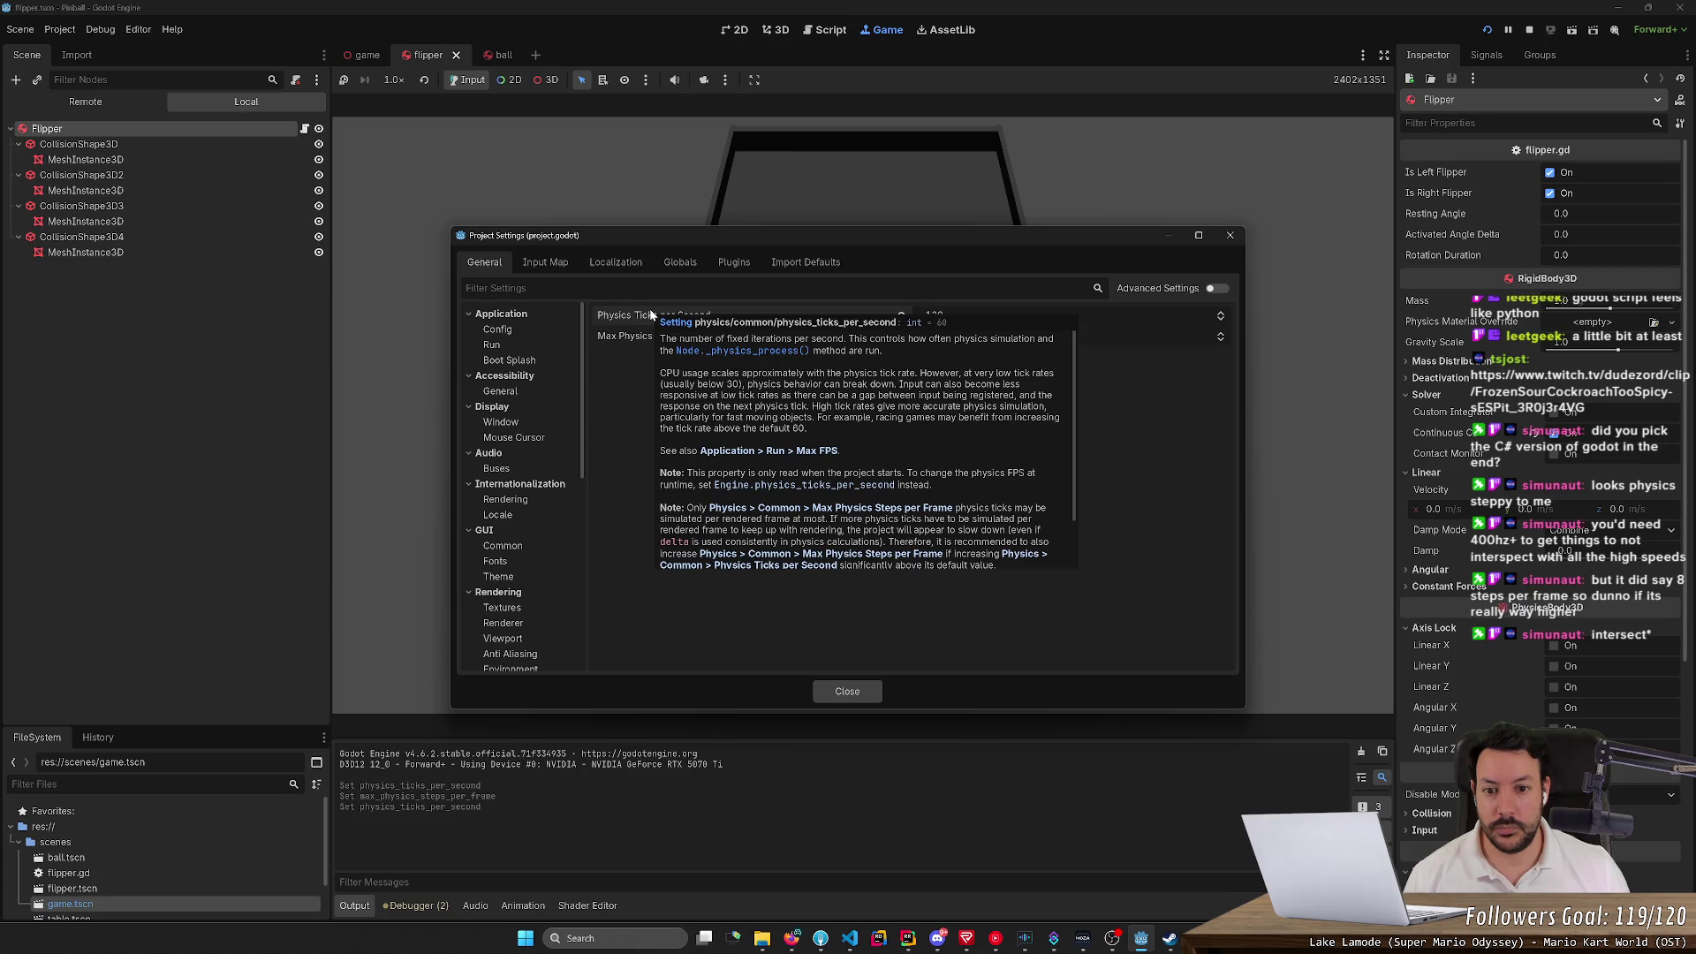
left_click(857, 698)
key("F5")
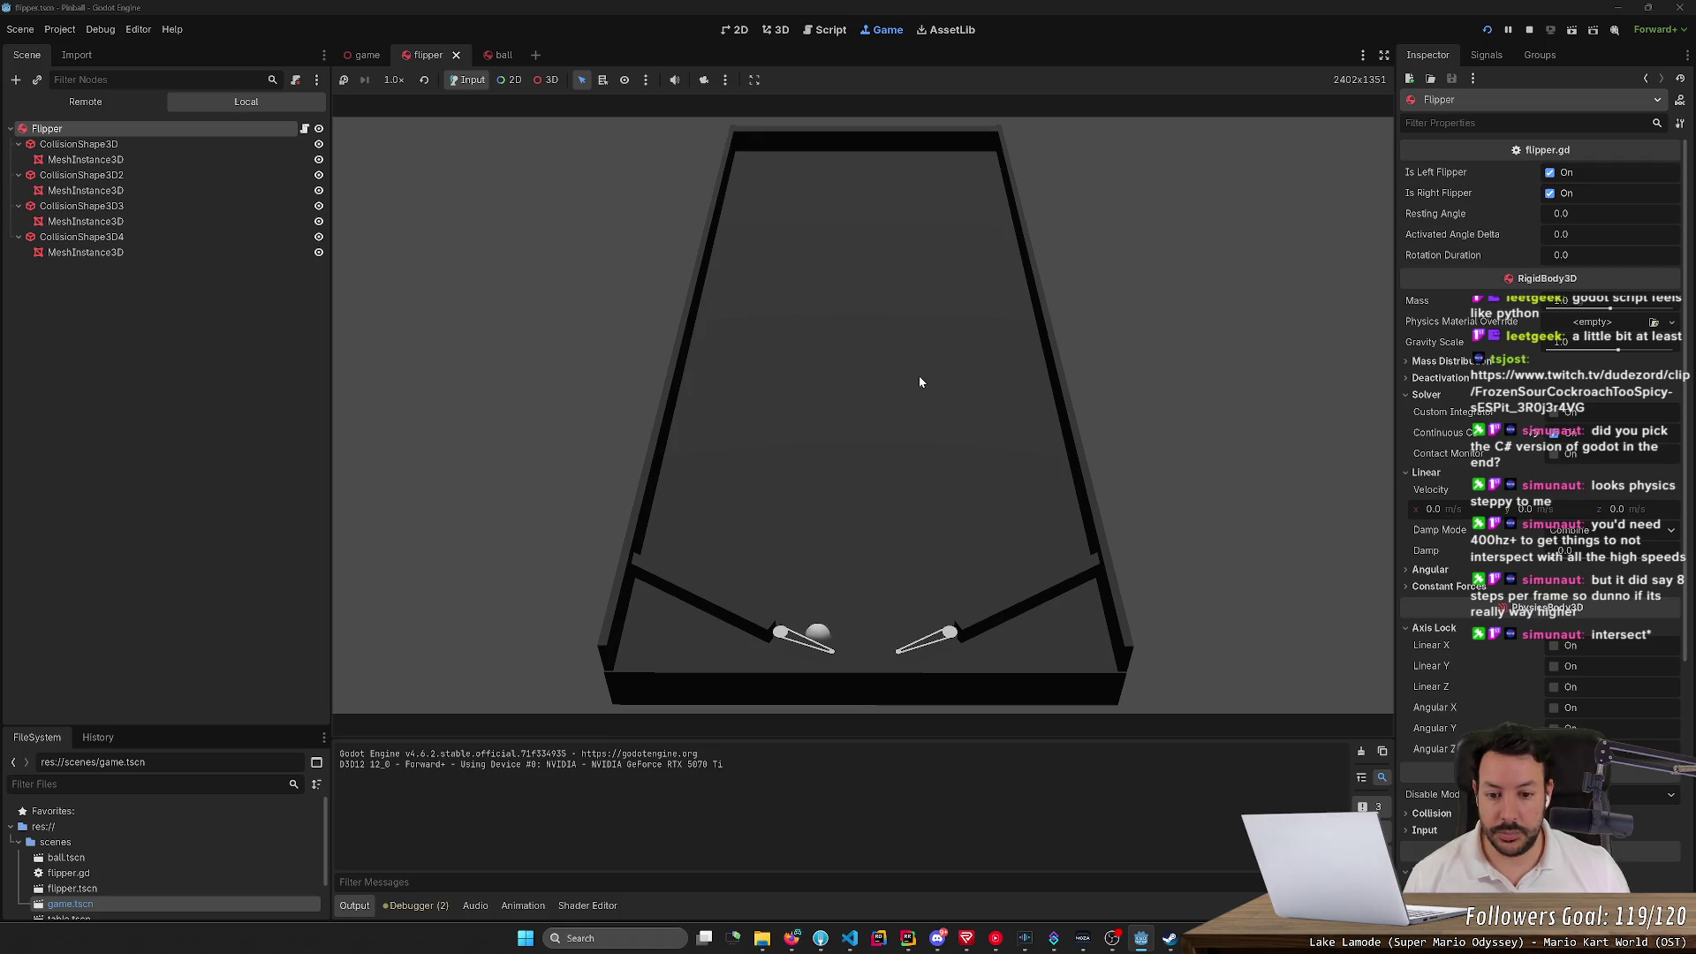
Restart the game a few times and swing the left flipper at the ball
key("F5")
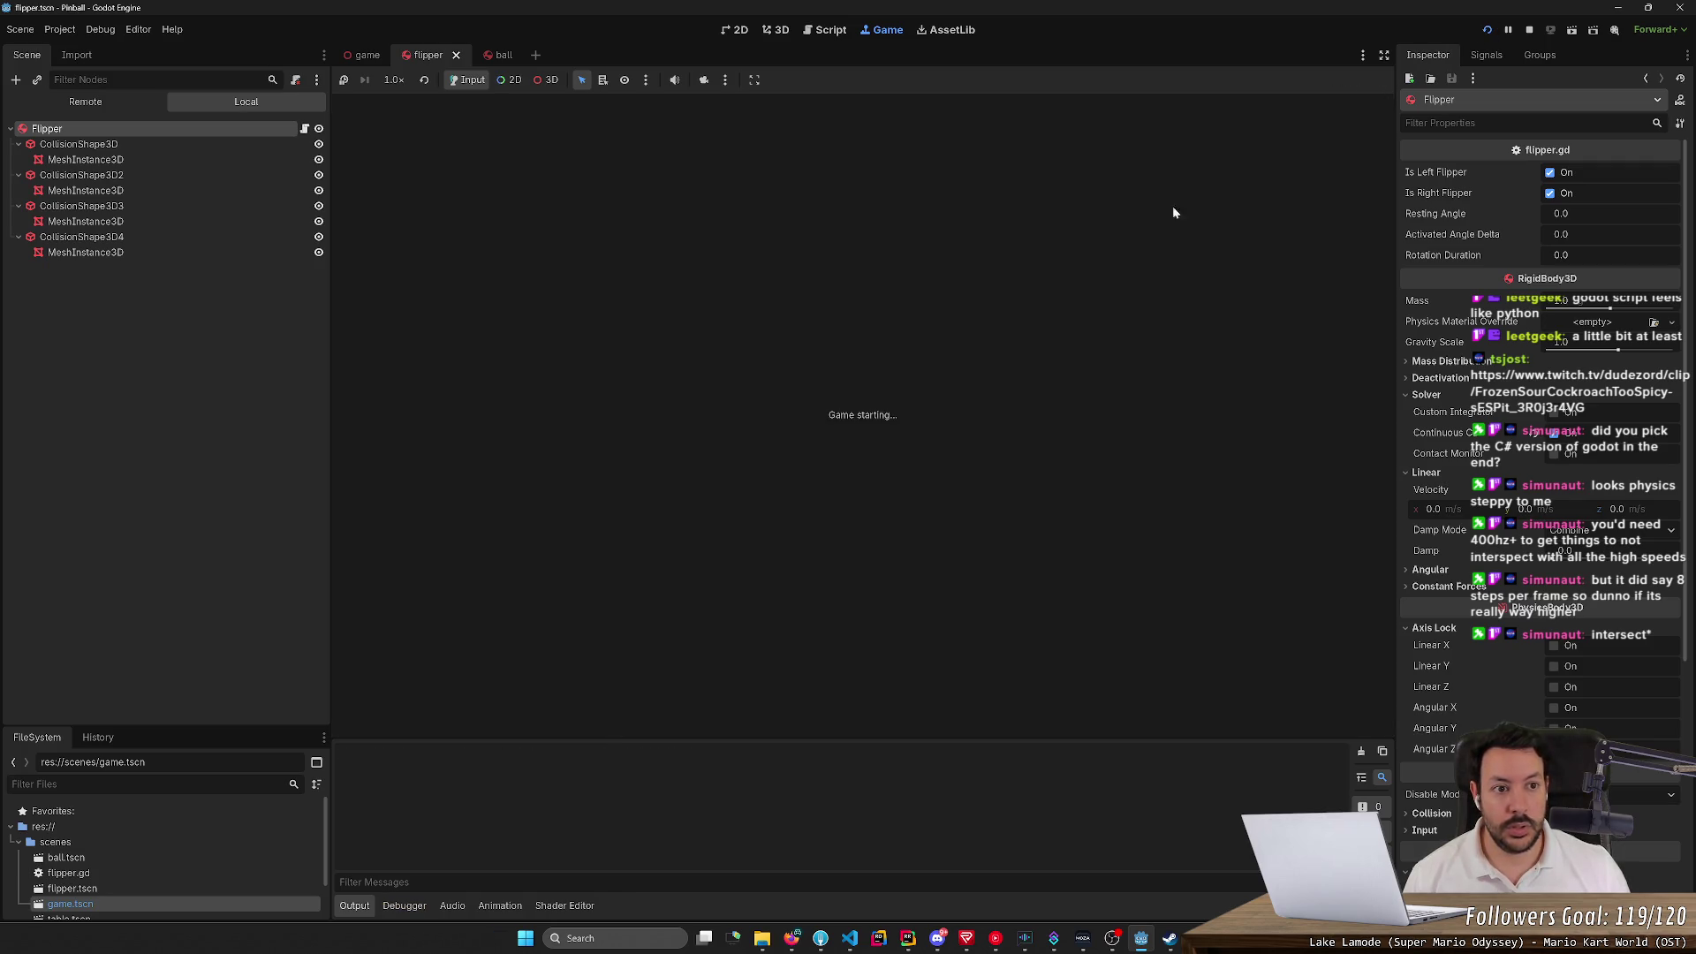
key("F5")
key("Left")
left_click(1487, 29)
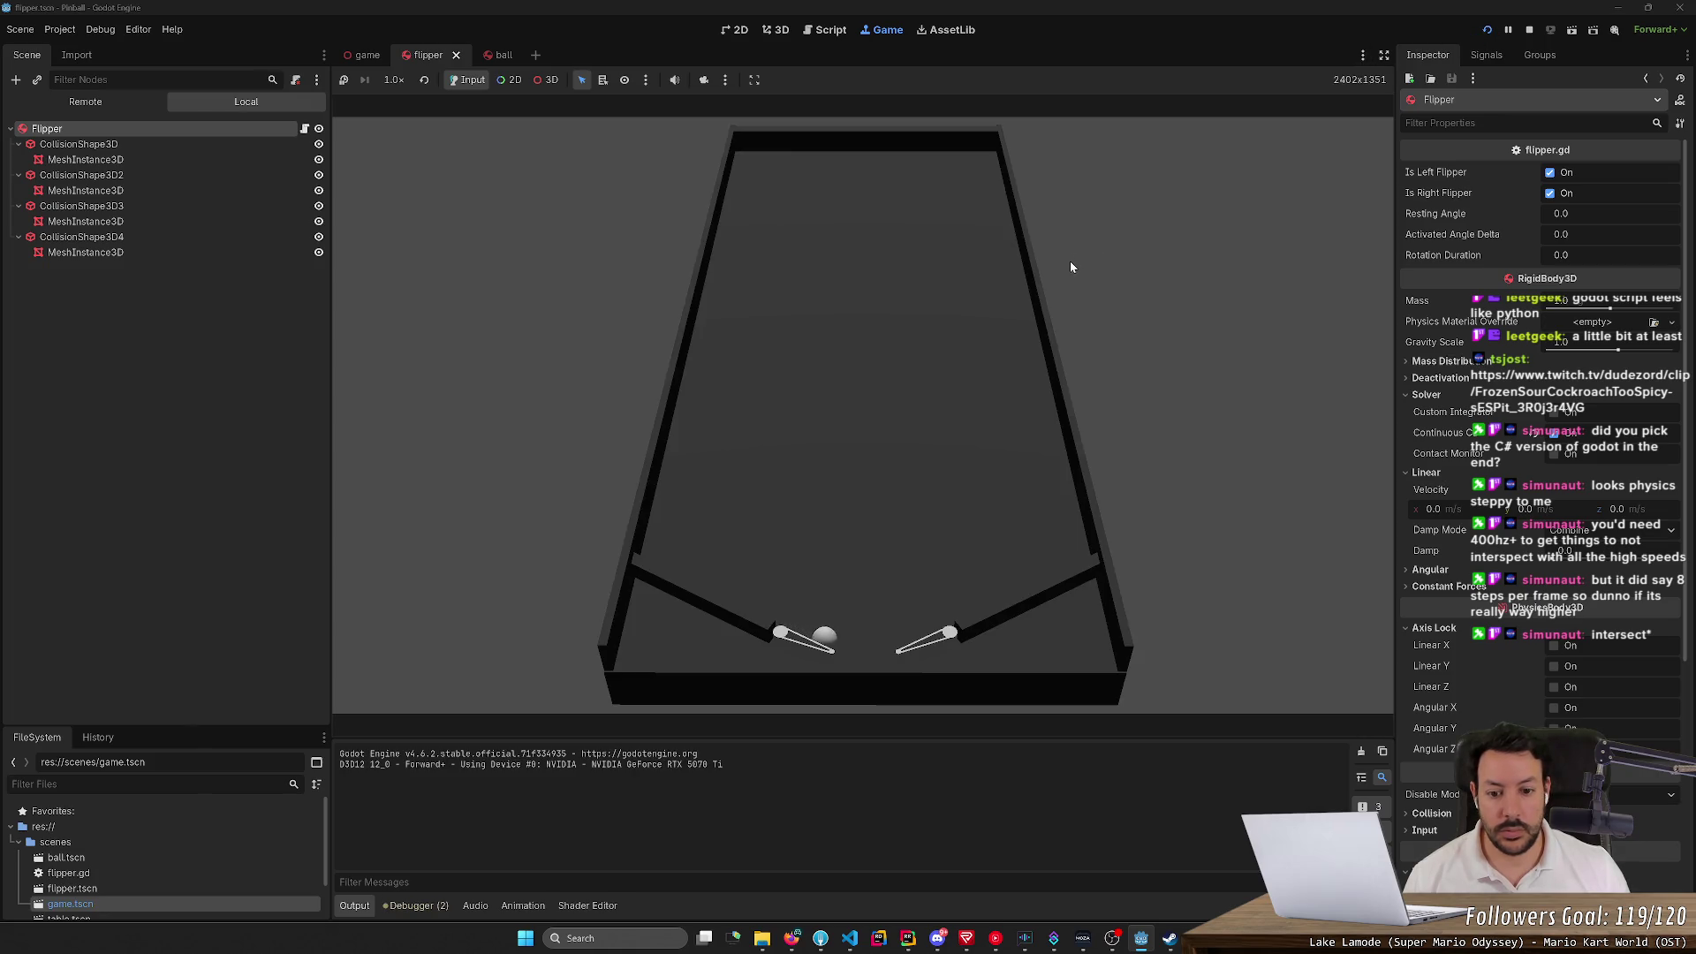
left_click(1487, 29)
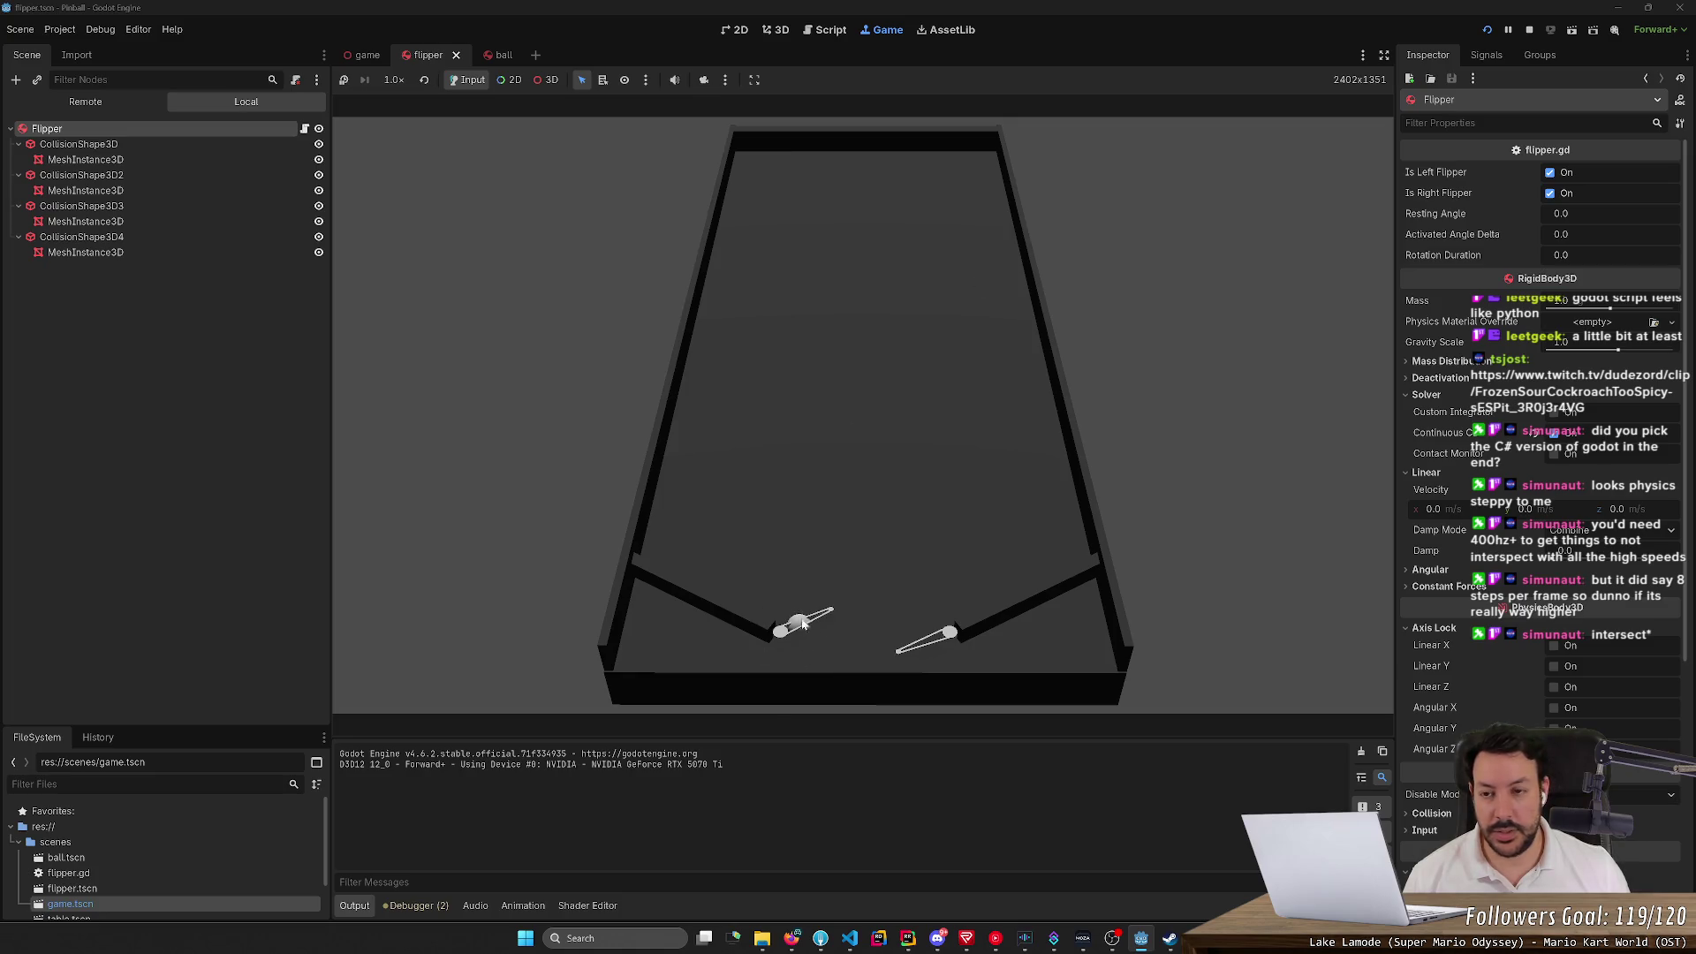
Hide all four flipper CollisionShape3D and MeshInstance3D nodes in the Scene tree
left_click(318, 157)
left_click(319, 157)
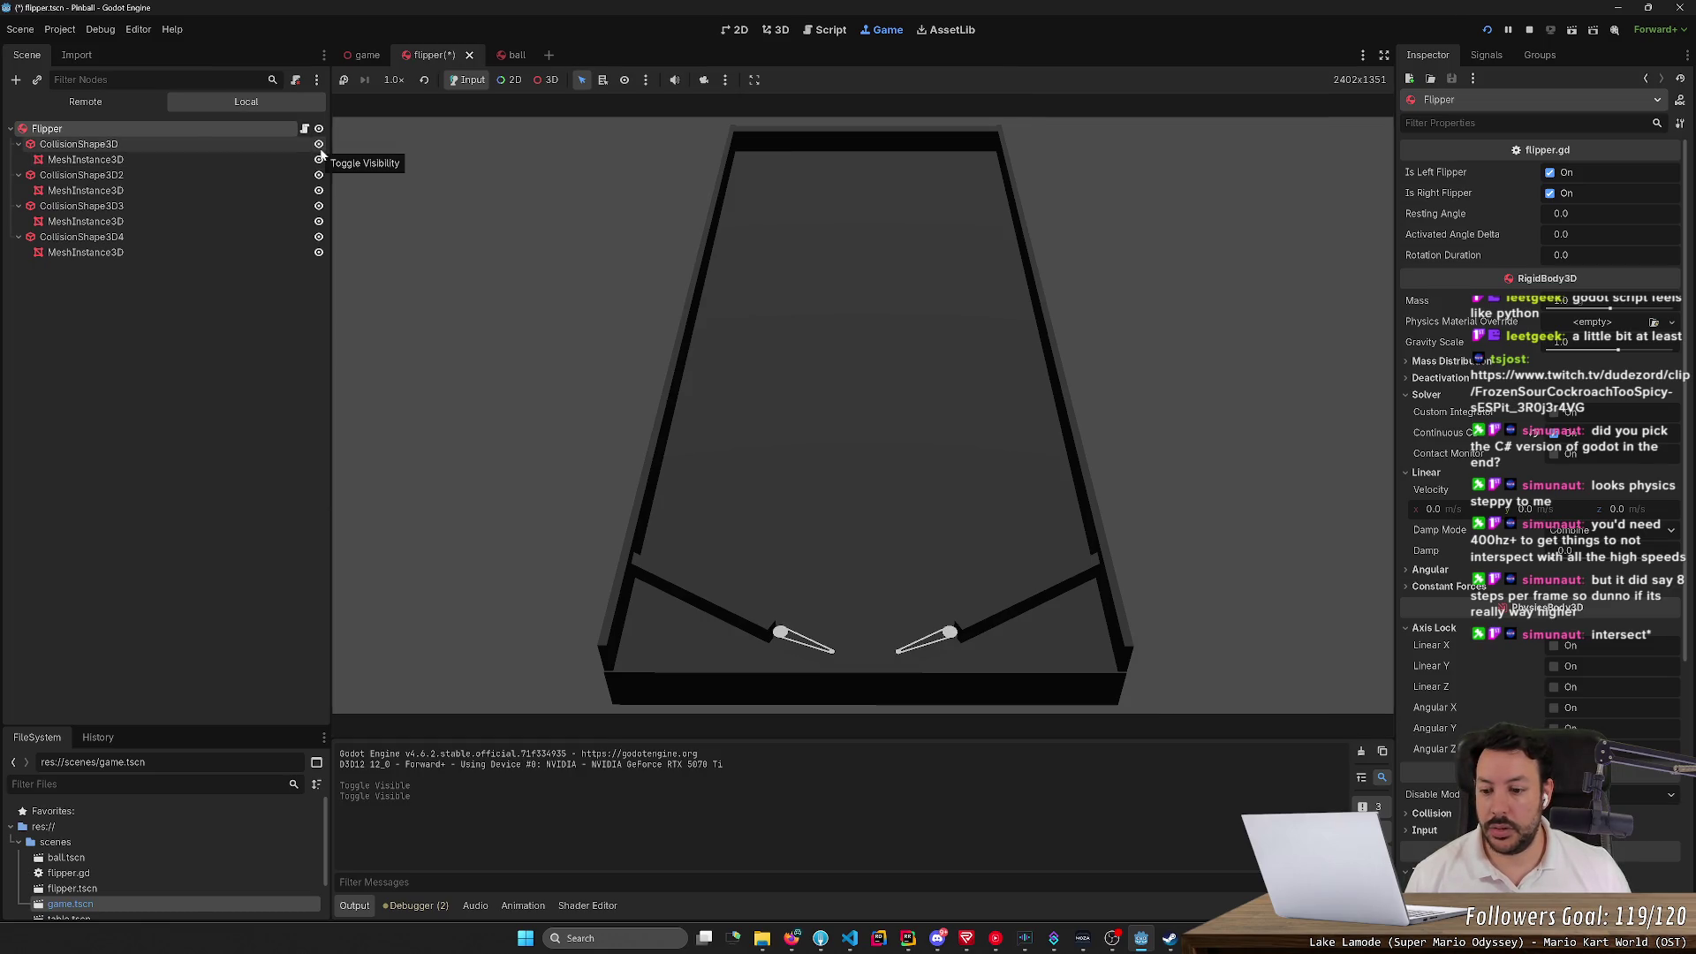
left_click(318, 144)
left_click(319, 159)
left_click(319, 175)
left_click(319, 190)
left_click(319, 206)
left_click(319, 221)
left_click(319, 236)
left_click(319, 252)
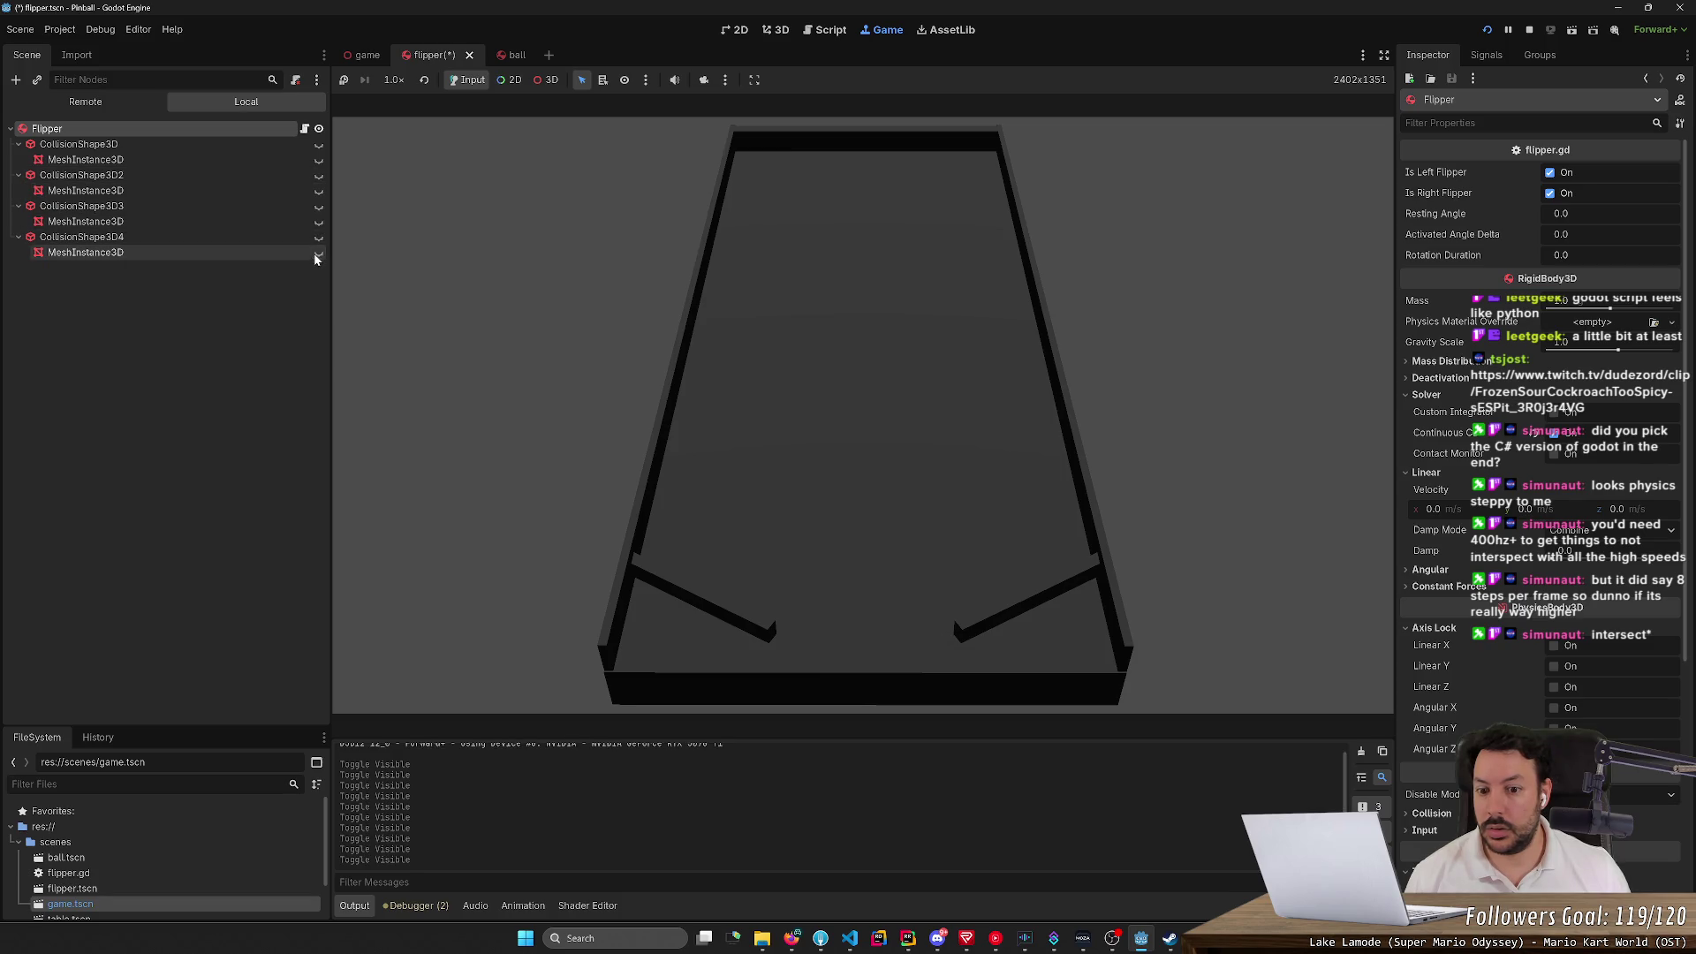
Check that Visible Collision Shapes is on in the Debug menu, then restart the game
left_click(59, 29)
mouse_move(100, 29)
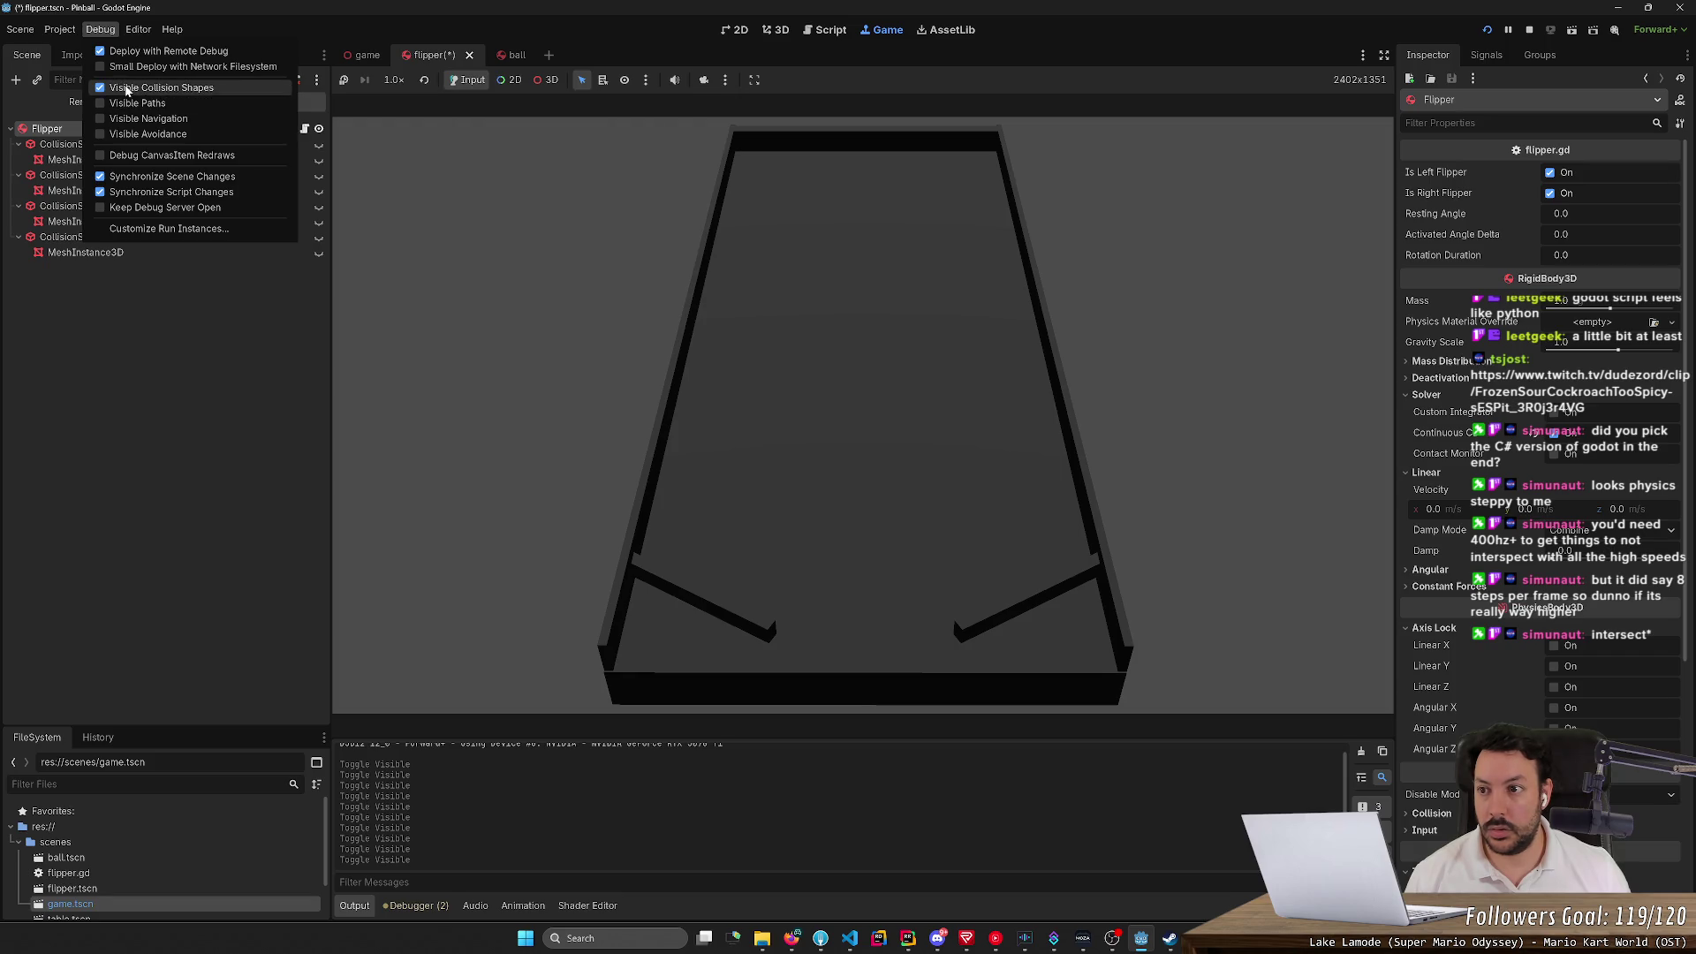
left_click(1498, 37)
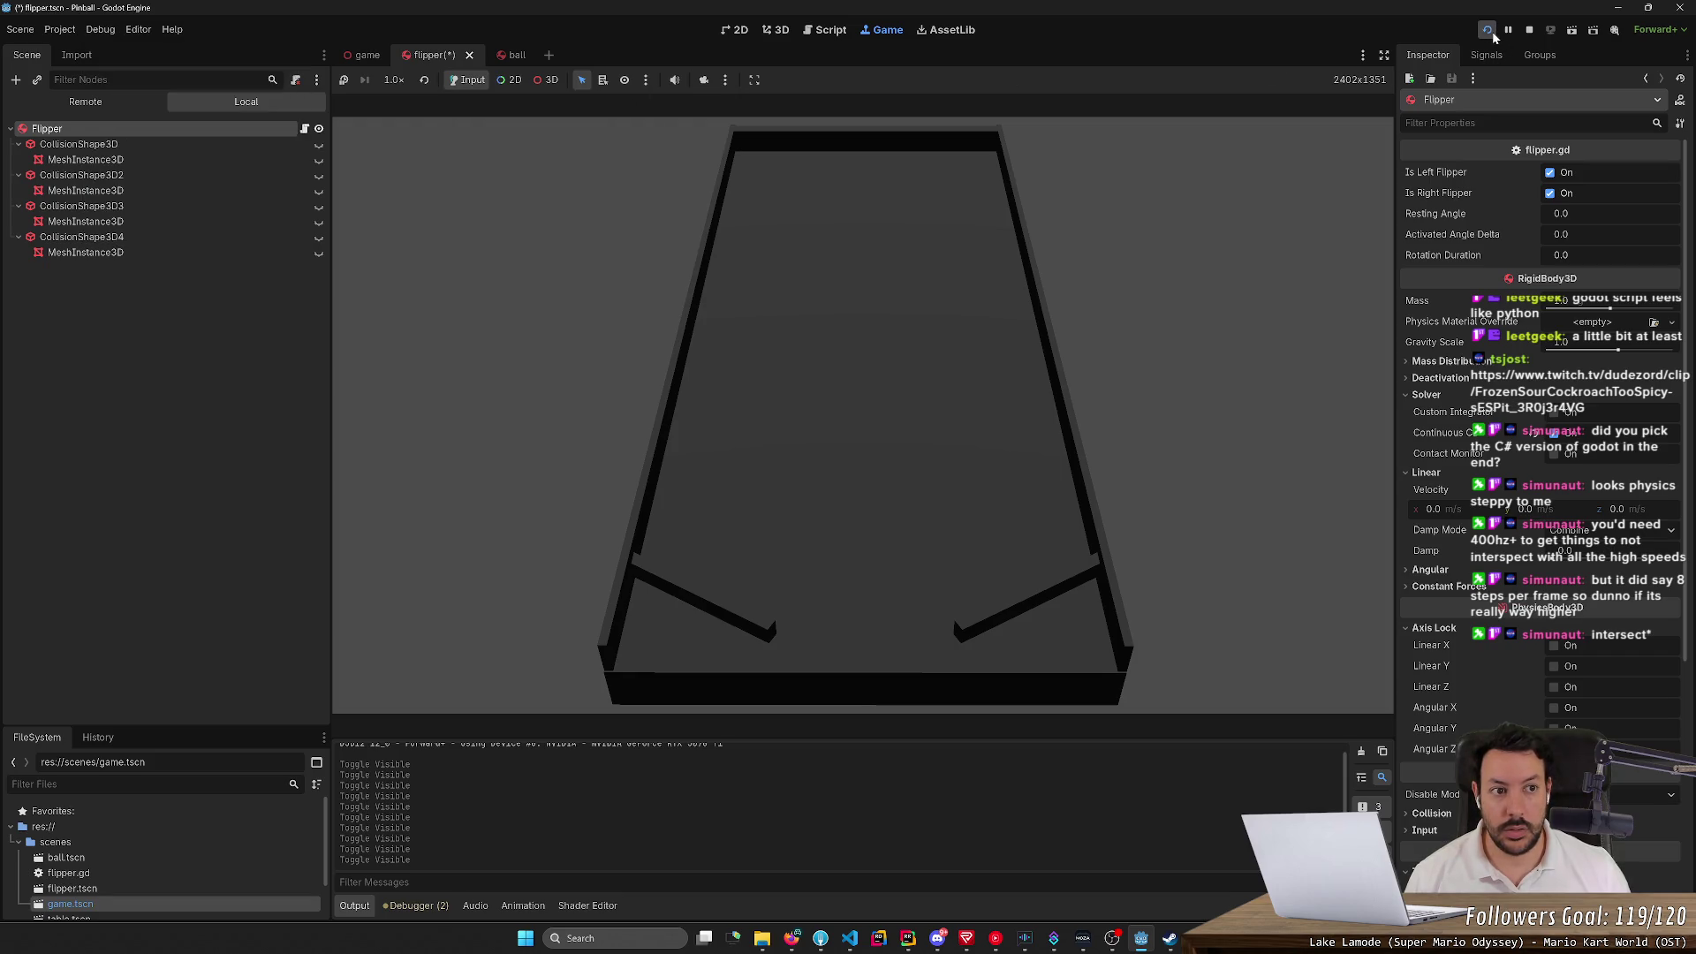
left_click(1493, 35)
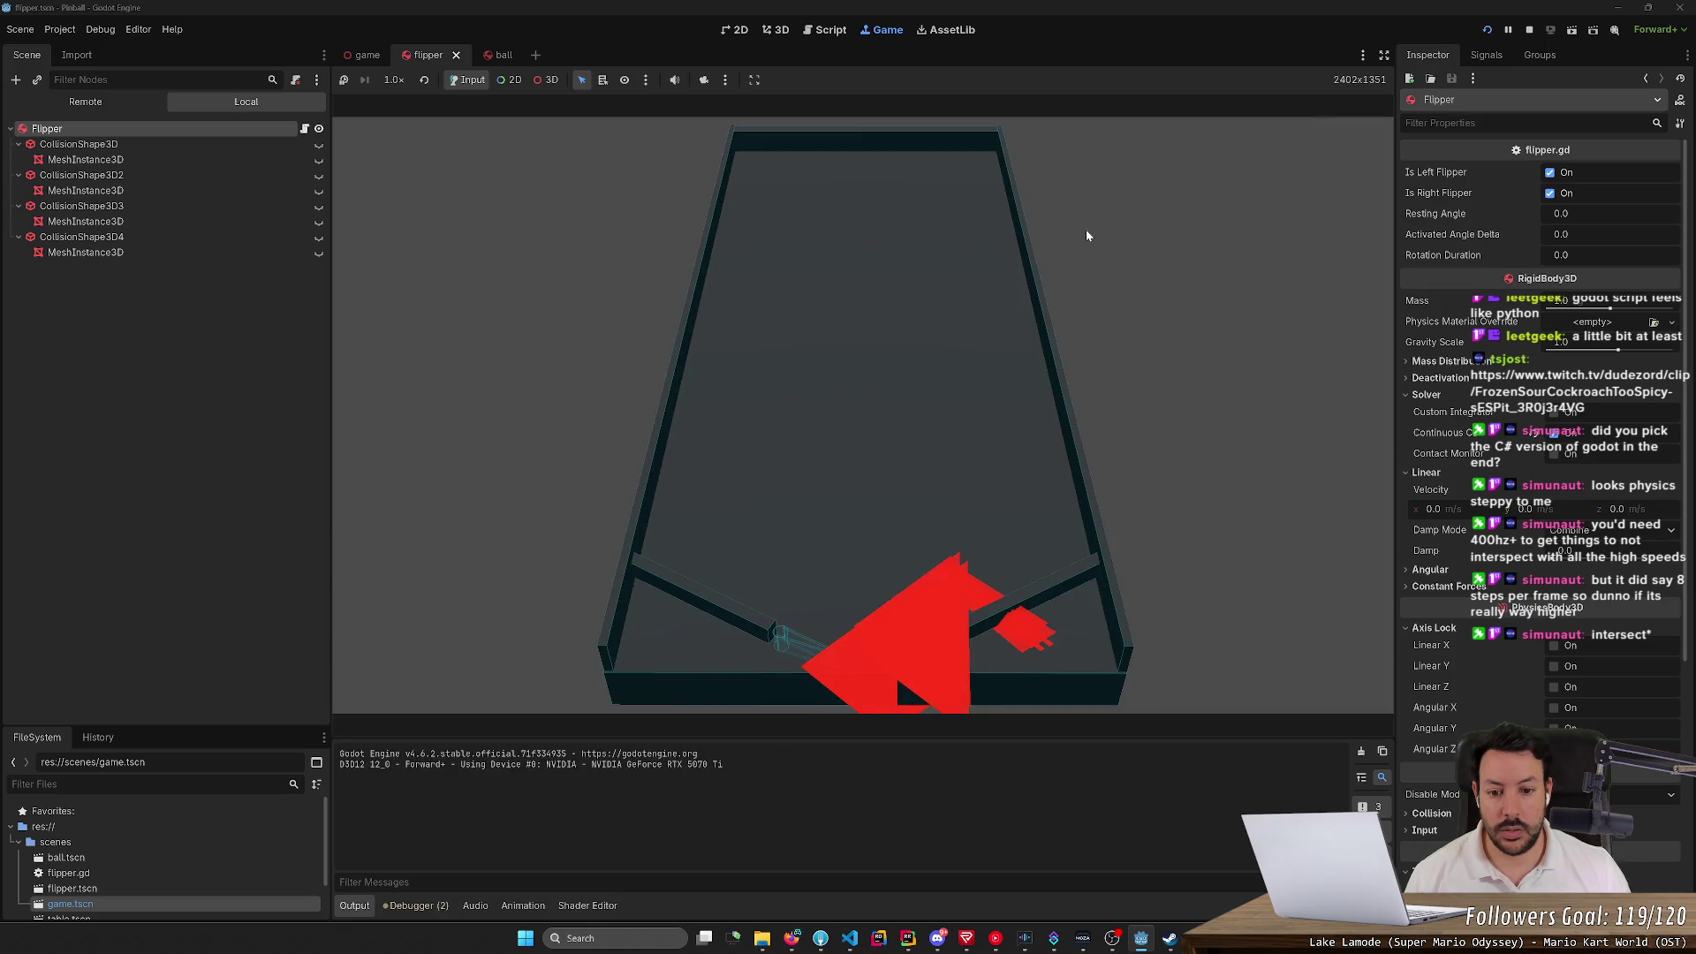
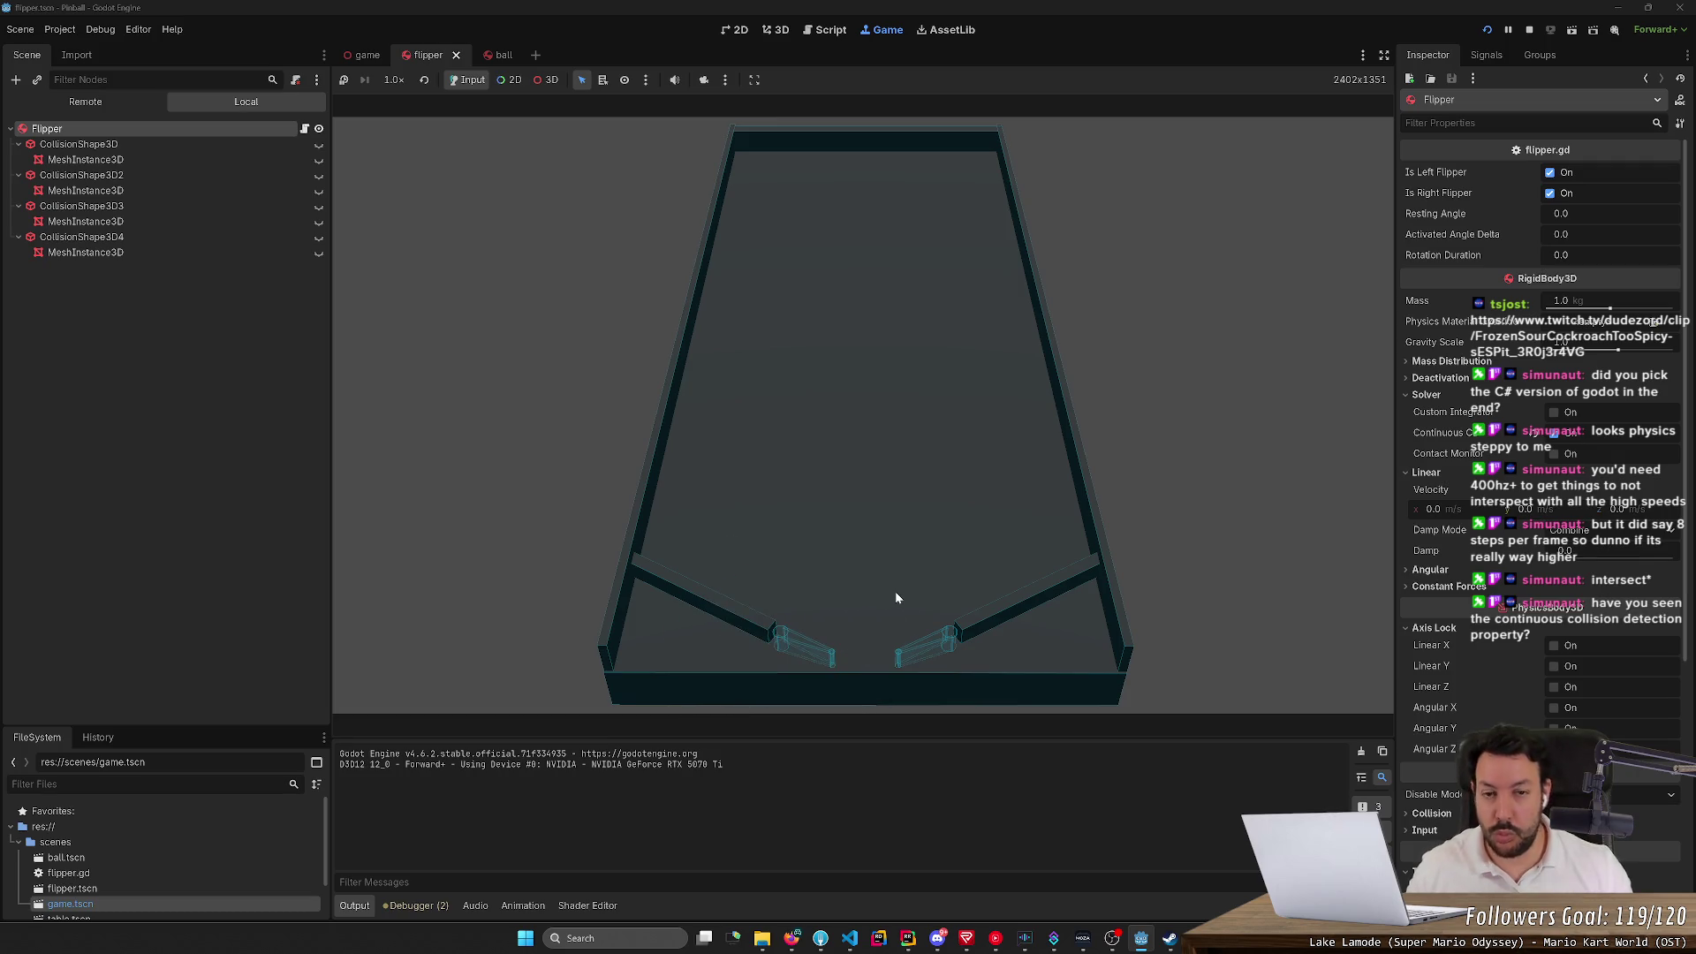
Stop the running pinball game and look over the Customize Run Instances dialog, then close it
left_click(1528, 31)
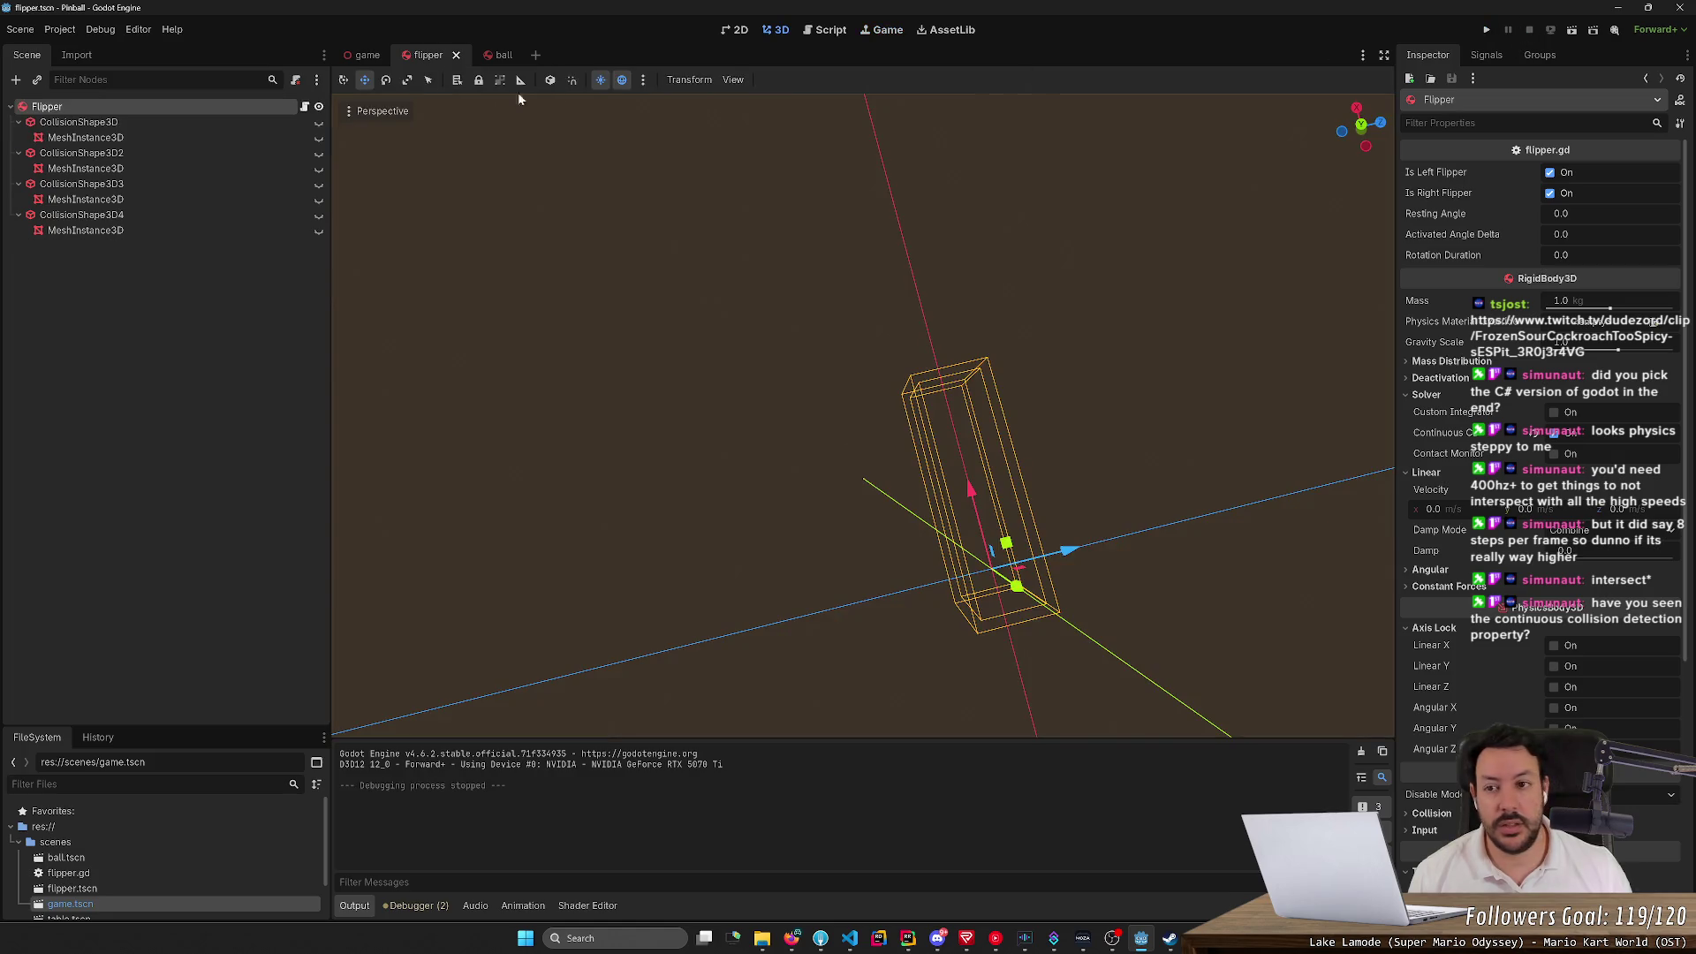
left_click(90, 31)
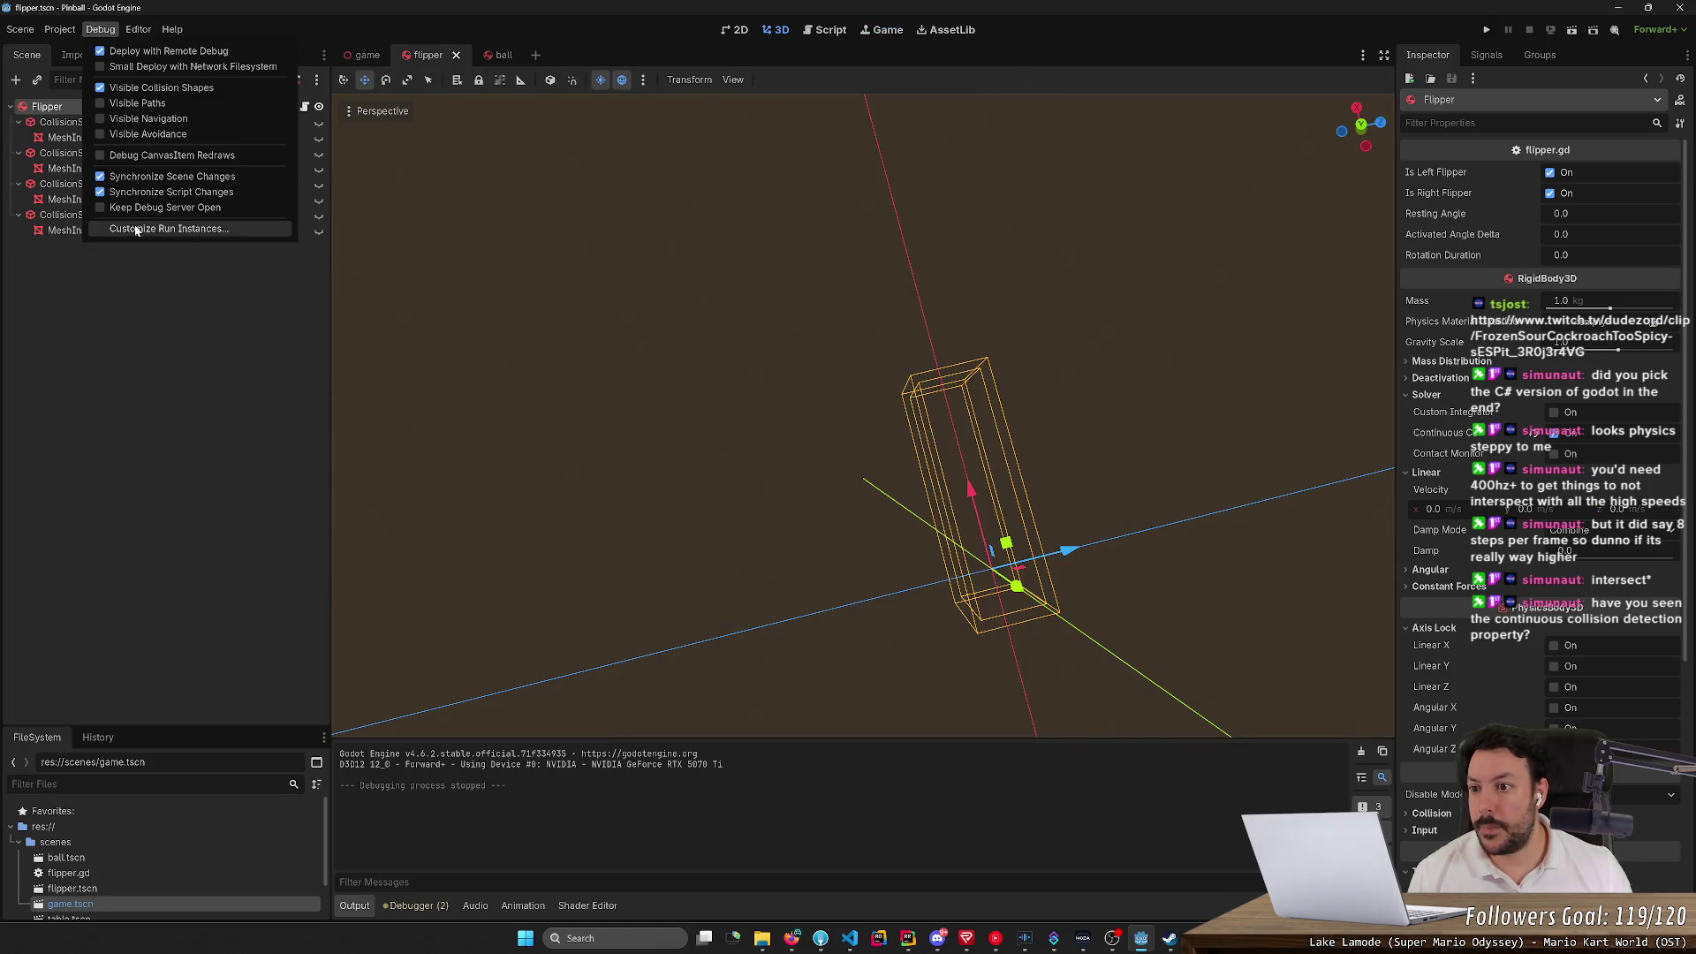
left_click(168, 228)
left_click(1236, 268)
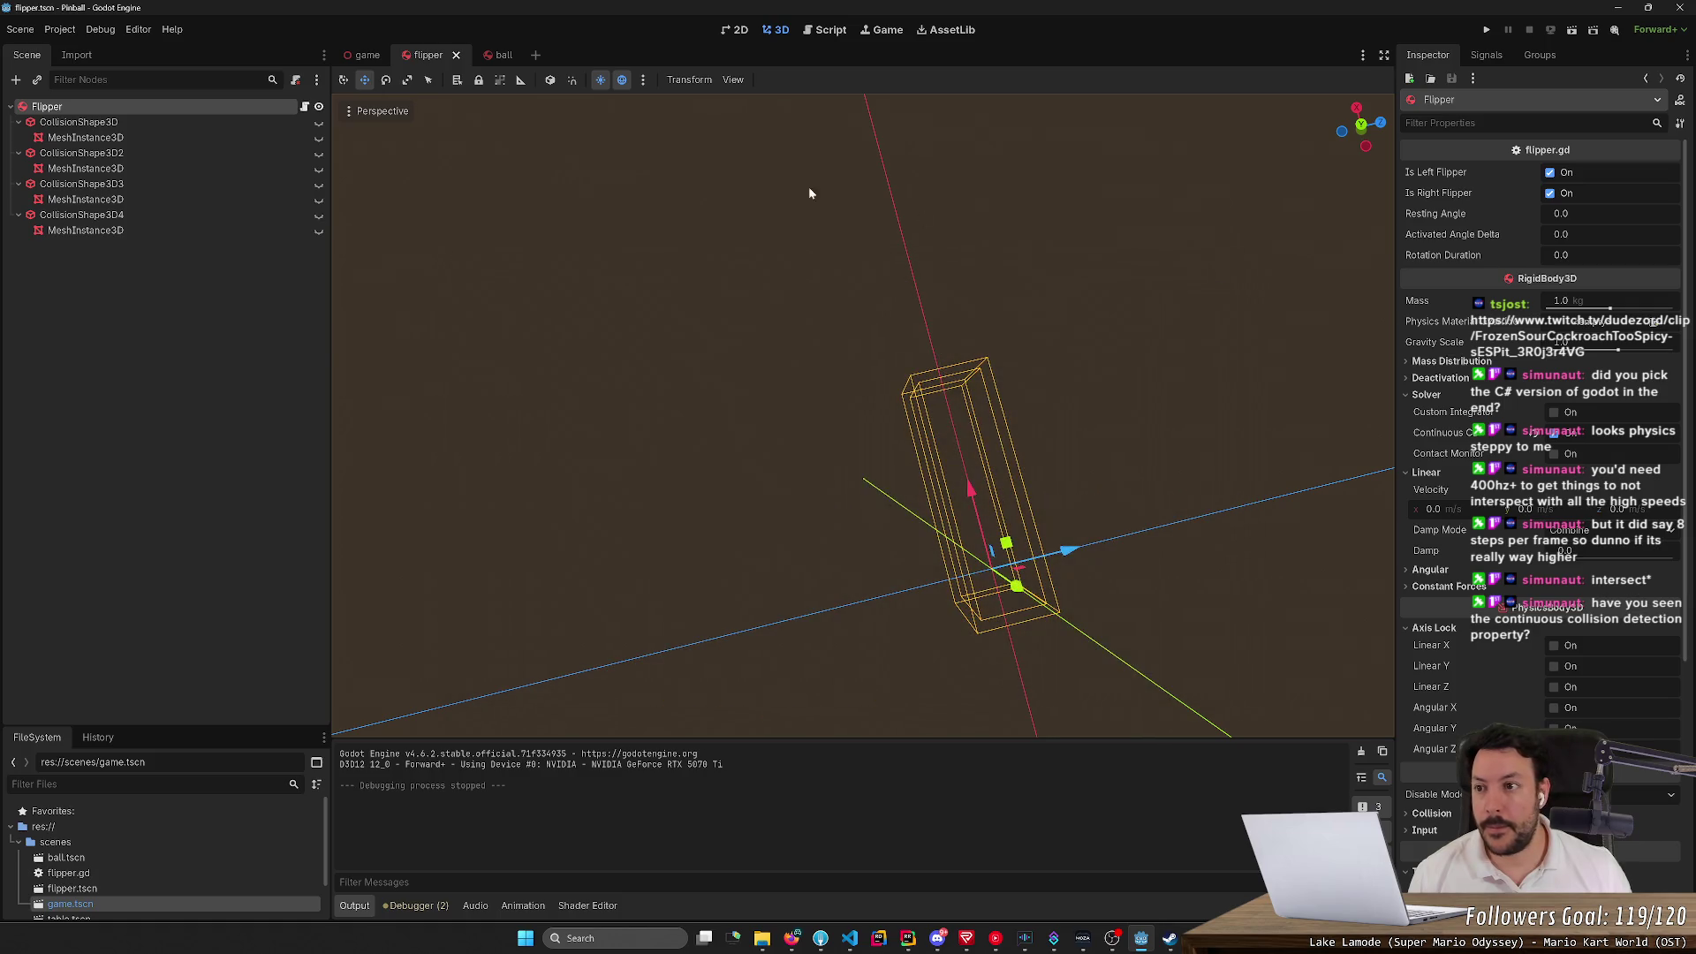
Browse the Debug menu again, then switch over to the web browser
left_click(100, 31)
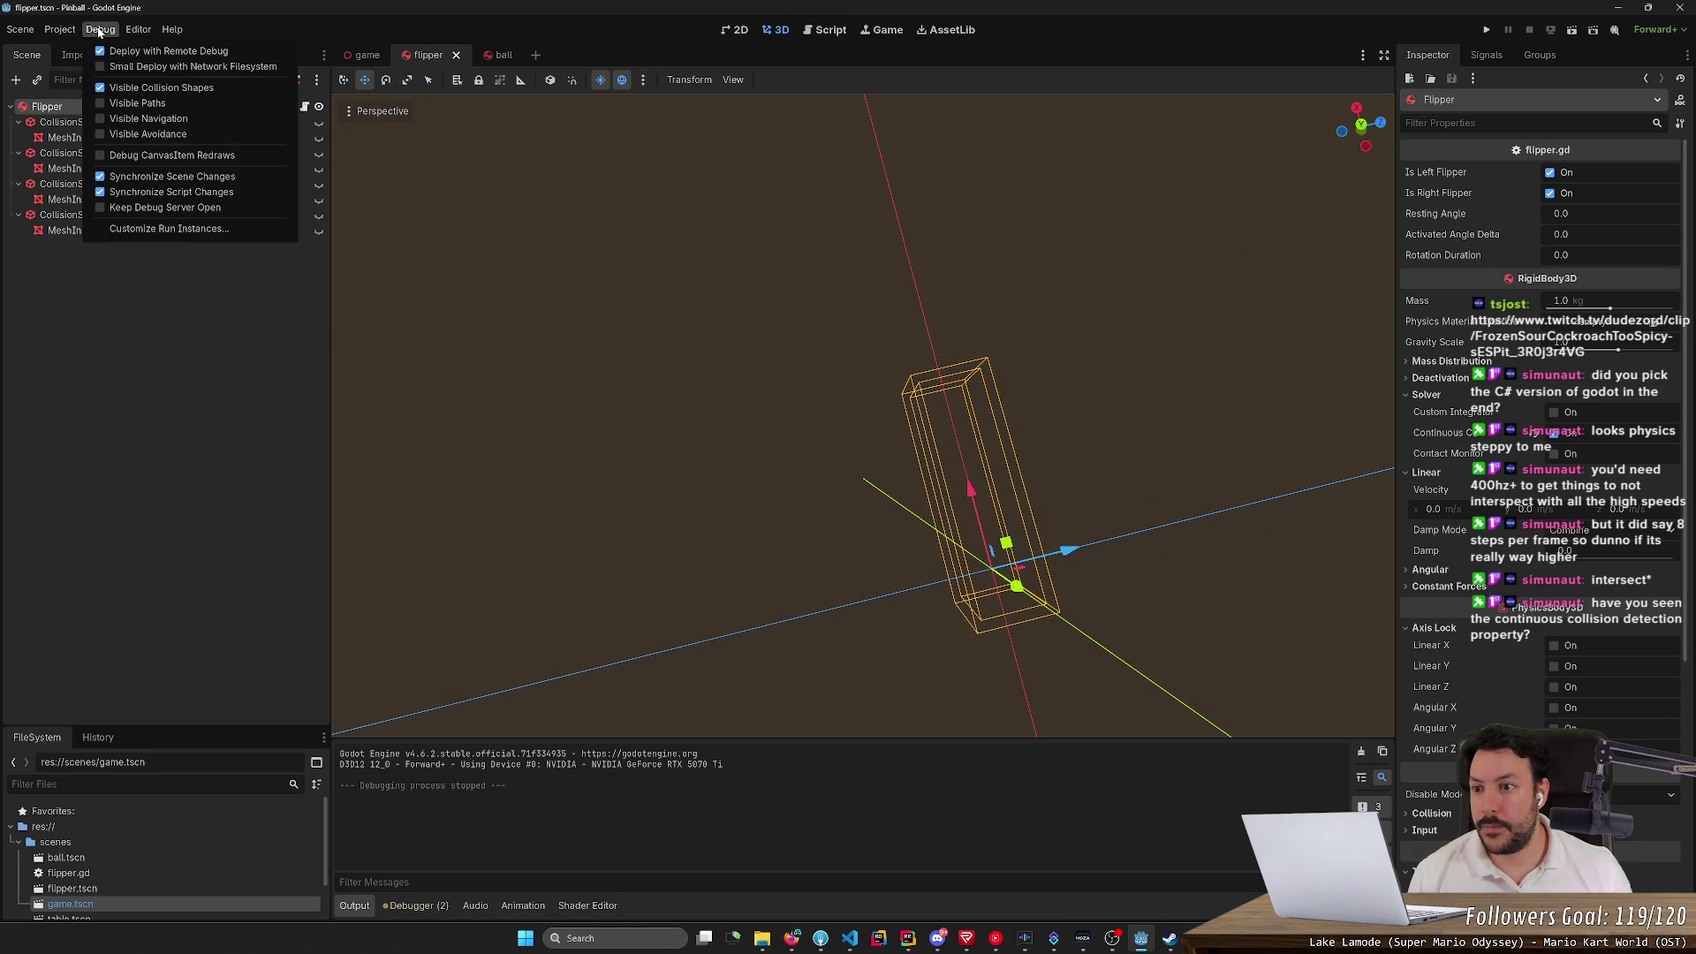
mouse_move(135, 29)
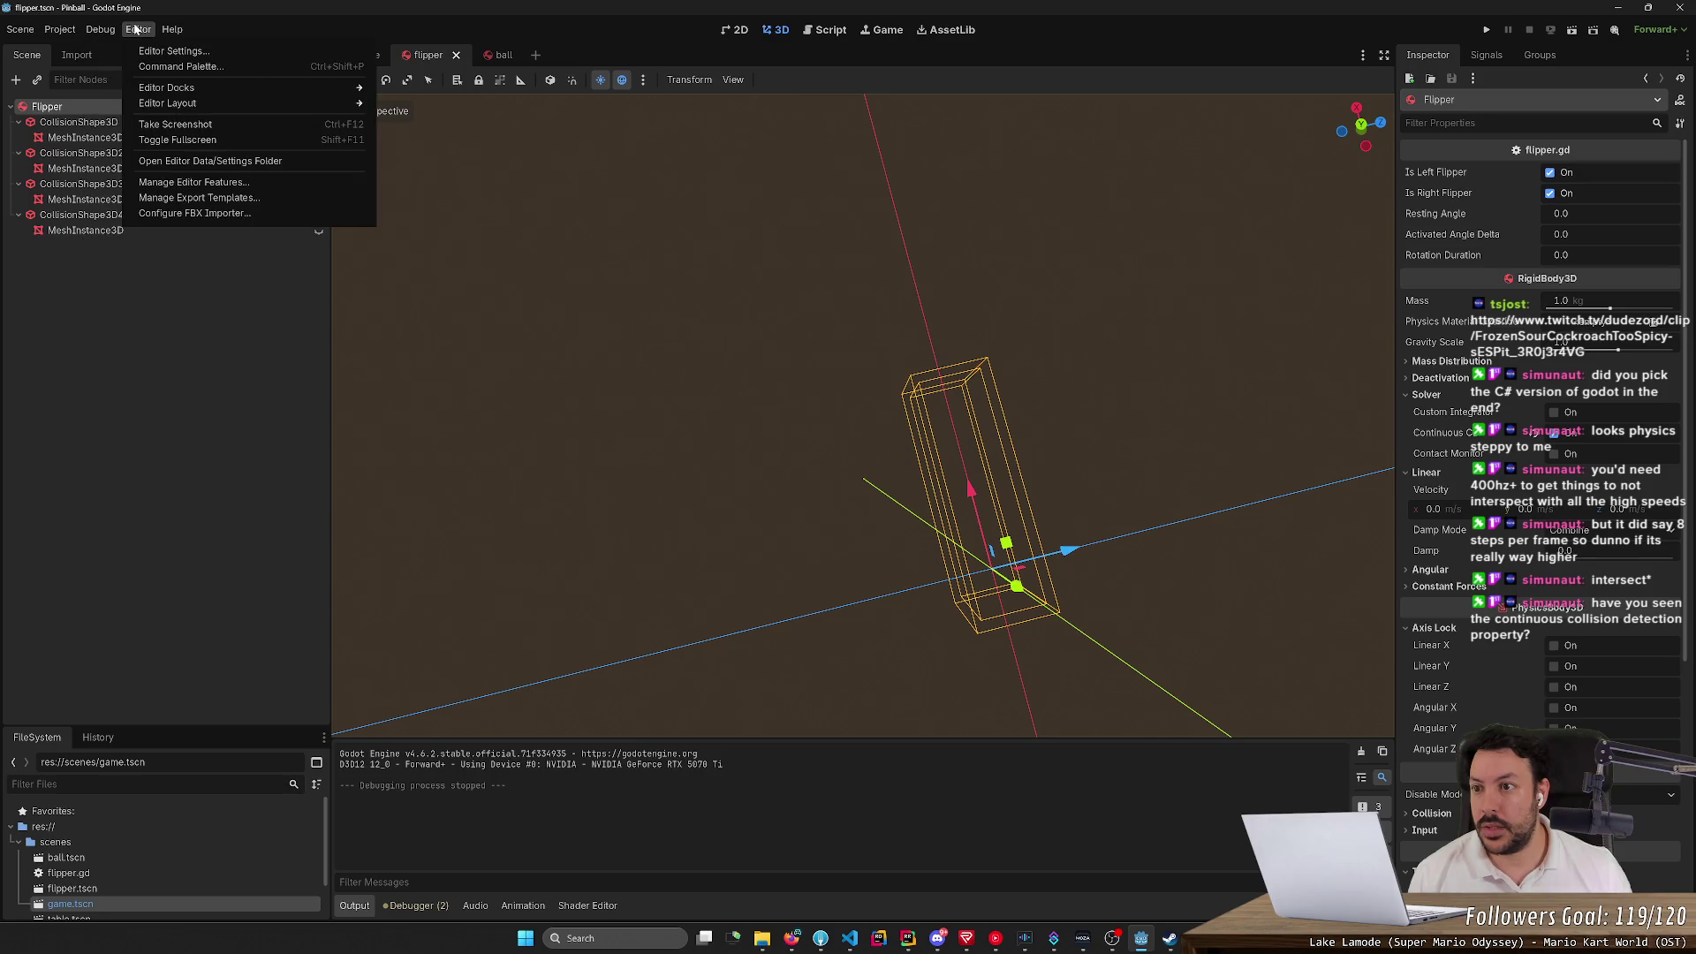
left_click(789, 941)
Search Google for 'visible collision shapes scale' and open the r/godot Reddit thread
type("visible co")
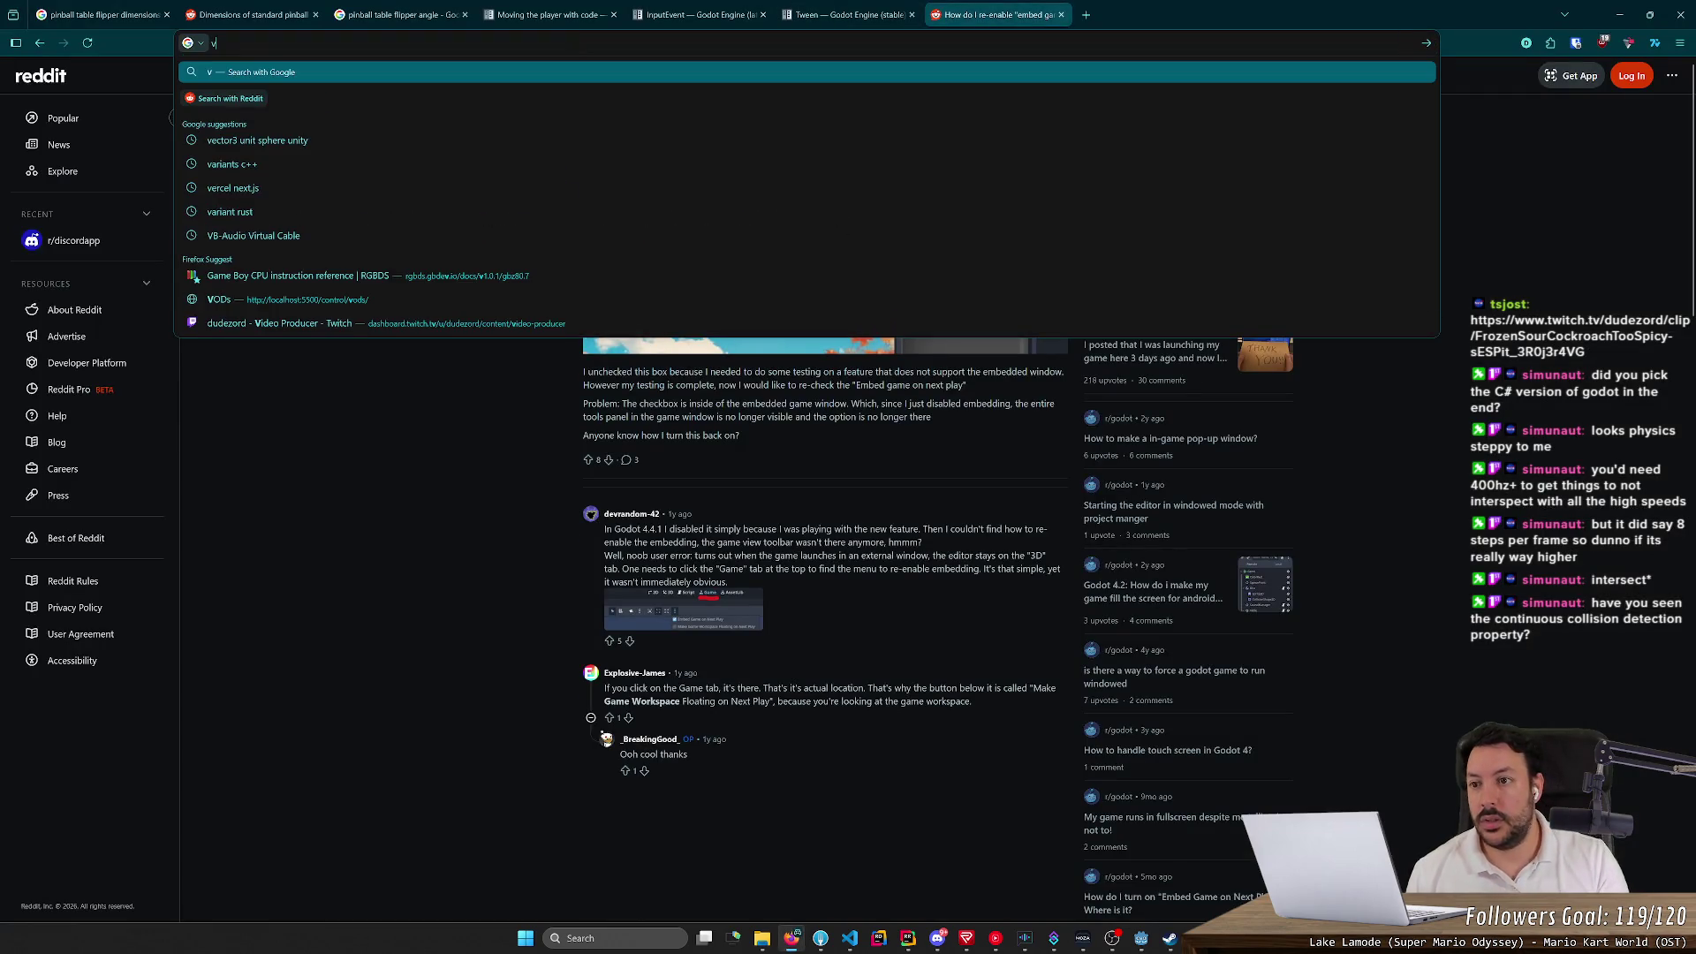
type("llision shapes")
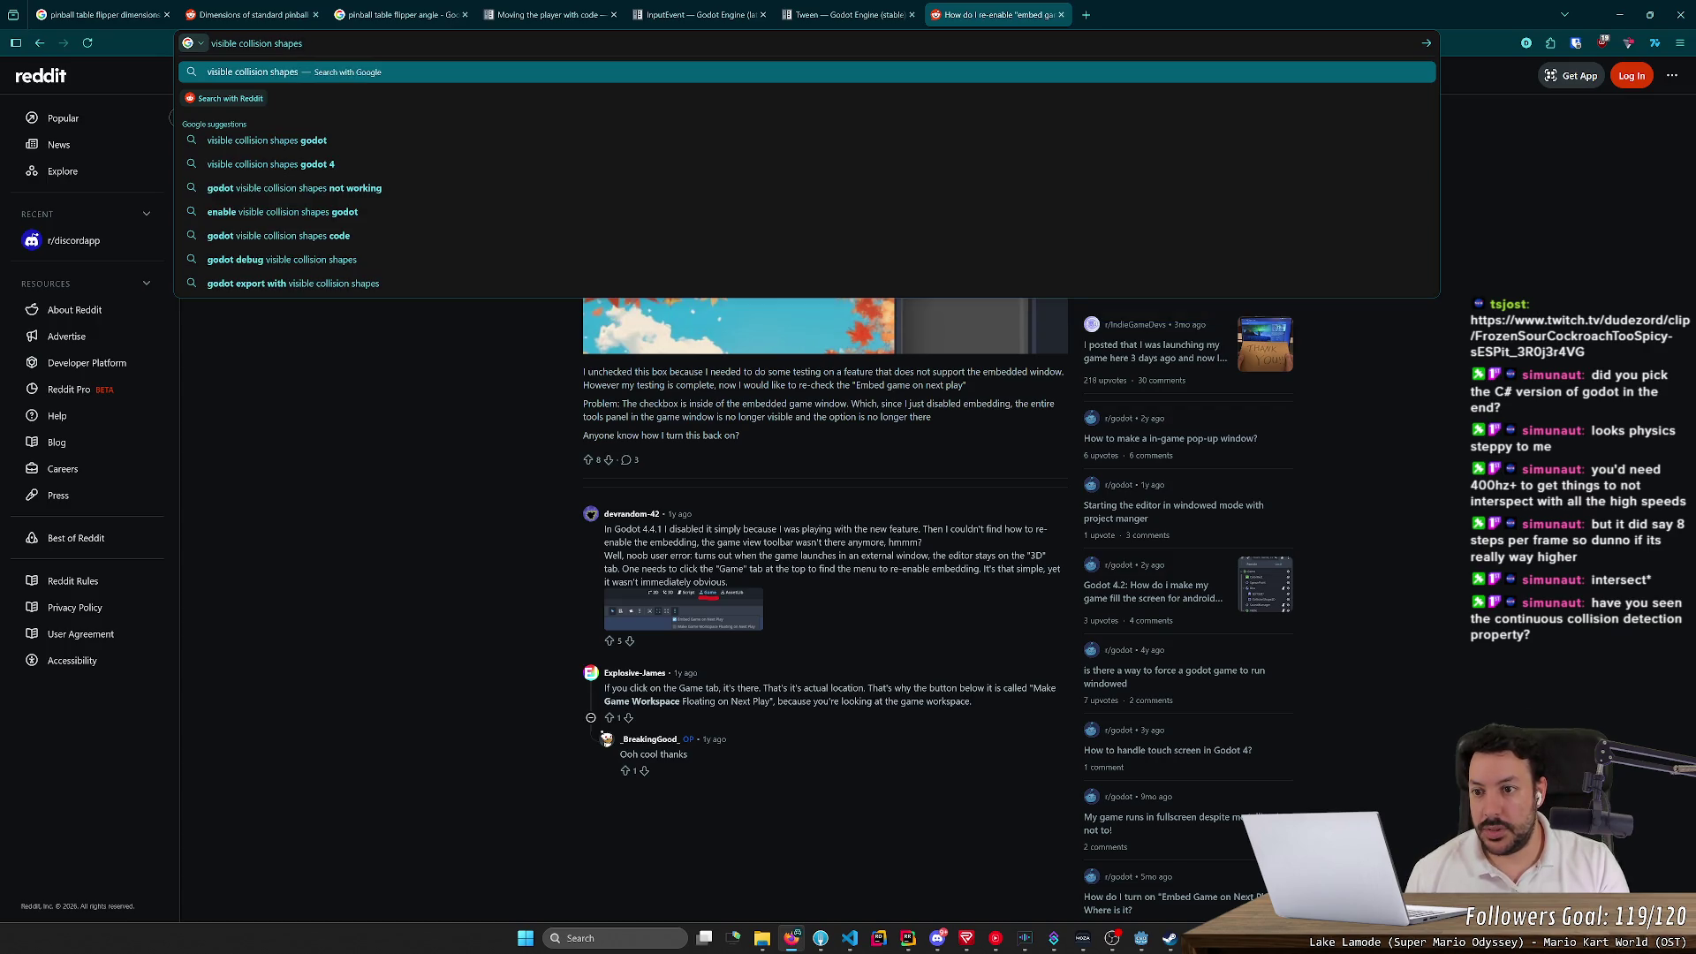
type(" scale")
key("Return")
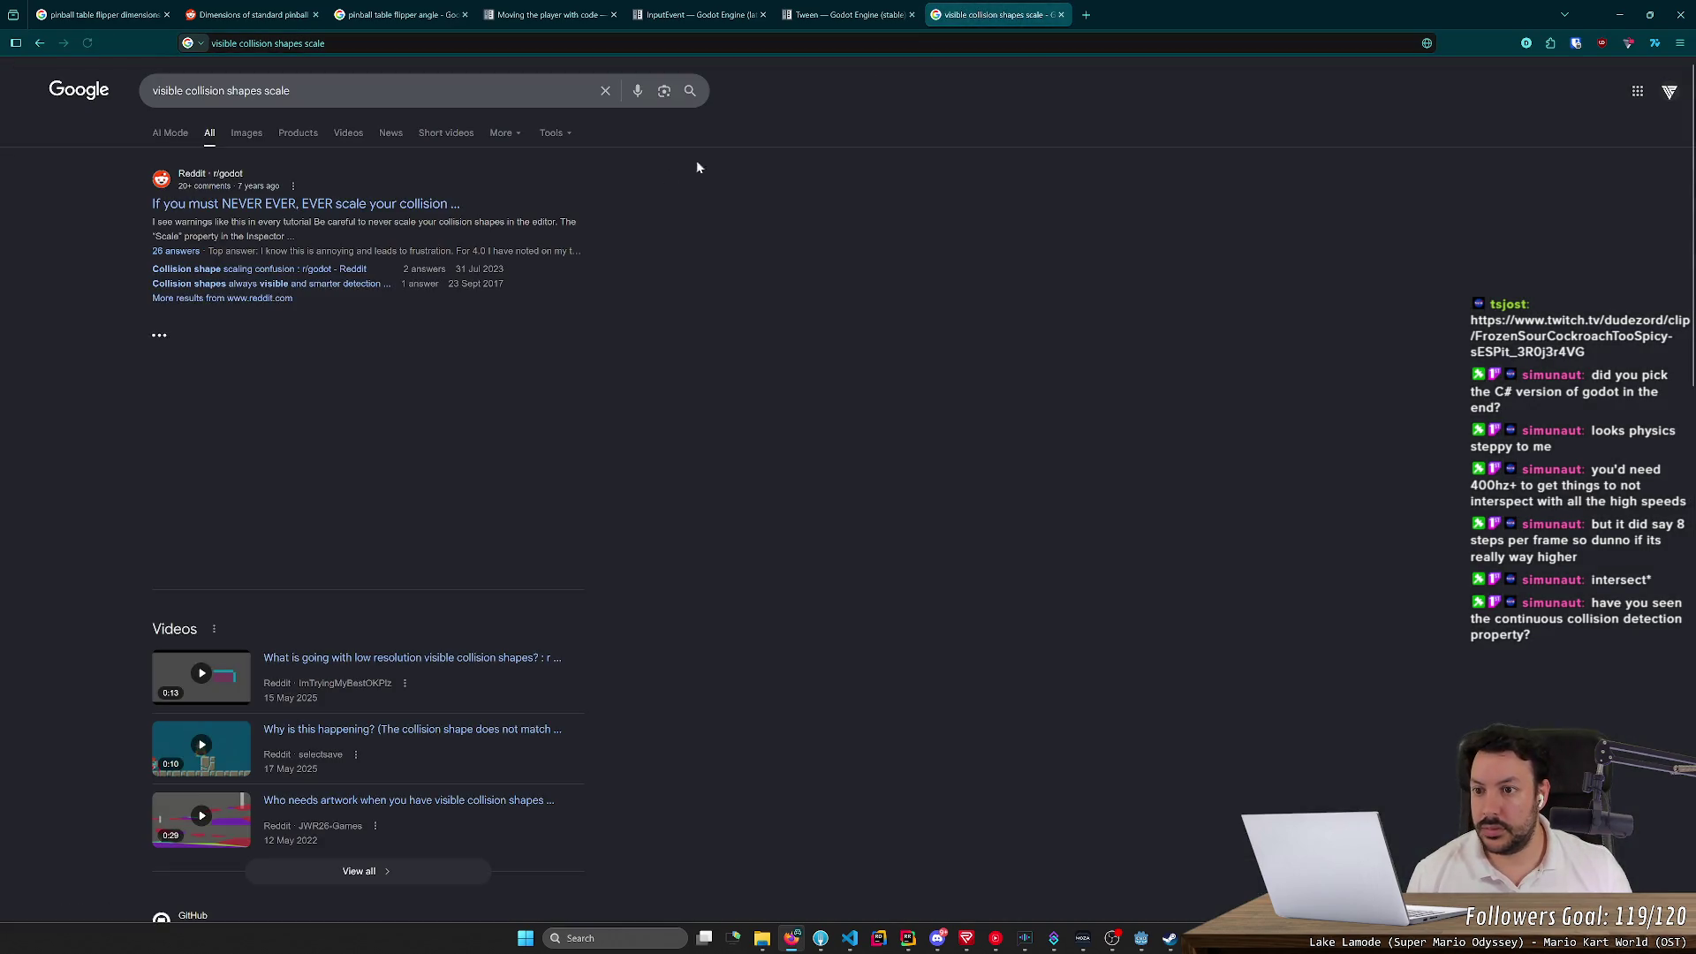
left_click(393, 204)
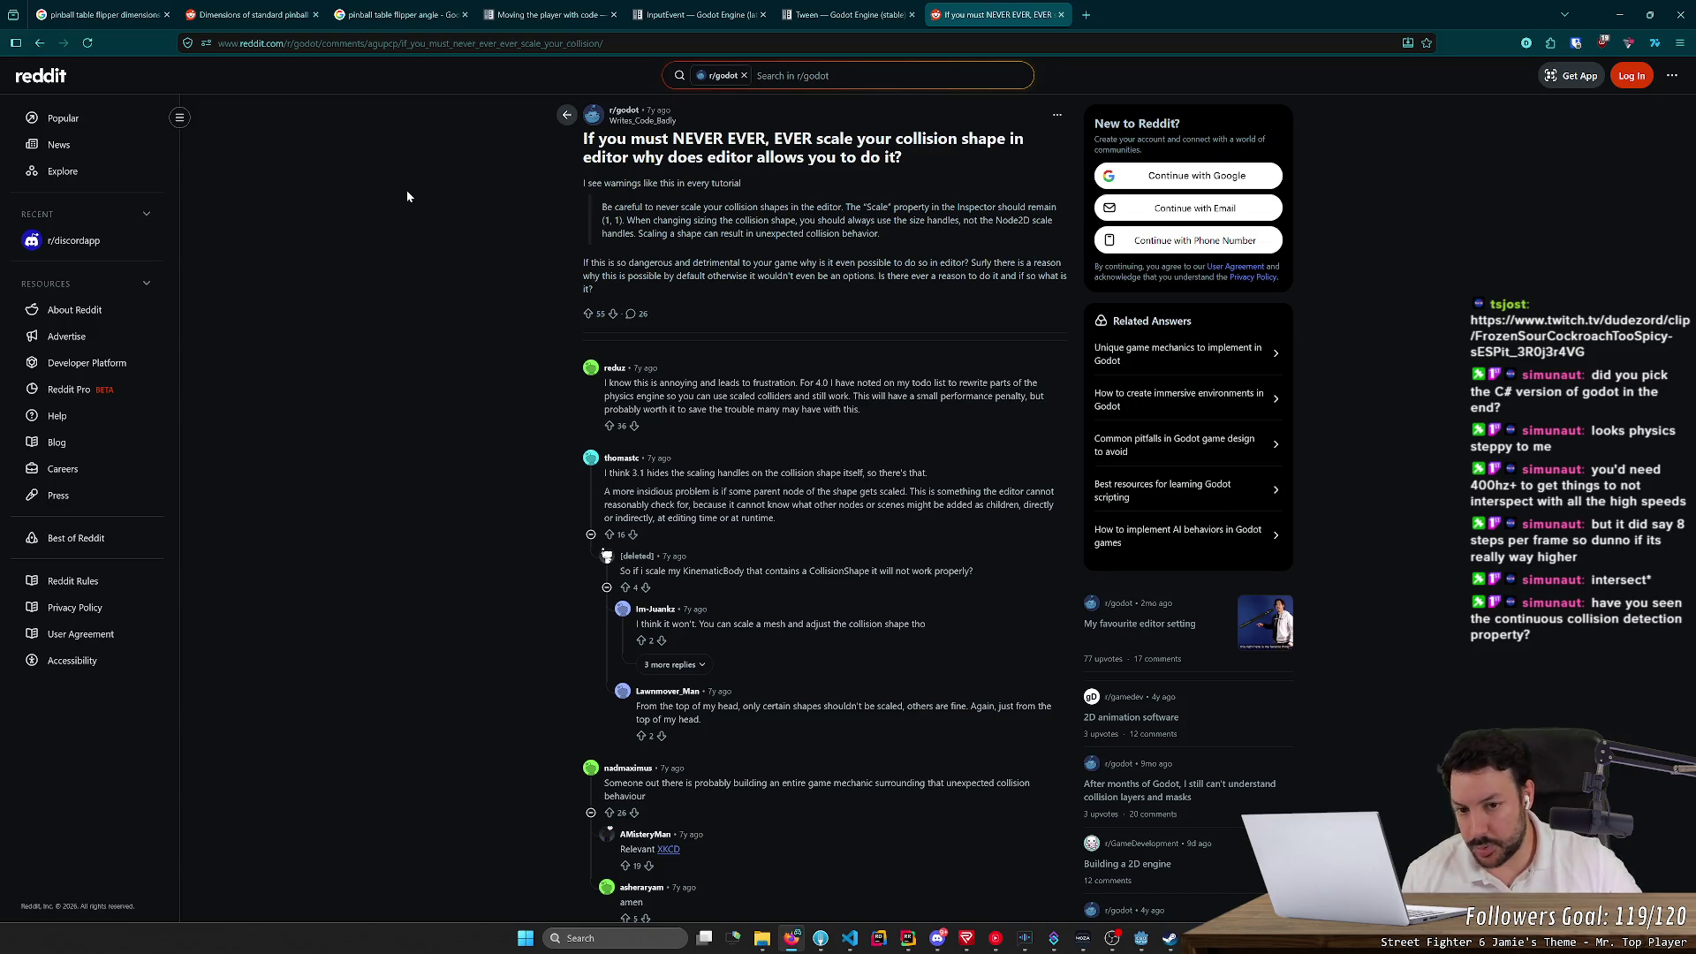
Compare the thread's advice with the ball scene in Godot, skim it, then return to the editor
key("alt+Tab")
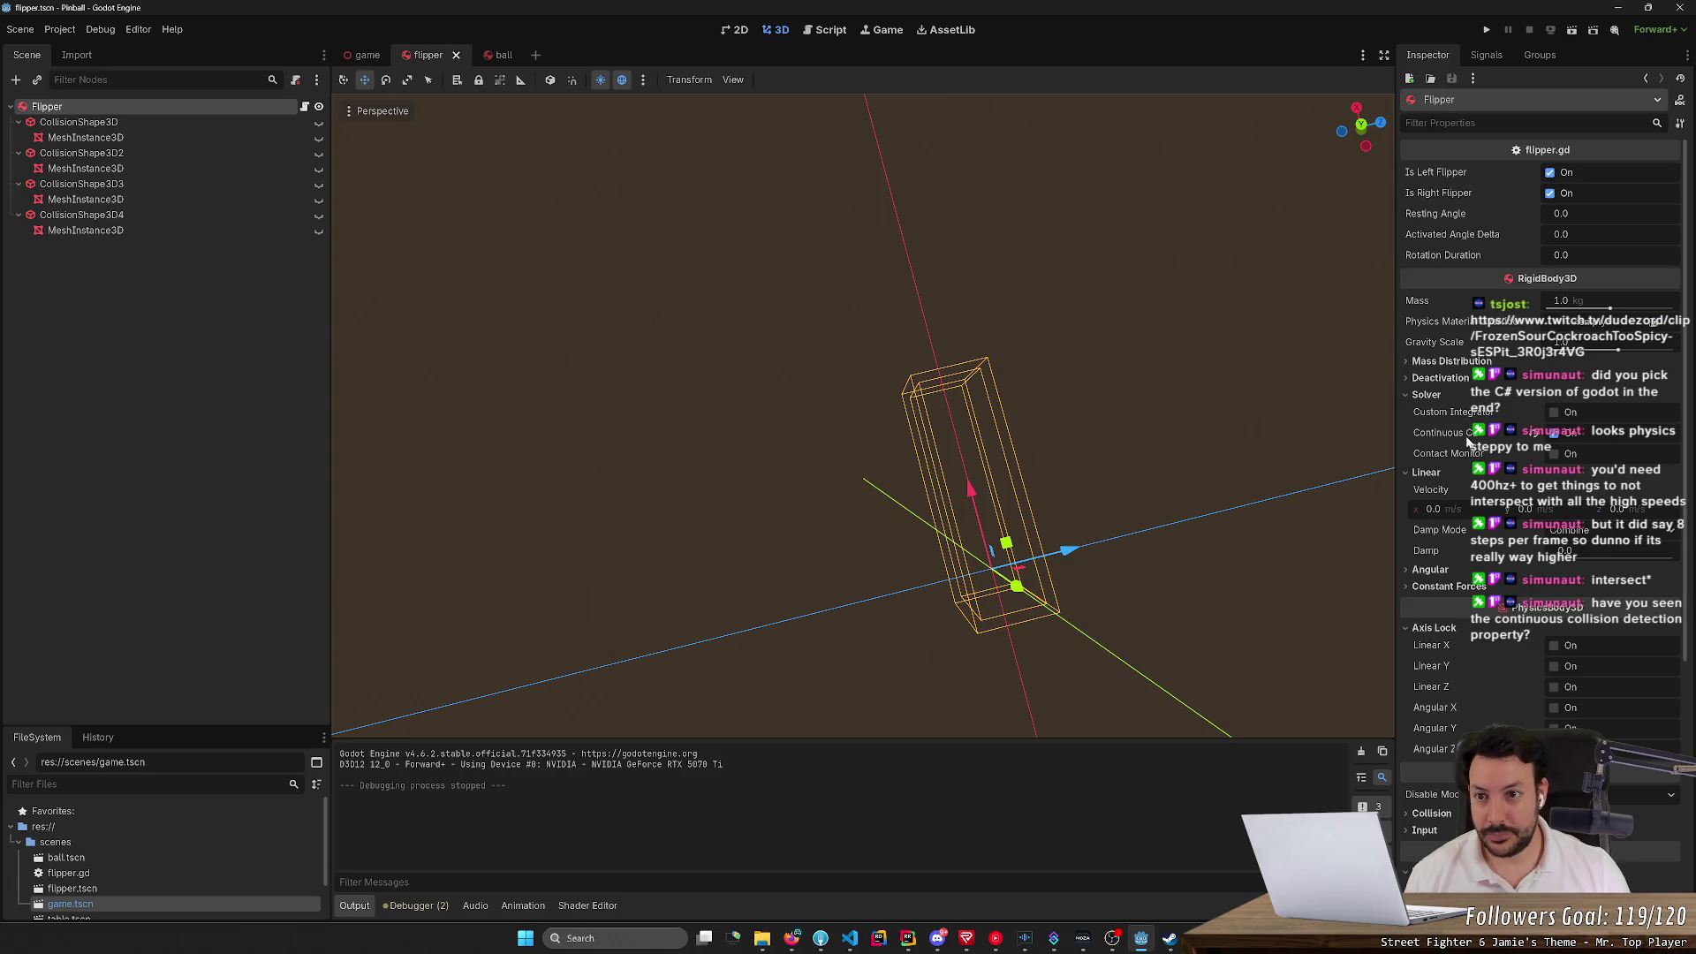
left_click(500, 55)
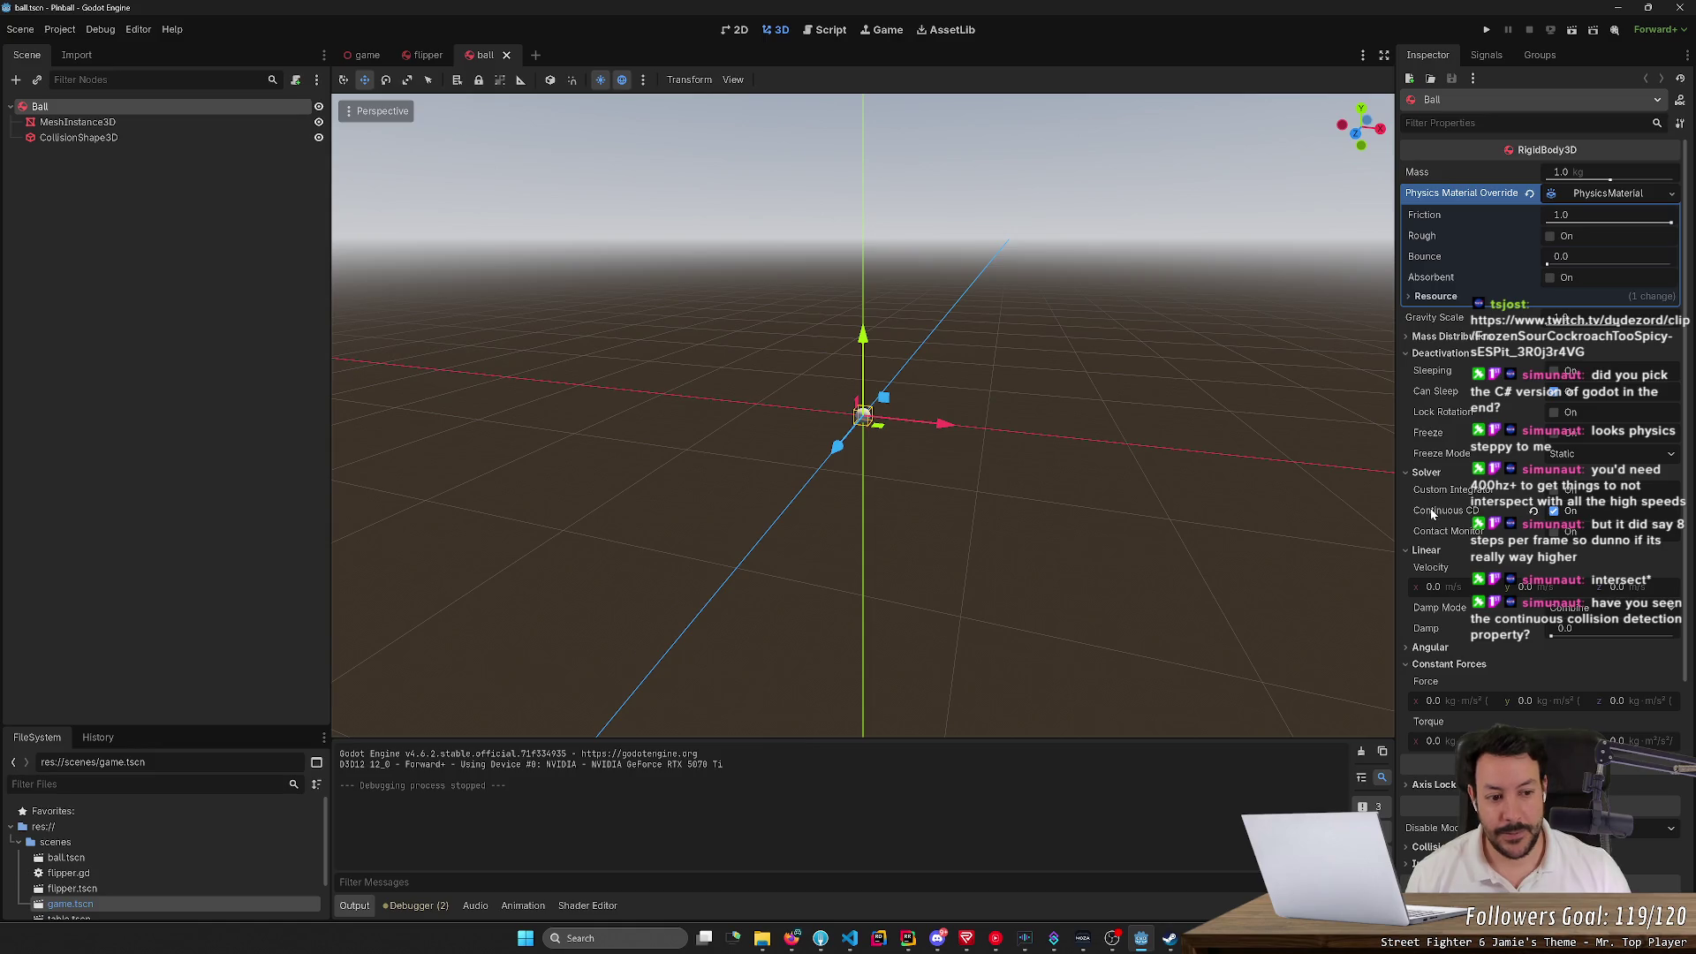
key("alt+Tab")
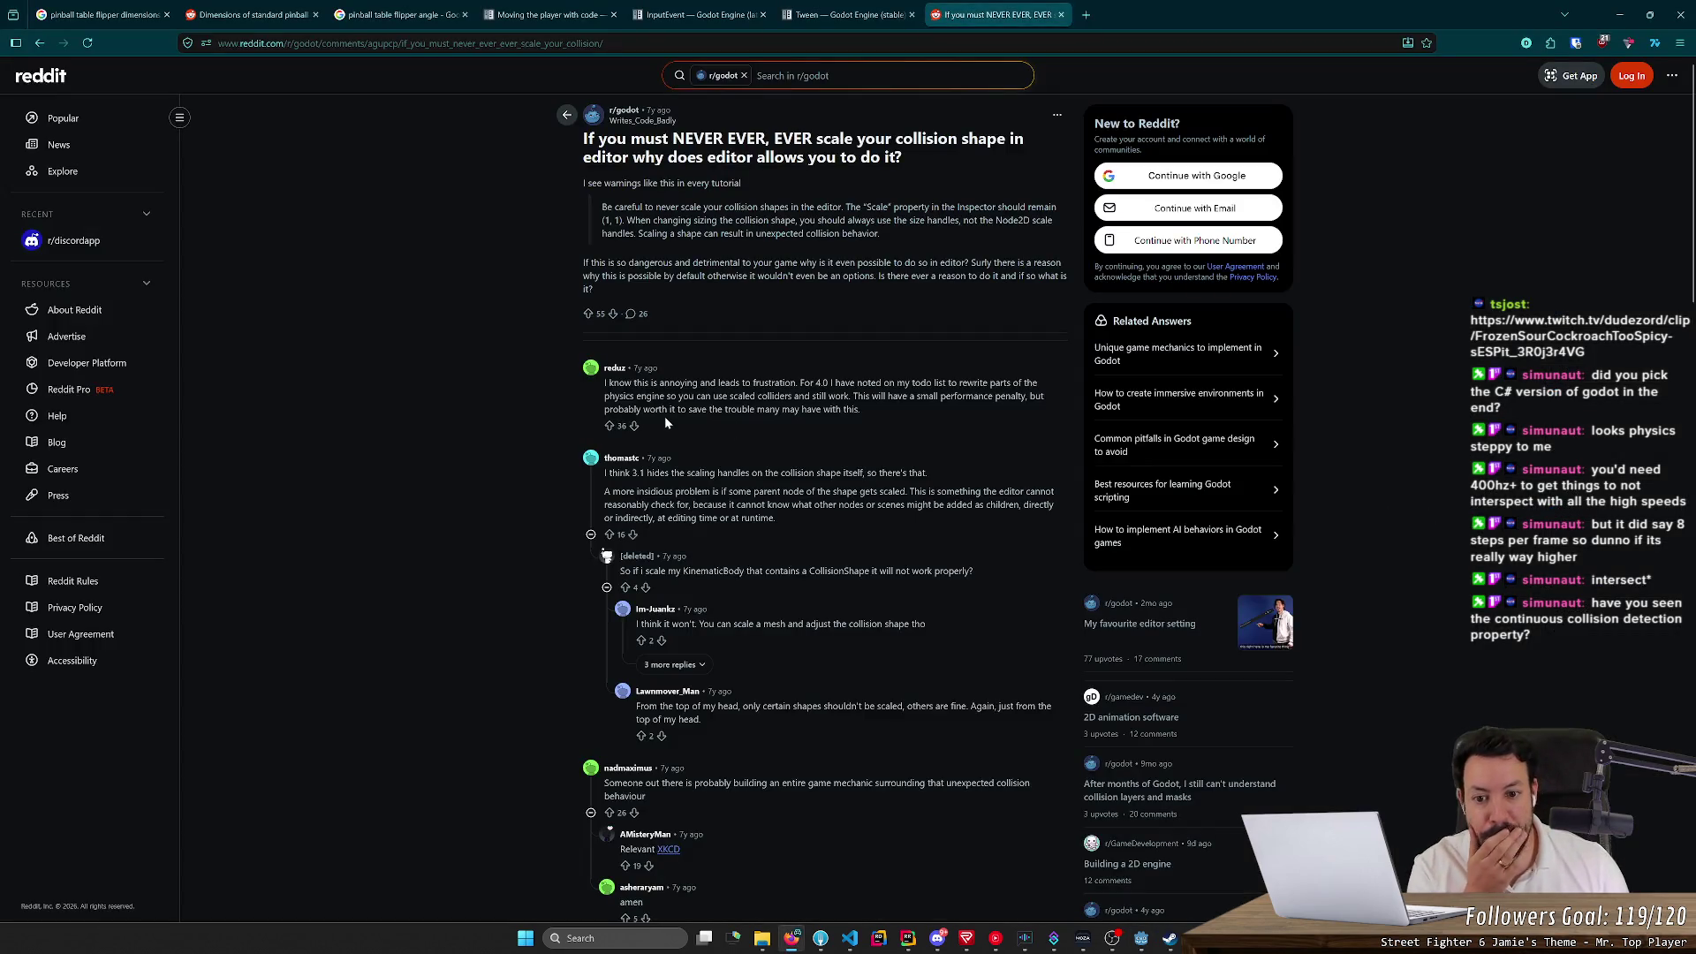
scroll(664, 416, "down", 3)
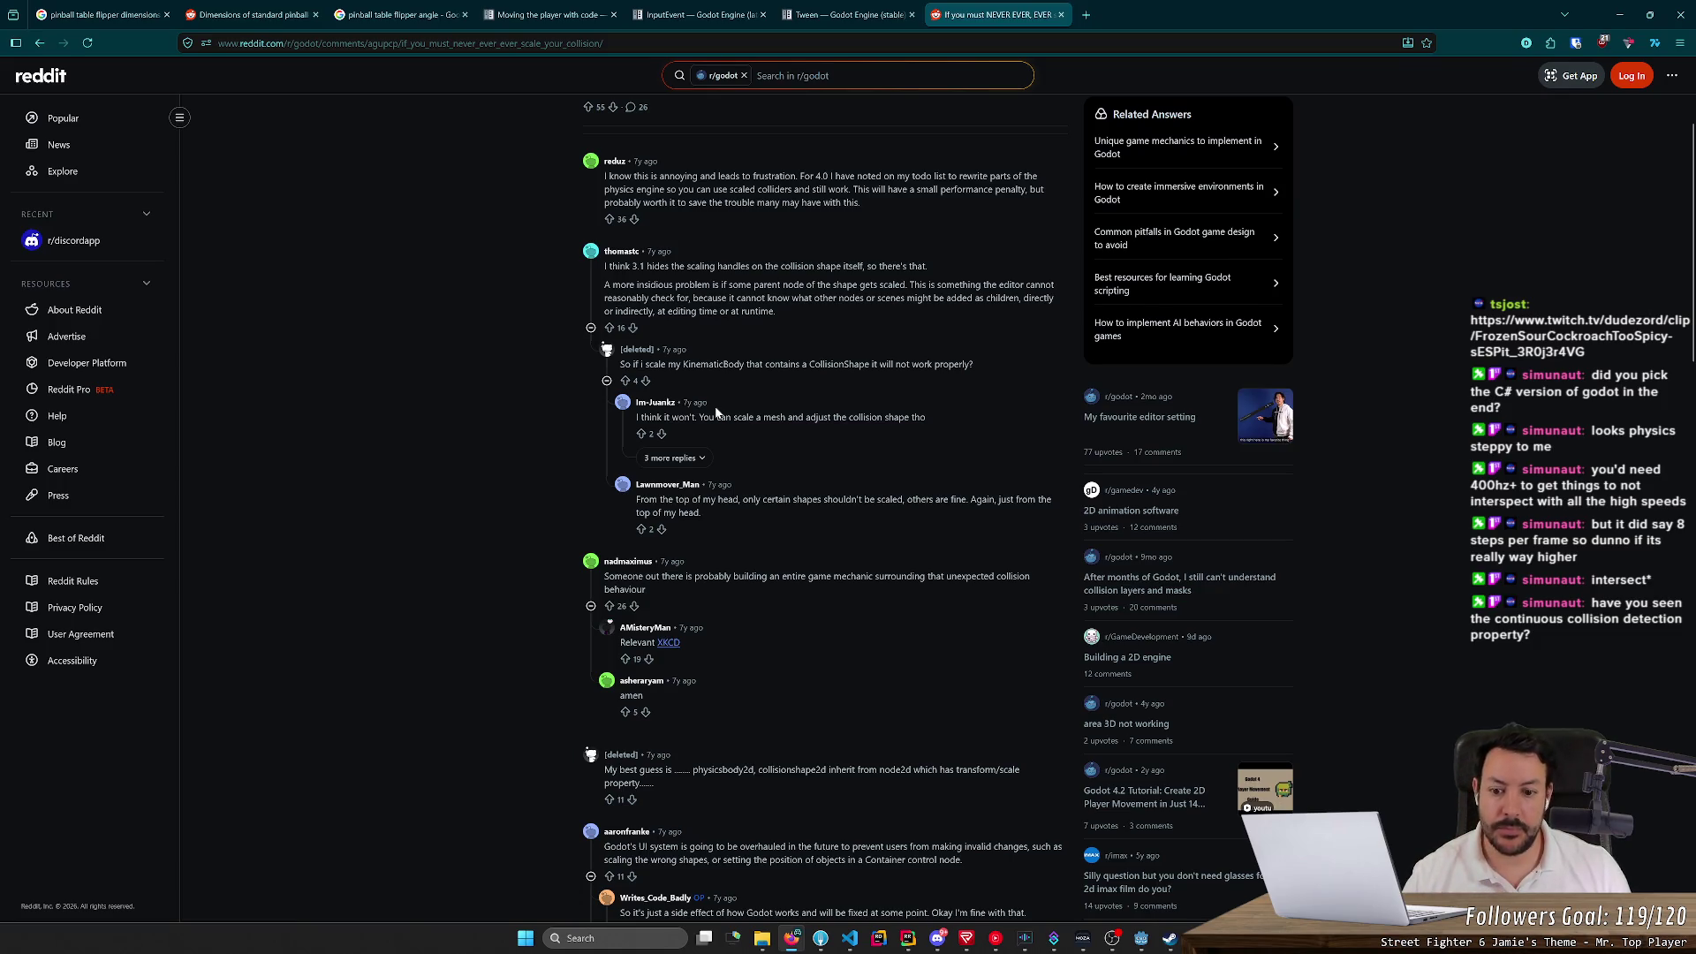
scroll(717, 412, "up", 3)
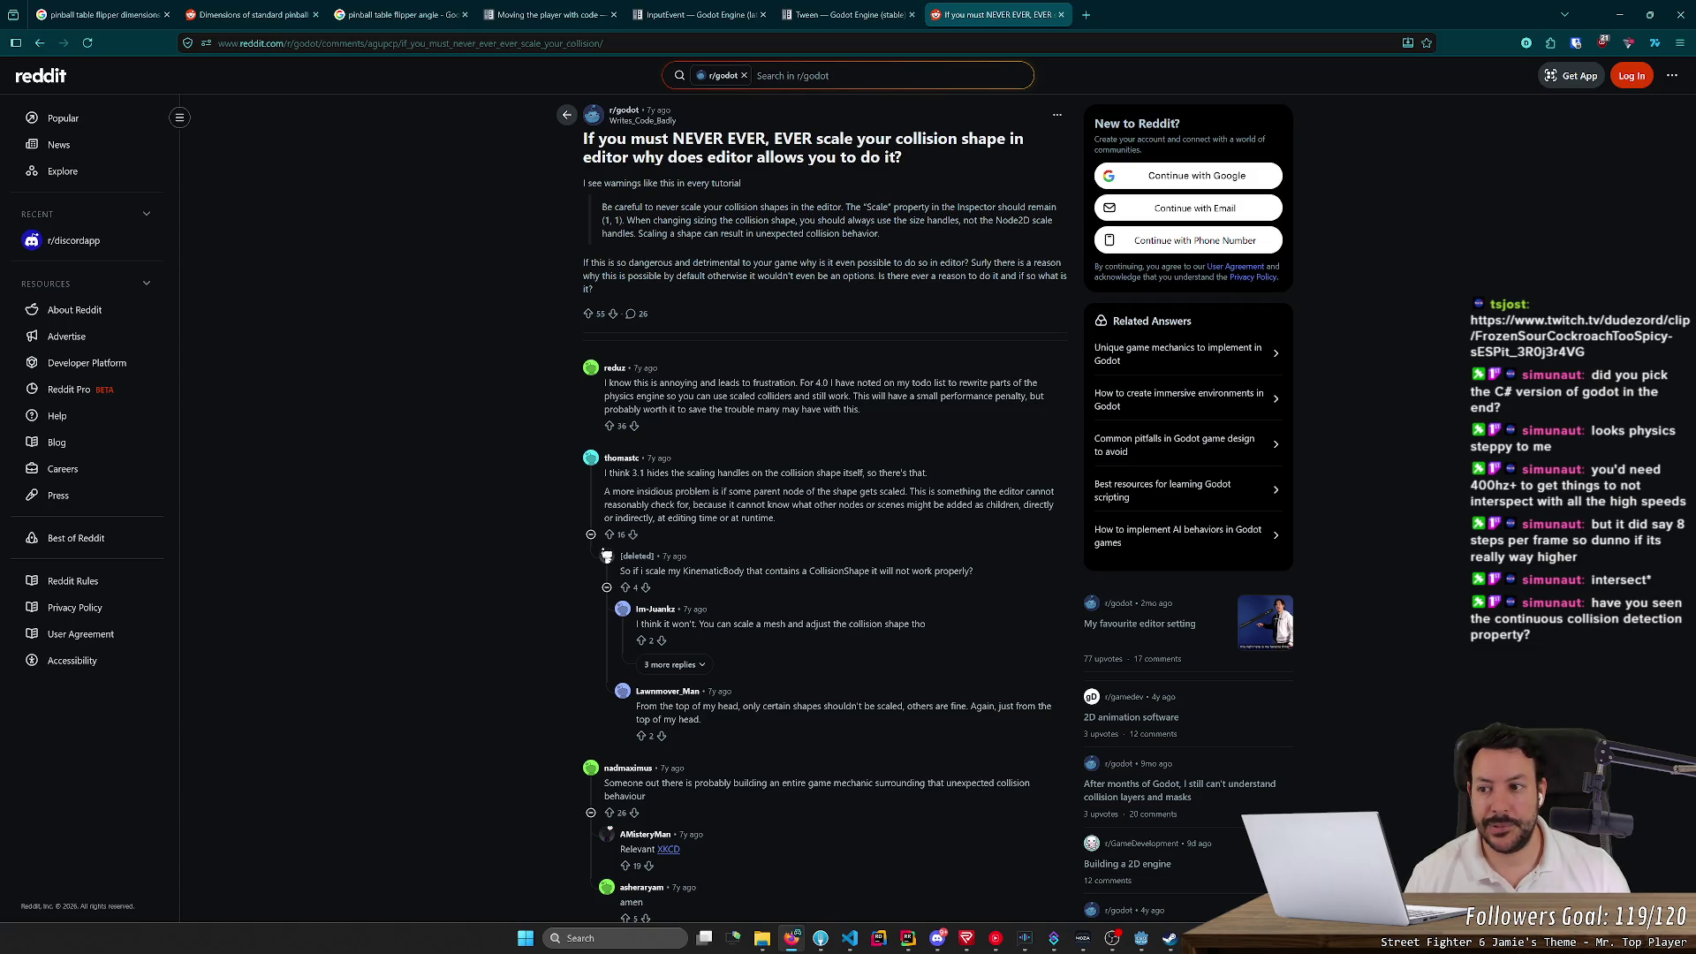
key("alt+Tab")
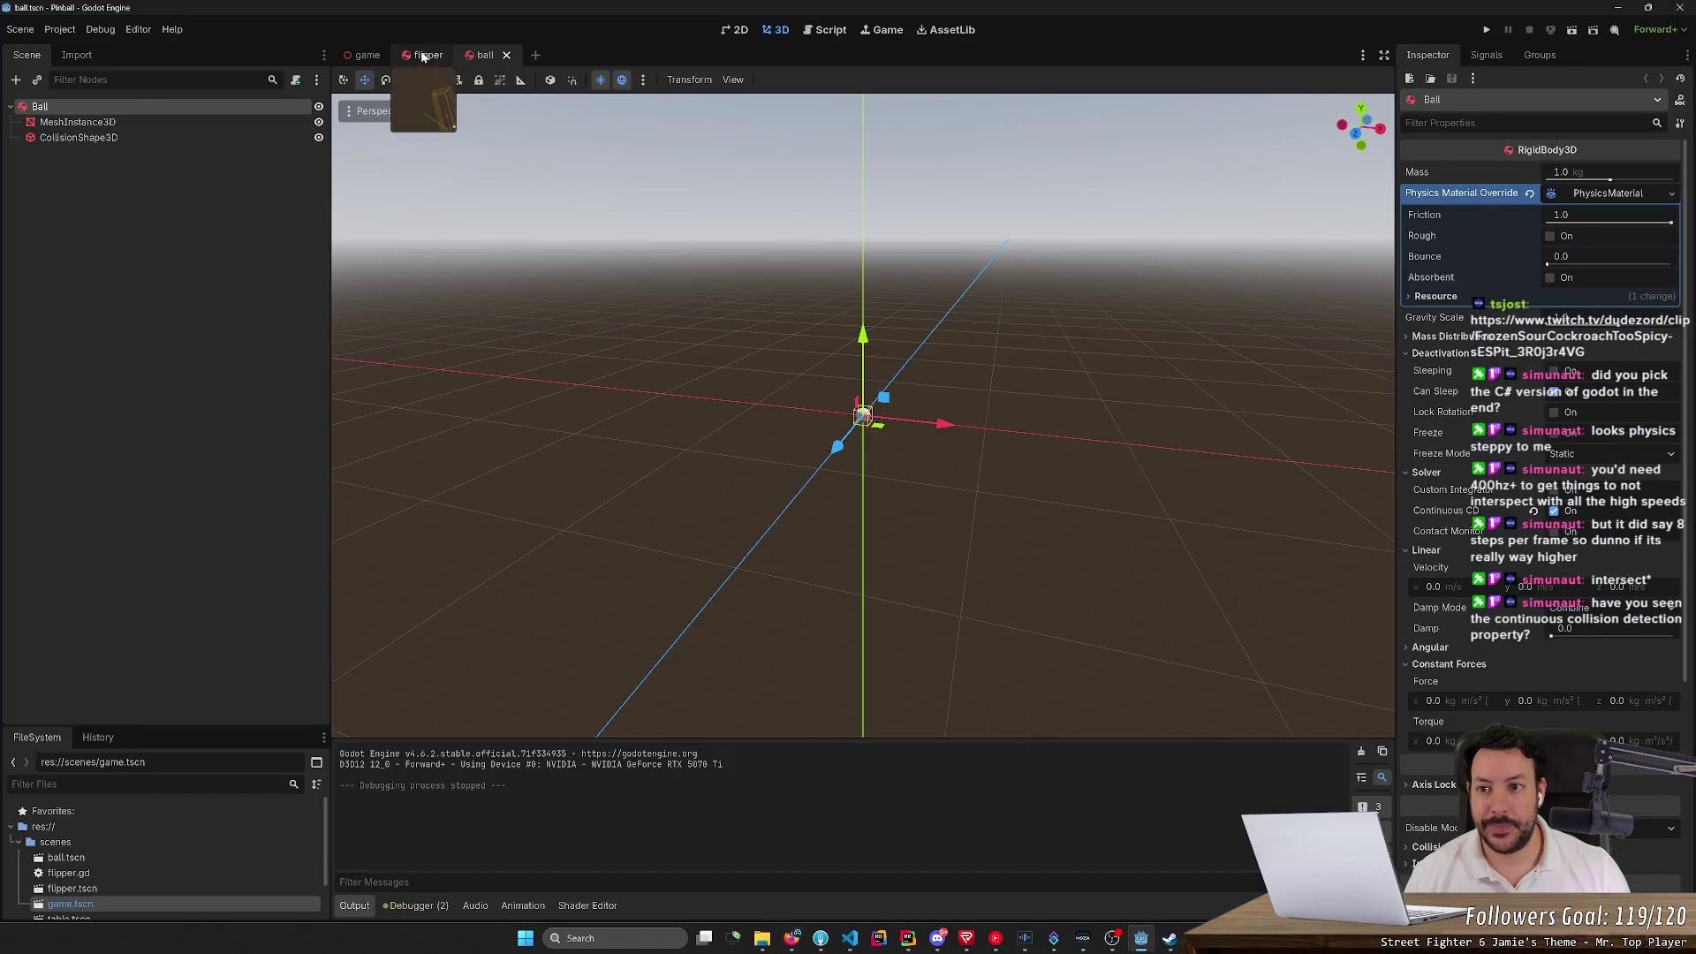
Unhide all four collision shapes and their MeshInstance3D children in the flipper scene
left_click(428, 55)
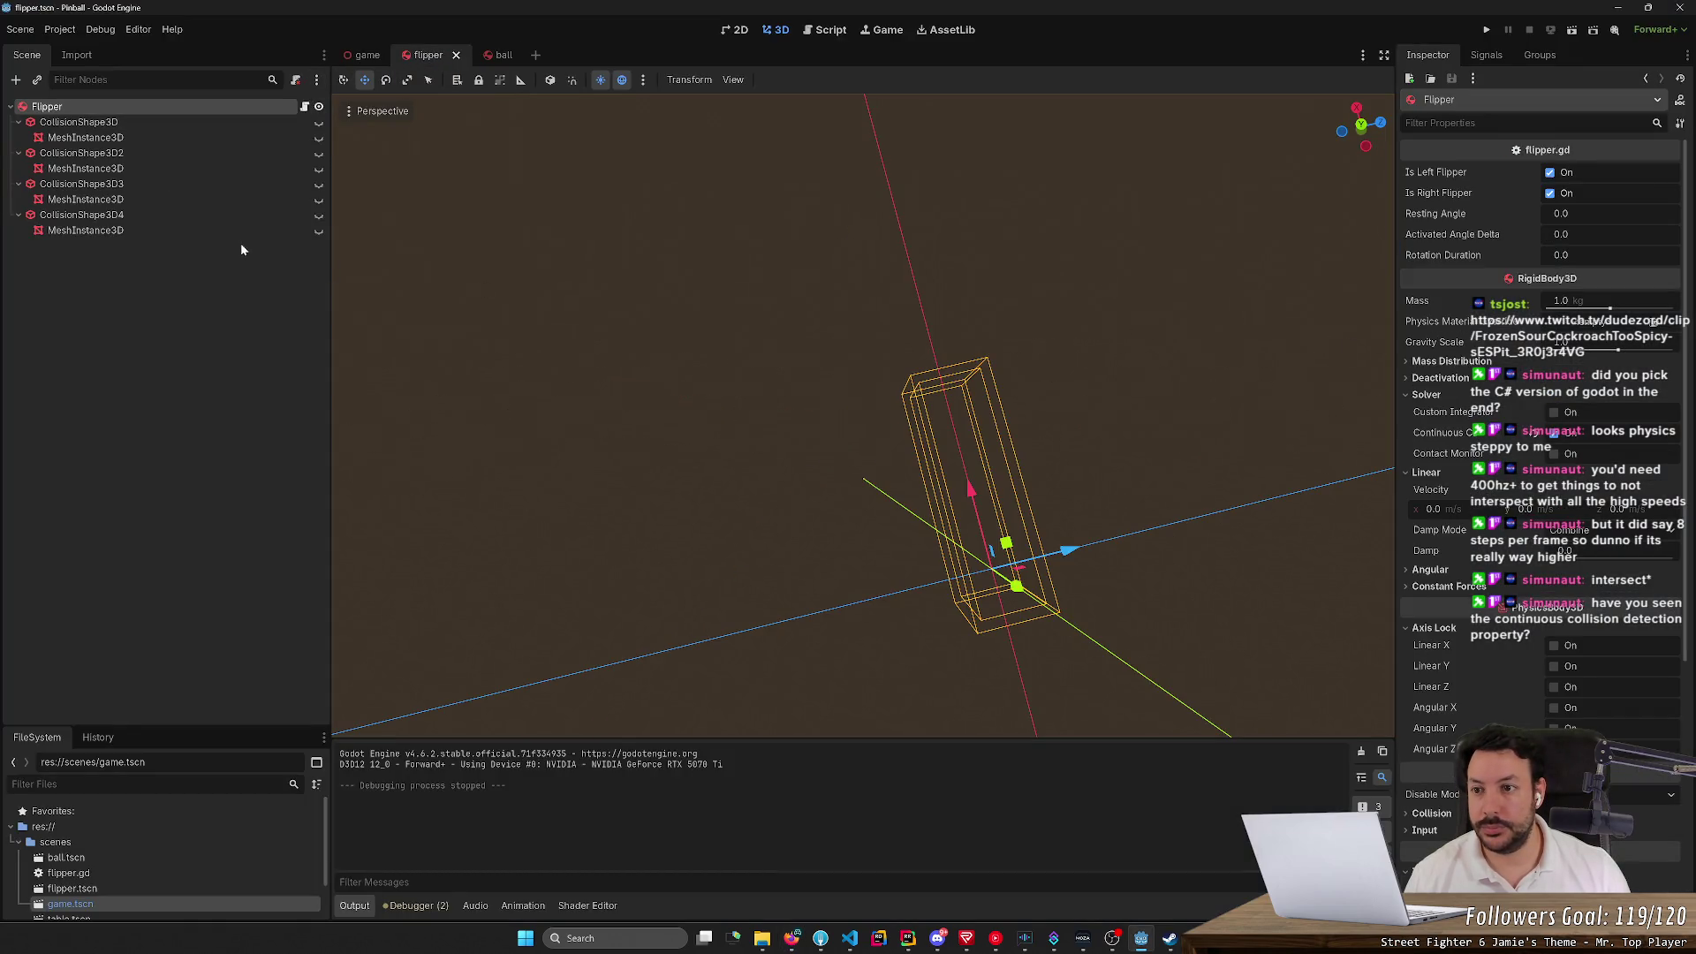
left_click(319, 229)
left_click(319, 214)
left_click(319, 199)
left_click(319, 183)
left_click(319, 167)
left_click(319, 152)
left_click(319, 136)
left_click(319, 122)
scroll(1168, 490, "up", 5)
scroll(1167, 490, "down", 6)
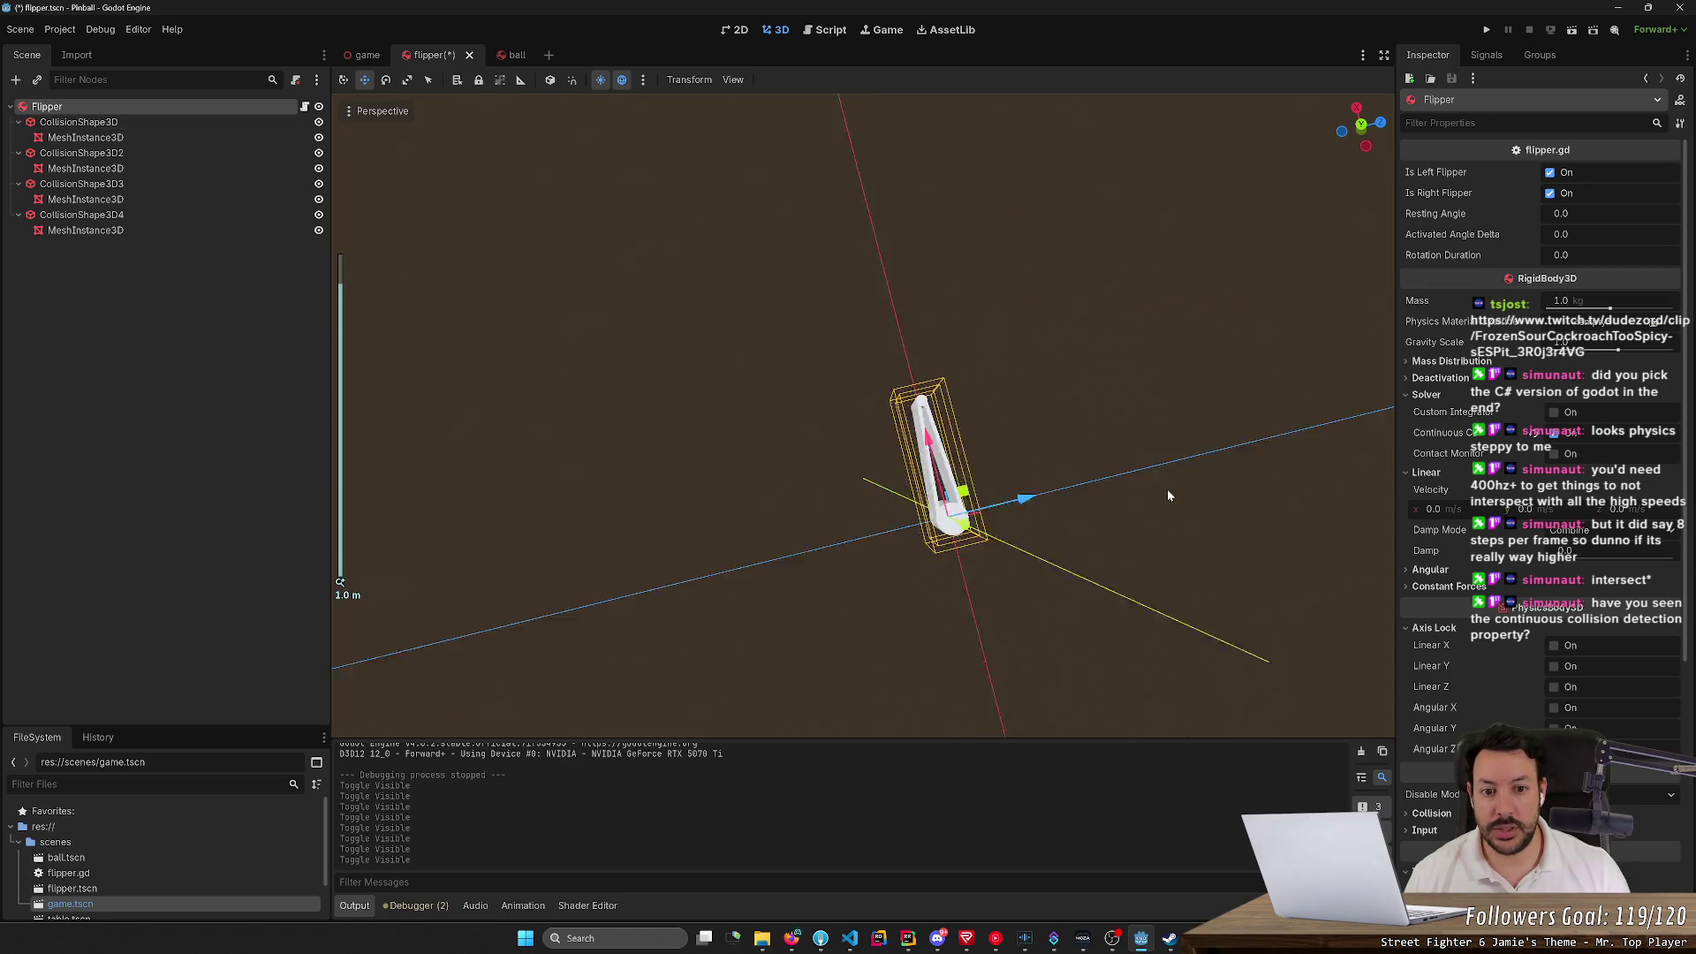
scroll(1168, 490, "up", 4)
scroll(1167, 489, "down", 3)
Move CollisionShape3D3 and CollisionShape3D4 together with the gizmo, then run the game
left_click_drag(1167, 489, 879, 472)
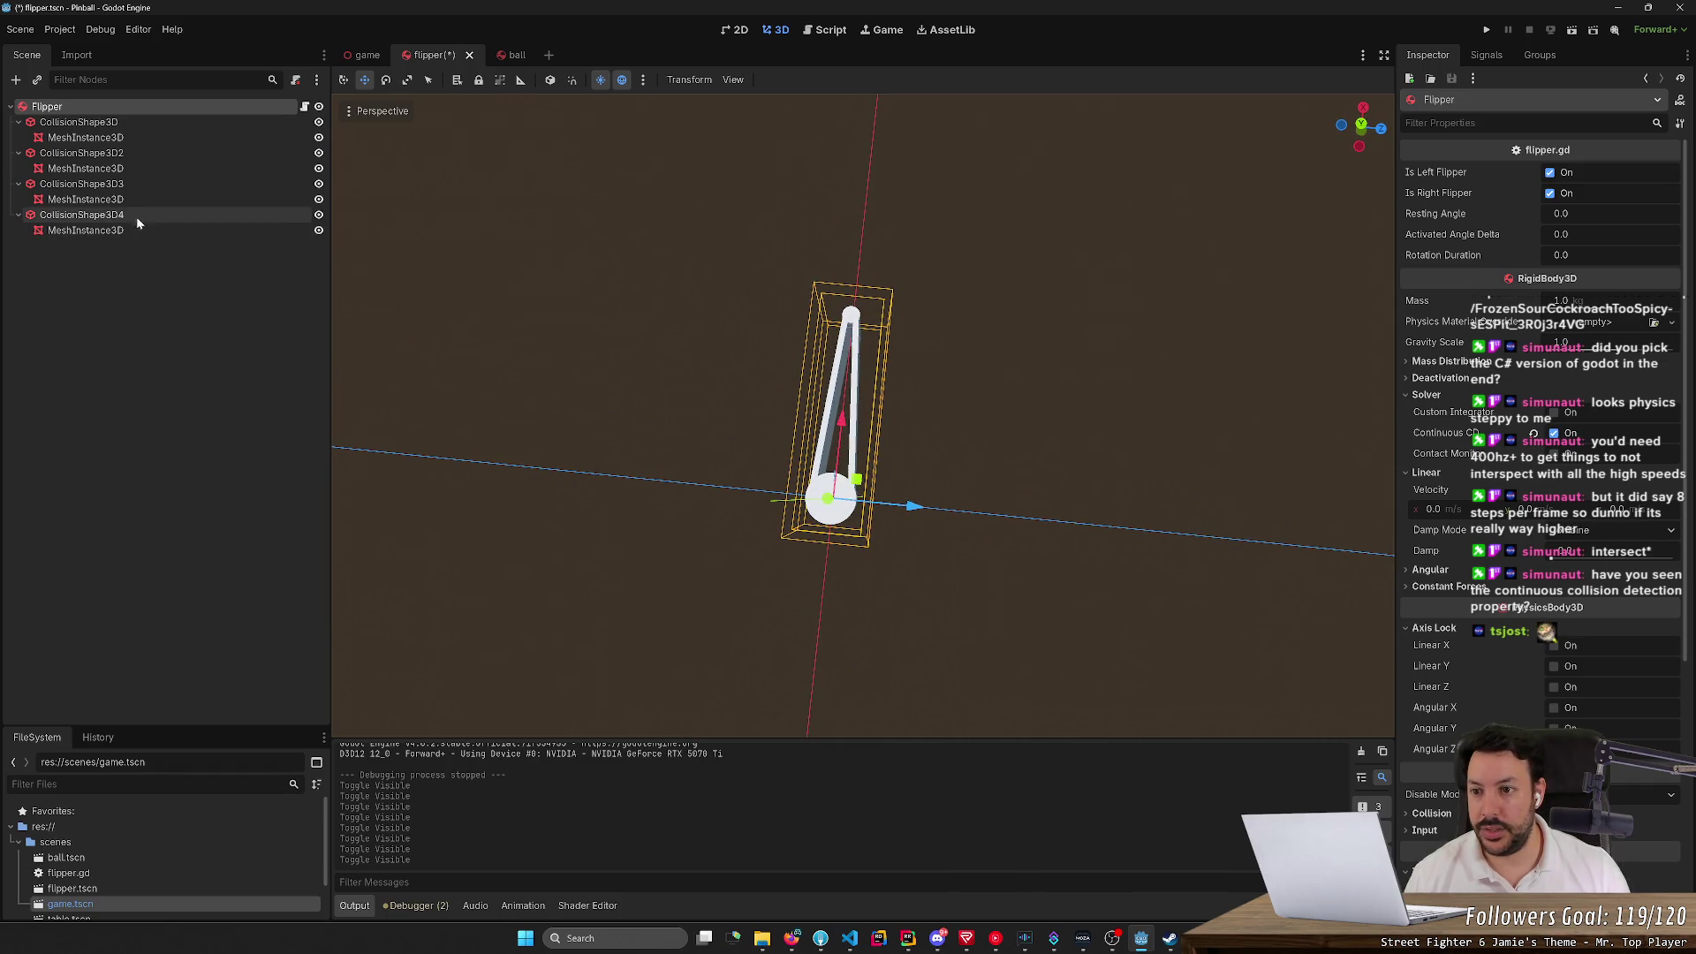
left_click(296, 219)
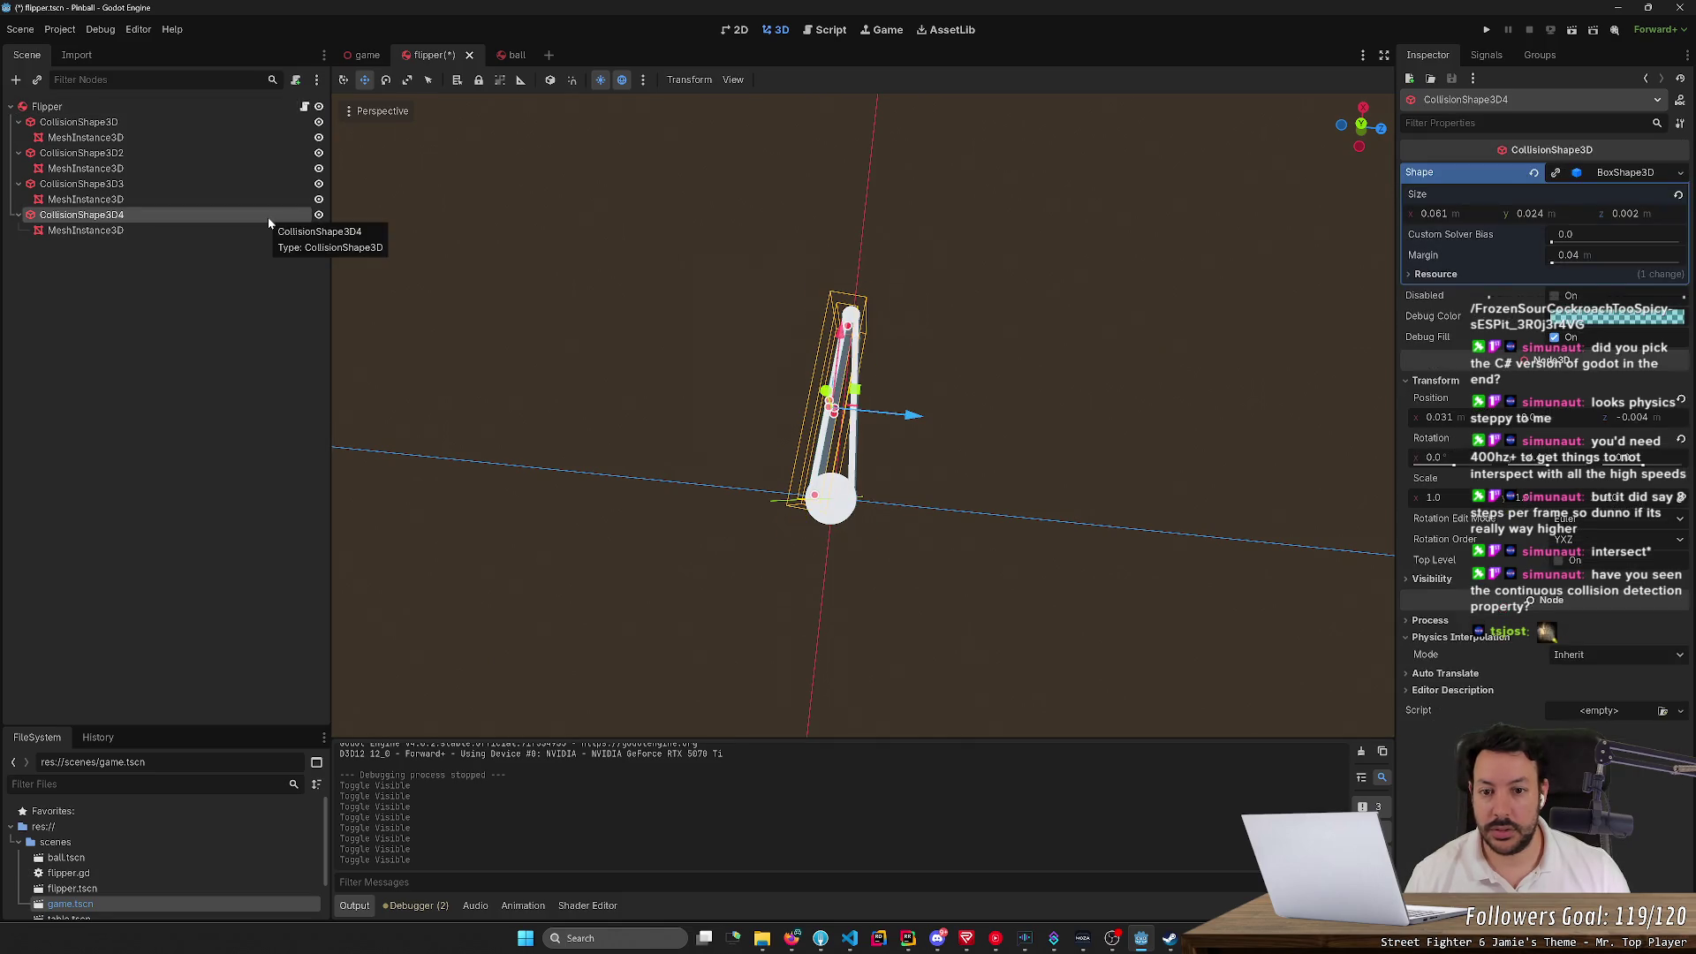
left_click(204, 184, "ctrl")
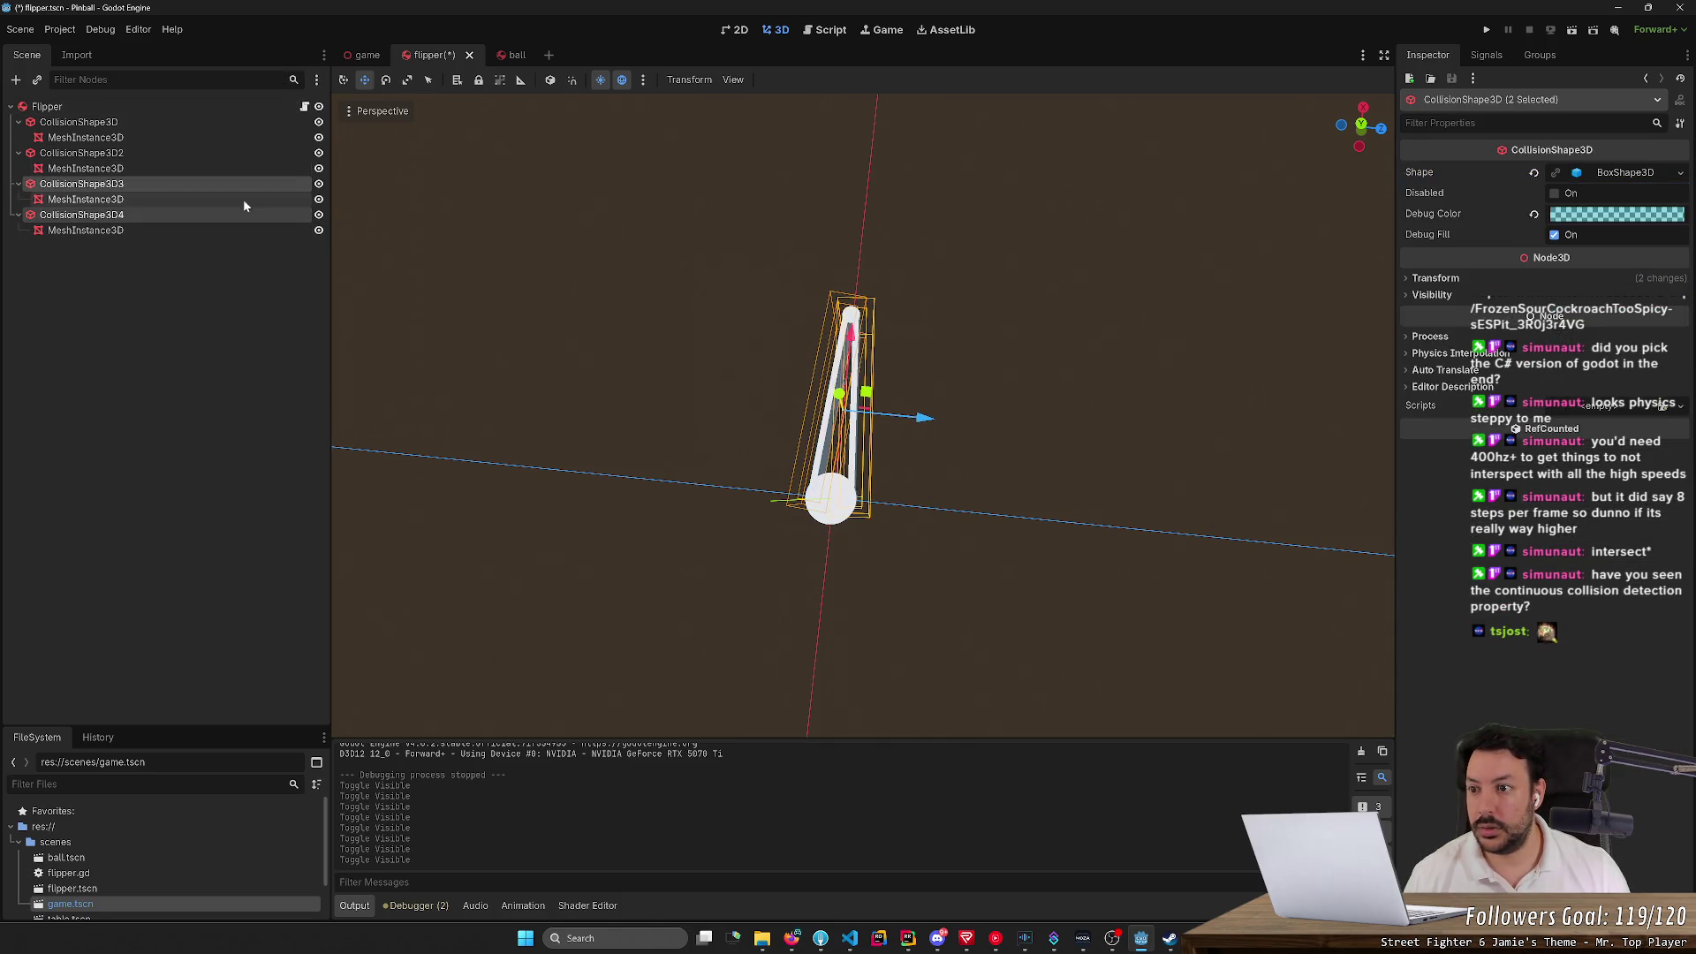
mouse_move(843, 403)
left_mouse_down()
mouse_move(737, 174)
mouse_move(710, 52)
mouse_move(533, 5)
left_mouse_up()
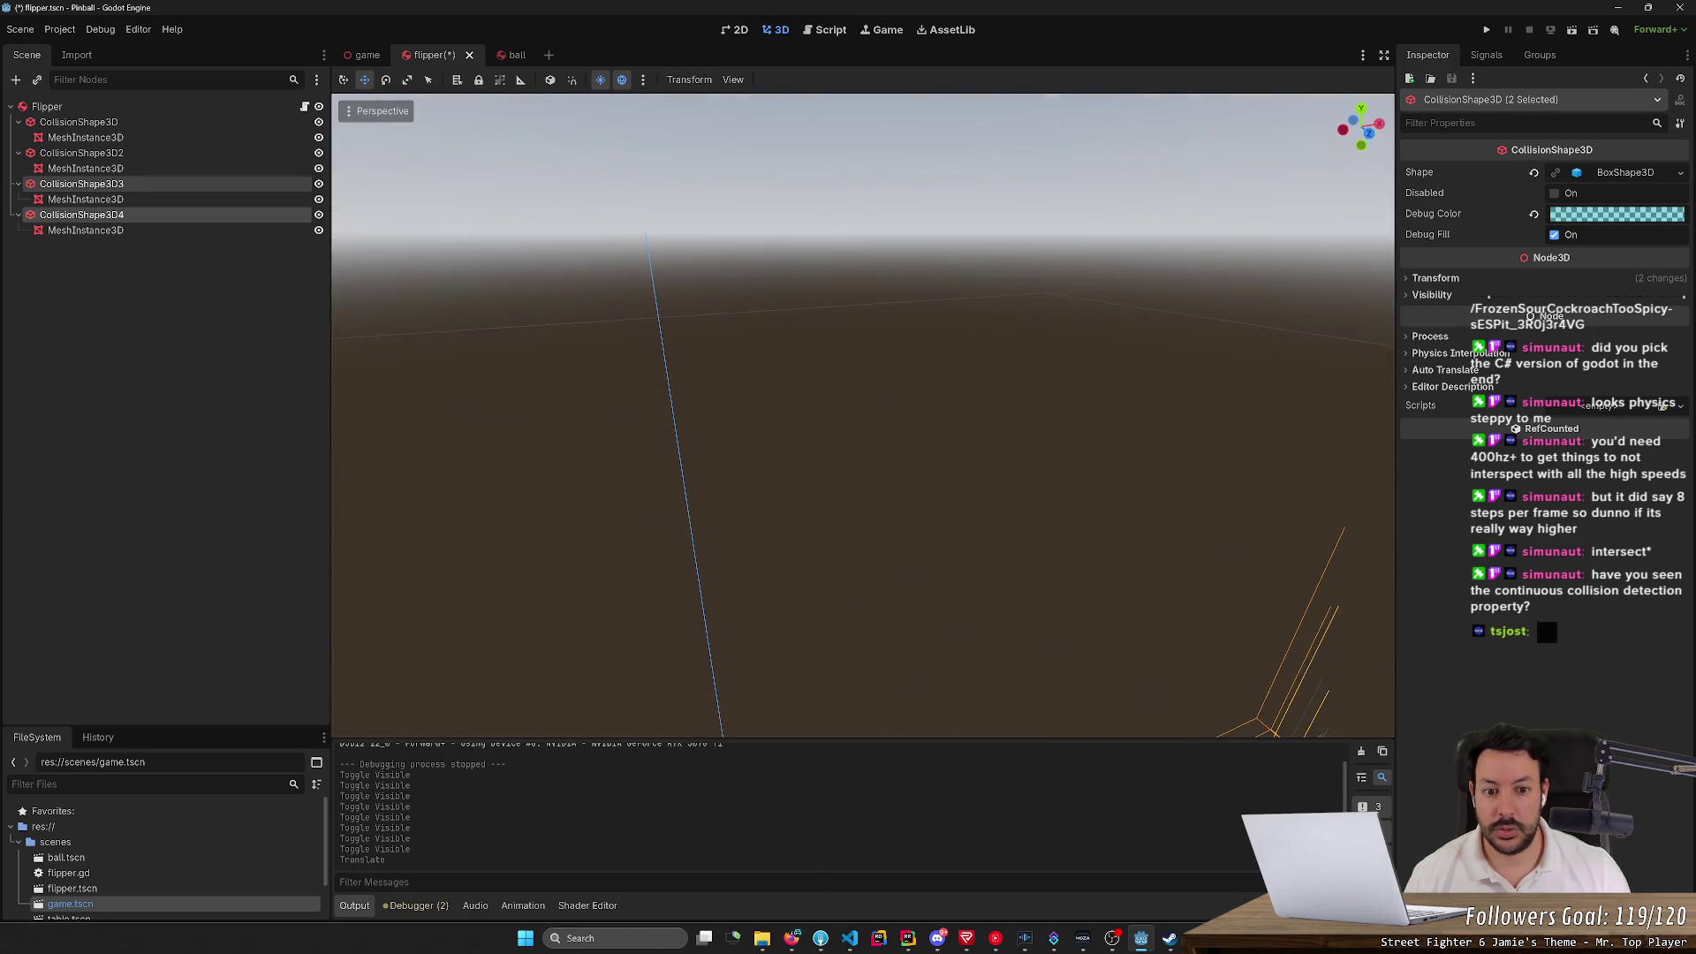
key("f")
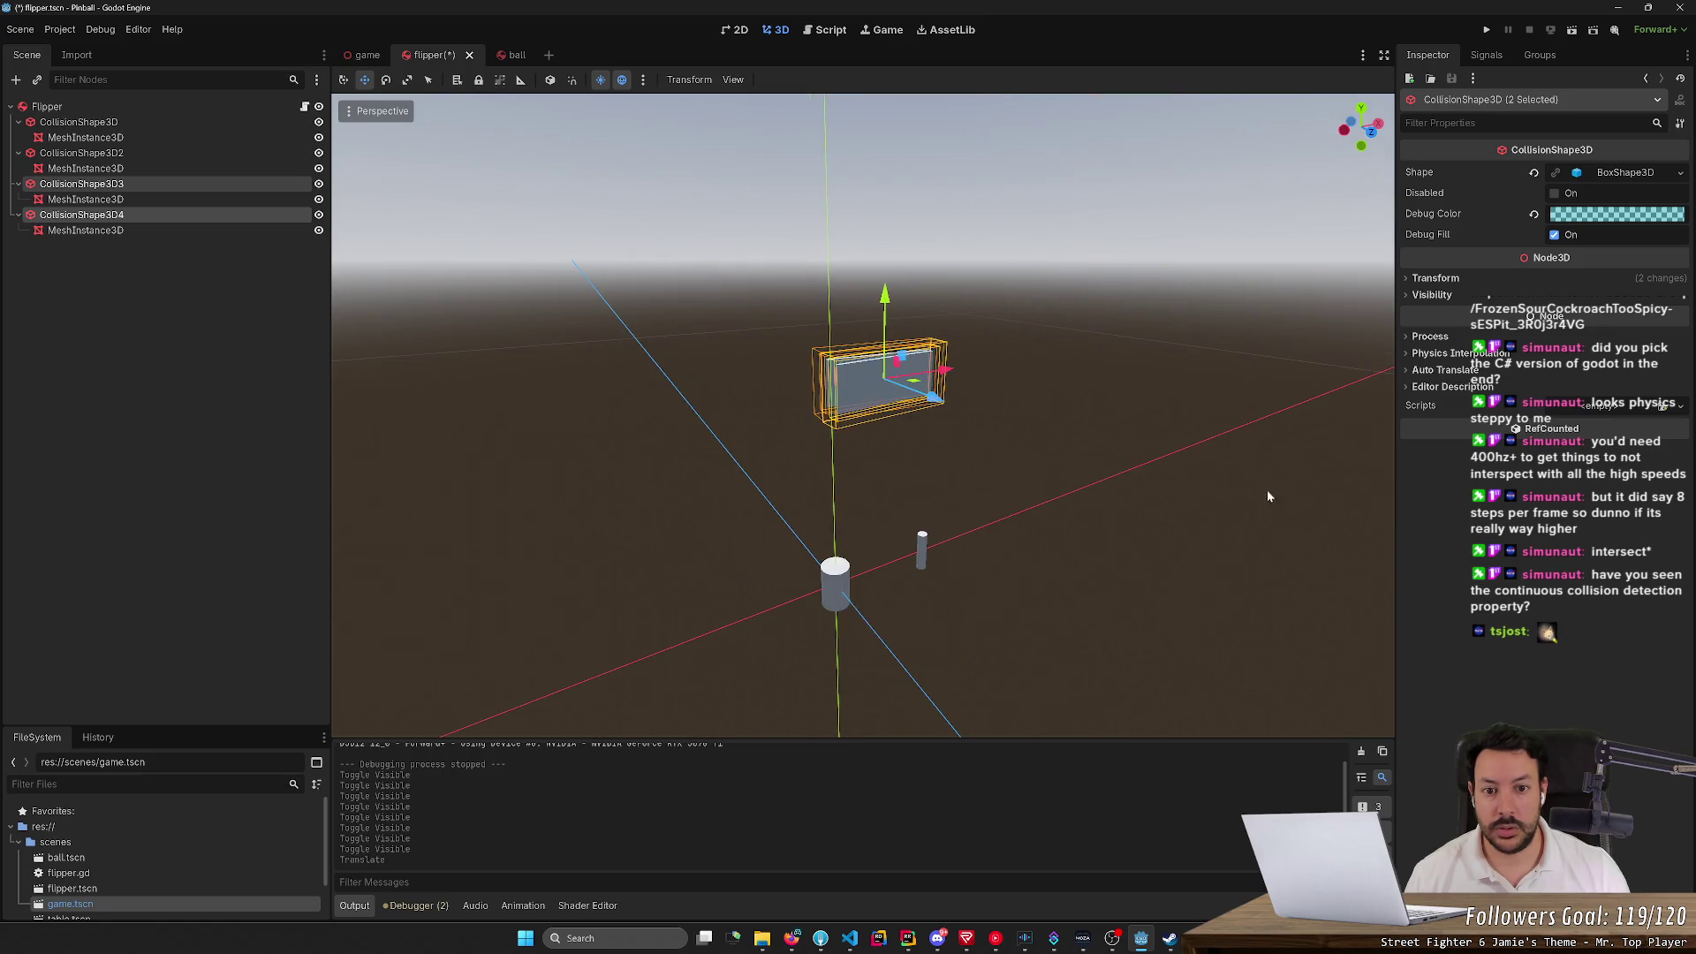
left_click(1485, 30)
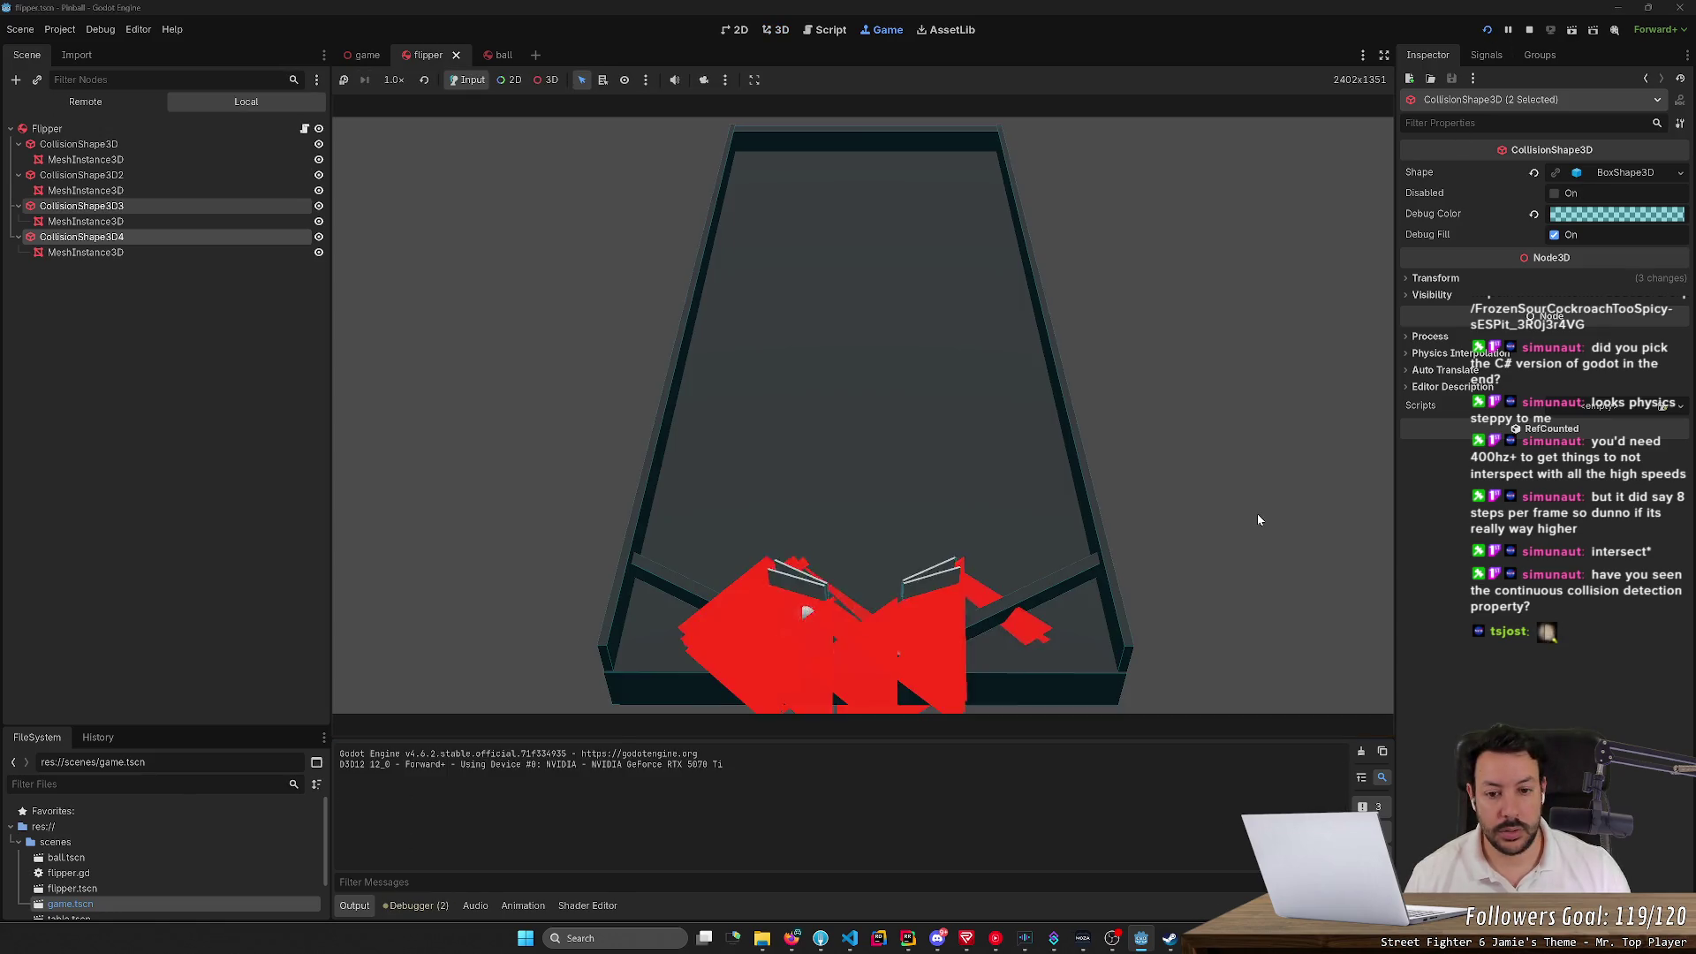
Turn off Visible Collision Shapes, retest the game, then stop it and select the Flipper root
left_click(59, 29)
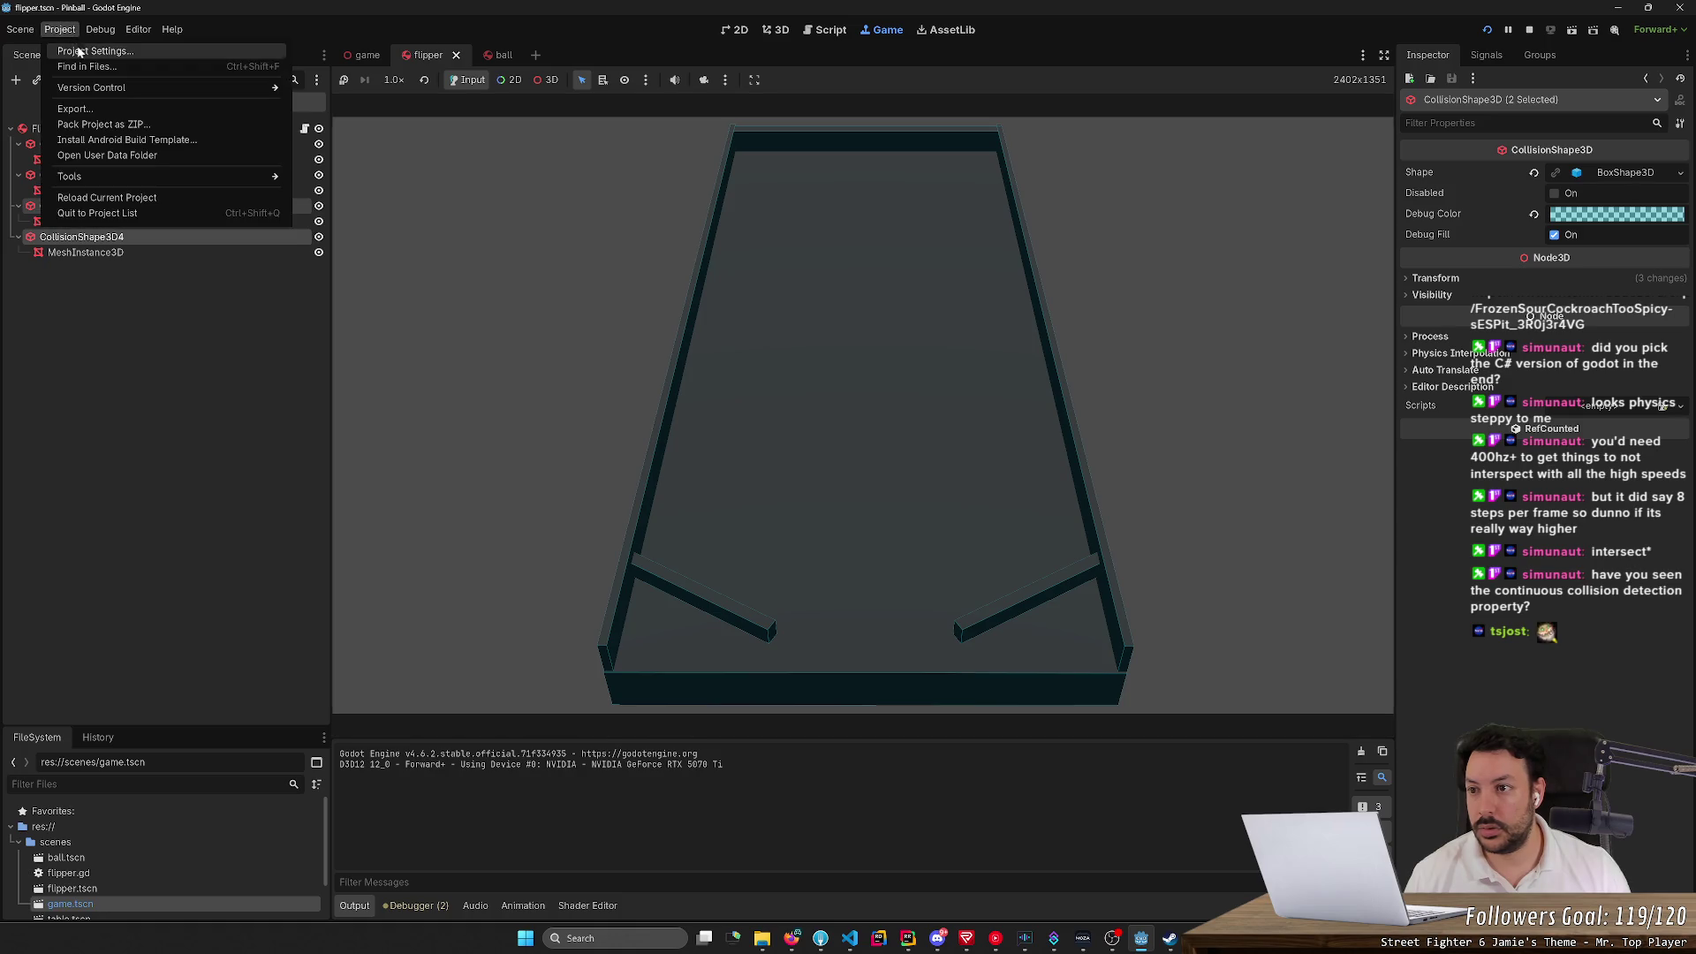
mouse_move(100, 29)
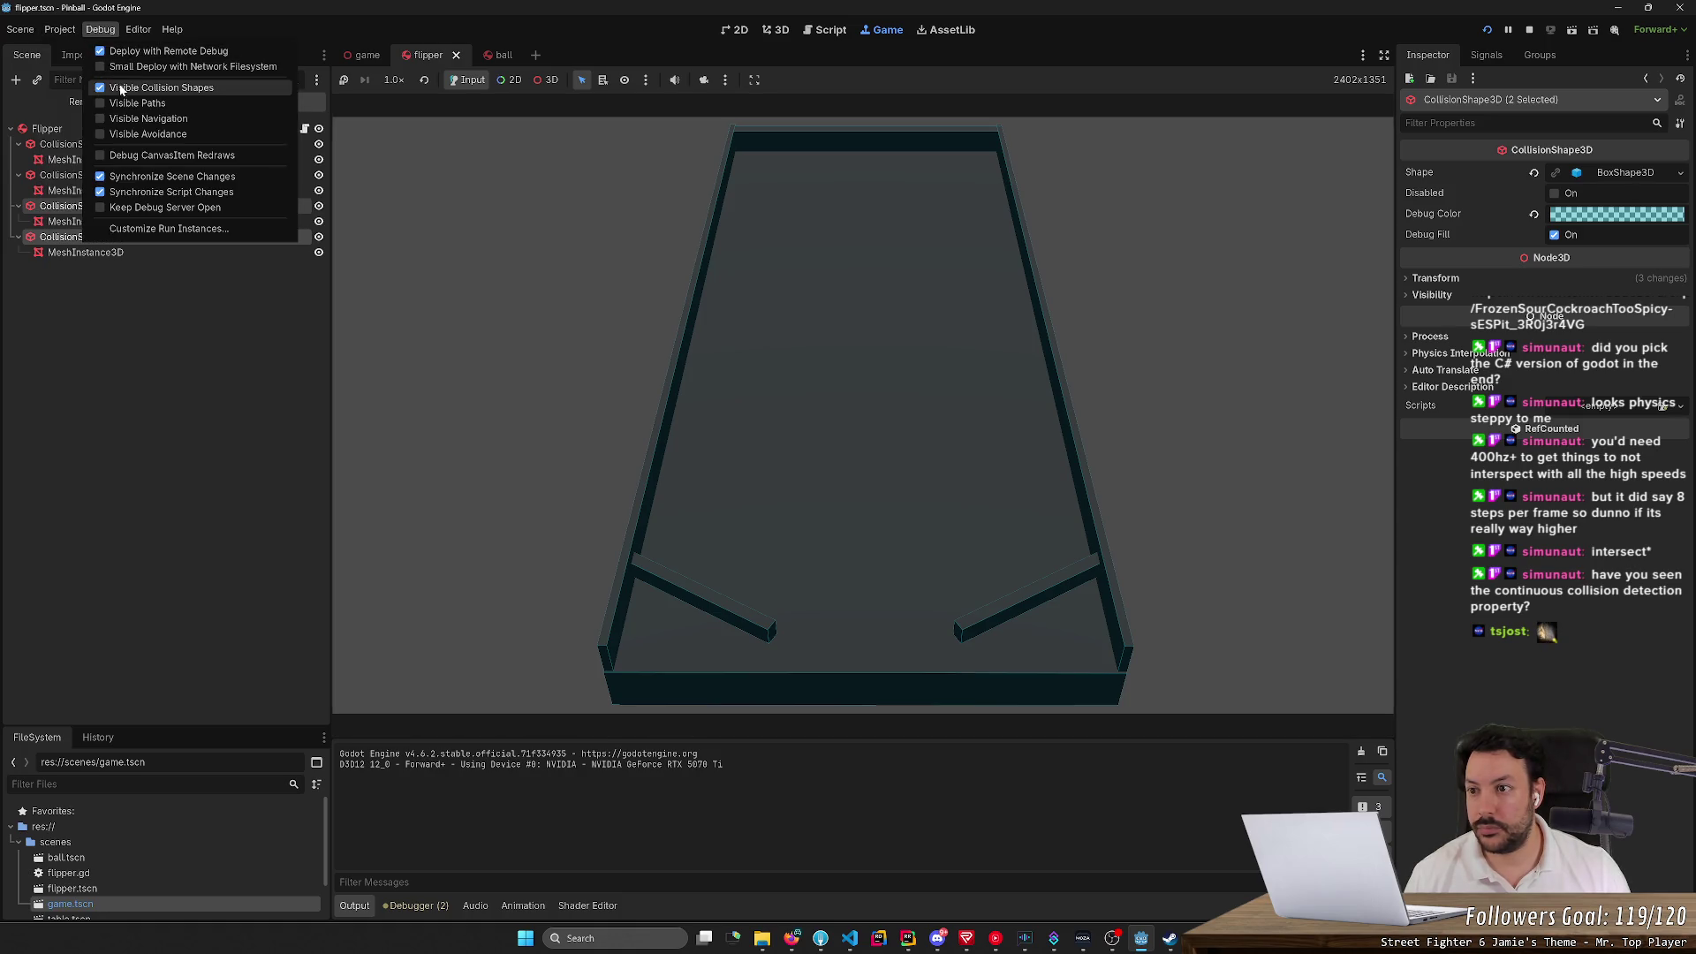
left_click(1487, 30)
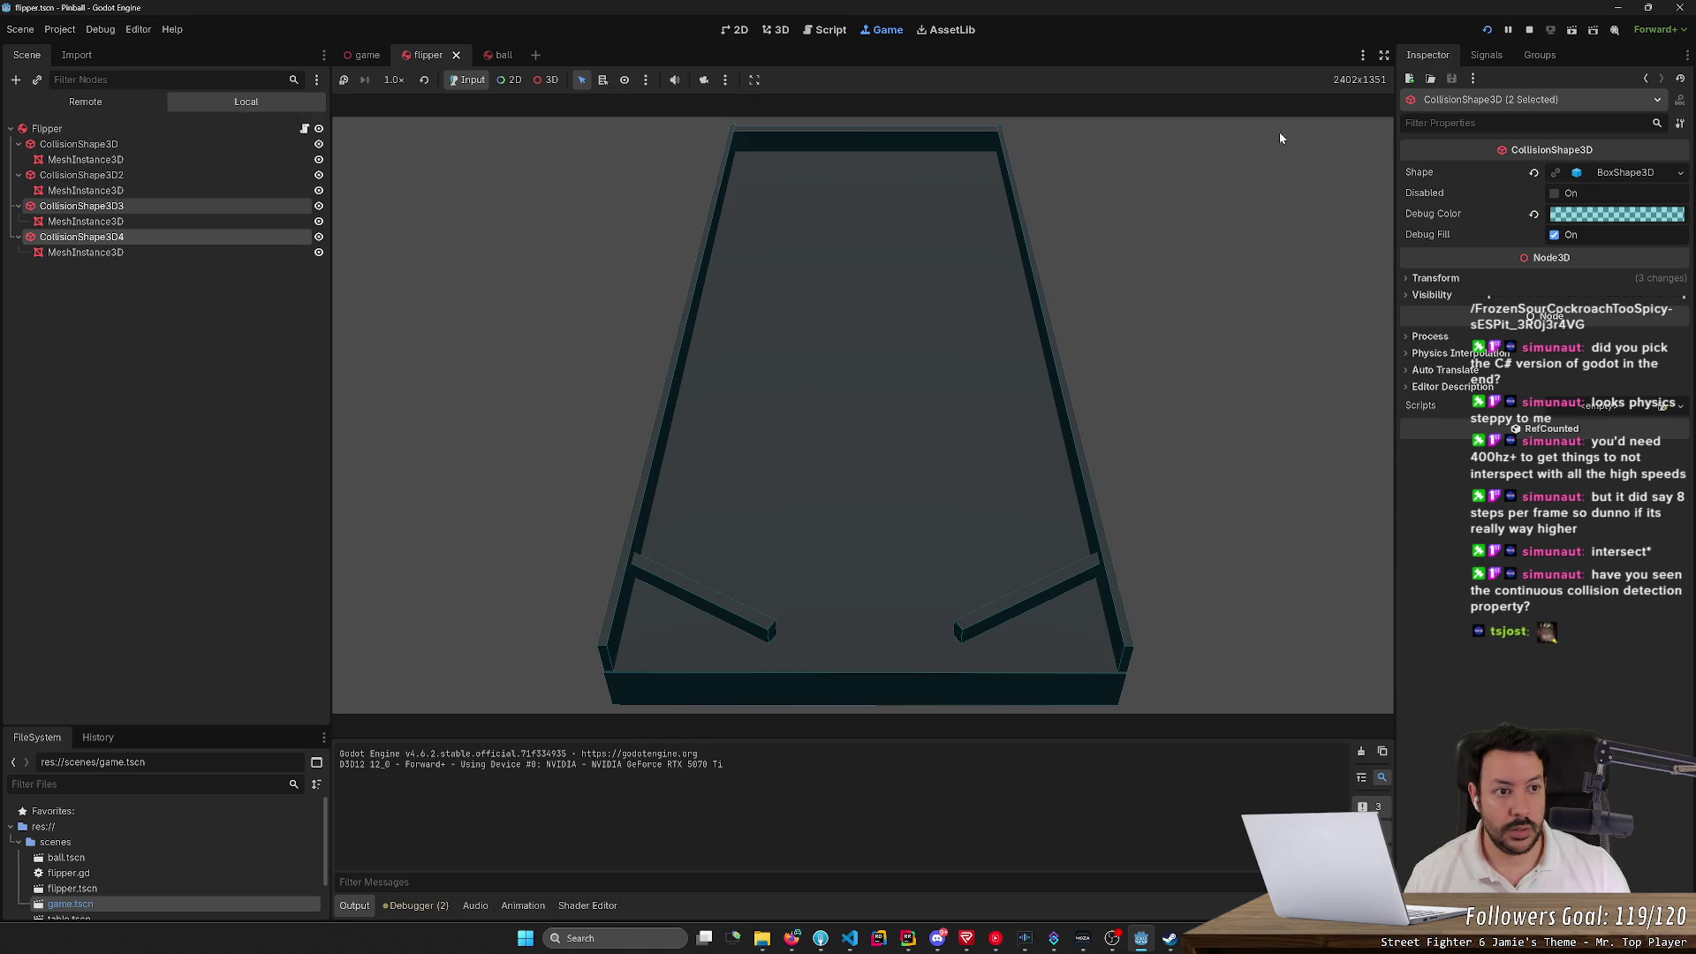
left_click(1487, 30)
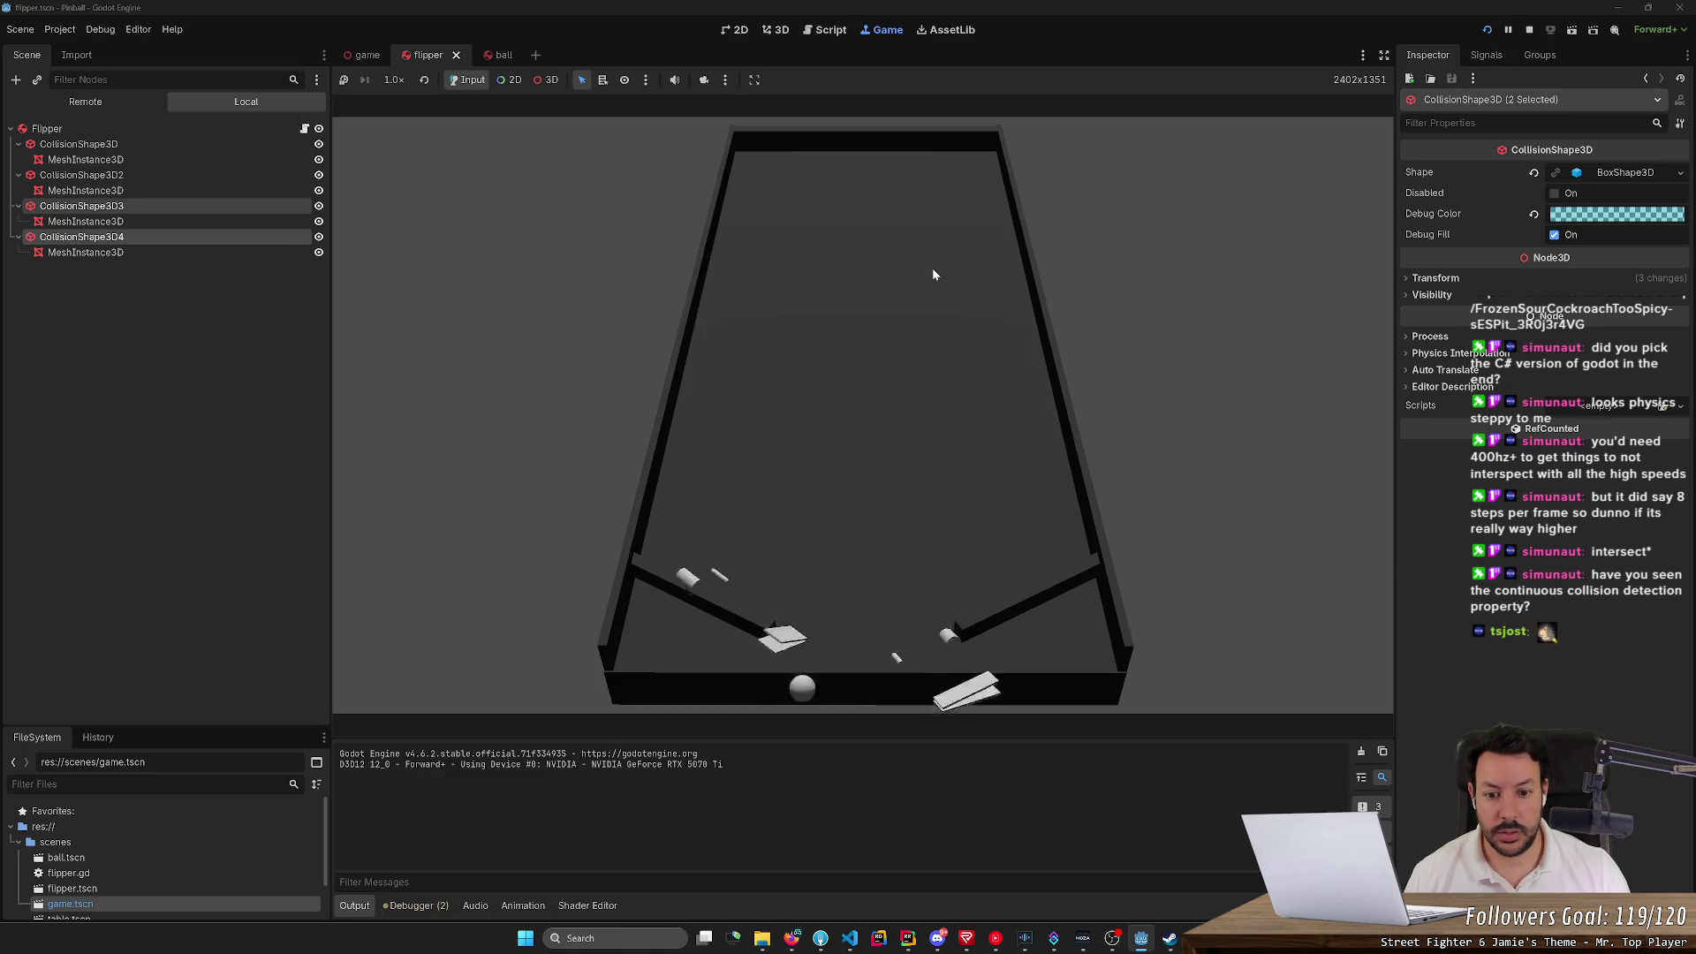
key("F5")
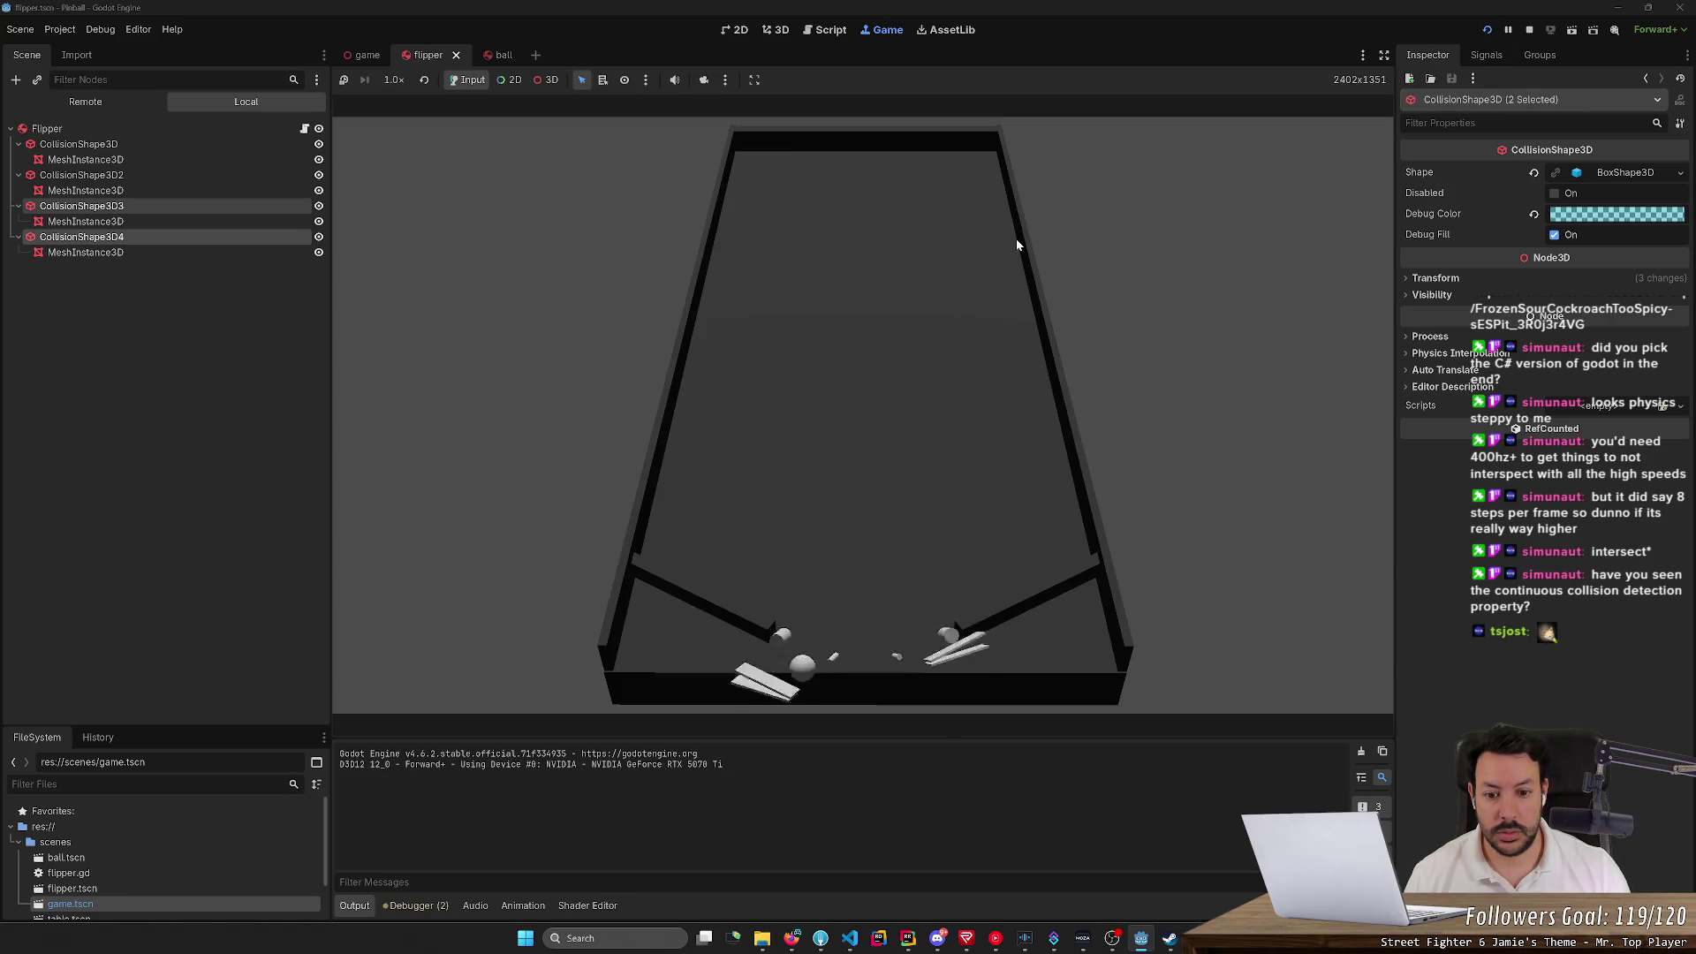
left_click(1529, 31)
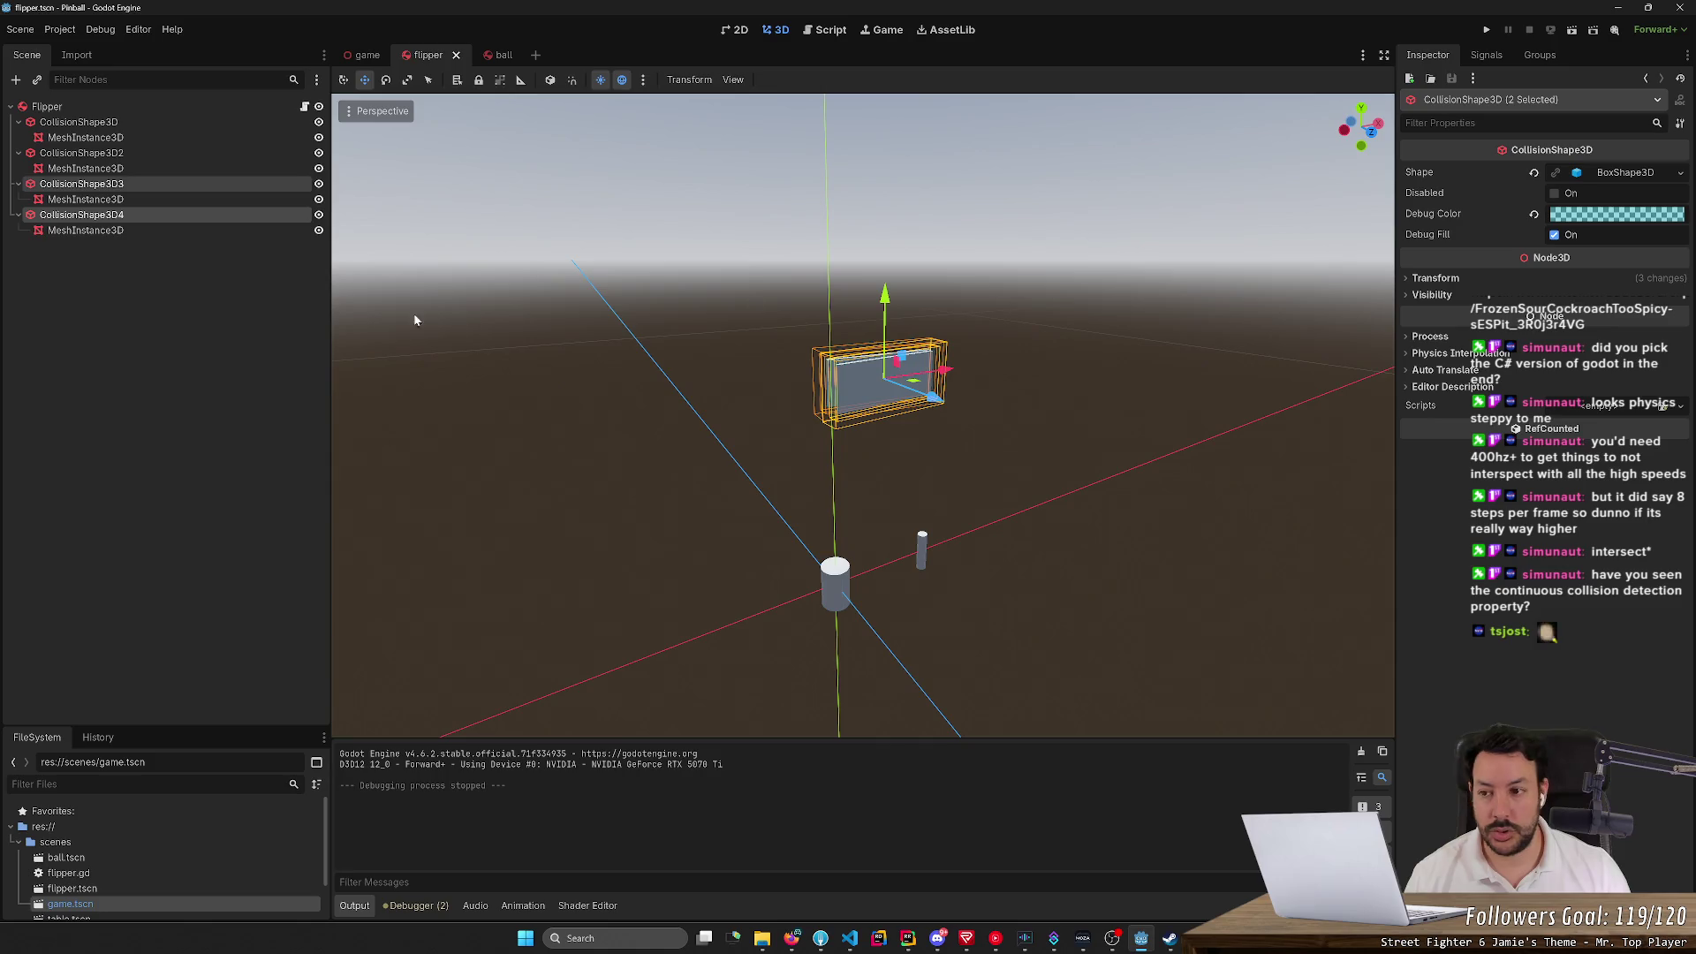
left_click(173, 108)
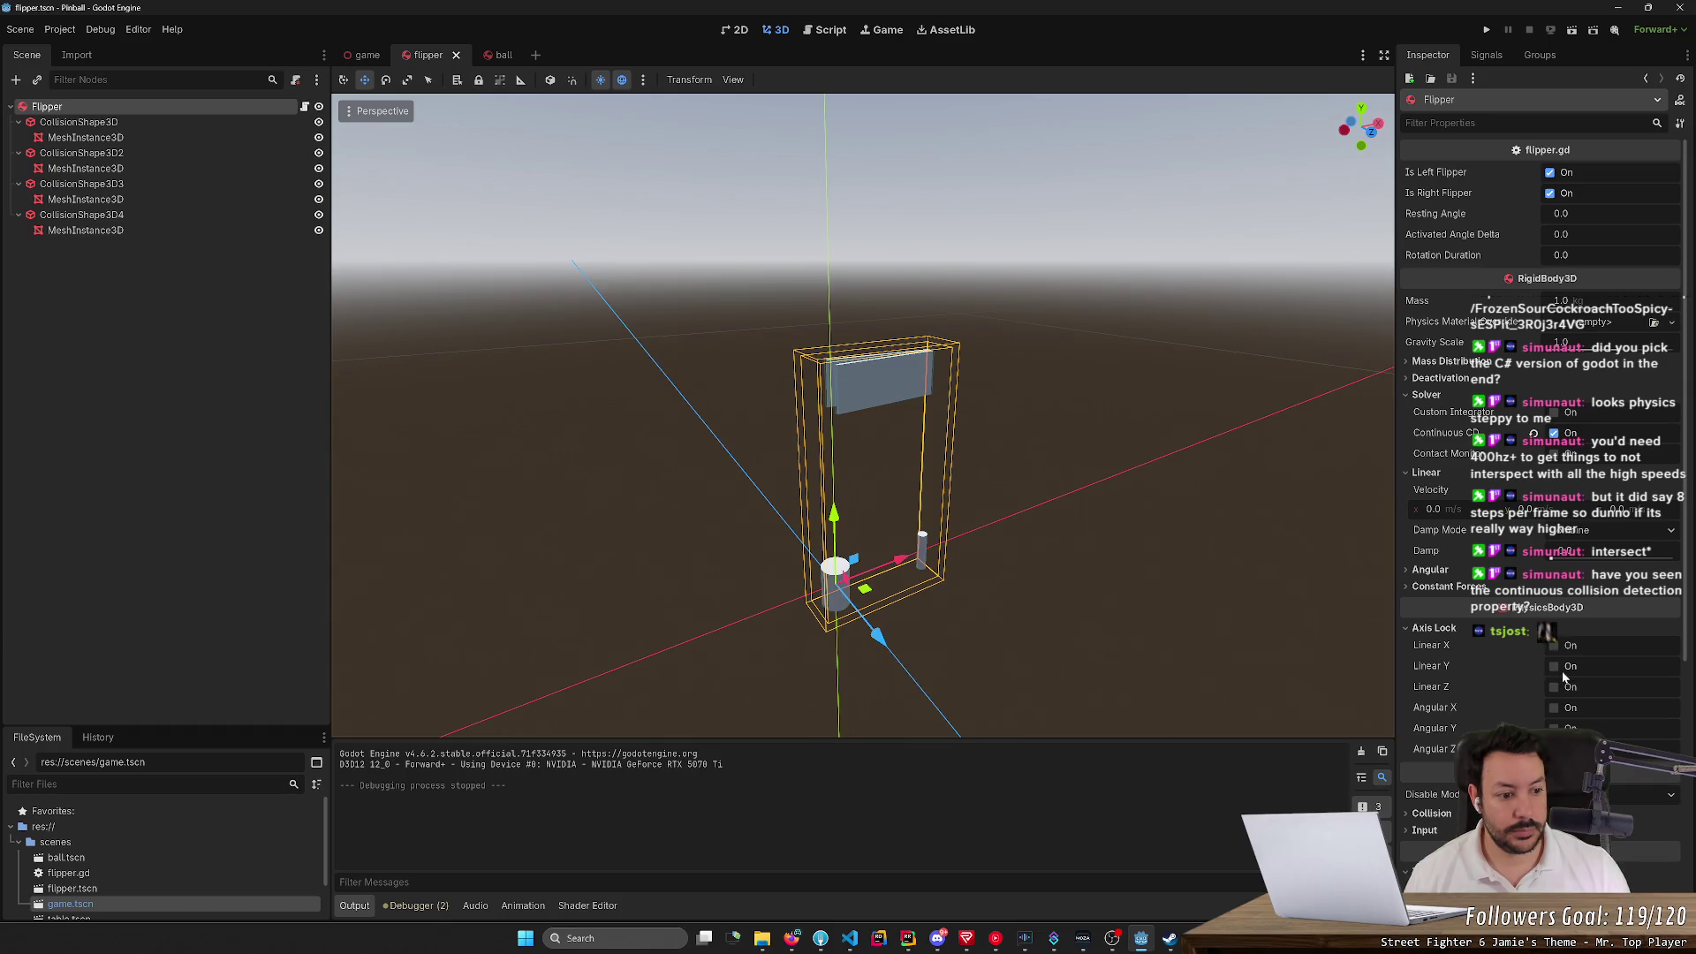
Lock the Flipper body's Angular X axis, test the table with a restart, then stop
left_click(1555, 707)
left_click(1555, 748)
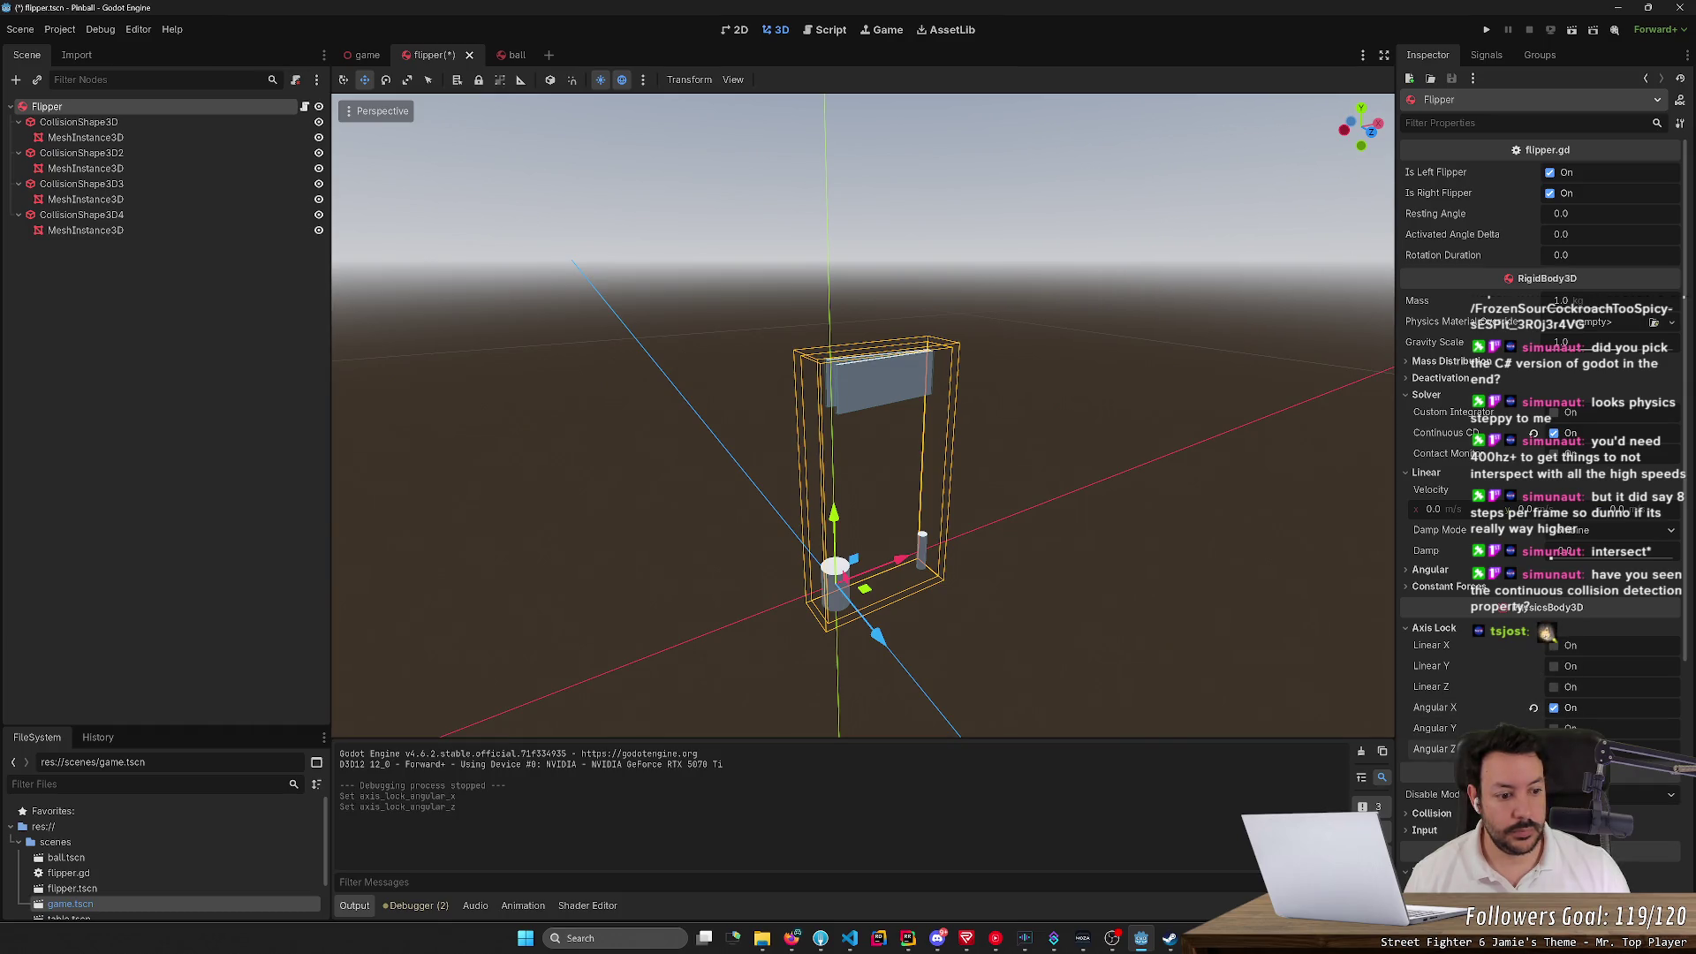
left_click(1486, 29)
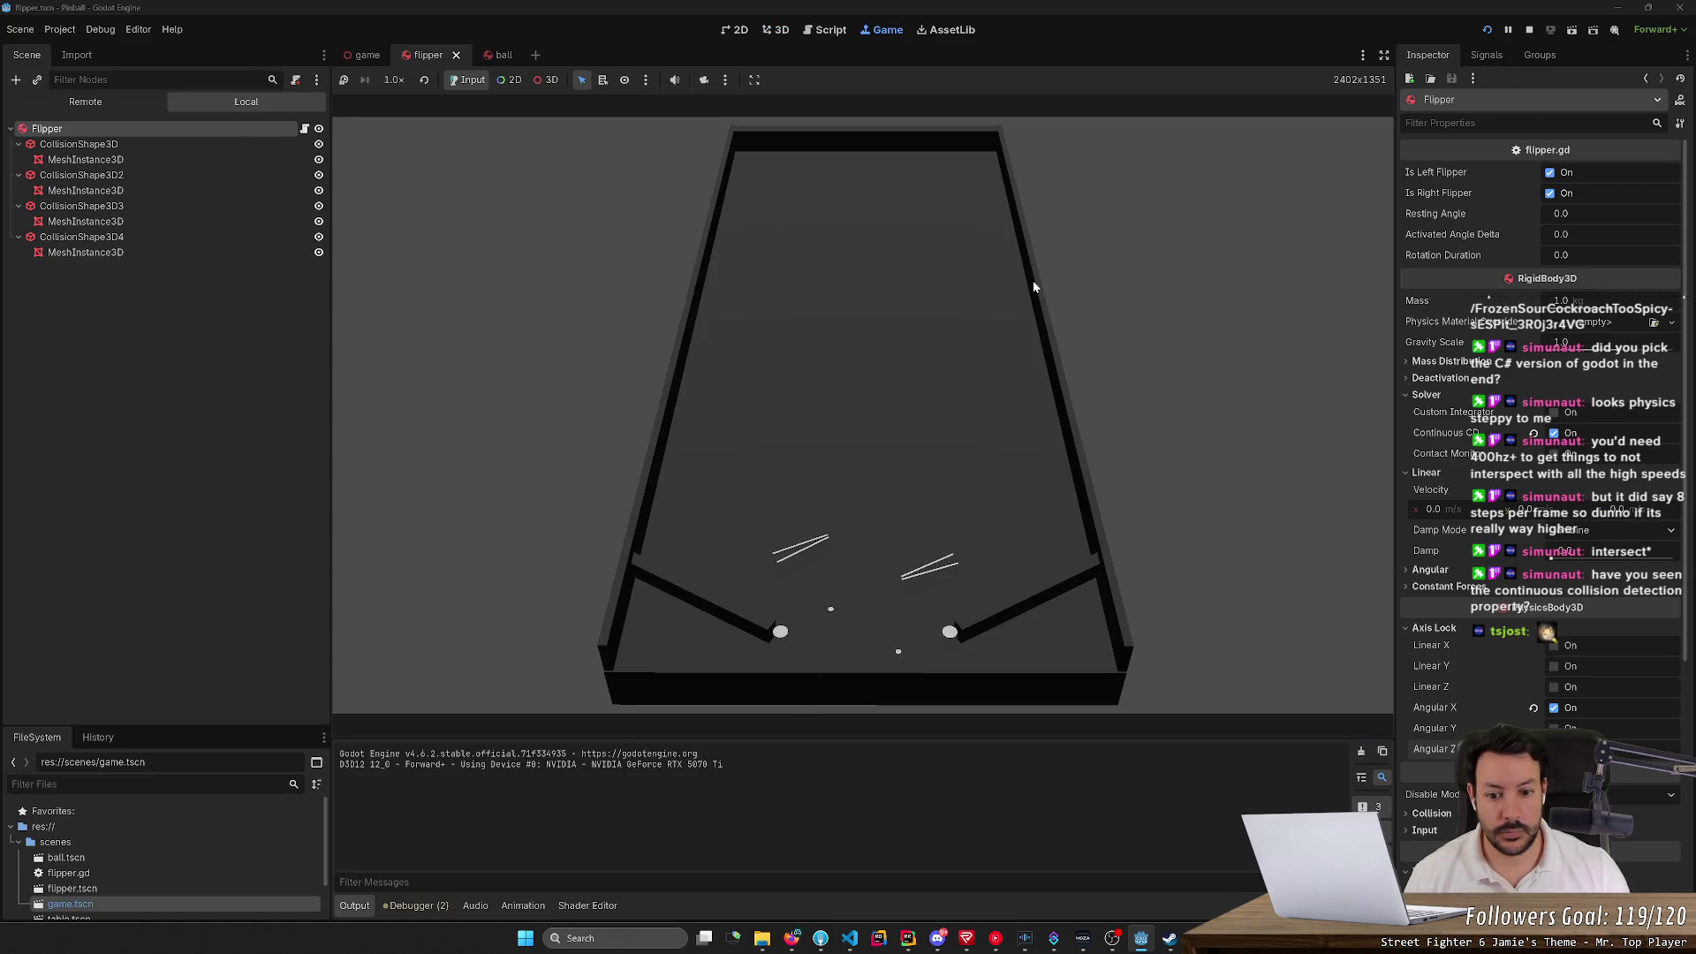
left_click(99, 29)
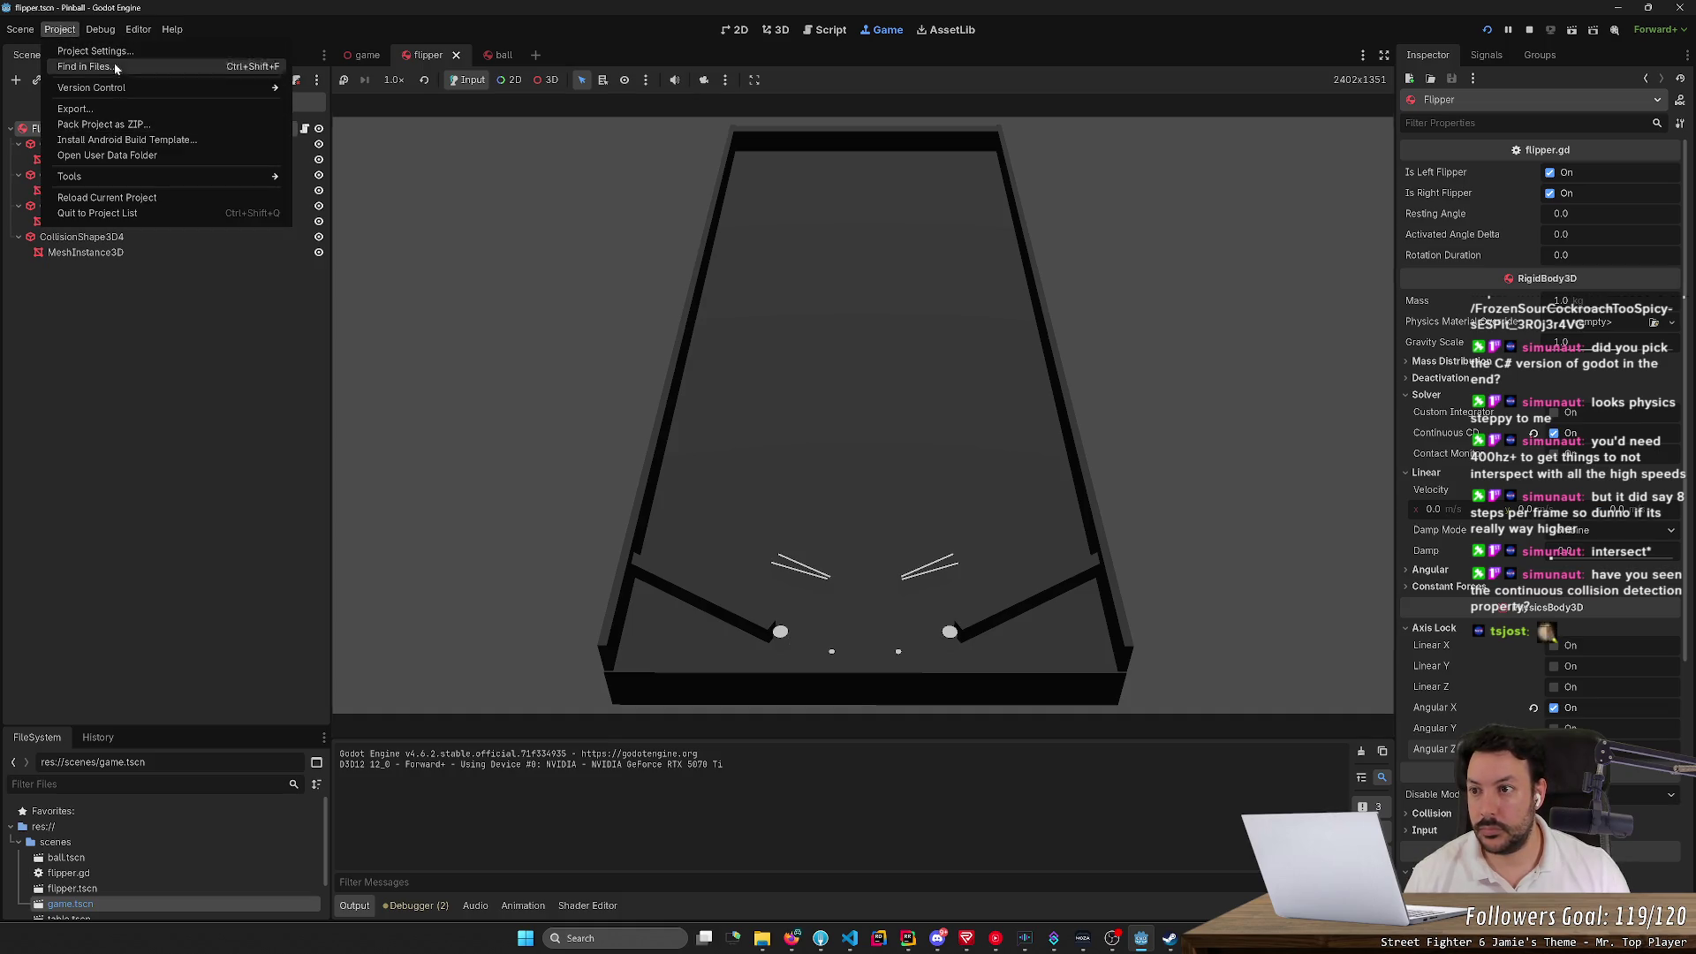
left_click(1487, 29)
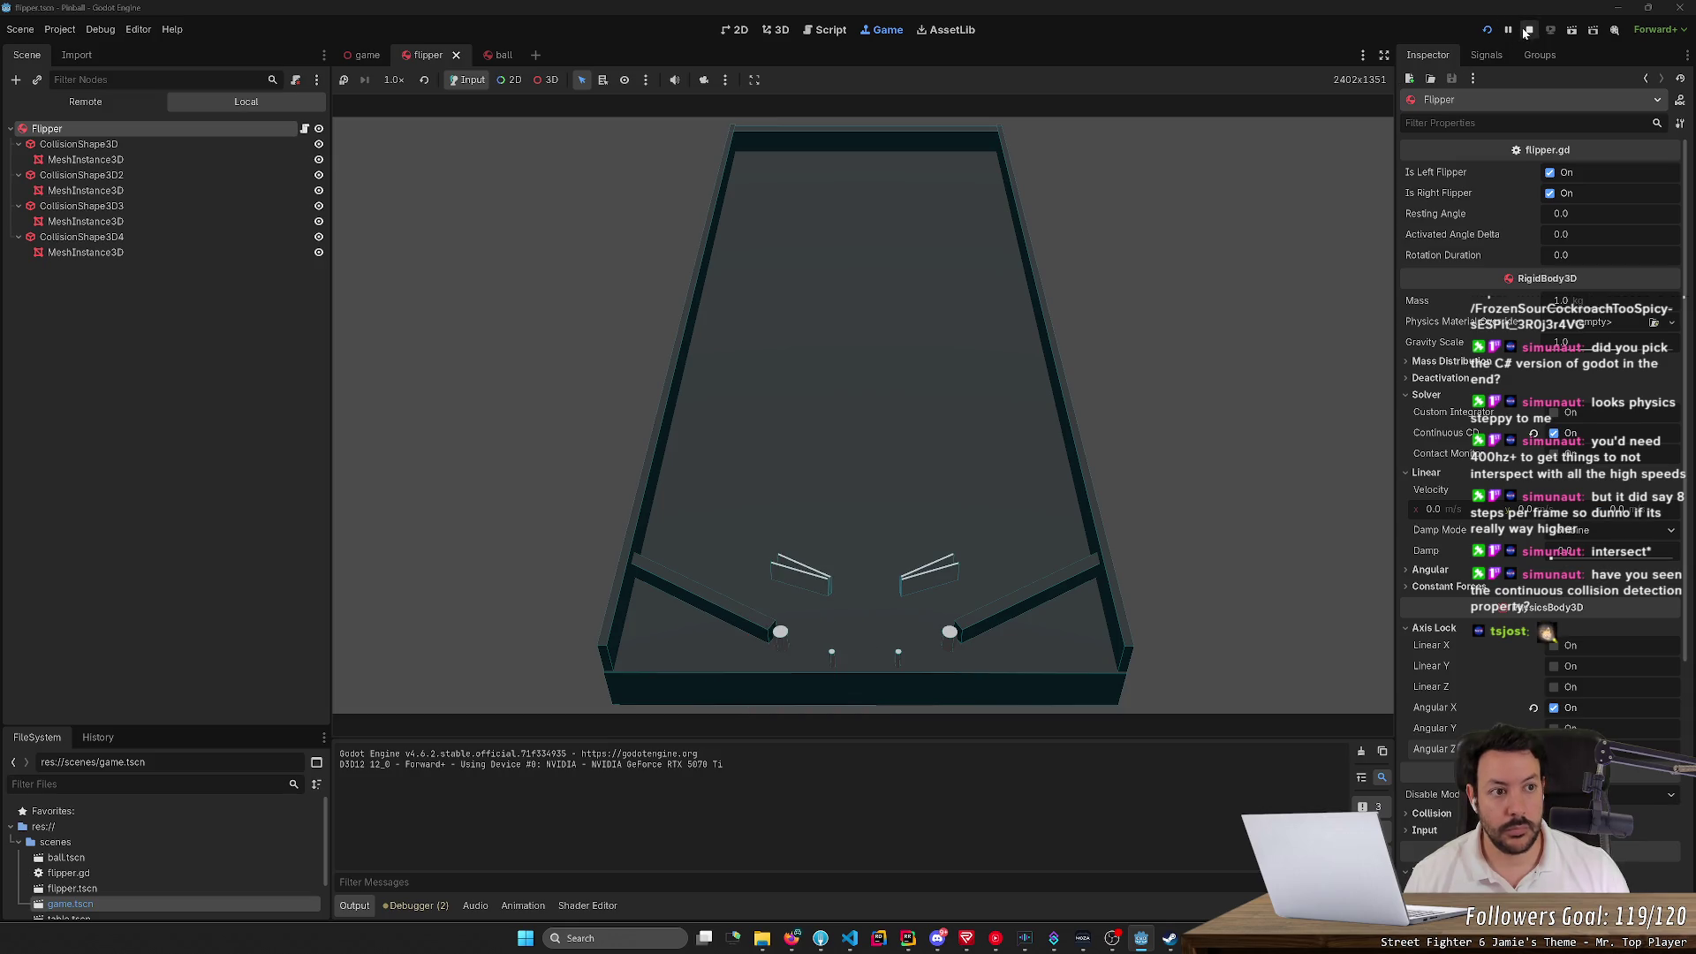
left_click(1487, 31)
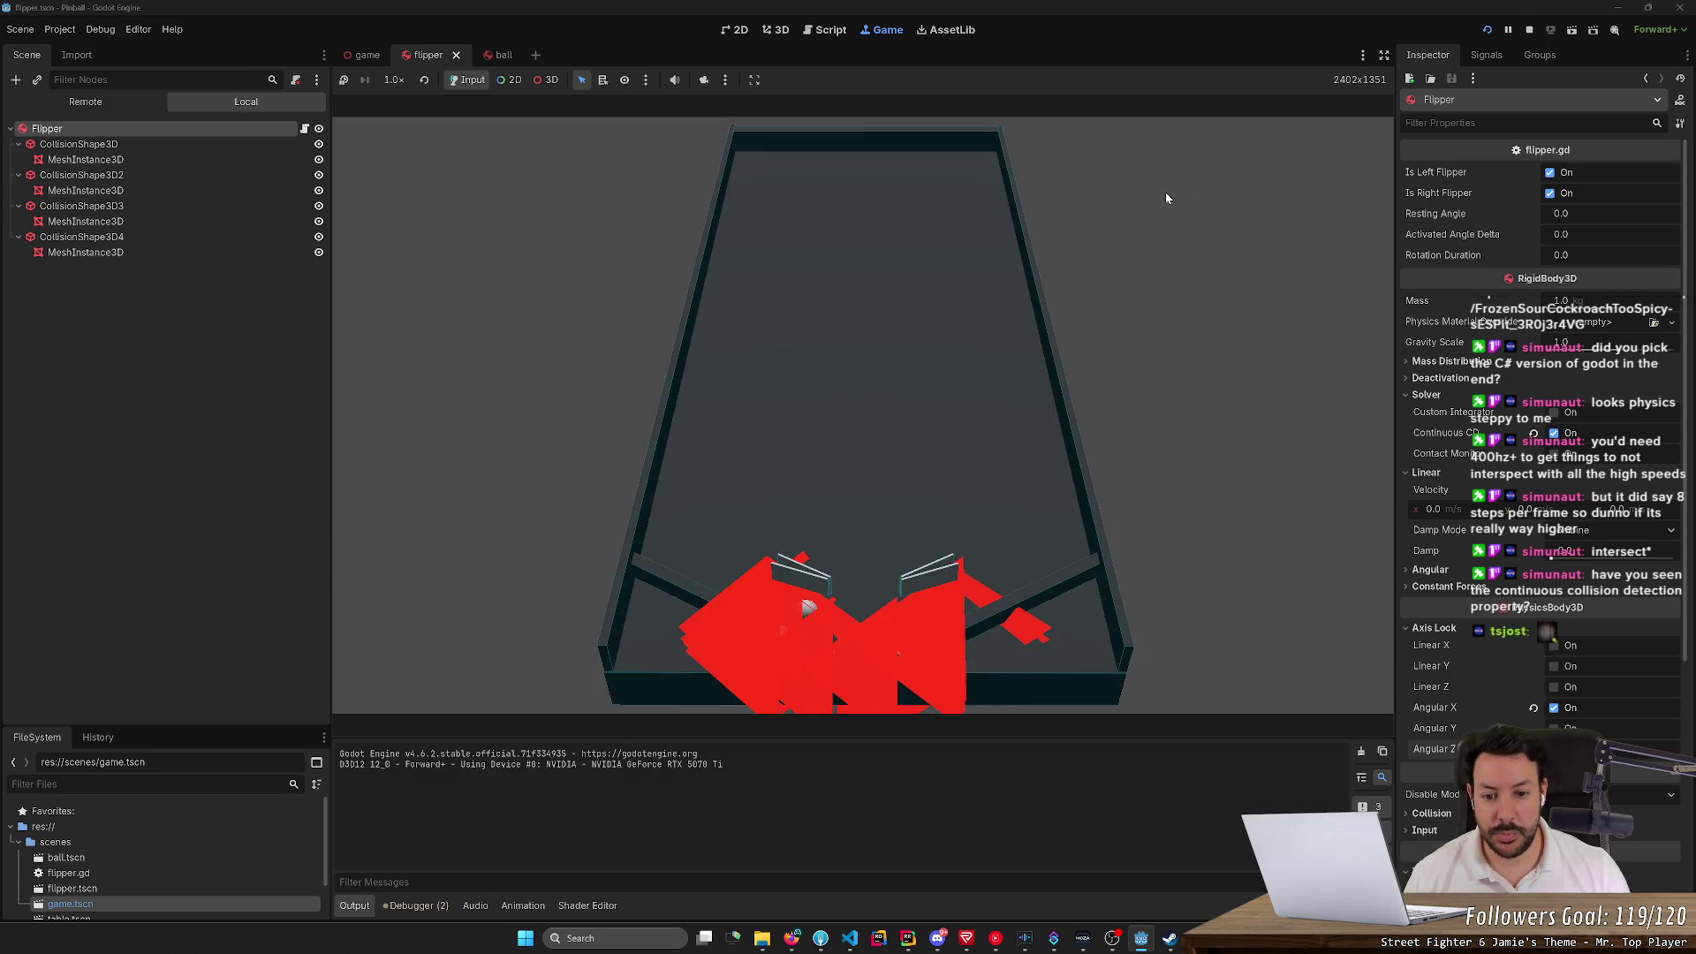
left_click(1530, 31)
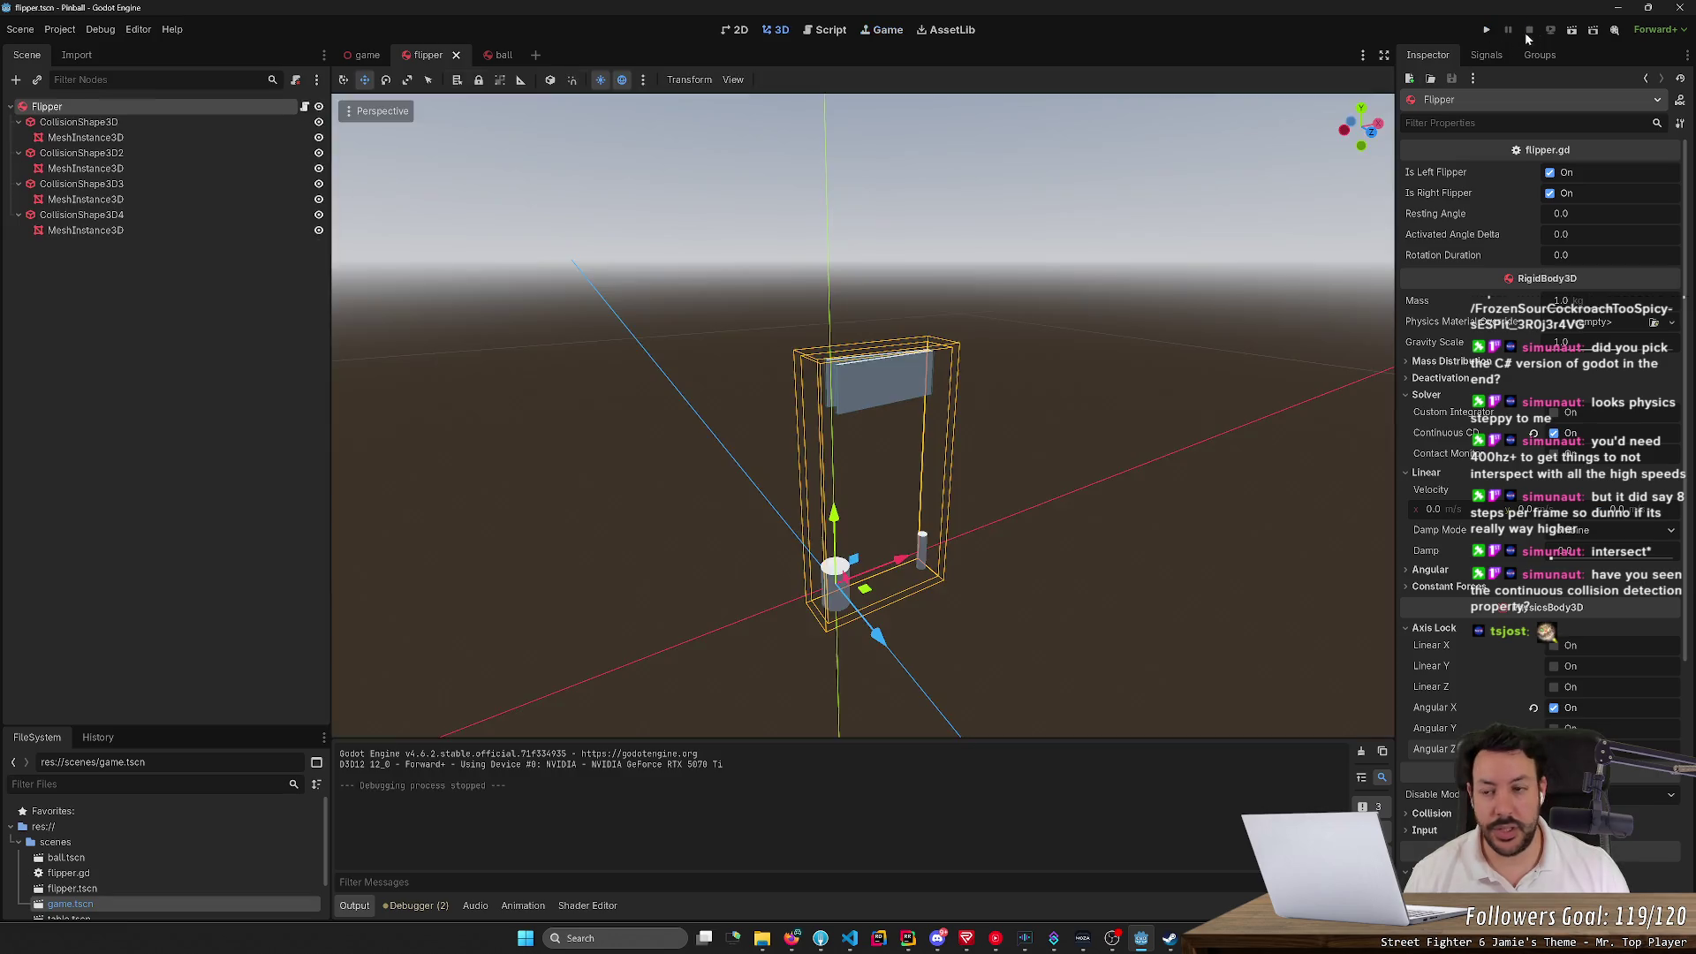
Paste the copied collision shape node as a child of CollisionShape3D2
left_click(59, 29)
mouse_move(99, 29)
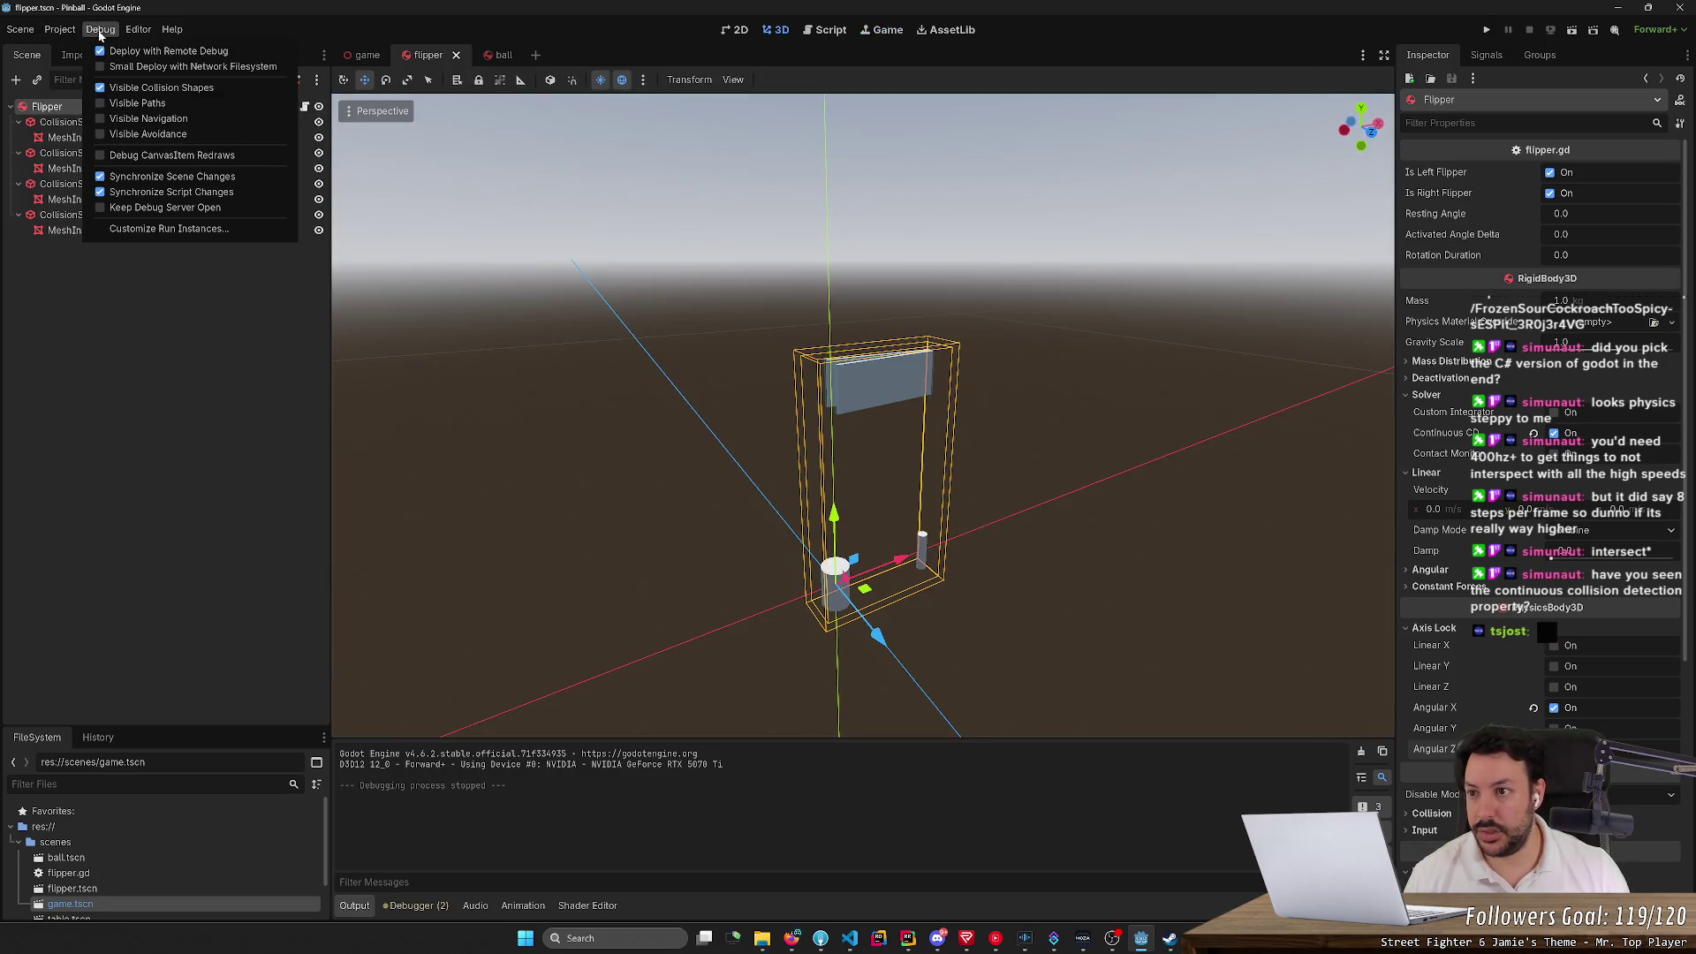
left_click(426, 149)
left_click(88, 153)
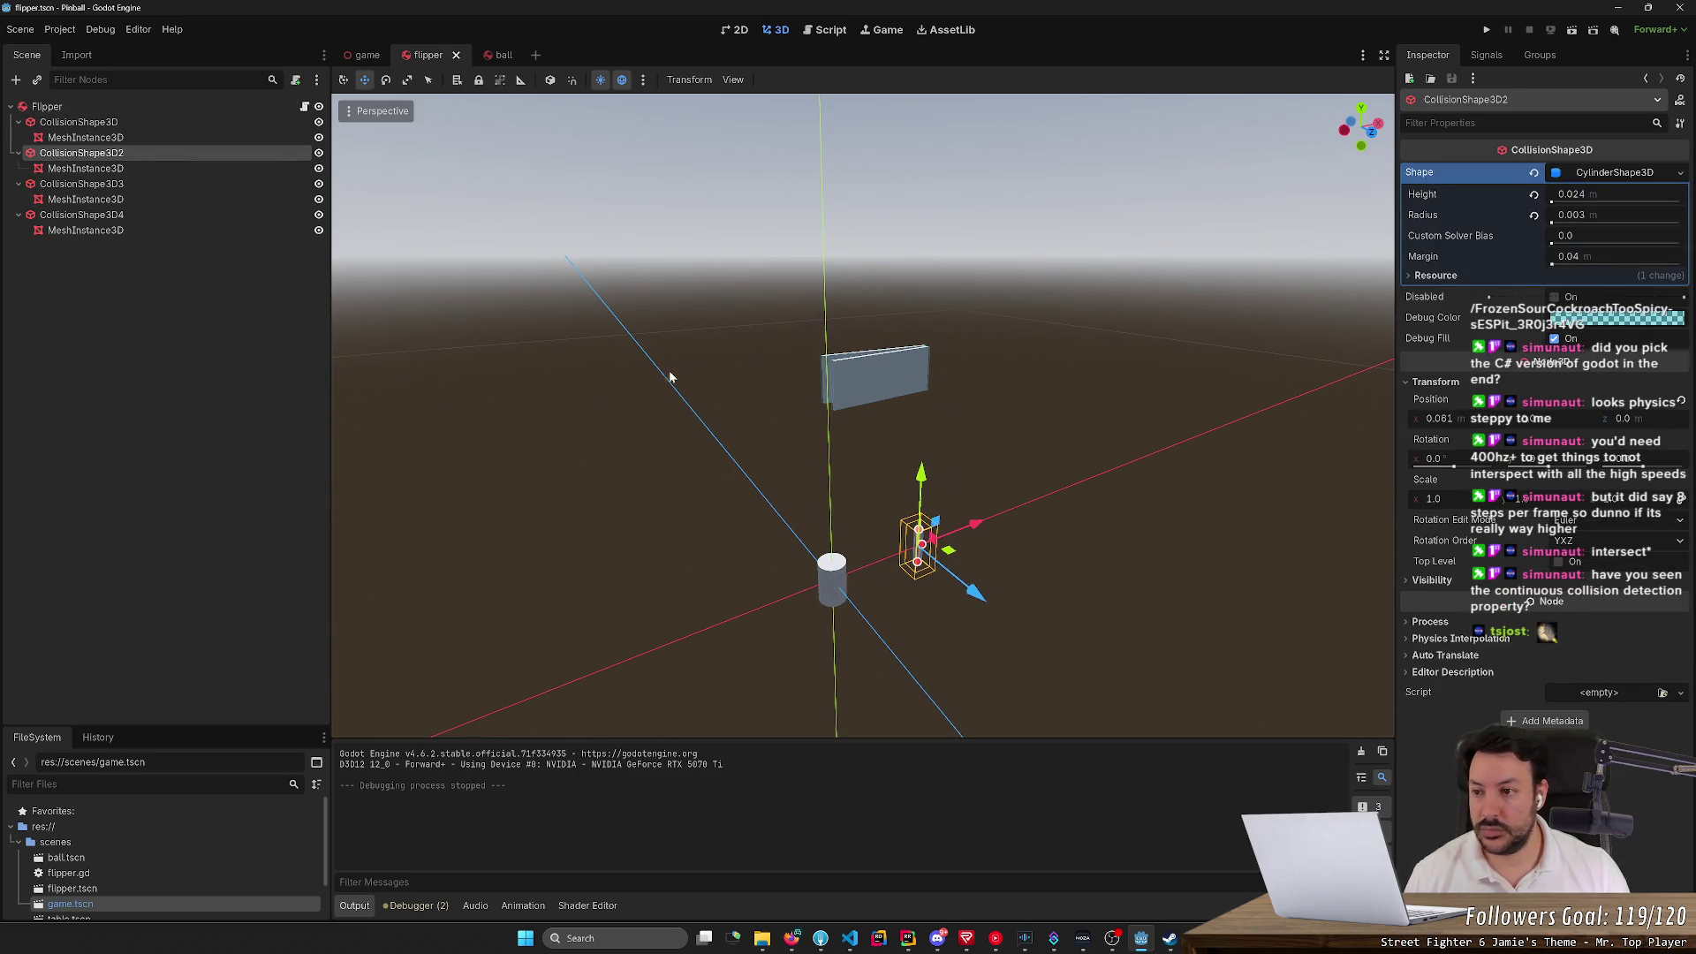
key("ctrl+v")
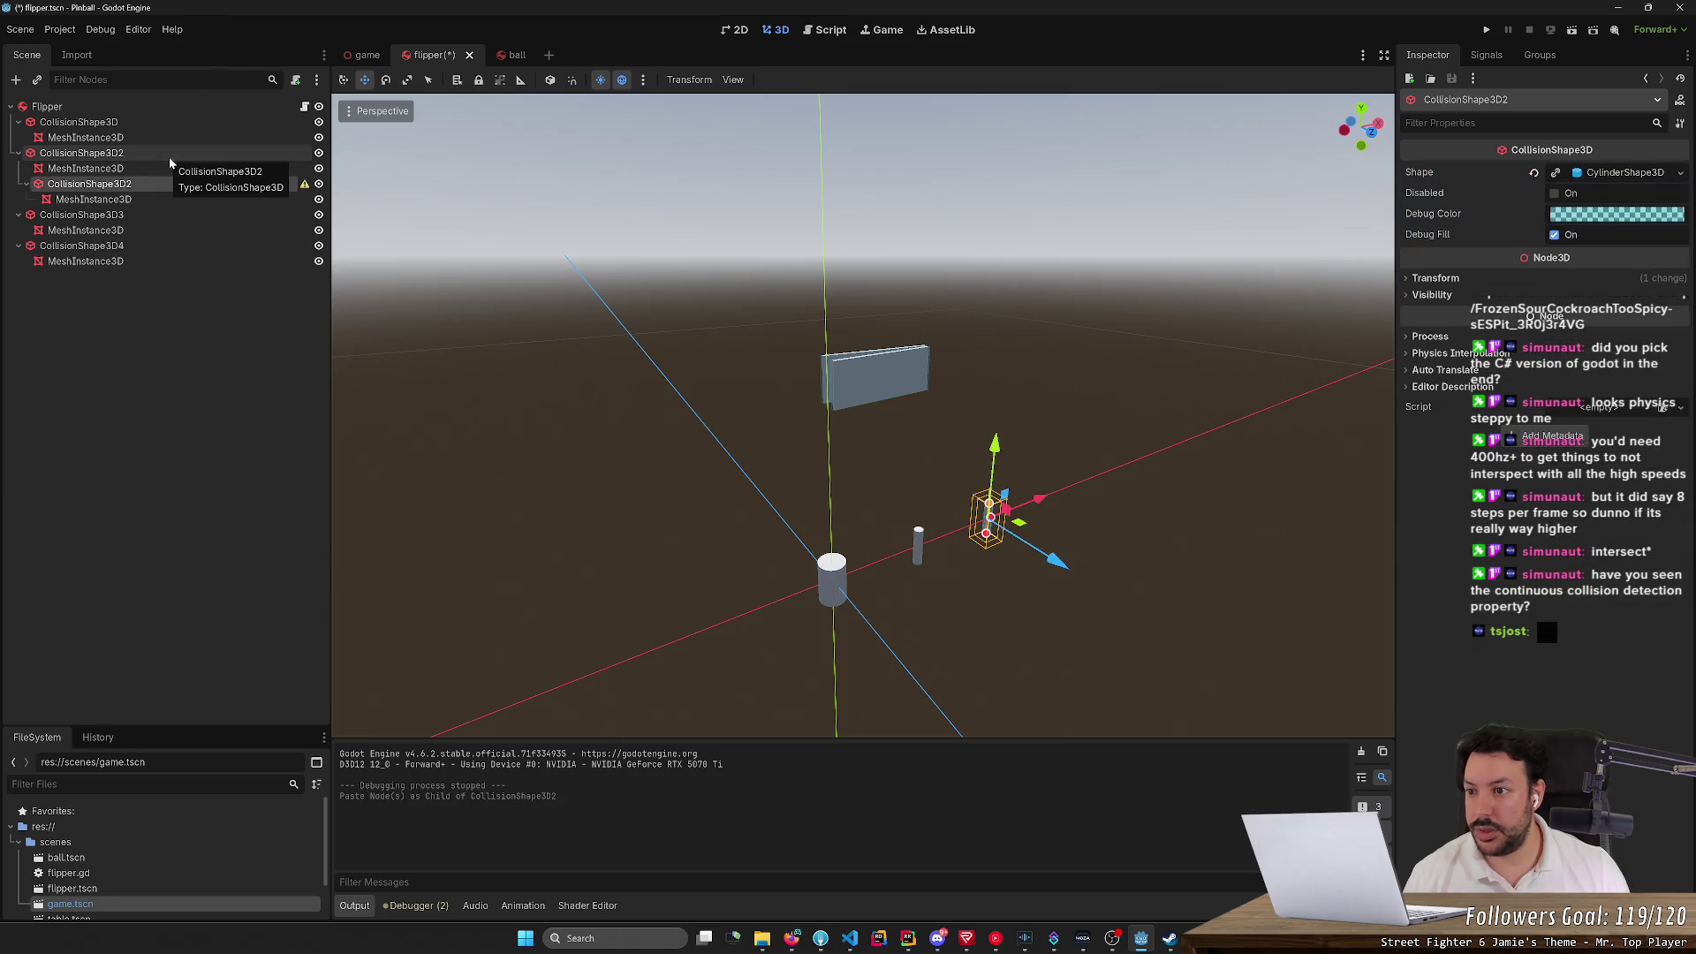
Re-paste the collision shape copy under the Flipper root and change its shape to BoxShape3D
key("ctrl+z")
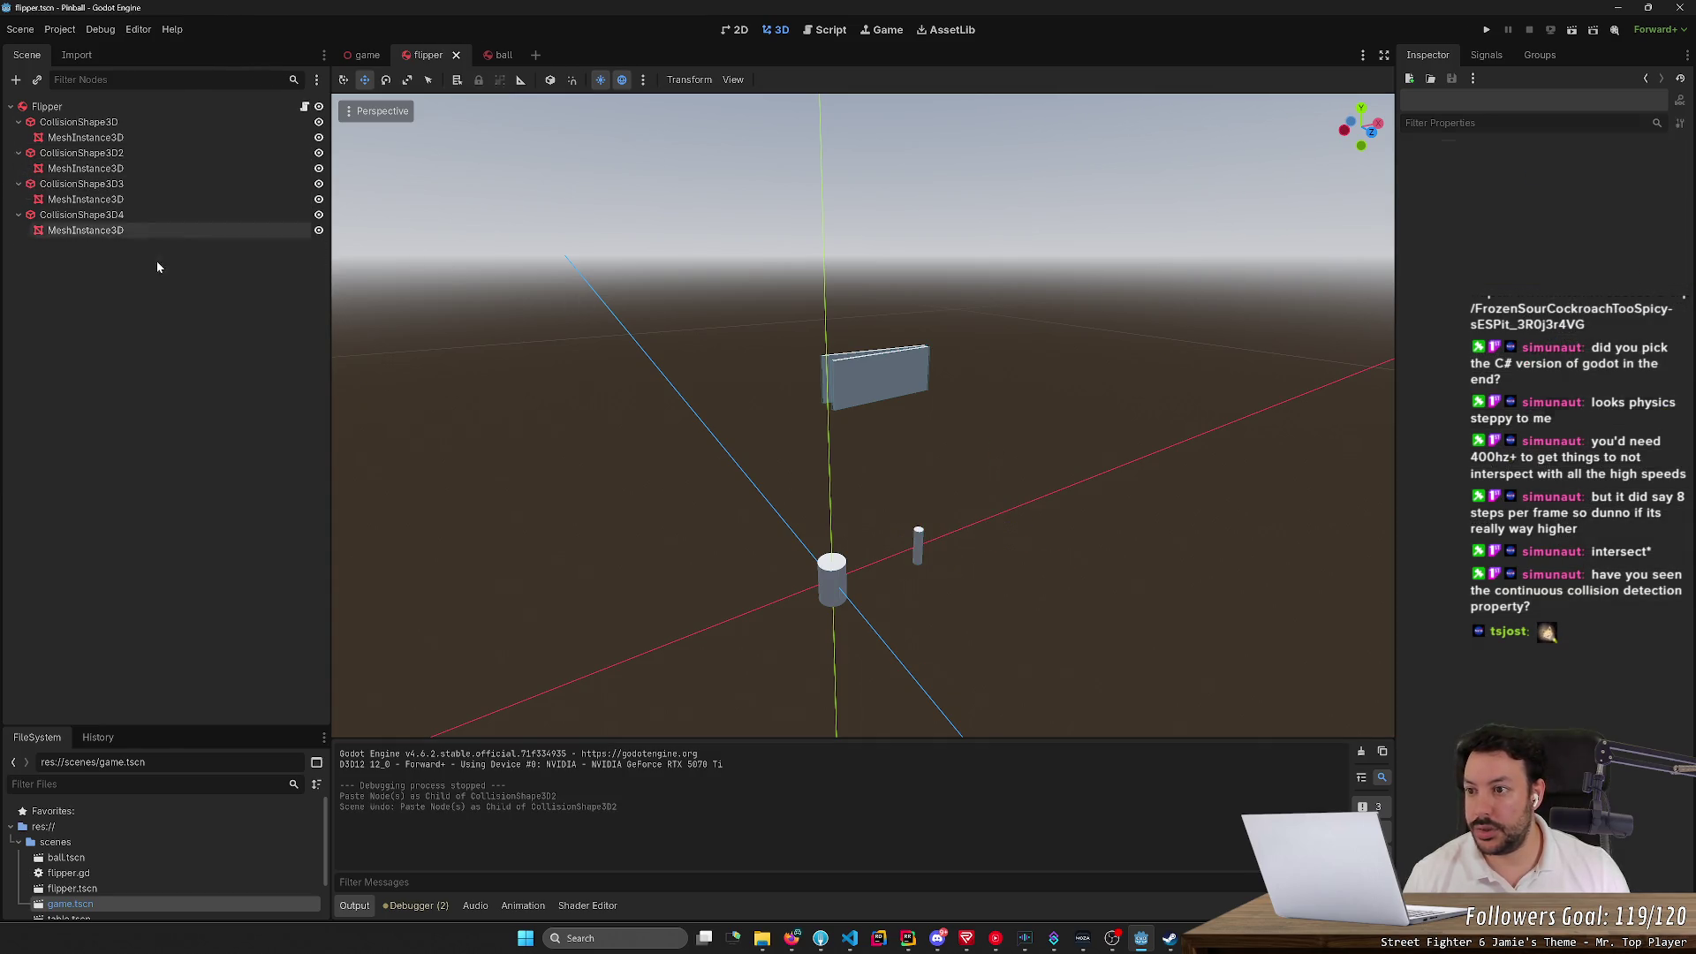
left_click(153, 314)
key("ctrl+v")
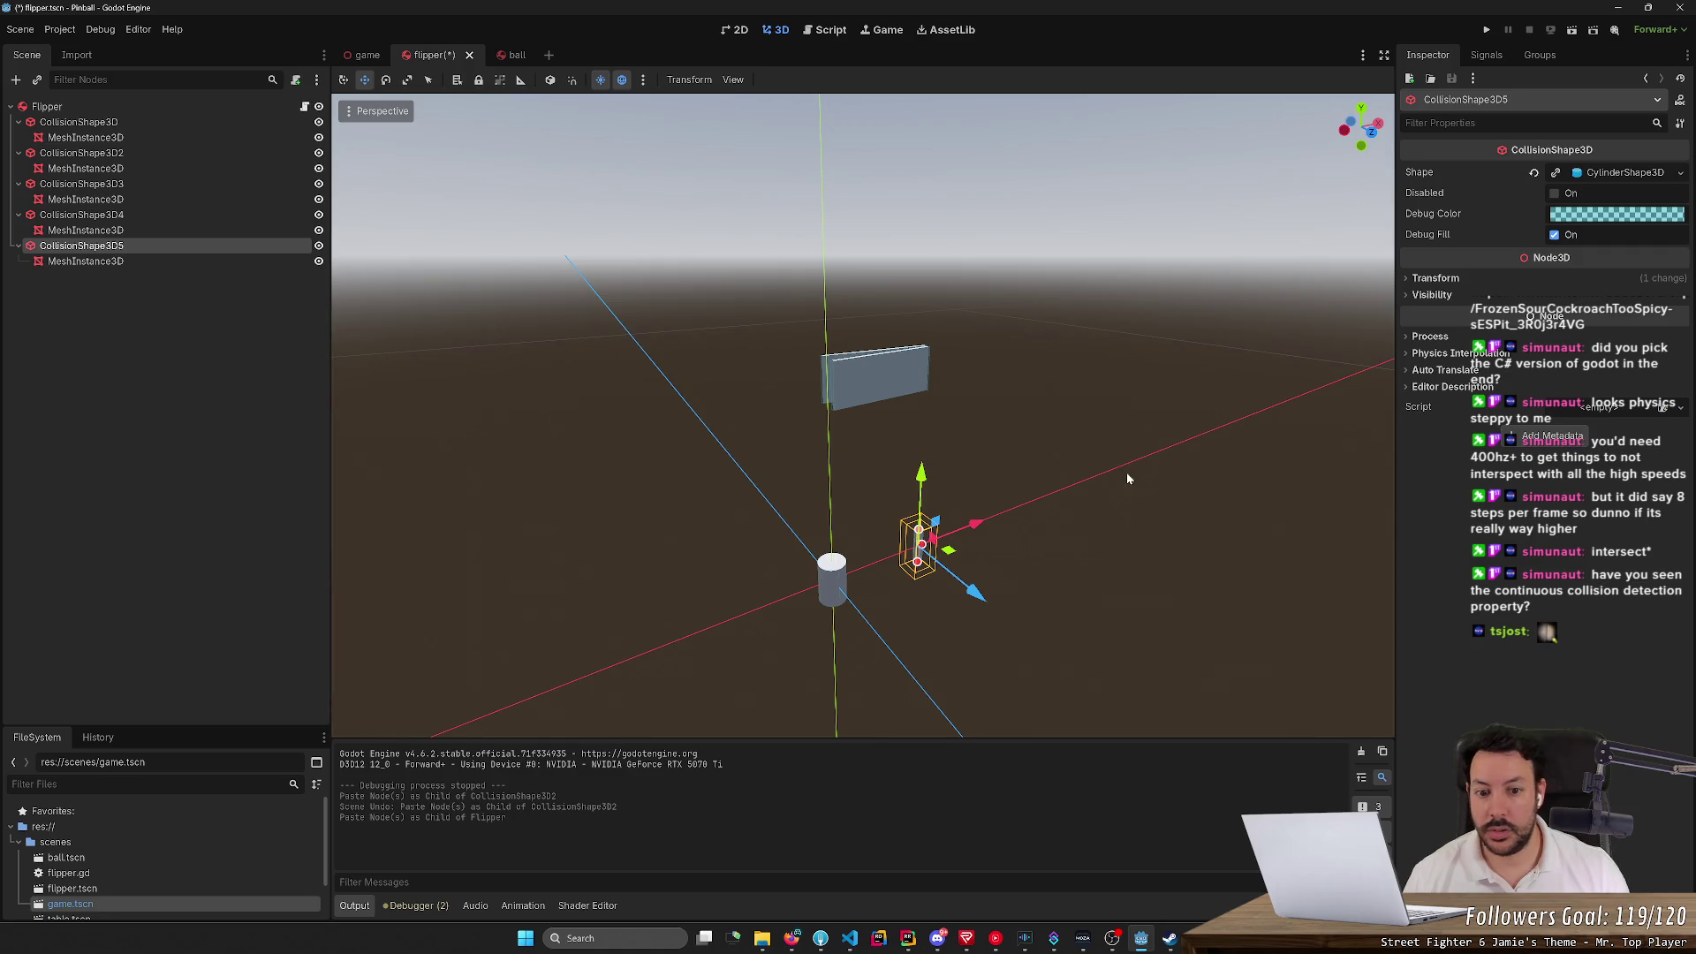
mouse_move(1132, 480)
left_mouse_down()
mouse_move(1087, 530)
mouse_move(1113, 503)
left_mouse_up()
left_click(1616, 173)
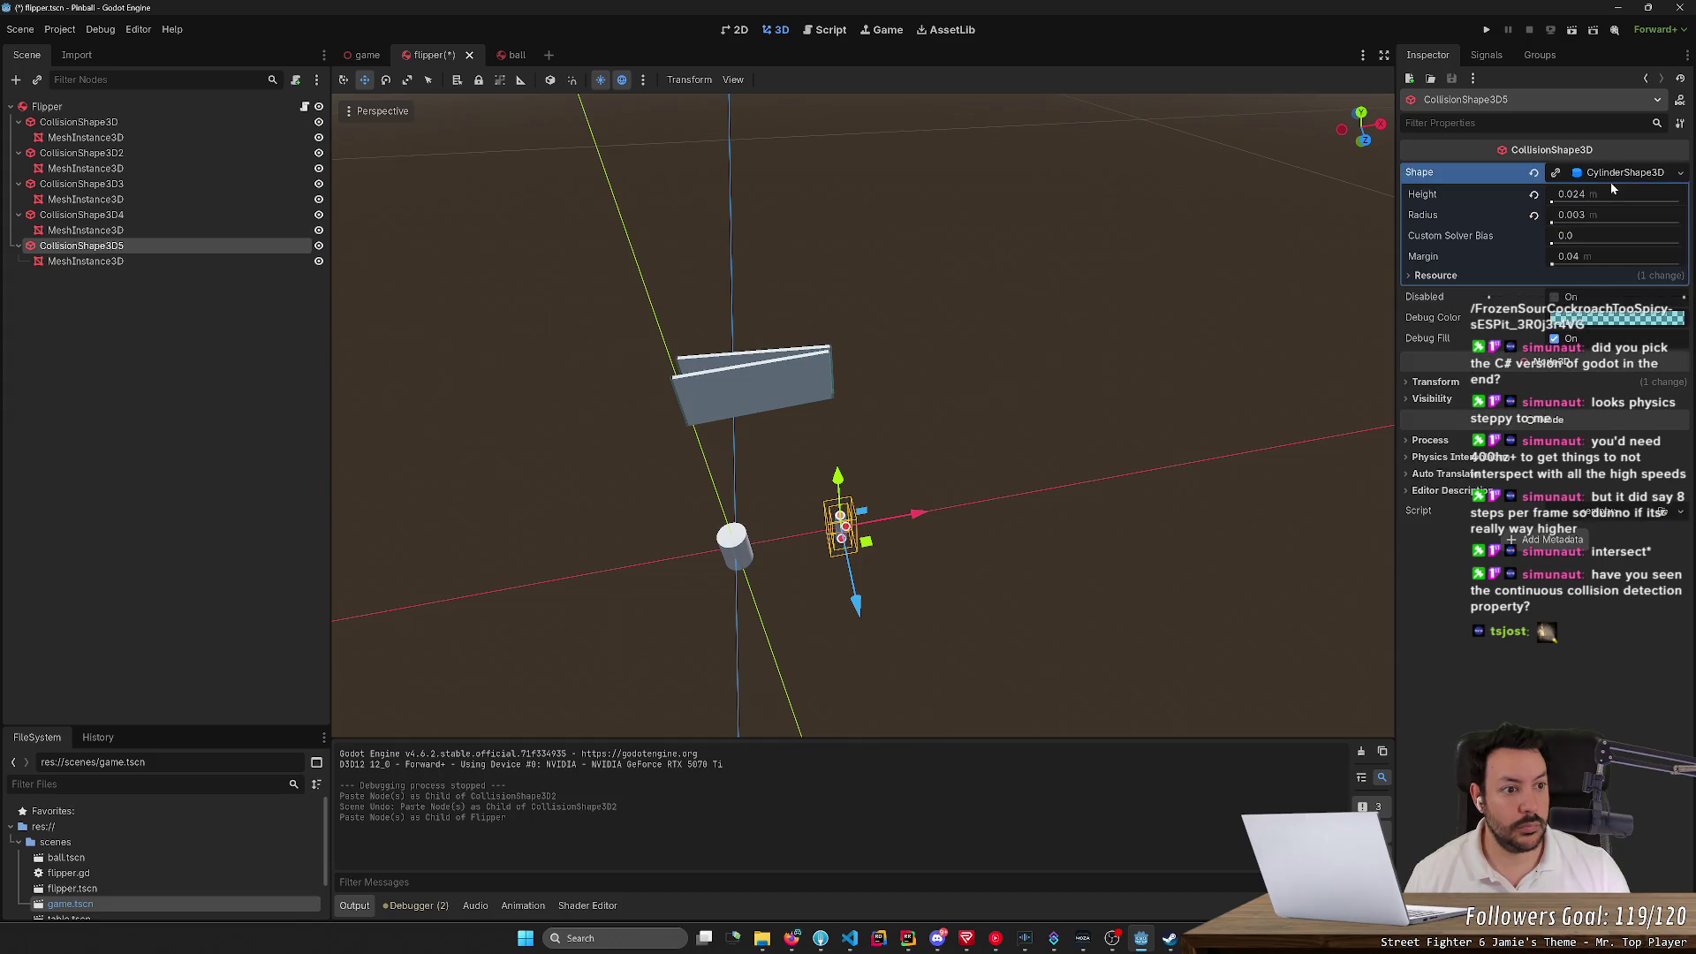
left_click(1628, 173)
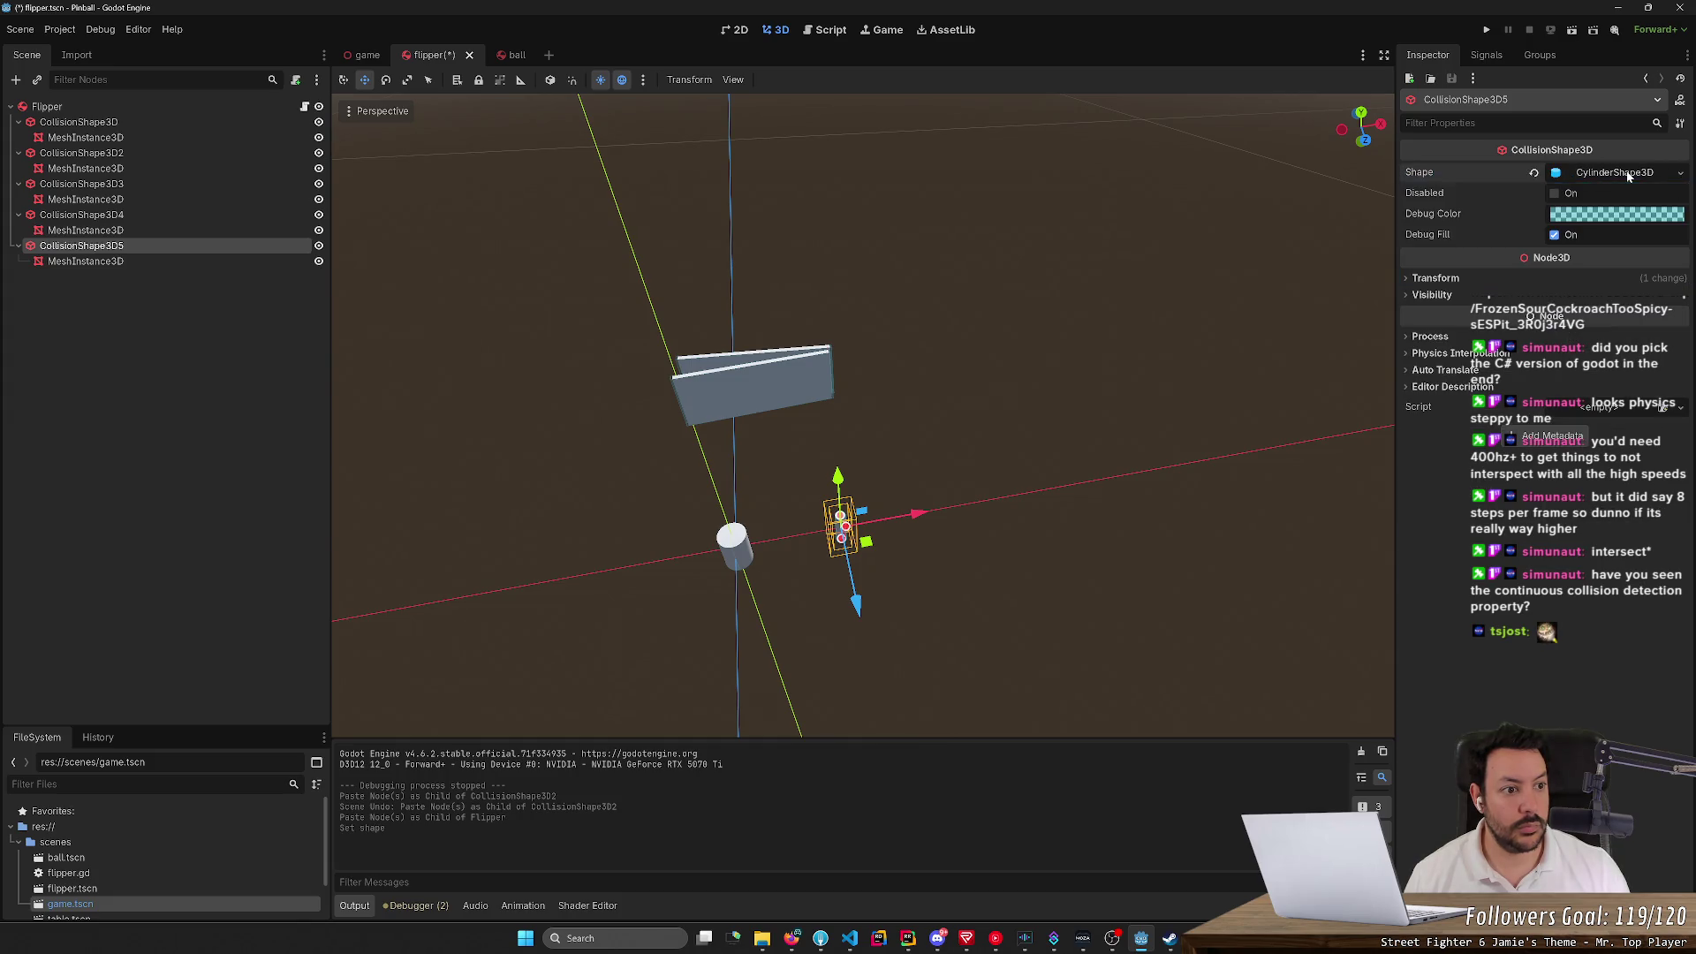
left_click(1683, 175)
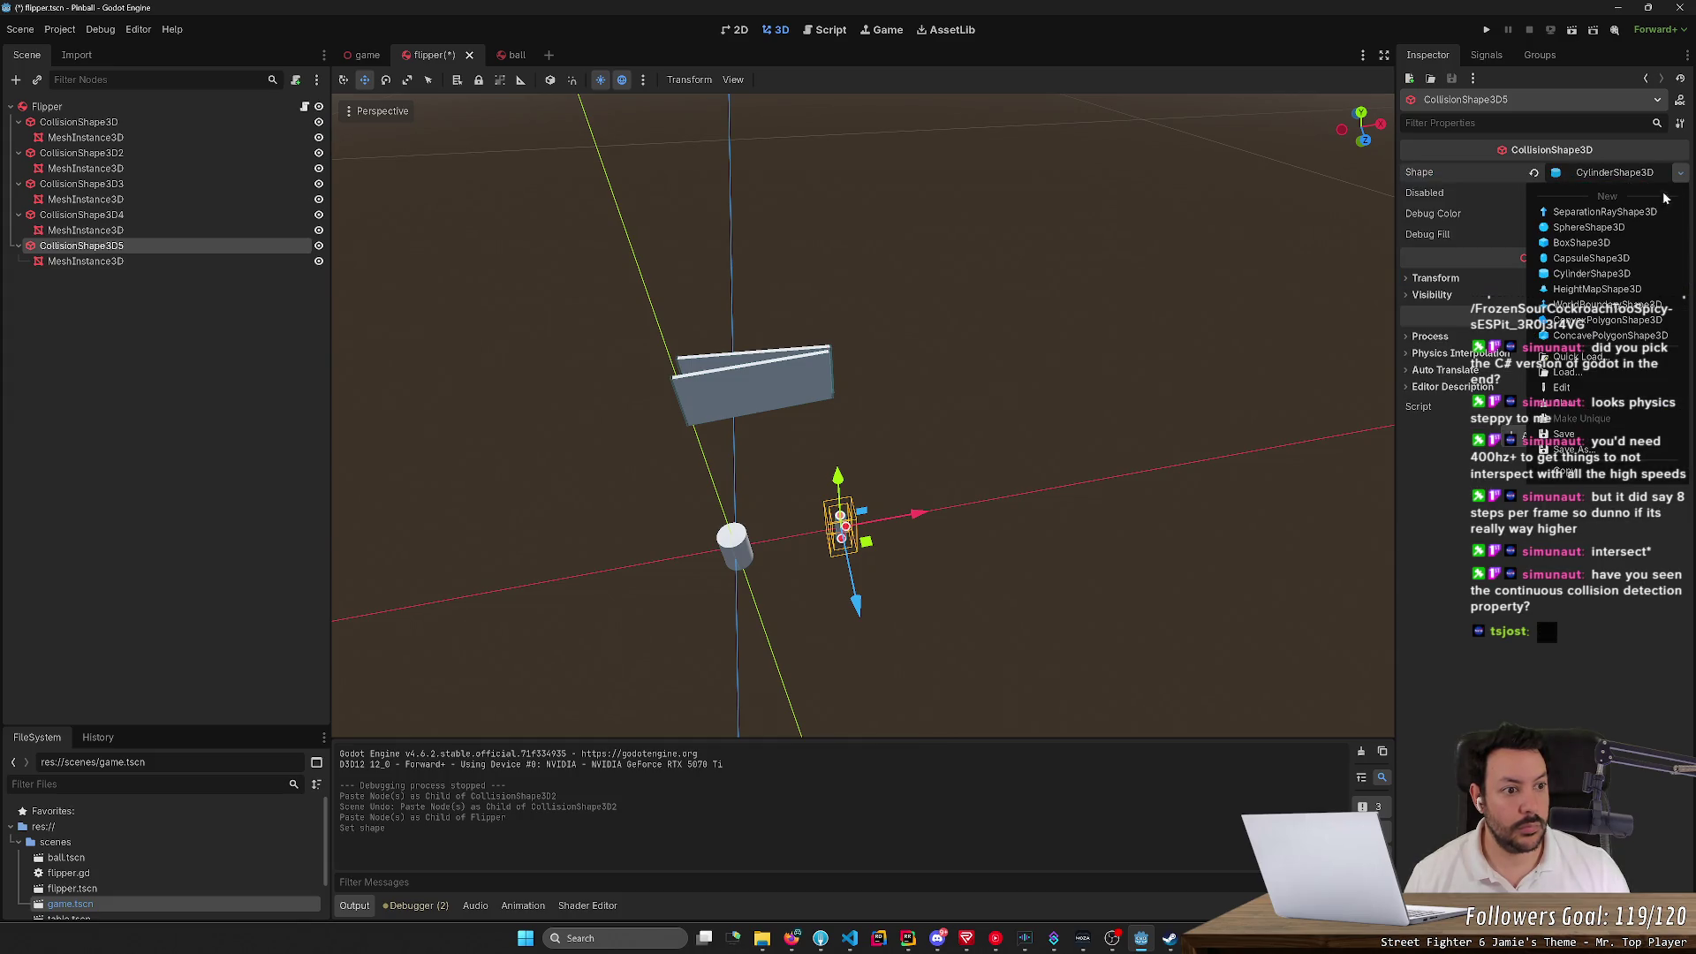
left_click(1607, 244)
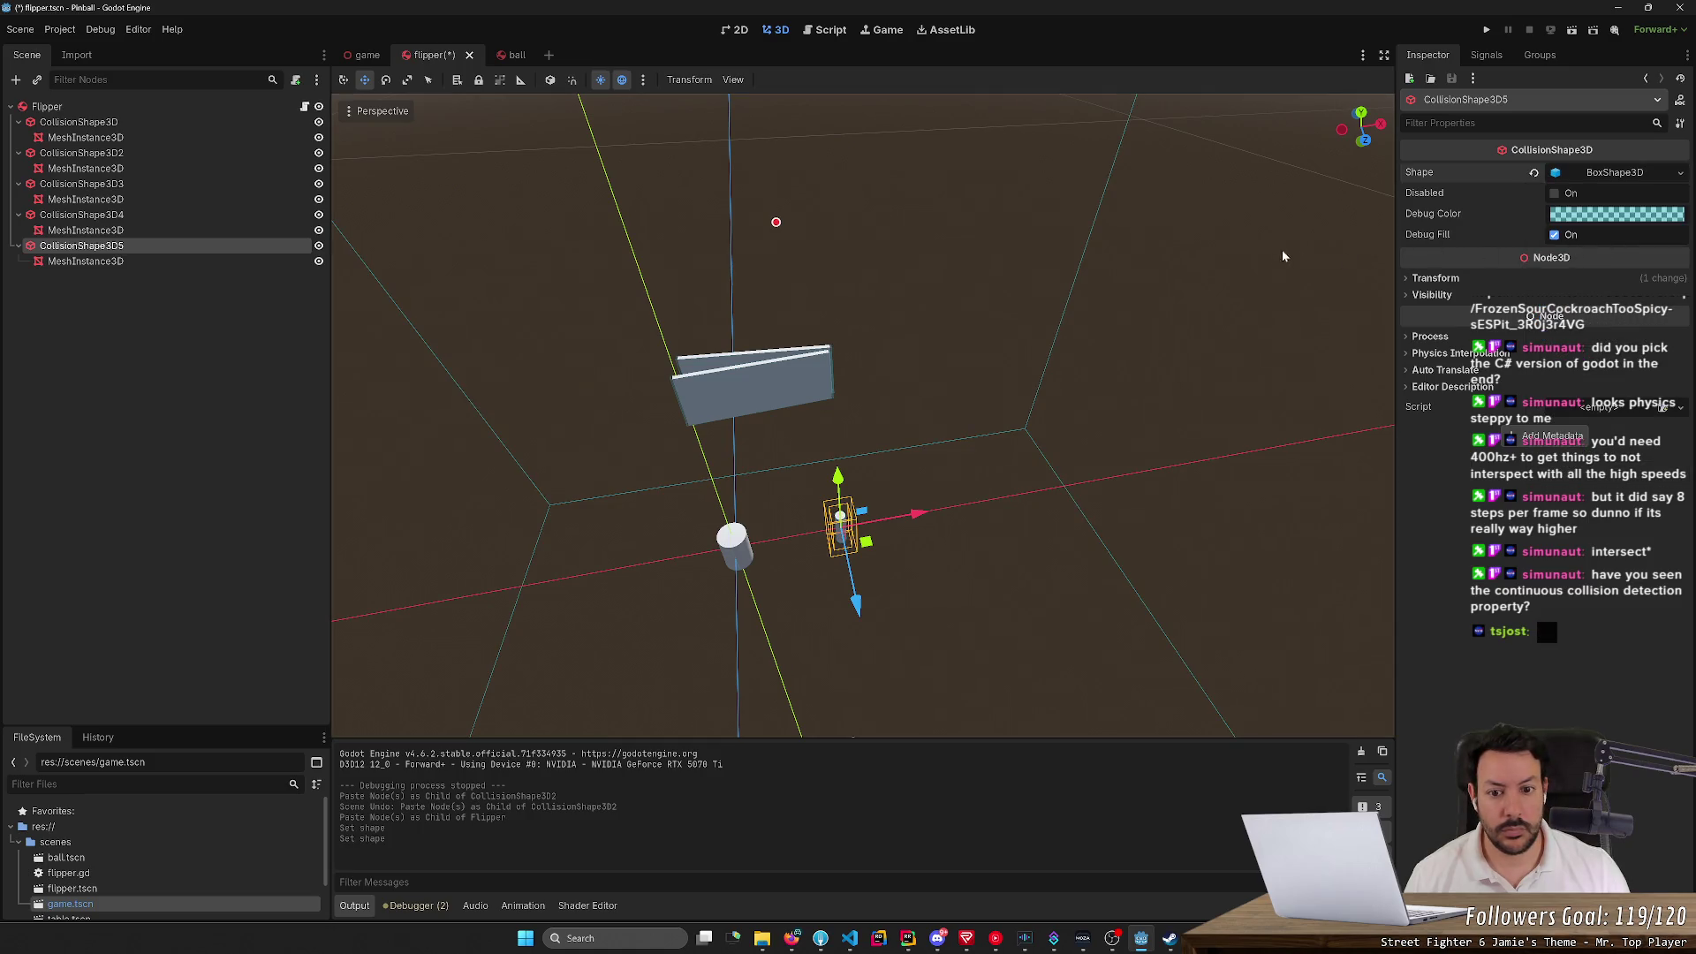
key("f")
left_click_drag(1149, 265, 1279, 255)
Size the new box to 0.09 length and 0.035 height, adjusting its depth
left_click(1645, 173)
left_click_drag(1530, 210, 1489, 210)
type("0.035")
key("Return")
type("0.9")
key("Return")
type("0.09")
key("Return")
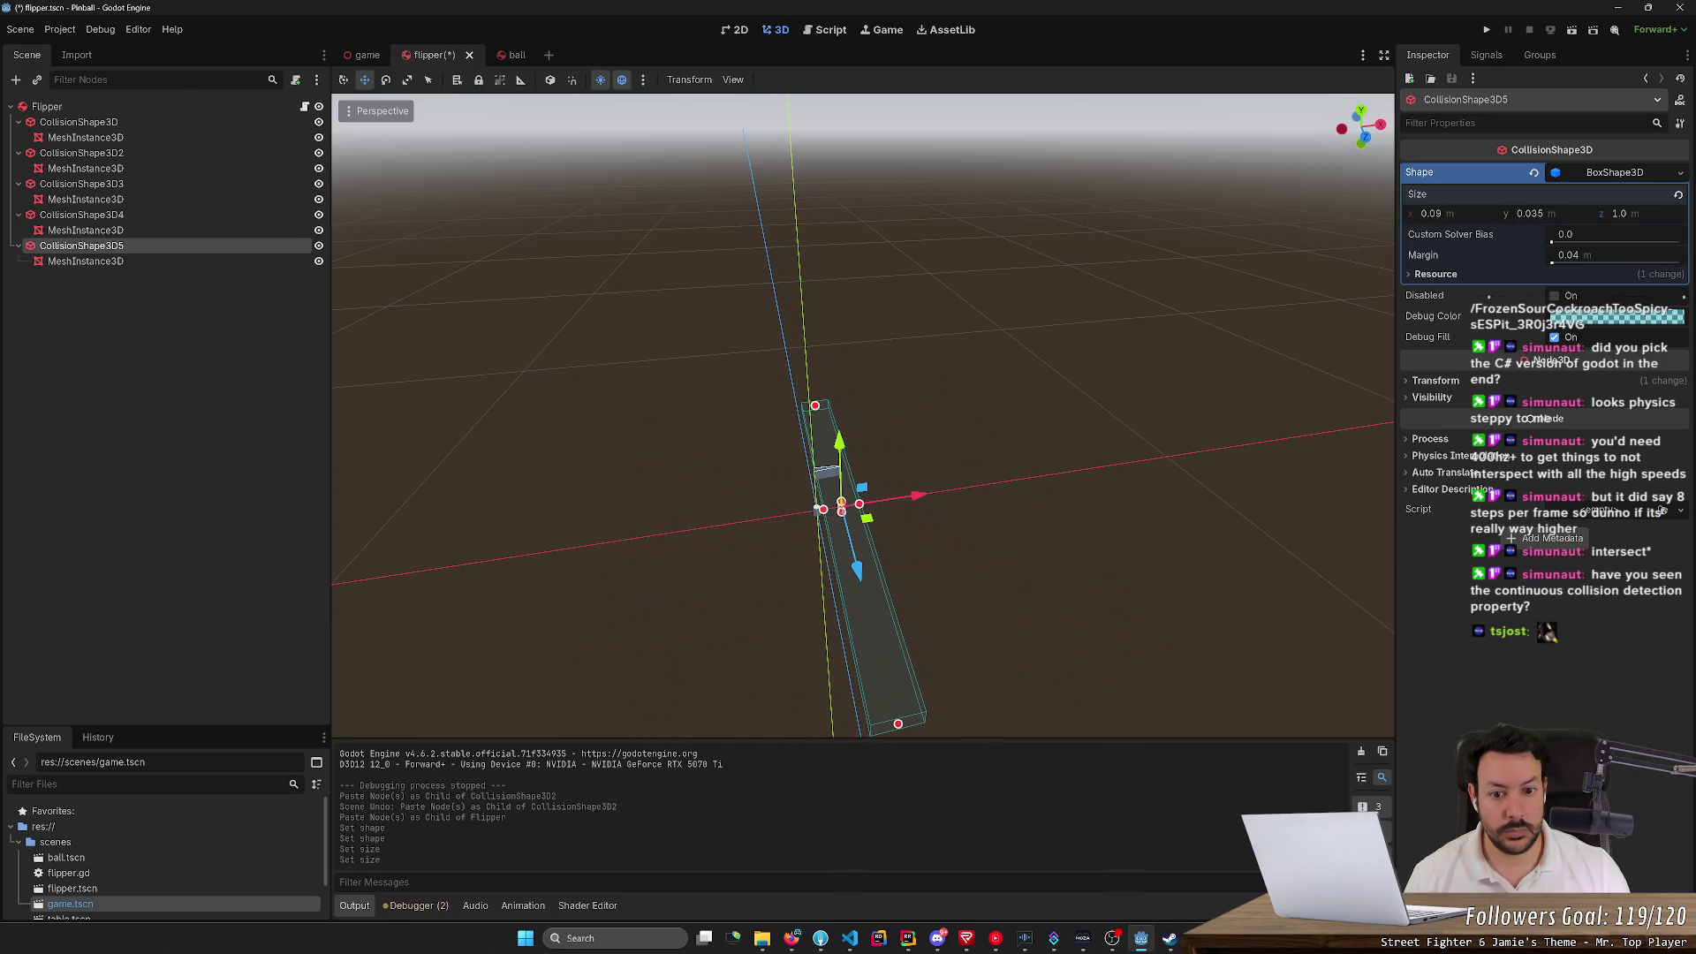
left_click_drag(1618, 213, 1572, 213)
mouse_move(625, 541)
left_mouse_down()
mouse_move(777, 512)
mouse_move(766, 527)
mouse_move(941, 544)
left_mouse_up()
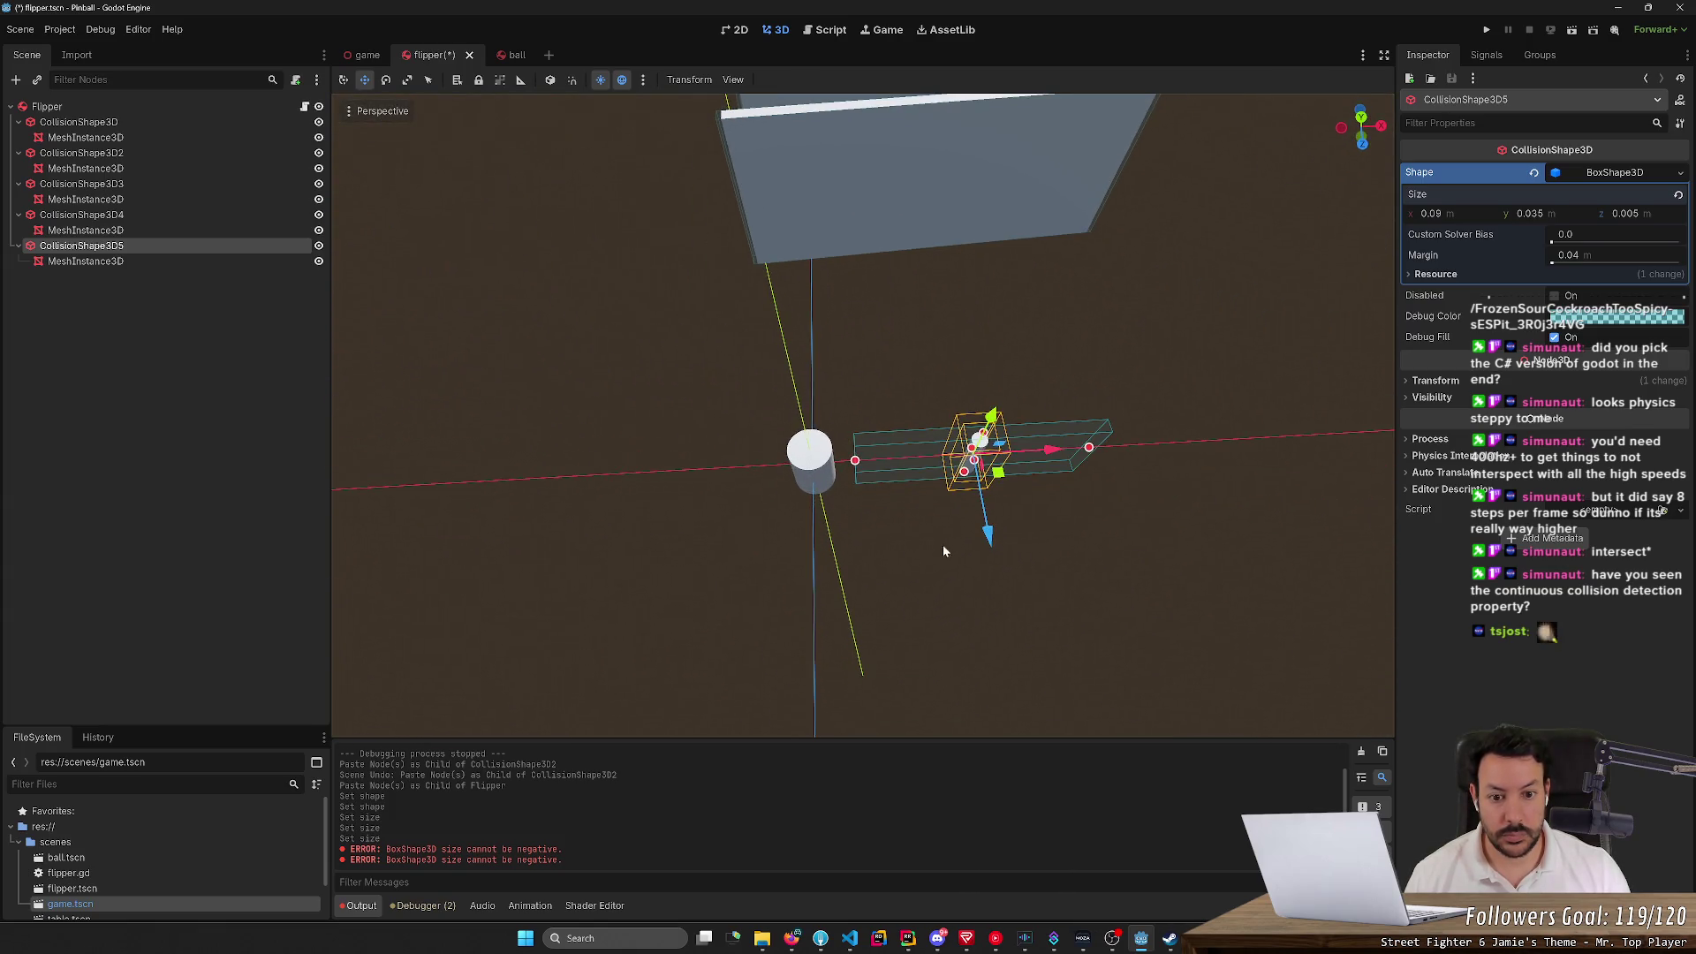
left_click_drag(1627, 215, 1632, 215)
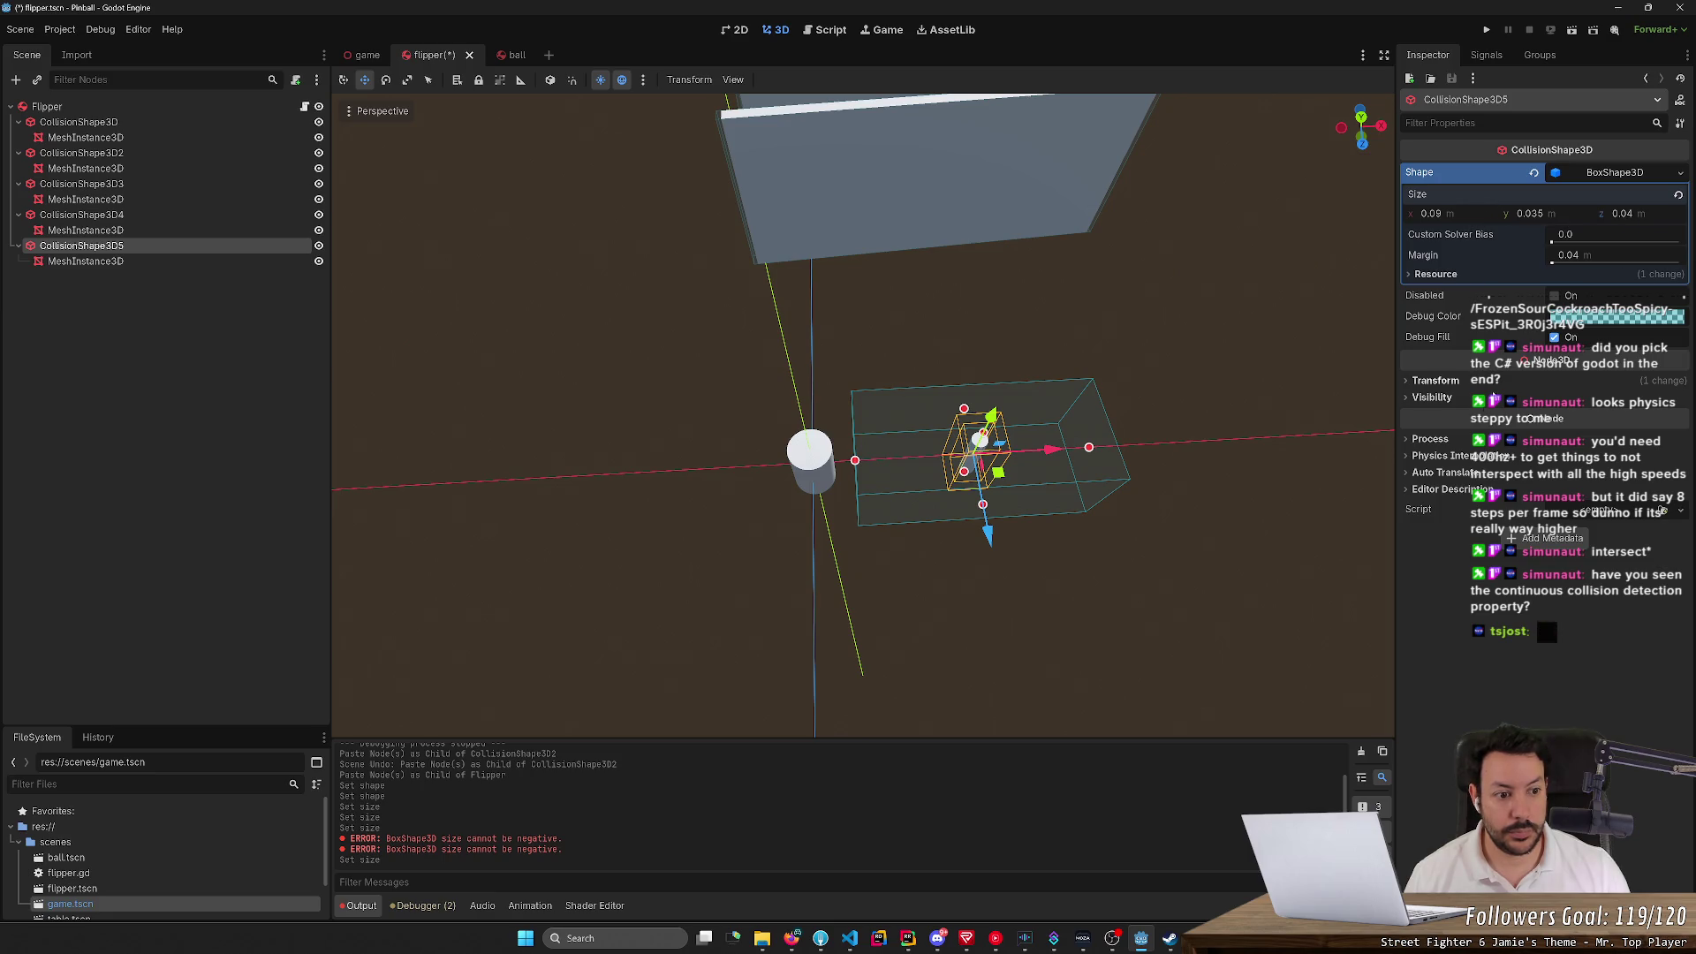
Position the box near the pivot, set its depth to 0.035, and save the scene
left_click(1431, 381)
mouse_move(1461, 417)
left_mouse_down()
mouse_move(1427, 417)
mouse_move(1459, 417)
left_mouse_up()
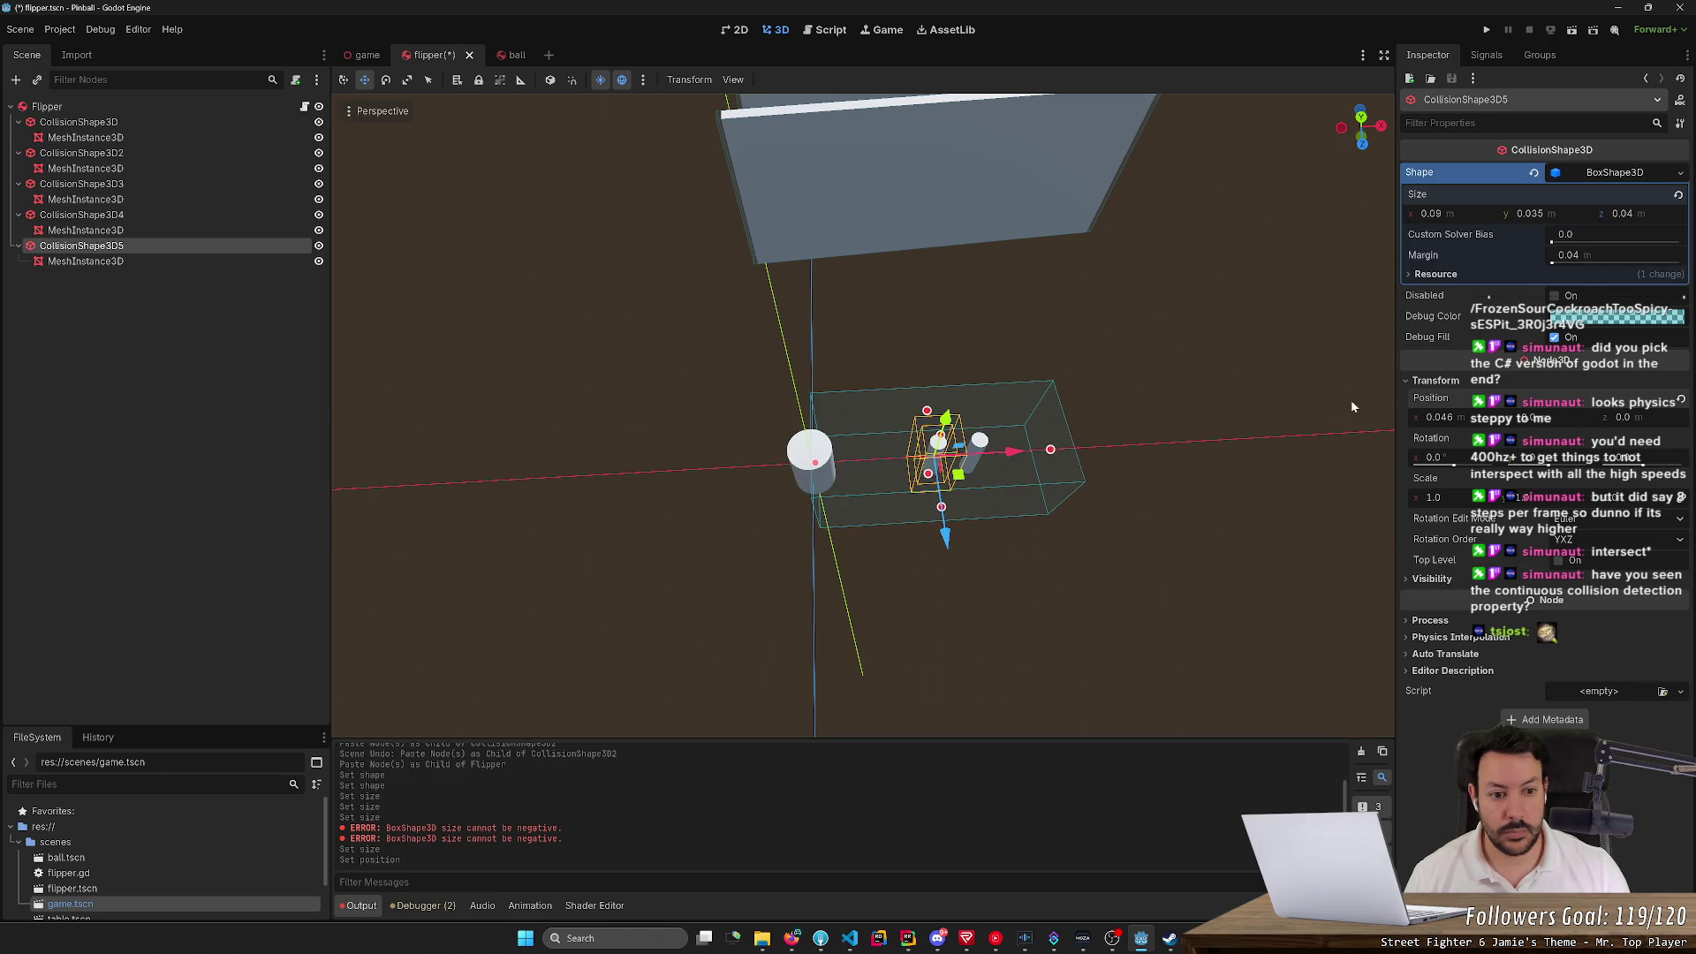
left_click_drag(1639, 219, 1630, 219)
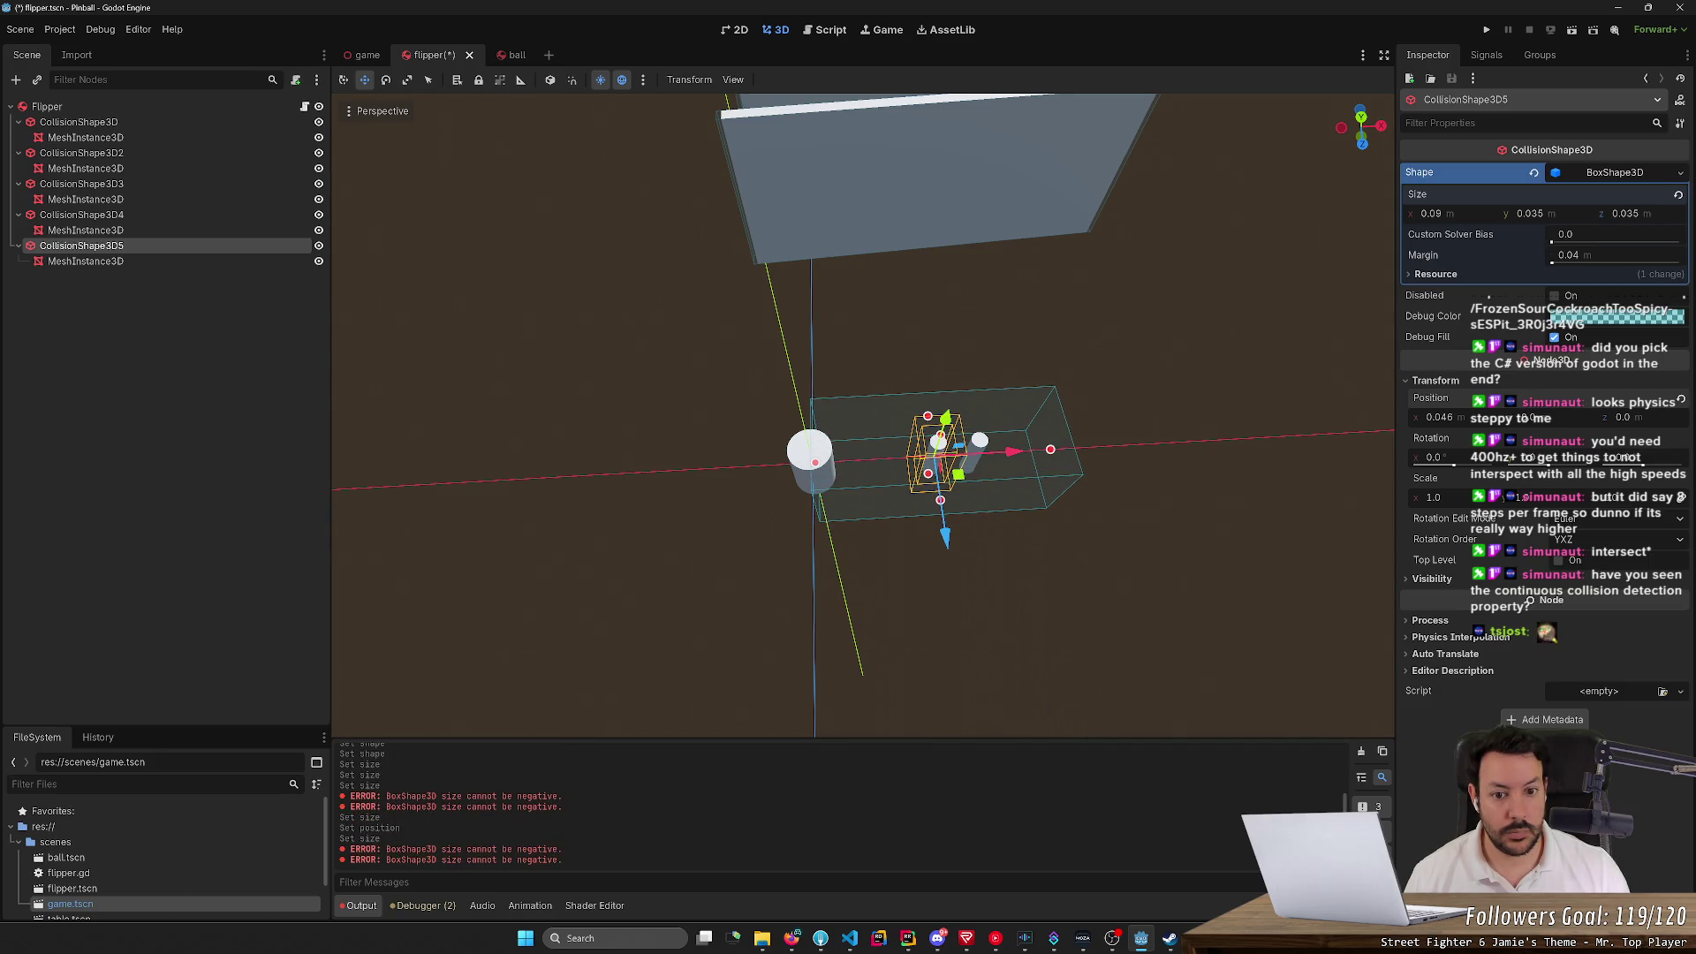
mouse_move(1552, 417)
left_mouse_down()
mouse_move(1537, 417)
mouse_move(1635, 422)
left_mouse_up()
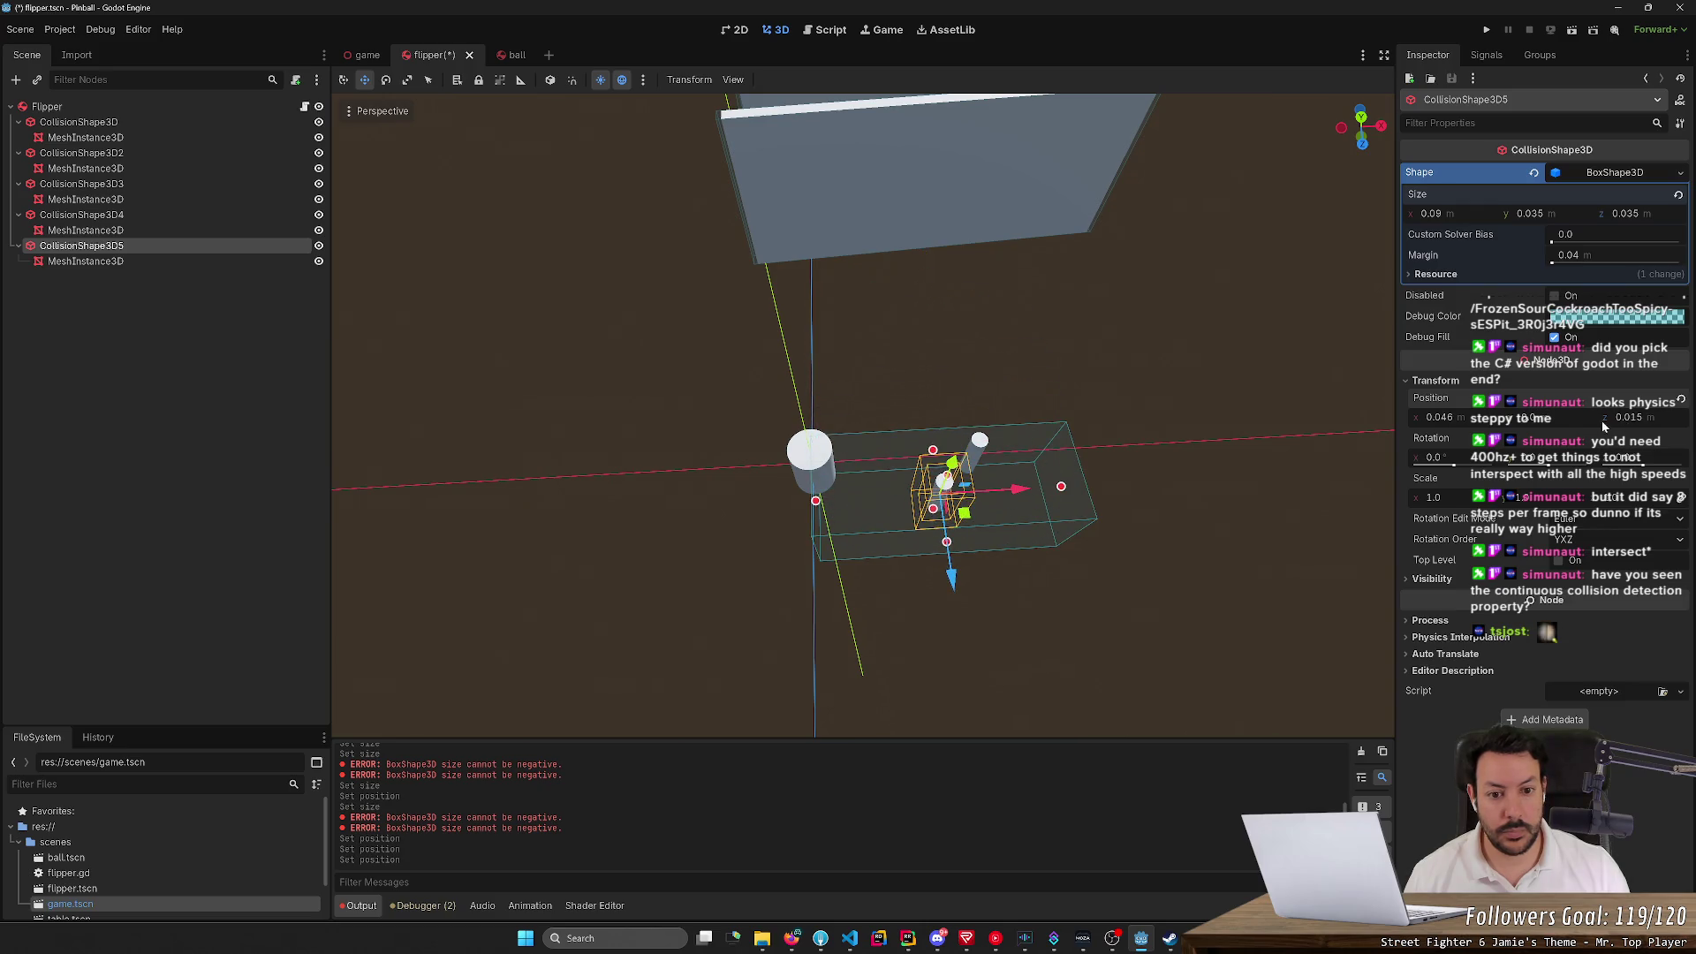
key("ctrl+s")
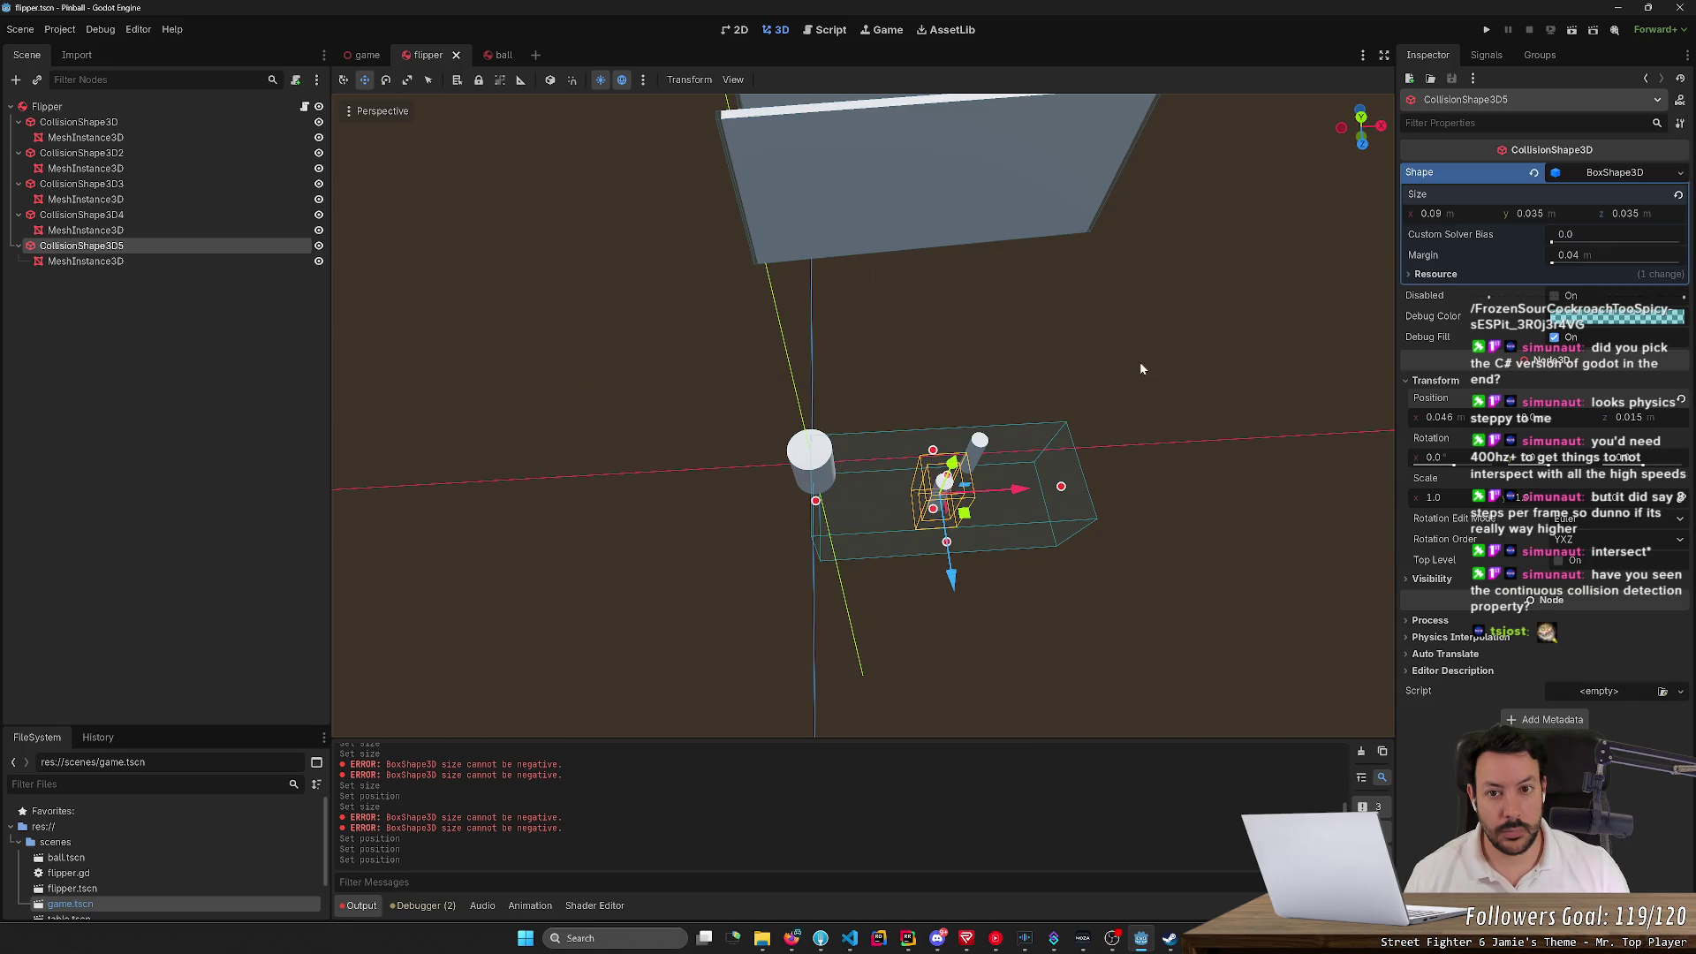
left_click(1484, 30)
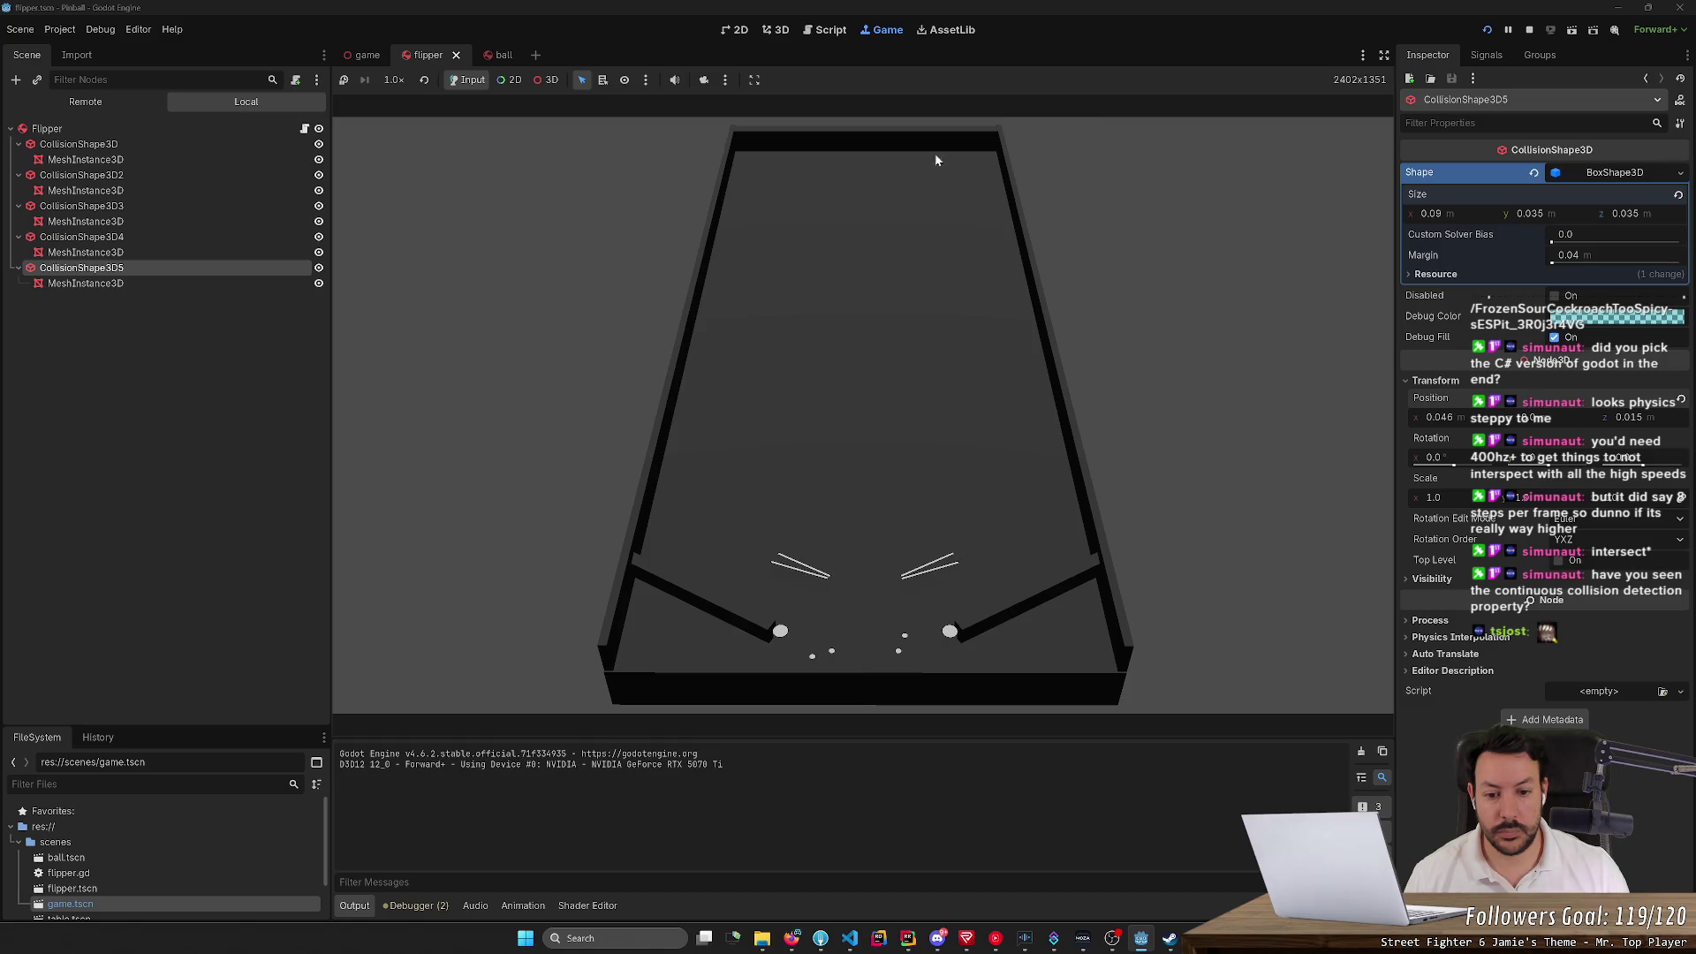
left_click(1488, 30)
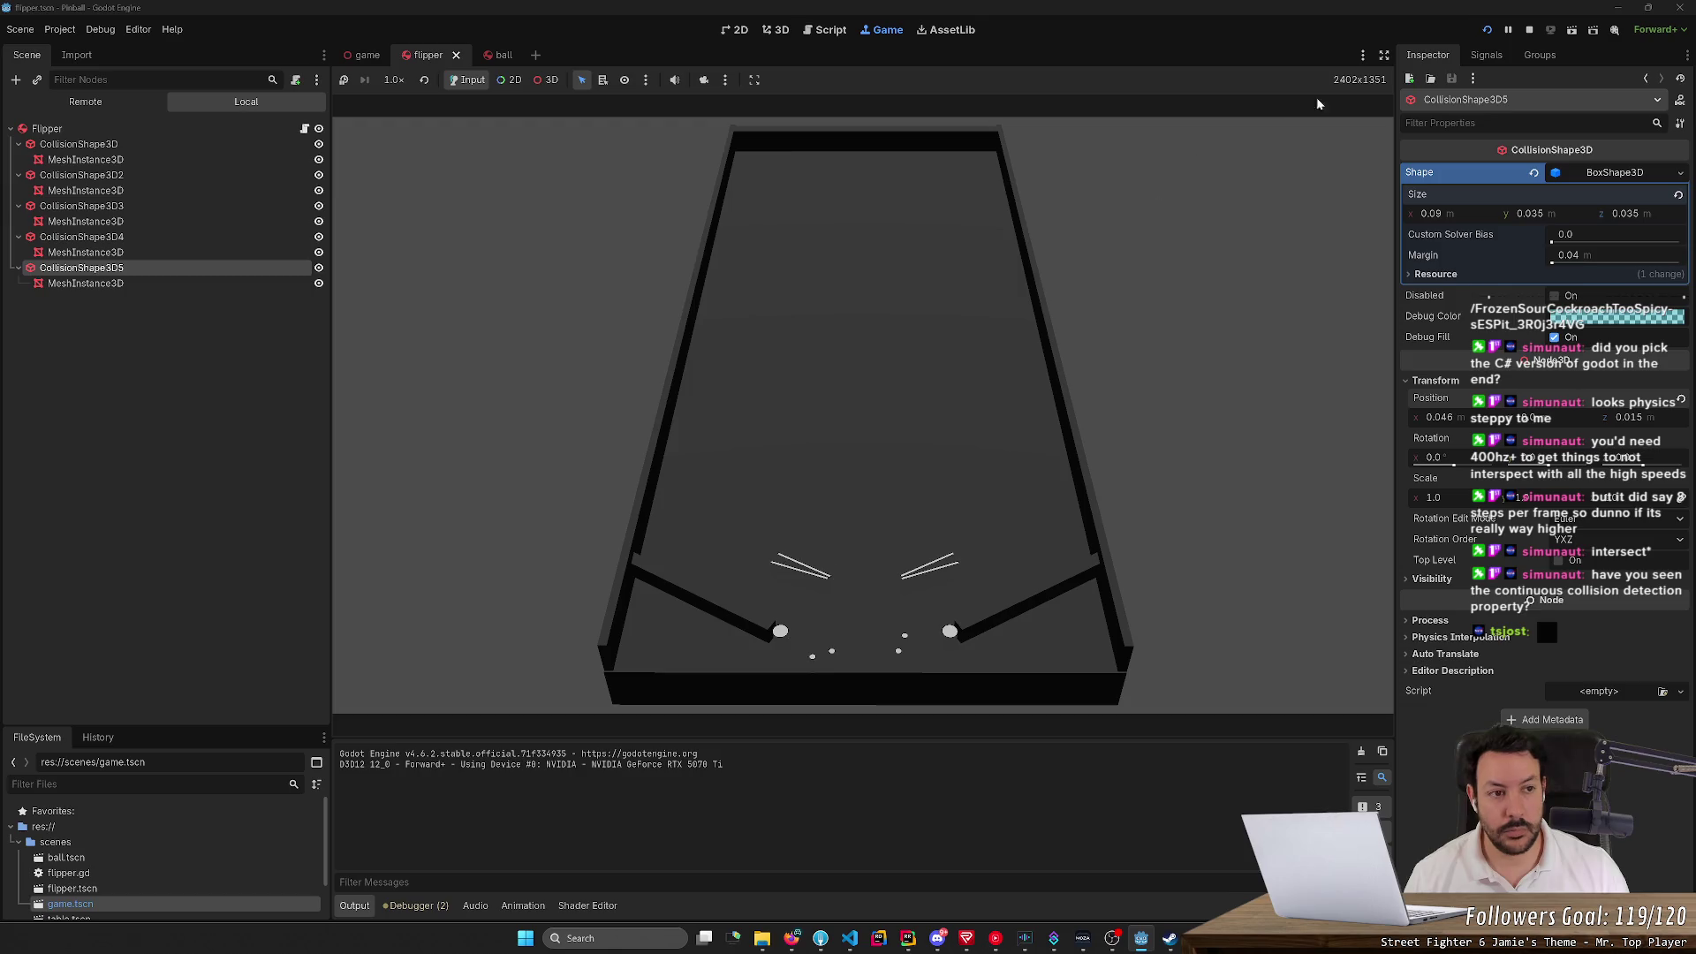
left_click(1529, 30)
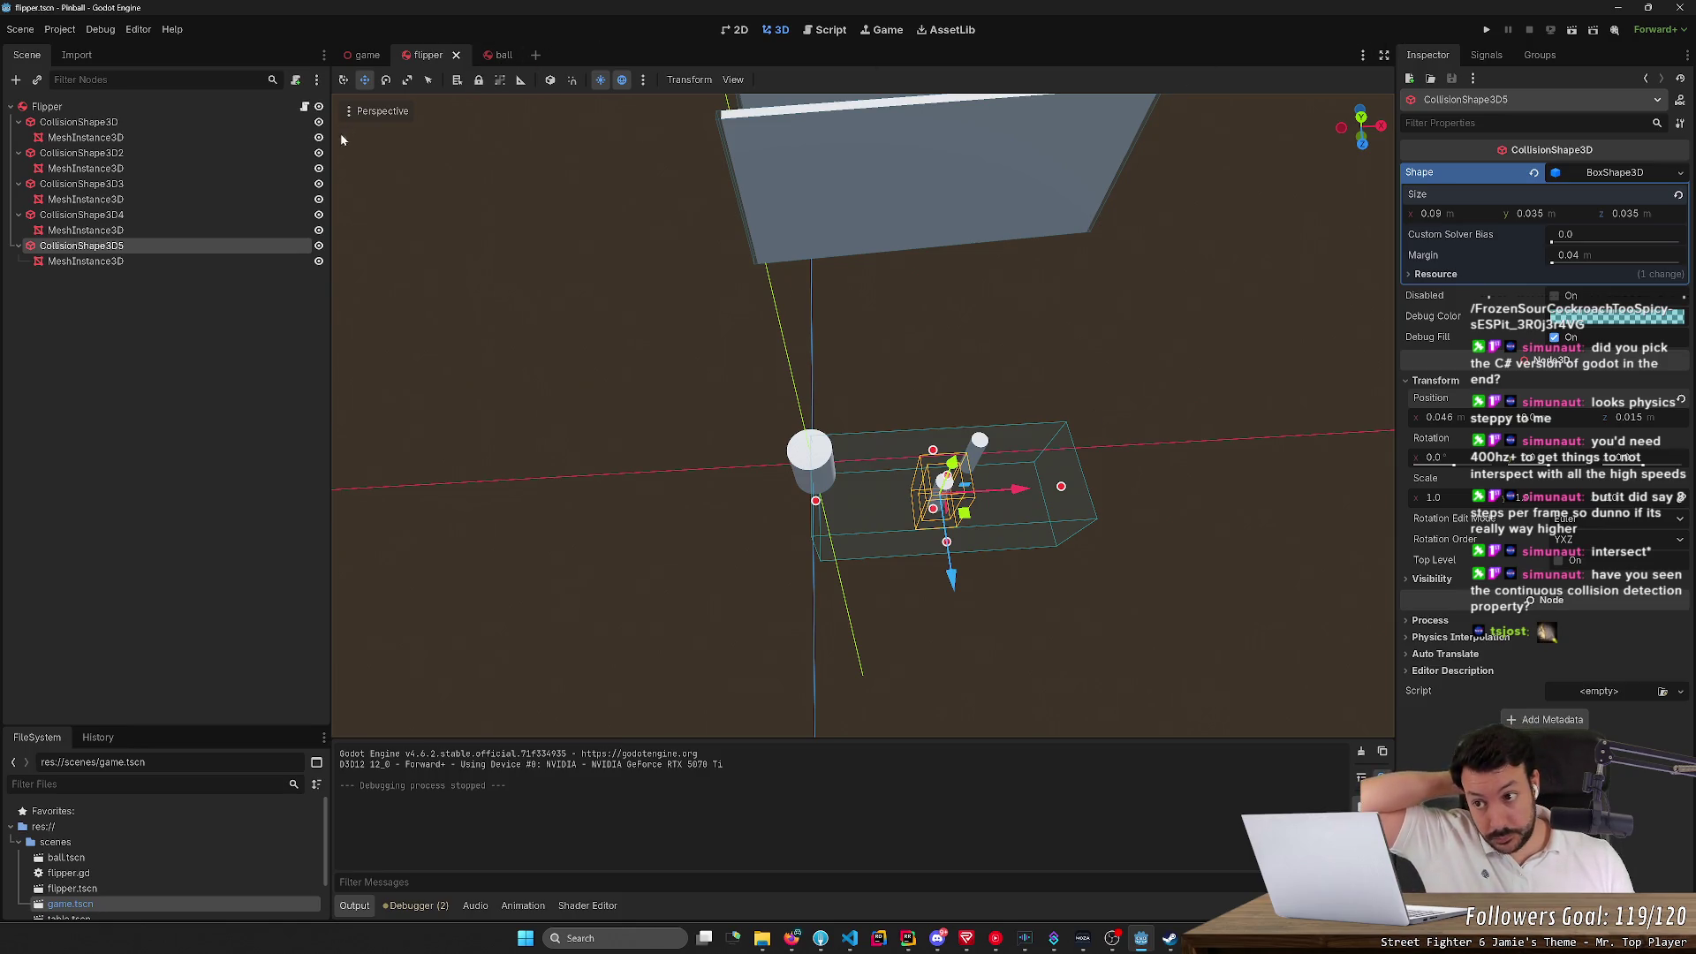
left_click(492, 56)
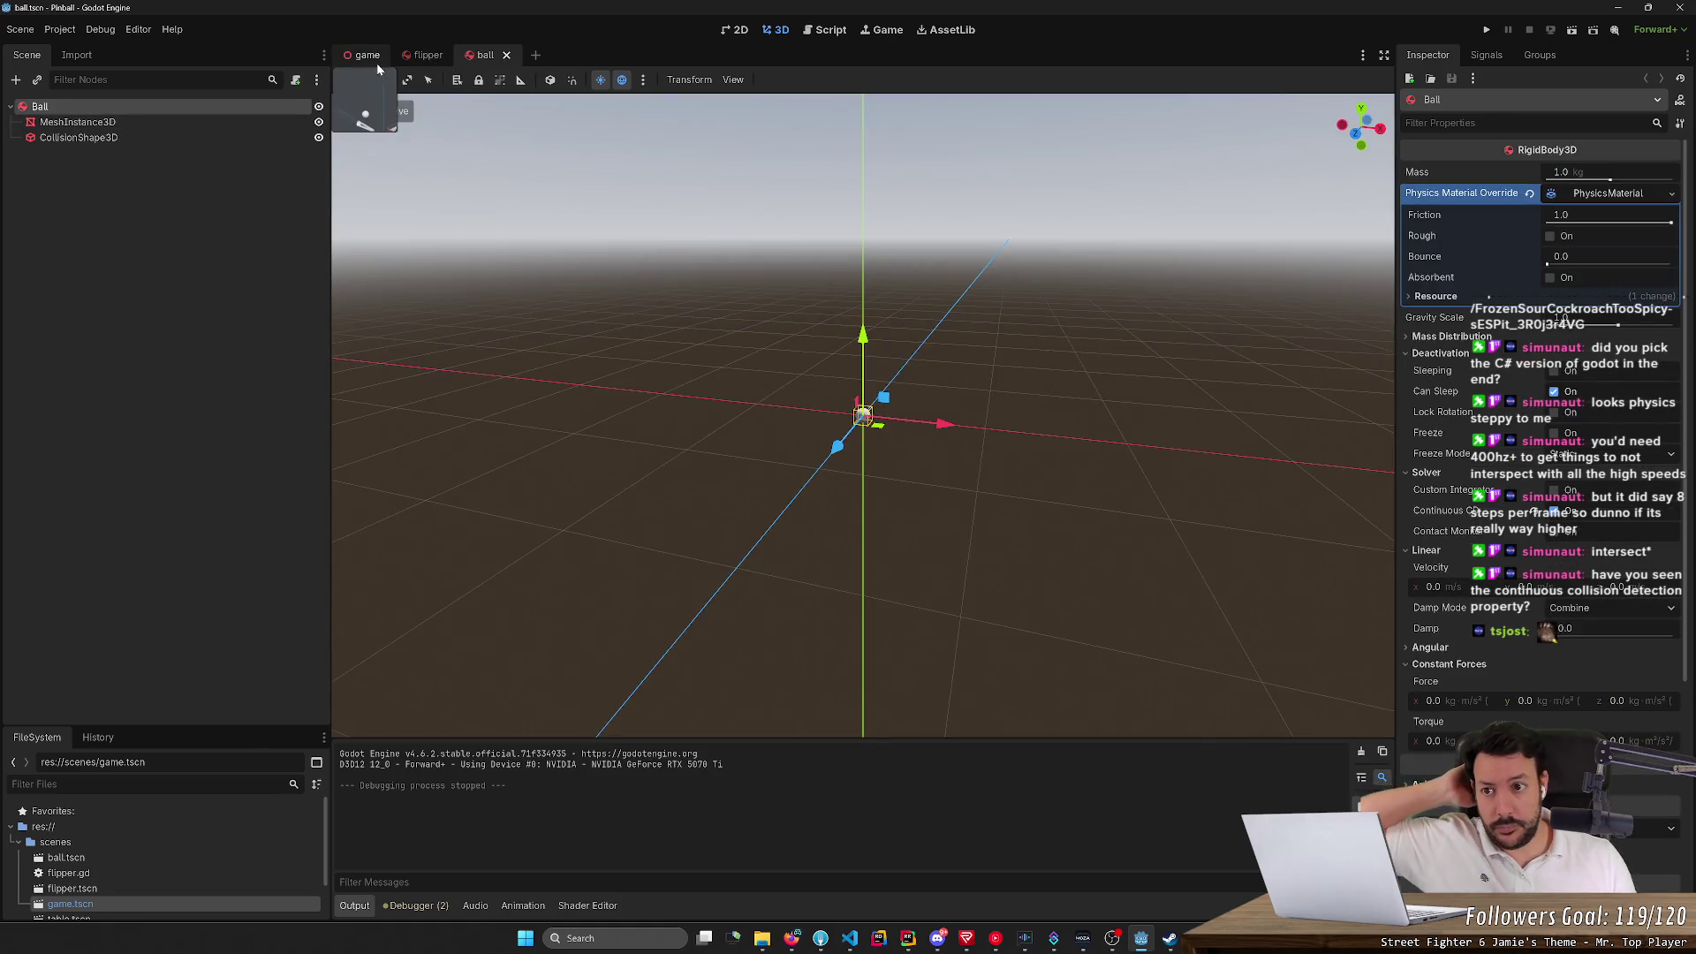
left_click(375, 61)
left_click(831, 30)
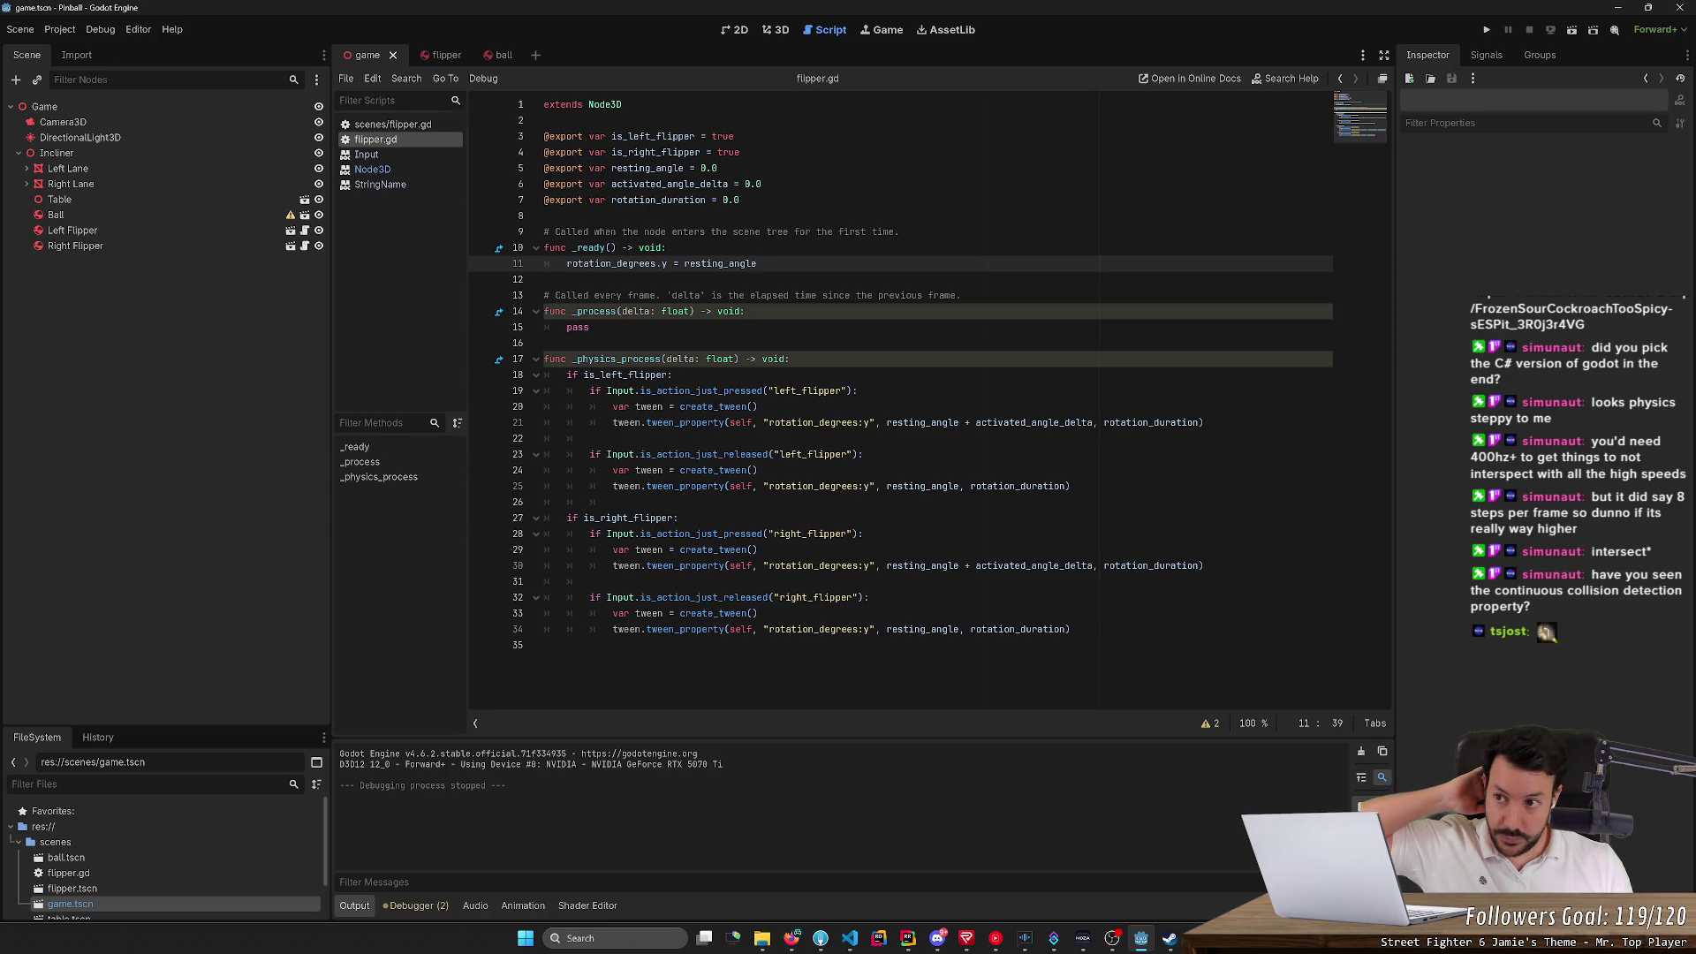
left_click(433, 55)
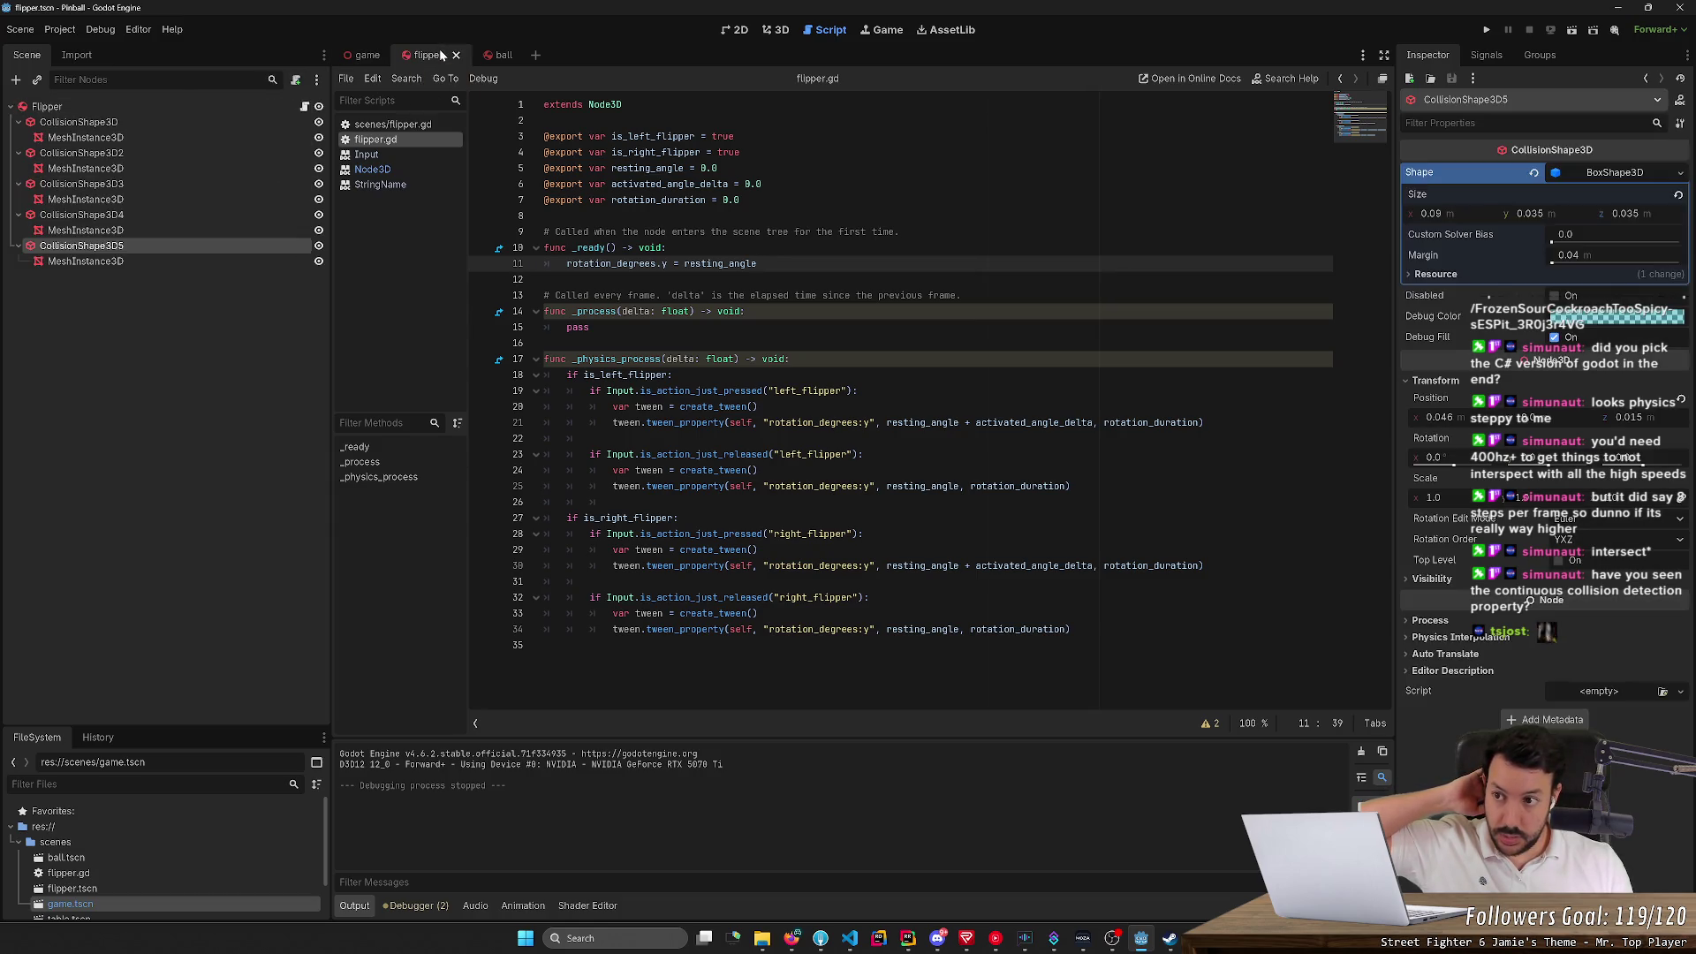
left_click(130, 107)
scroll(1592, 719, "down", 5)
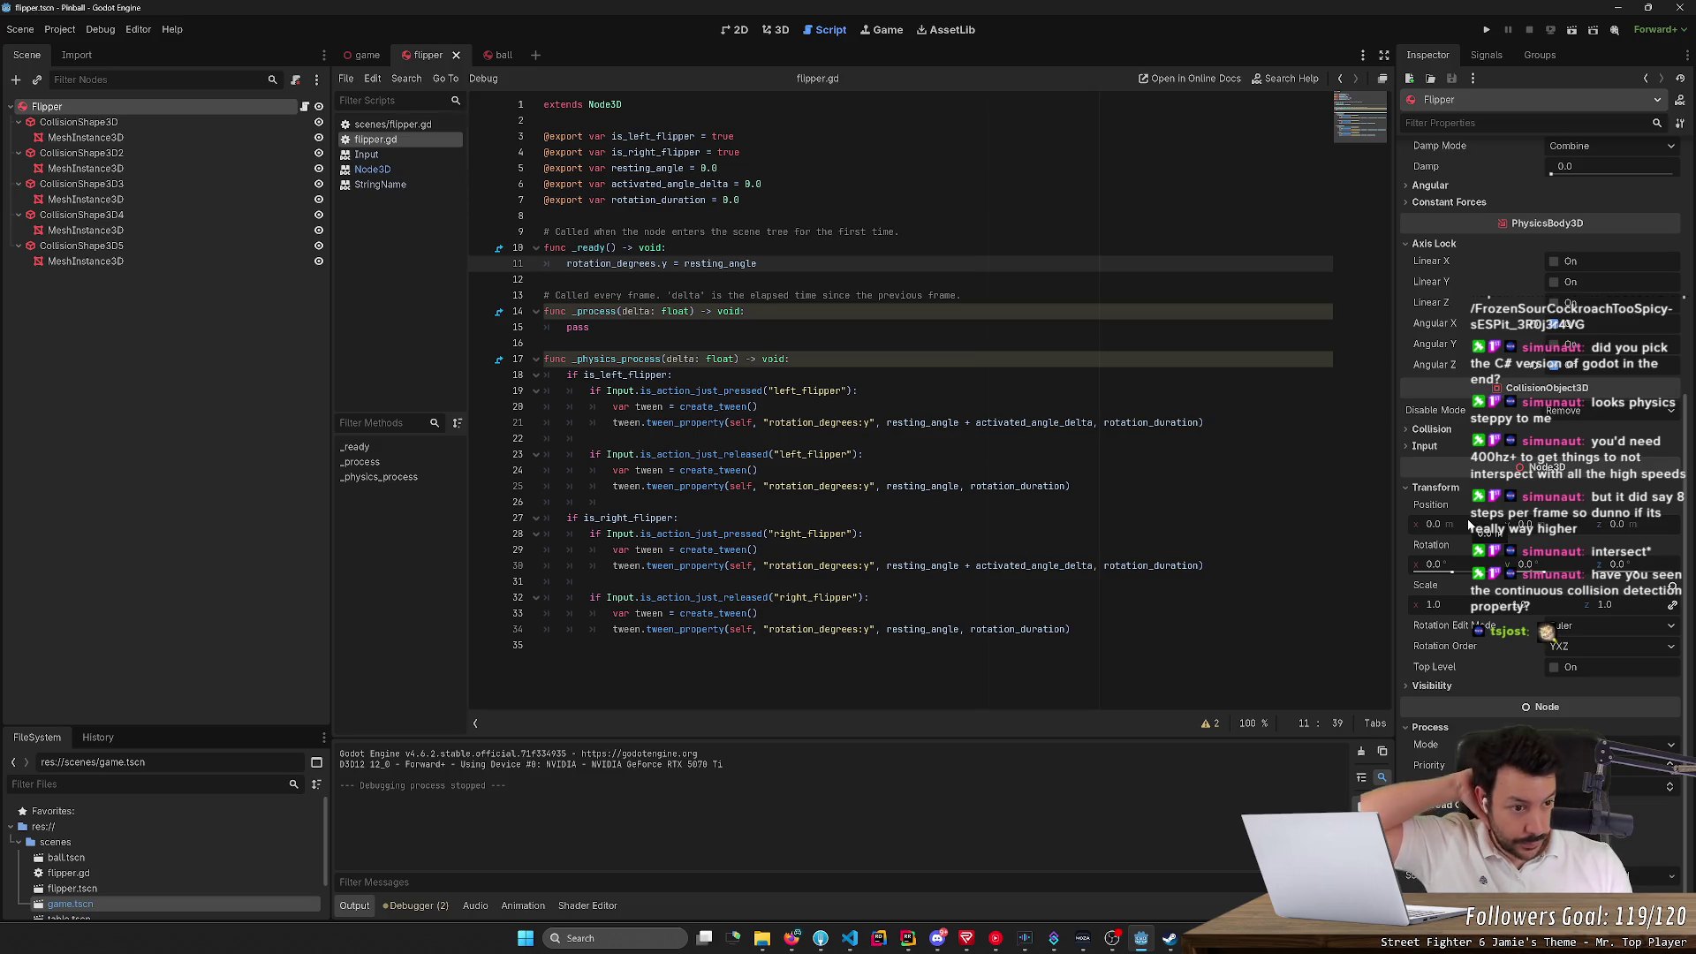
scroll(1469, 524, "up", 5)
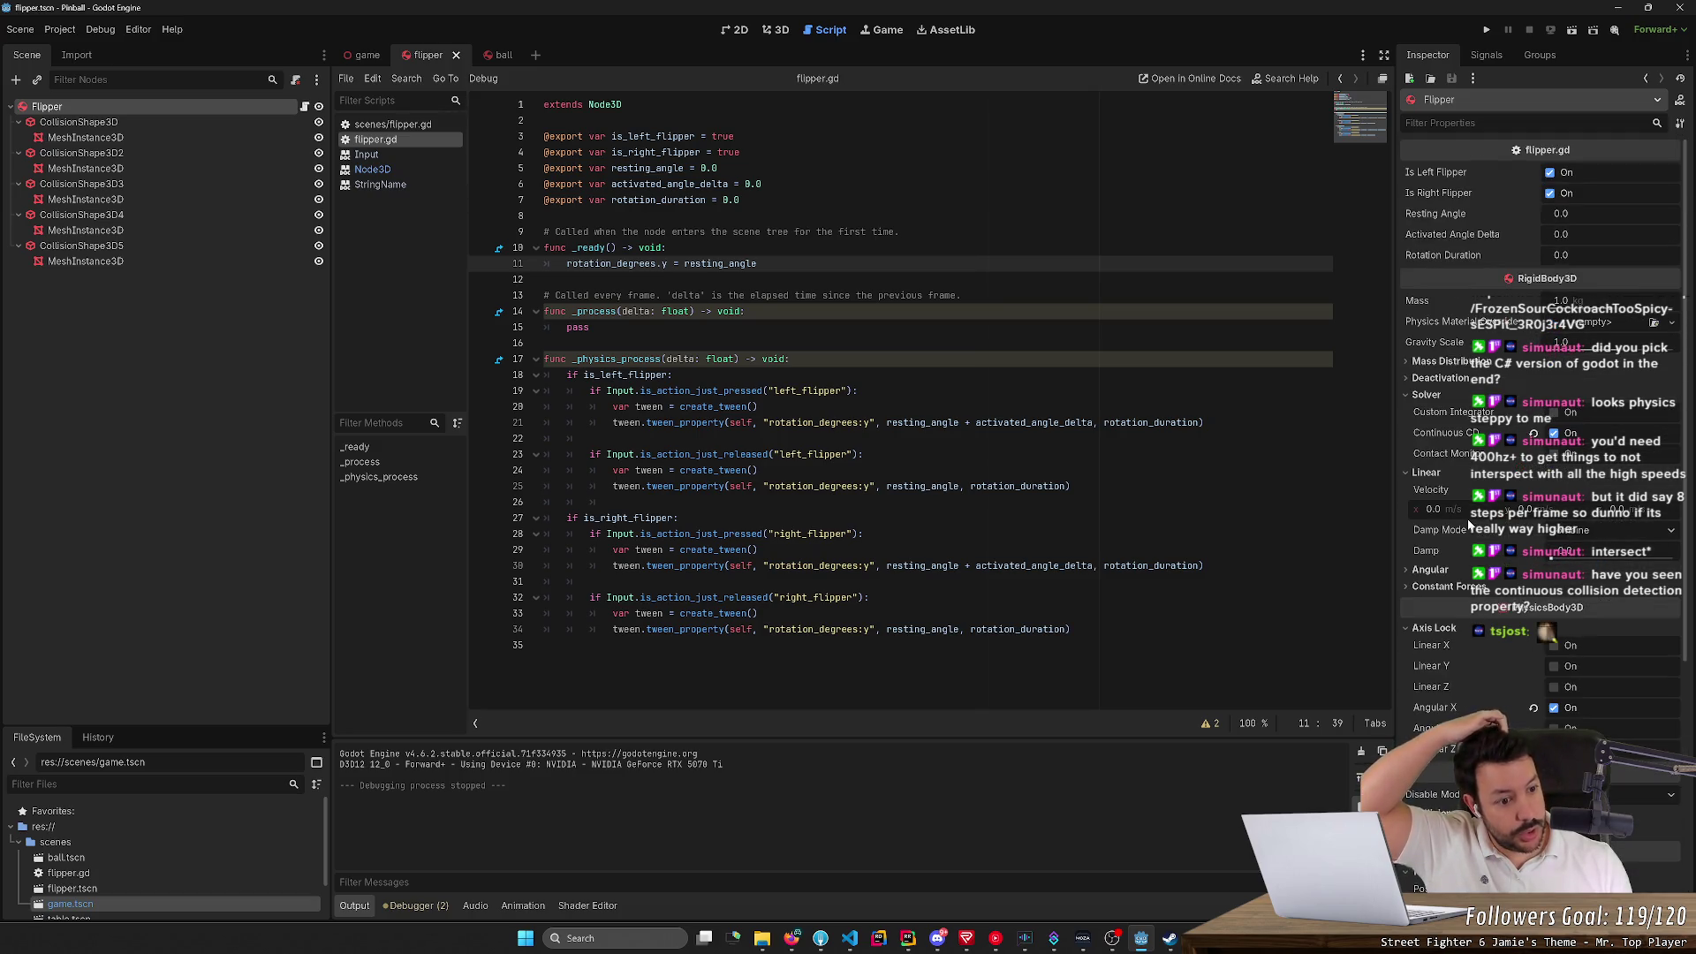
scroll(1578, 638, "down", 1)
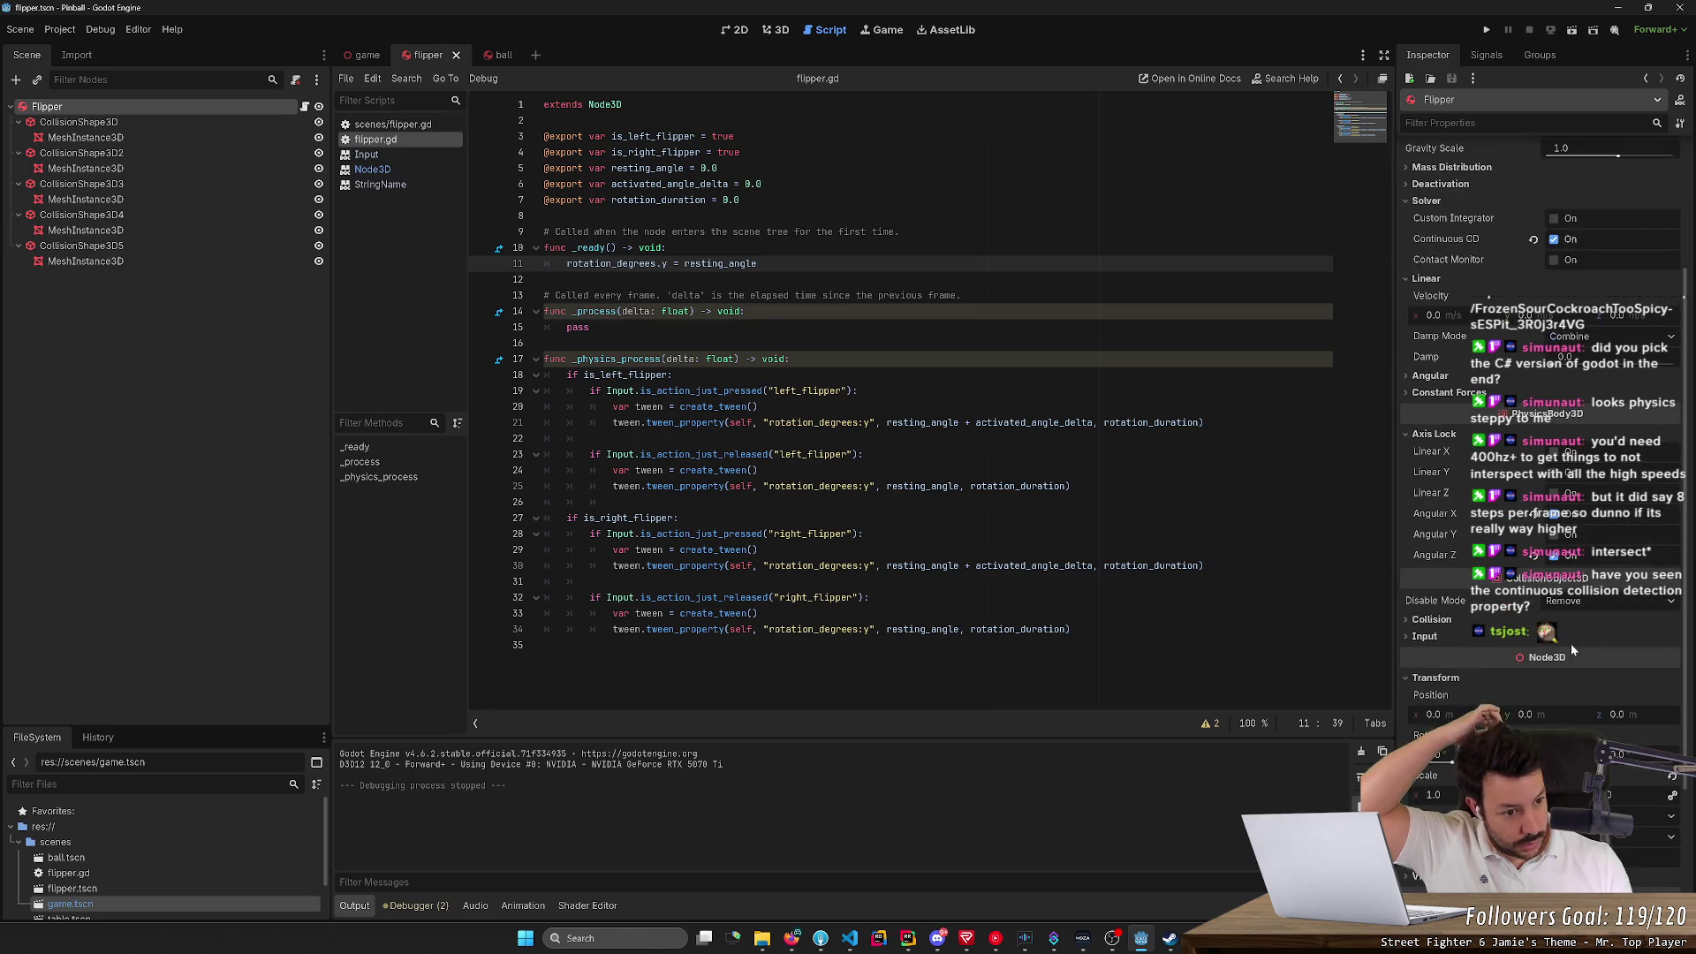
scroll(1554, 448, "up", 1)
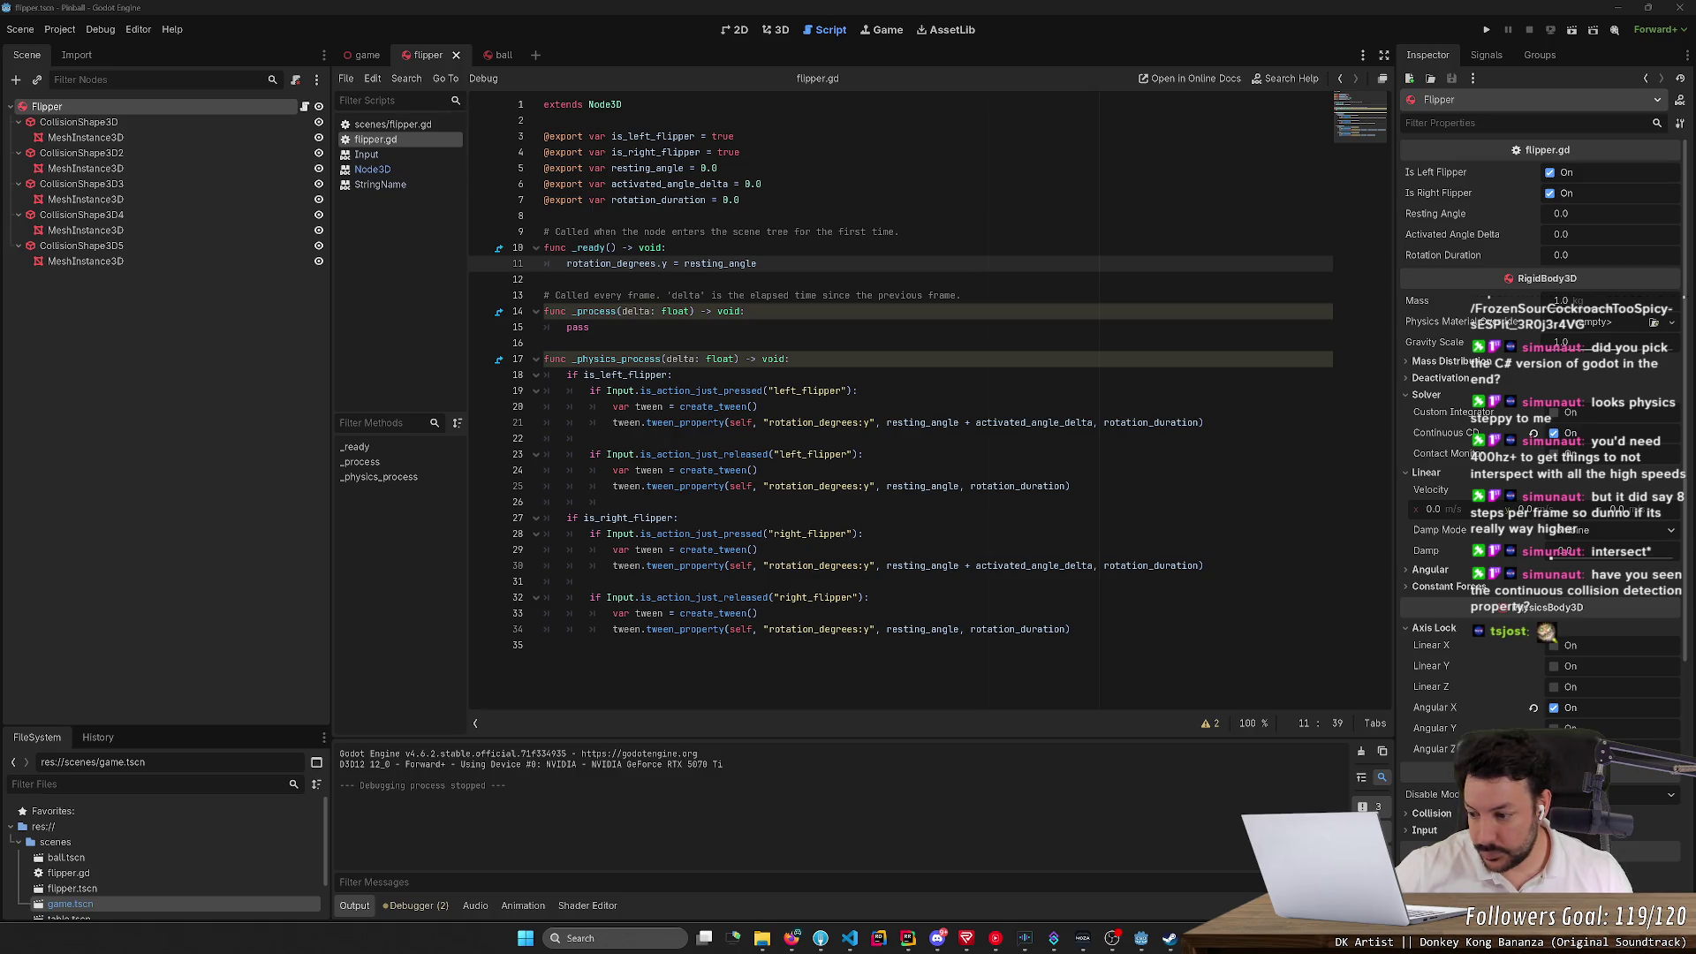
left_click(97, 372)
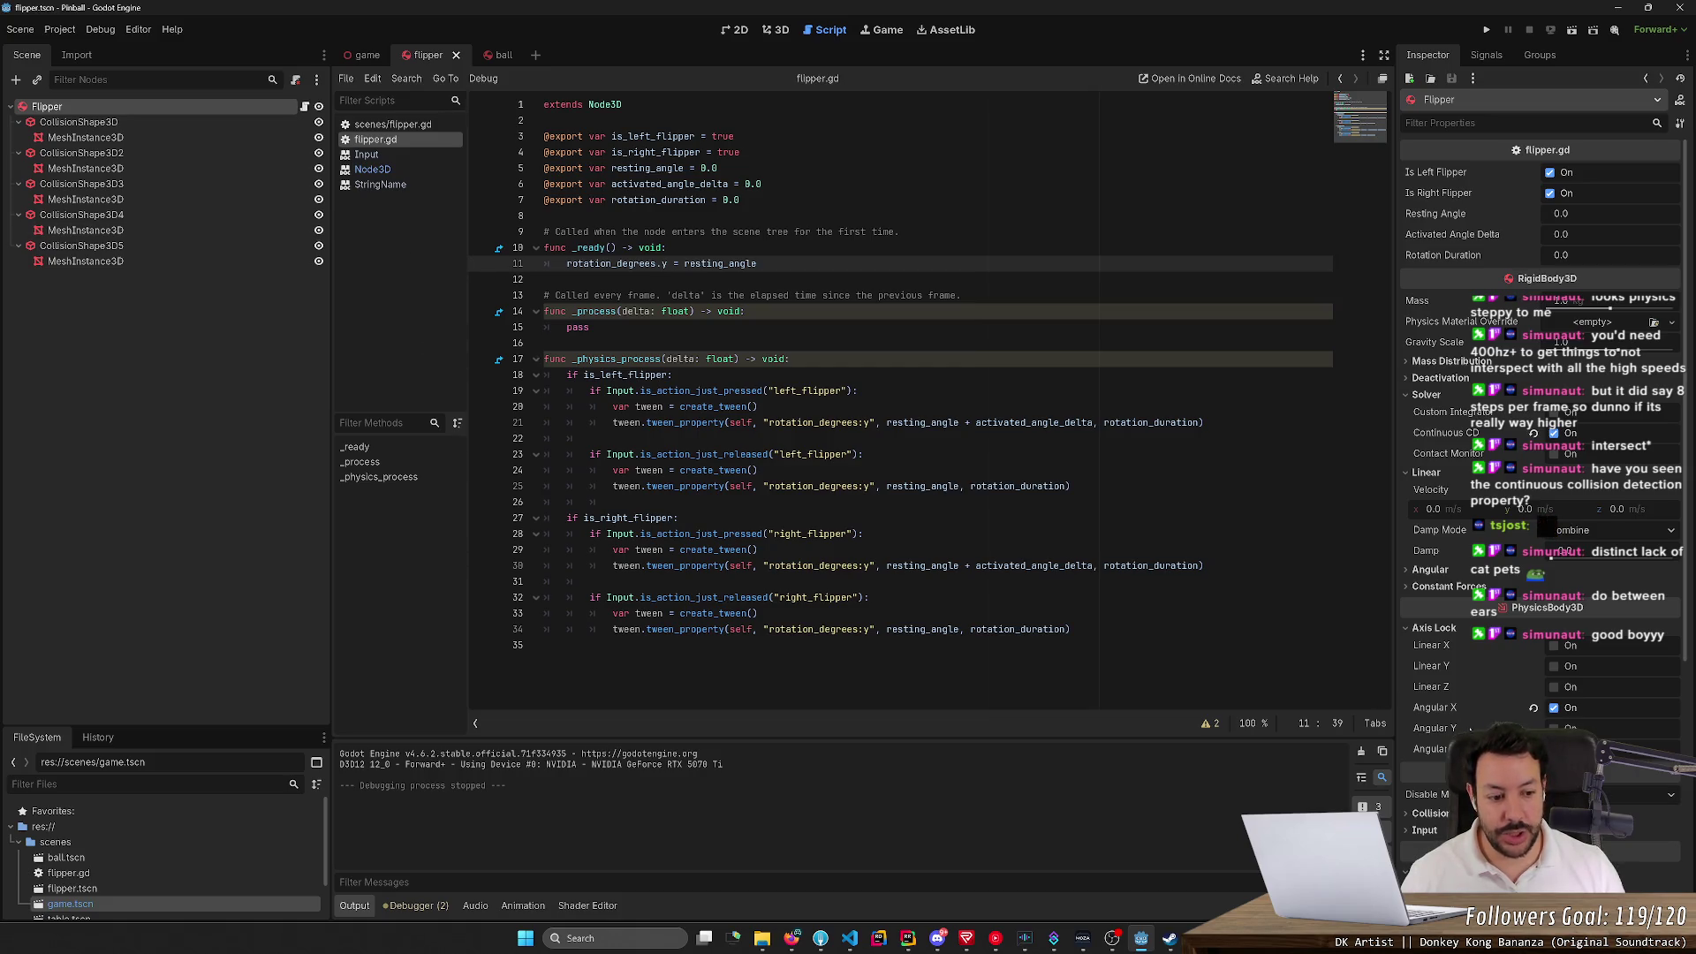
scroll(1462, 726, "down", 5)
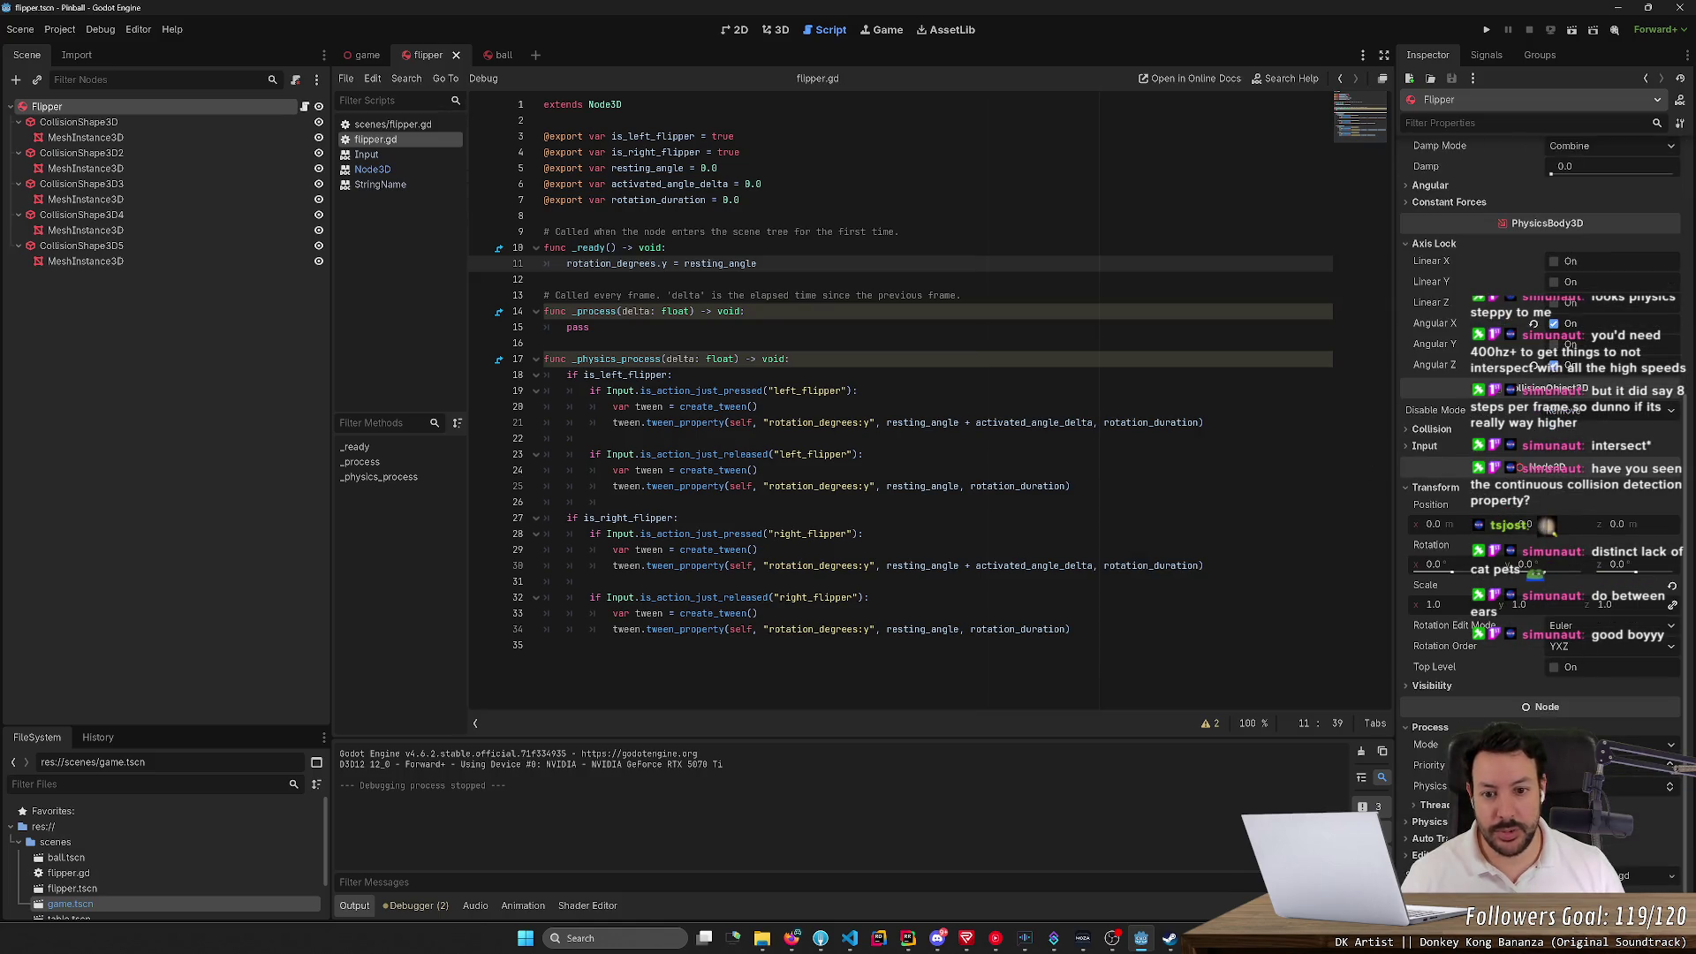
scroll(1578, 402, "up", 5)
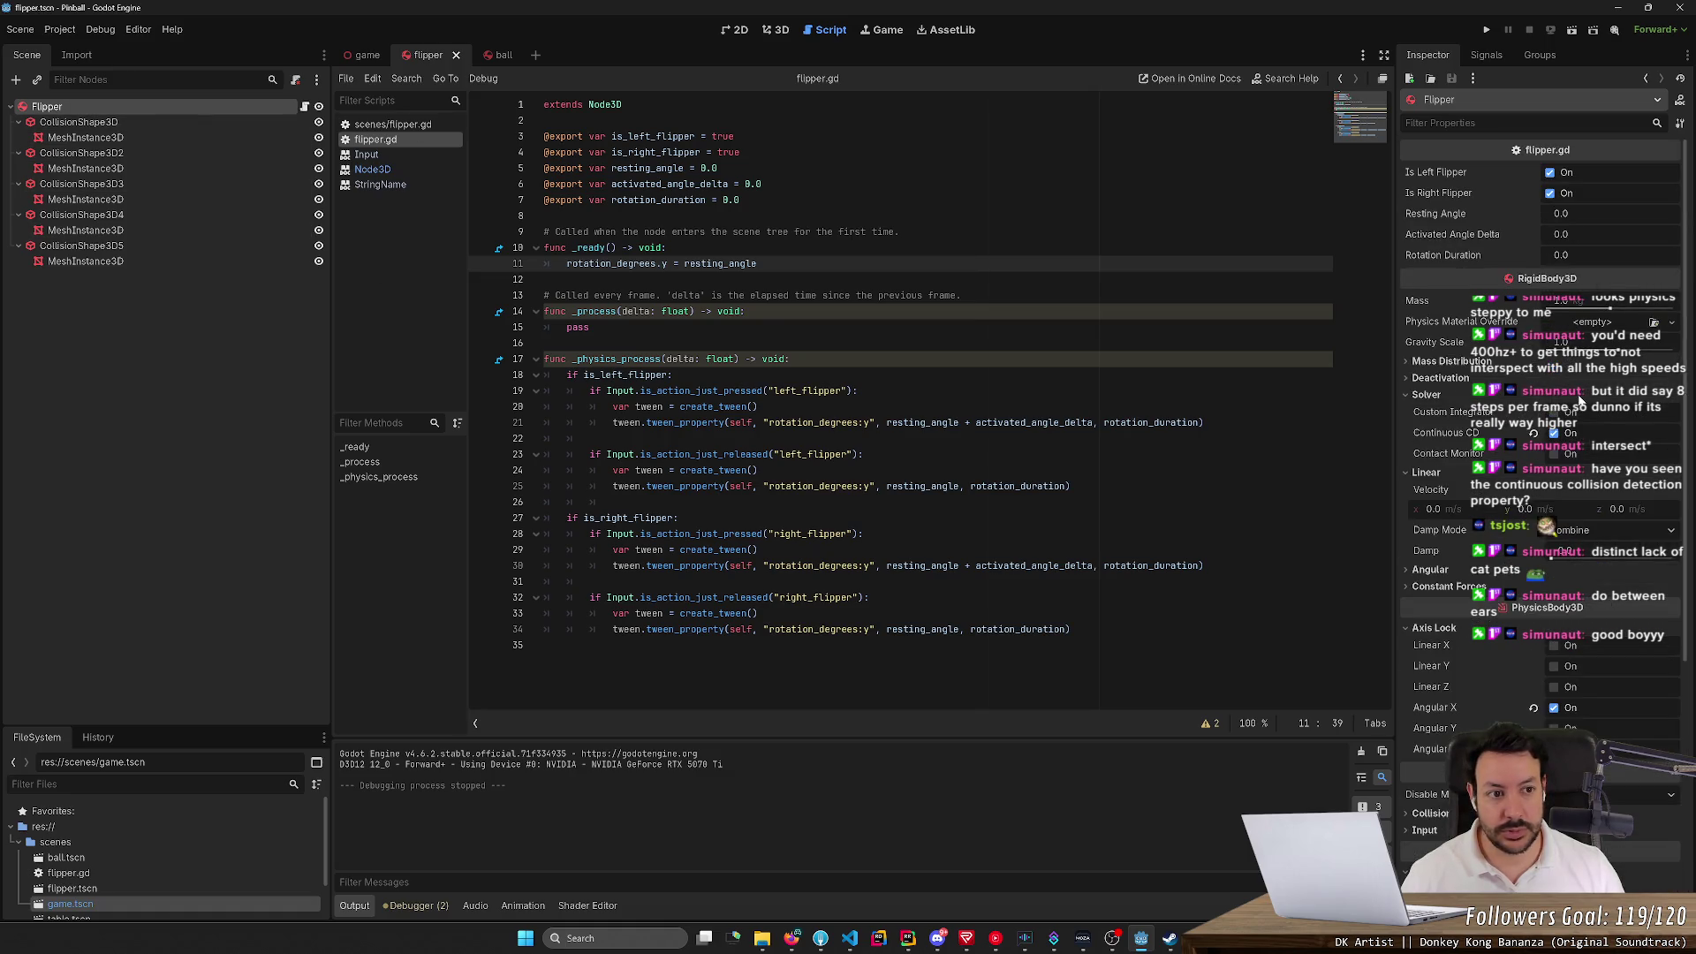
left_click(673, 374)
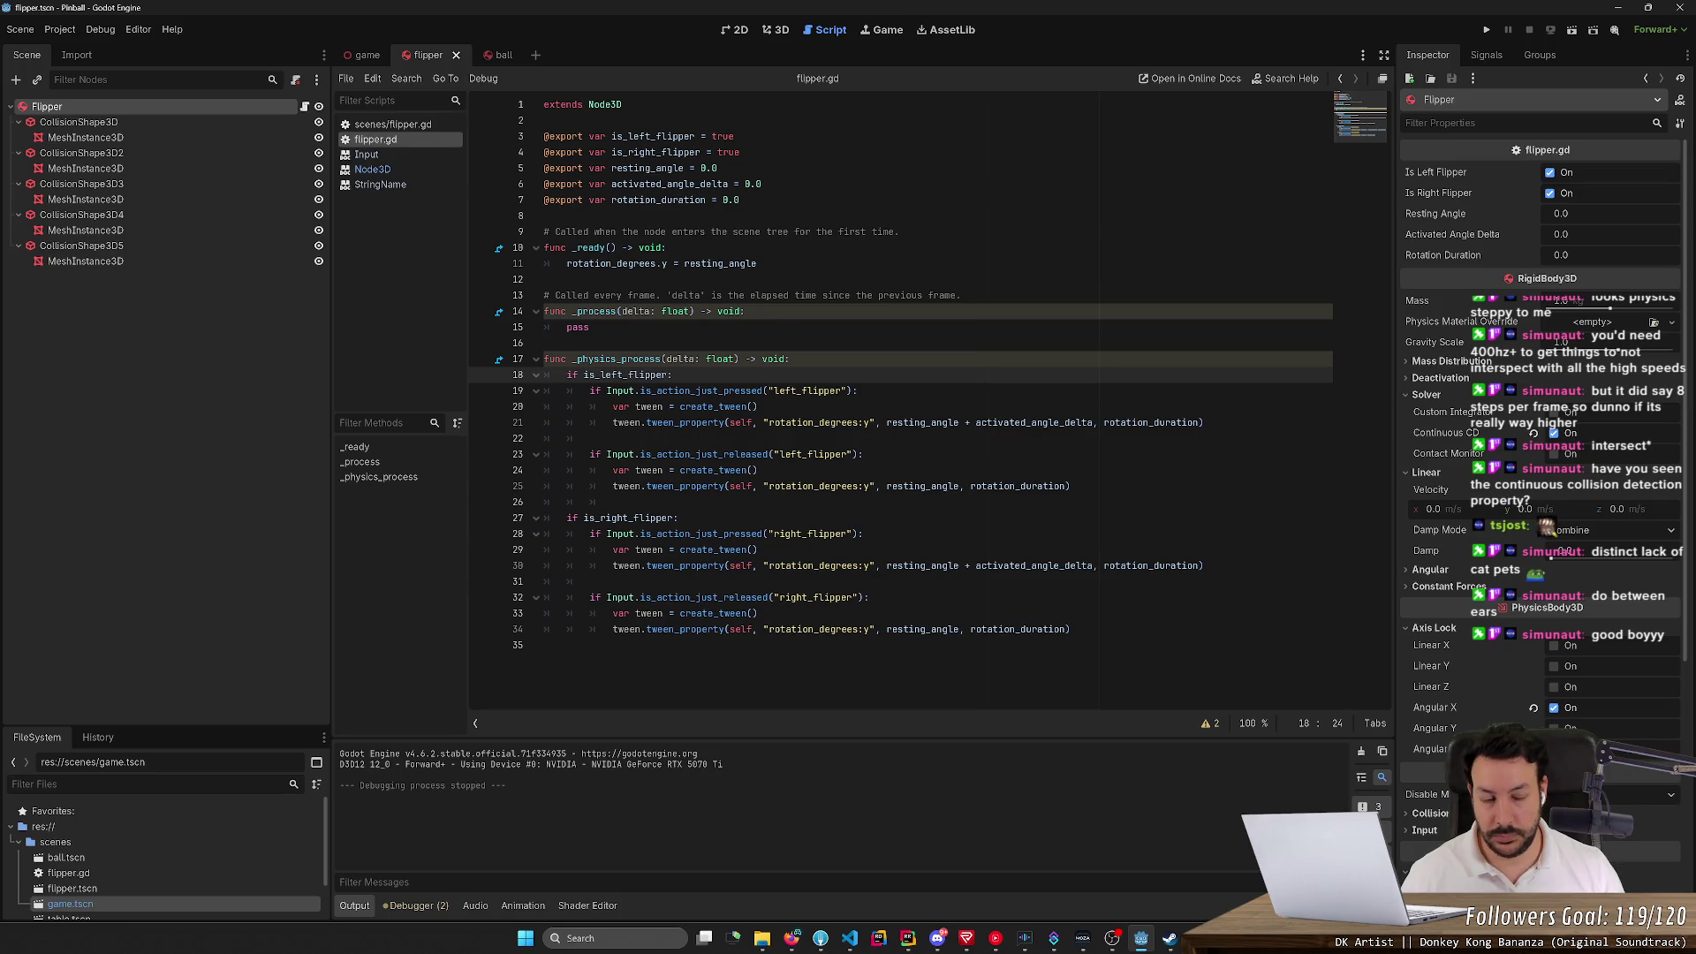
Go back in Firefox and close the collision-shapes search tab
key("alt+Tab")
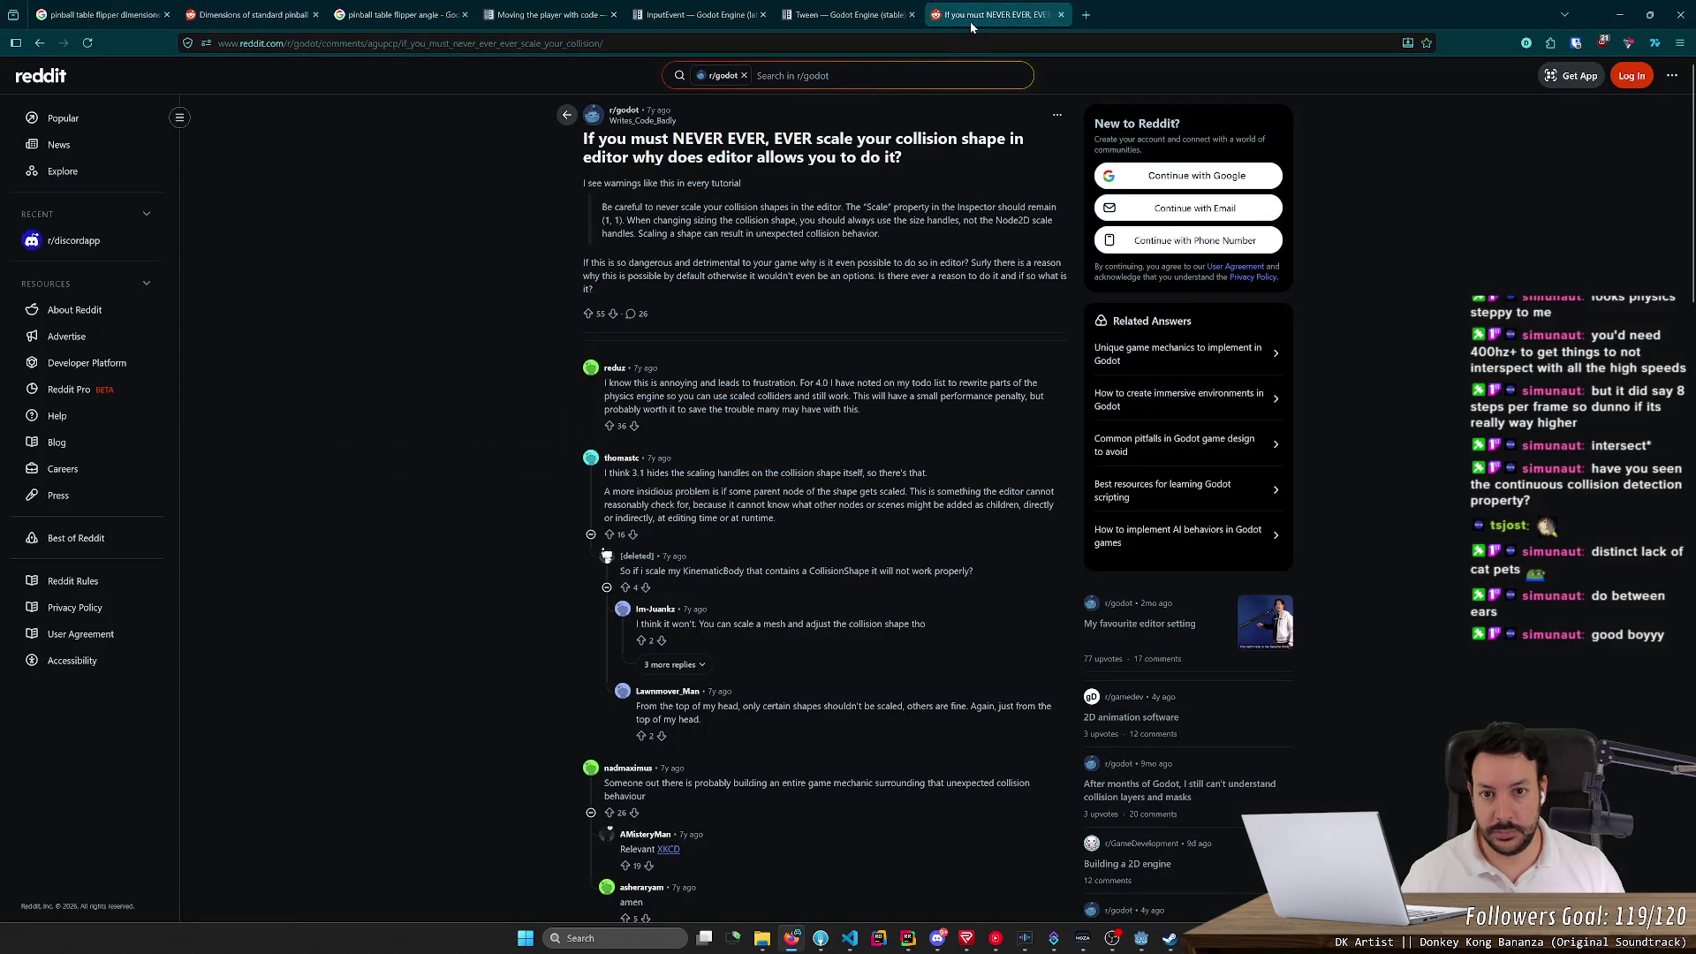
key("alt+Left")
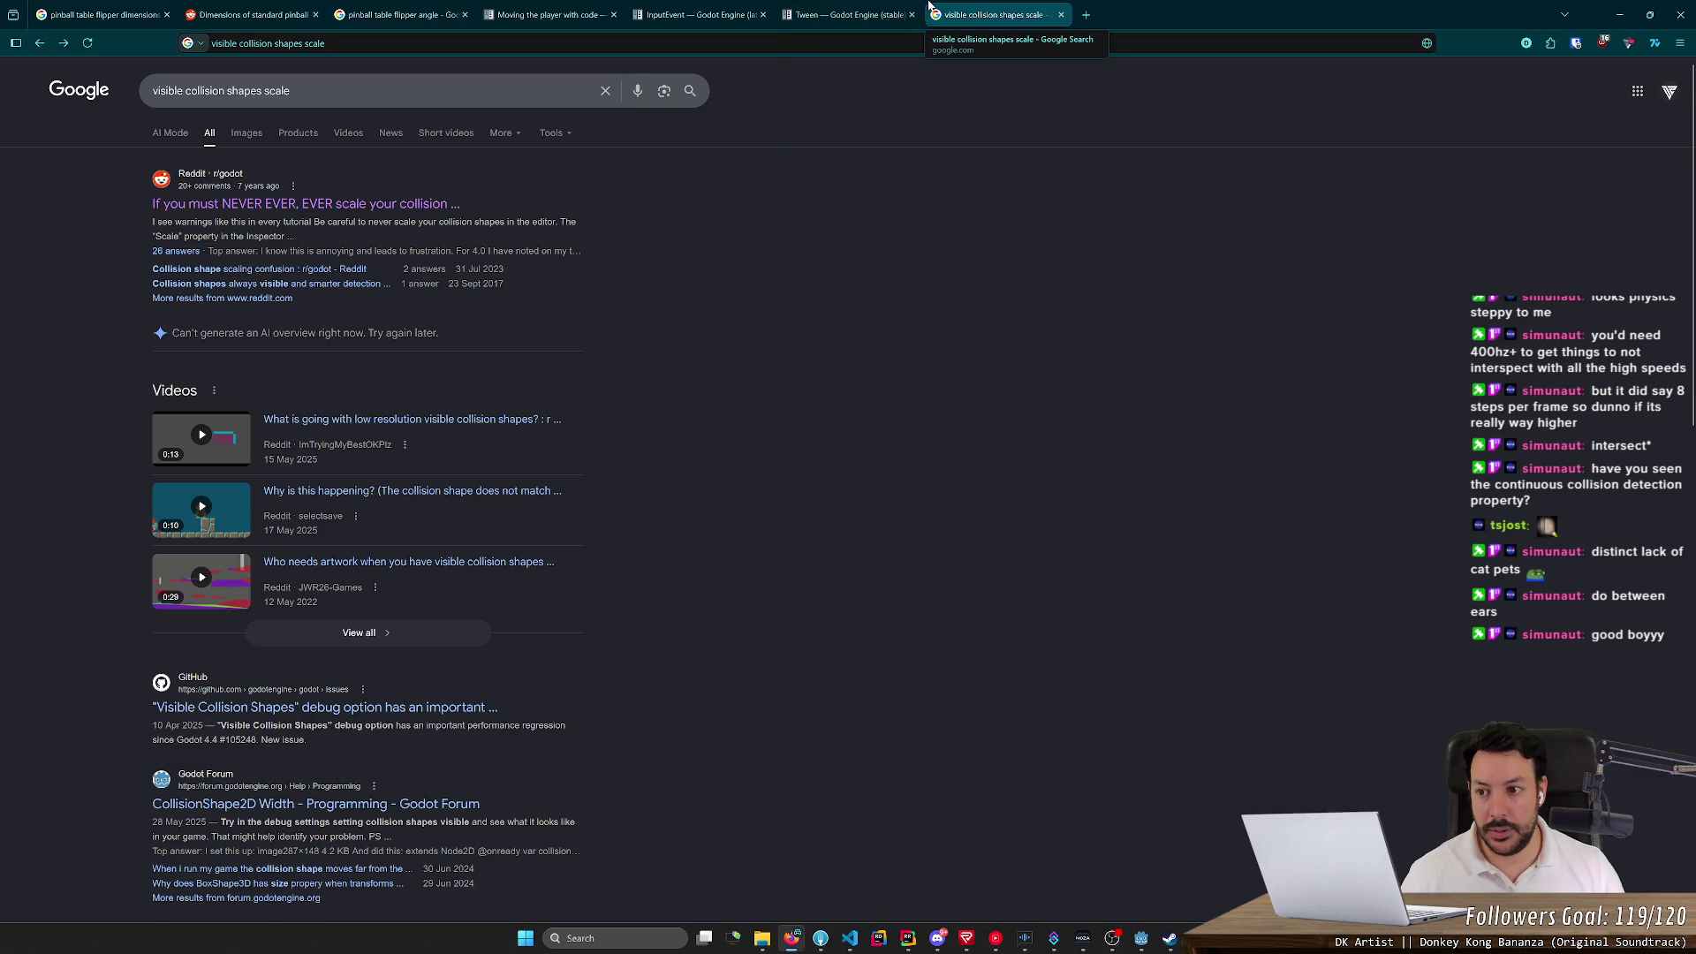
middle_click(975, 19)
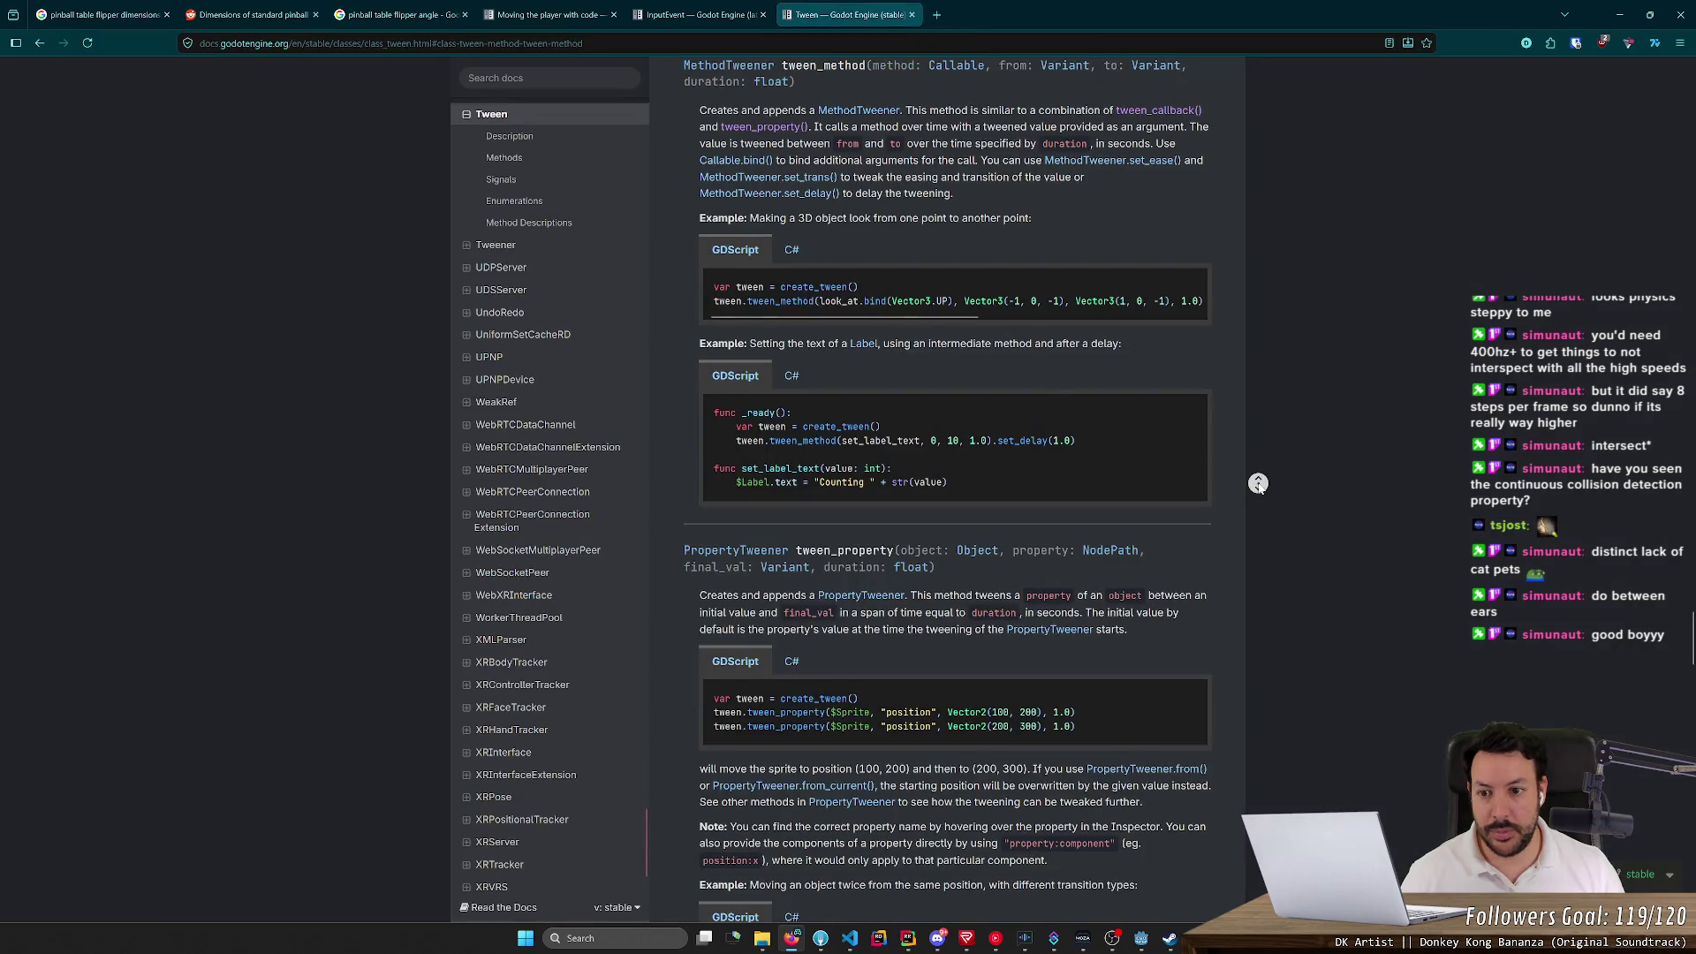
Search the Godot docs for 'rigidbody' and open the Using RigidBody page
scroll(1257, 483, "up", 20)
left_click(534, 82)
type("rigid")
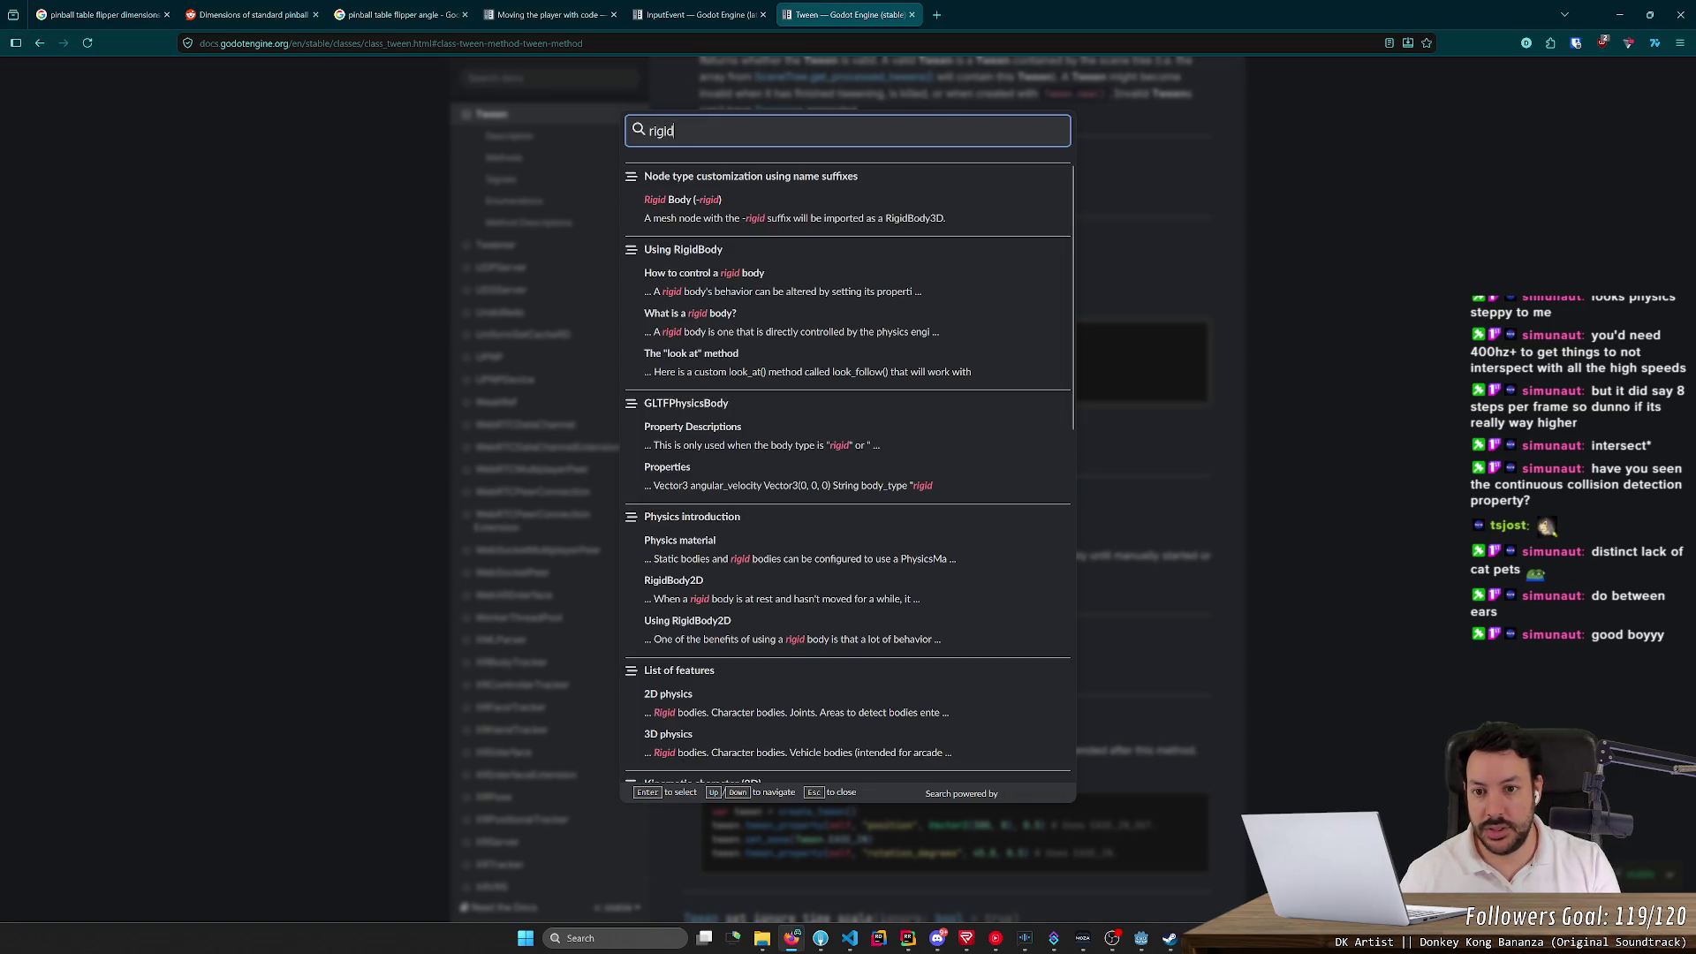
type("body")
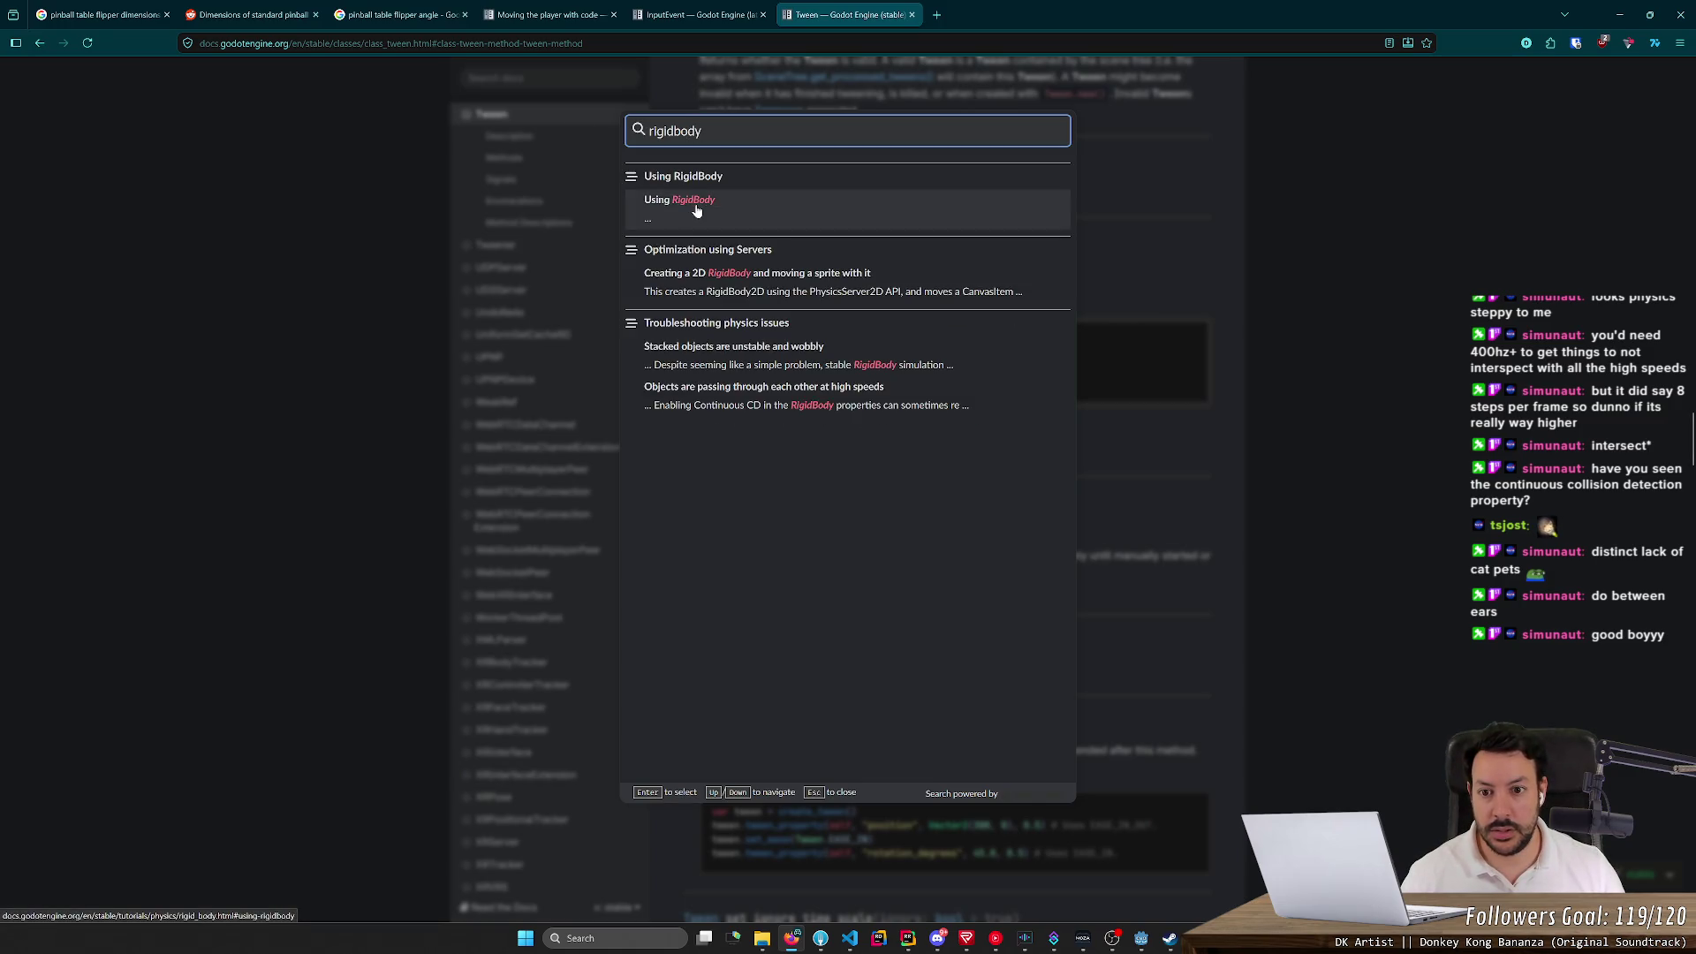
left_click(696, 209)
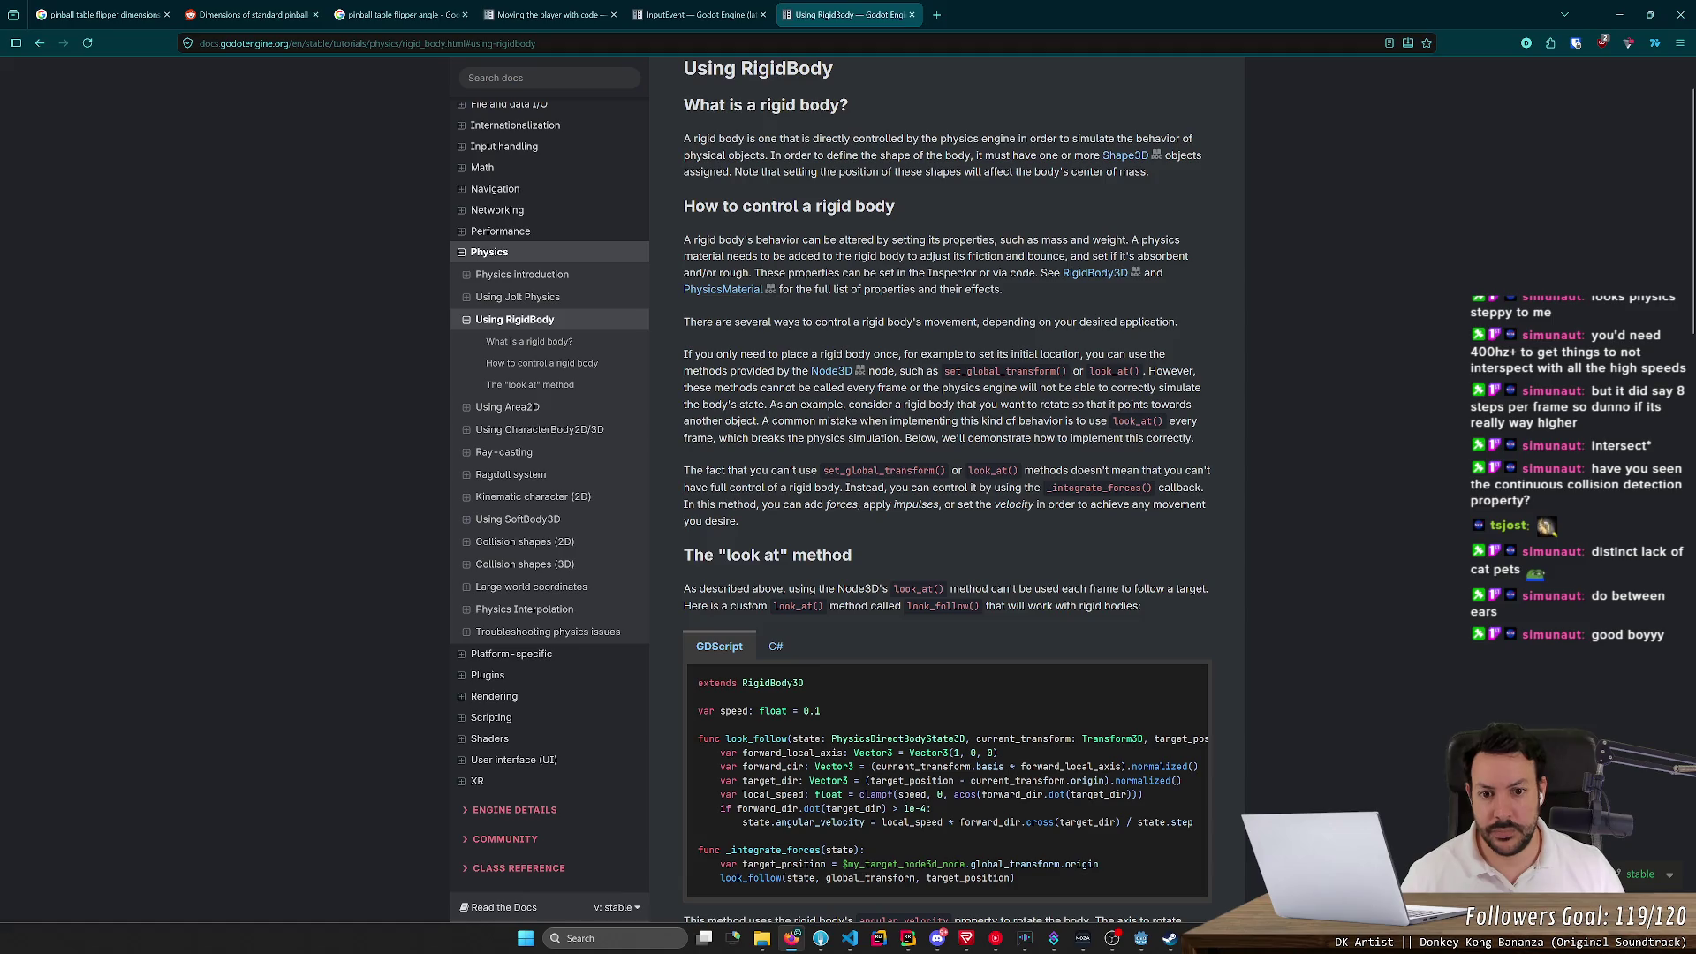
Read the Using RigidBody intro and jump to the How to control a rigid body section
mouse_move(721, 354)
left_mouse_down()
mouse_move(1100, 354)
mouse_move(811, 388)
mouse_move(1073, 388)
mouse_move(1002, 405)
mouse_move(782, 404)
mouse_move(1087, 405)
mouse_move(848, 437)
mouse_move(943, 437)
left_mouse_up()
left_click(745, 458)
middle_click(749, 442)
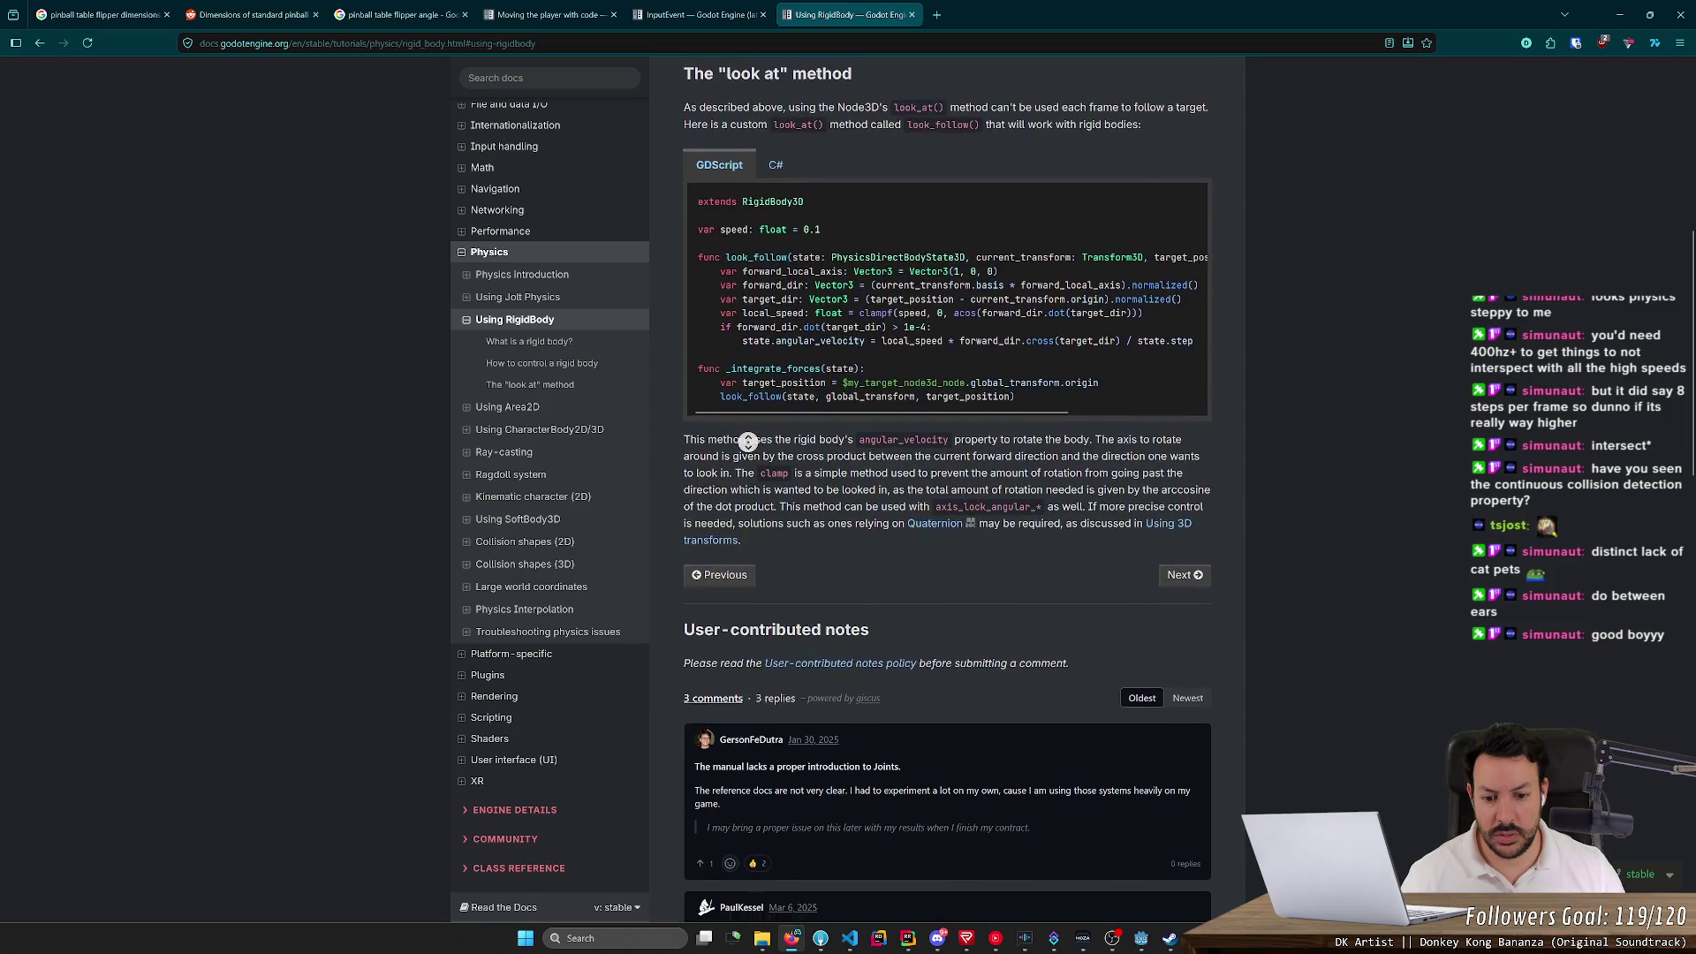
left_click(568, 345)
left_click(541, 363)
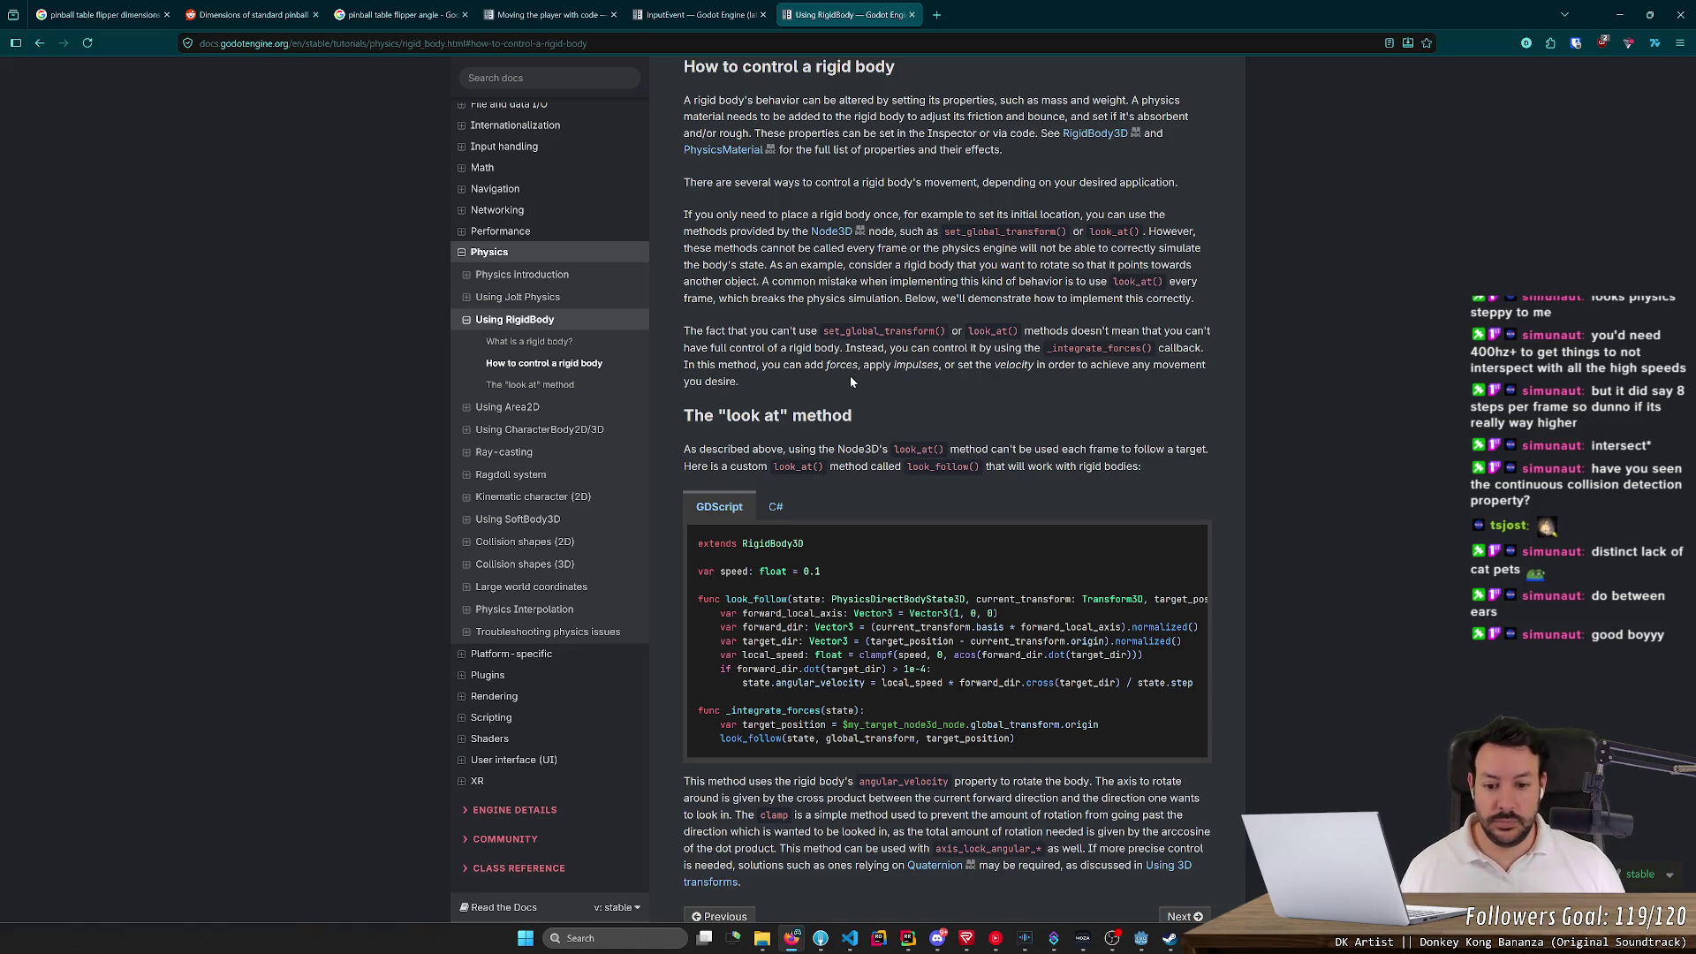
Copy the _integrate_forces function line from the example and return to Godot
key("alt+Tab")
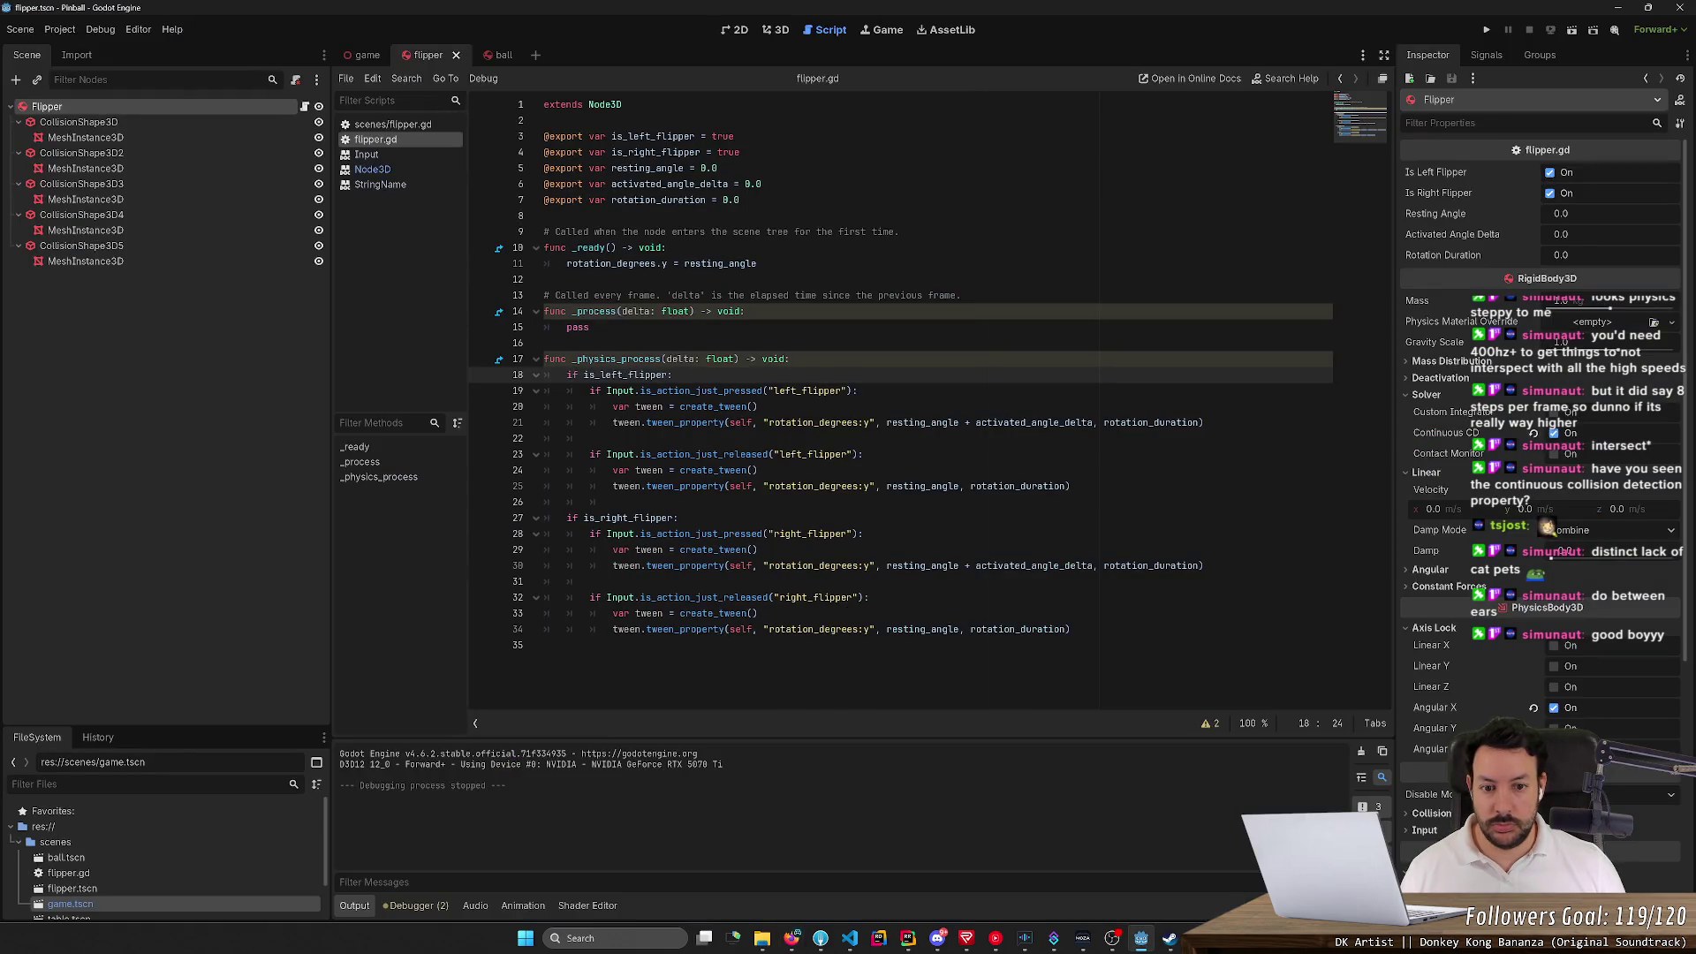
key("alt+Tab")
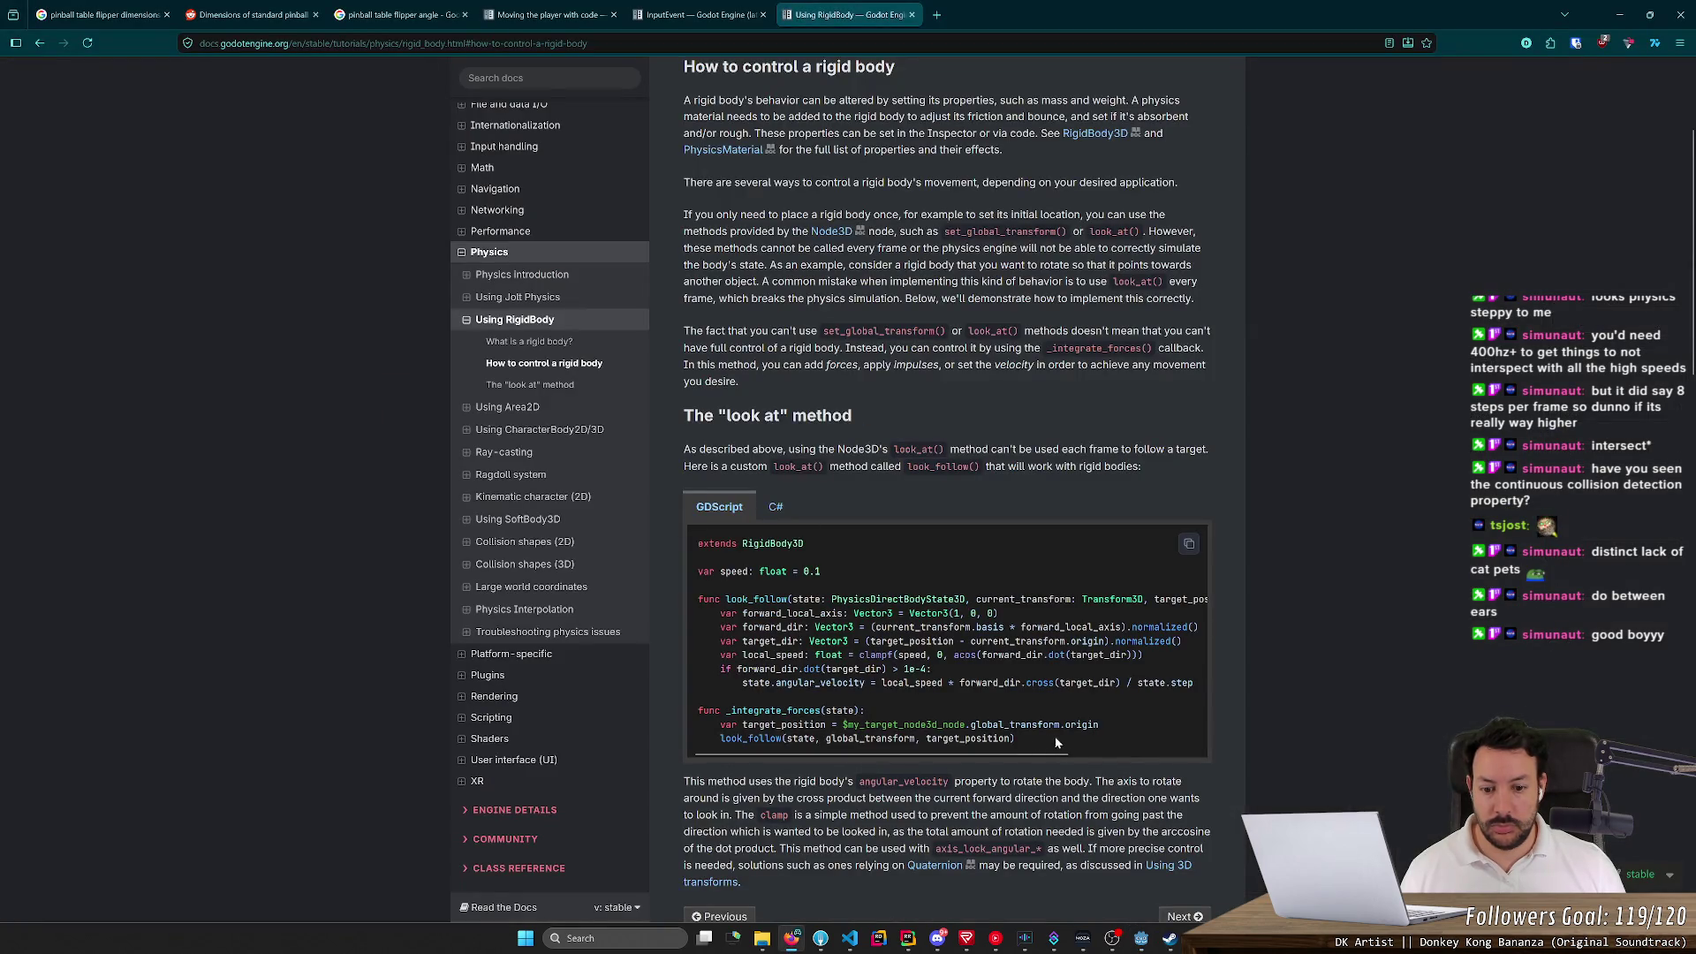
left_click_drag(1058, 742, 676, 716)
double_click(768, 711)
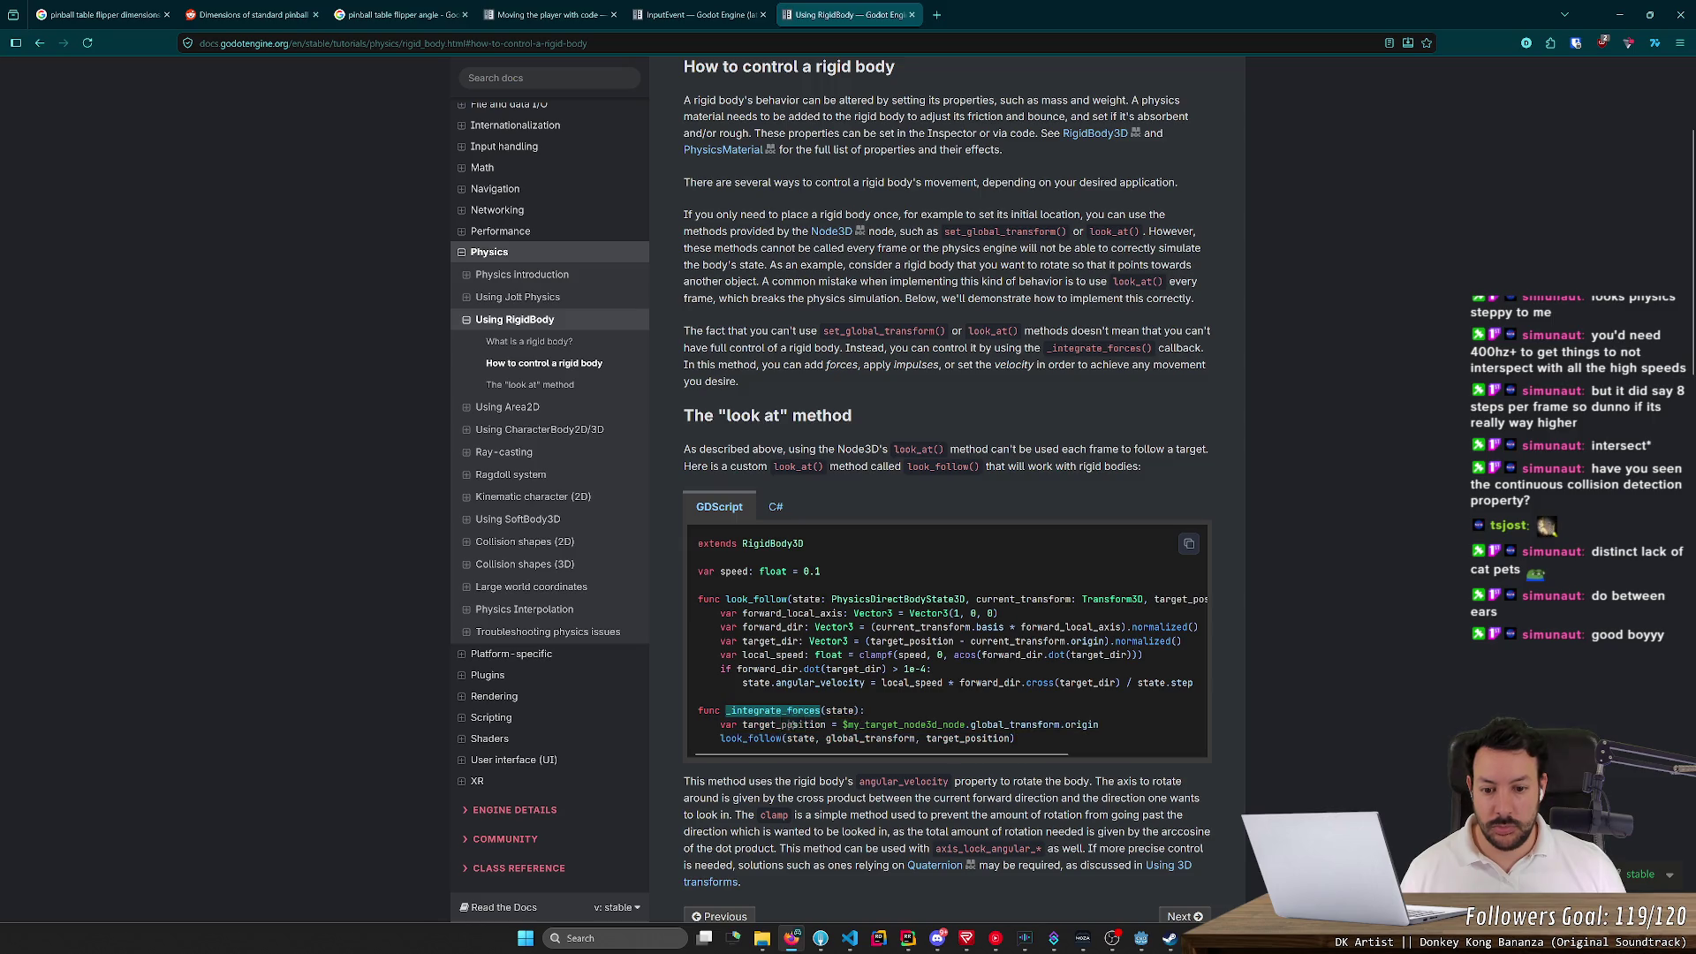
left_click(901, 723)
left_click_drag(901, 722, 676, 705)
key("ctrl+c")
key("alt+Tab")
Paste the 'func _integrate_forces(state):' header at the end of flipper.gd
left_click(544, 645)
key("Return")
key("ctrl+v")
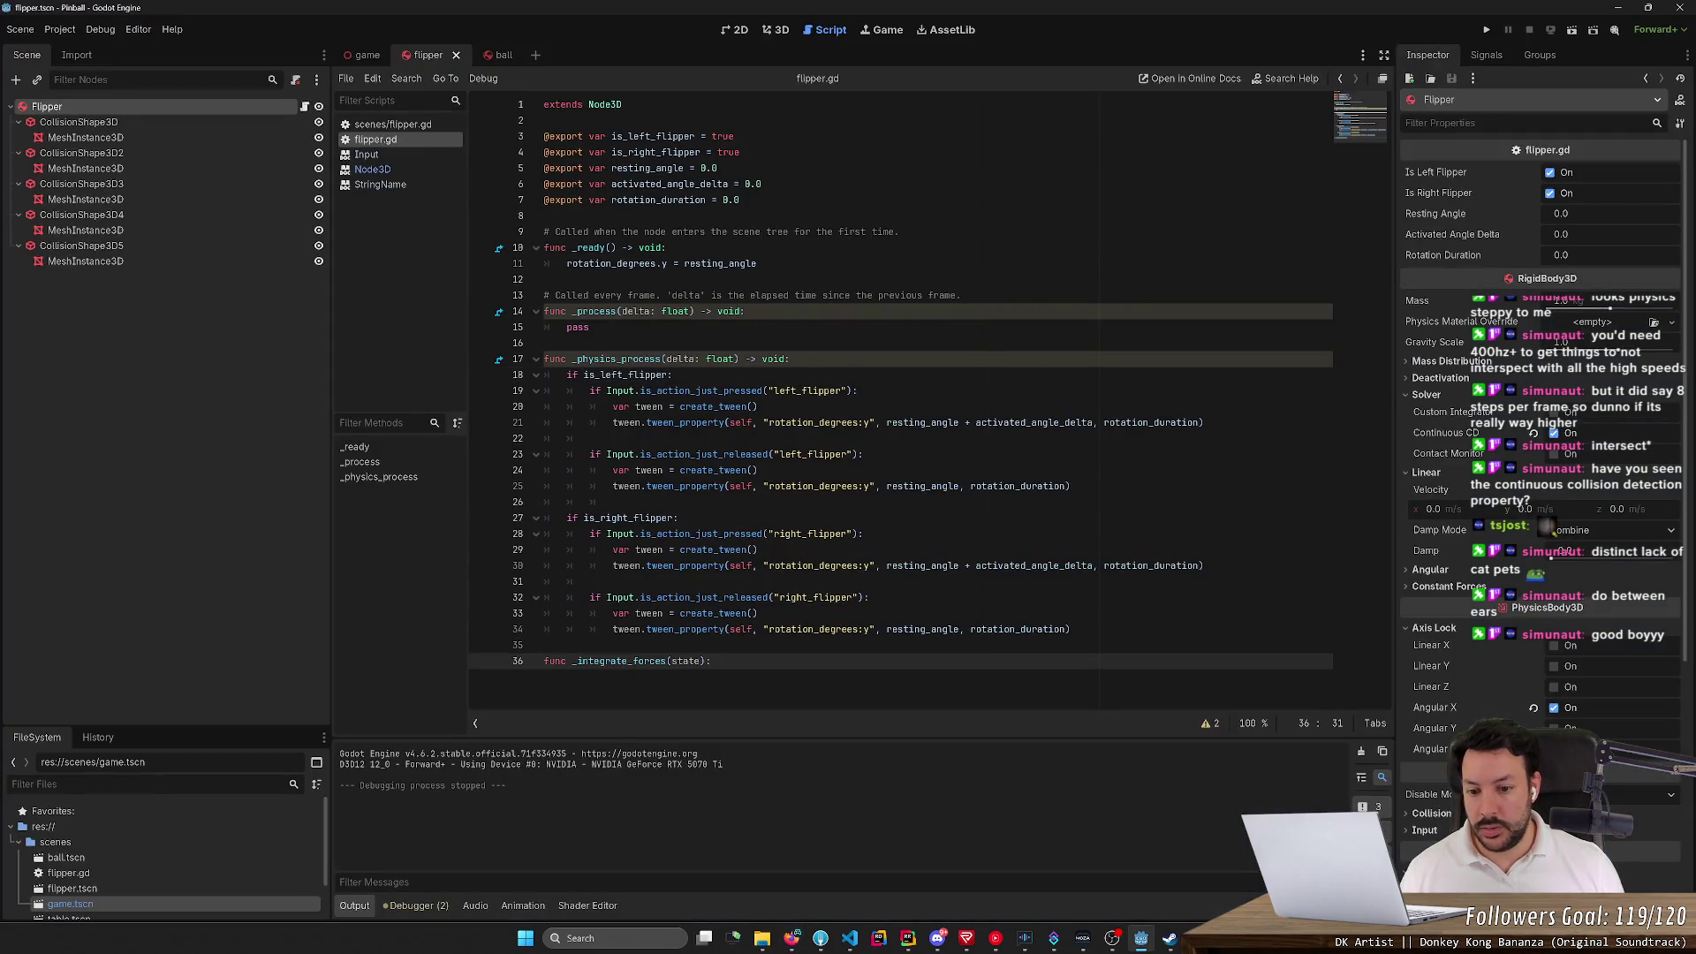
key("Return")
Add 'var is_activating = false' and 'var is_resting = false' below the exported variables
key("alt+Tab")
left_click(548, 215)
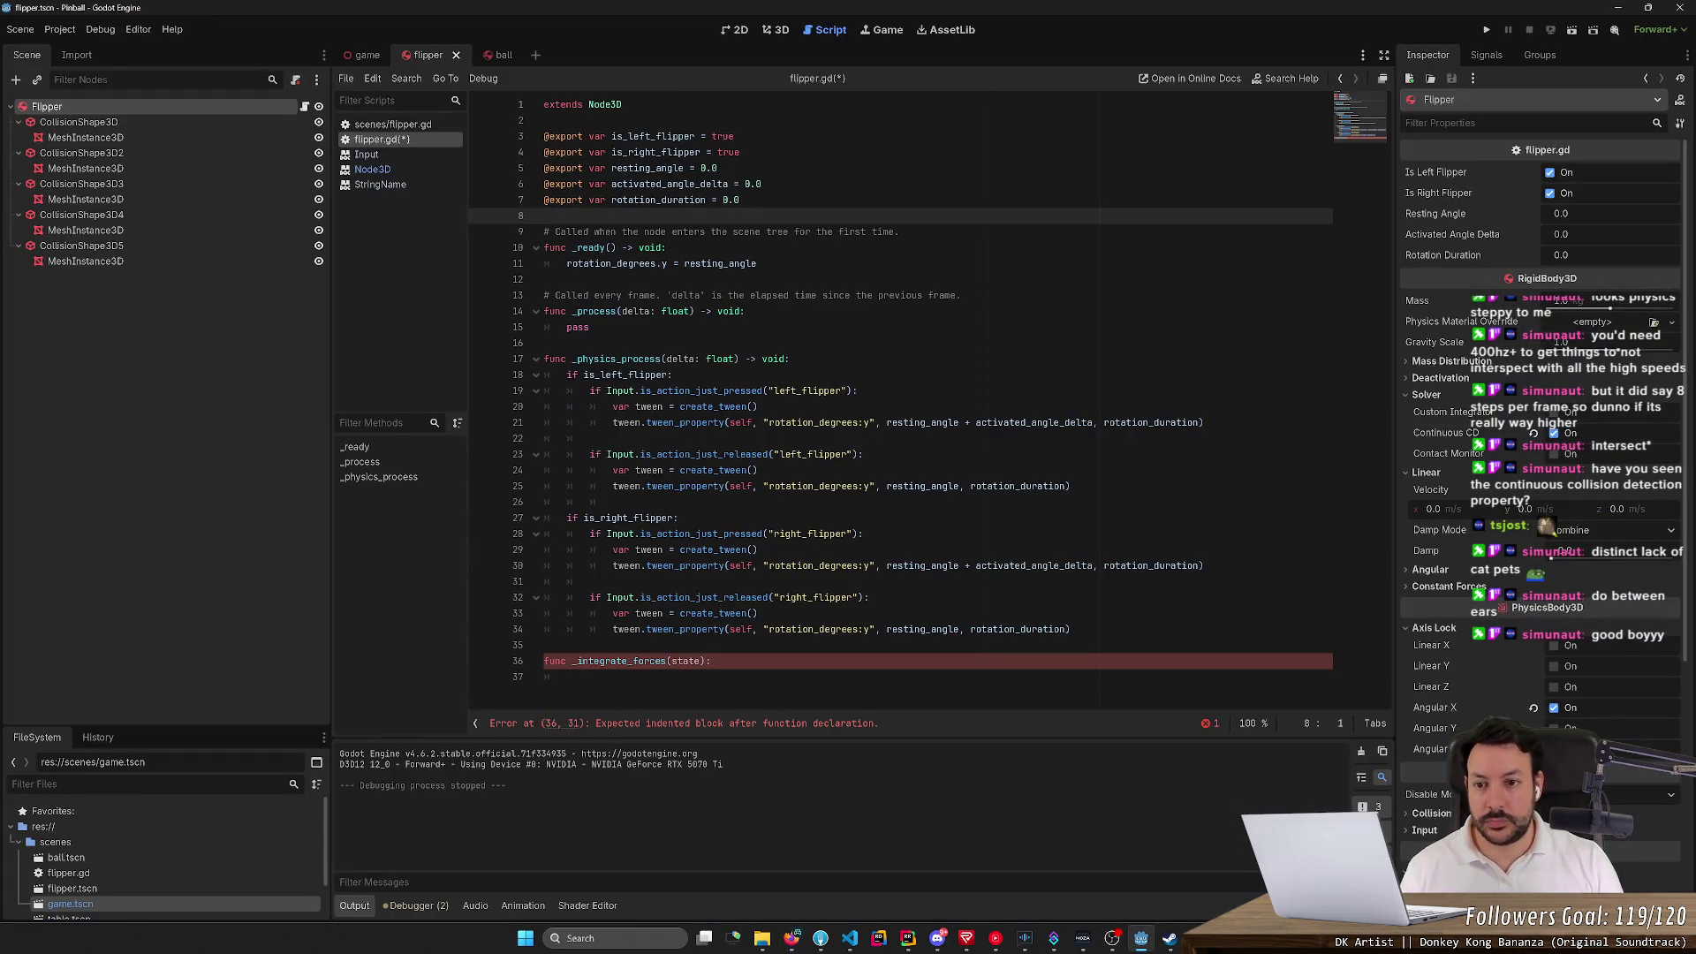
key("Return")
type("var")
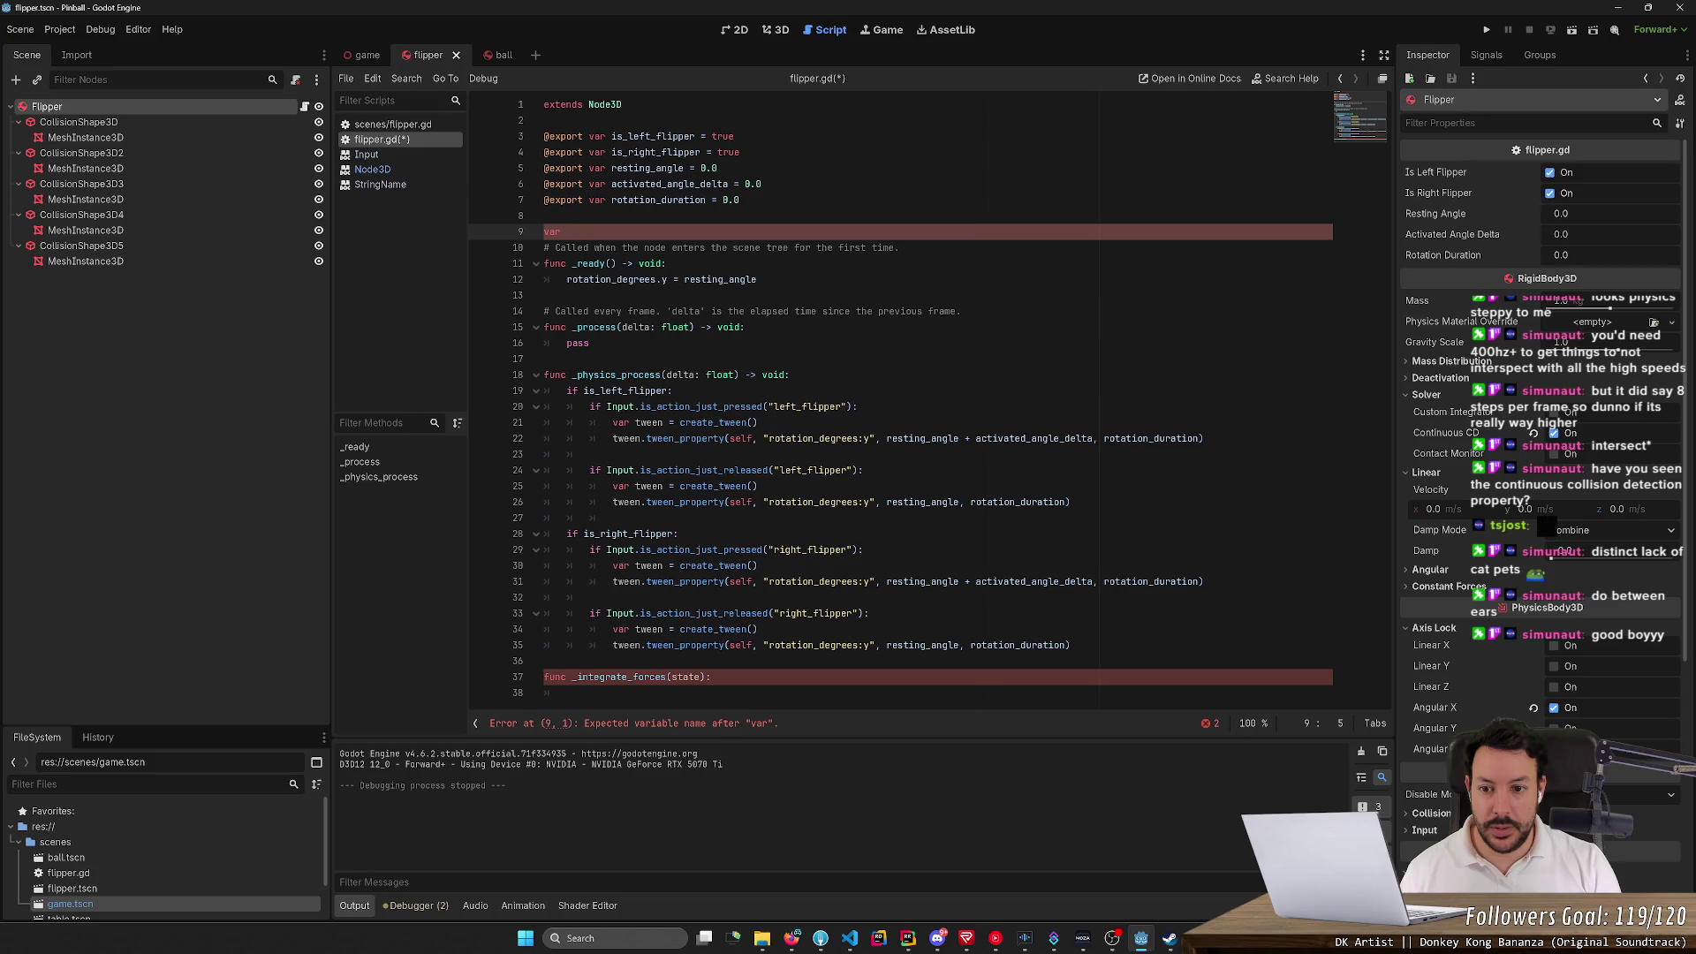
type("is_a")
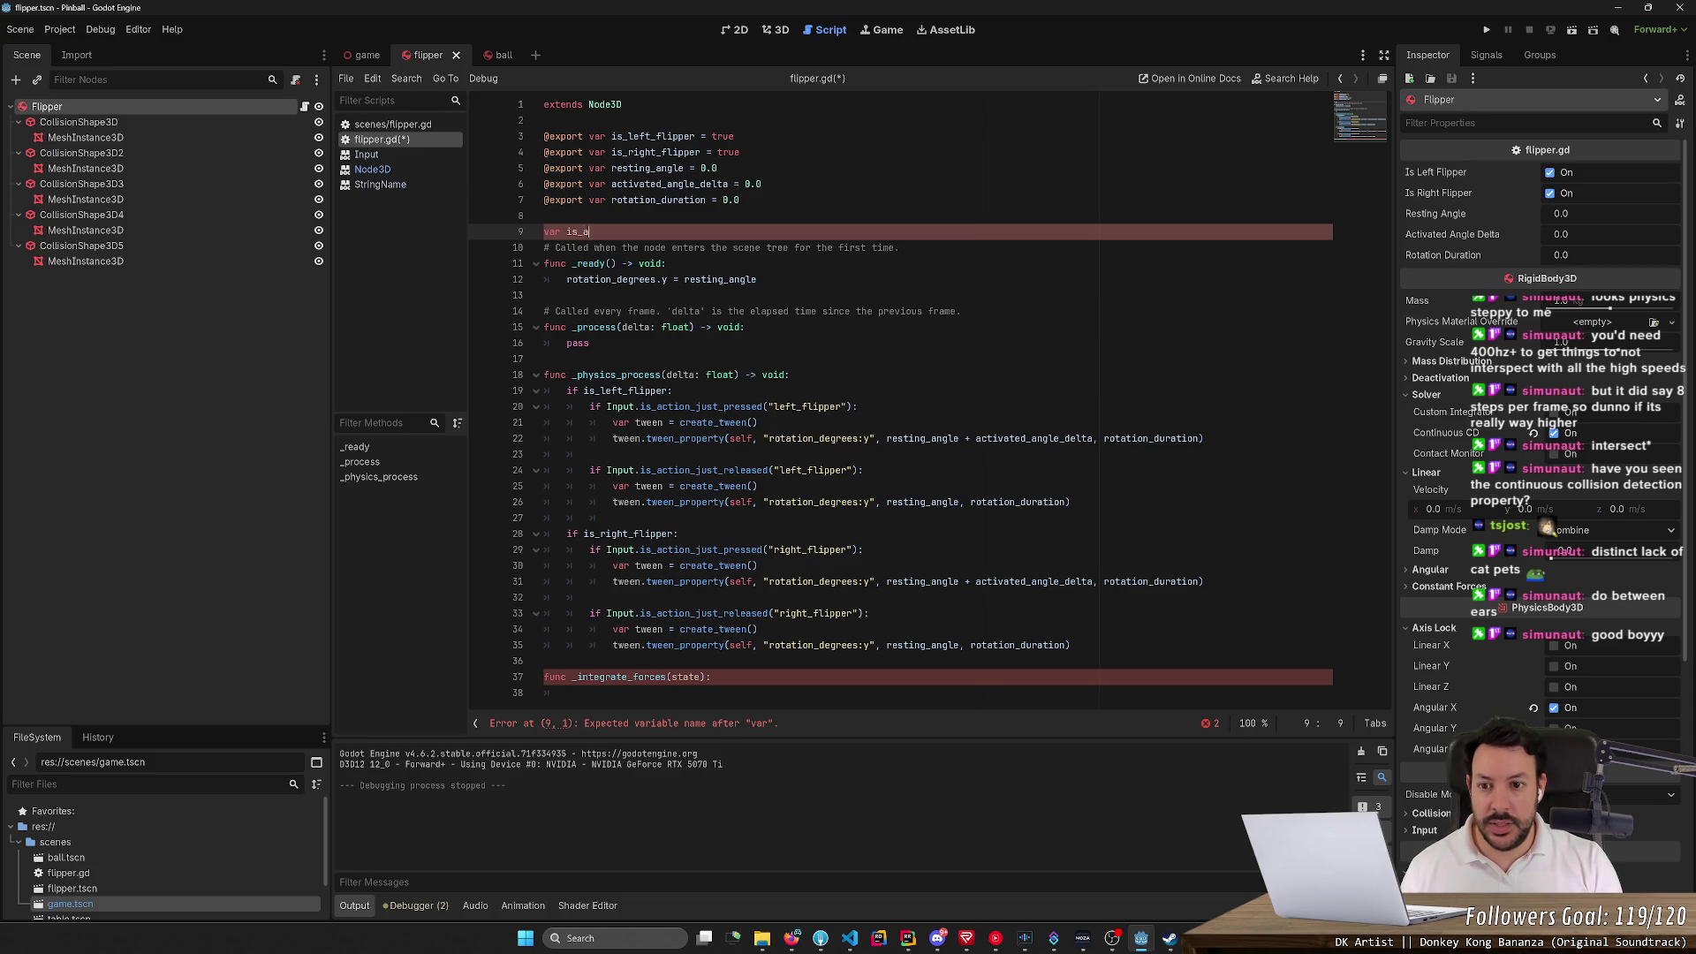
type("ctivating = false")
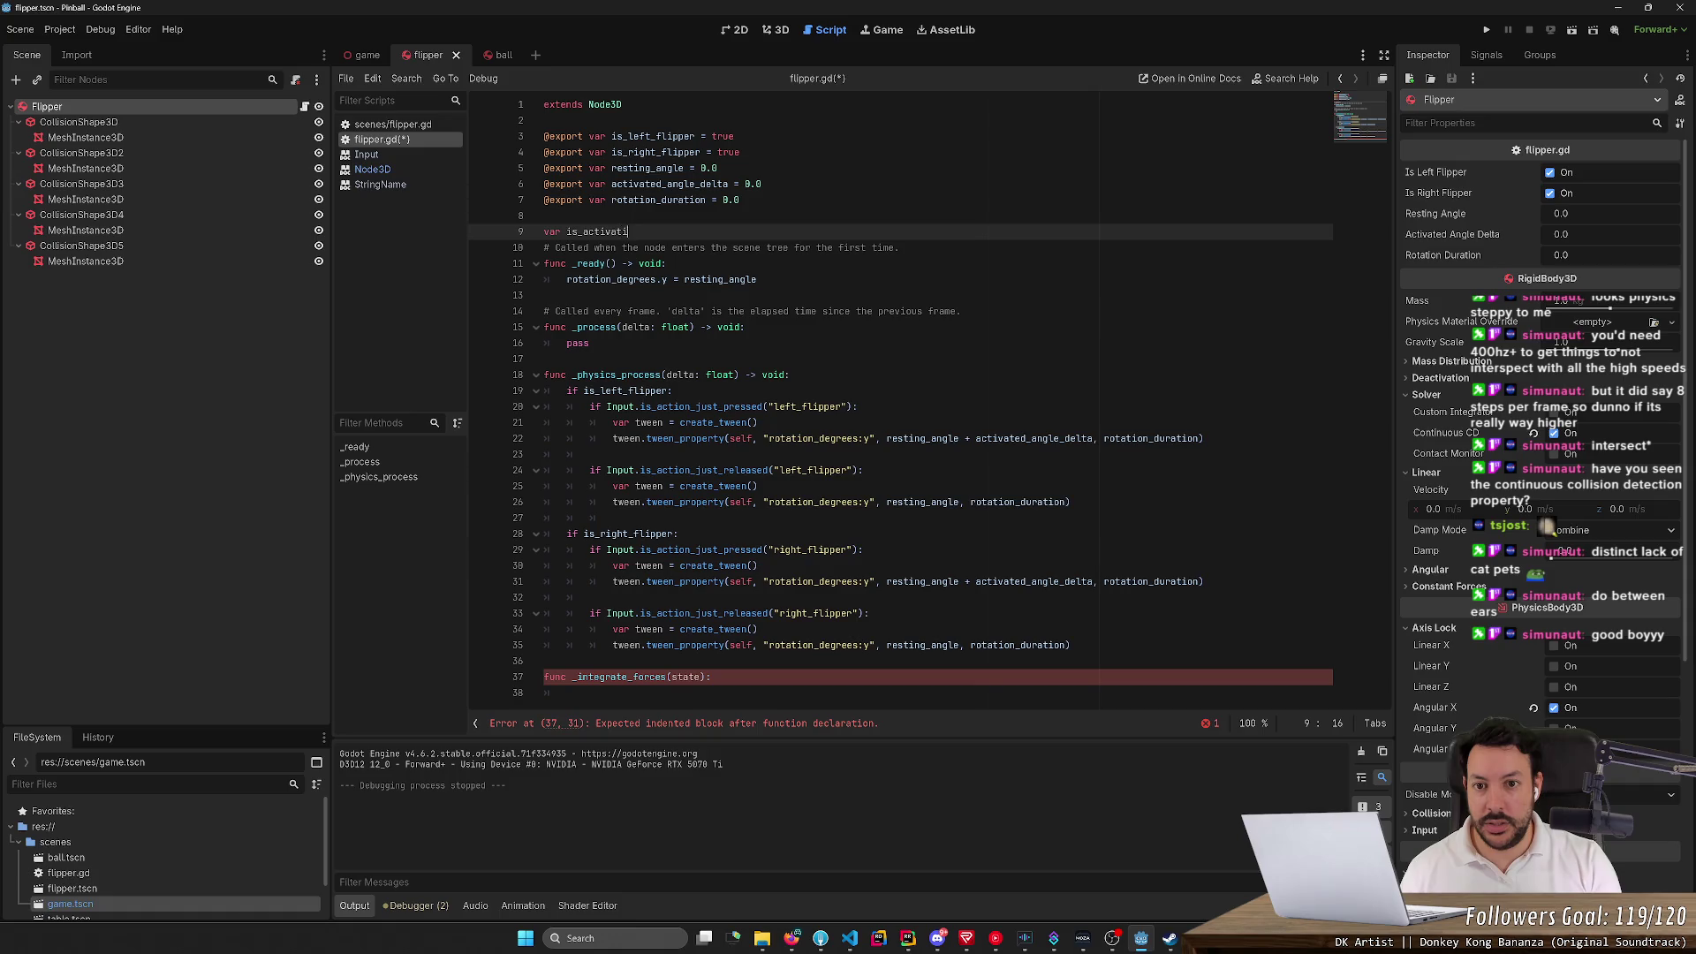
key("Return")
type("var is_restin")
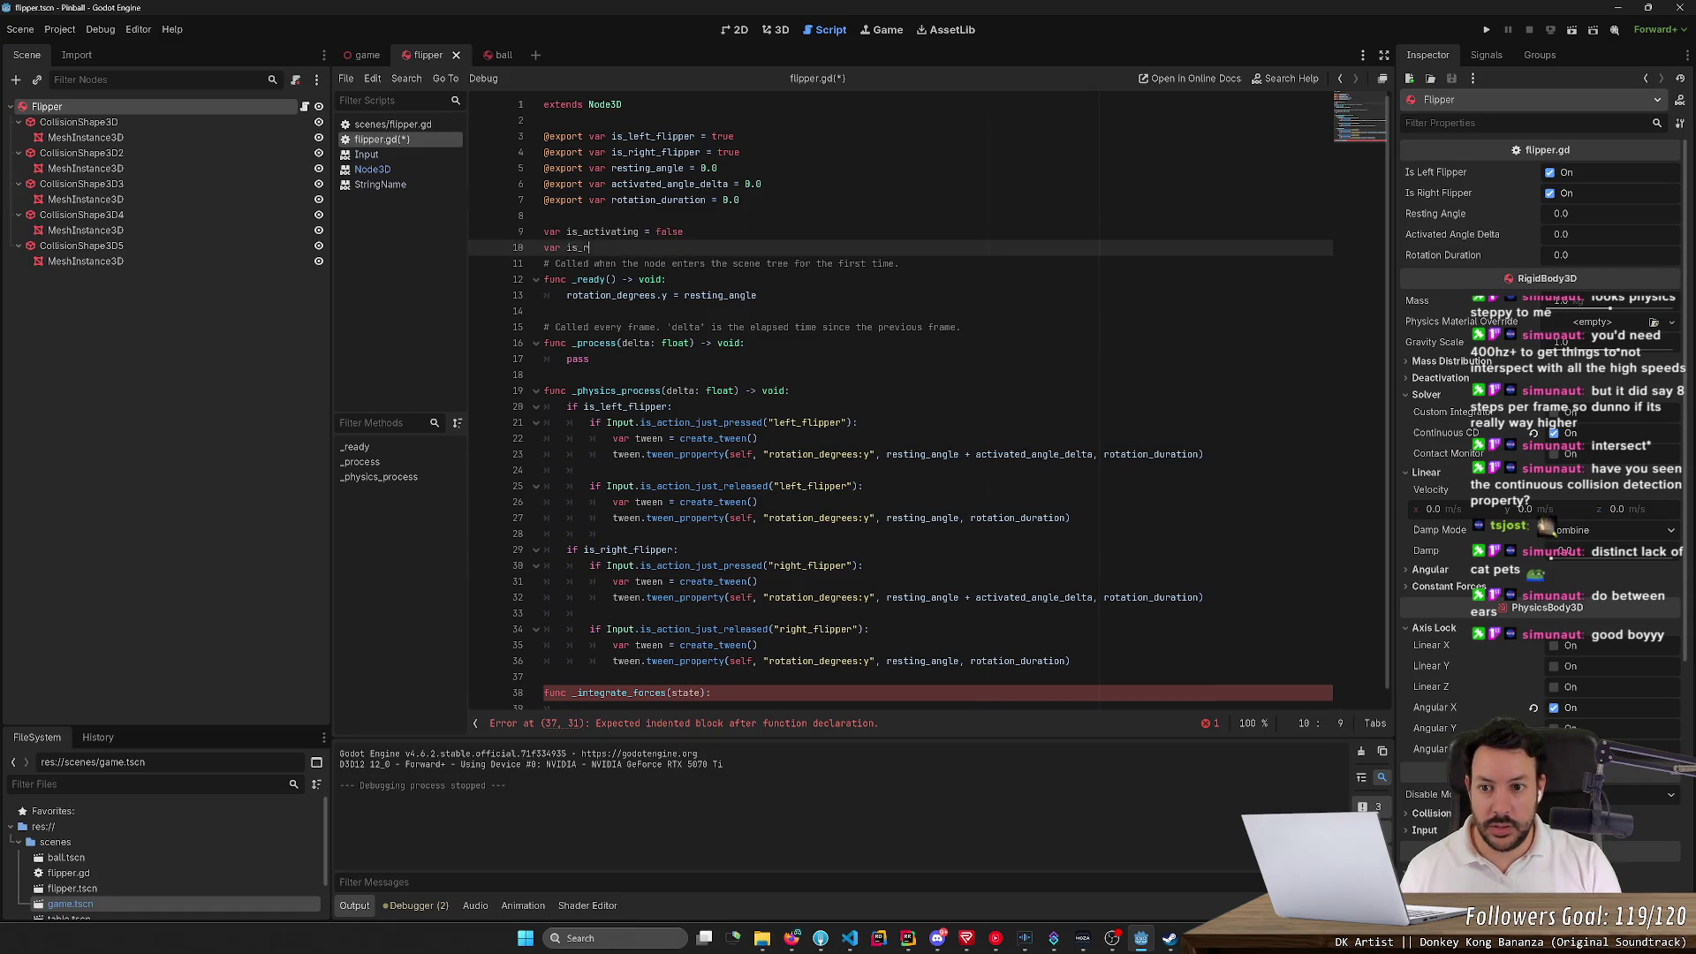
type("g = f")
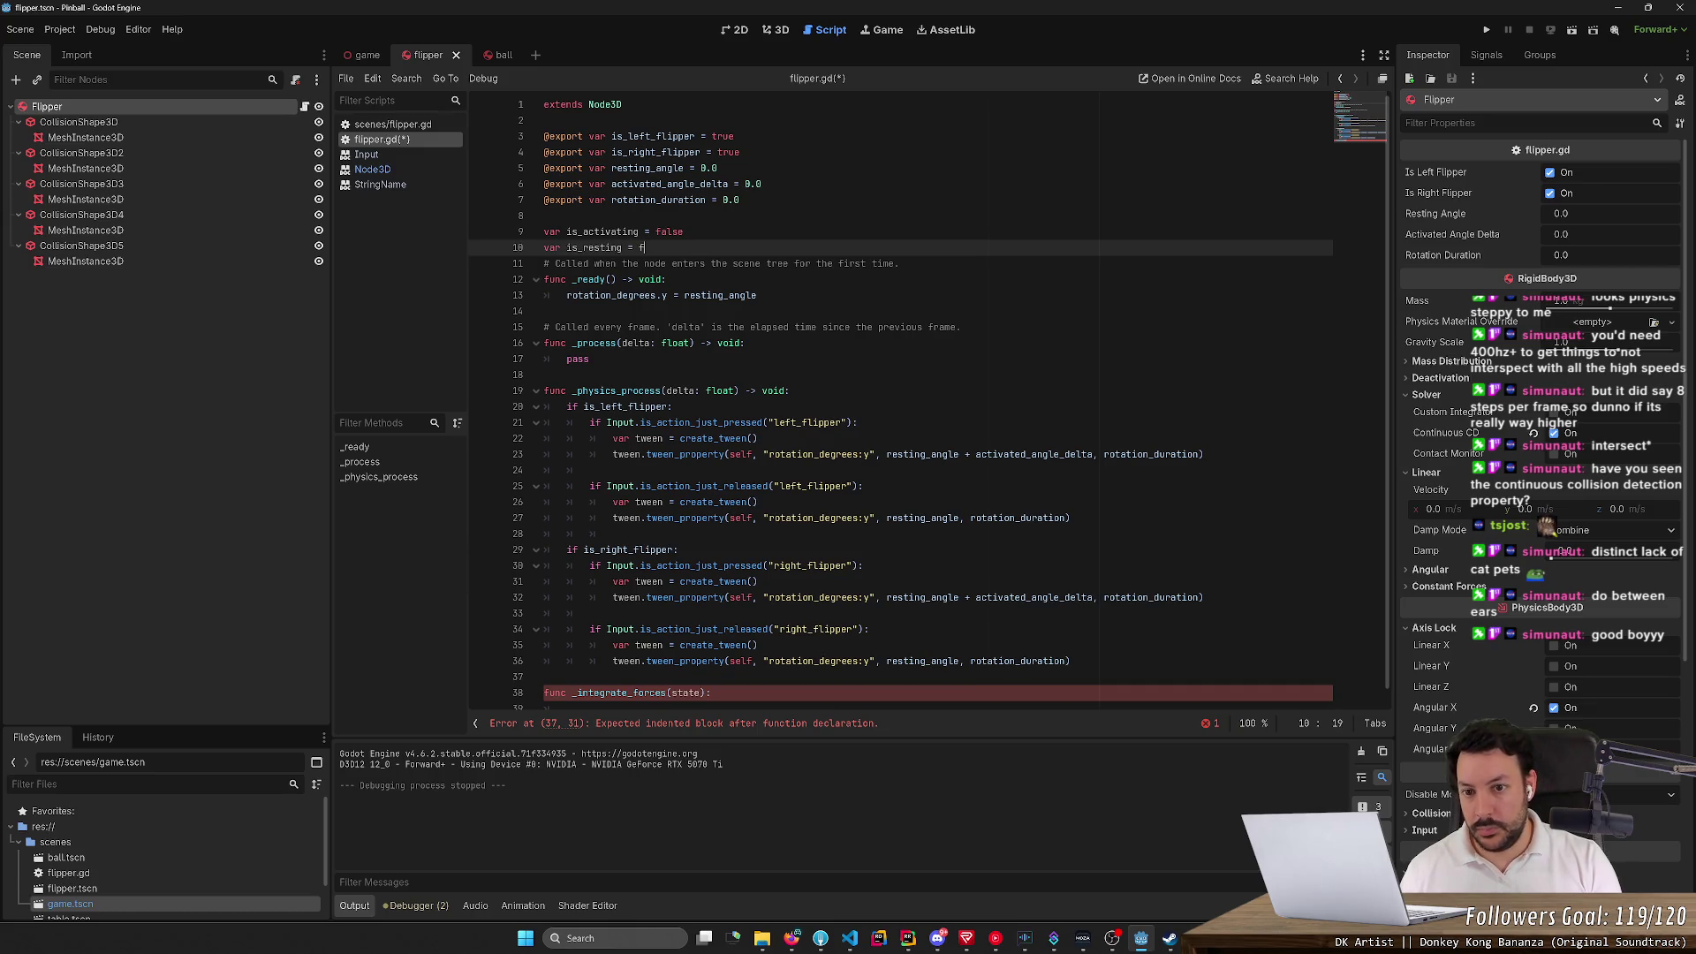
type("alse")
key("Return")
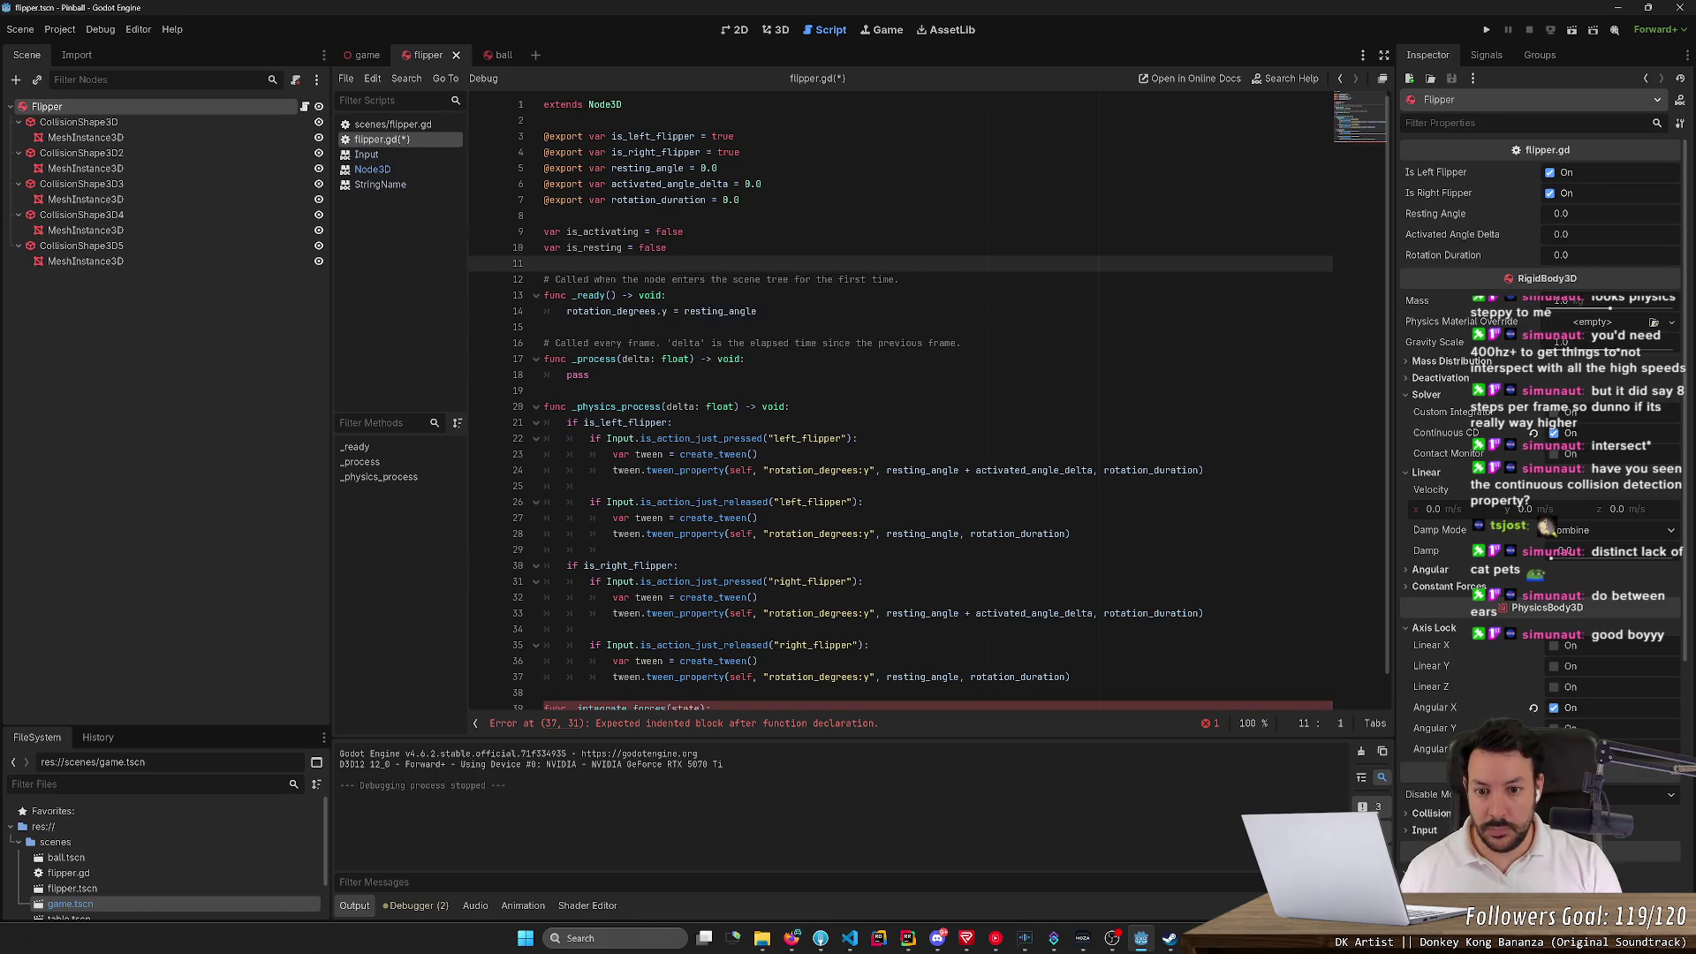
scroll(927, 397, "down", 1)
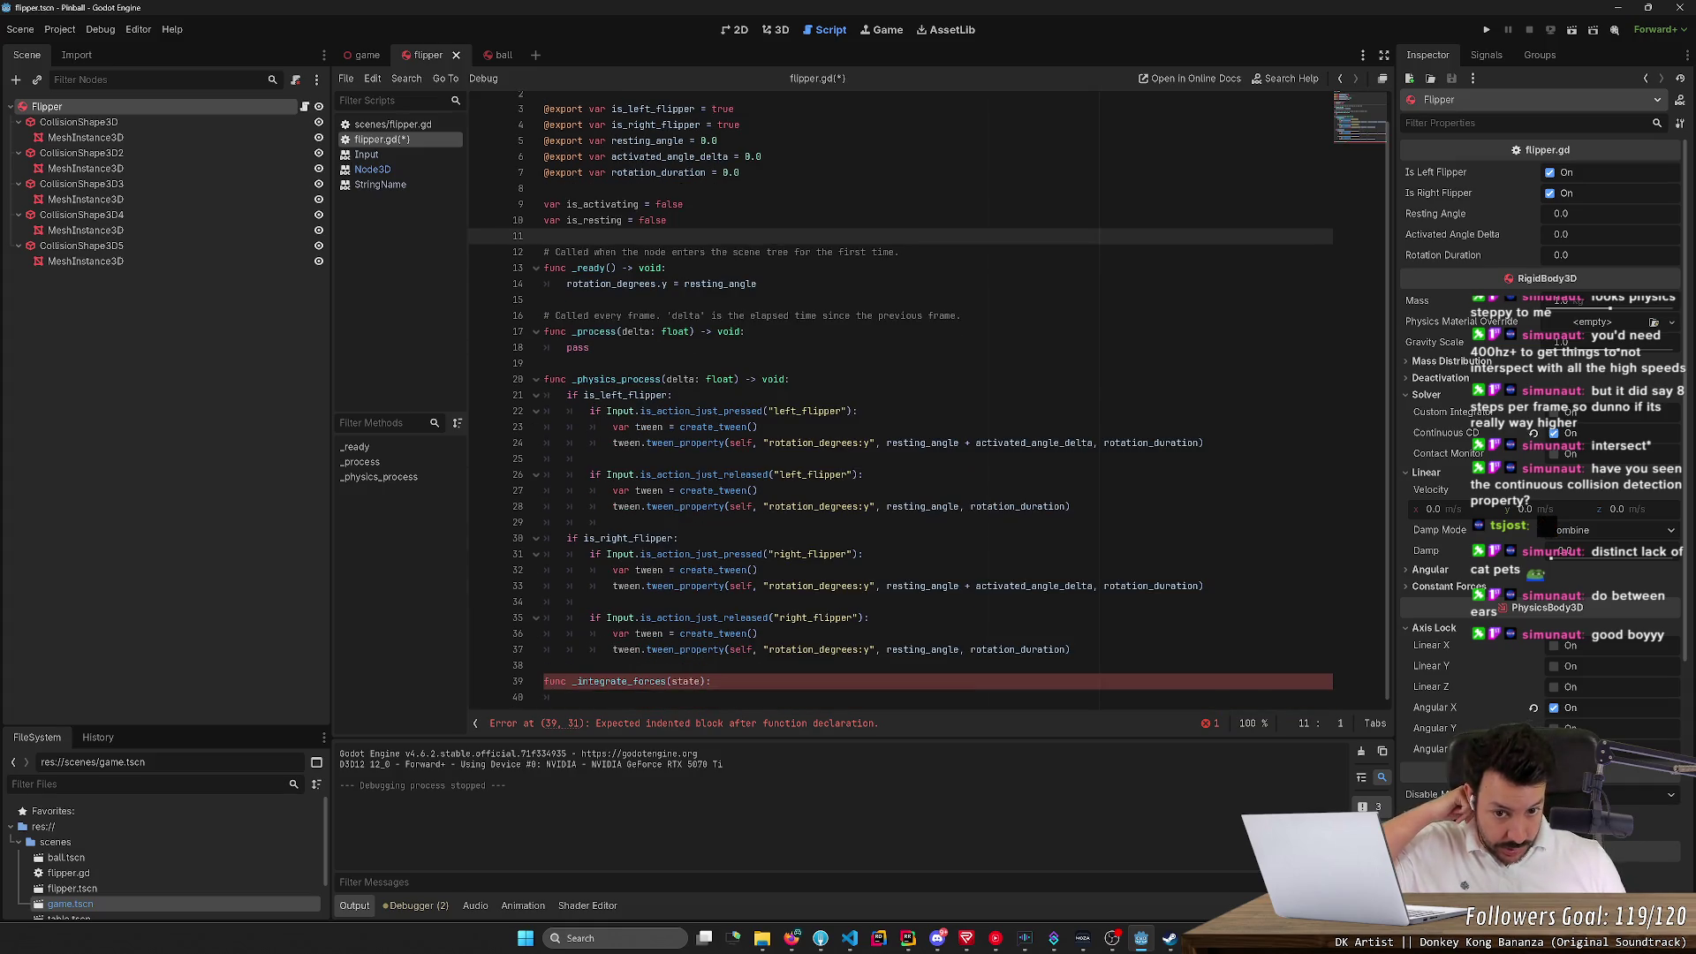
Set is_activating = true in the left flipper's press branch and move its tween lines into _integrate_forces
left_click(857, 411)
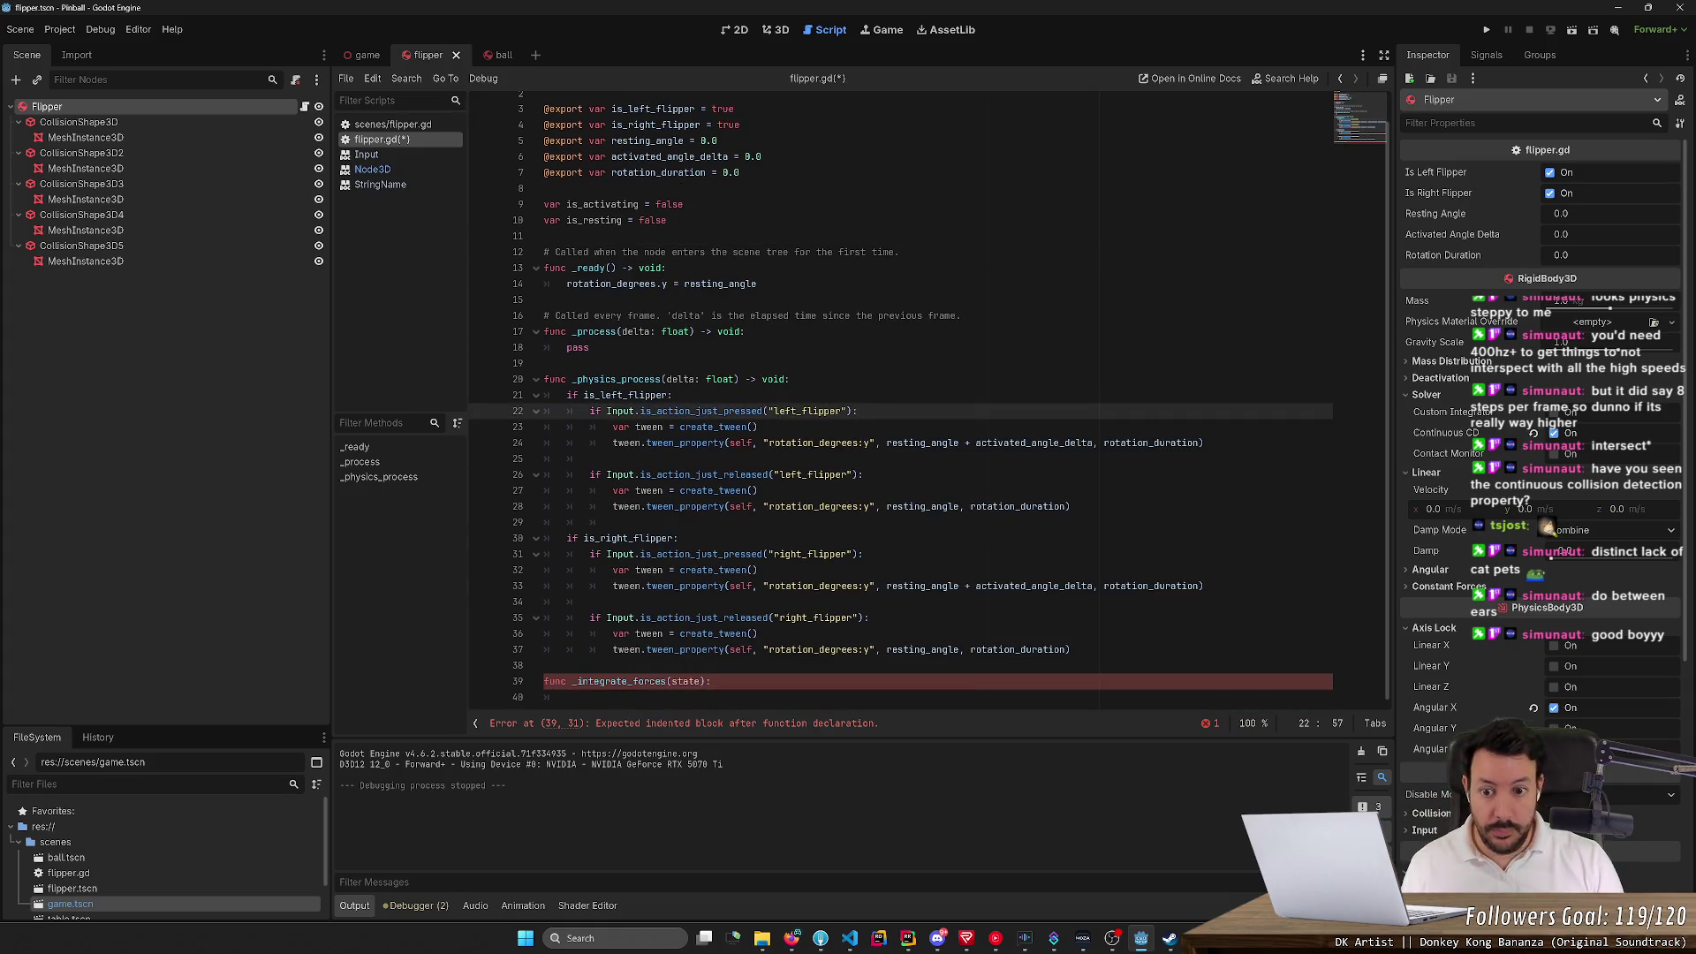
key("Return")
type("is_")
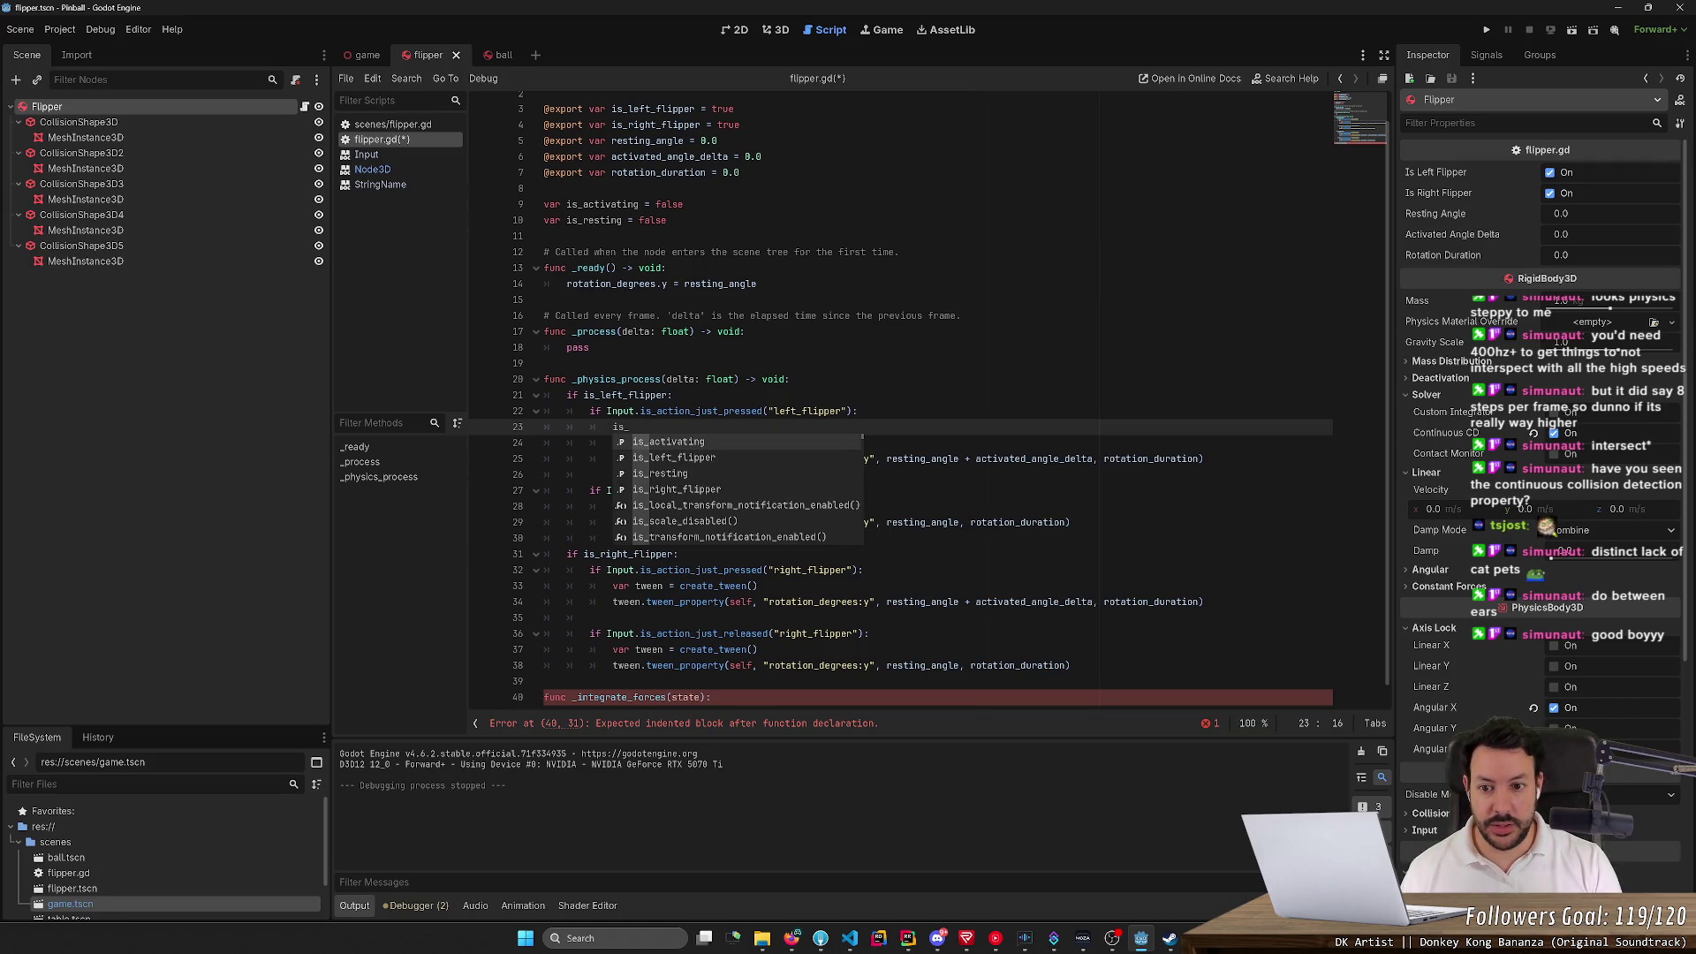
key("Return")
type("= true")
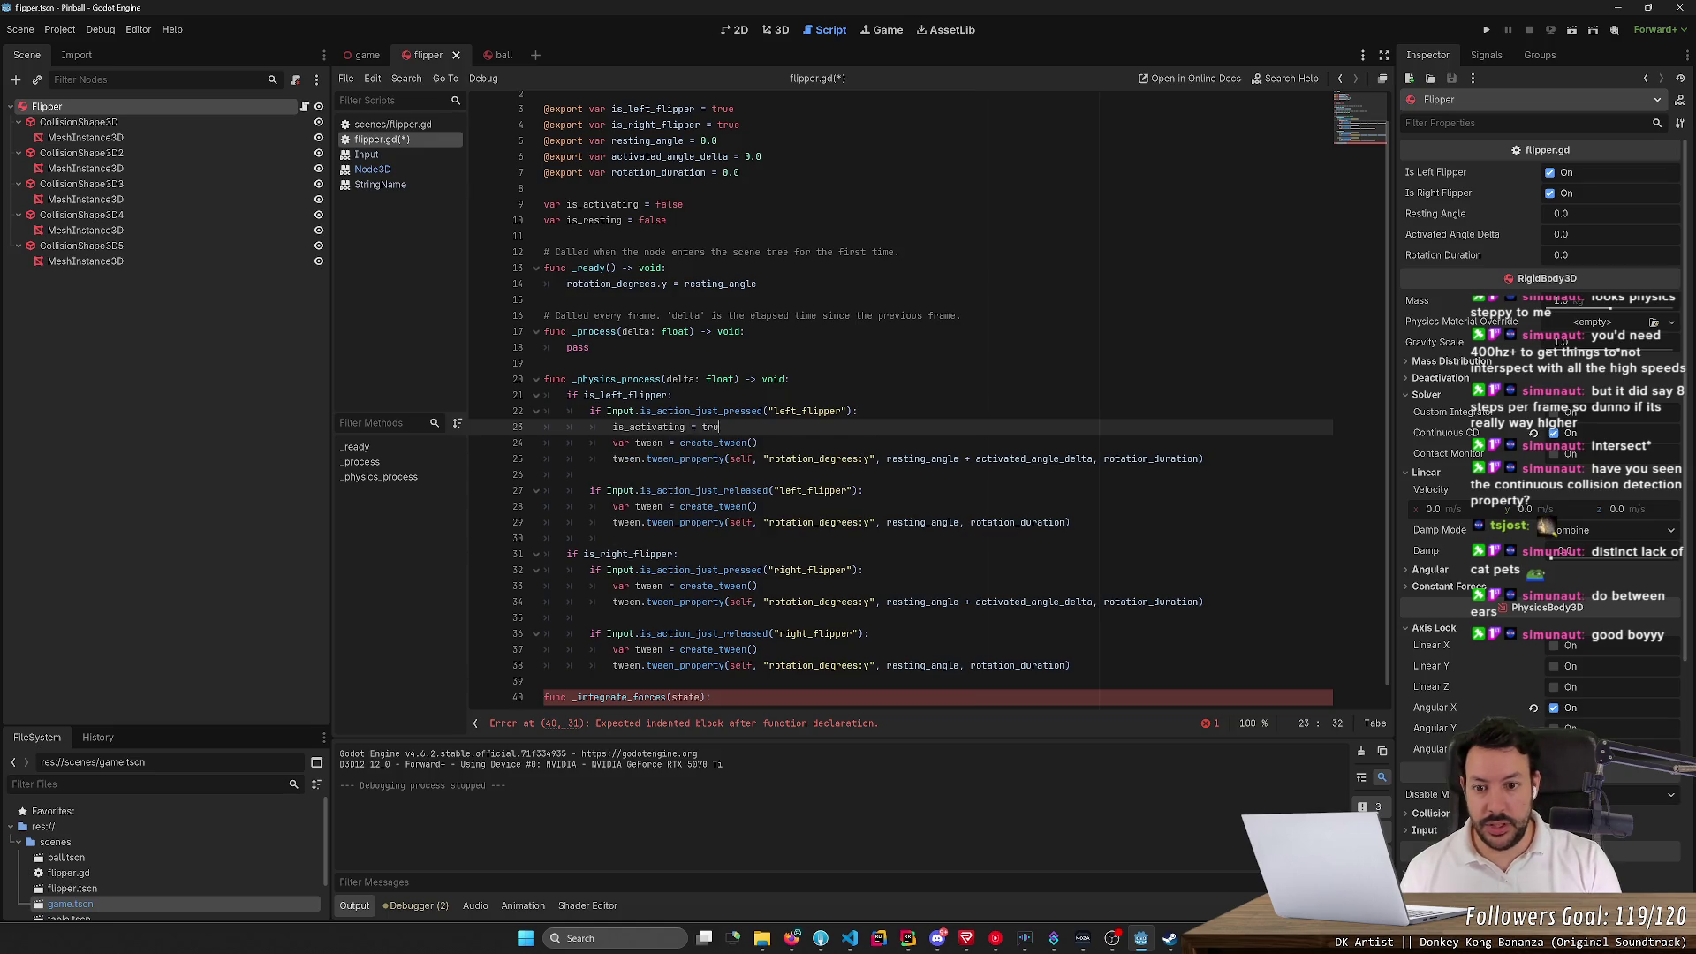
key("shift+Down")
key("shift+Down")
key("shift+End")
key("ctrl+c")
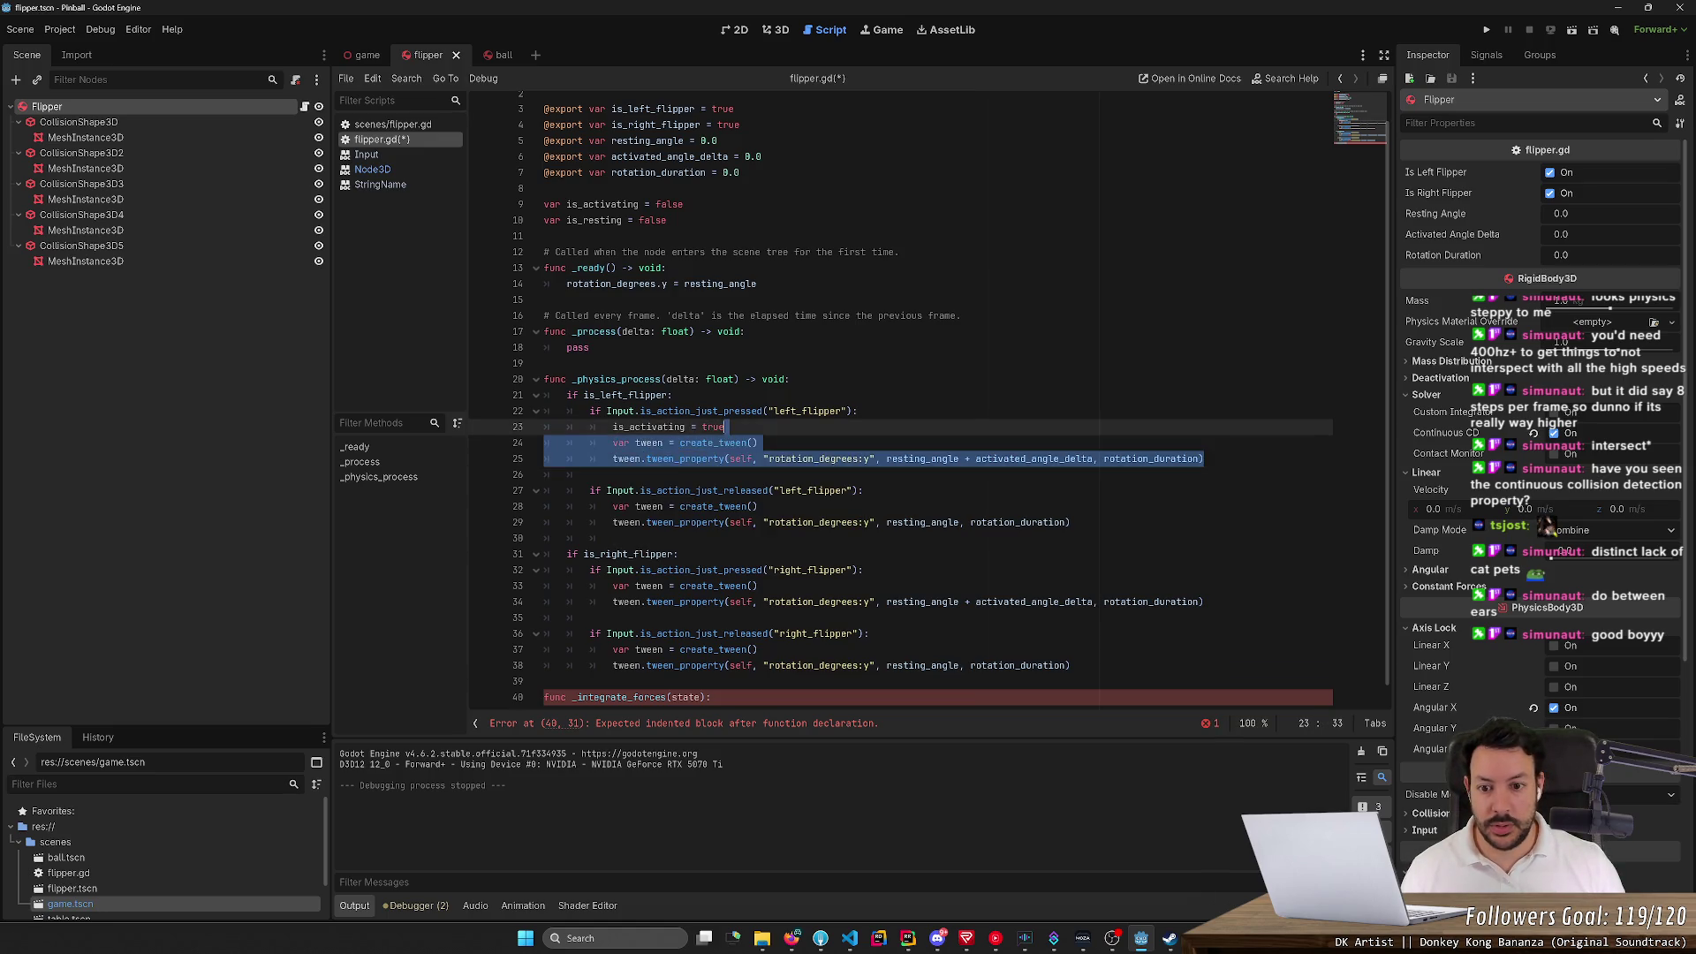
key("Delete")
key("ctrl+End")
key("ctrl+v")
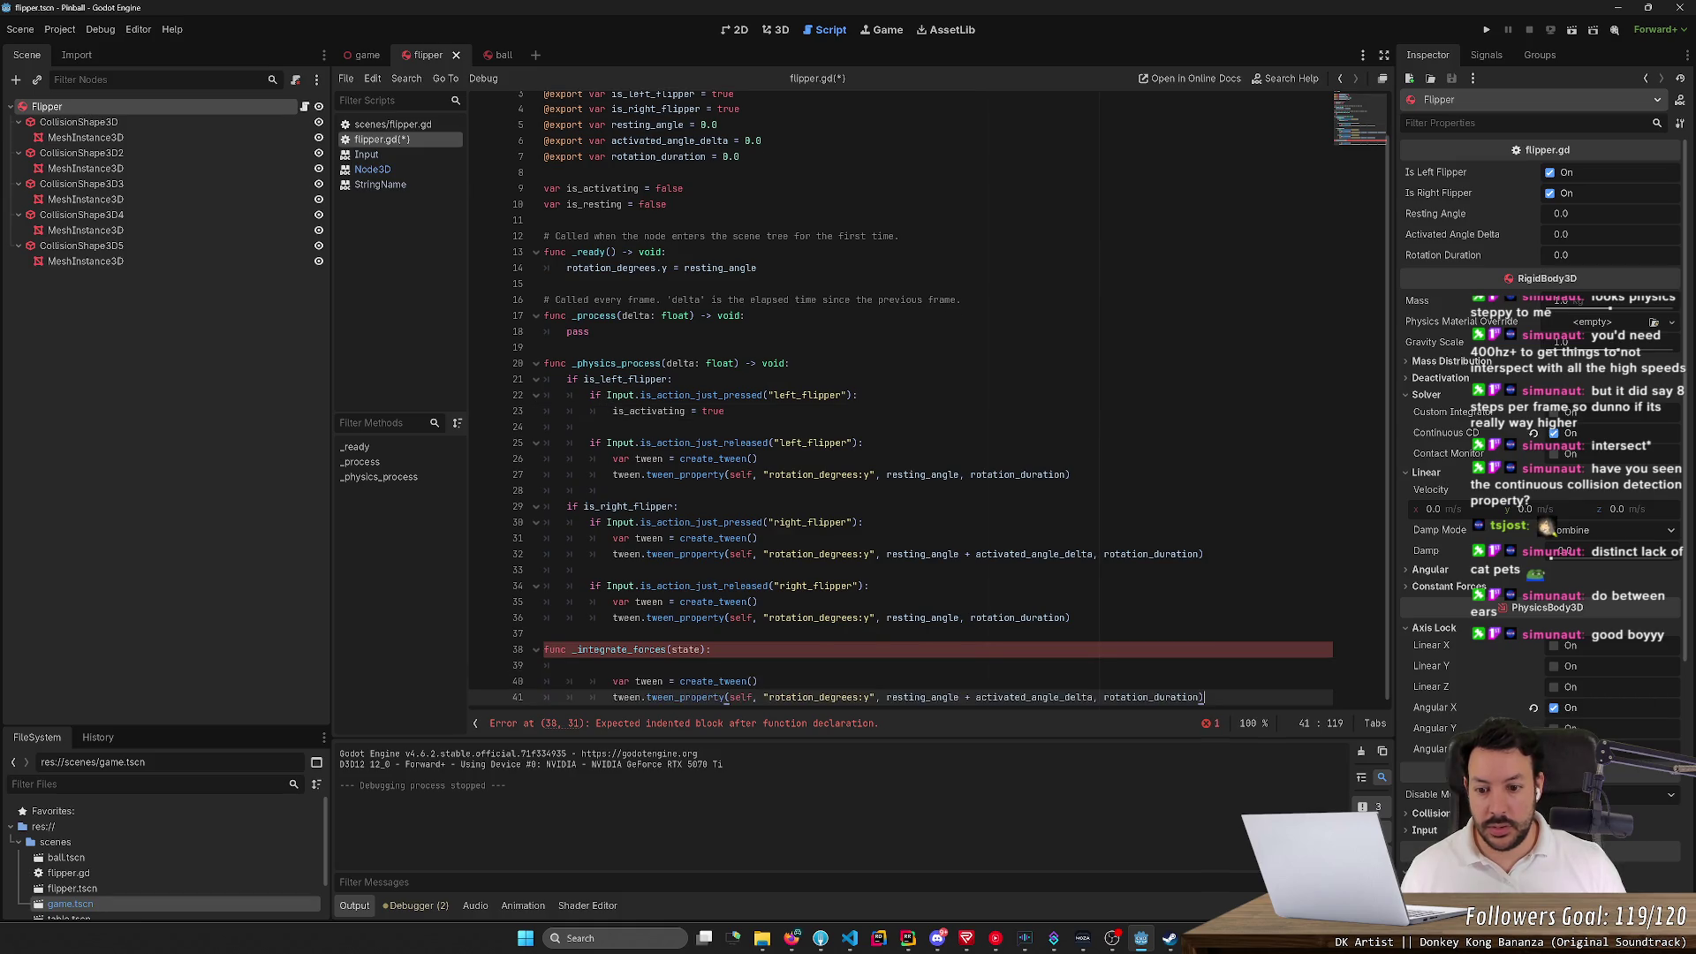
Replace the left flipper's release tween code with is_resting = true
mouse_move(1070, 474)
left_mouse_down()
mouse_move(758, 459)
mouse_move(866, 442)
left_mouse_up()
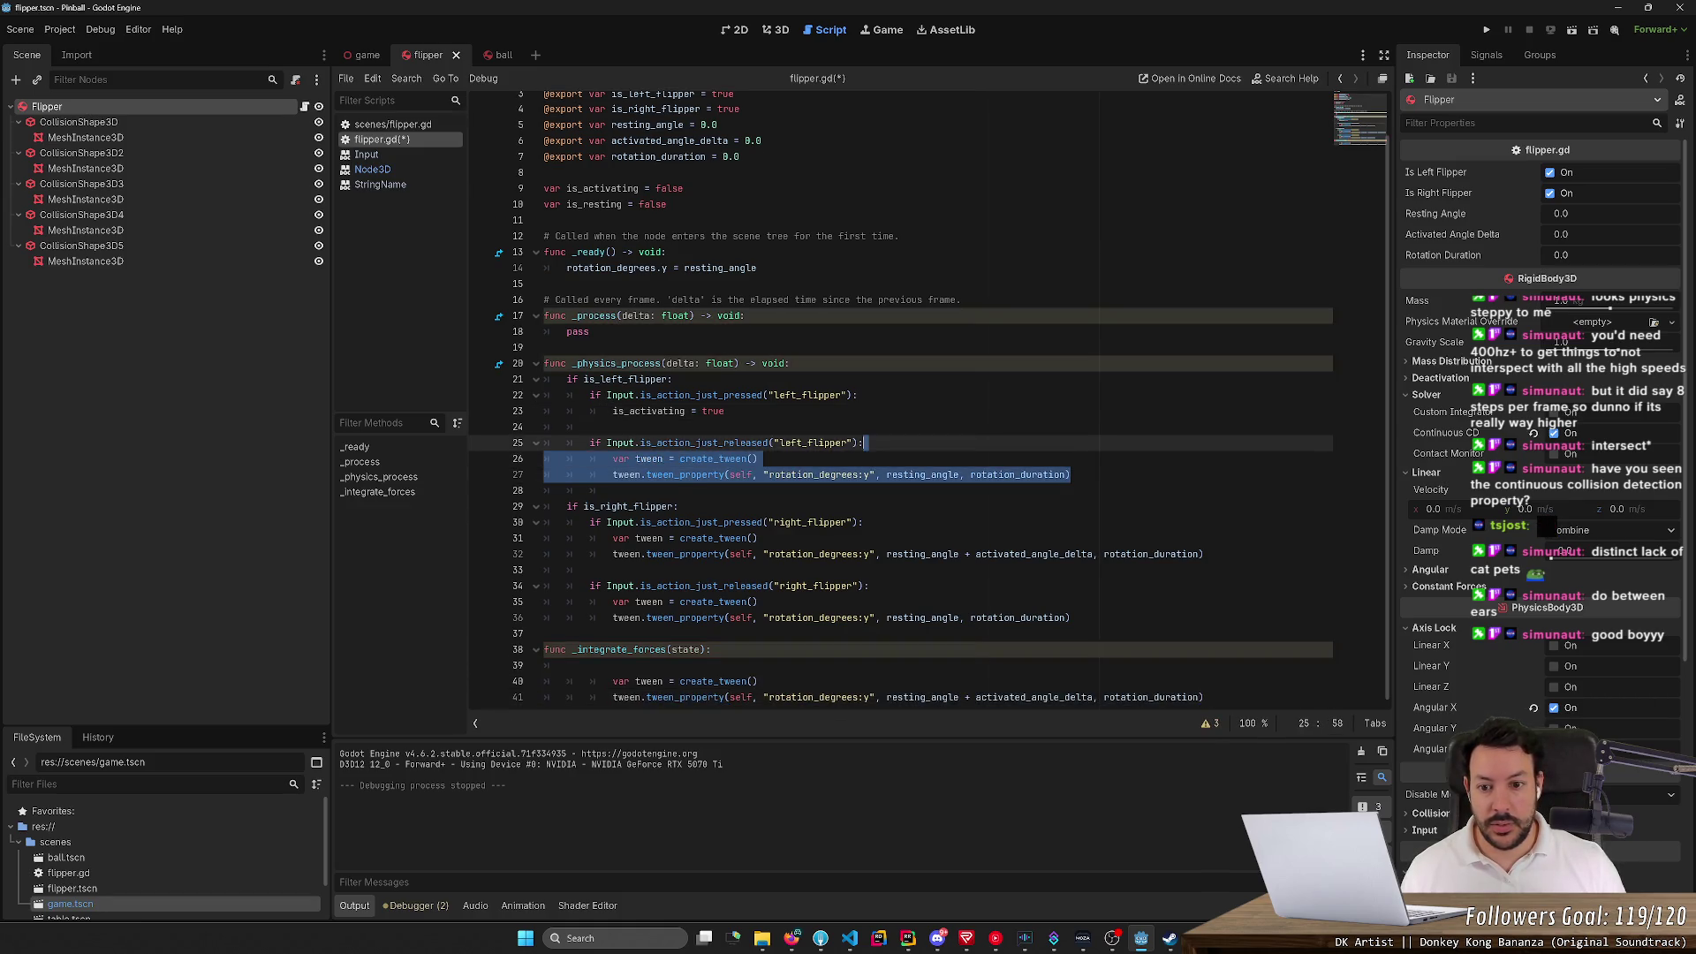
key("BackSpace")
key("Return")
type("is_")
key("Down")
key("Down")
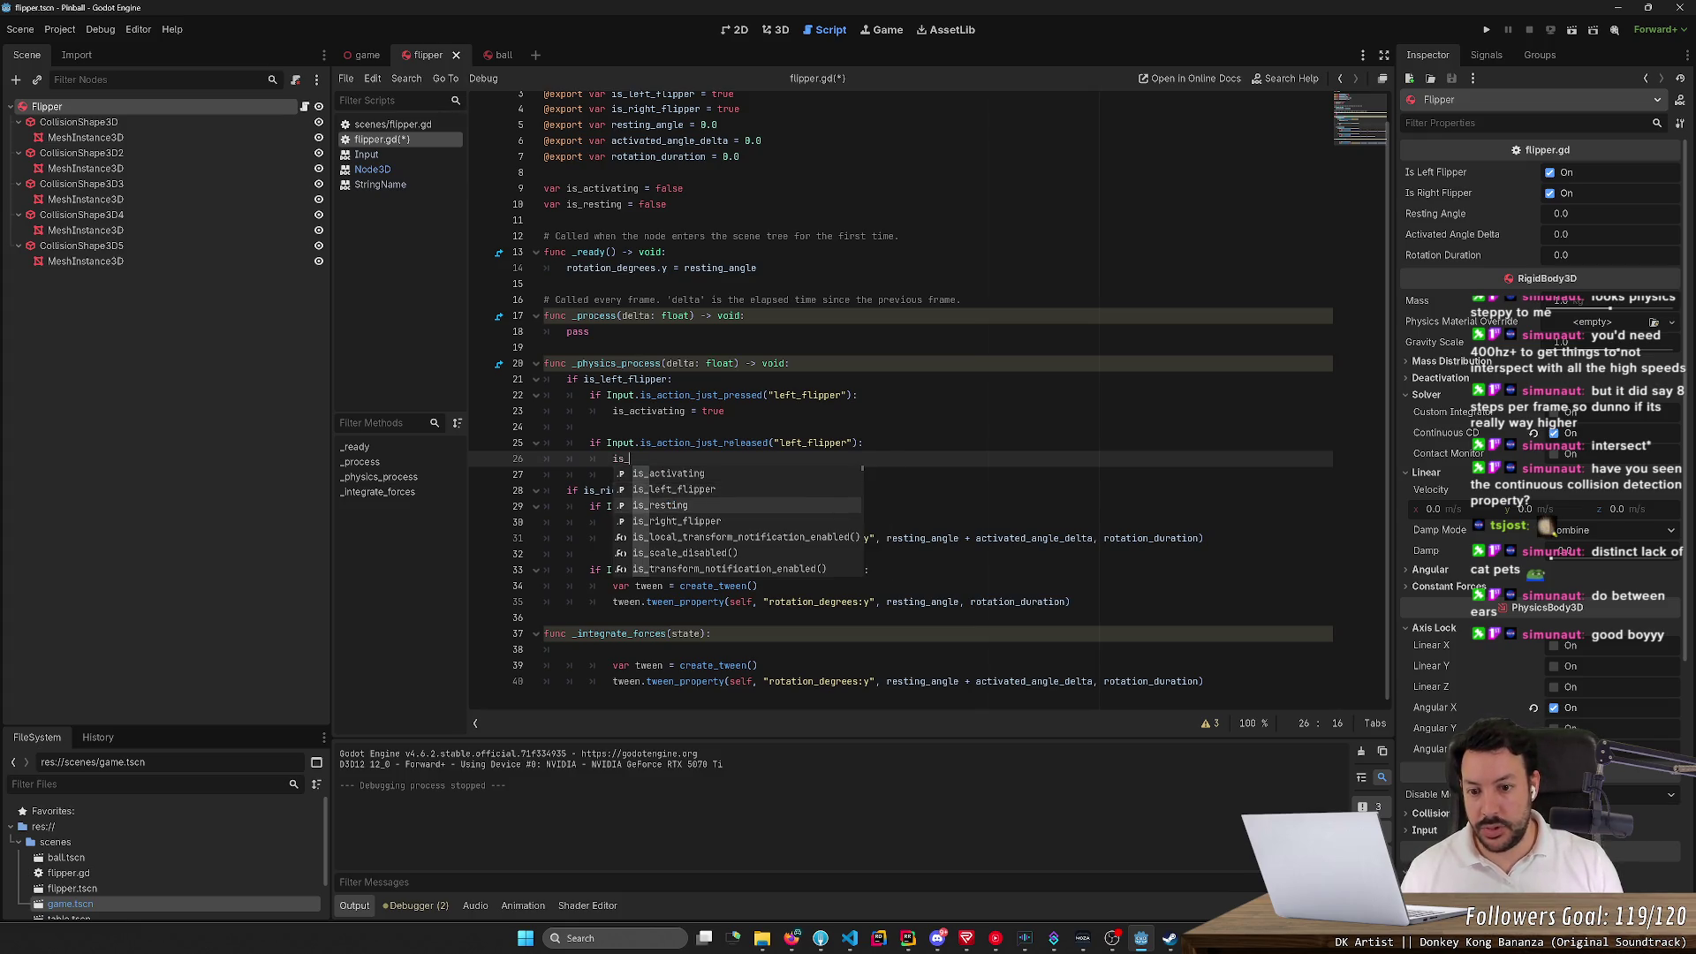
key("Return")
type("= true")
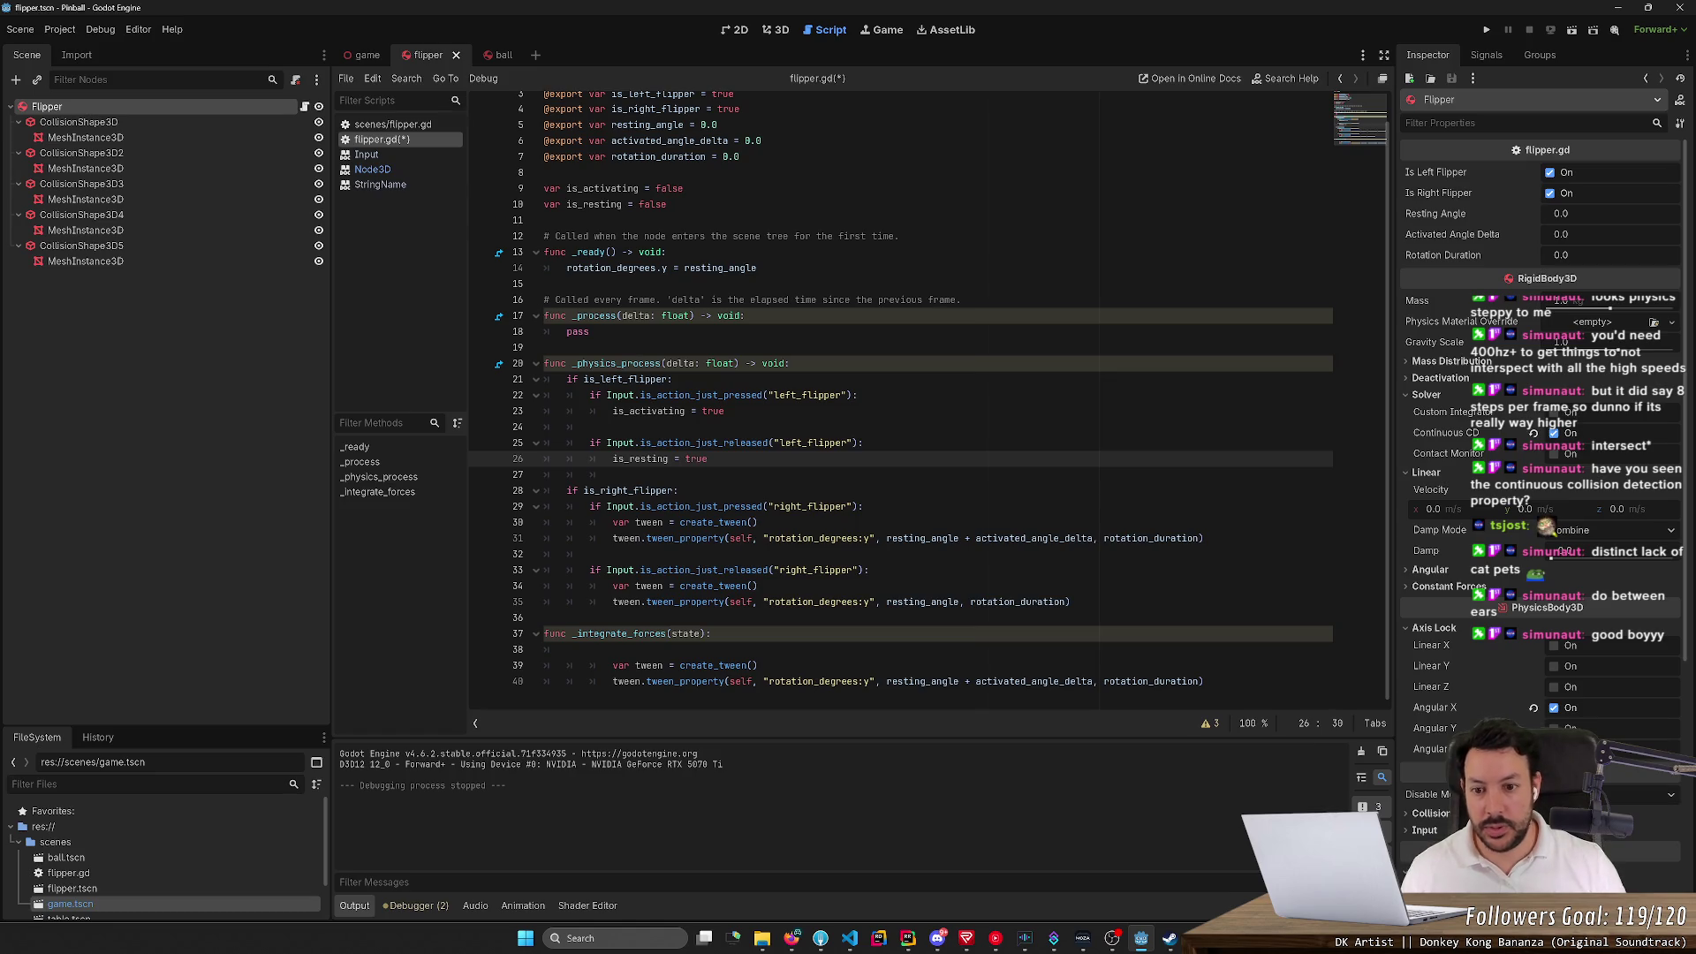
Replace the right flipper's press tween code with an indented is_activating = true
left_click_drag(725, 411, 859, 395)
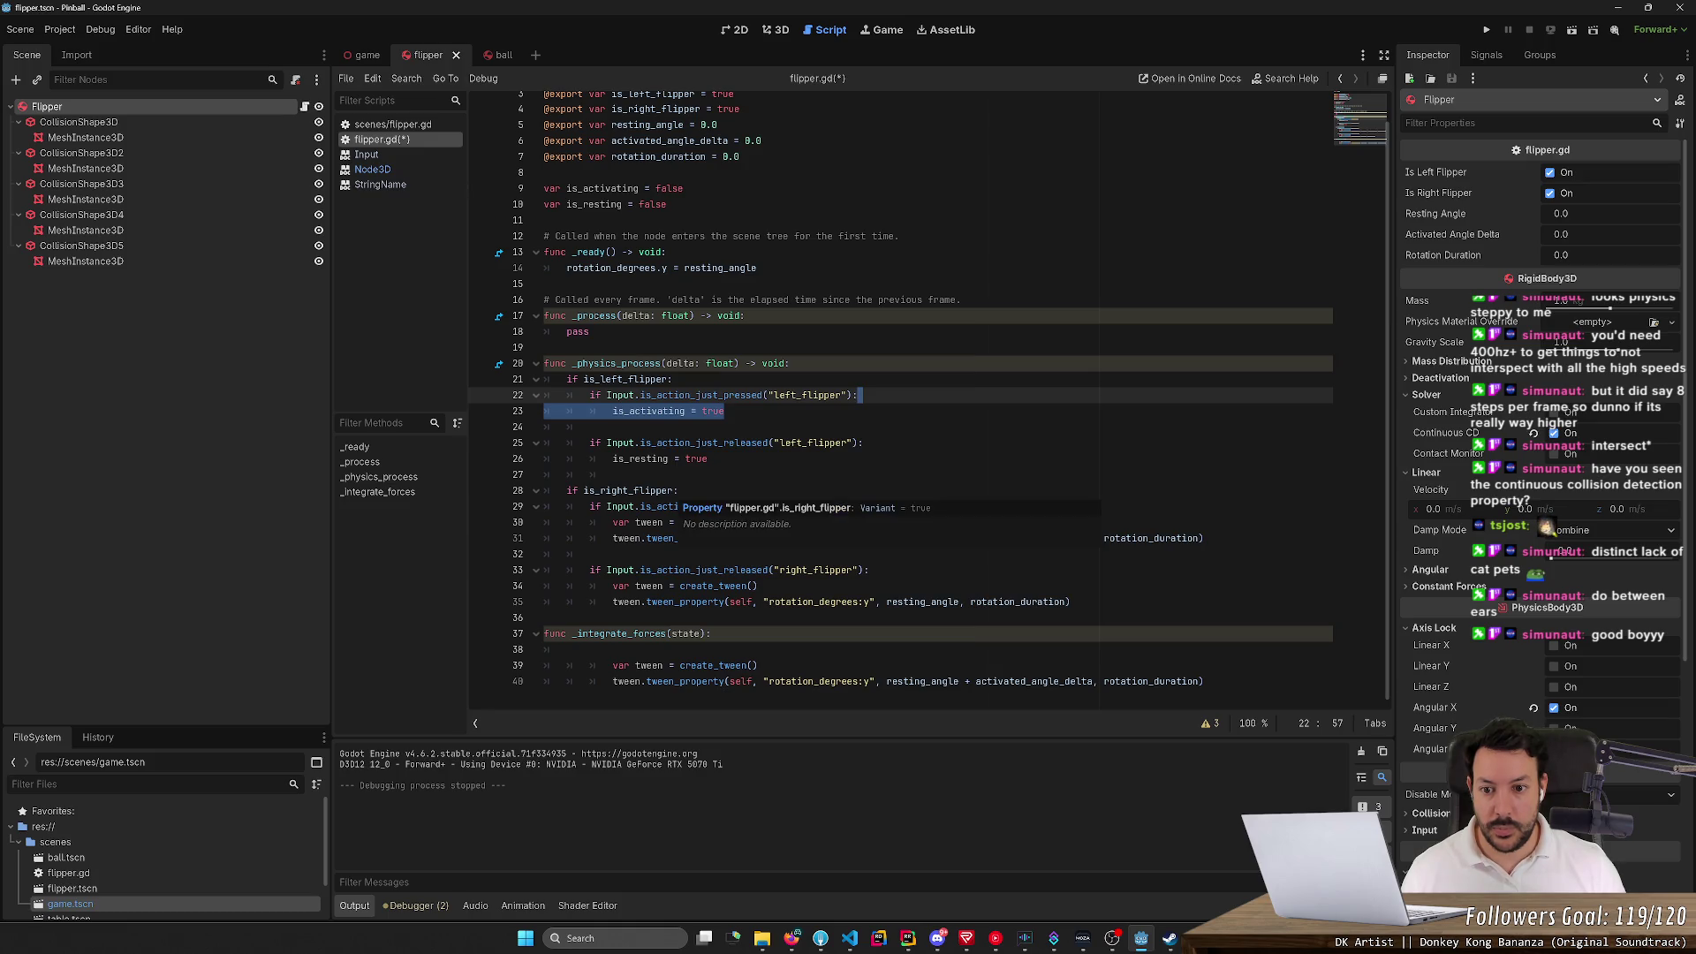
left_click(673, 379)
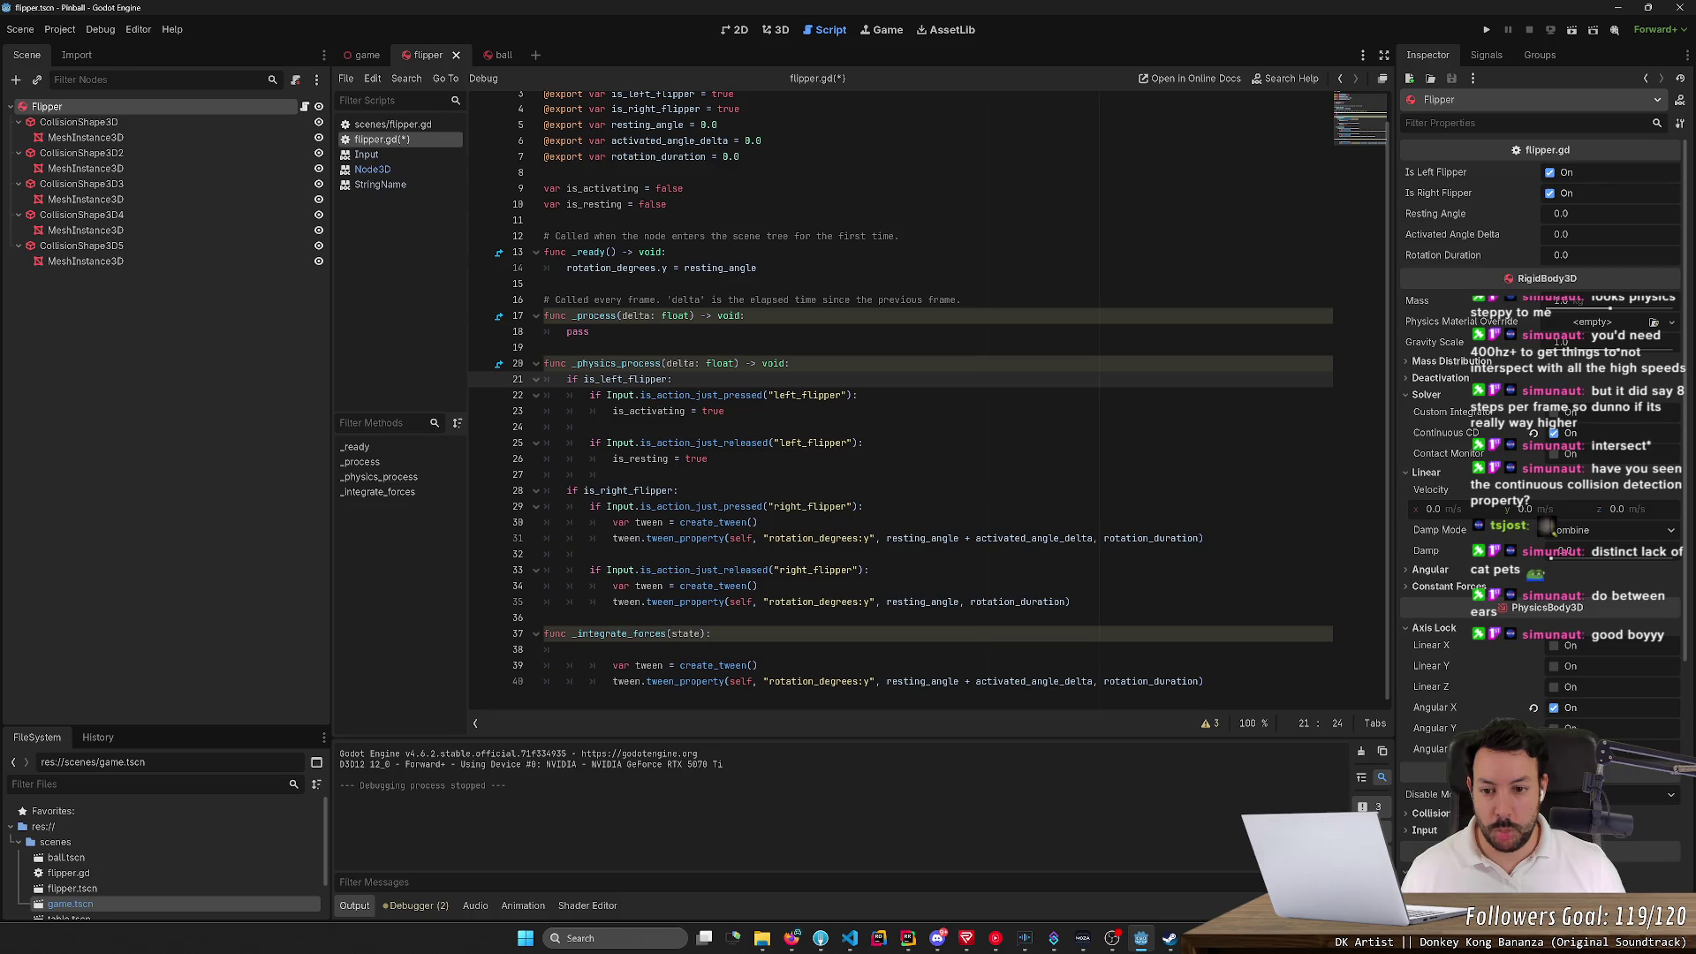
left_click_drag(725, 411, 612, 410)
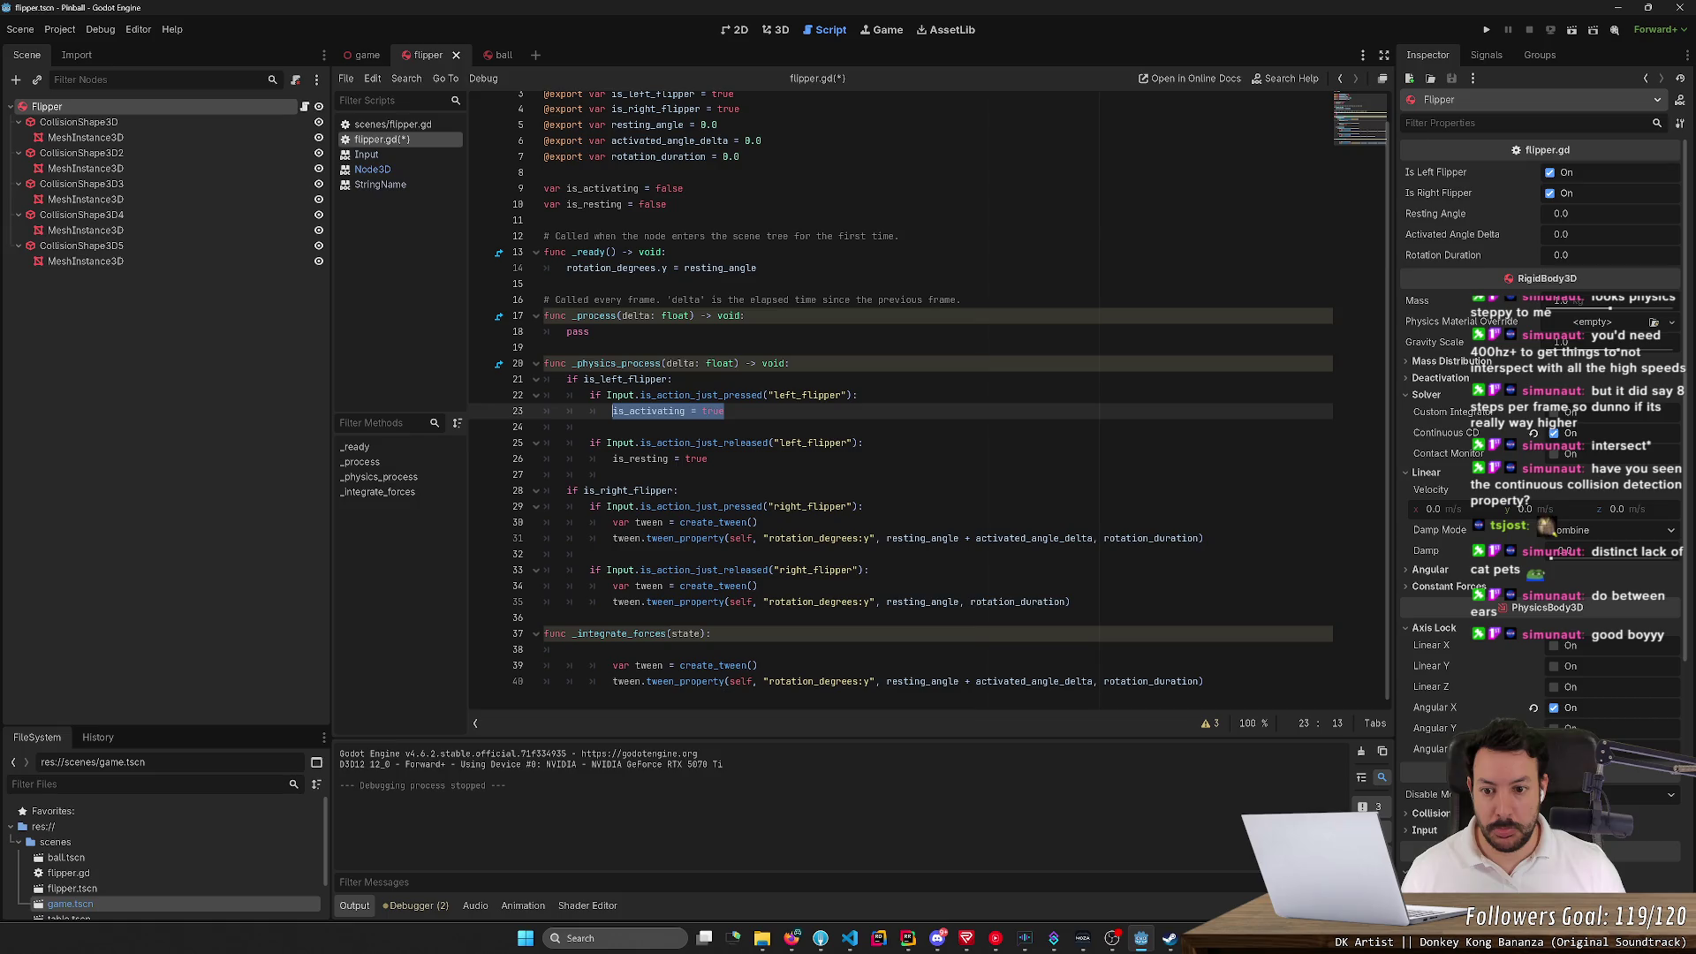
key("ctrl+c")
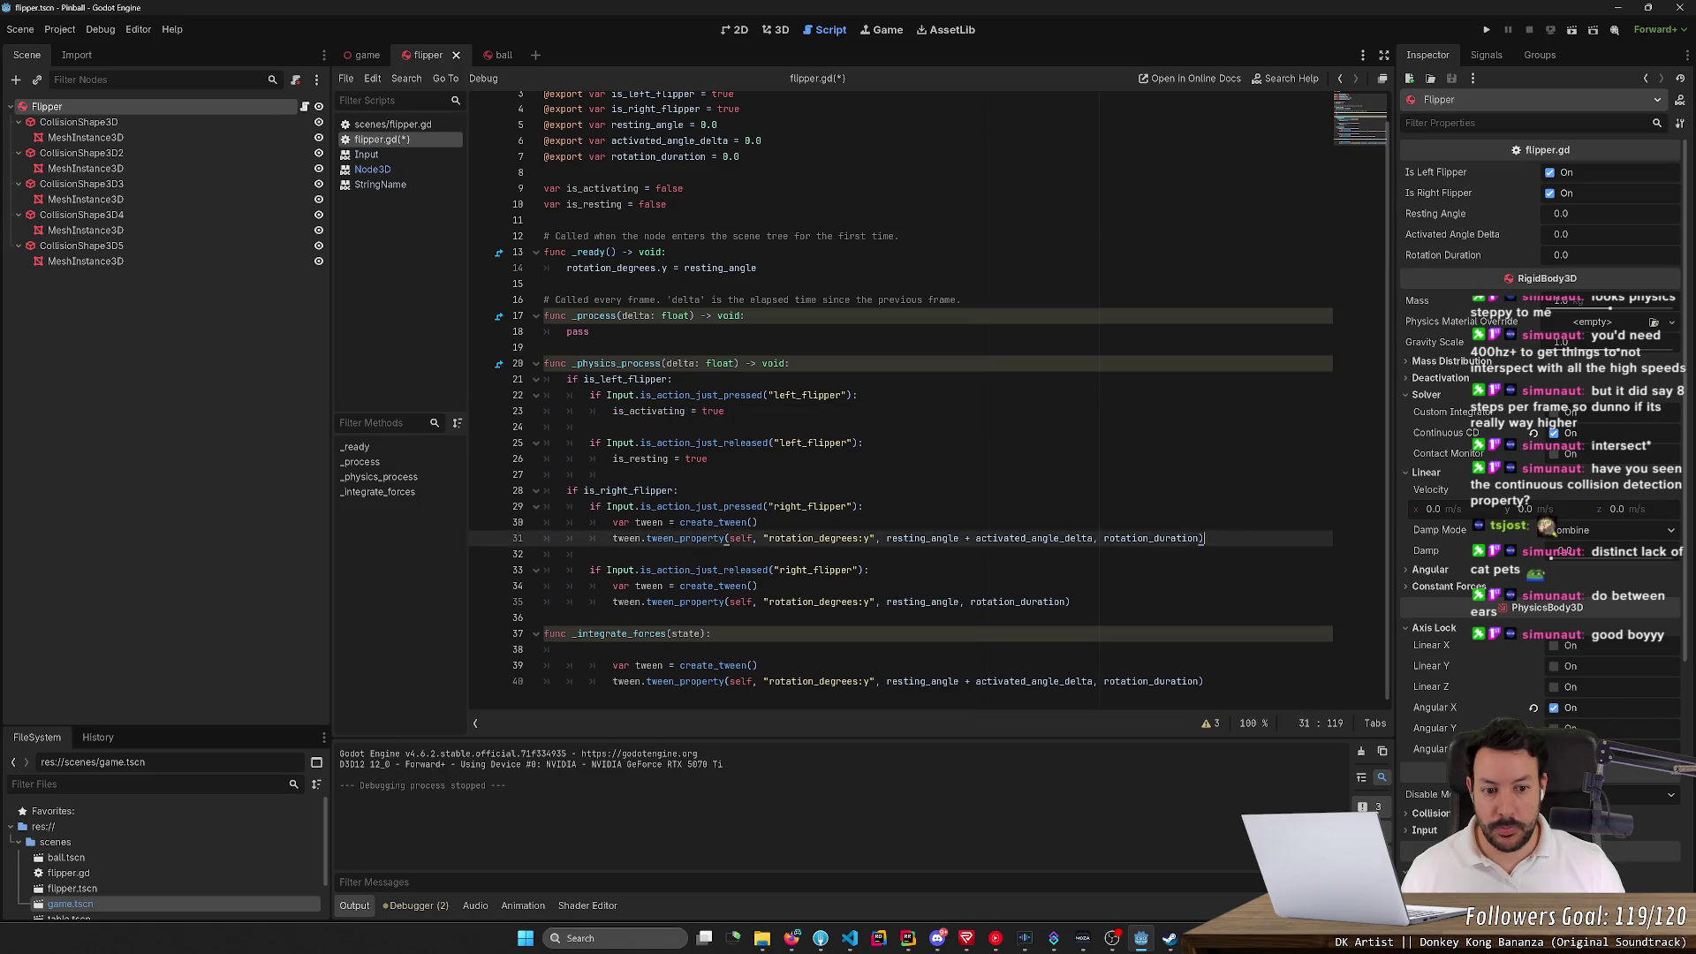
left_click_drag(1203, 538, 543, 522)
key("ctrl+v")
key("Home")
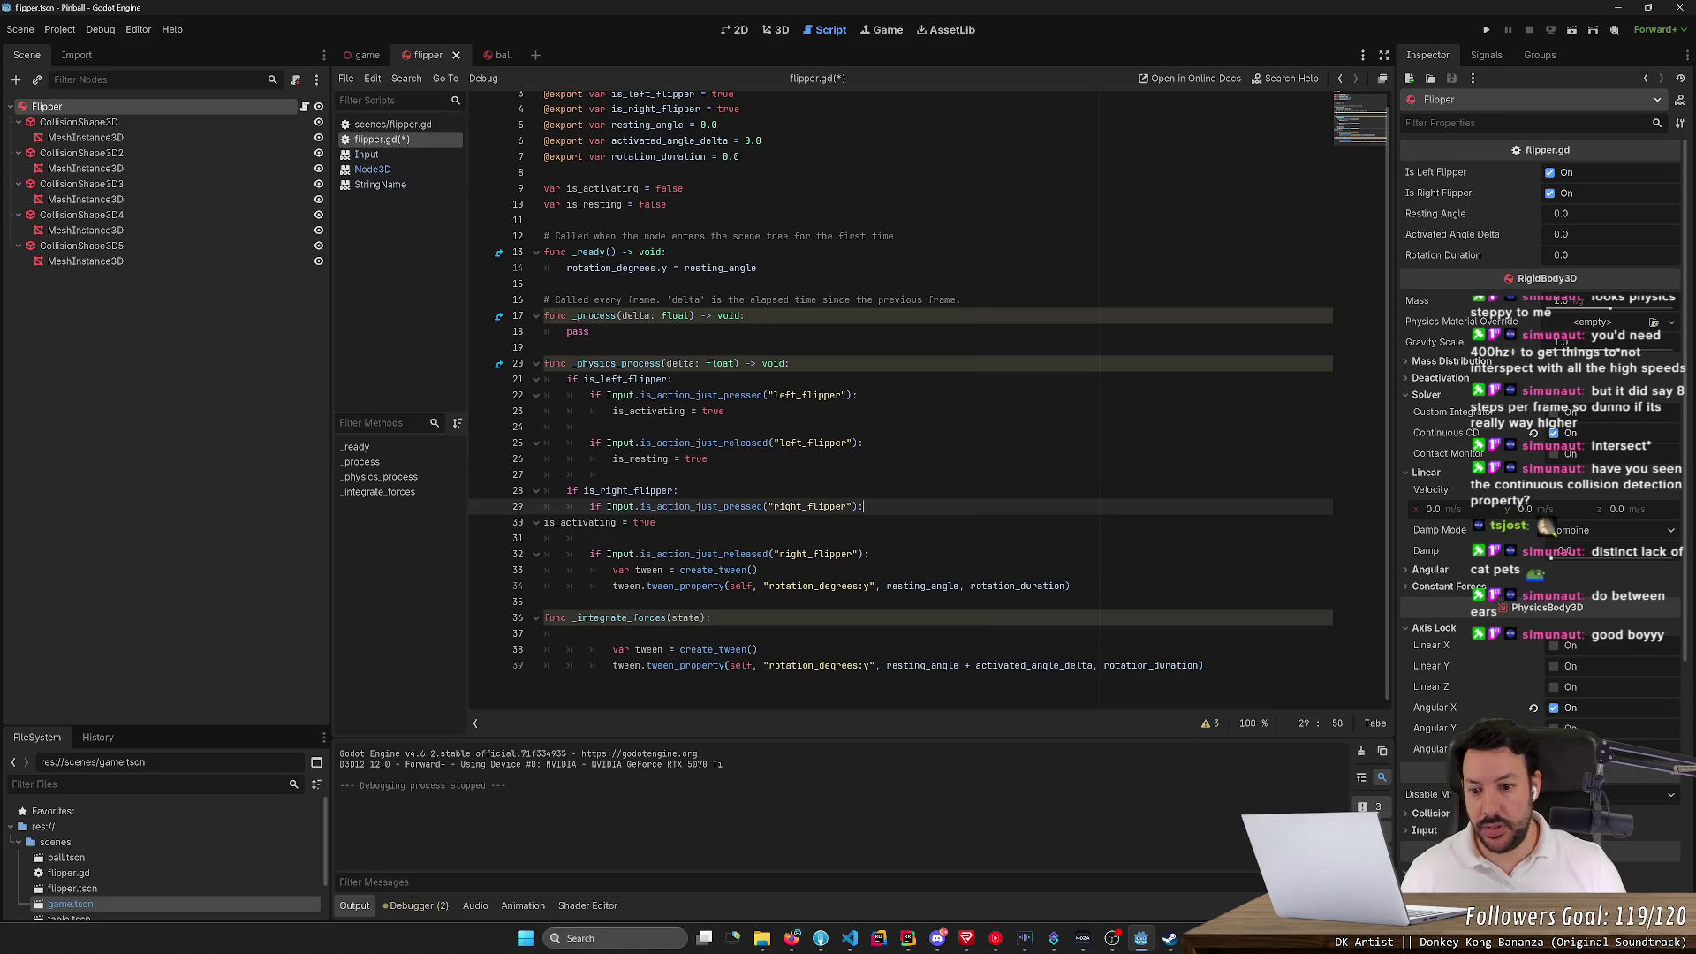
key("Tab")
key("Tab")
key("Tab")
key("End")
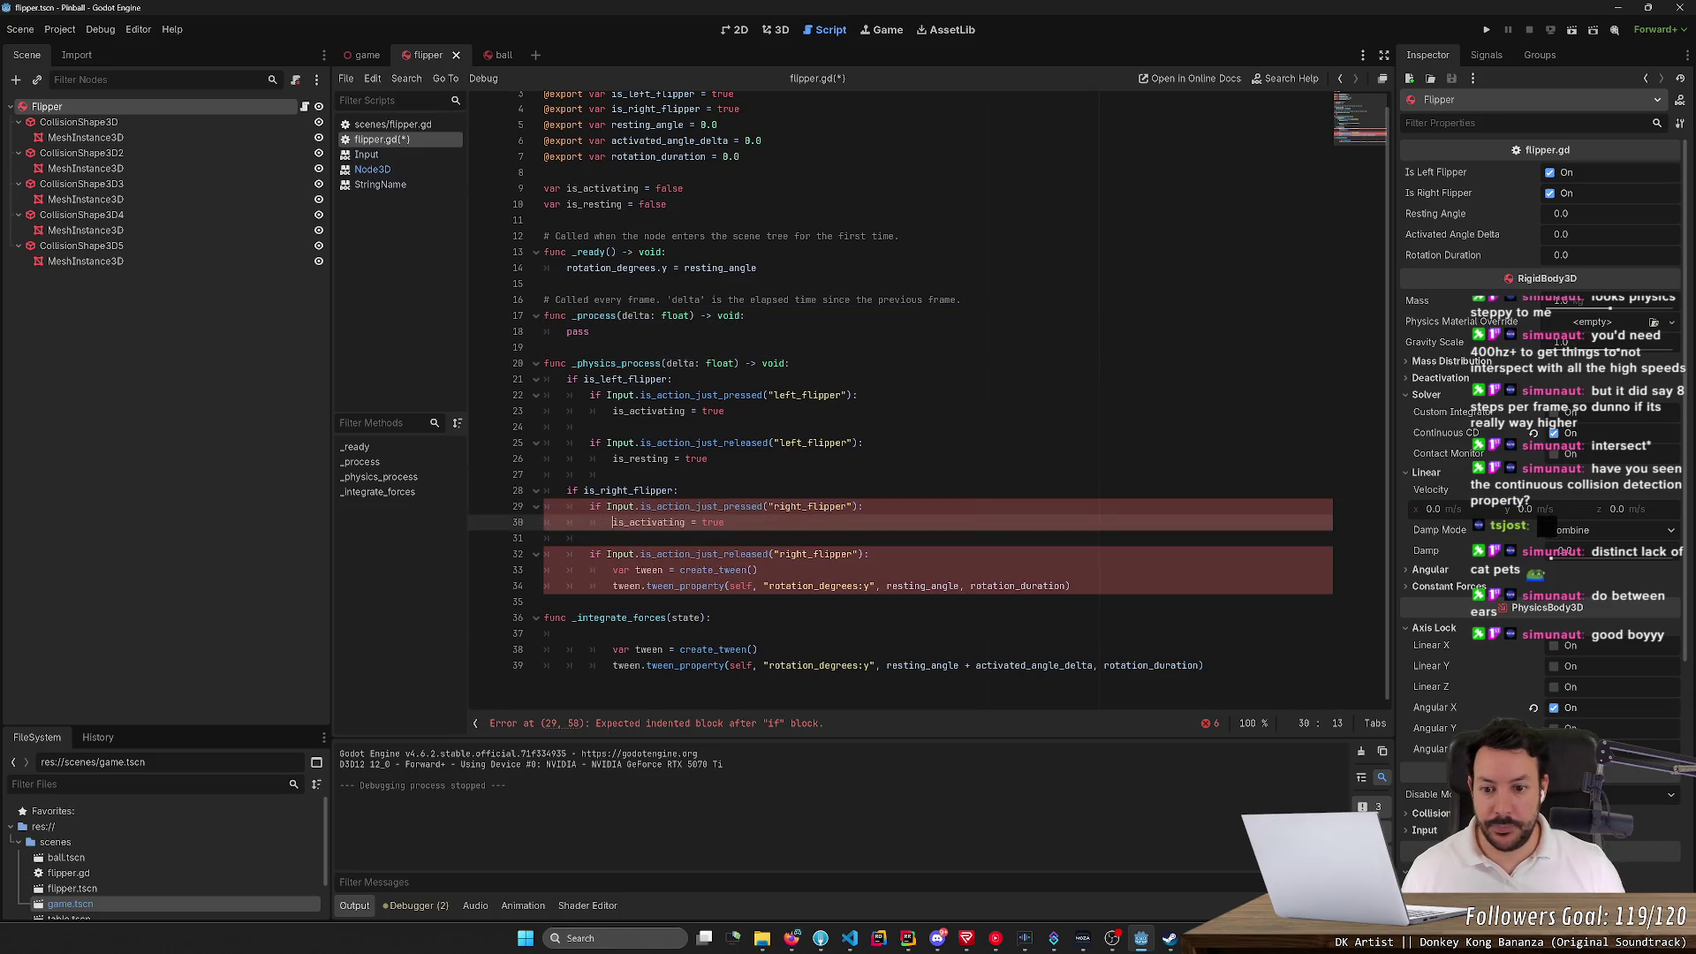
Replace the right flipper's release tween code with is_resting = true and save flipper.gd
left_click_drag(1070, 586, 612, 570)
key("ctrl+v")
double_click(649, 613)
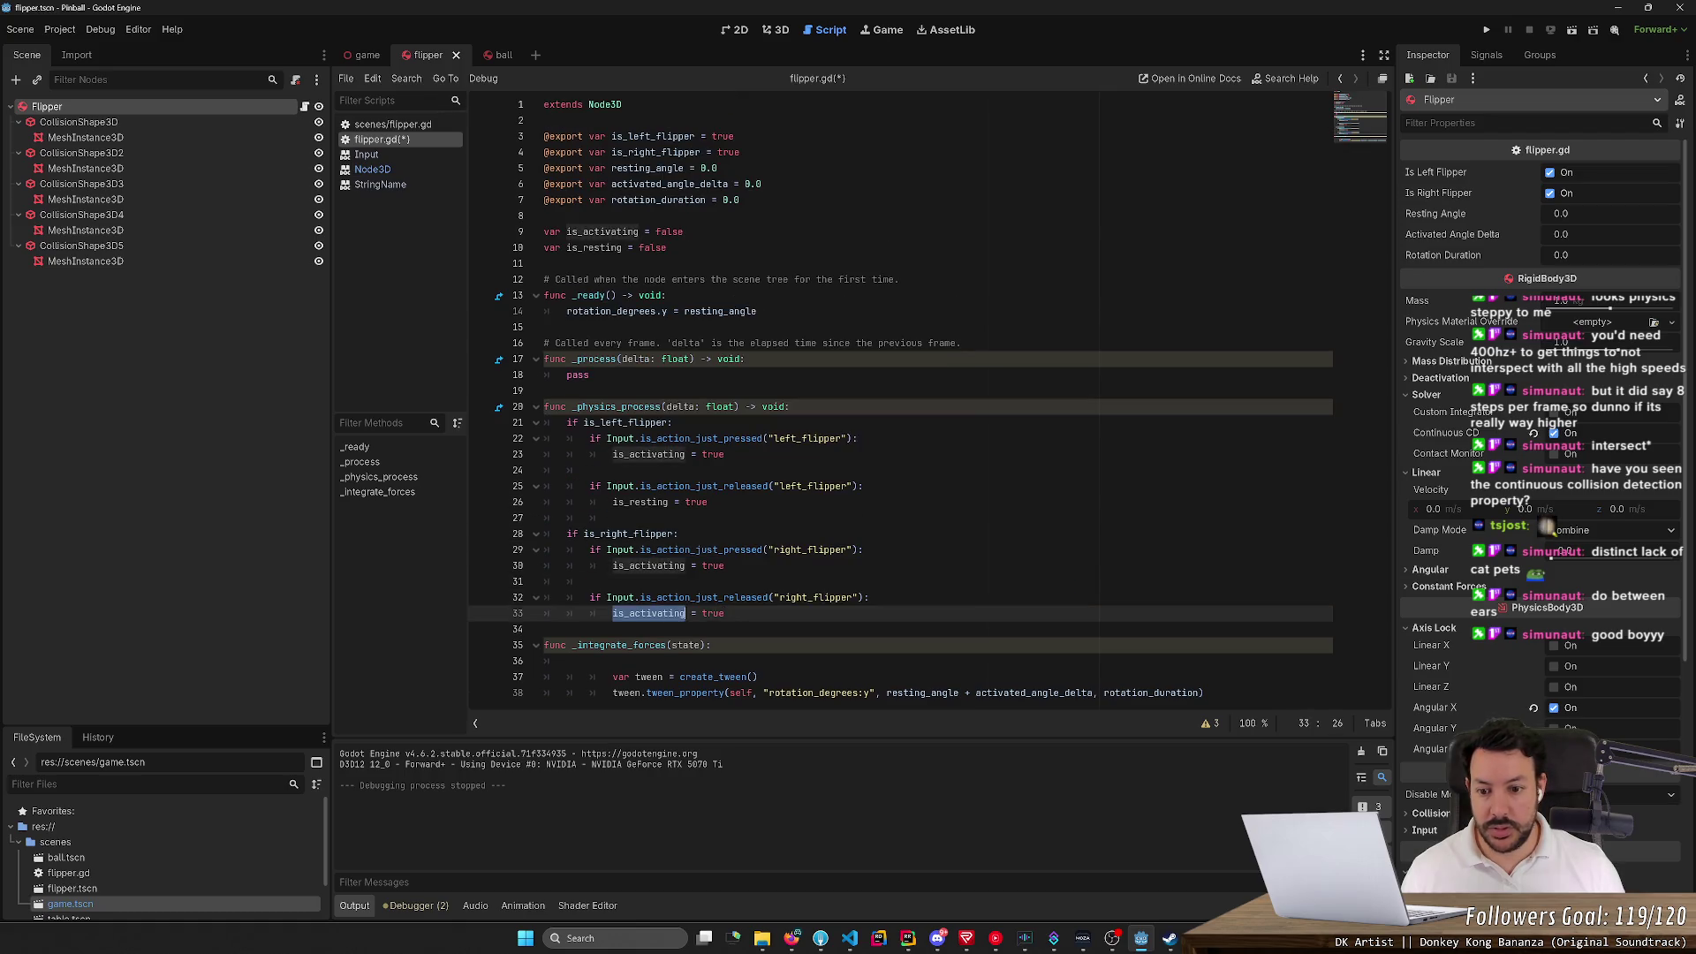
type("is_resting")
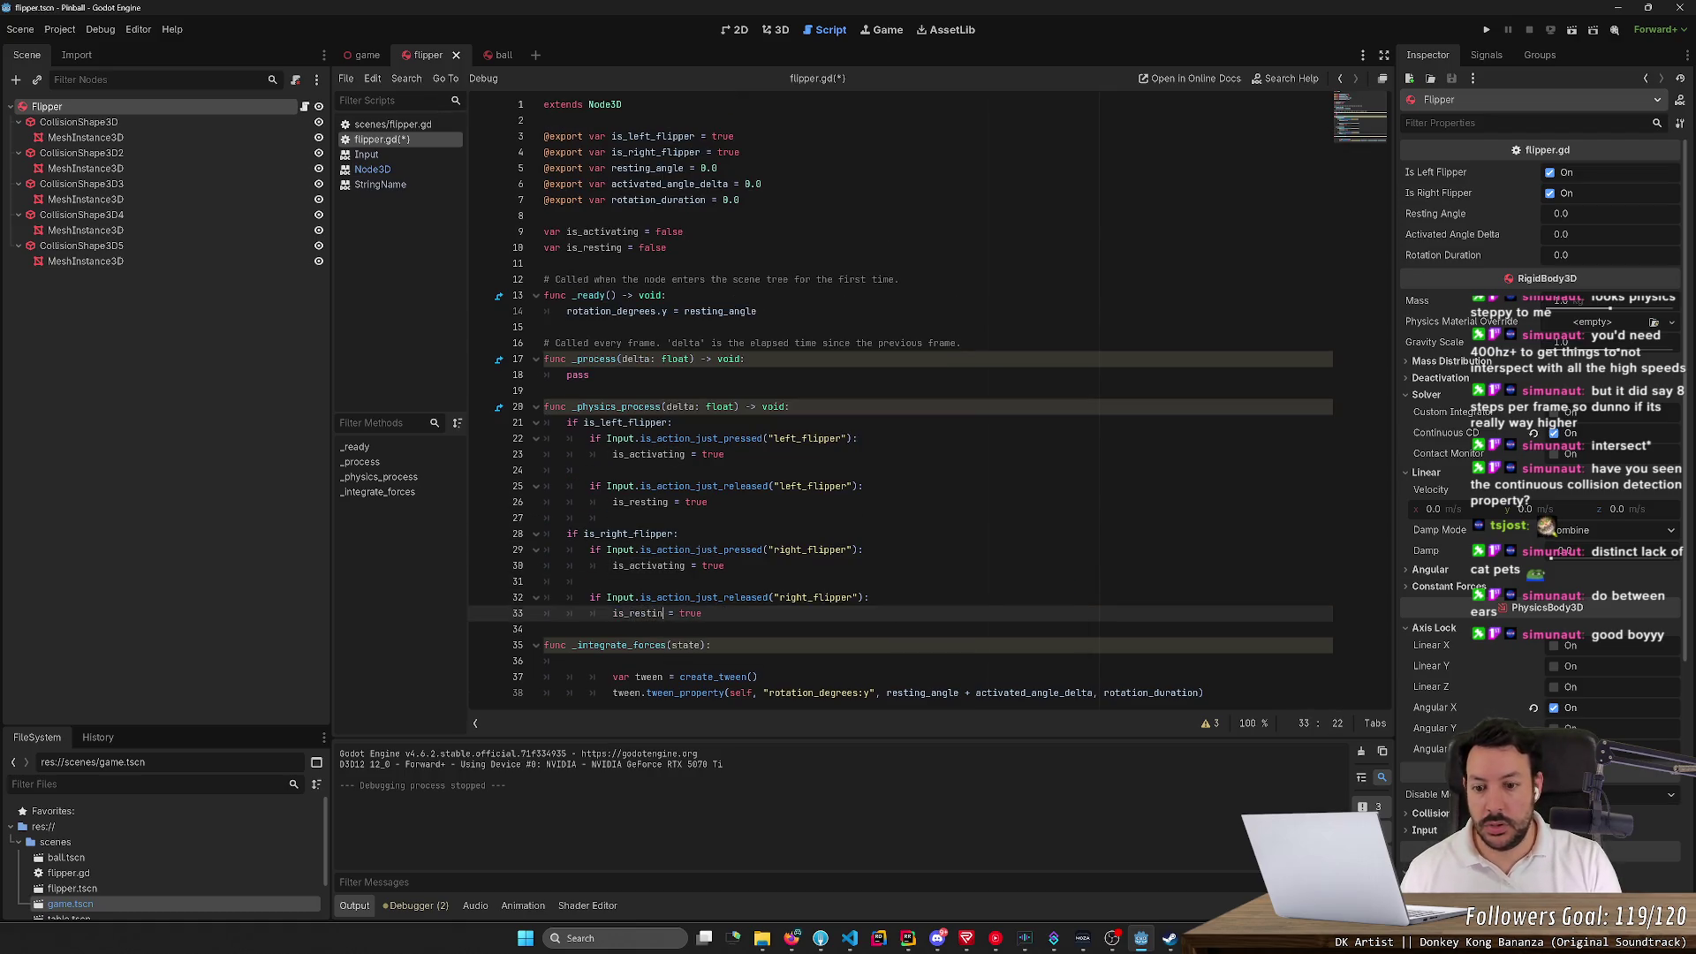
left_click(612, 518)
key("ctrl+s")
Unindent the tween lines now inside _integrate_forces
scroll(884, 398, "down", 1)
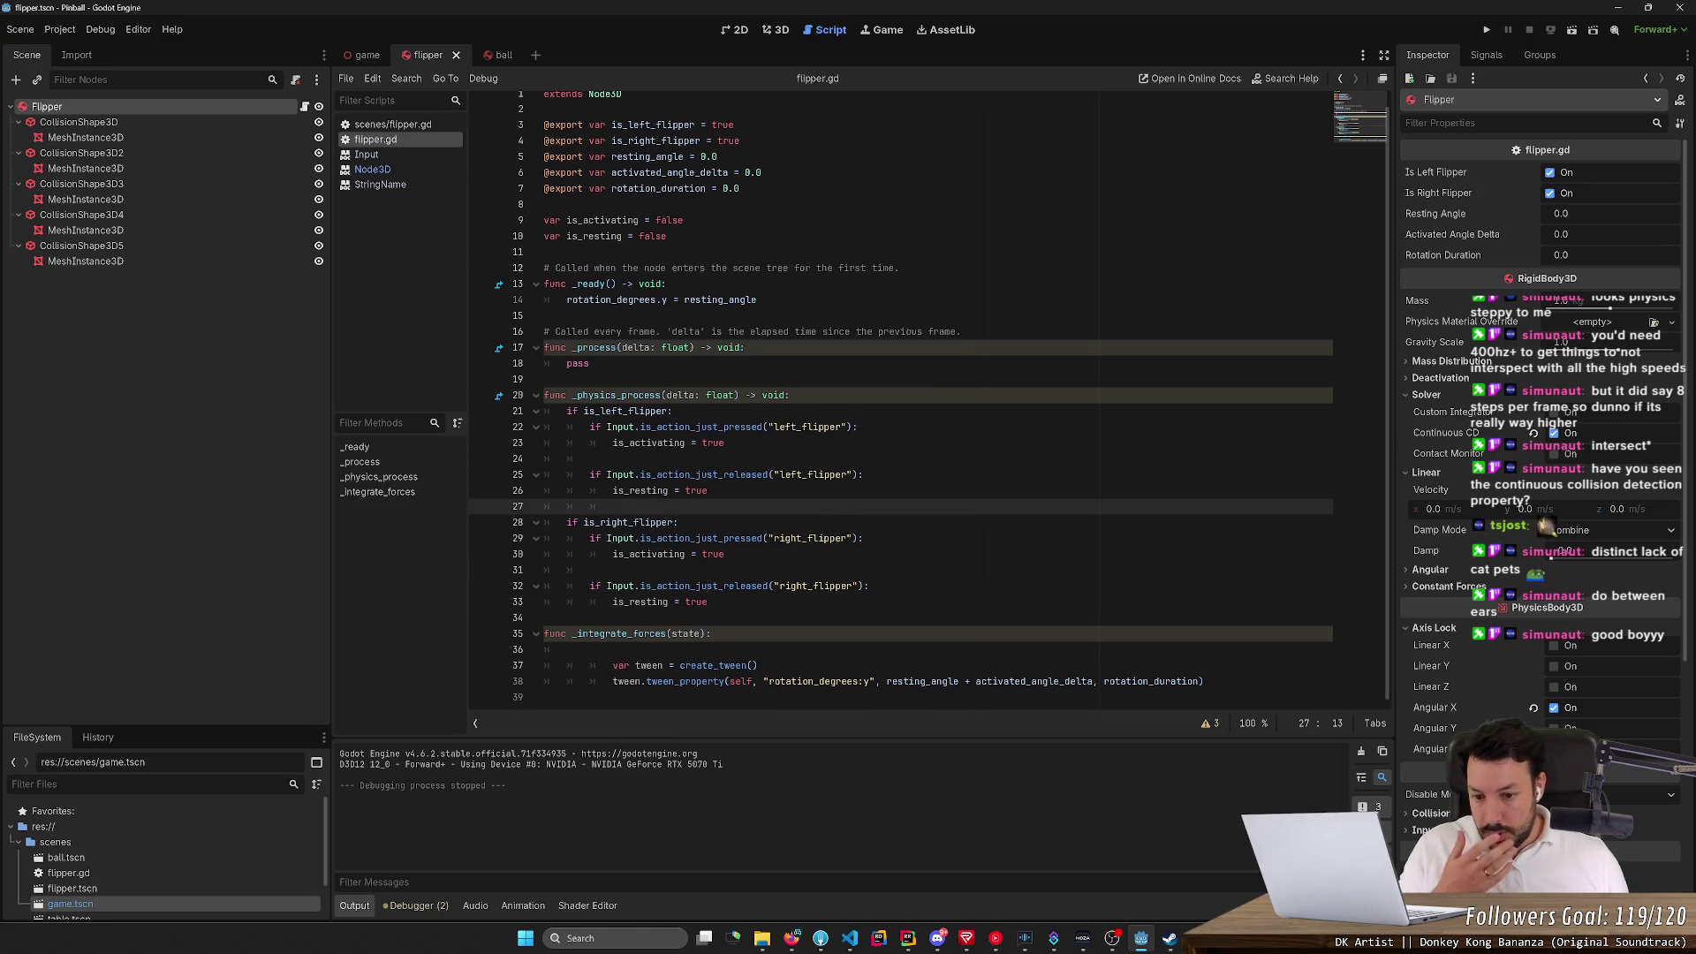
left_click_drag(669, 666, 679, 681)
key("shift+Tab")
key("shift+Tab")
left_click(567, 650)
key("alt+Tab")
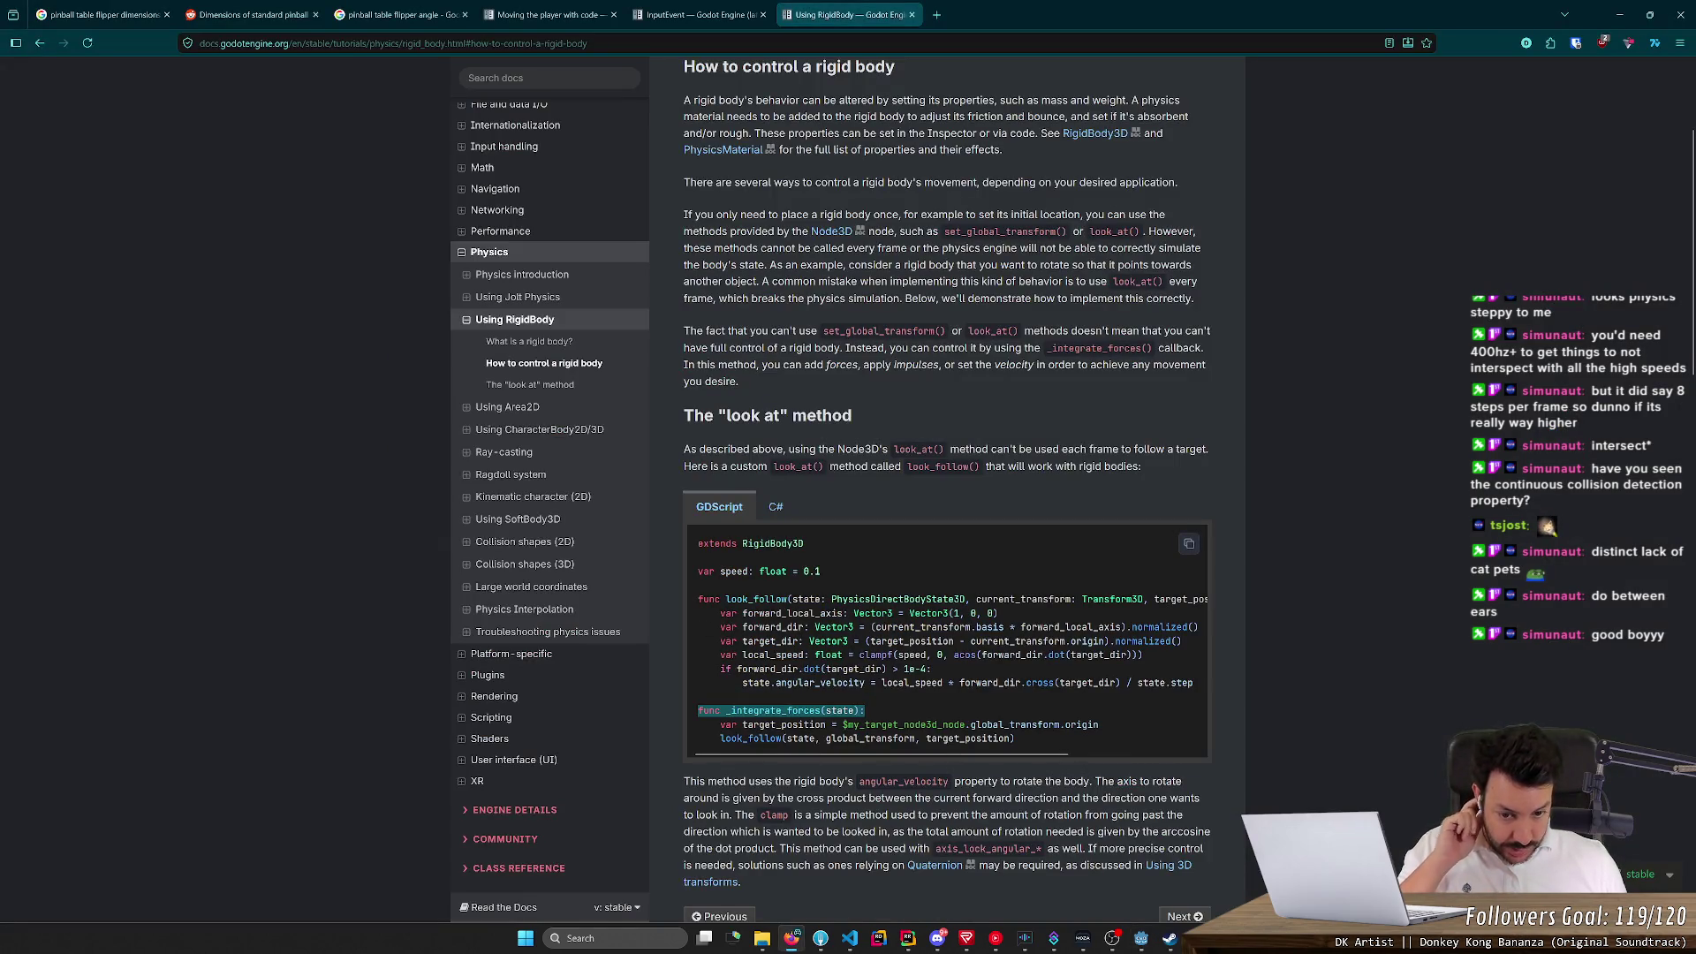
Read the look_follow GDScript example on the Using RigidBody page, scrolling its code sideways
double_click(806, 600)
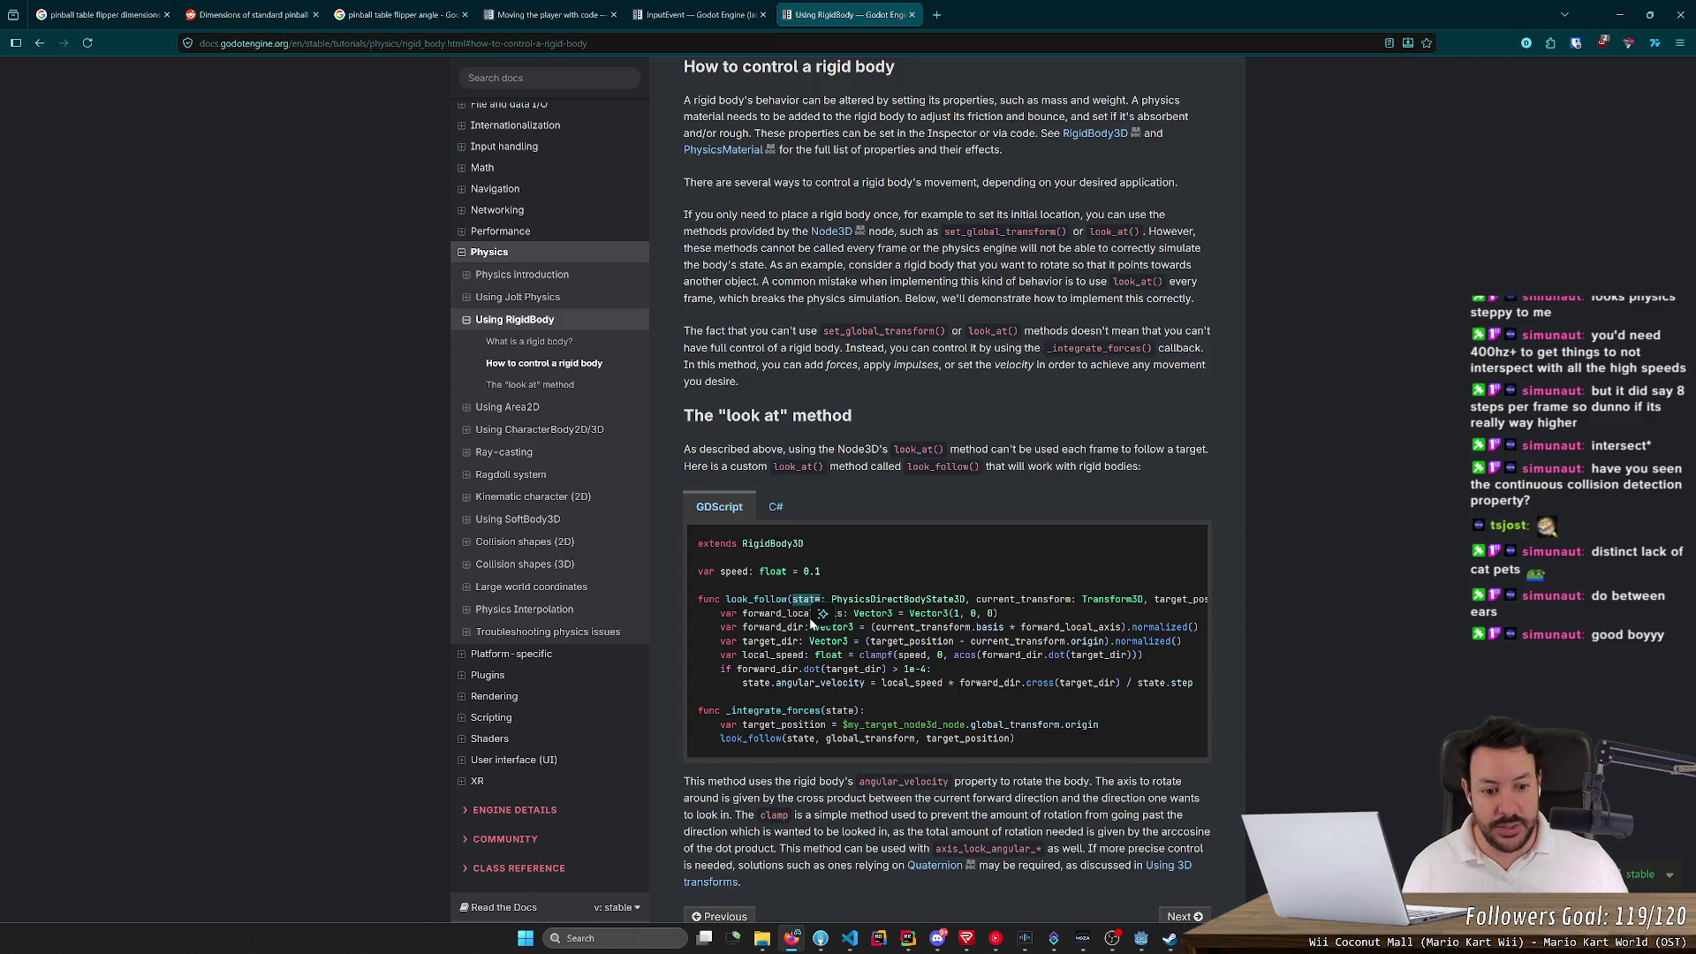
triple_click(975, 673)
left_click(976, 652)
scroll(976, 649, "right", 3)
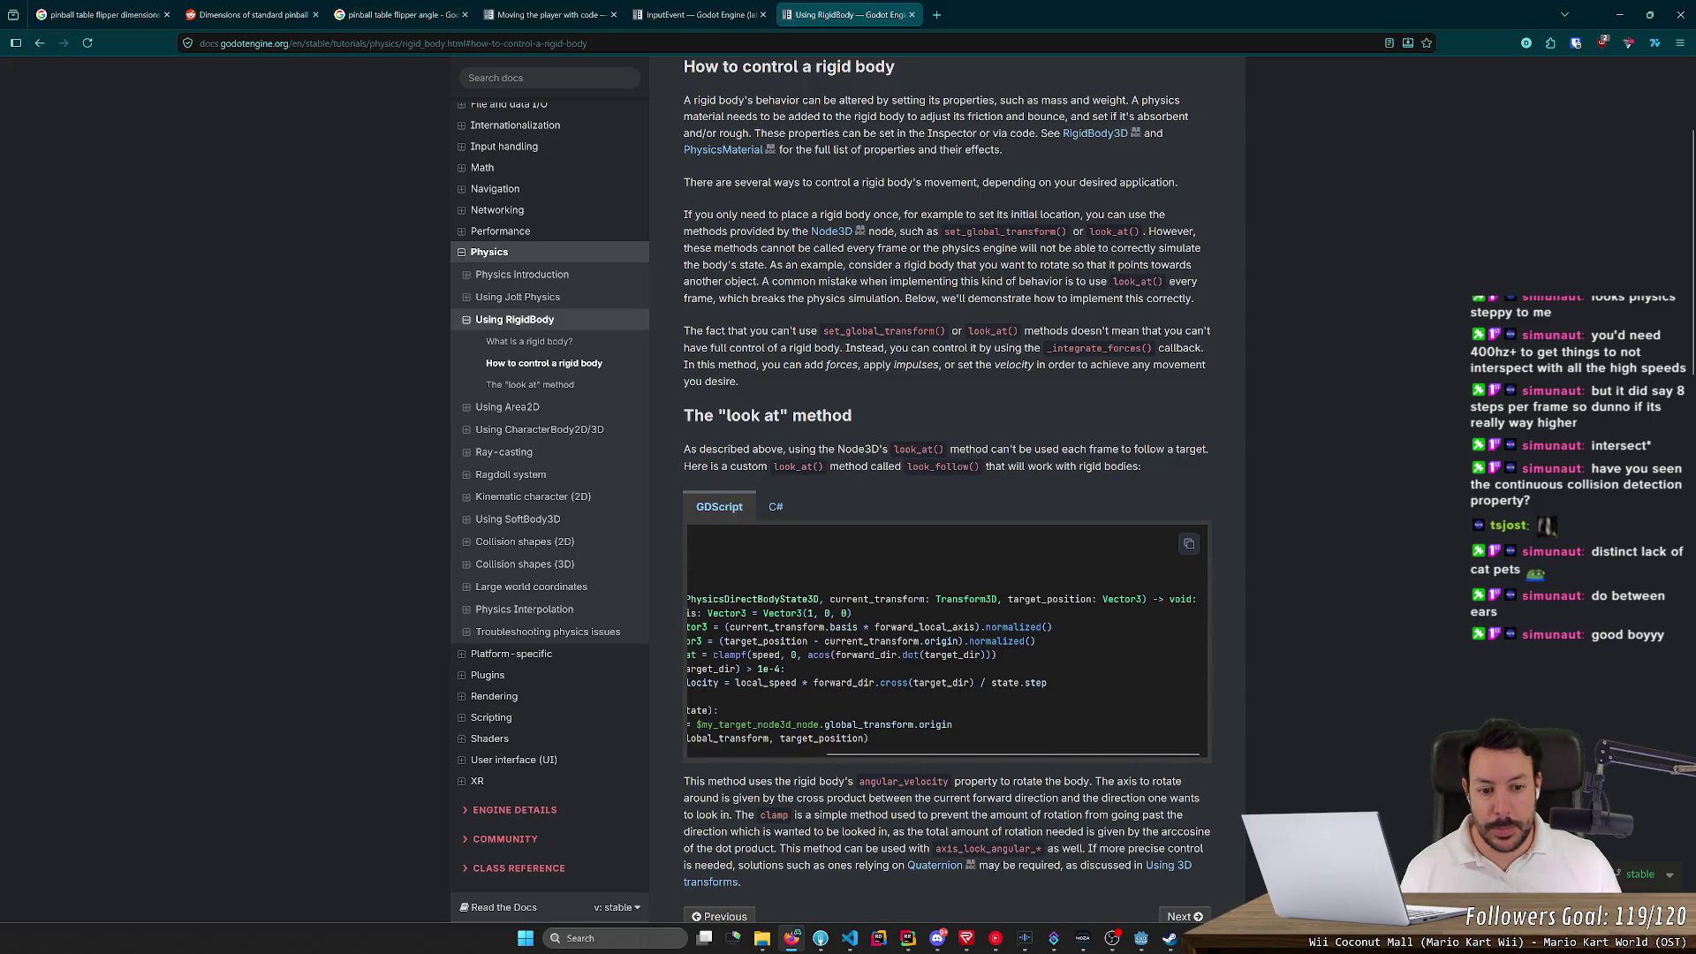
scroll(1022, 639, "left", 3)
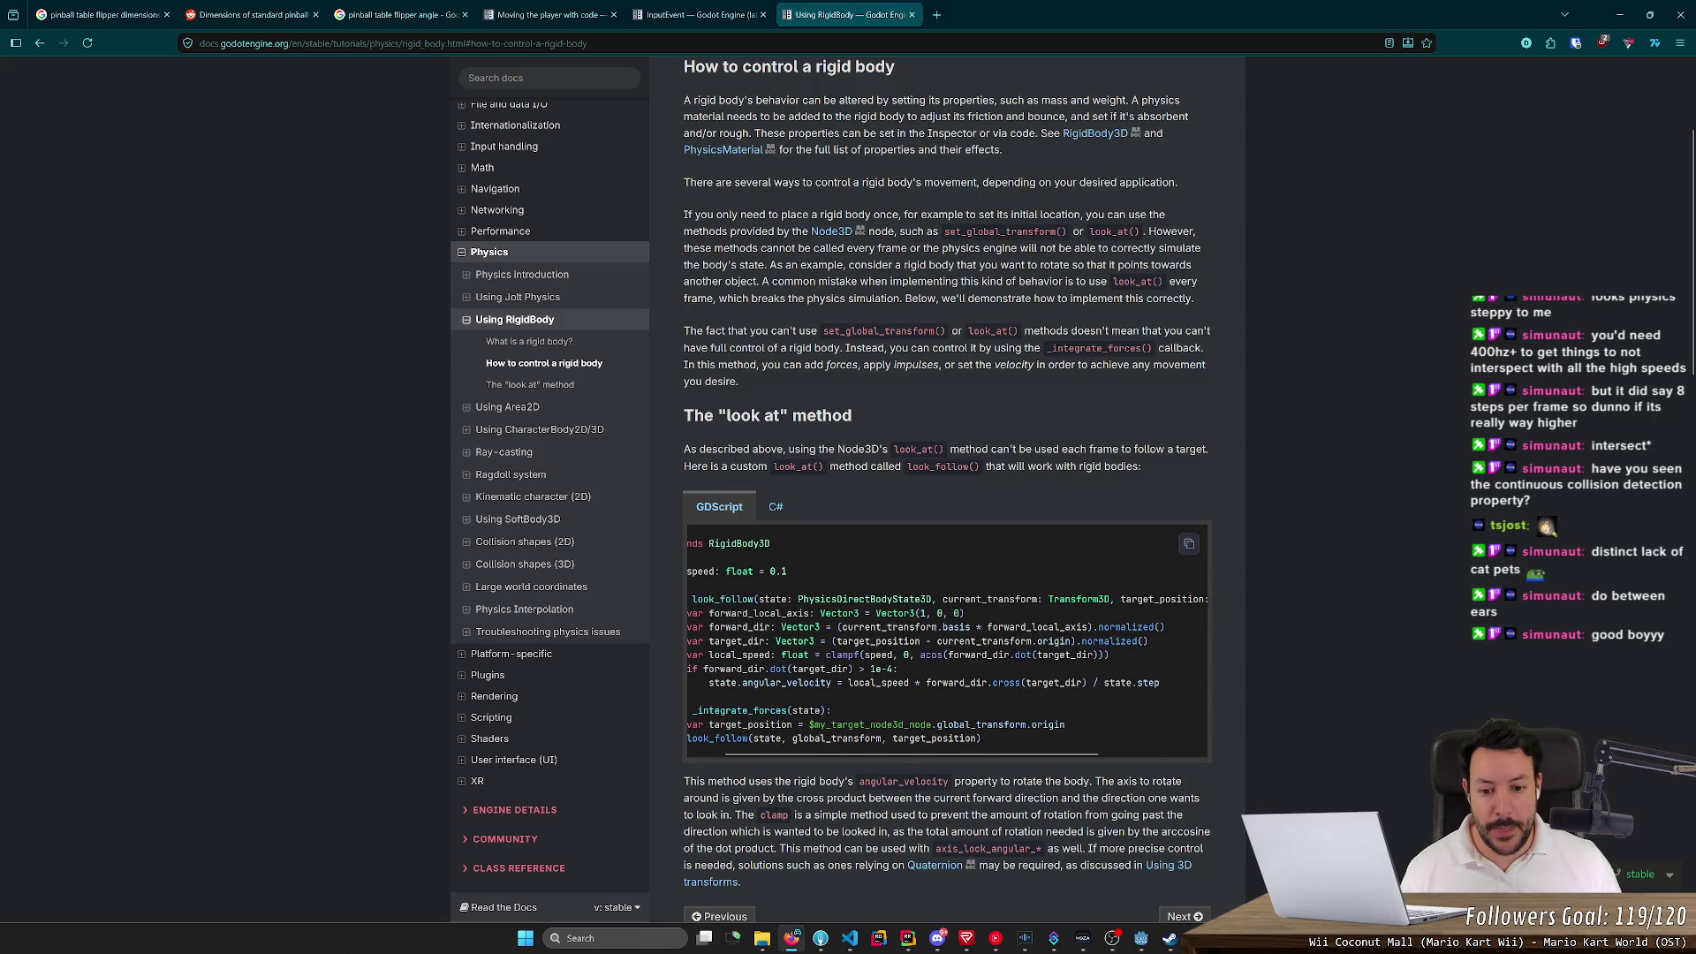
scroll(1011, 642, "right", 3)
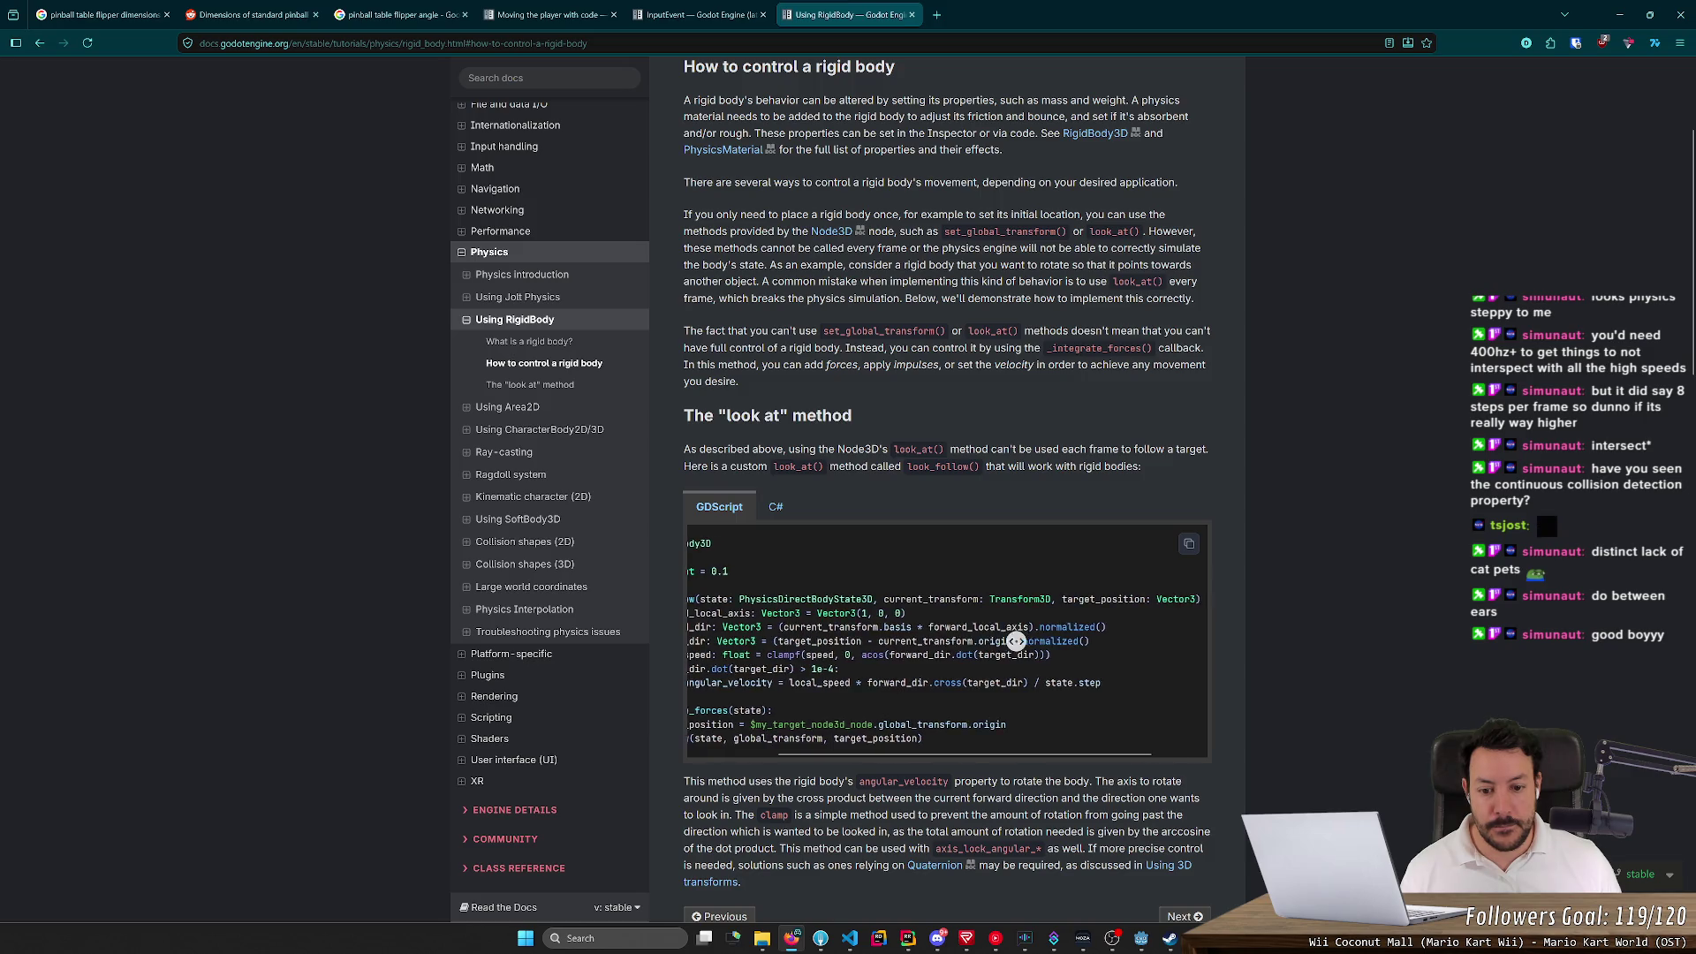
scroll(1016, 641, "left", 3)
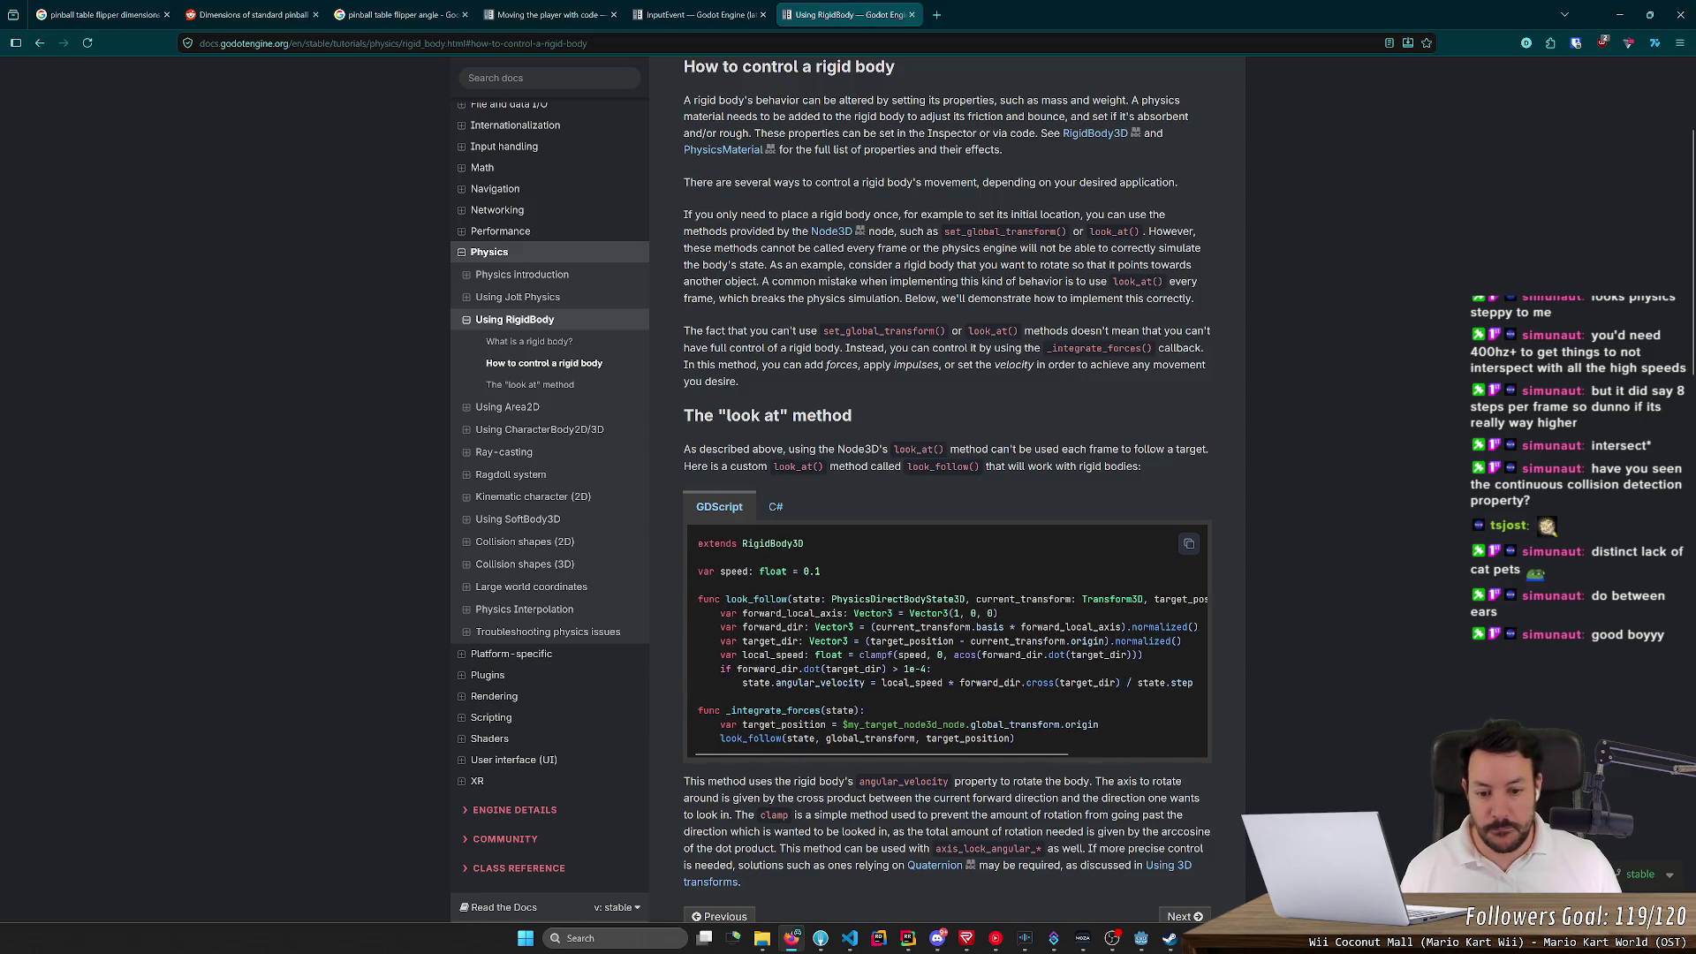
middle_click(1025, 638)
scroll(1026, 638, "right", 3)
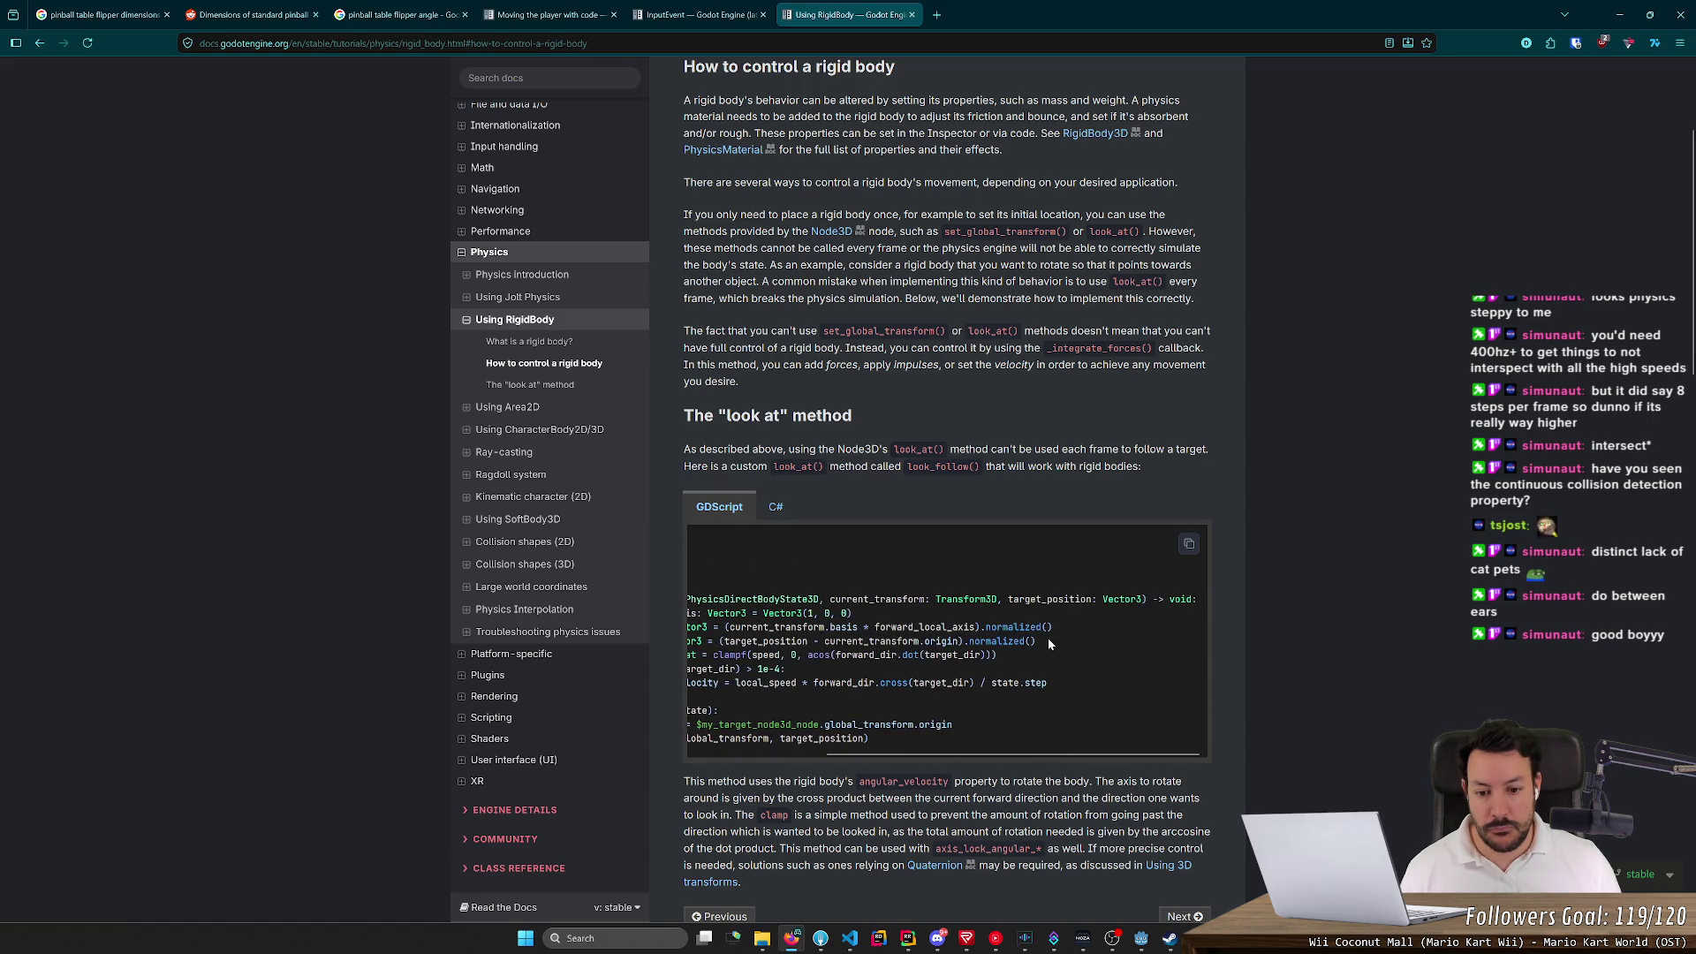
key("alt+Tab")
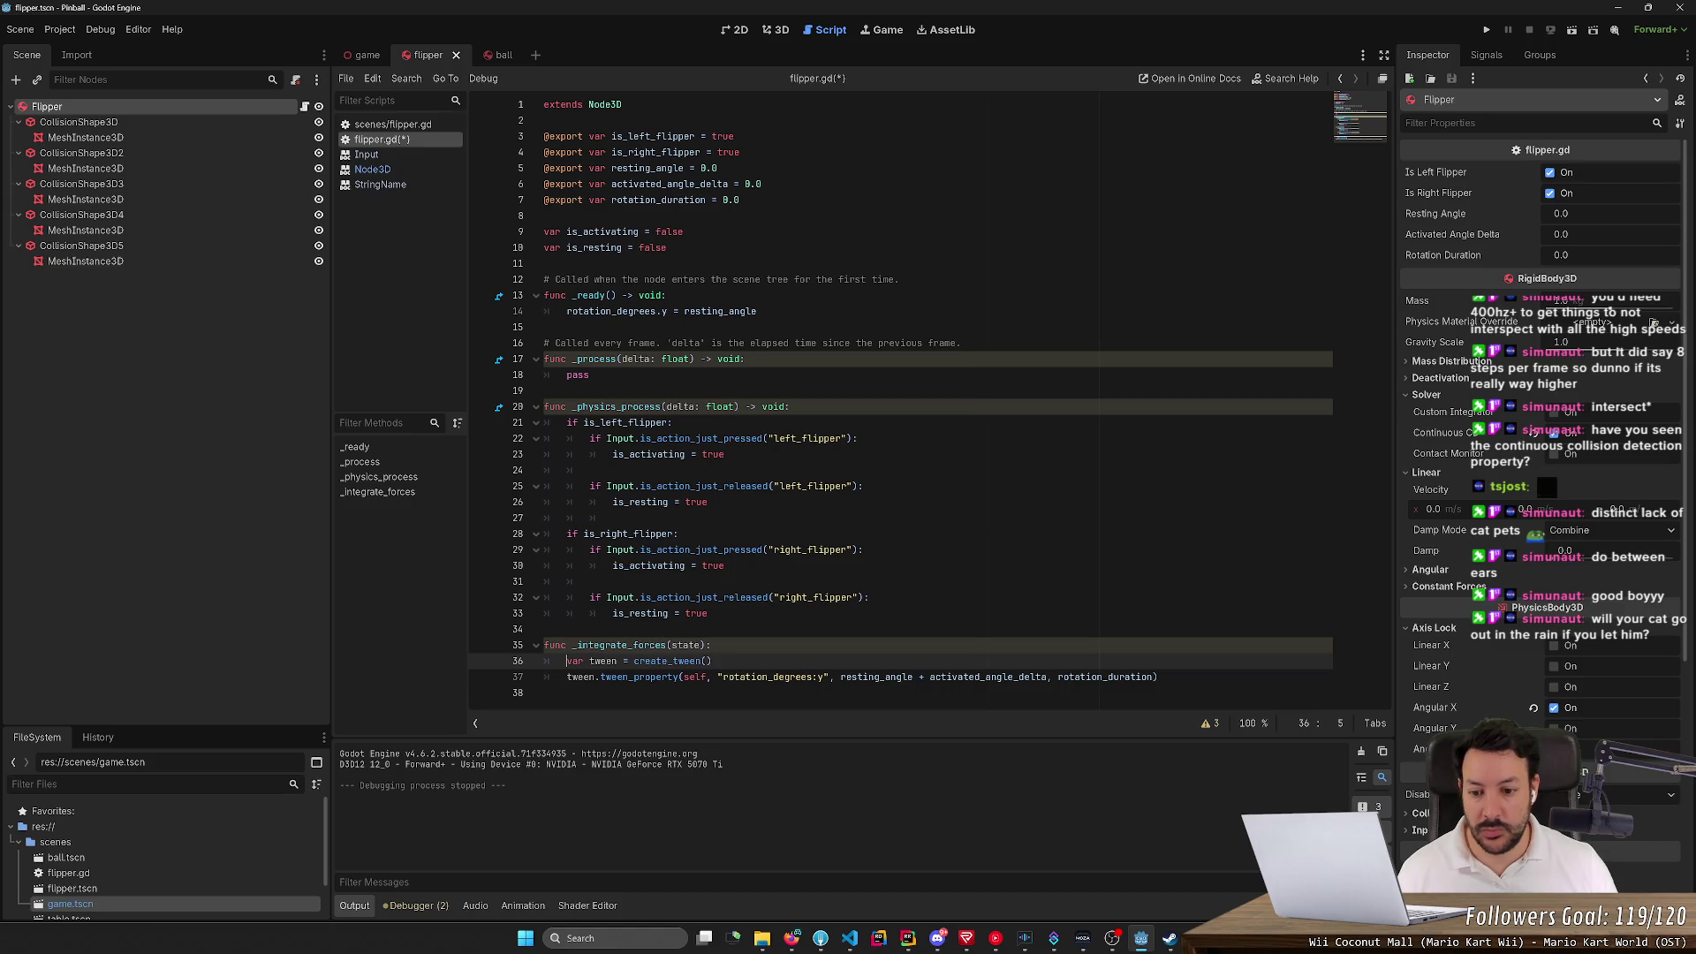
Bring the Using RigidBody docs page back up in the browser
key("alt+Tab")
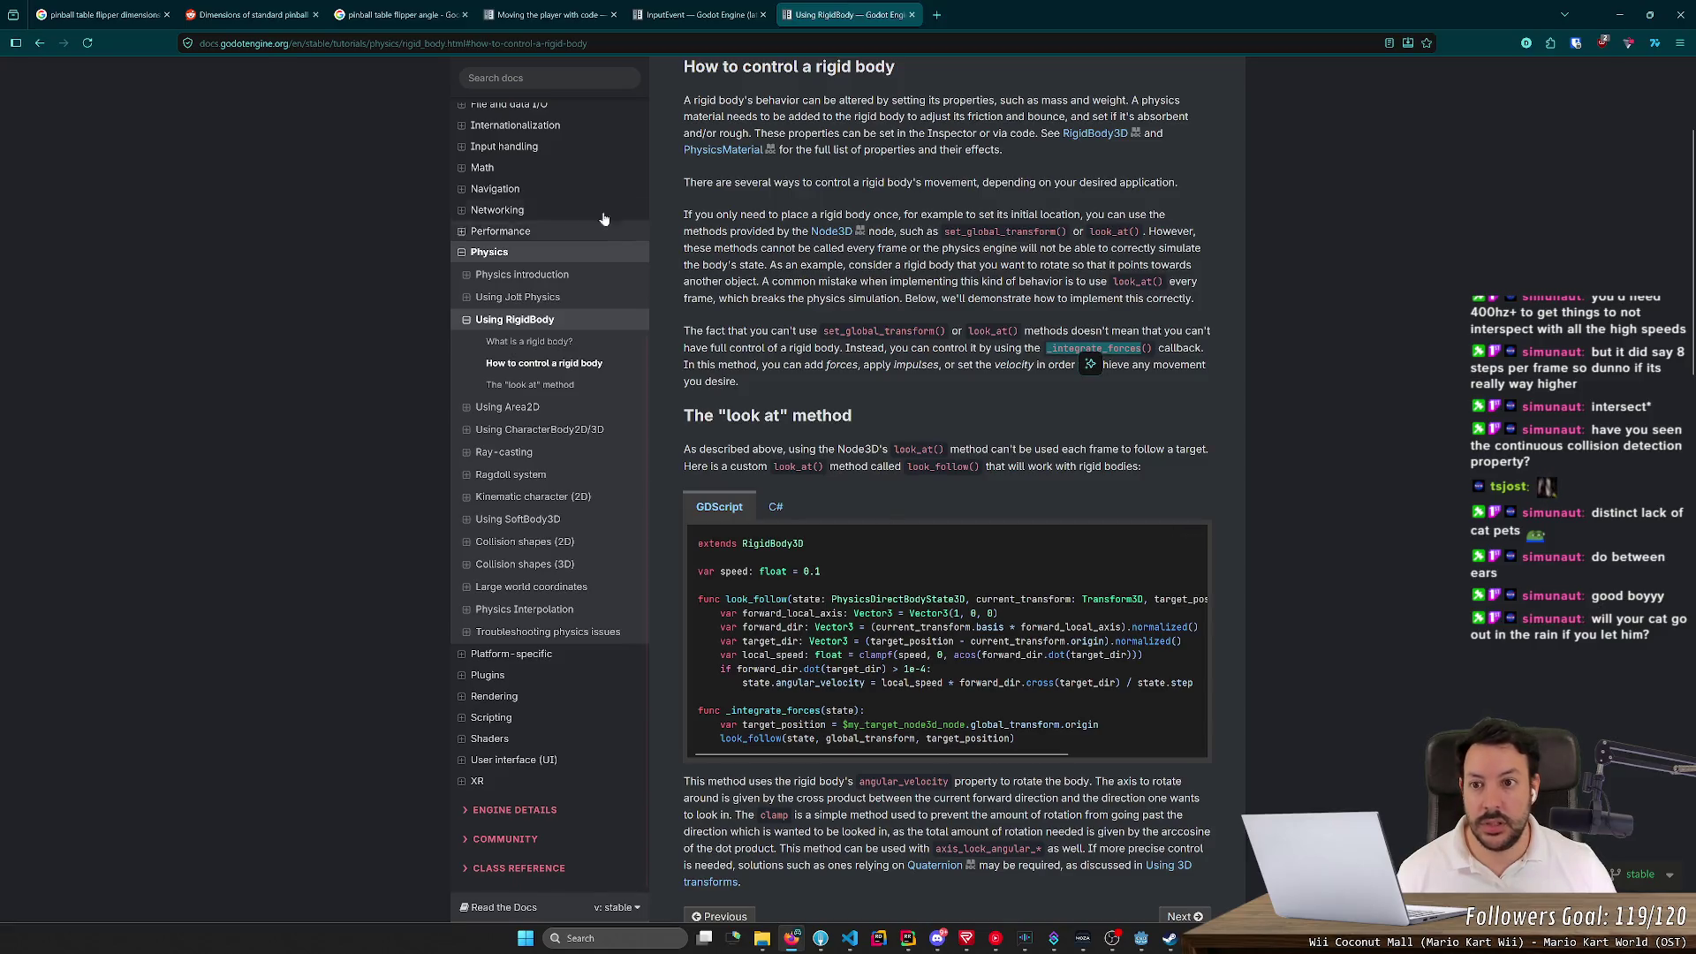
Search the docs for _integrate_forces and open the PhysicsDirectBodyState3D result
left_click(578, 80)
type("_integrate_forces")
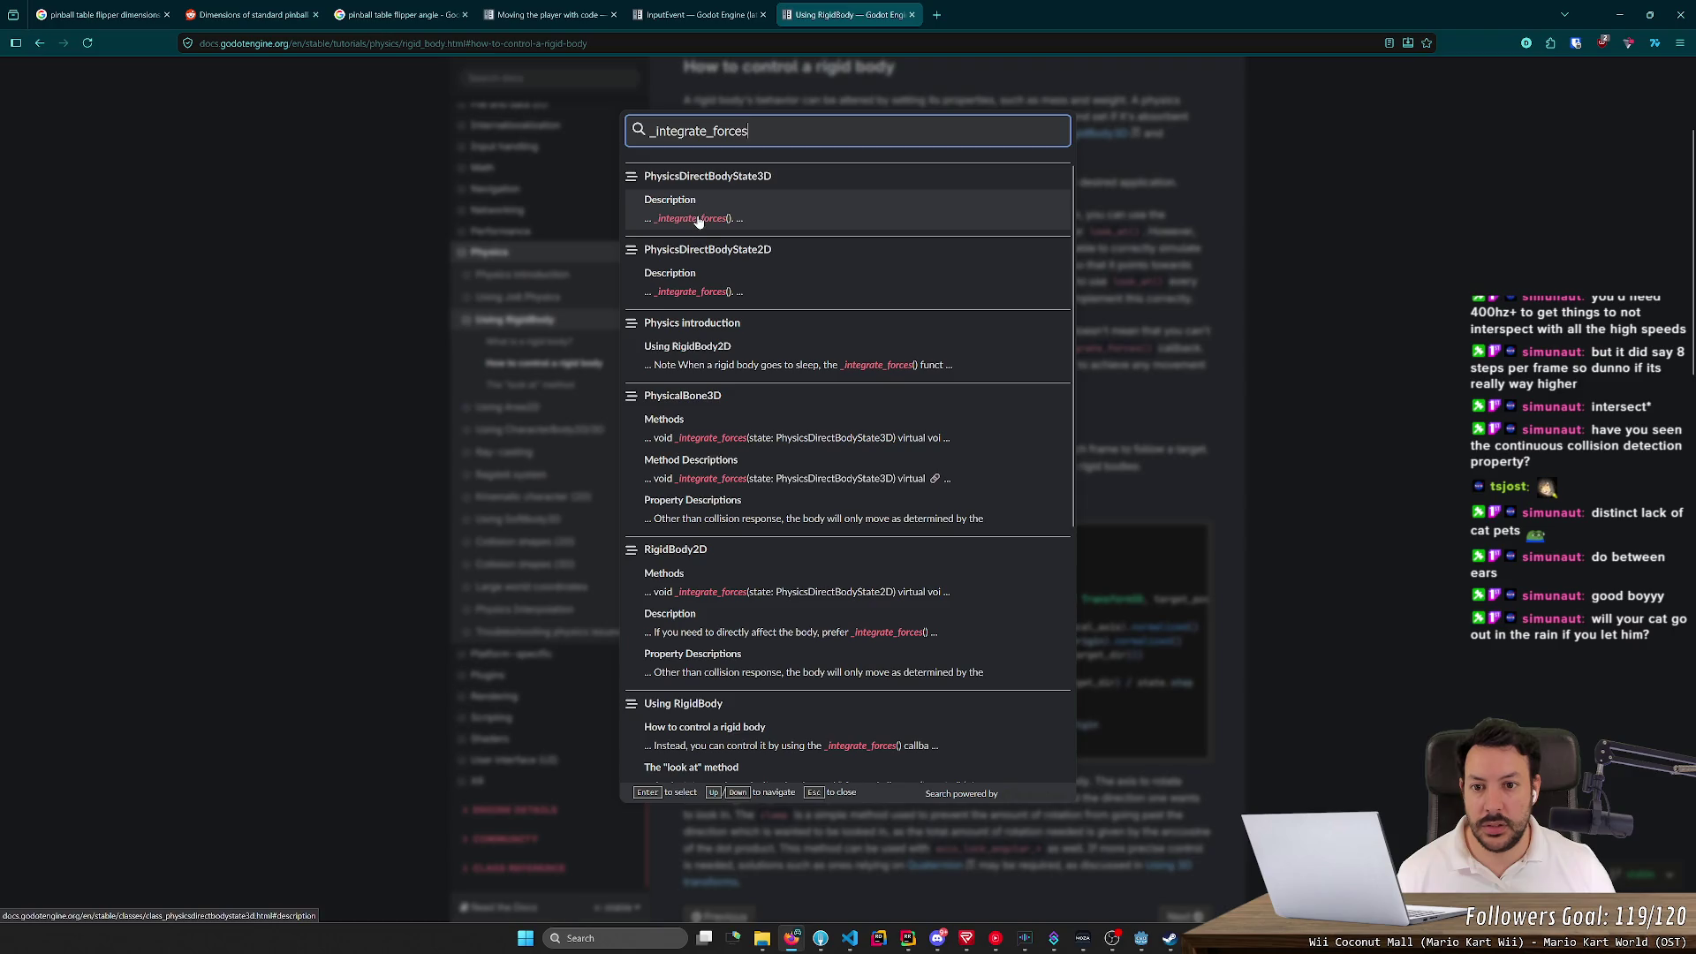
left_click(697, 219)
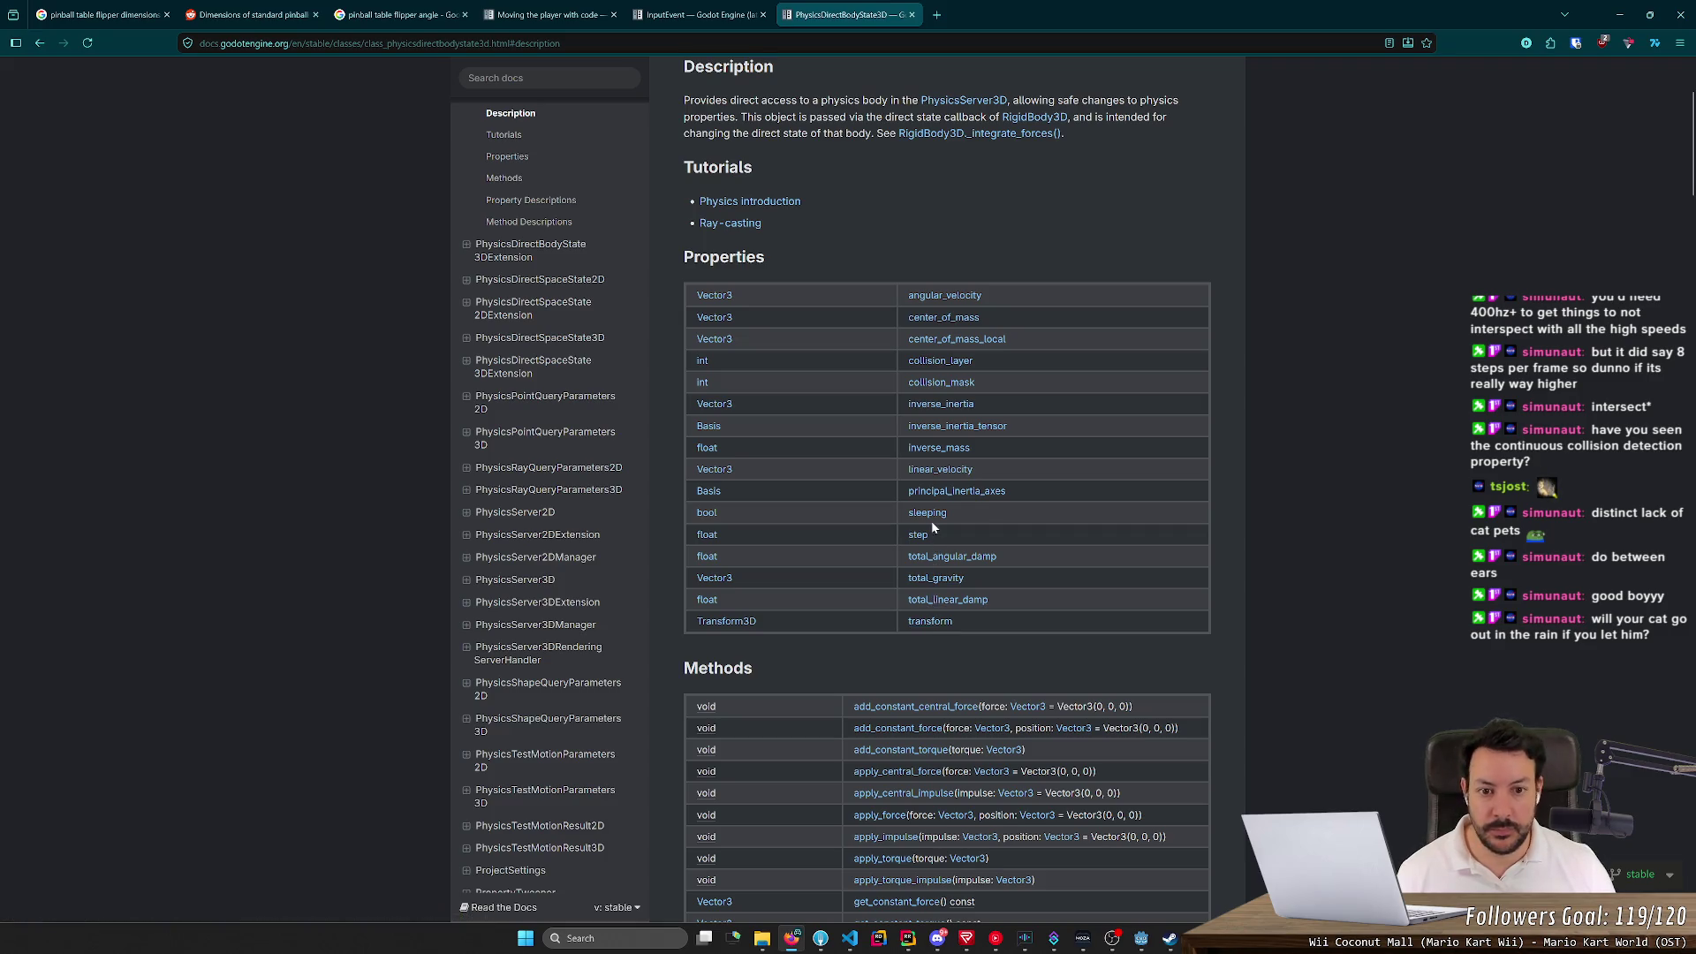
Find angular_velocity in the PhysicsDirectBodyState3D Properties table
scroll(931, 521, "up", 2)
scroll(968, 486, "down", 3)
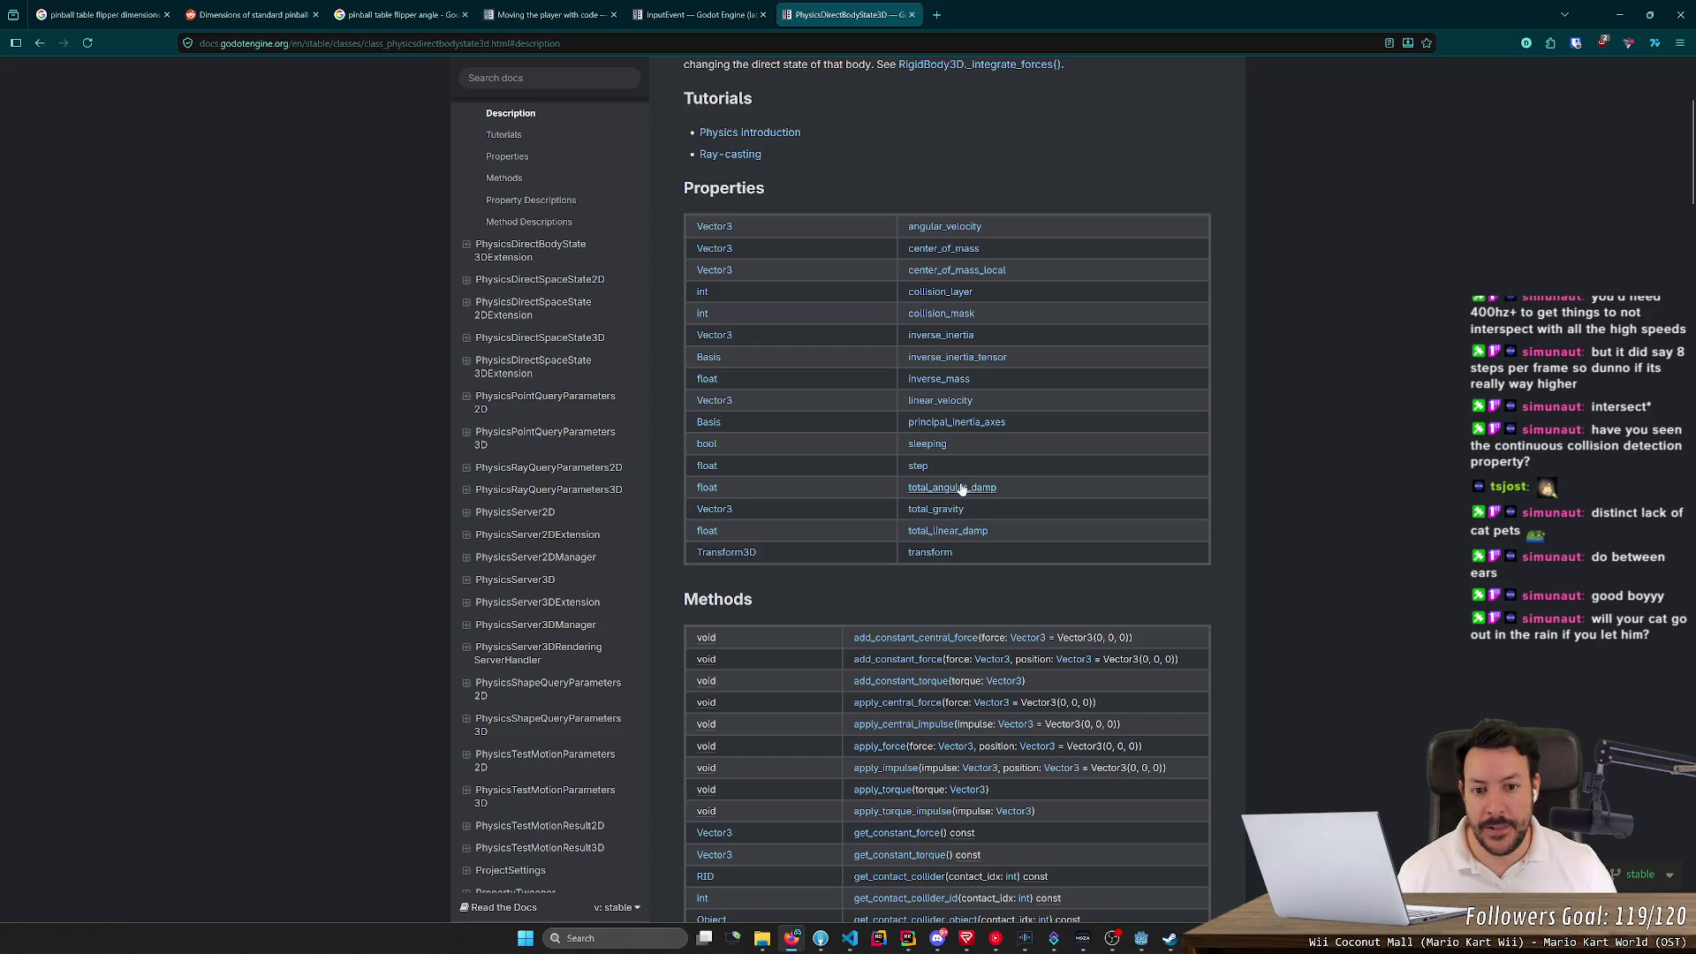
left_click_drag(998, 226, 906, 230)
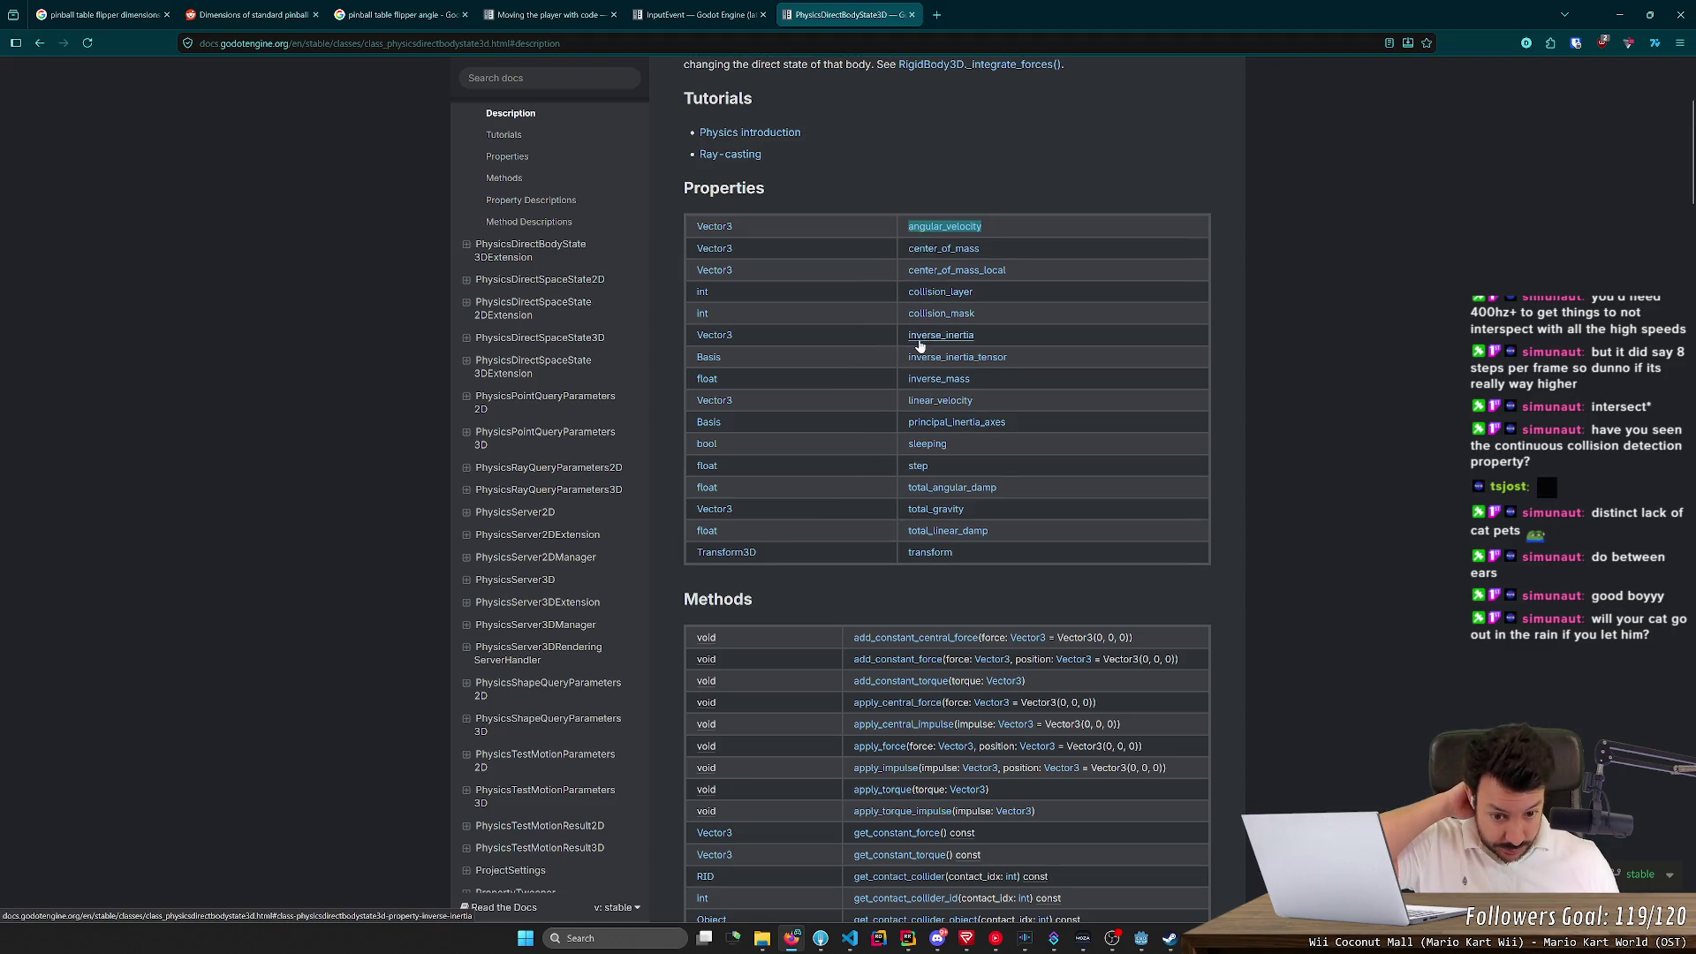
scroll(919, 345, "down", 2)
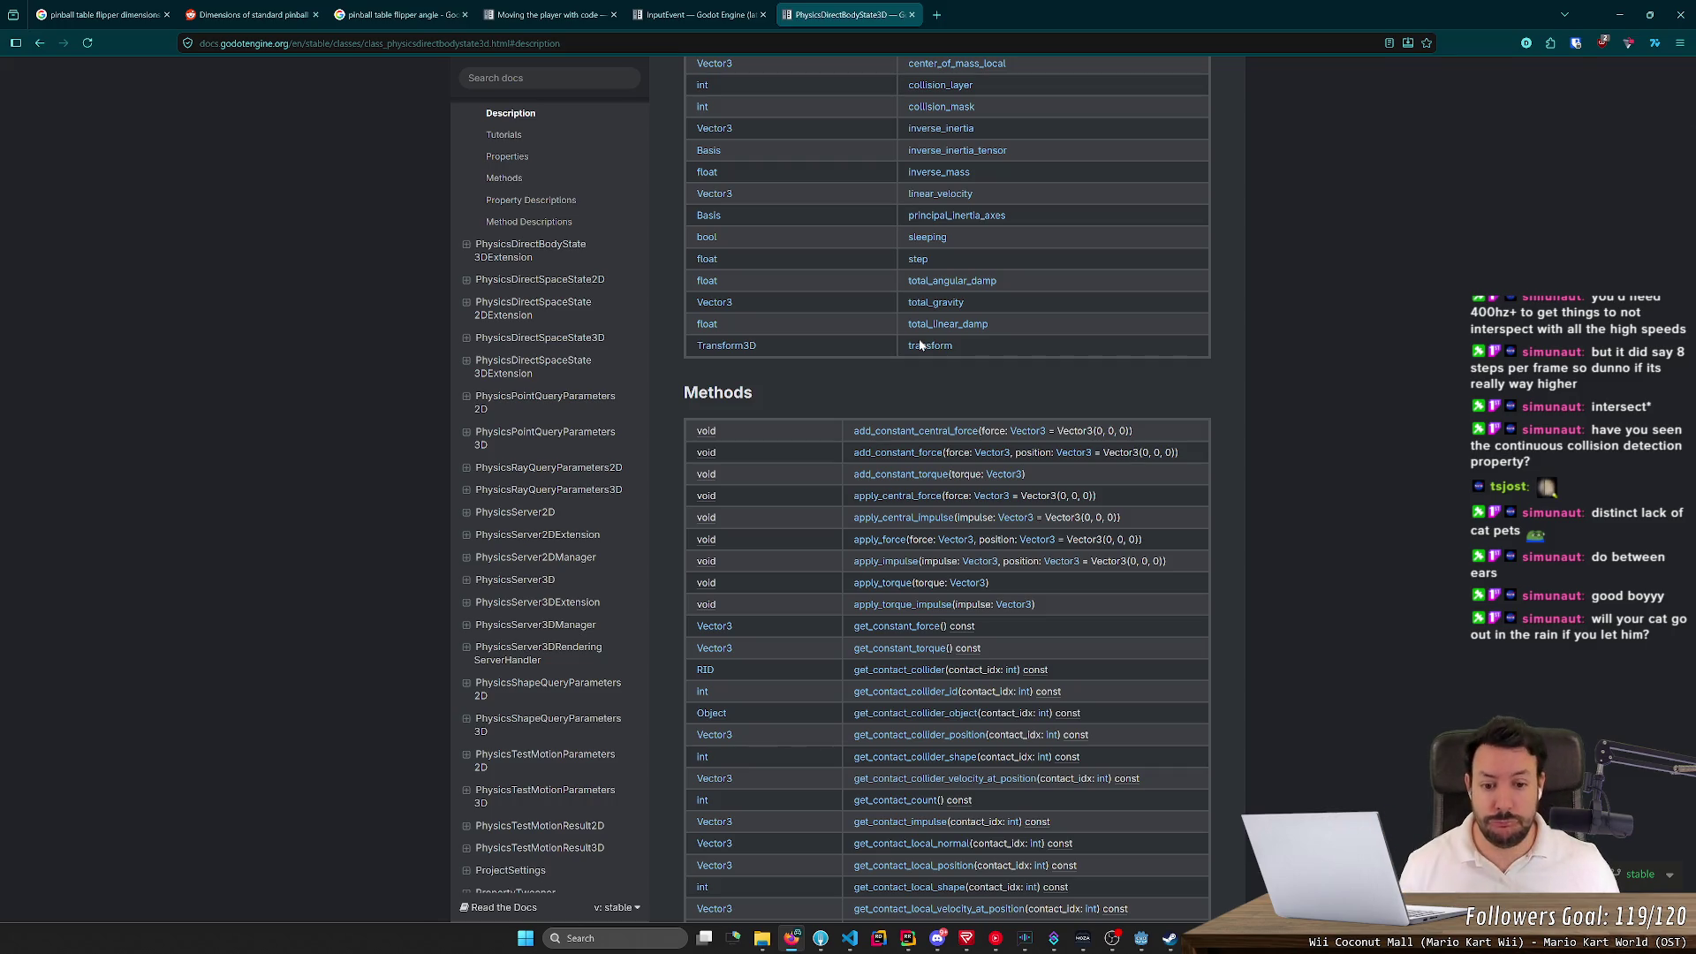
scroll(919, 345, "up", 2)
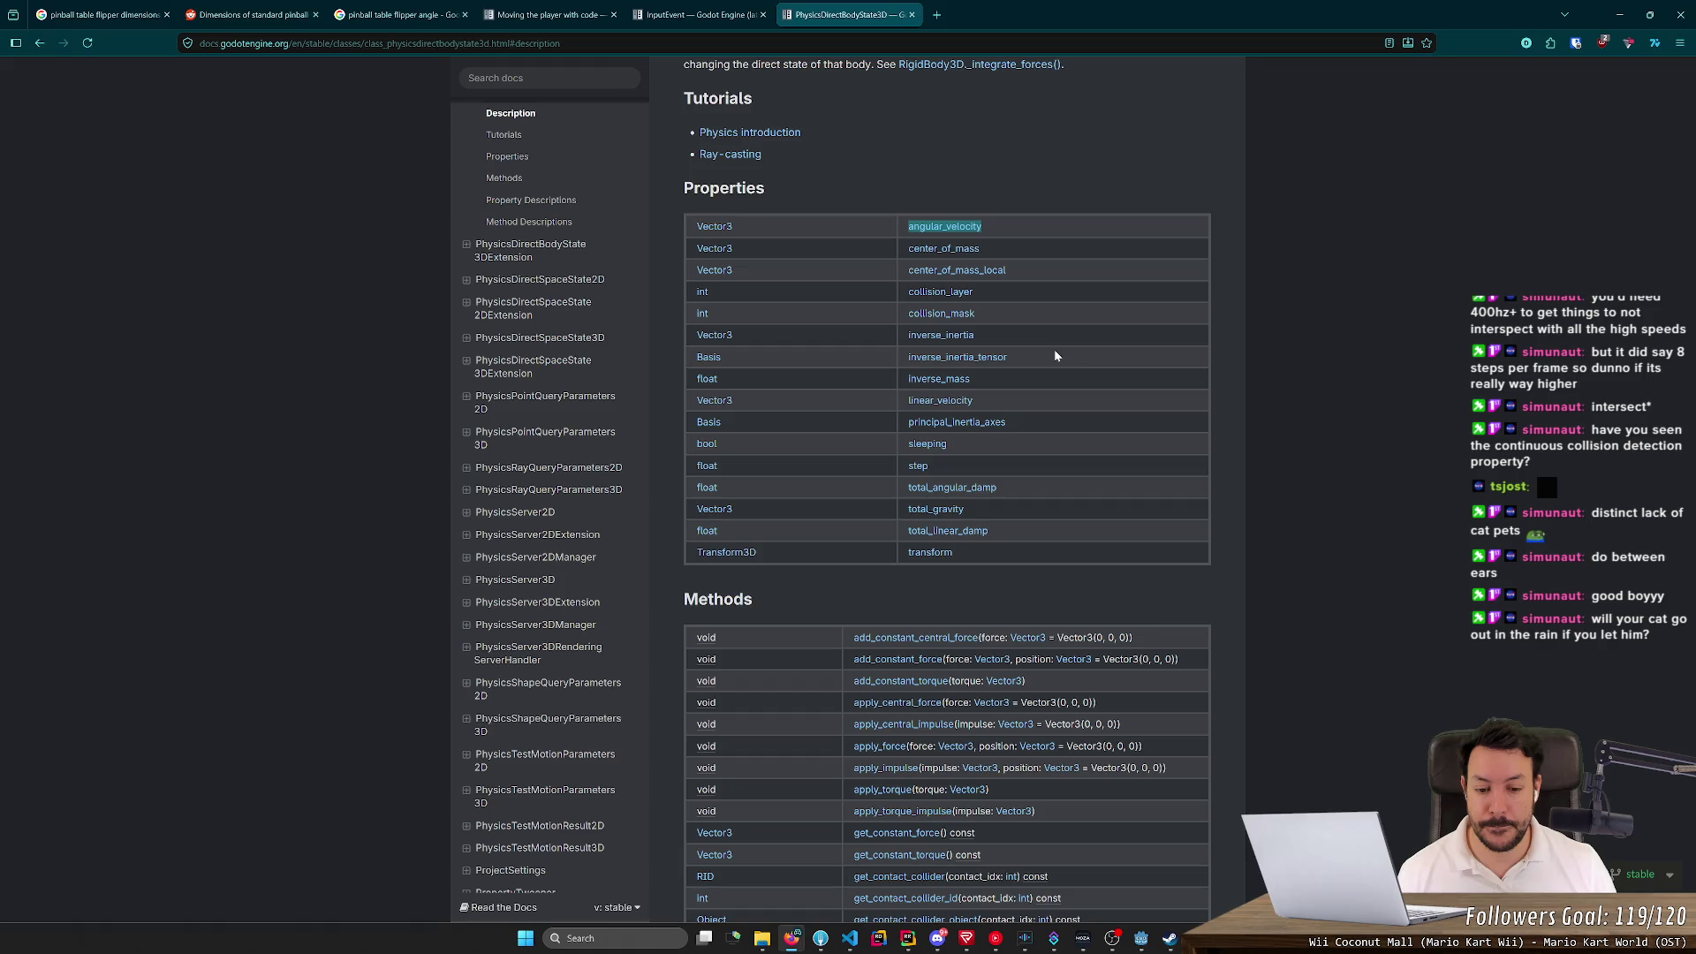
Add nested 'if is_left_flipper:' and 'if is_activating:' checks inside _integrate_forces
key("alt+Tab")
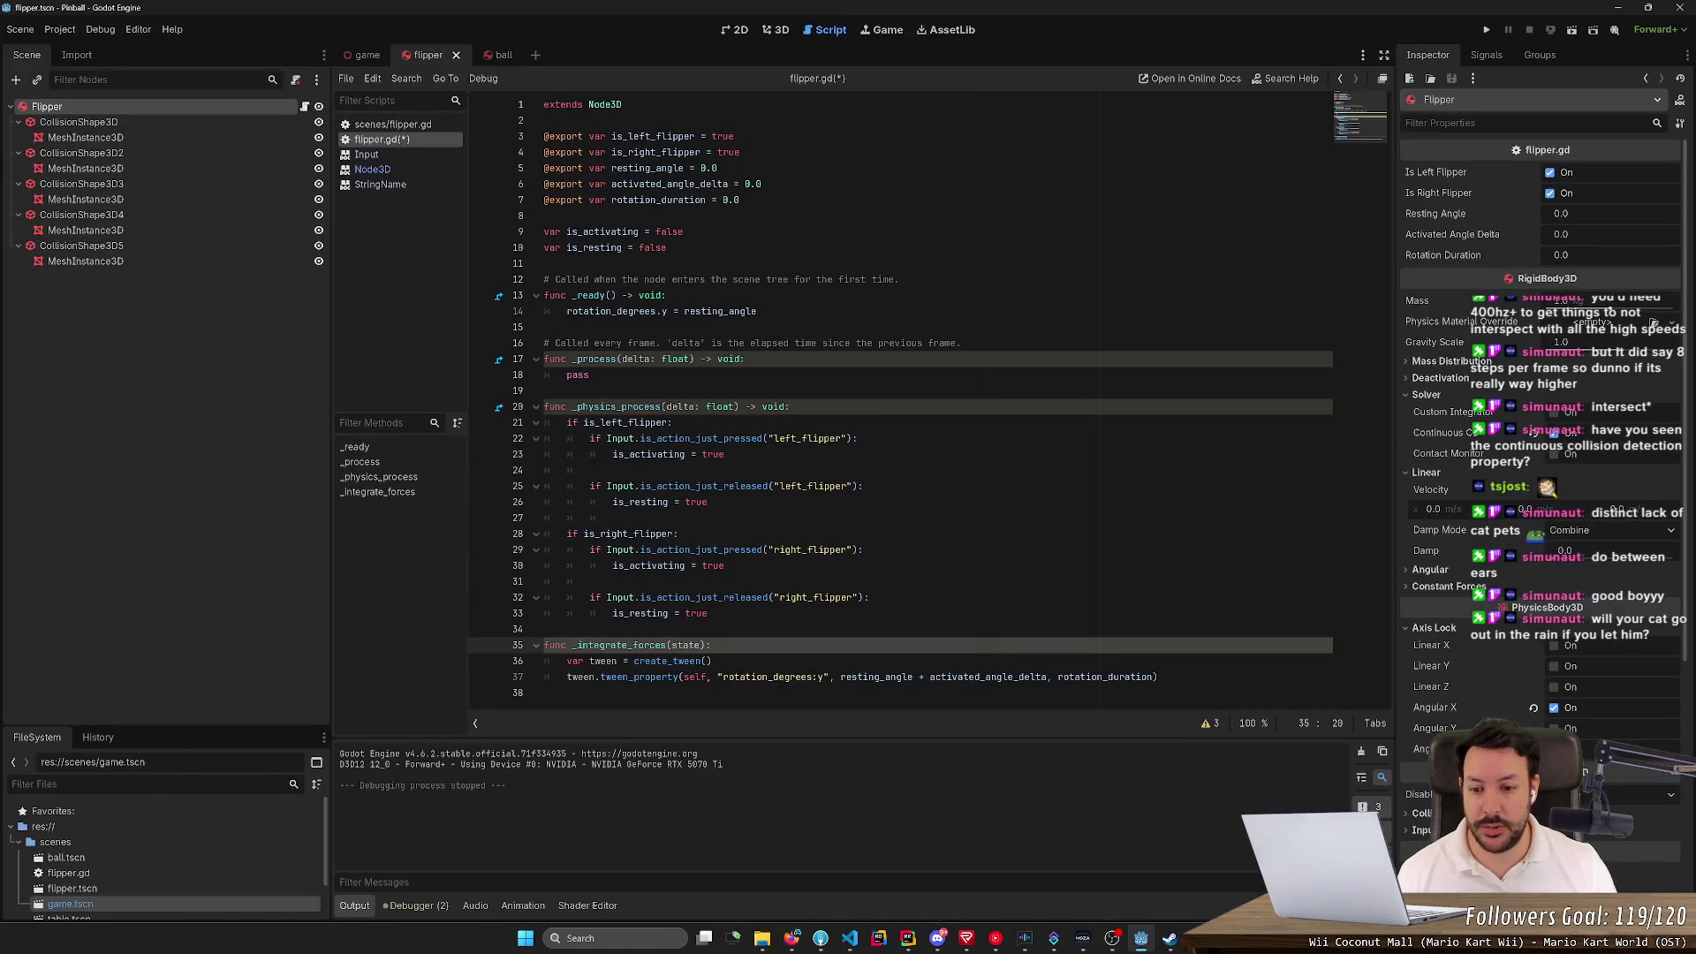
key("Return")
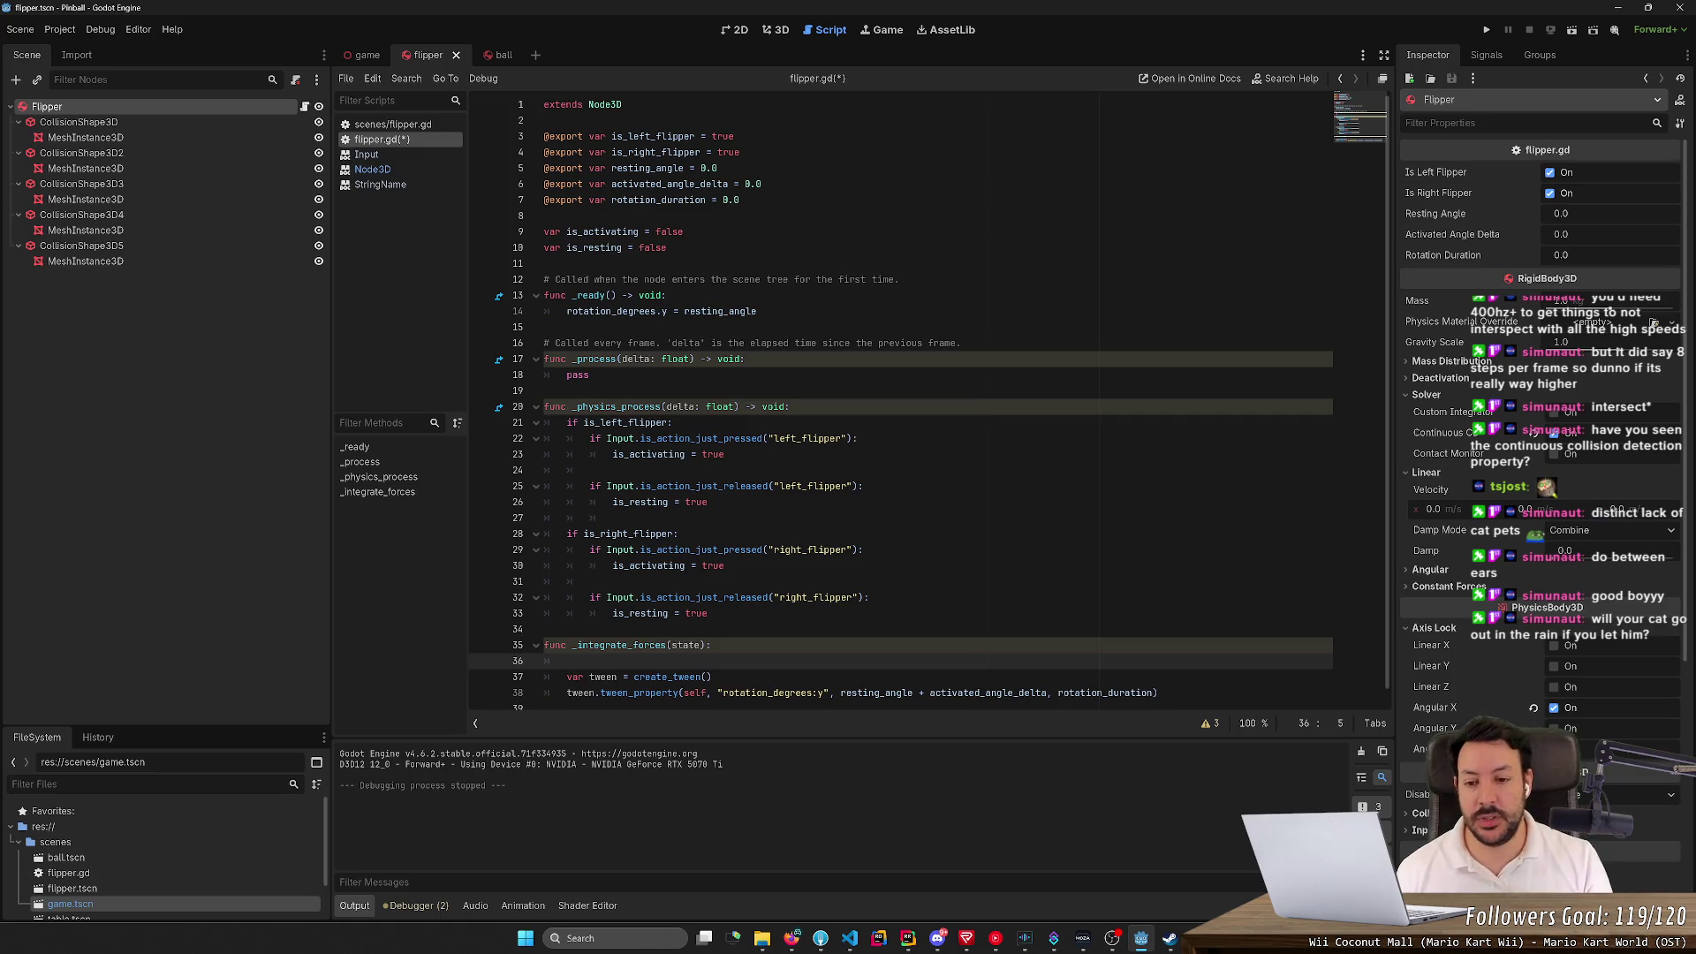
left_click_drag(673, 422, 566, 423)
key("ctrl+c")
left_click(567, 660)
key("ctrl+v")
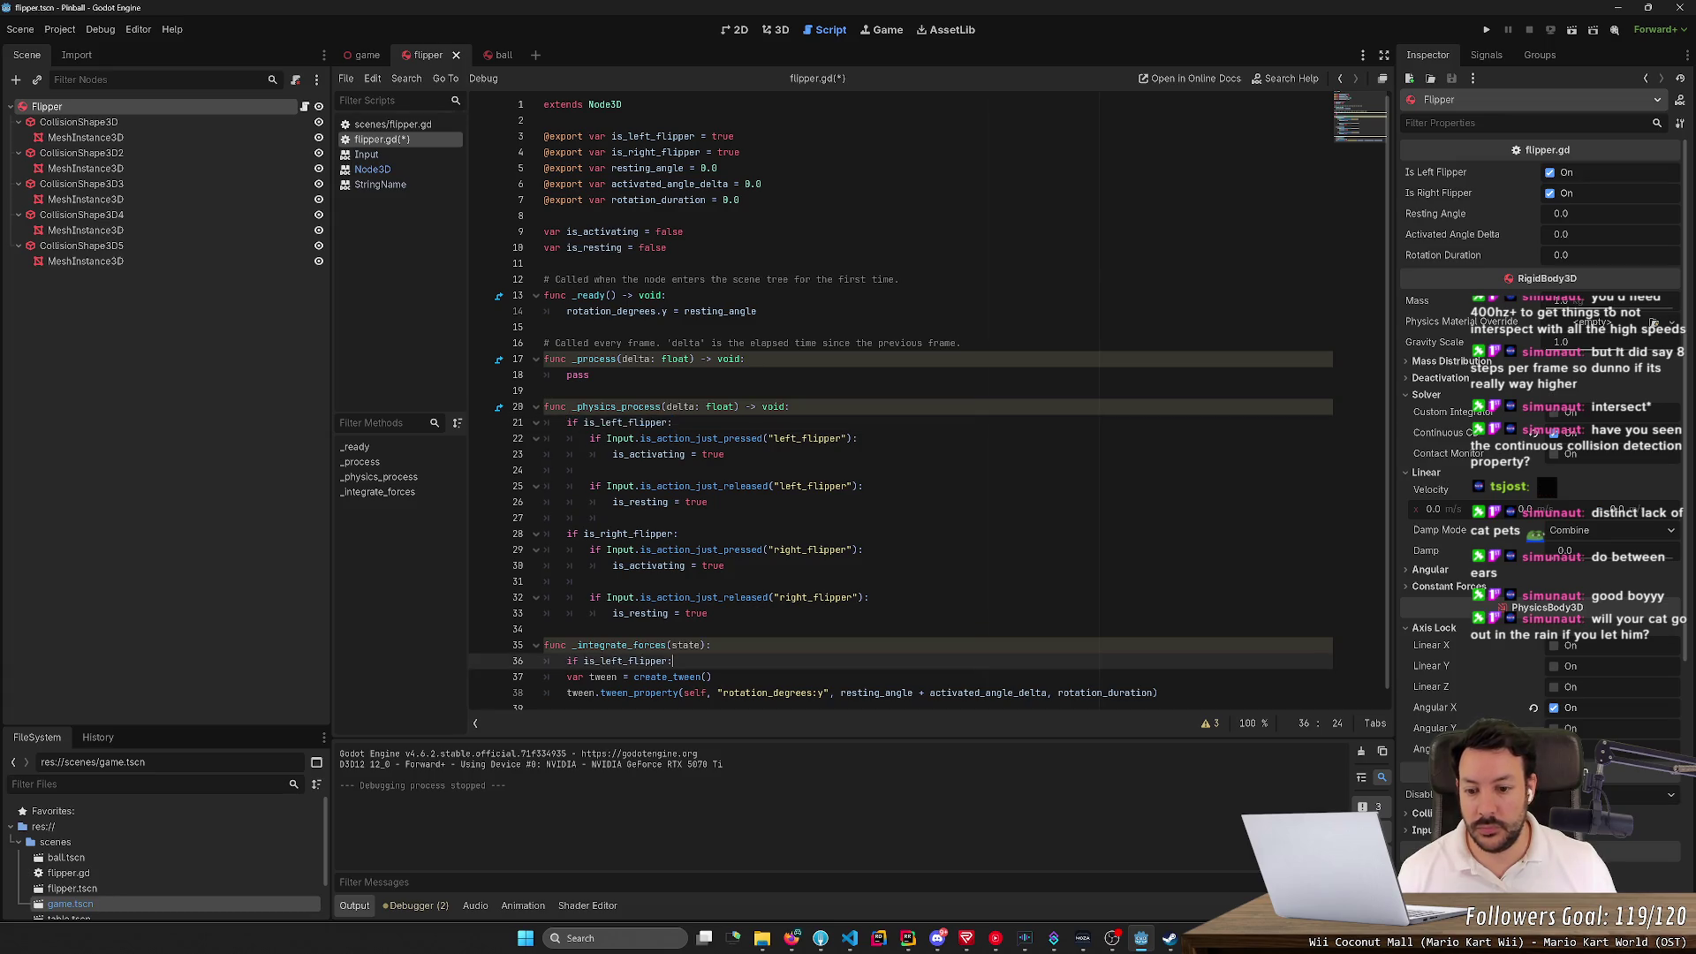
key("Return")
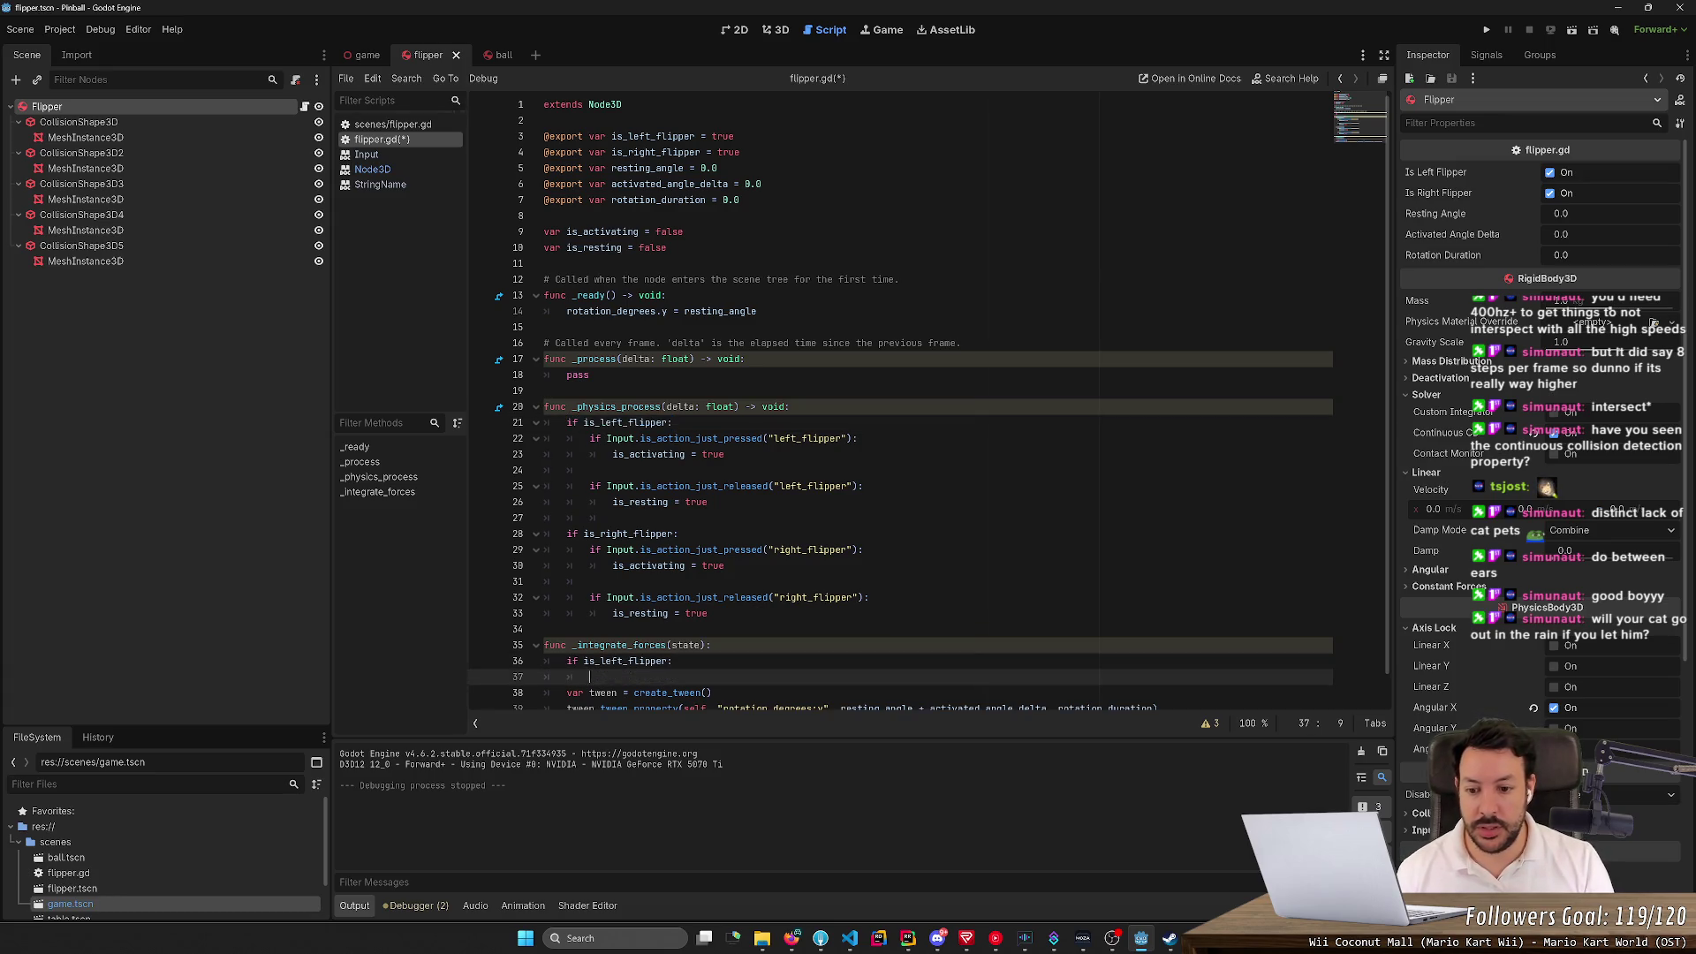
type("if is_a")
key("Return")
type(":")
key("Return")
key("Return")
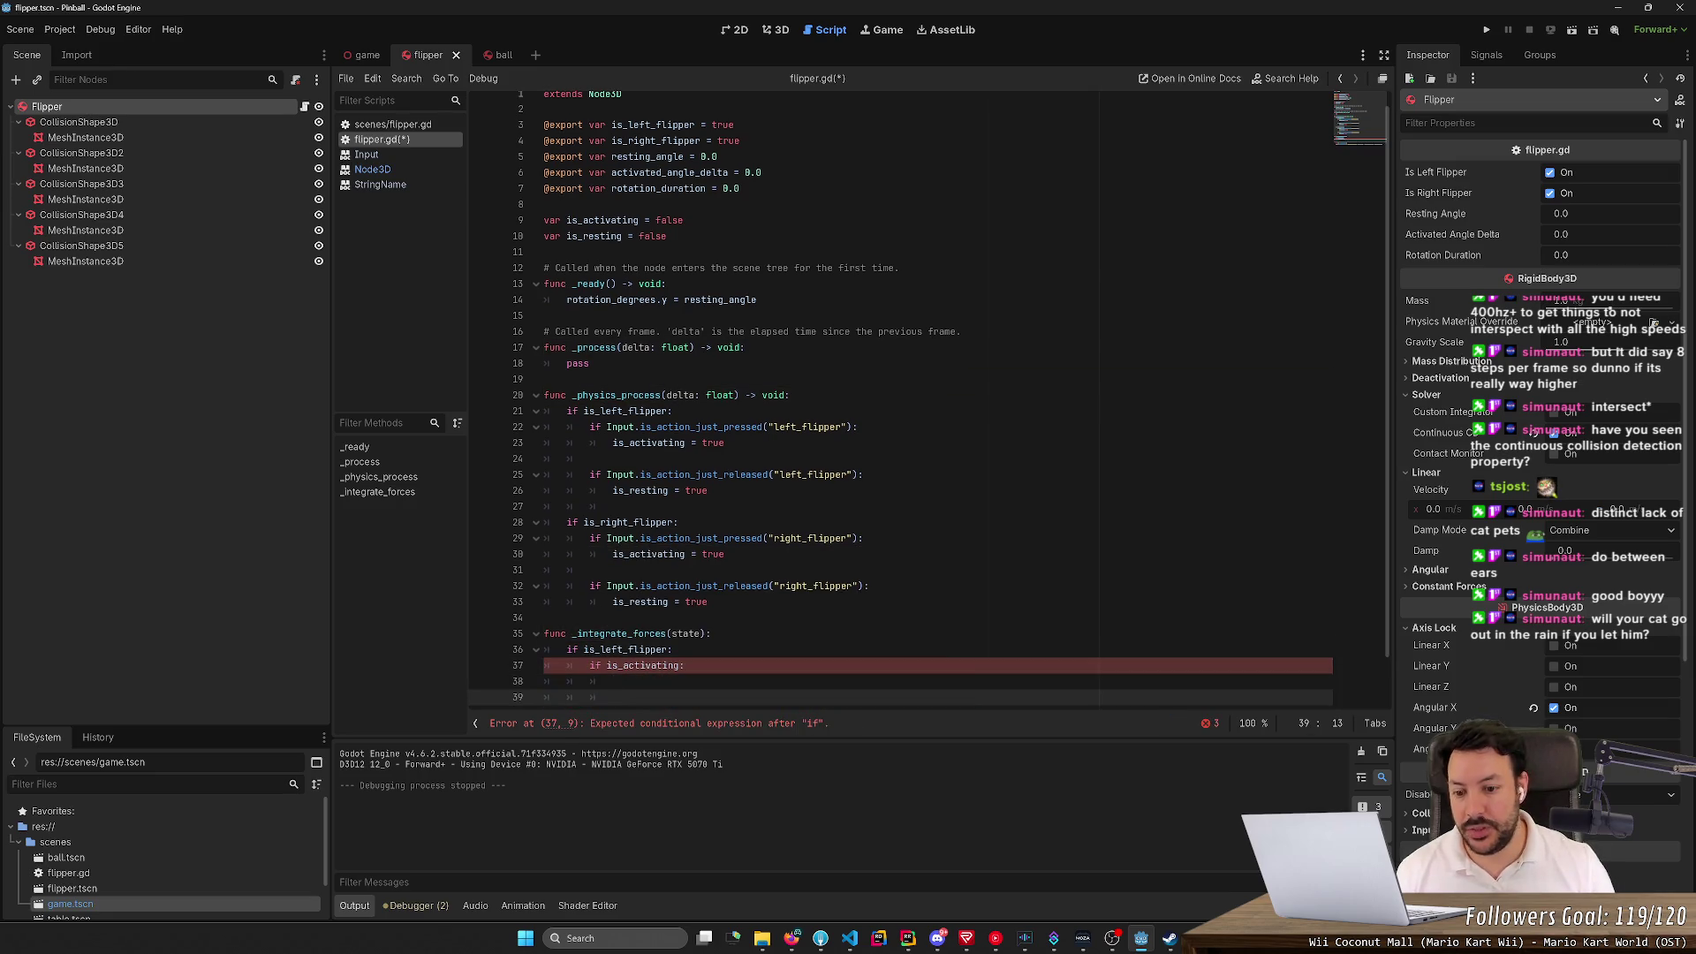
Start line 38 as state.angular_veloci, checking the PhysicsDirectBodyState3D Properties table
scroll(925, 400, "down", 1)
left_click(612, 633)
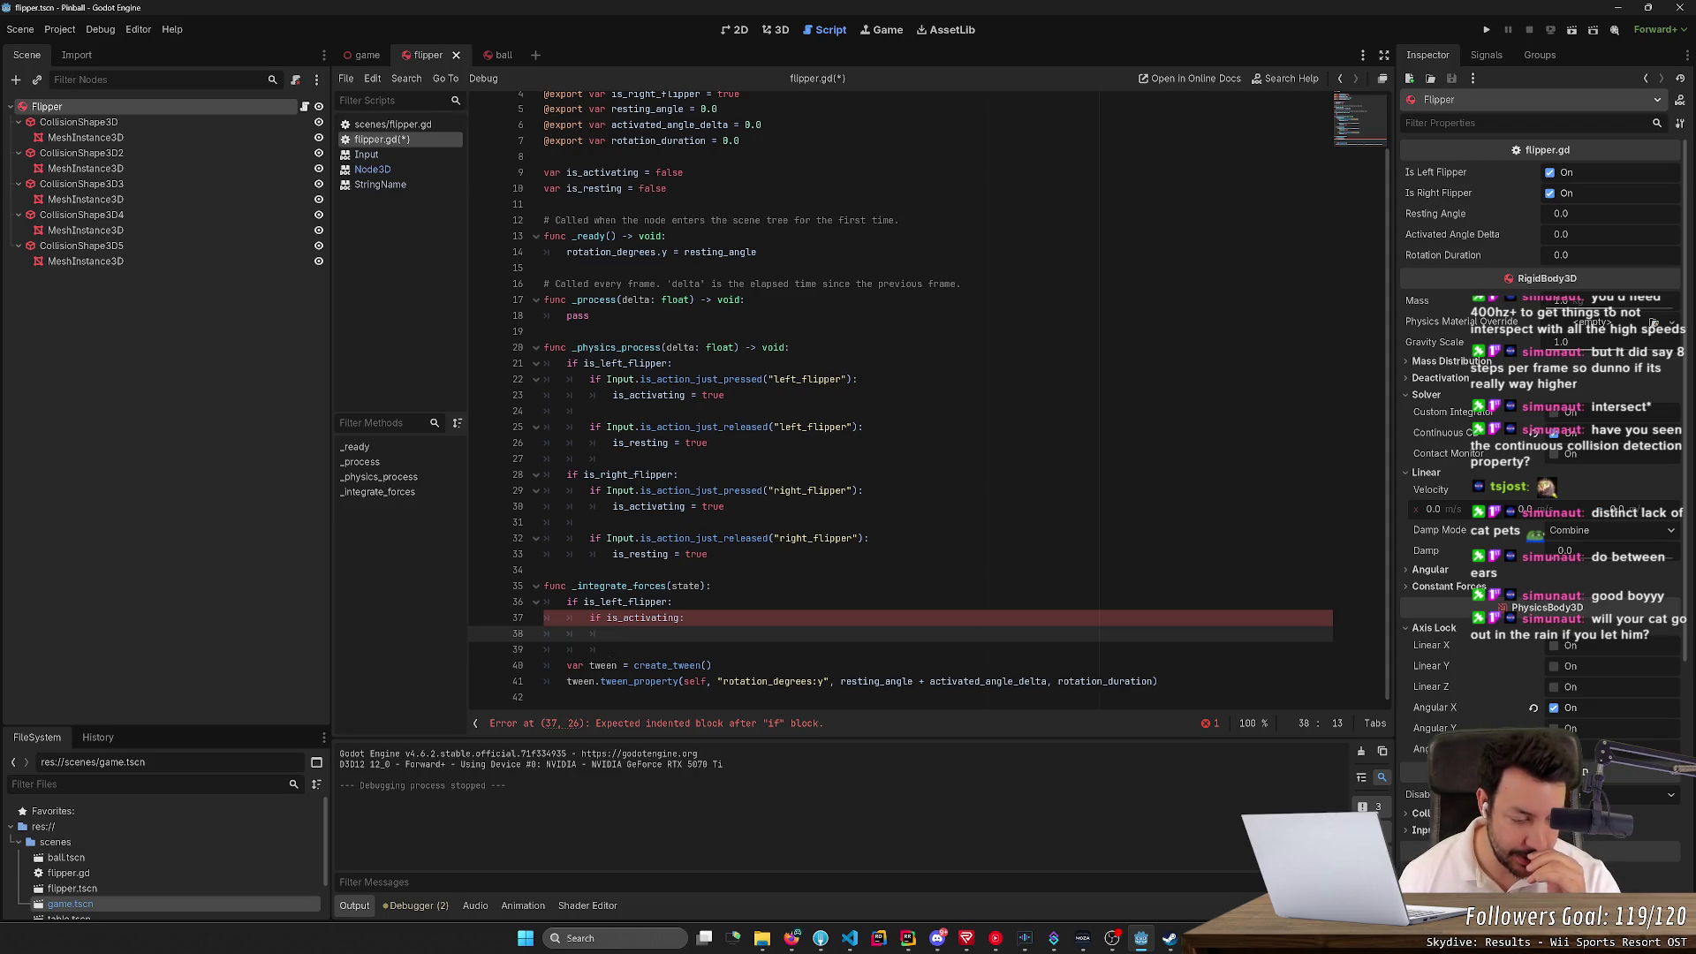
type("state")
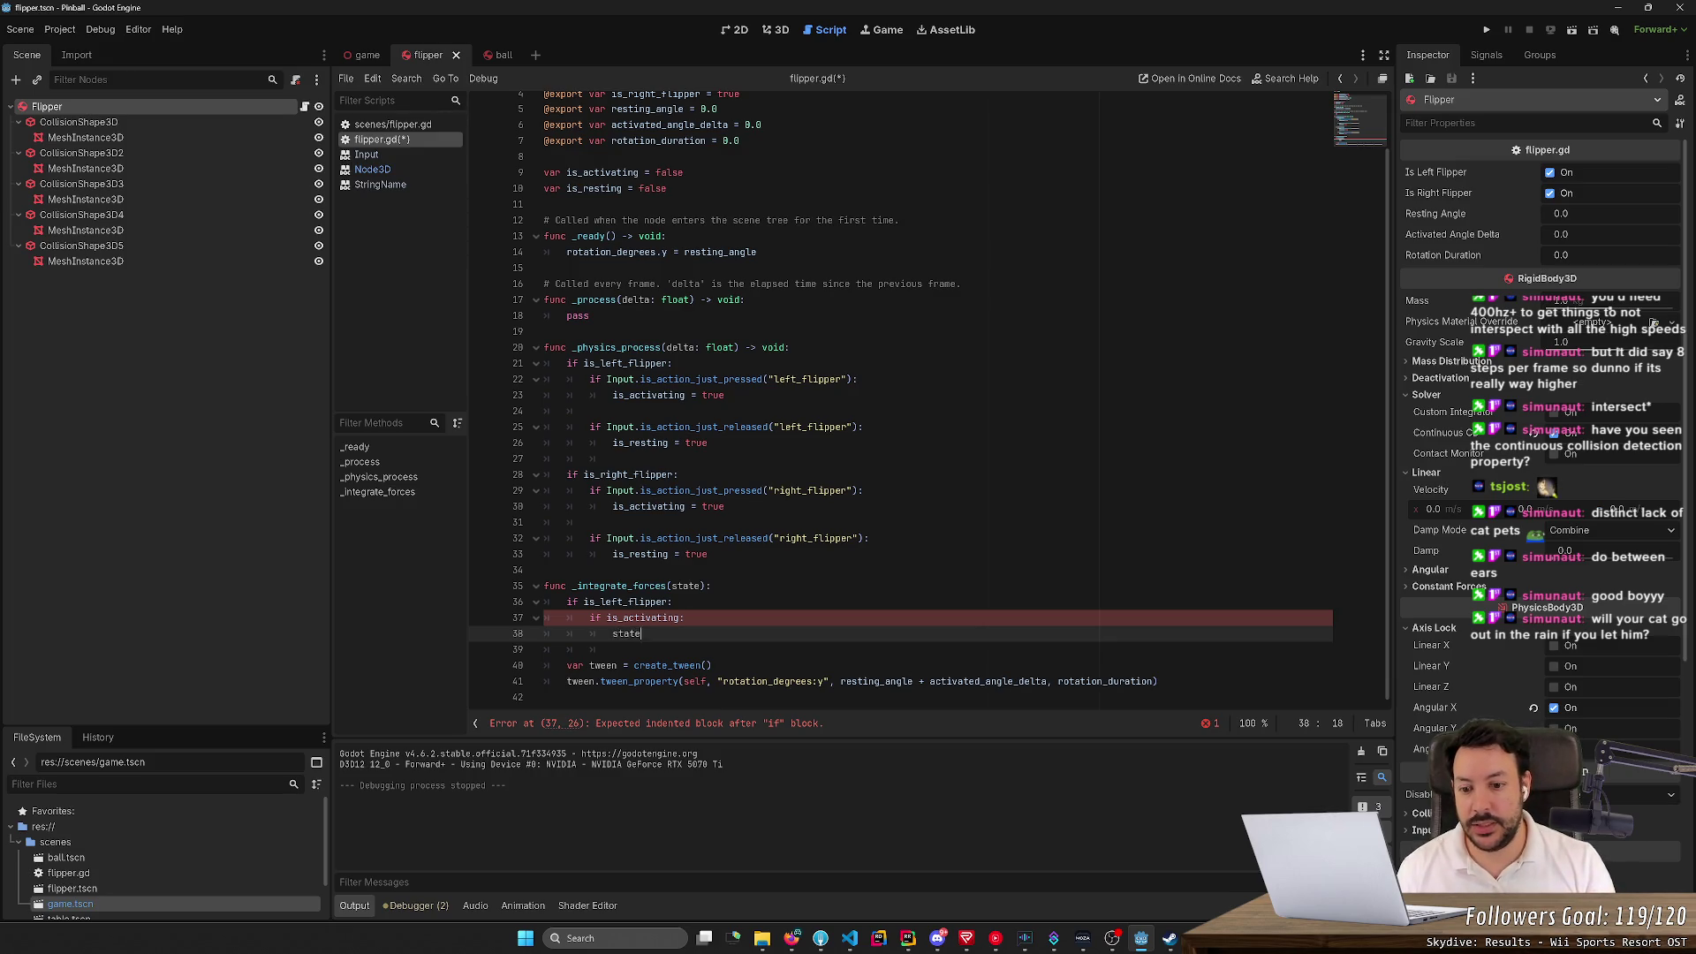
key("alt+Tab")
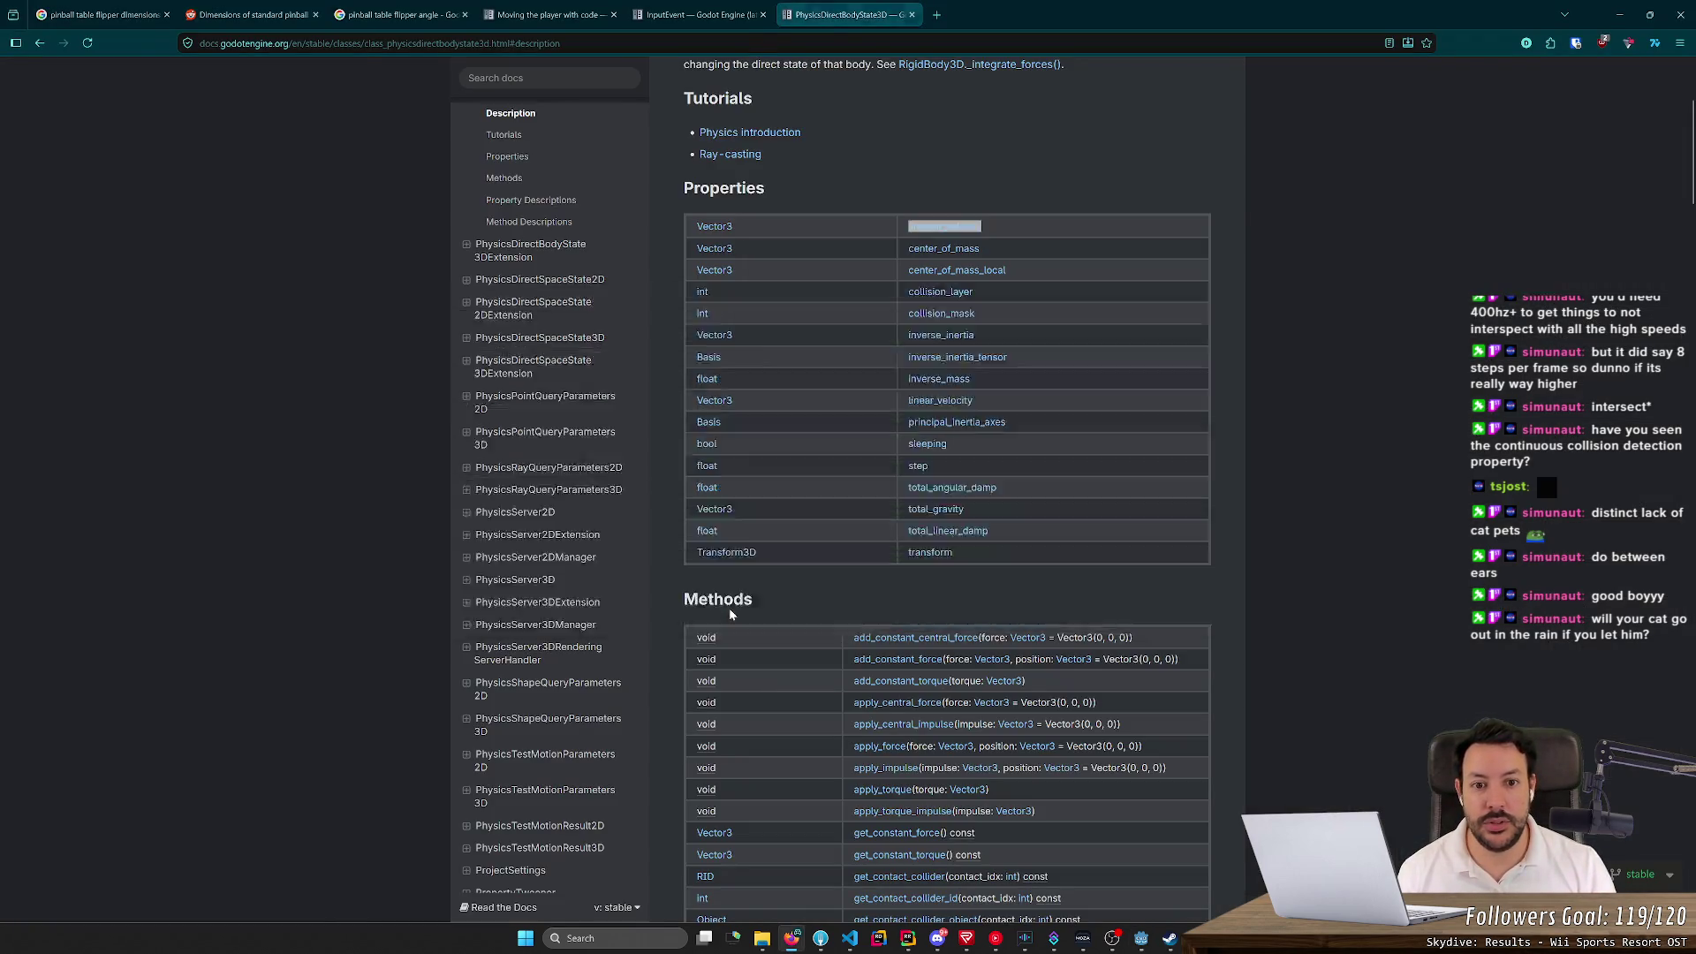
key("alt+Tab")
type("state.angular")
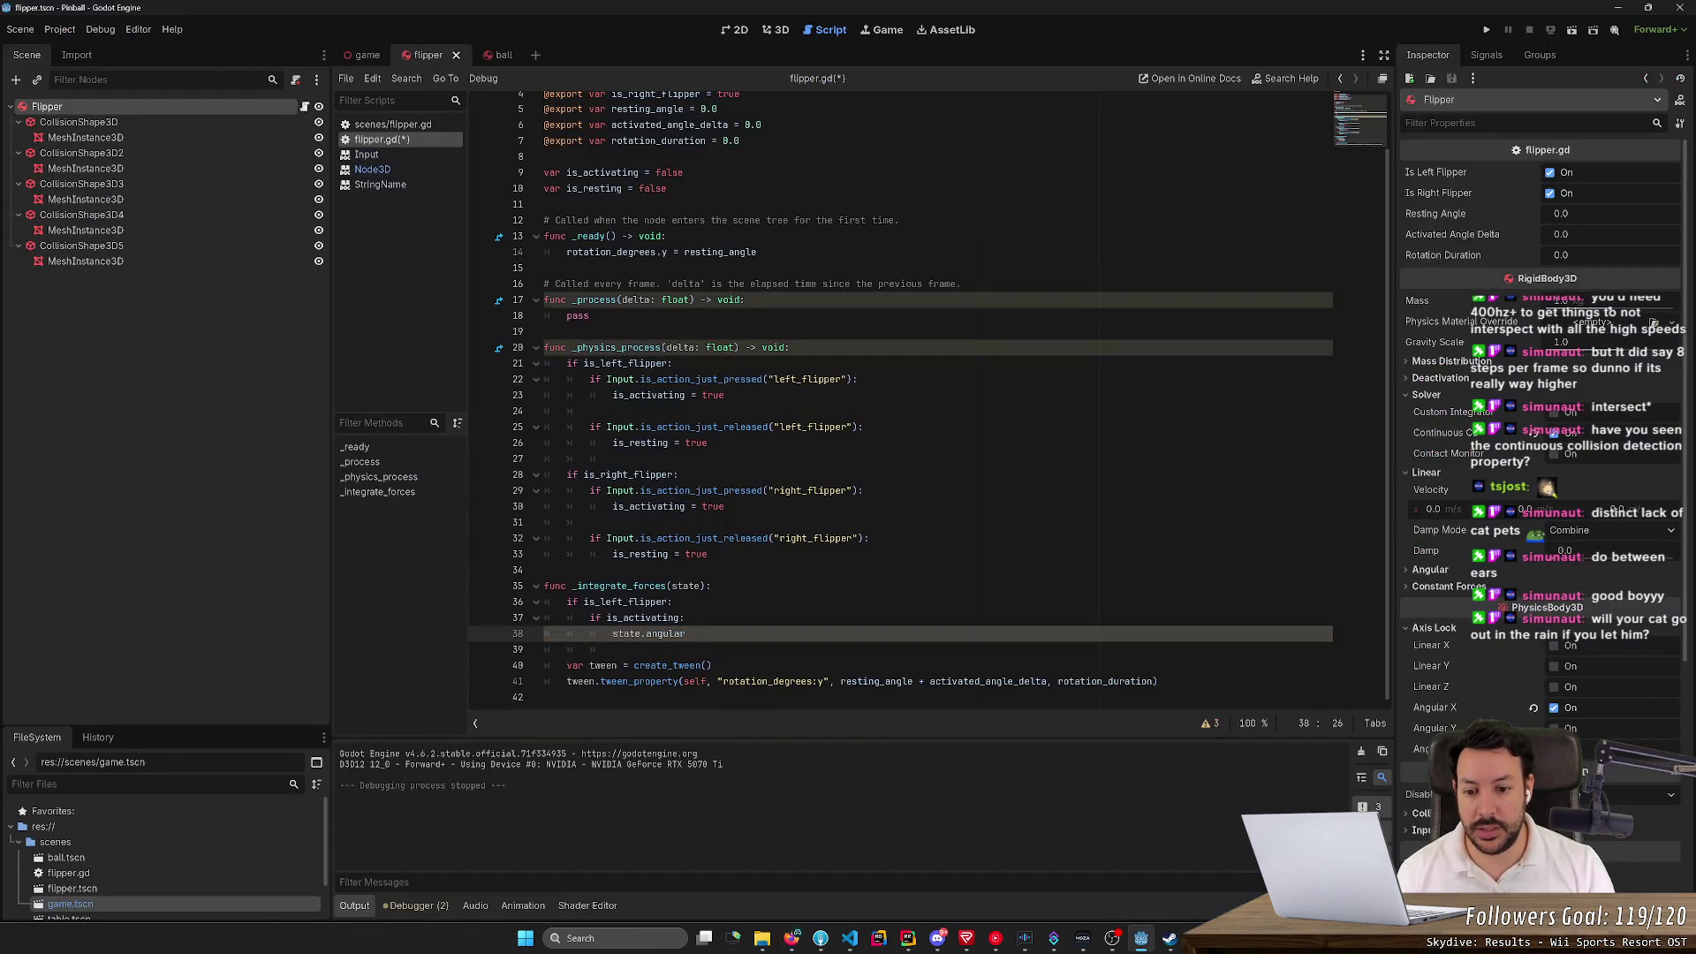
type("_veloci")
key("alt+Tab")
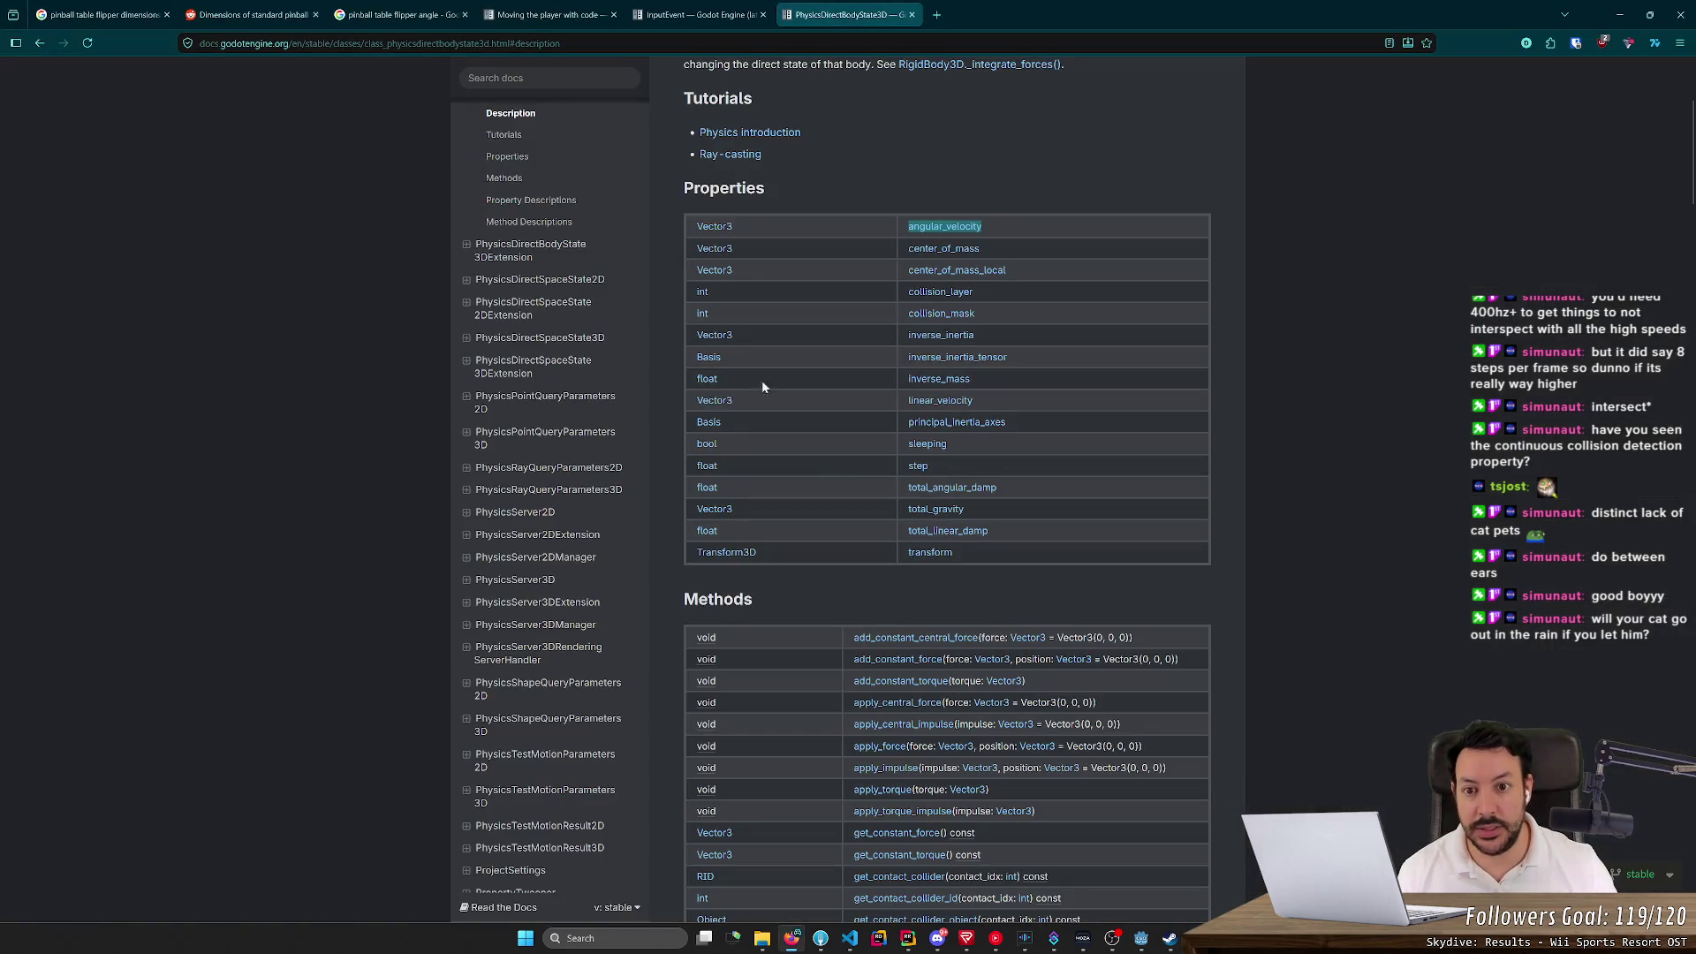
scroll(767, 353, "up", 3)
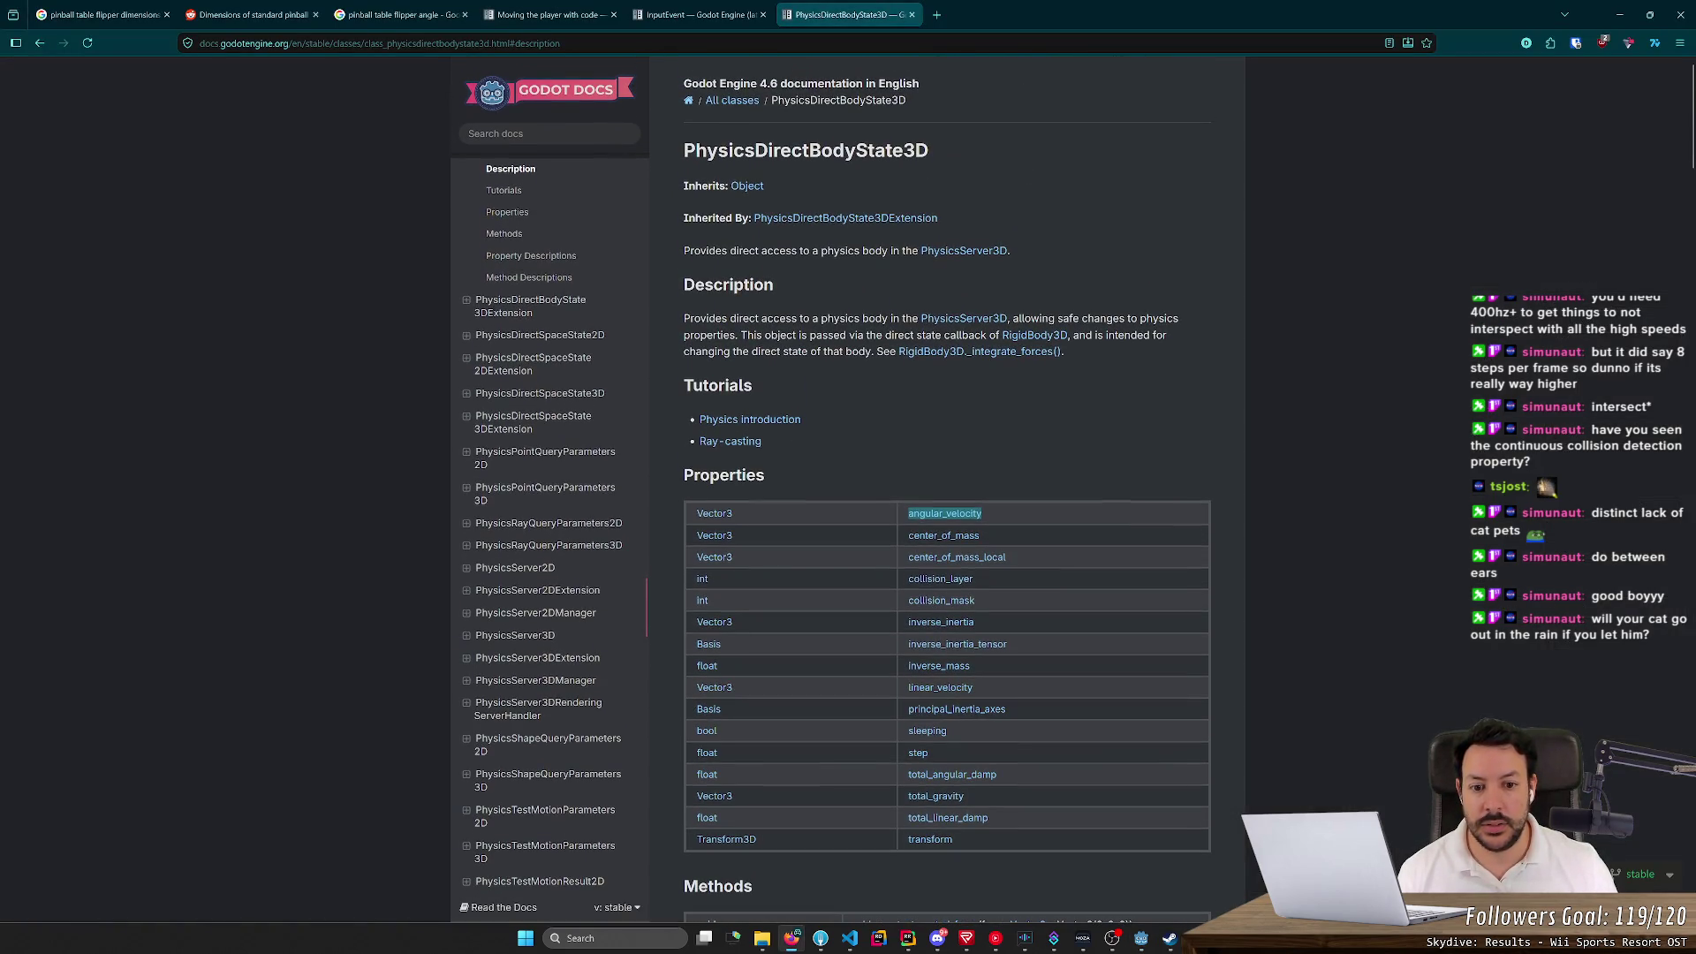
Read the angular_velocity description in the PhysicsDirectBodyState3D docs, then return to flipper.gd
scroll(931, 463, "down", 2)
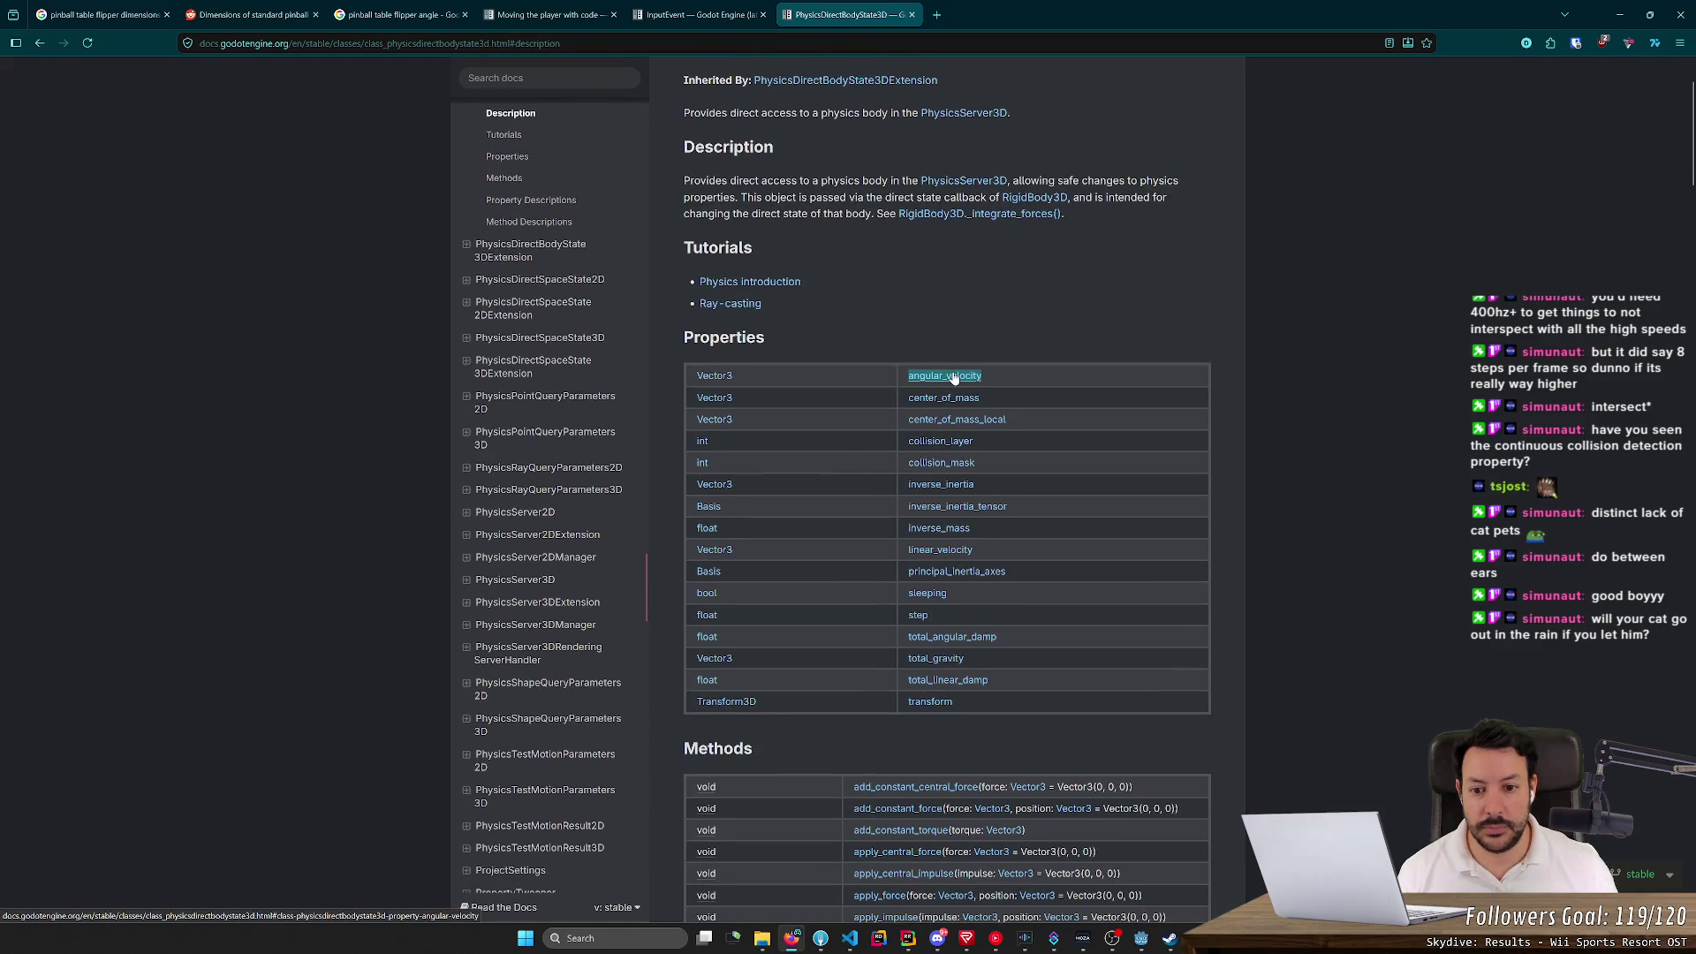
key("alt+Tab")
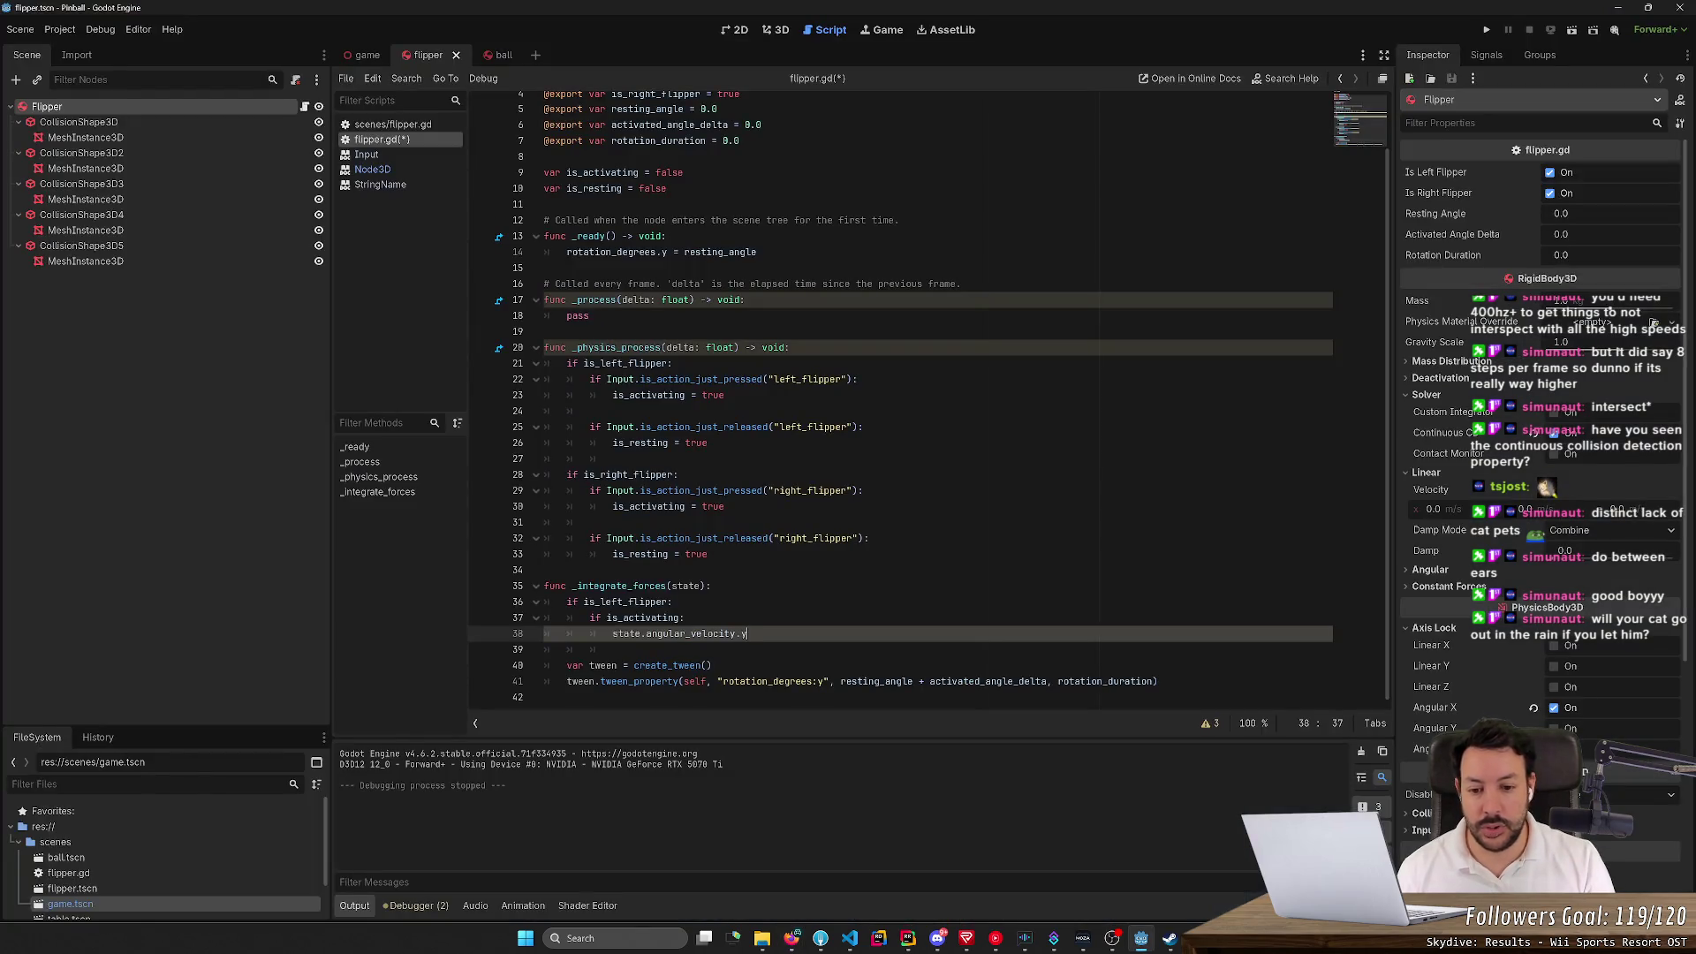
key("alt+Tab")
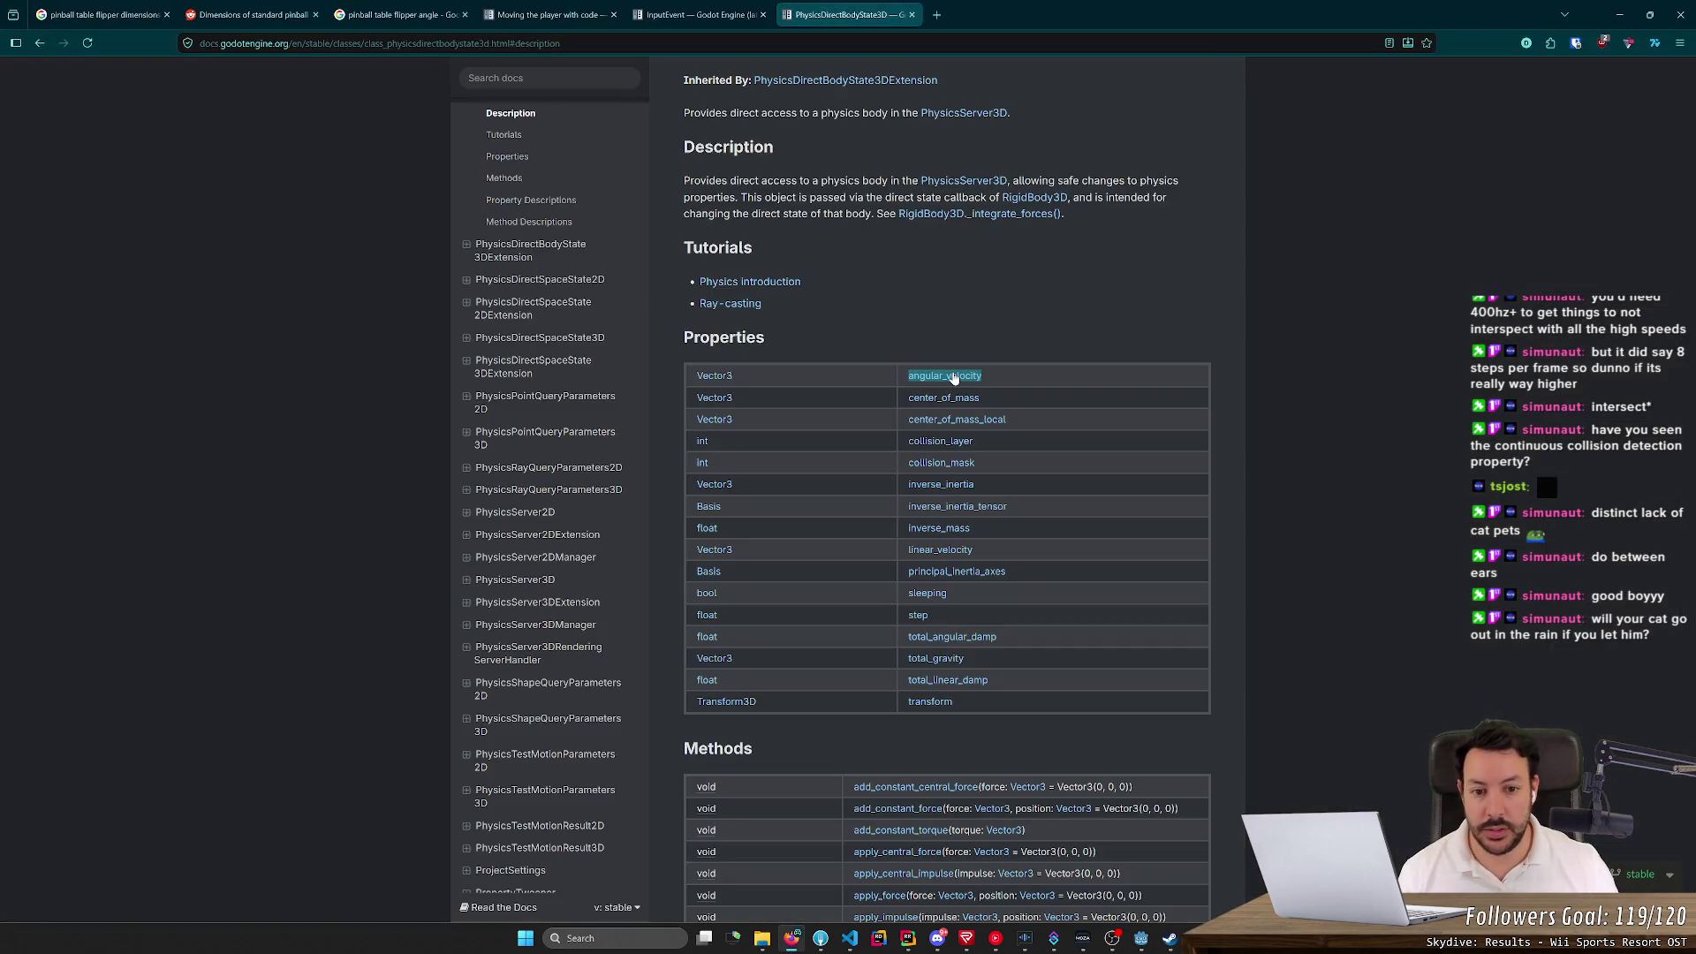
left_click(952, 375)
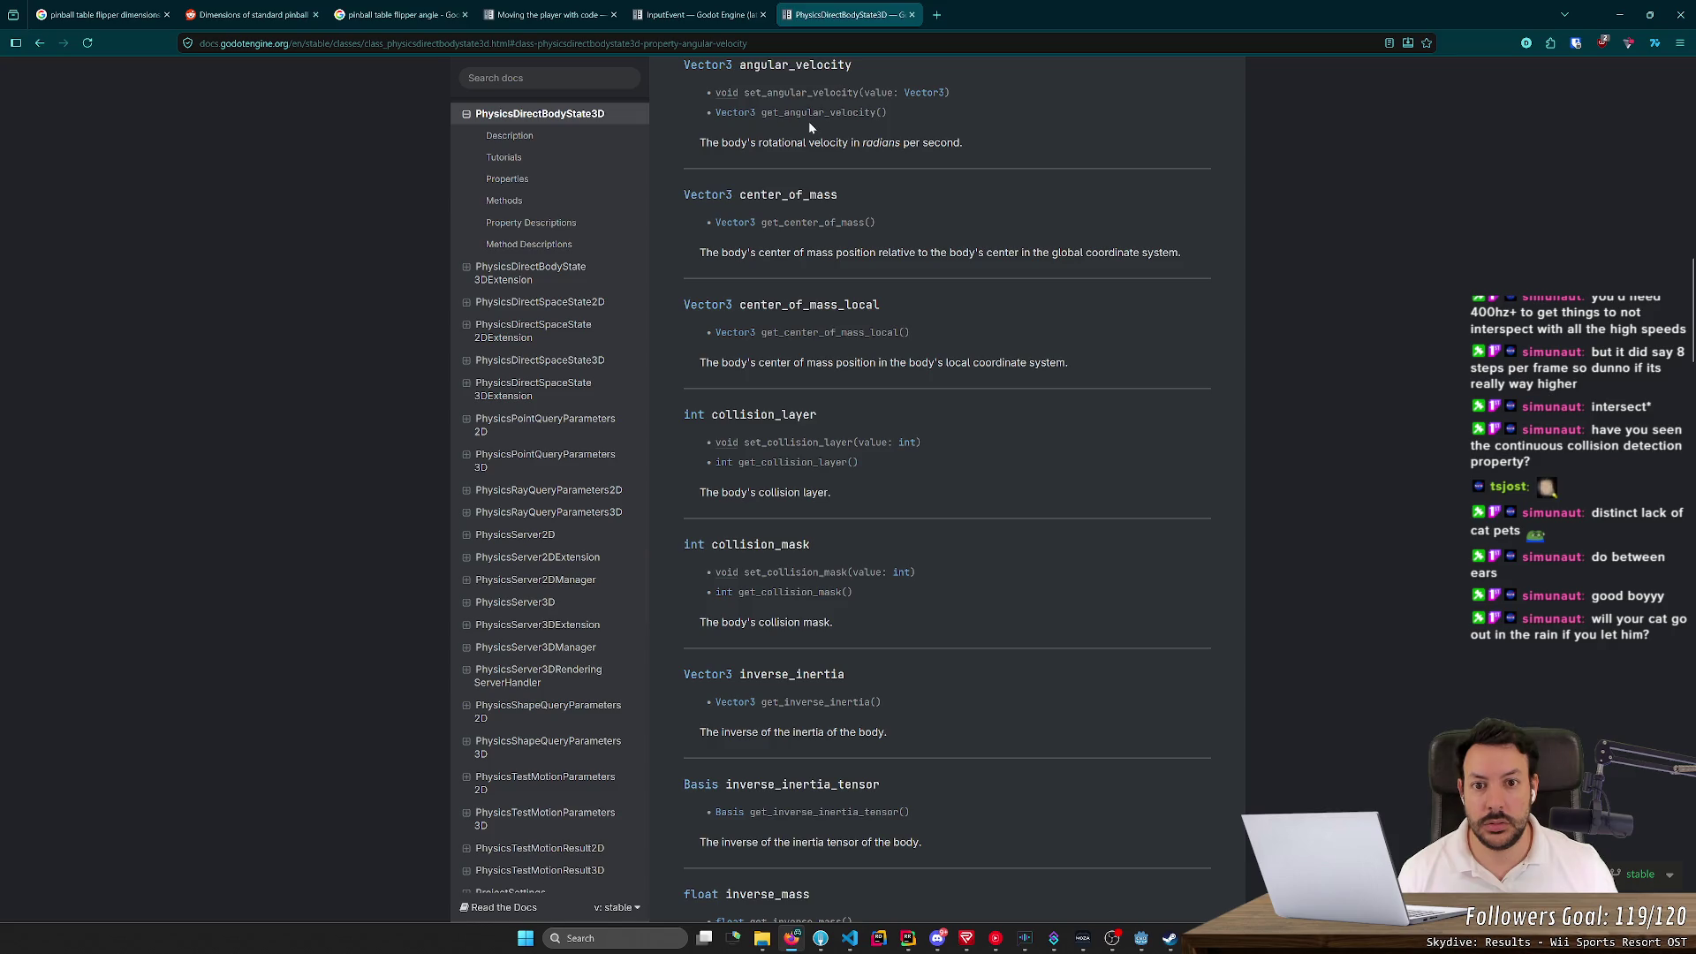
scroll(803, 141, "up", 2)
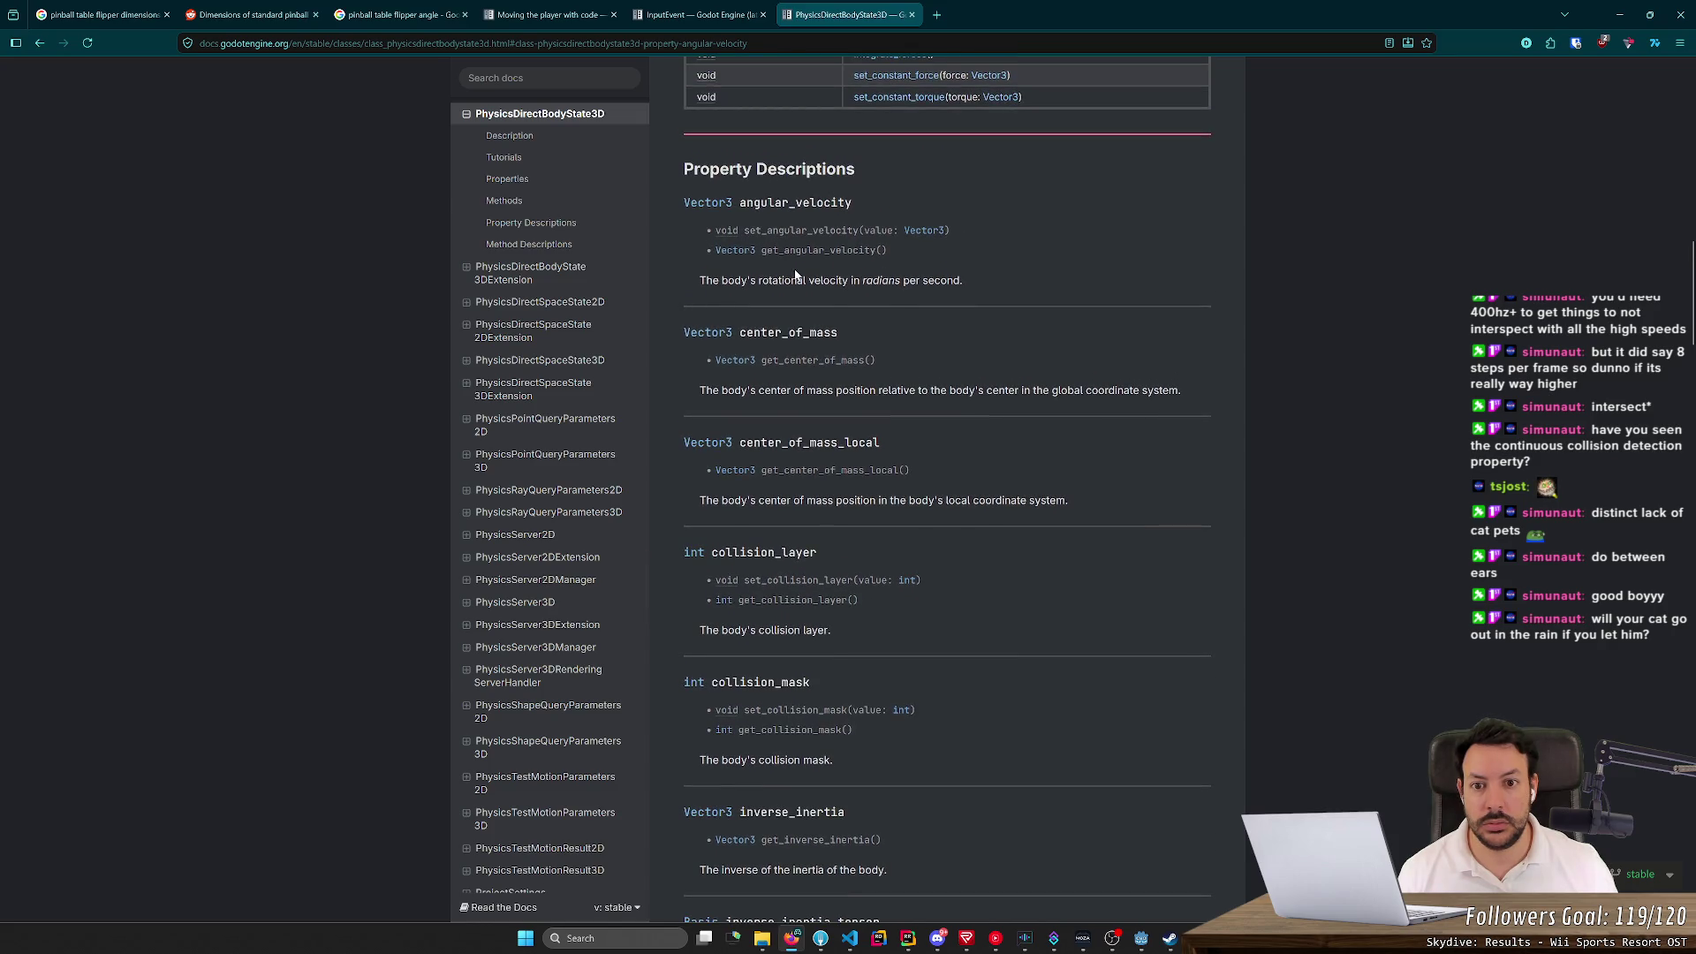
scroll(794, 269, "up", 2)
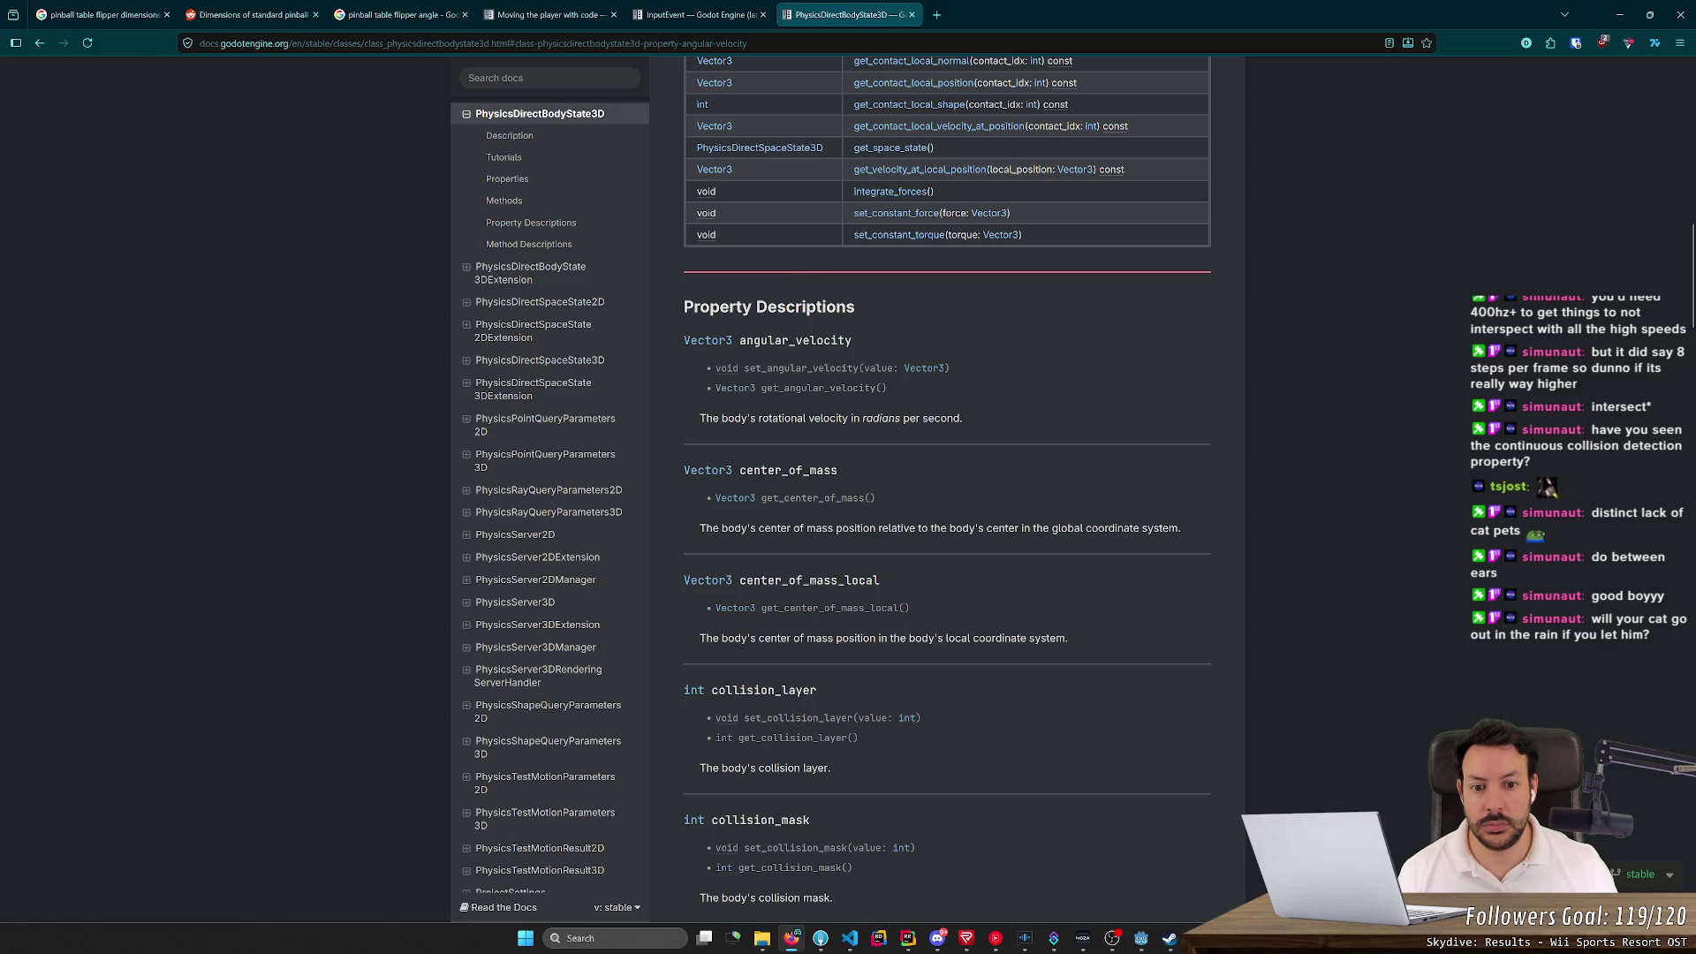
key("alt+Tab")
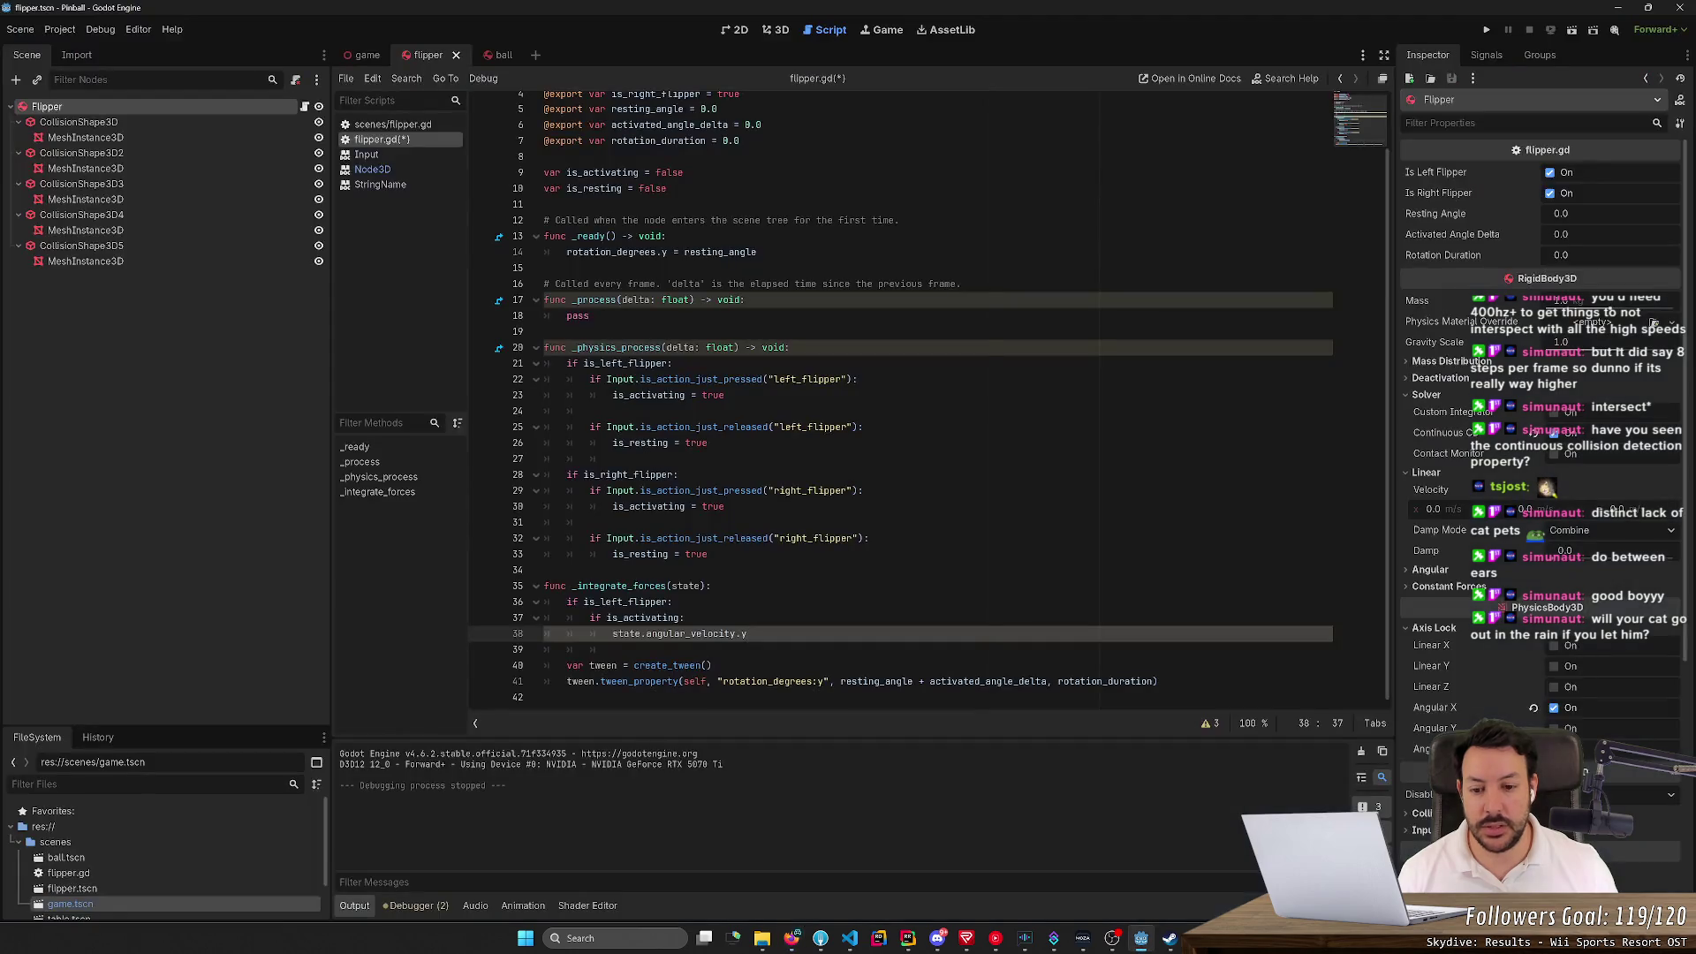
Complete line 38 as state.angular_velocity.y = deg_to_rad(activated_angle_delta / rotation_duration)
key("ctrl+Left")
key("ctrl+shift+Right")
key("shift+End")
type("set")
key("alt+Tab")
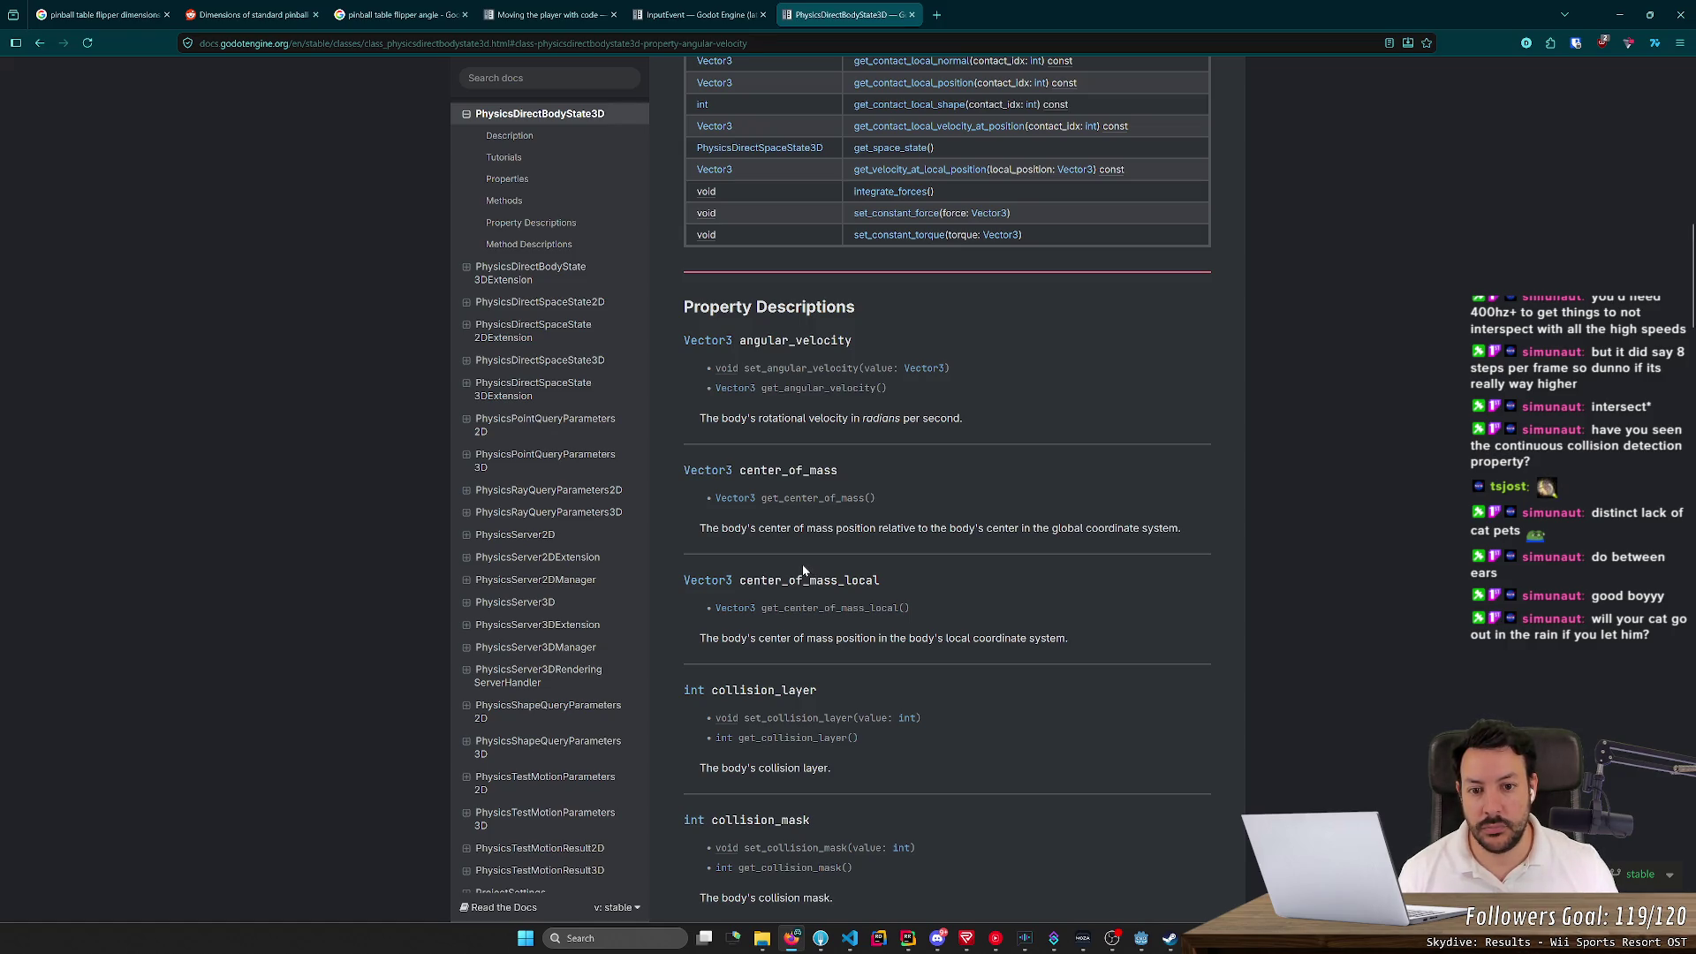
key("alt+Tab")
key("Right")
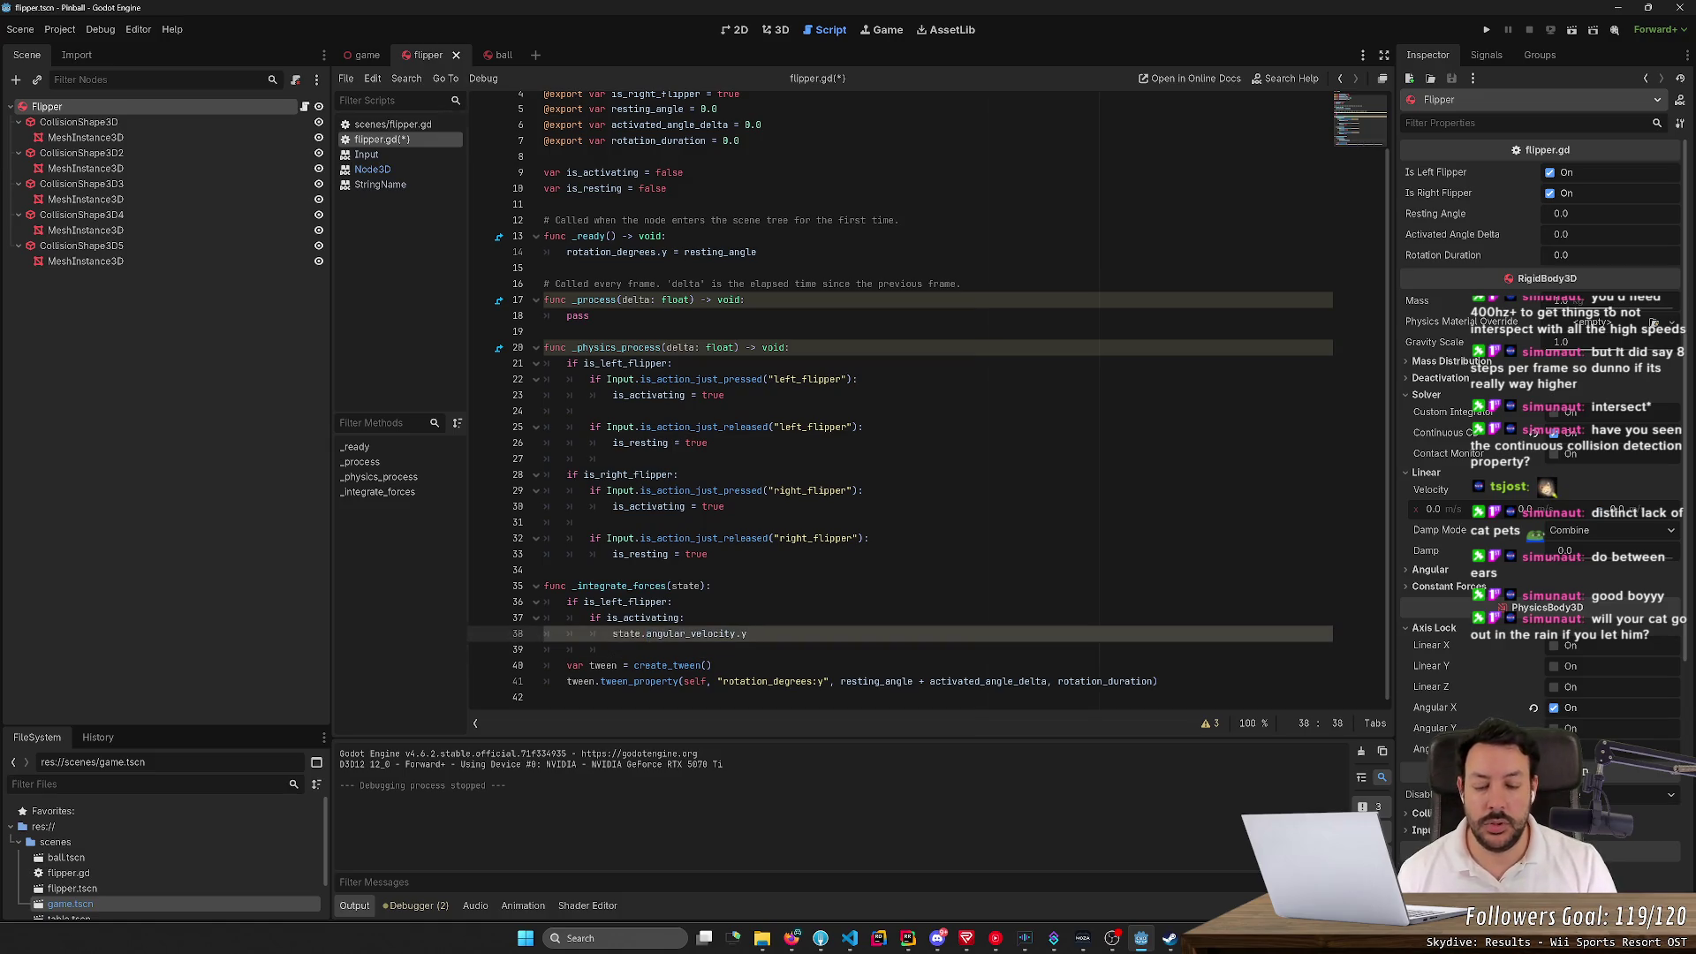
type("=")
key("Escape")
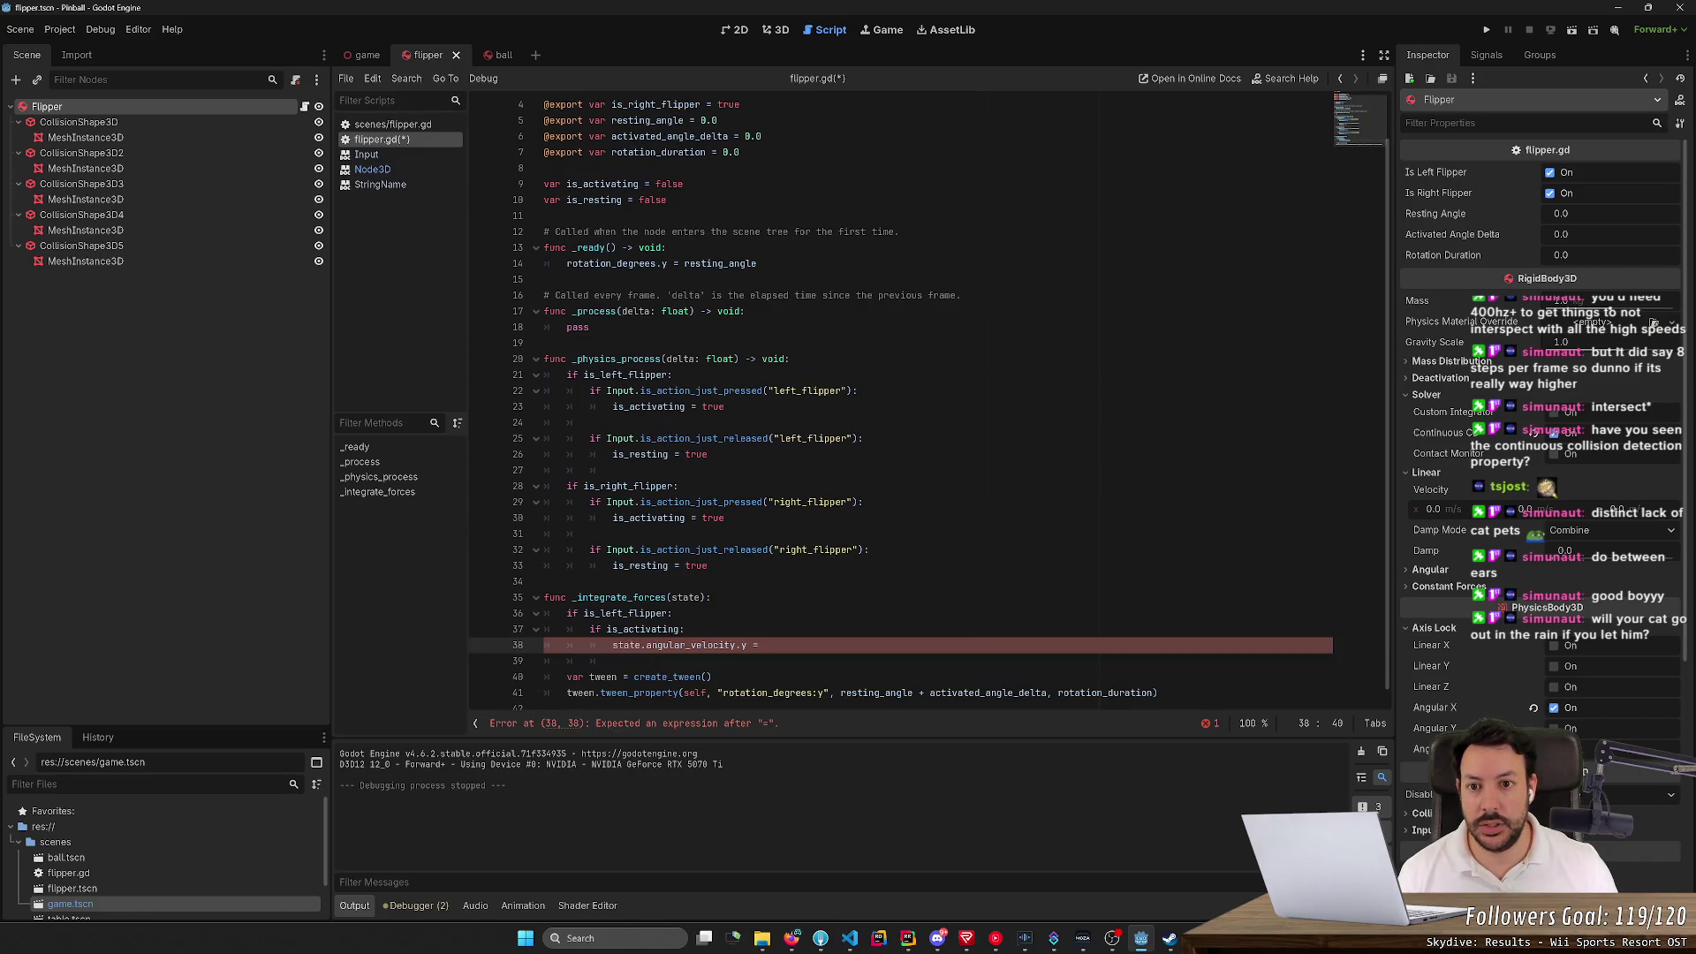
type("deg")
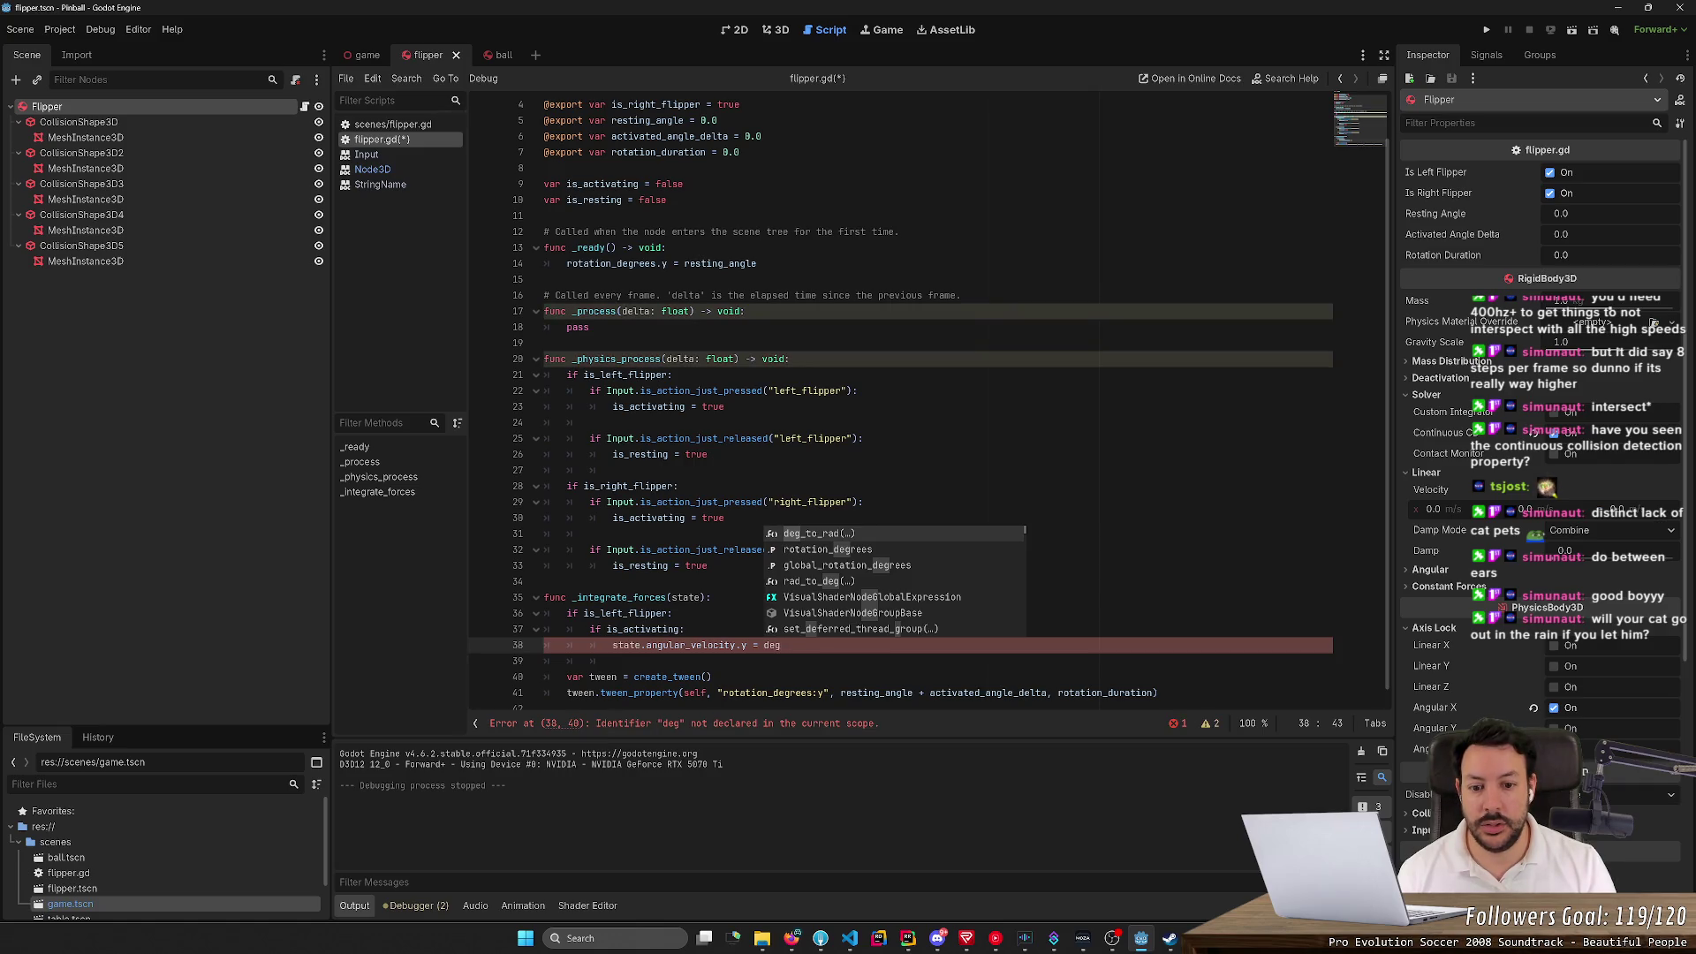
key("Return")
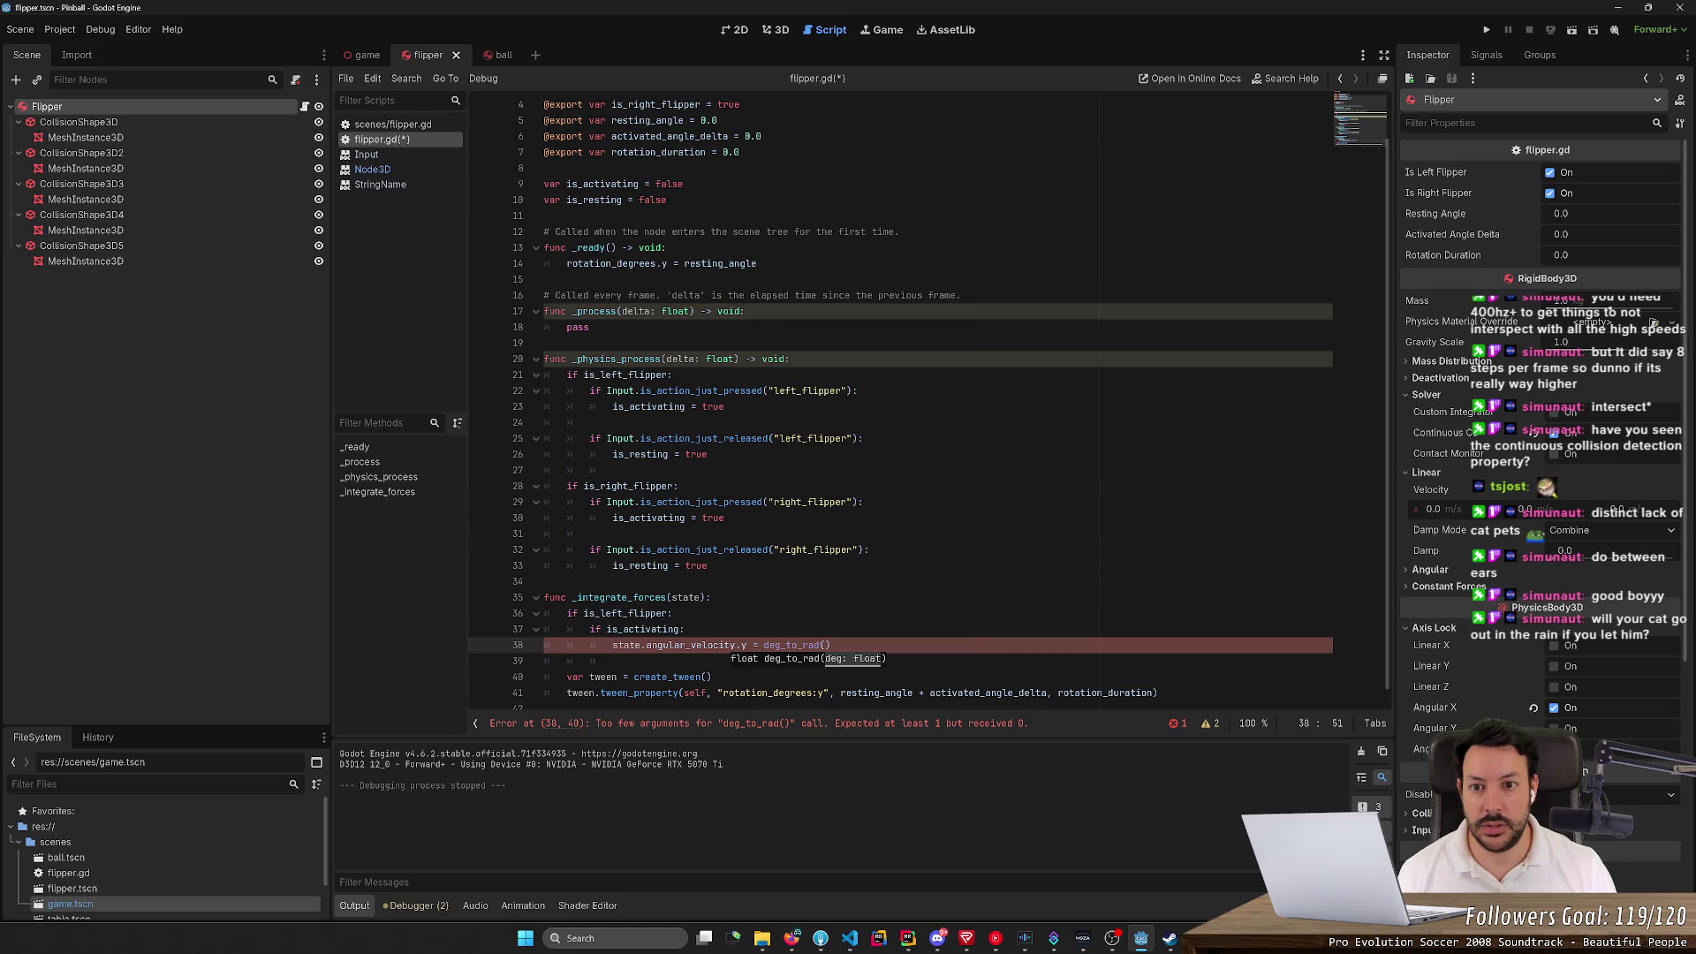
type("ac")
key("Return")
type("/ ")
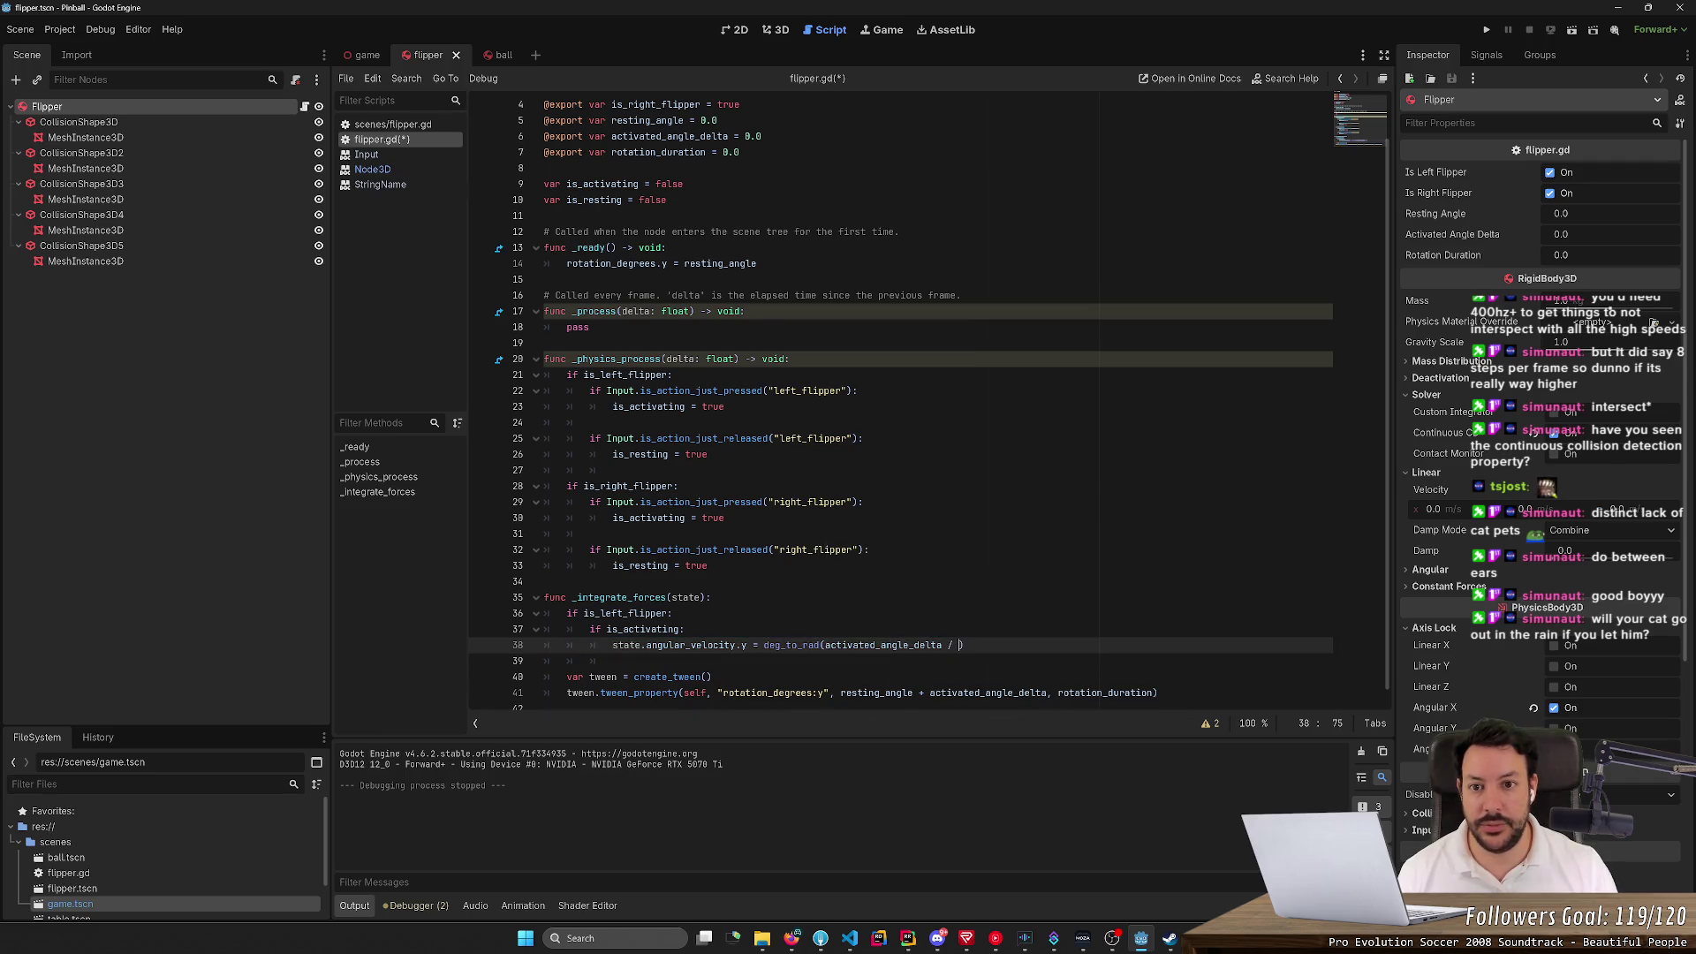
type("ro")
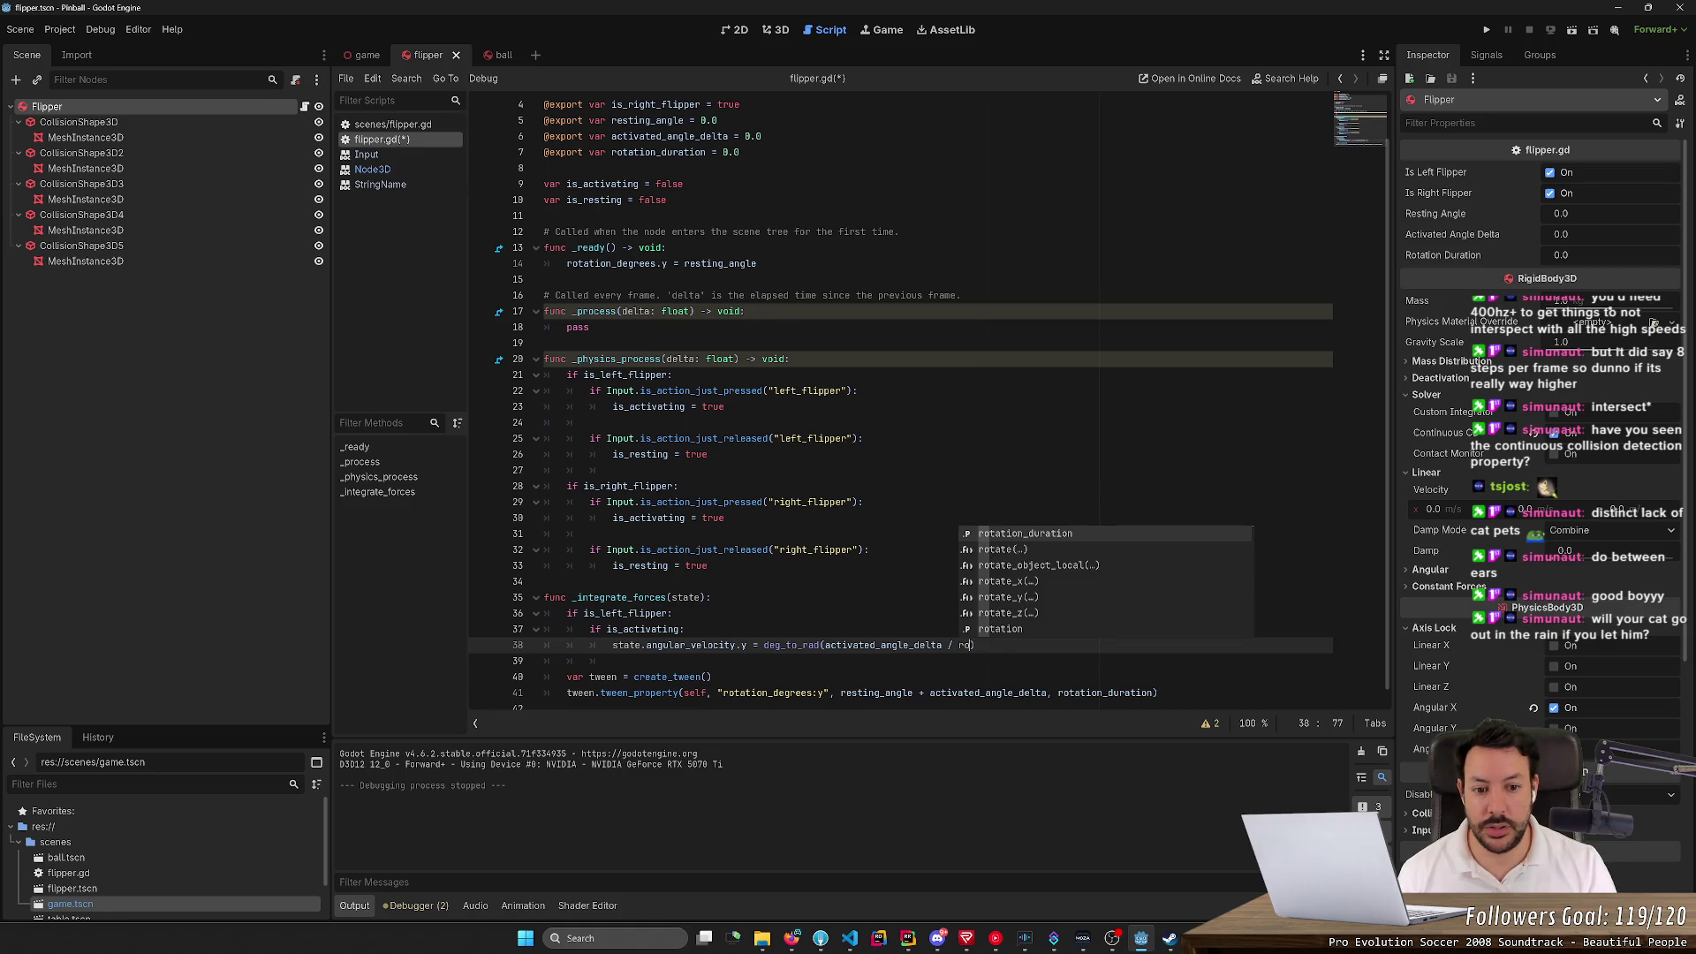
key("Return")
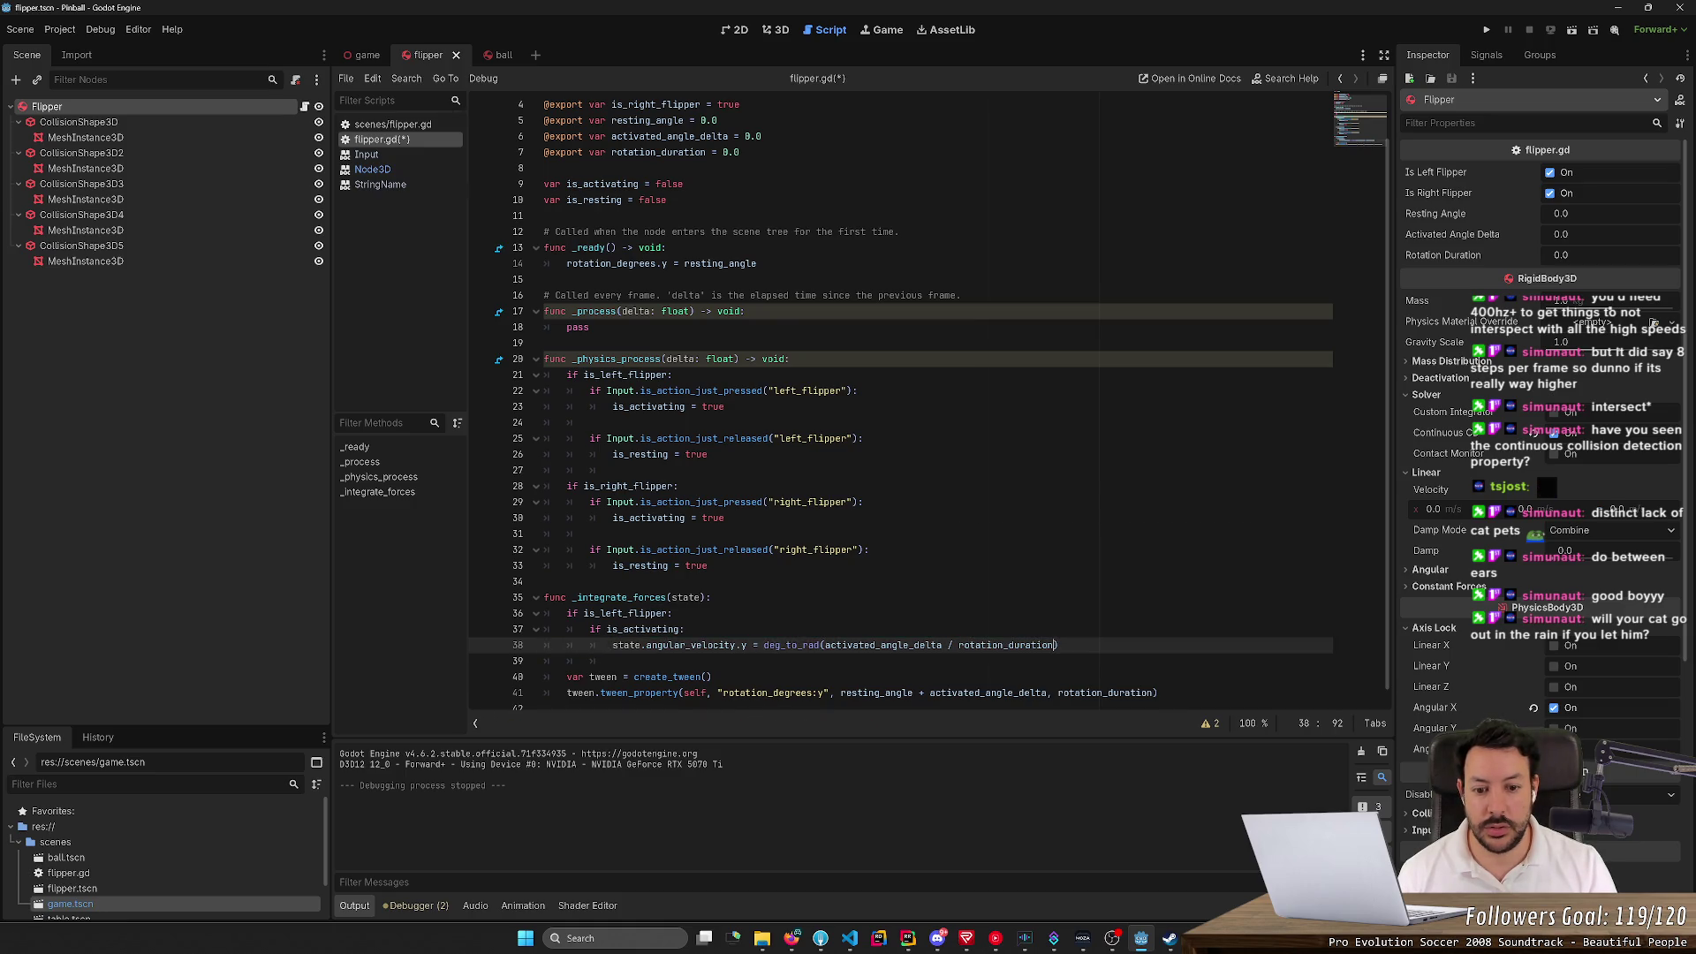
Check the activated_angle_delta and rotation_duration declarations on lines 6–7
double_click(669, 136)
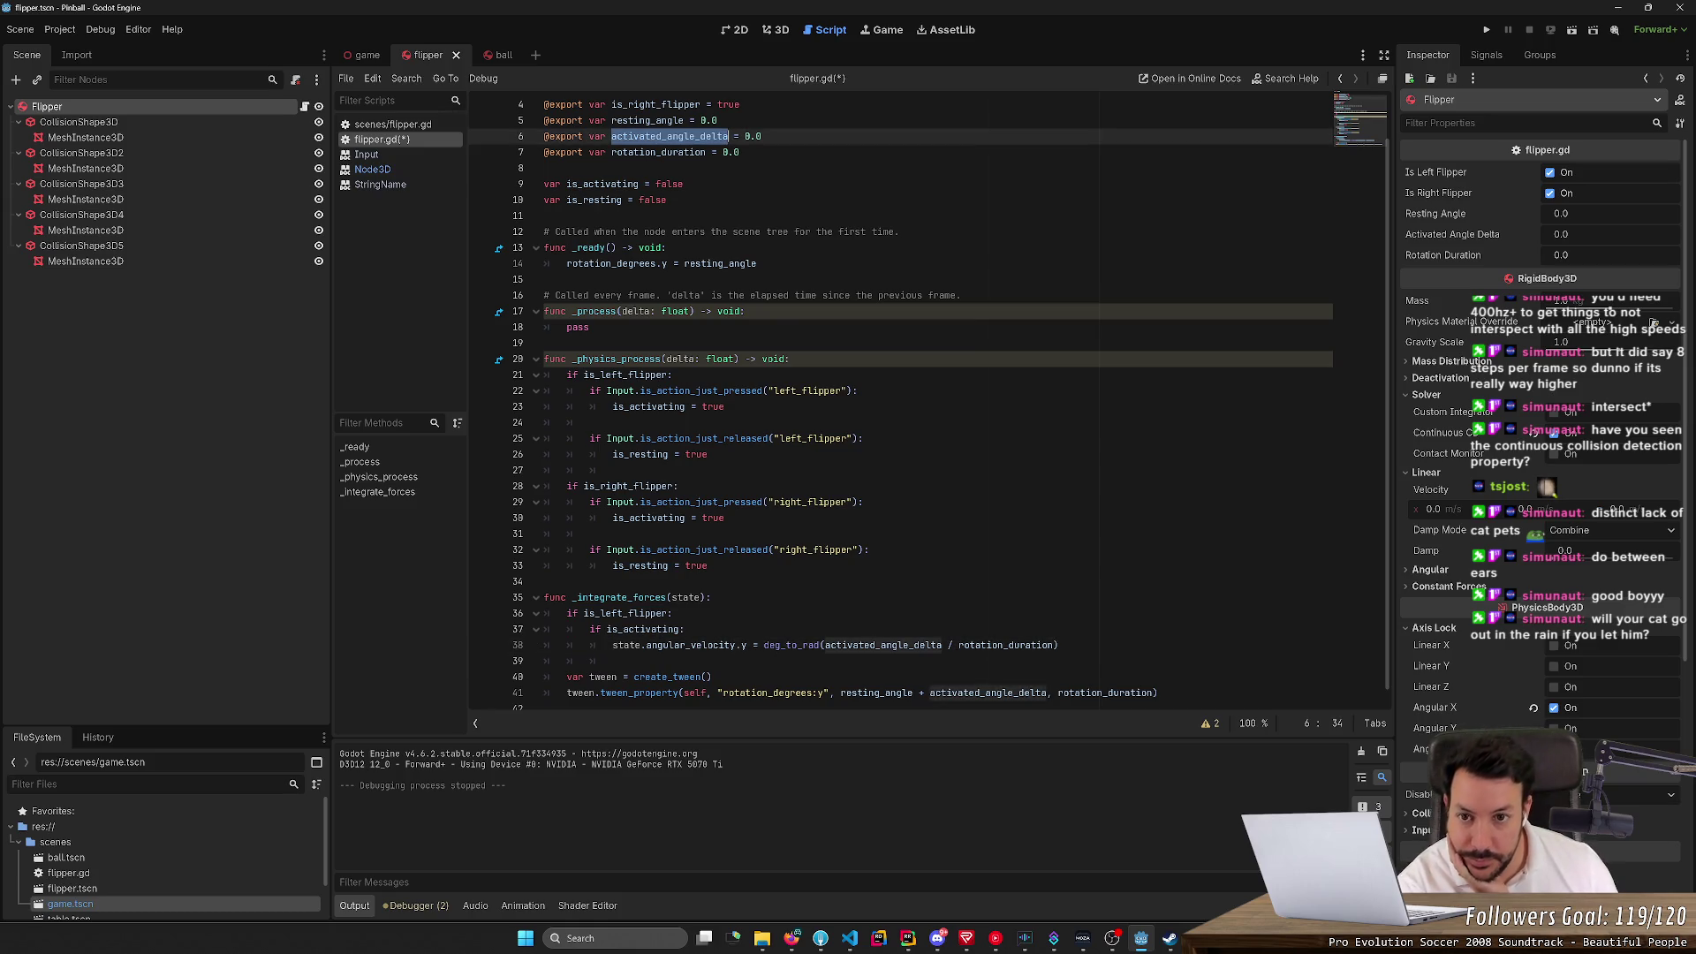
double_click(658, 152)
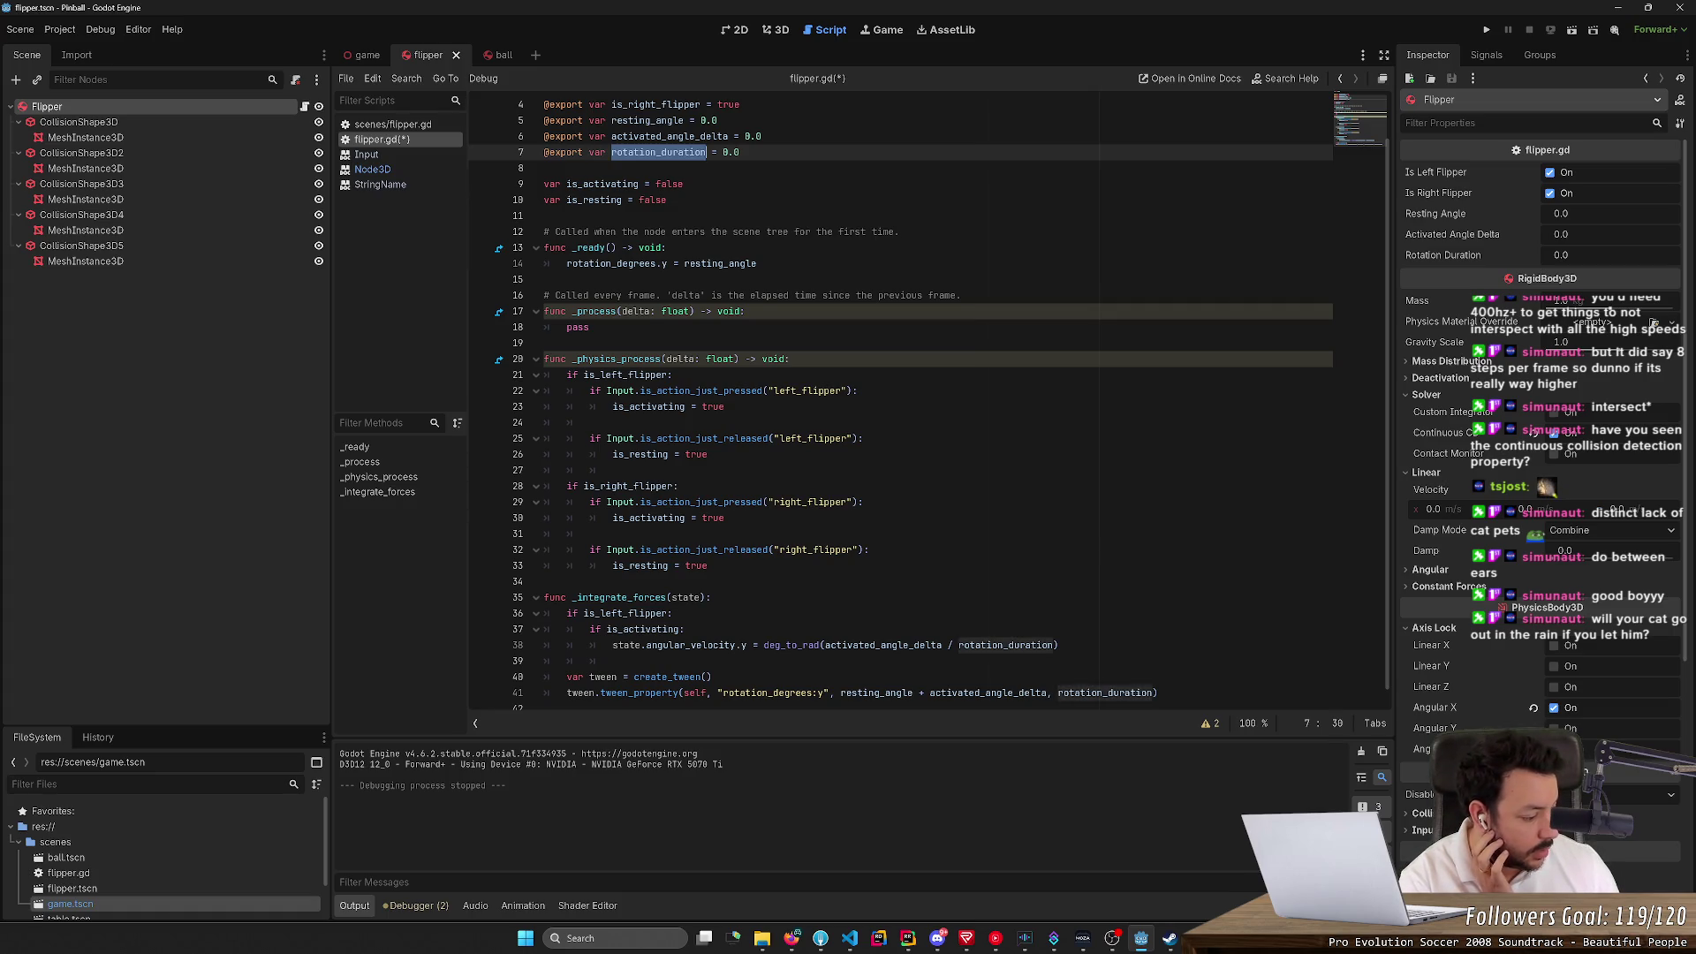
left_click(657, 152)
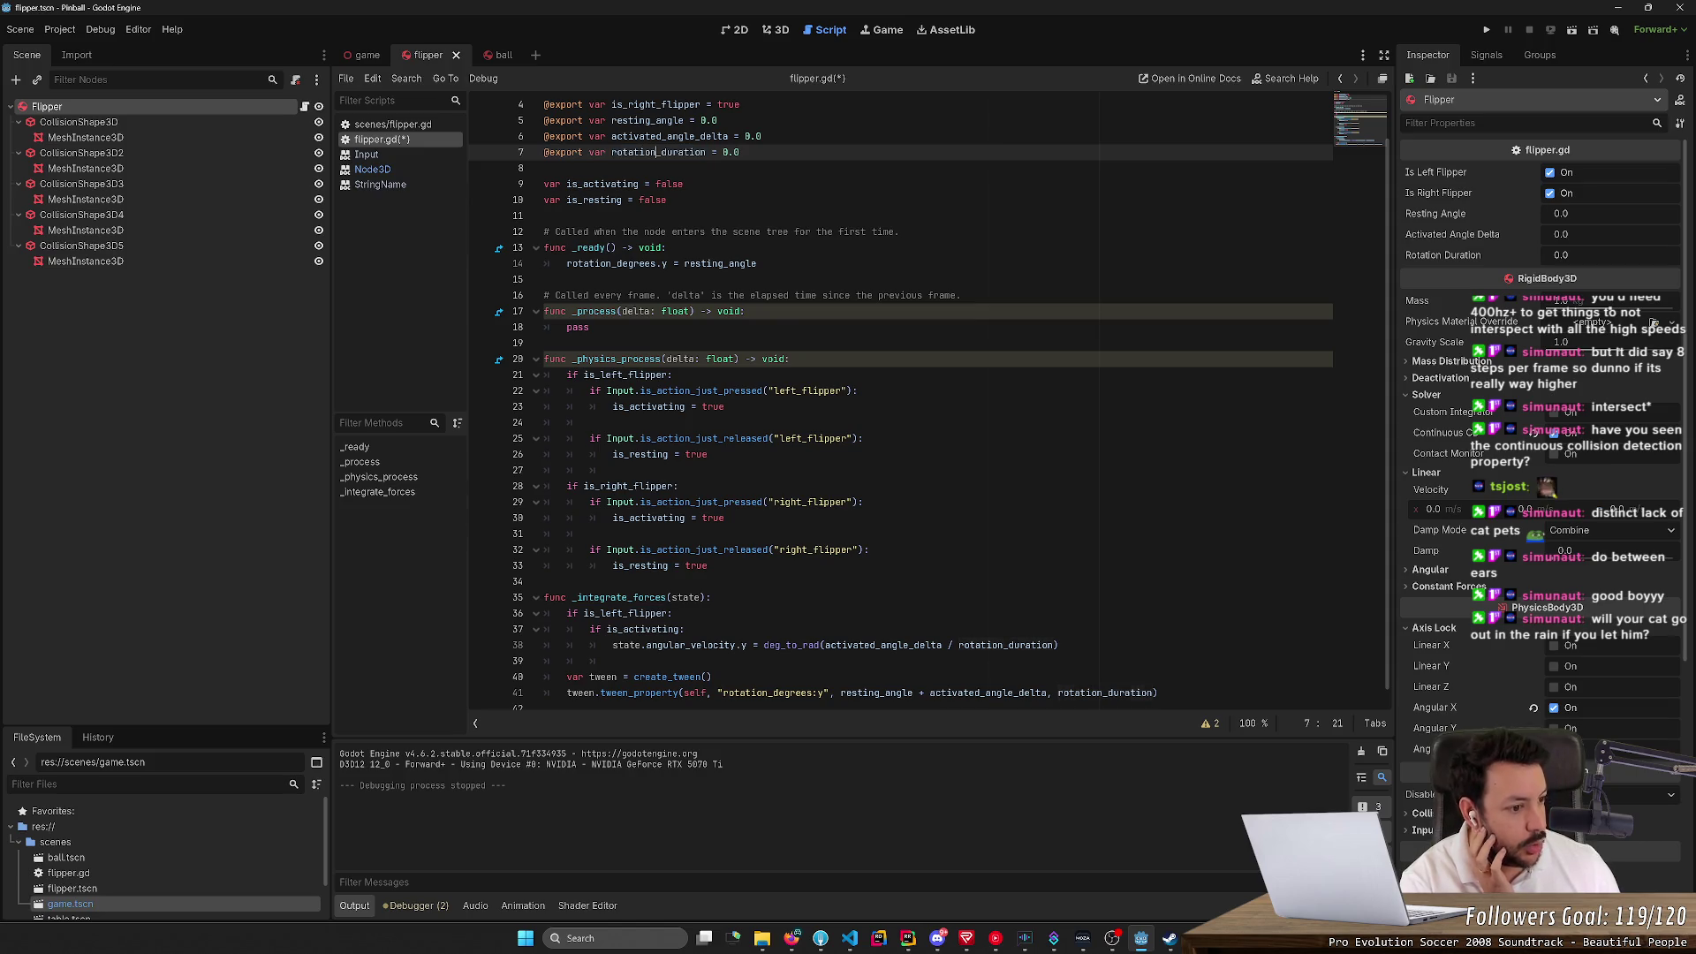
key("End")
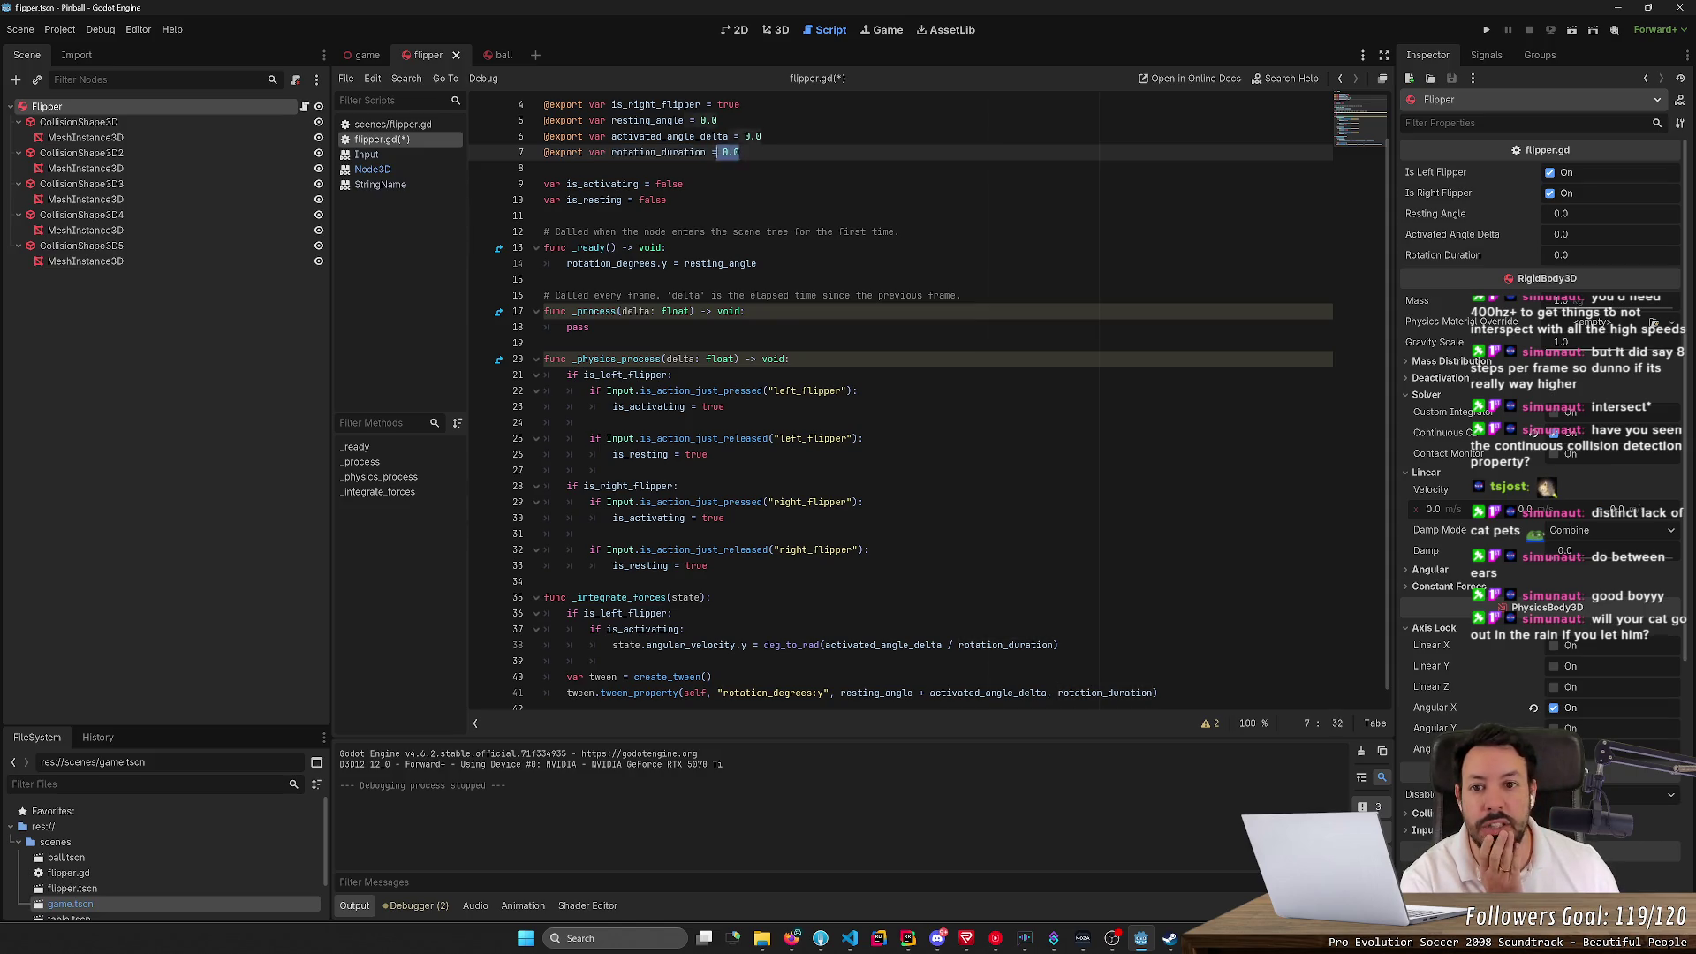
key("shift+Up")
key("shift+Home")
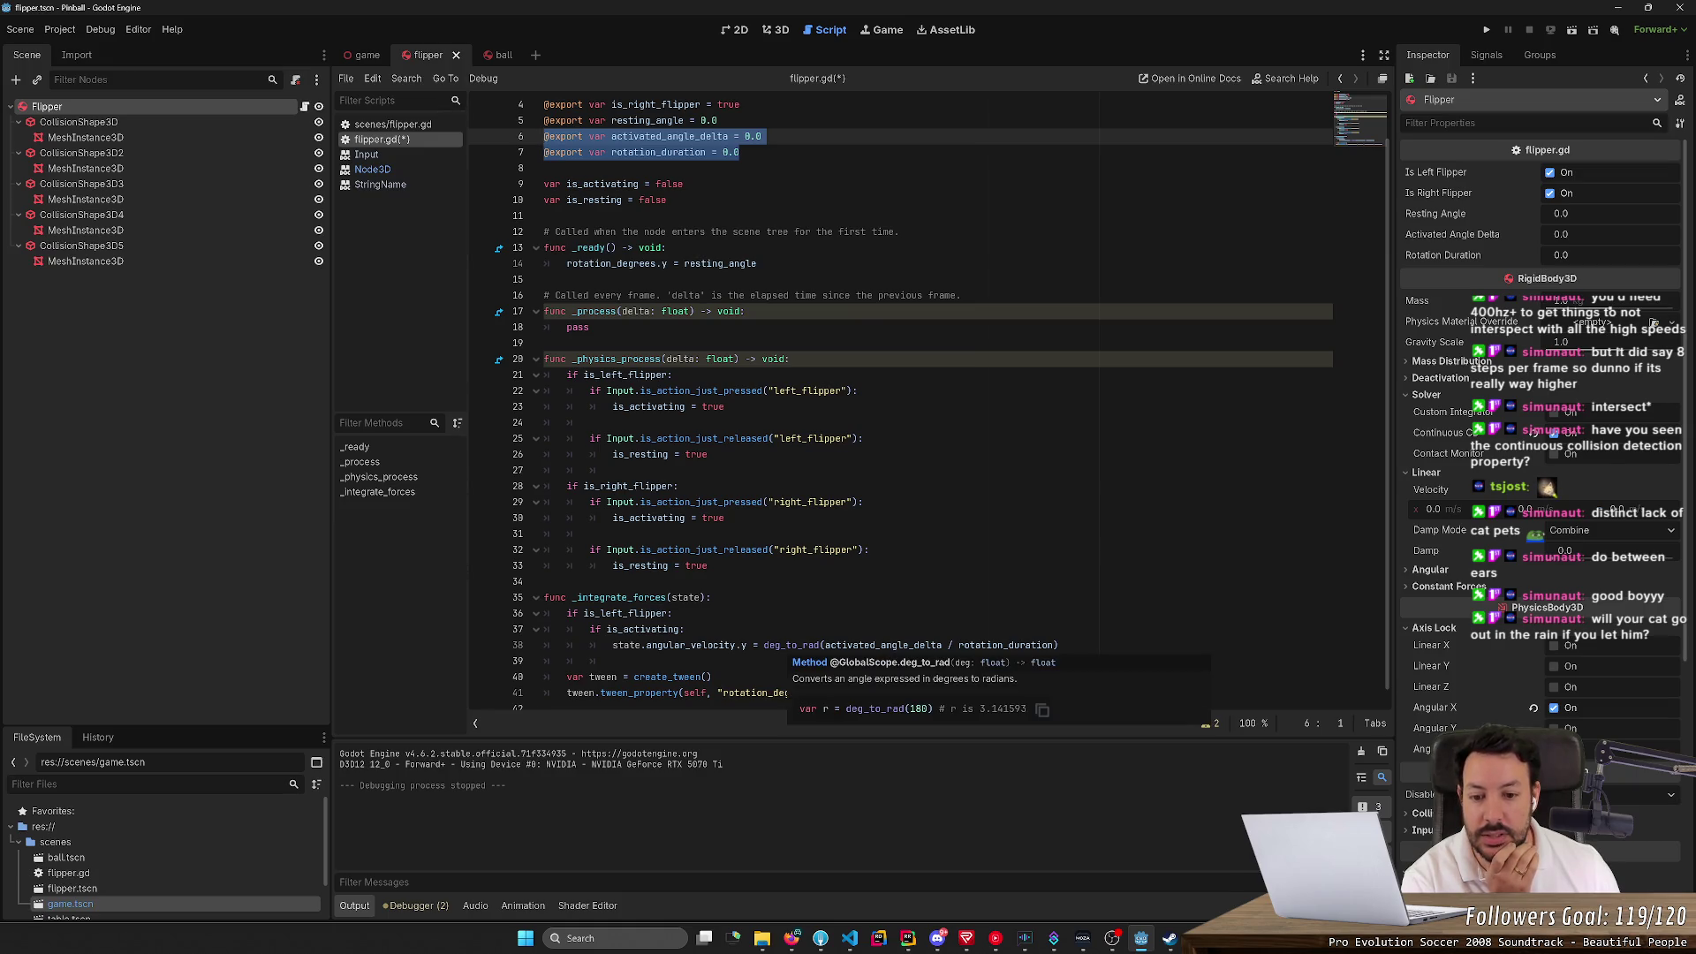
left_click(1058, 645)
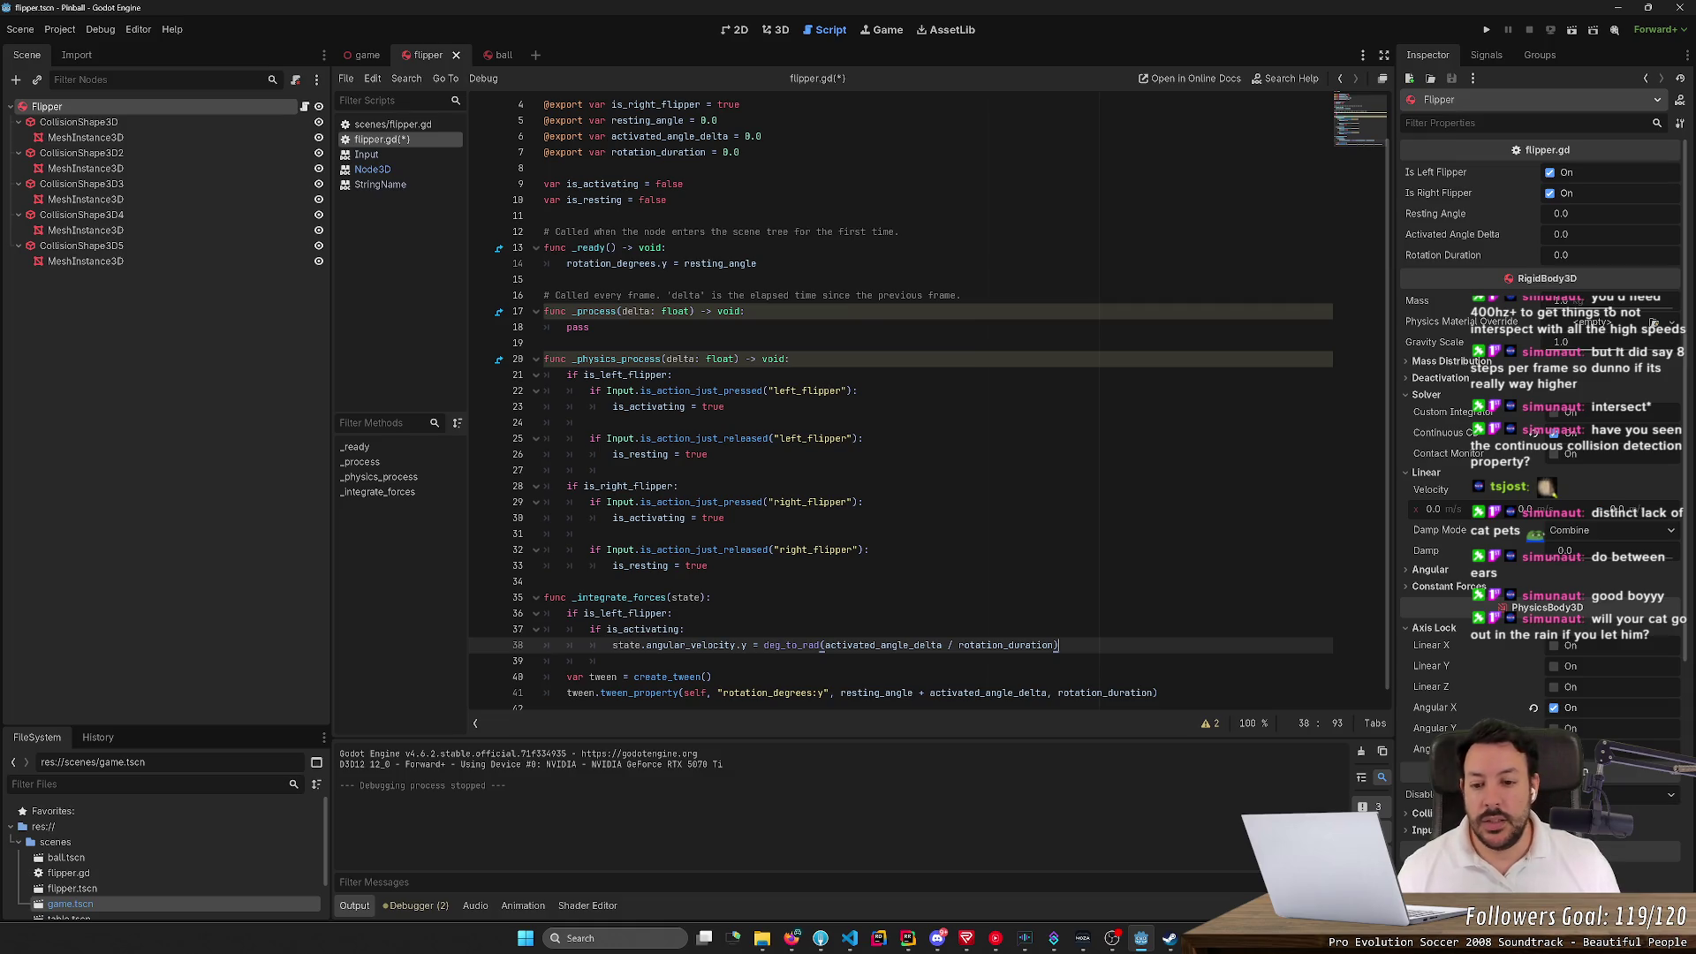
Test-run the pinball game, restarting it twice before stopping it
key("F5")
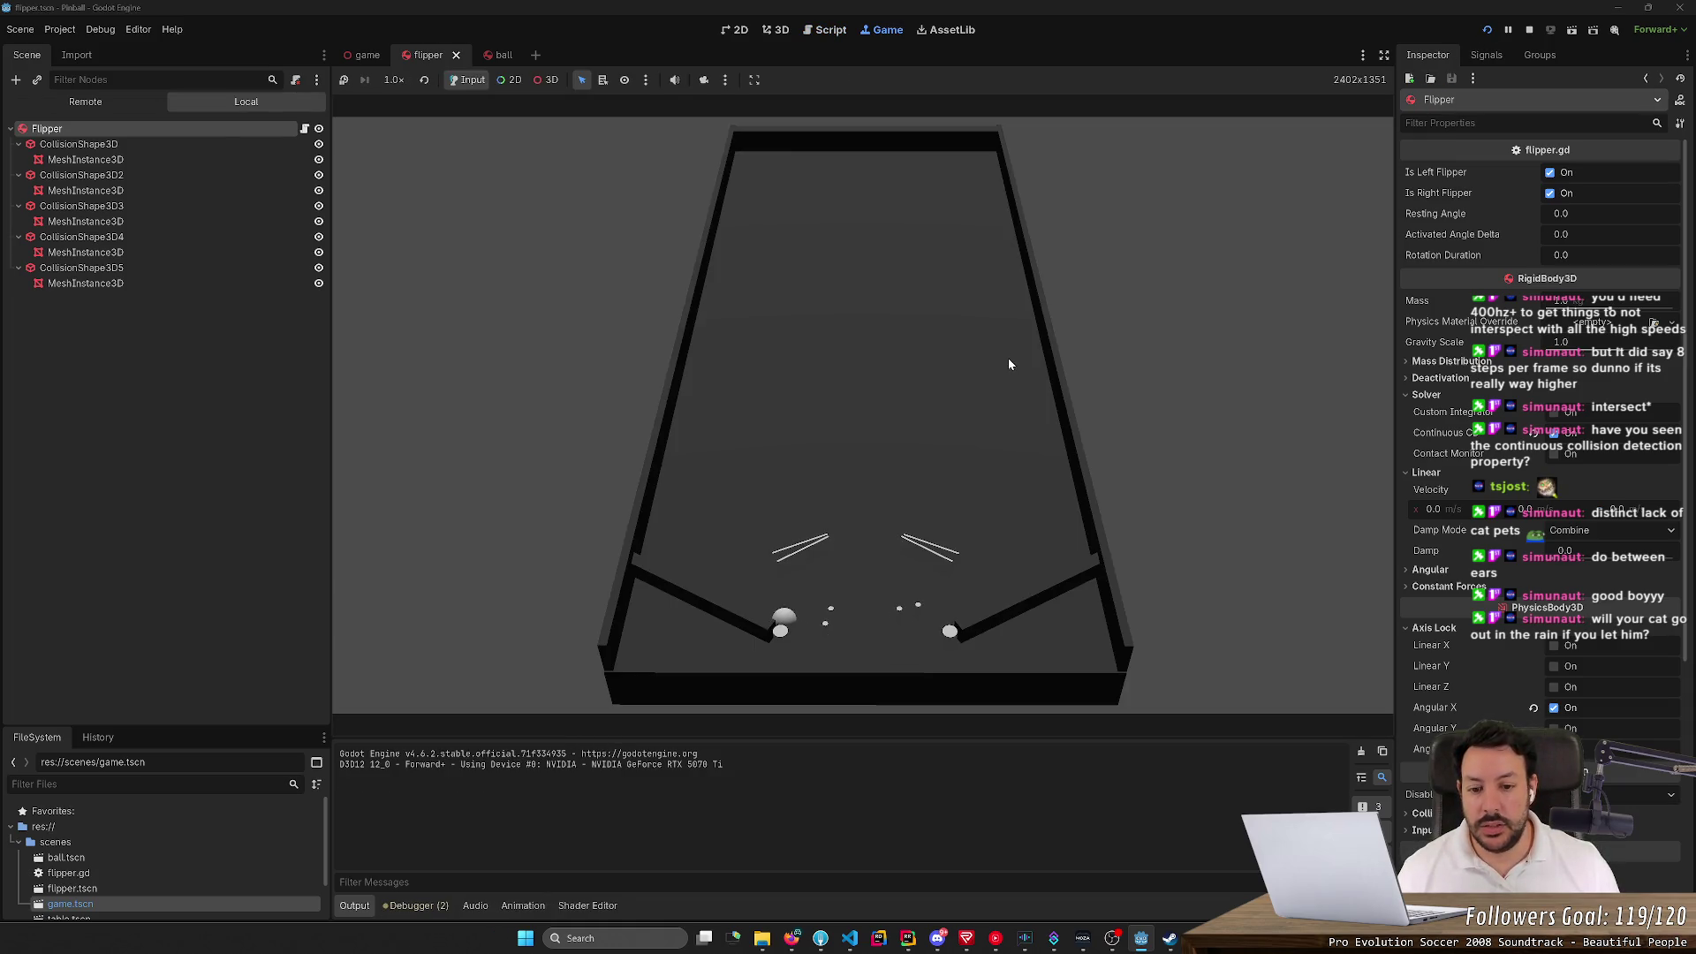
left_click(1492, 30)
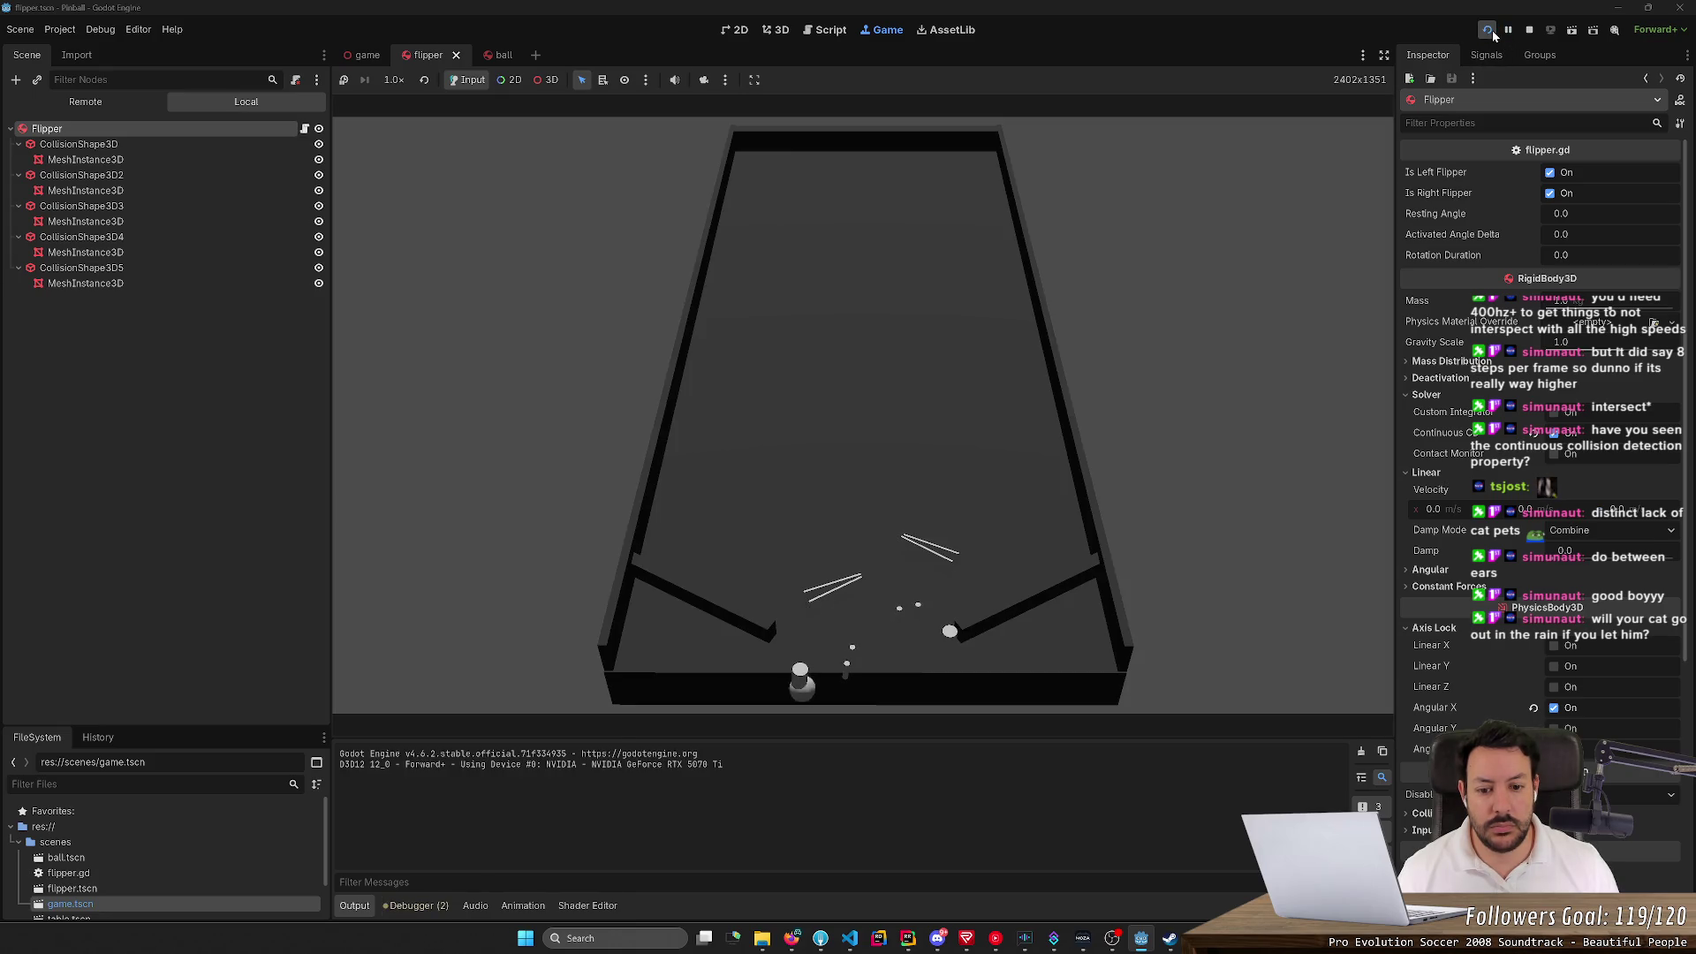
left_click(1492, 31)
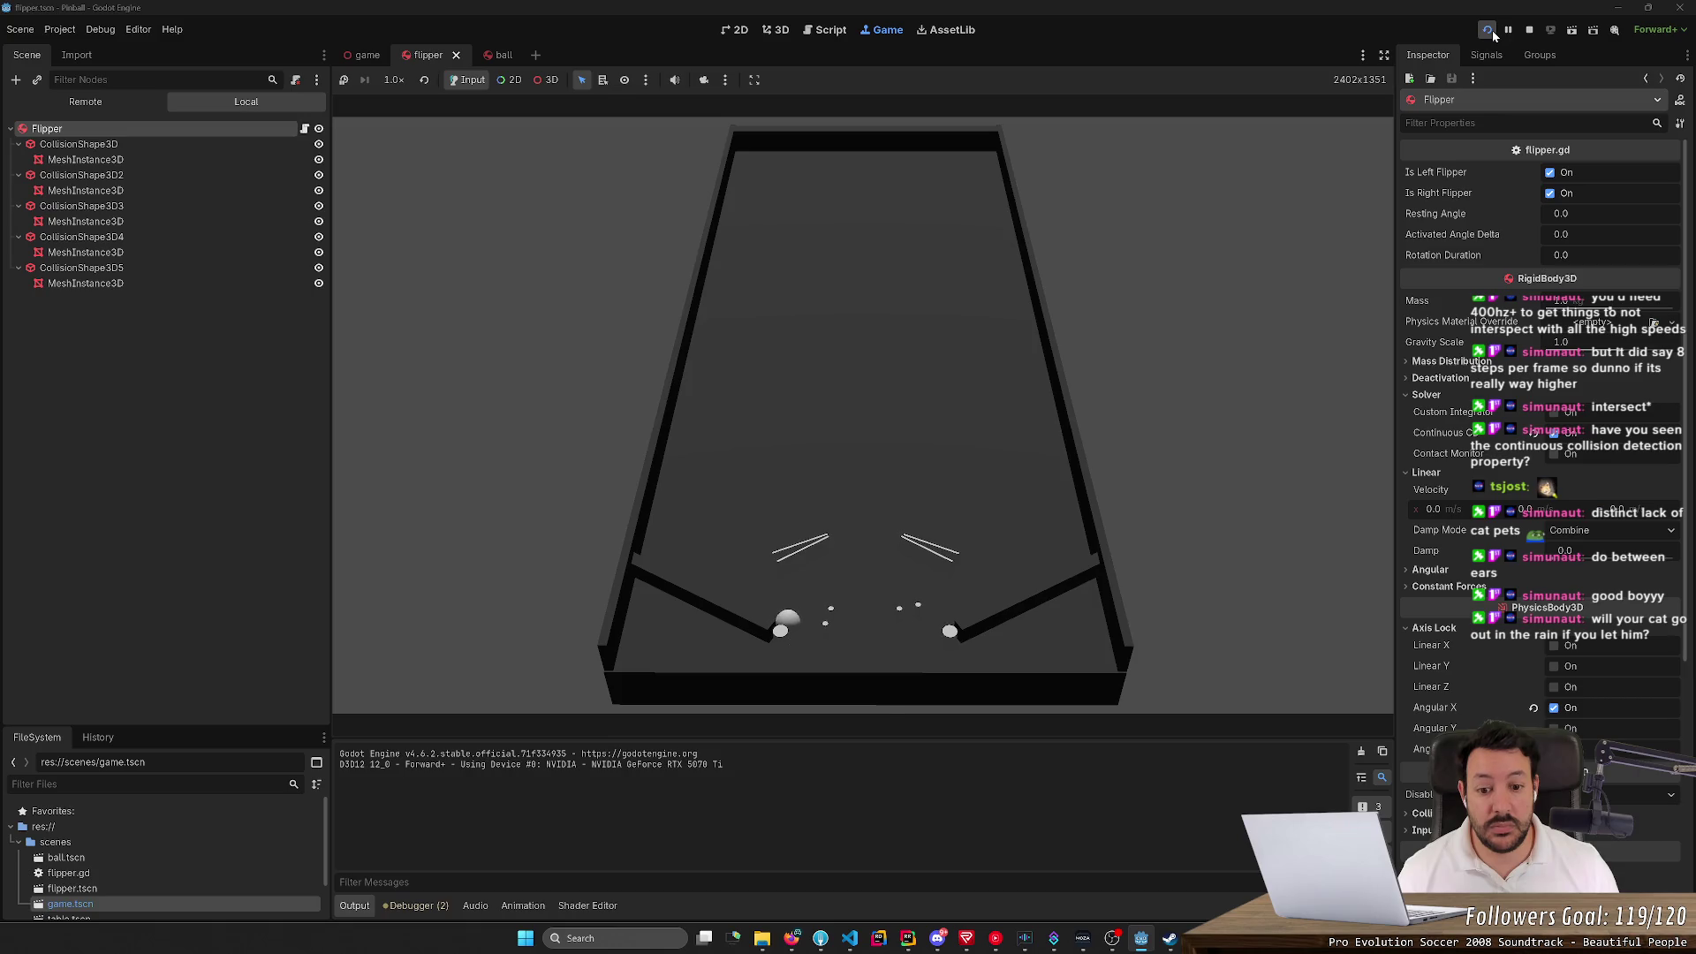
left_click(1529, 30)
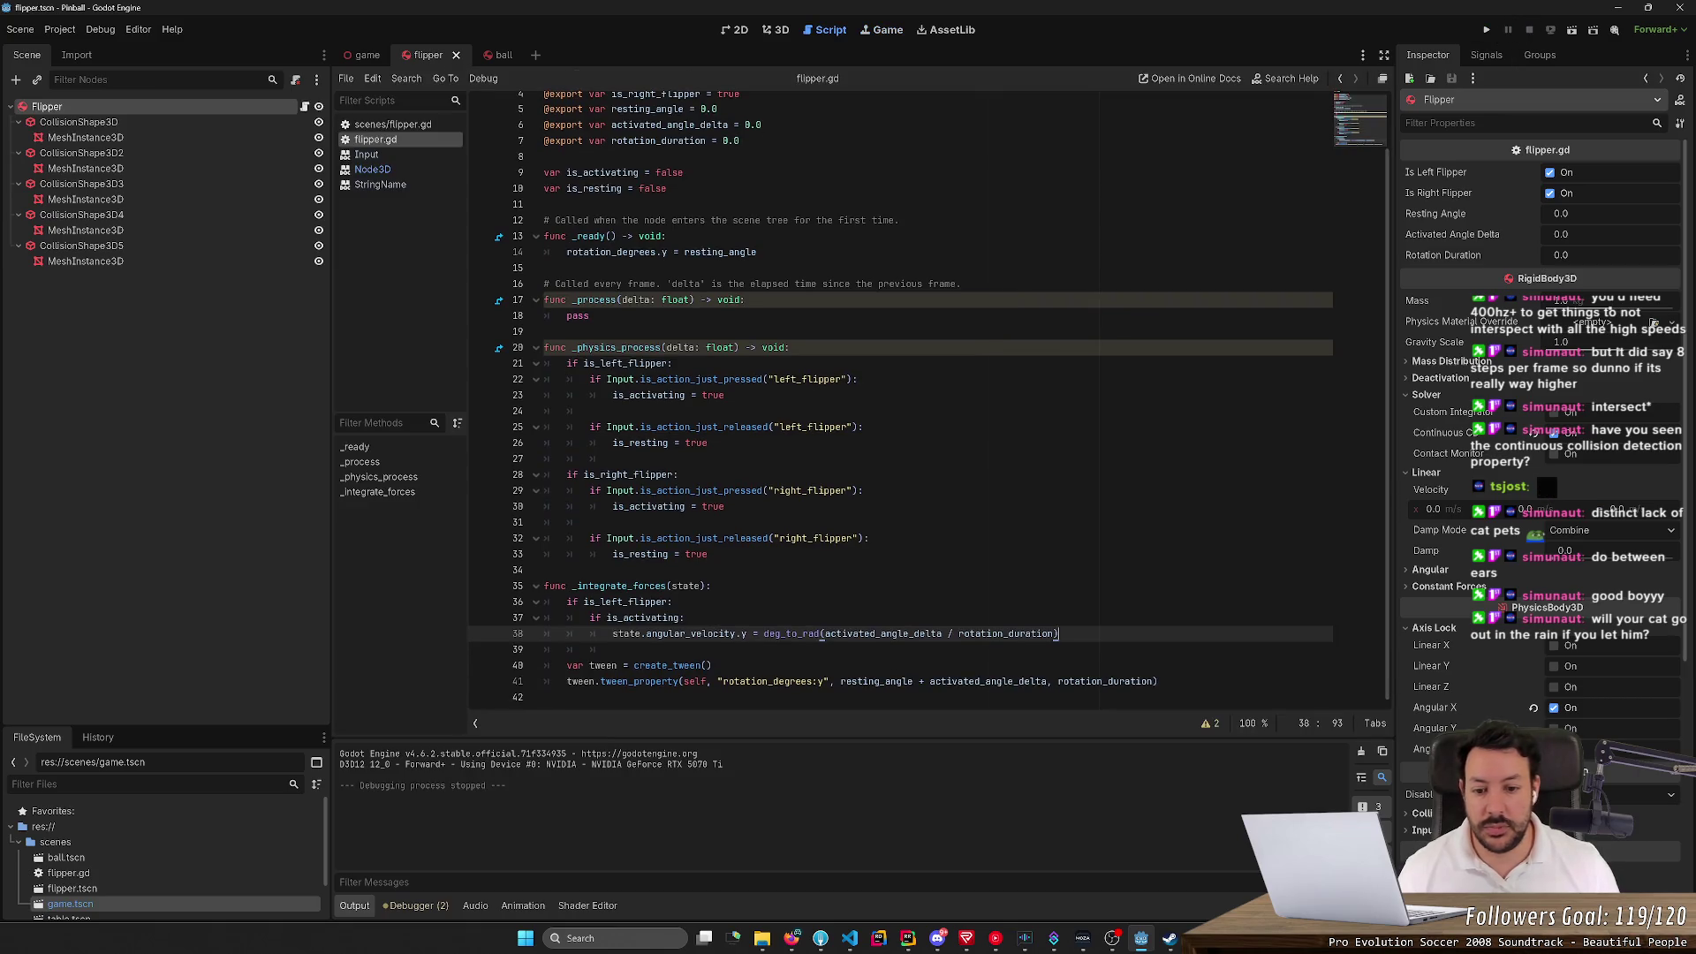